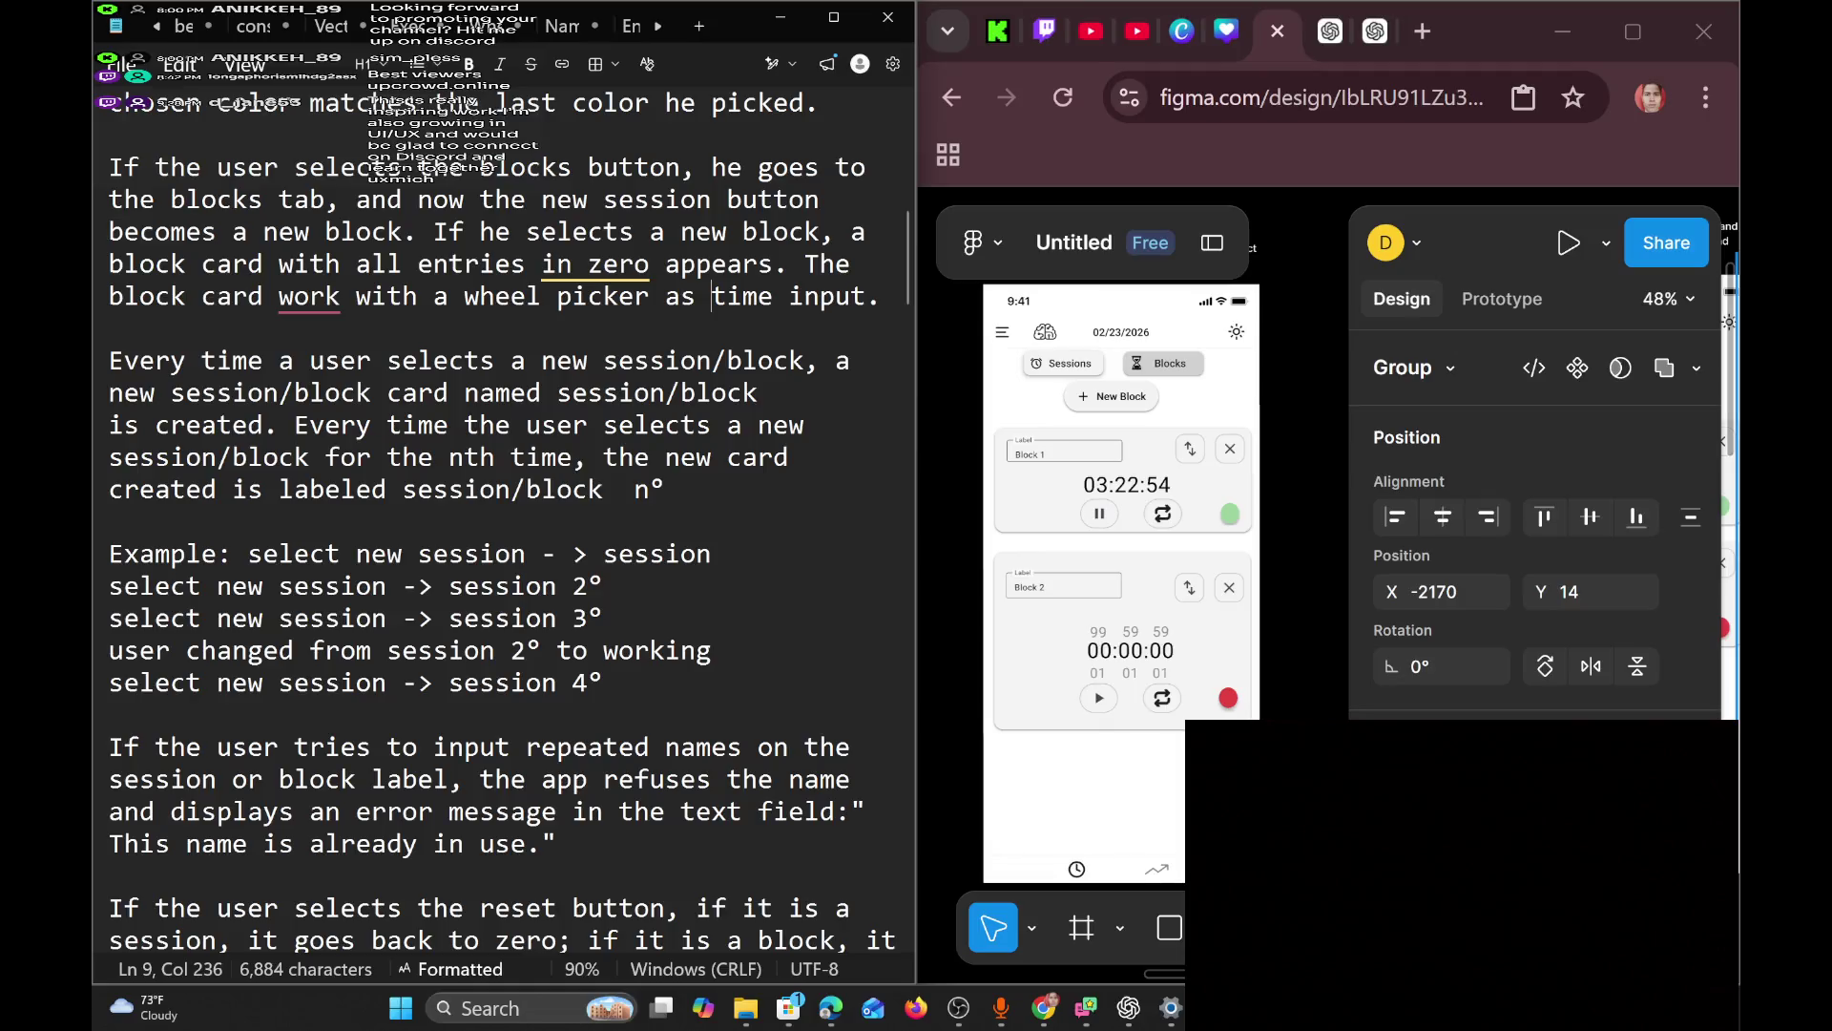
Replace 'as time input' with 'to be used for' and accept the spell-check fix 'works'.
key(BackSpace)
key(BackSpace)
key(BackSpace)
text(fo)
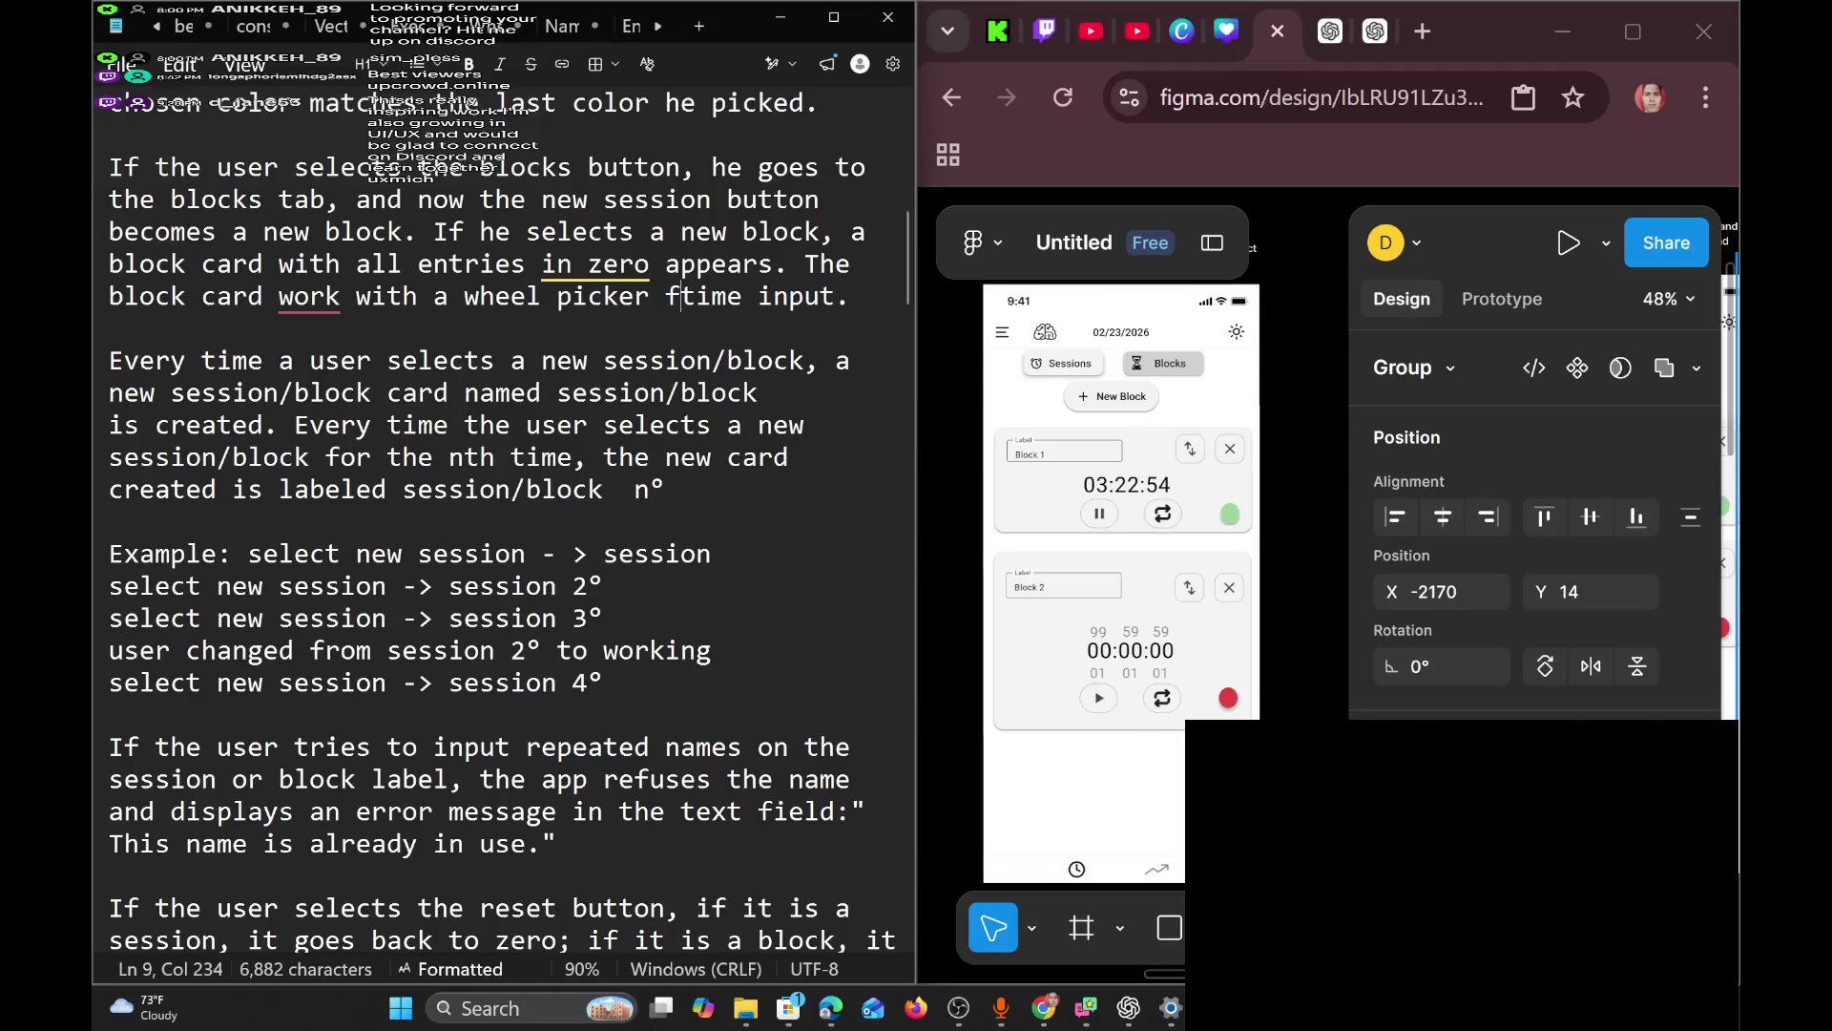
key(BackSpace)
key(BackSpace)
text(to be used fo)
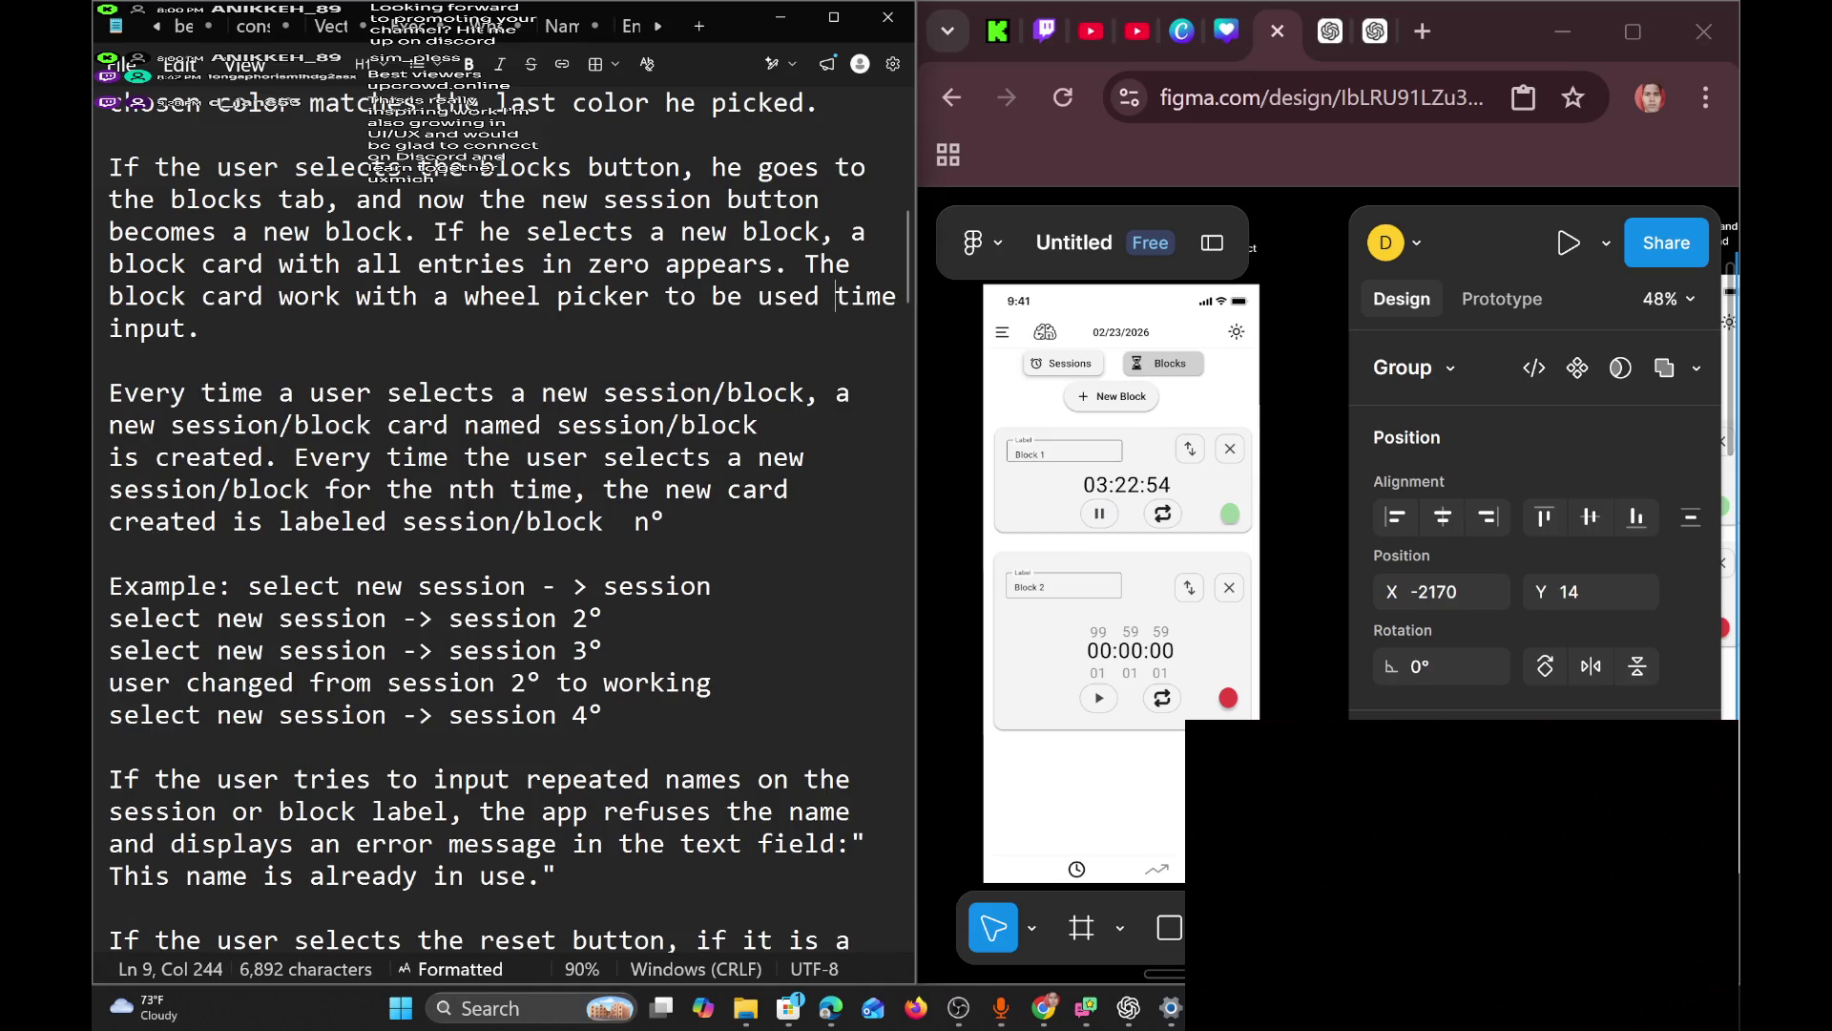
text(r)
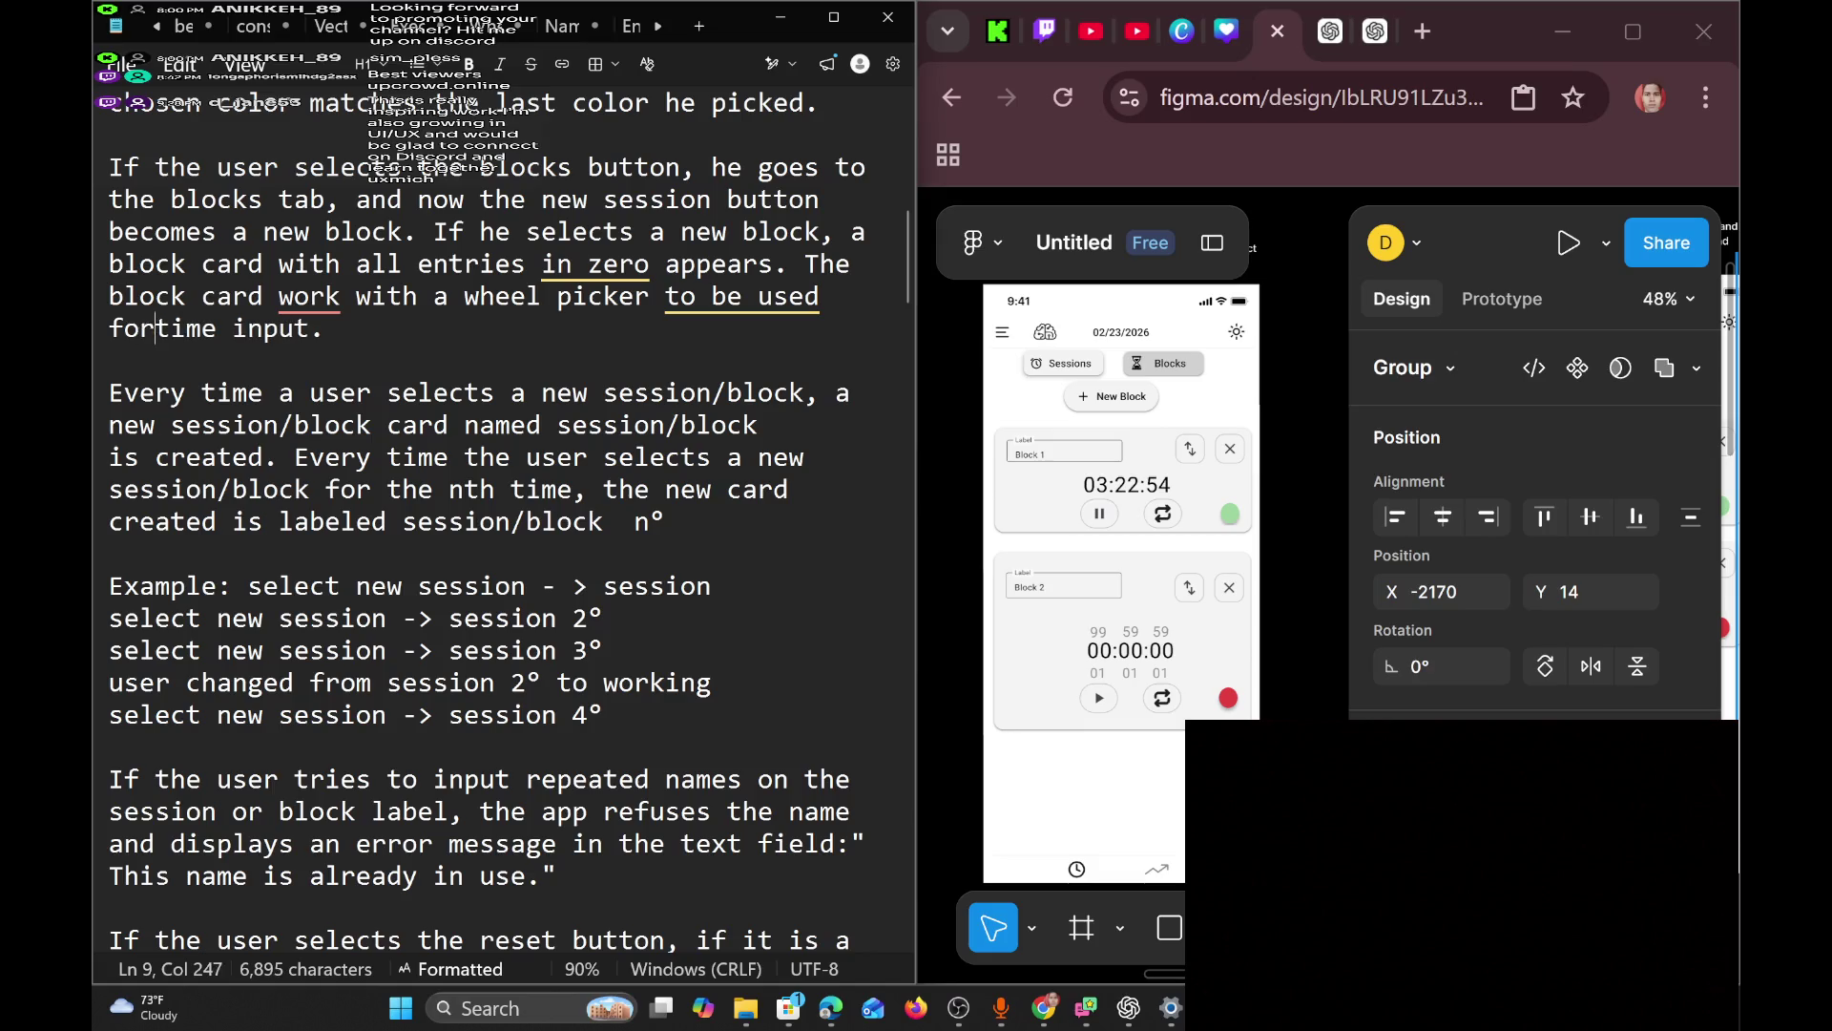
right_click(308, 298)
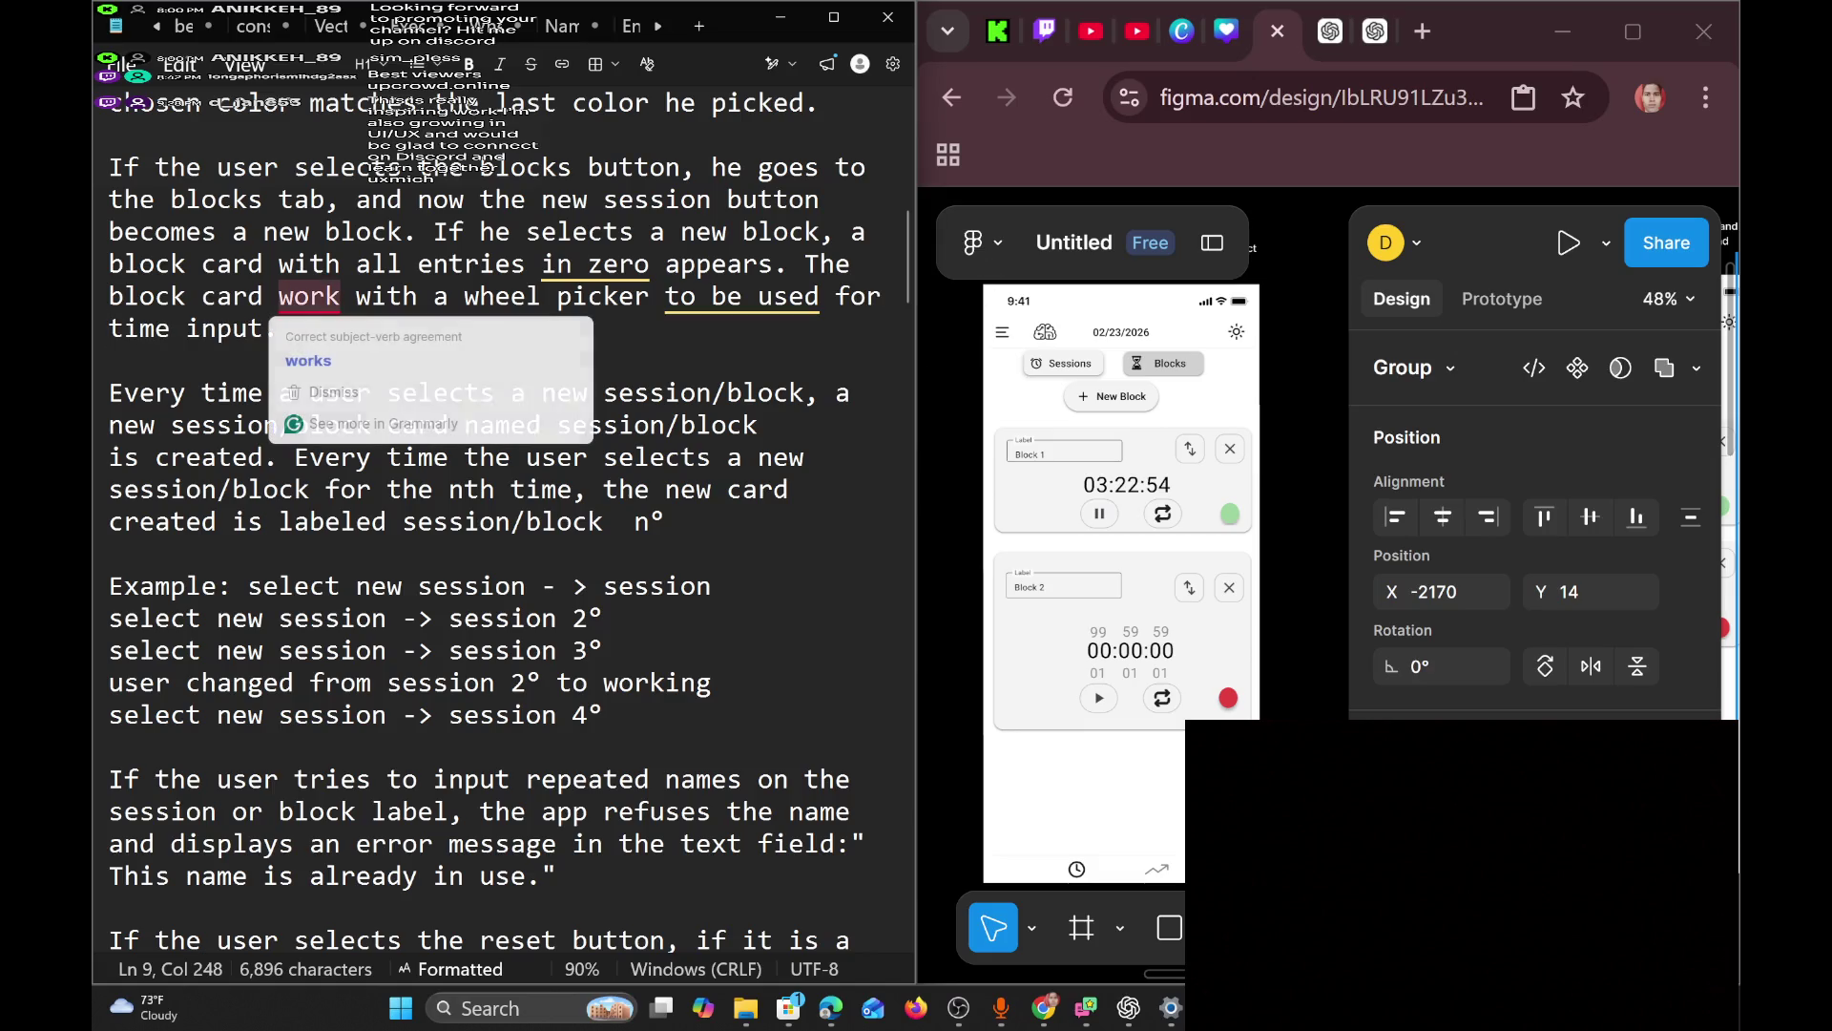
click(325, 334)
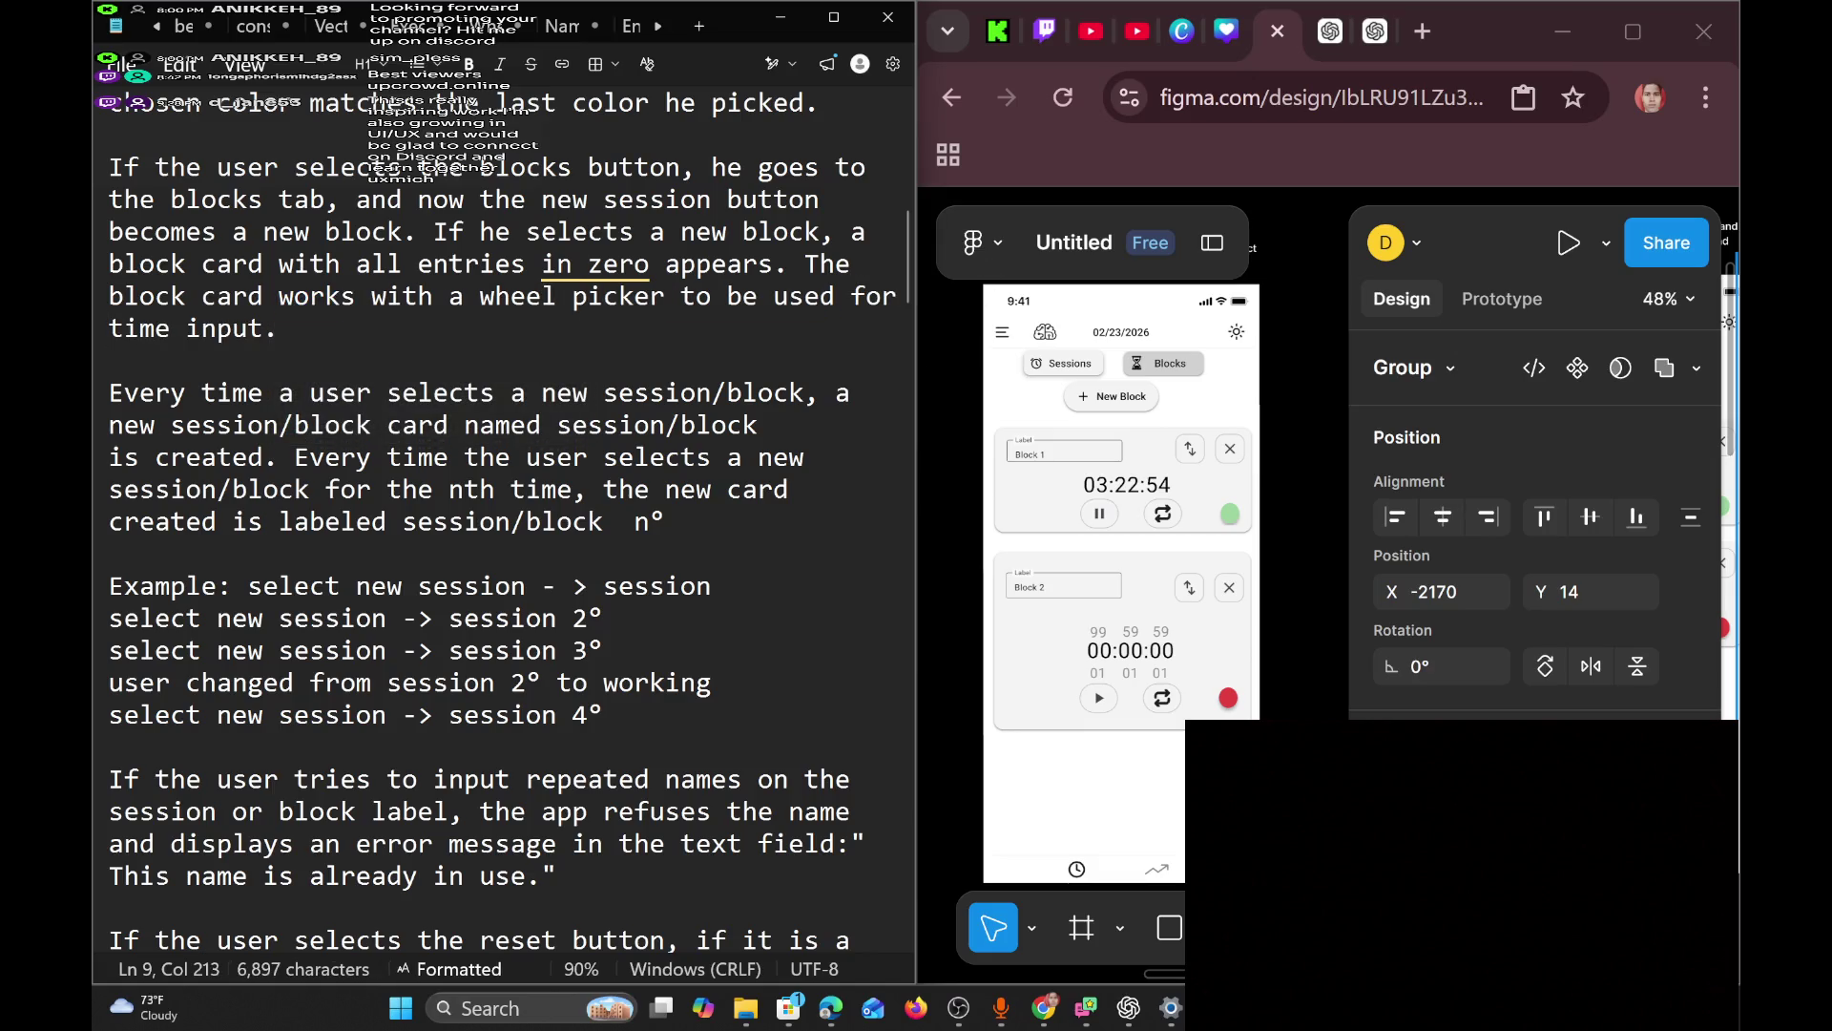
Reword the ending to 'input the time' and drop the sentence's trailing period.
click(274, 328)
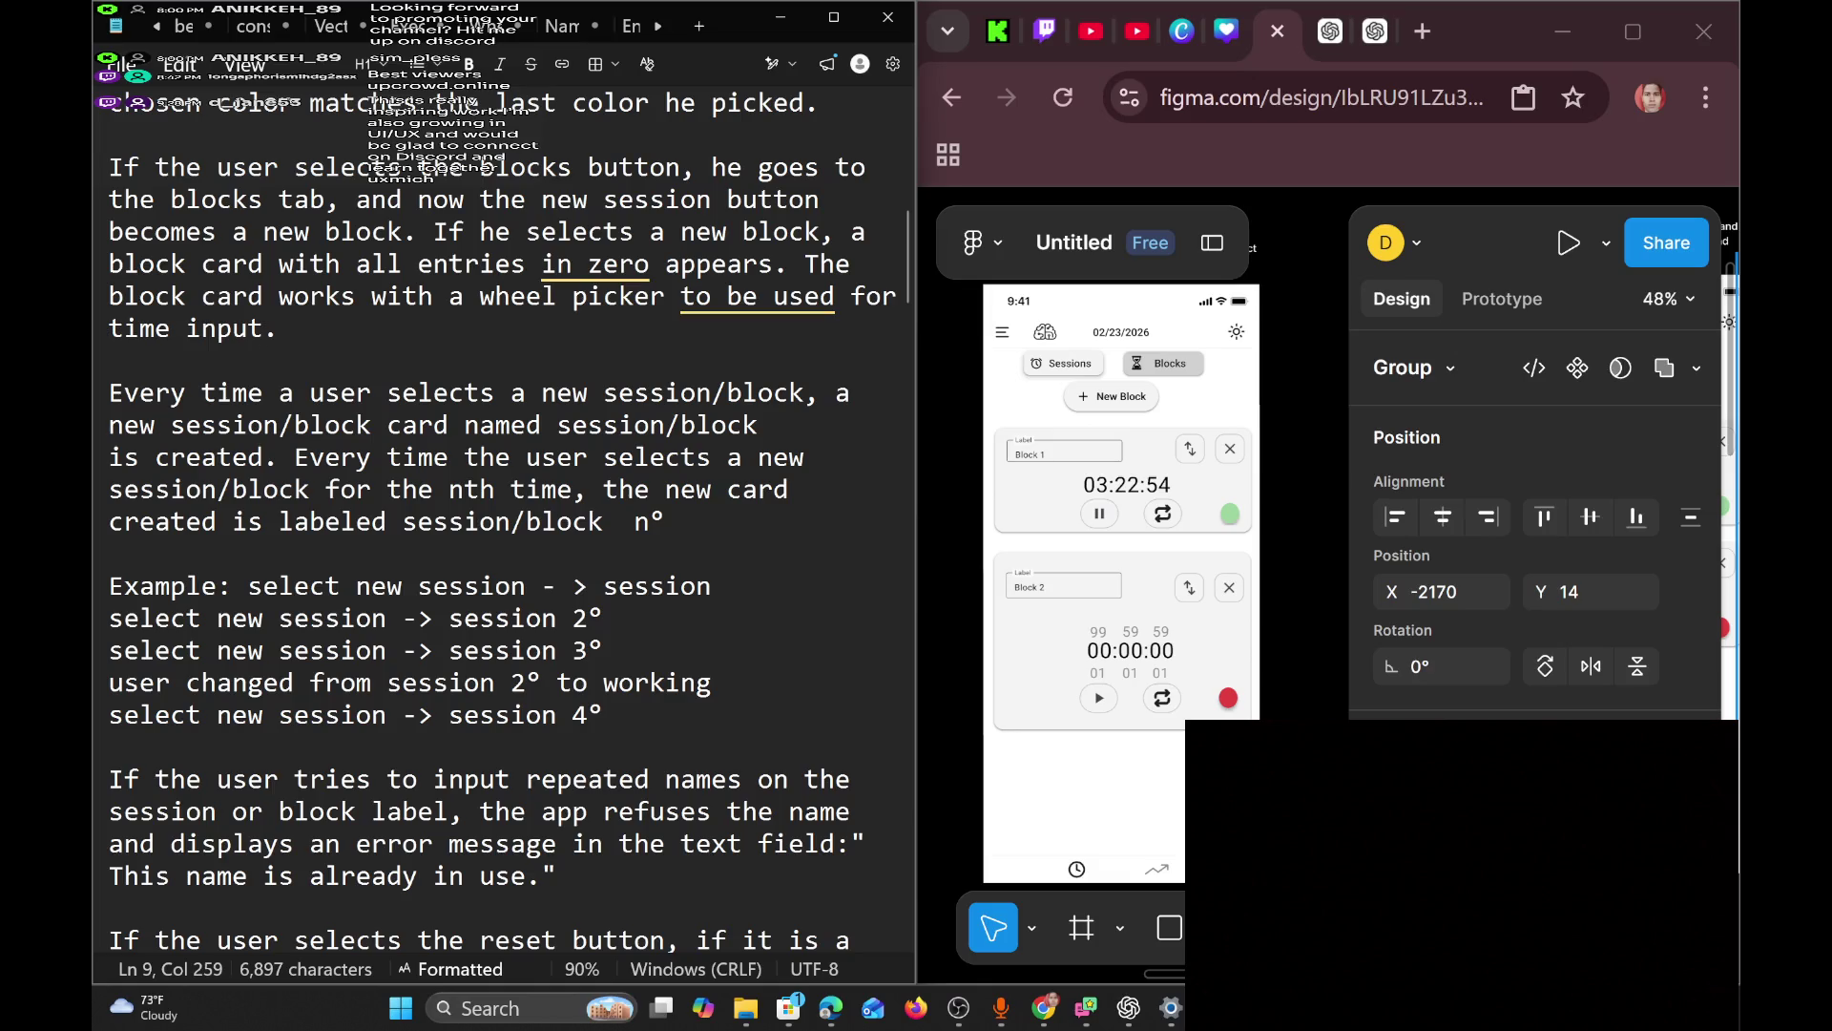
key(BackSpace)
key(BackSpace)
key(BackSpace)
key(BackSpace)
text(input th)
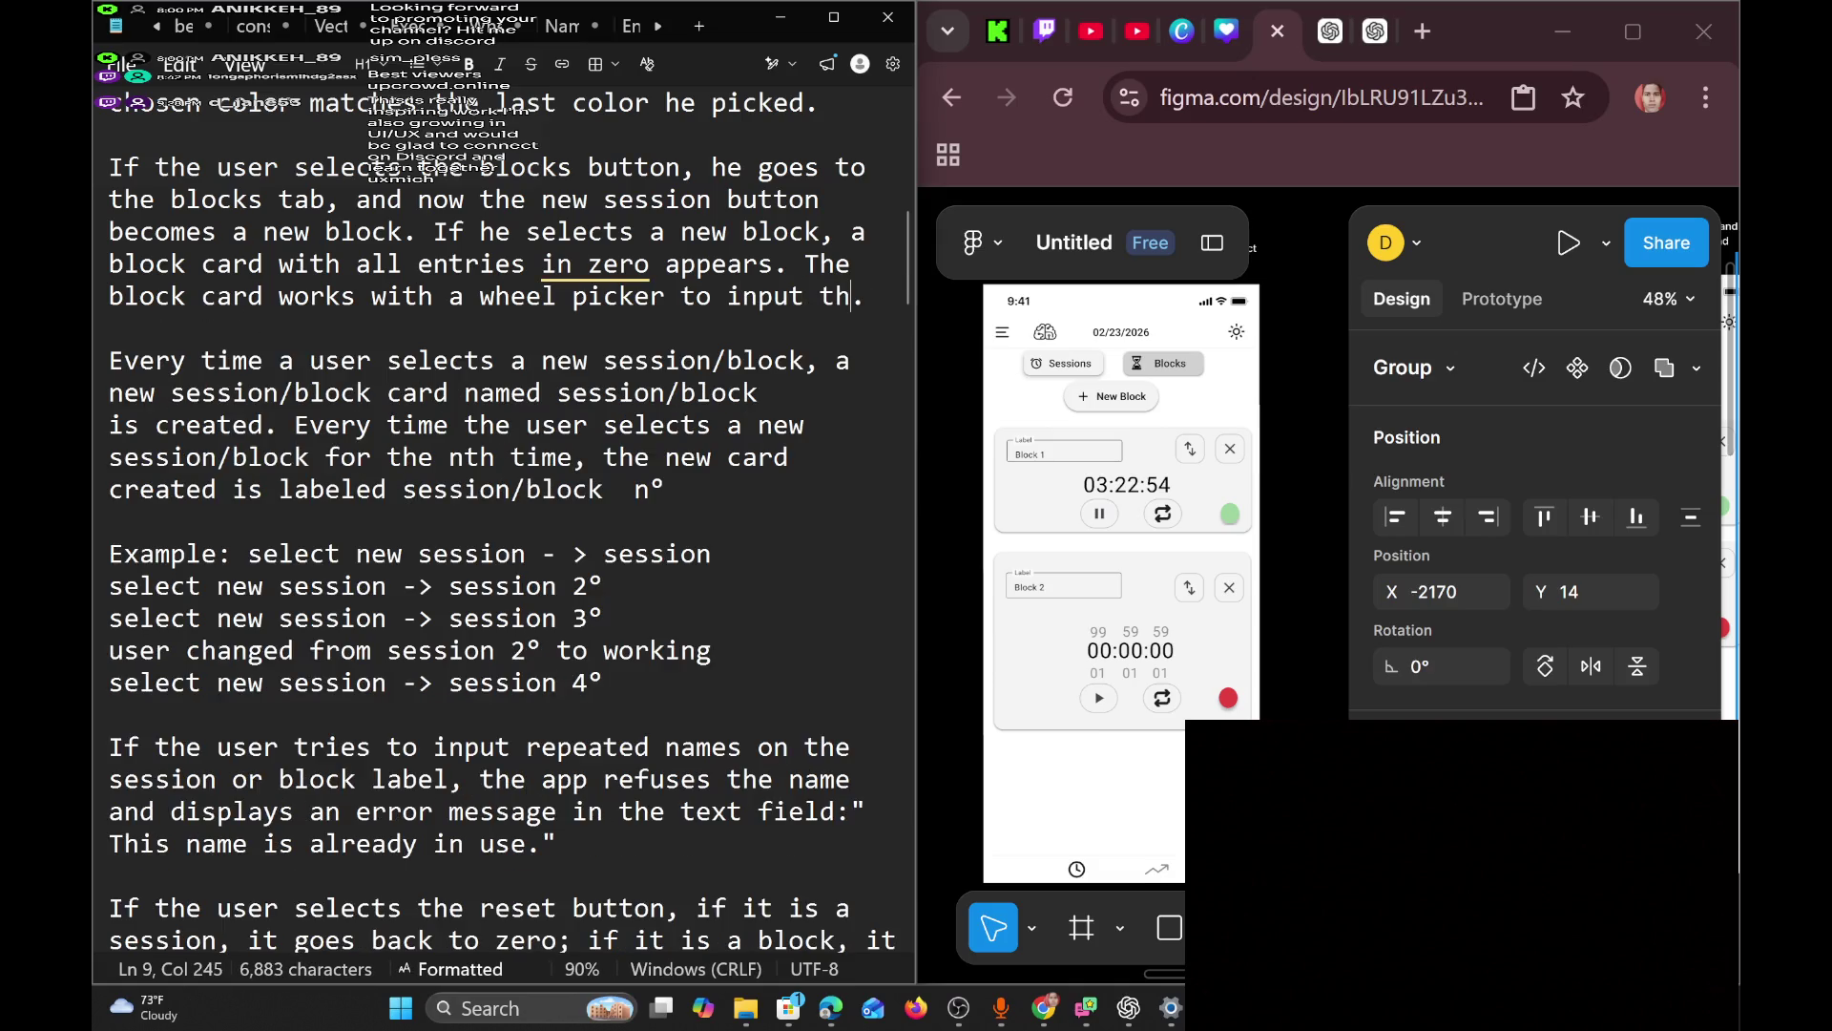
text(e time)
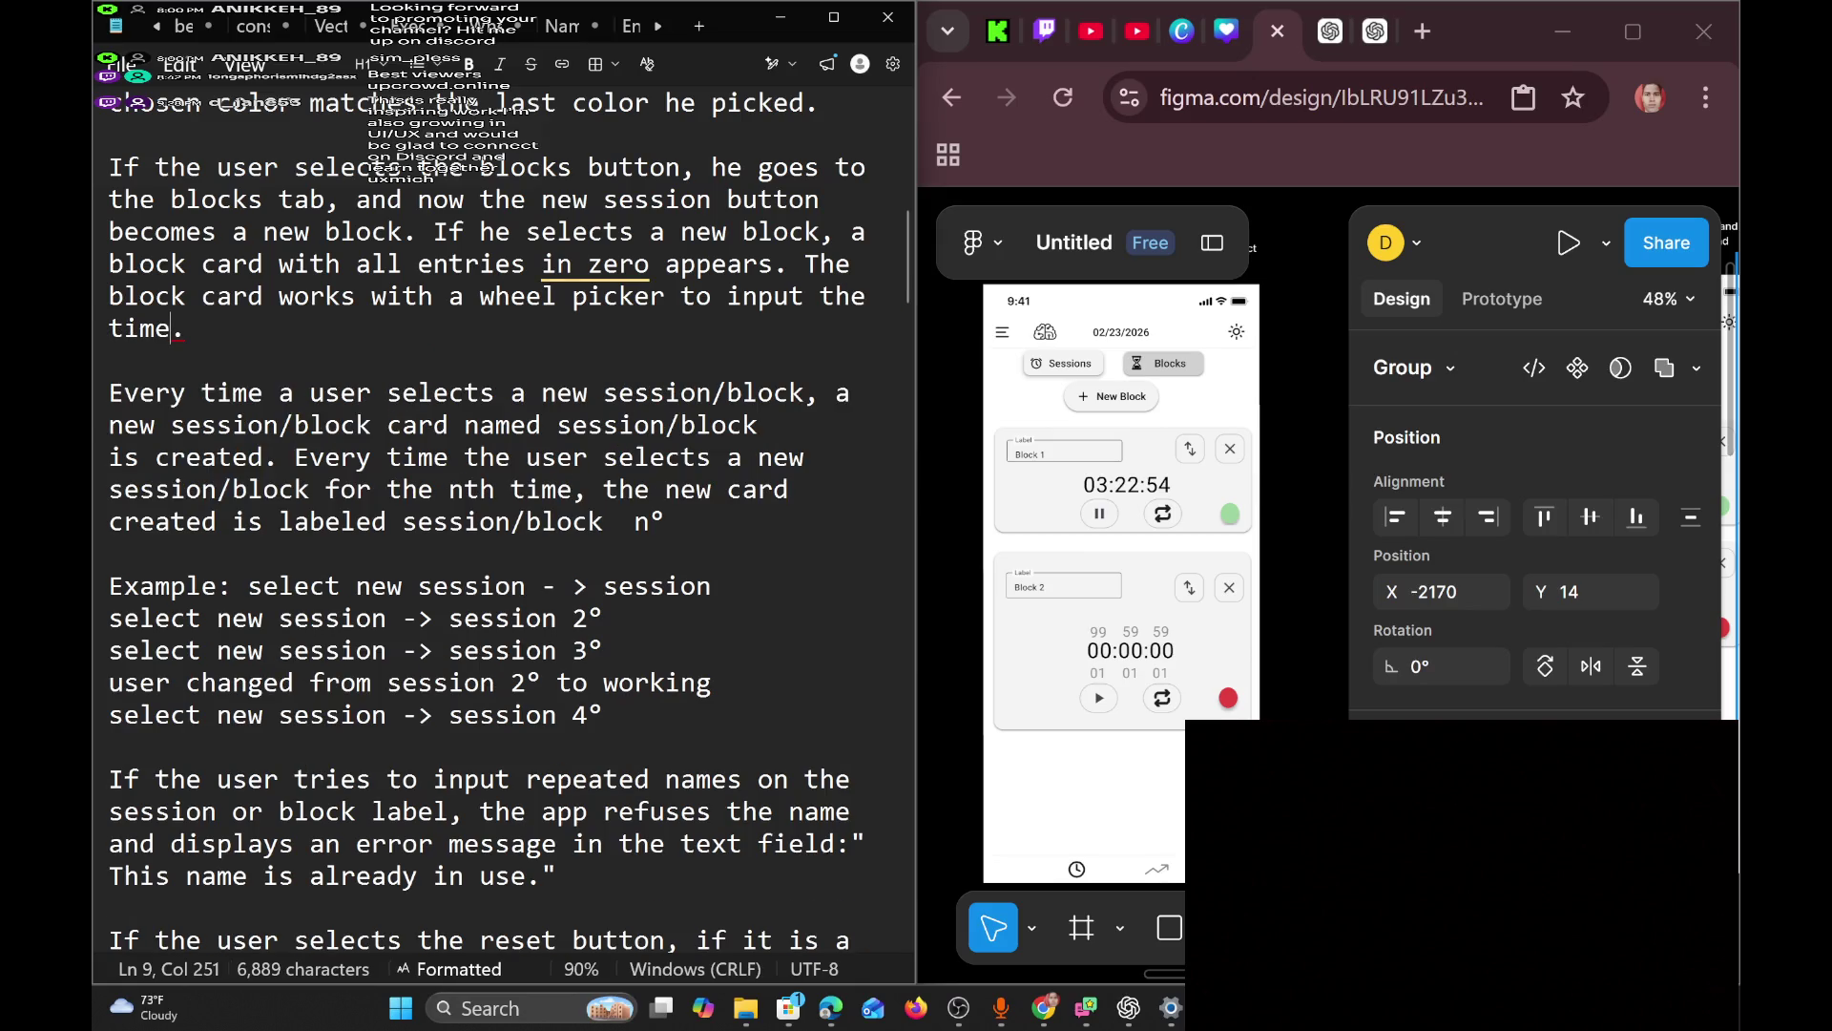
scroll(503, 522, down, 1)
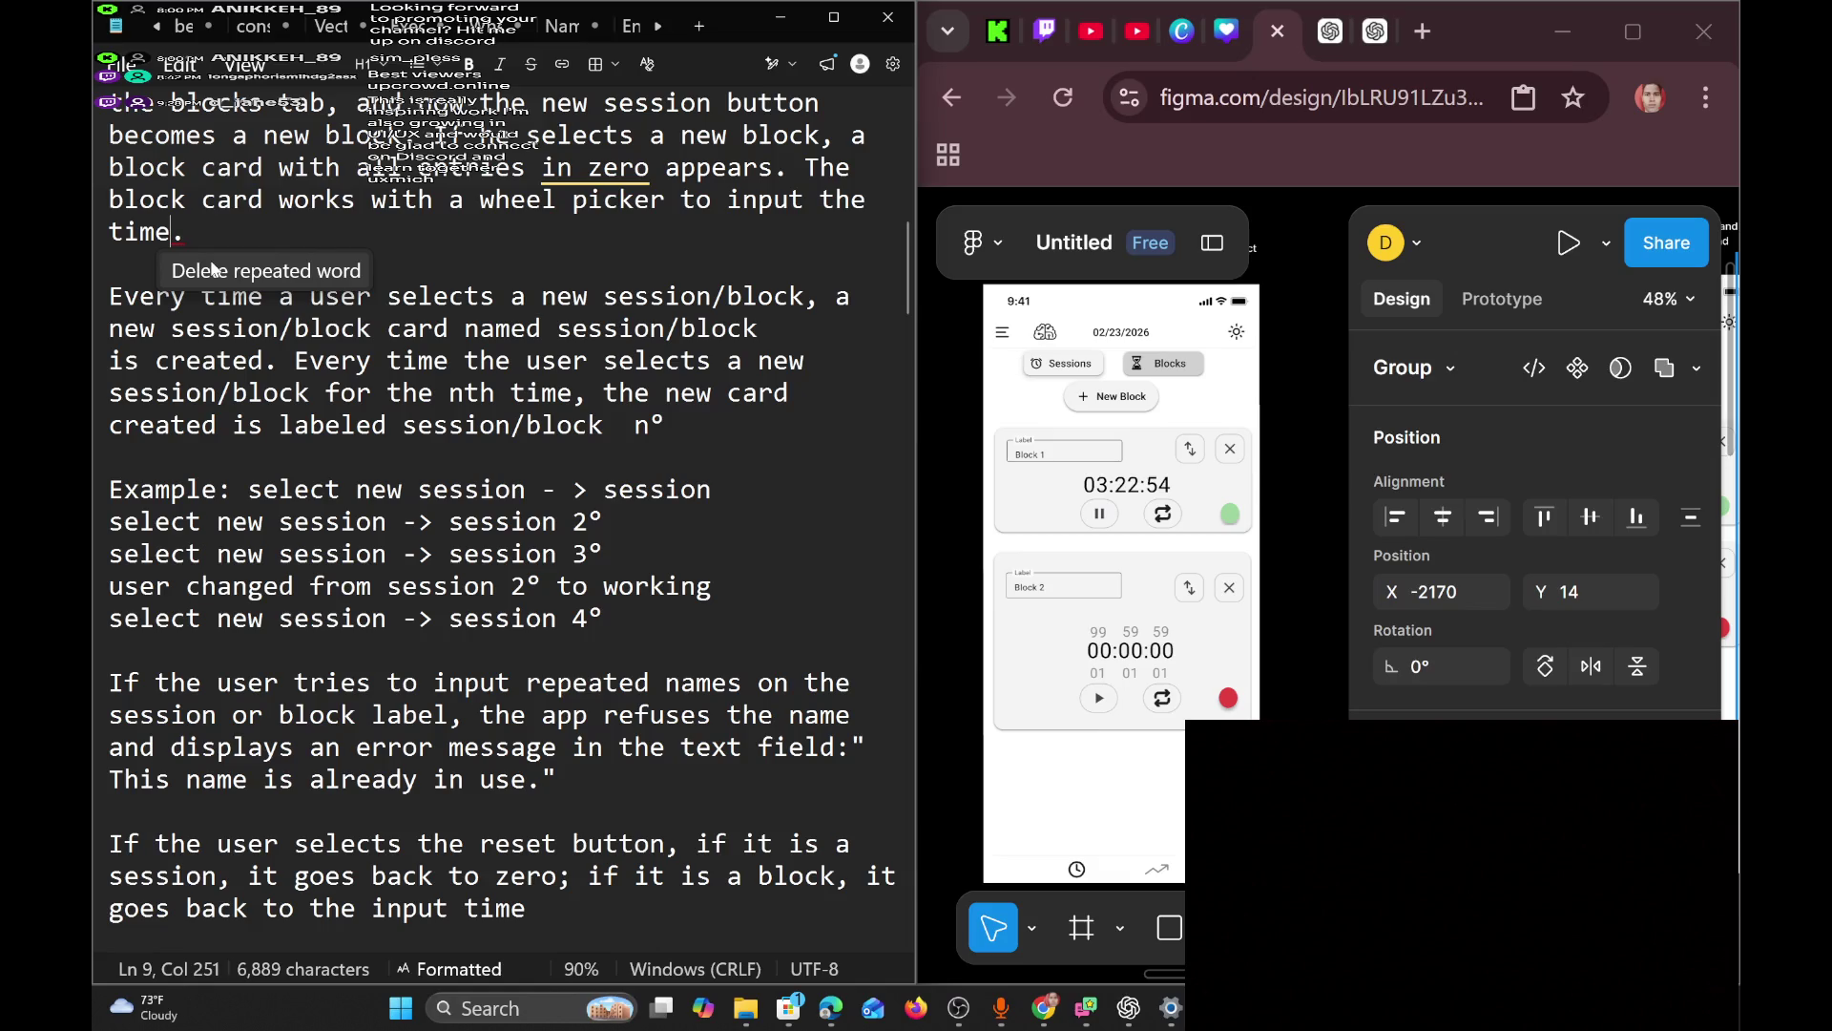
key(Delete)
key(BackSpace)
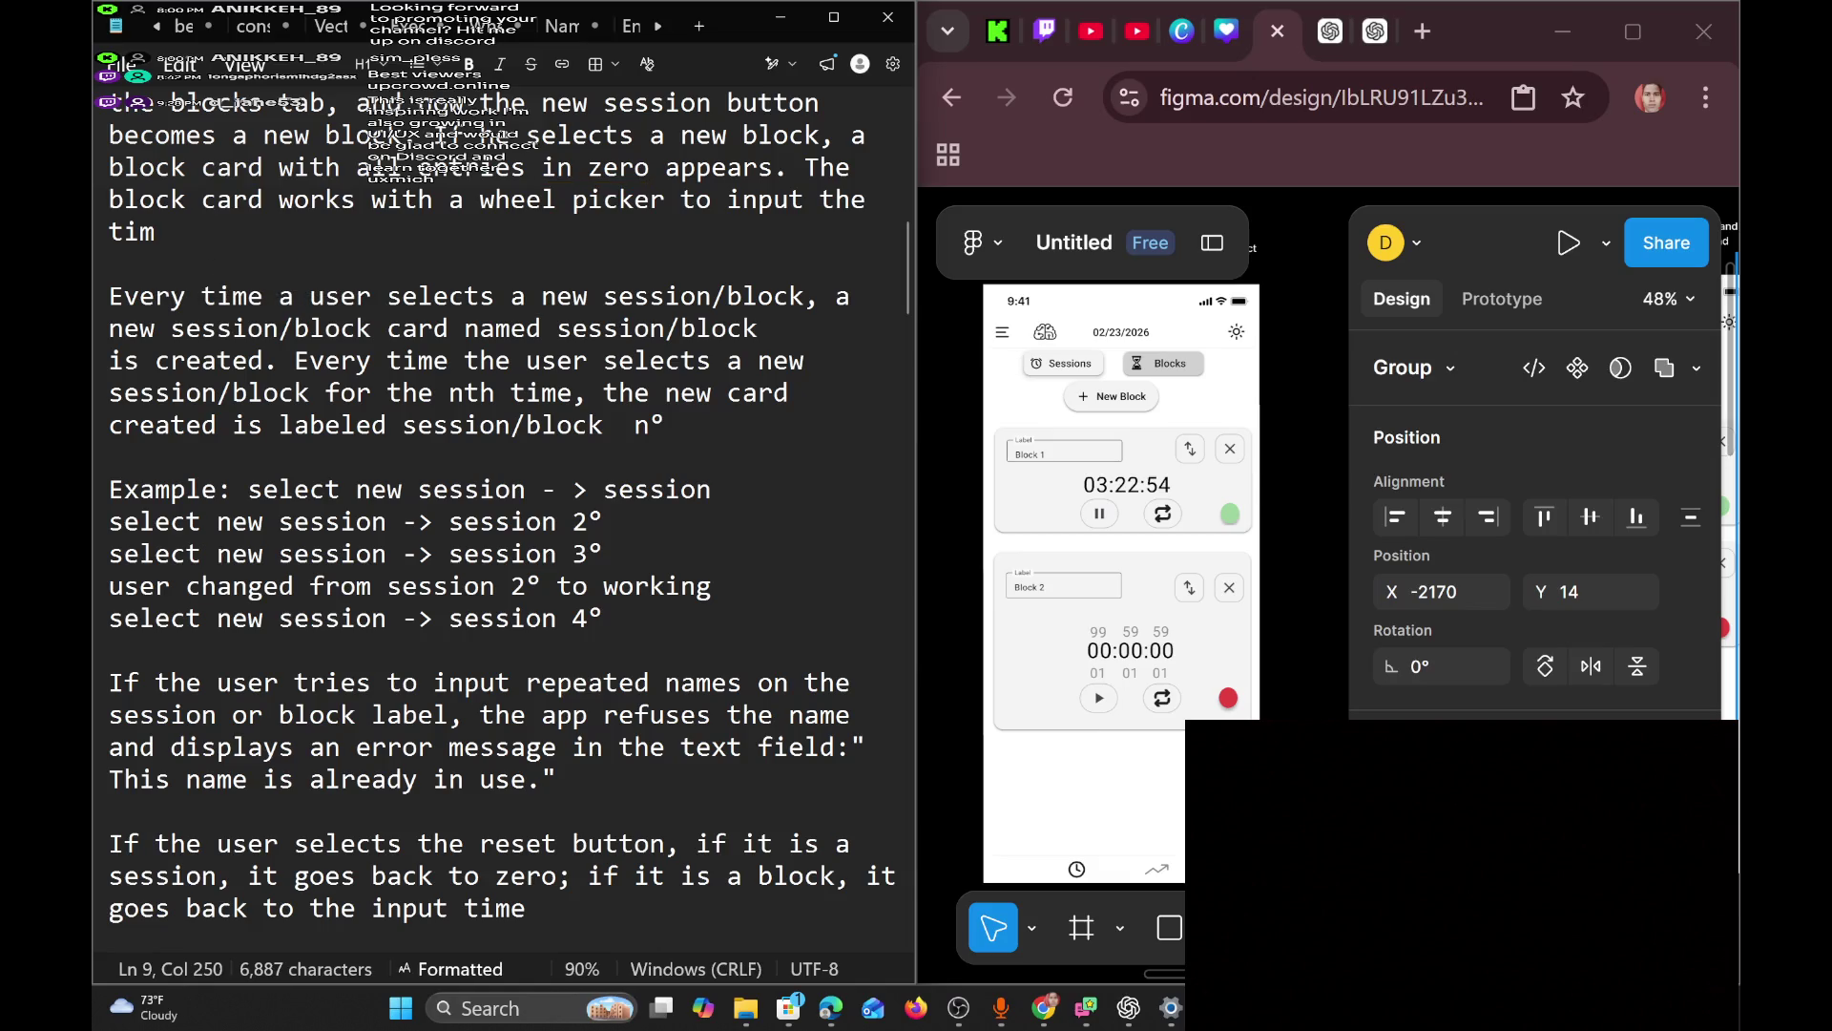
text(e)
click(387, 424)
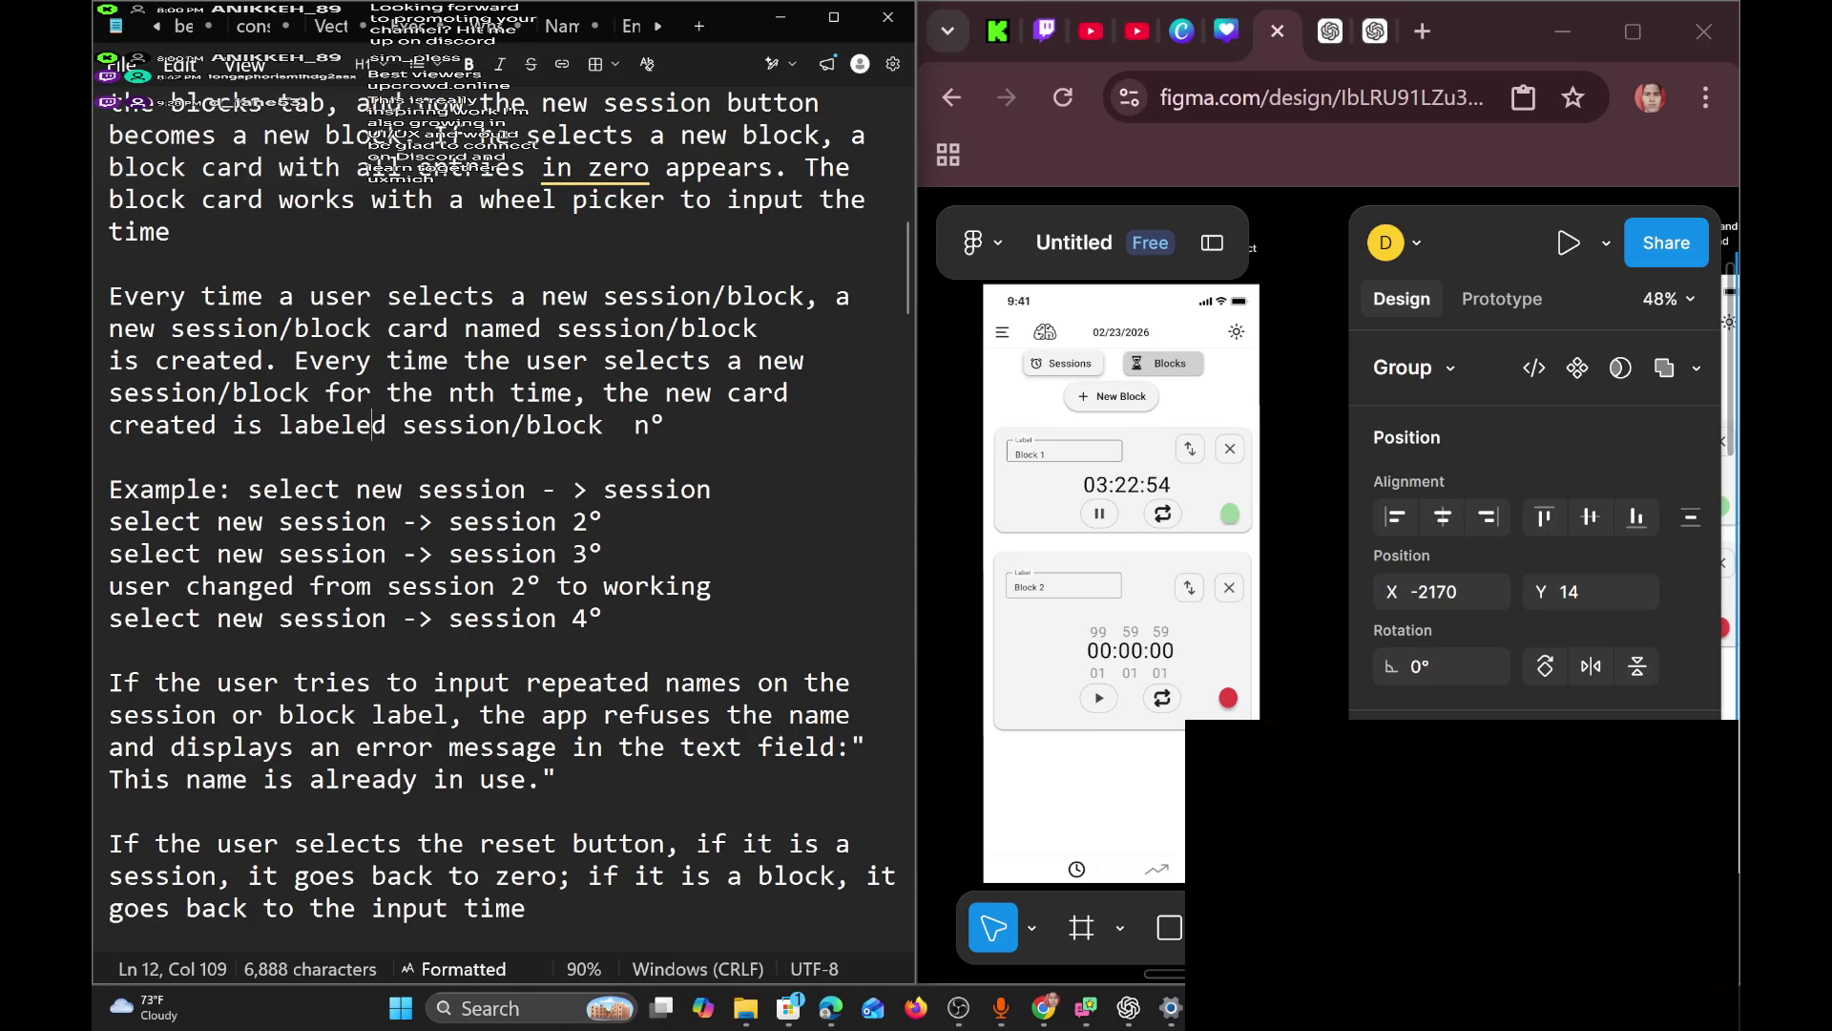
scroll(502, 504, down, 10)
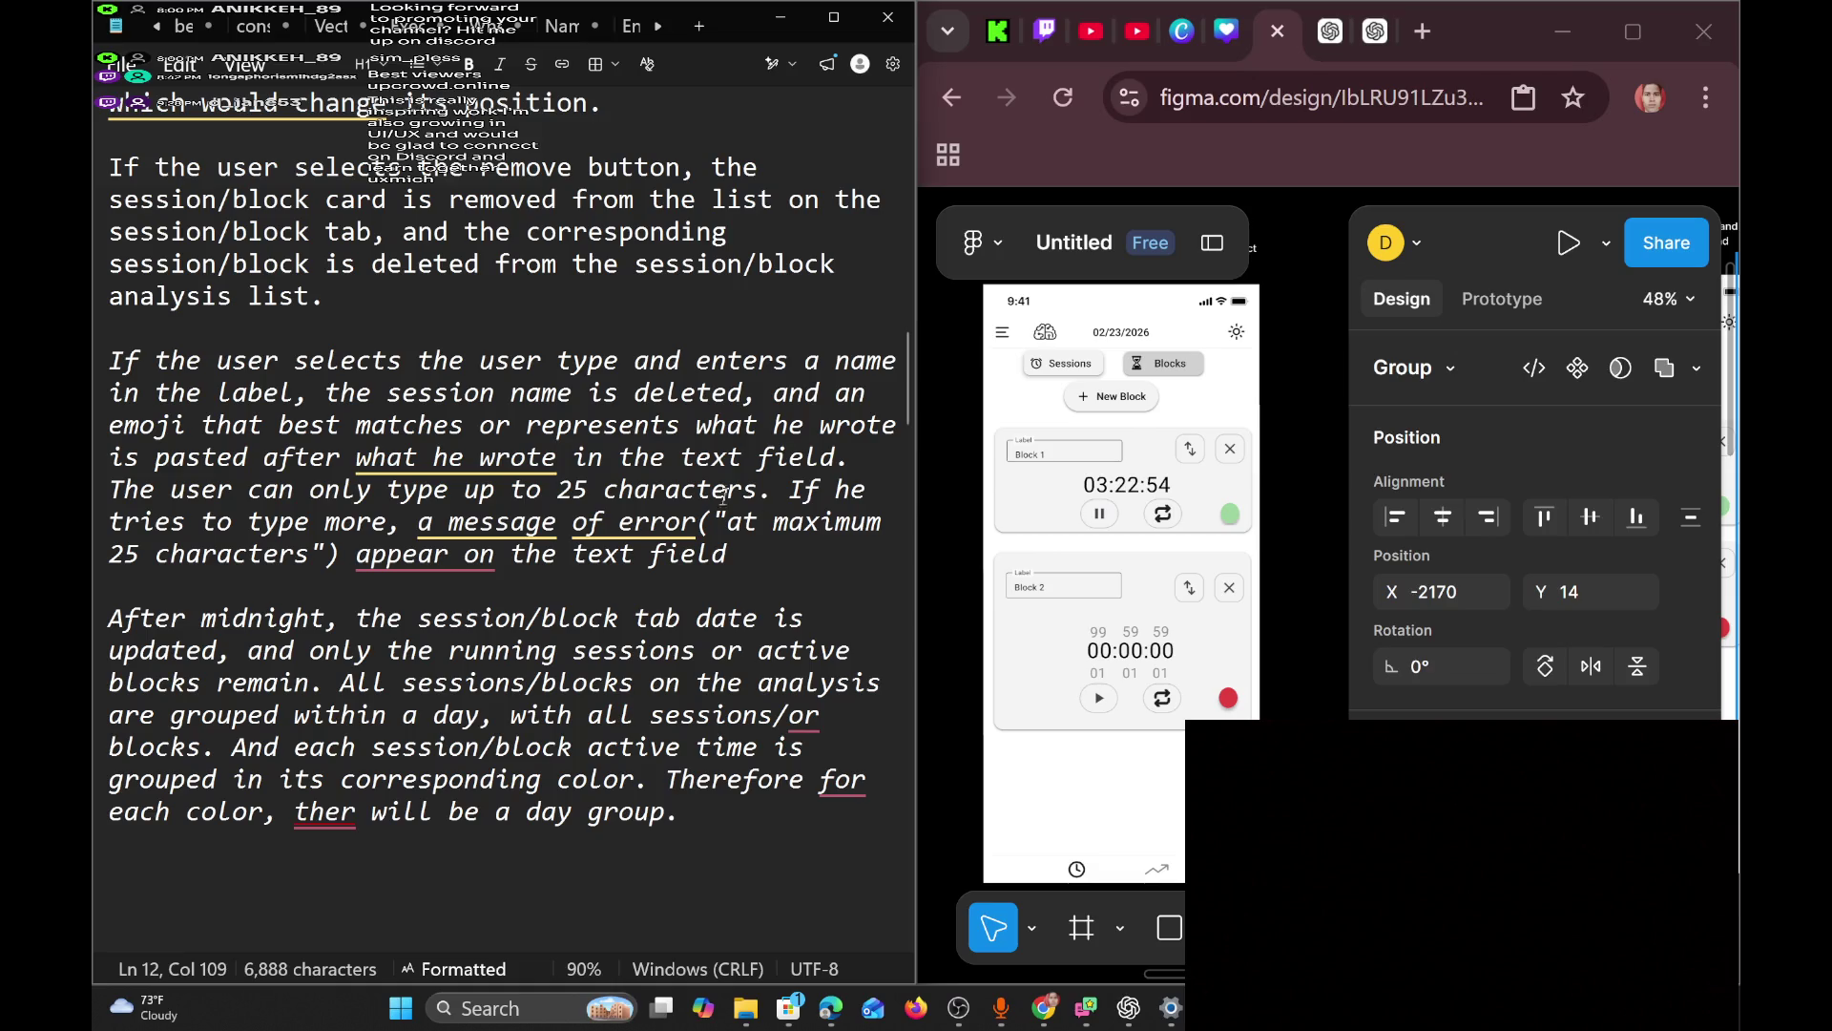
Pan the Figma canvas past the timer and label mockups to the 'First day using the app' frame.
scroll(1134, 535, down, 4)
scroll(1135, 535, up, 2)
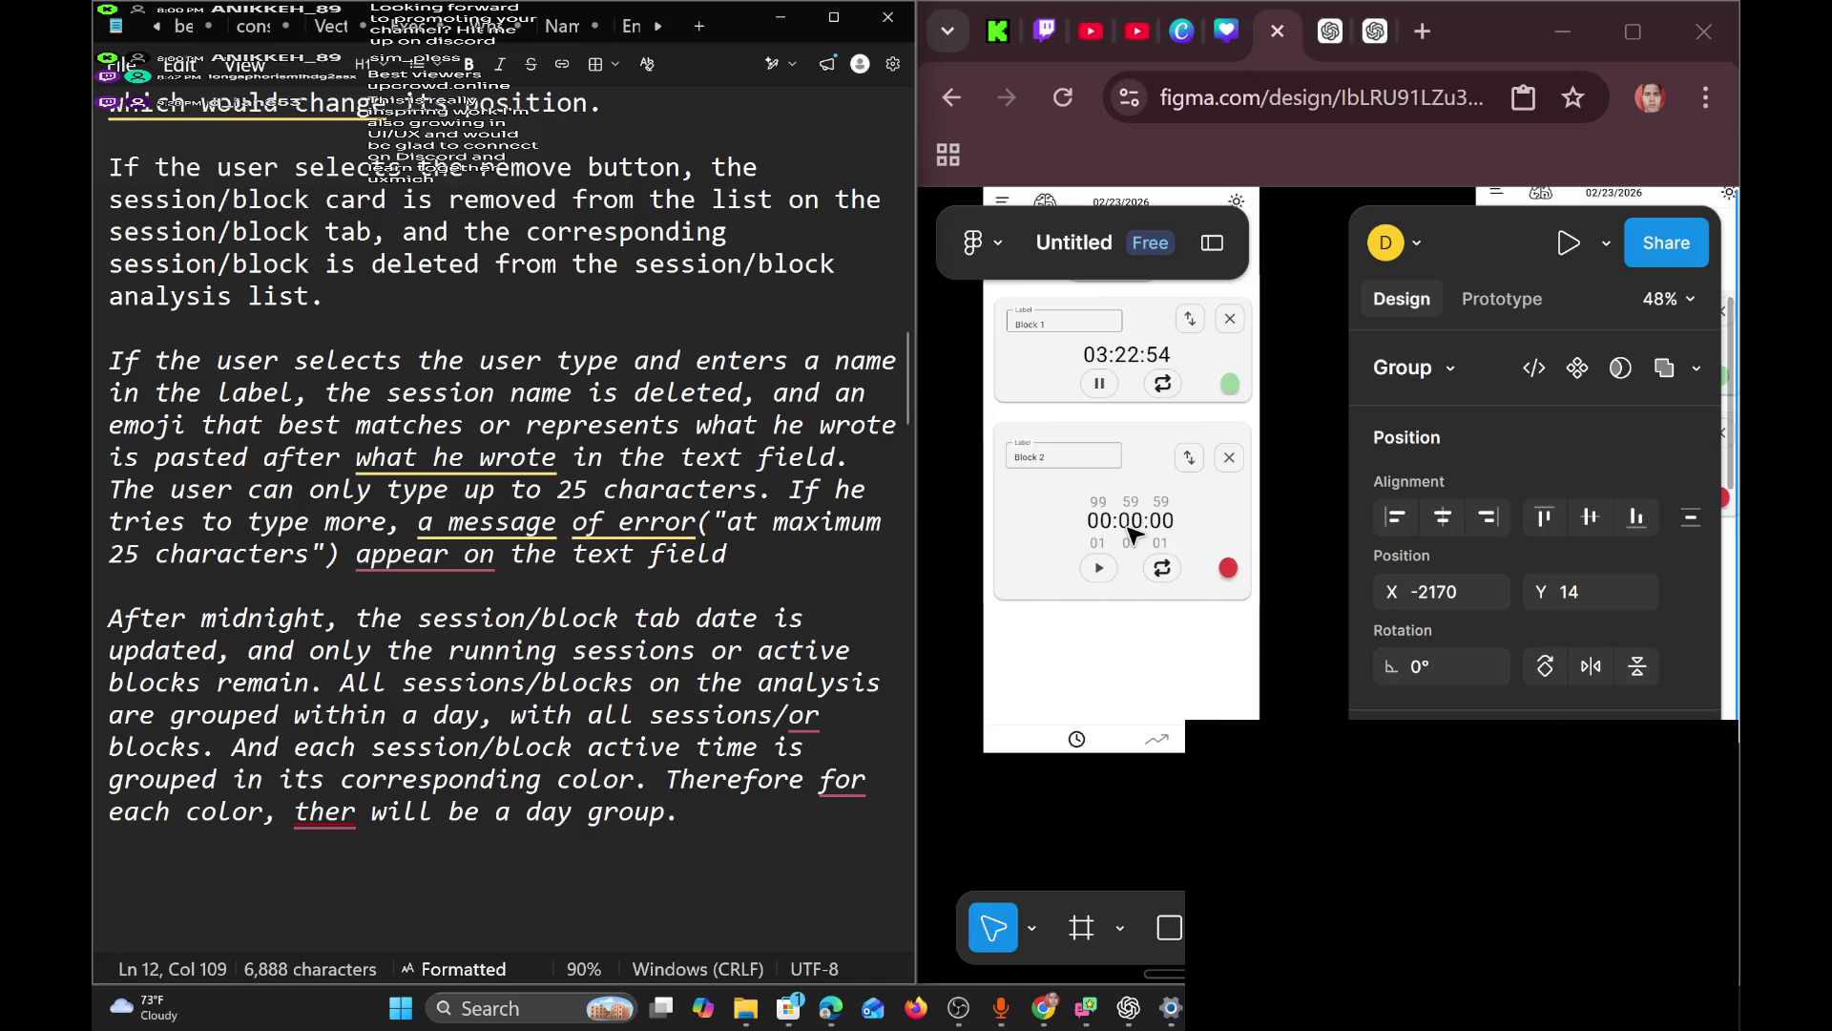
scroll(1134, 536, right, 2)
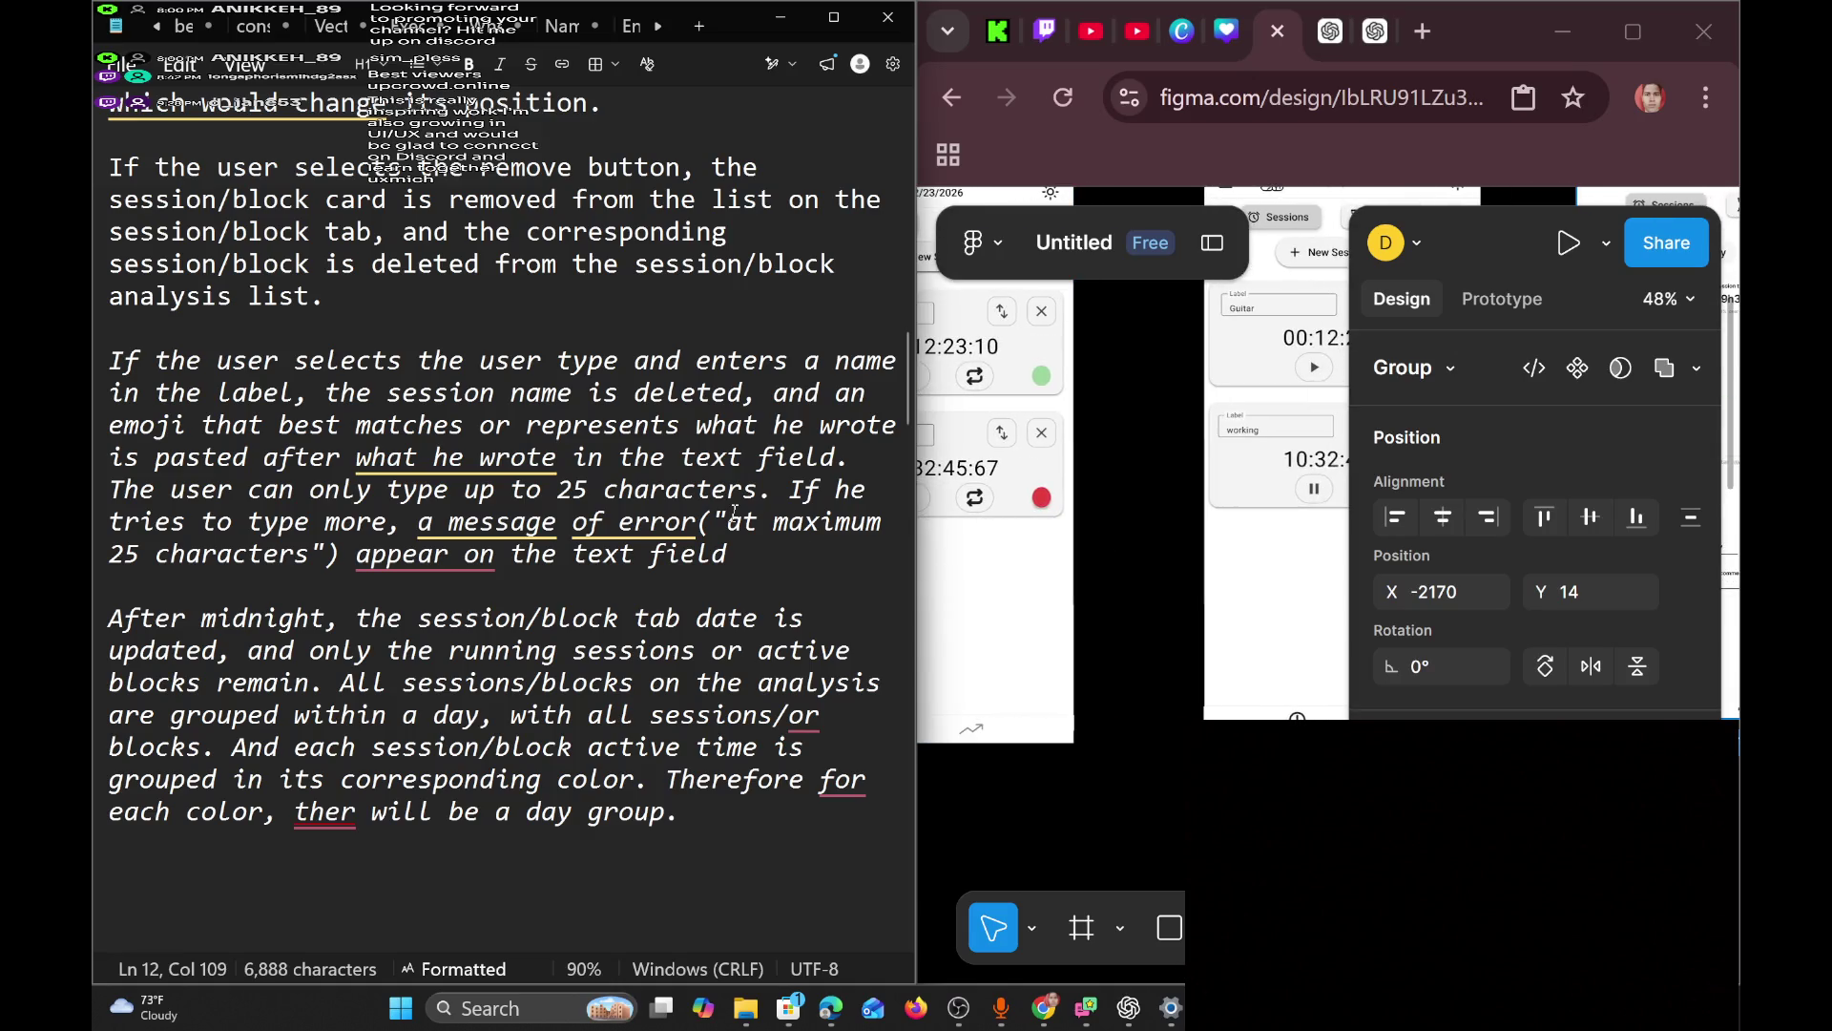
scroll(1002, 580, up, 2)
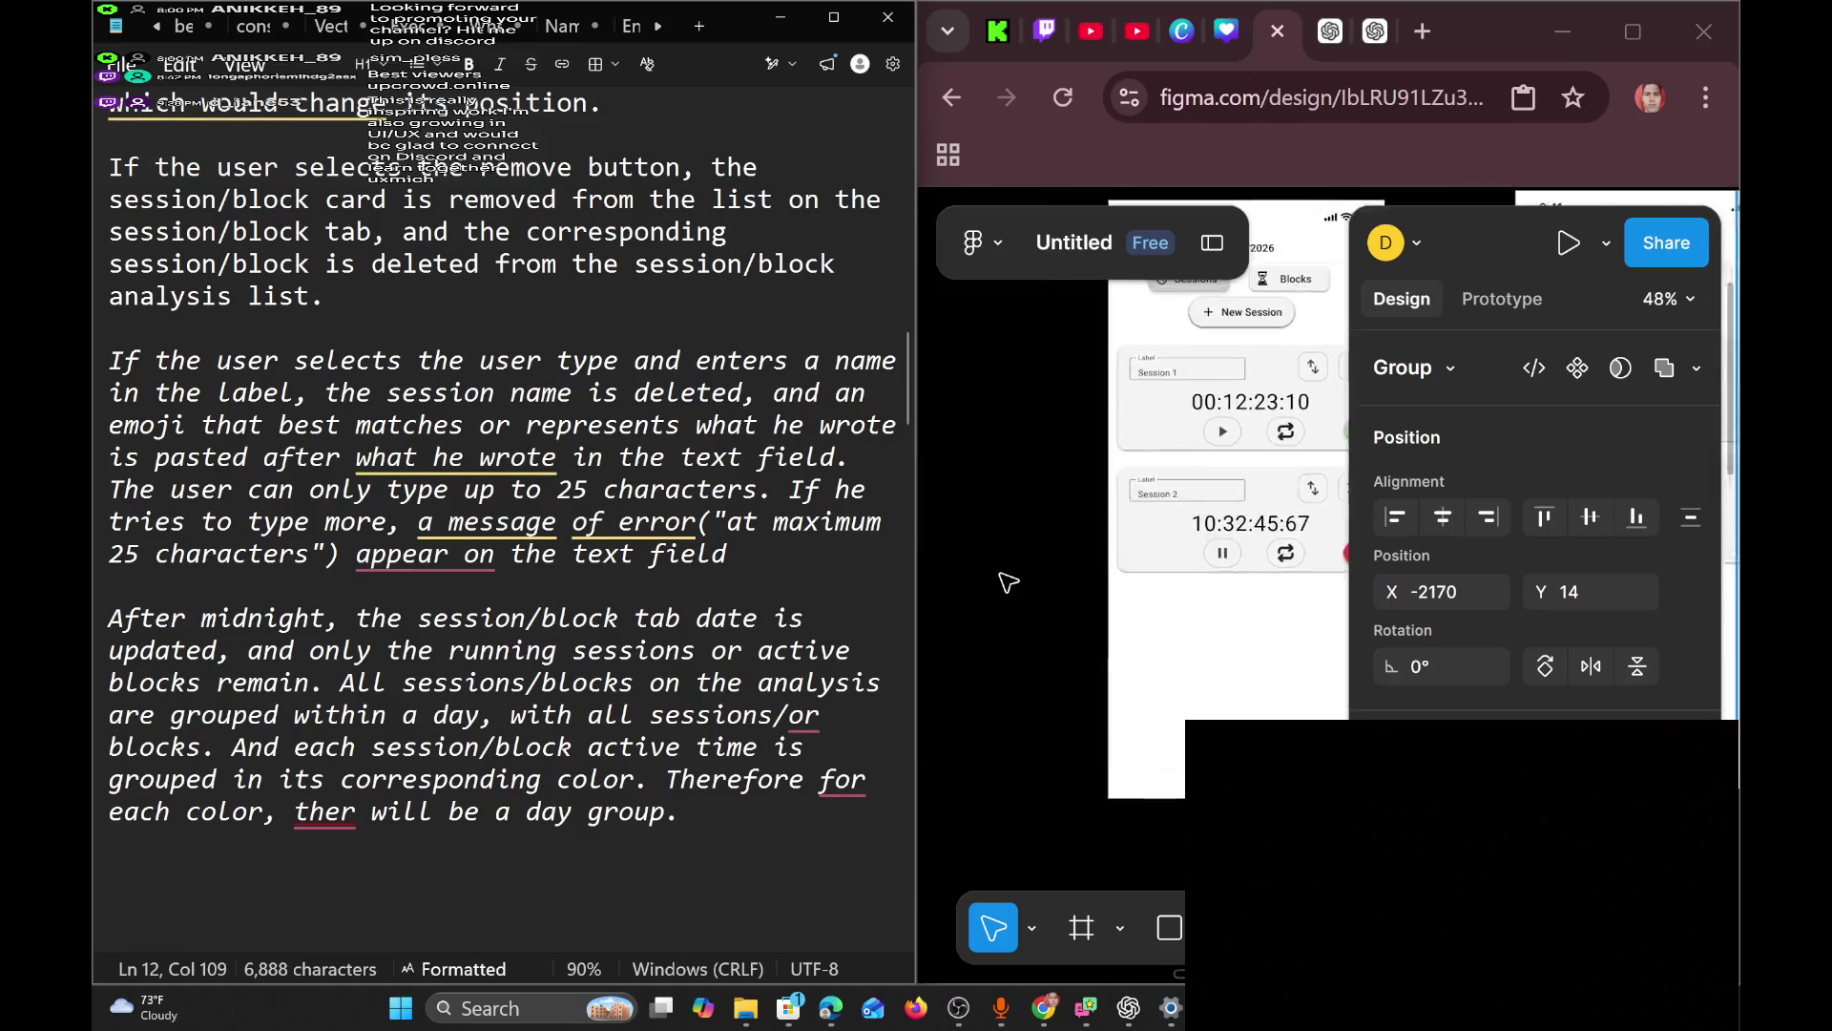
scroll(1008, 582, left, 1)
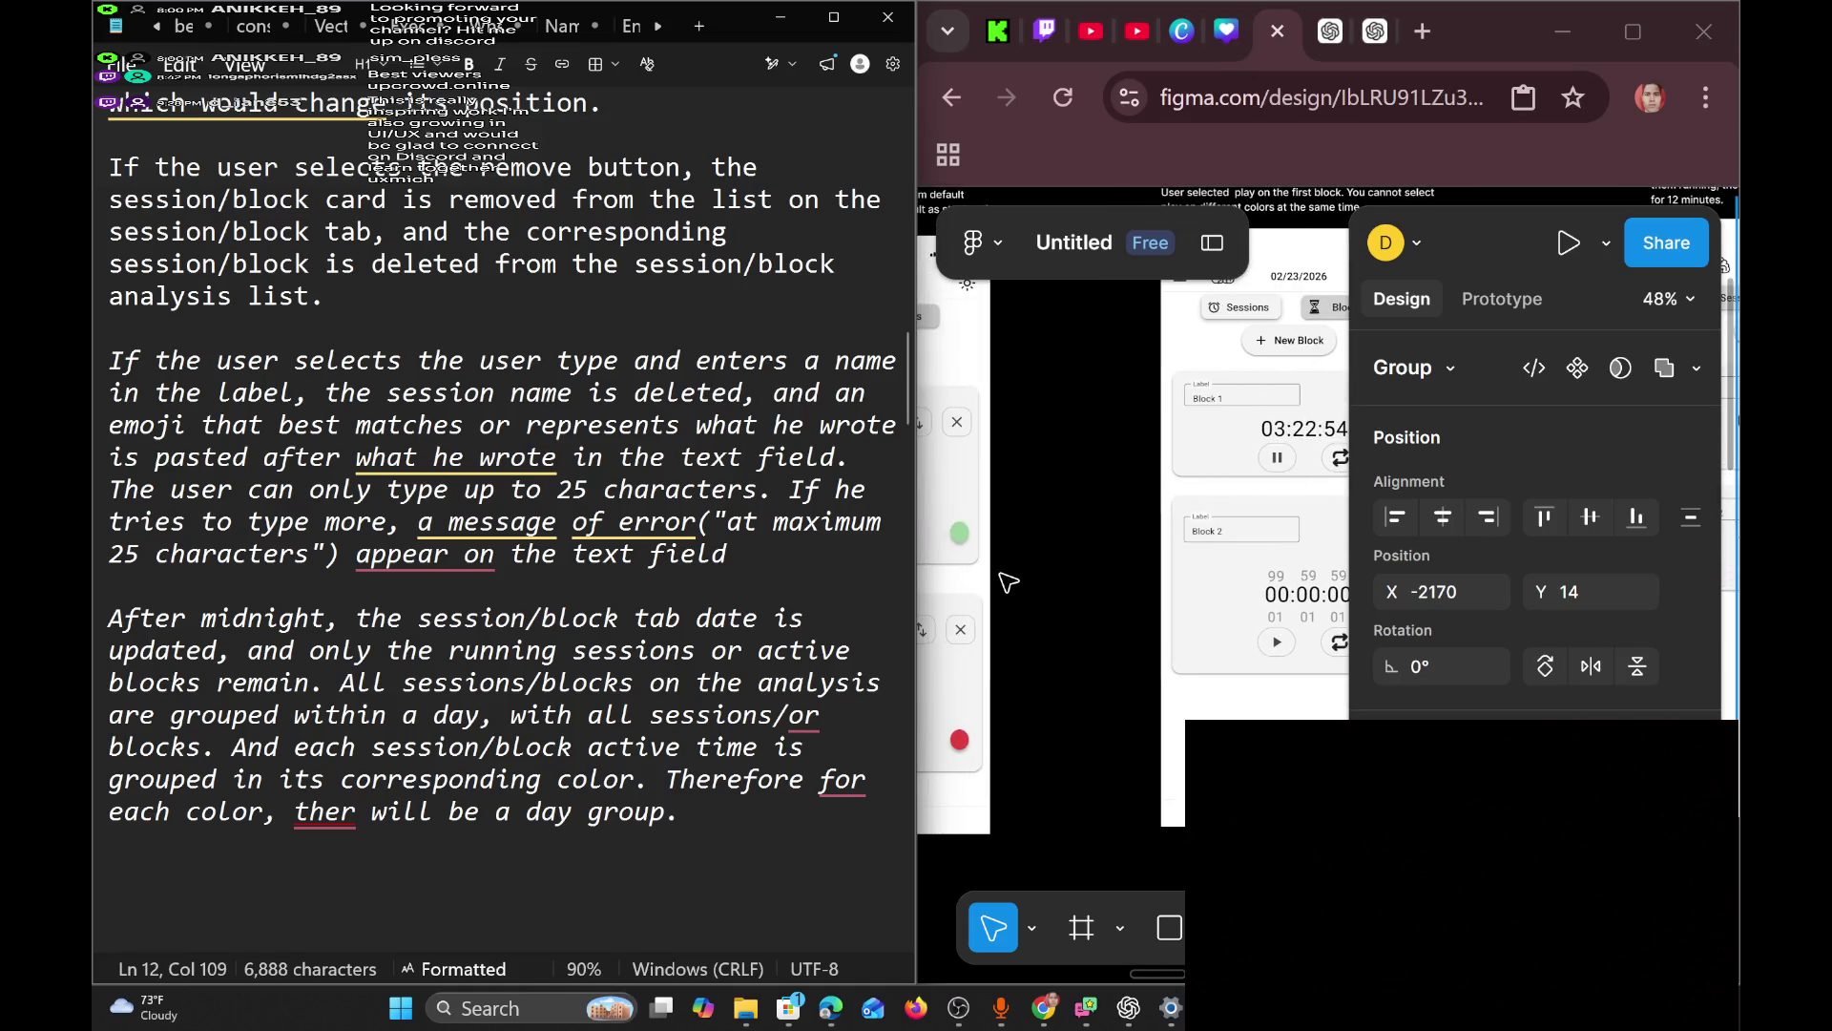
scroll(1008, 582, up, 5)
scroll(1009, 582, up, 5)
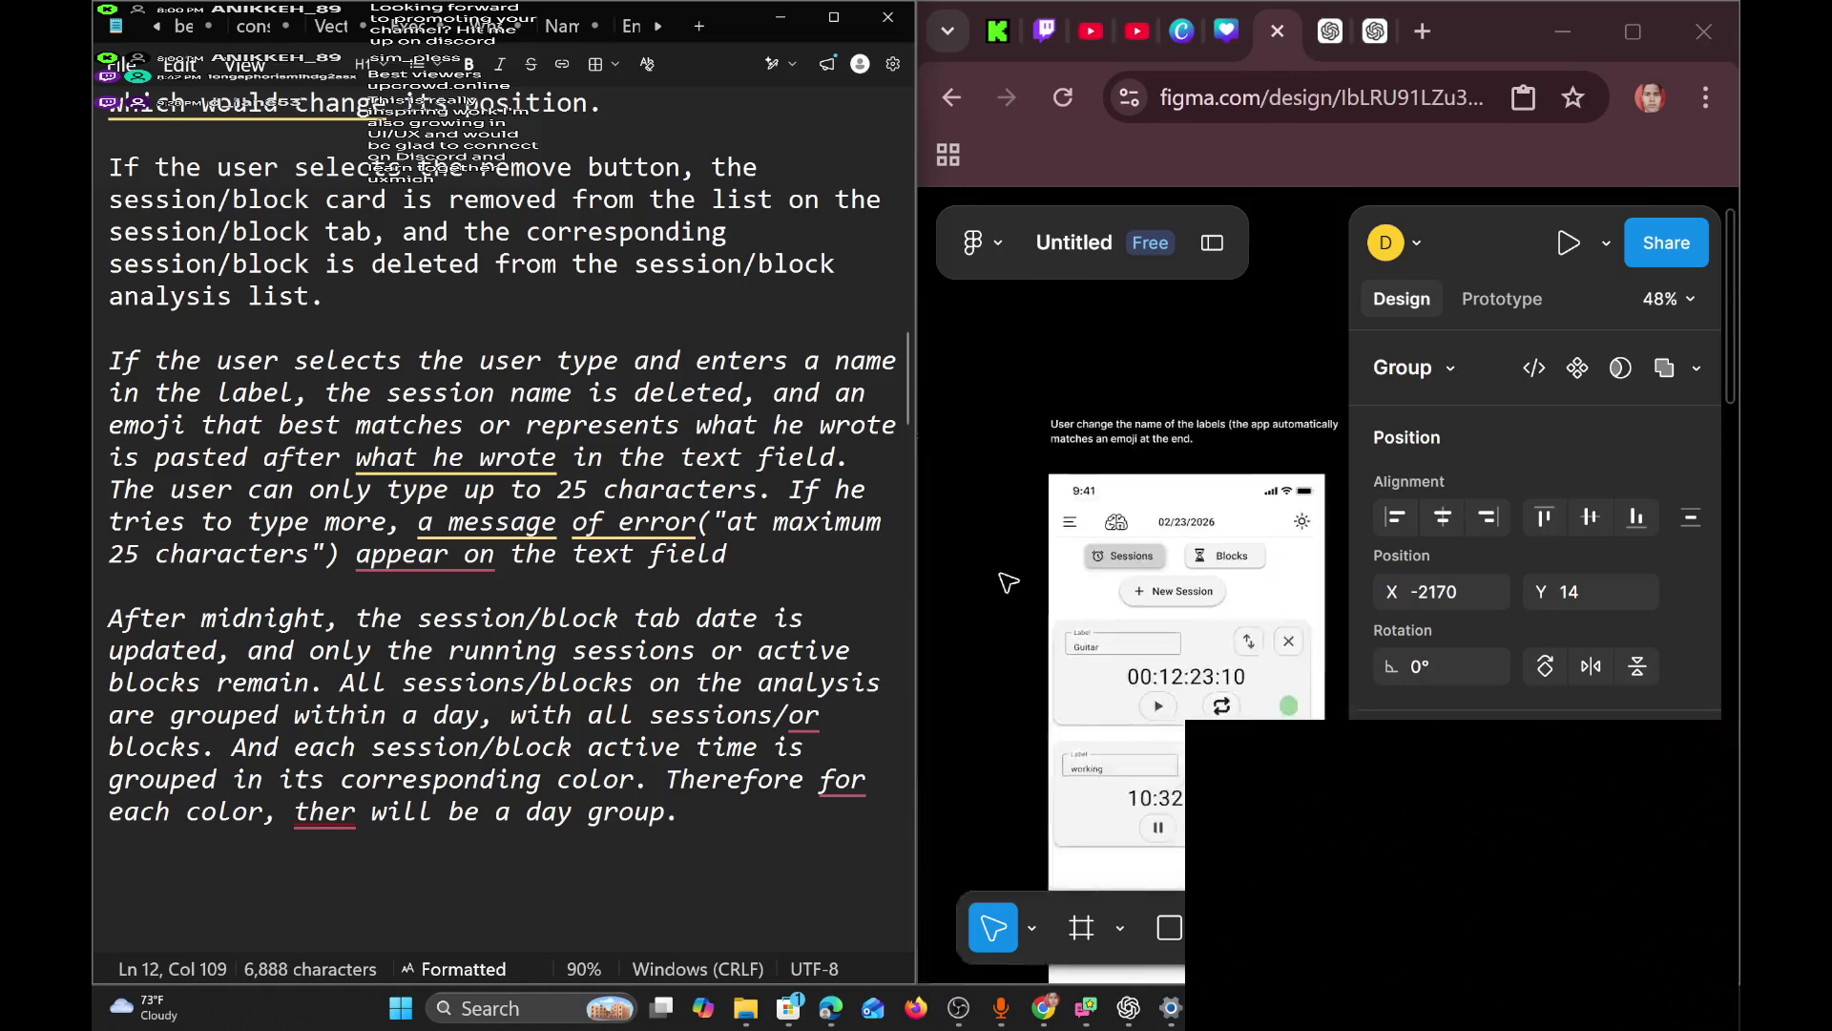
scroll(1009, 582, right, 5)
scroll(1008, 583, down, 3)
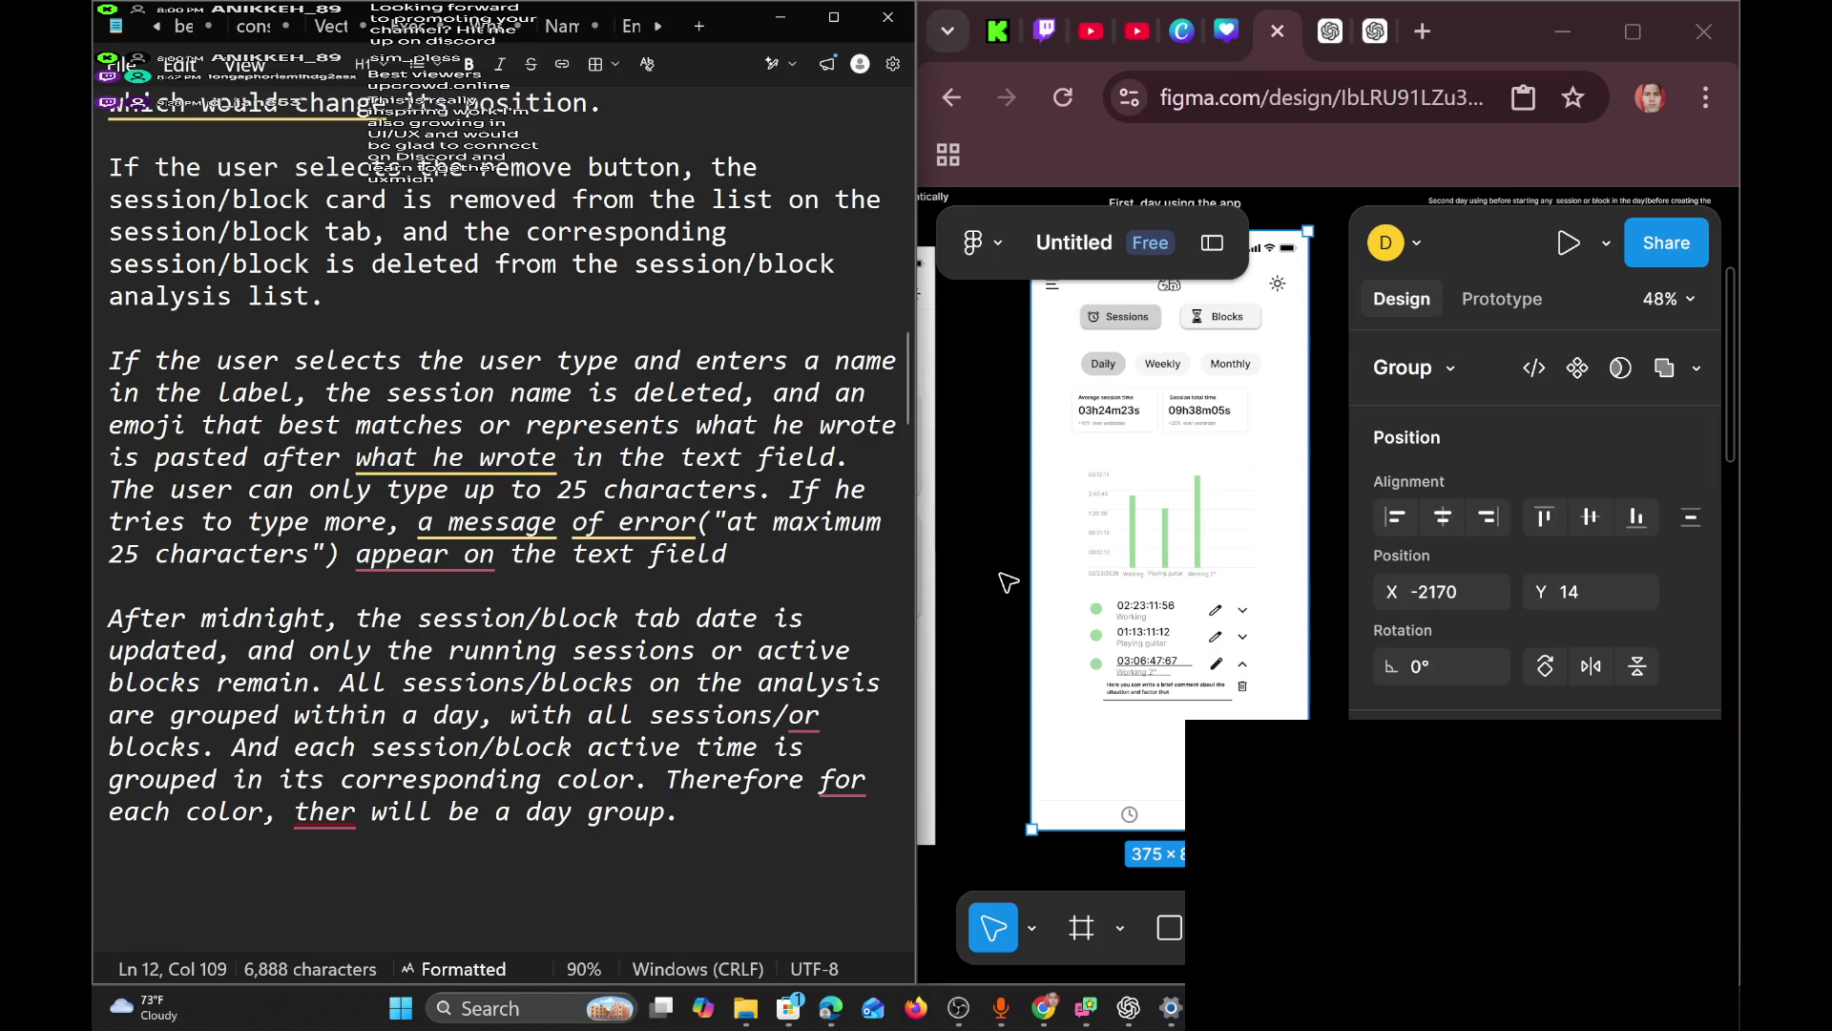
scroll(1008, 582, left, 5)
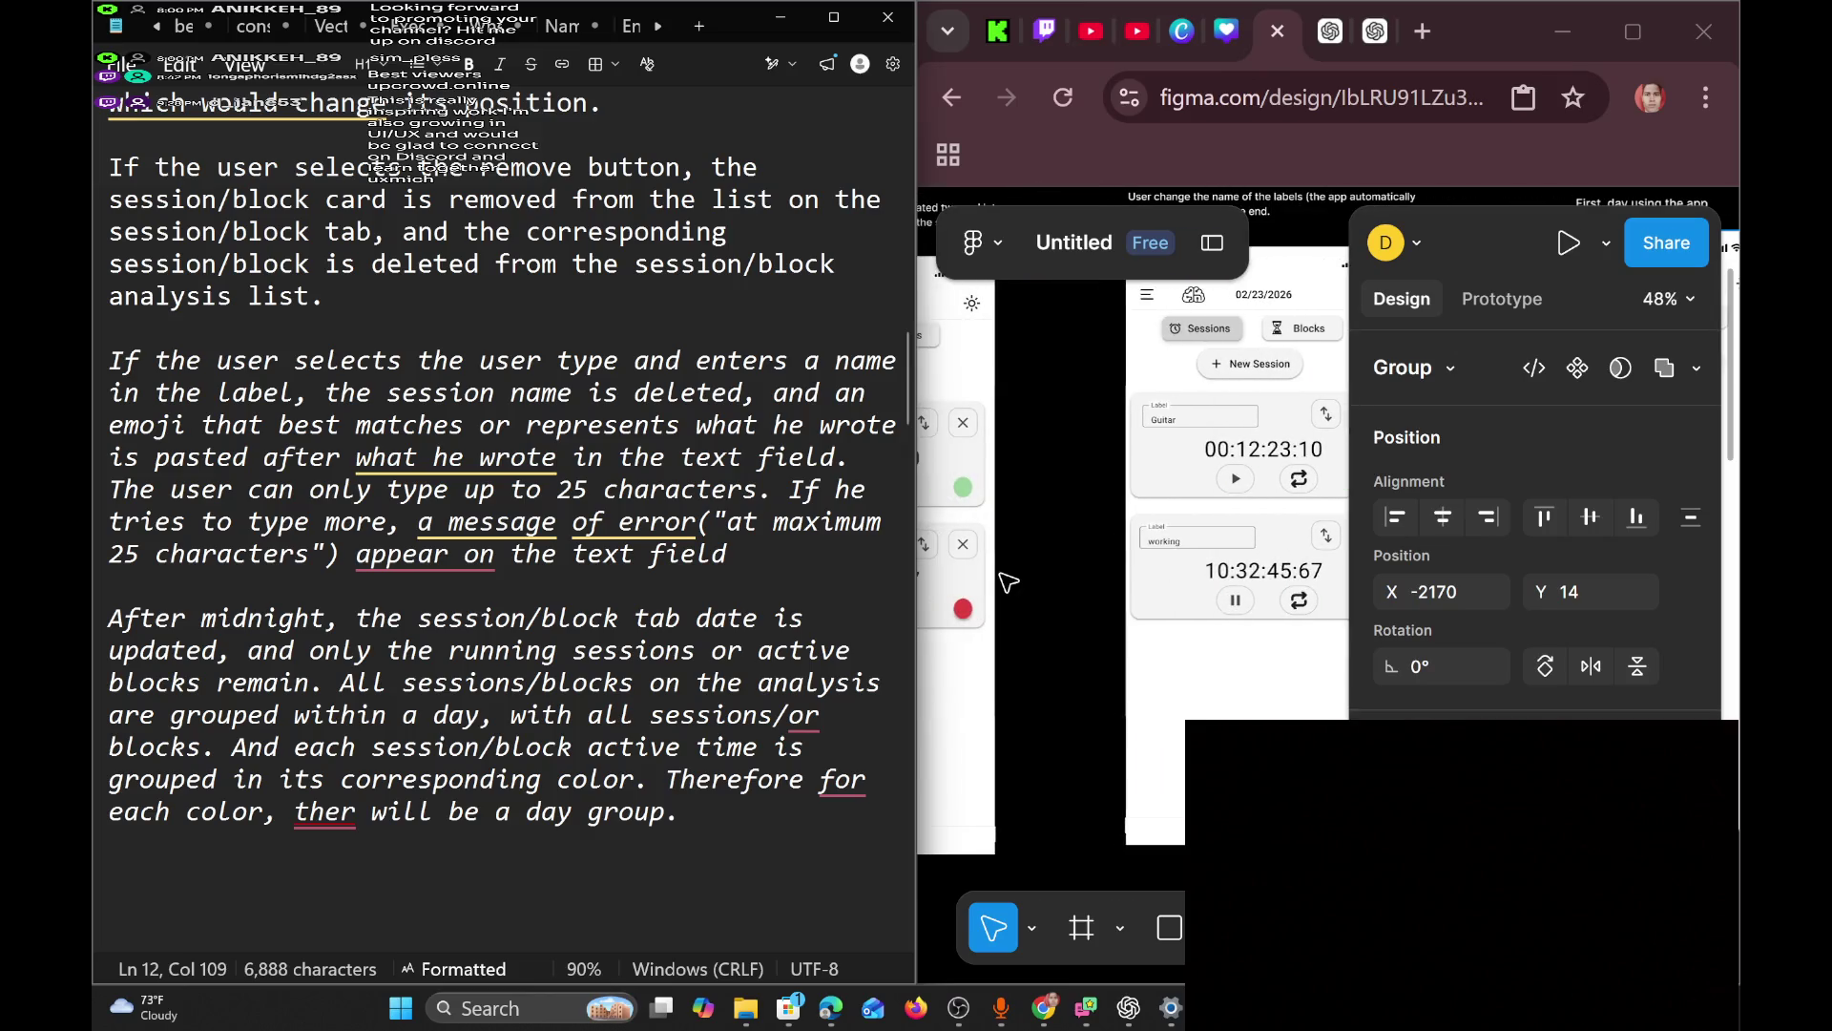
scroll(1008, 581, left, 5)
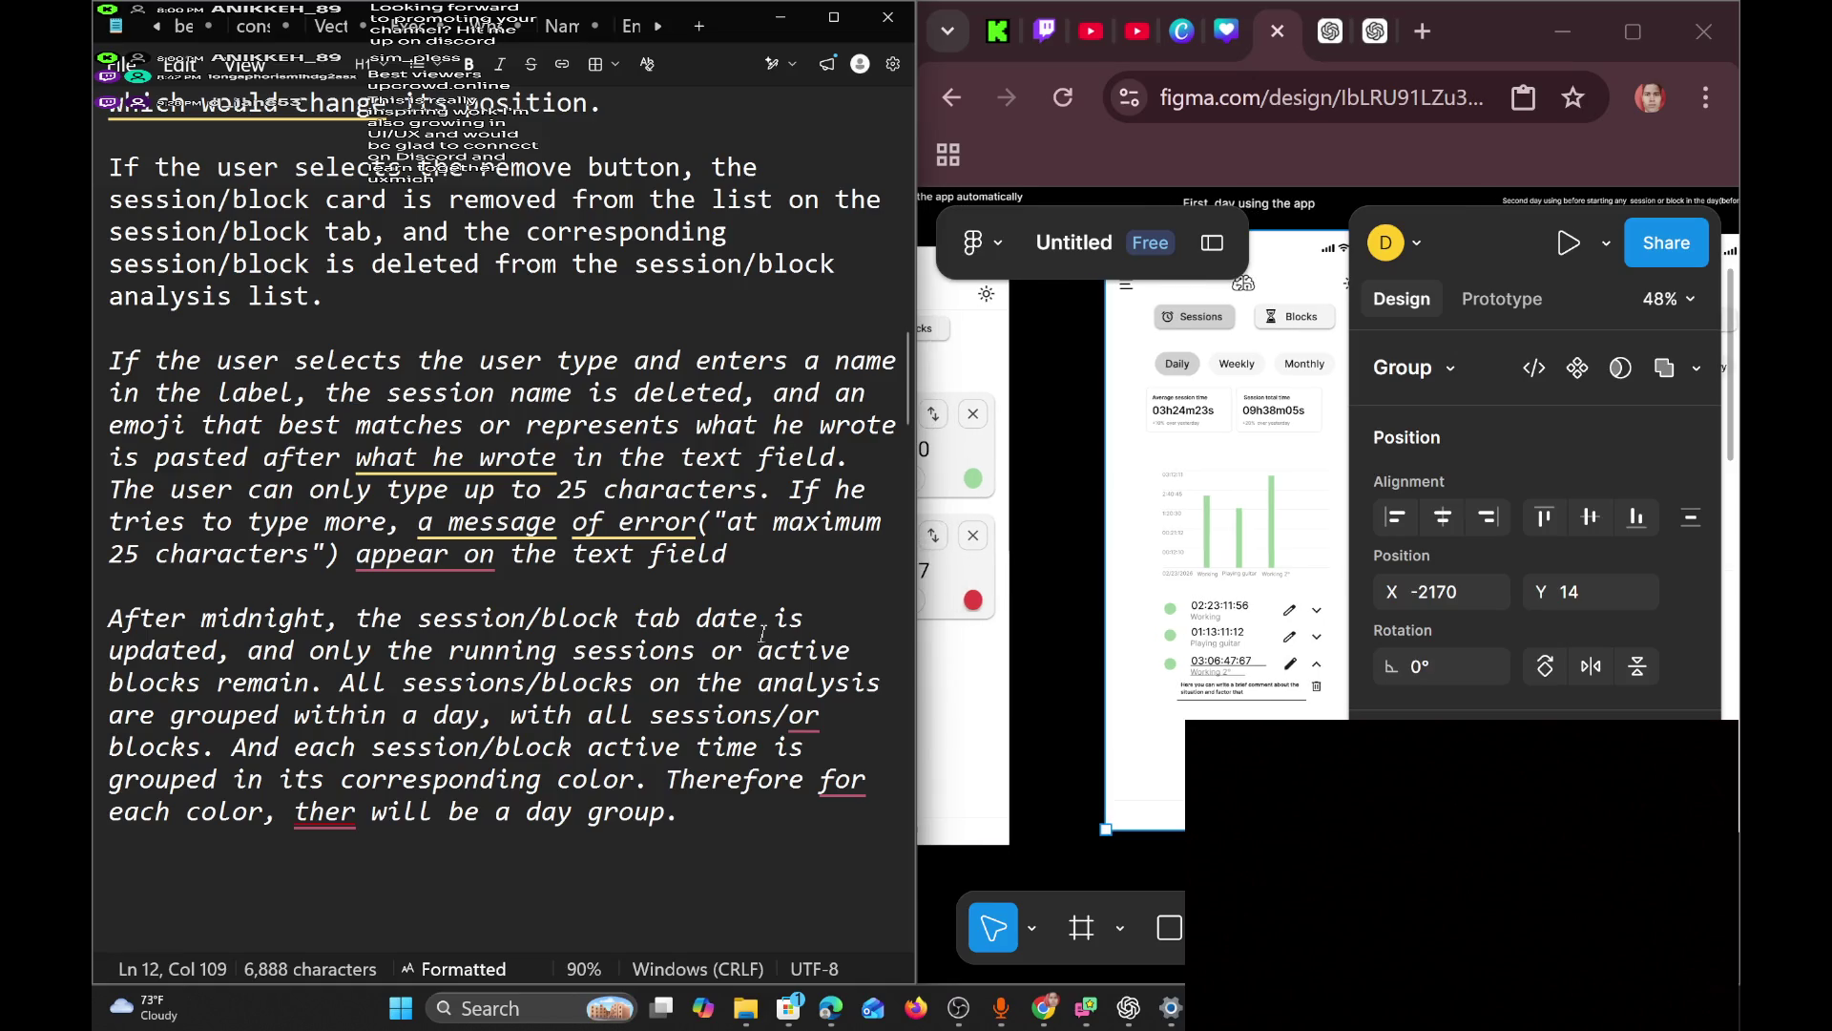
scroll(751, 634, down, 3)
scroll(751, 634, down, 2)
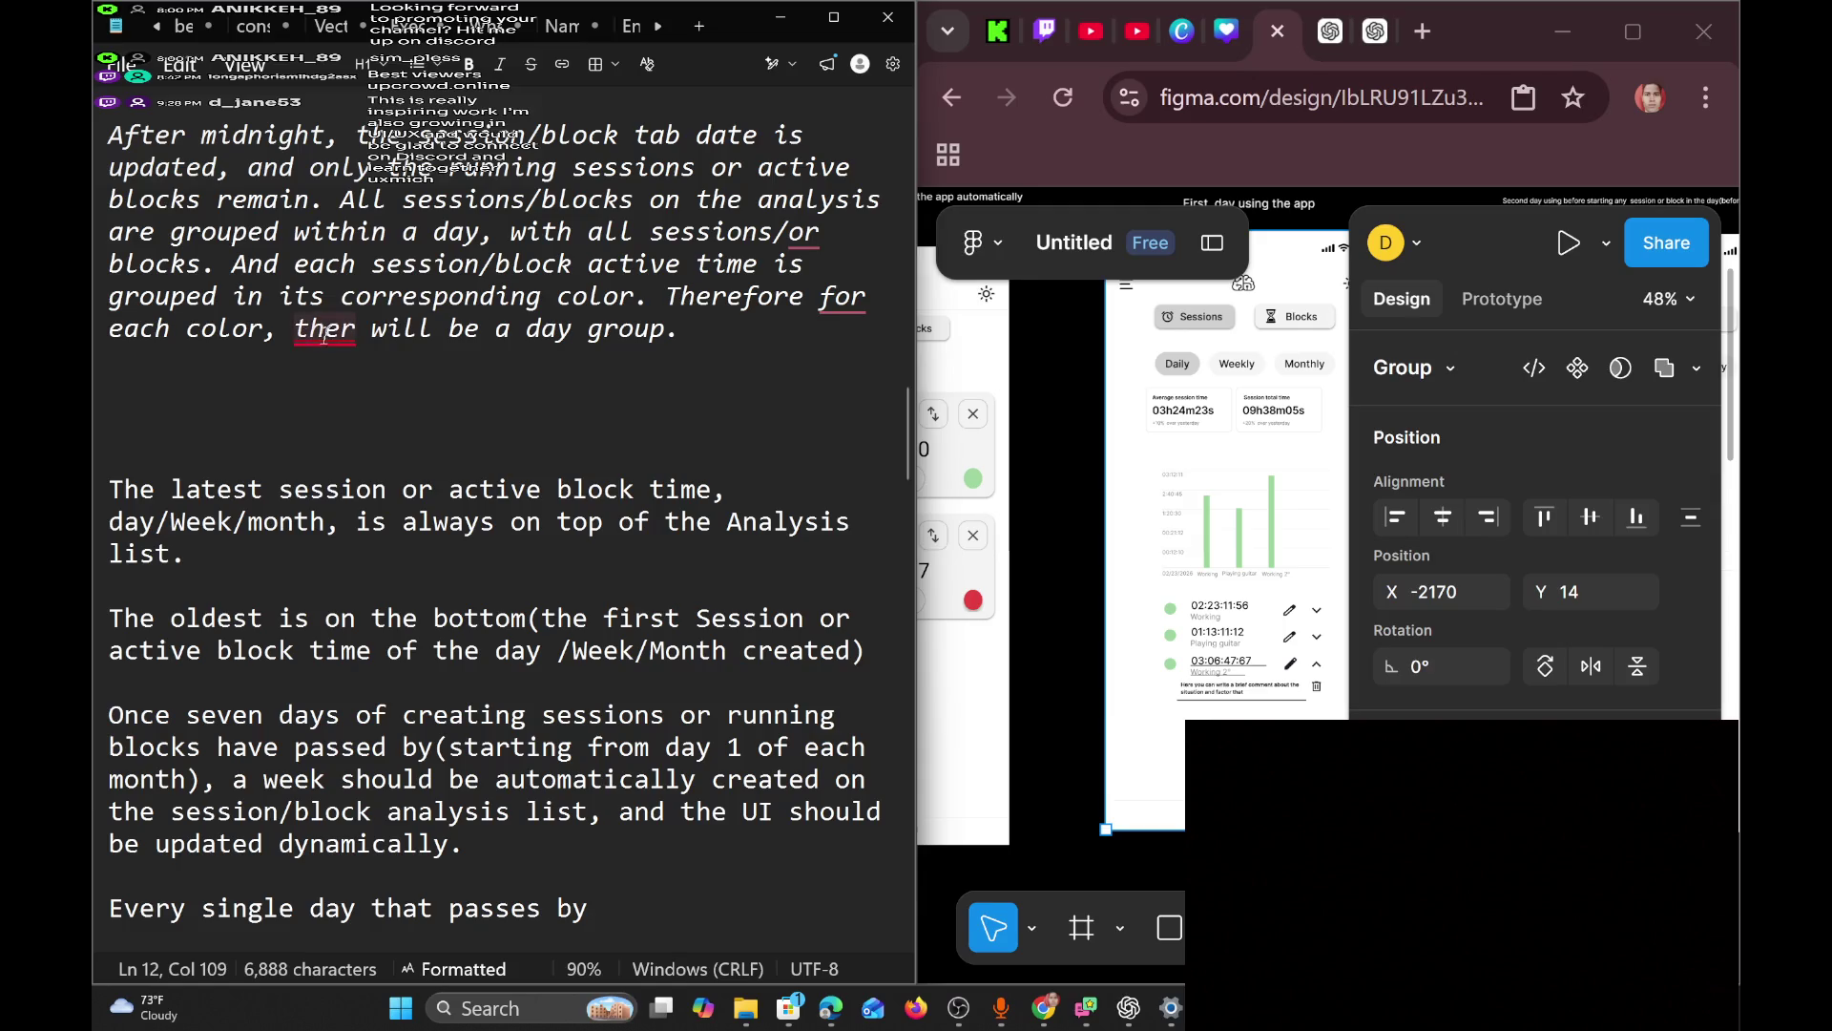
Accept Grammarly's 'there' fix for 'ther' and restore the comma after 'each color'.
mouse_move(325, 332)
click(349, 373)
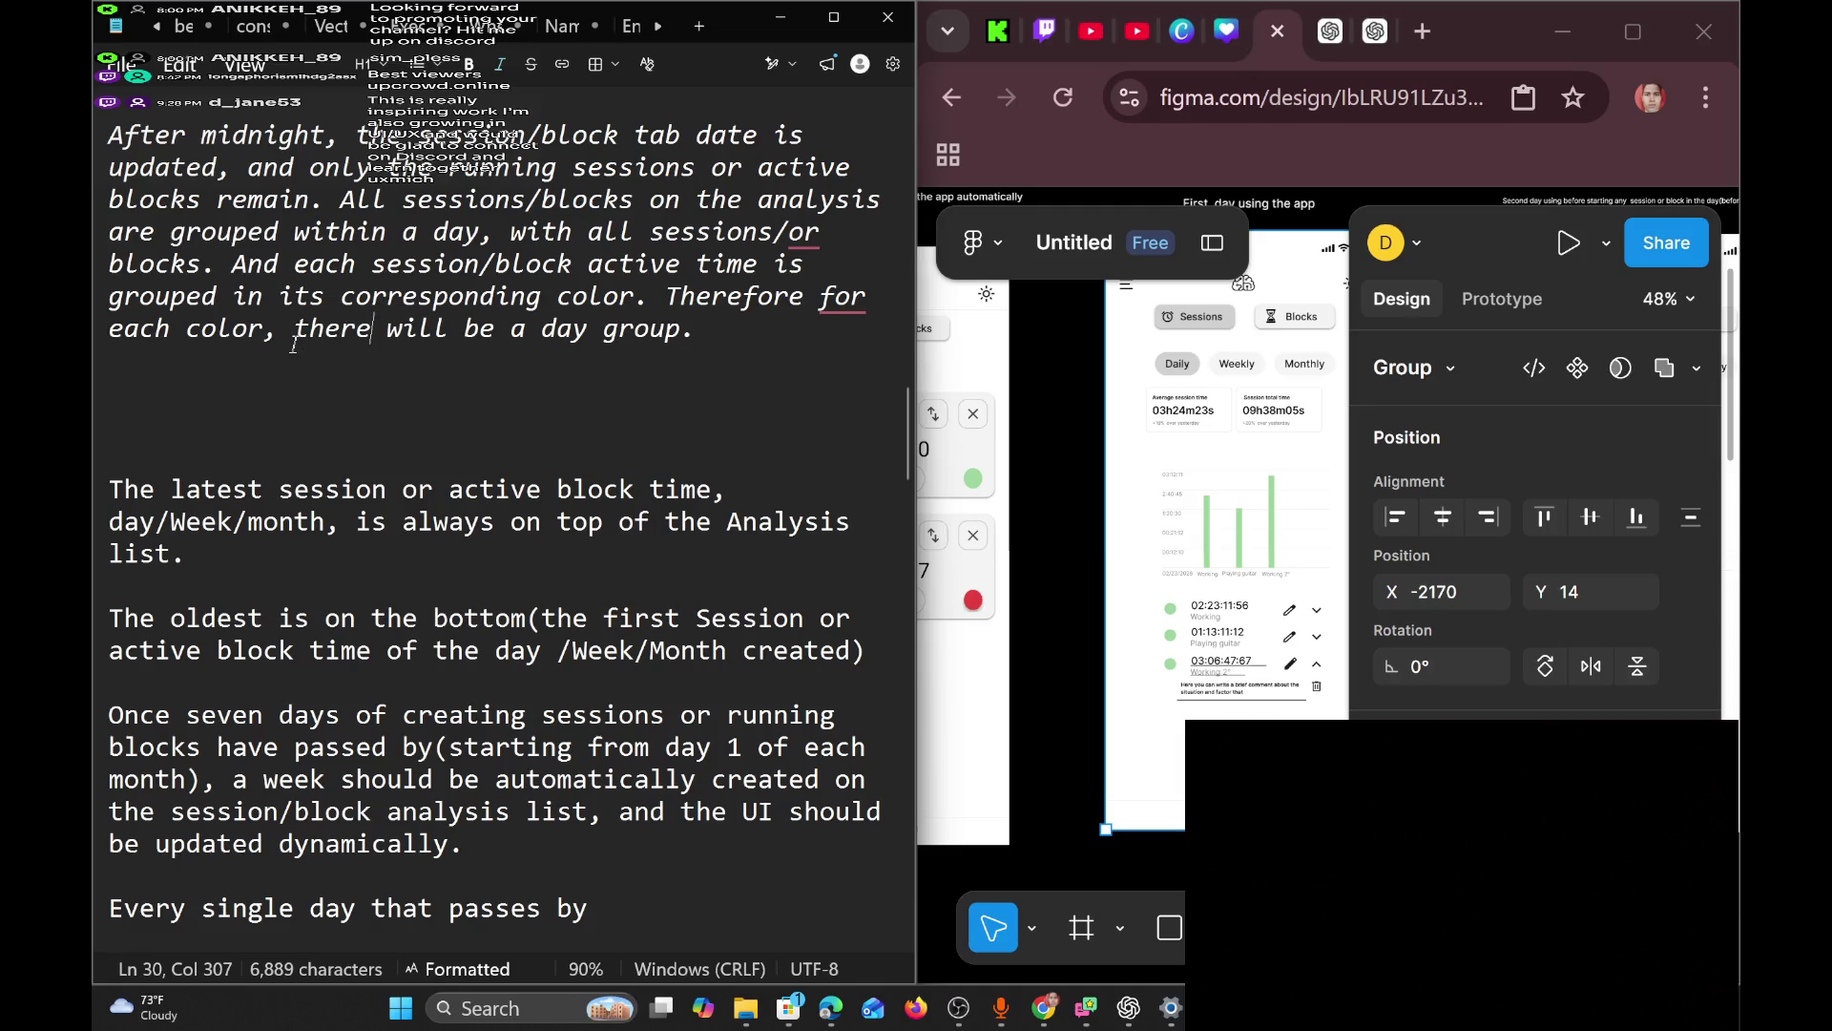
click(804, 294)
click(279, 332)
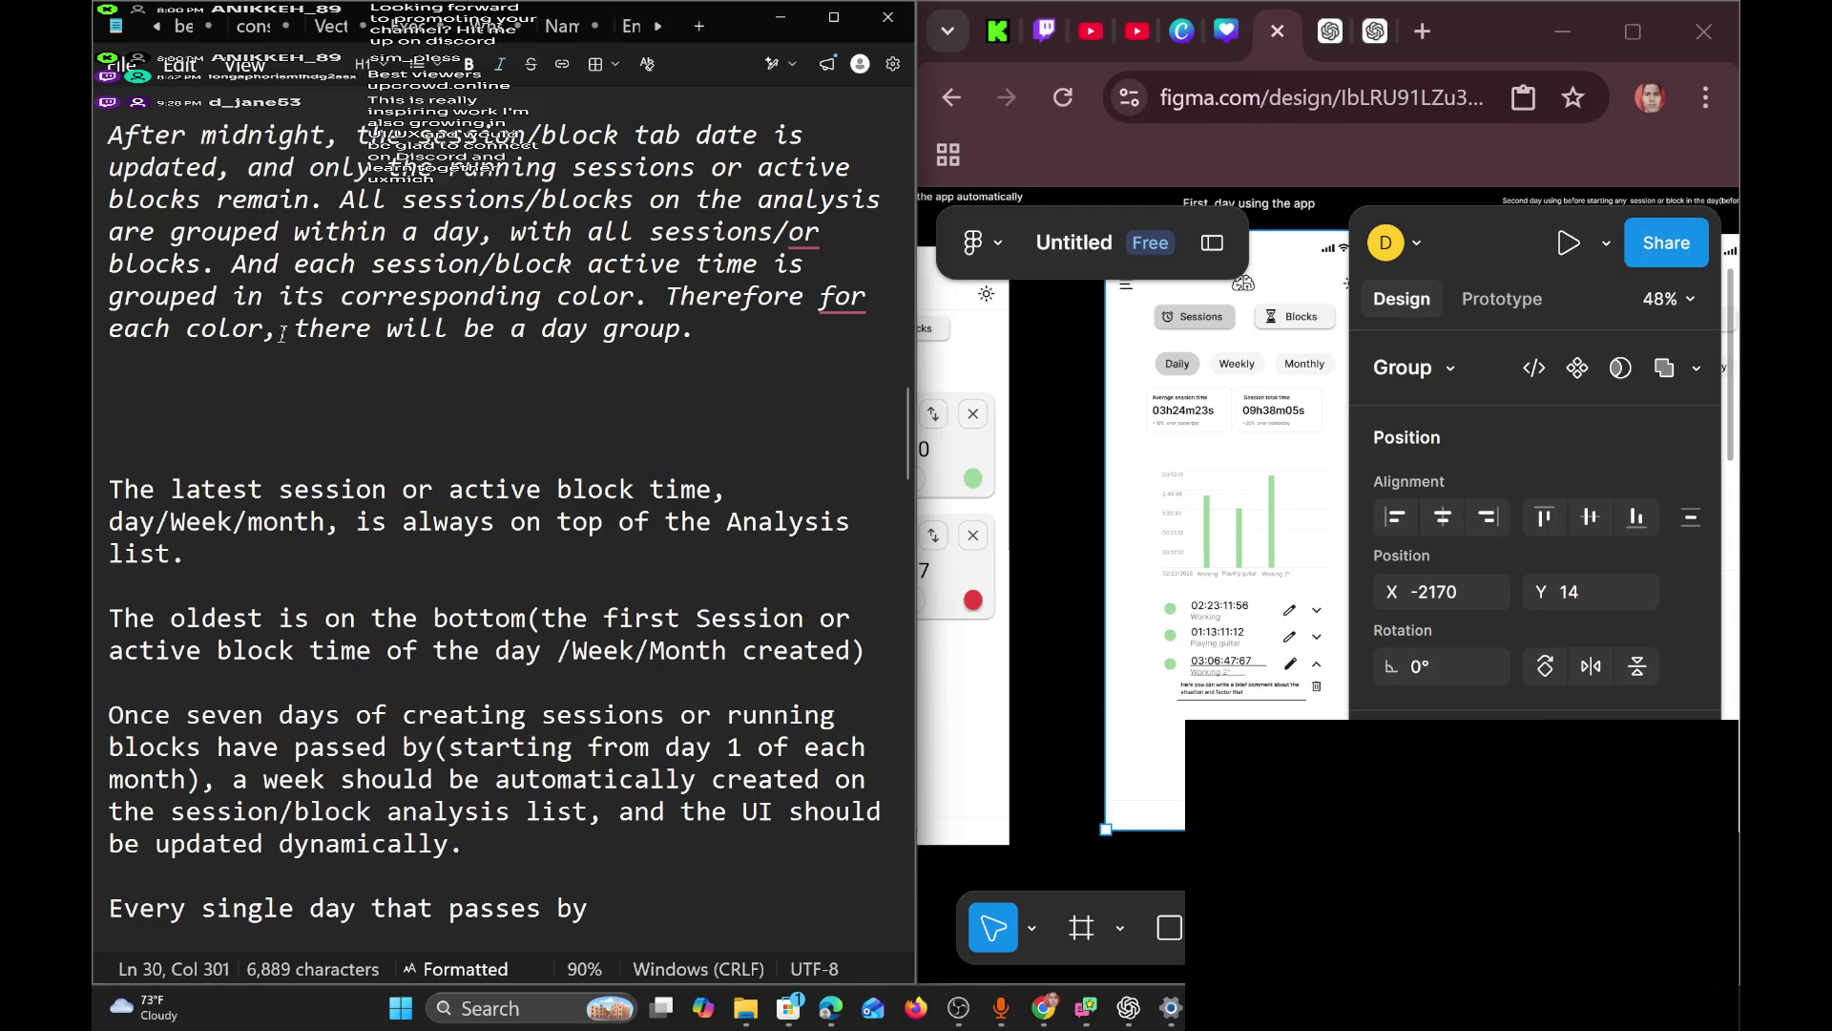
key(BackSpace)
click(238, 424)
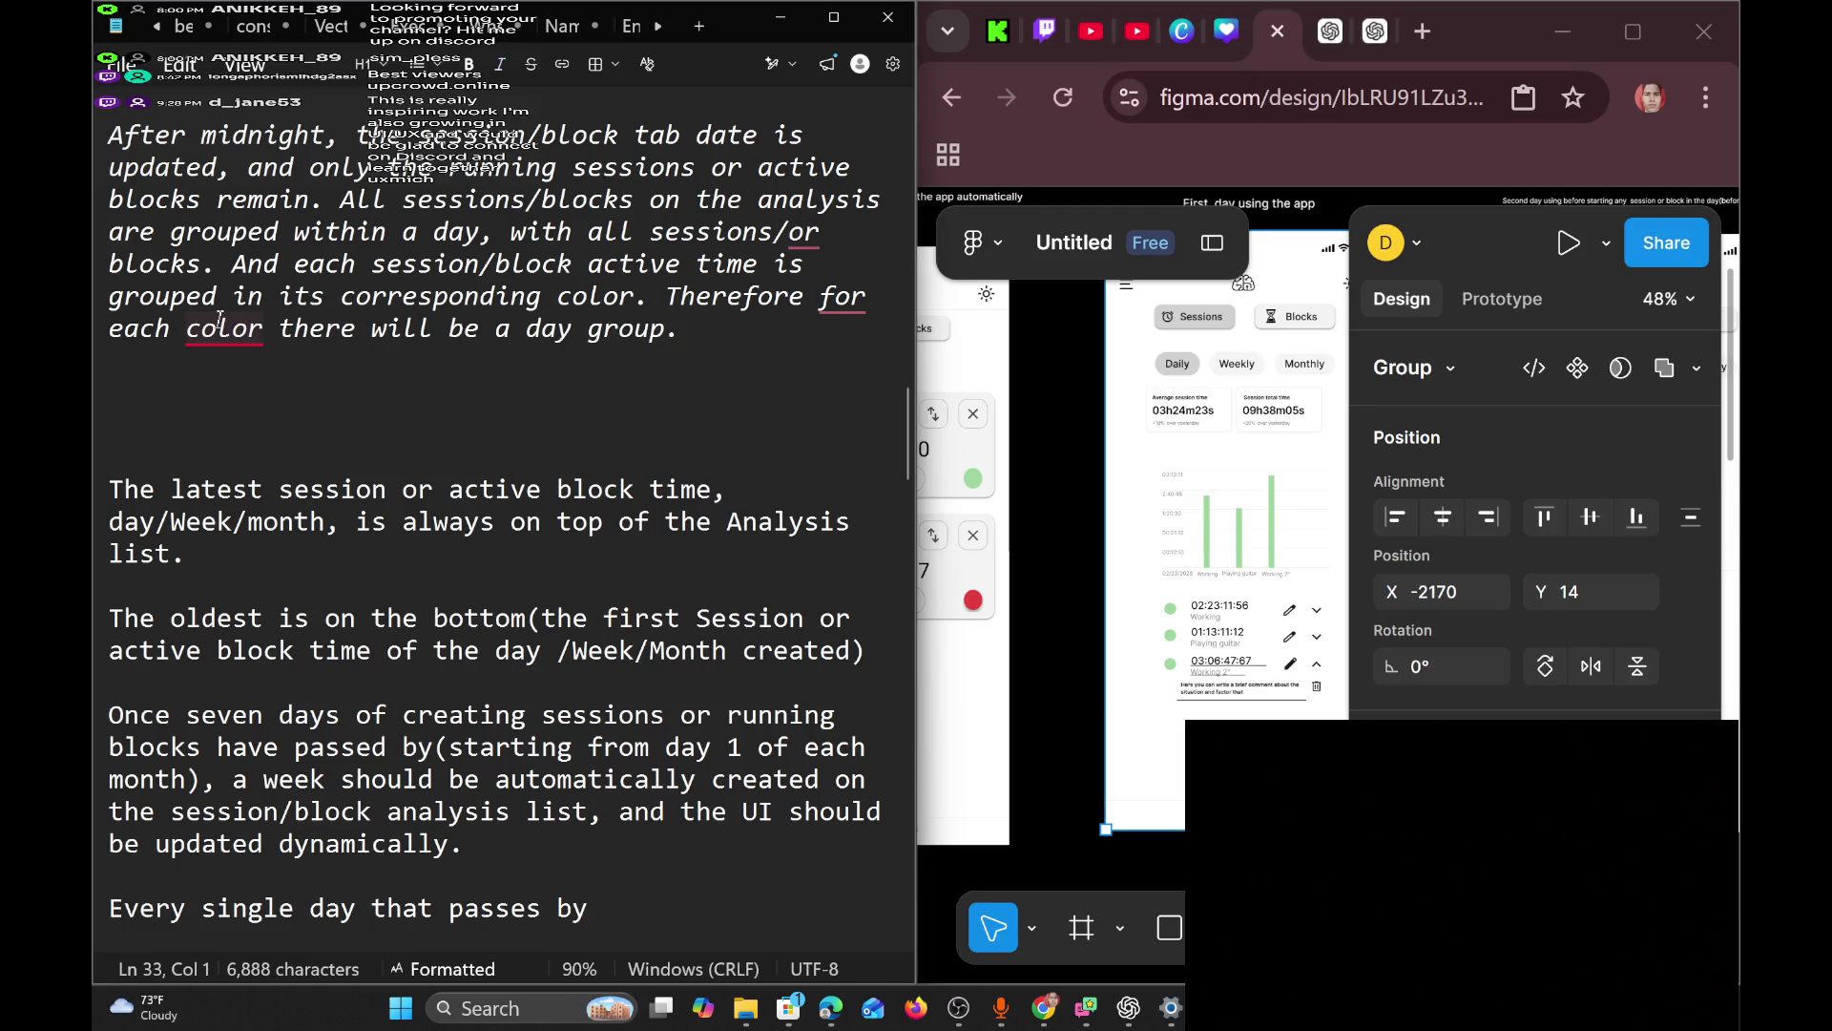
mouse_move(229, 334)
click(259, 372)
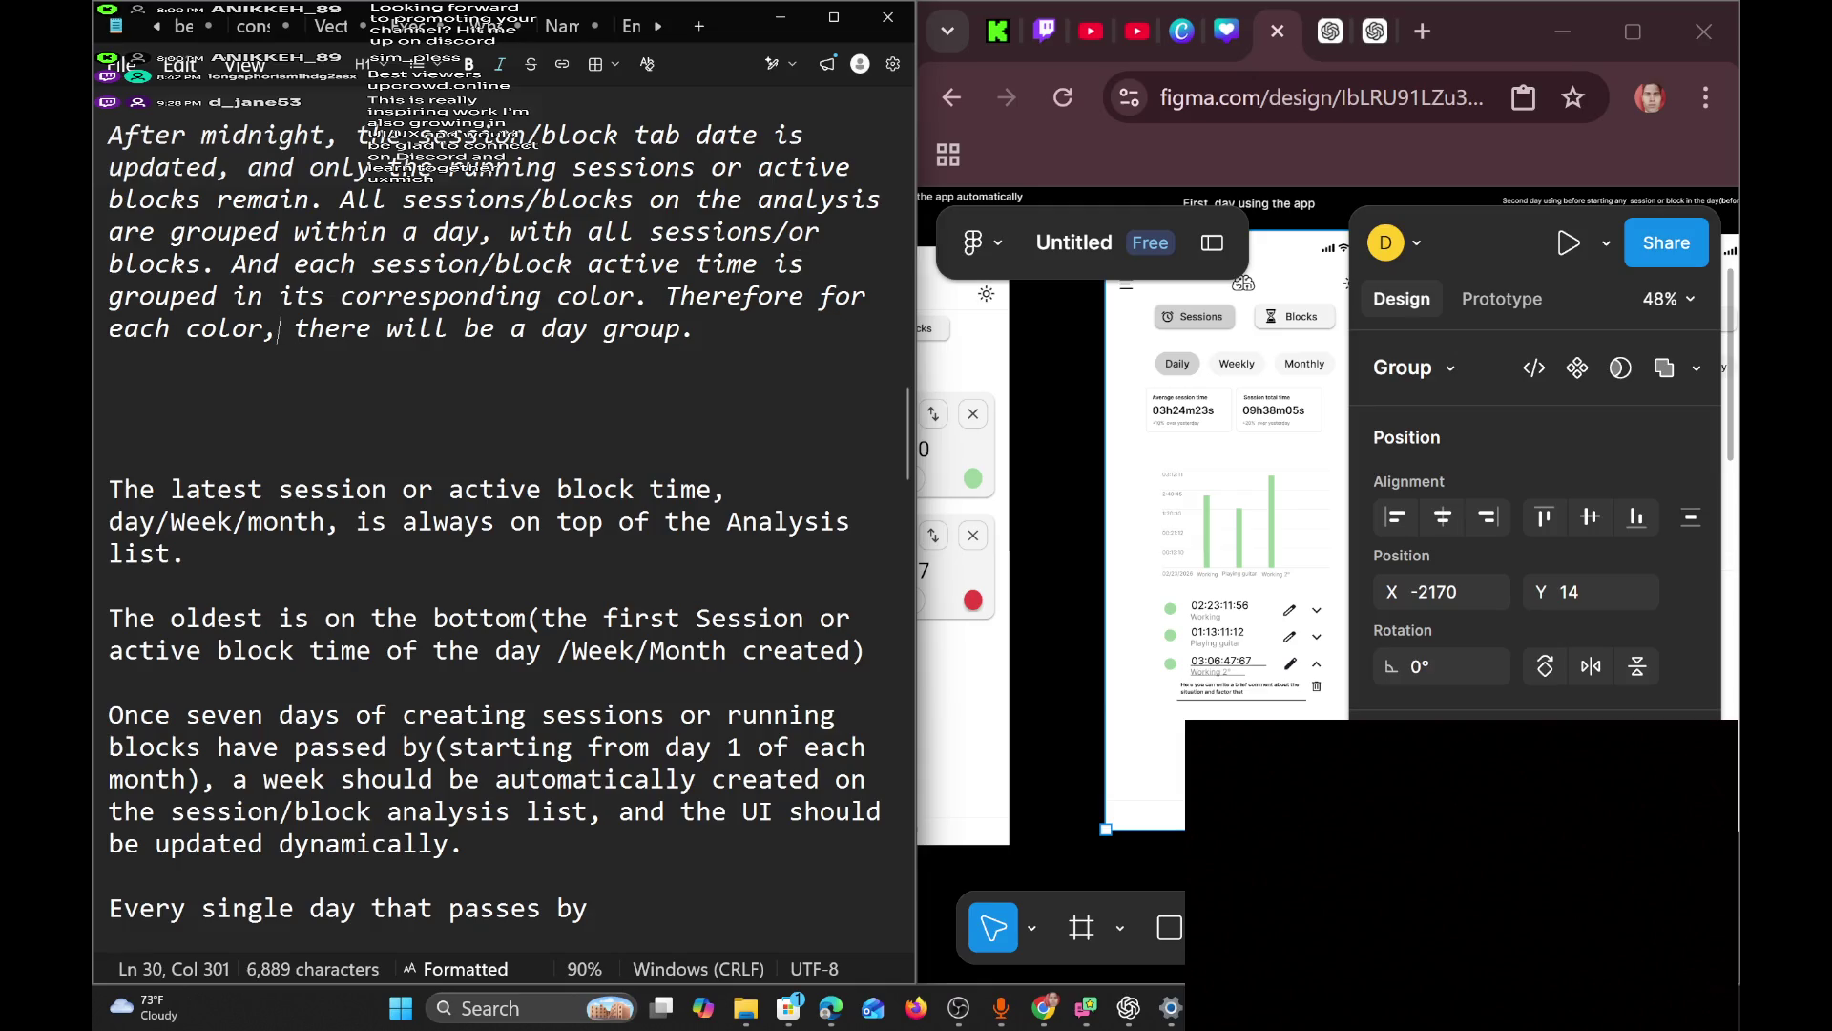
scroll(297, 353, down, 2)
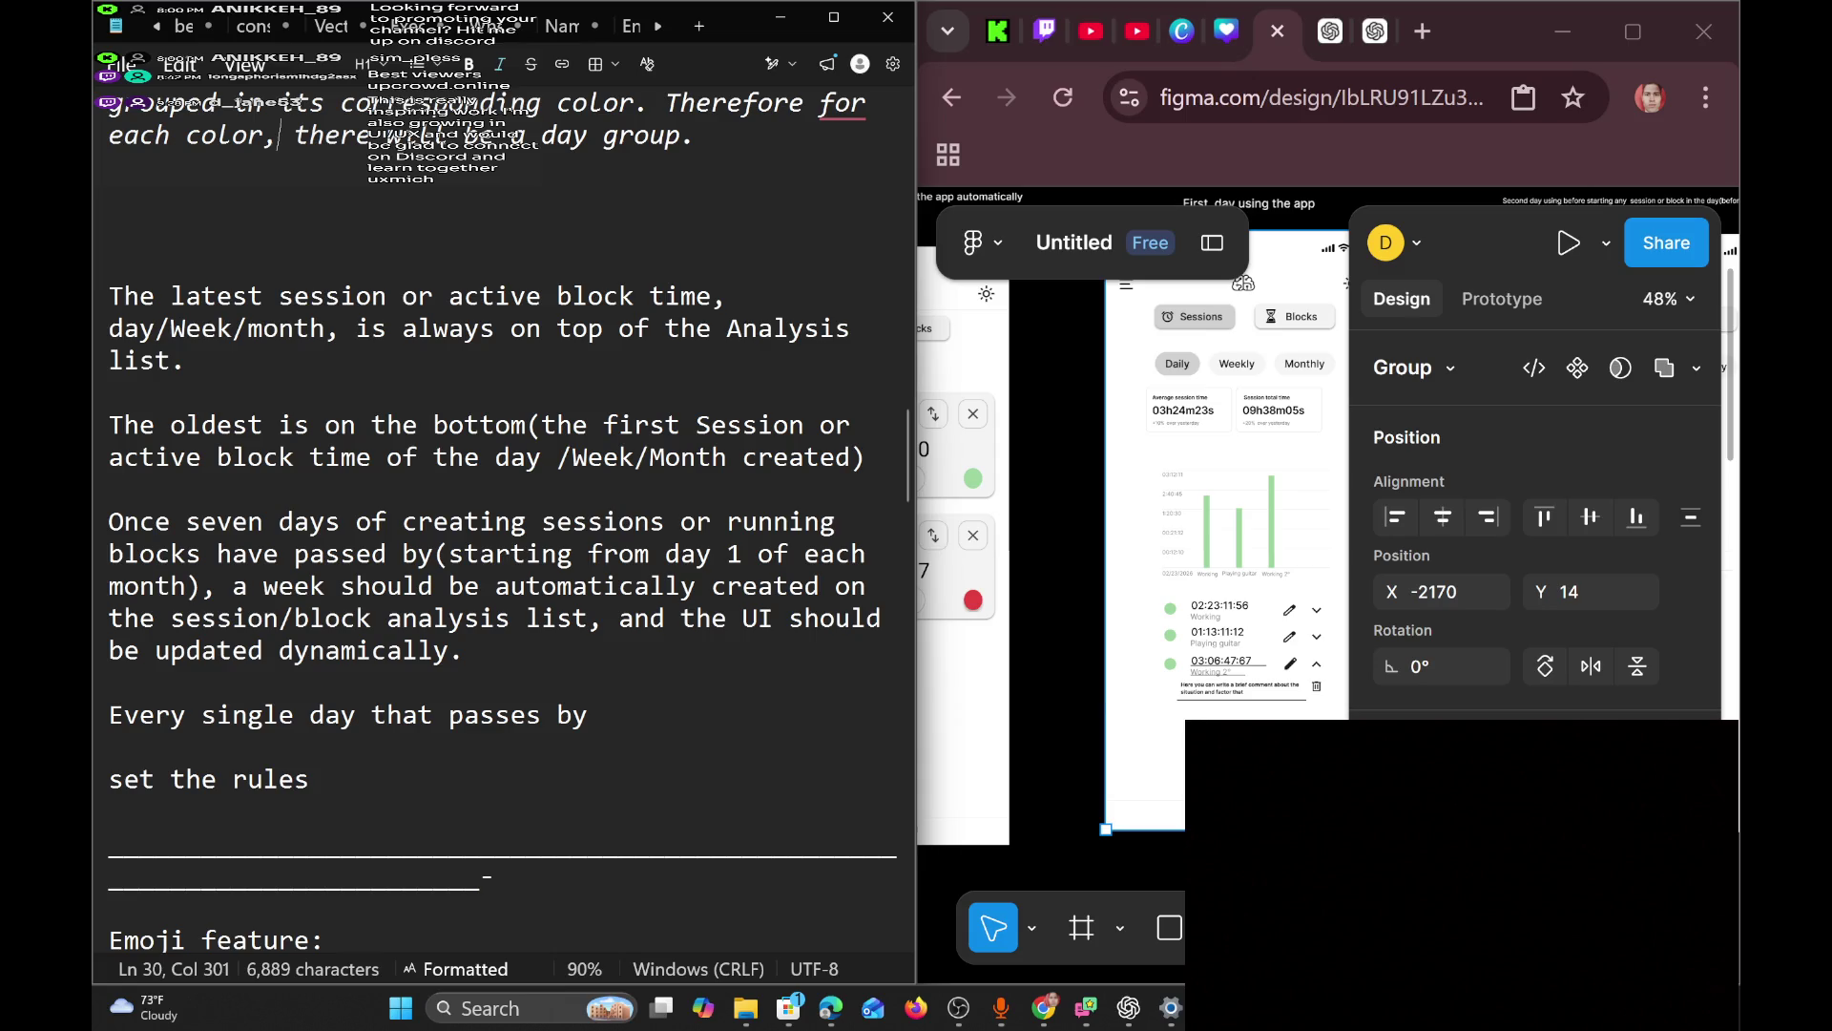
Insert 'for each color' after the analysis list wording in the weekly-grouping paragraph.
scroll(278, 134, down, 1)
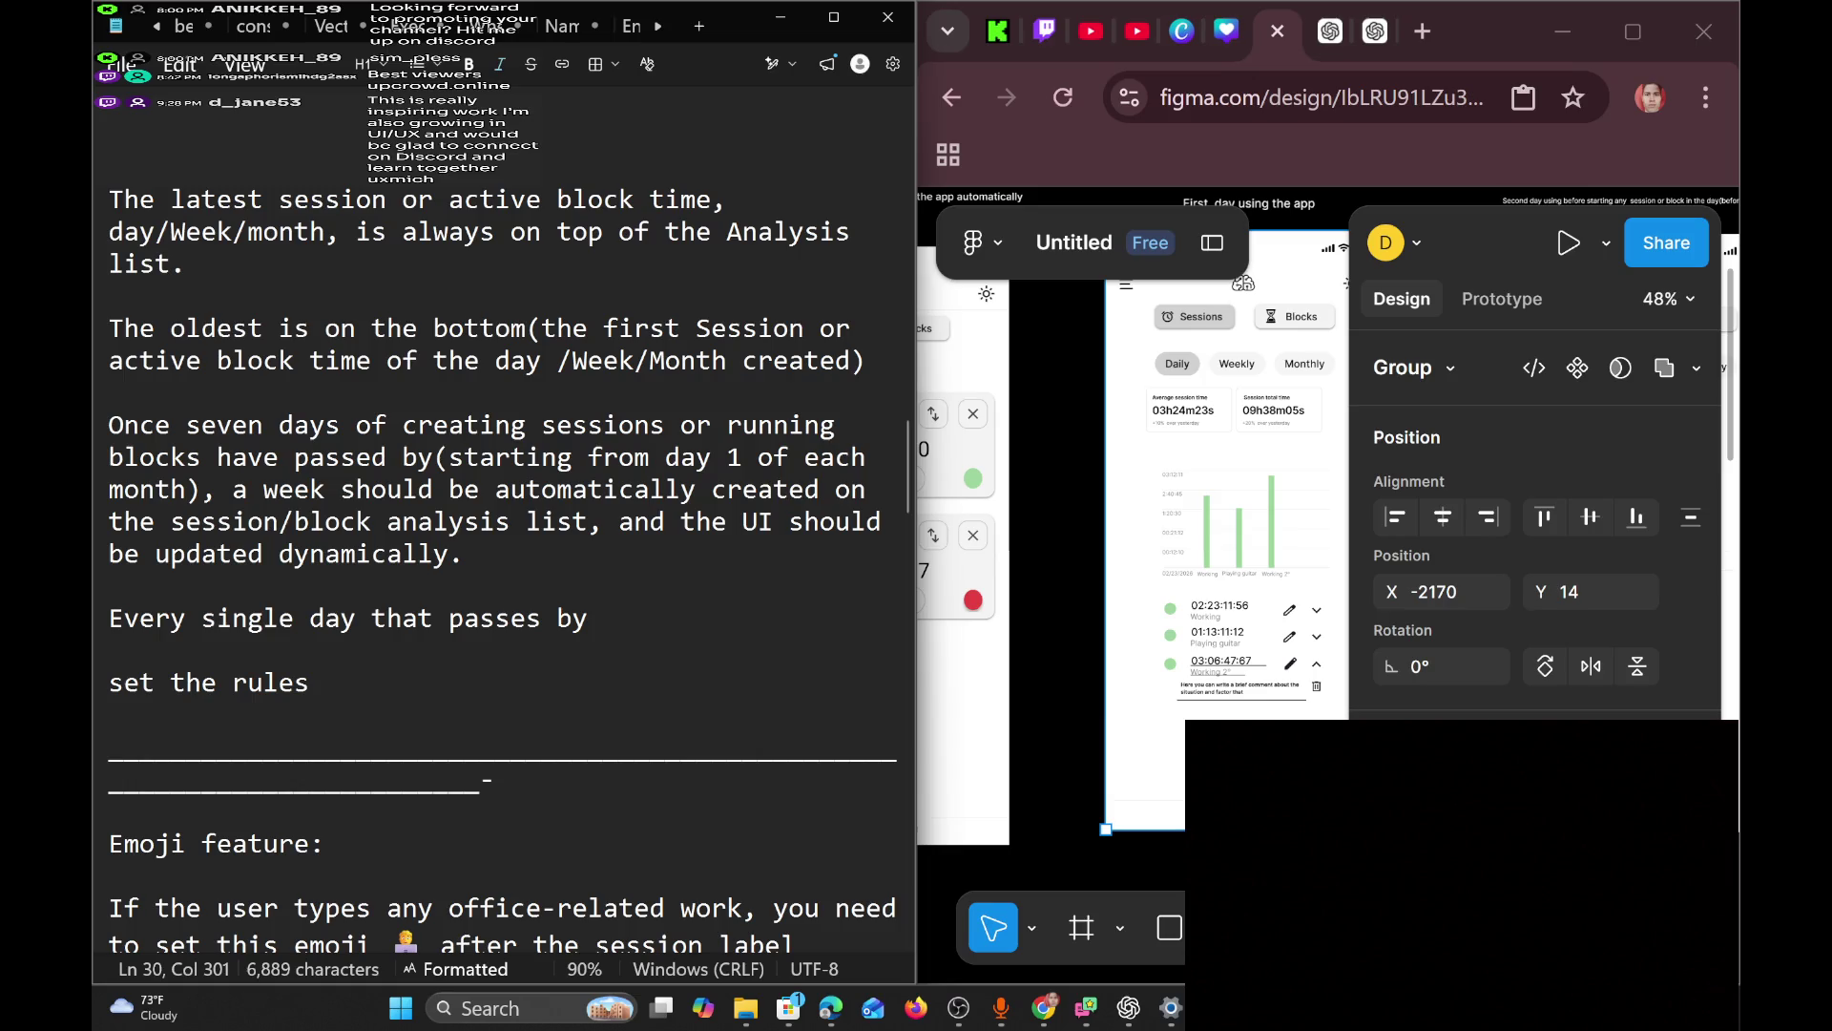
click(464, 553)
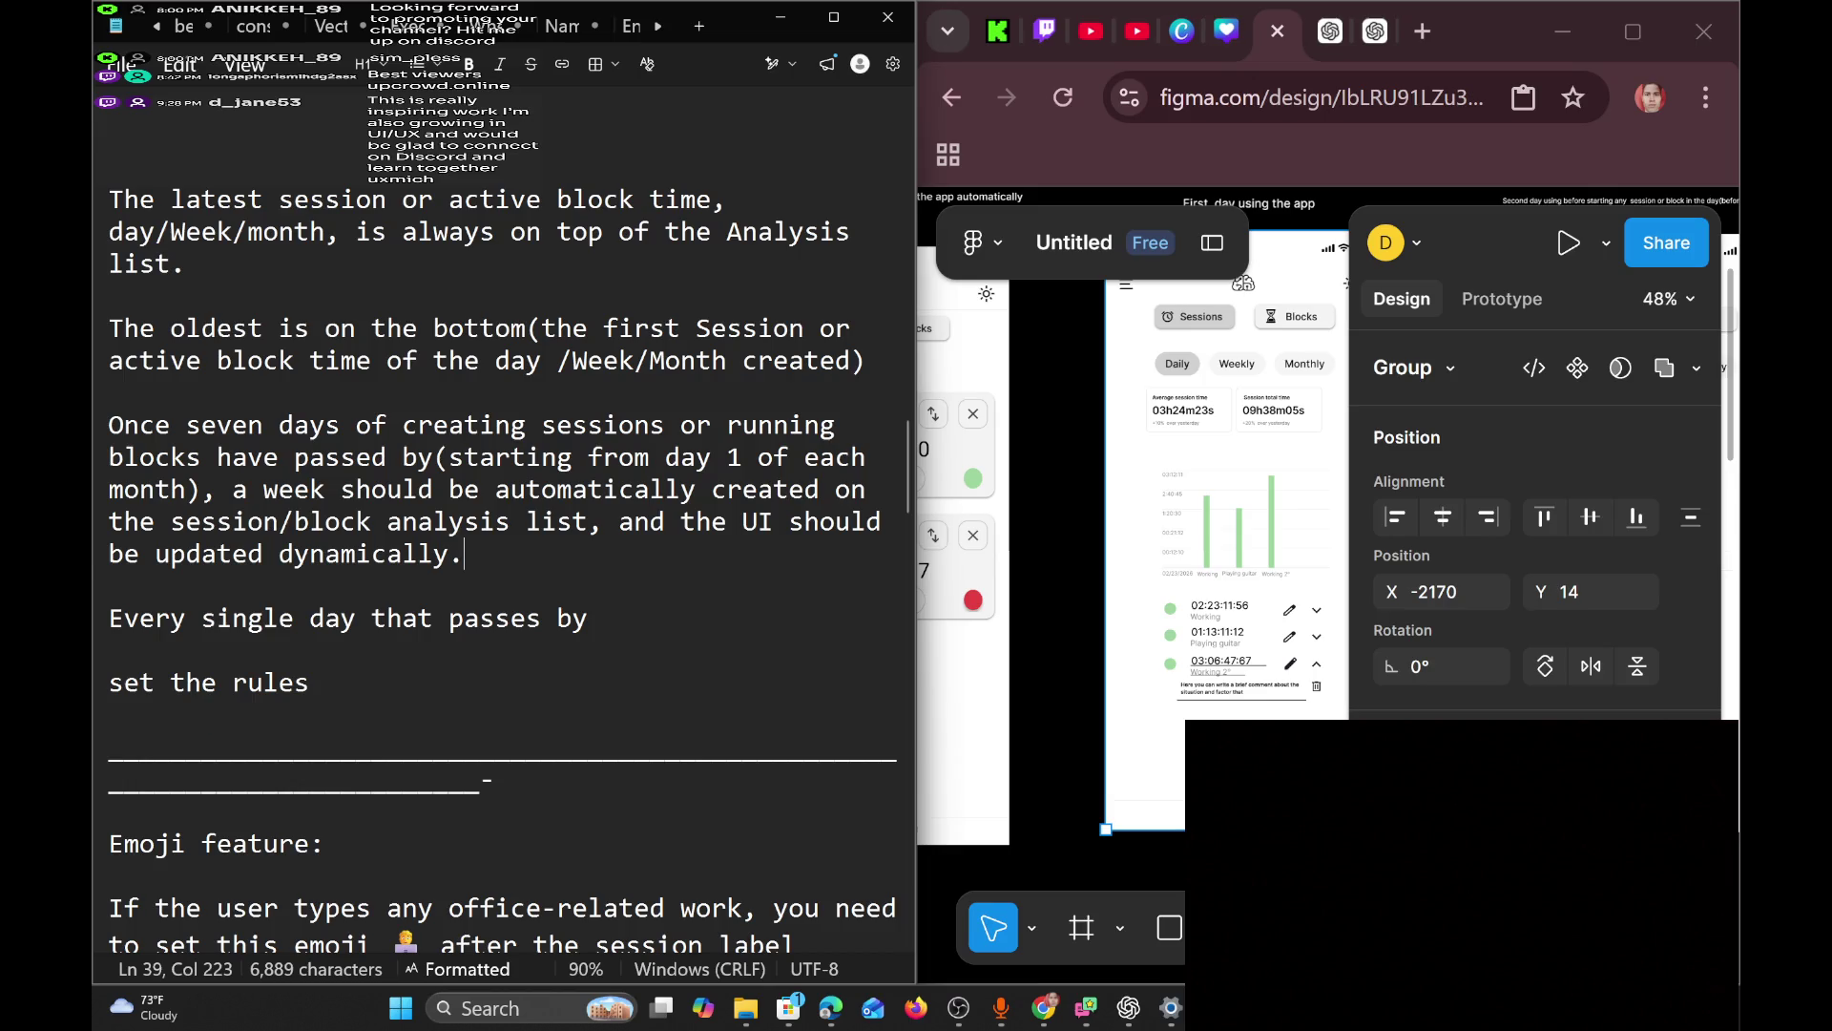
key(Return)
key(BackSpace)
click(587, 521)
text(for ea)
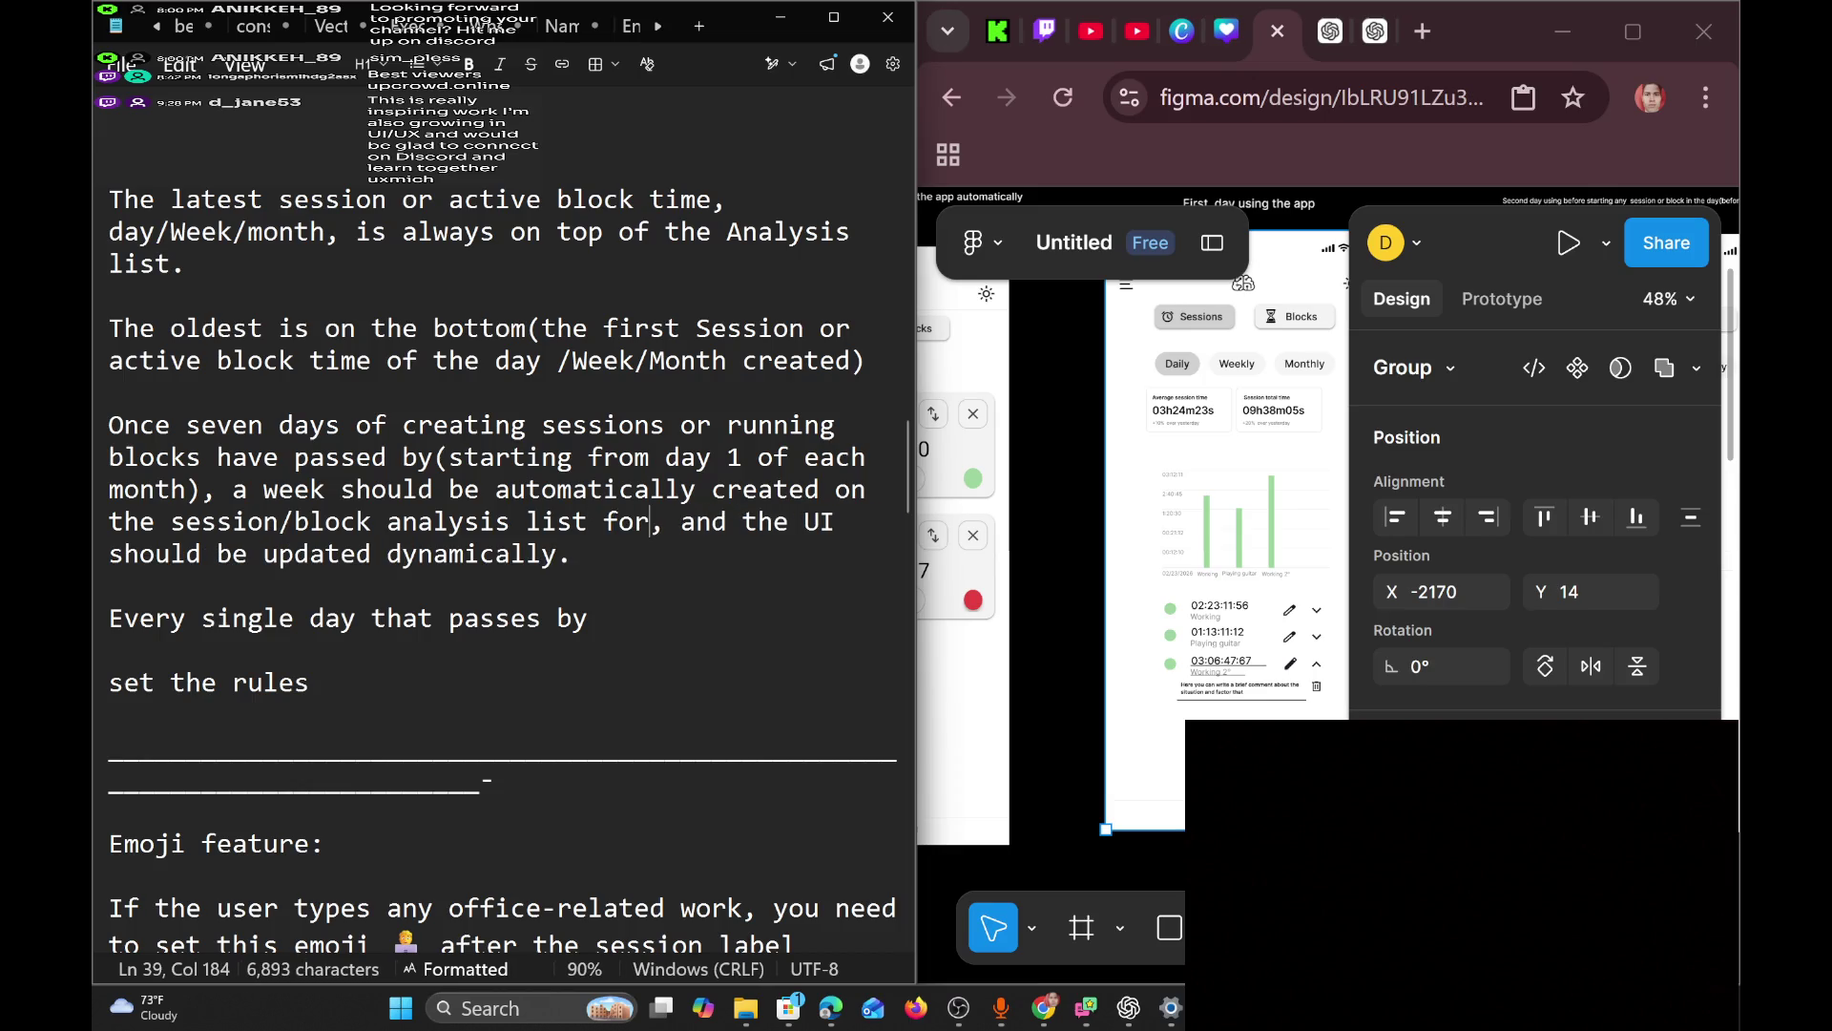
text(ch color)
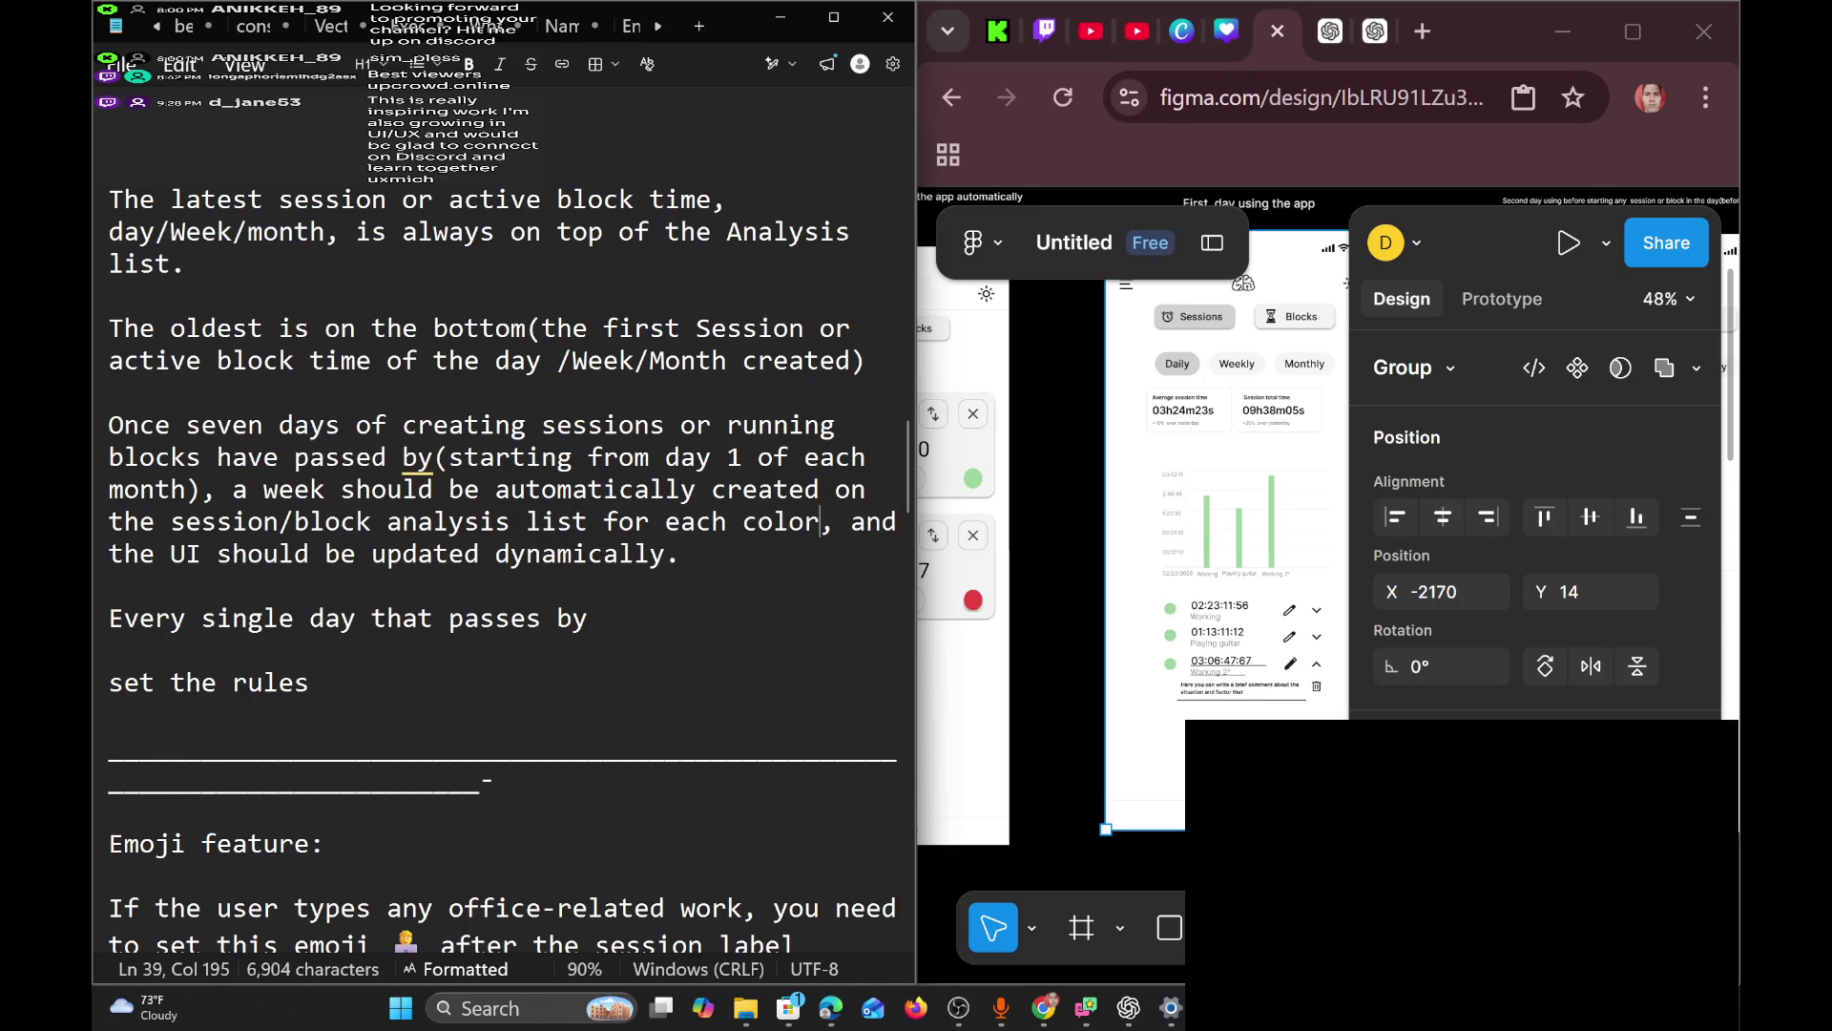
click(681, 553)
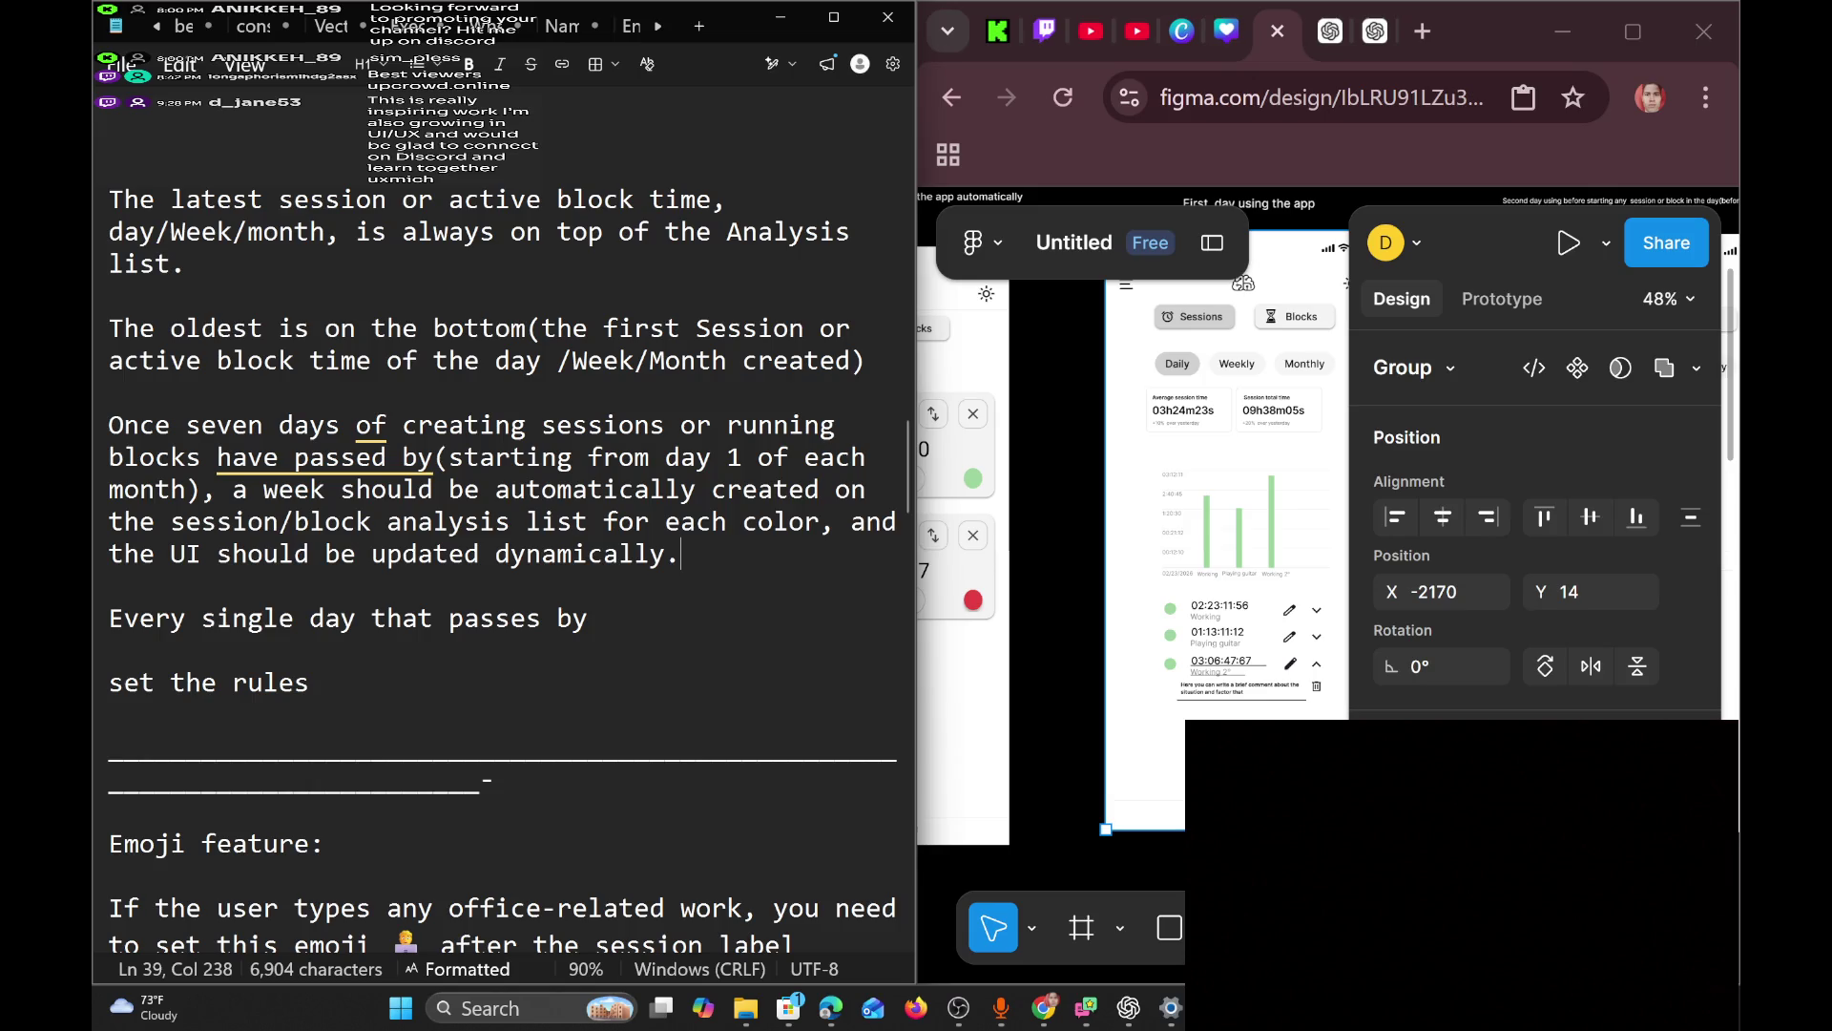
Start a new line after 'dynamically.' and type 'for each color'.
key(Return)
key(Return)
text(for each)
key(BackSpace)
text(ch)
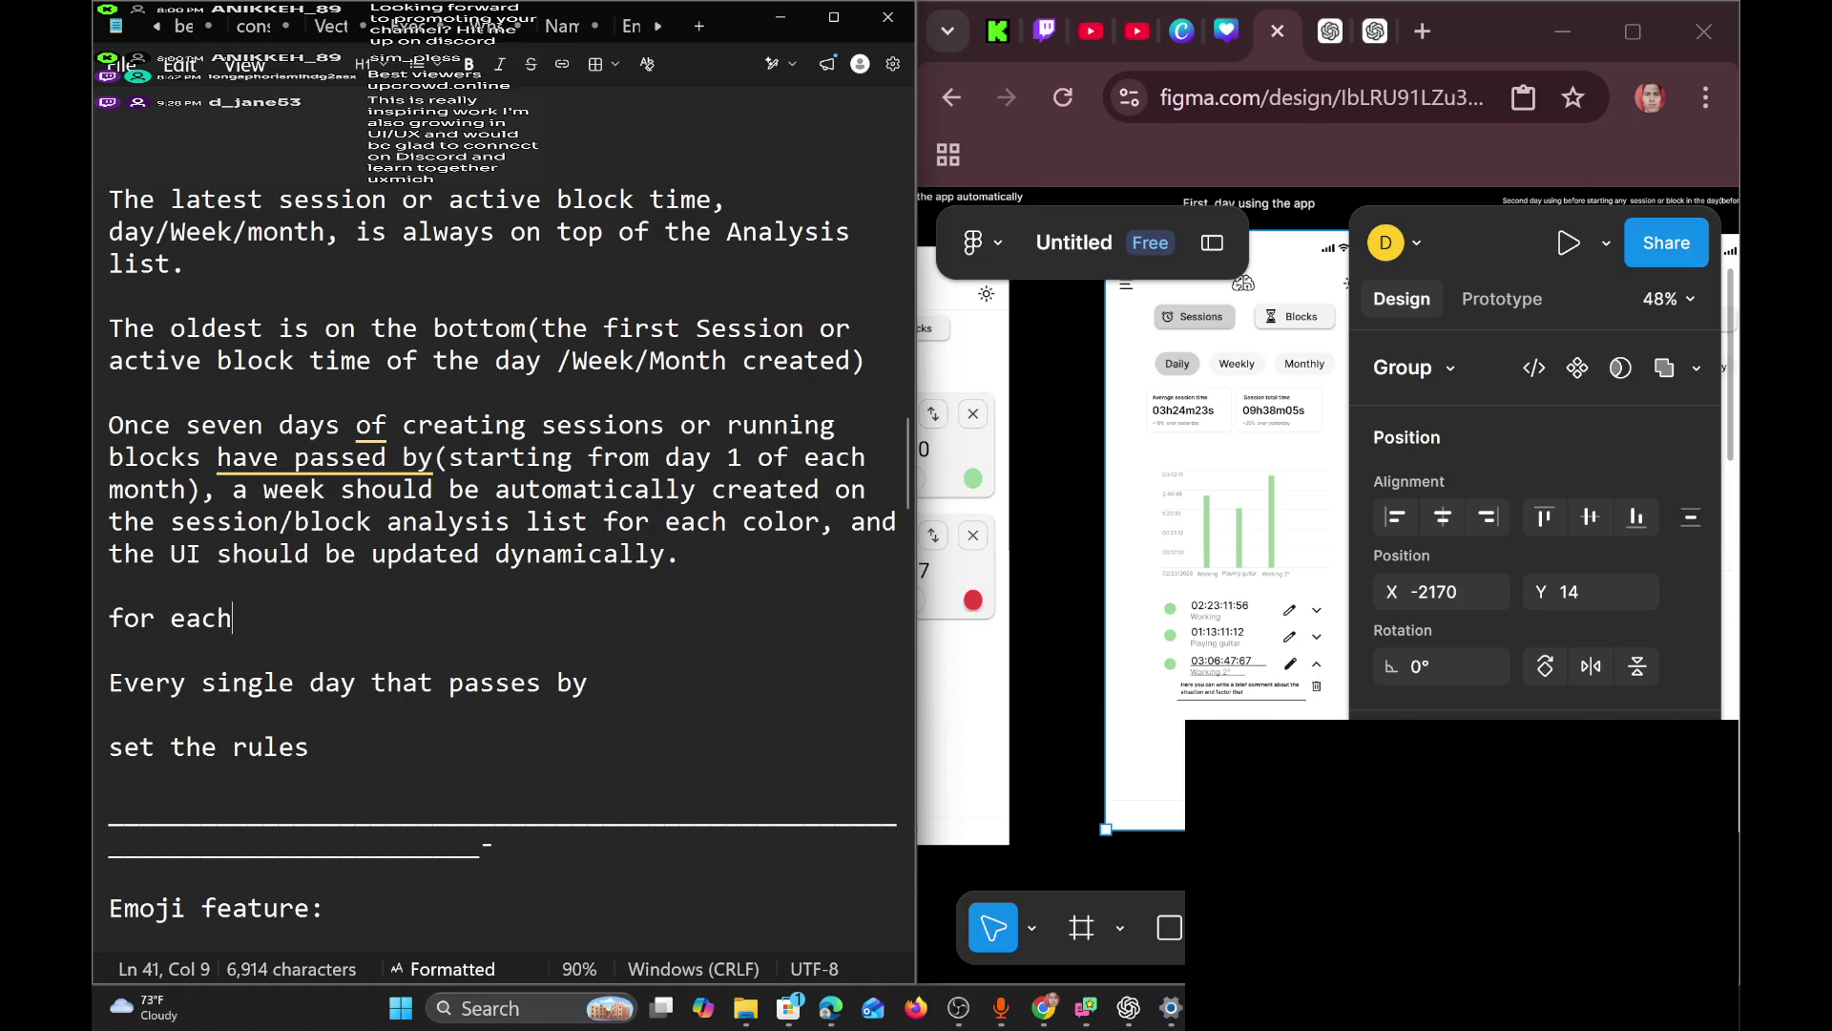
text(olor)
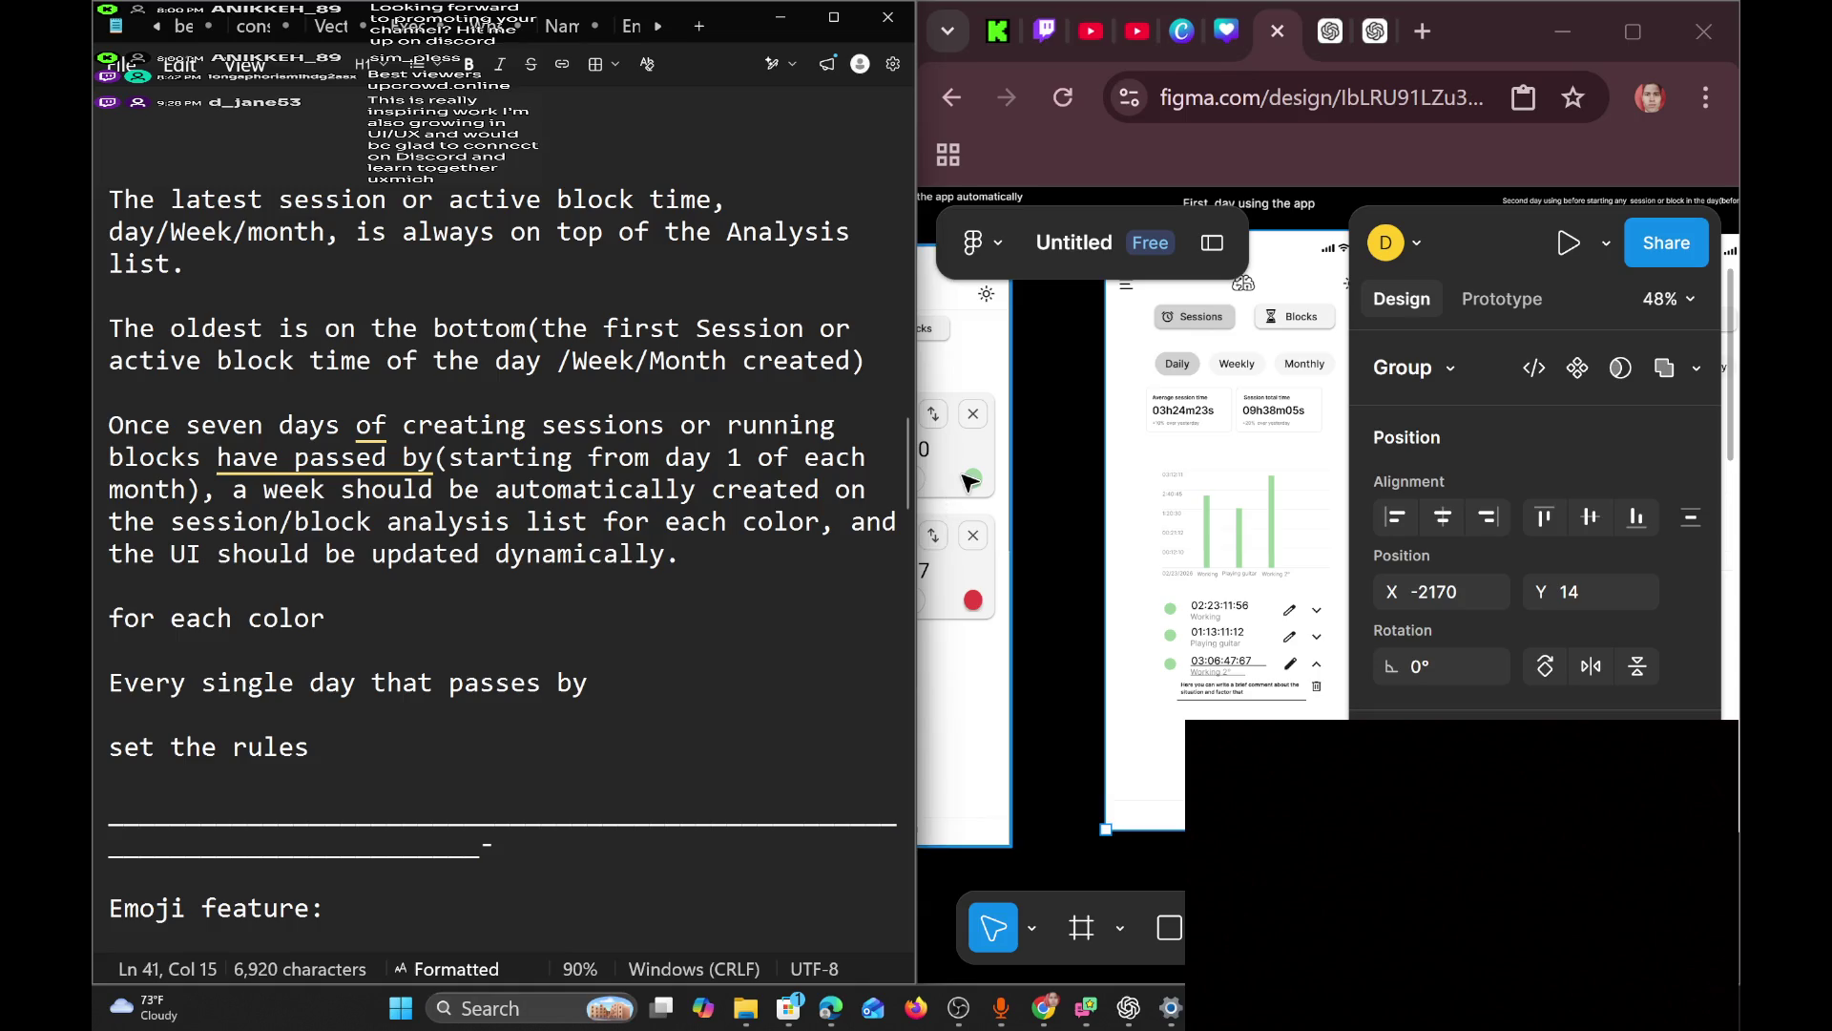
Leave the new line under the weekly-grouping paragraph reading 'for each color'.
mouse_move(1135, 50)
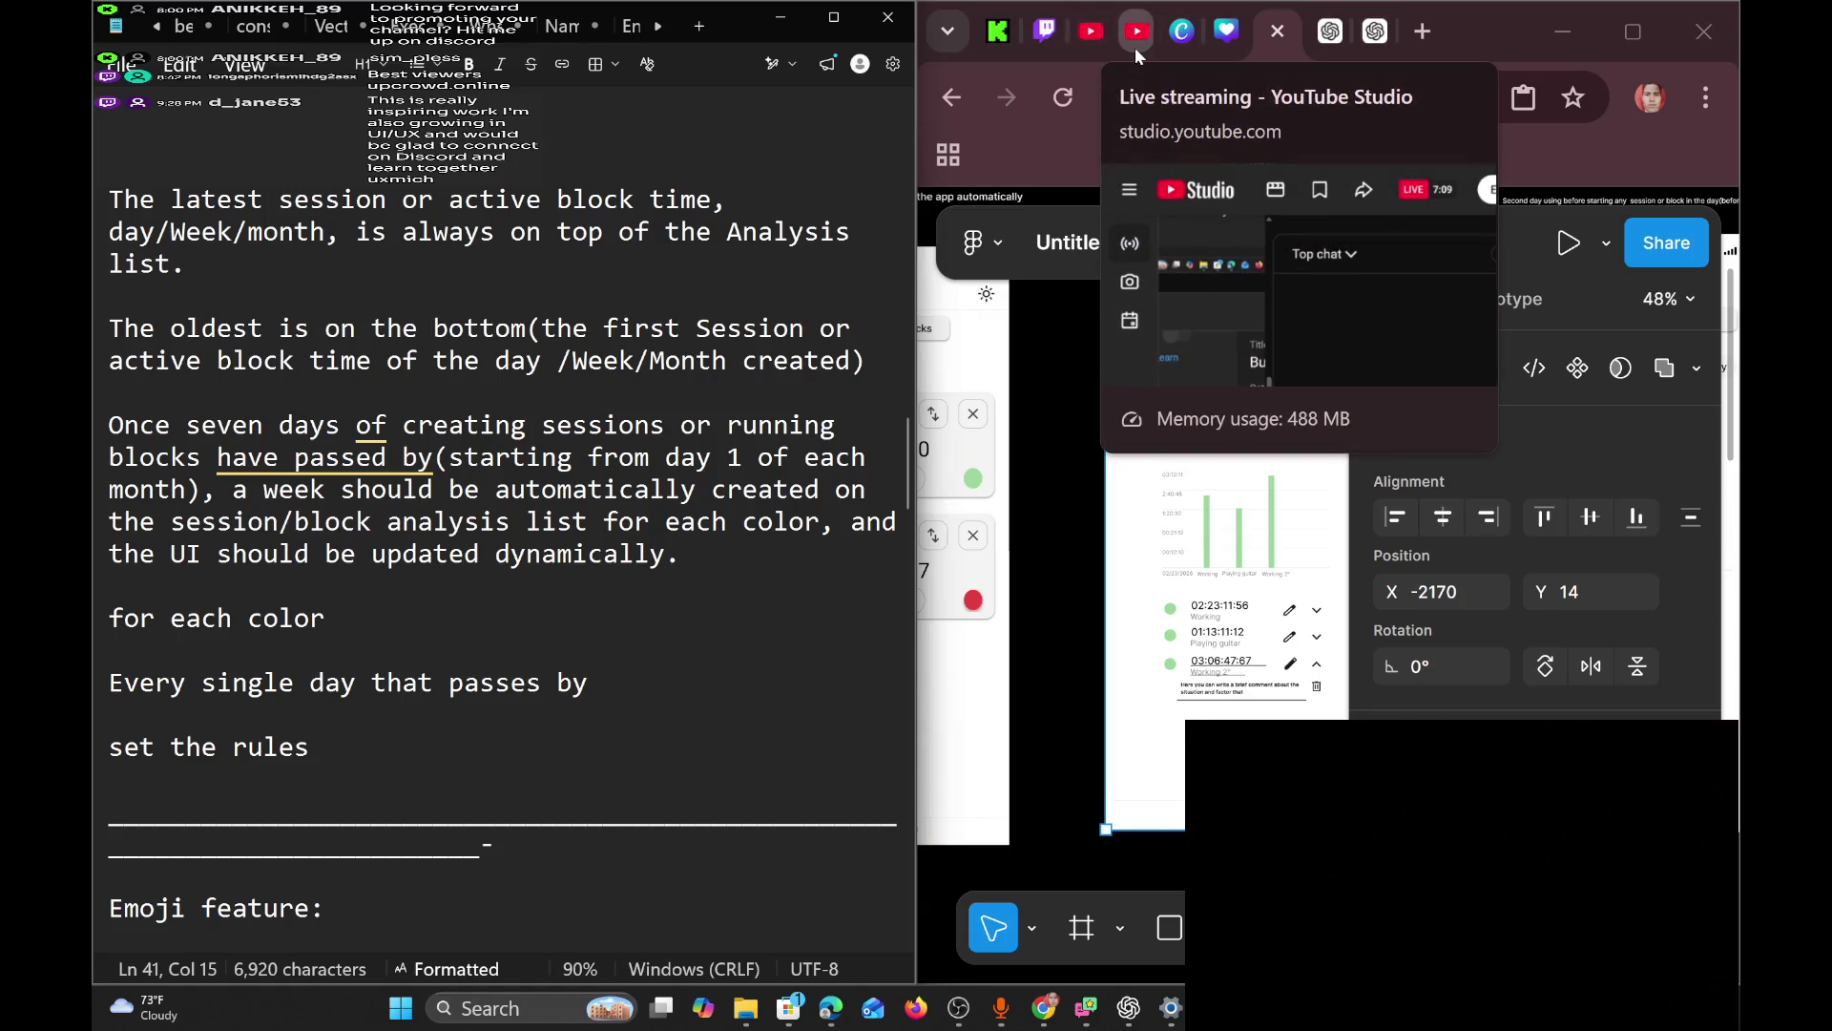
click(1044, 57)
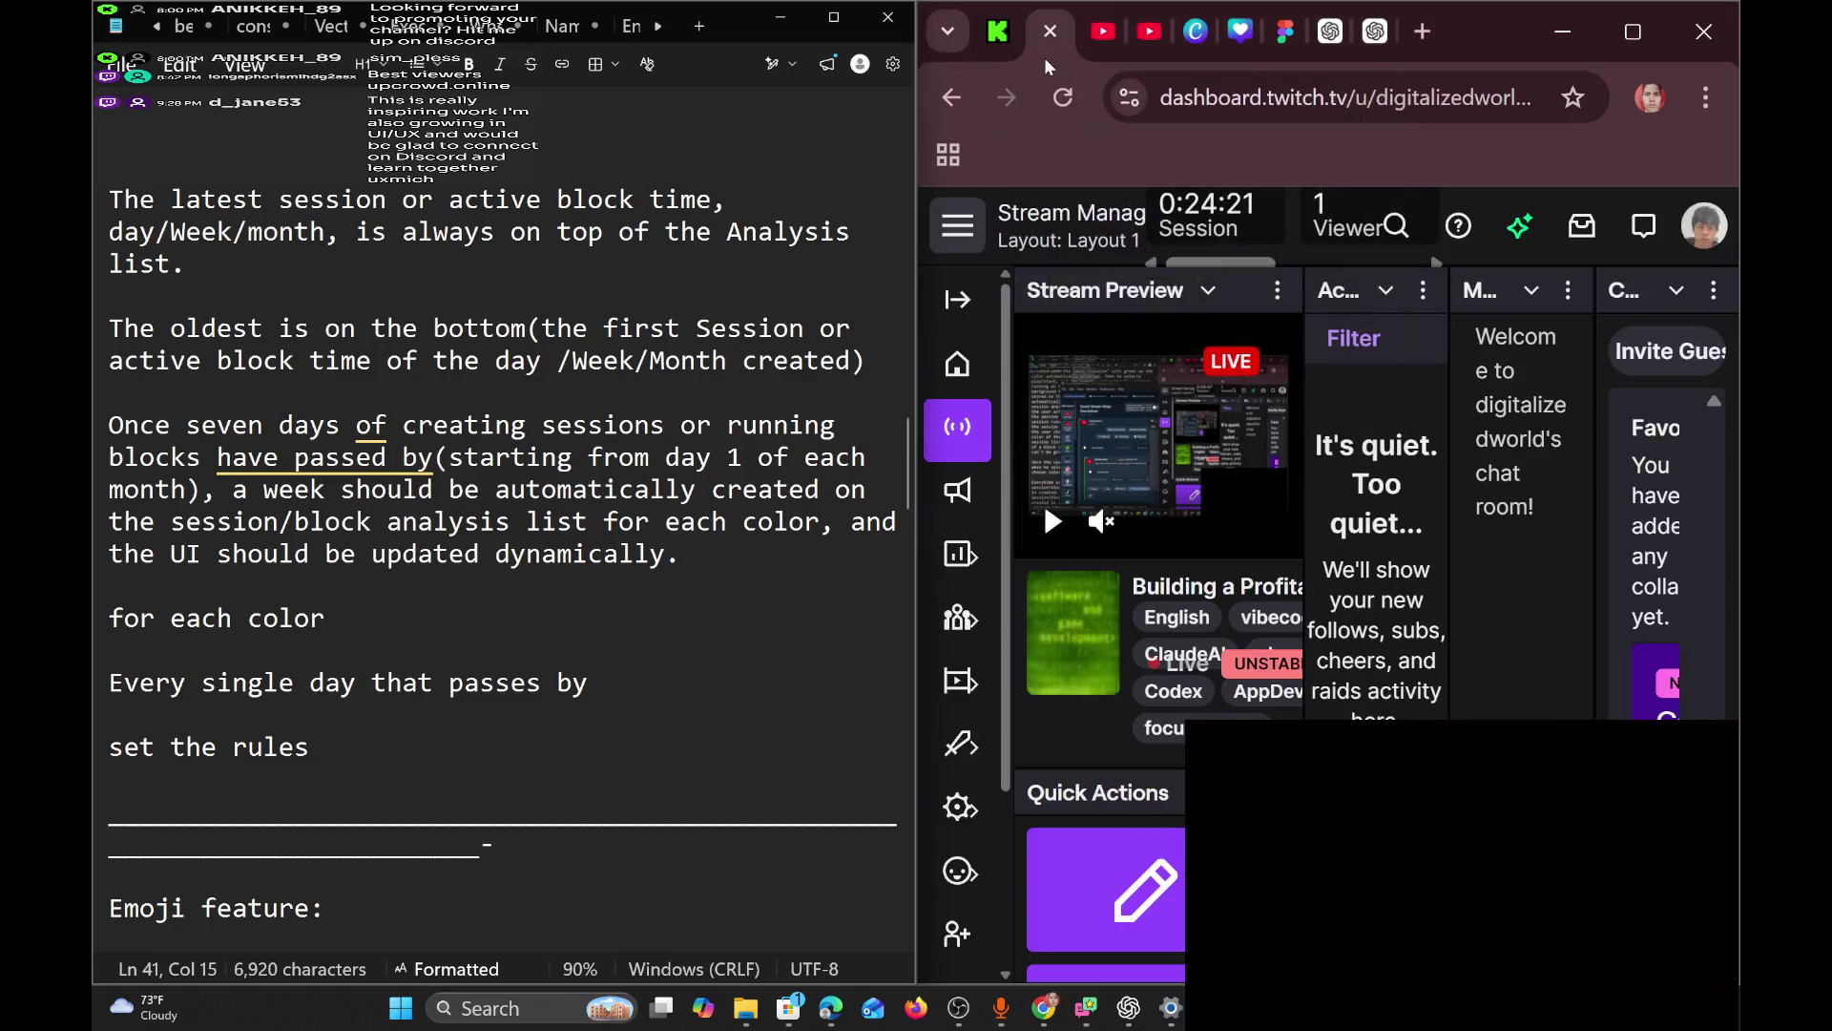
click(995, 48)
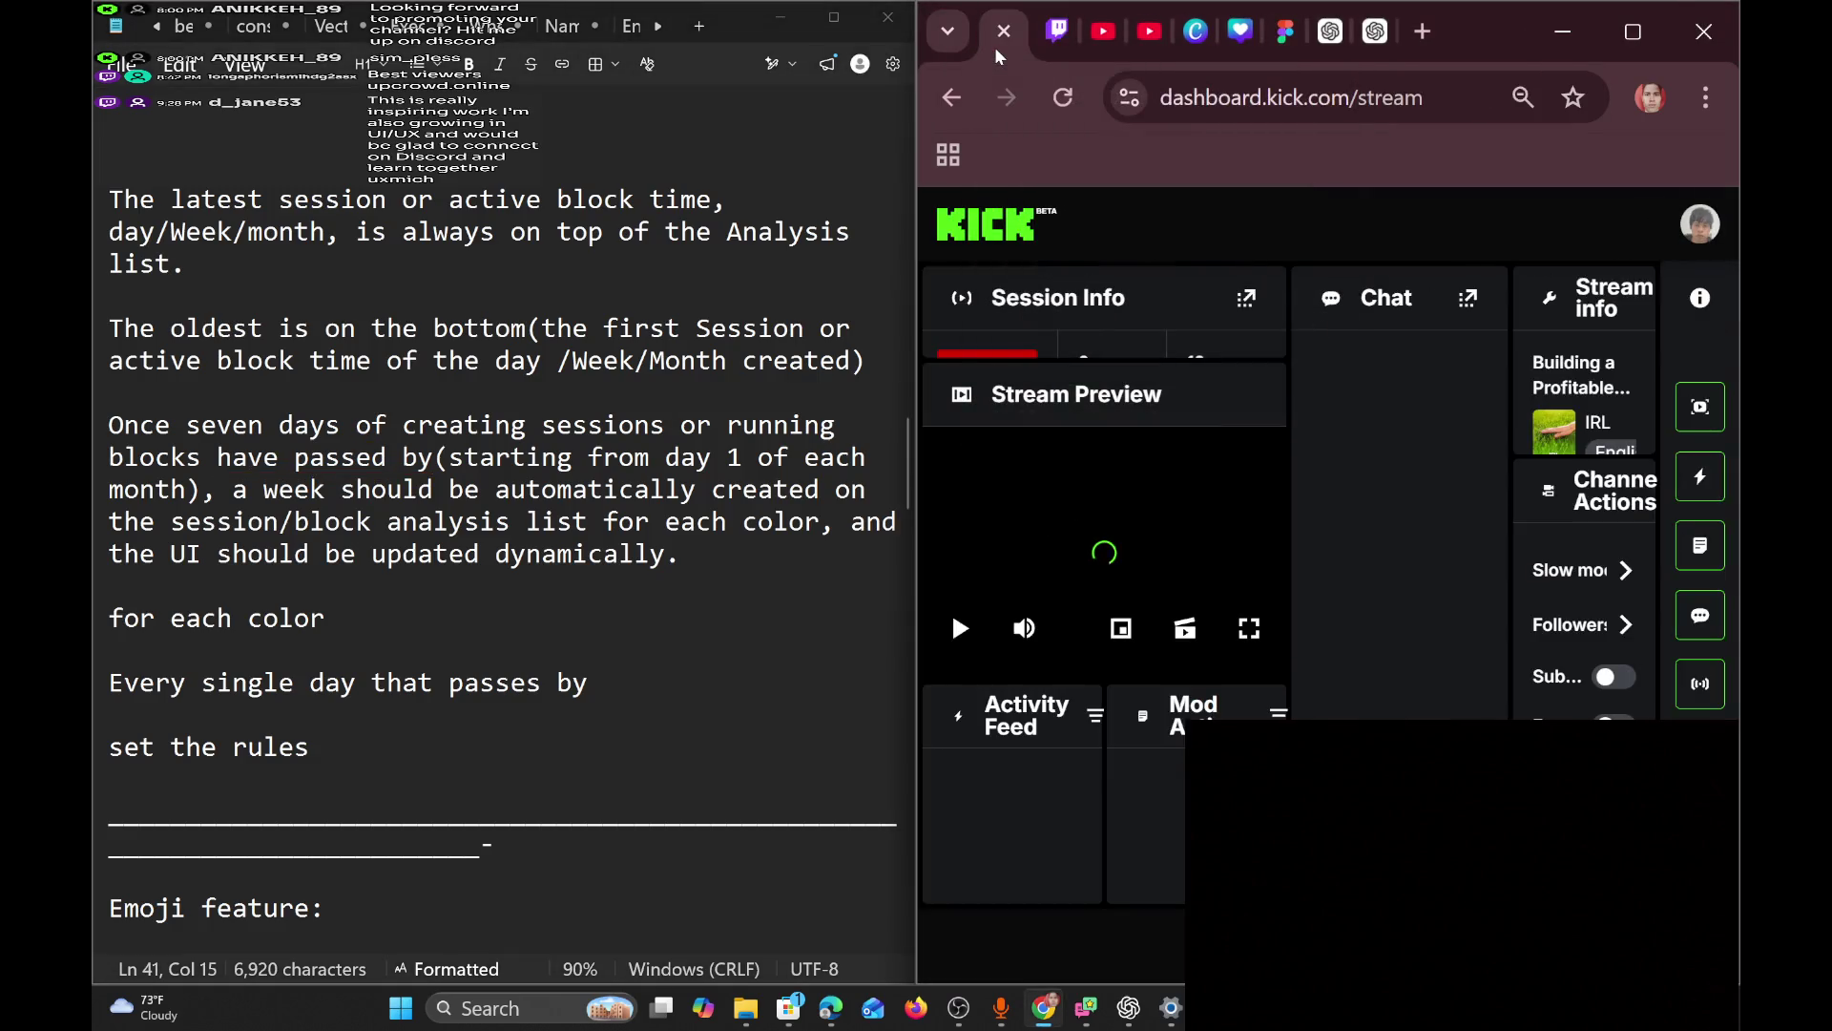
click(1096, 35)
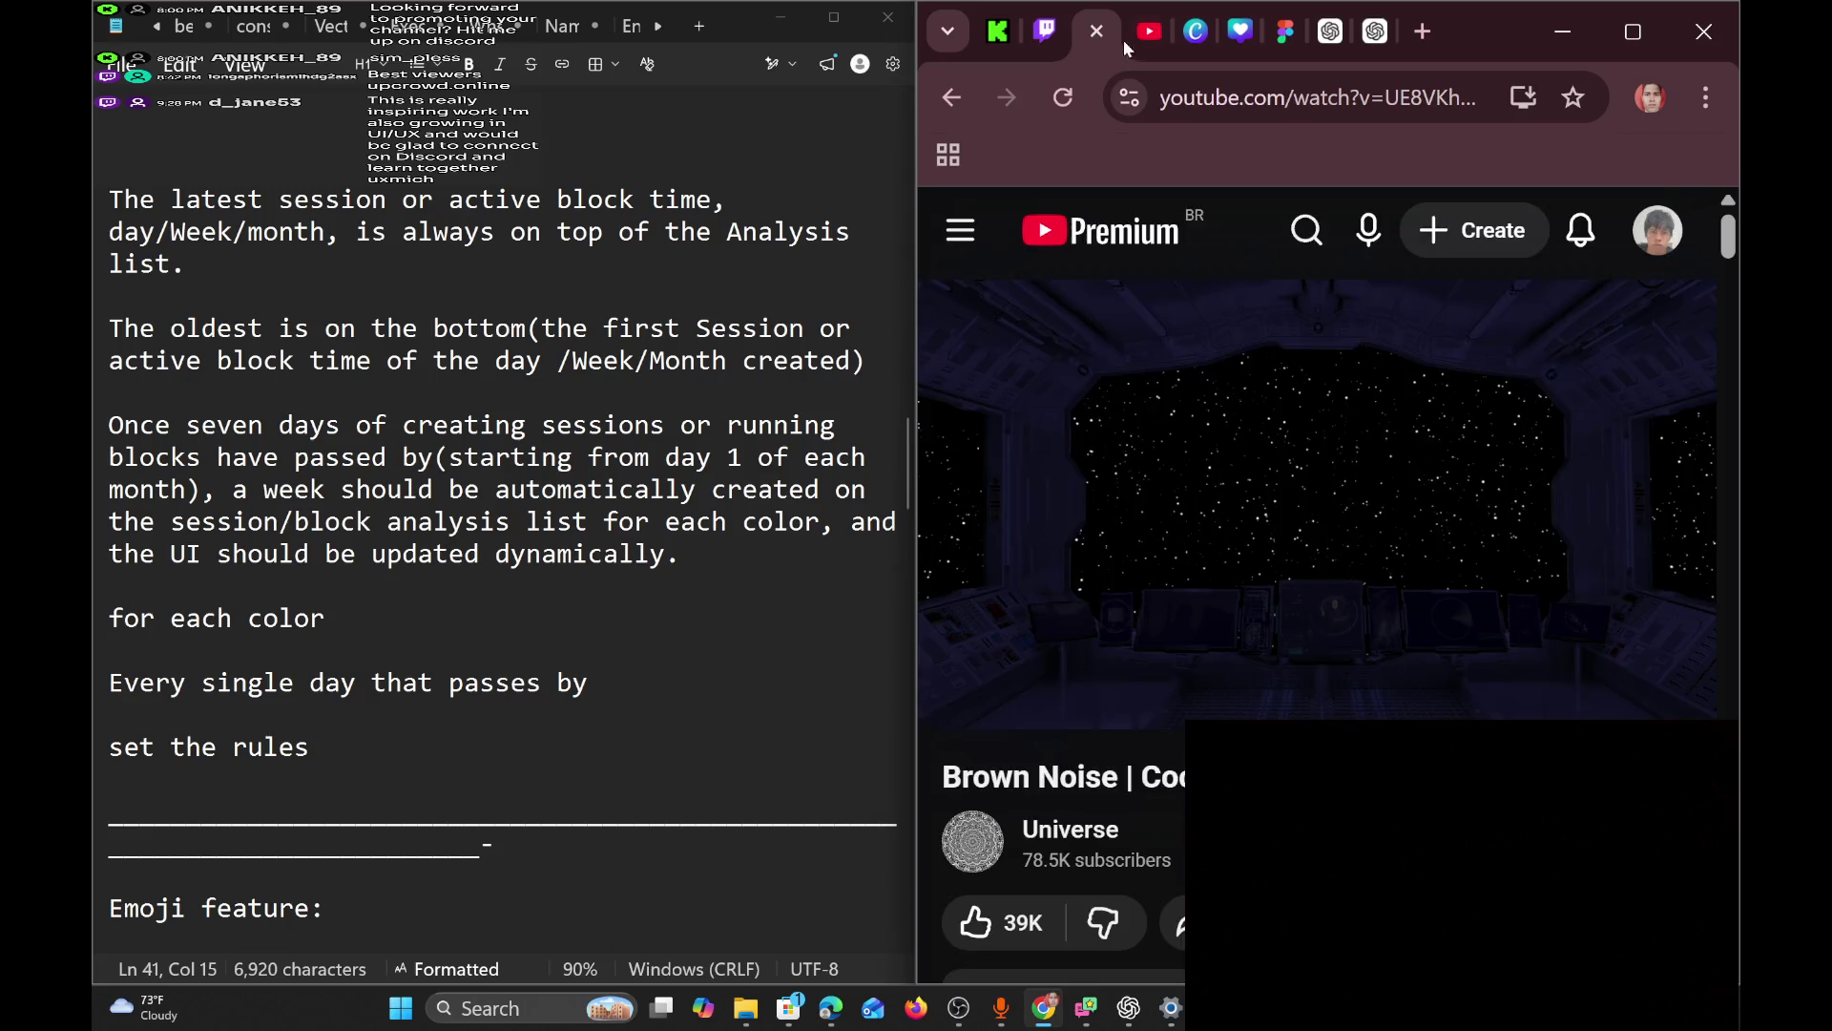
click(1132, 50)
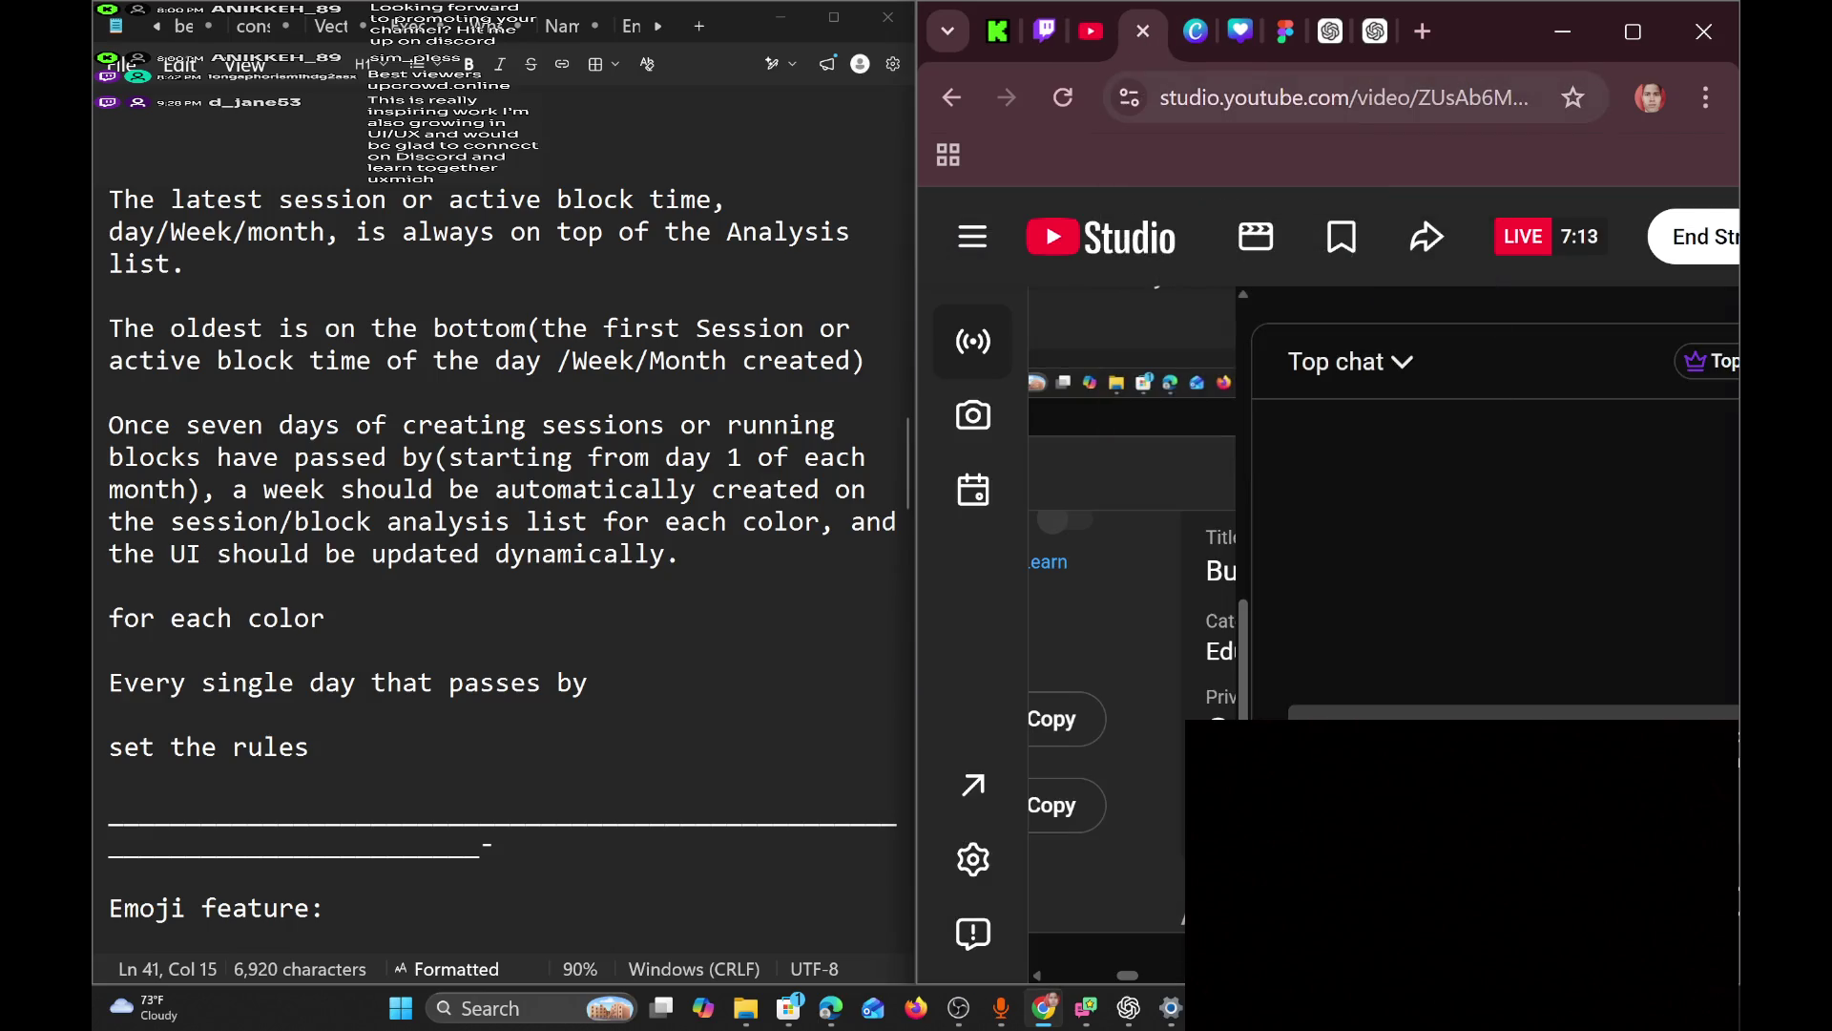
click(1274, 55)
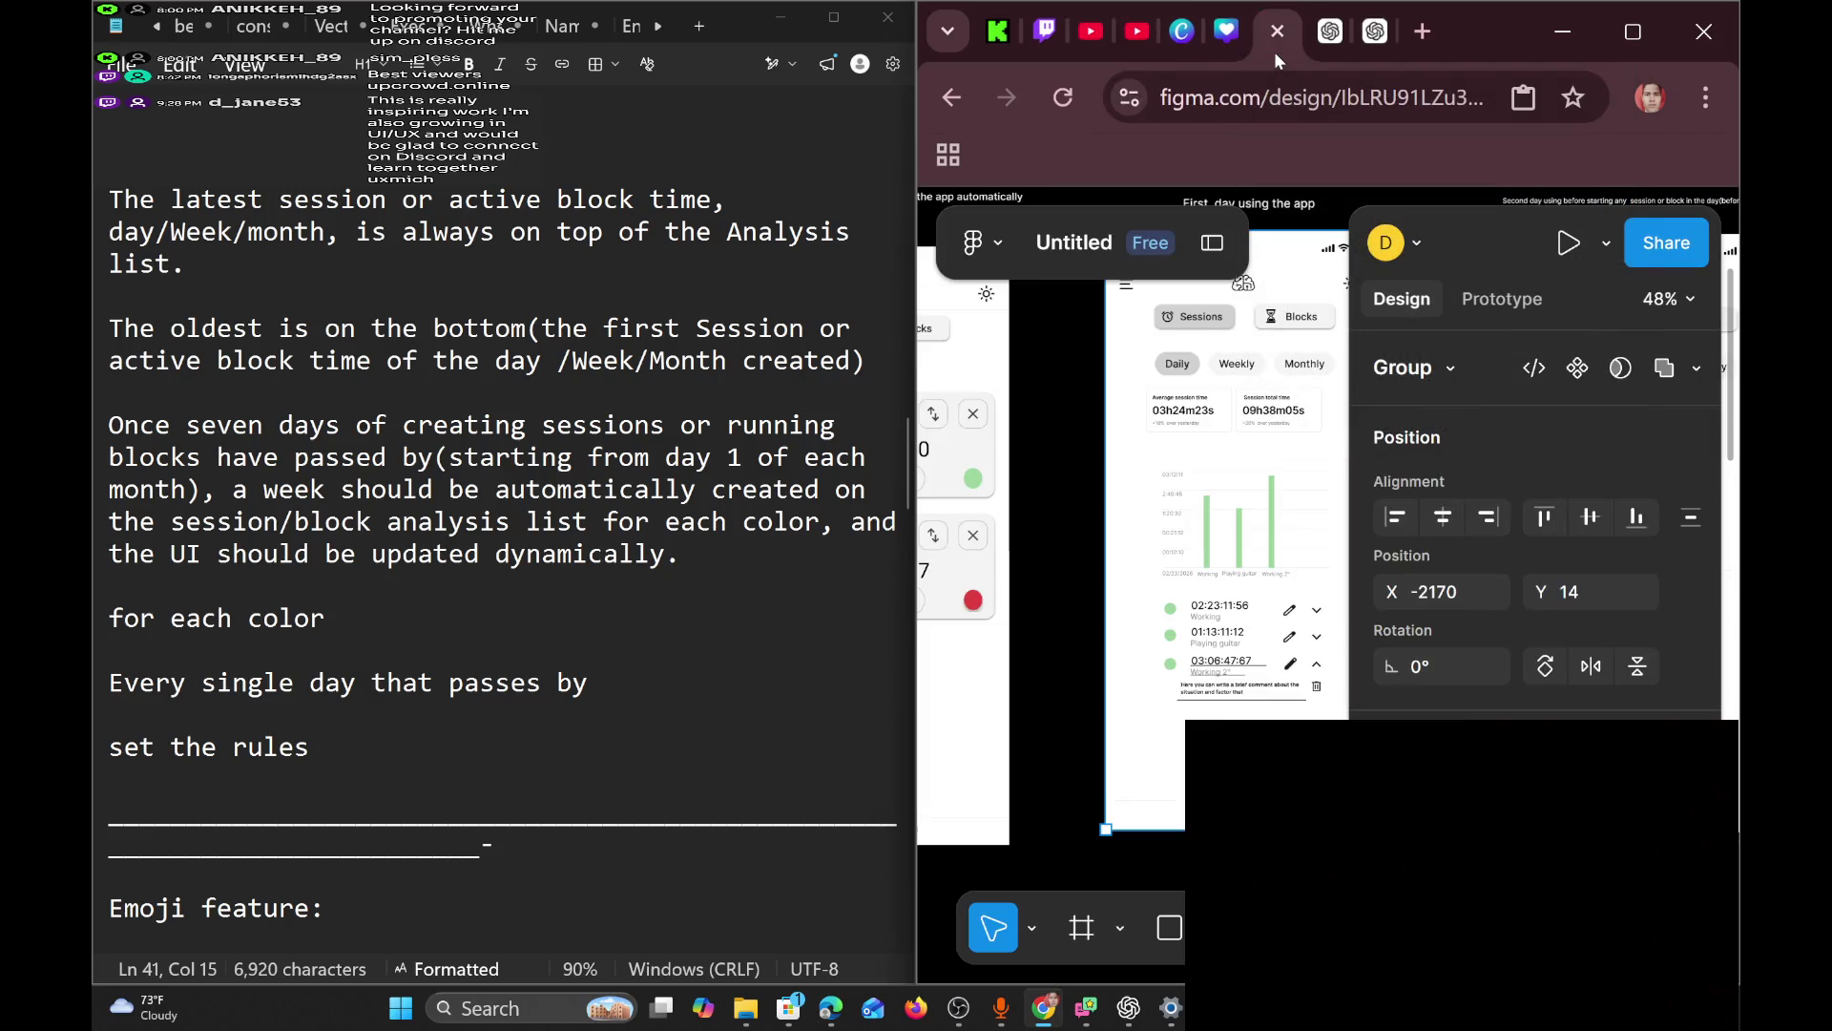
scroll(1253, 540, right, 10)
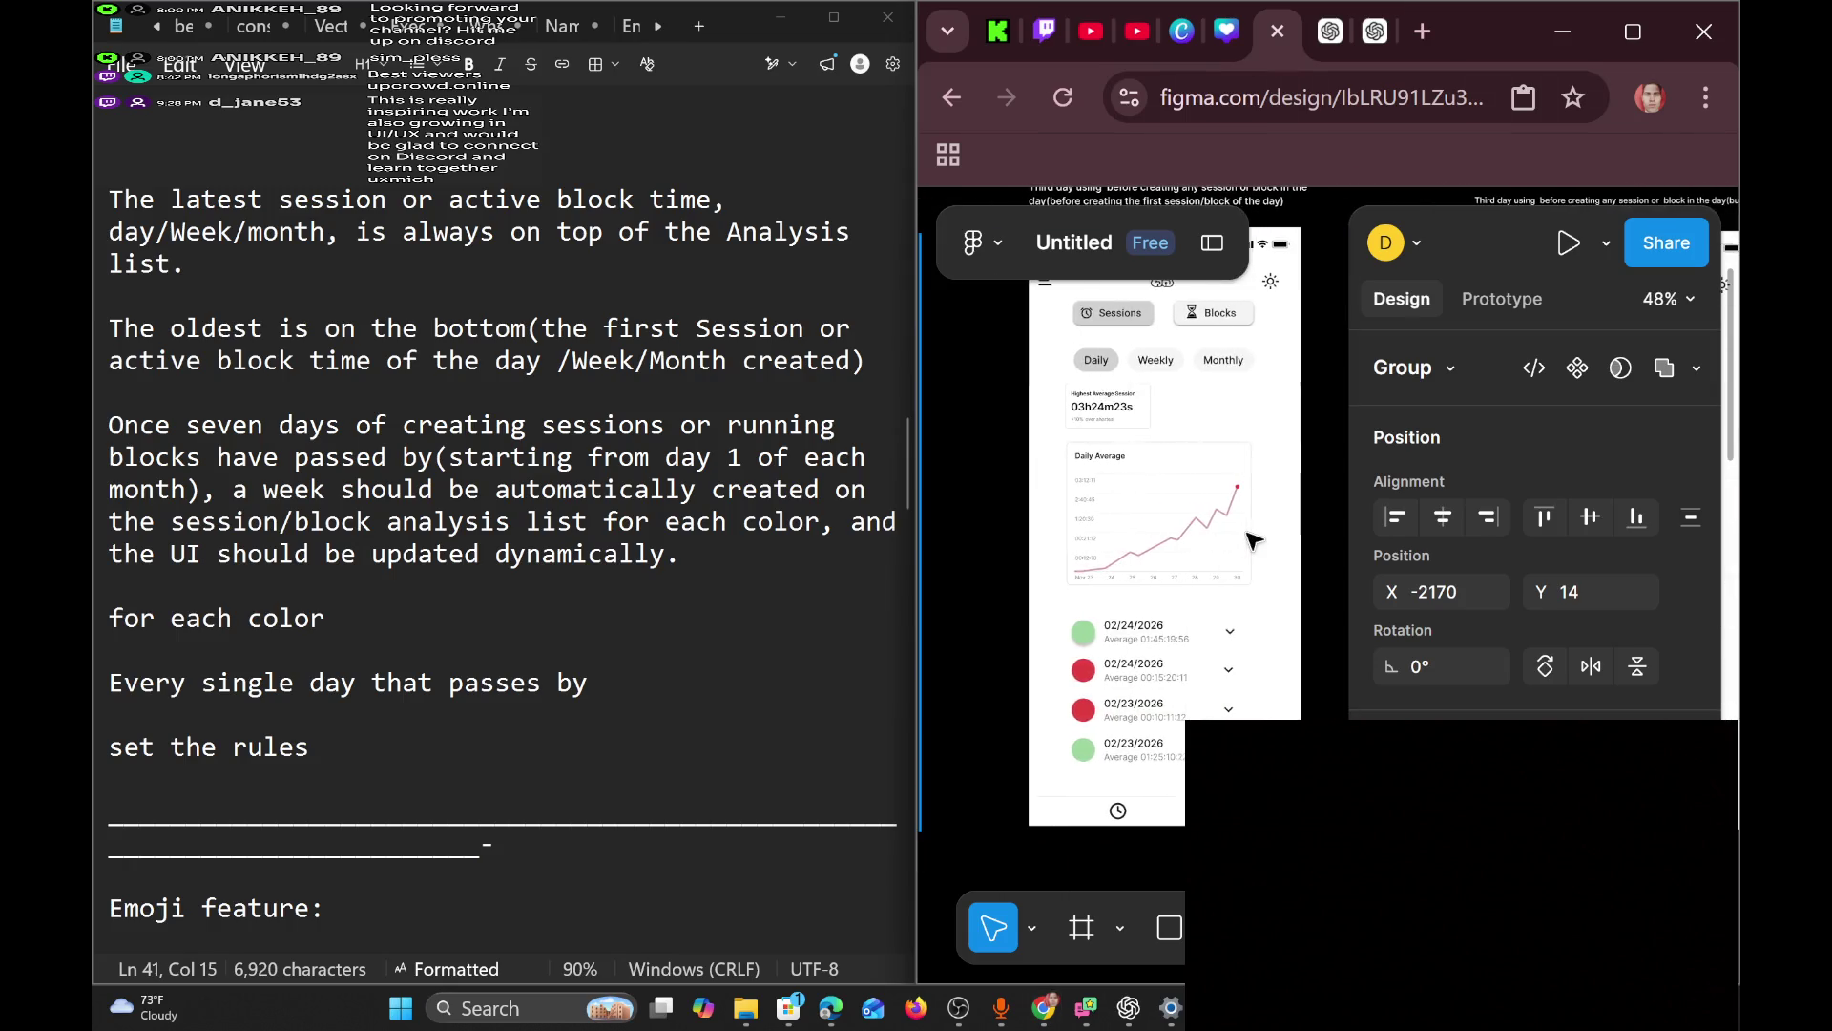
Scroll the Figma canvas left past the day mockups to the Block 1 and Block 2 timers.
scroll(1253, 540, right, 5)
scroll(1253, 540, left, 10)
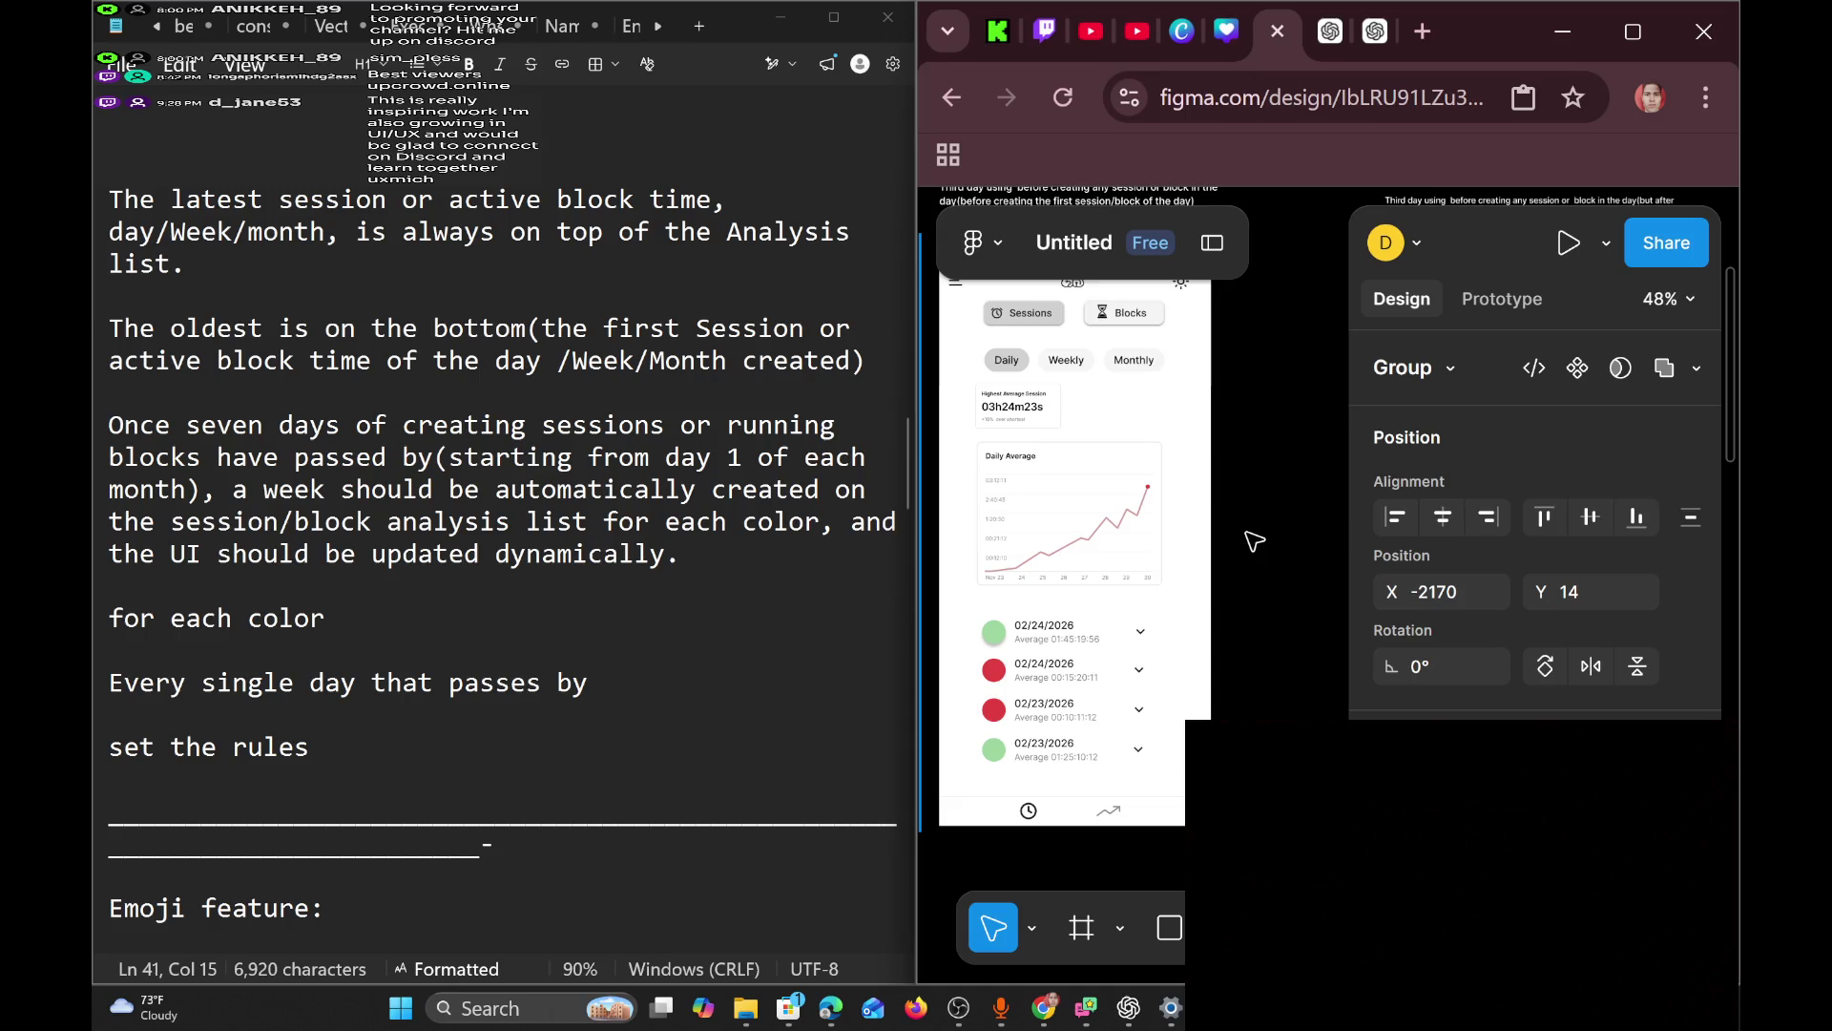
scroll(1253, 540, left, 10)
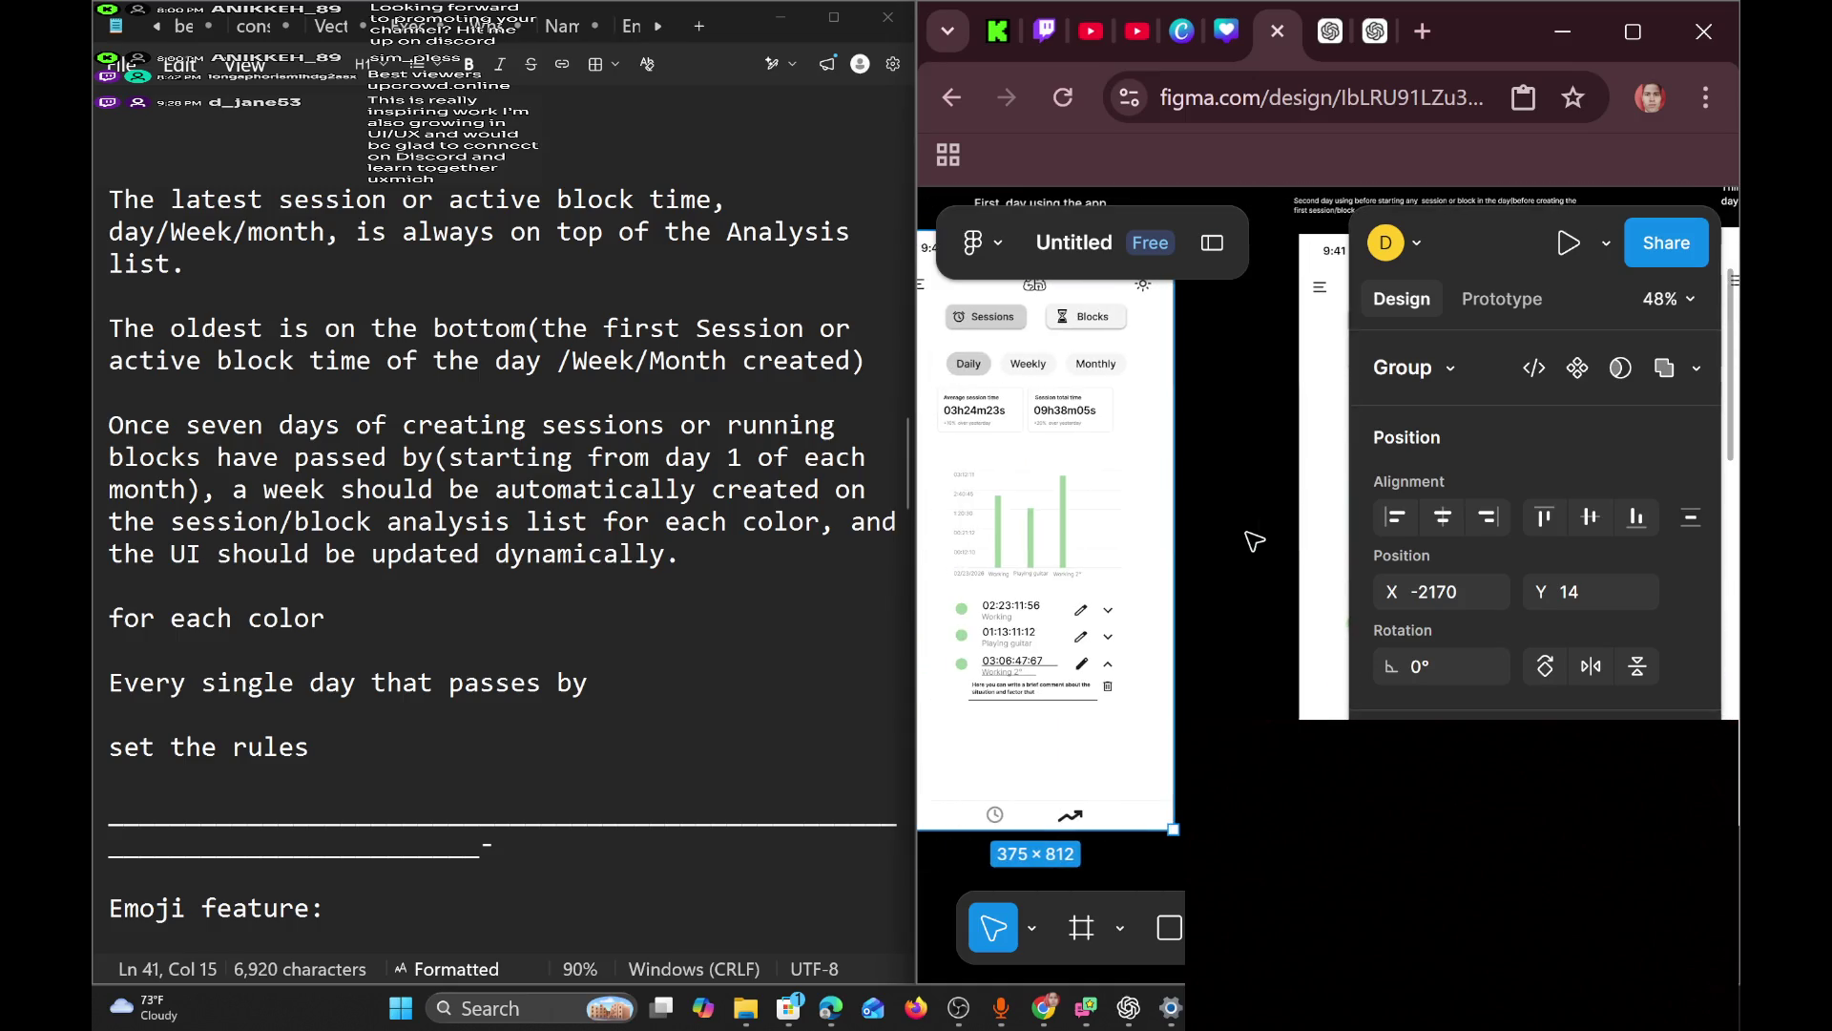
scroll(1253, 540, left, 15)
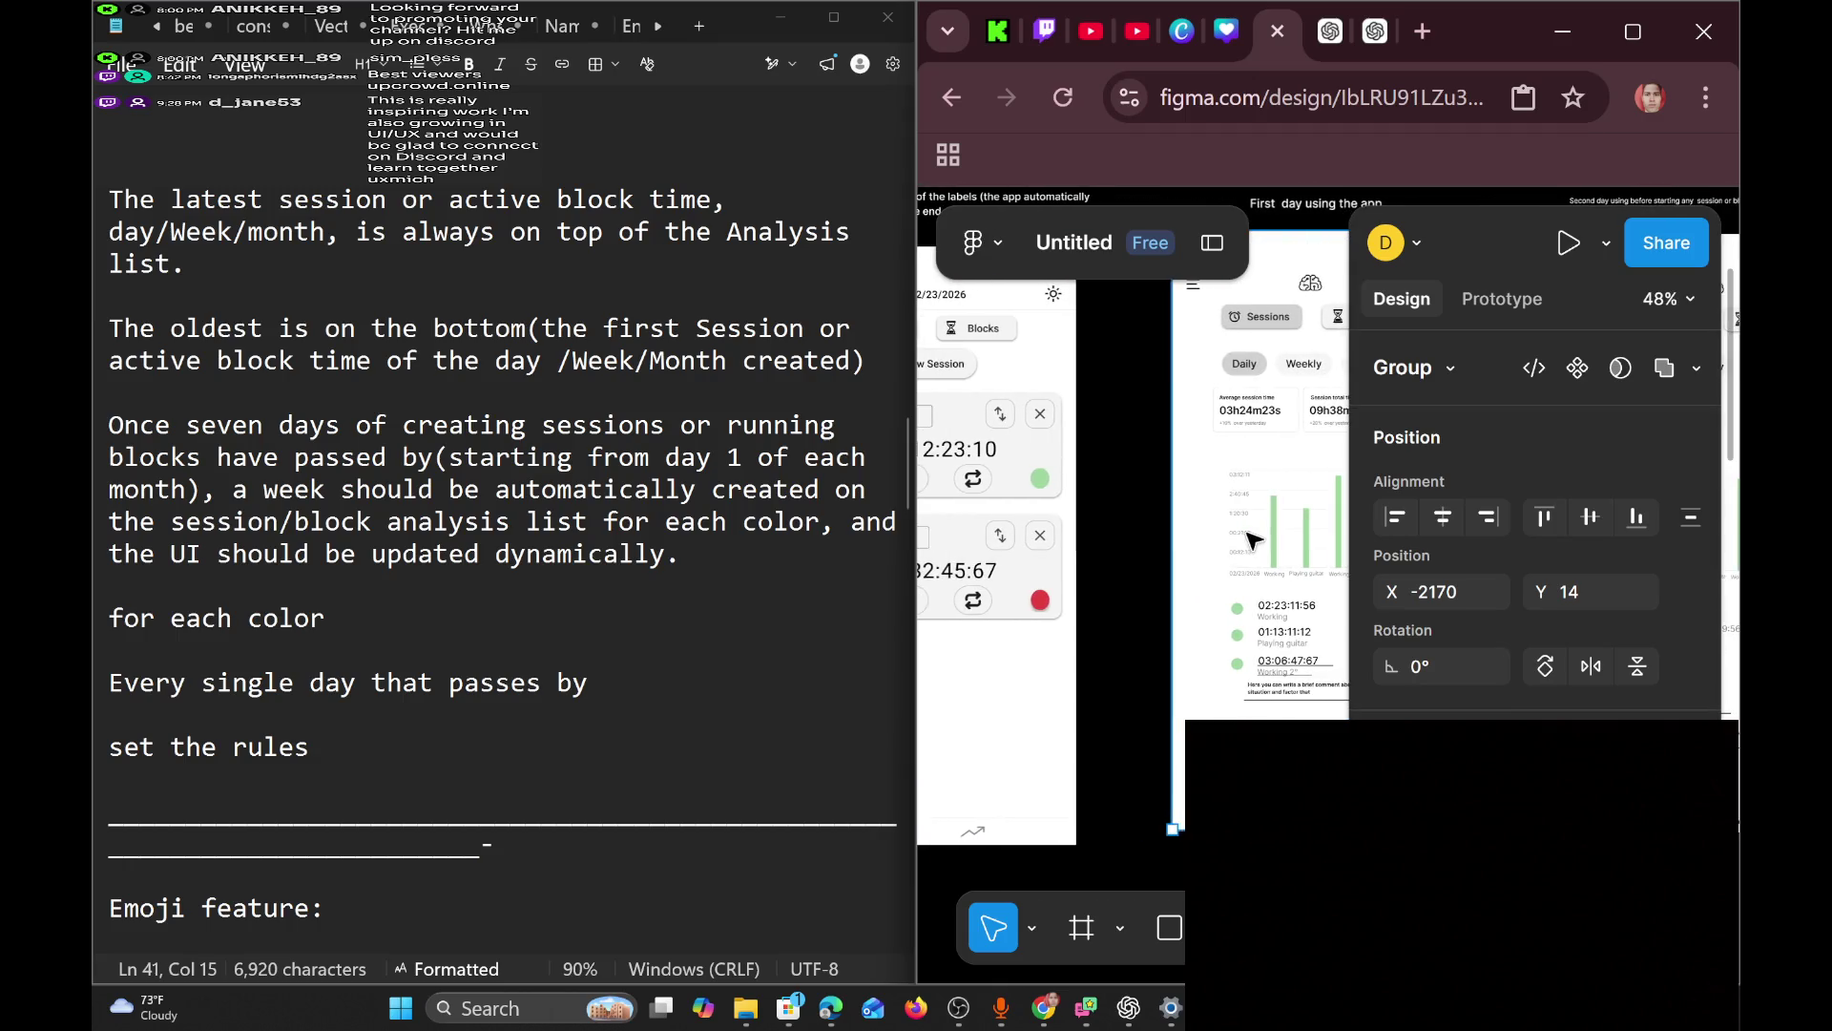
scroll(1253, 540, left, 10)
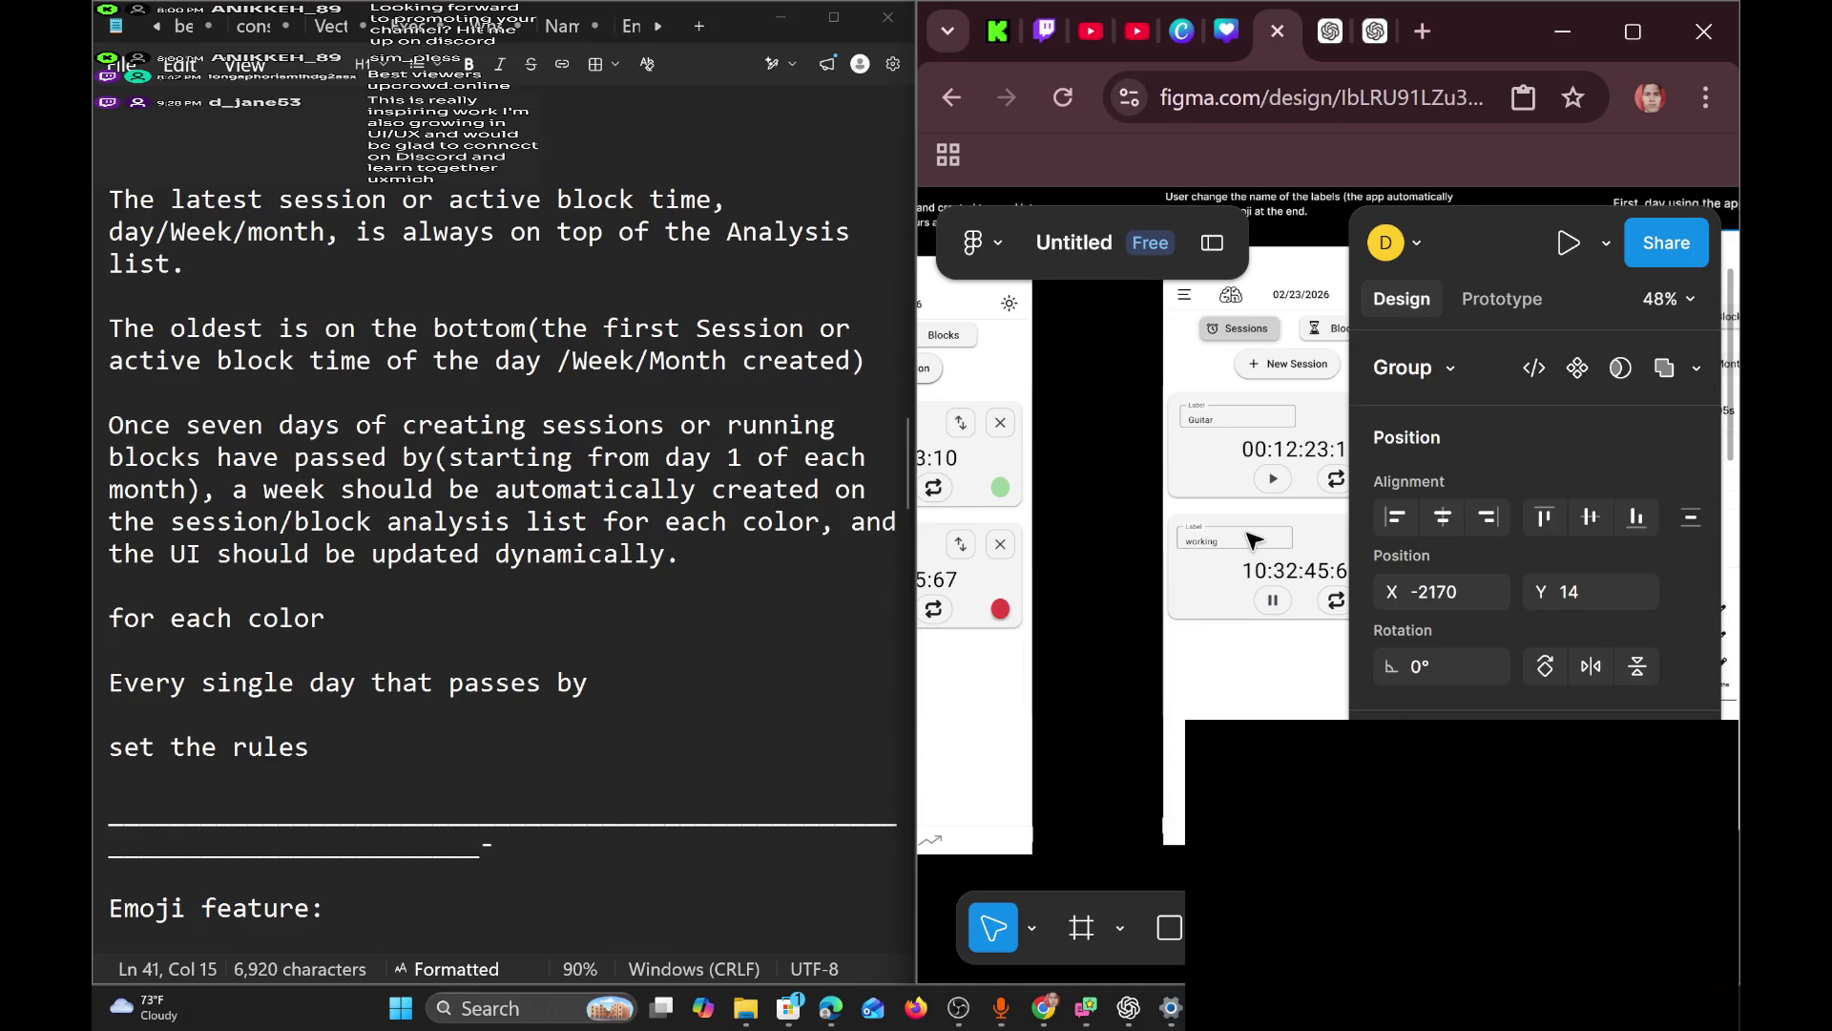
scroll(1253, 540, left, 15)
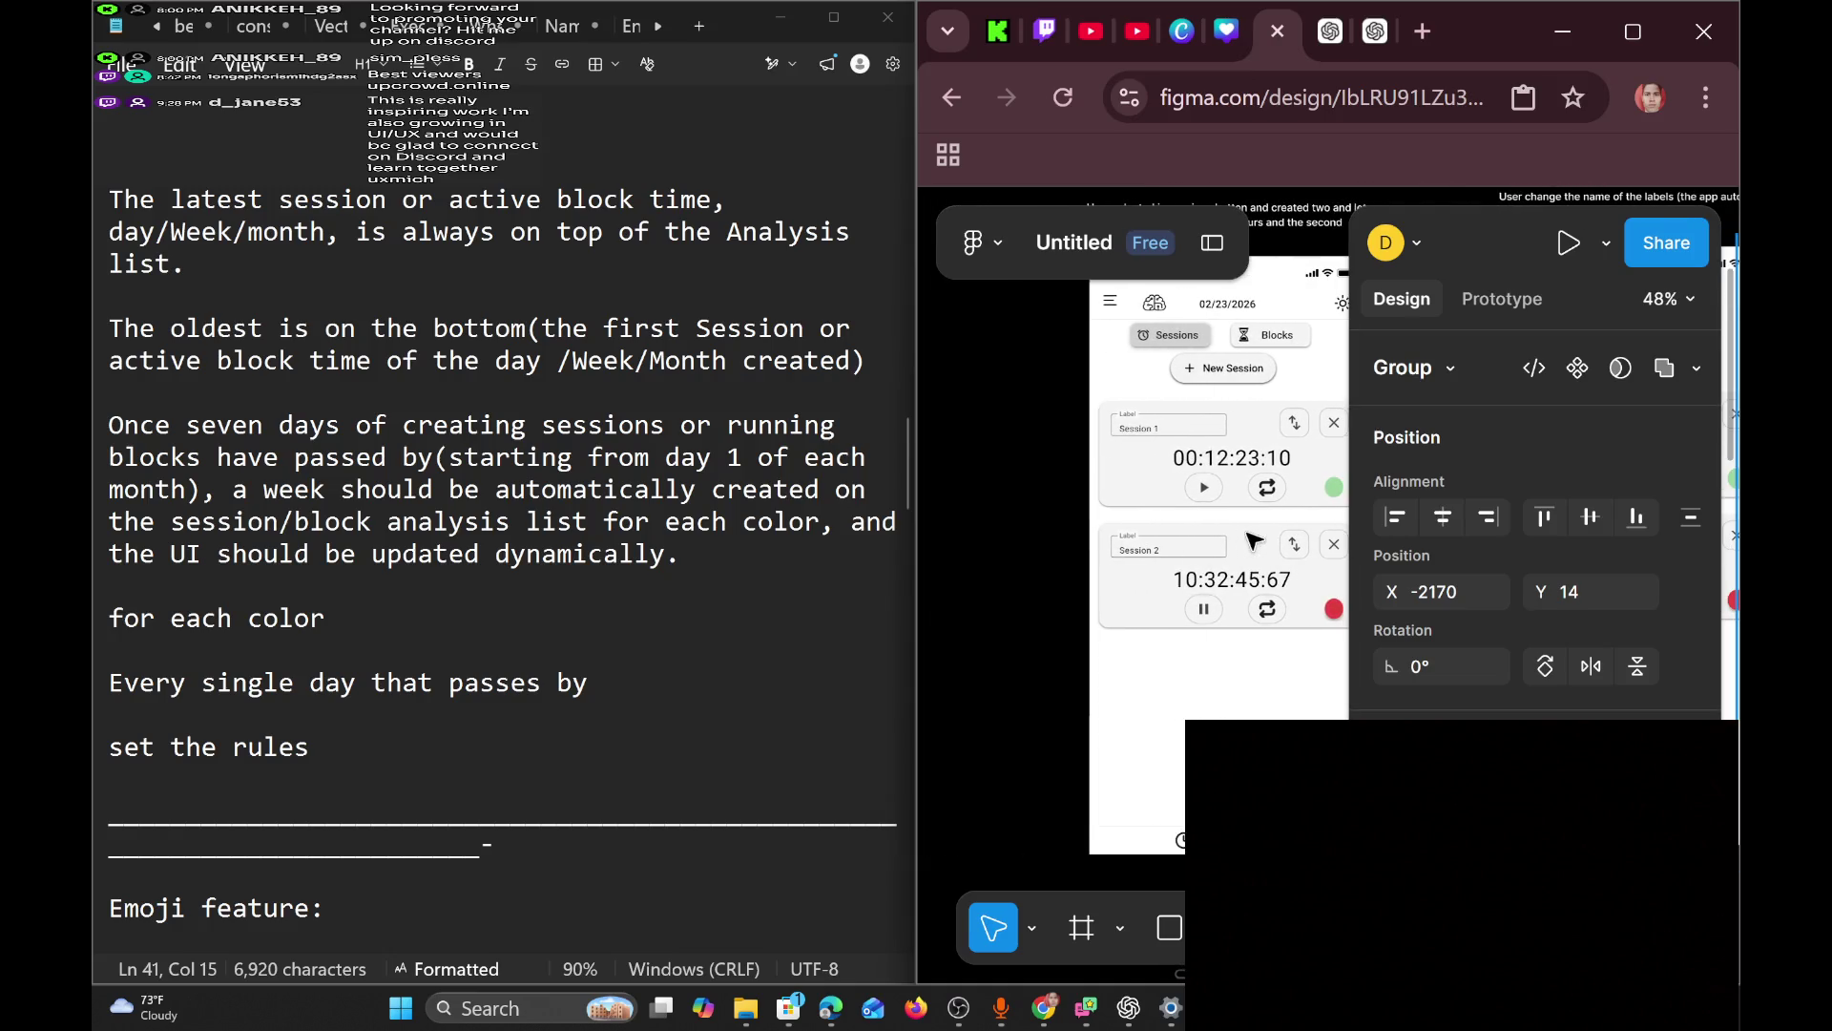
scroll(1253, 540, left, 15)
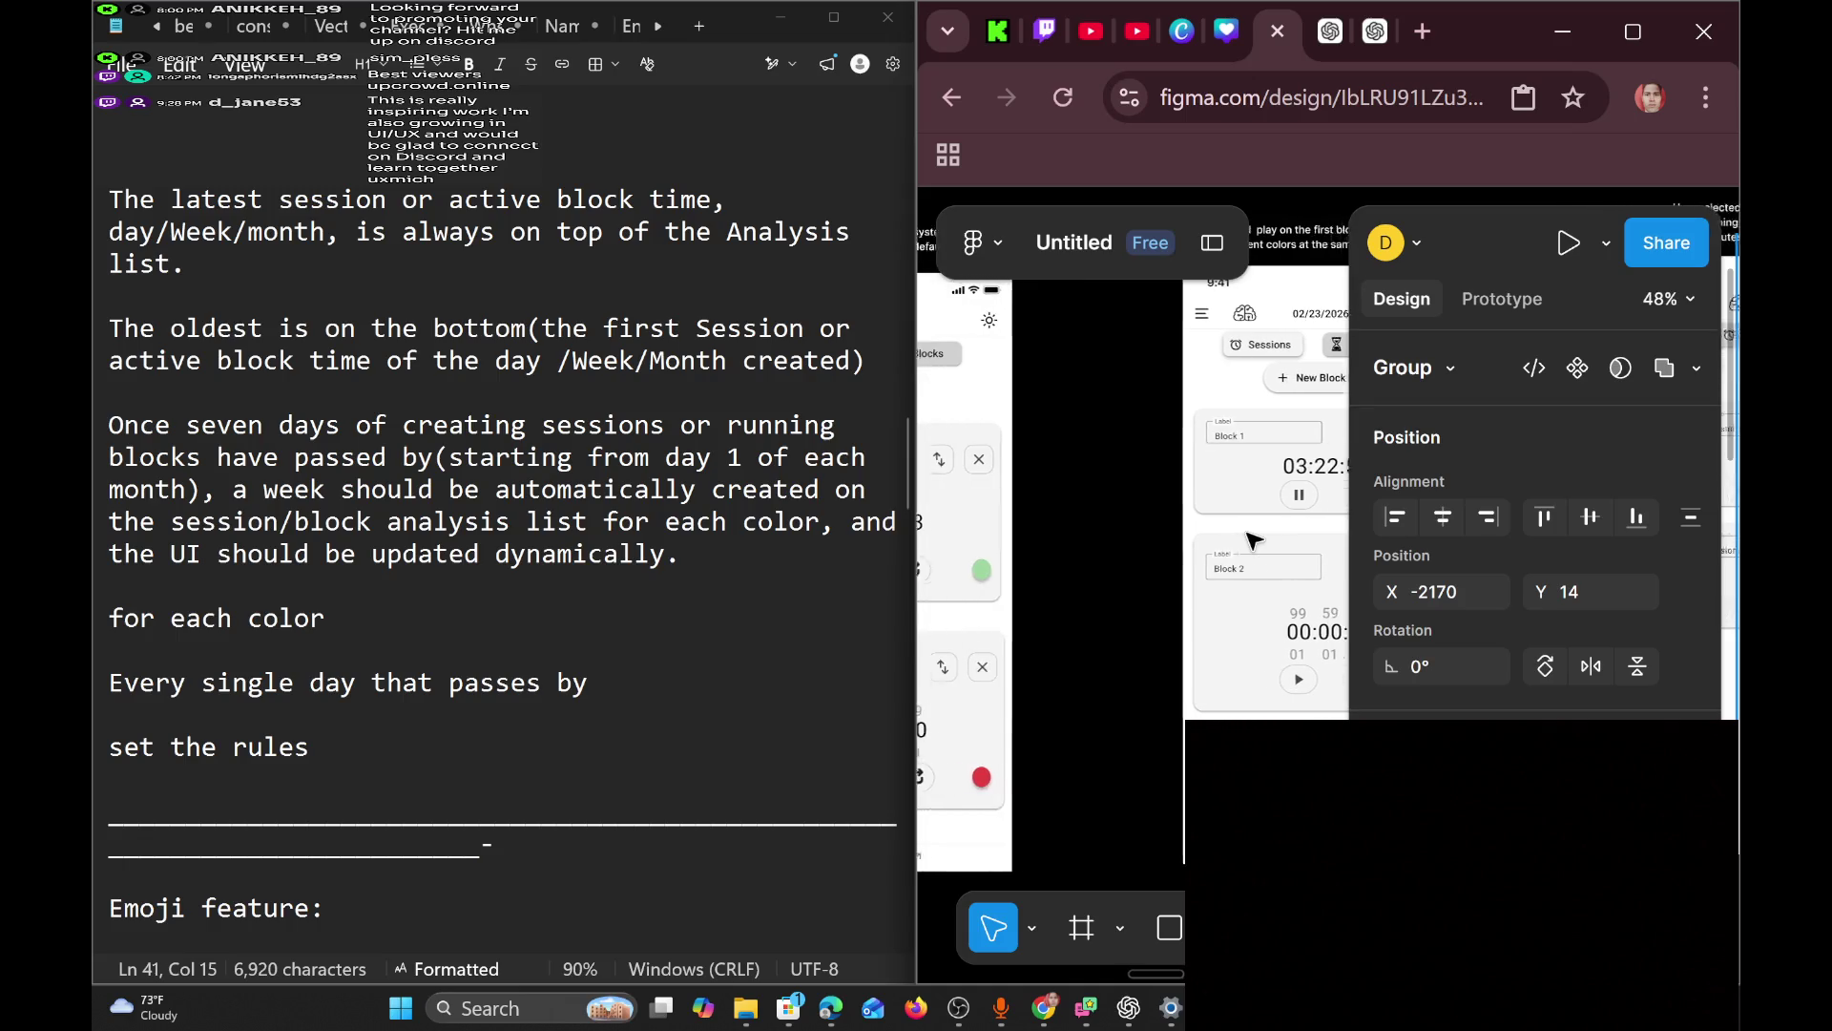
scroll(1253, 540, left, 2)
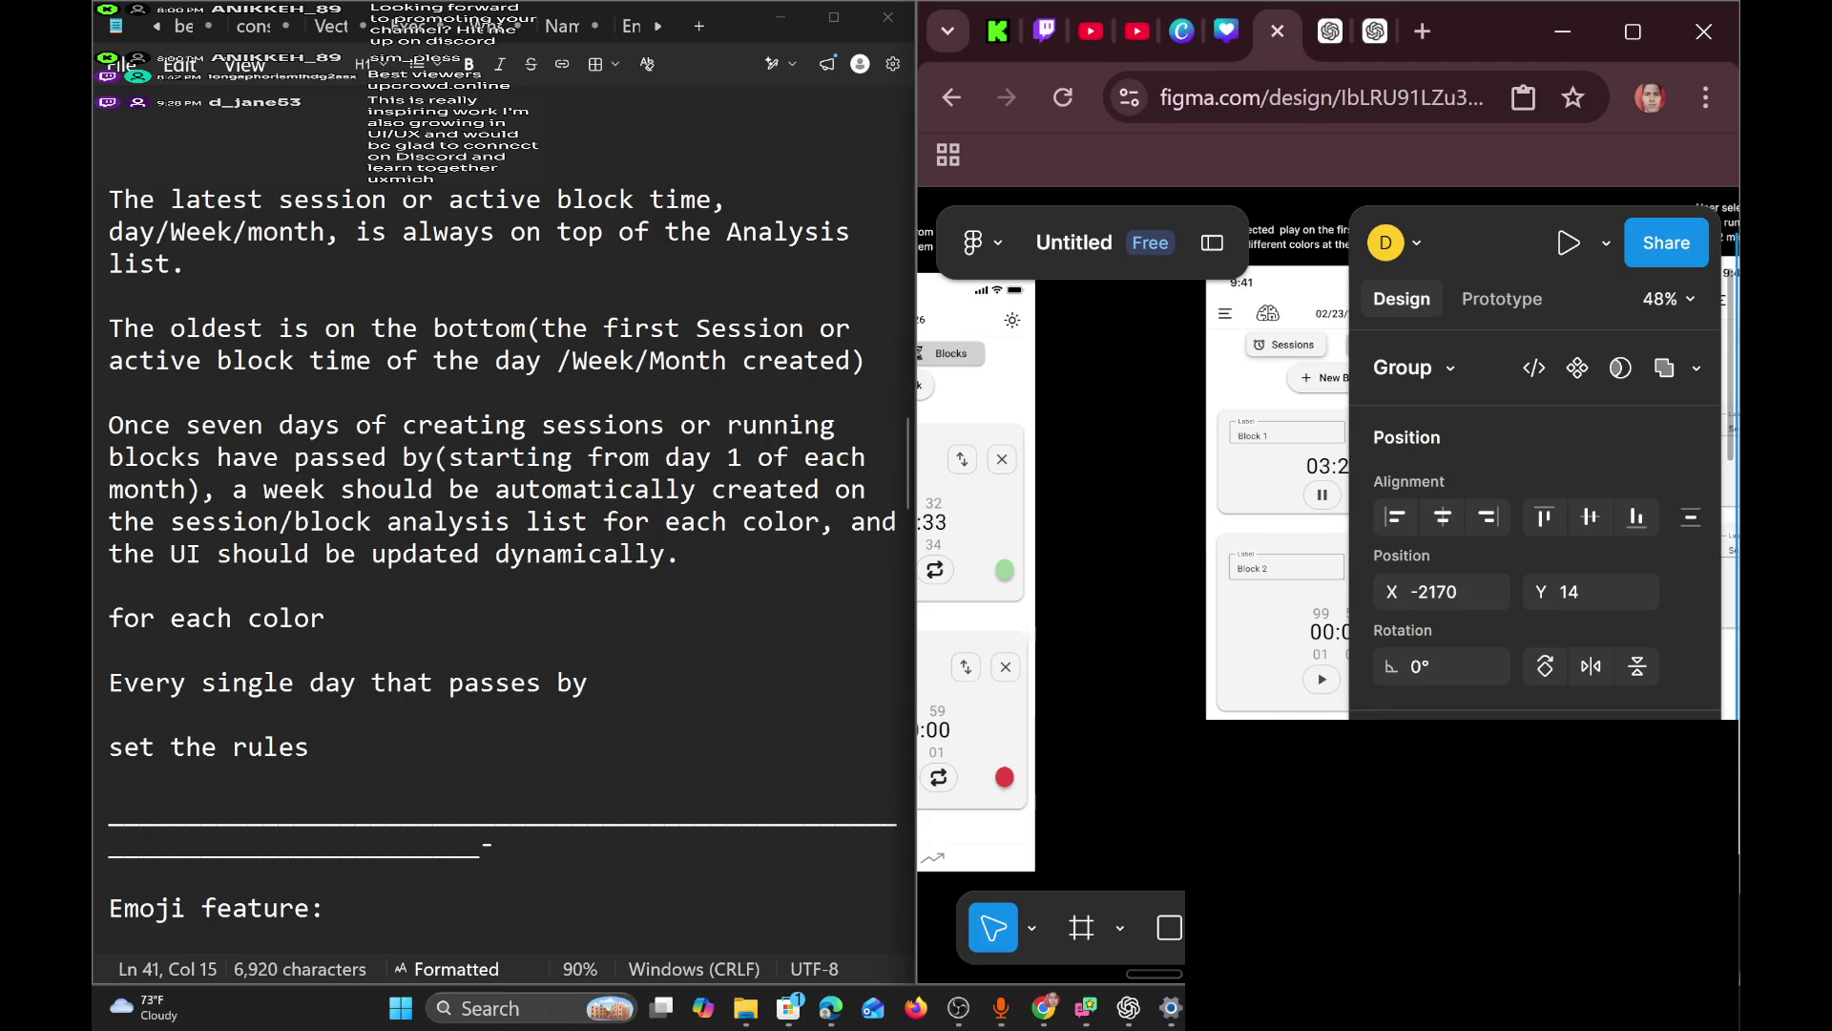
key(alt+Tab)
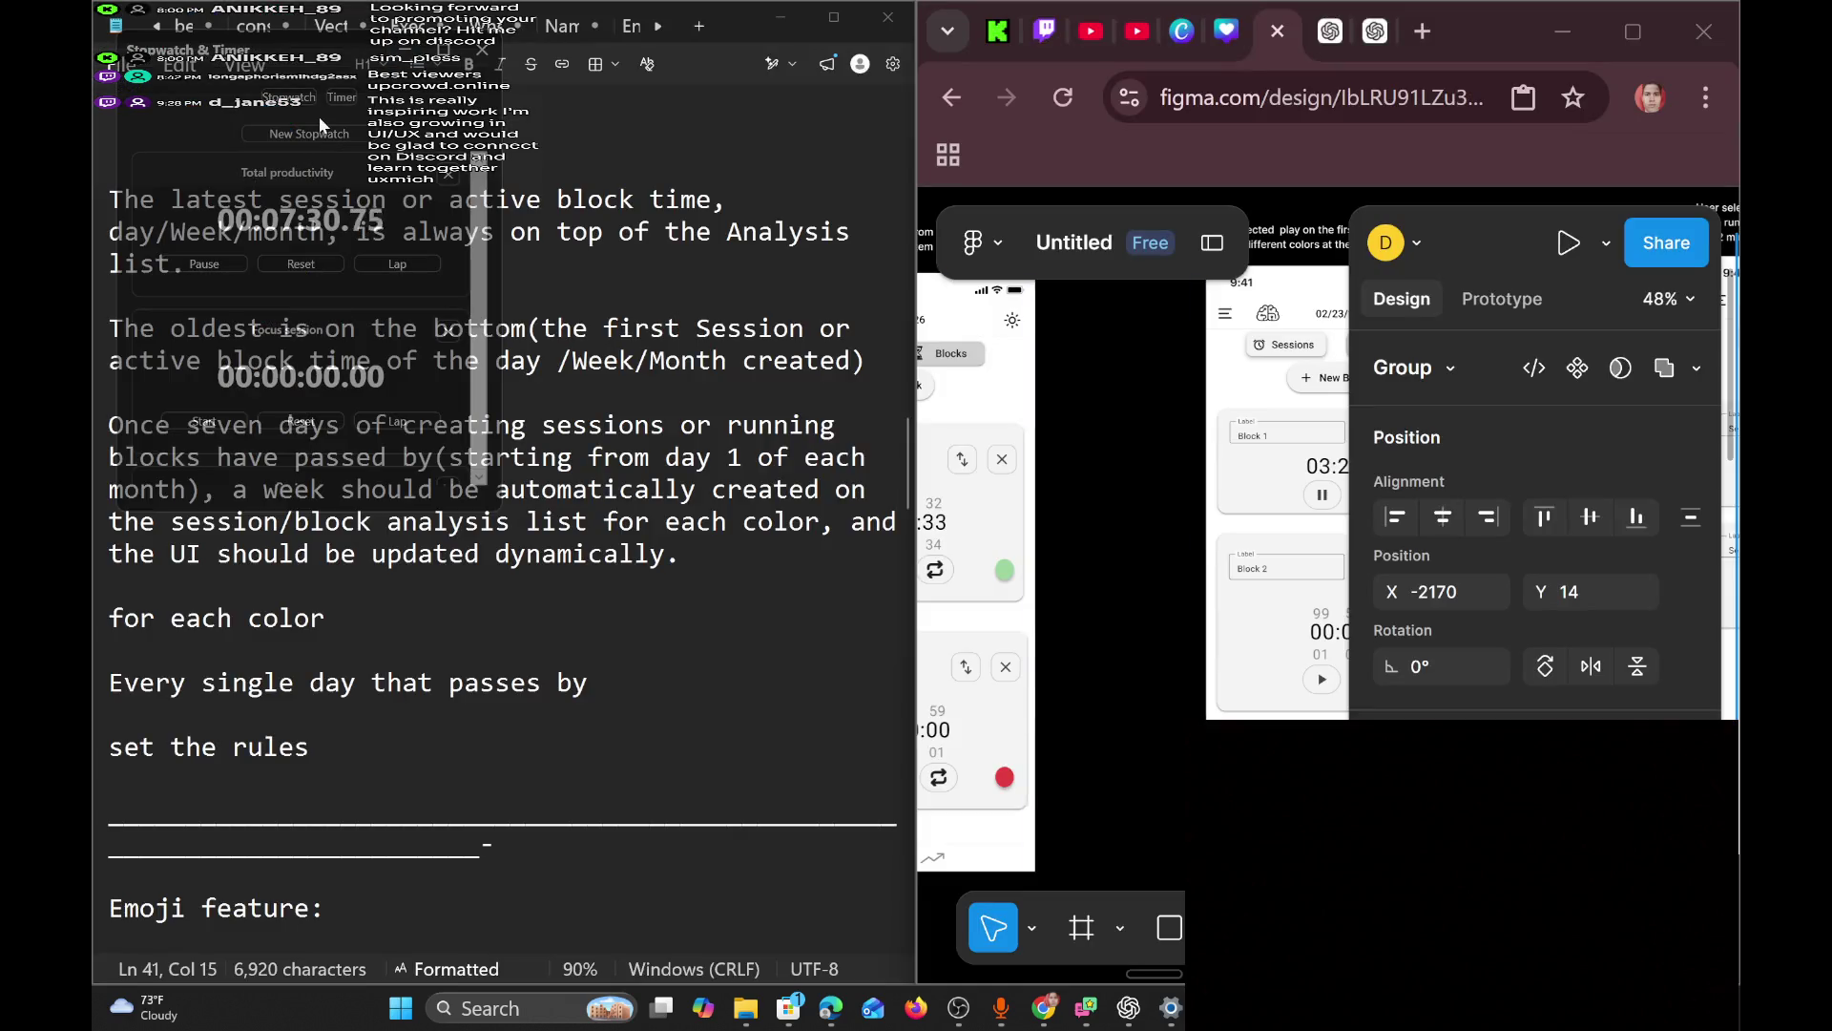
Move the Stopwatch & Timer over Figma and minimize Notepad, the publish folder and Chrome Settings.
mouse_move(320, 48)
mouse_down()
mouse_move(1179, 147)
mouse_move(1401, 193)
mouse_up()
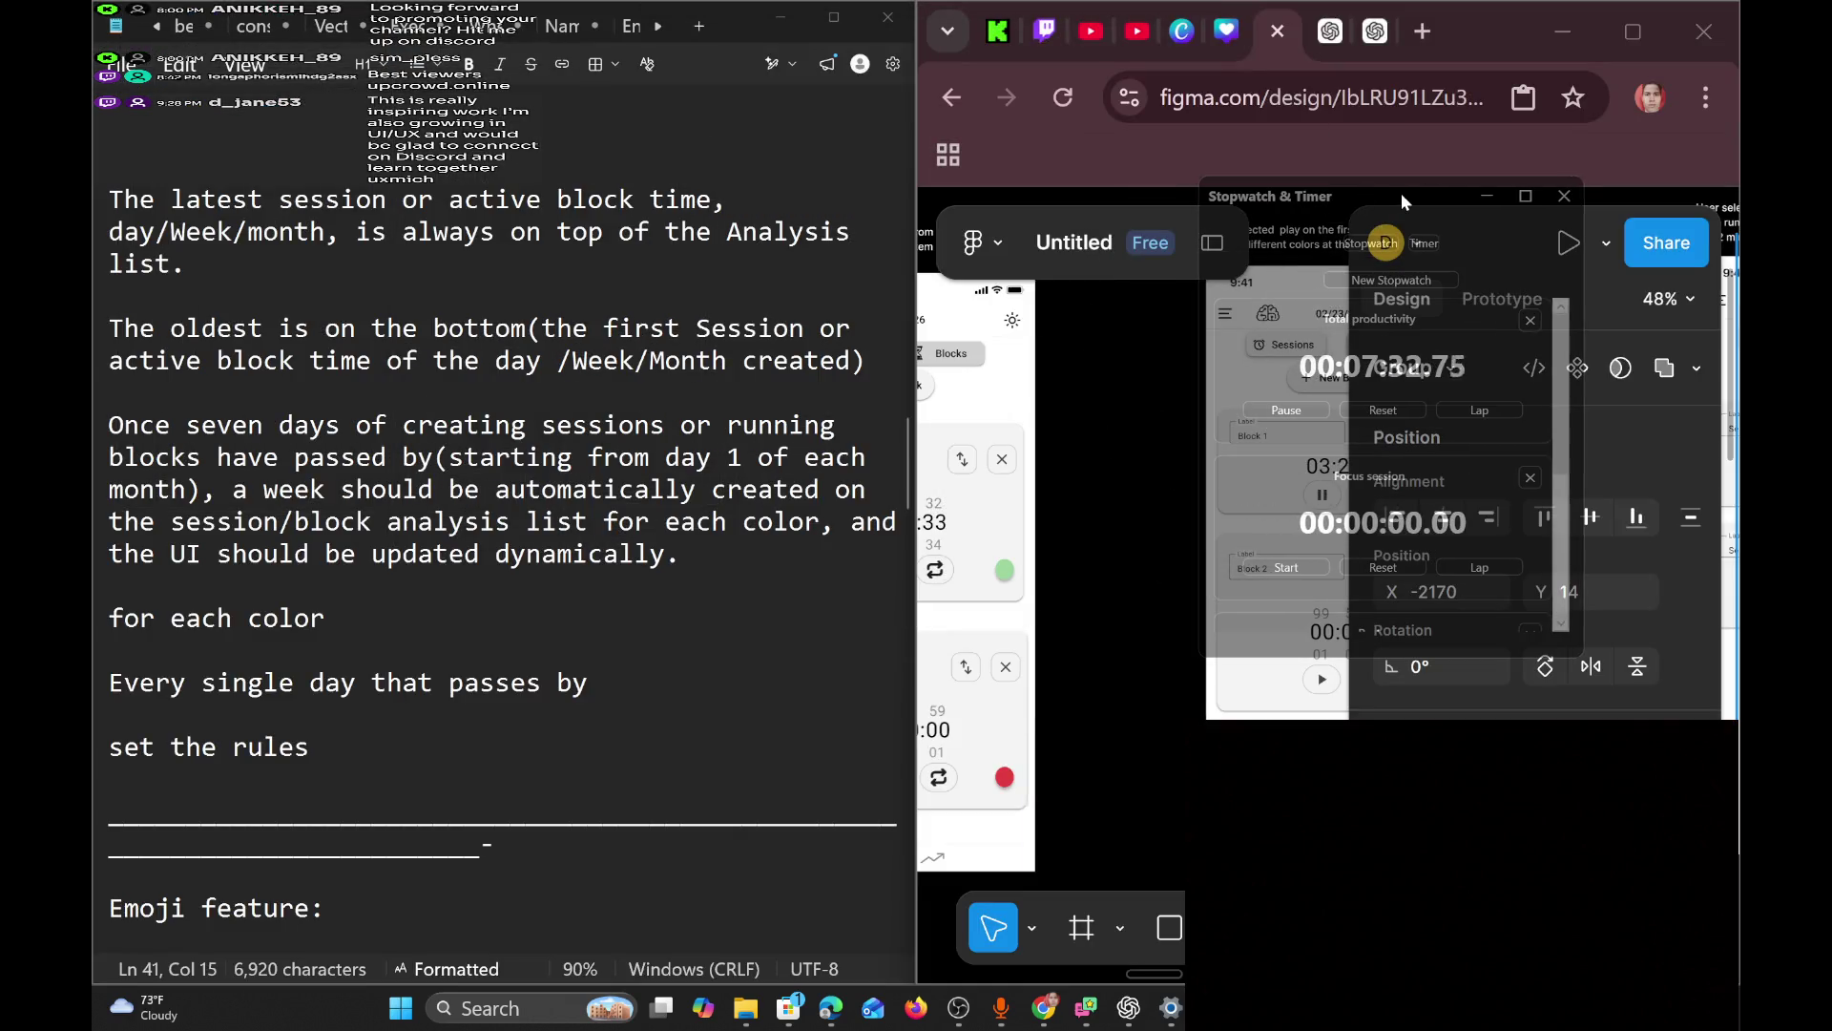
click(775, 23)
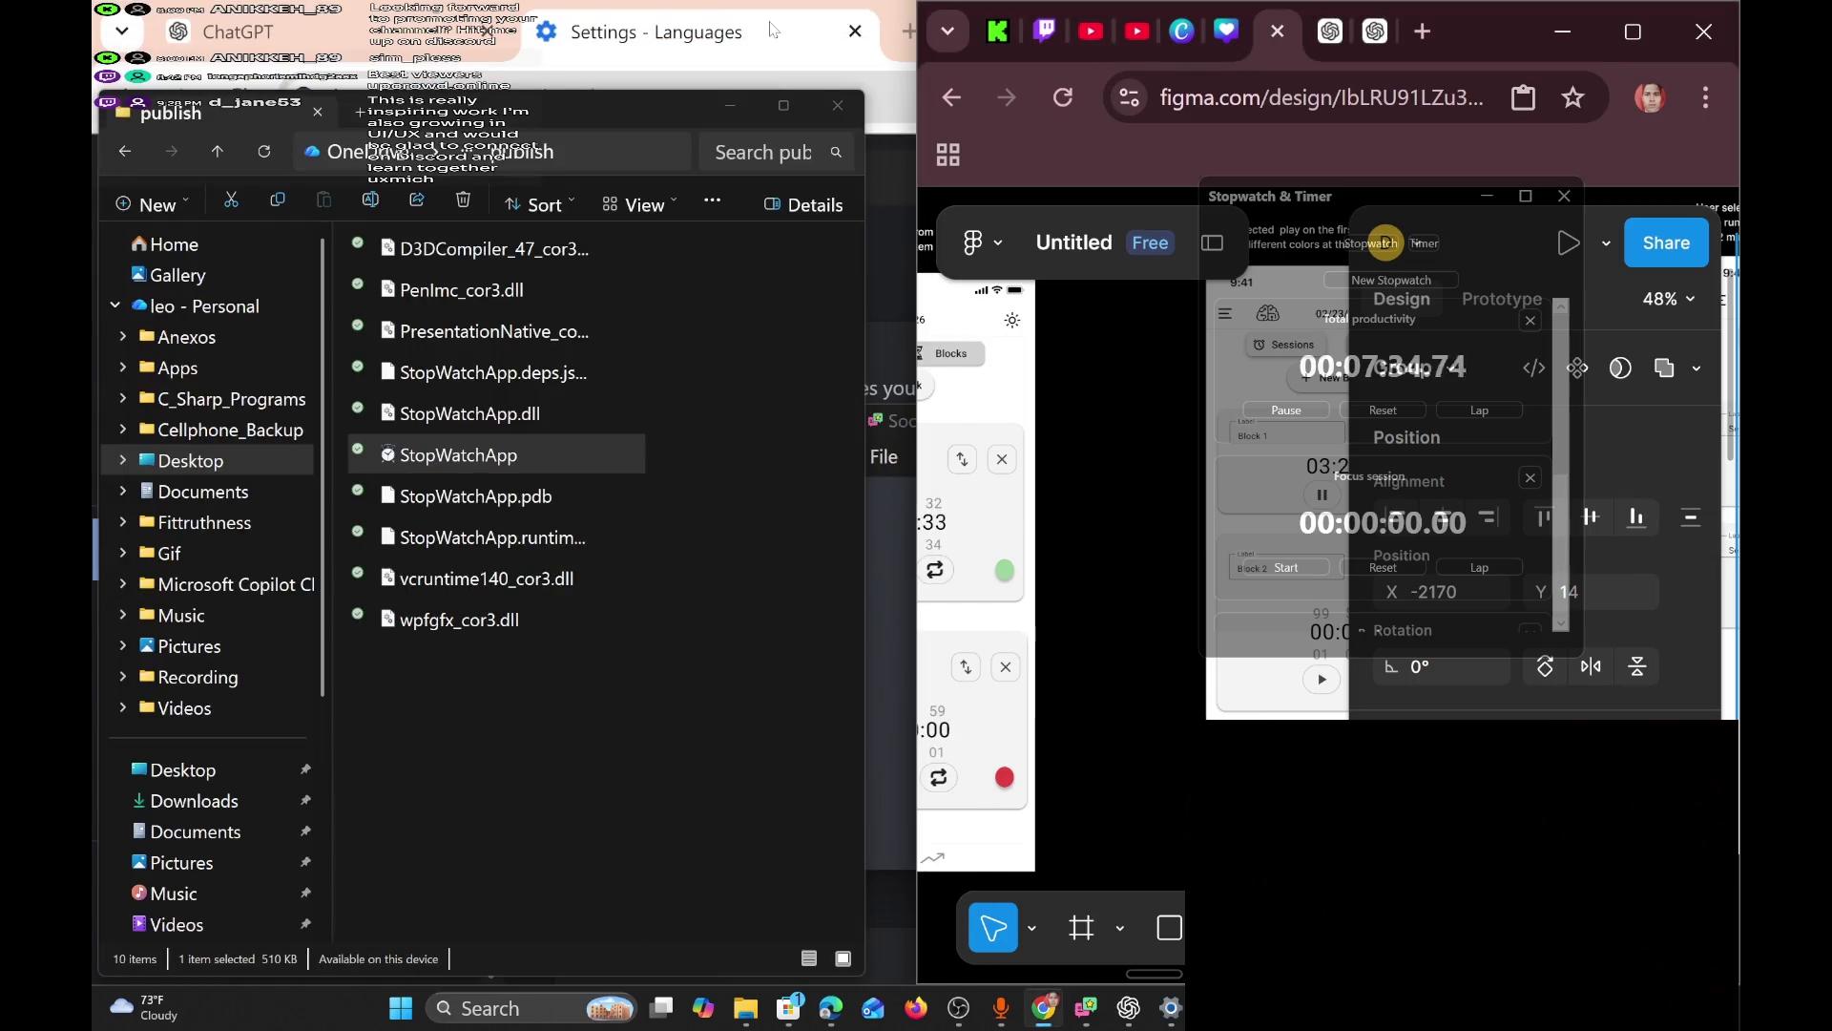
click(993, 407)
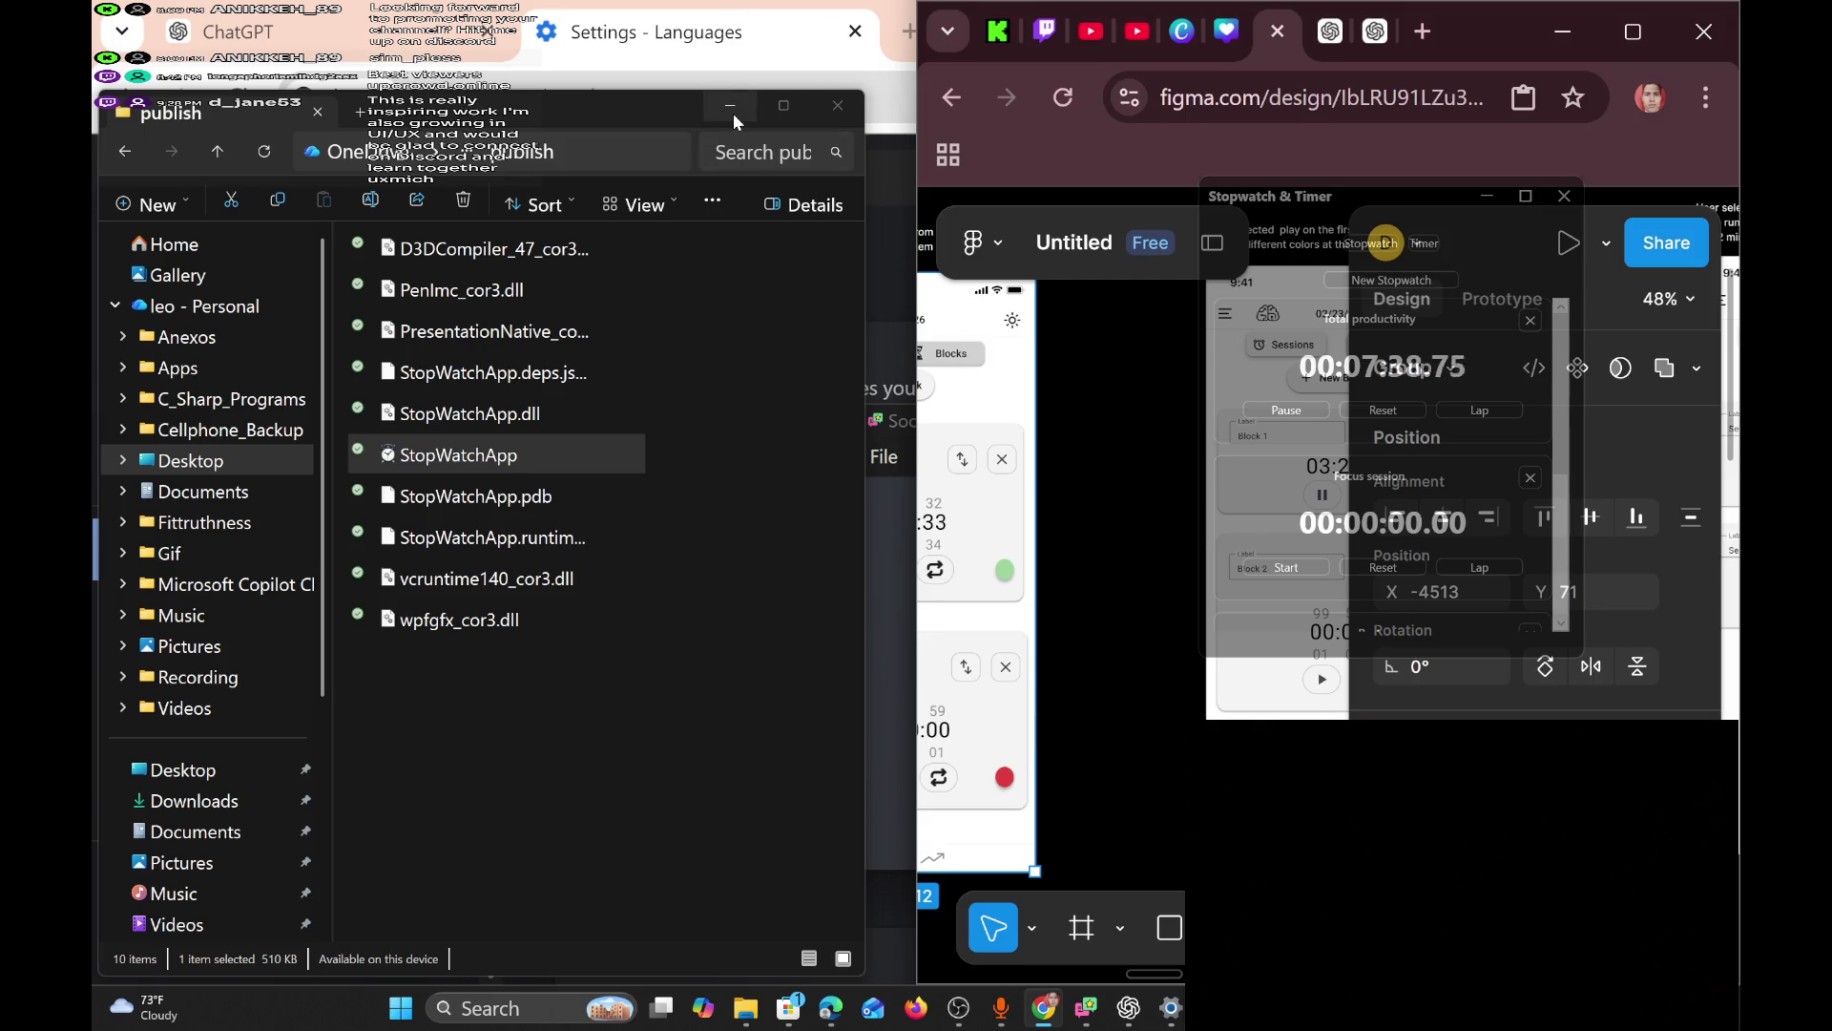
click(732, 110)
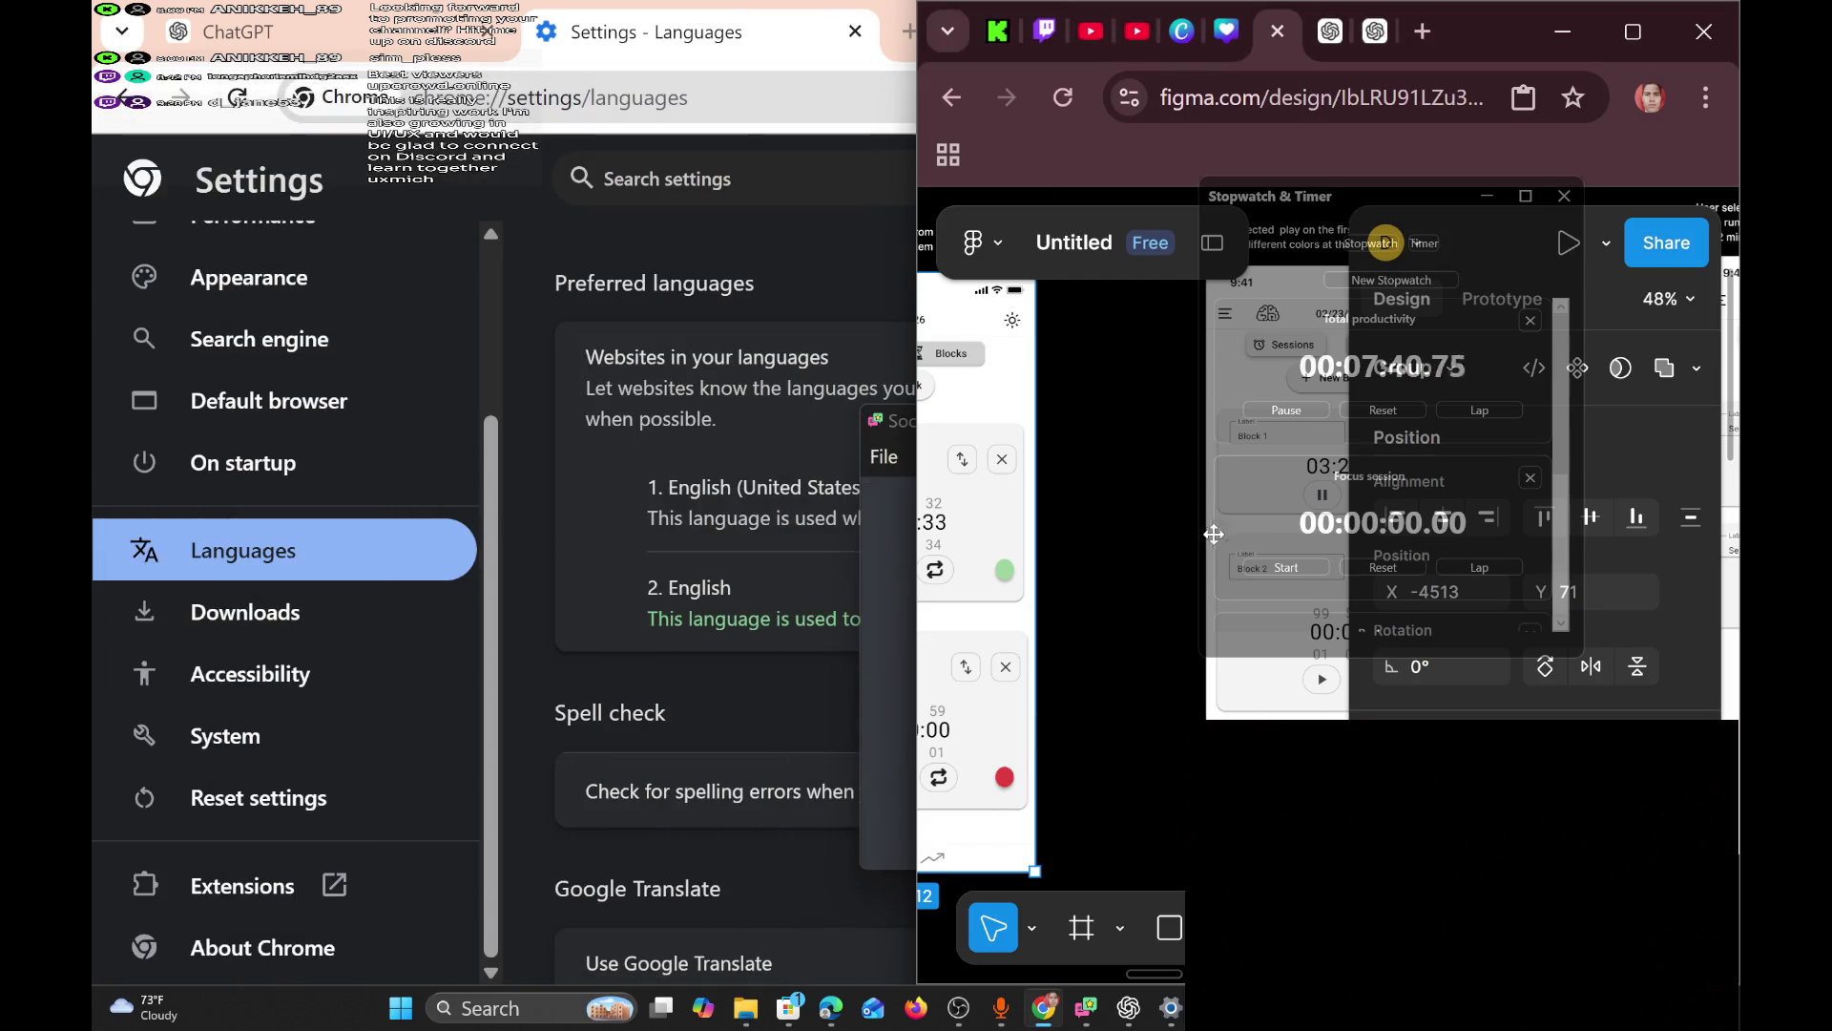
click(807, 257)
click(1565, 32)
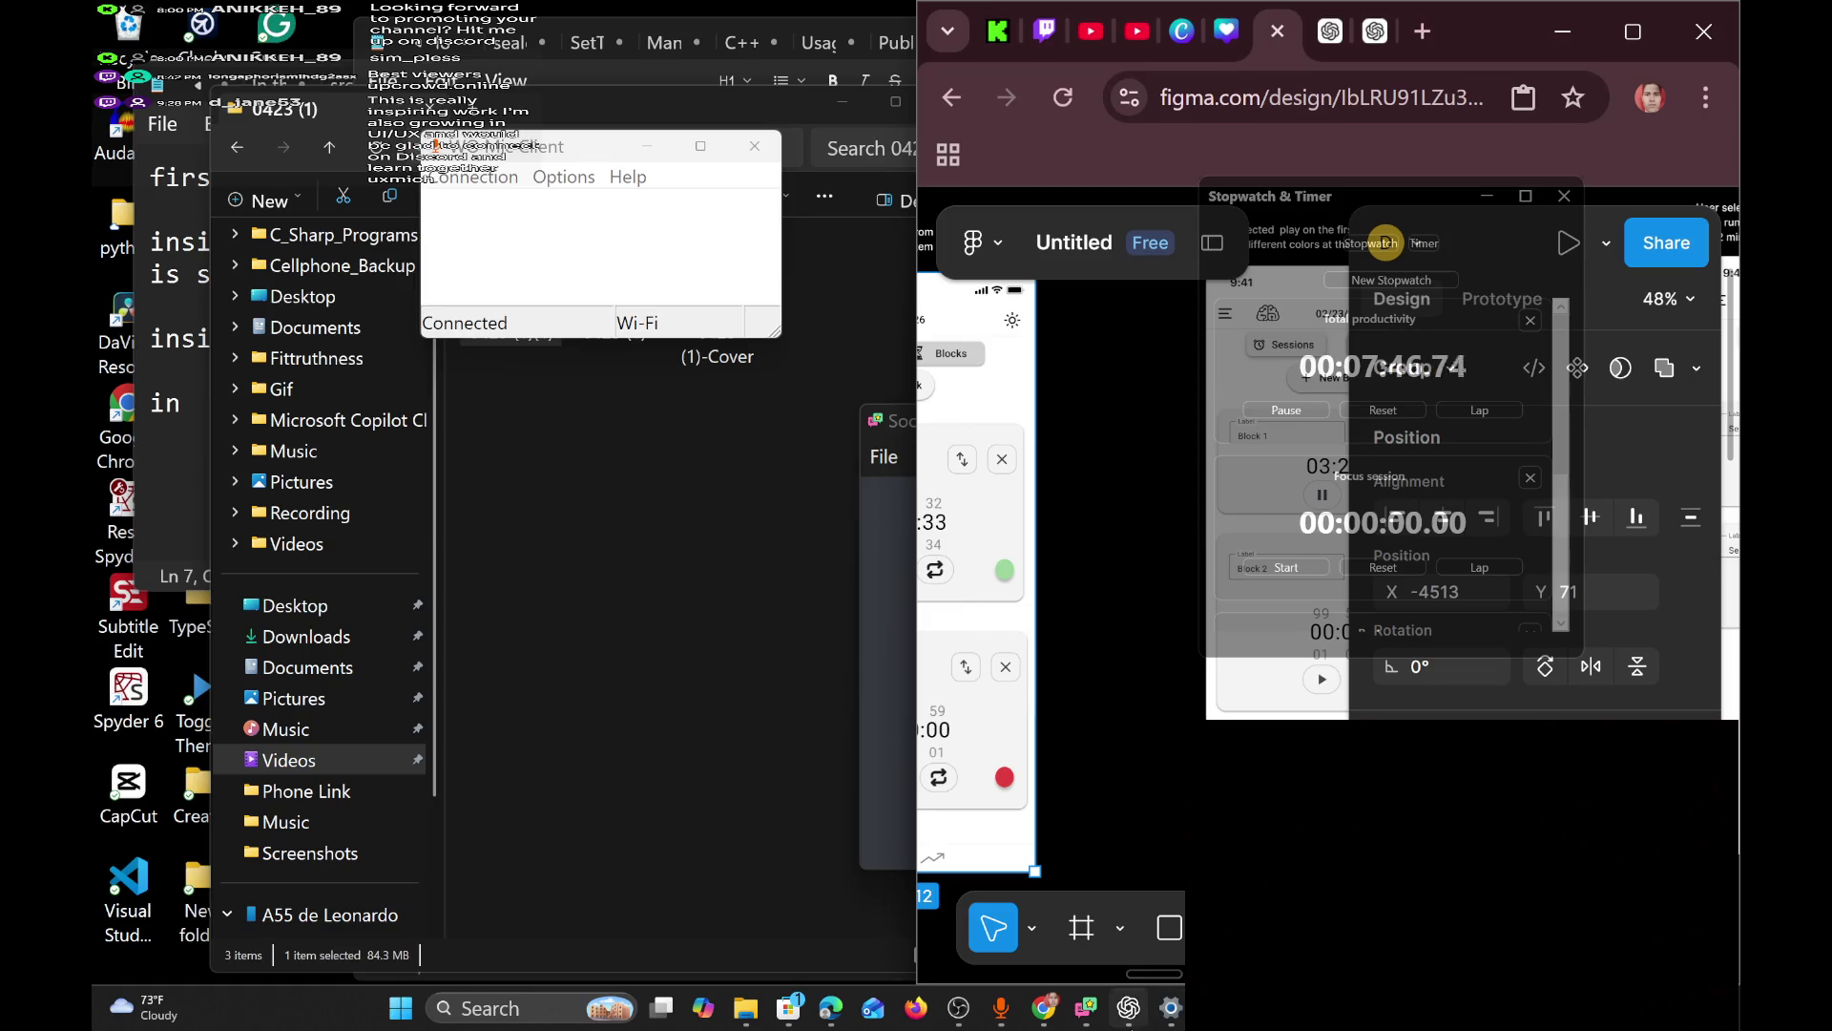
mouse_move(1129, 1011)
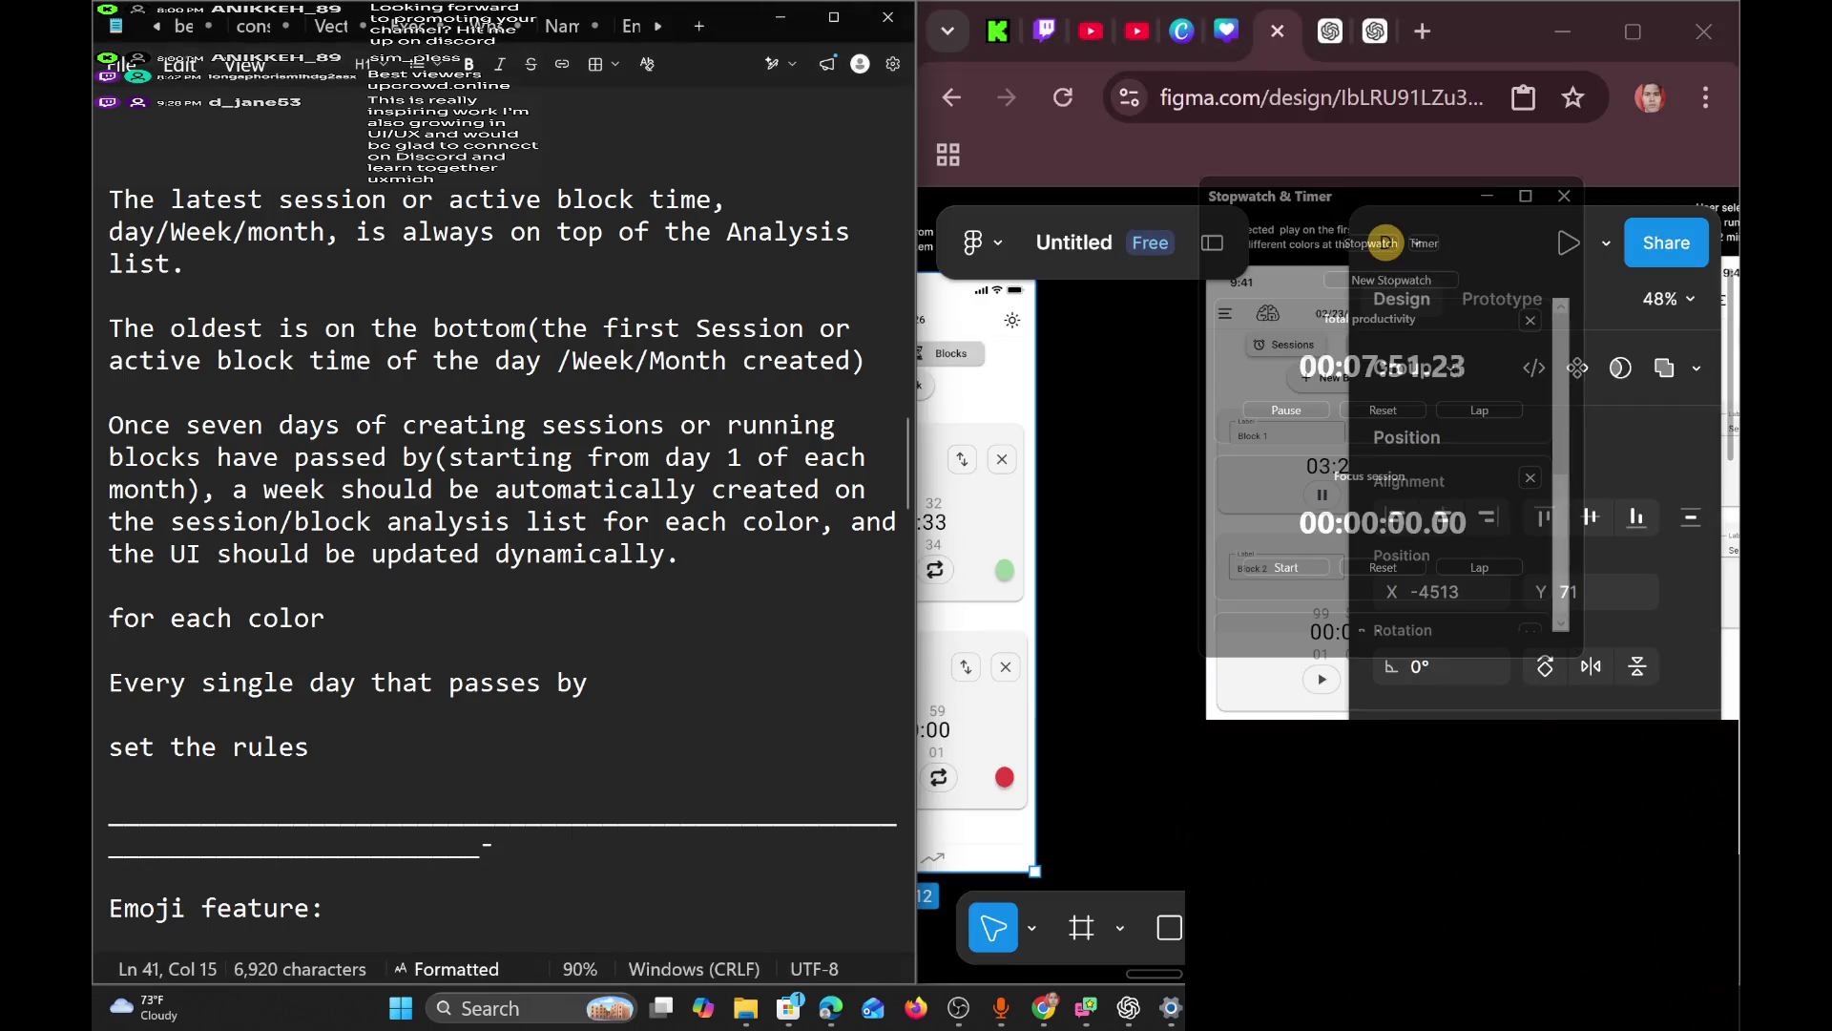
scroll(787, 535, up, 5)
Move the Stopwatch & Timer window off the Notepad text and minimize it.
click(788, 535)
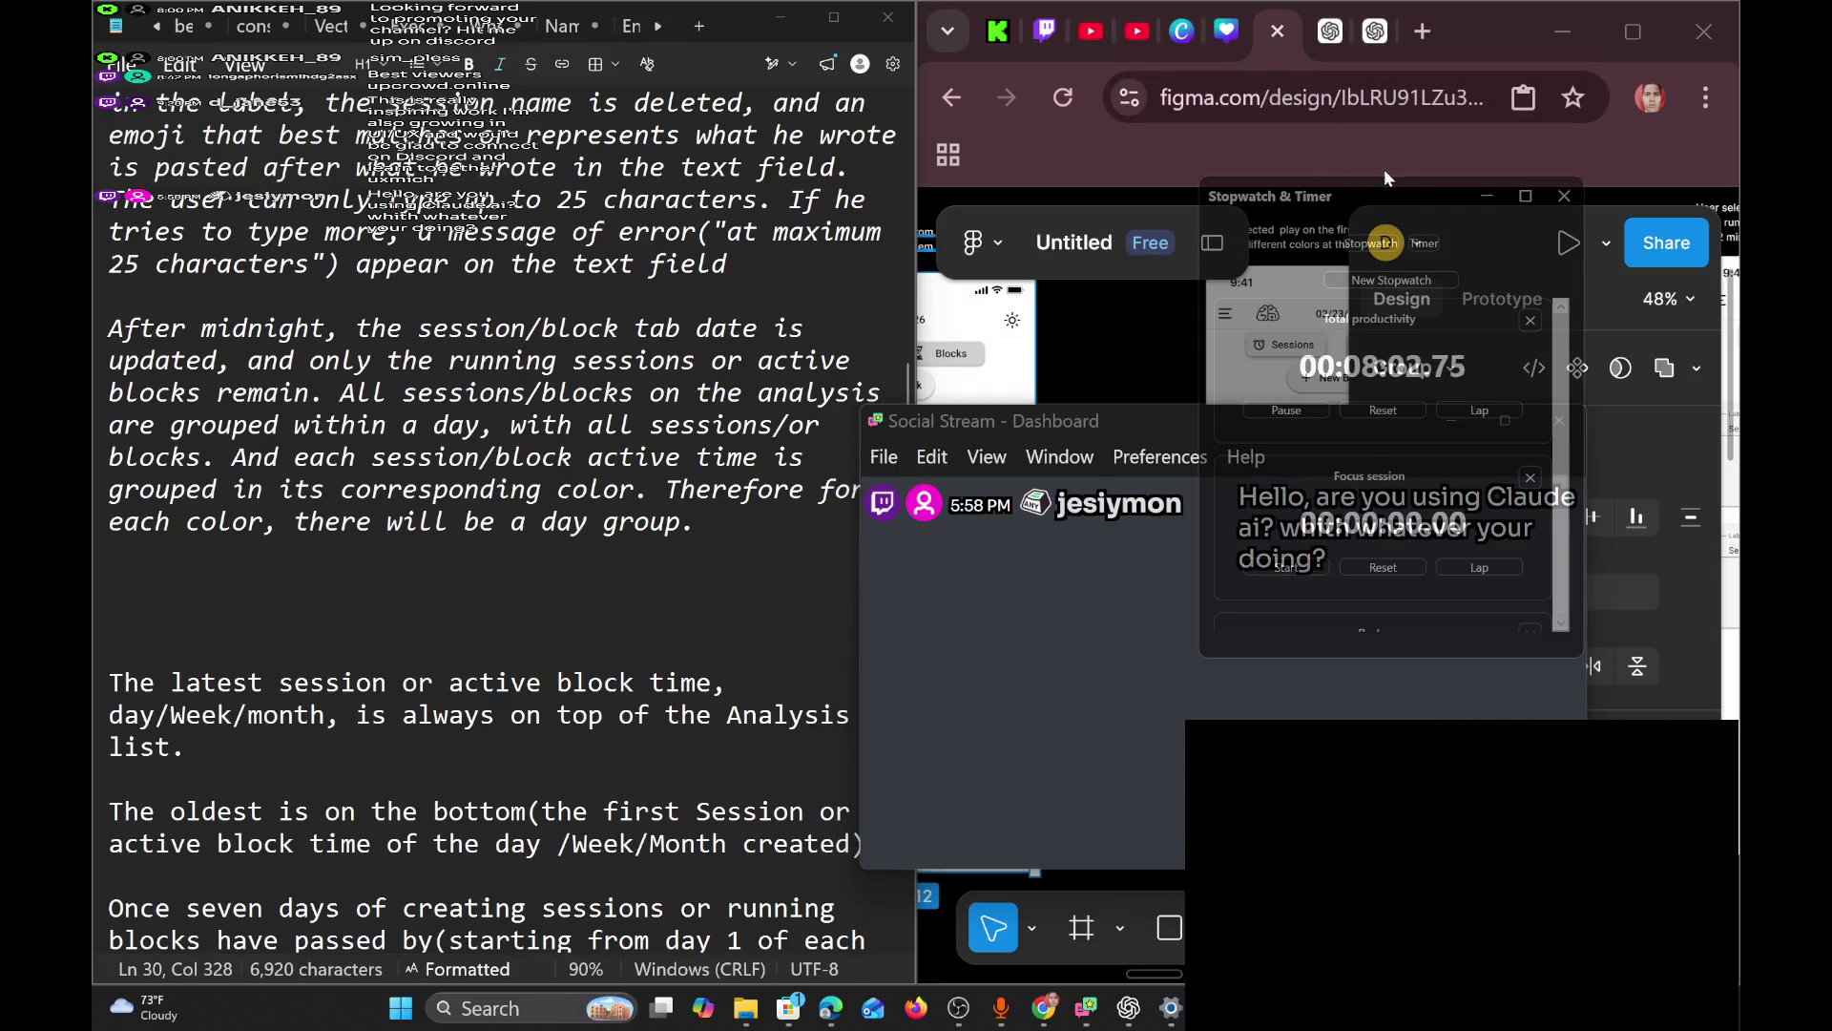
mouse_move(1395, 187)
mouse_down()
mouse_move(752, 245)
mouse_move(353, 182)
mouse_up()
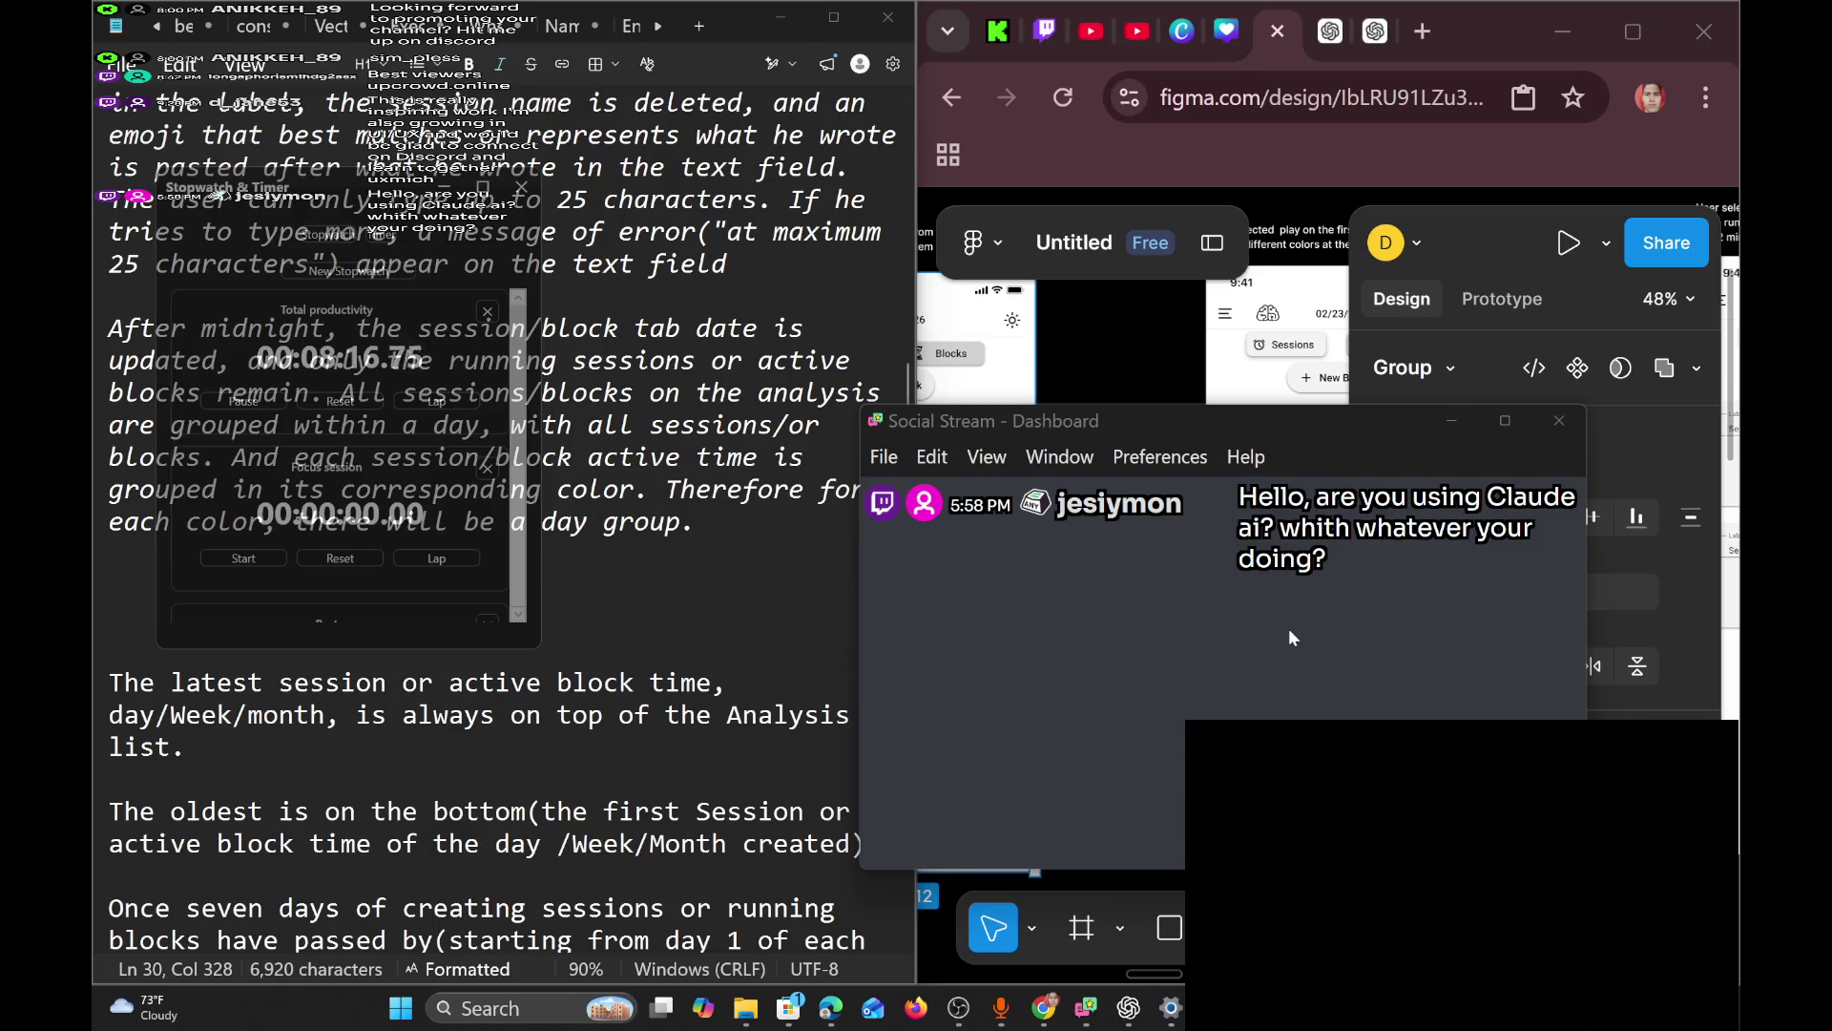
click(751, 540)
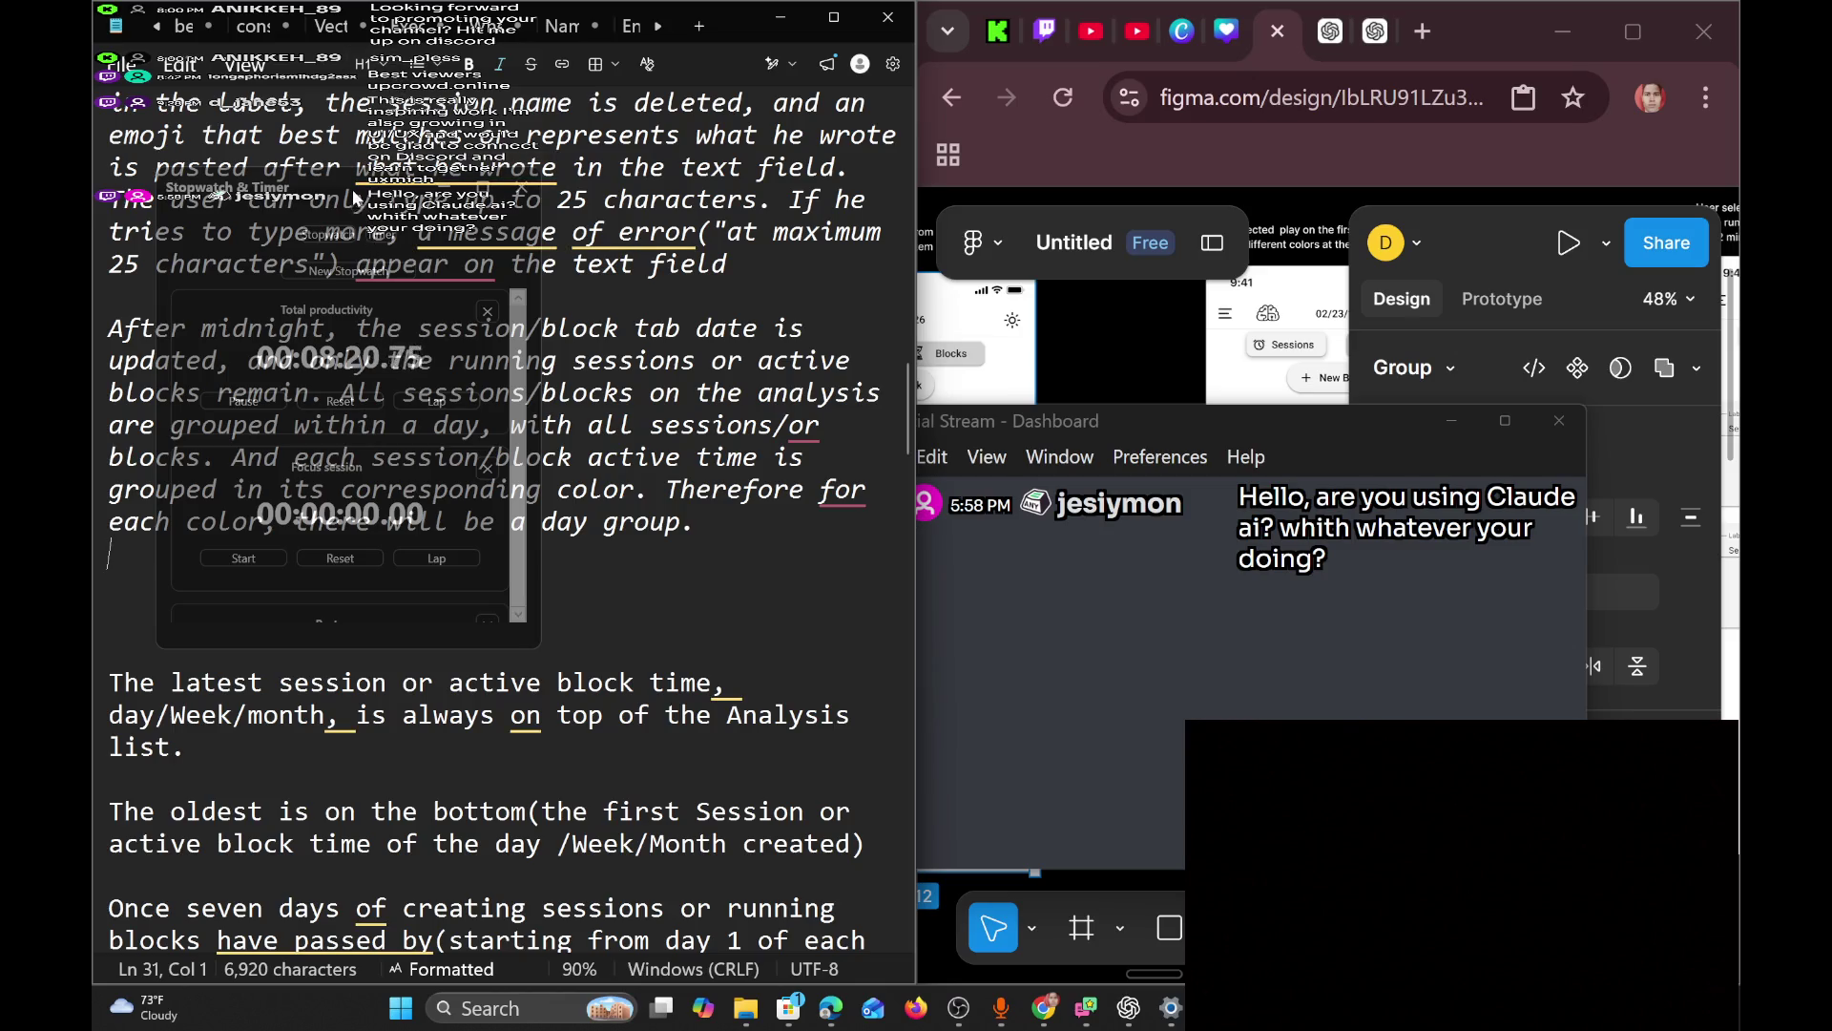
mouse_move(352, 197)
mouse_down()
mouse_move(712, 303)
mouse_move(1222, 384)
mouse_up()
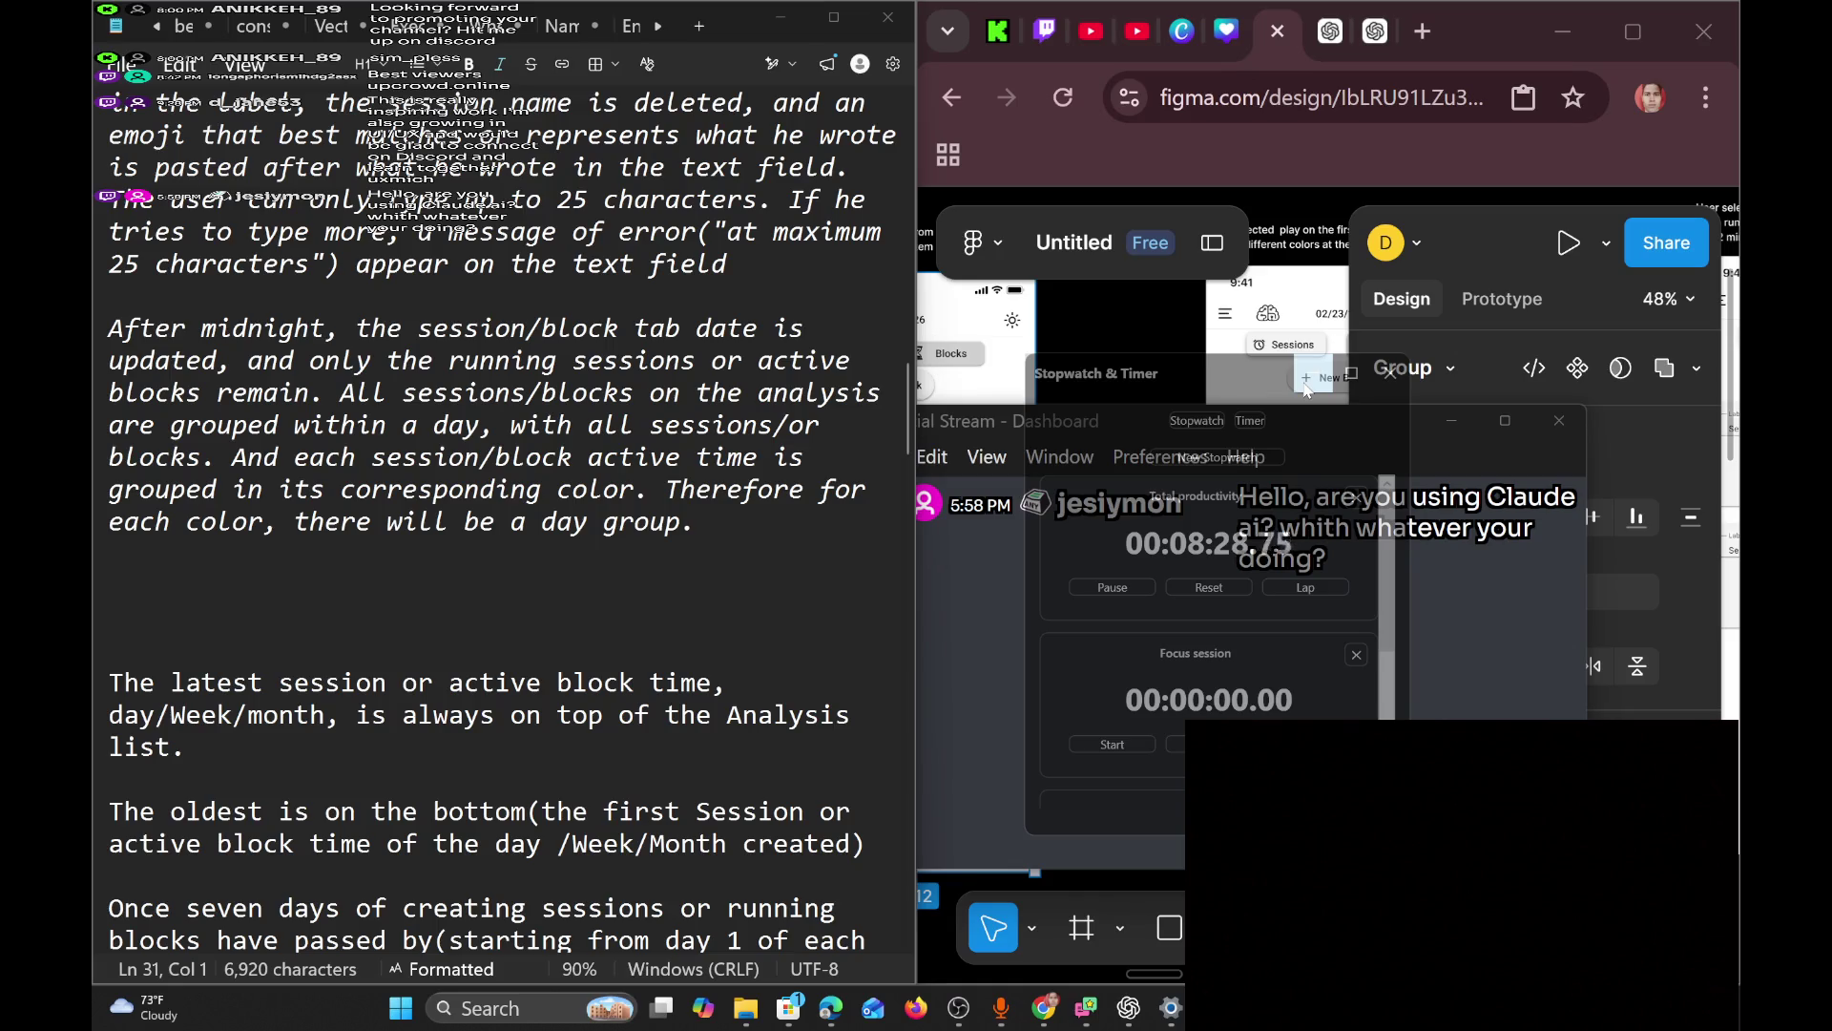
click(1306, 386)
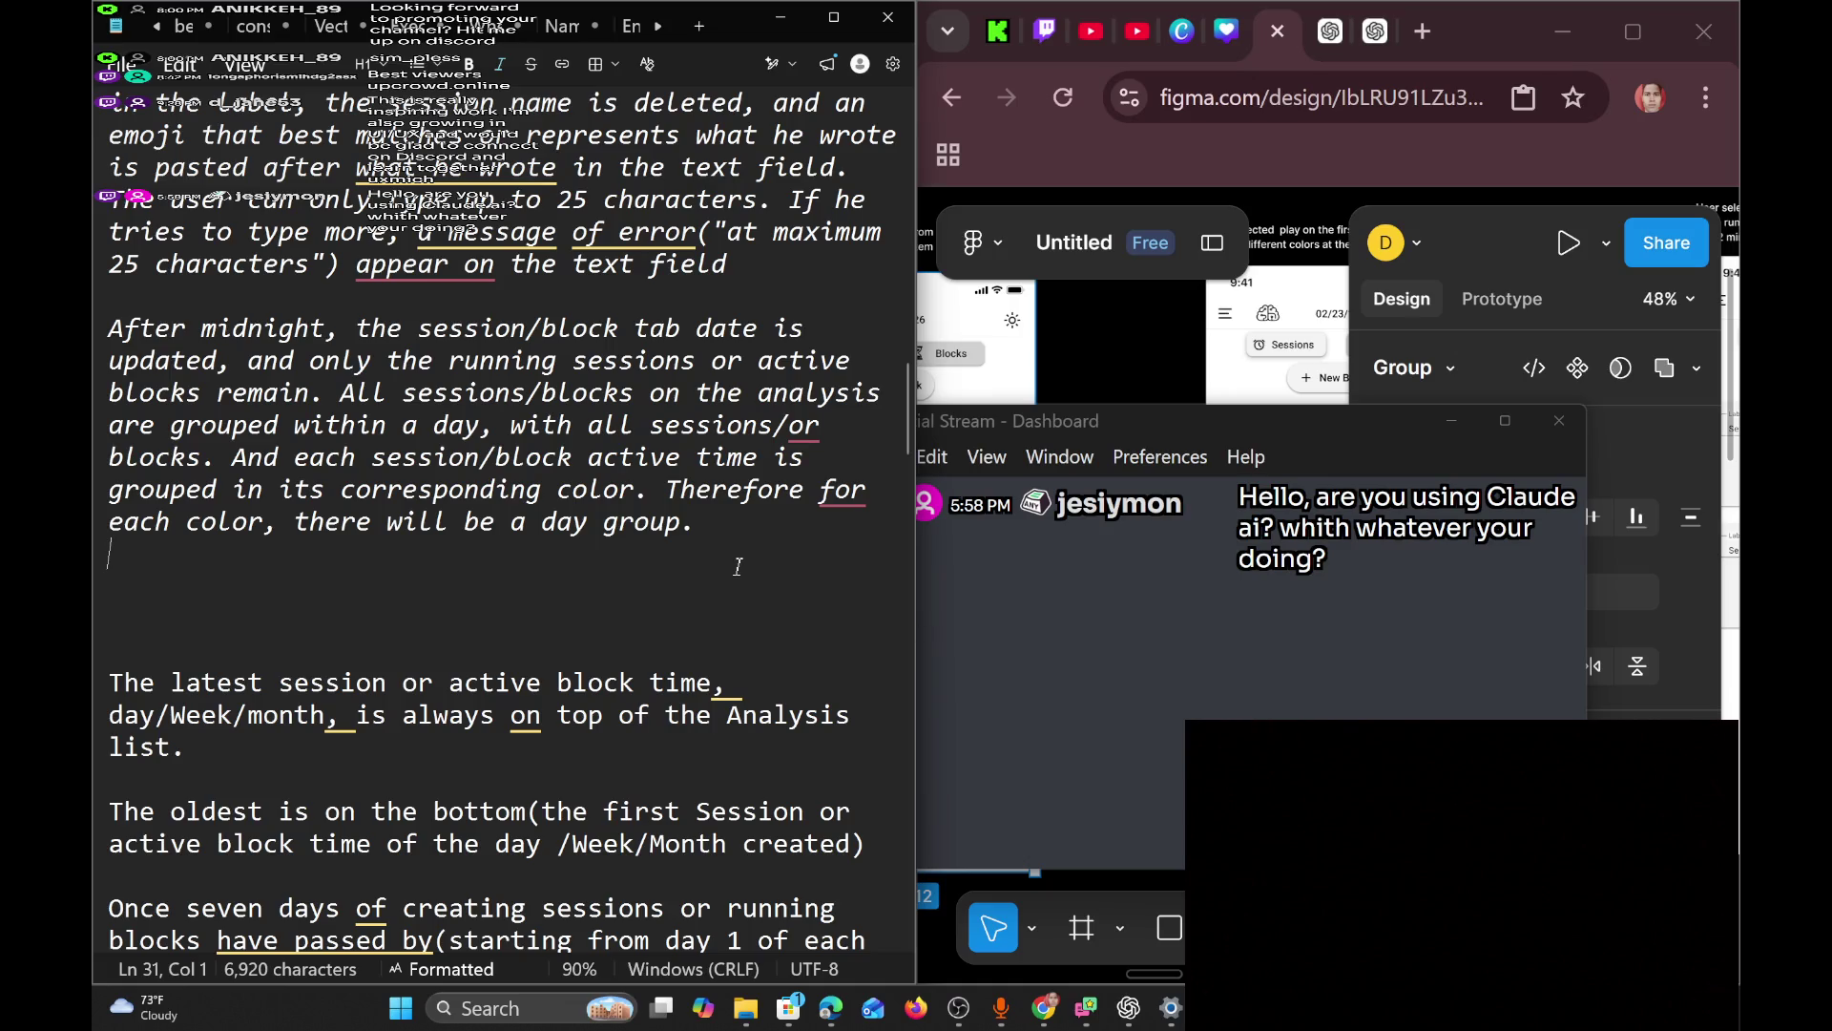
Return to the end of the day-group paragraph and dismiss the Social Stream taskbar menu.
click(714, 524)
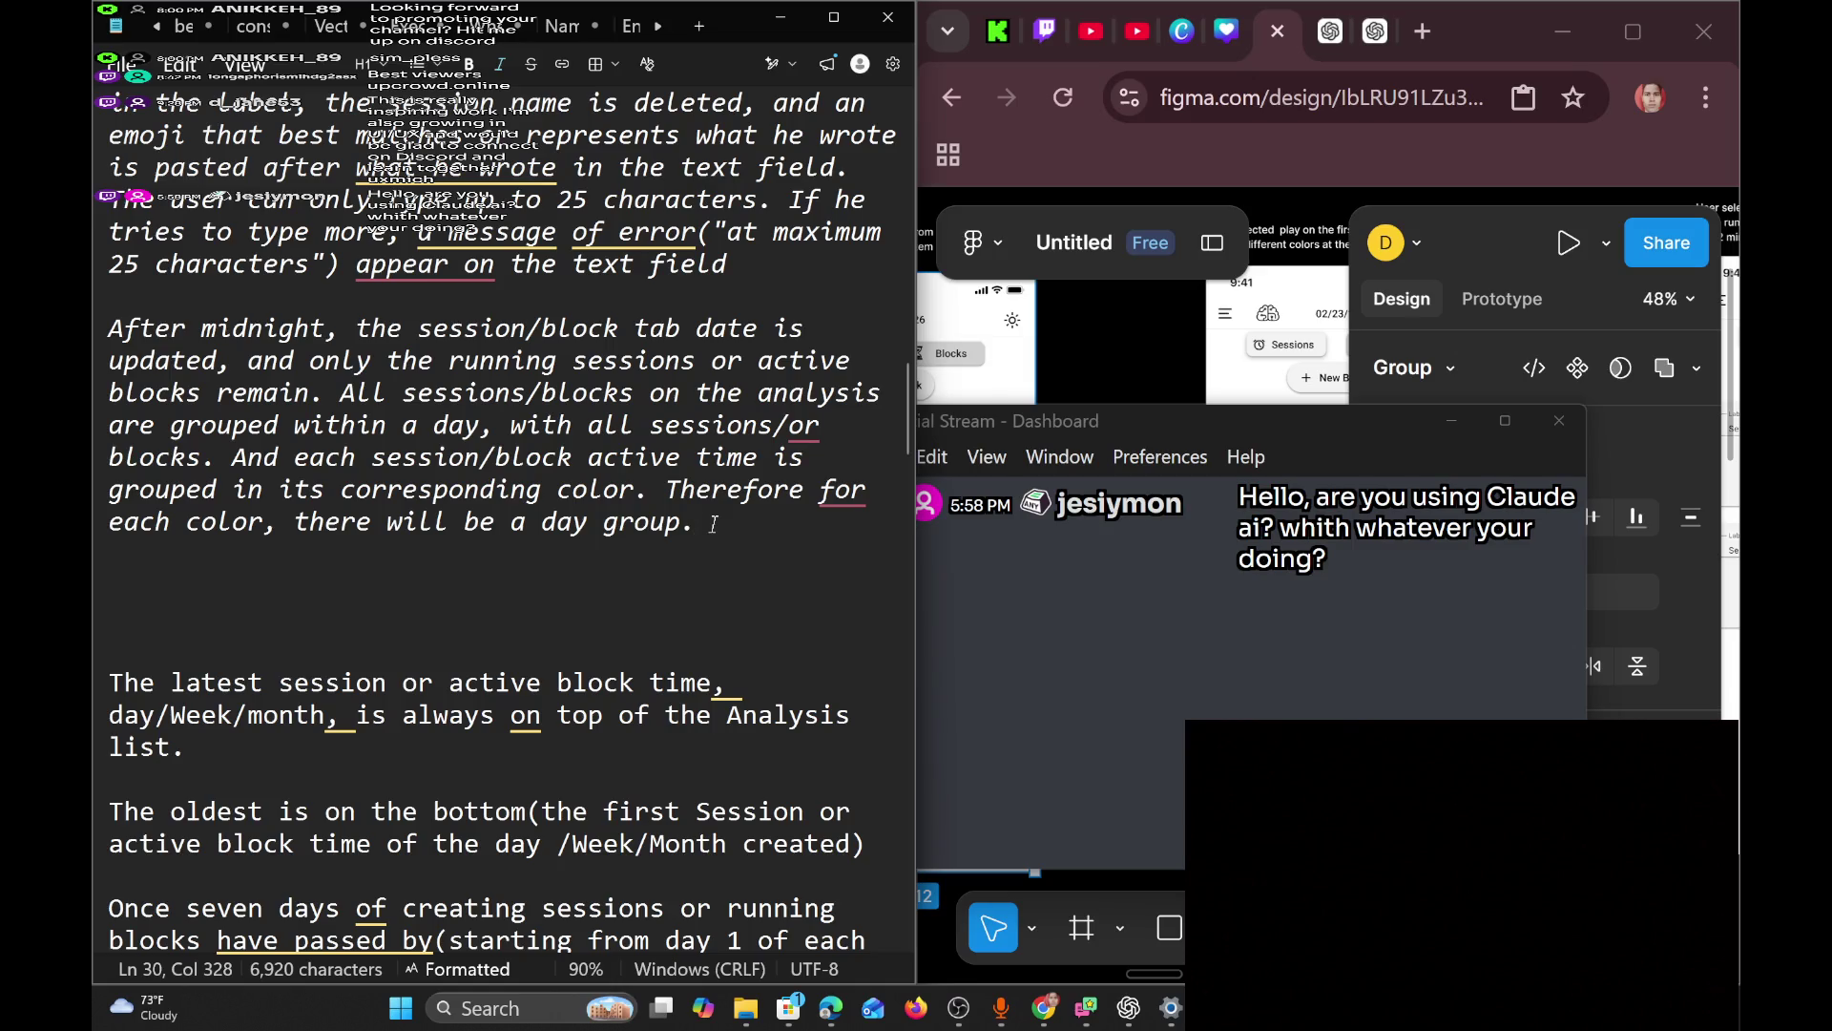
right_click(1095, 682)
key(Escape)
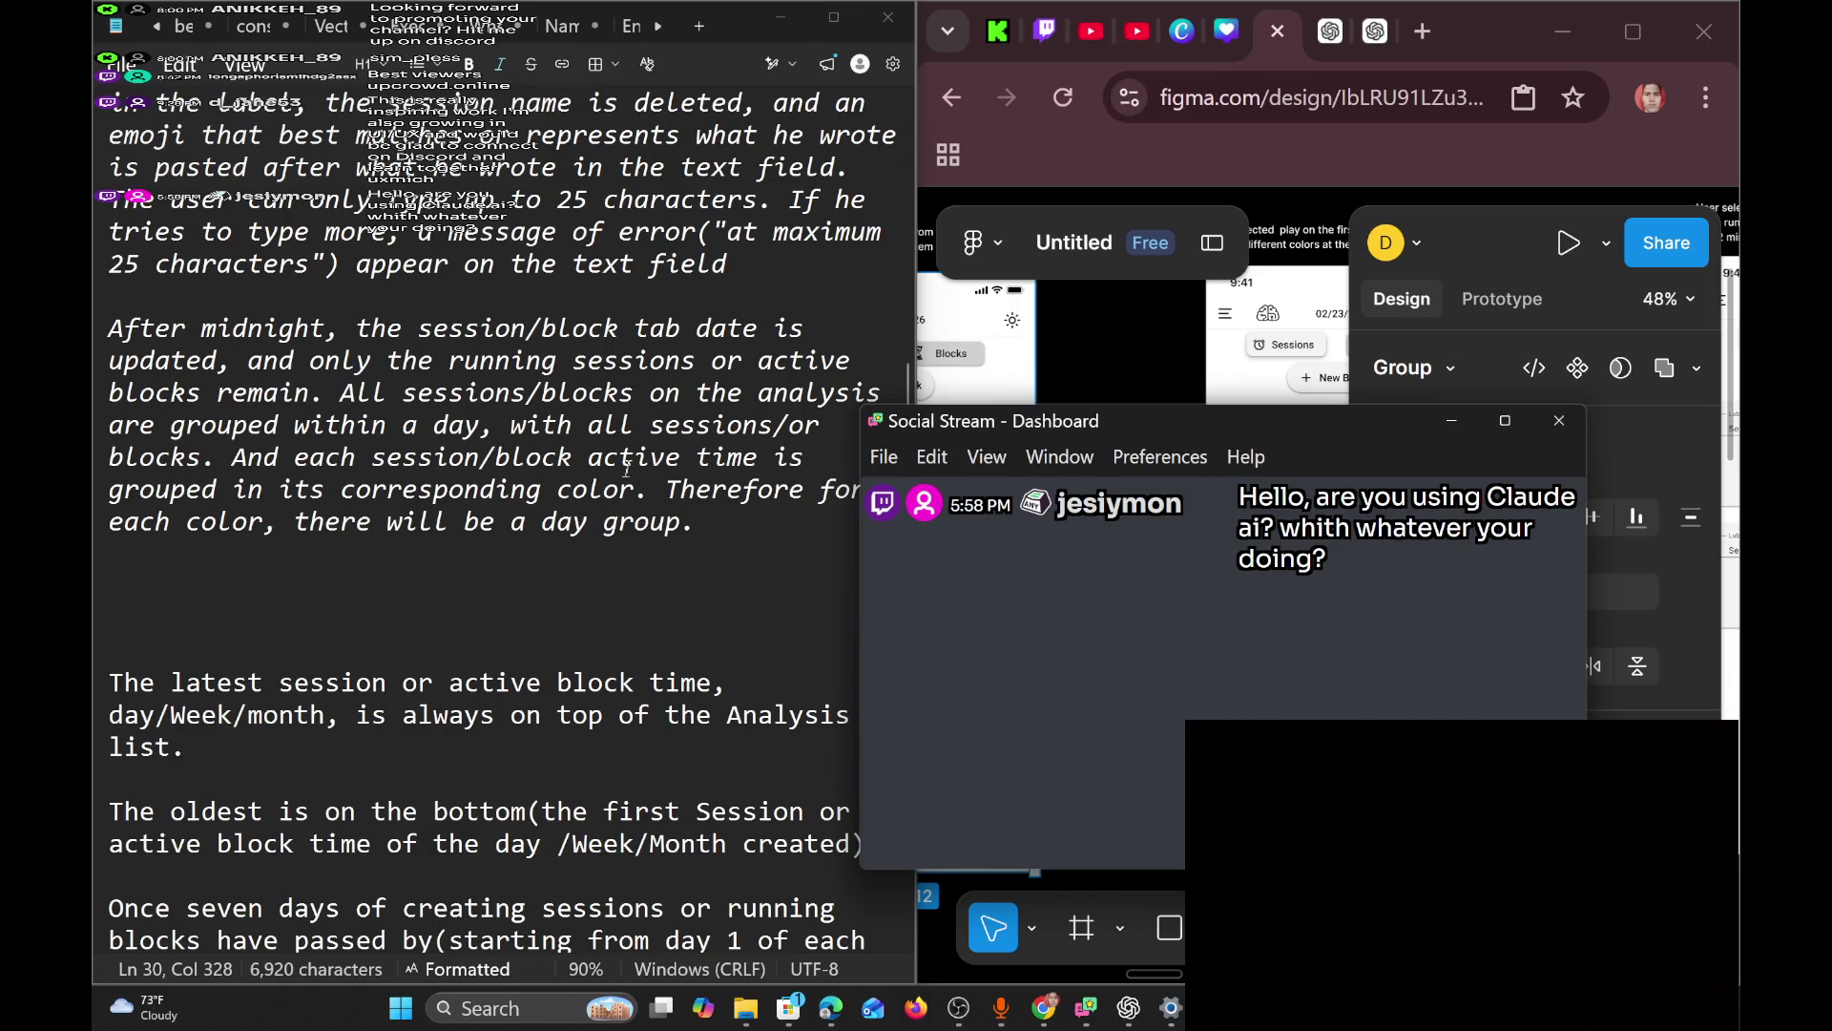
mouse_move(969, 1026)
click(535, 1009)
text(codex)
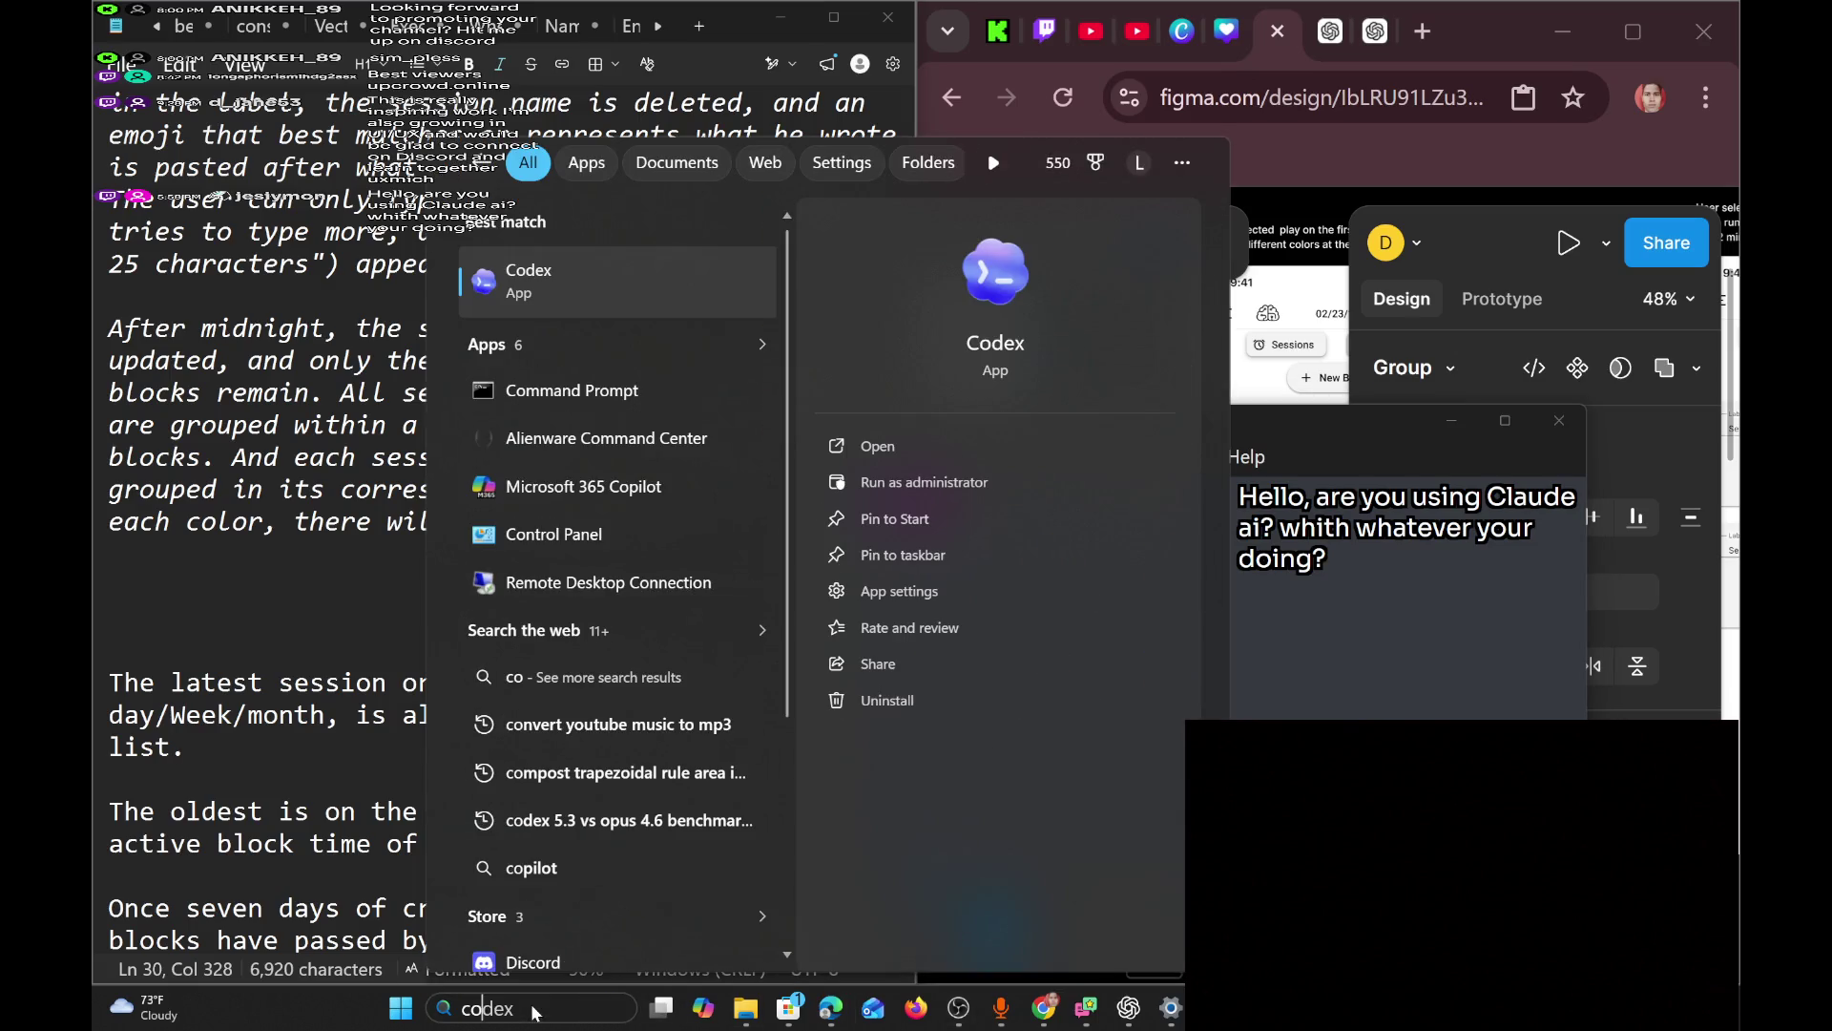
key(Escape)
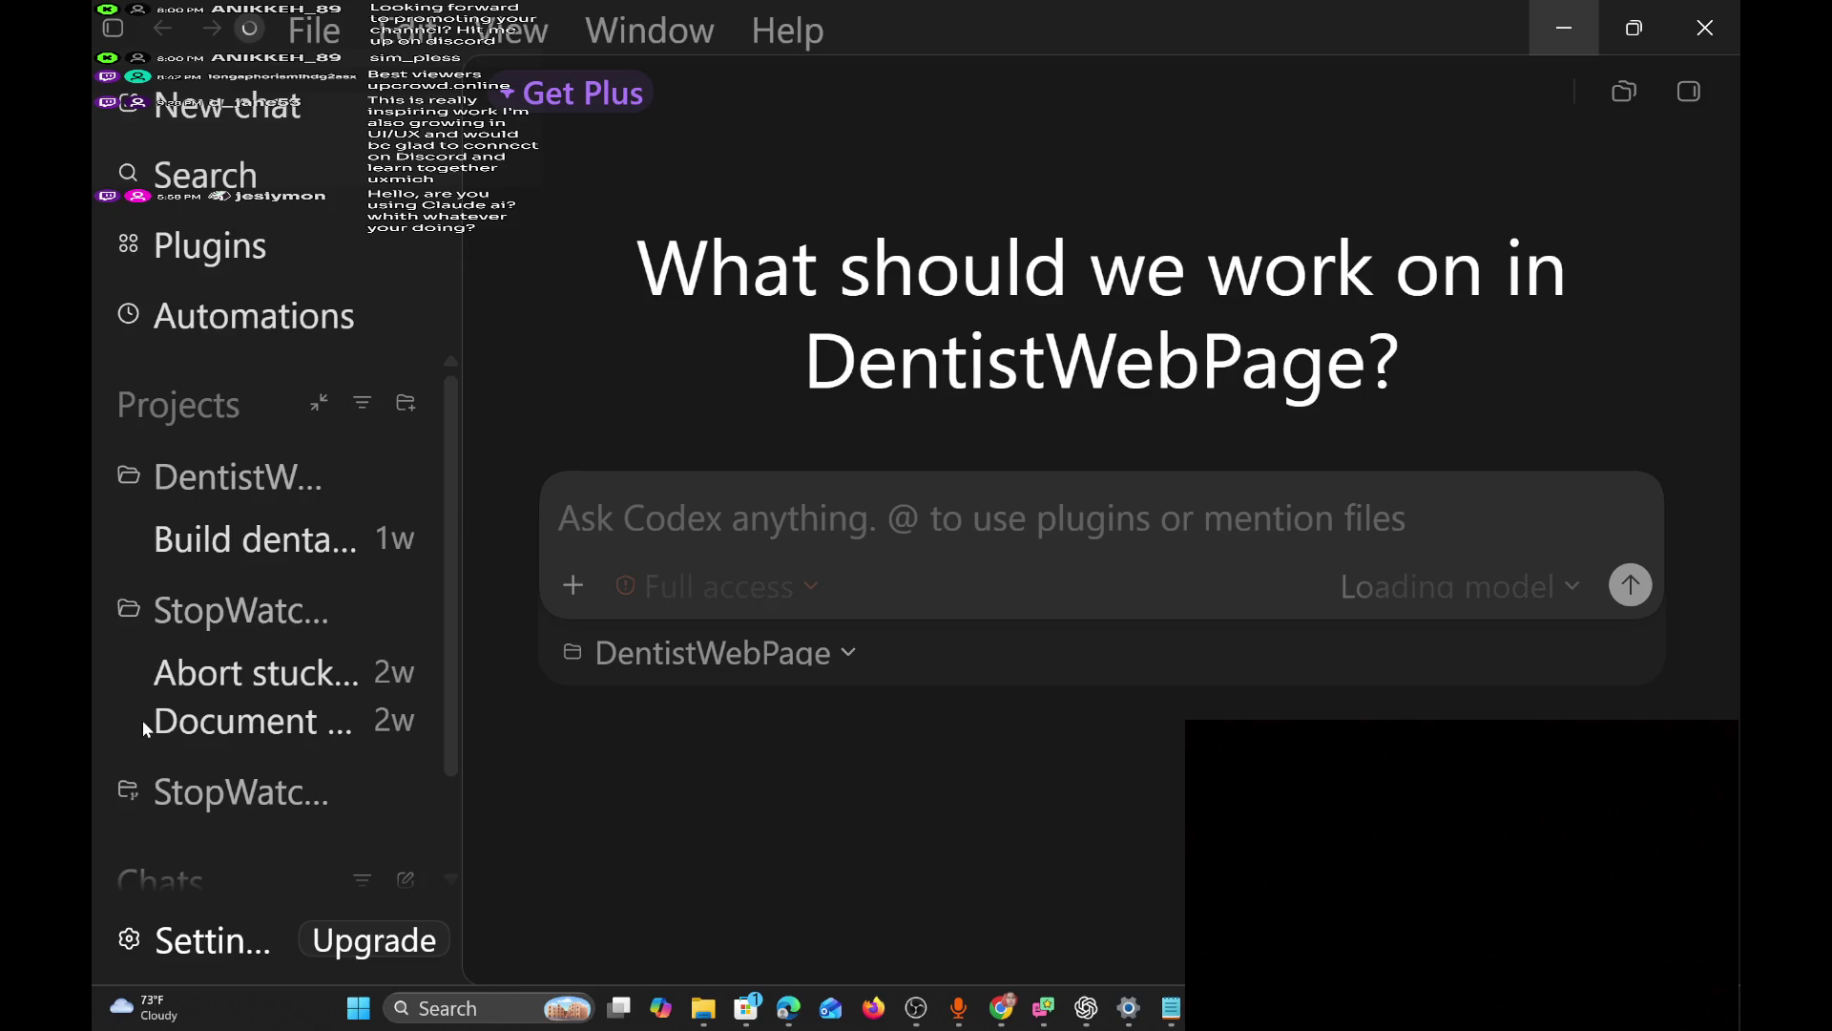
click(1565, 46)
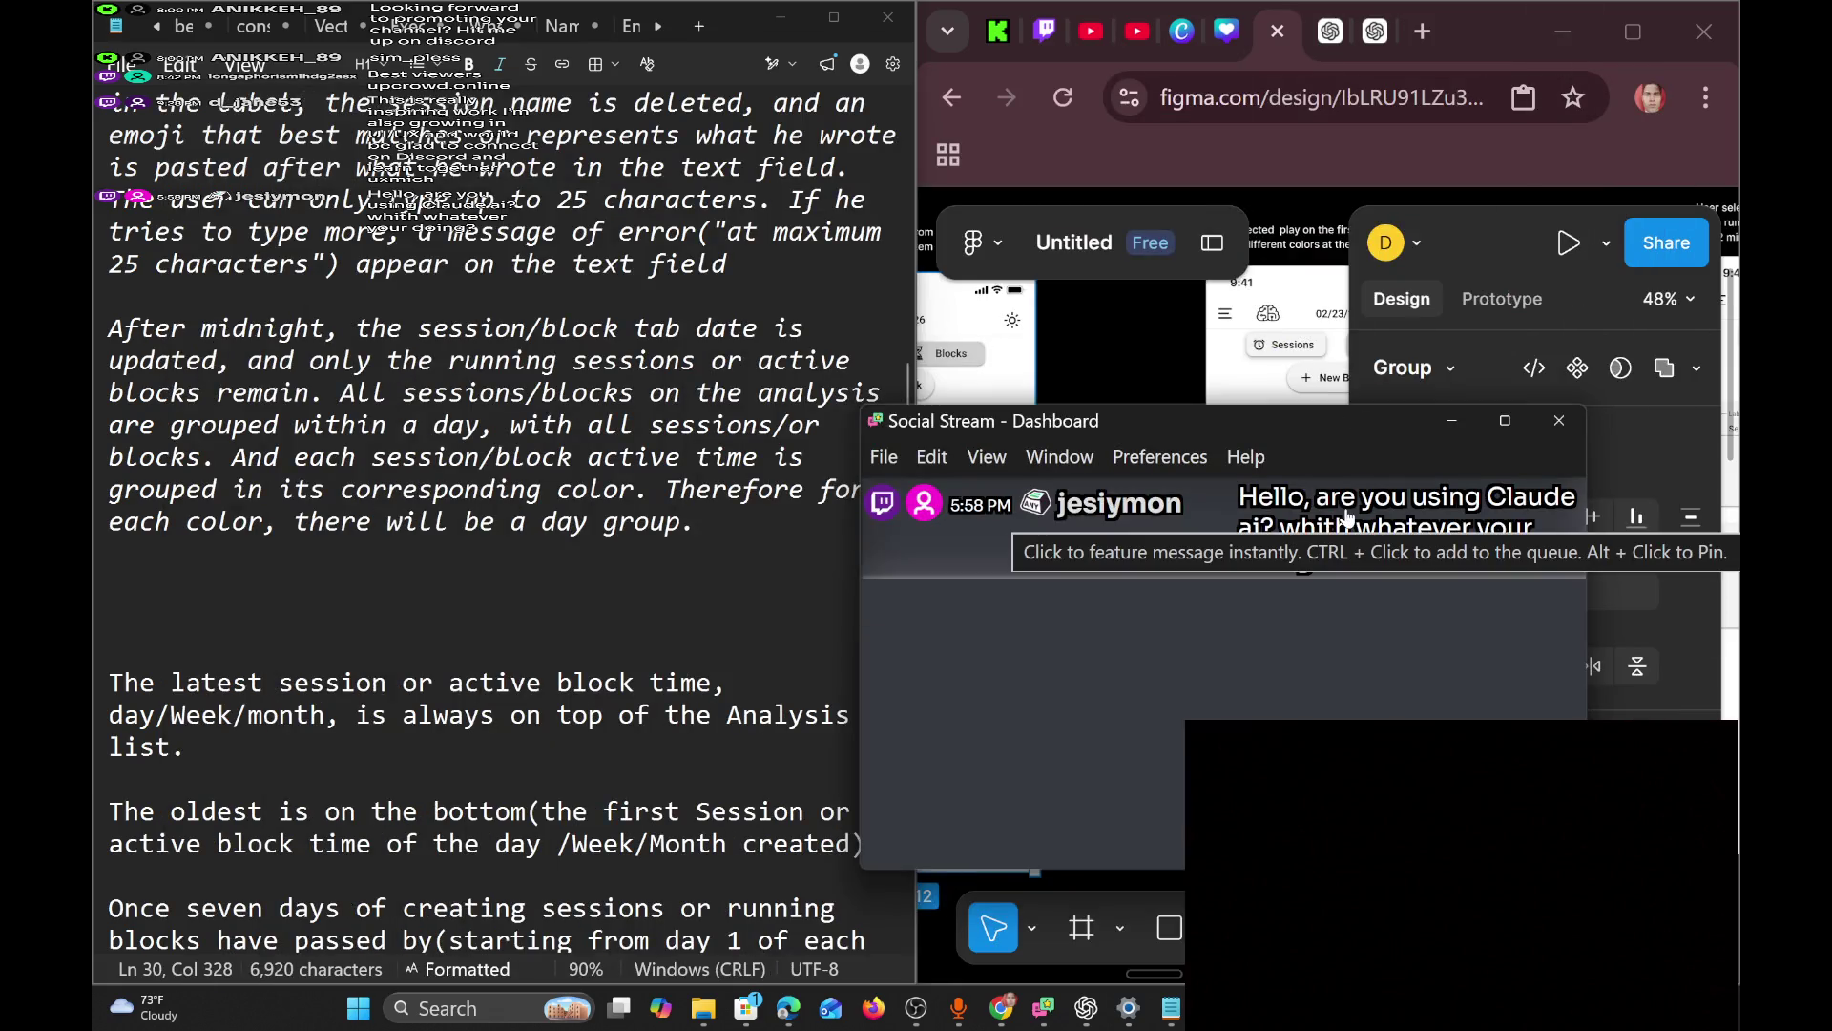
Select the after-midnight day-grouping paragraph in Notepad, then deselect it.
click(713, 533)
mouse_move(713, 533)
mouse_down()
mouse_move(229, 393)
mouse_move(95, 330)
mouse_up()
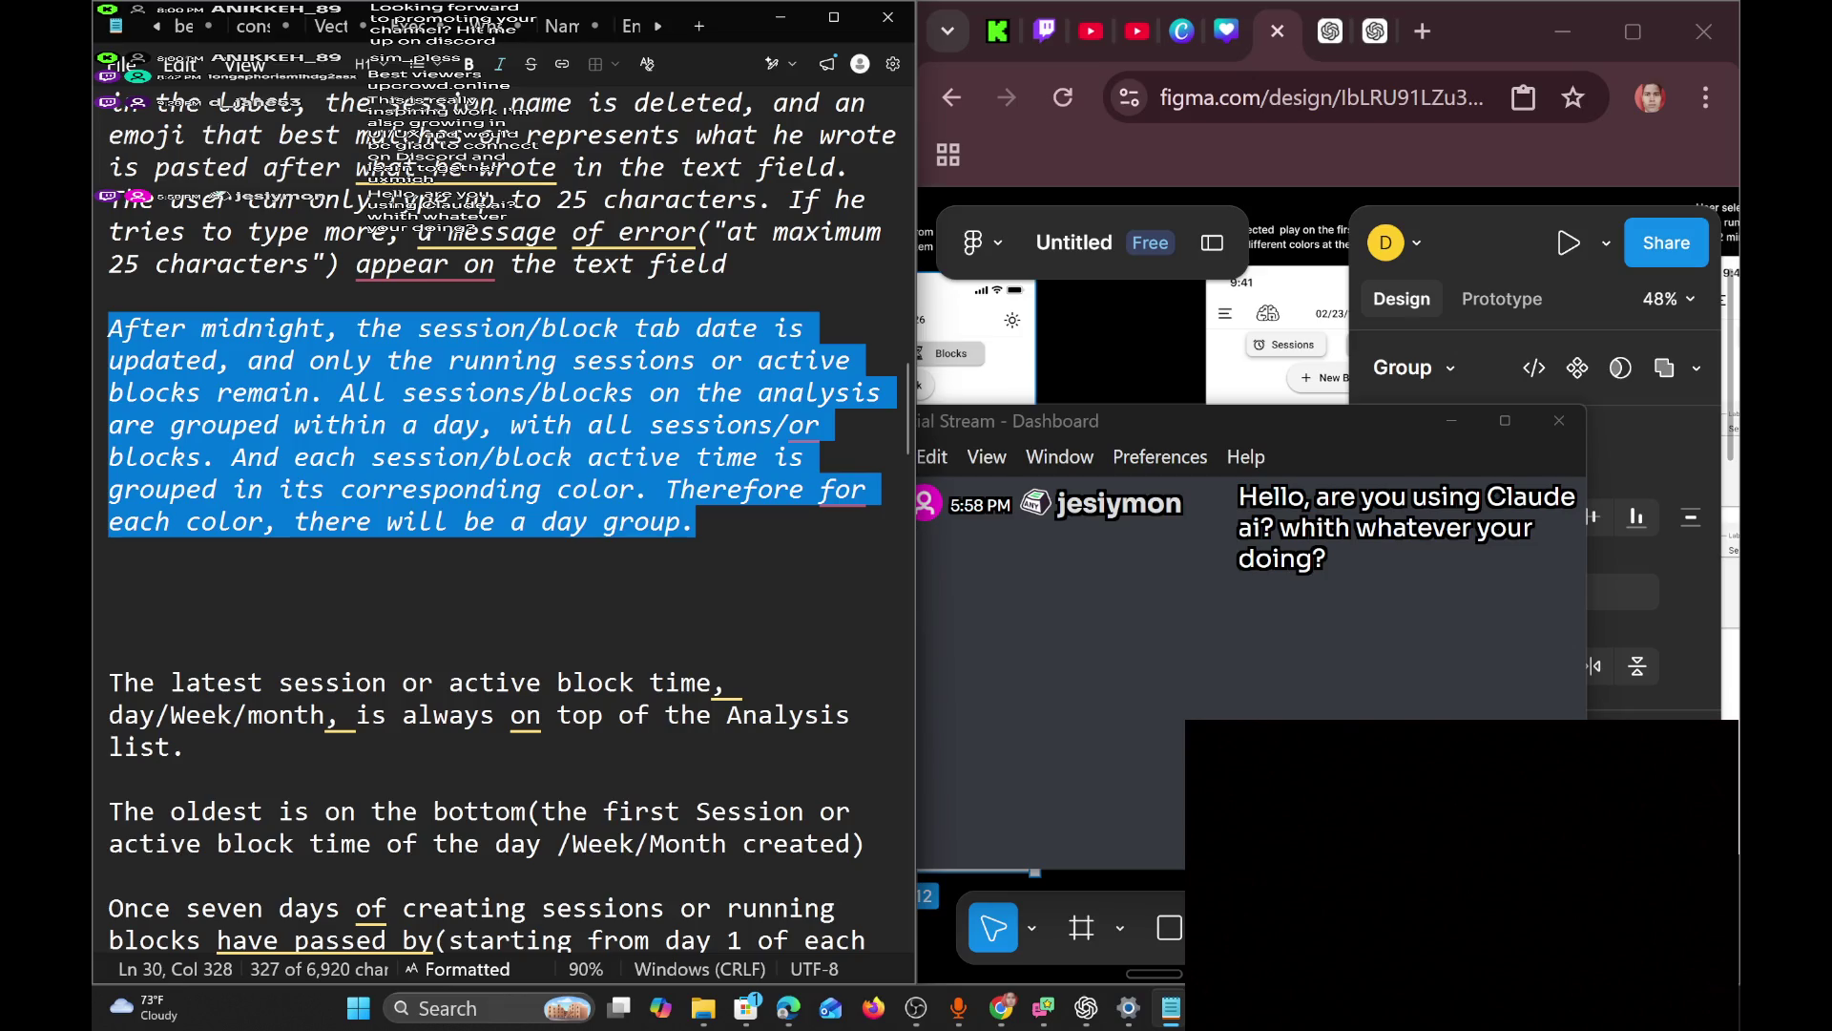
click(109, 618)
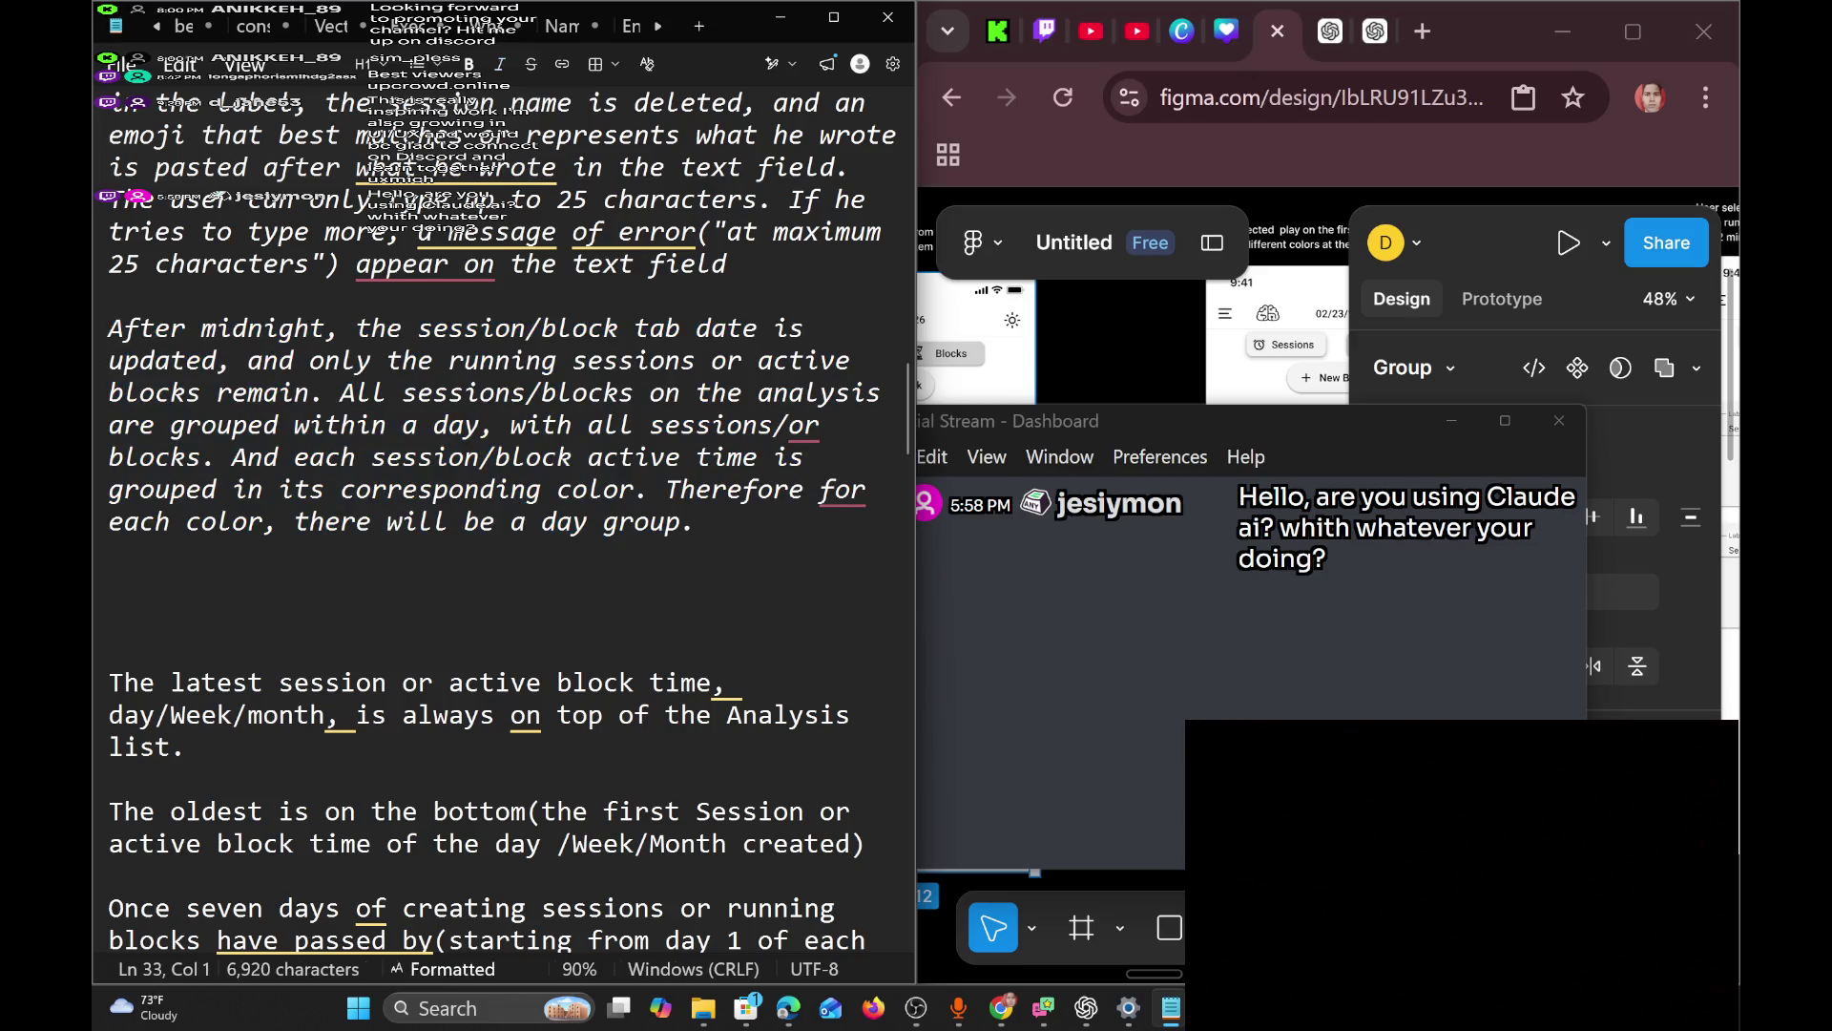
Glance at the stream manager and ChatGPT tabs, then scroll Figma to the Blocks frame.
click(1044, 32)
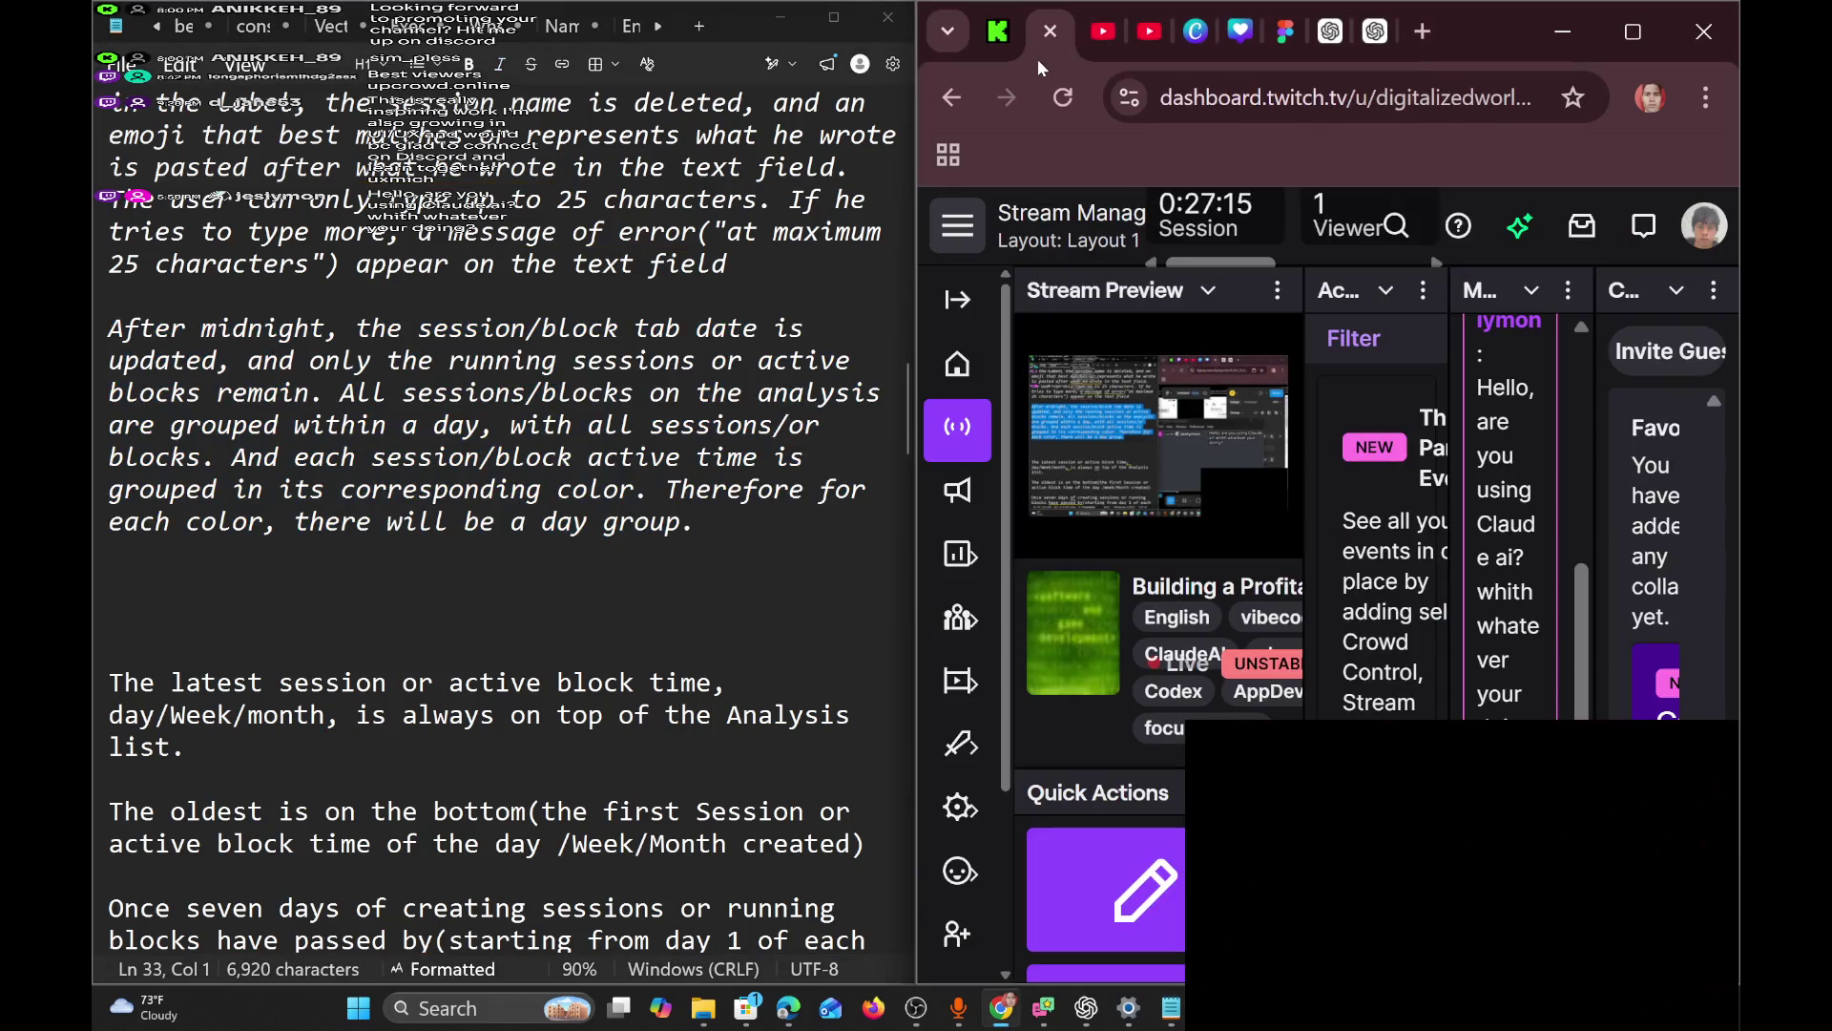
click(577, 511)
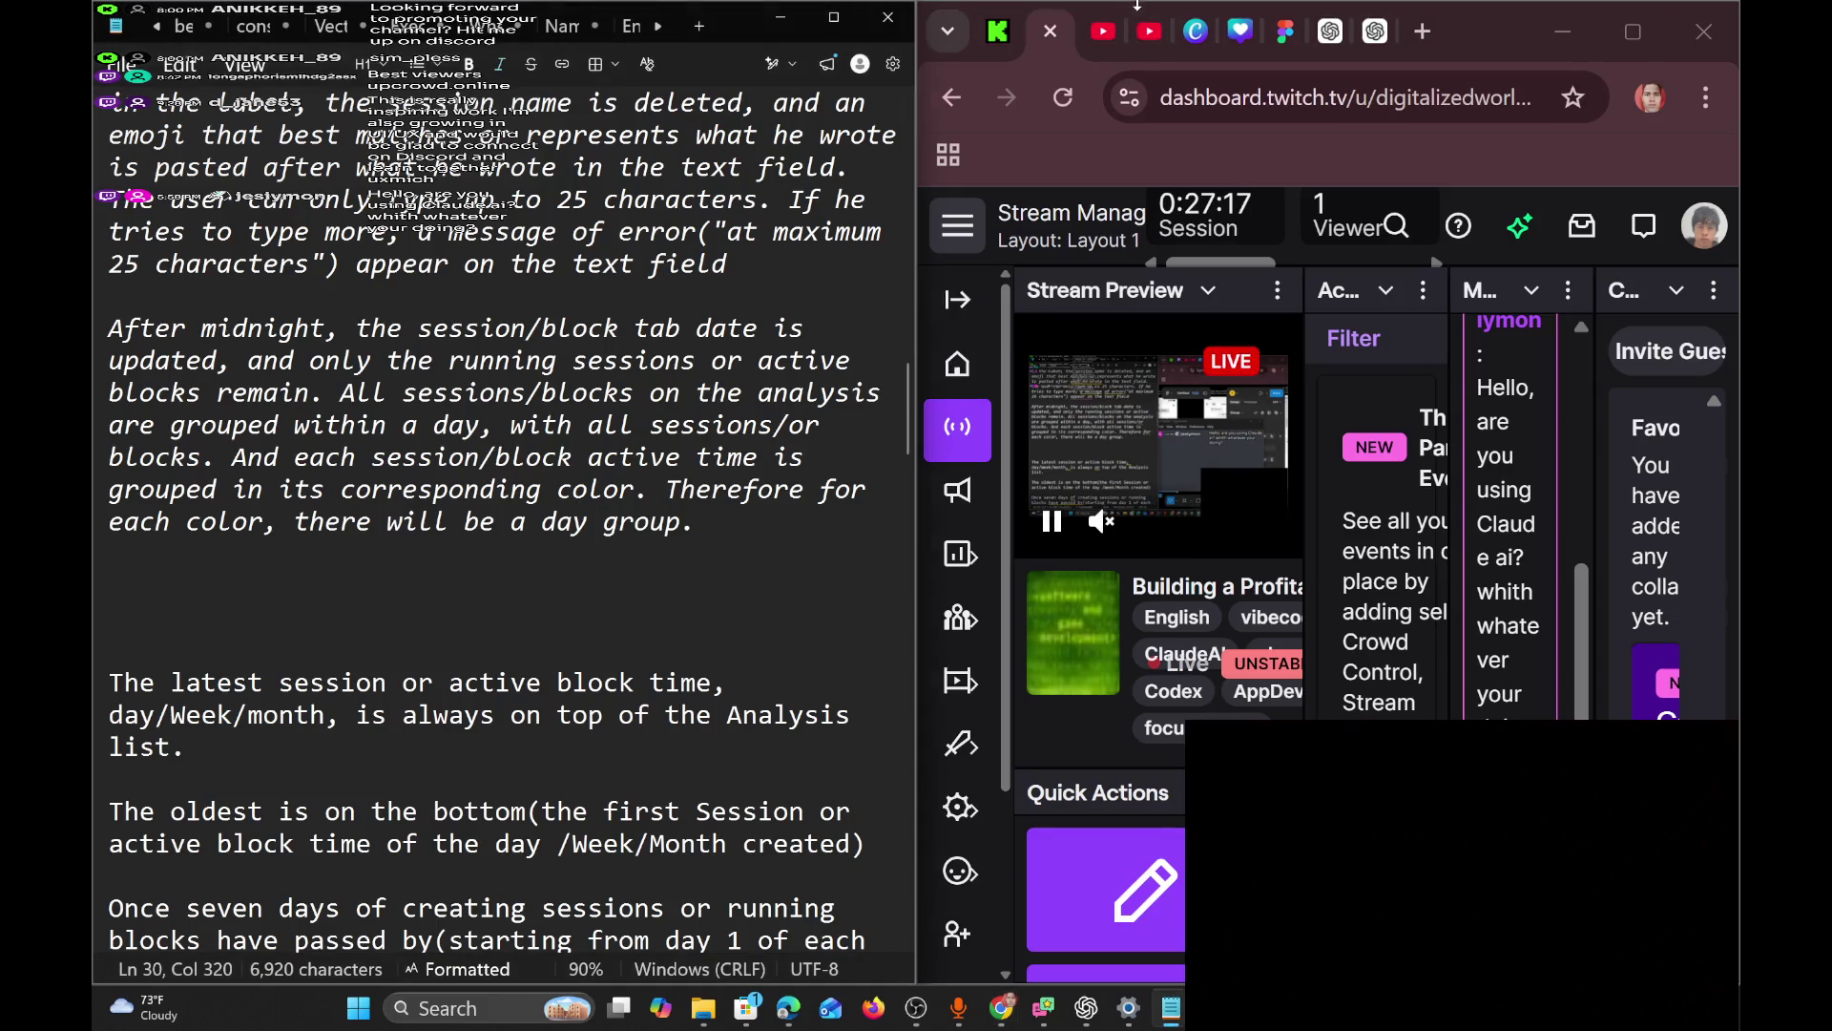
click(1330, 38)
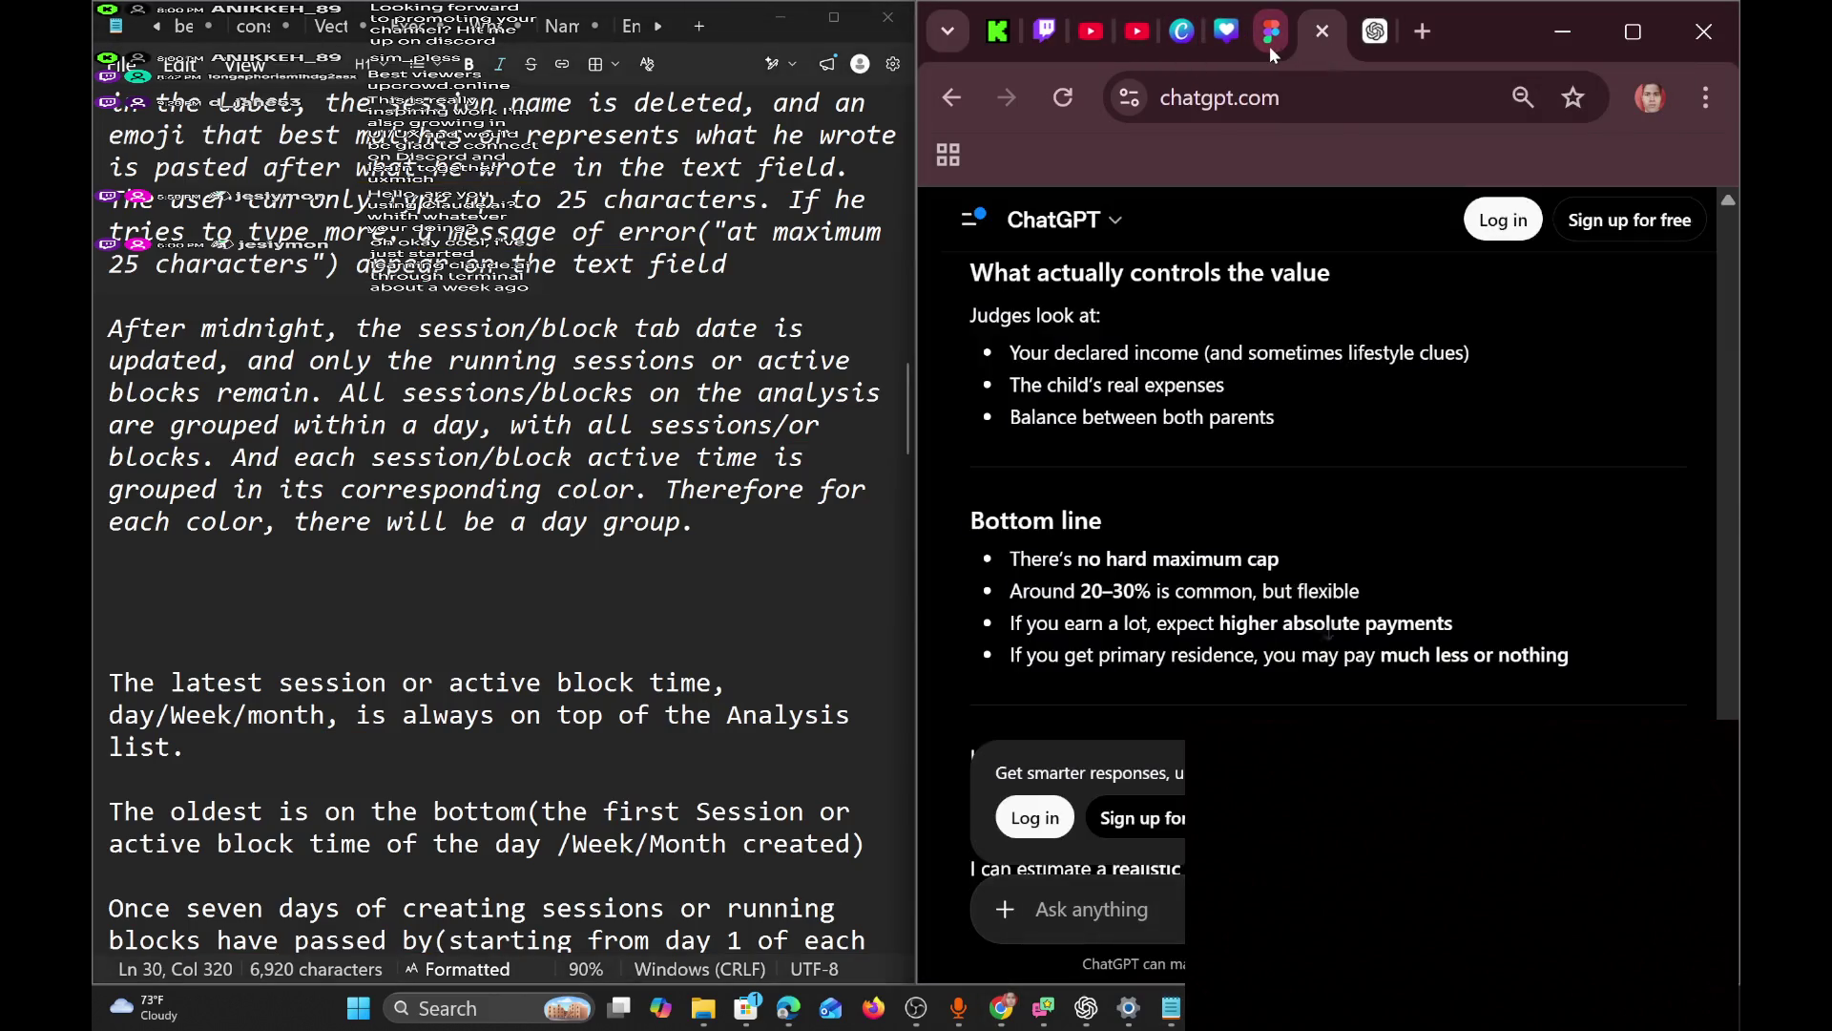
click(1270, 43)
scroll(1107, 759, left, 3)
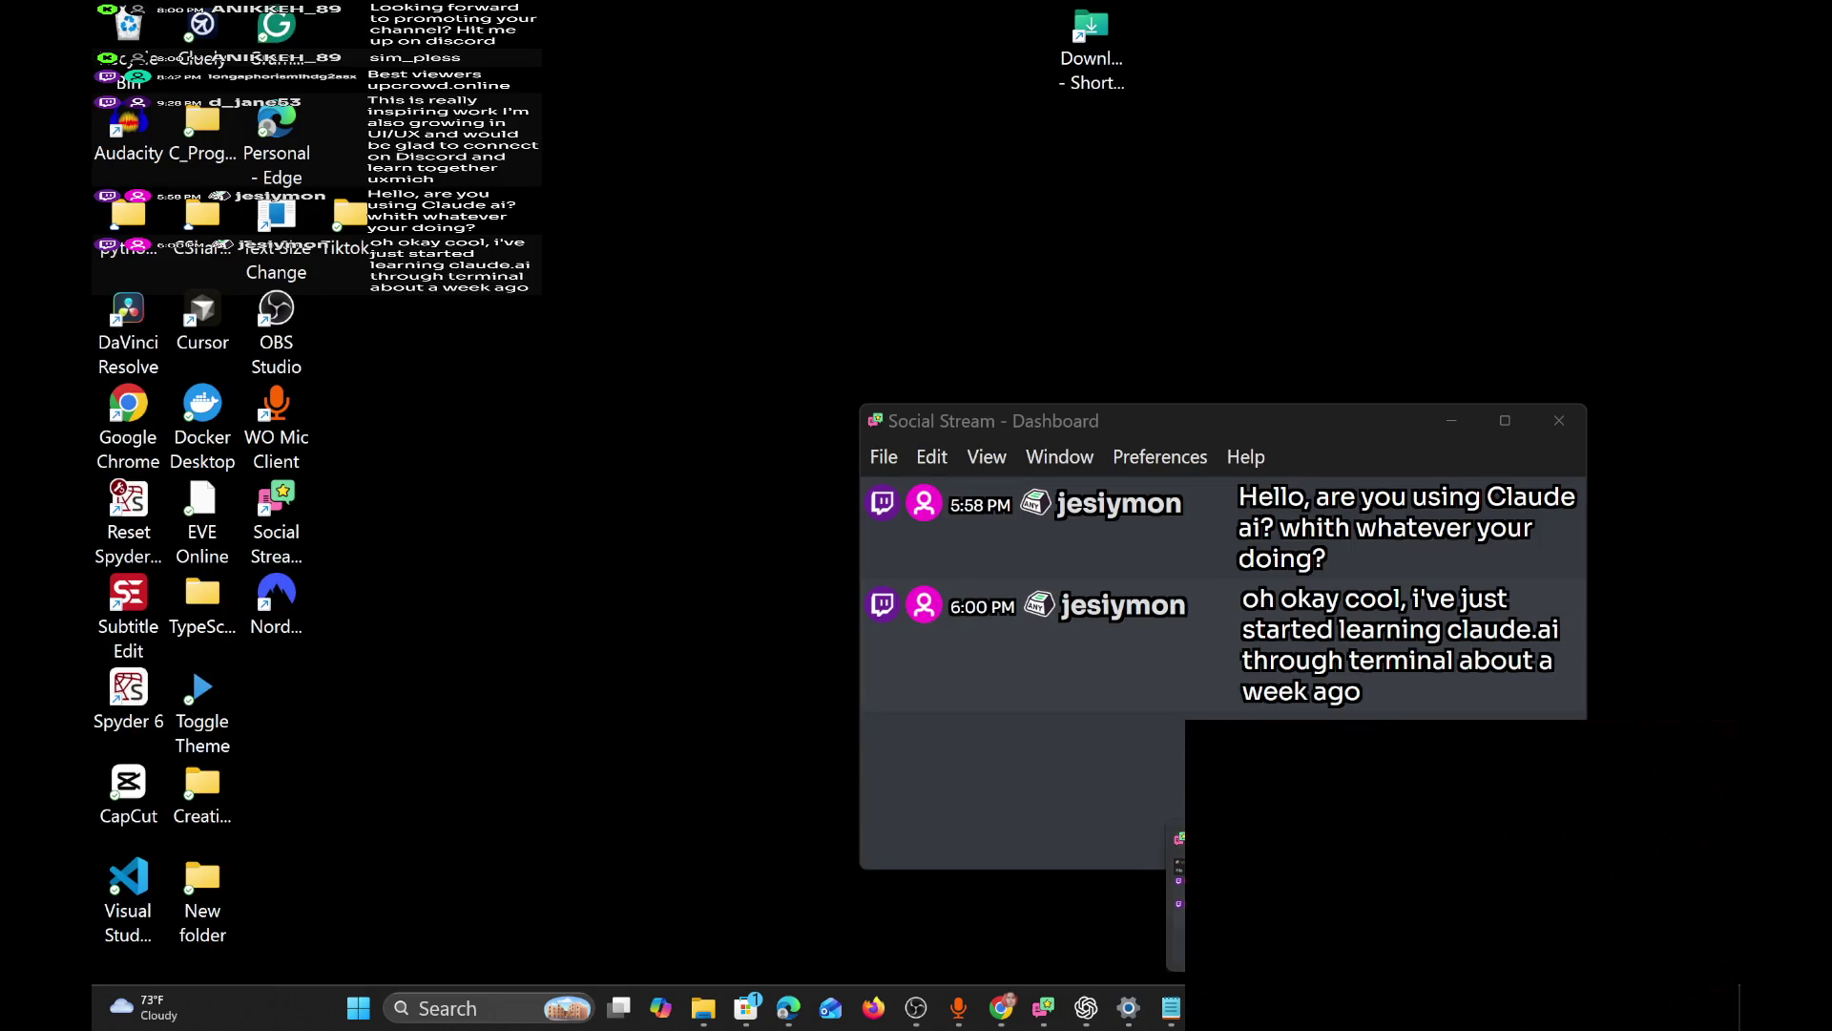
Read the Social Stream chat, then copy the label-naming and after-midnight paragraphs in Notepad.
click(1240, 859)
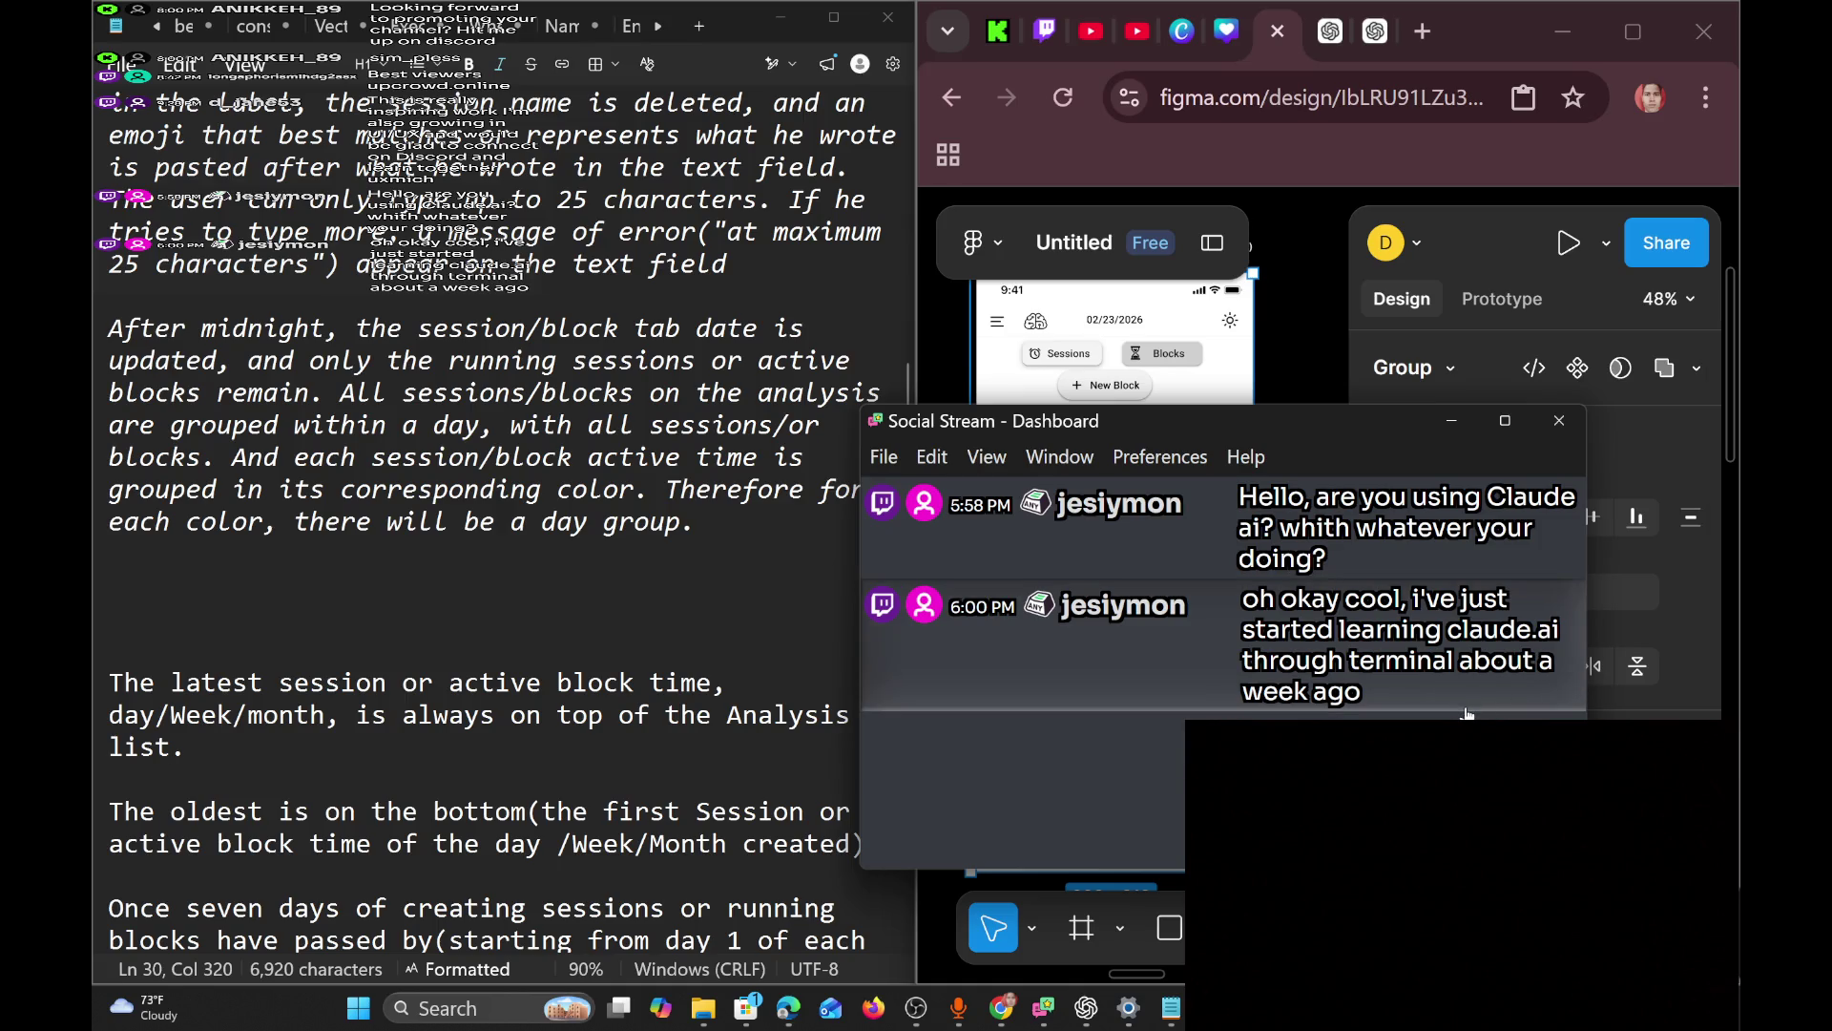
mouse_move(1467, 712)
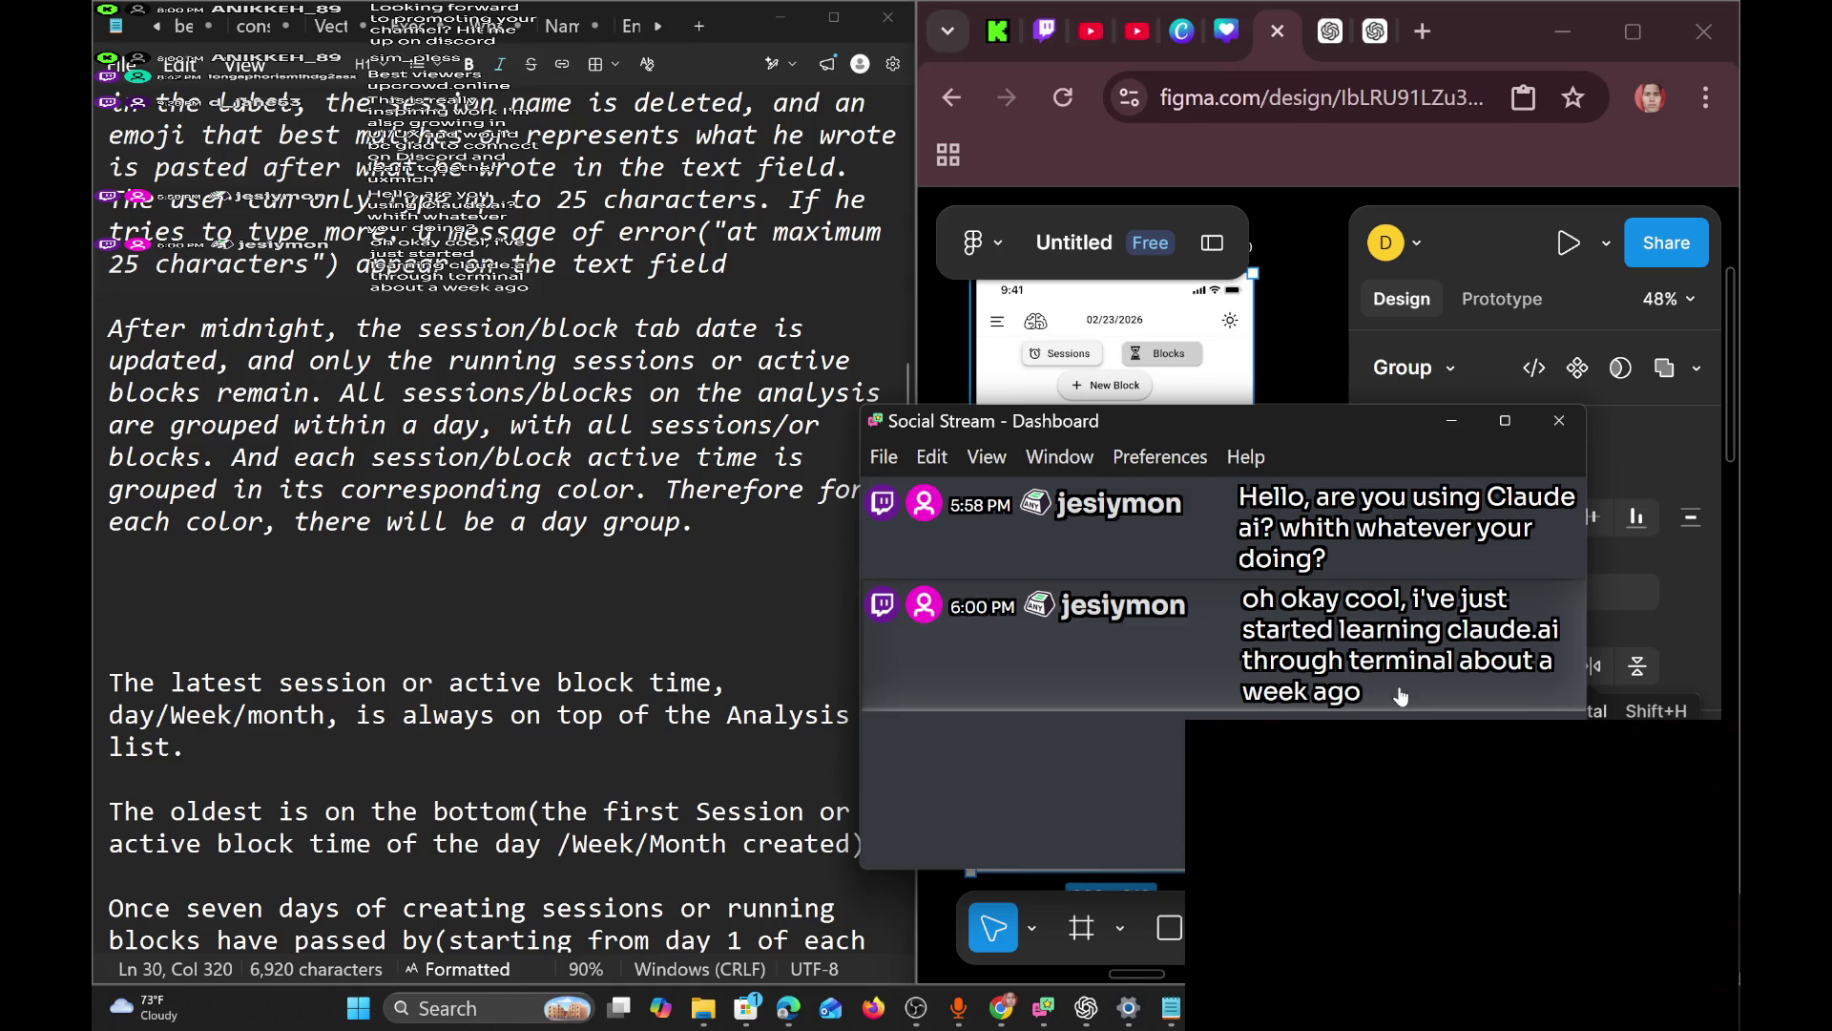
mouse_move(1407, 699)
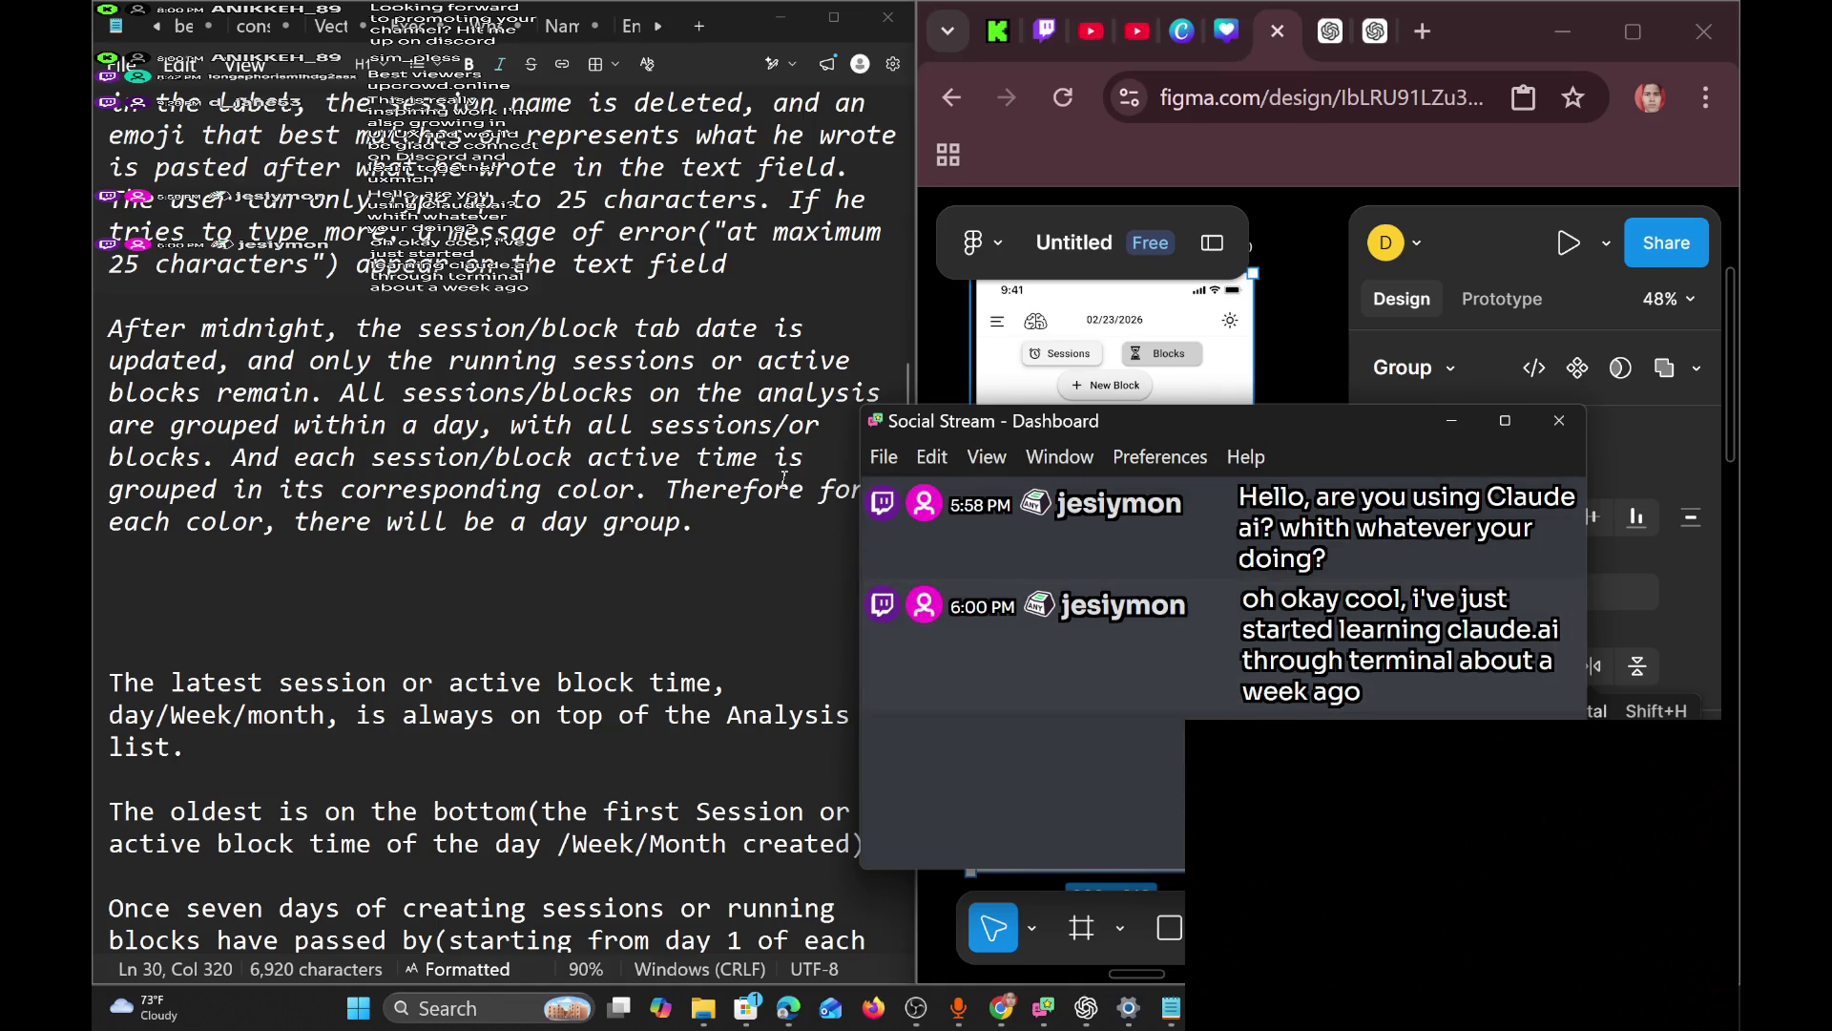
mouse_move(731, 520)
mouse_down()
mouse_move(105, 315)
mouse_move(89, 110)
mouse_up()
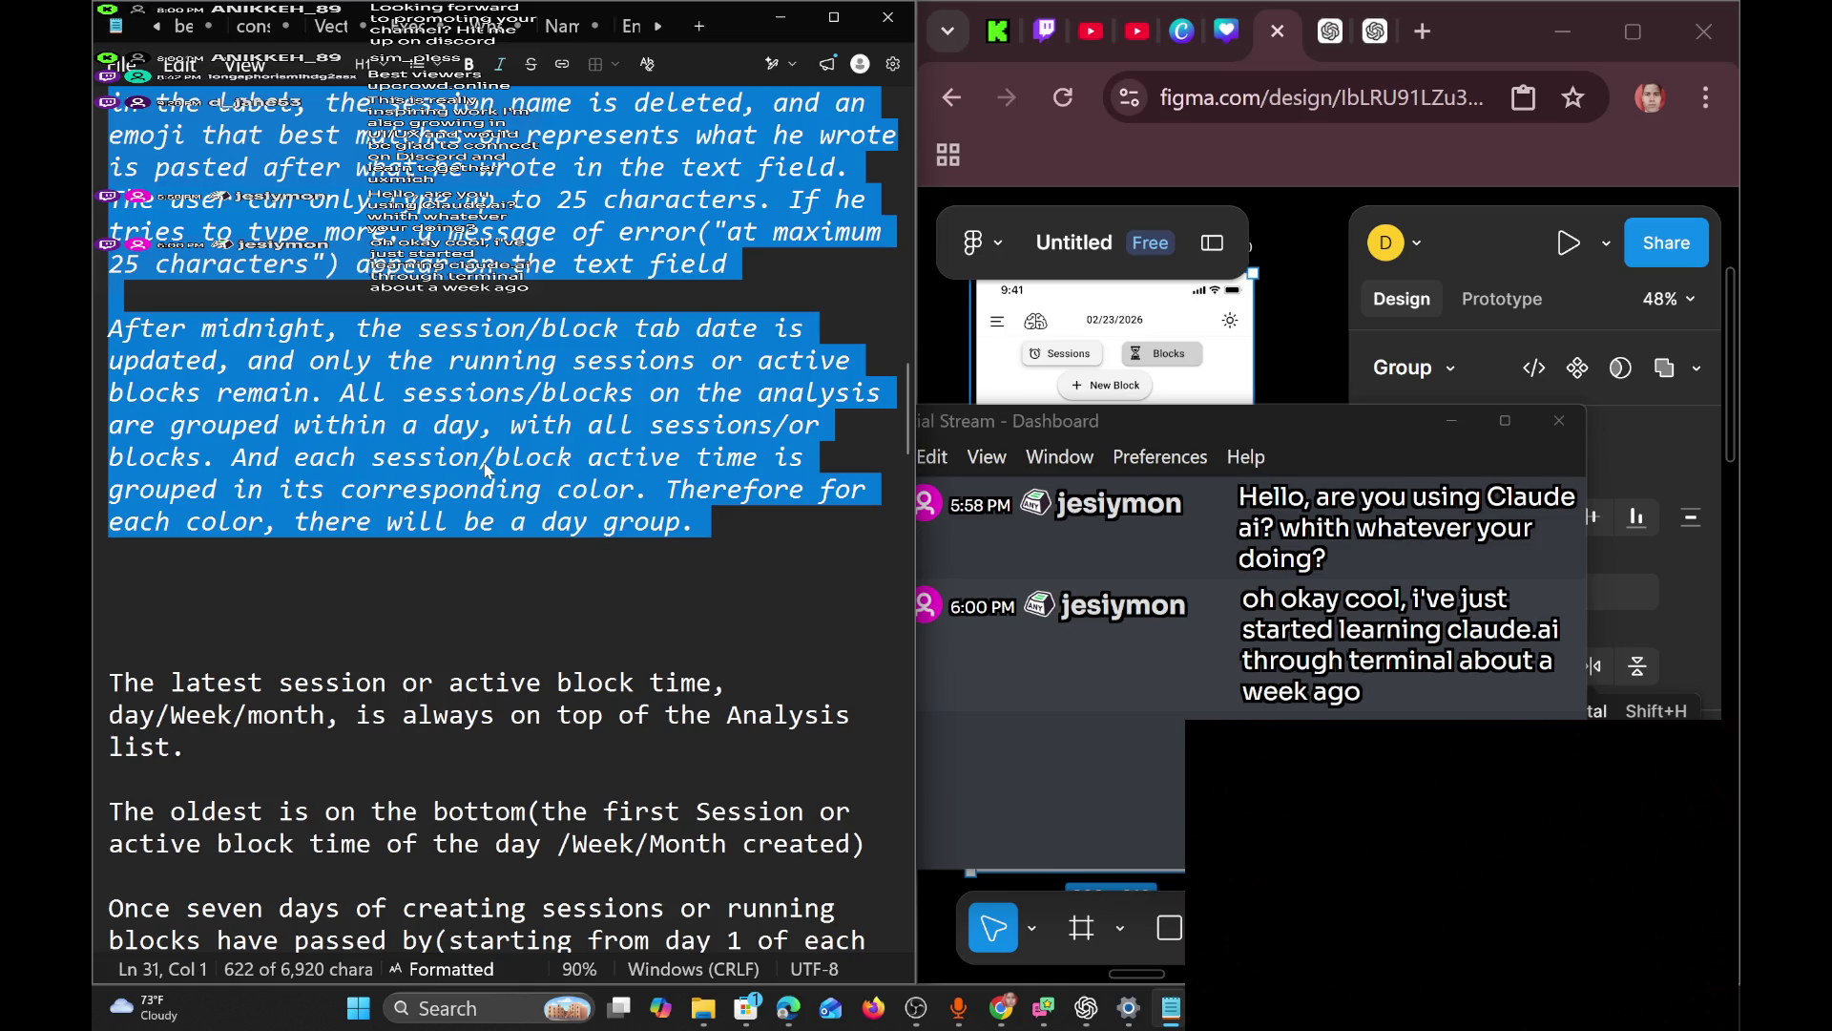
key(ctrl+c)
Bring Figma forward and pan right past Sessions, Daily and Weekly to the Monthly analysis frames.
scroll(502, 519, up, 1)
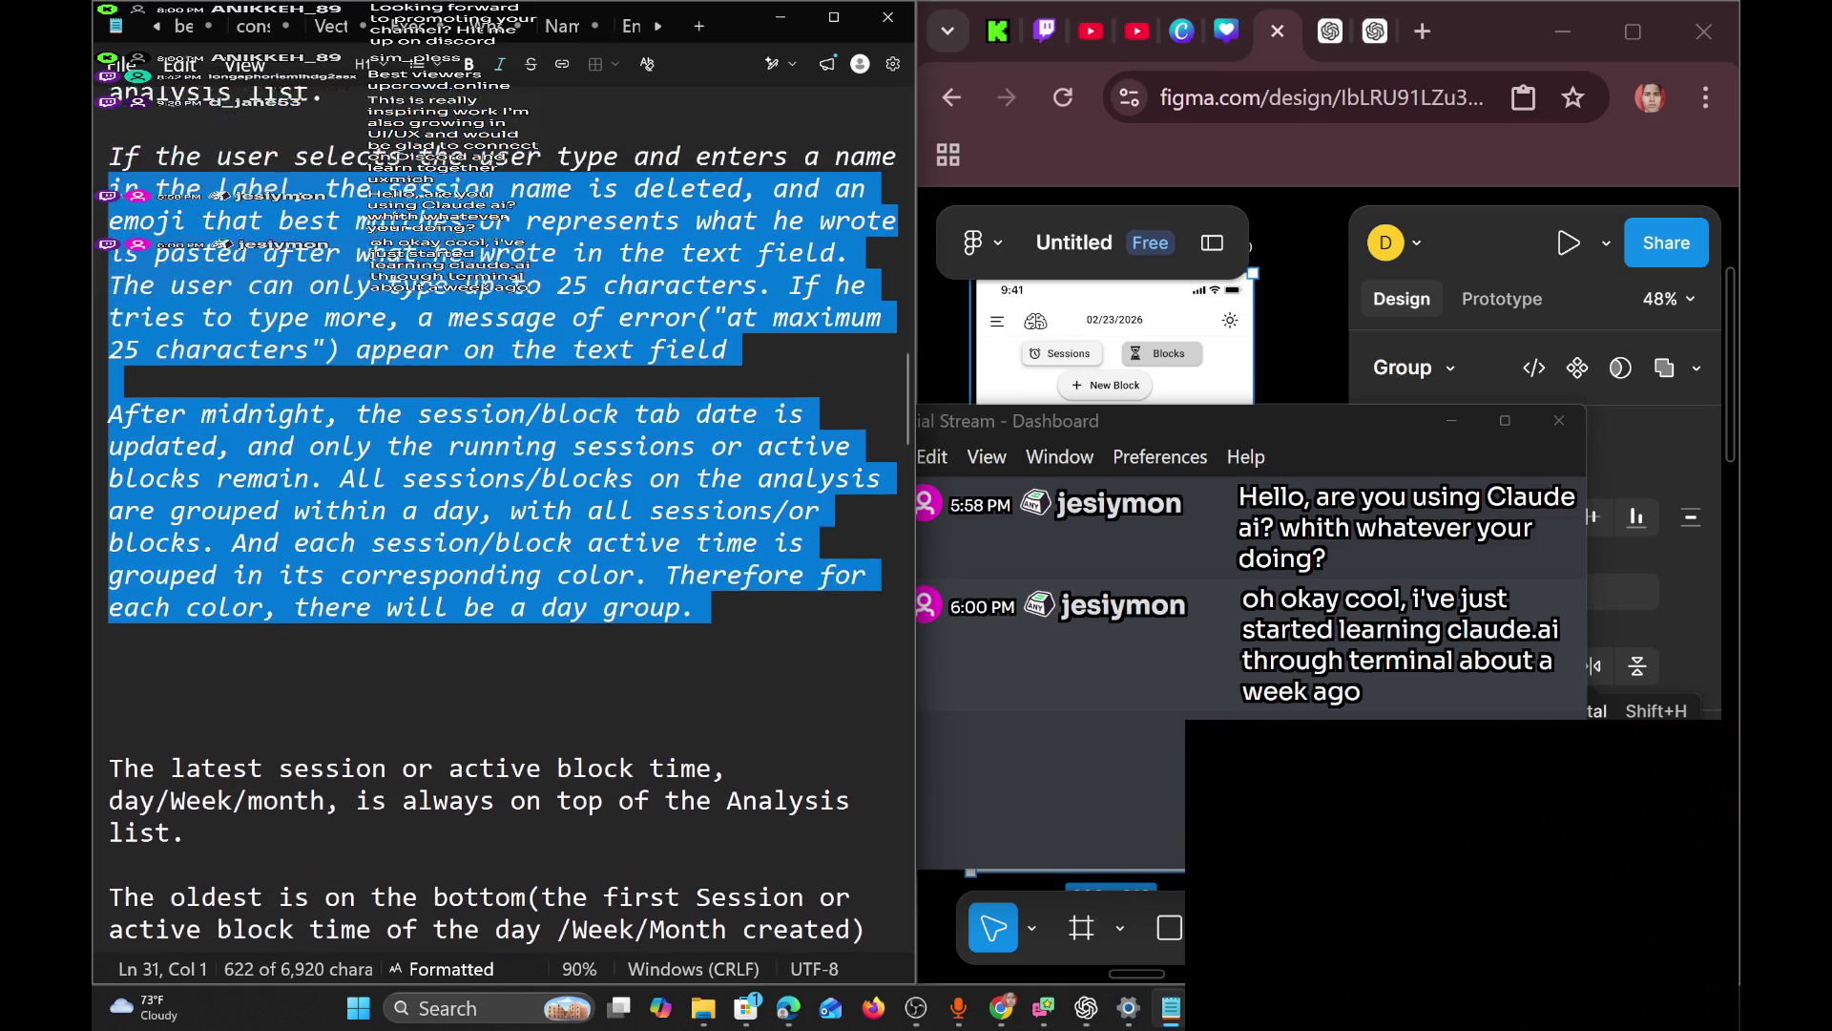
click(1298, 377)
scroll(1297, 377, right, 3)
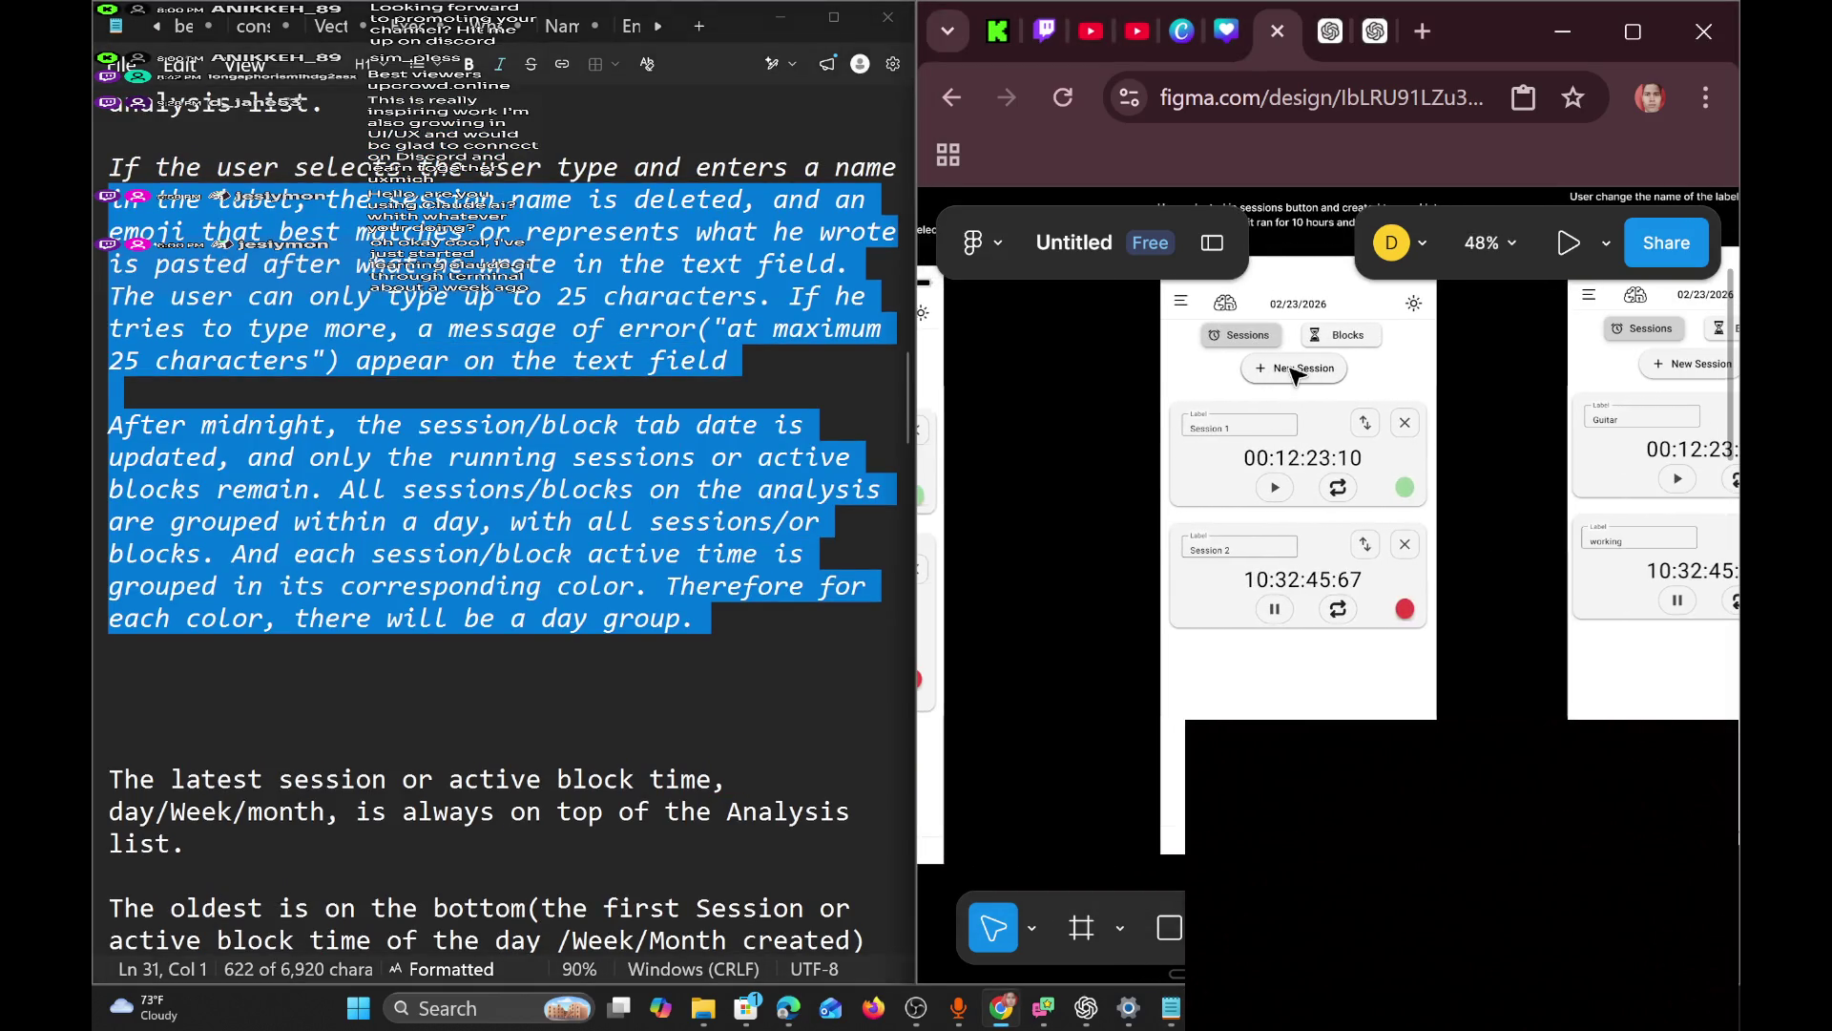
scroll(1298, 377, right, 3)
scroll(1298, 377, right, 10)
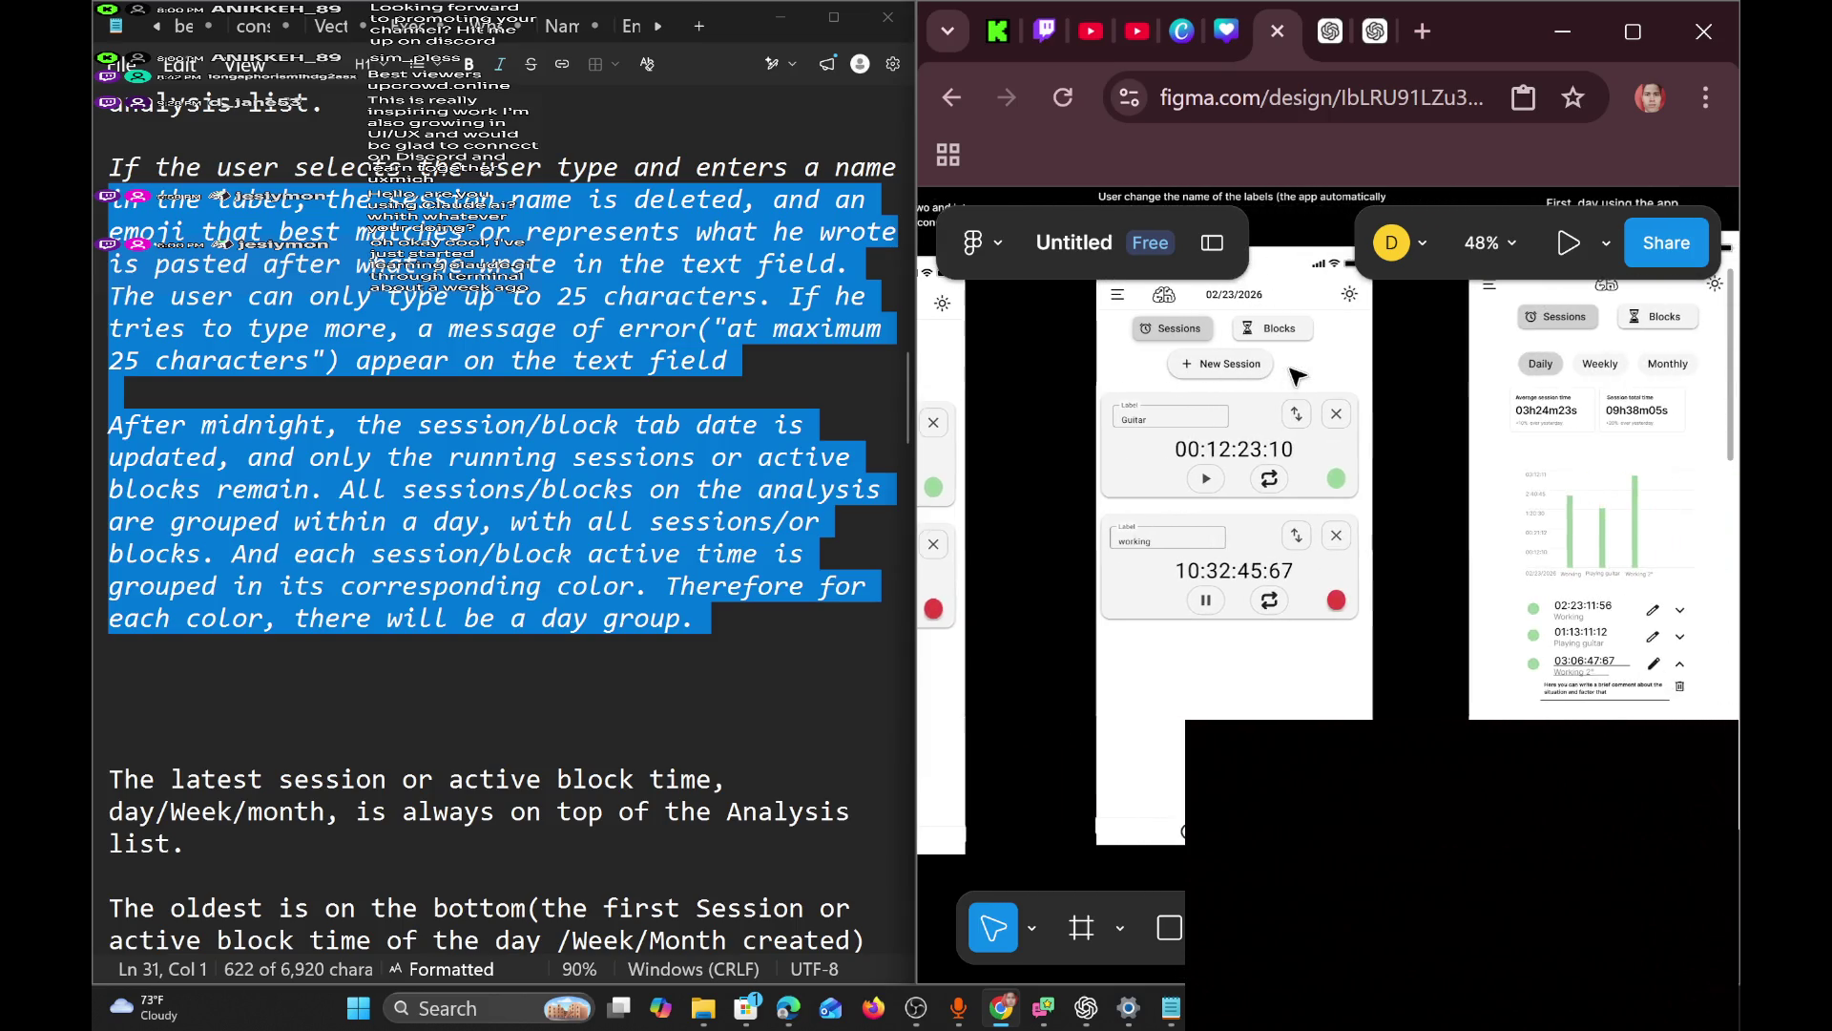
scroll(1296, 375, right, 10)
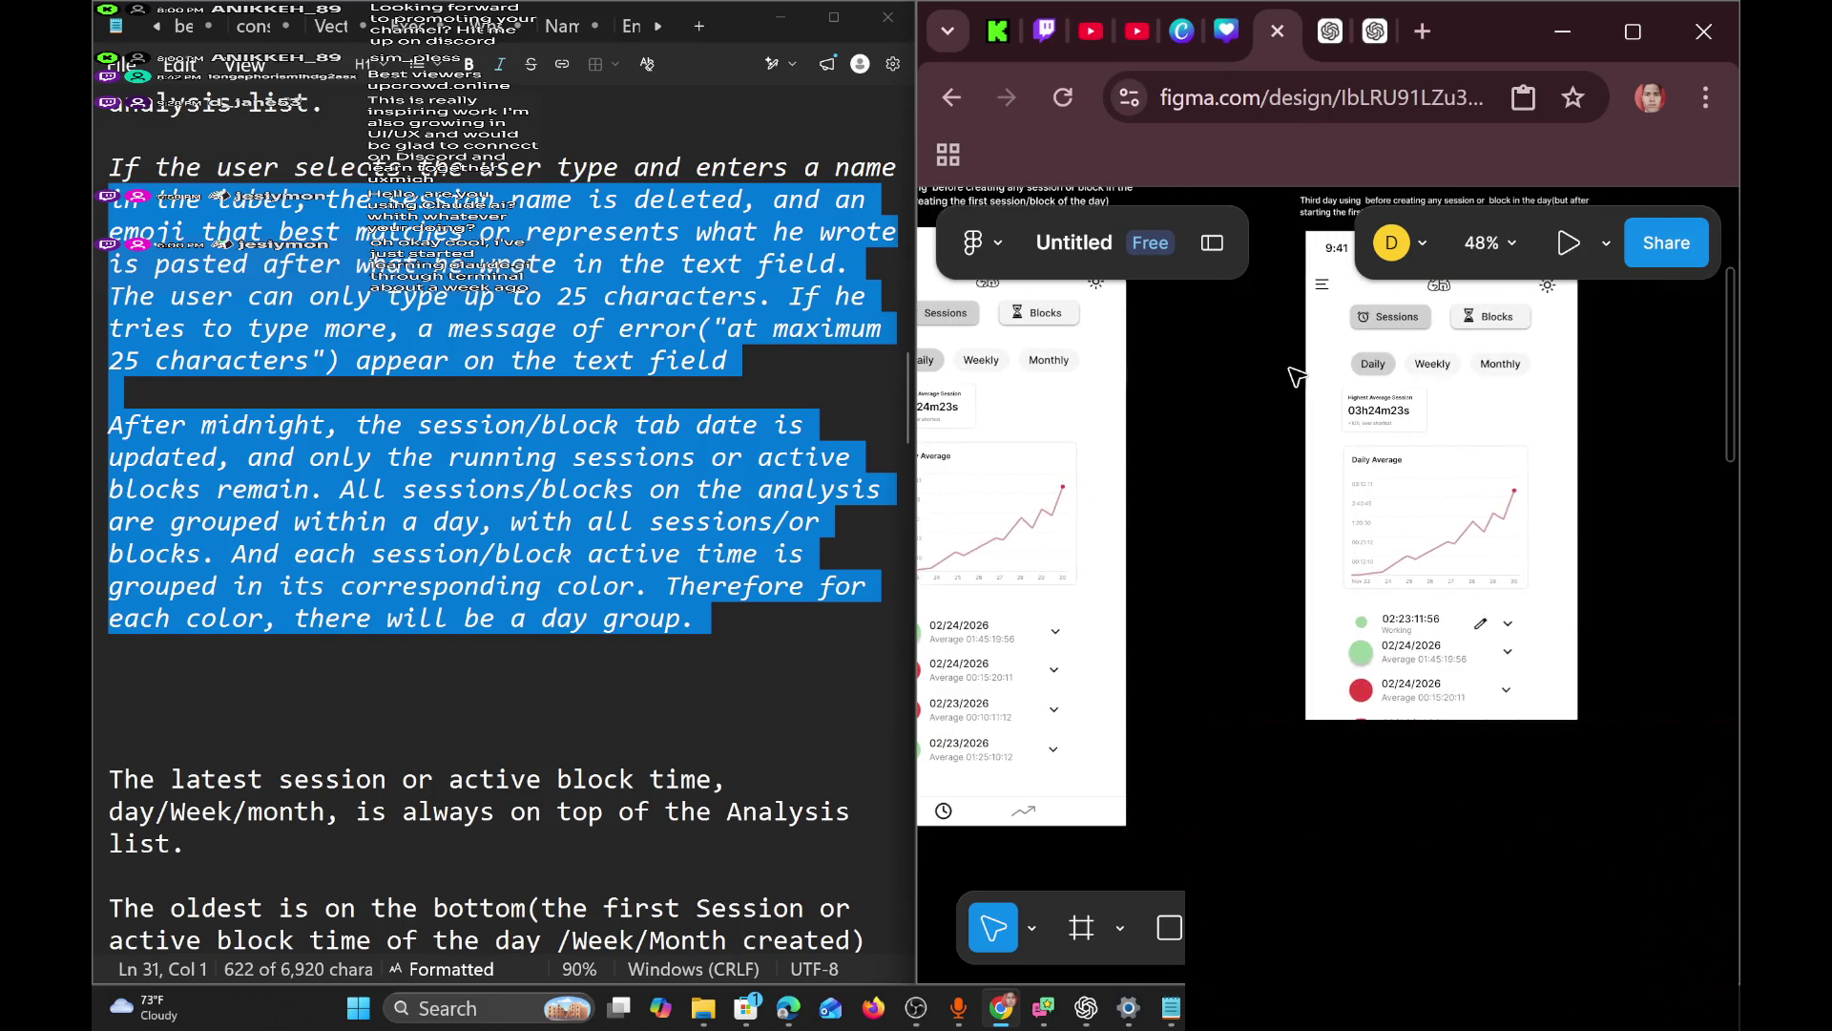
scroll(1296, 375, right, 5)
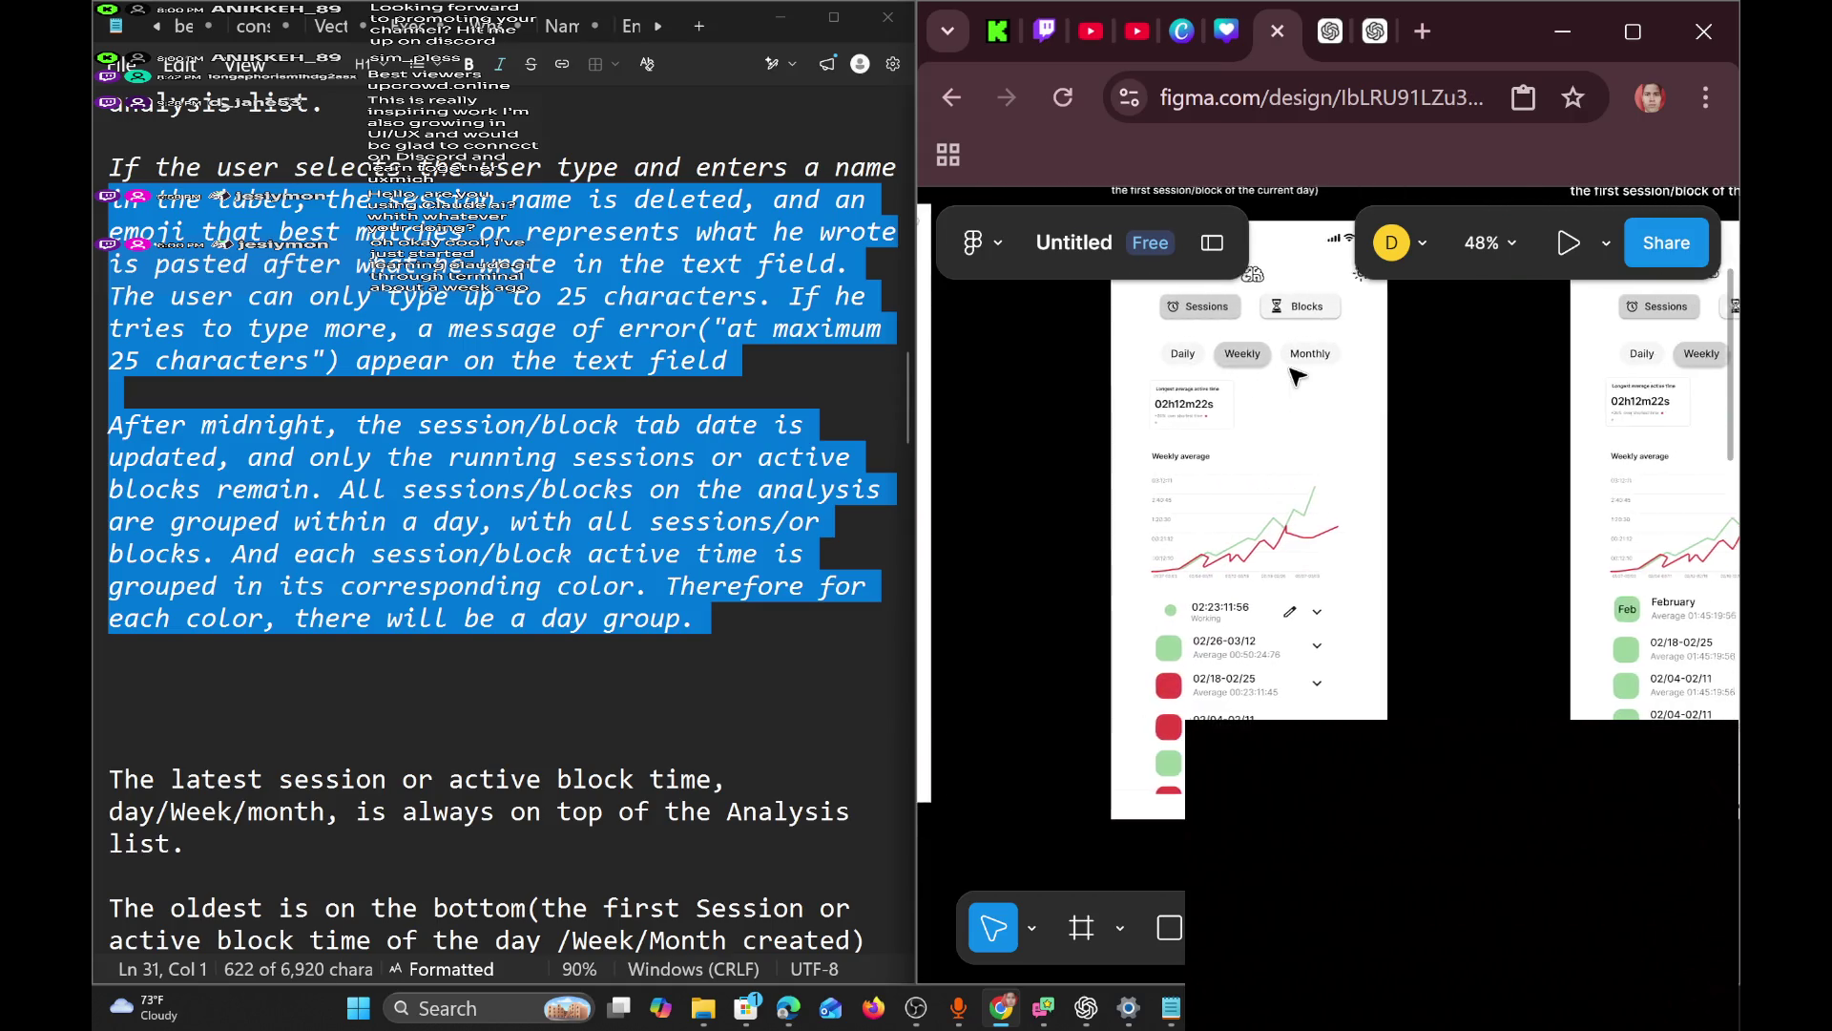
scroll(1296, 375, right, 5)
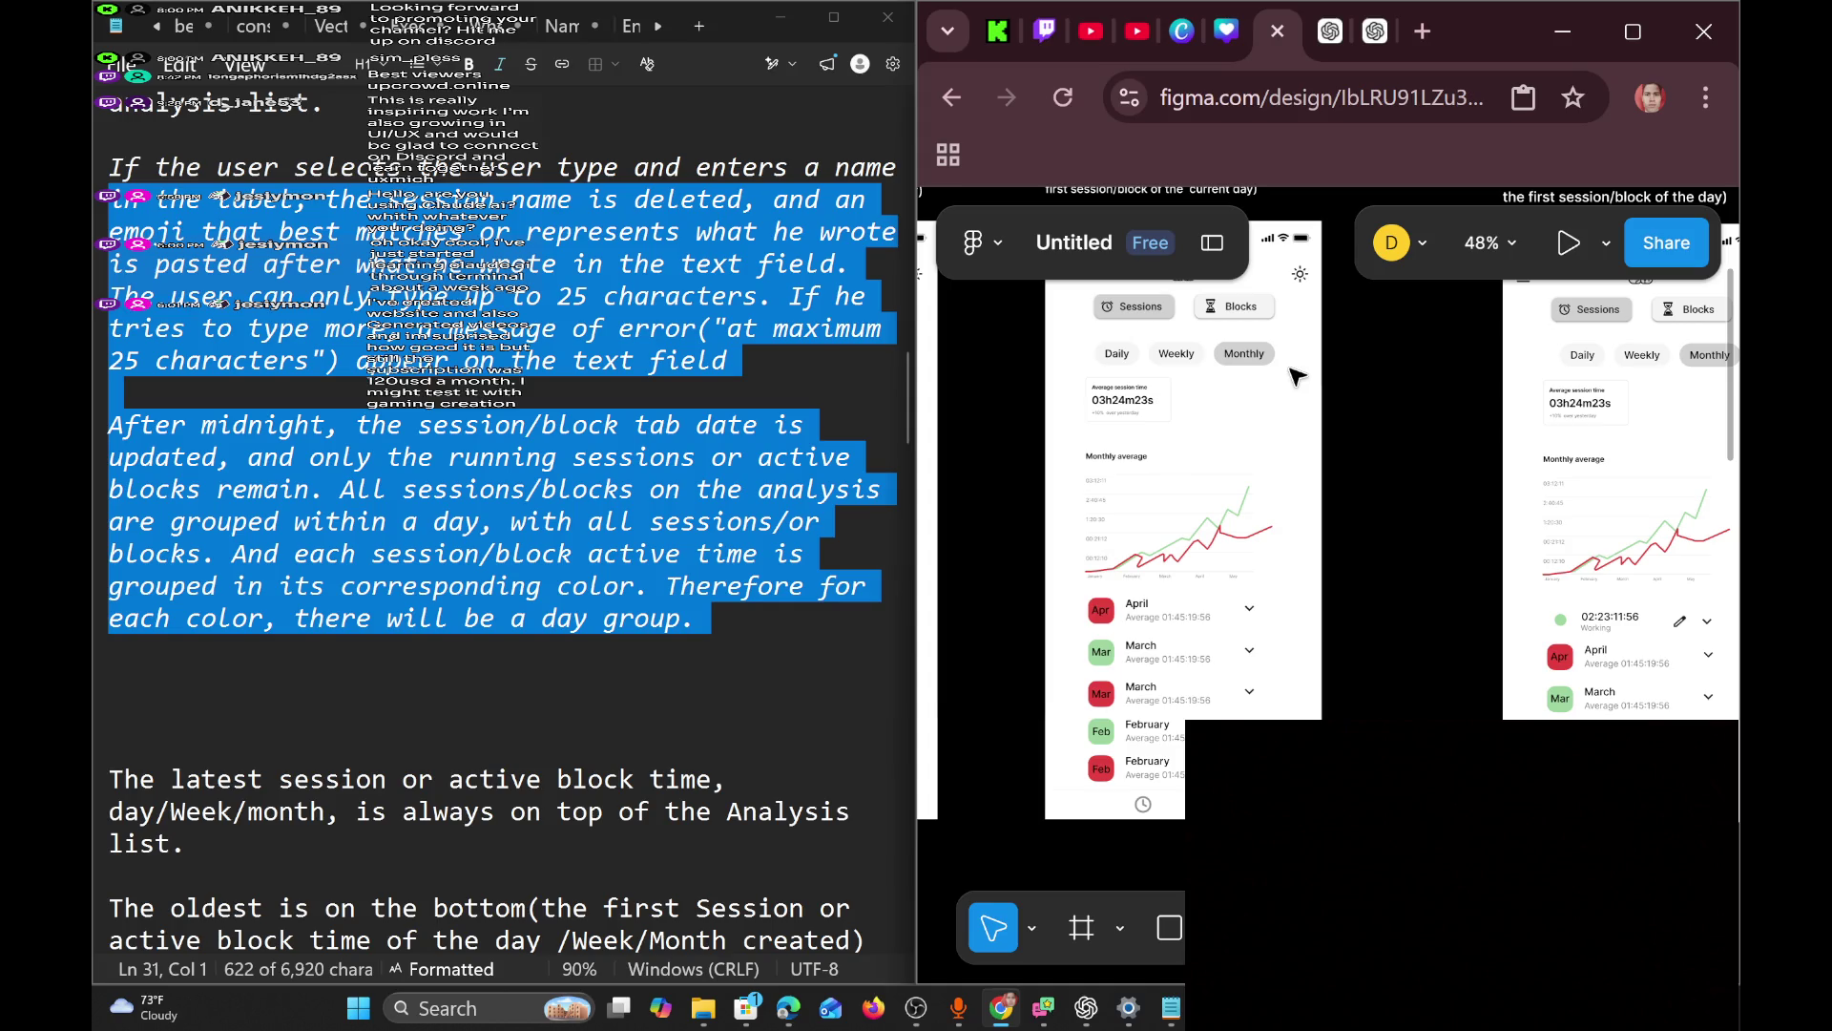
key(super+d)
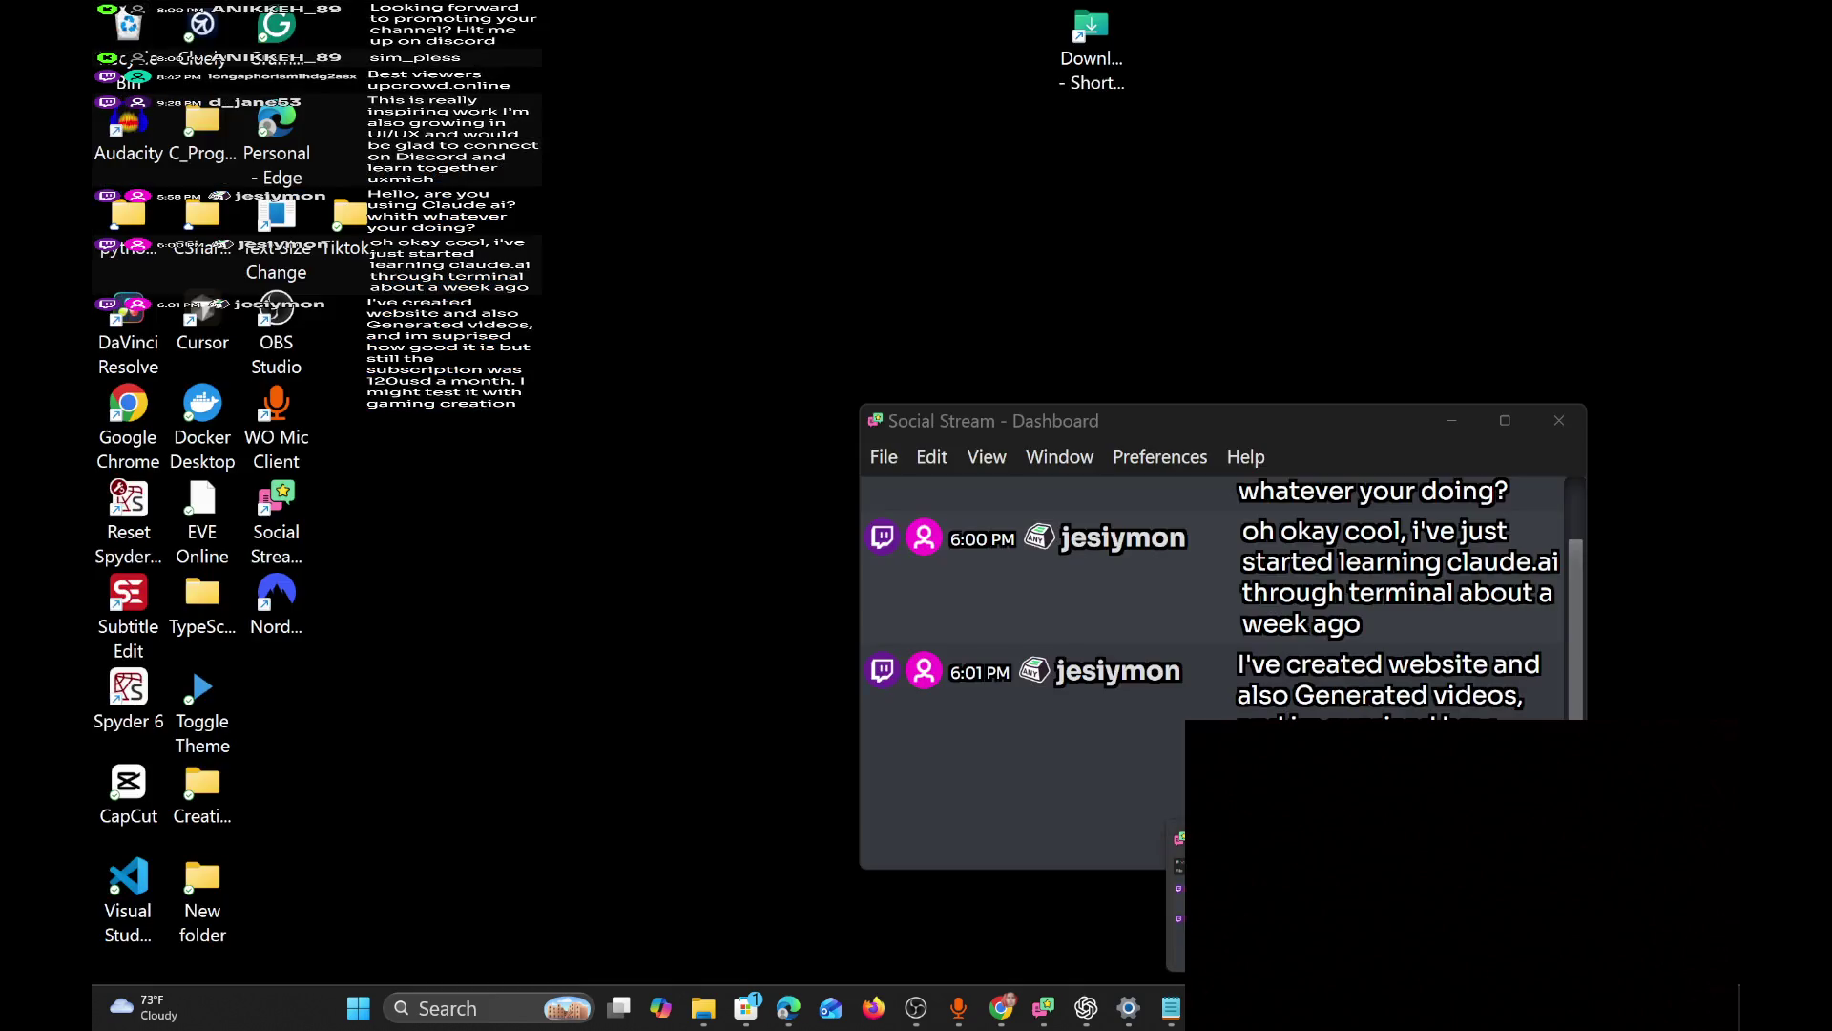
key(super+d)
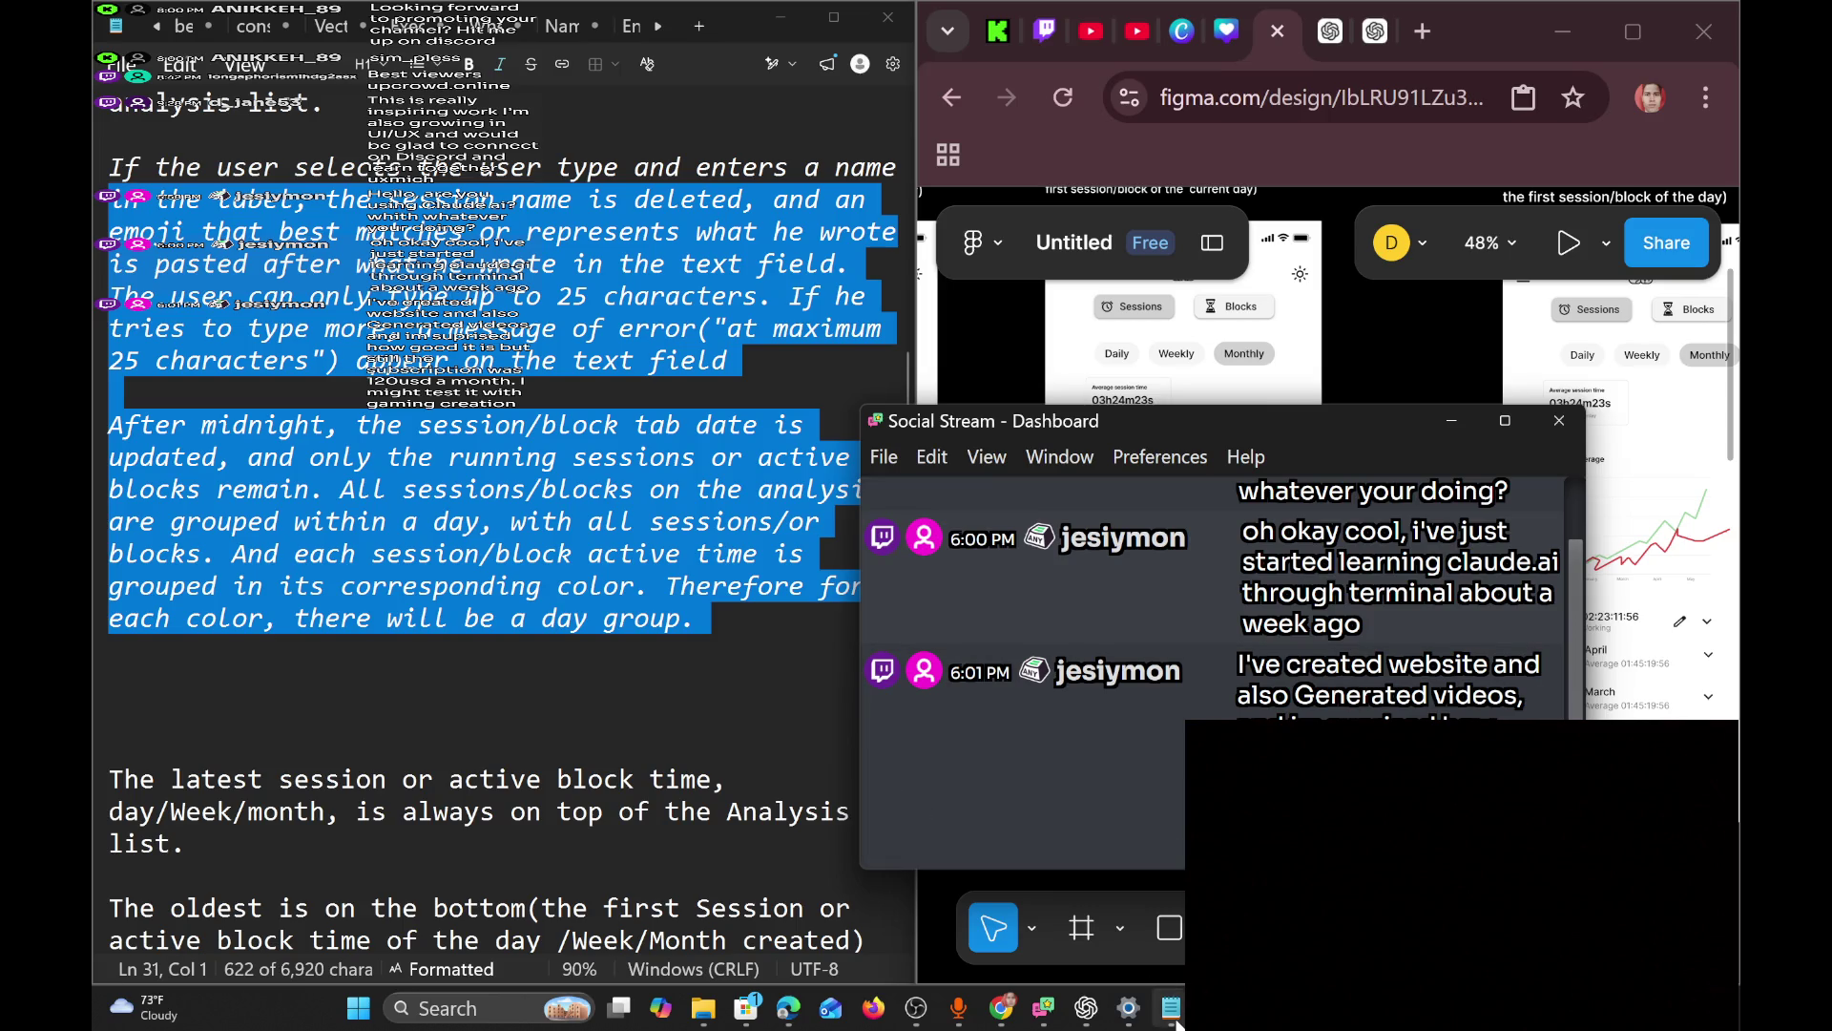
mouse_move(1170, 1008)
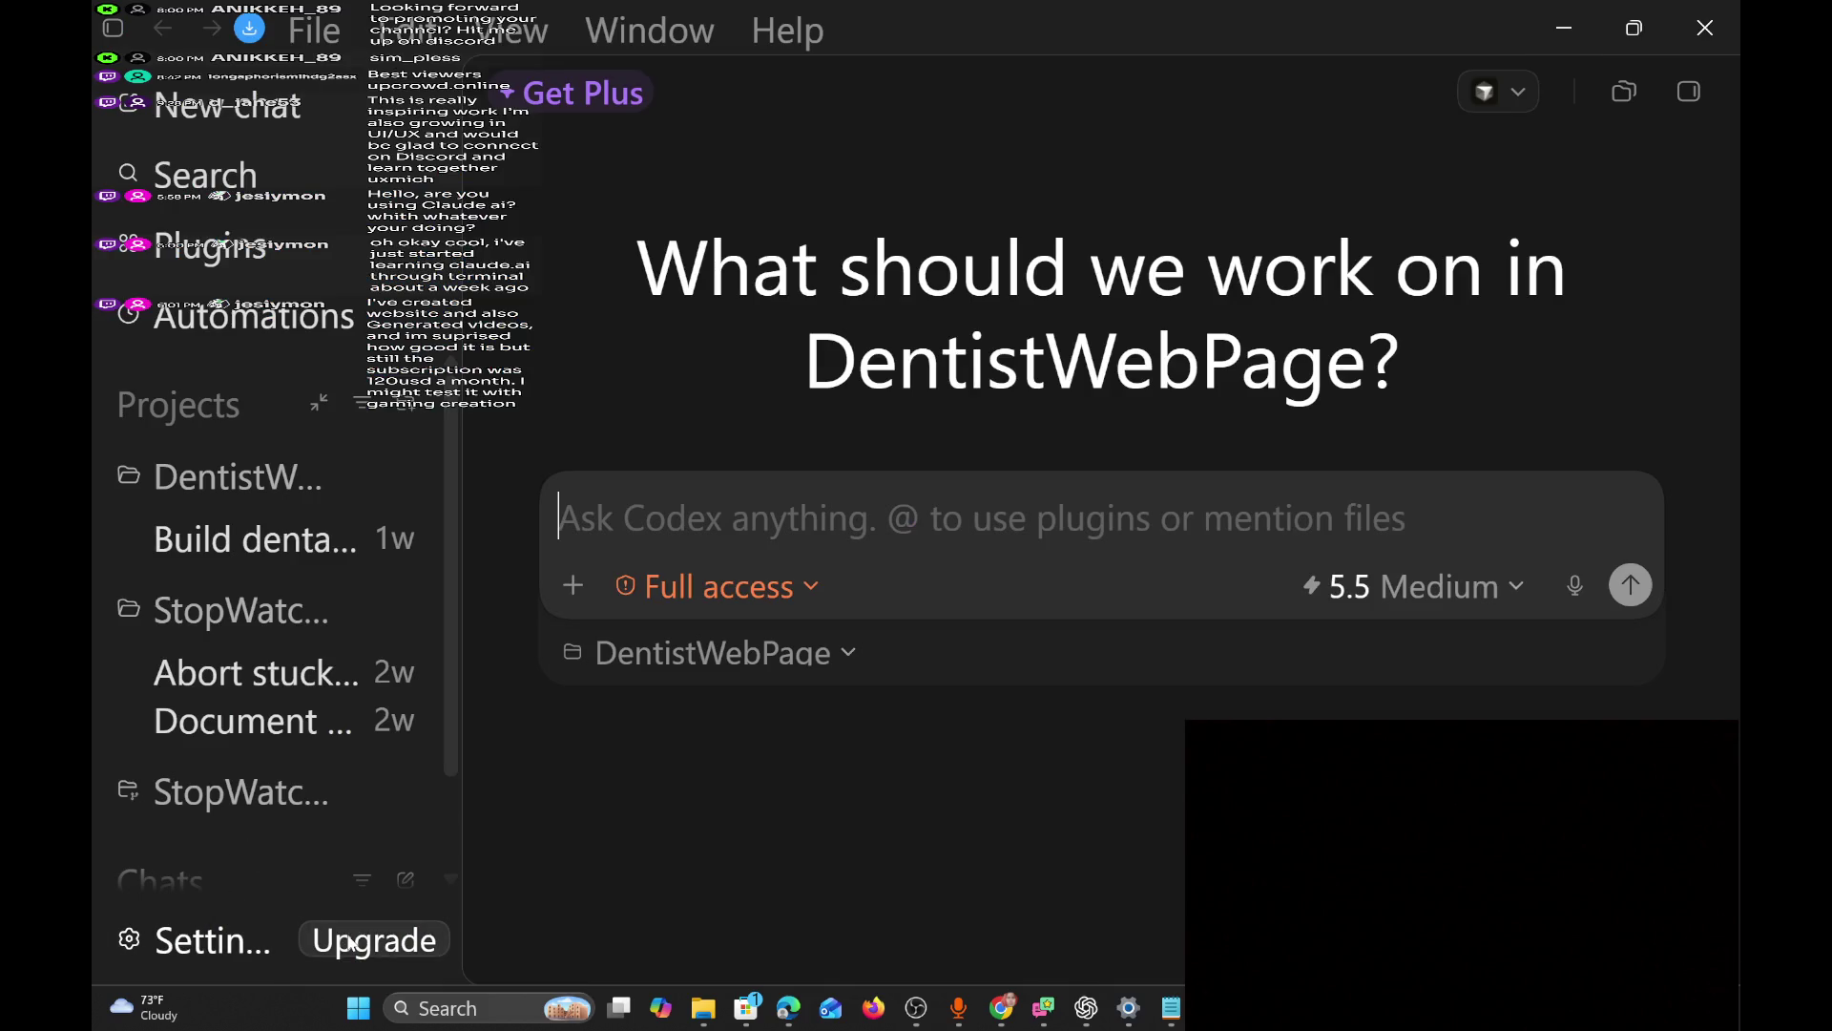
Open chatgpt.com/pricing and compare the Free, Go, Plus and Pro plan cards, then minimize Edge.
click(350, 943)
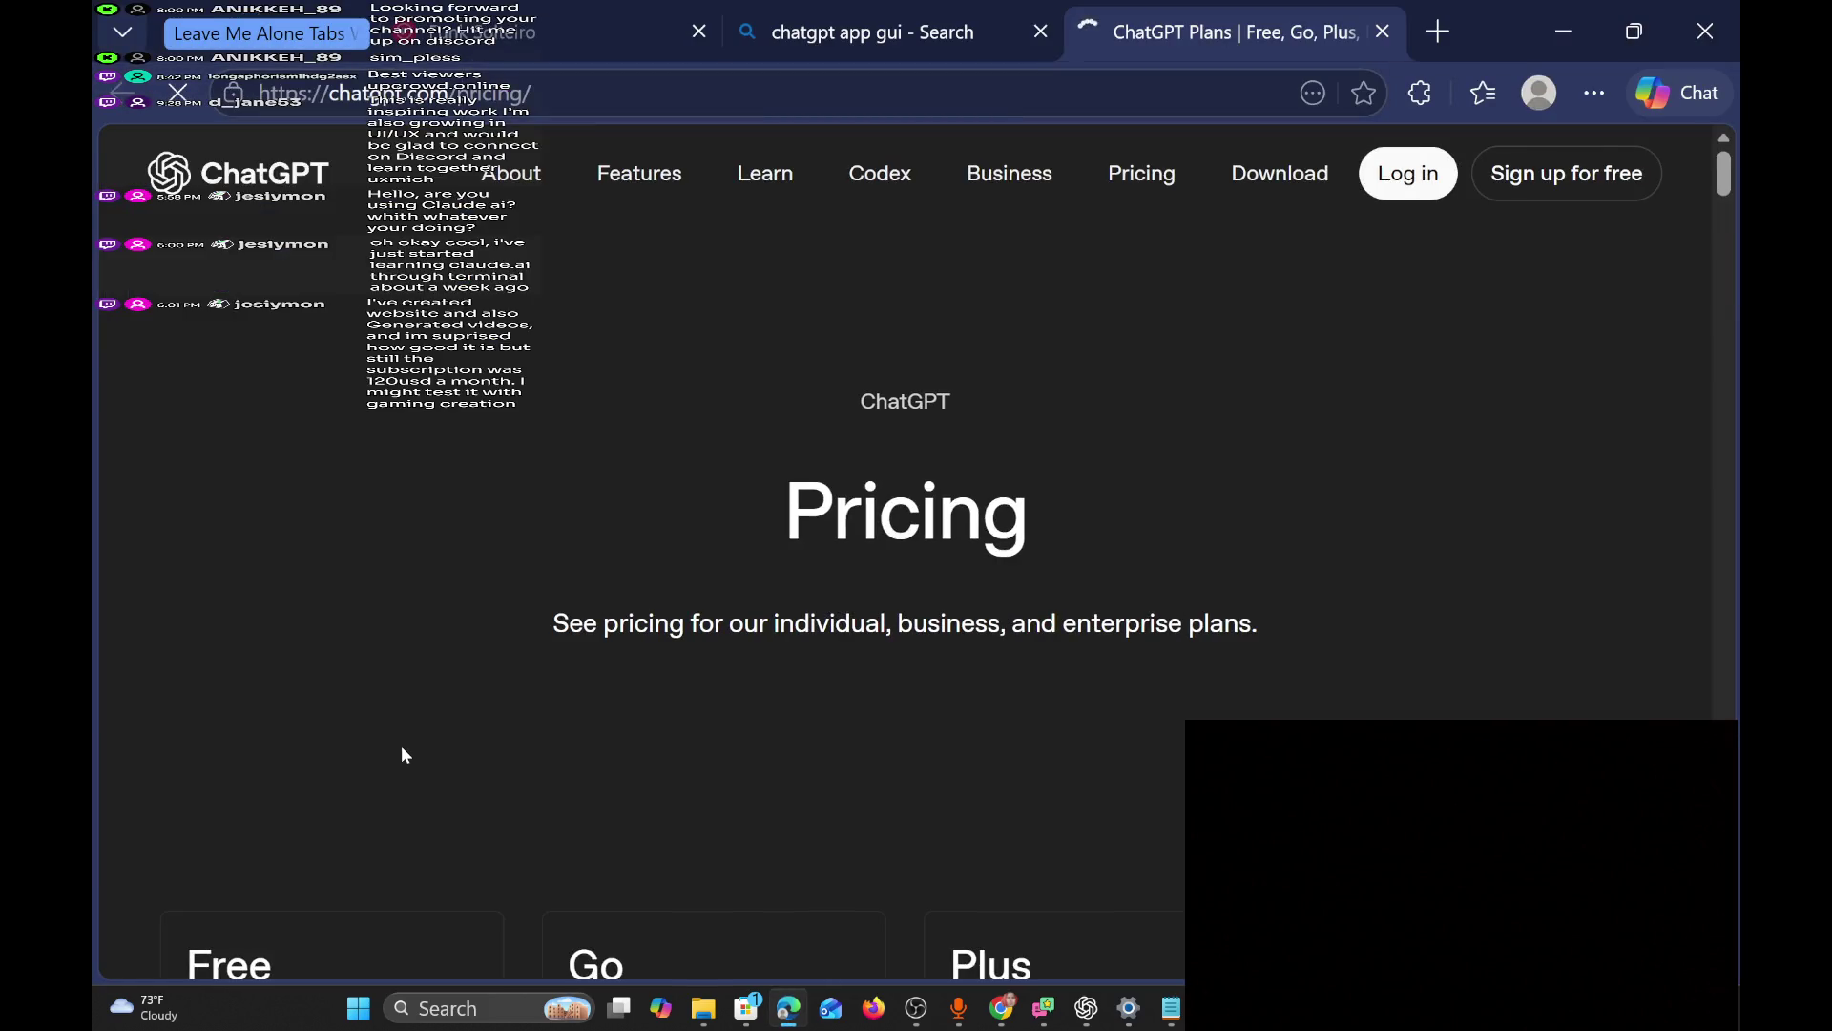
scroll(759, 536, down, 5)
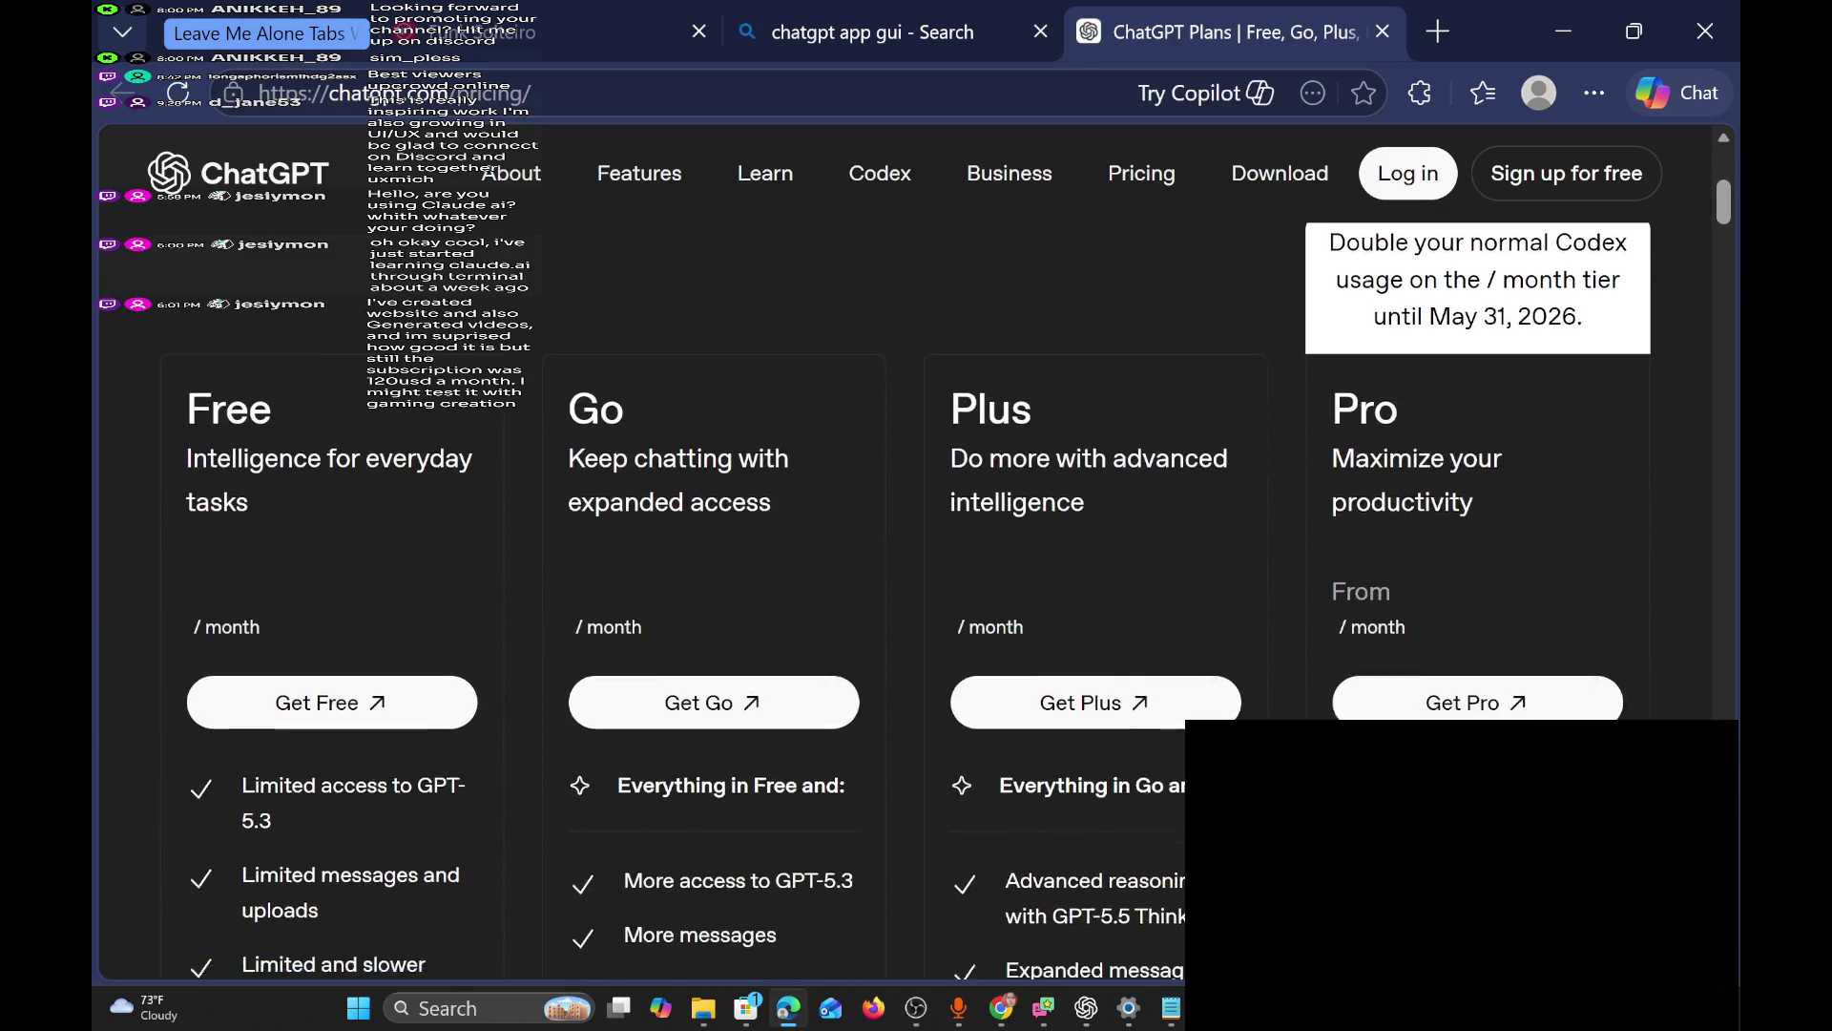
scroll(758, 536, down, 3)
scroll(760, 545, up, 5)
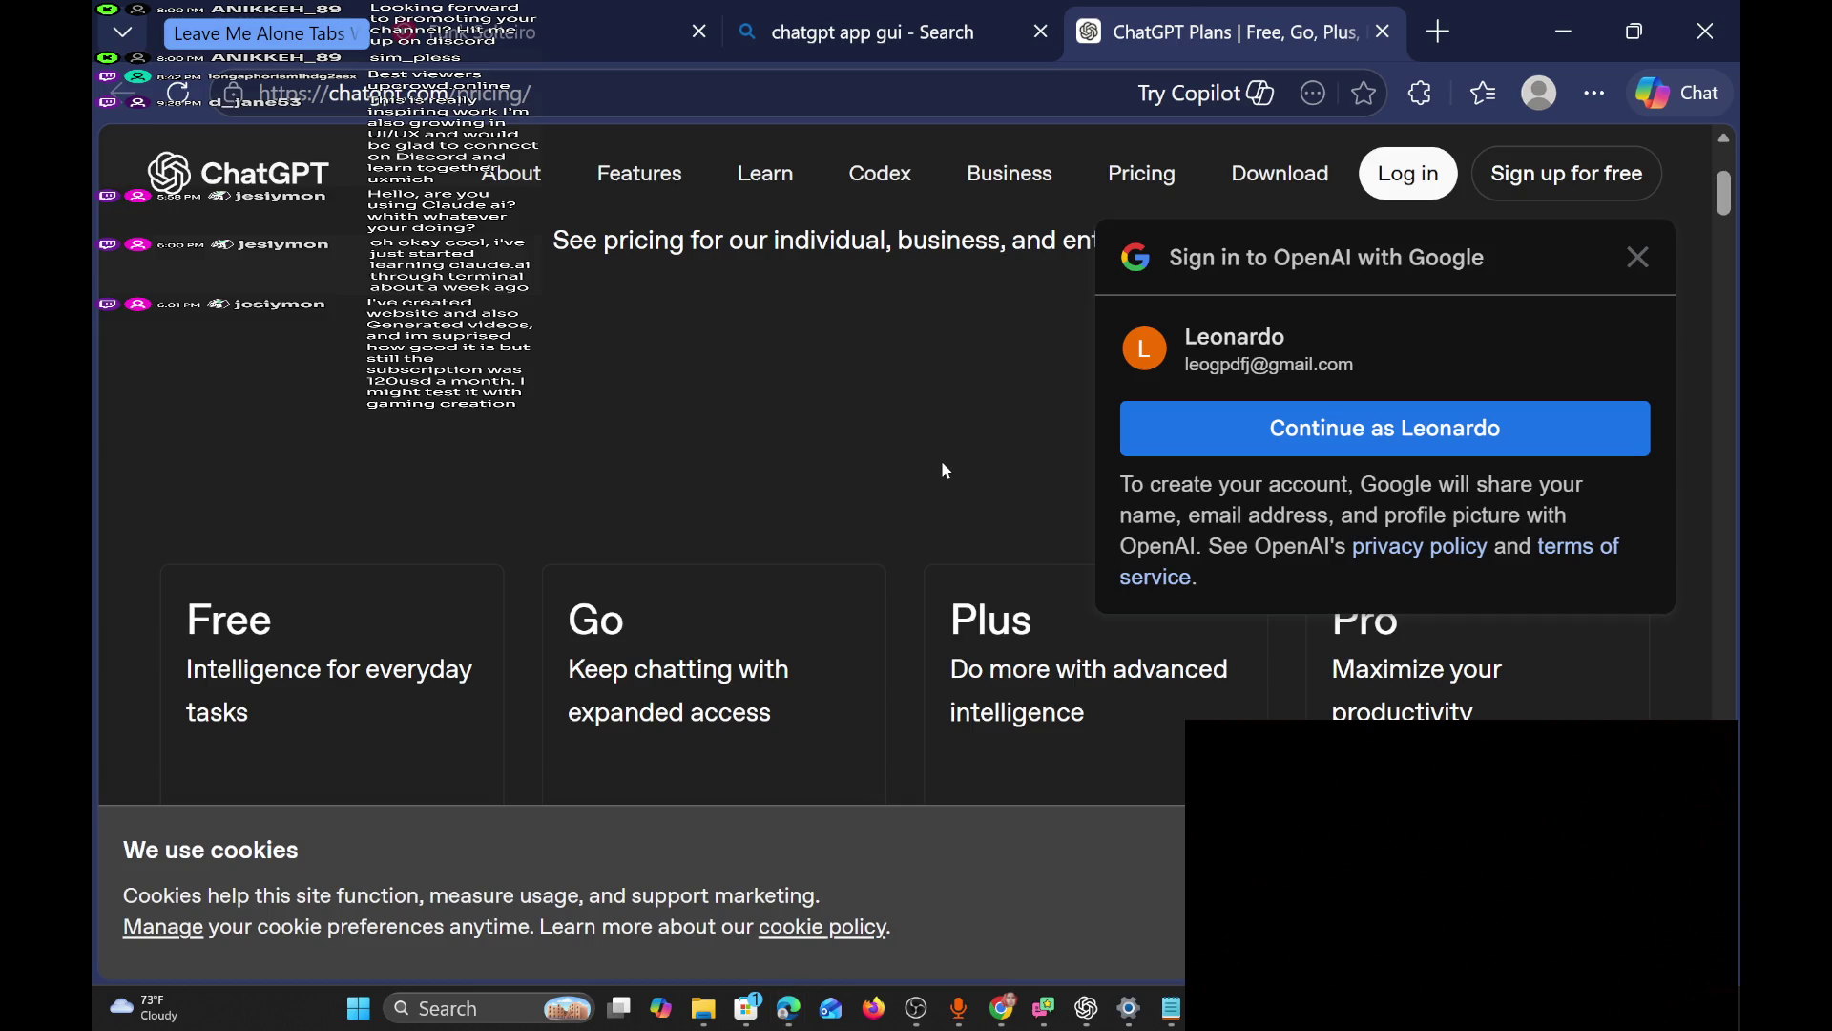
click(873, 4)
click(1582, 21)
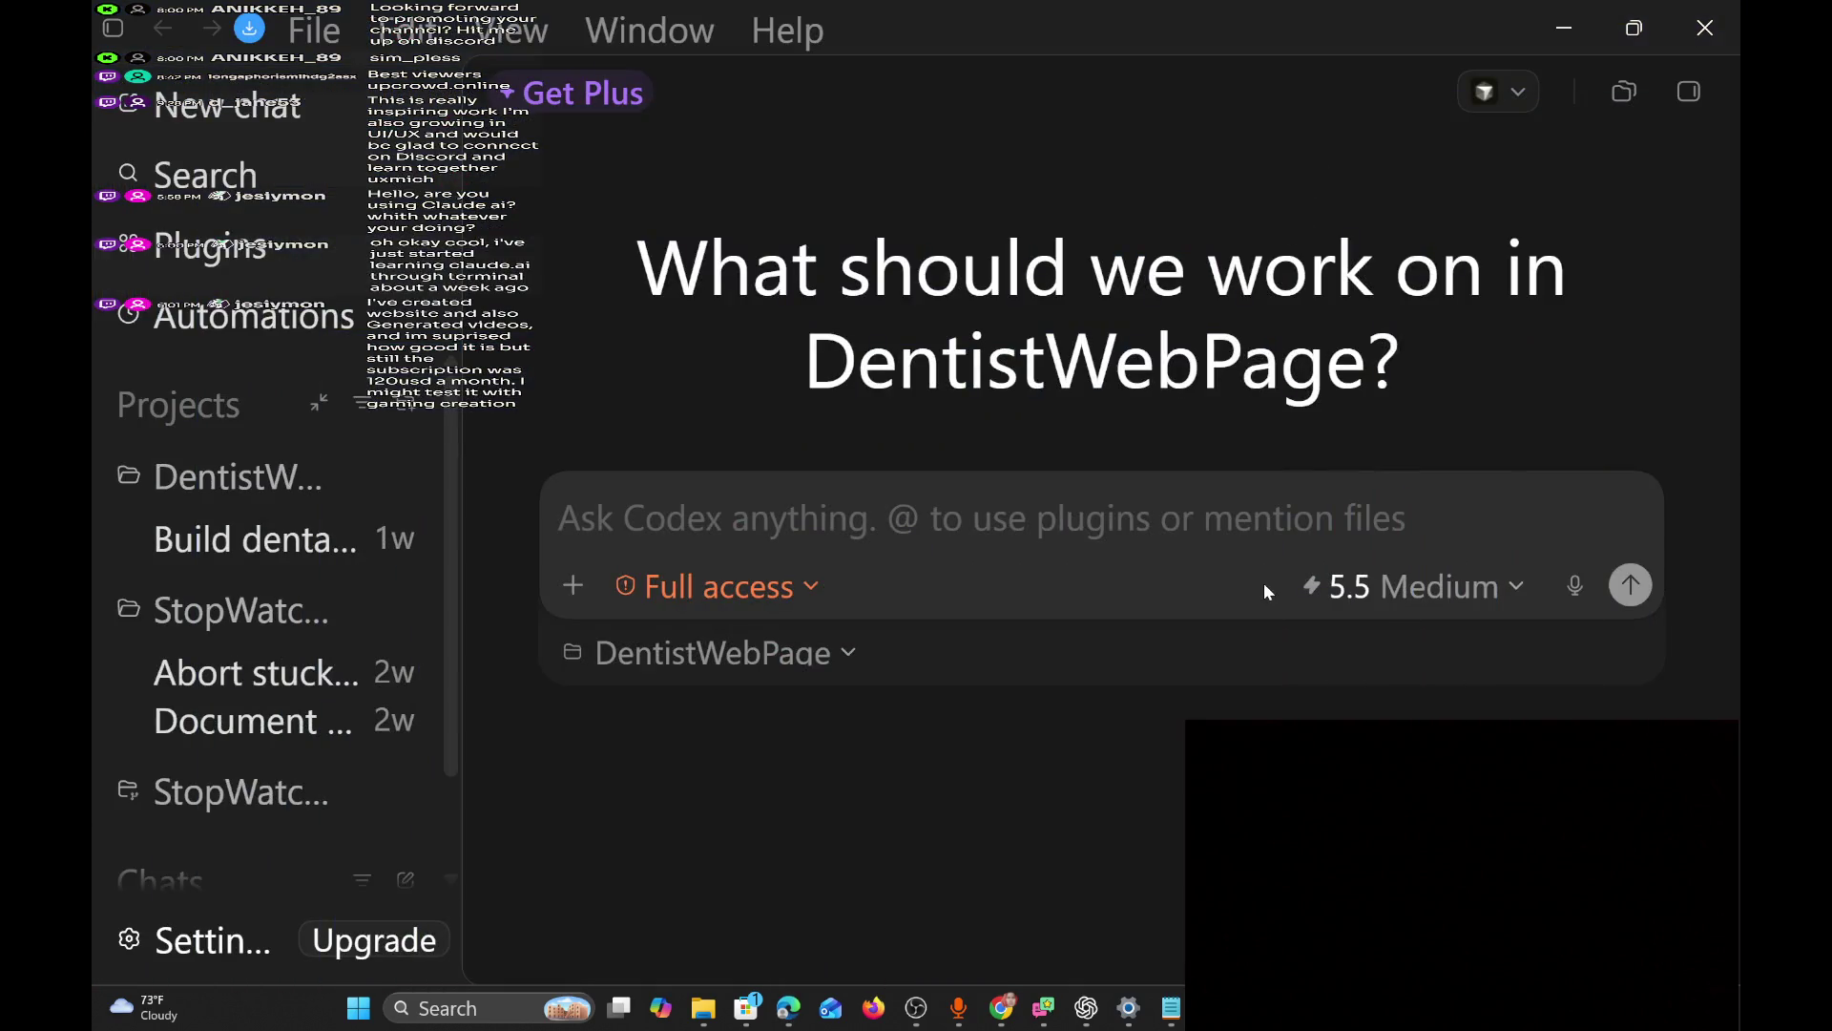
mouse_move(935, 1020)
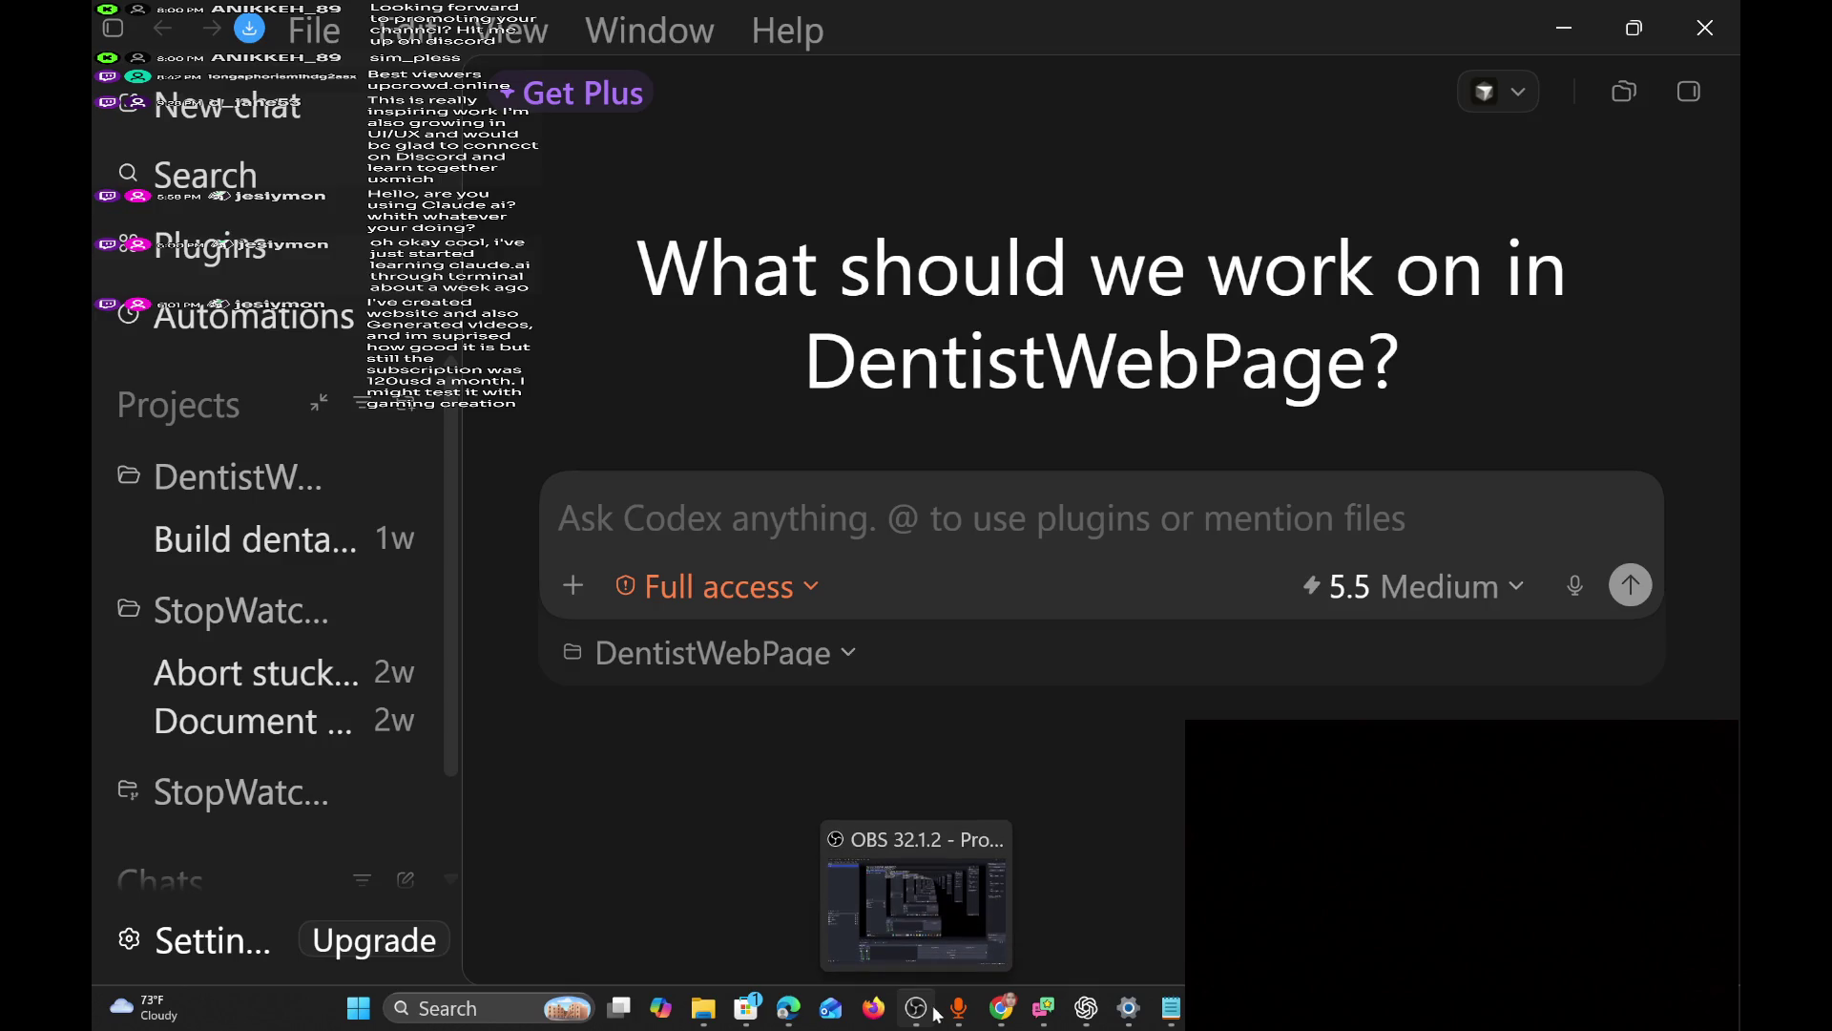
mouse_move(1090, 1020)
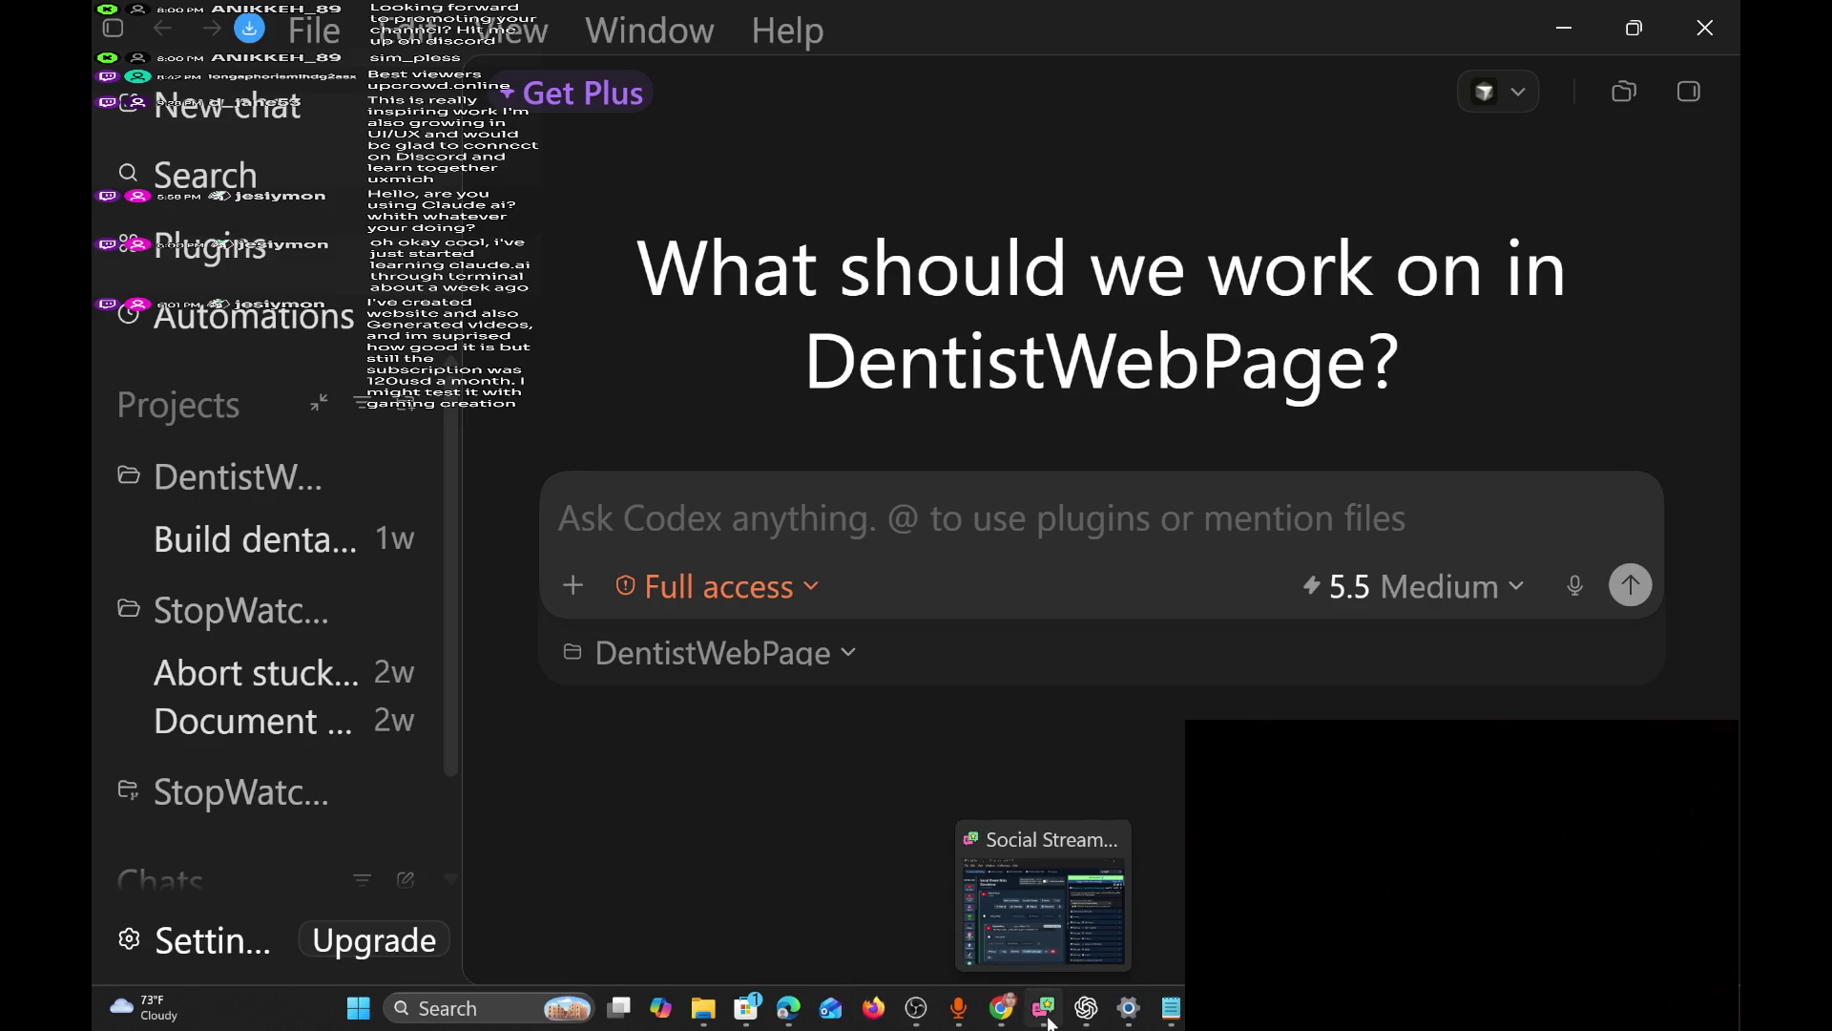
mouse_move(1172, 1012)
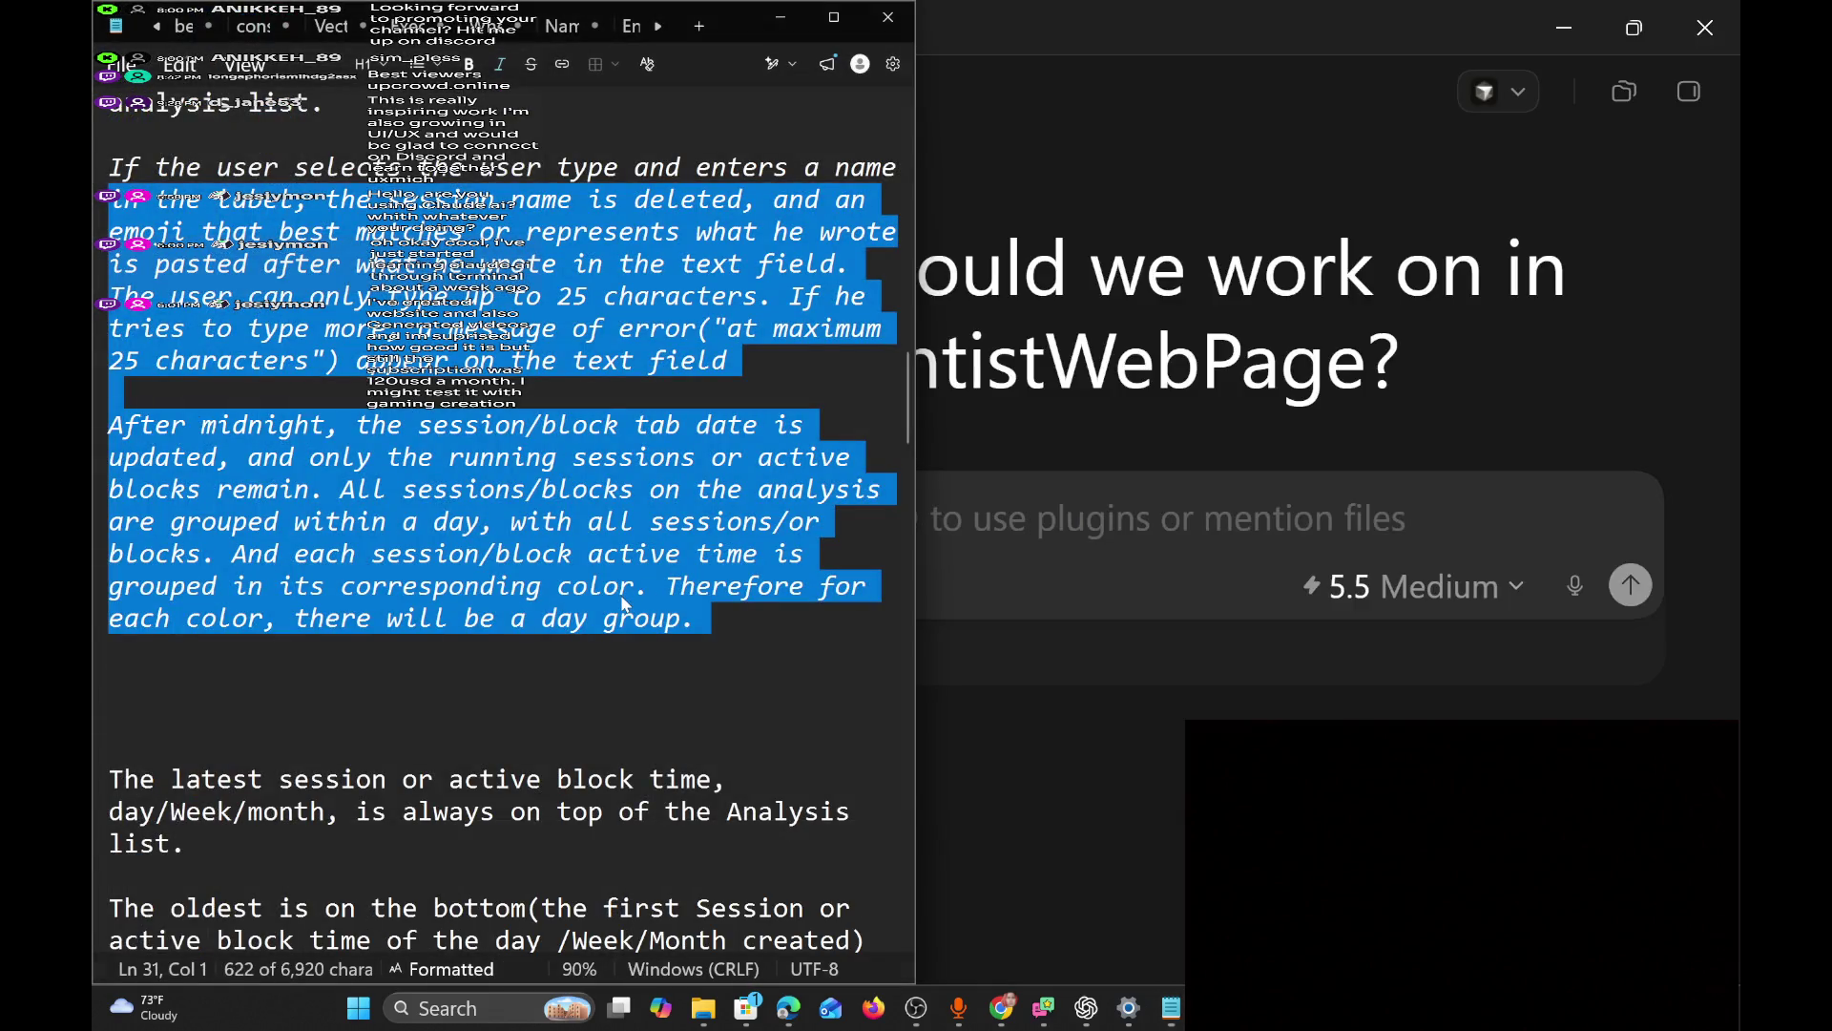
click(621, 593)
click(713, 627)
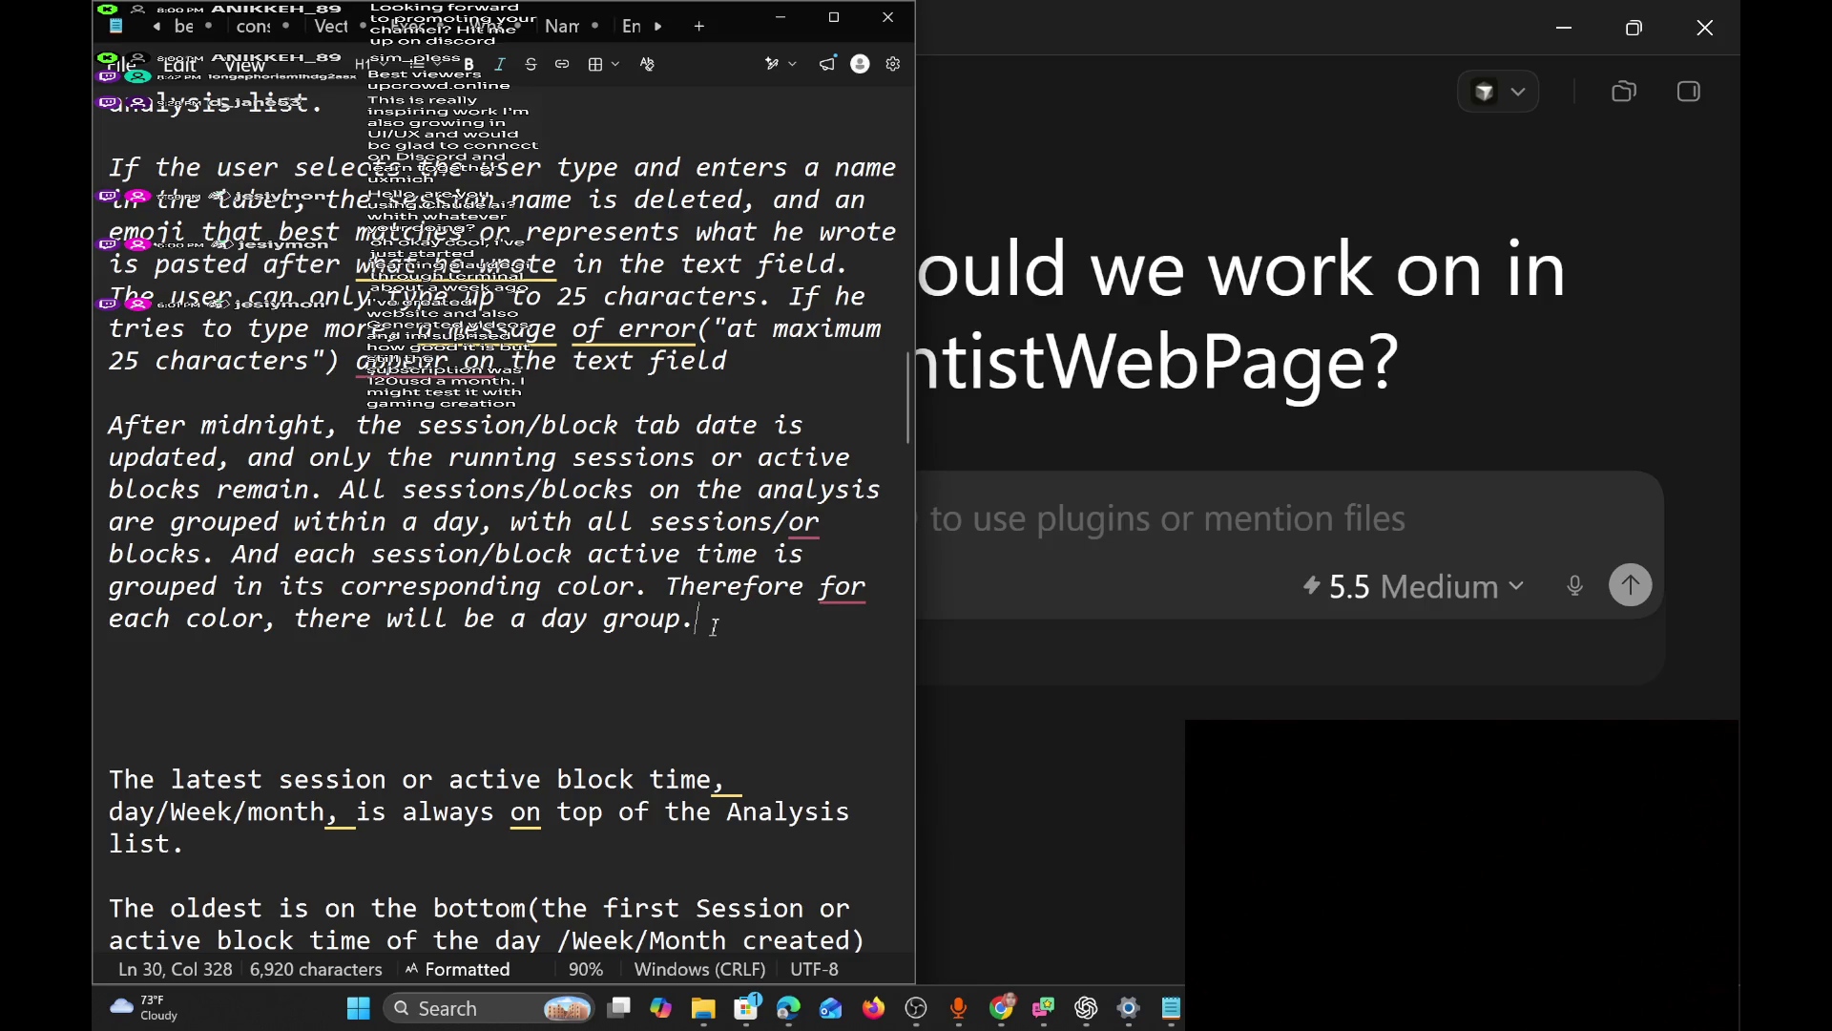
scroll(714, 627, up, 3)
scroll(714, 627, down, 5)
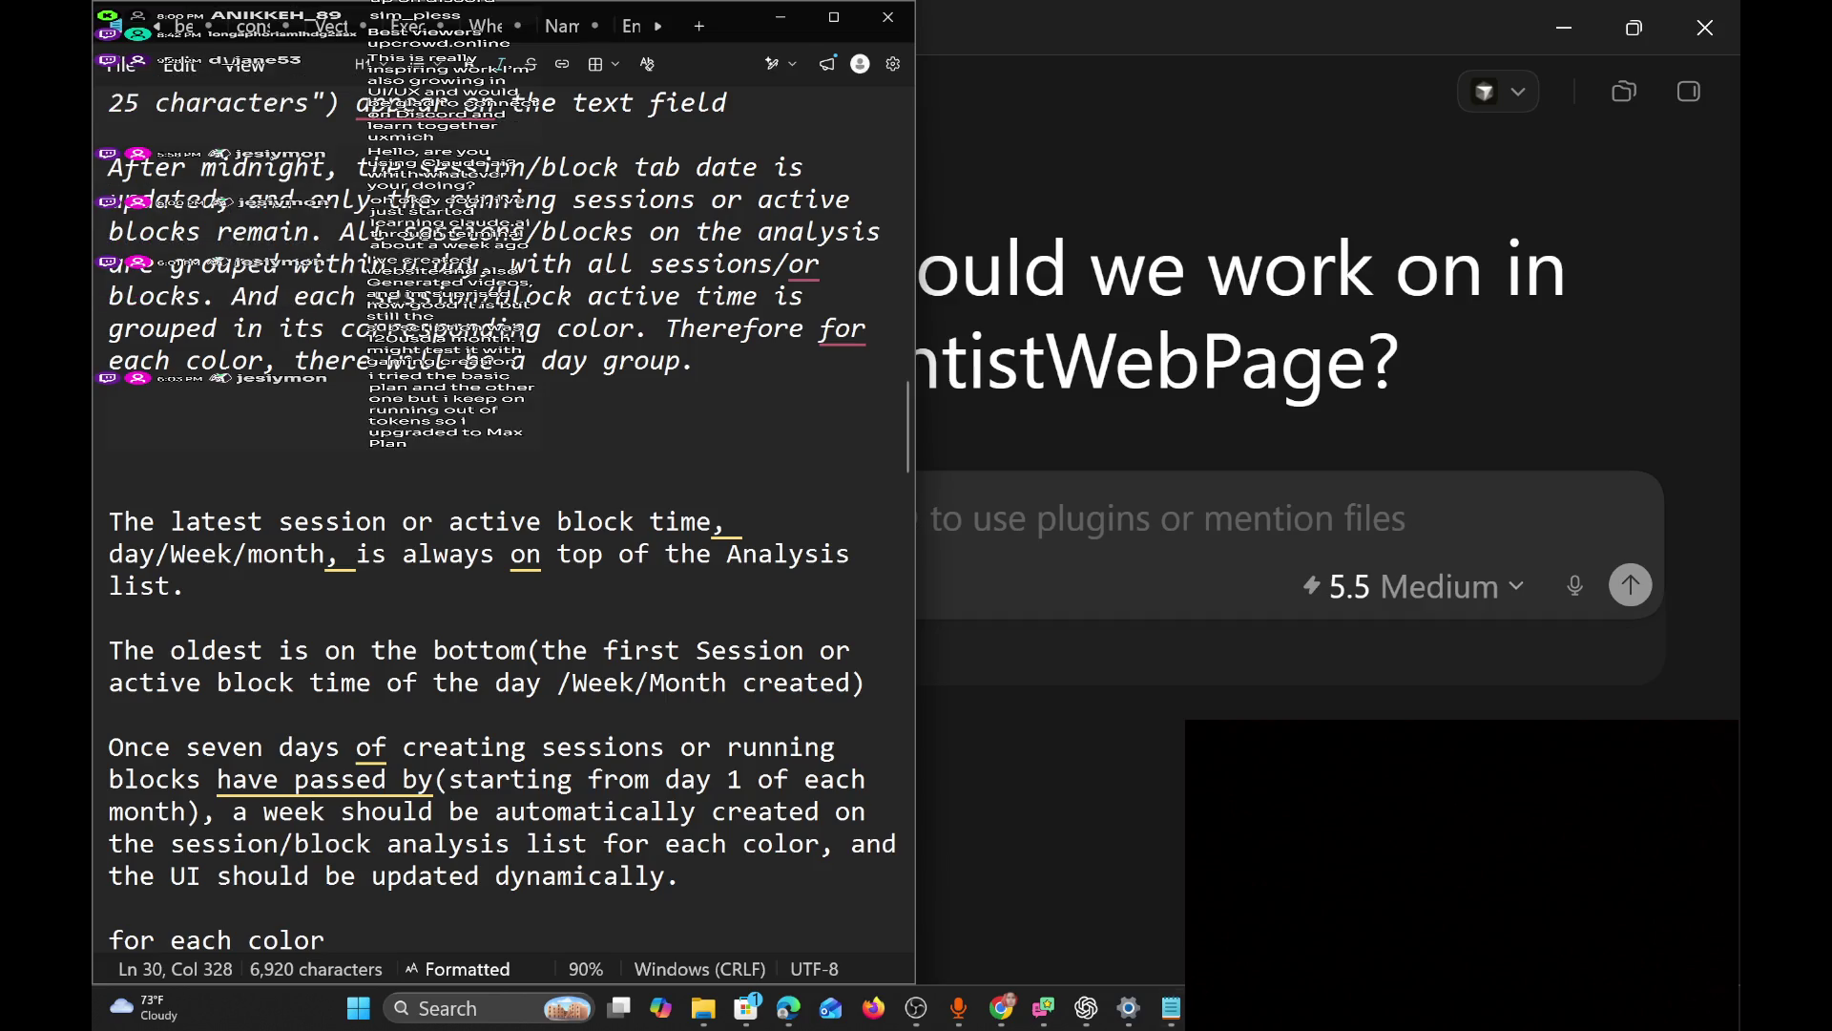
key(alt+Tab)
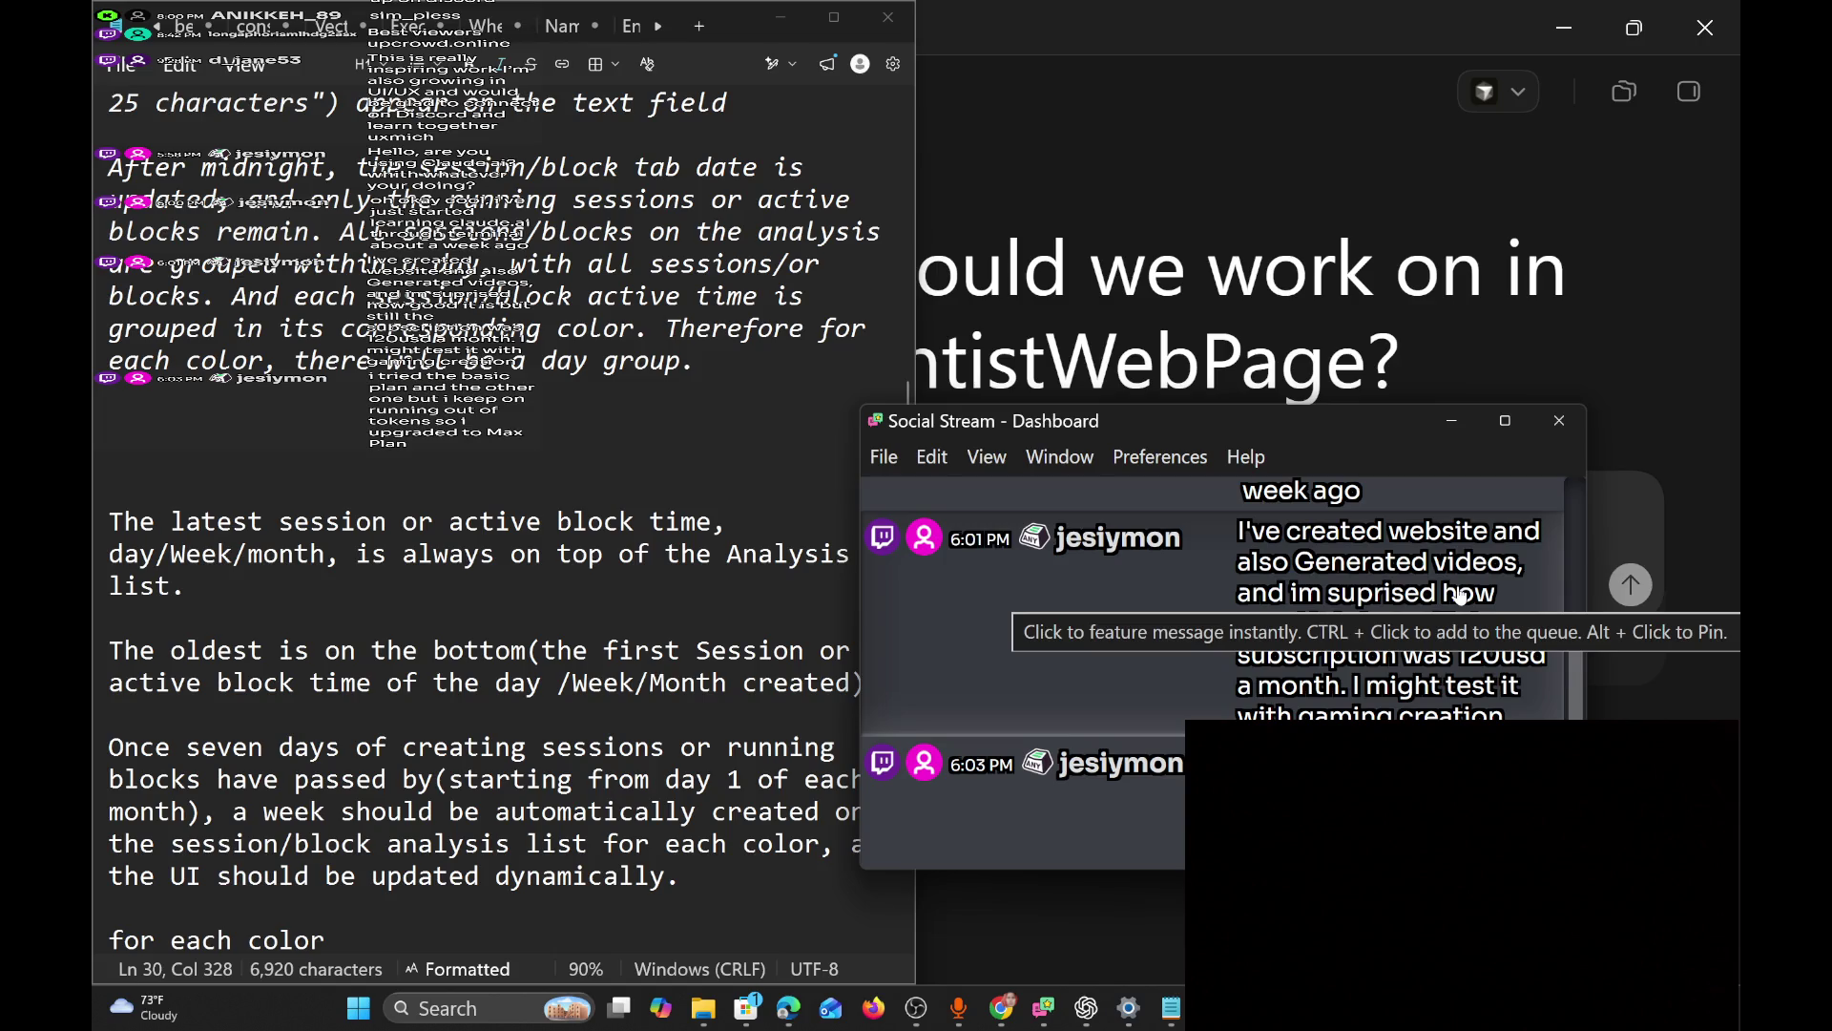
click(1732, 324)
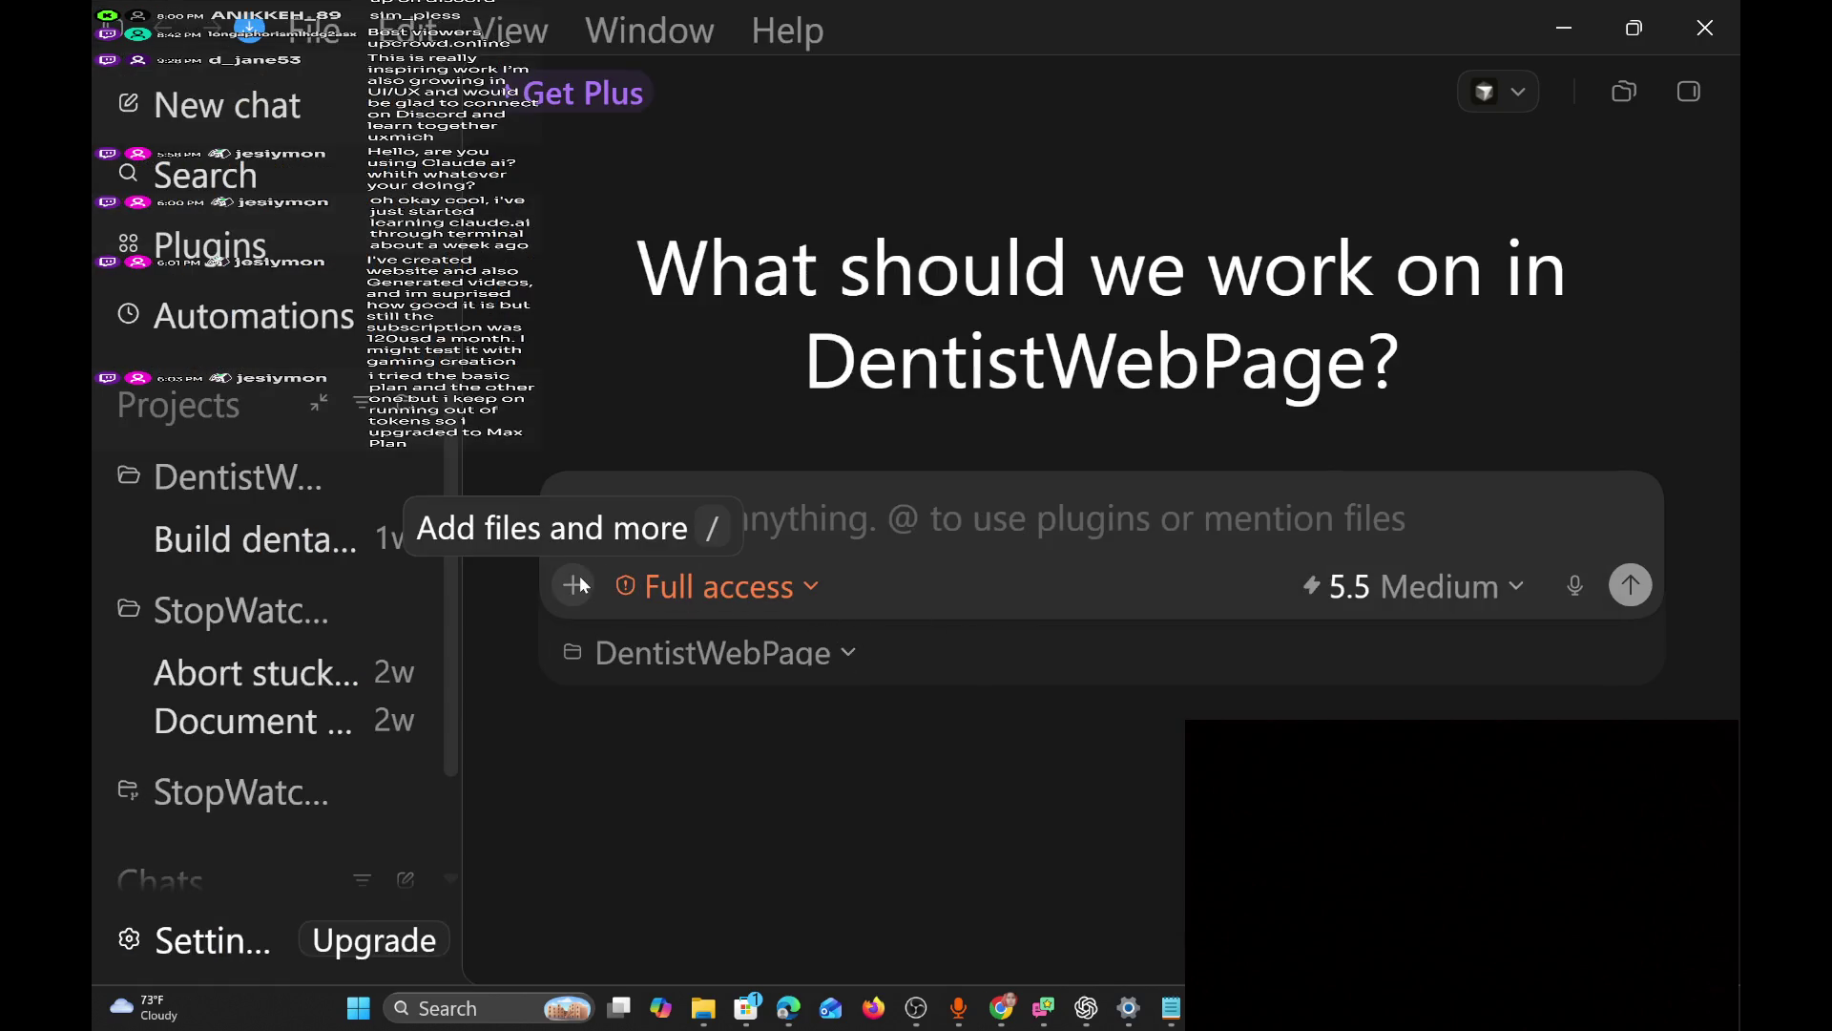
Switch the Codex model chip from 5.5 Medium to Extra High intelligence, then minimize Codex.
click(1448, 601)
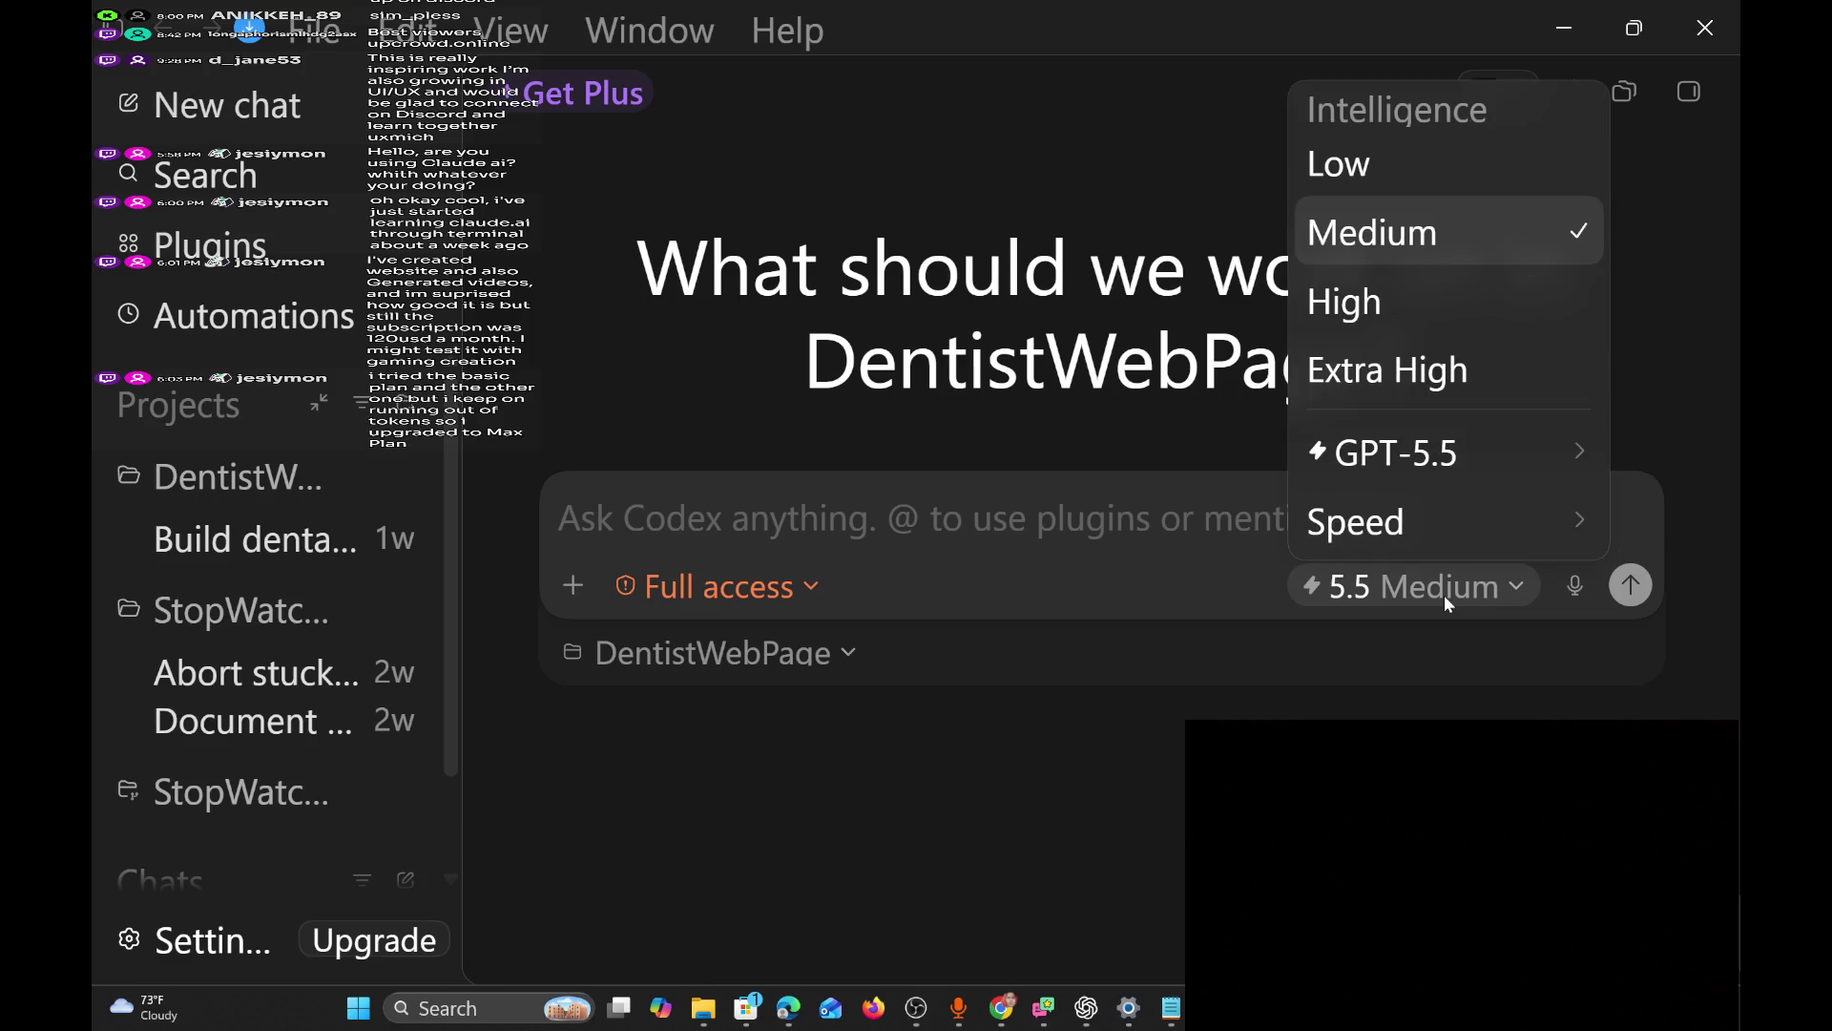
click(1457, 374)
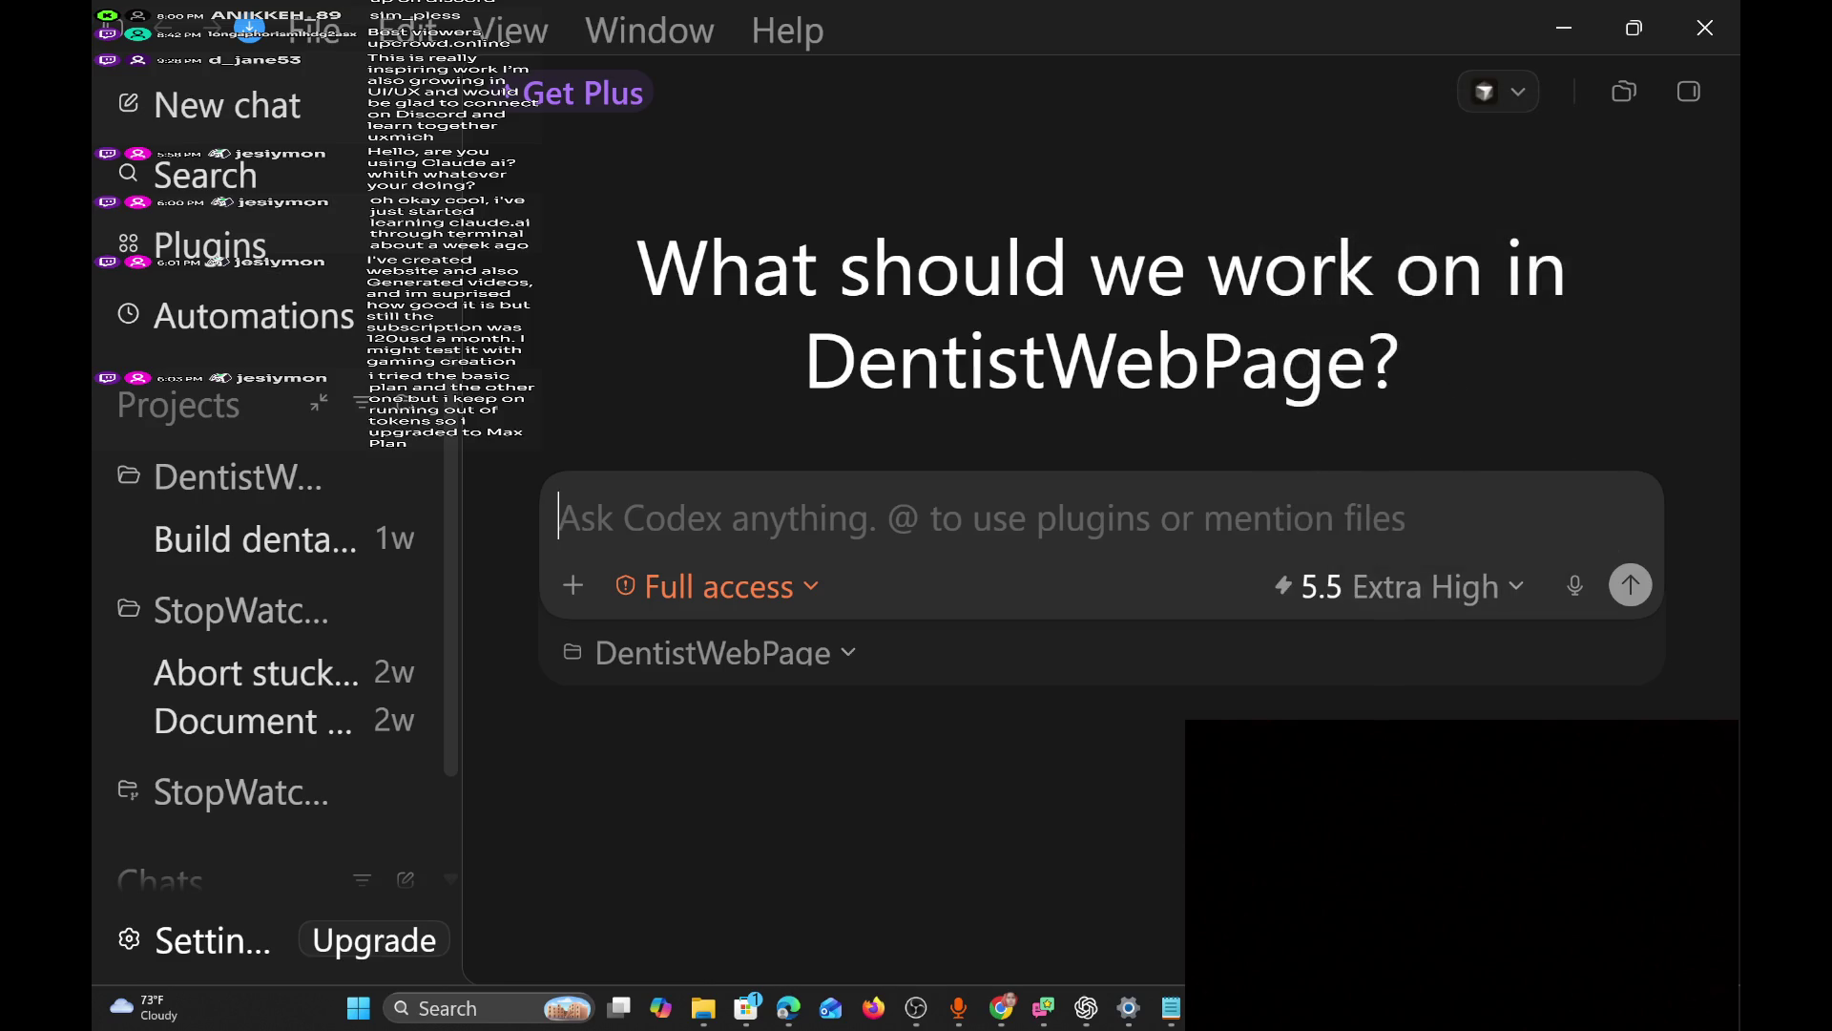
click(1558, 29)
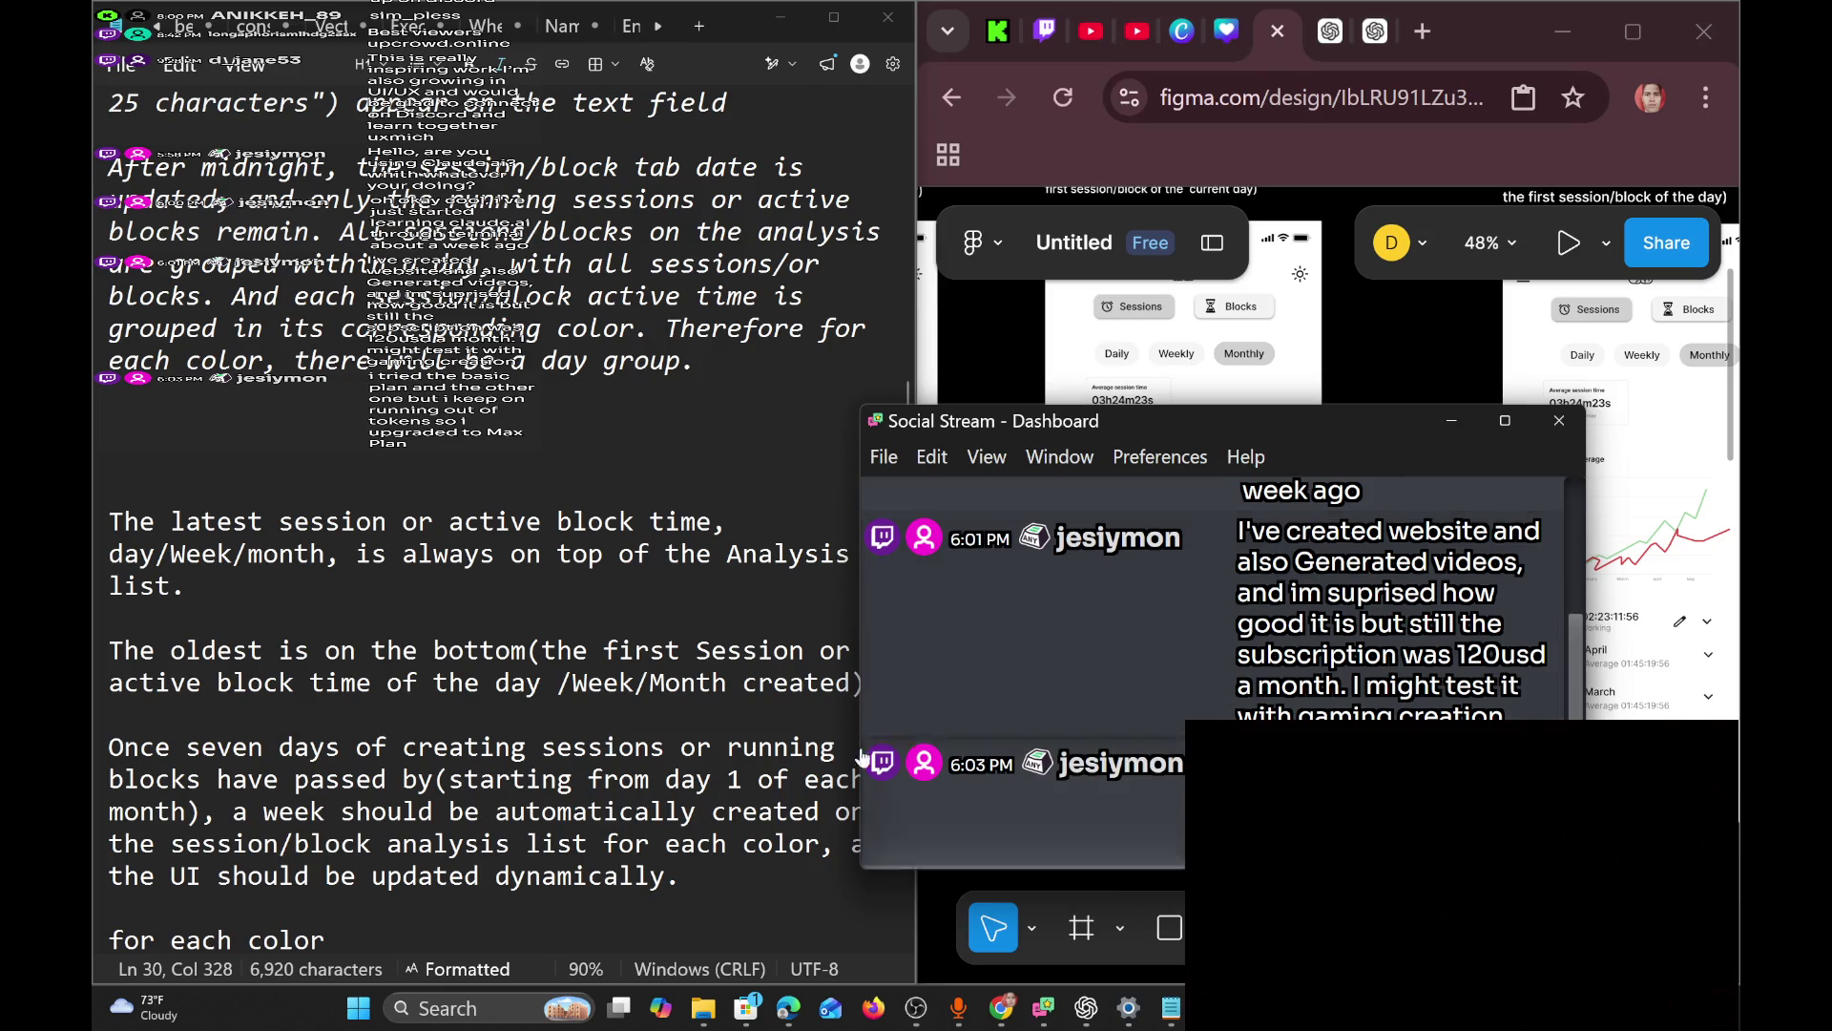
Select the oldest-entry and weekly-grouping paragraphs, then place the cursor after 'dynamically.'.
scroll(487, 516, down, 4)
scroll(501, 534, up, 2)
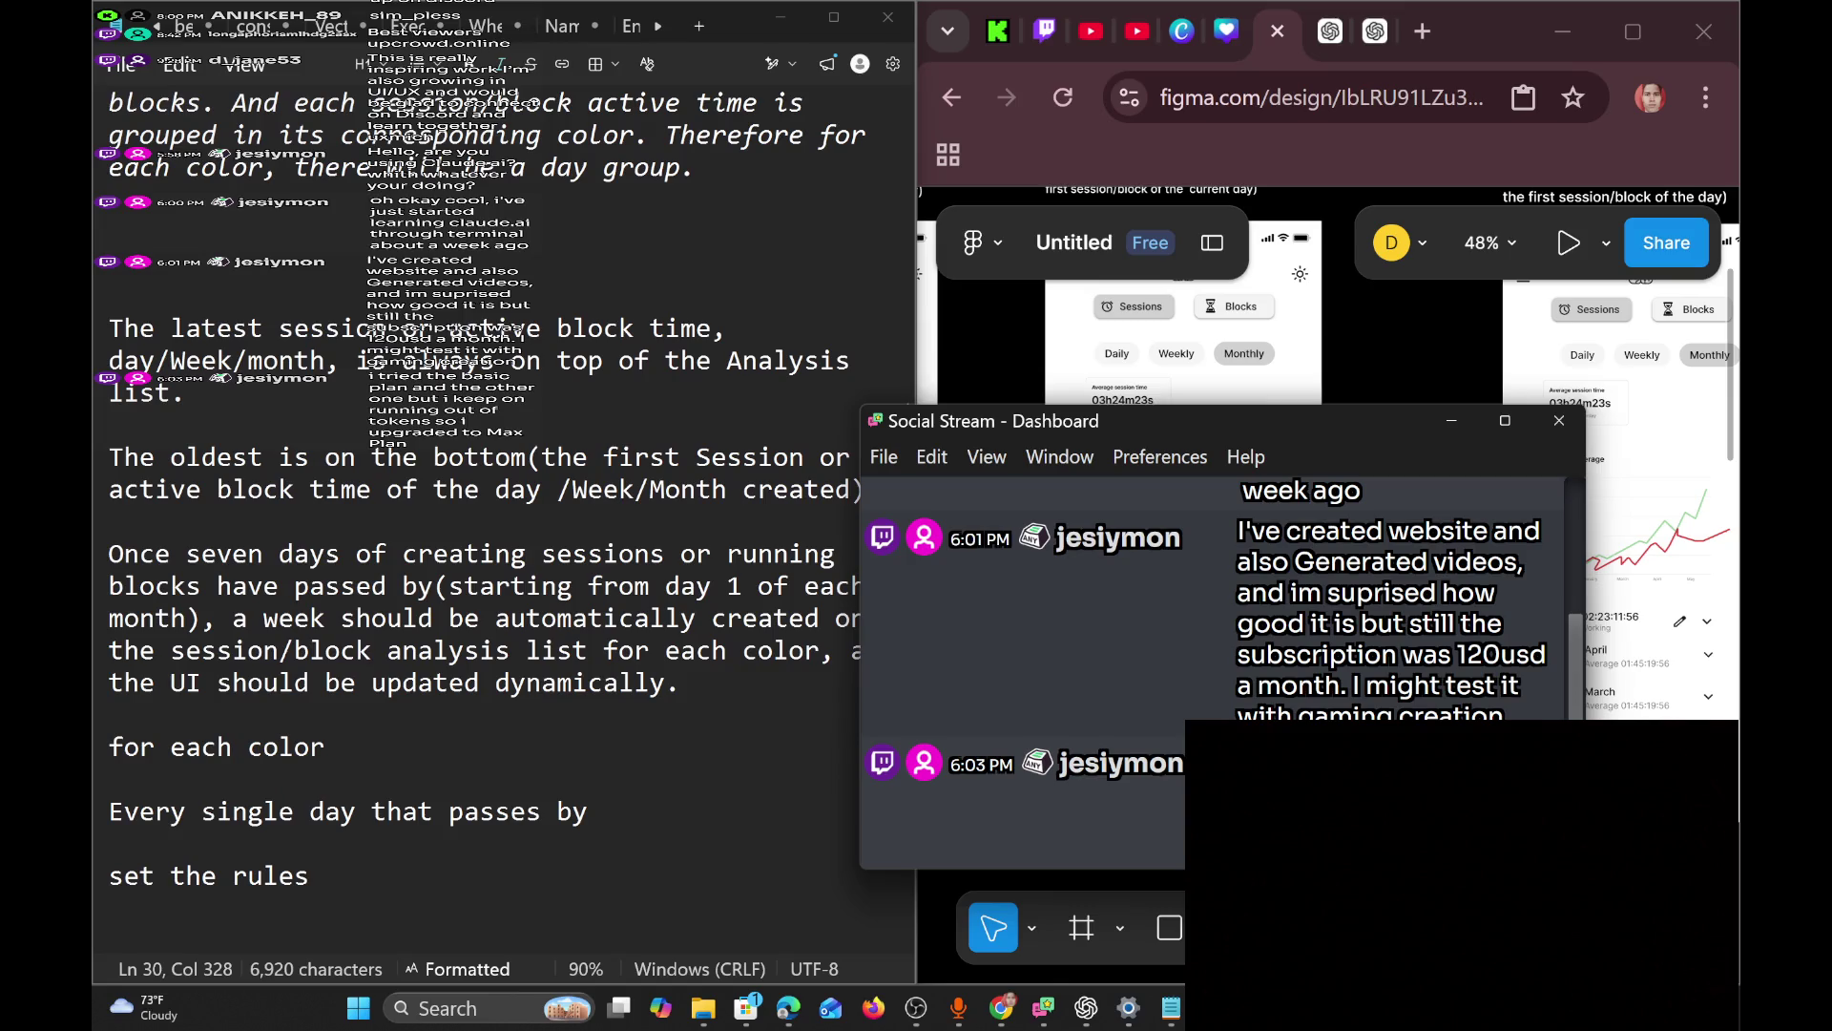
drag(679, 683, 282, 457)
key(ctrl+shift+Left)
key(ctrl+shift+Left)
key(ctrl+shift+Left)
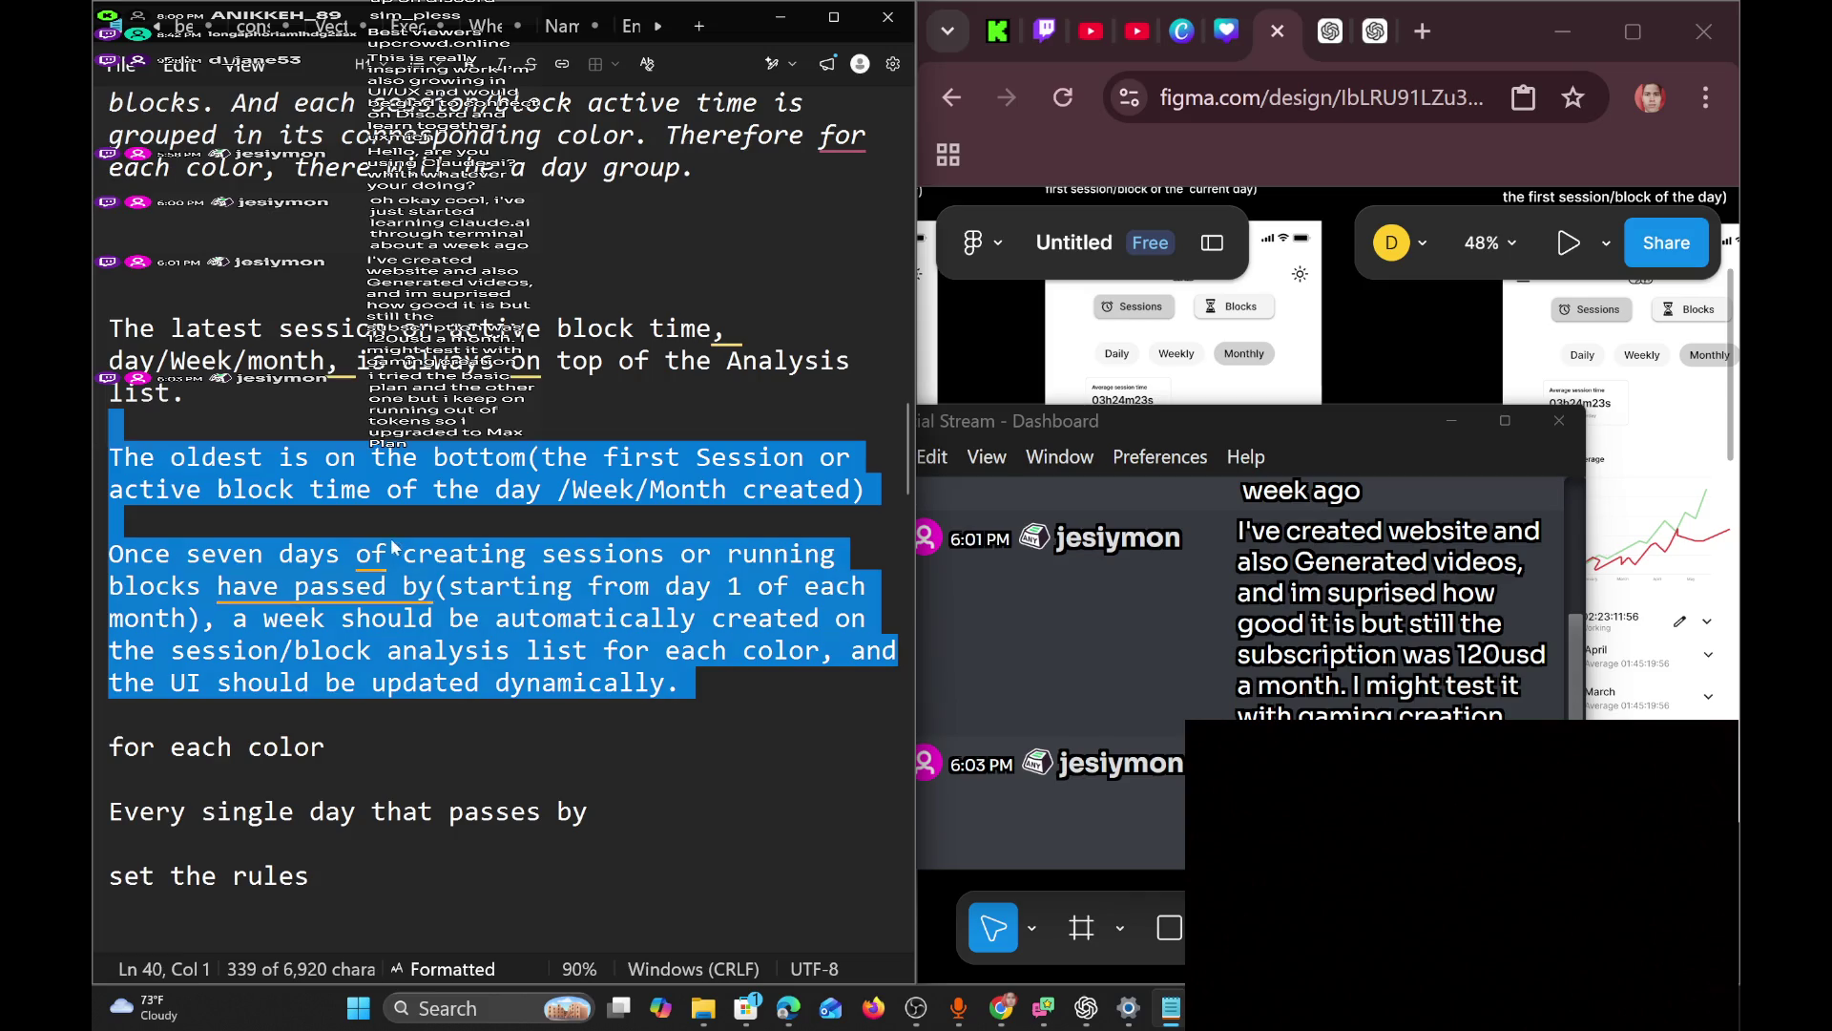
click(820, 618)
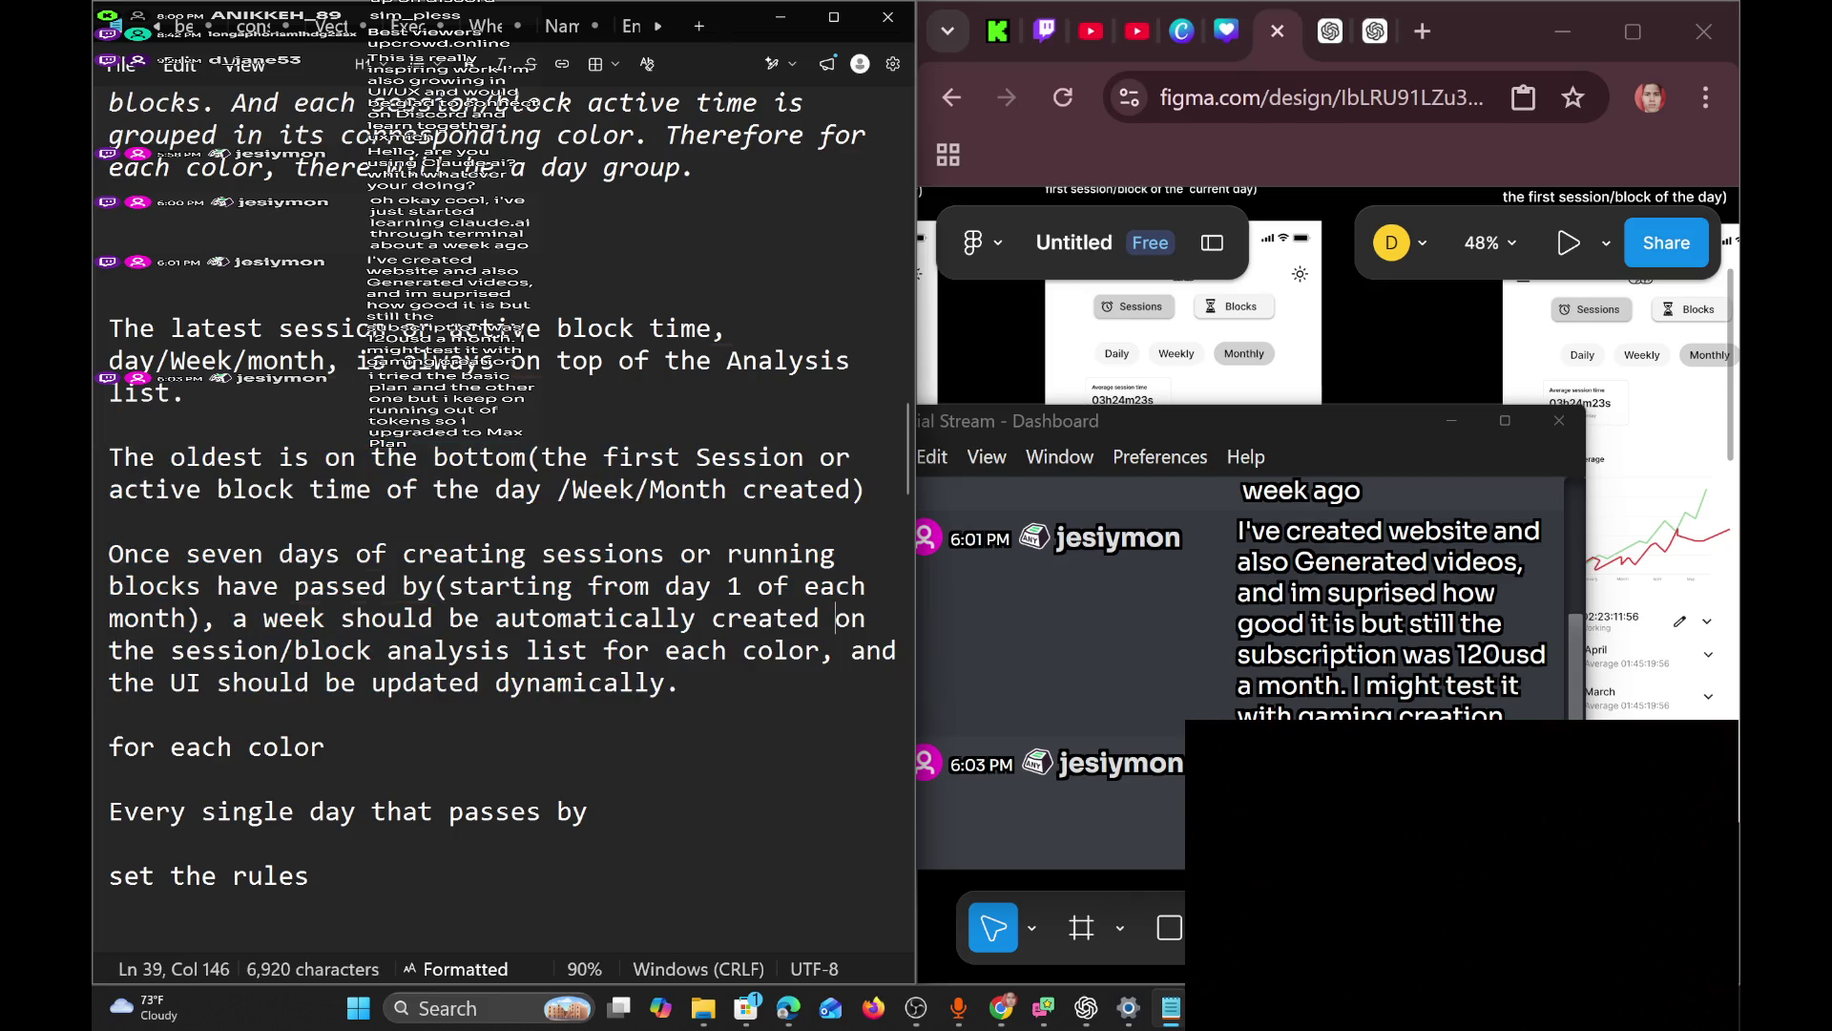
key(Down)
key(Down)
key(Down)
key(Left)
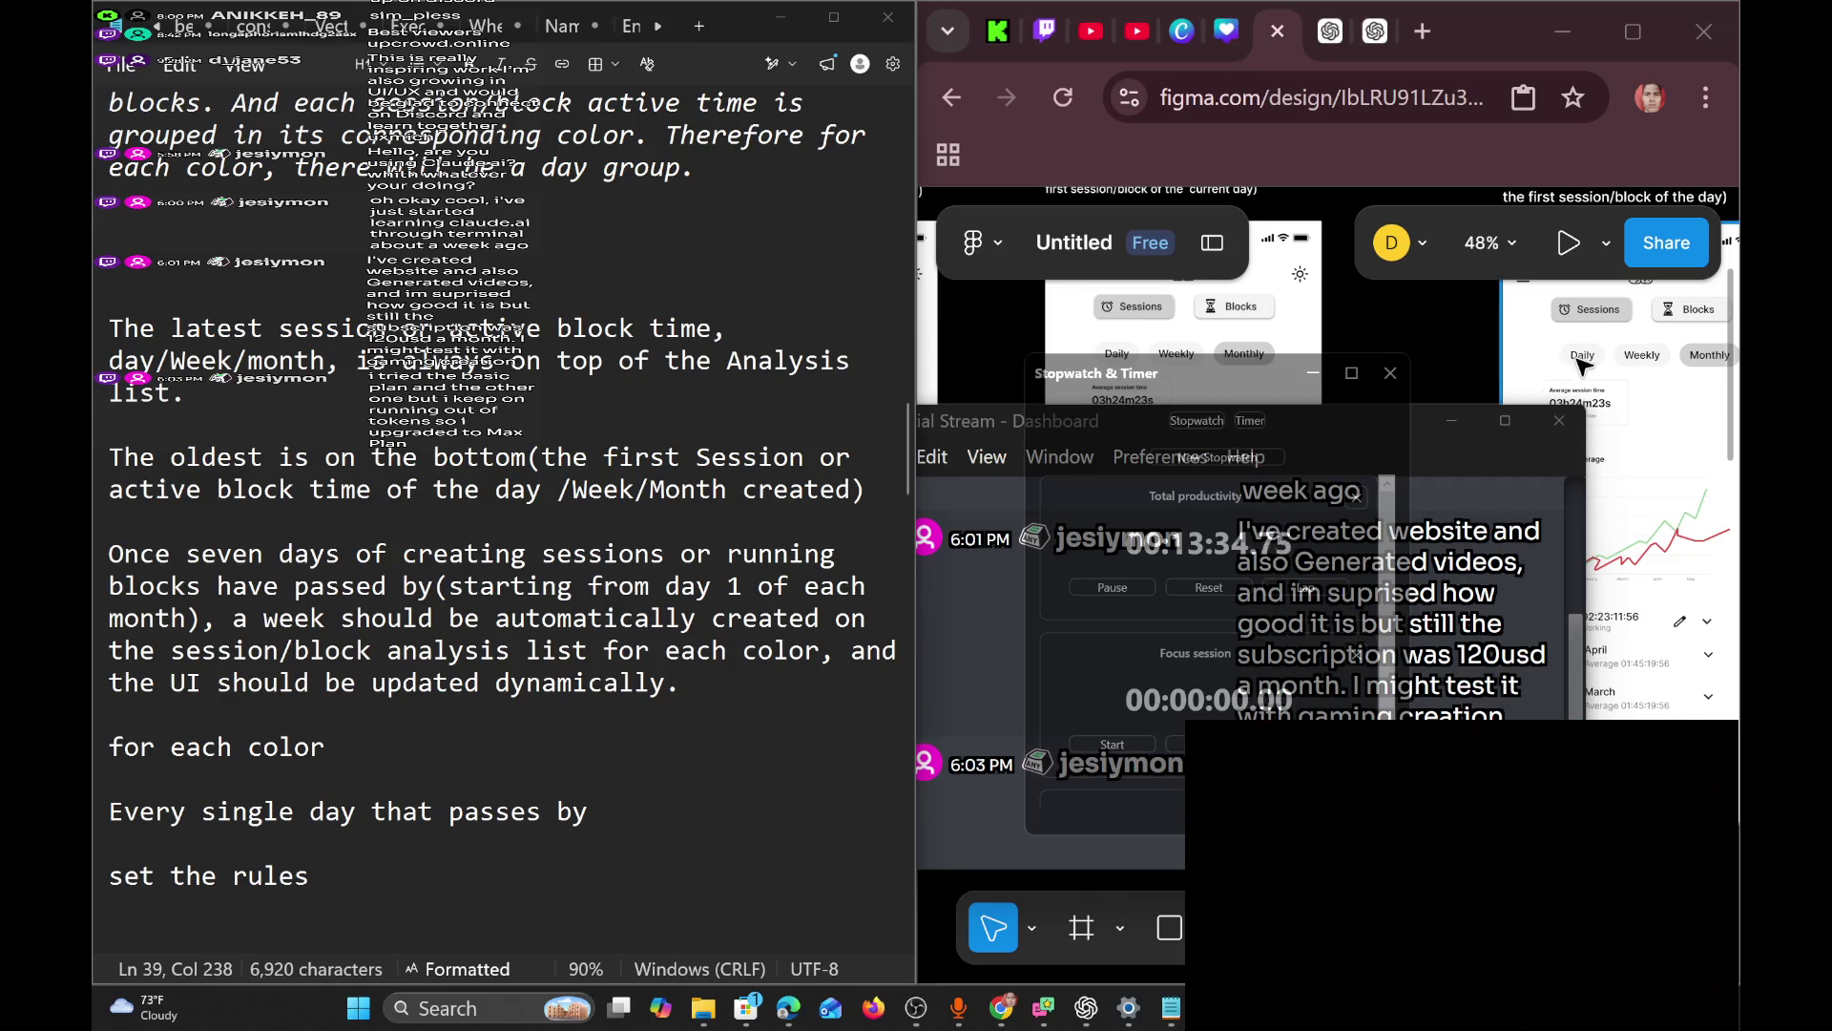
Line up the Figma April, March and February list beside the spec and hide the Stopwatch & Timer window.
scroll(1582, 364, down, 5)
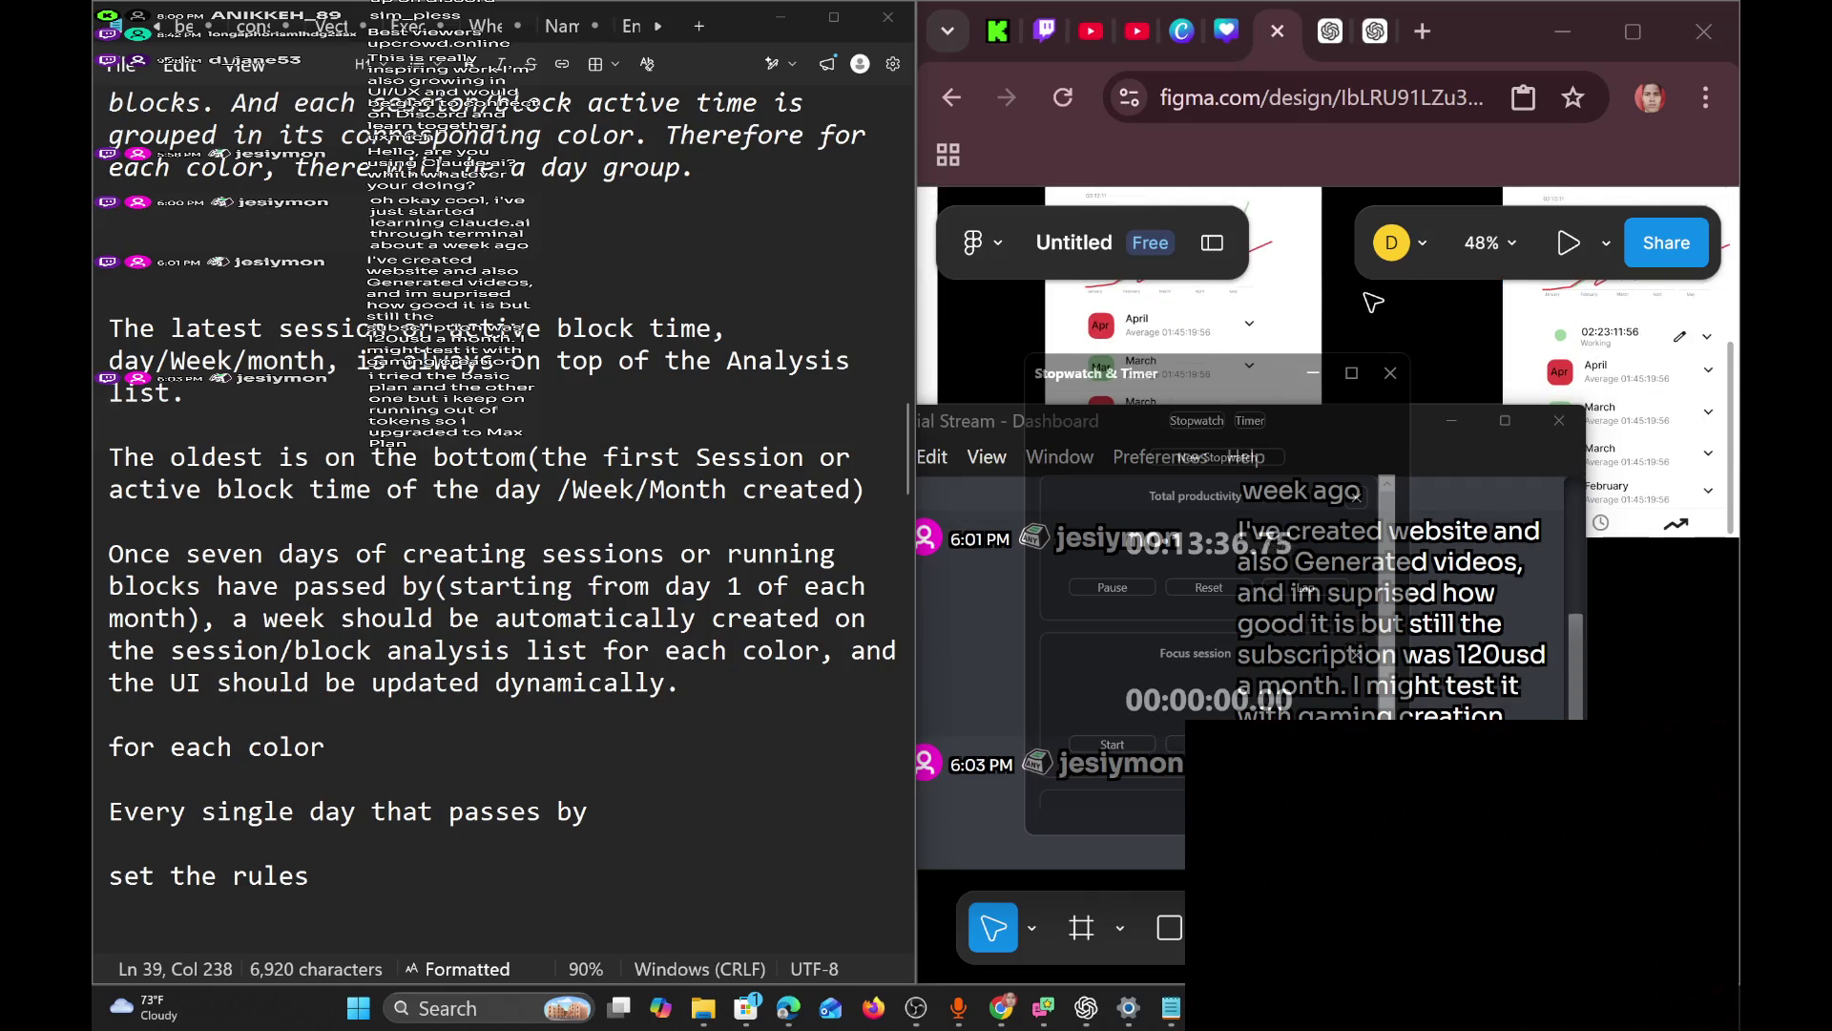
scroll(1372, 301, down, 2)
scroll(1372, 302, right, 3)
scroll(1371, 302, left, 1)
click(678, 682)
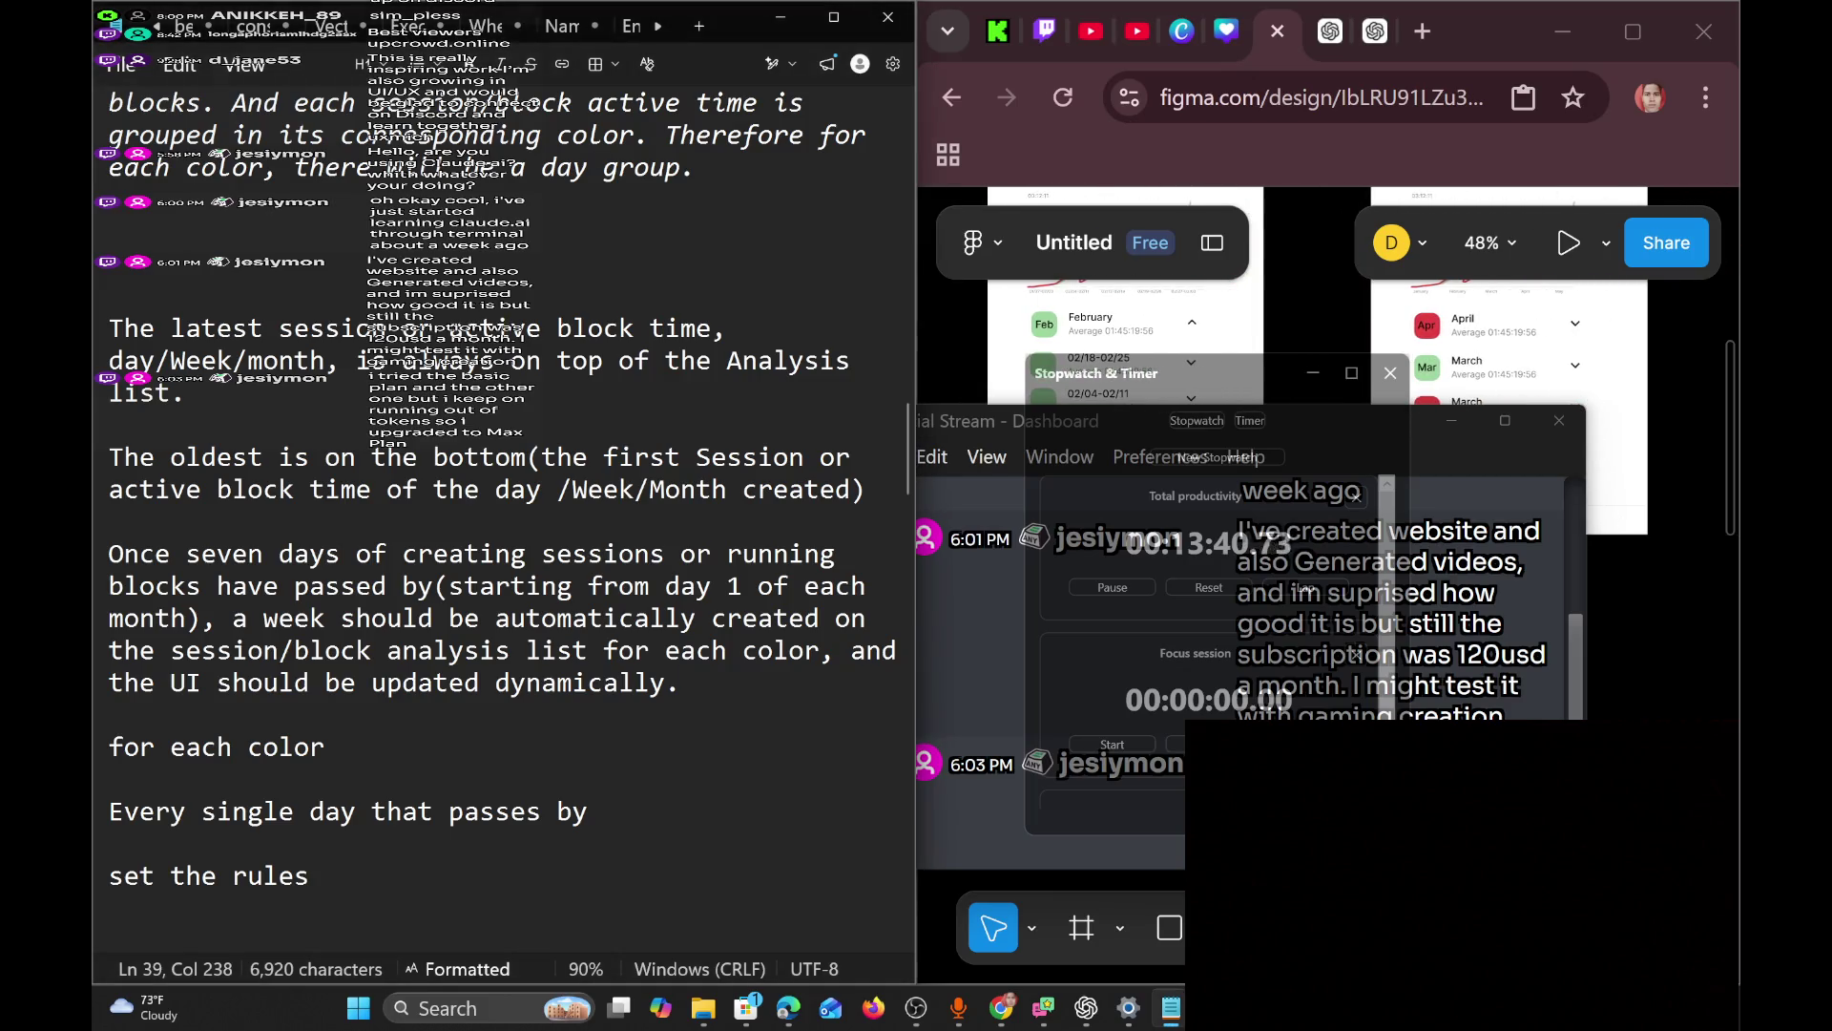
click(1312, 379)
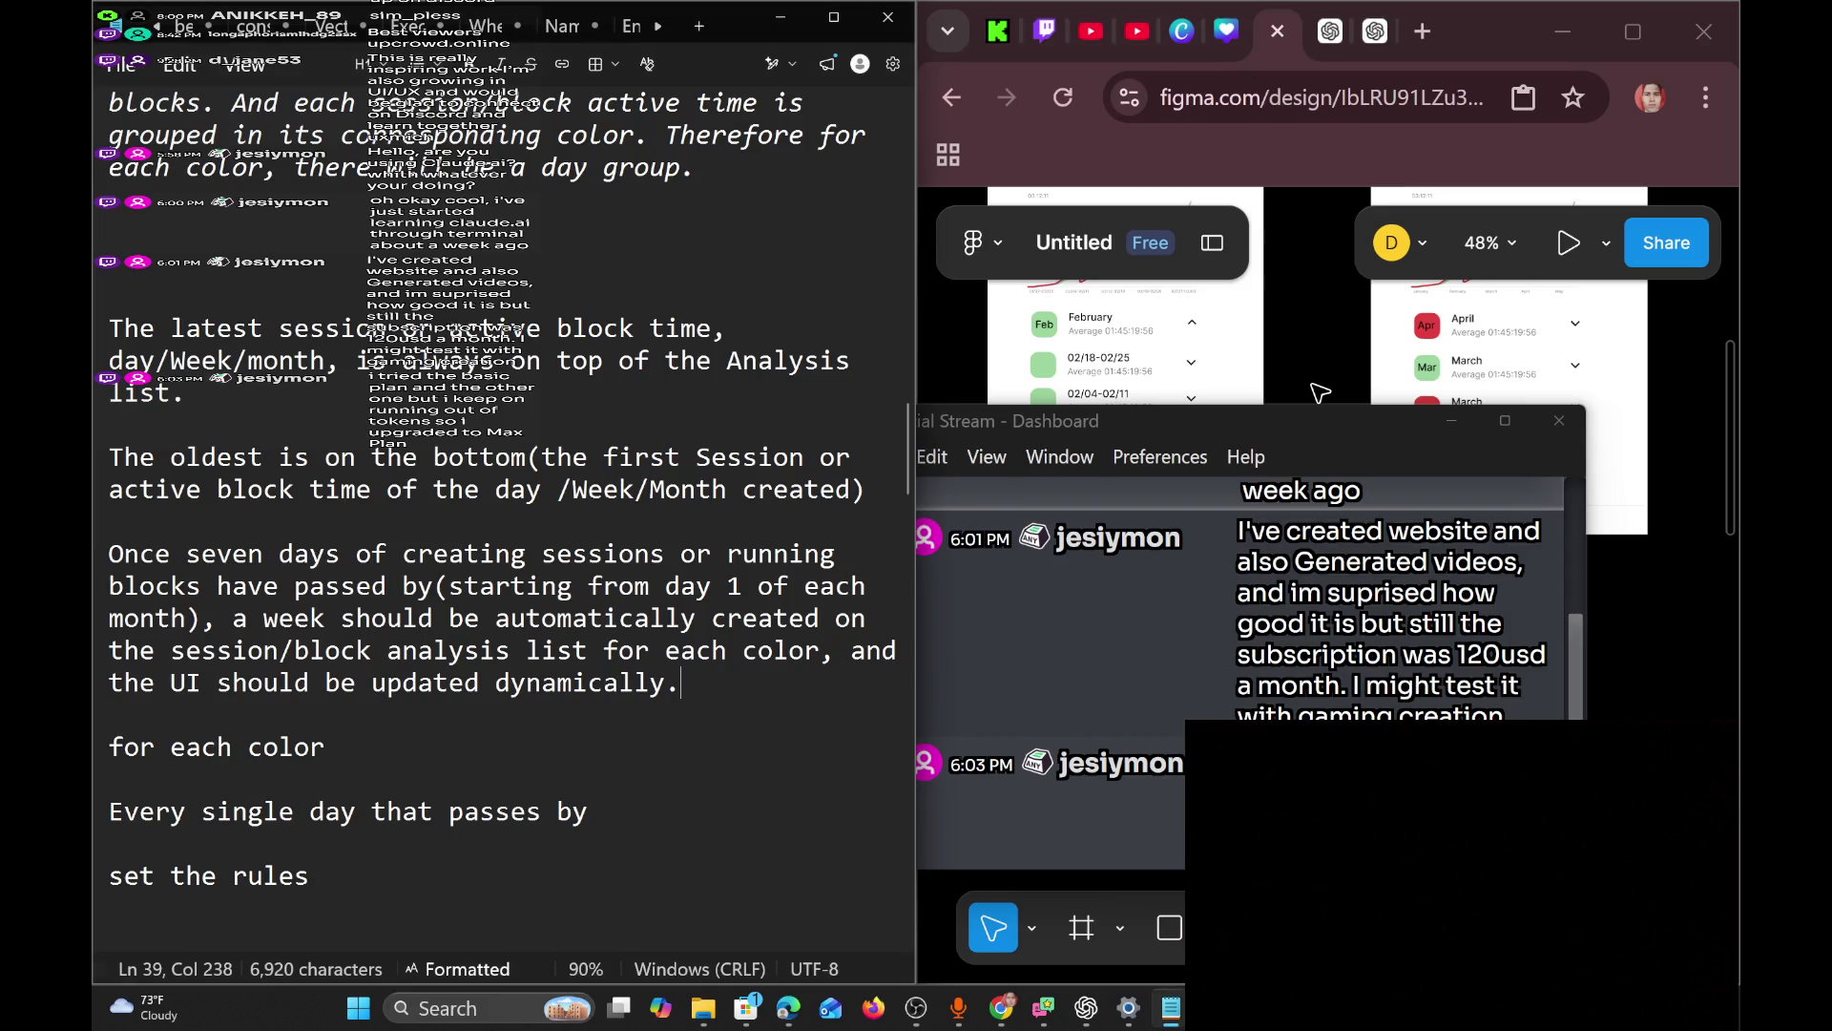
scroll(502, 509, down, 2)
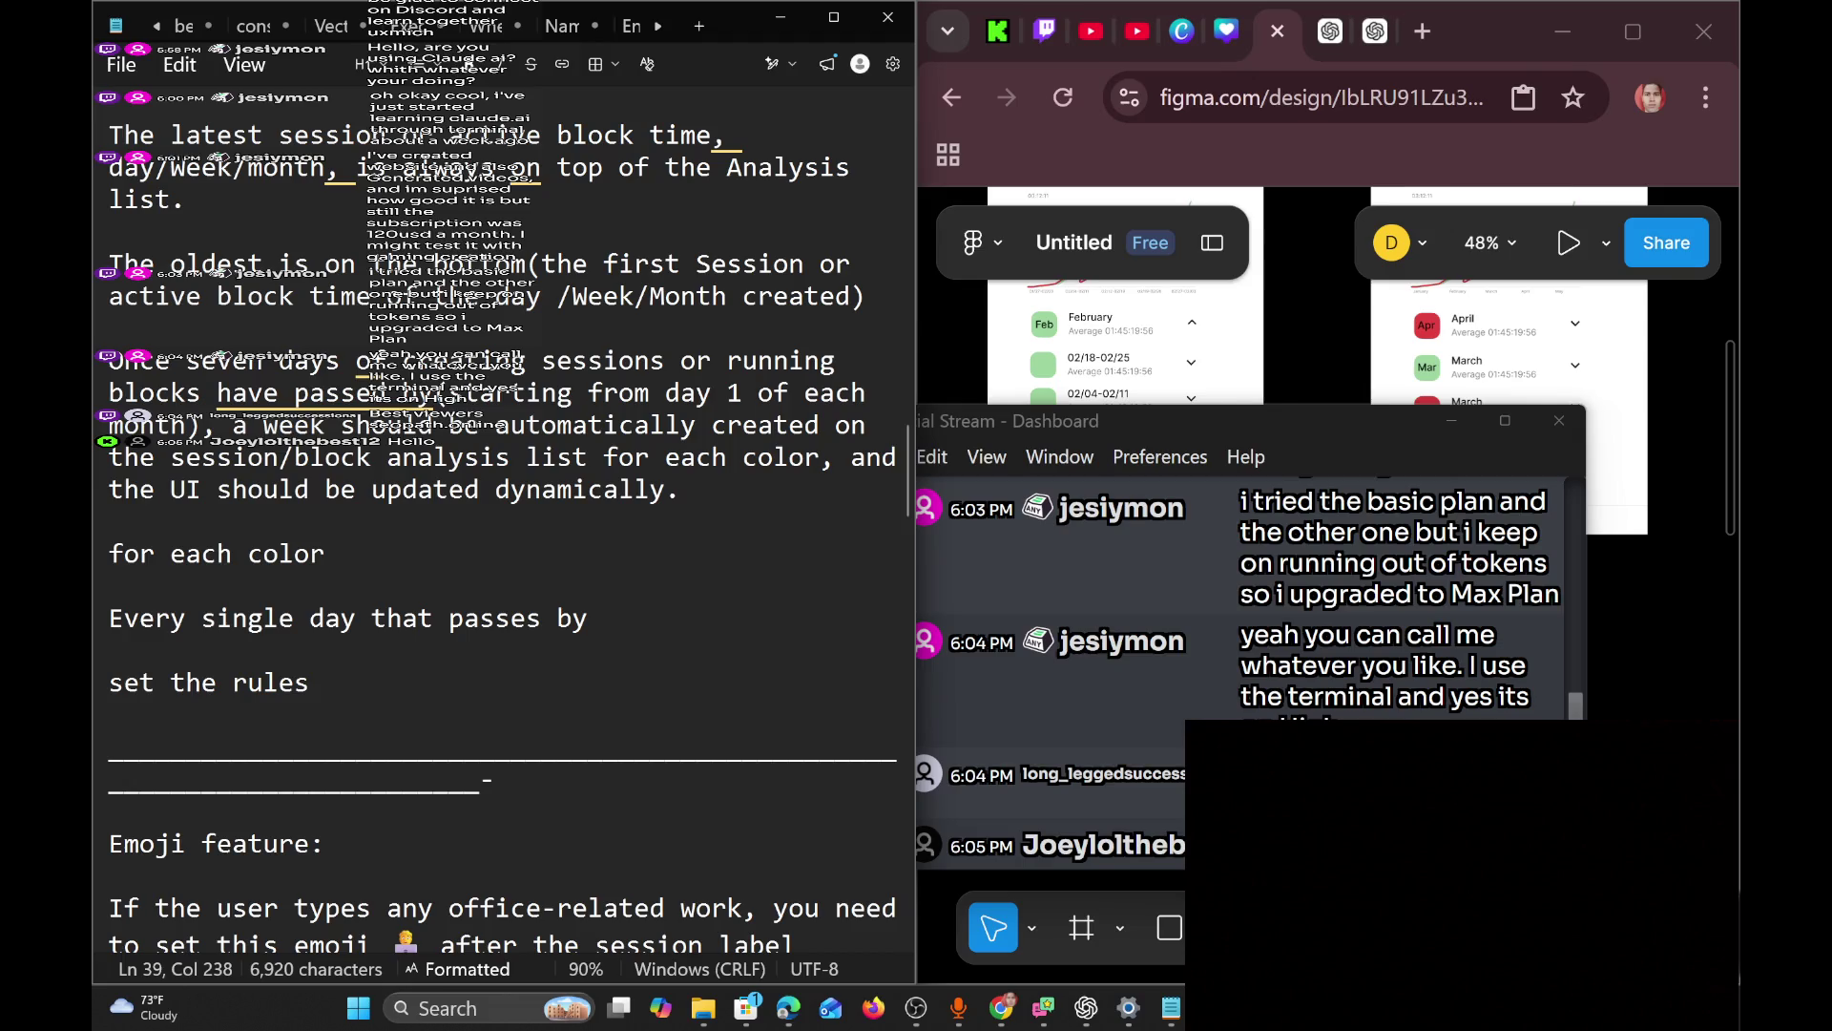
Switch to Codex, change the 5.5 model from Extra High to Low intelligence, and minimize it.
key(alt+Tab)
click(1503, 590)
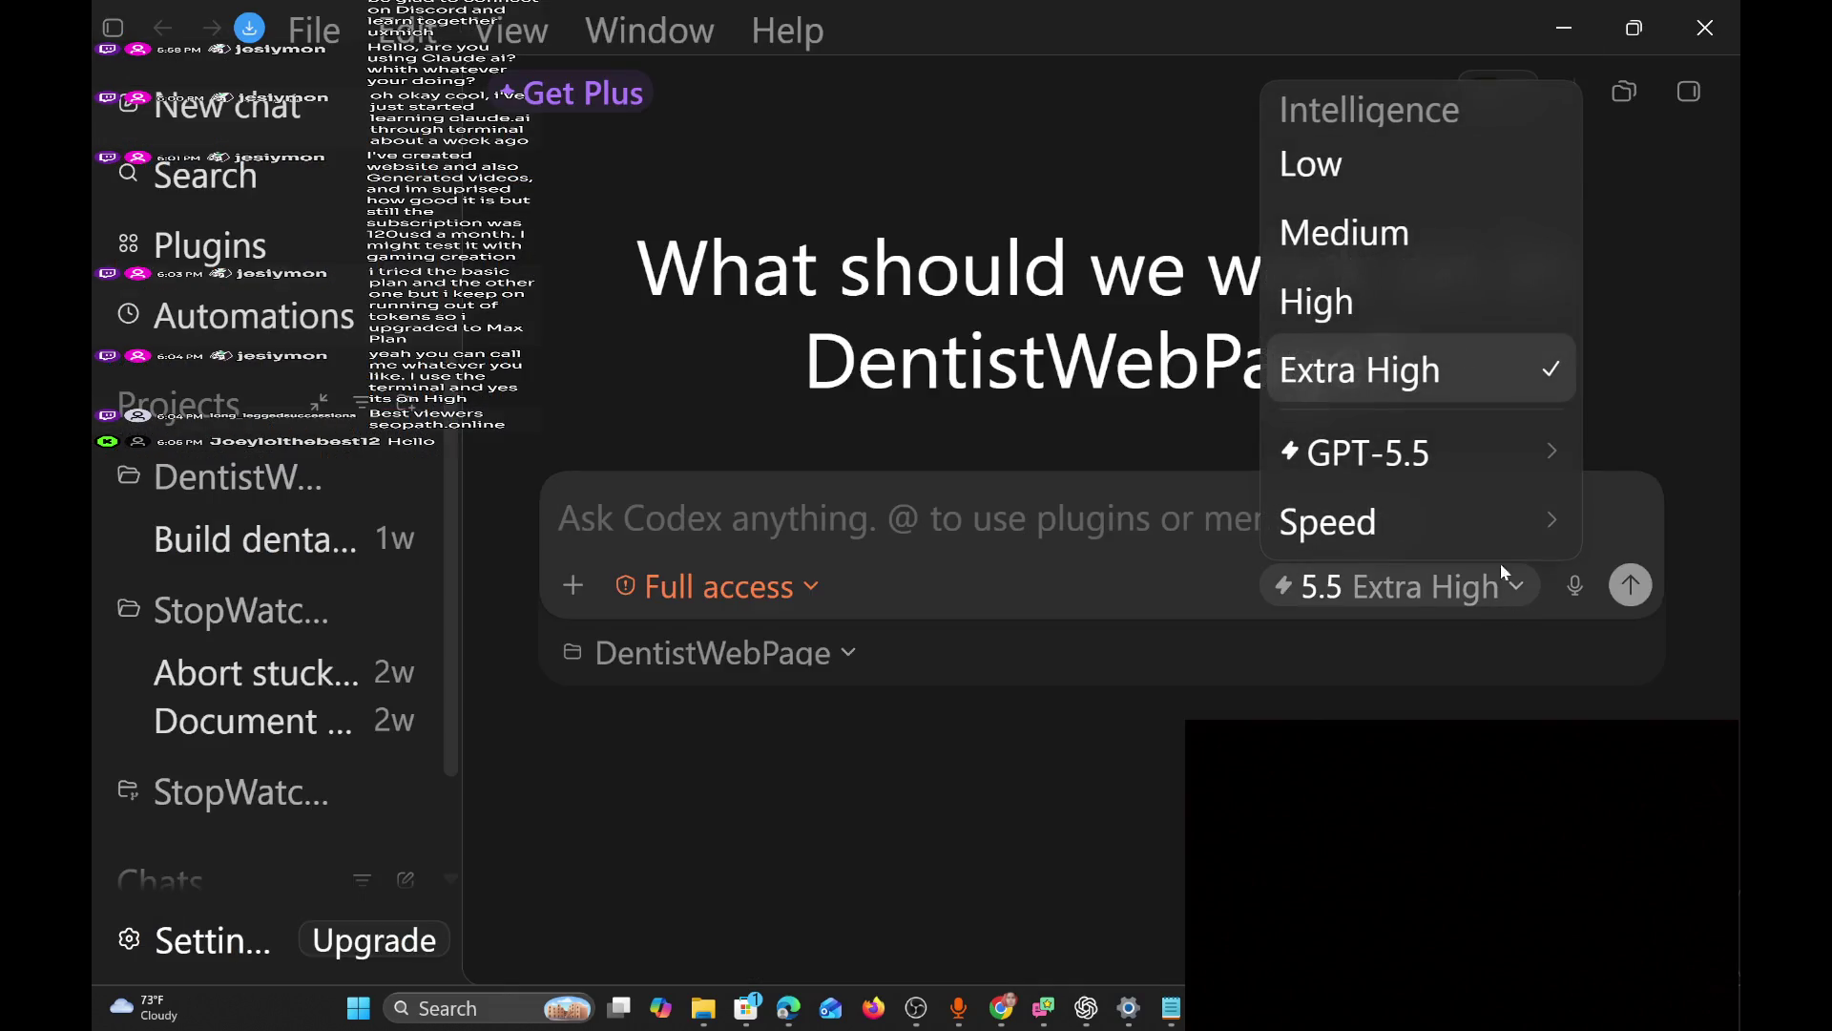
click(1438, 160)
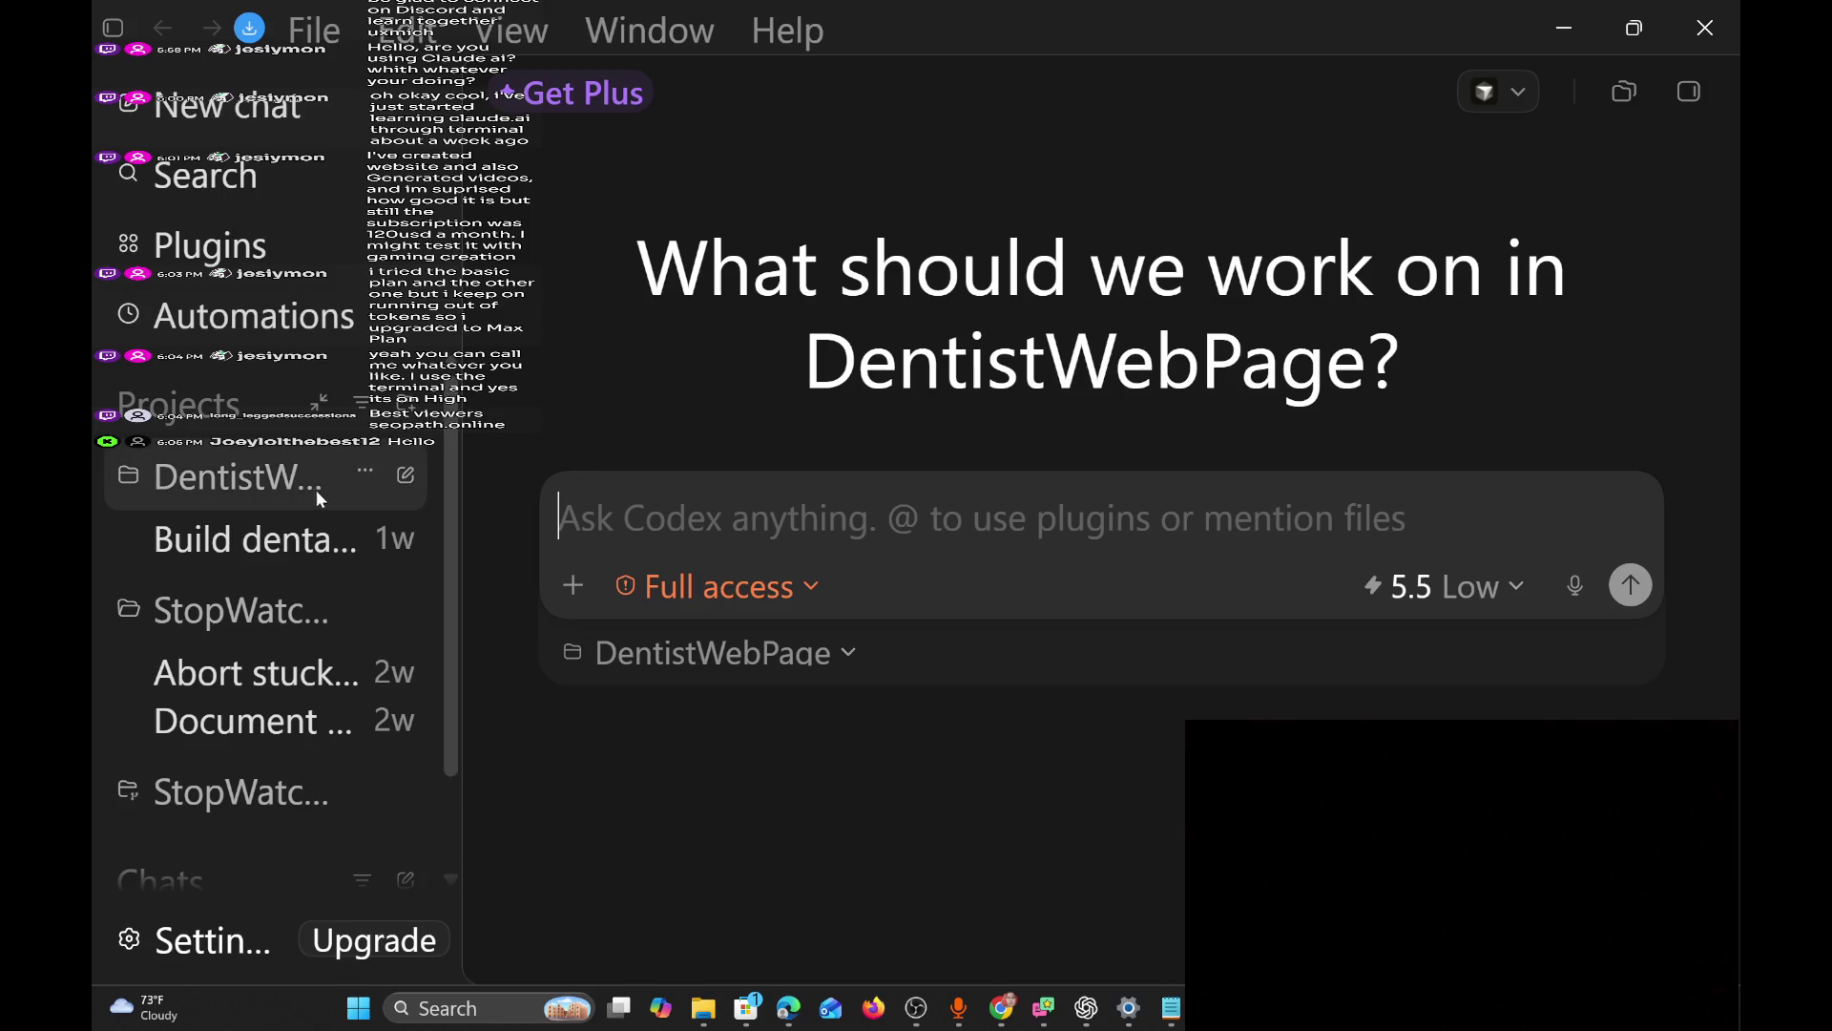
click(1565, 27)
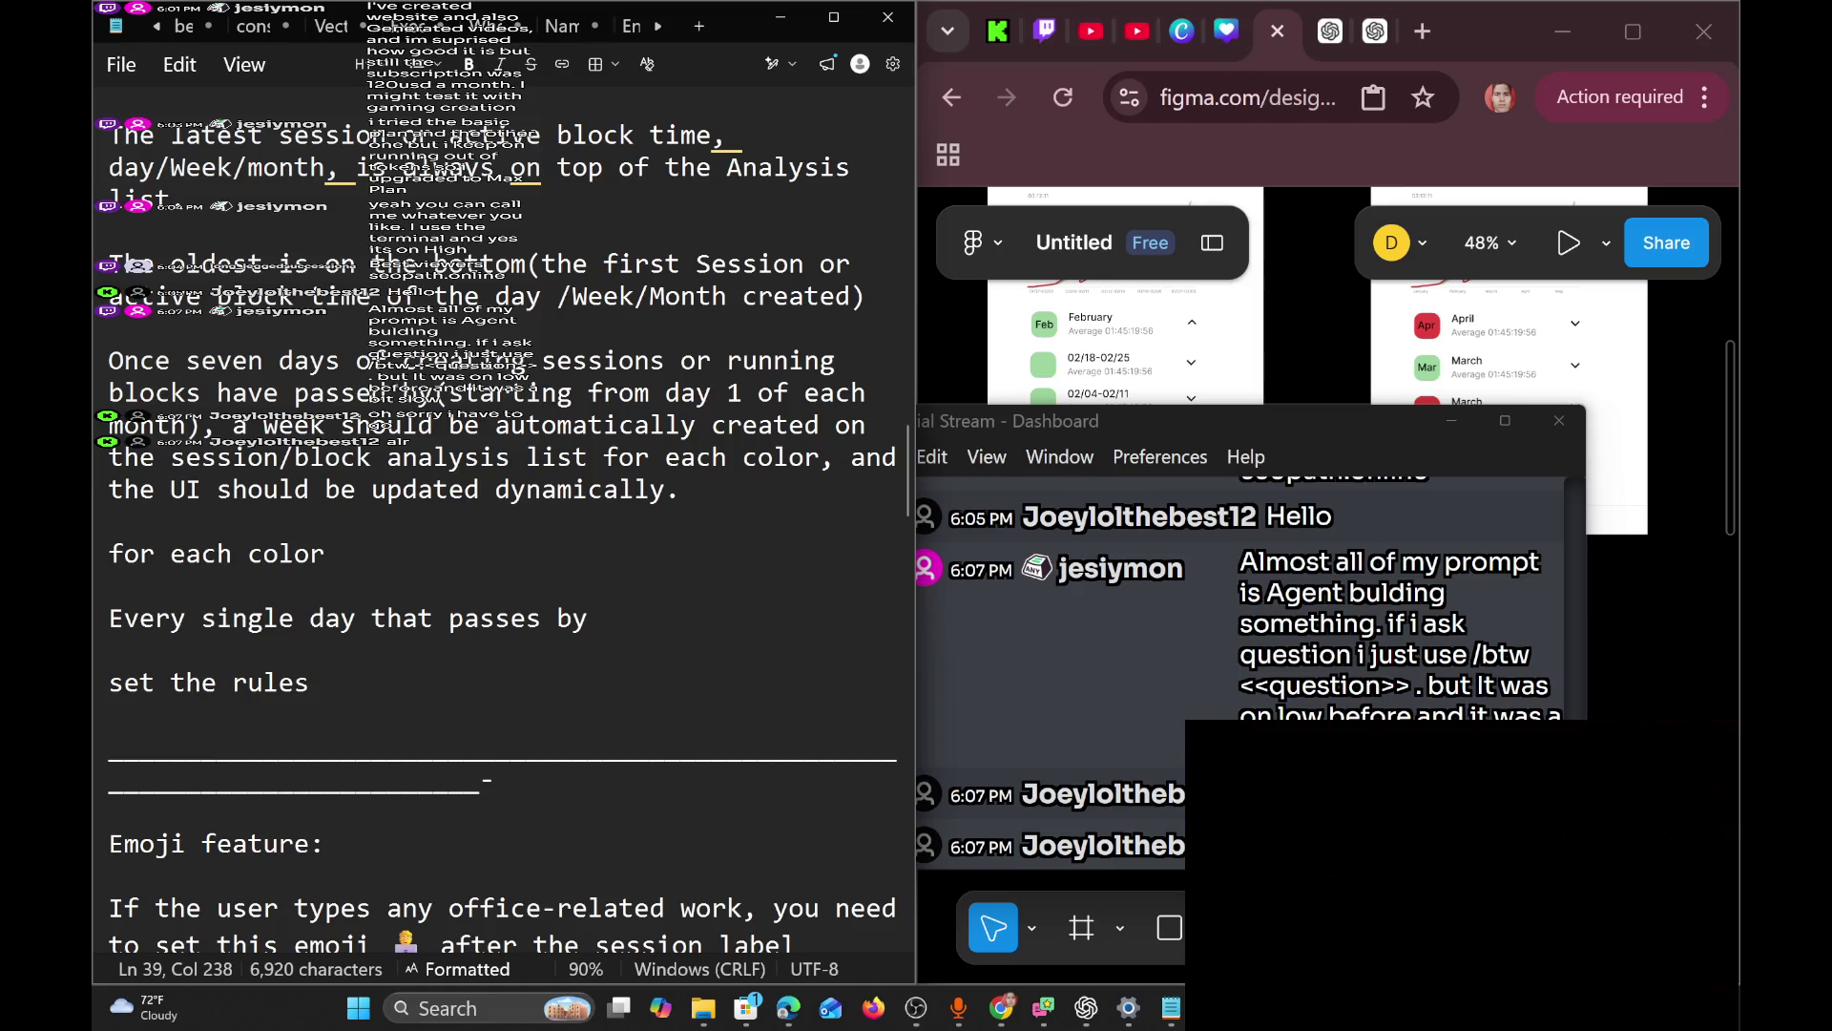
Scroll the spec up to App plan and back down to the reset, drag, remove and user-type paragraphs.
scroll(502, 535, up, 2)
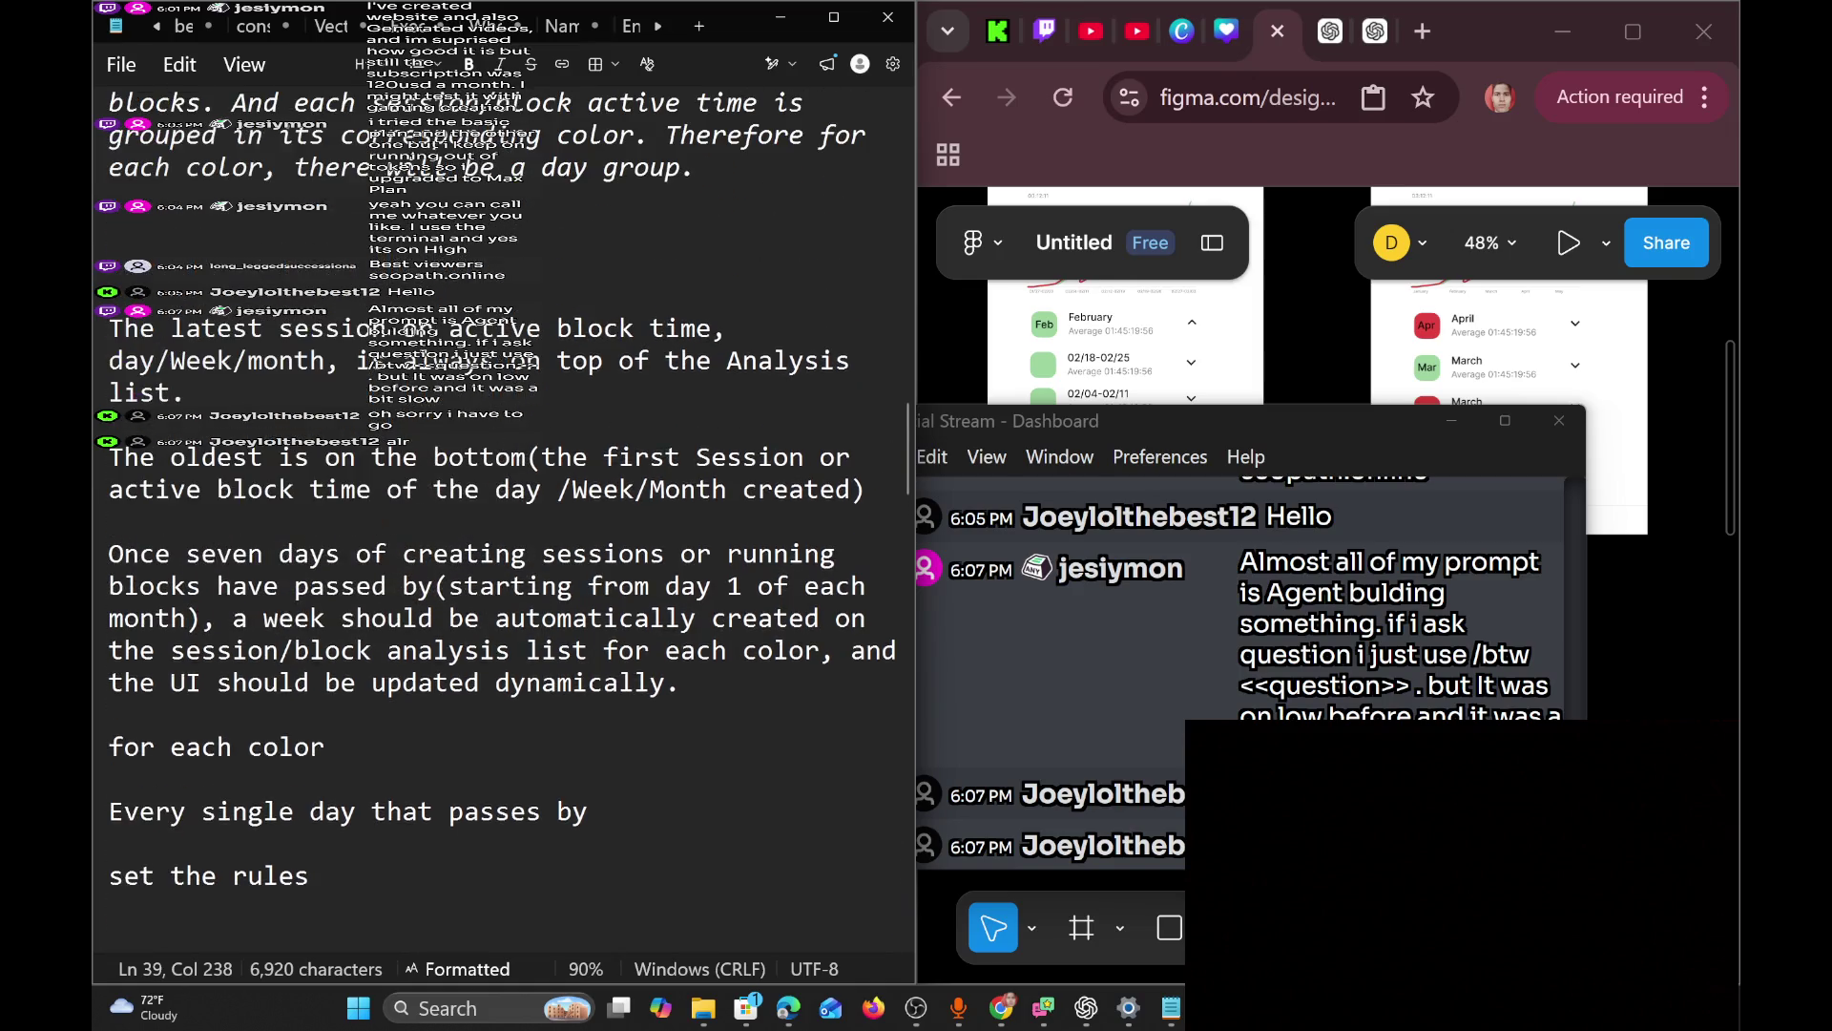
scroll(502, 535, up, 3)
scroll(502, 535, up, 1)
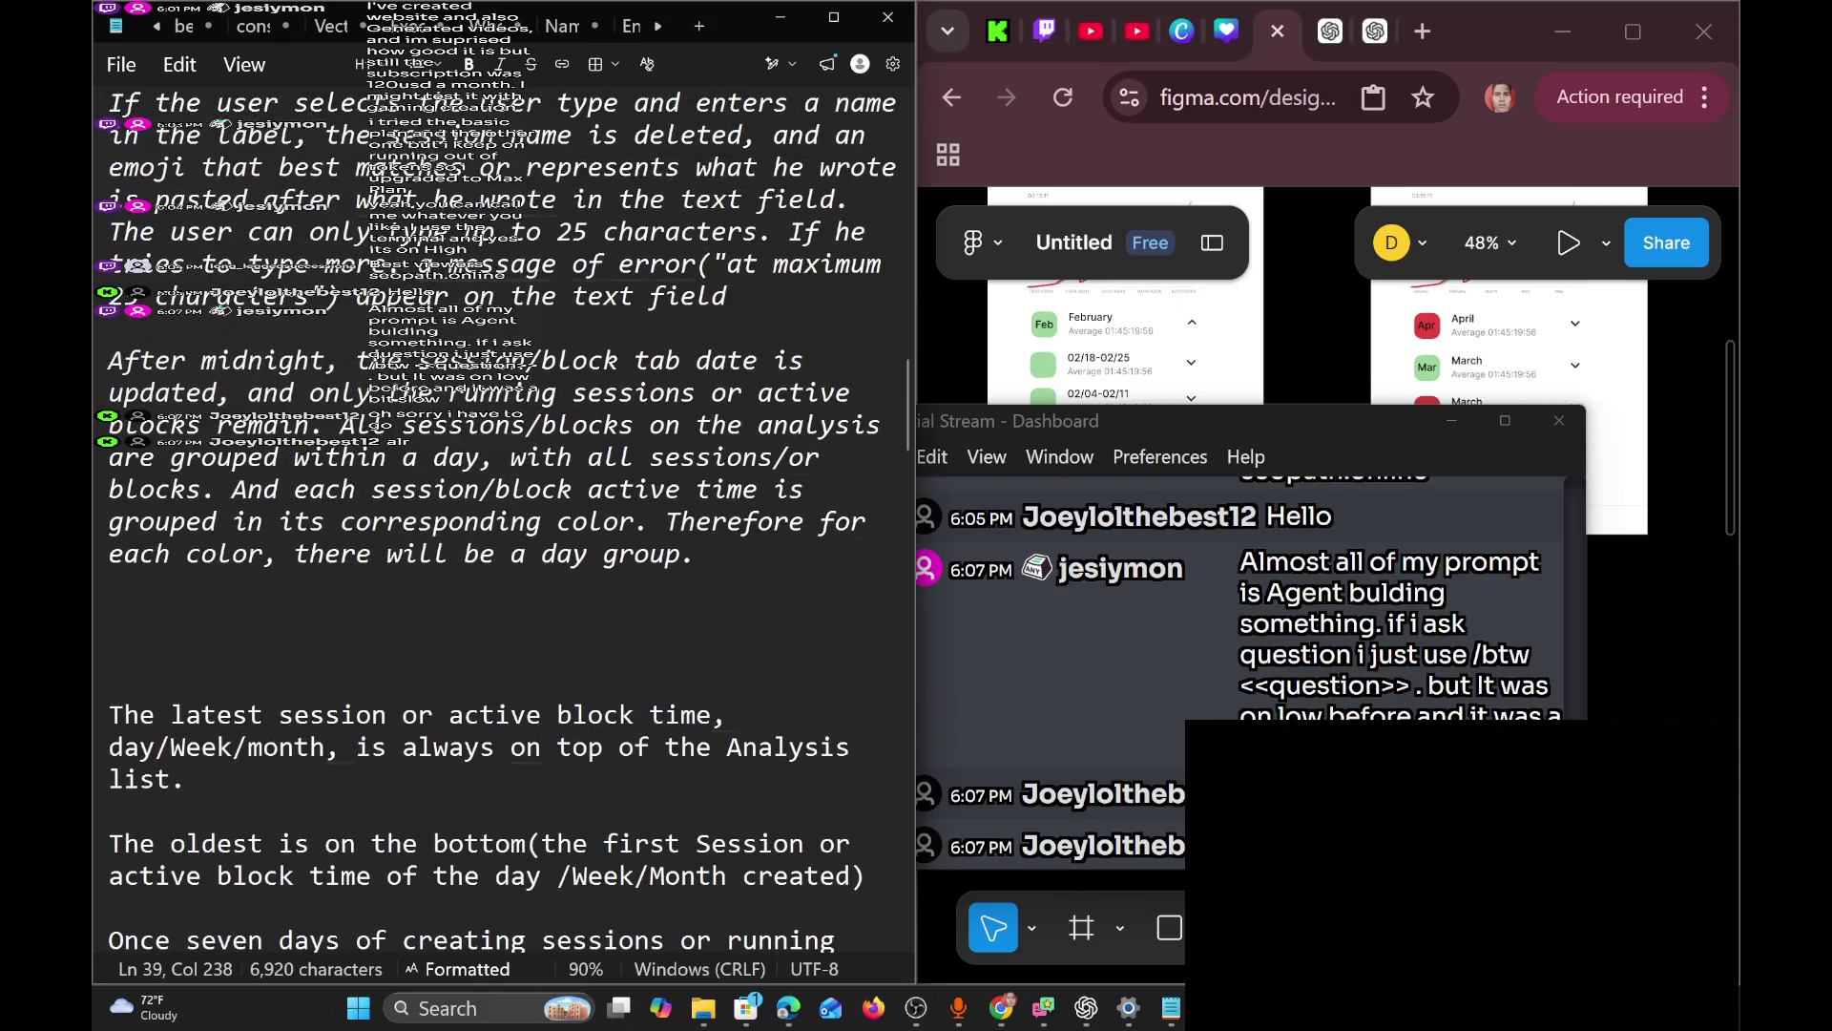
scroll(502, 534, up, 5)
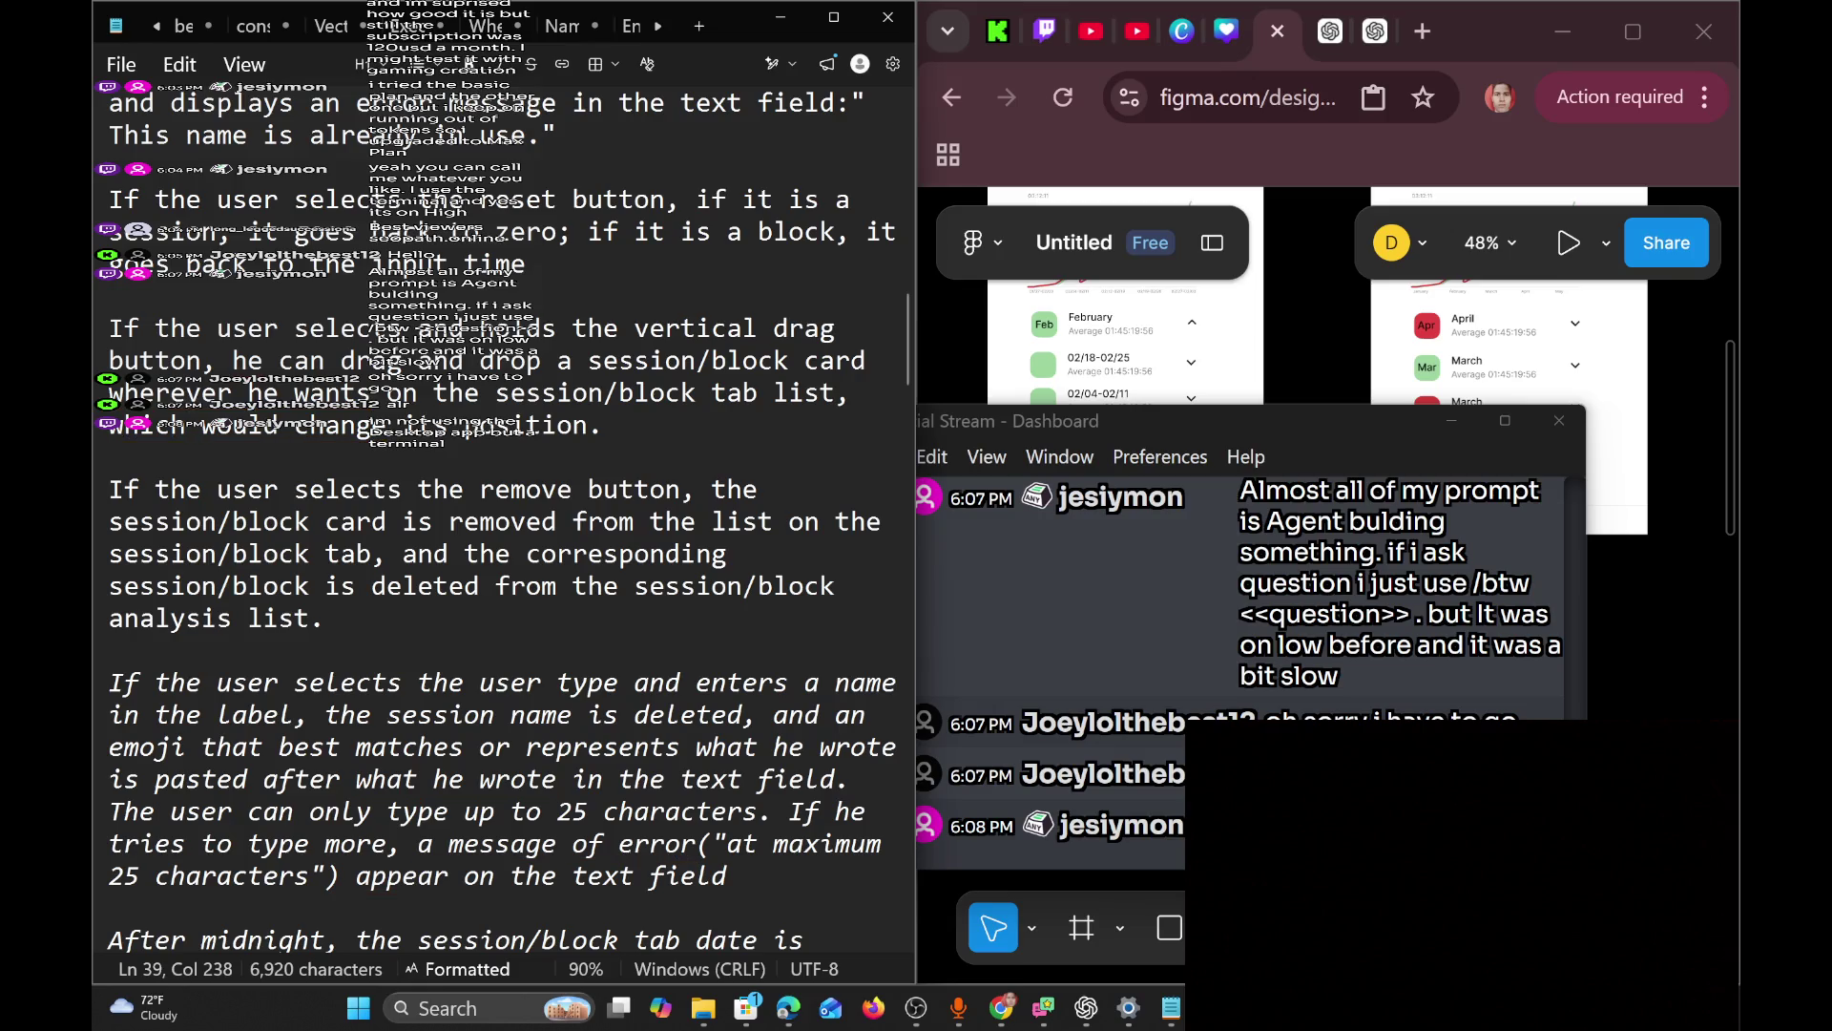
scroll(502, 534, down, 3)
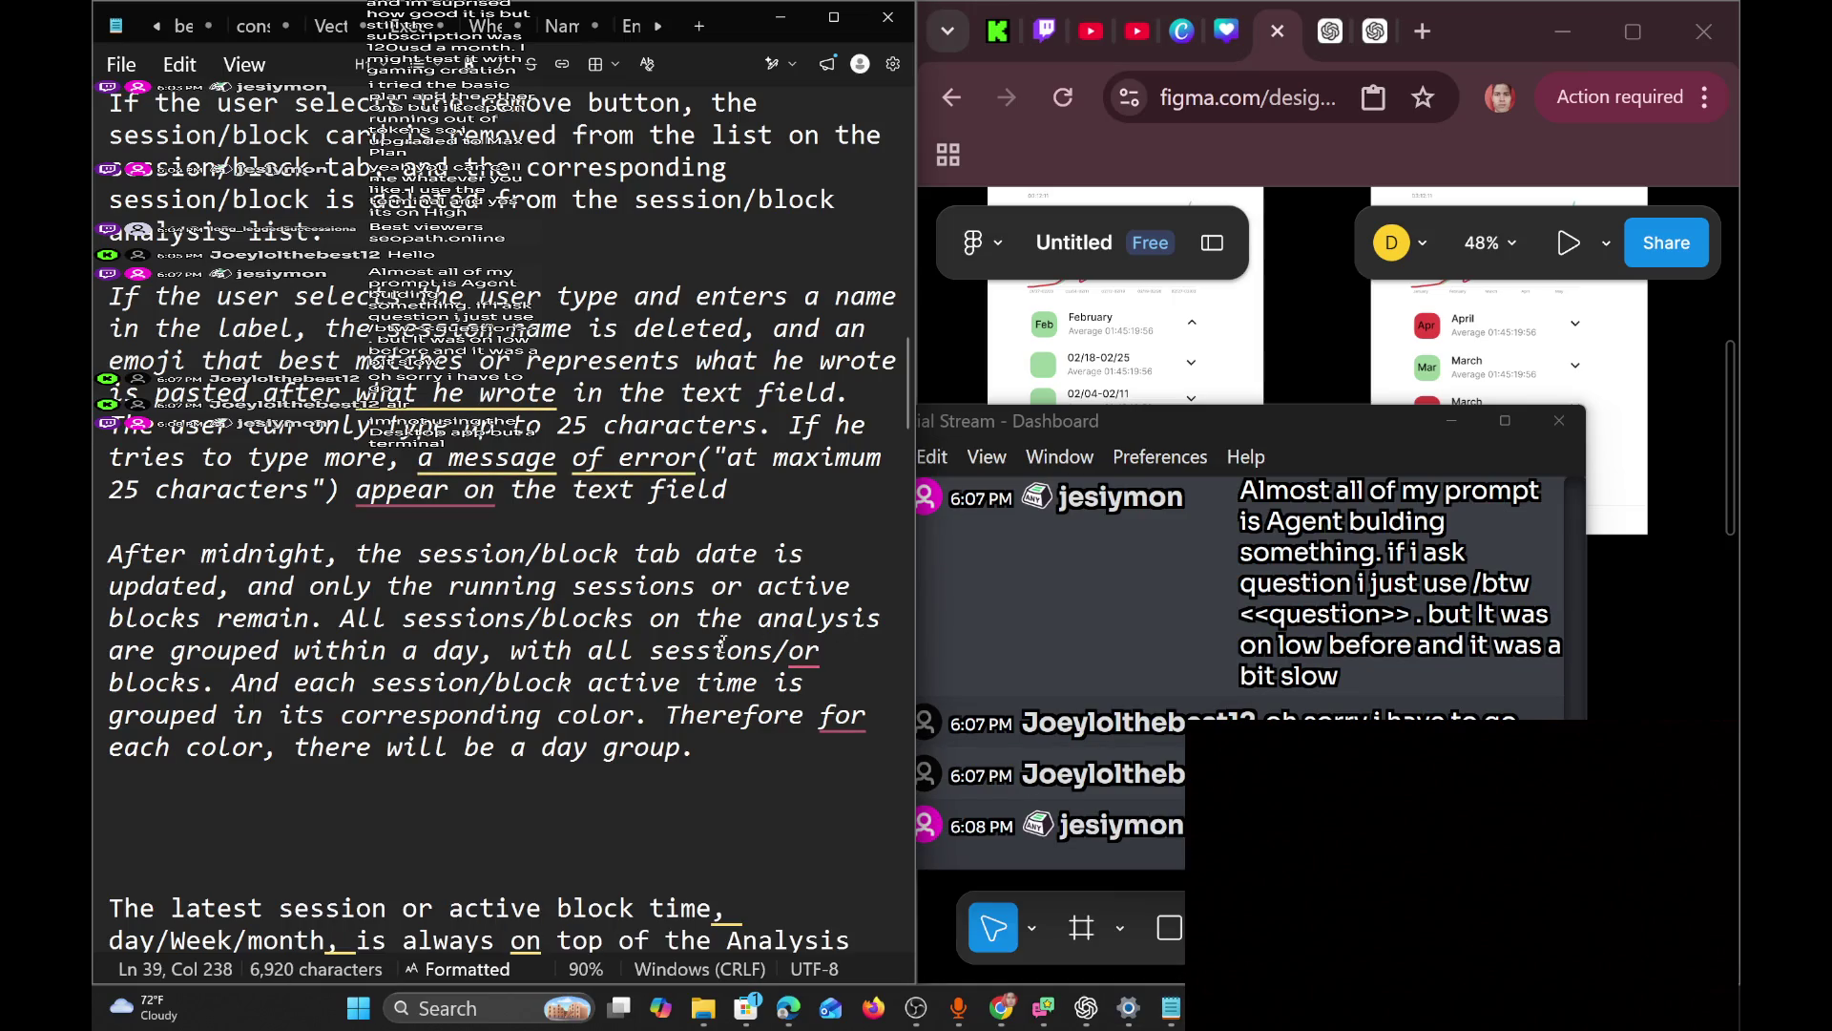
scroll(722, 642, down, 2)
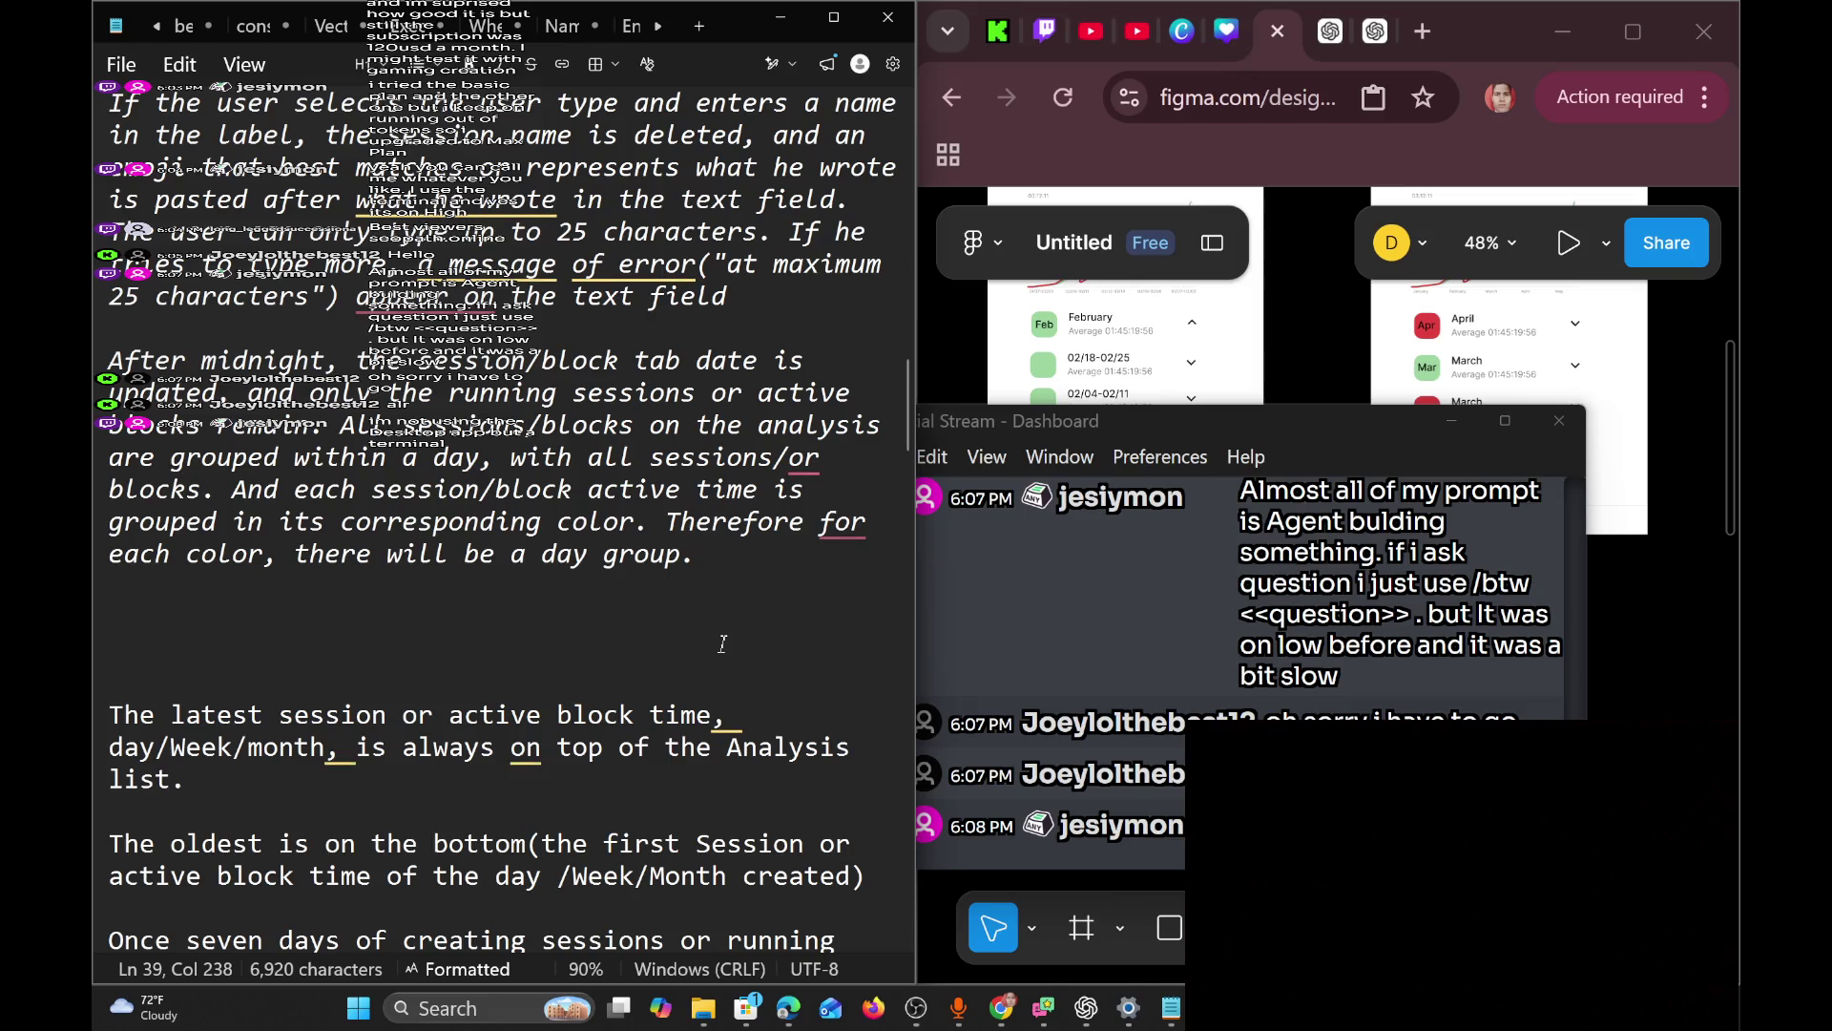
scroll(722, 642, up, 6)
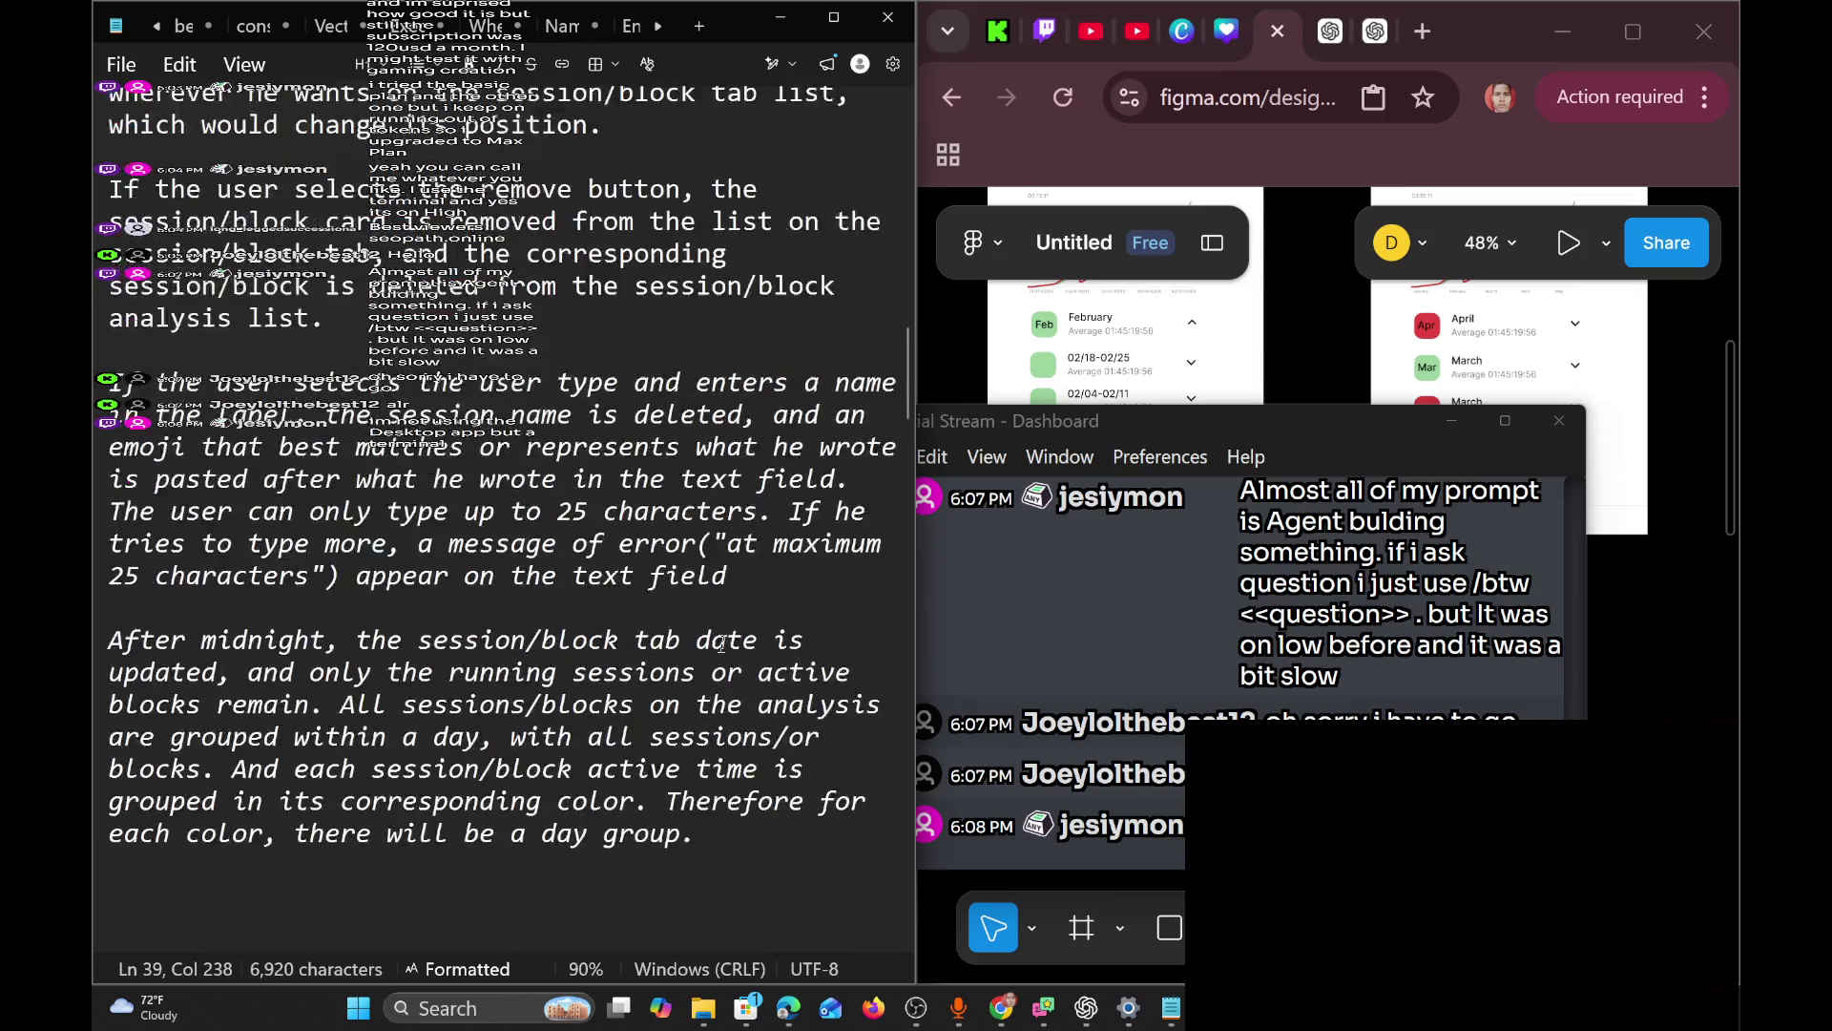
scroll(723, 642, up, 3)
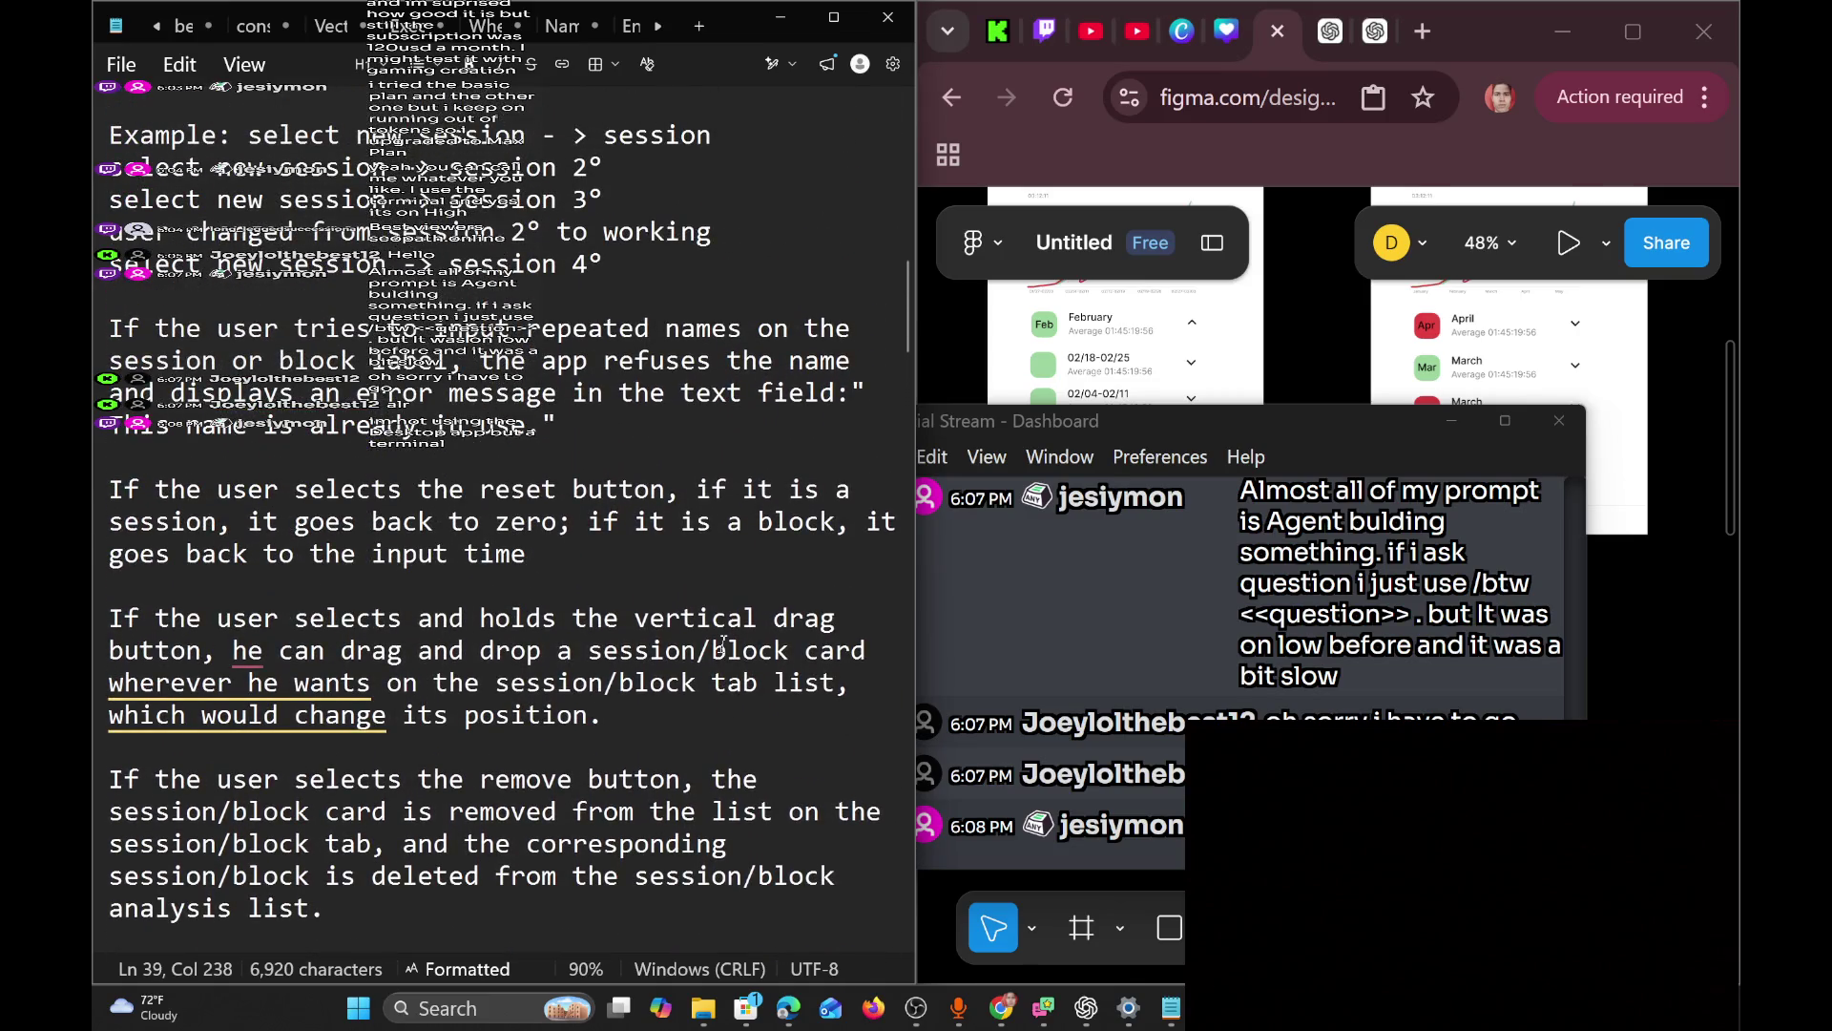
scroll(722, 642, up, 1)
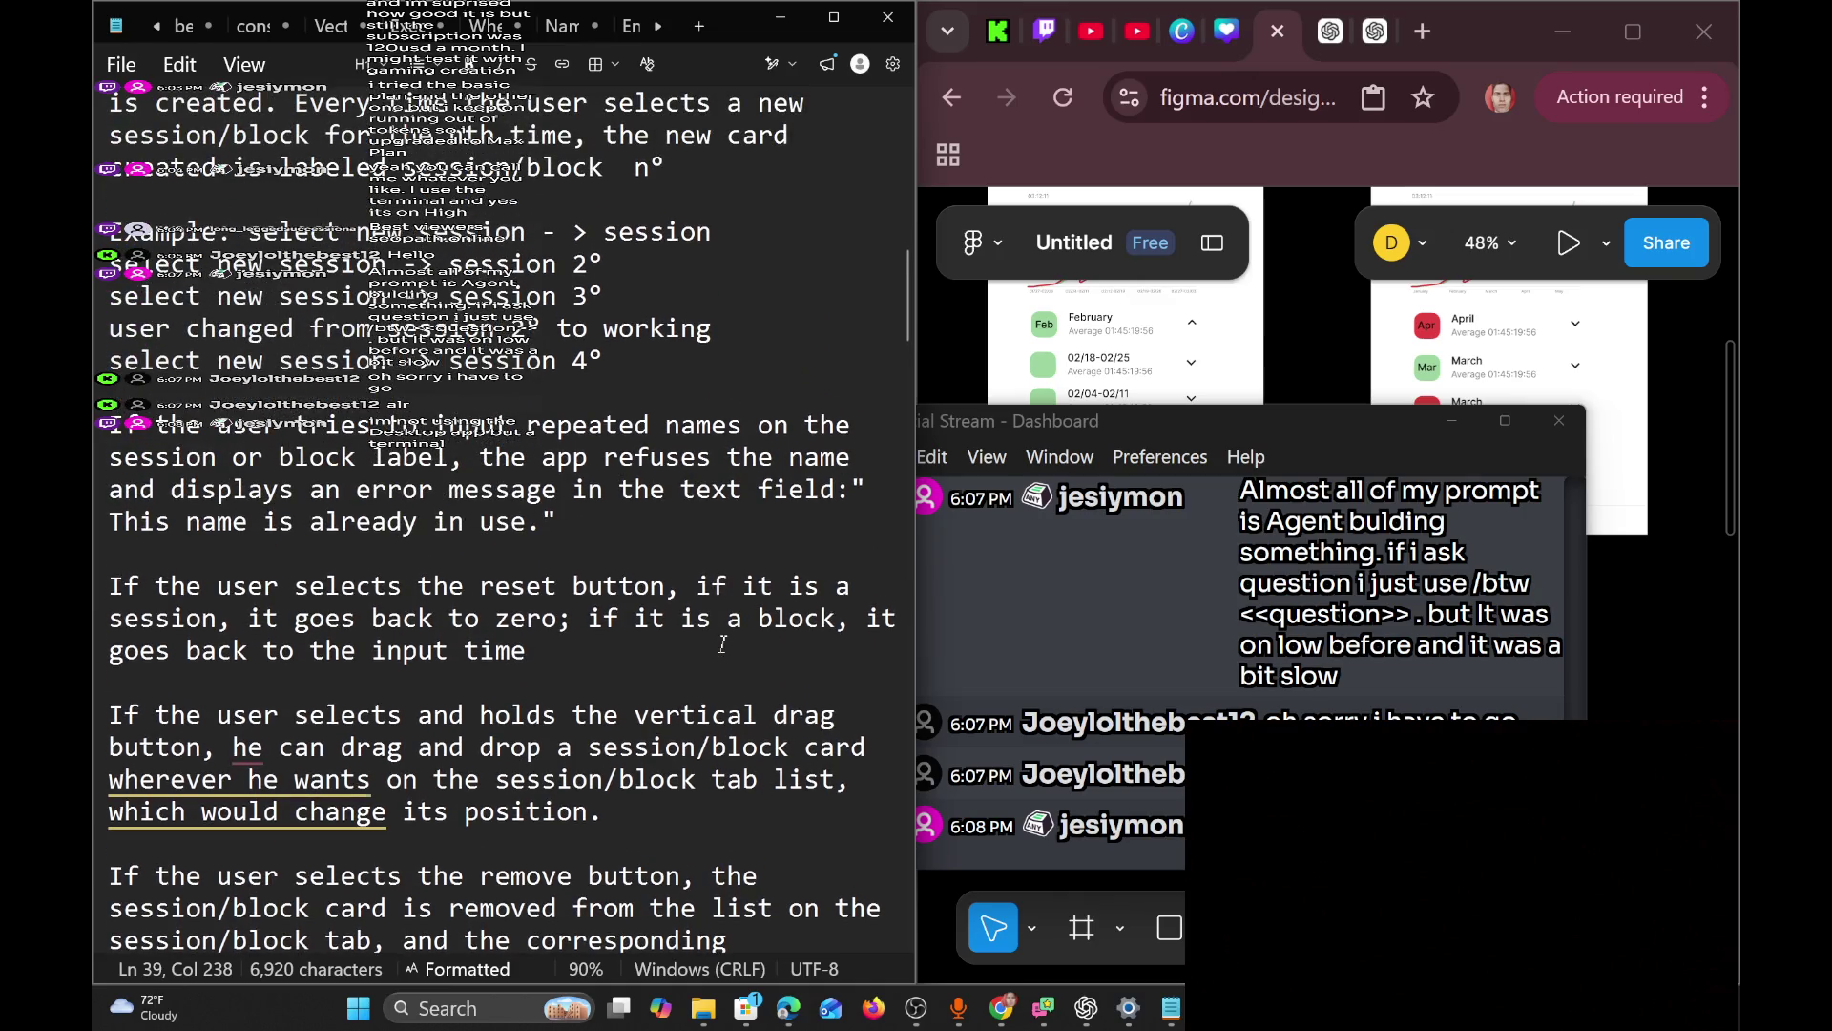
scroll(723, 642, up, 4)
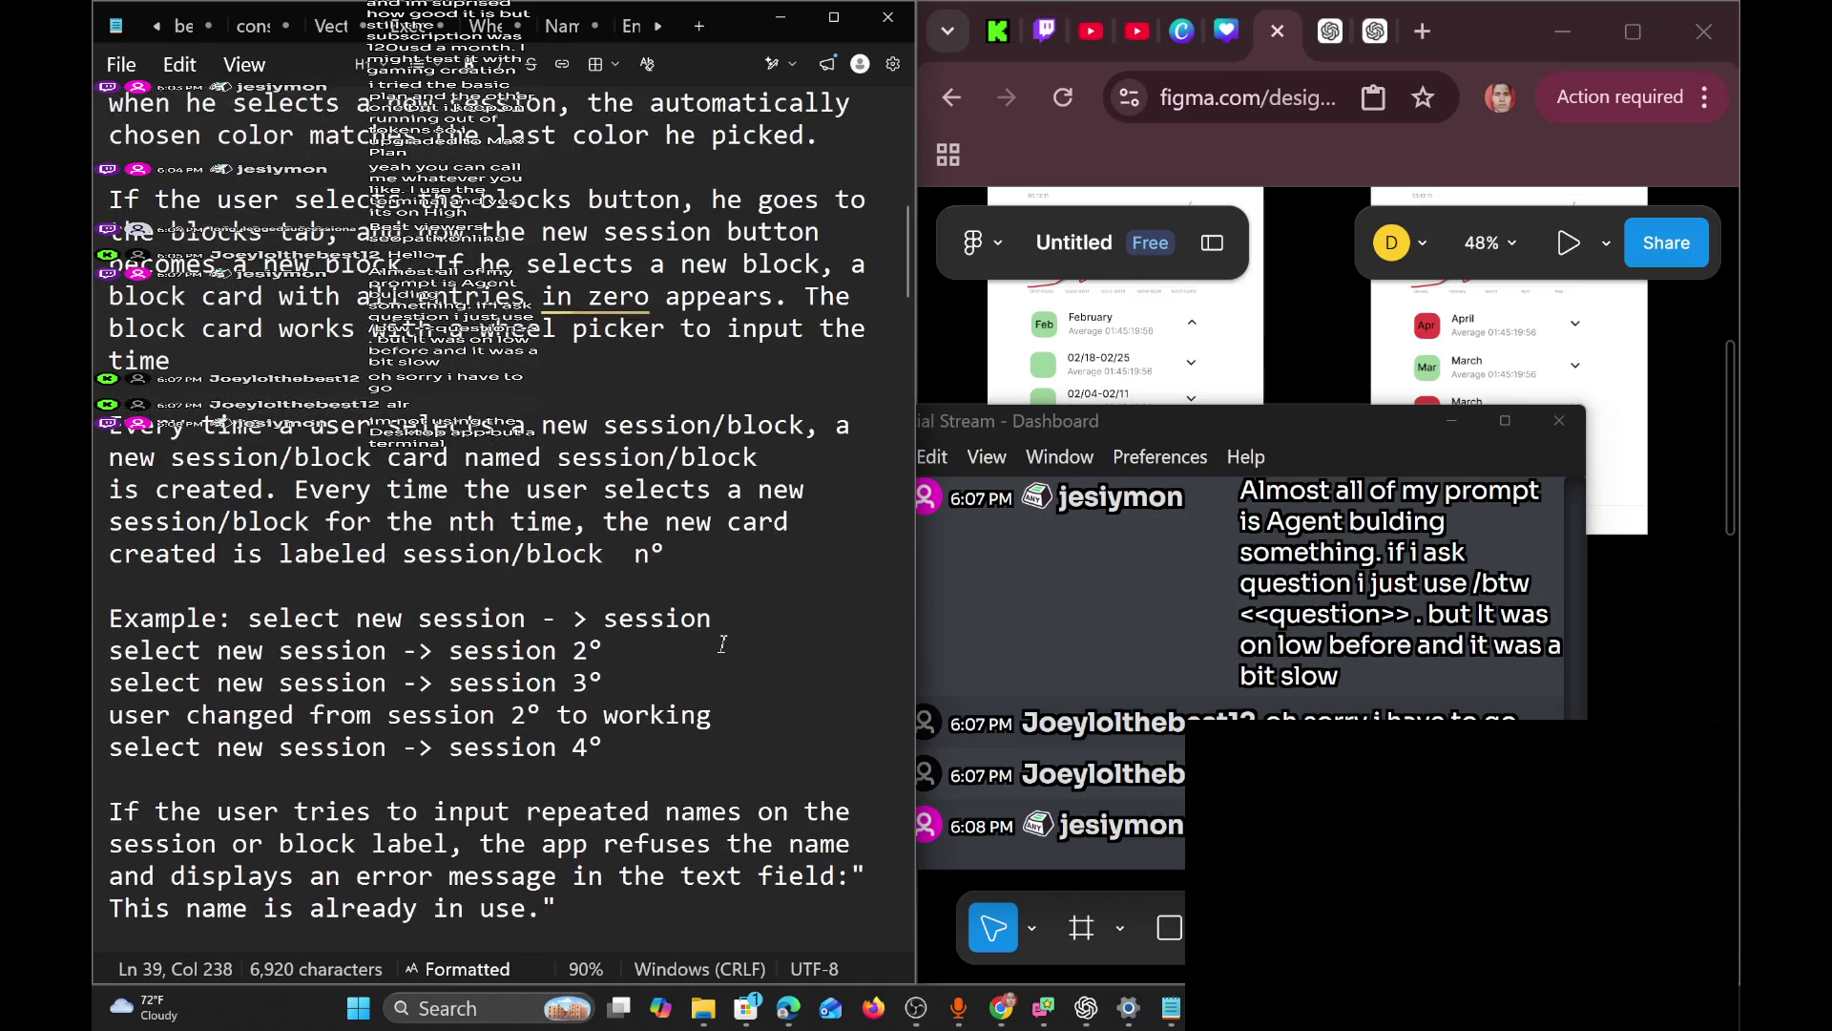
scroll(722, 643, up, 5)
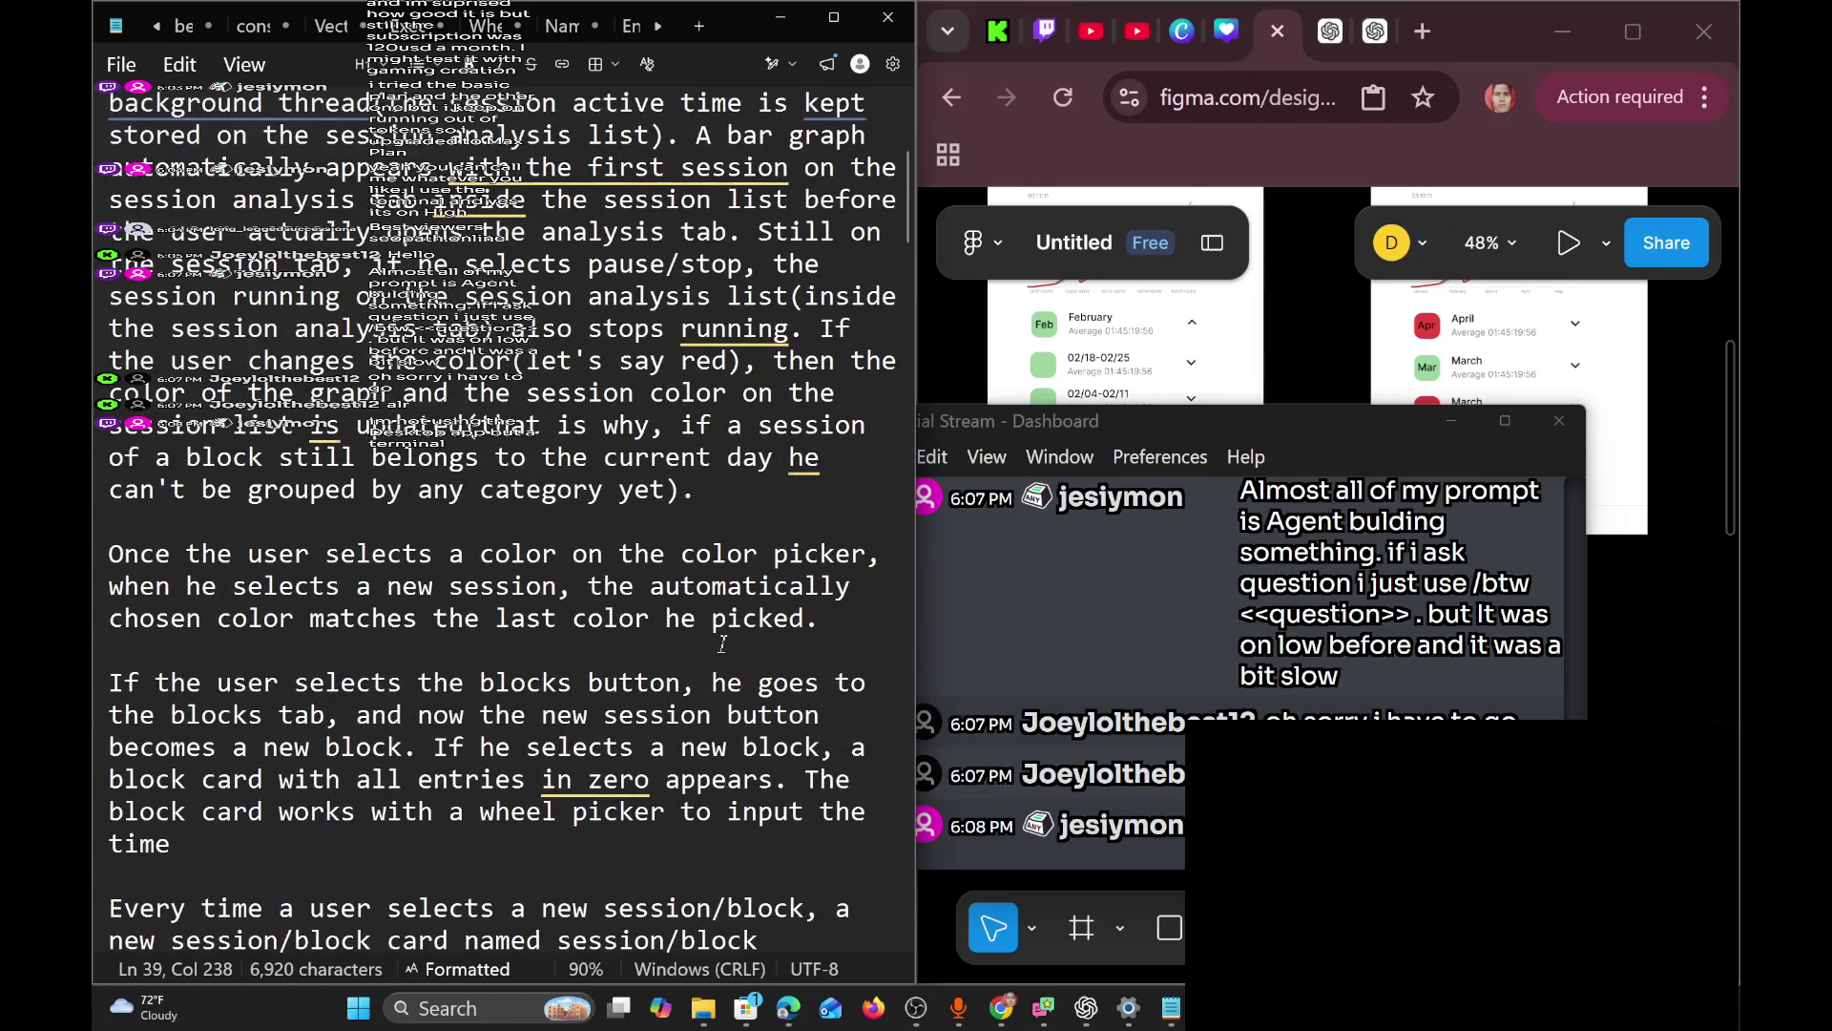
scroll(723, 642, up, 5)
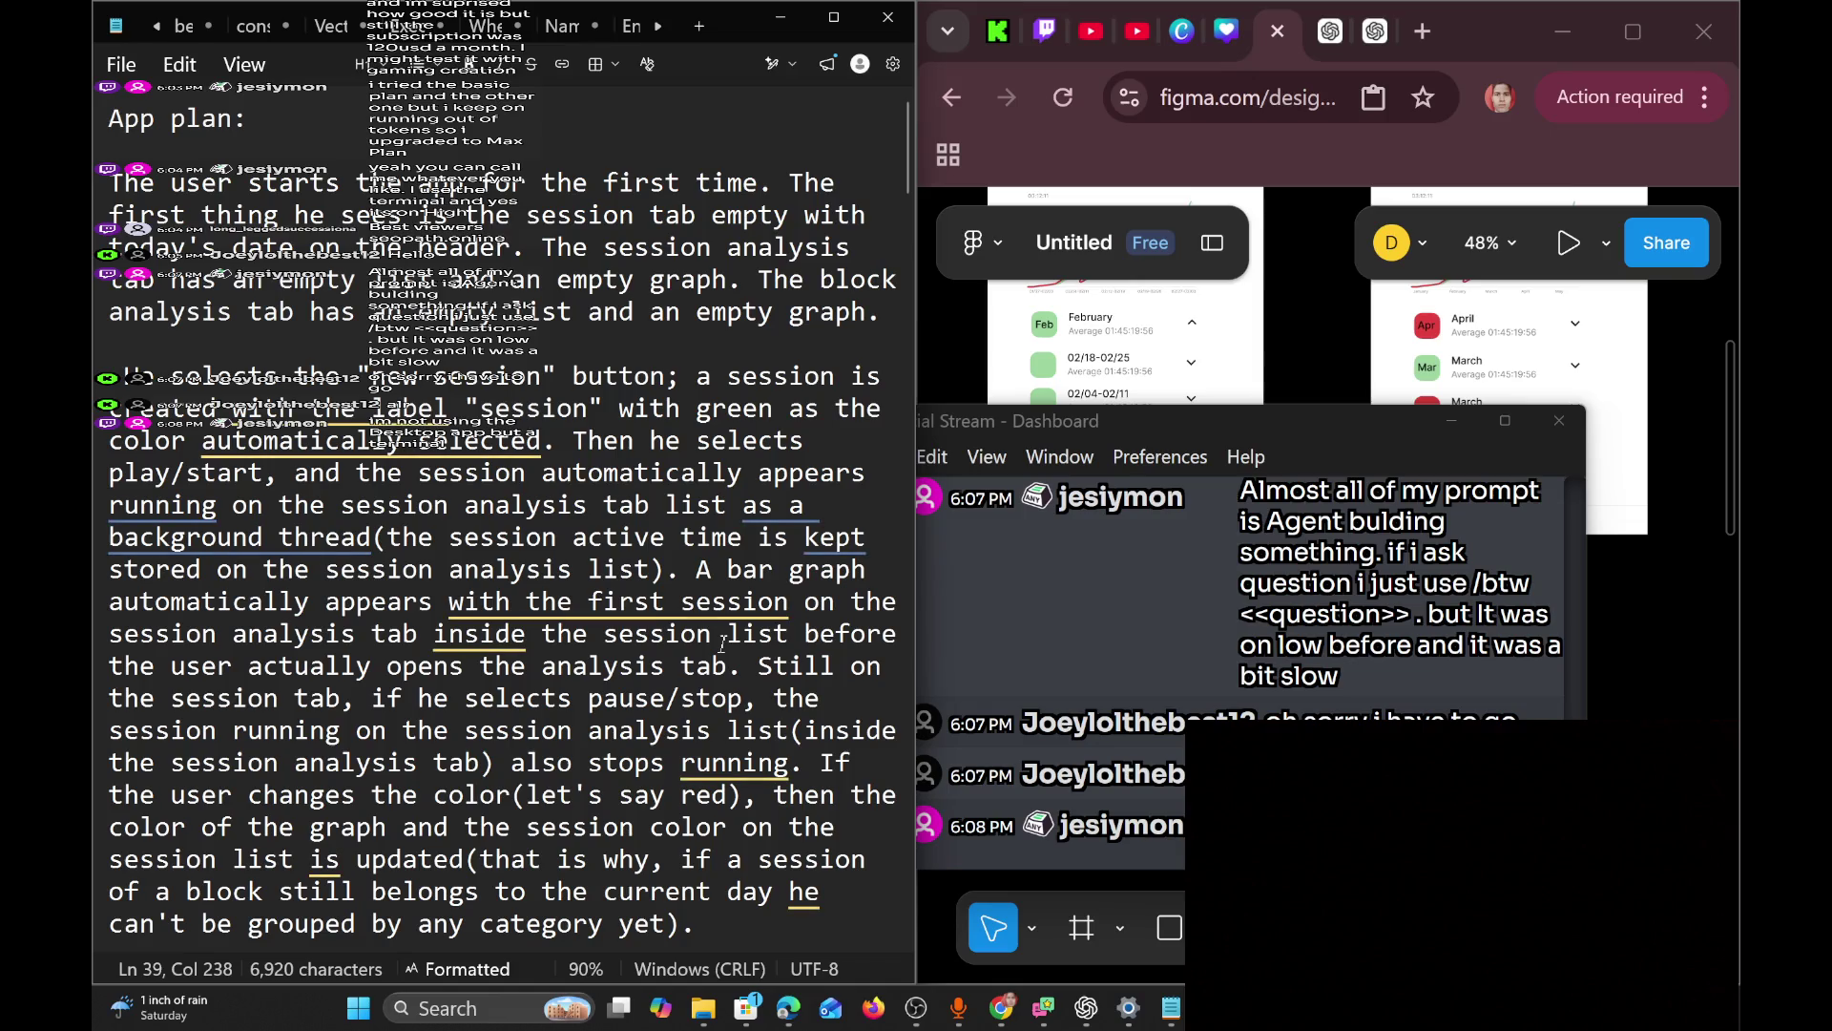
scroll(722, 642, down, 8)
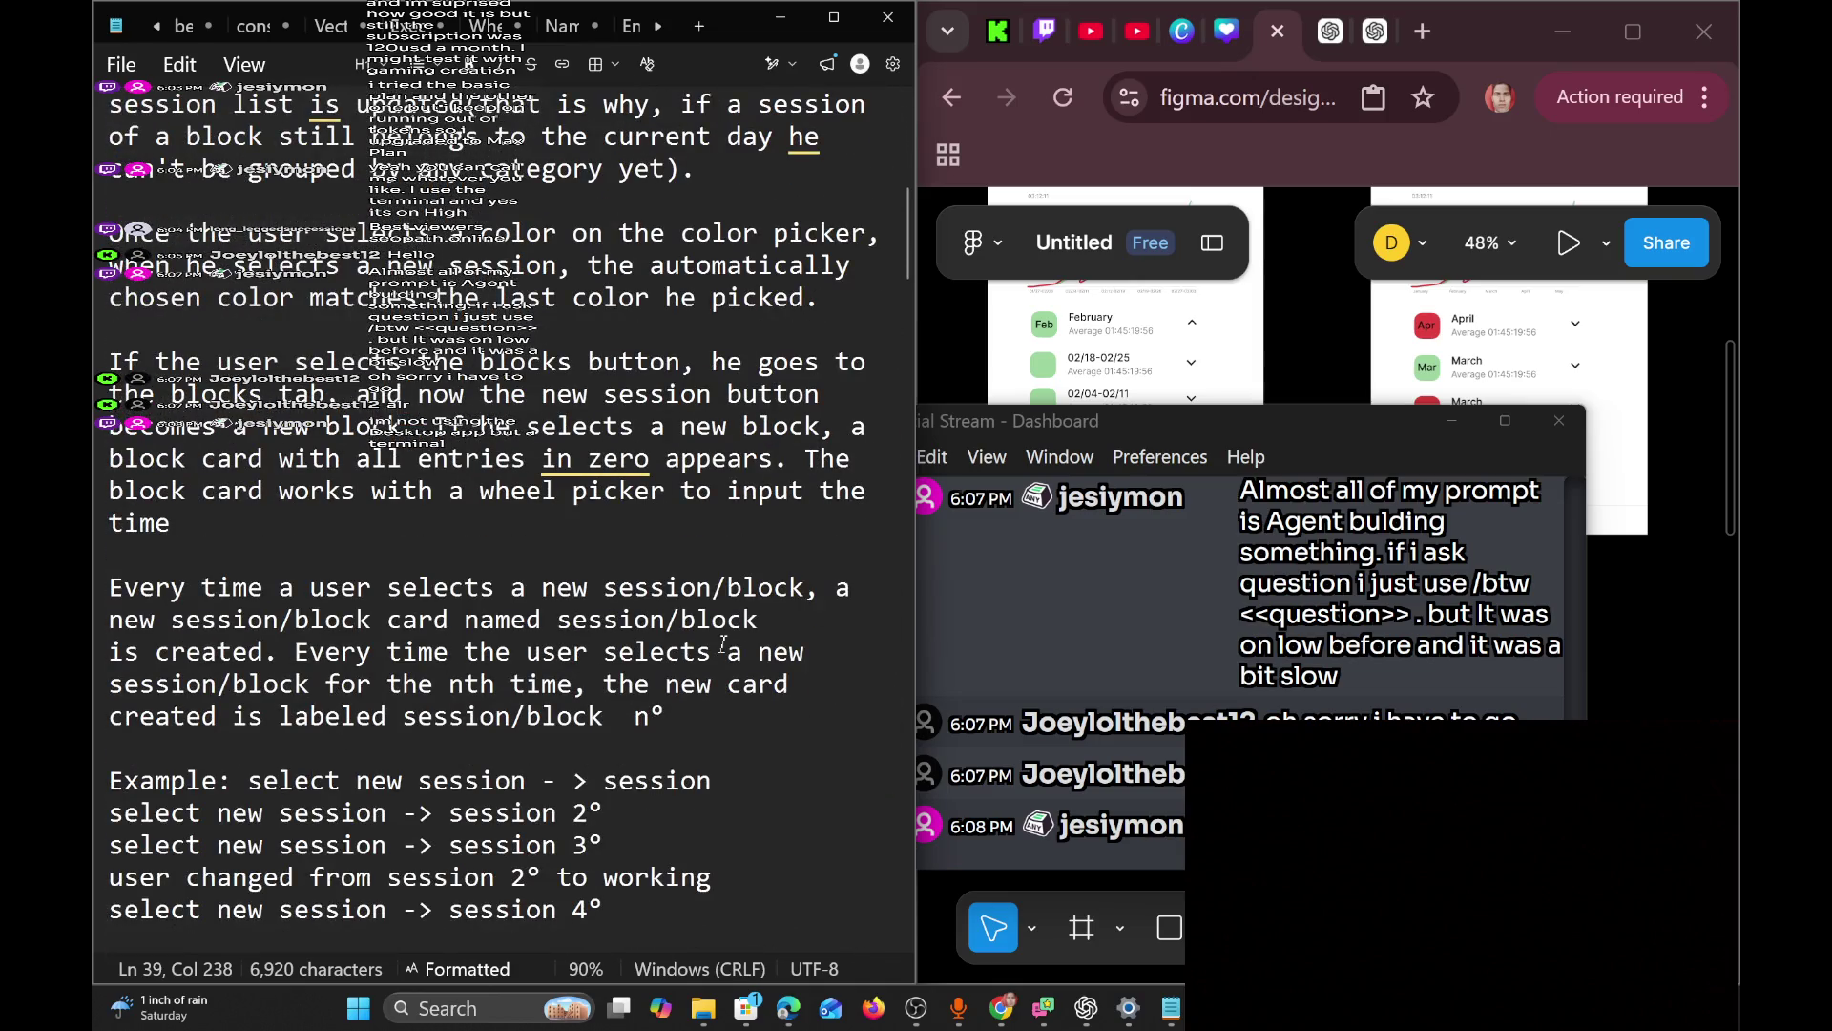
scroll(723, 642, down, 4)
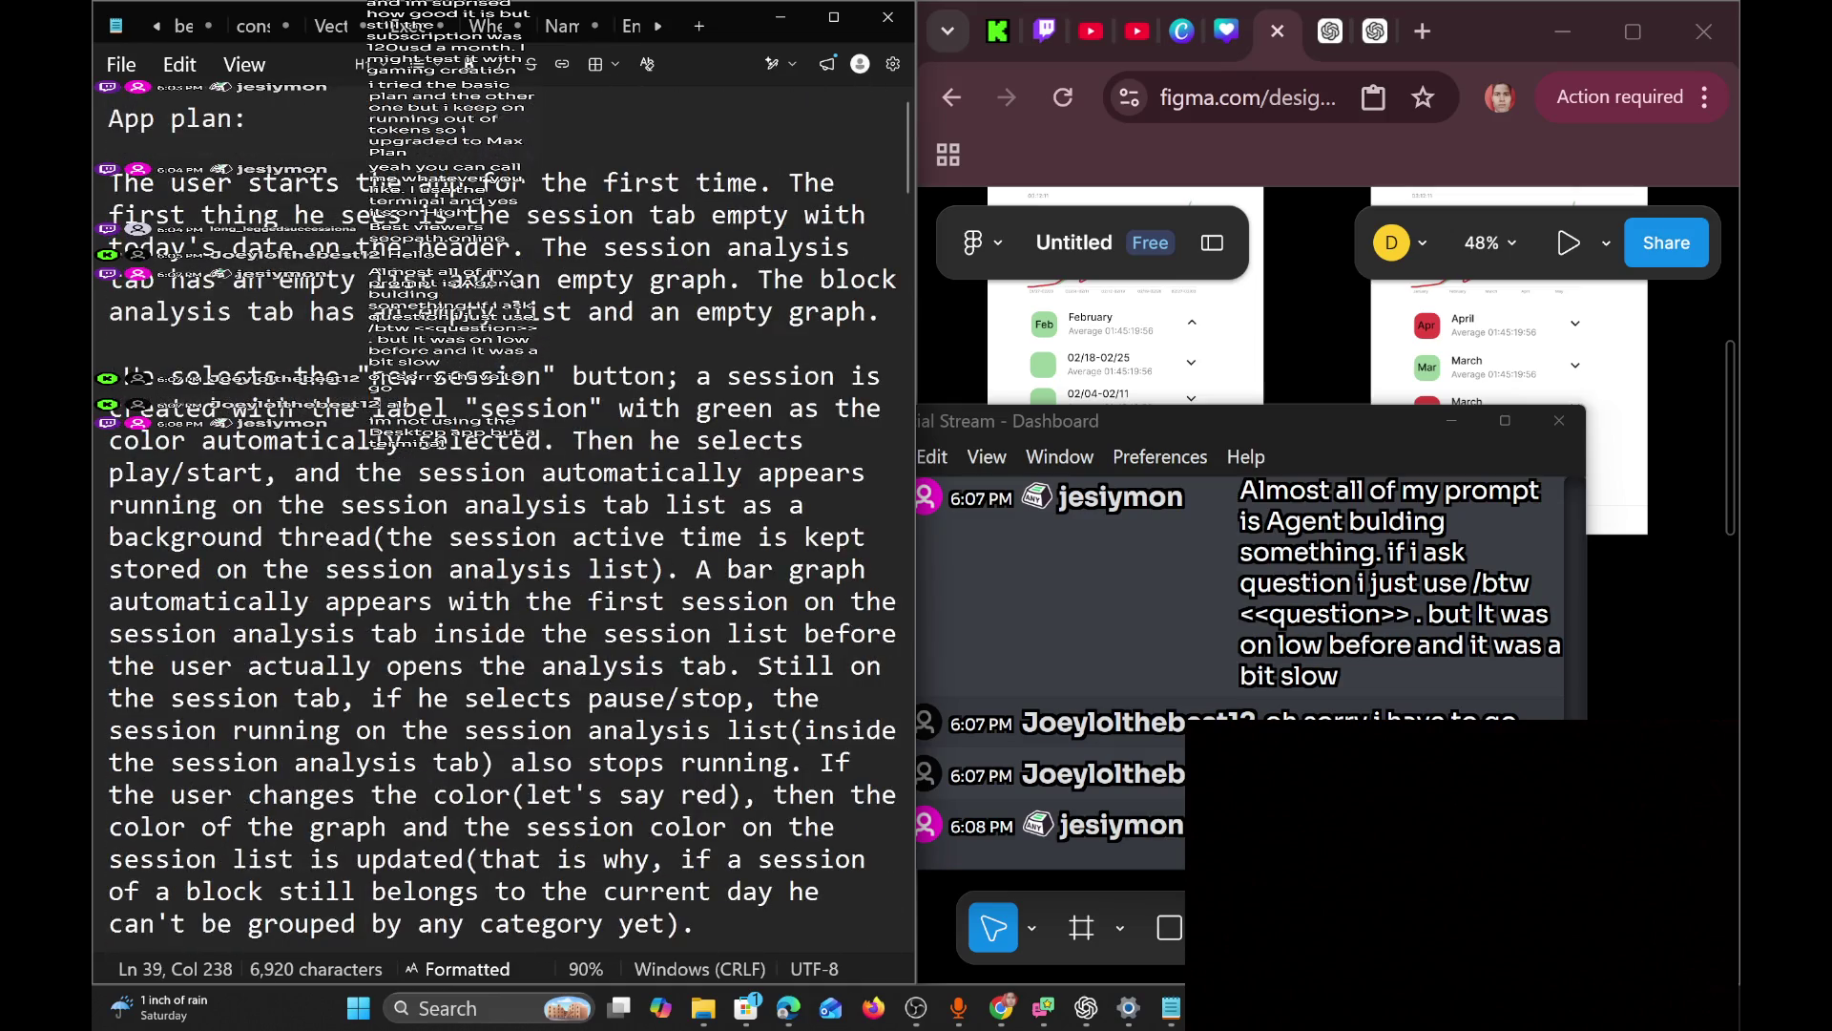
scroll(503, 515, down, 20)
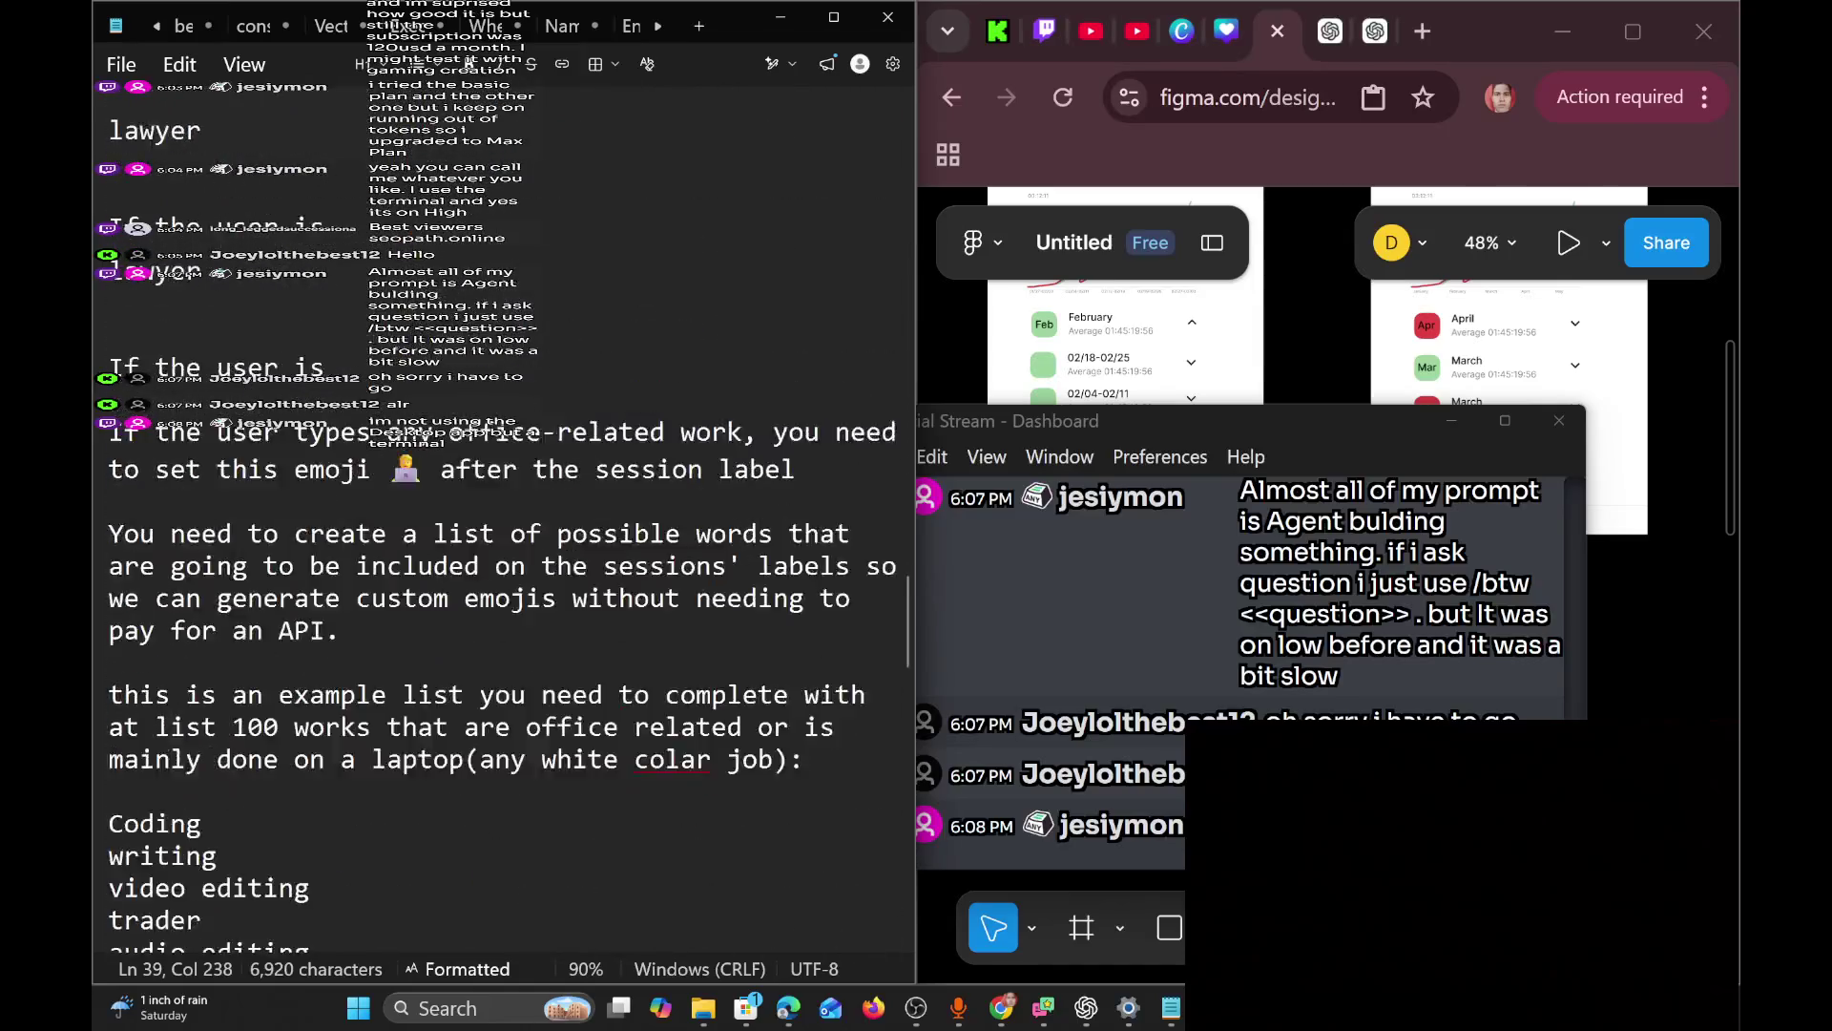
scroll(502, 516, up, 20)
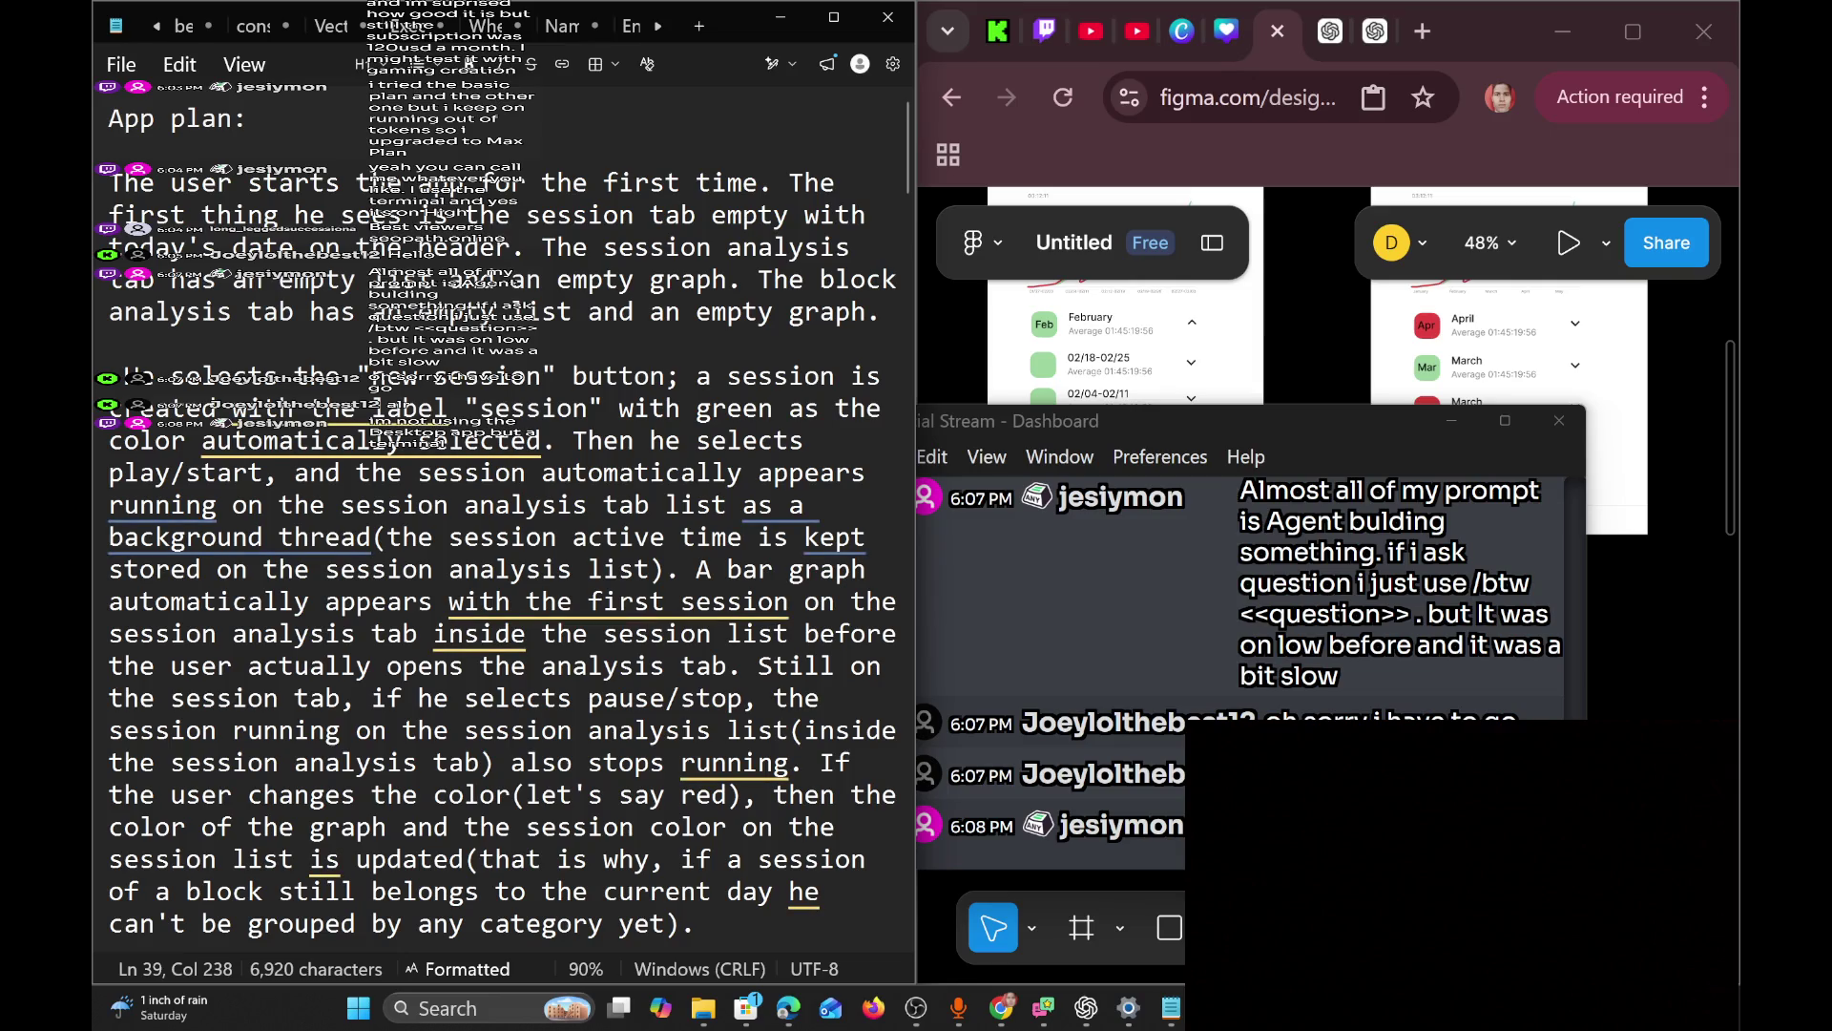
scroll(503, 515, down, 9)
scroll(503, 516, down, 10)
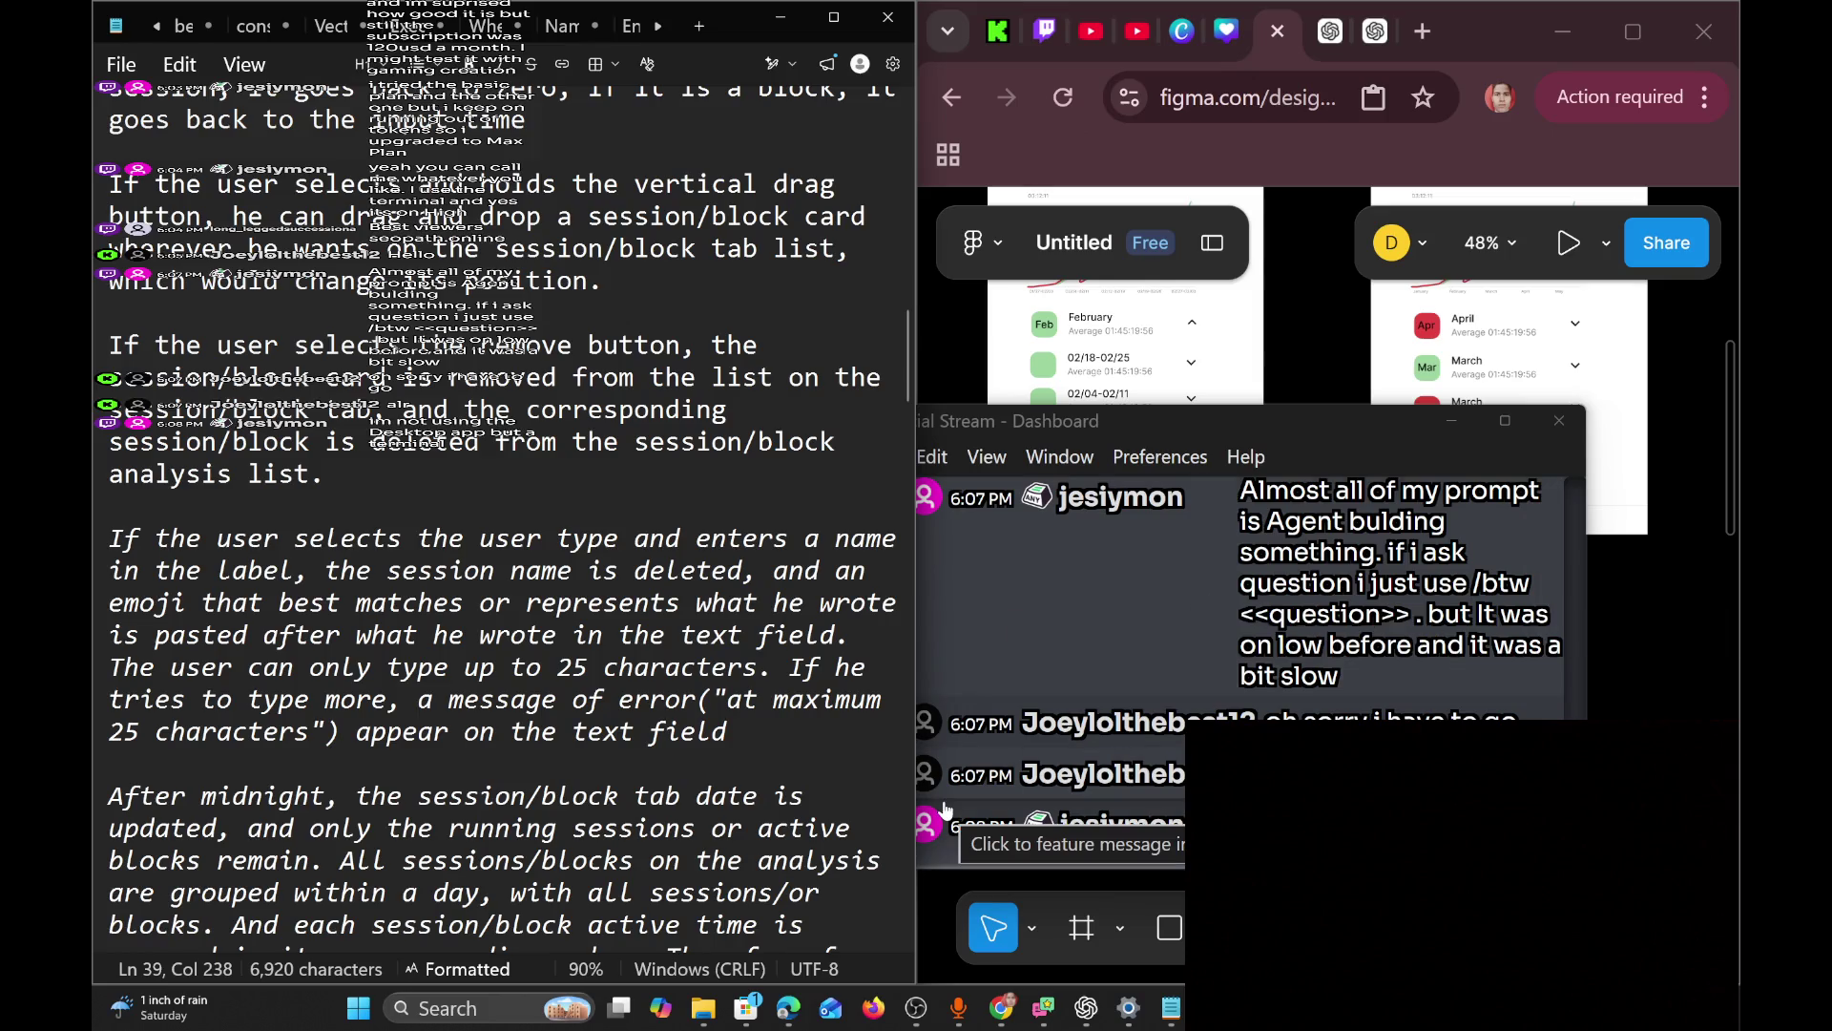
scroll(723, 708, down, 3)
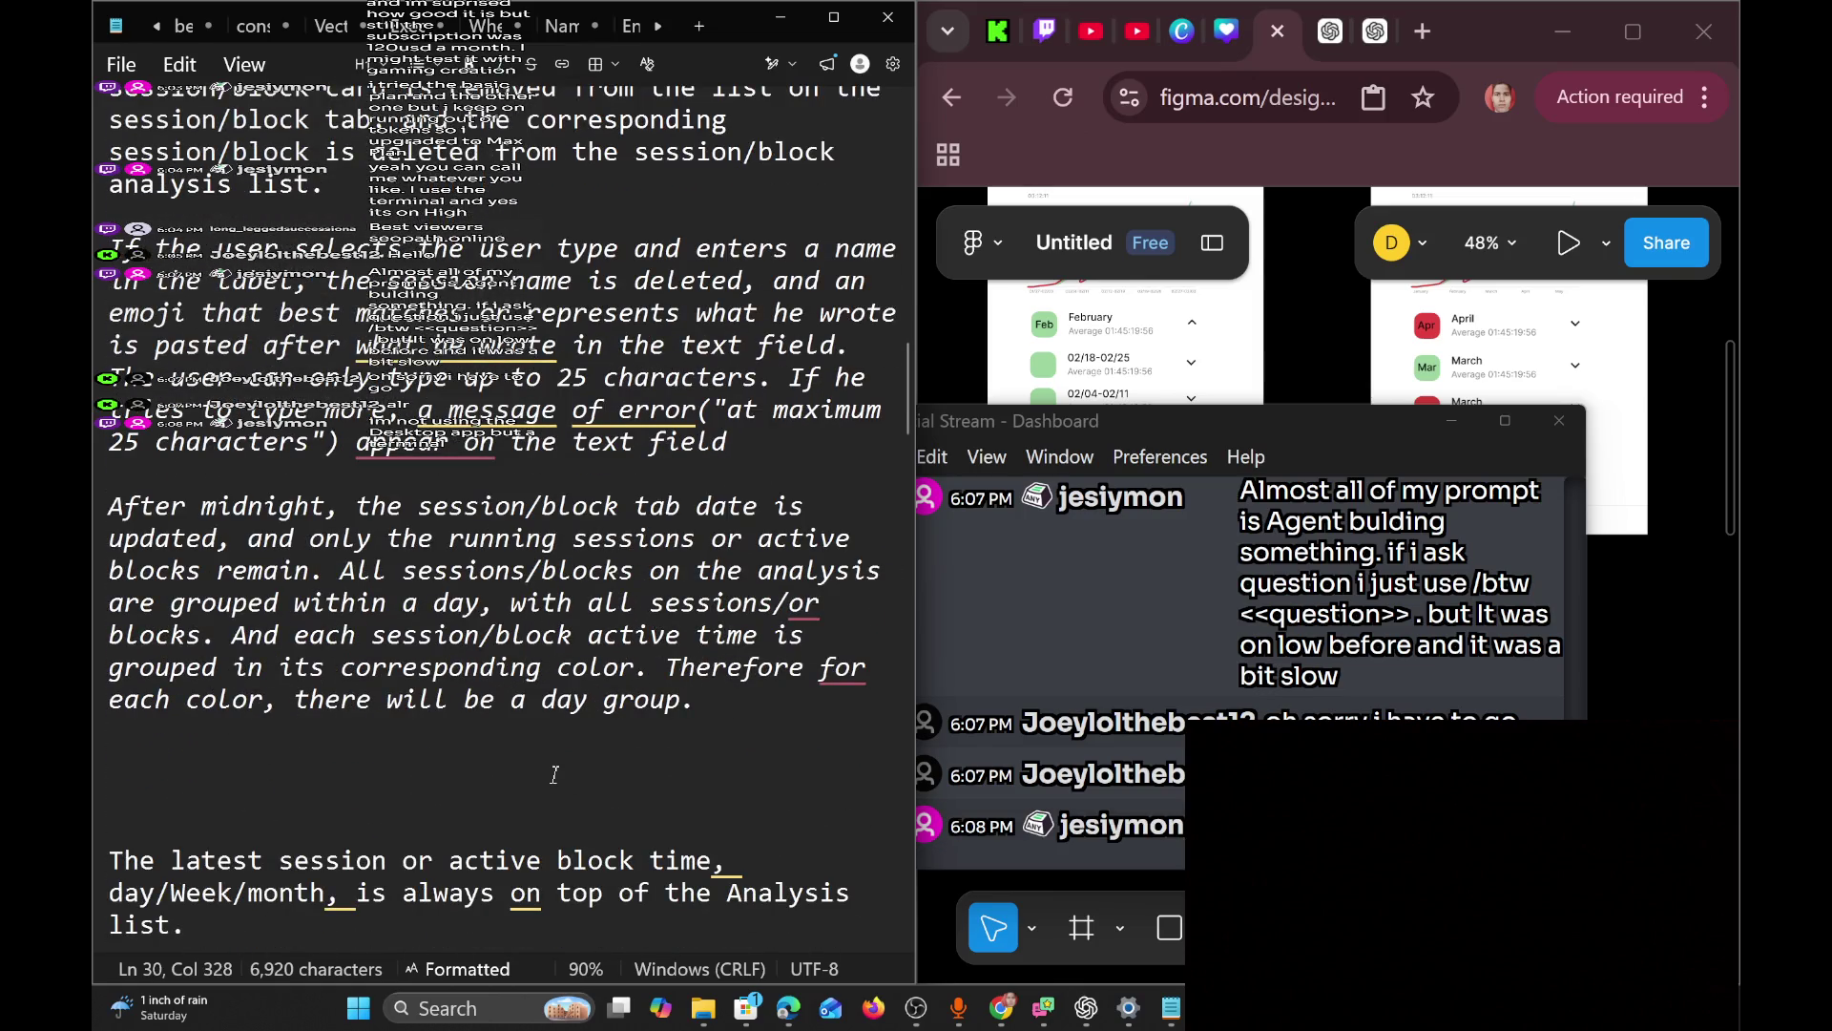
Delete a blank line under the day-group paragraph and move the stopwatch window aside.
click(553, 764)
key(BackSpace)
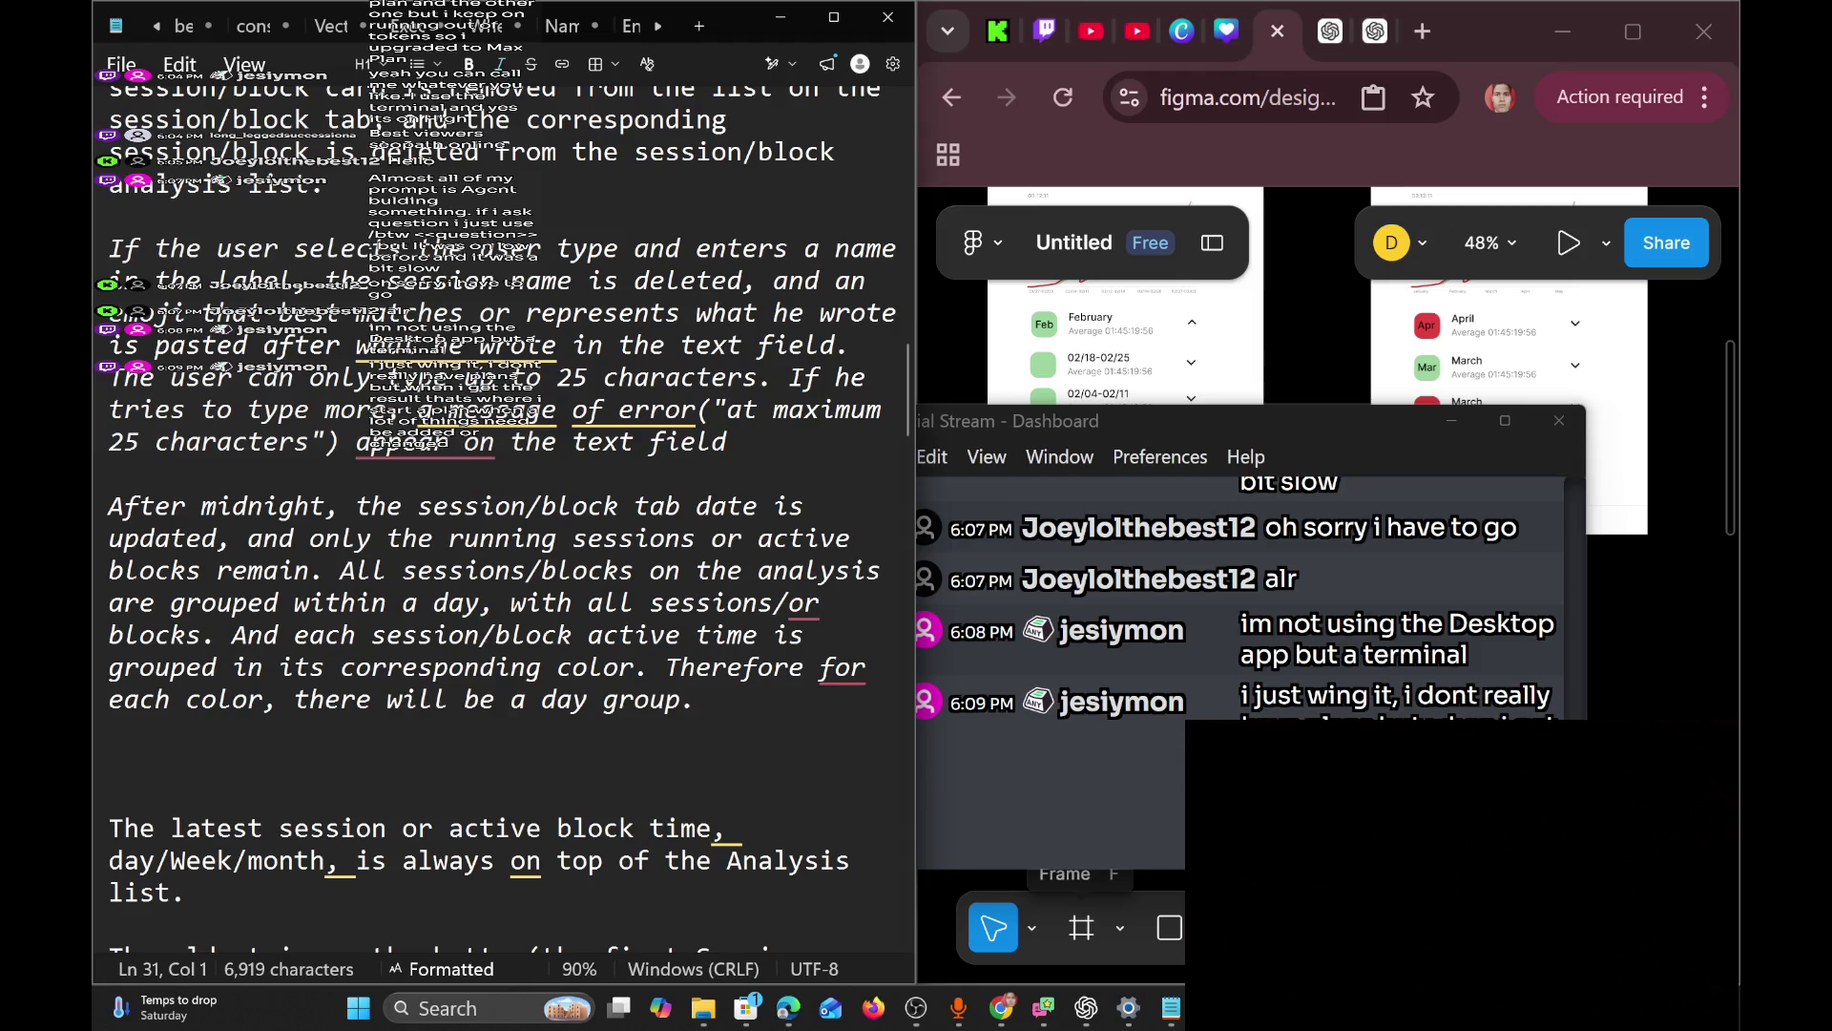
key(super+d)
key(super+d)
mouse_move(1214, 387)
mouse_down()
mouse_move(802, 362)
mouse_move(1141, 444)
mouse_up()
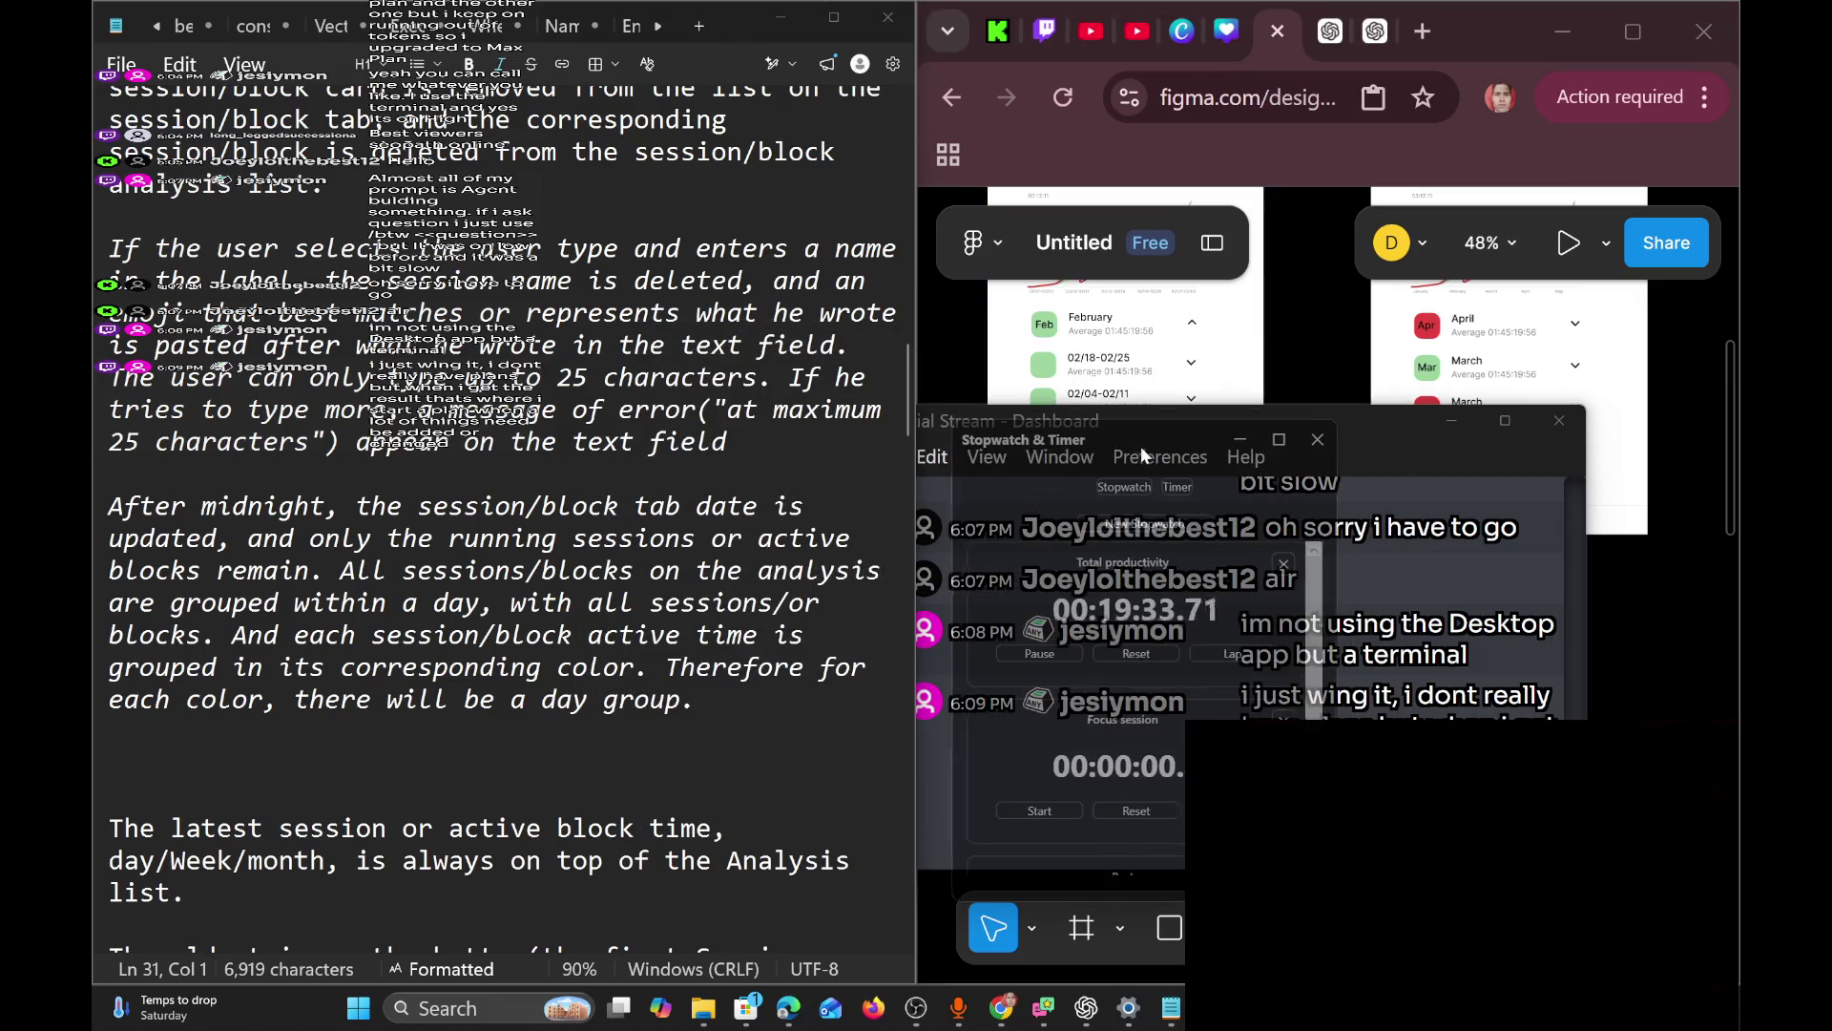
click(1240, 446)
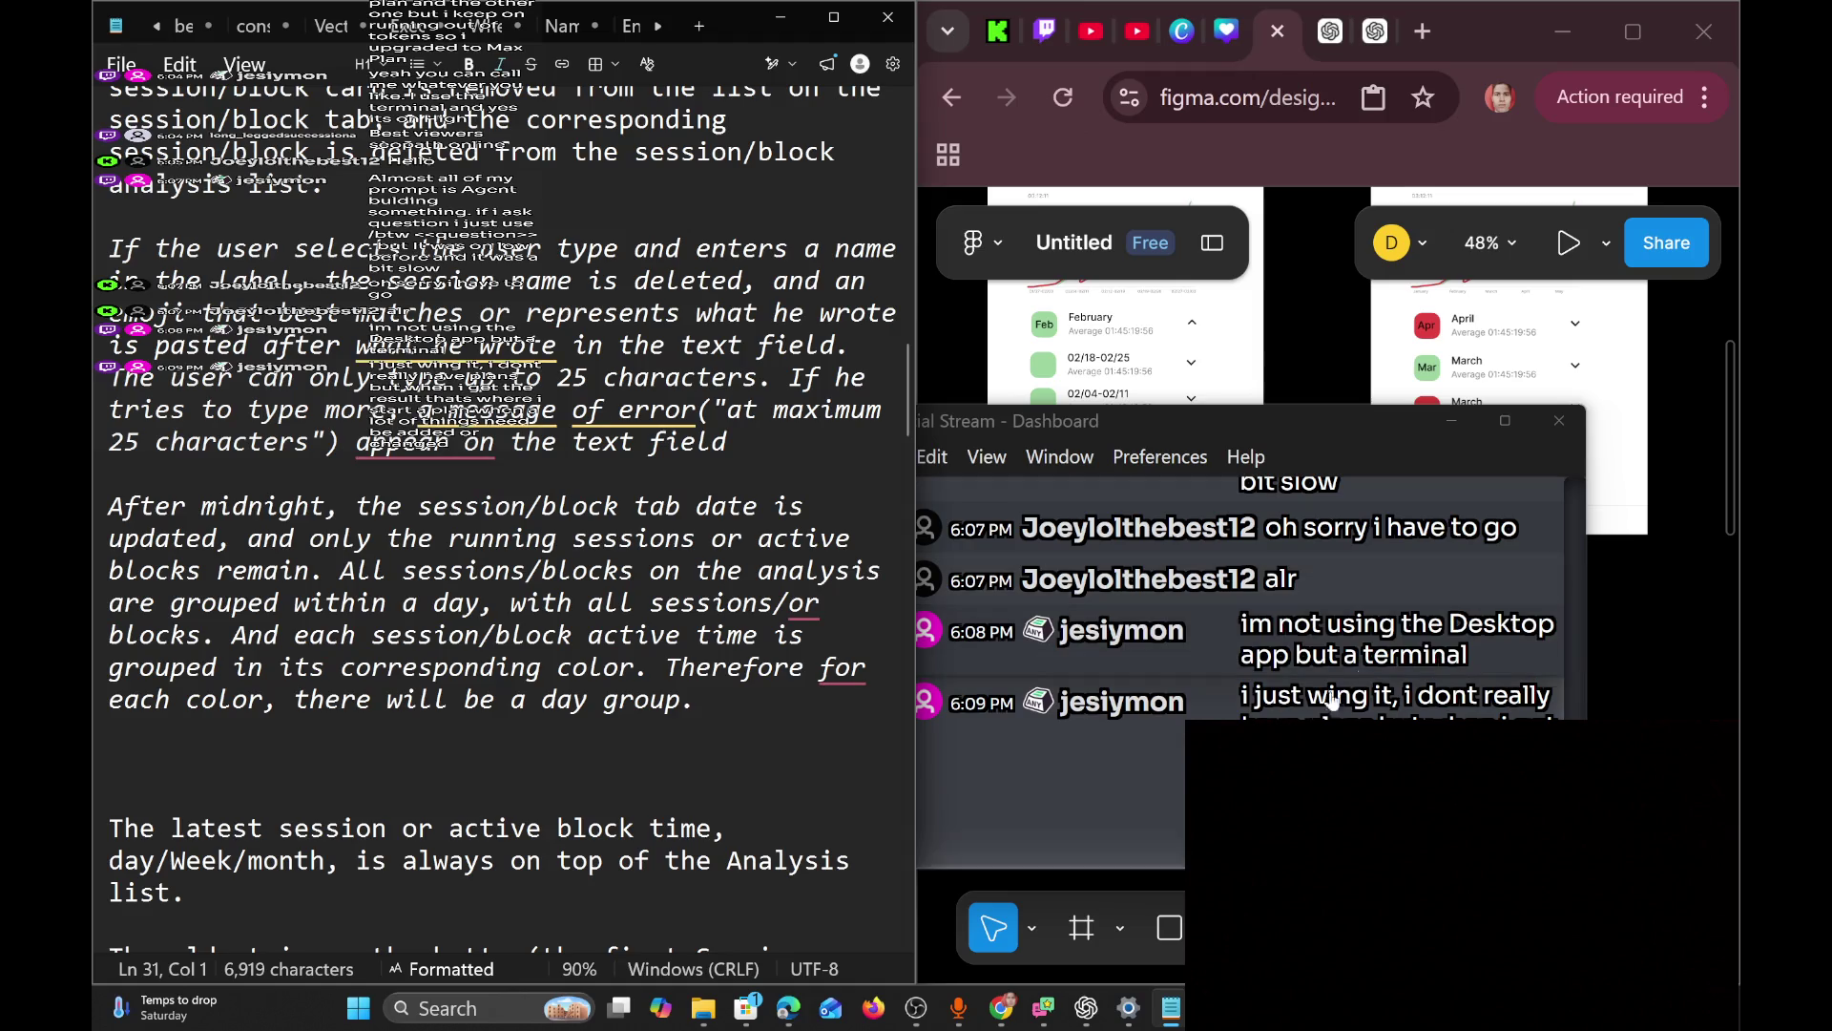
Remove the extra blank line above the latest-session paragraph, bringing the spec to 6,918 characters.
click(723, 715)
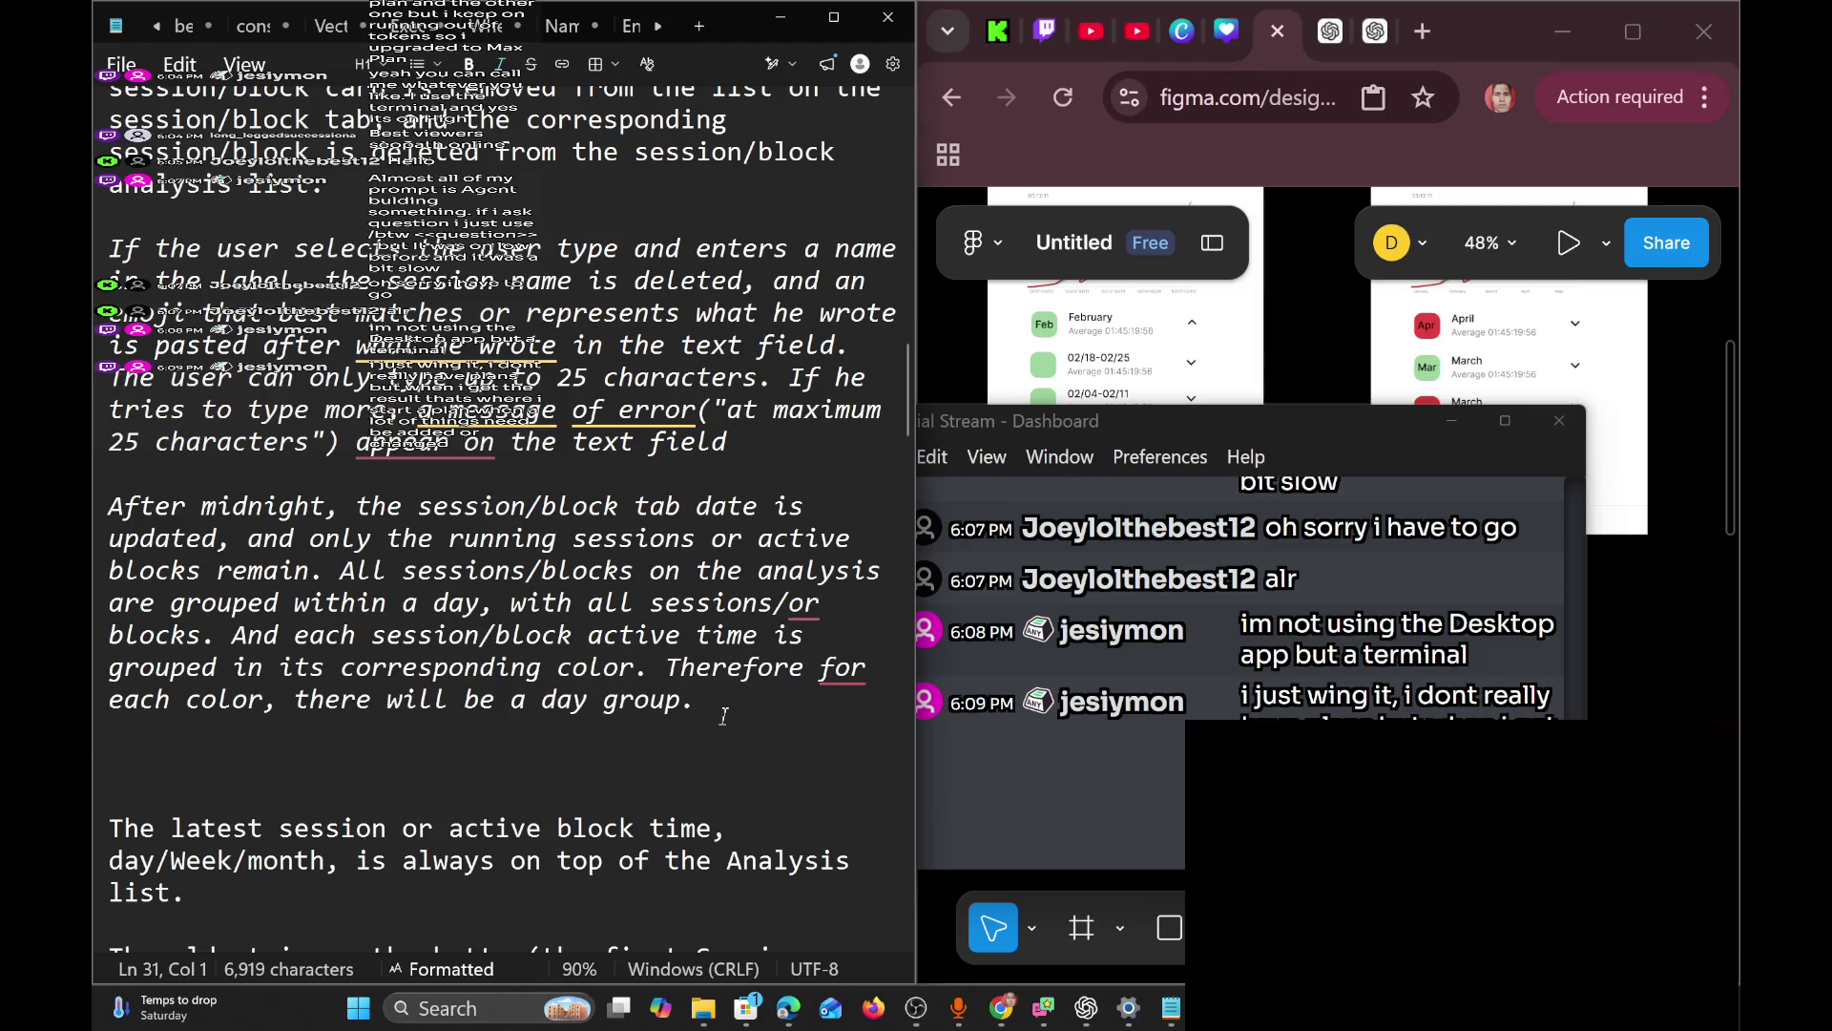
key(Down)
key(BackSpace)
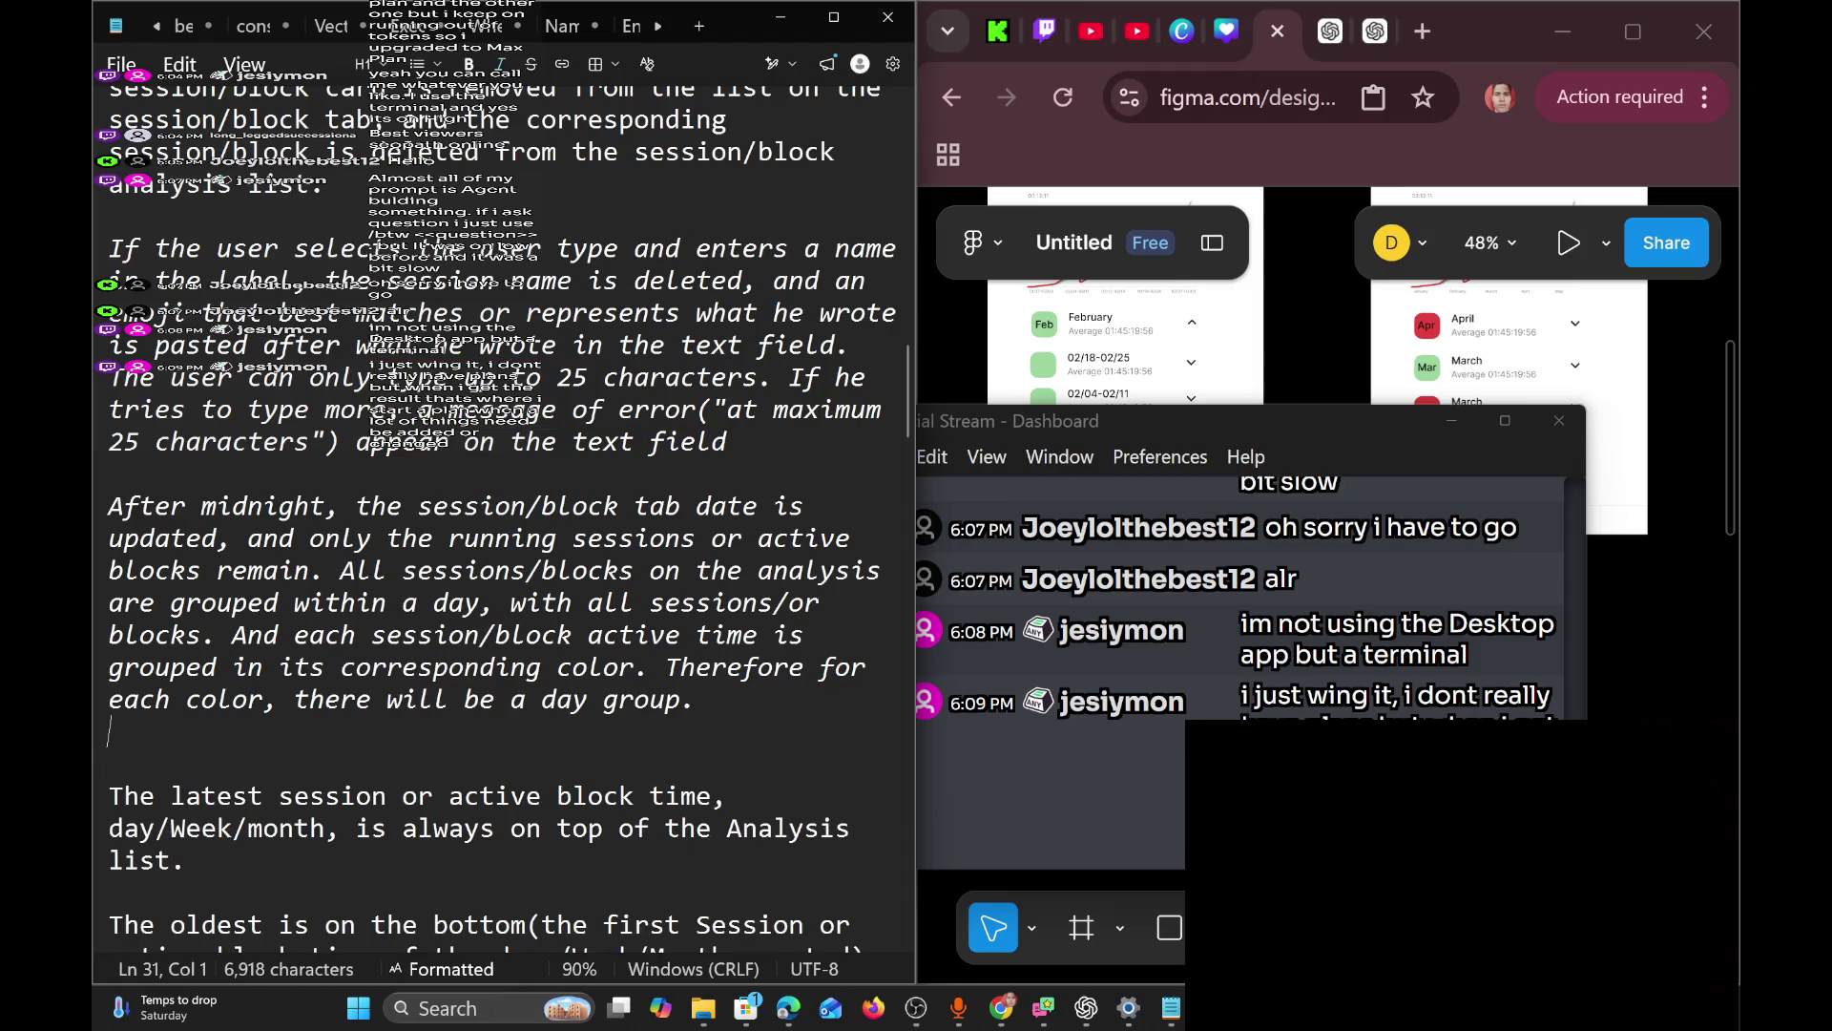
key(Return)
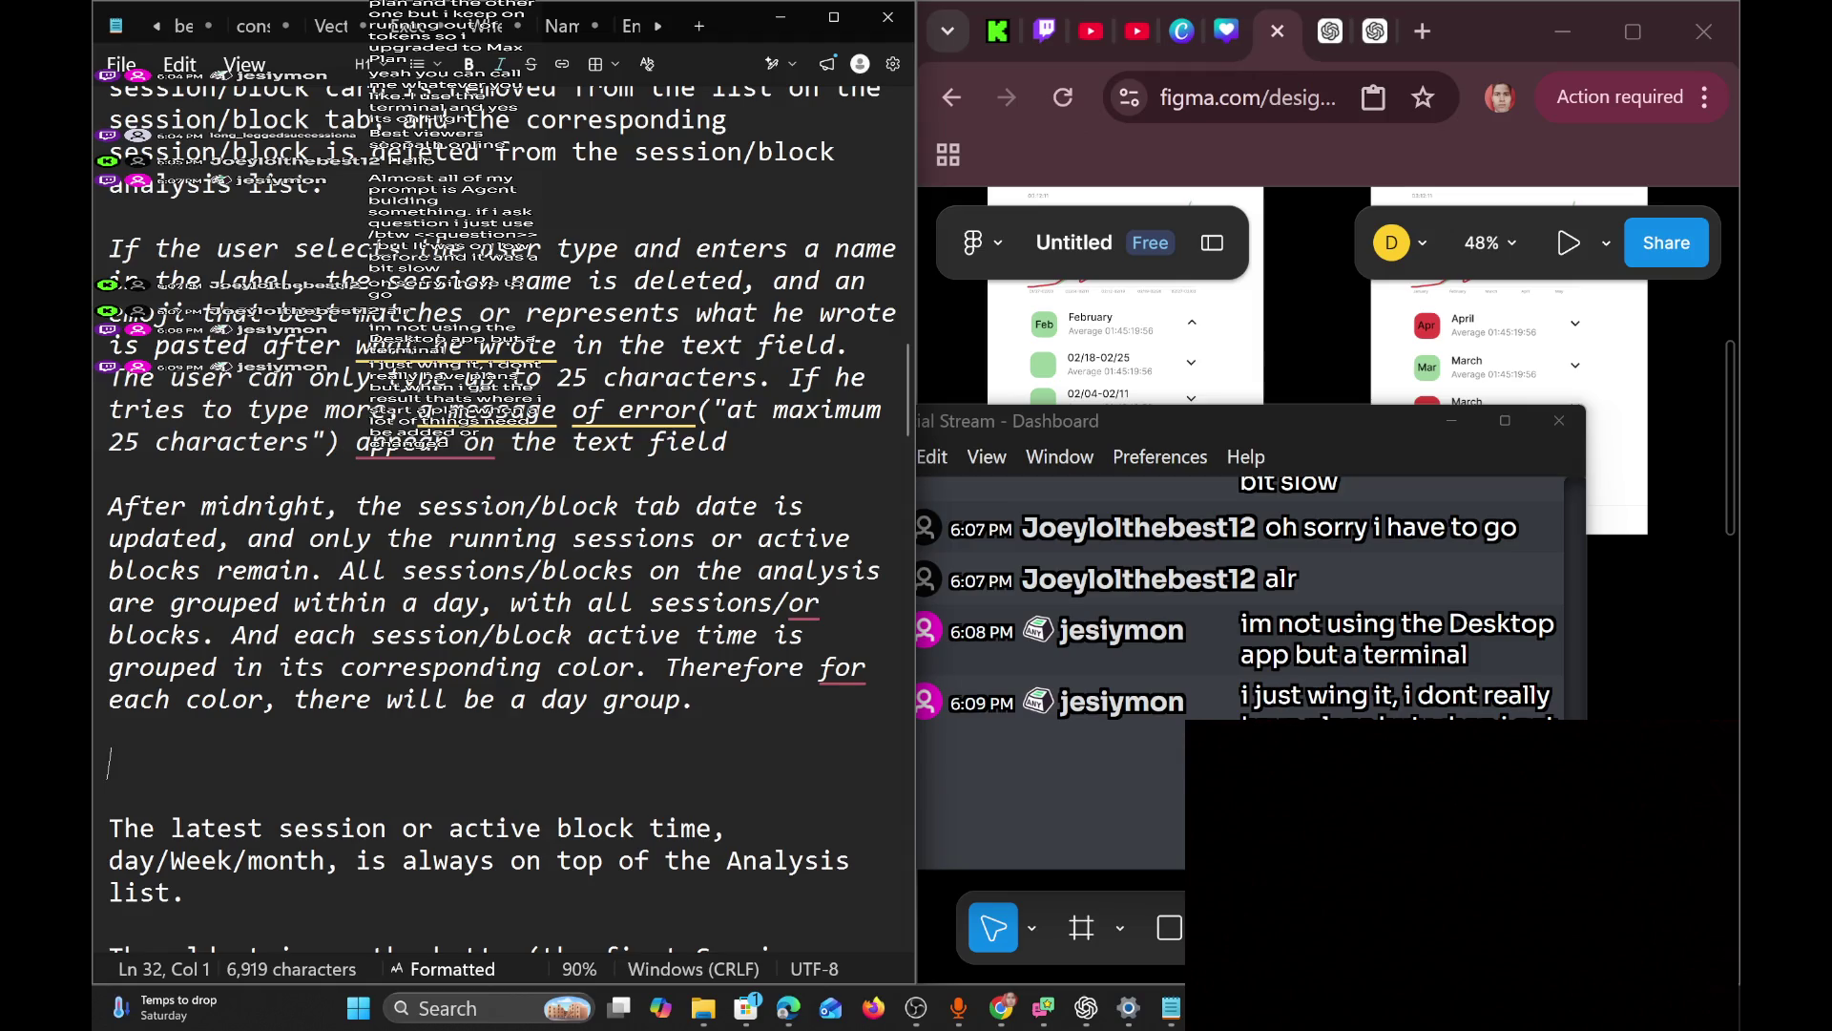
key(BackSpace)
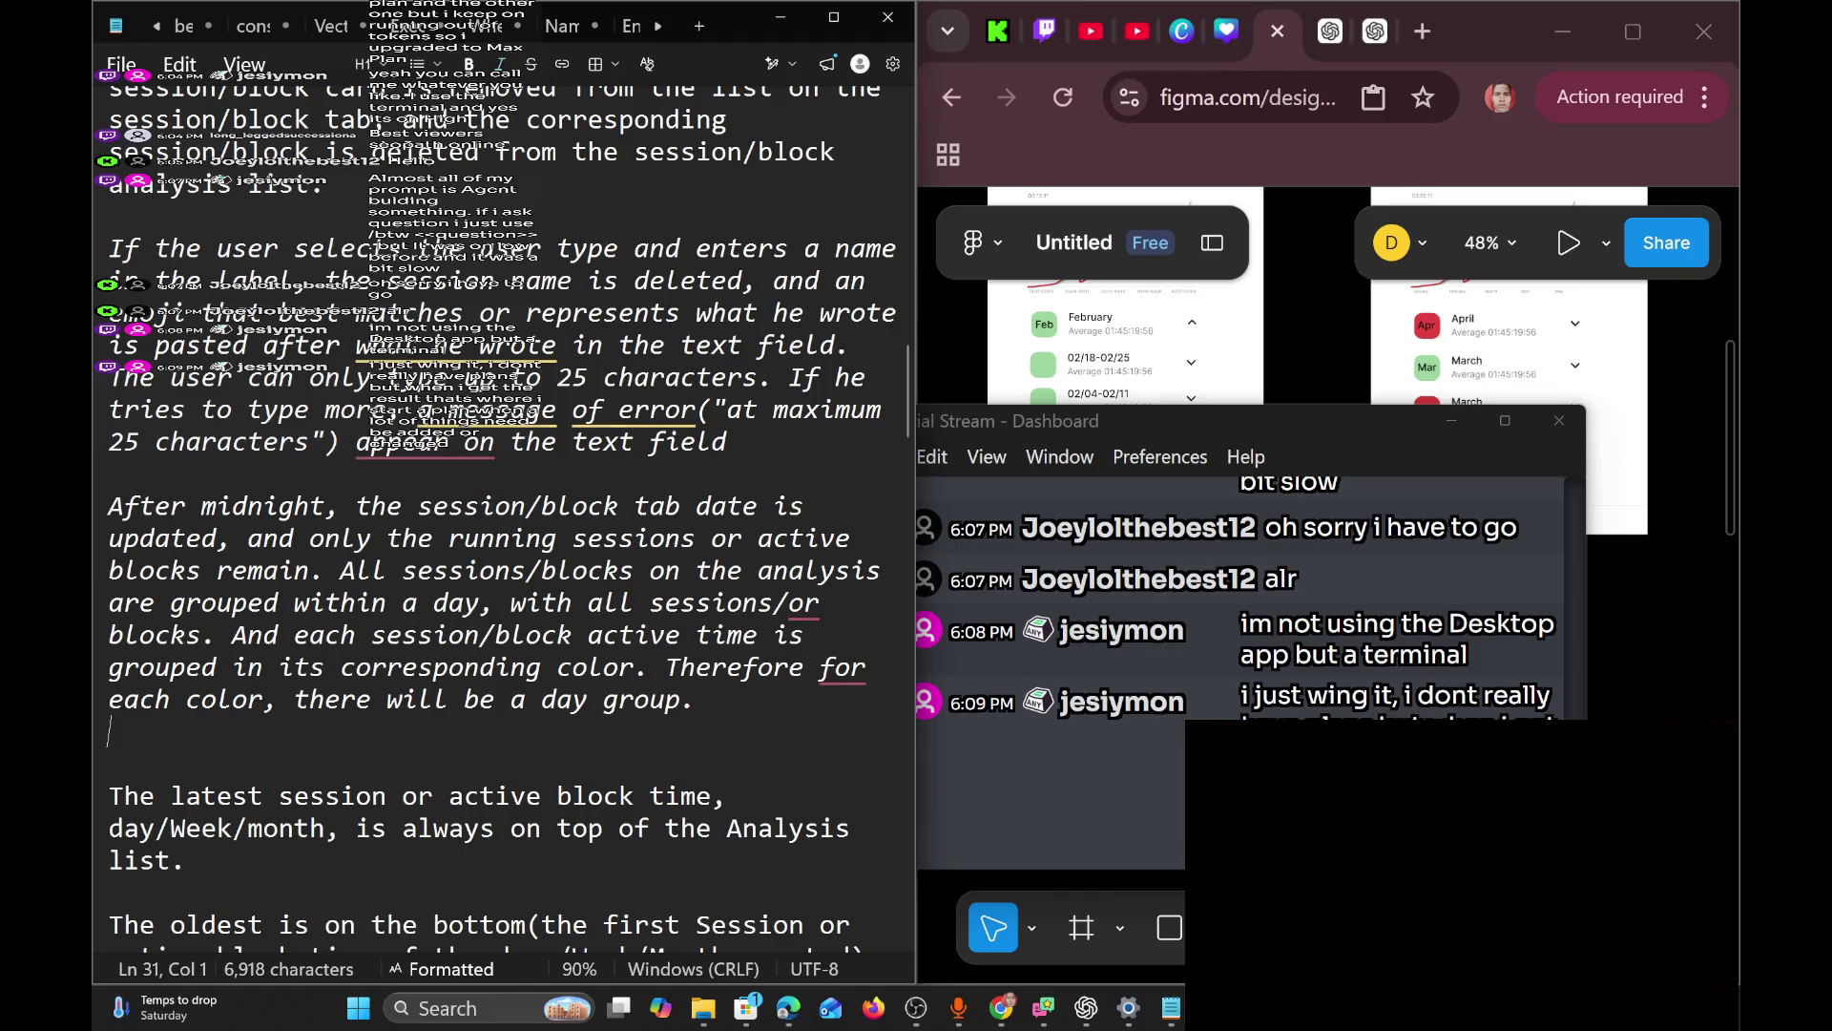
key(Down)
click(108, 700)
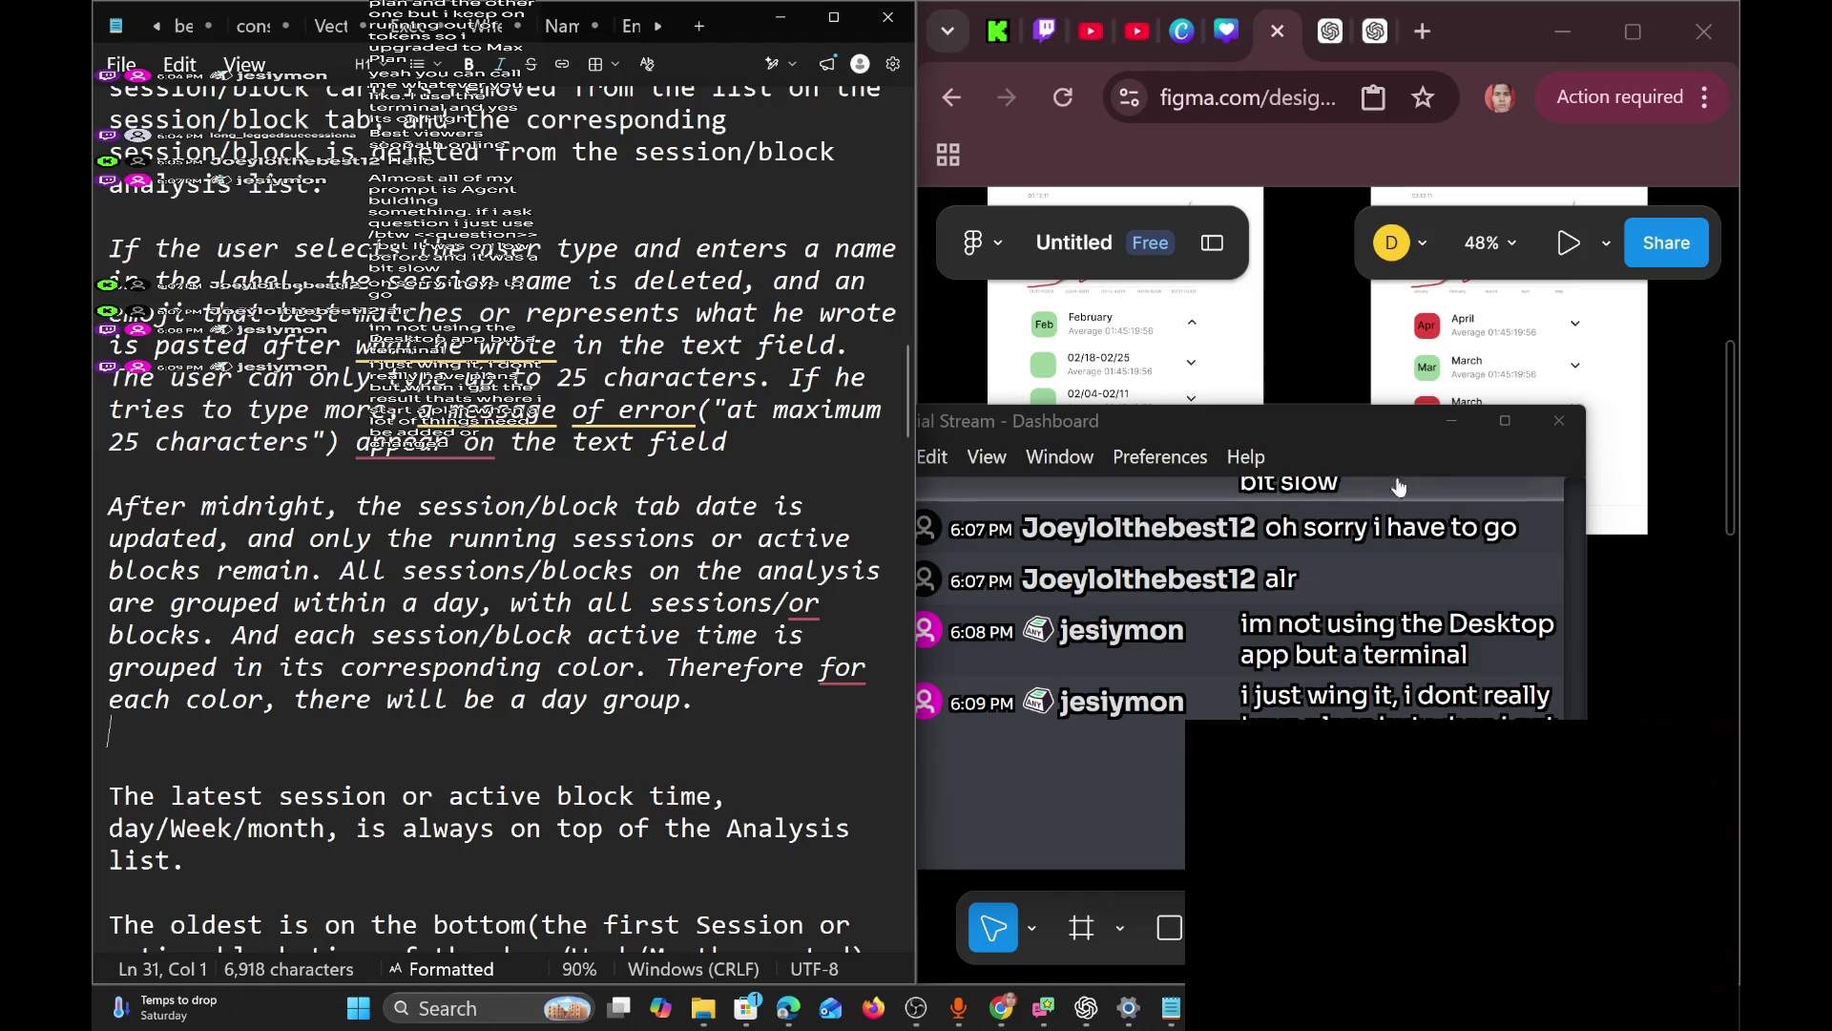
Move the Social Stream dashboard up-right, refocus the Notepad spec, and switch to Codex.
mouse_move(1328, 425)
mouse_down()
mouse_move(1453, 381)
mouse_move(1413, 361)
mouse_up()
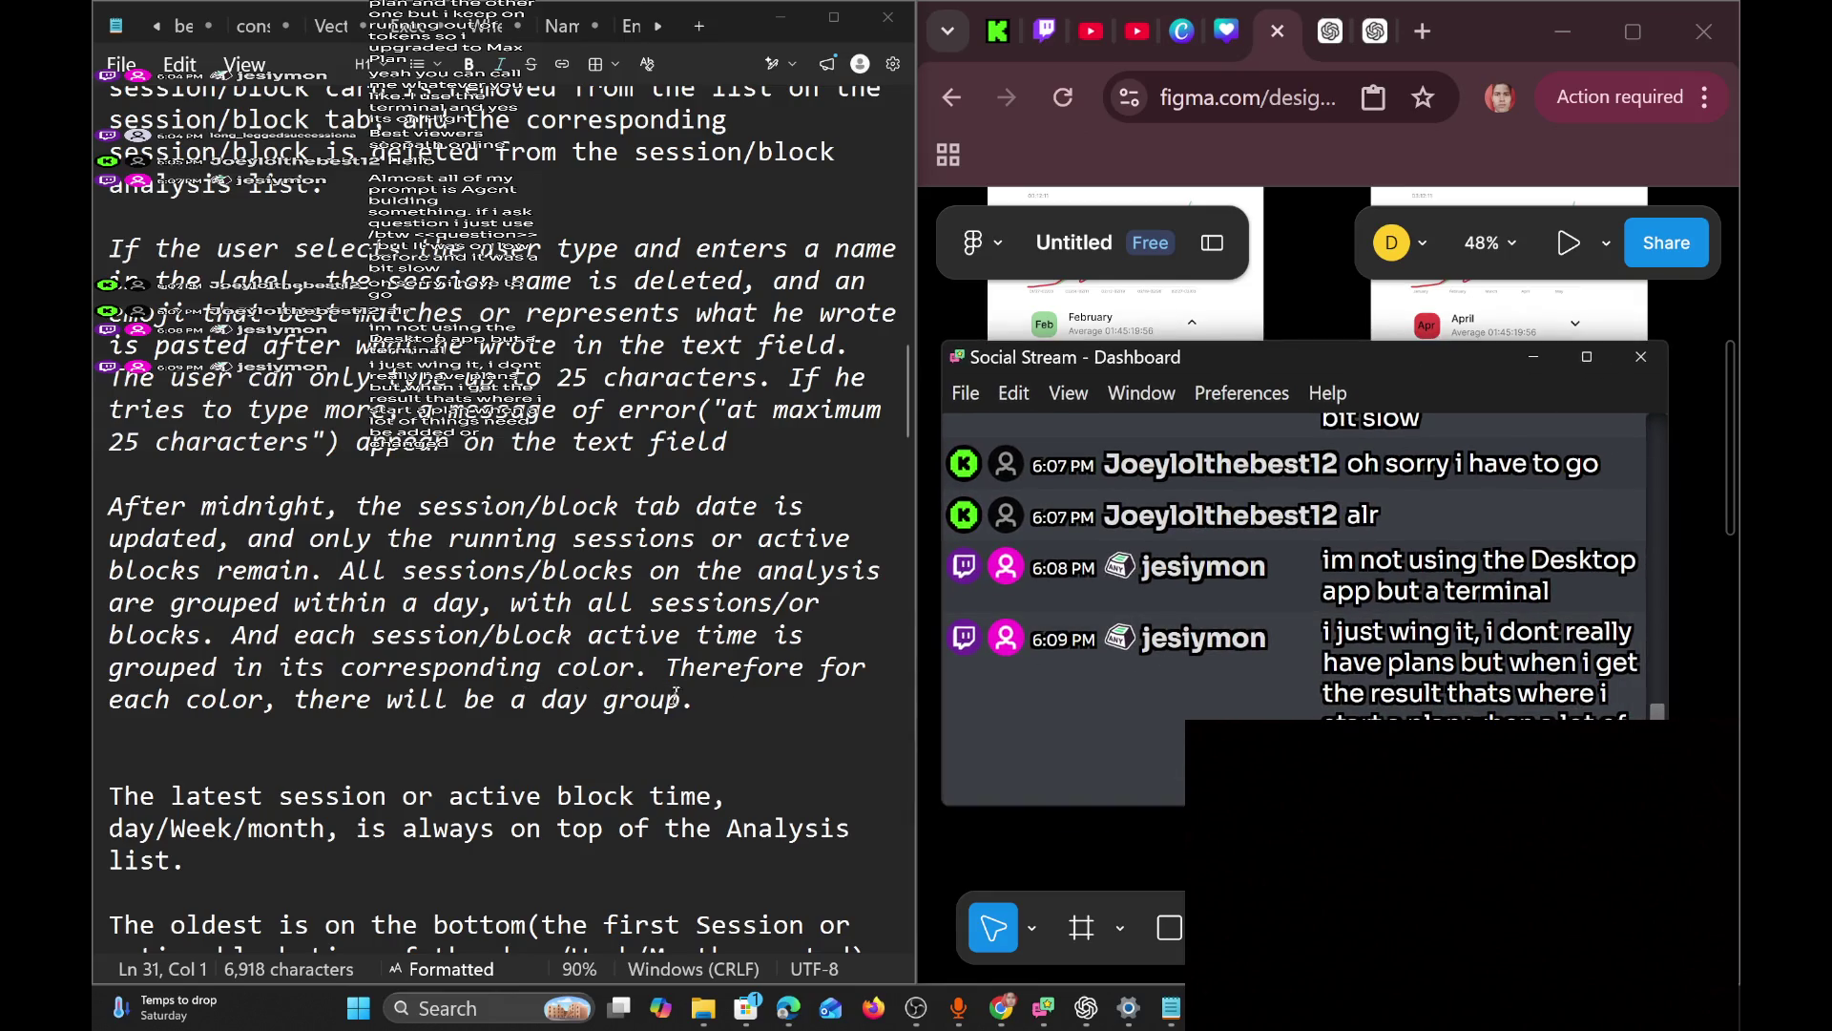
click(733, 716)
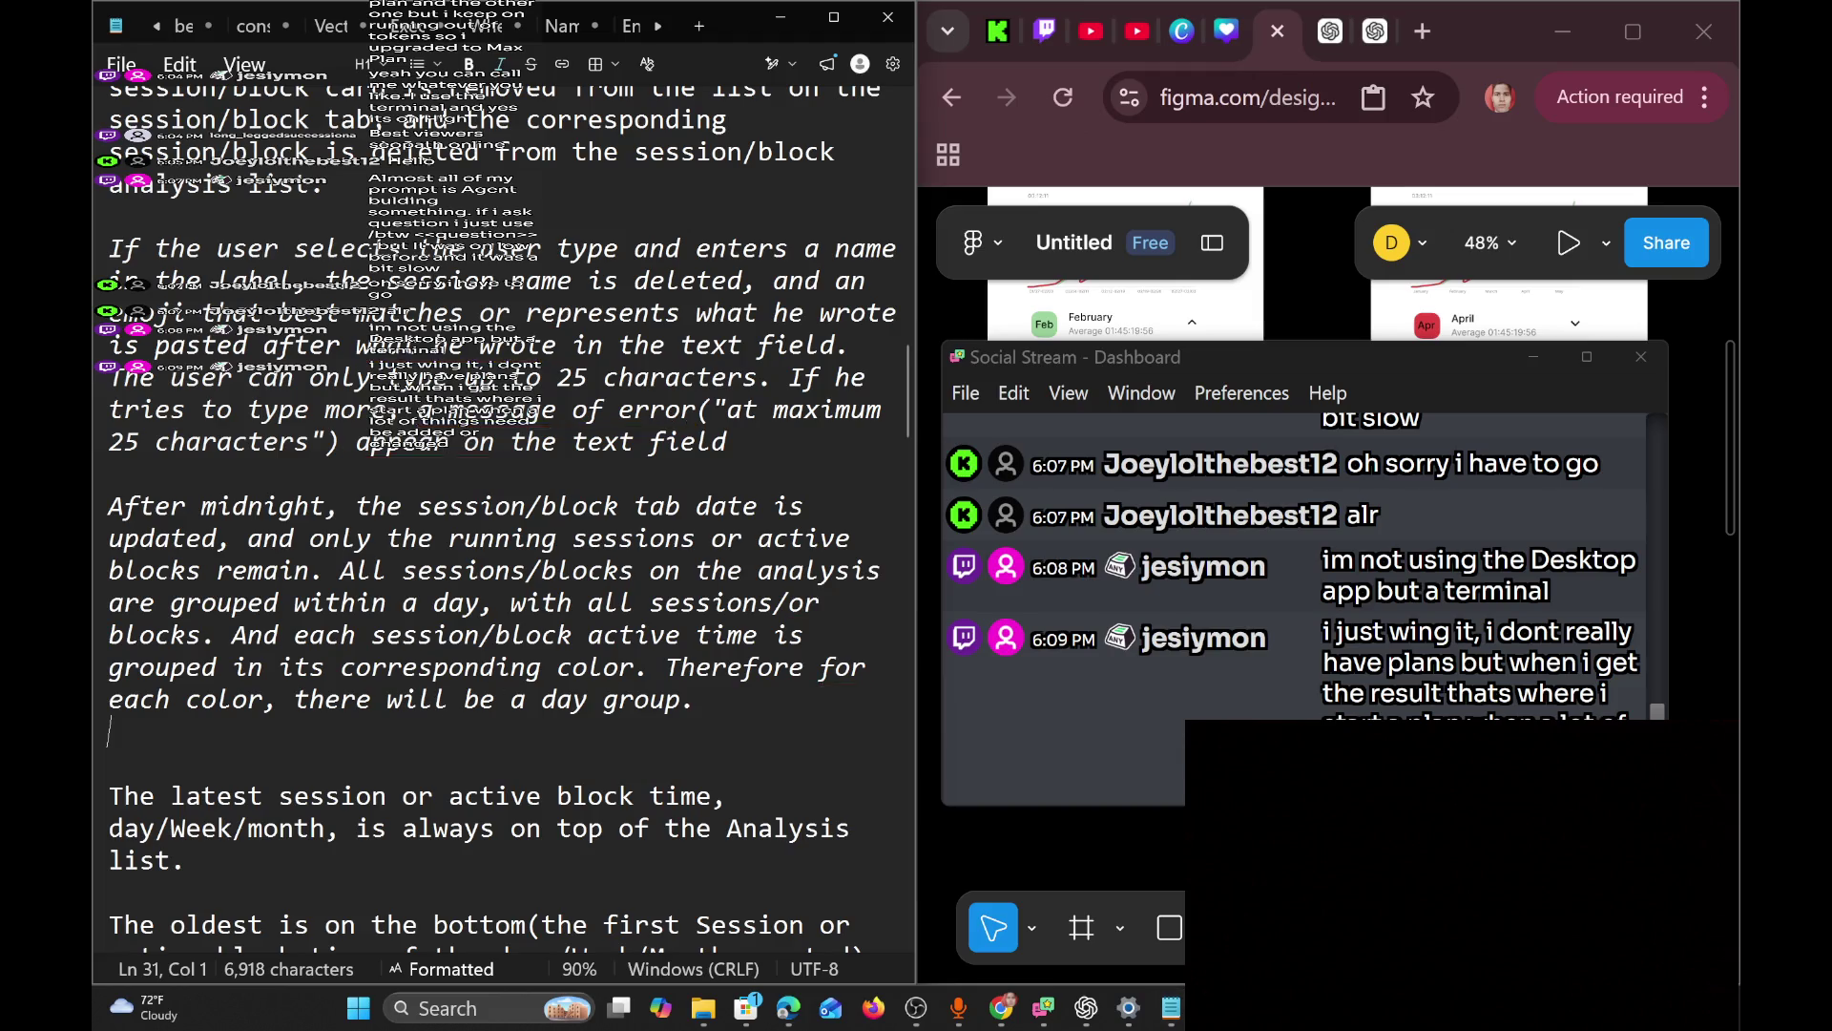
scroll(556, 675, down, 1)
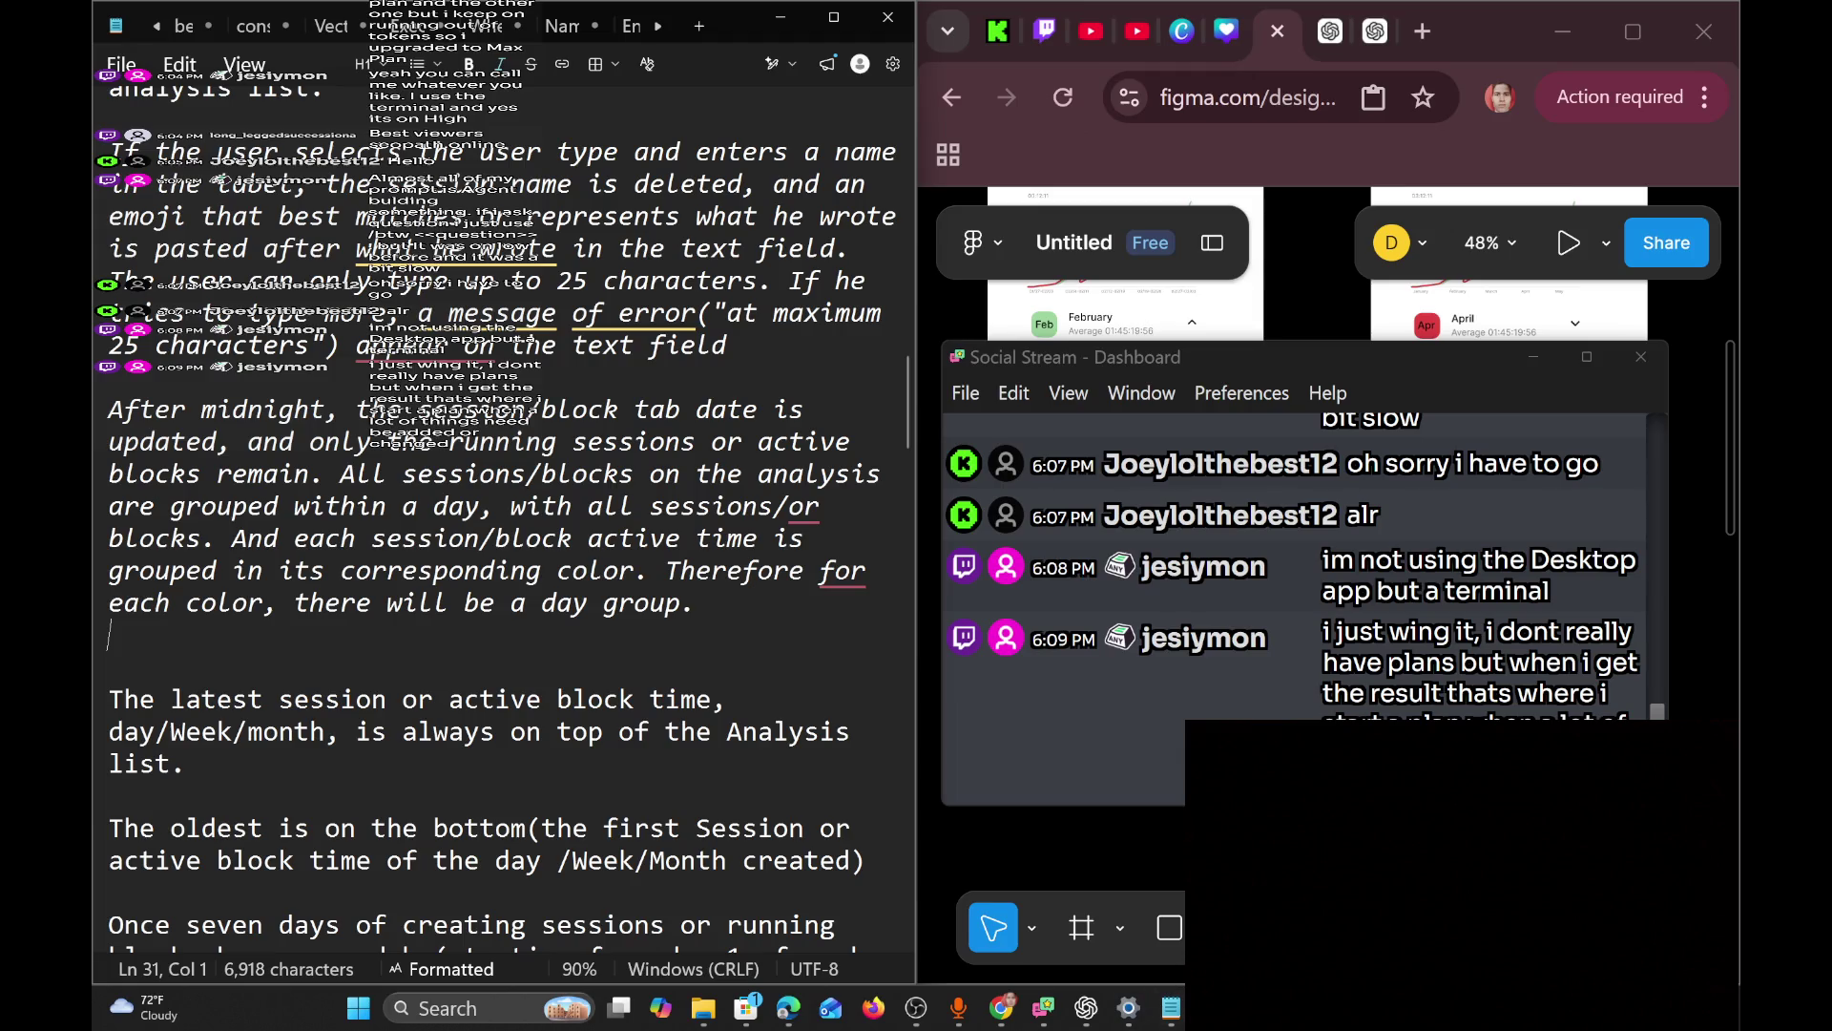
key(alt+Tab)
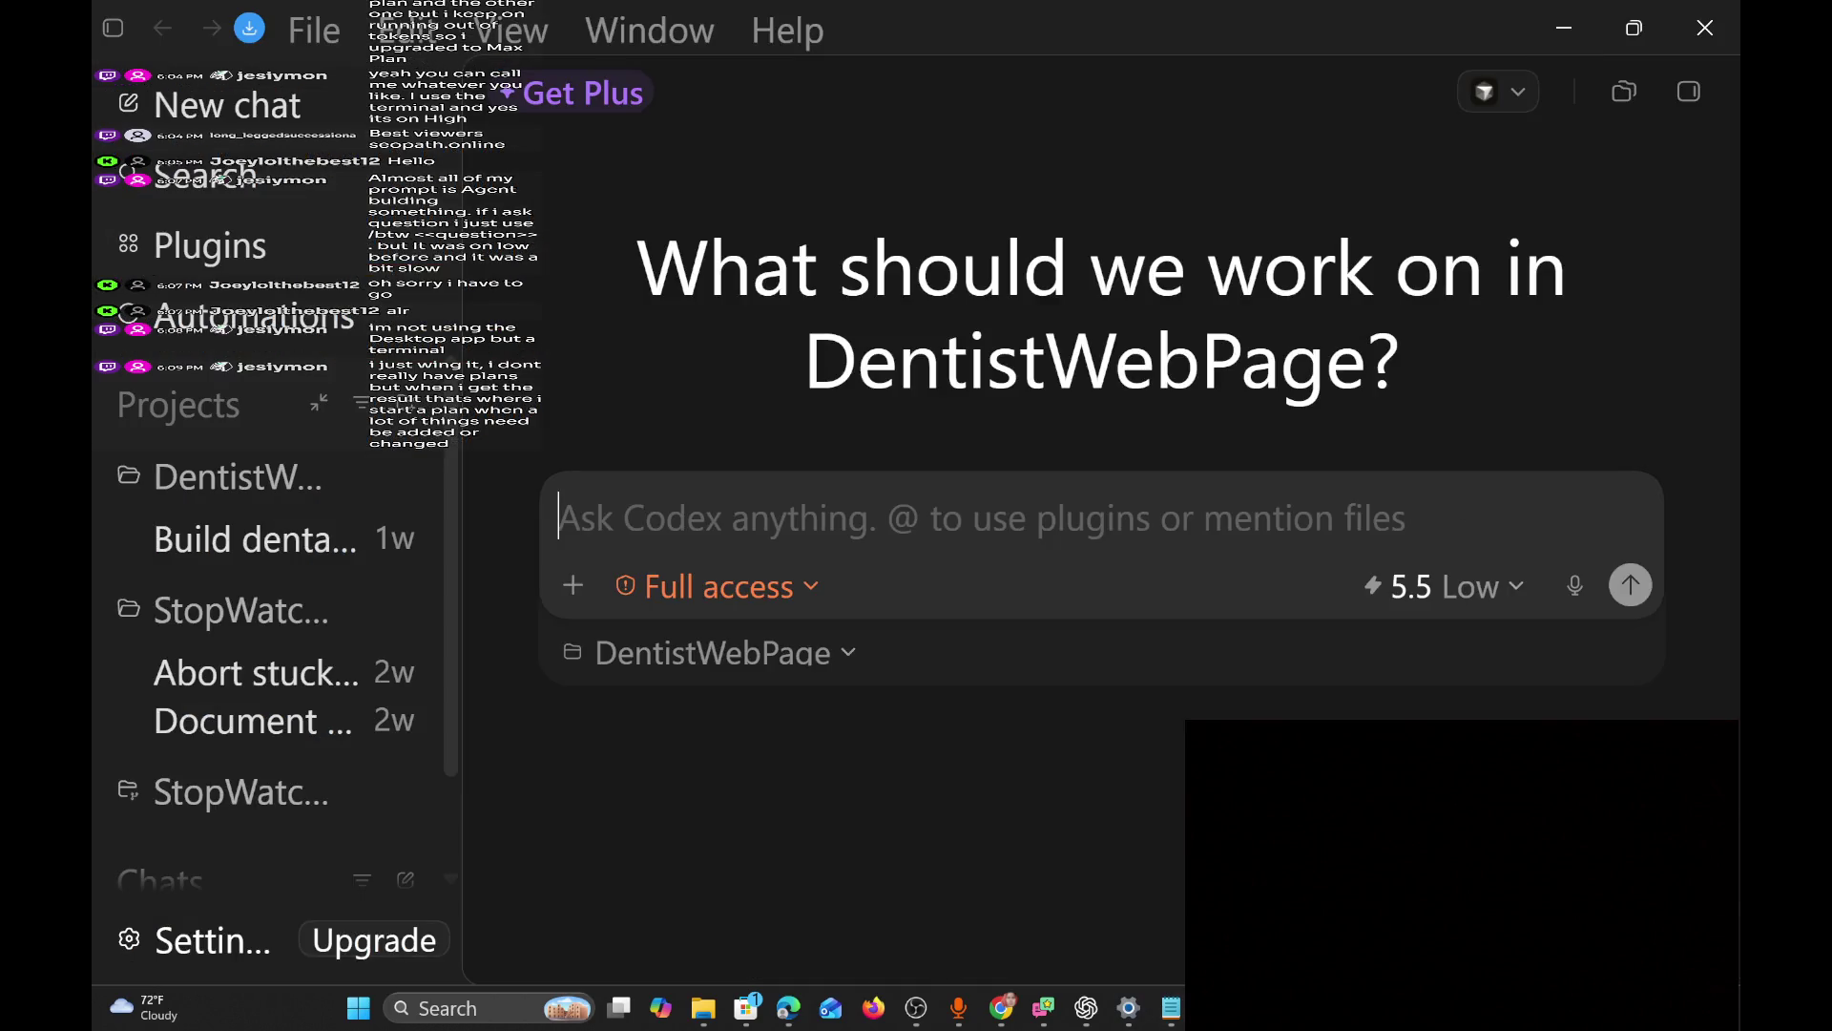
Look over the Codex account menu and the Upgrade pricing page, then minimize Codex.
click(227, 943)
click(228, 942)
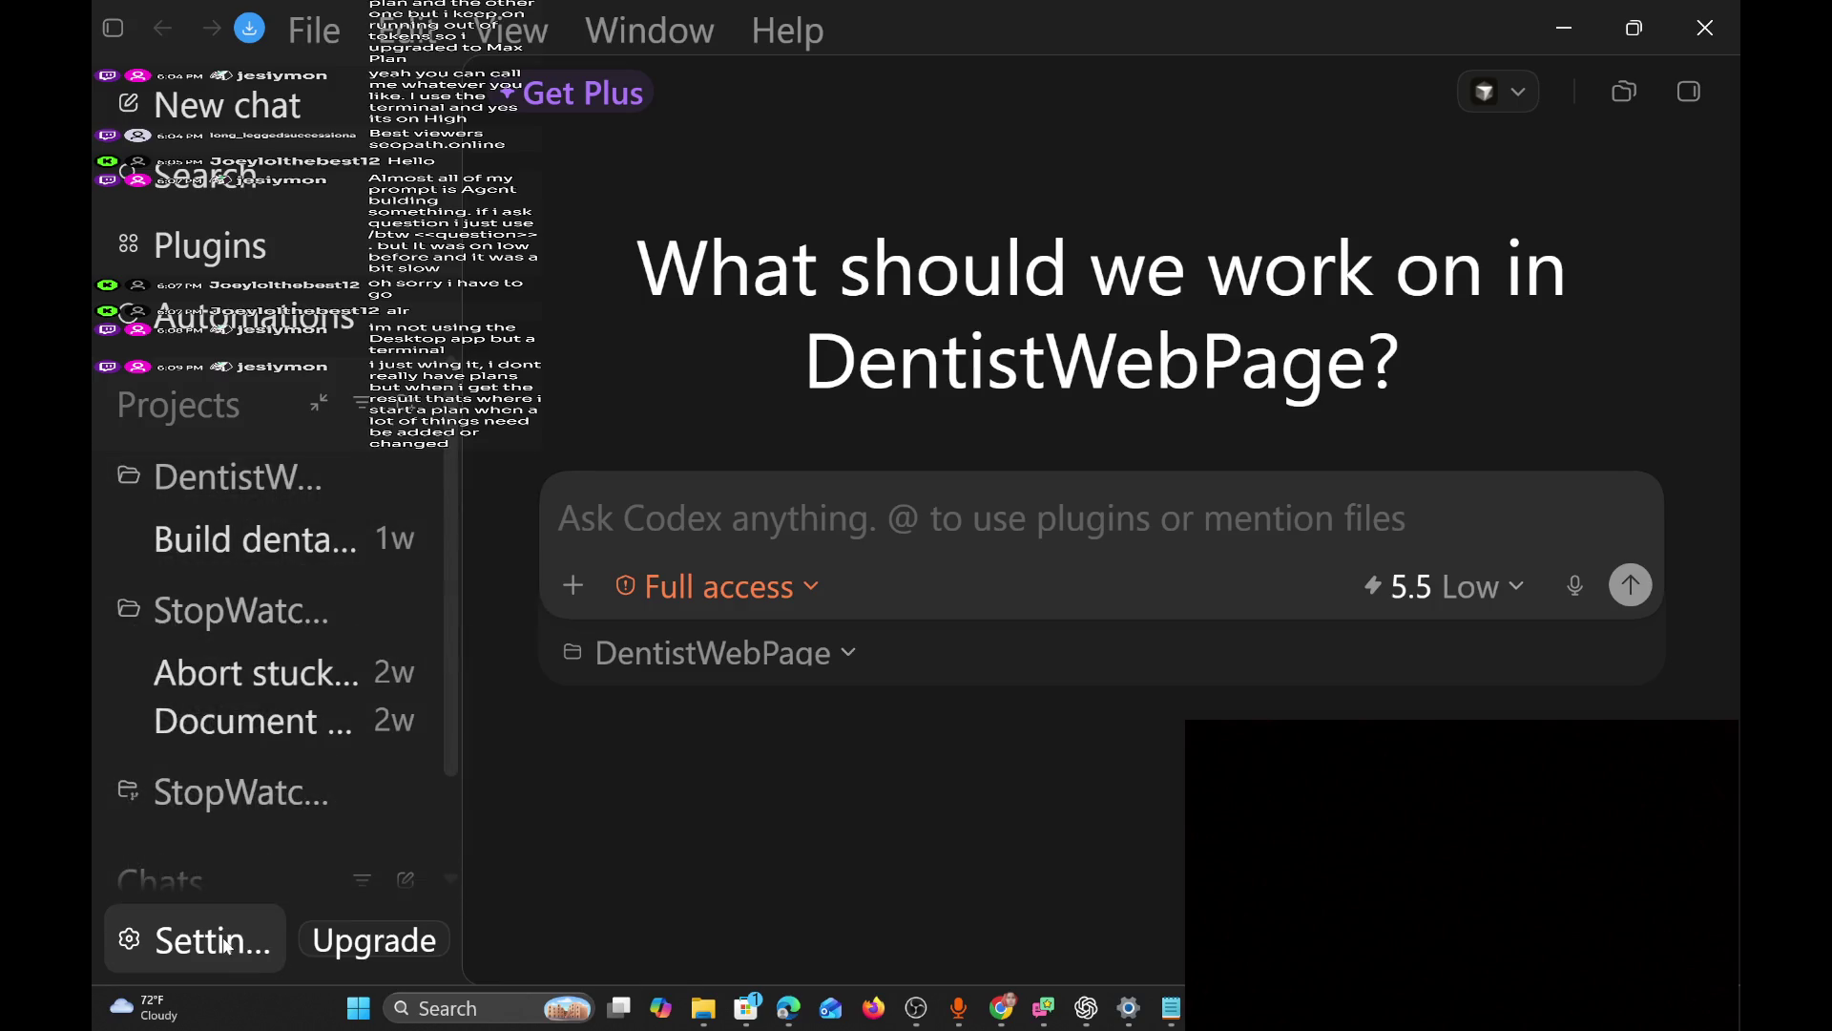
click(333, 950)
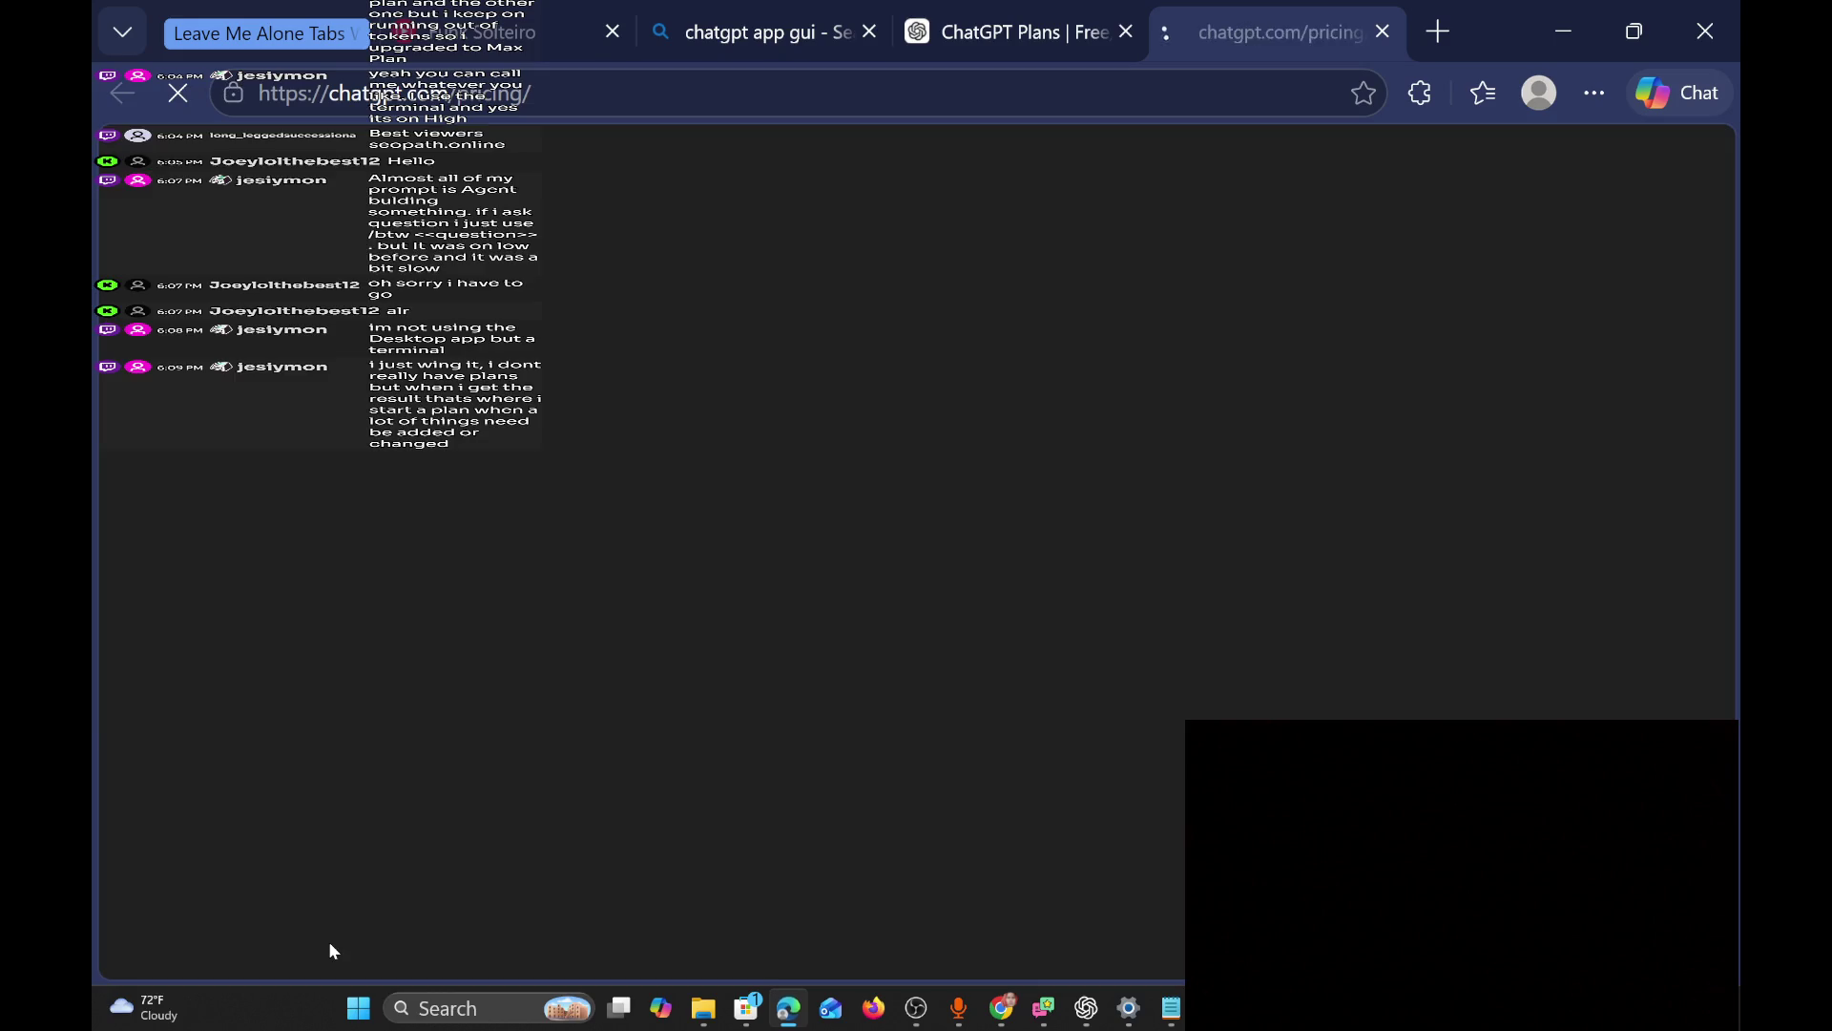
click(1570, 30)
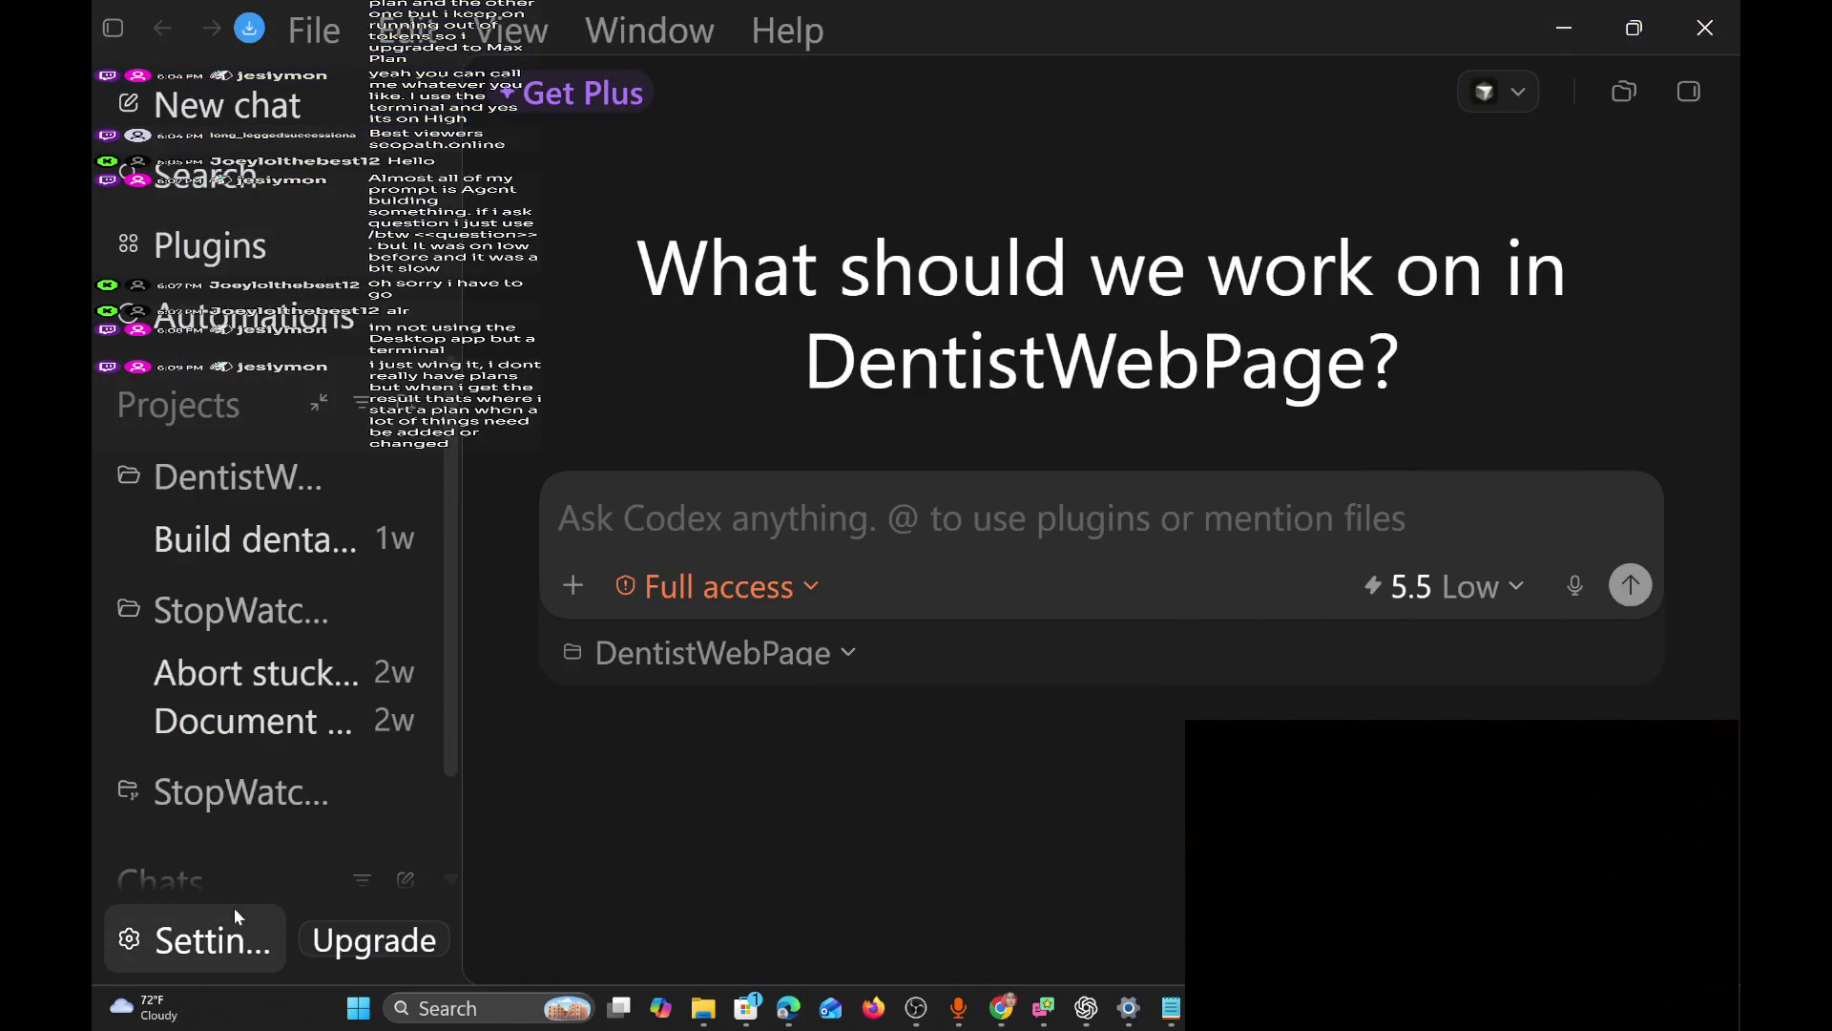
click(234, 934)
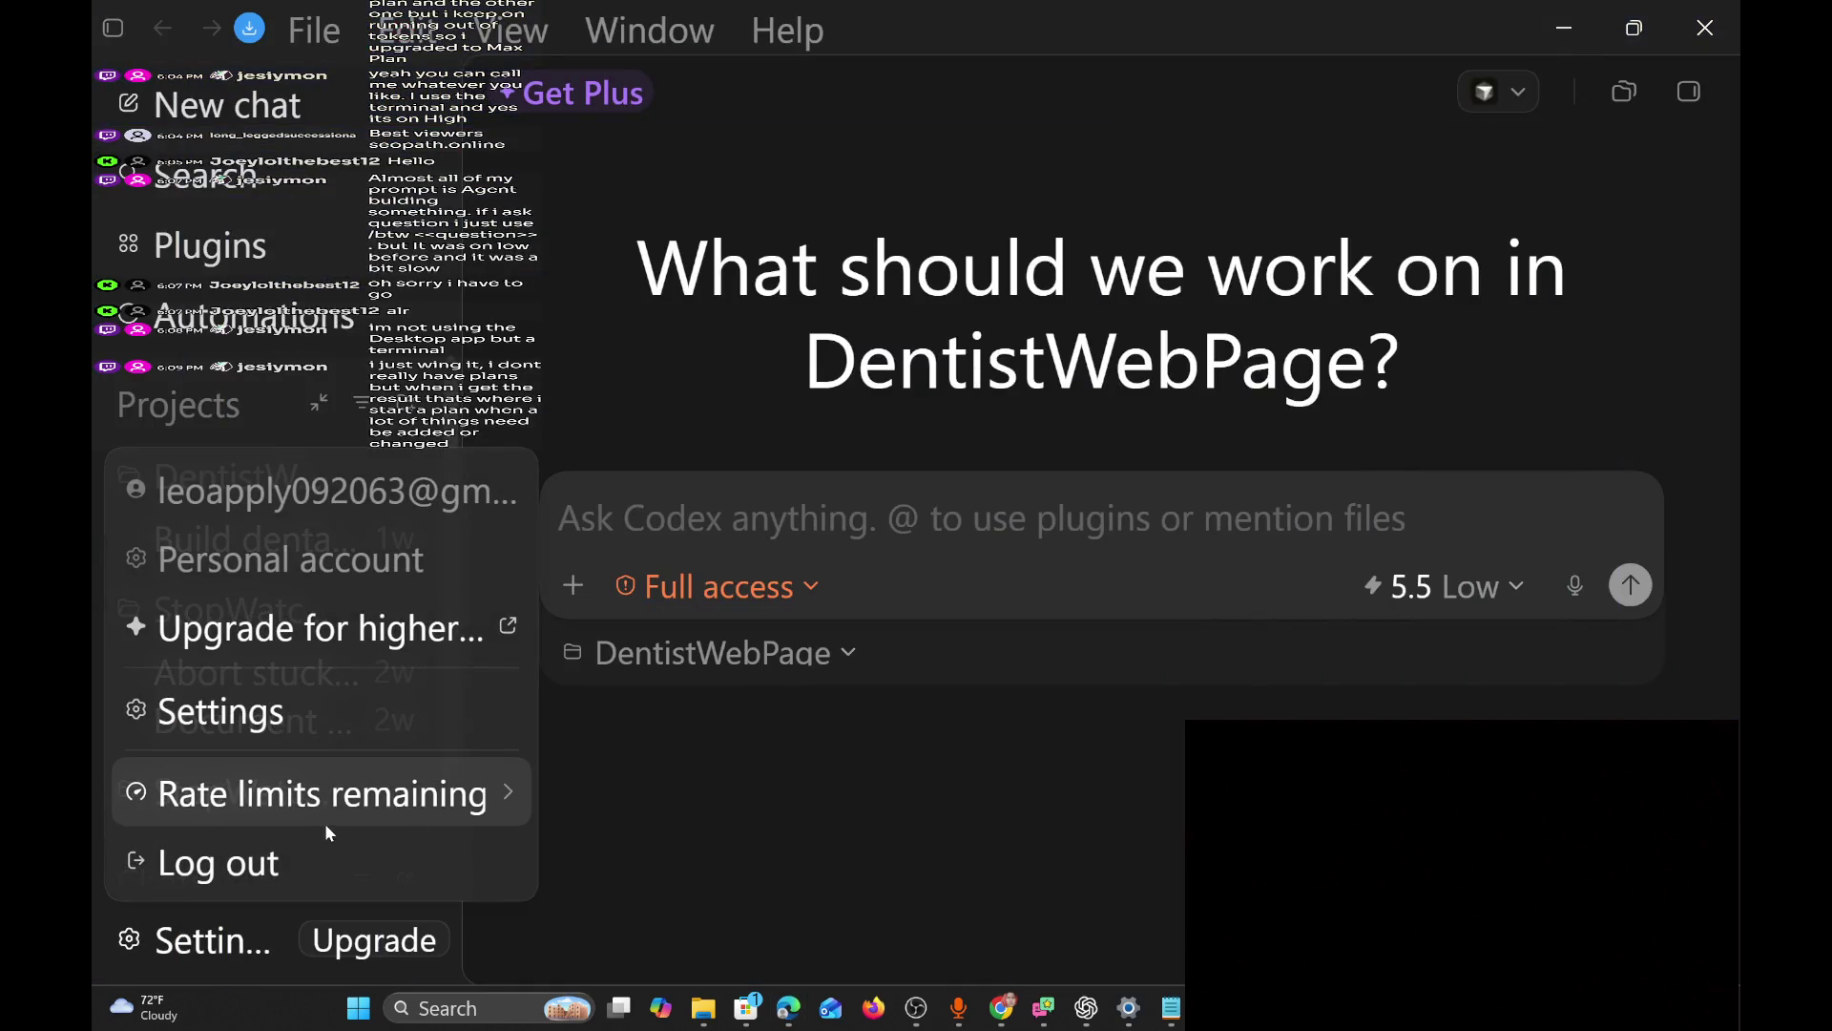
click(885, 905)
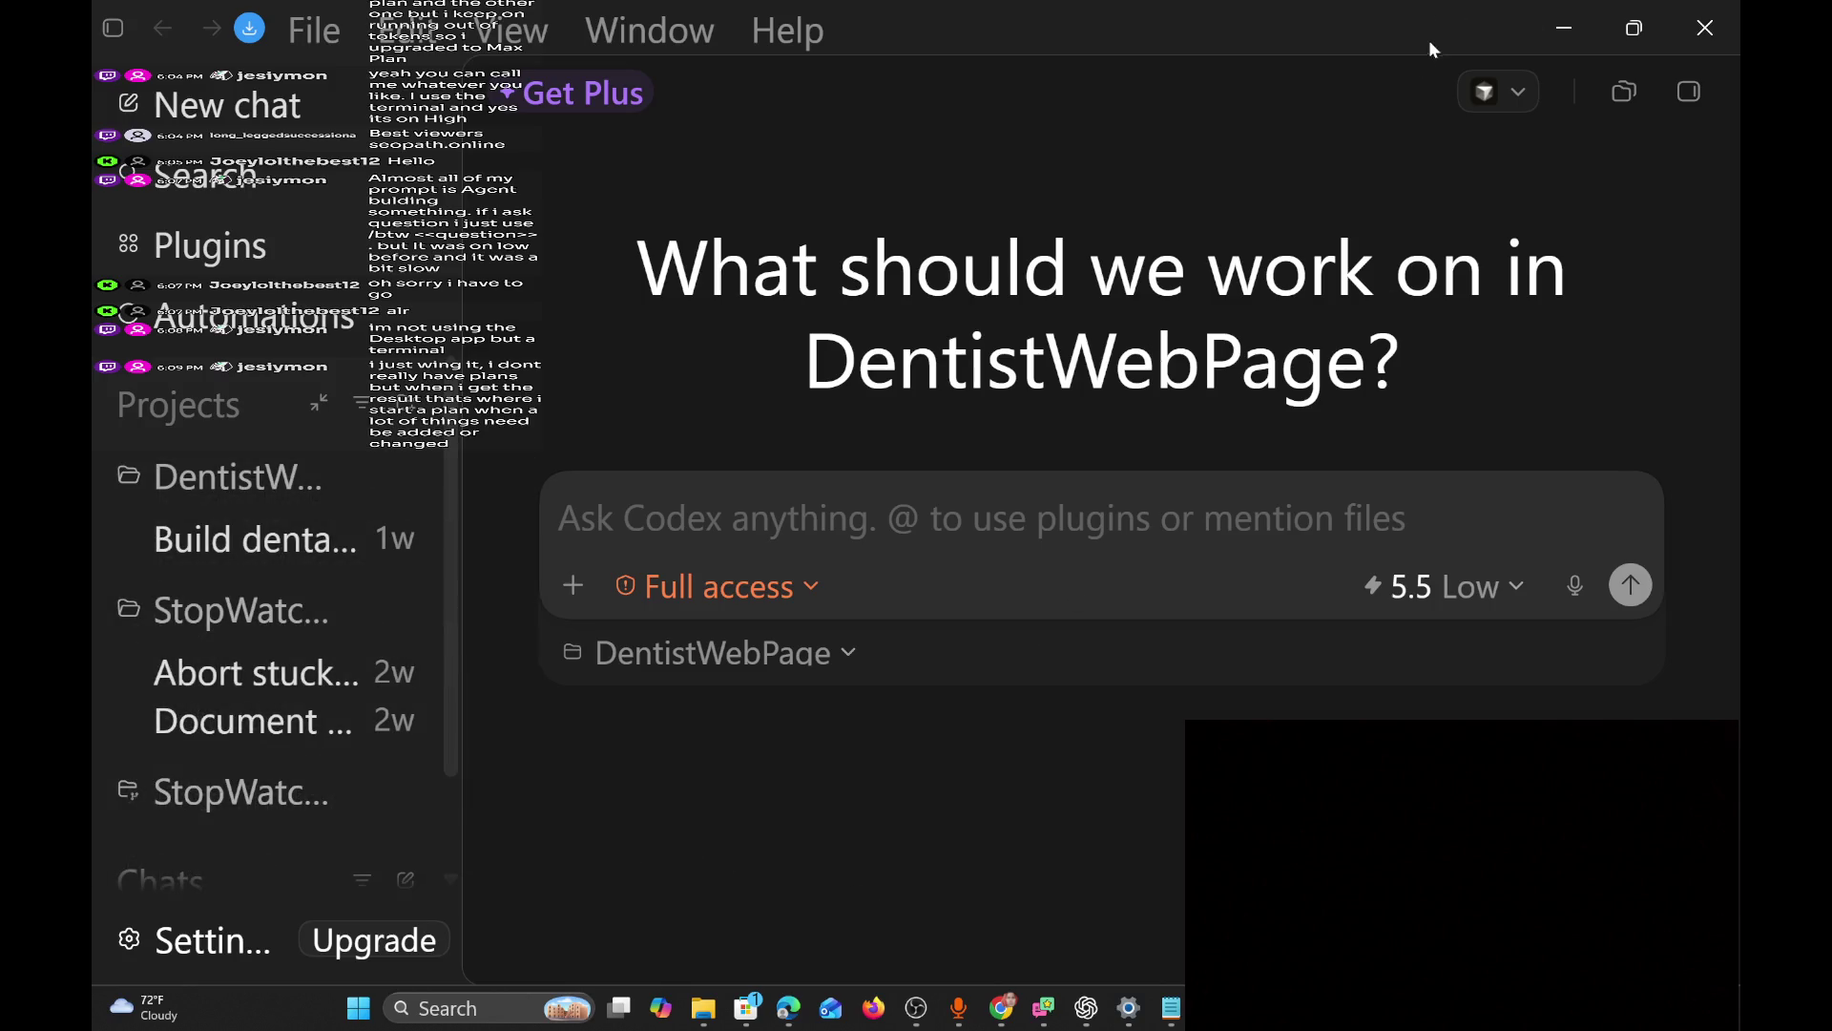
scroll(455, 800, down, 2)
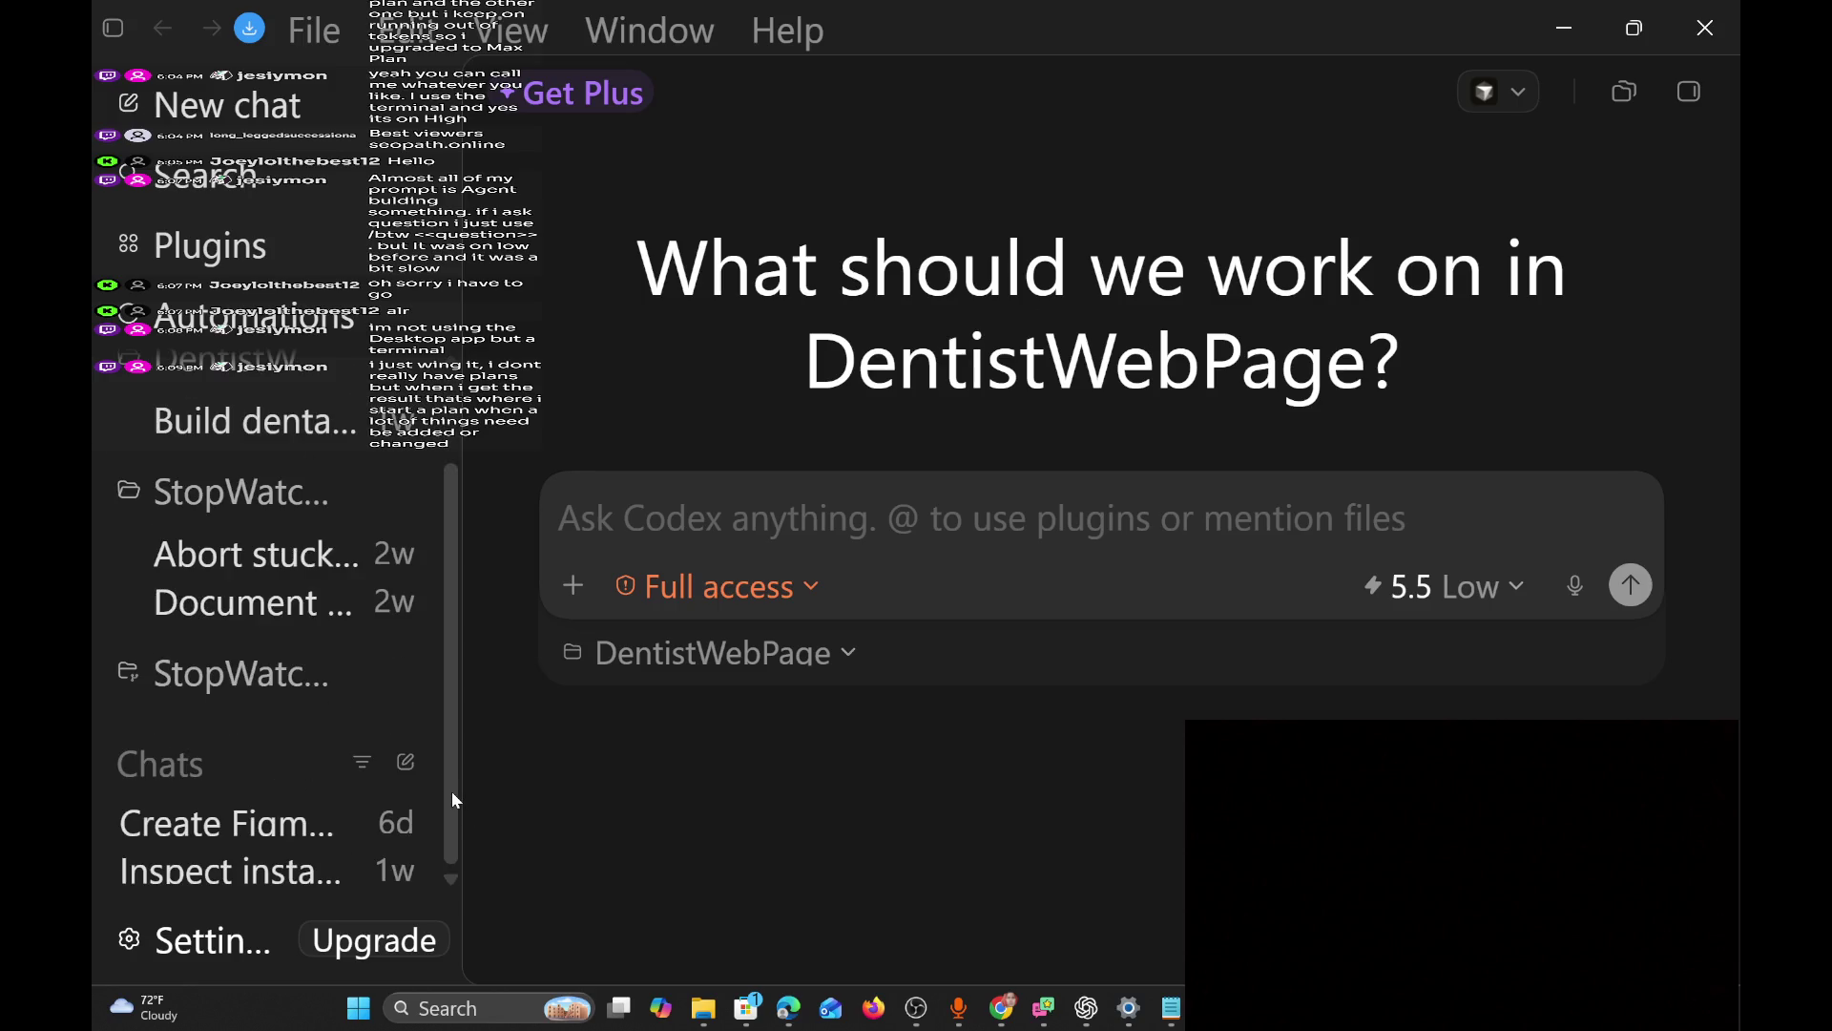
click(1596, 7)
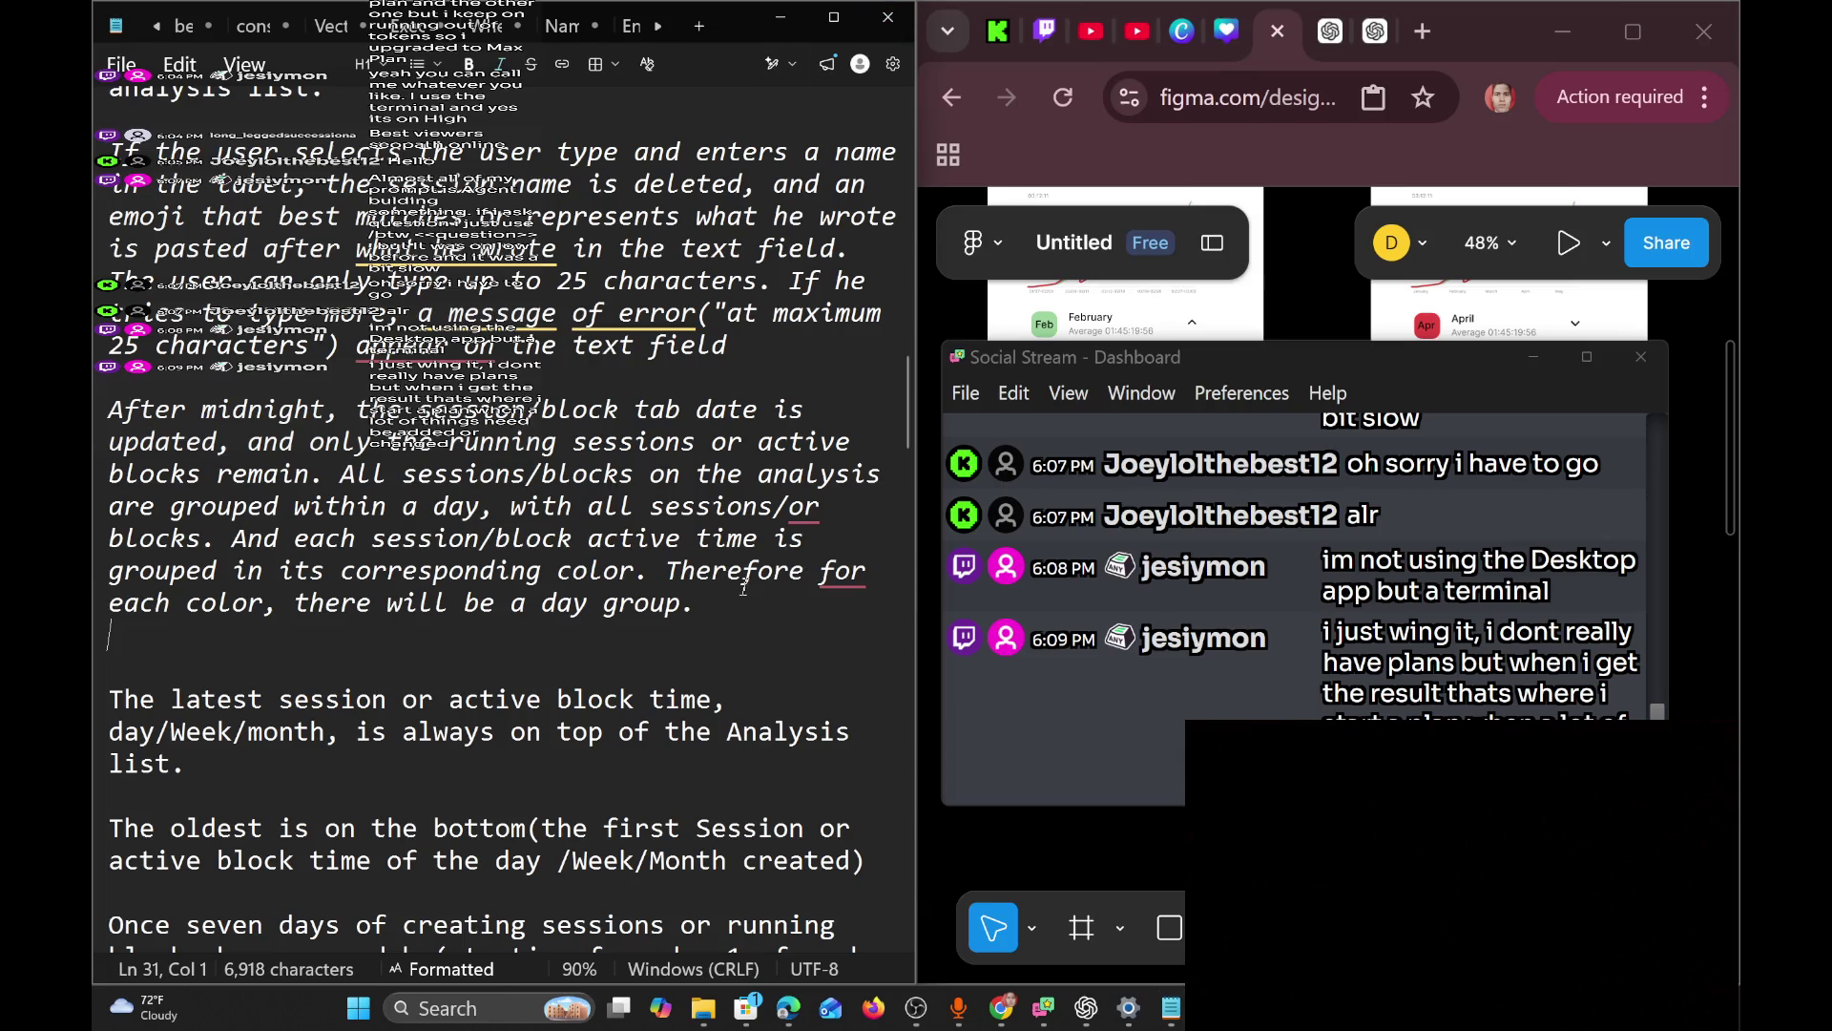
Select the 'After midnight…' paragraph, step down past the latest-session lines, then switch to Codex.
triple_click(706, 603)
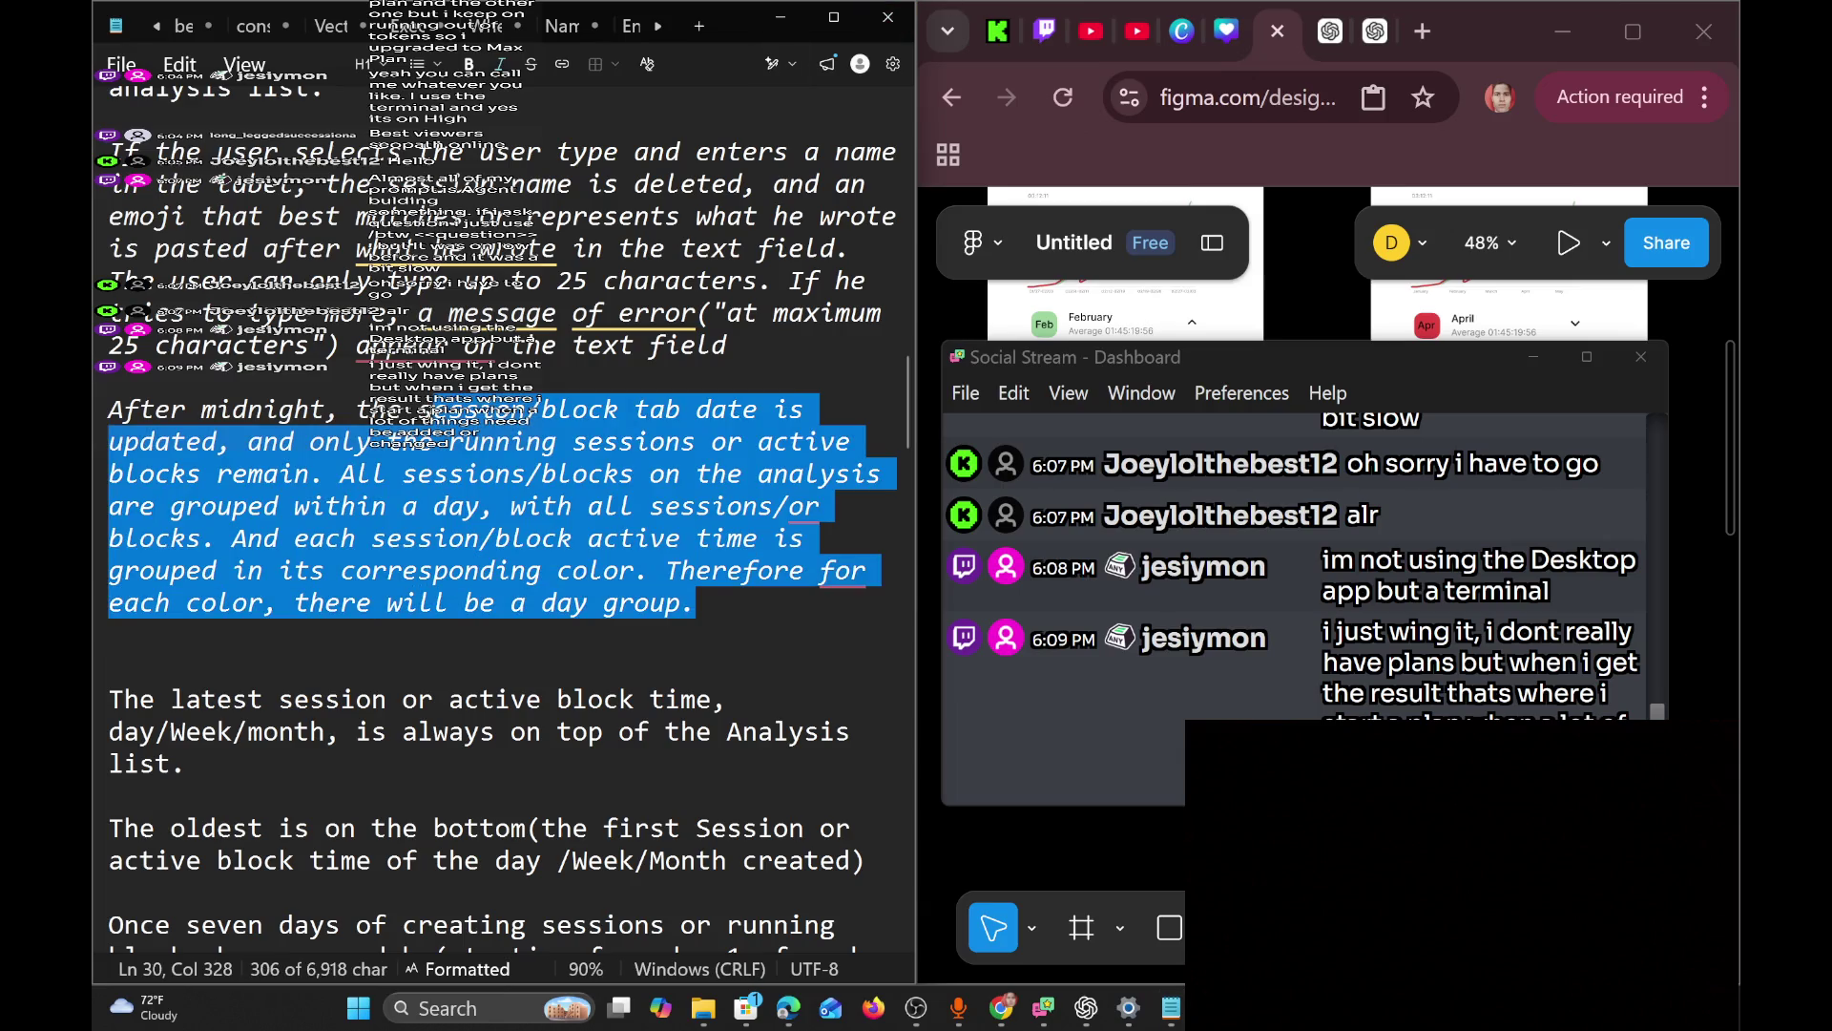
key(Down)
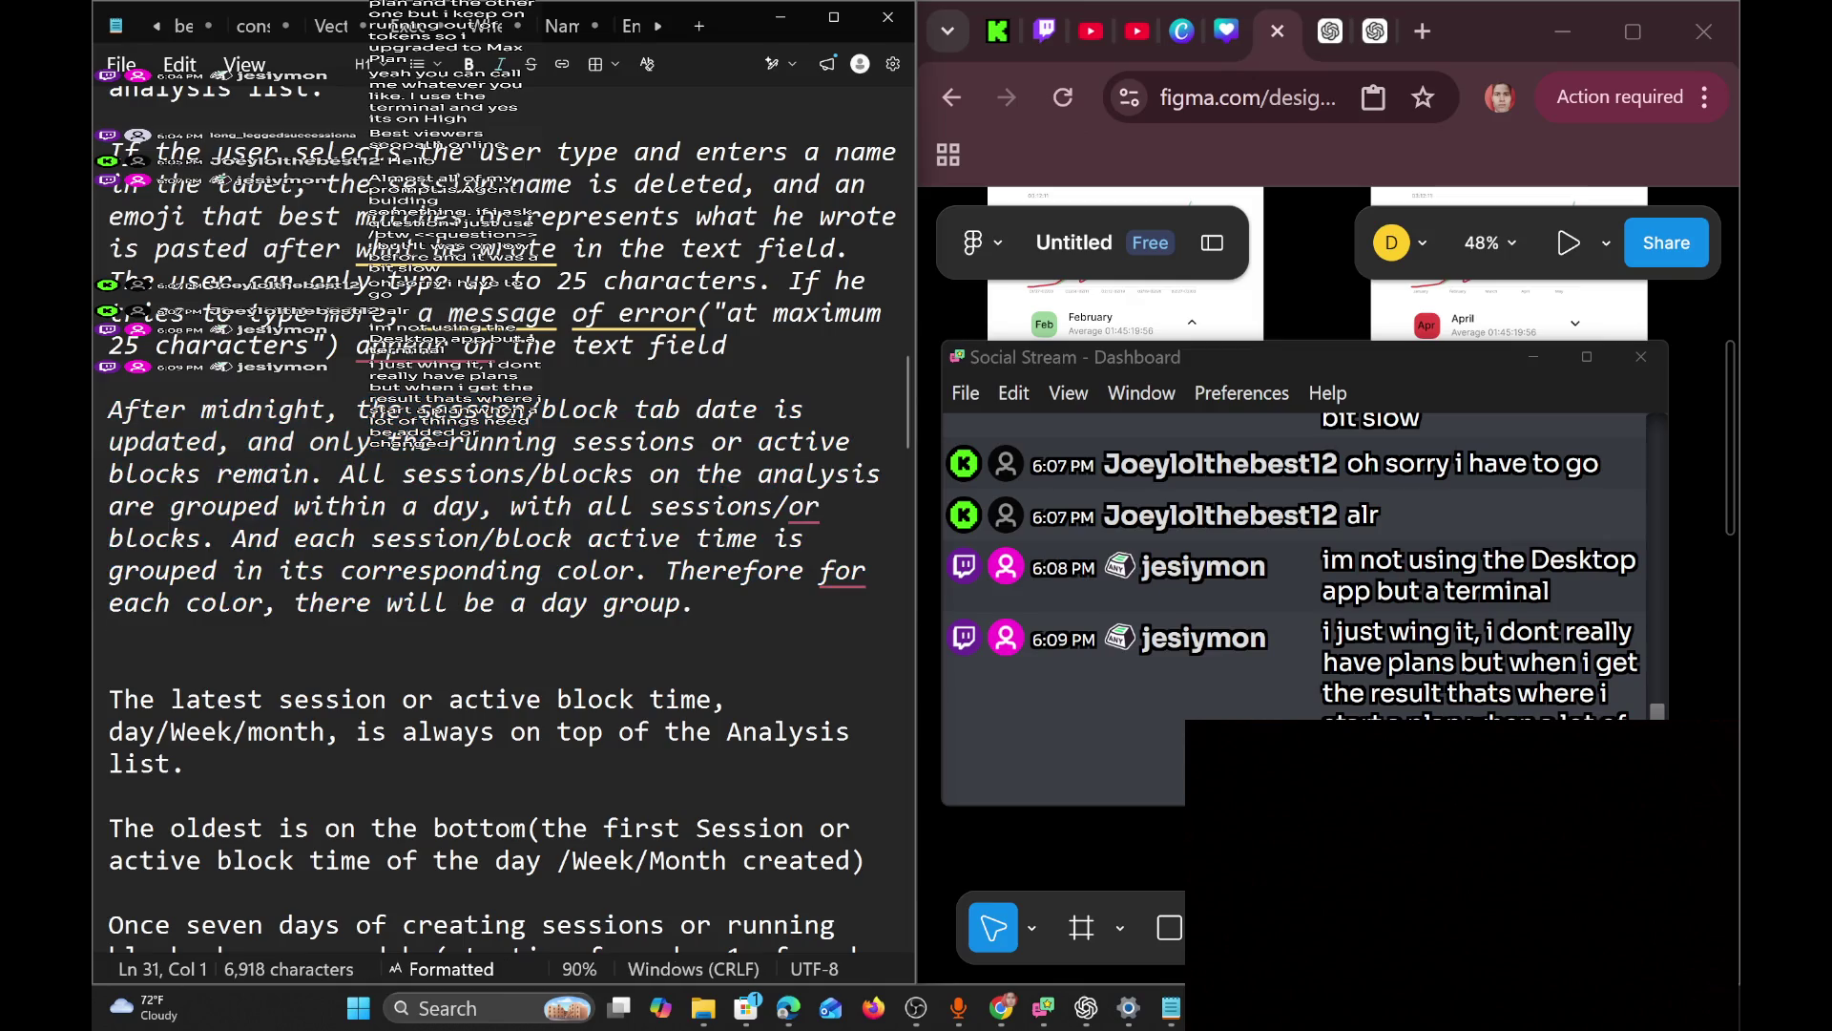
key(Down)
key(Down)
key(Down)
key(Down)
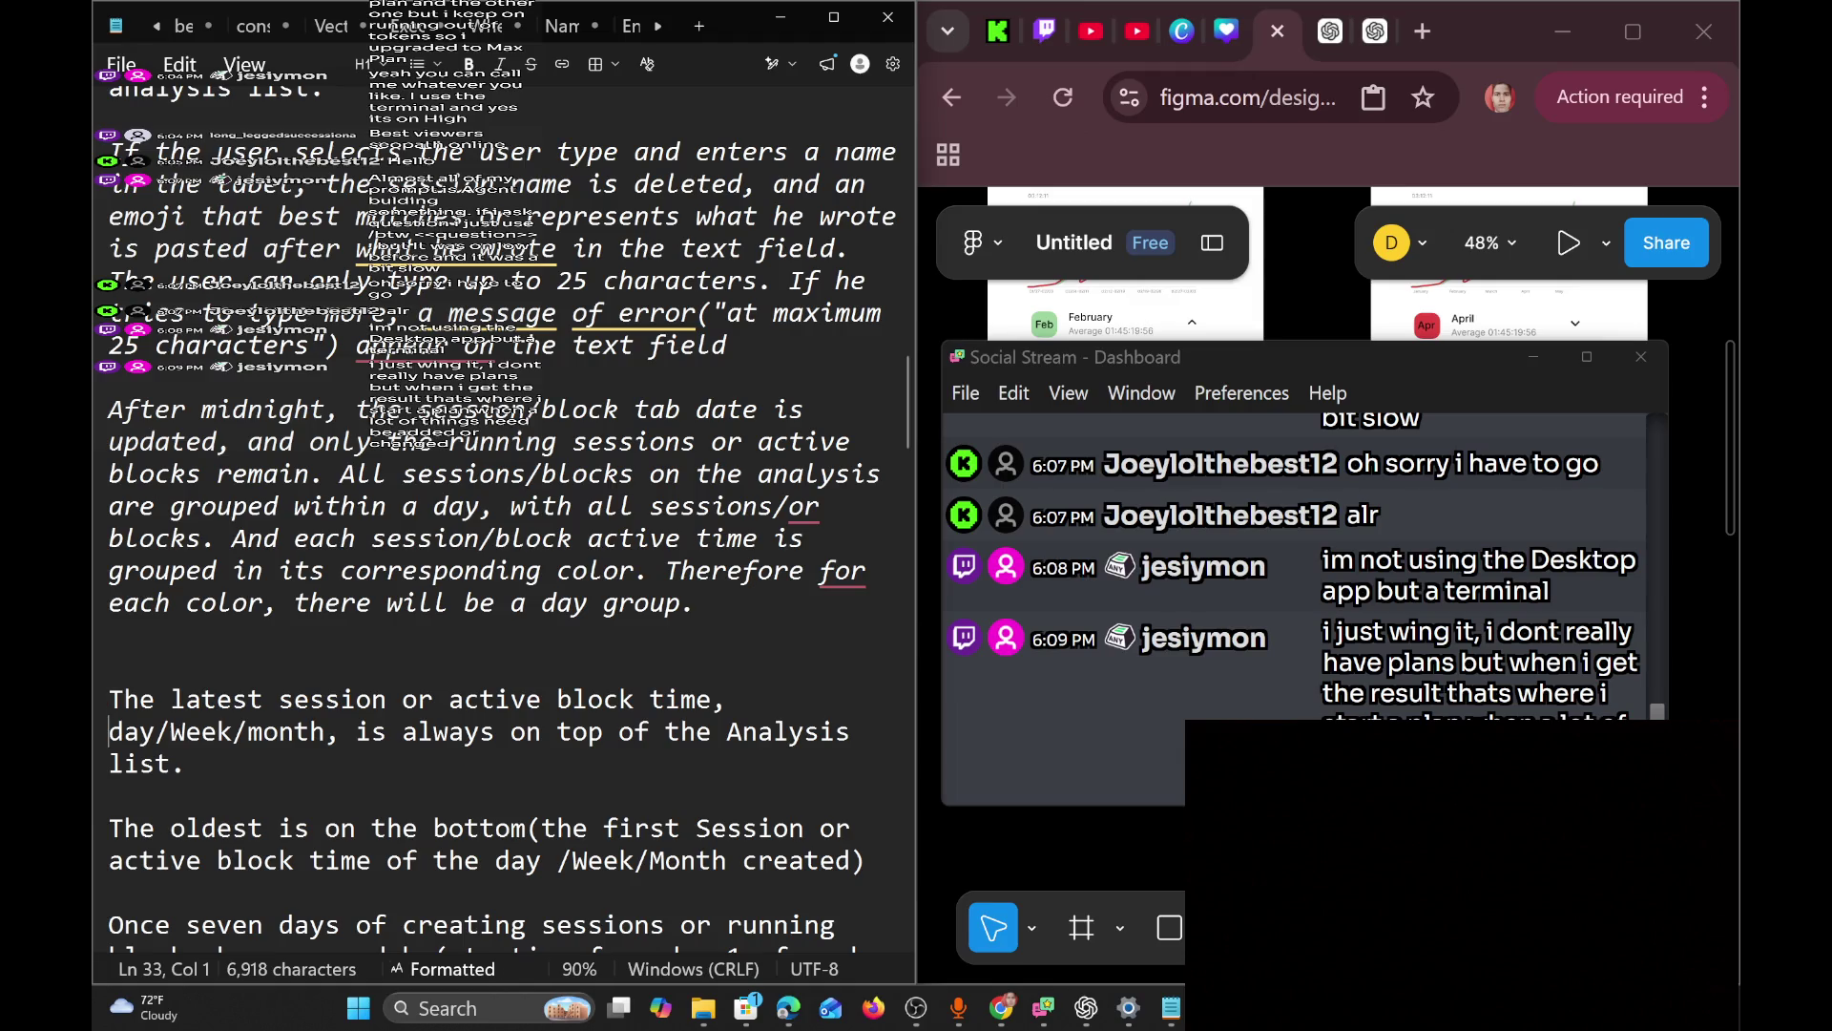
key(Down)
scroll(501, 509, down, 4)
scroll(501, 510, up, 2)
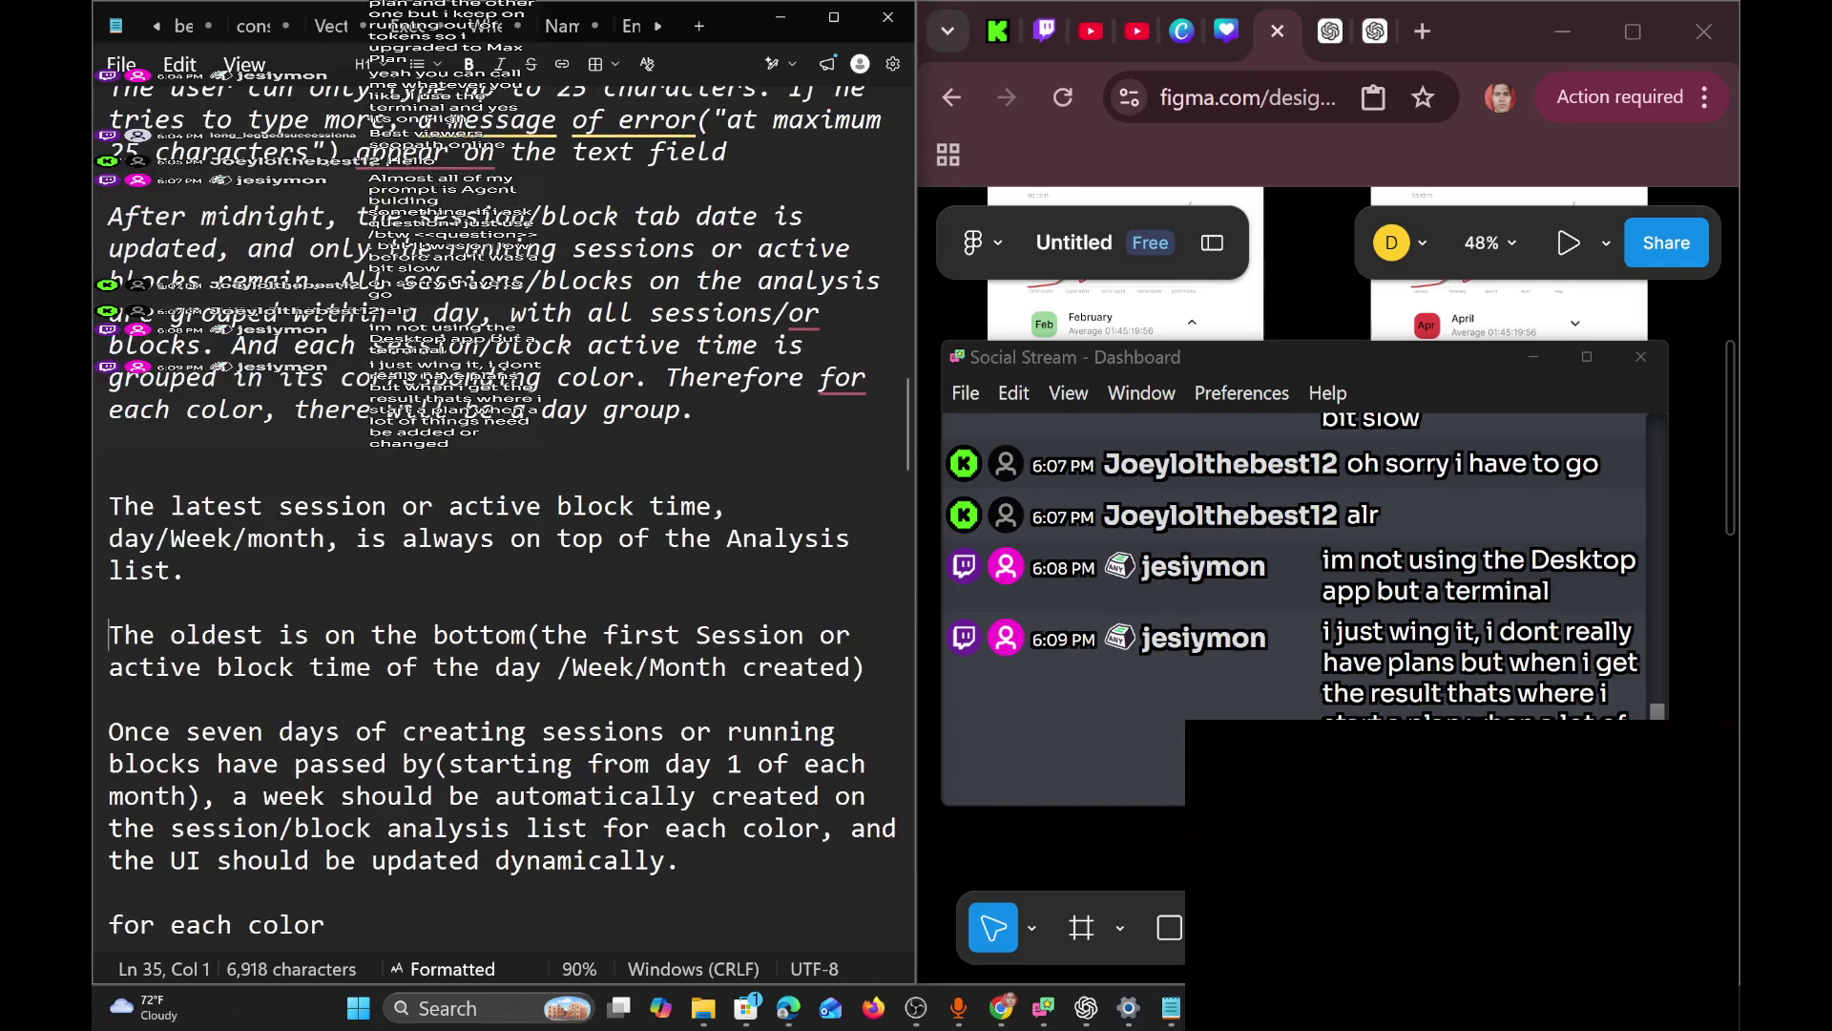
click(108, 441)
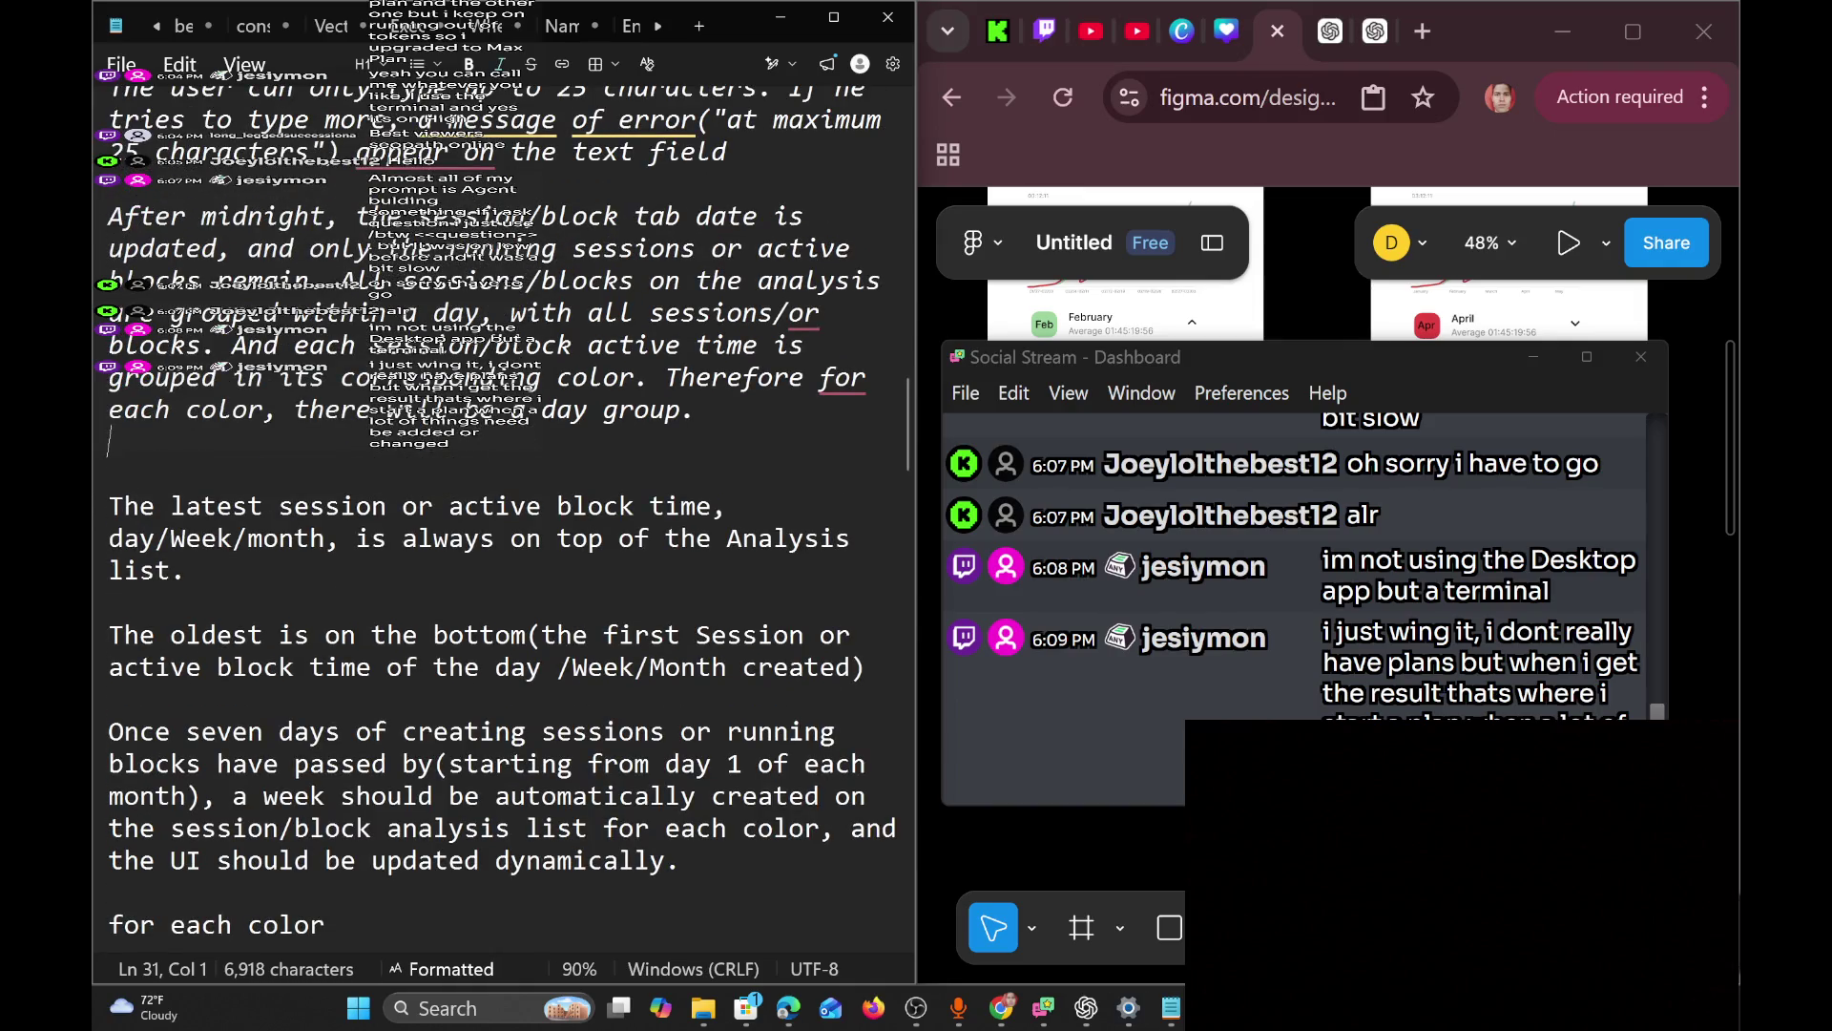
key(alt+Tab)
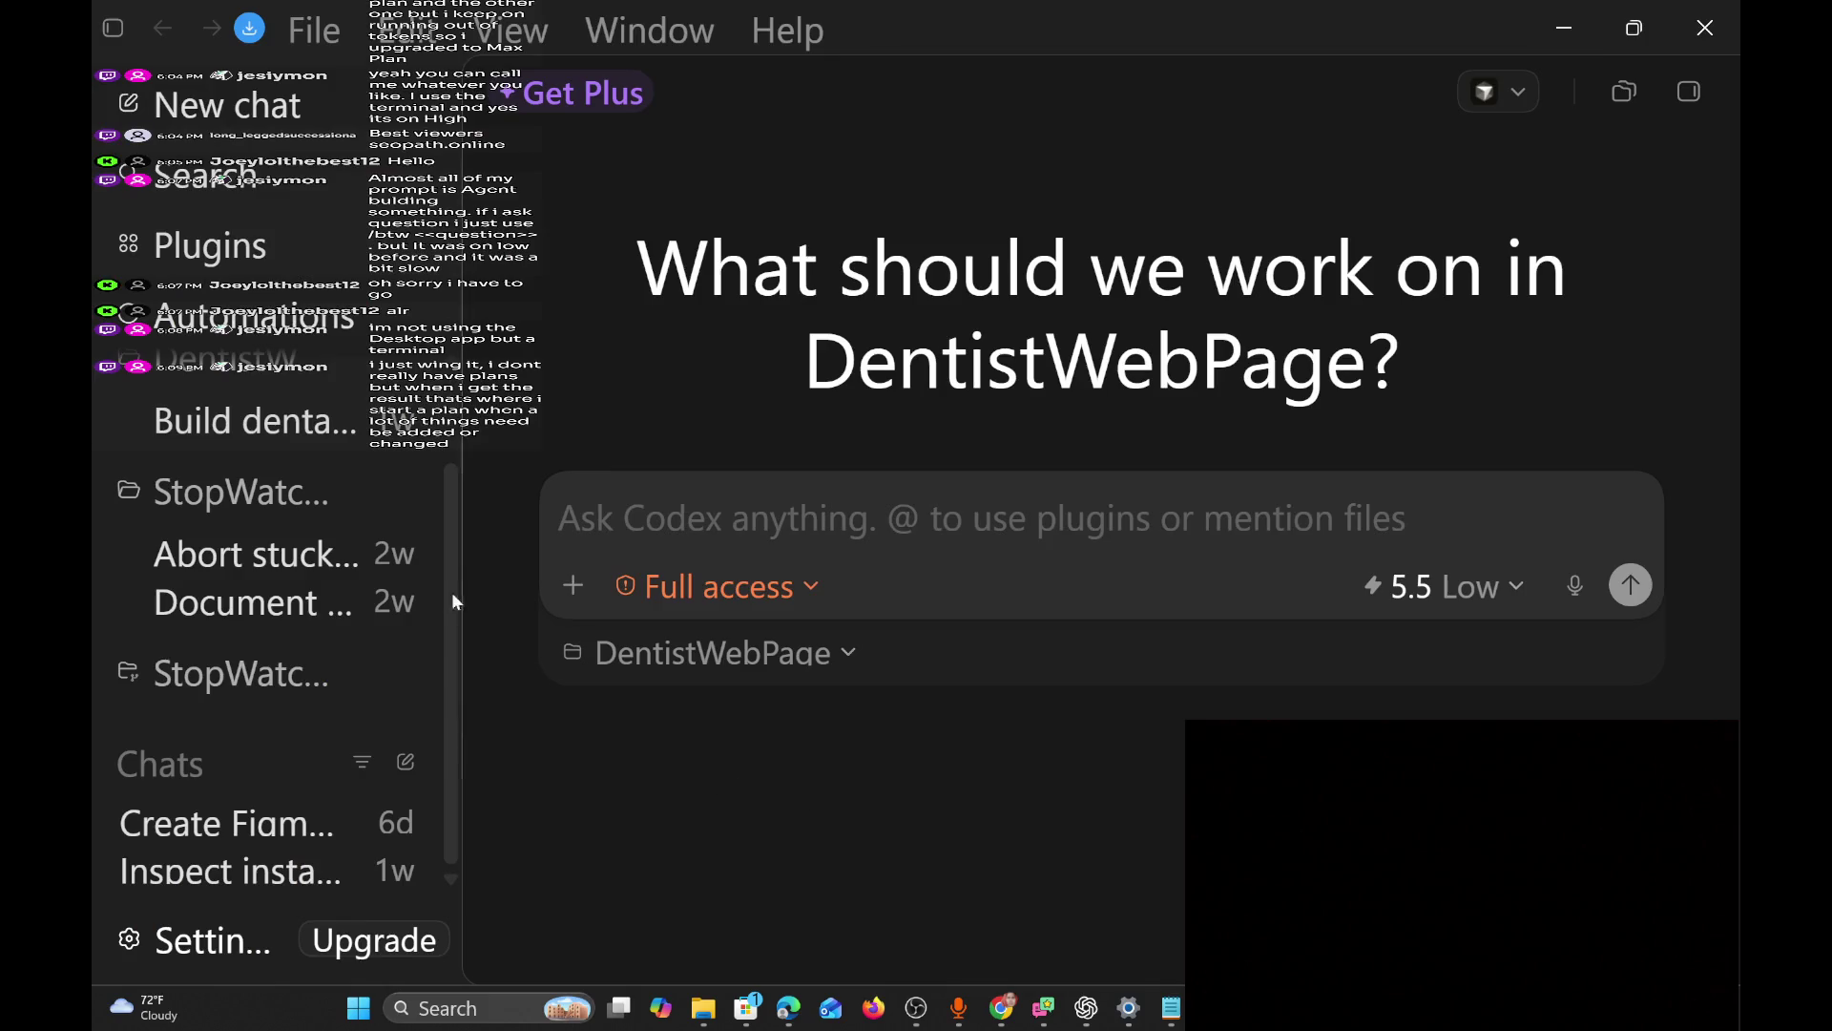
Check Codex's remaining usage rate limits, skim the stream chat, then minimize Codex.
click(201, 947)
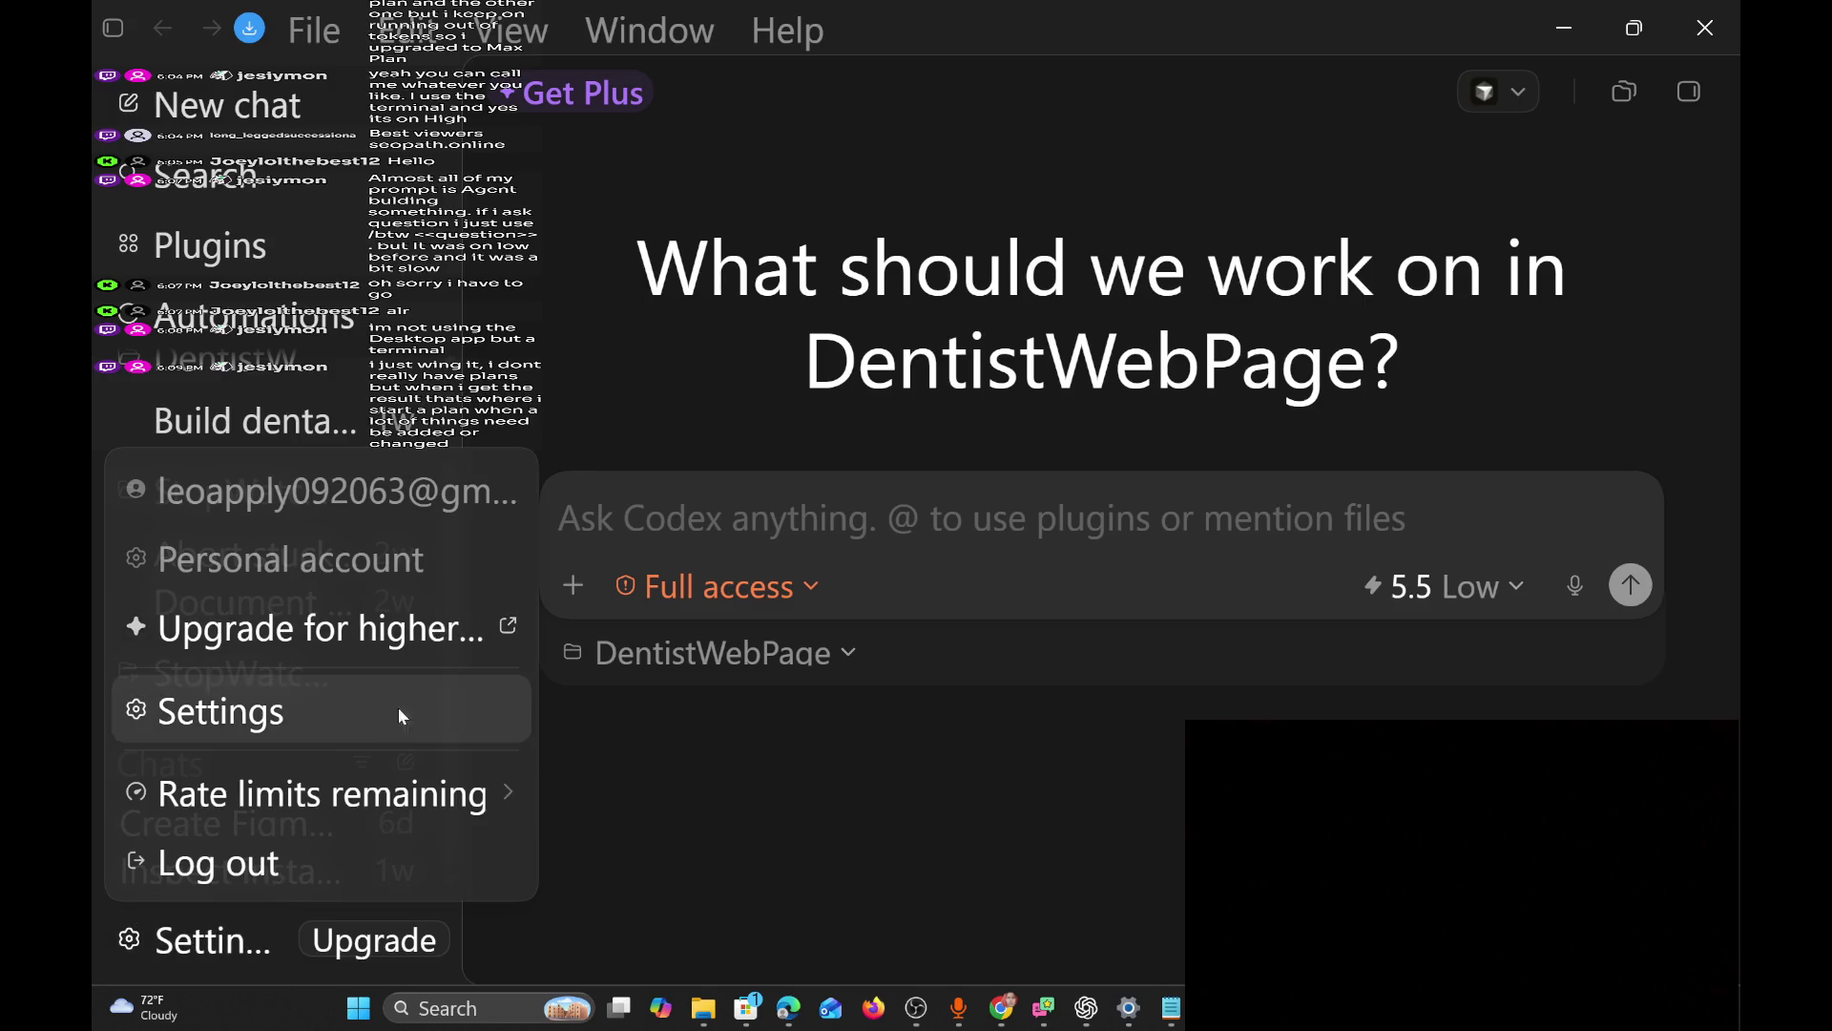
click(389, 795)
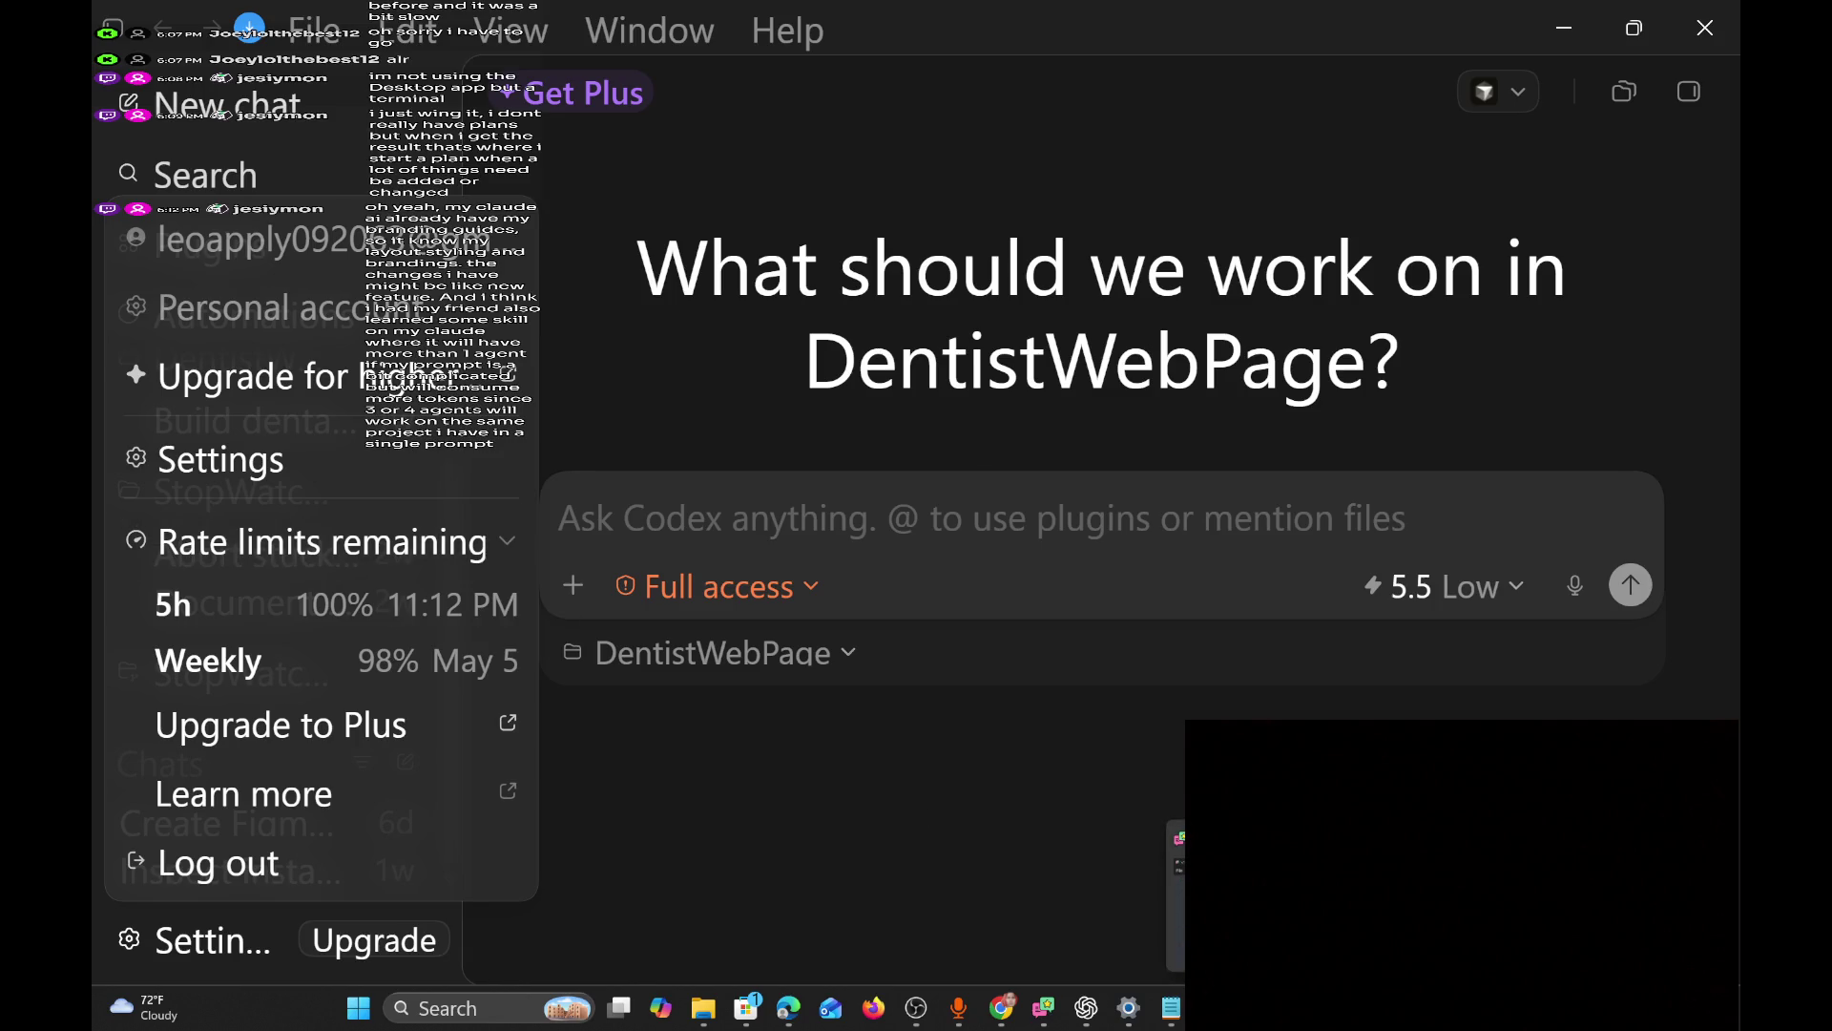
key(alt+Tab)
scroll(1487, 569, up, 1)
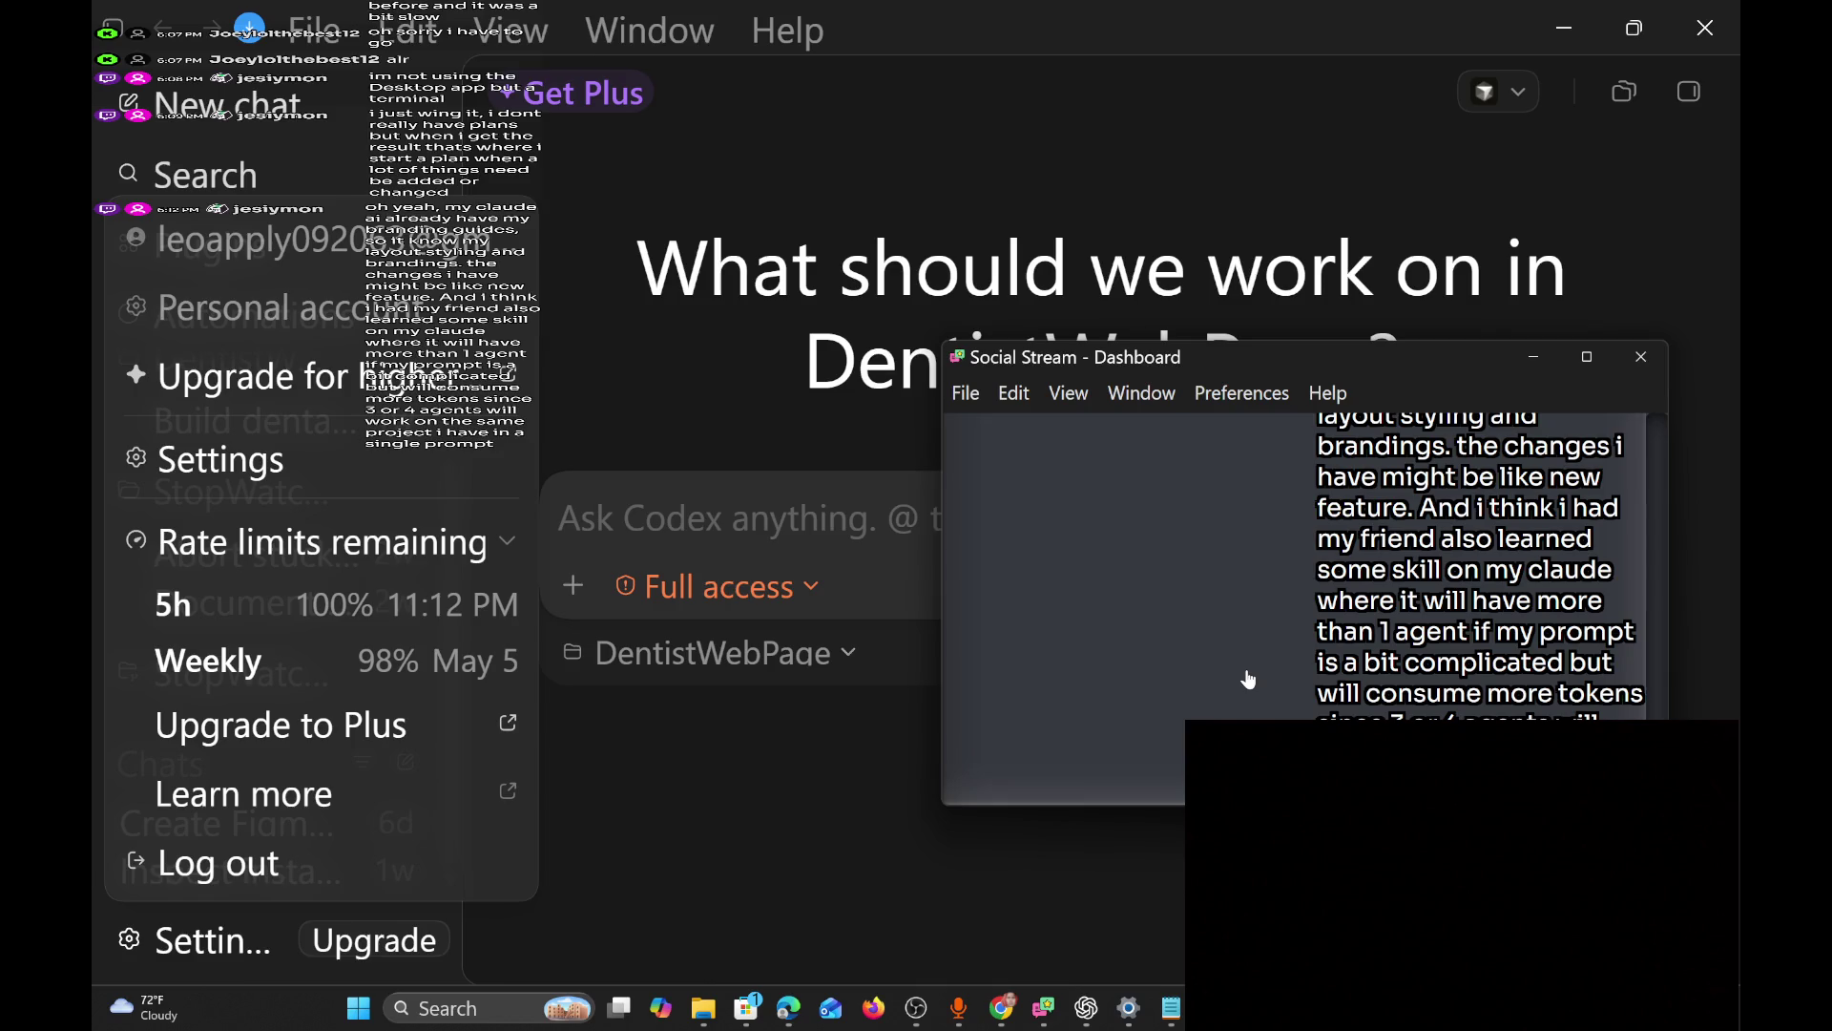
scroll(1249, 679, up, 3)
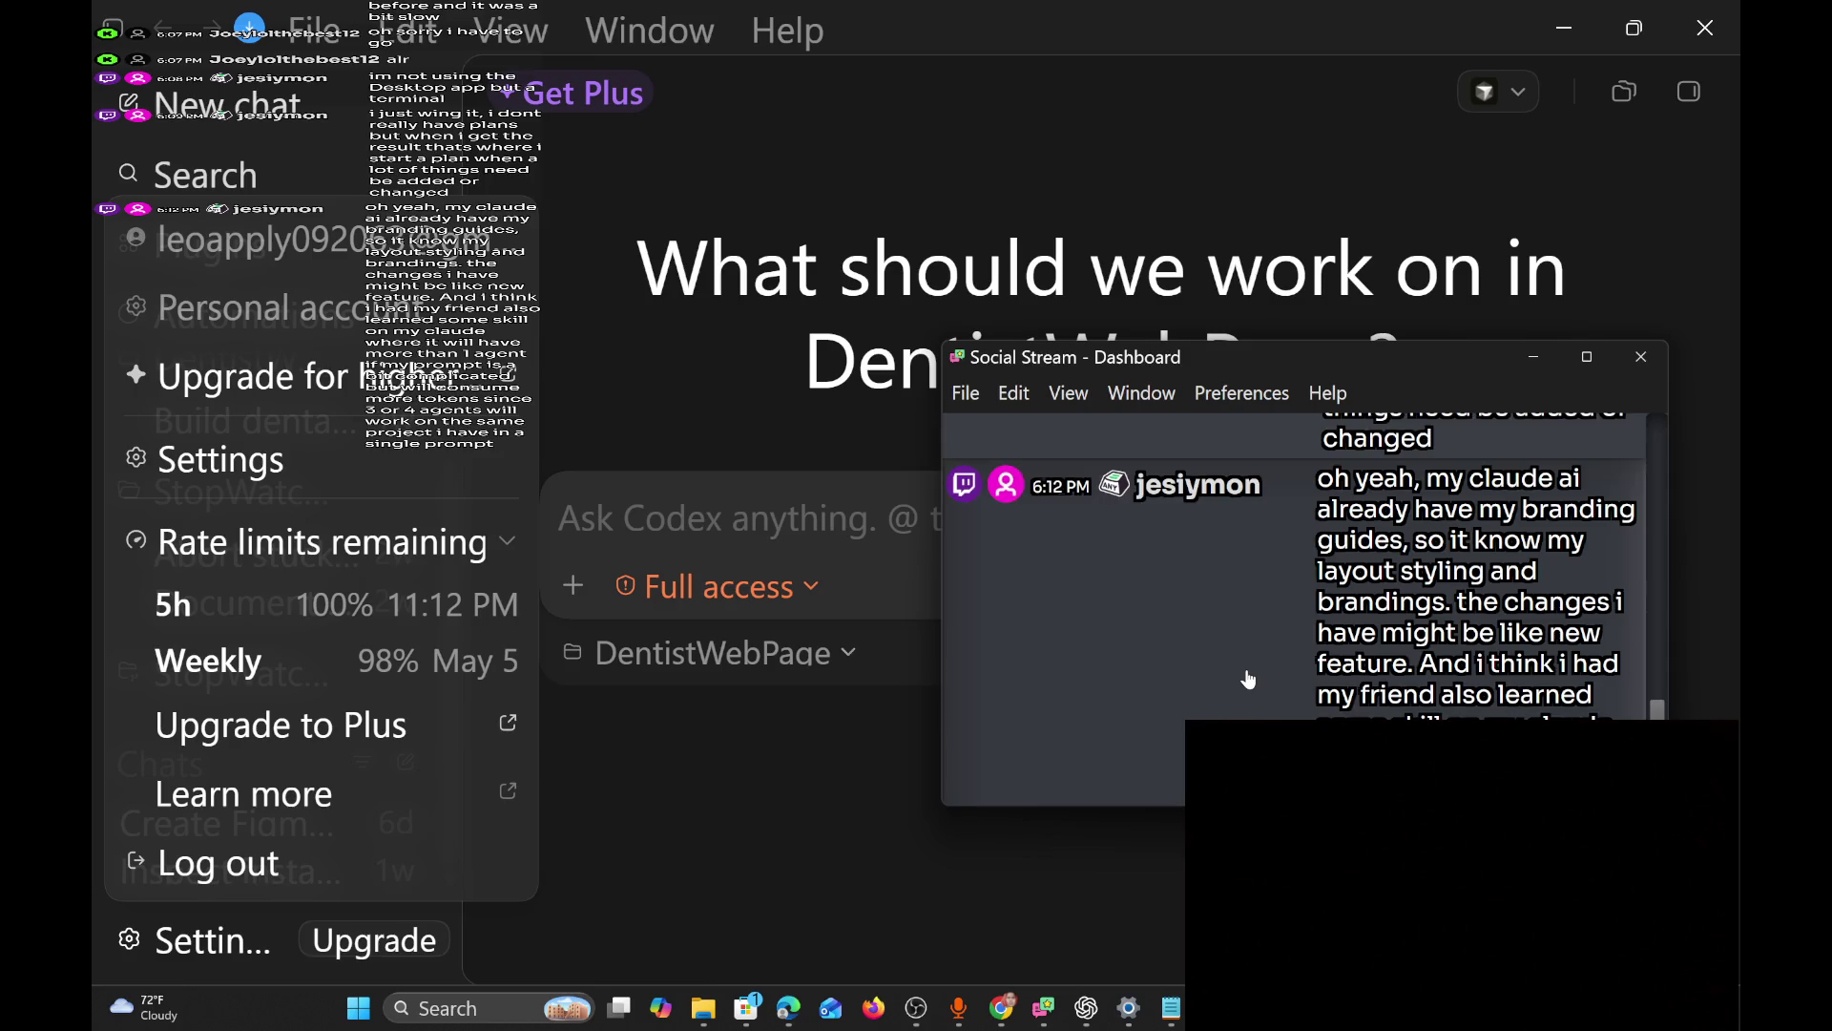
scroll(1249, 679, down, 2)
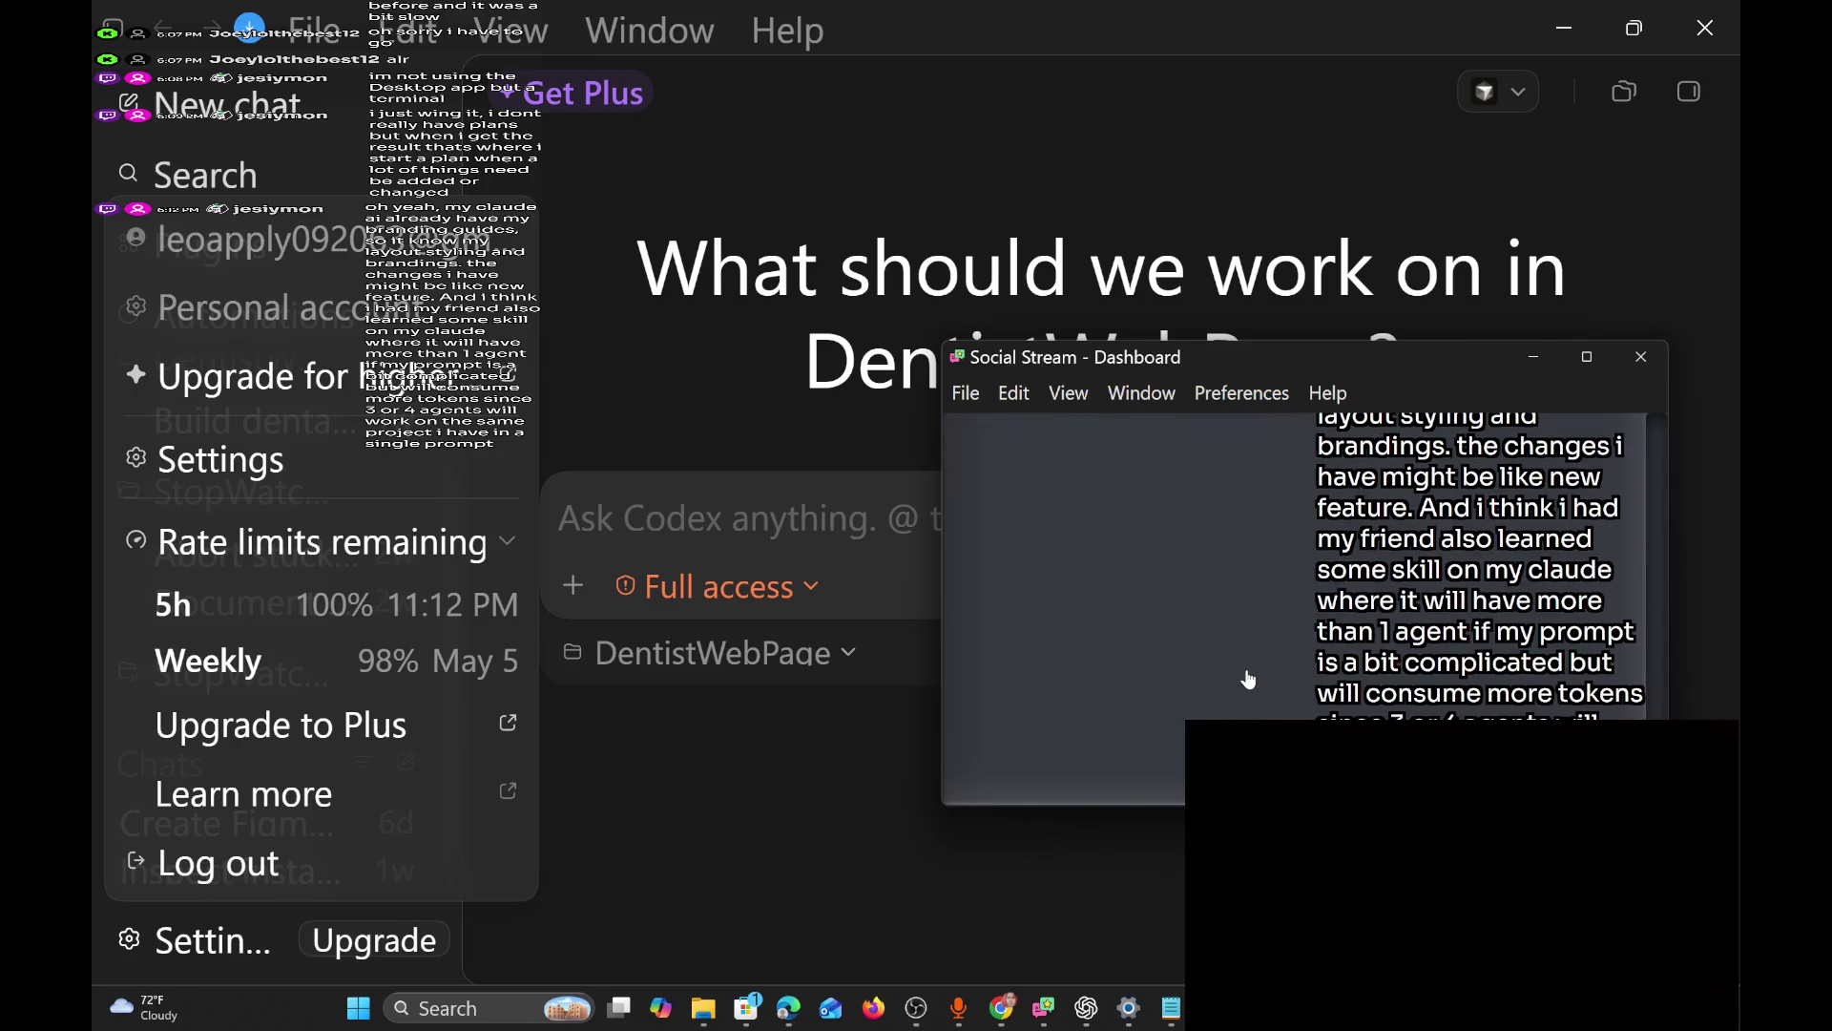
scroll(1249, 679, up, 1)
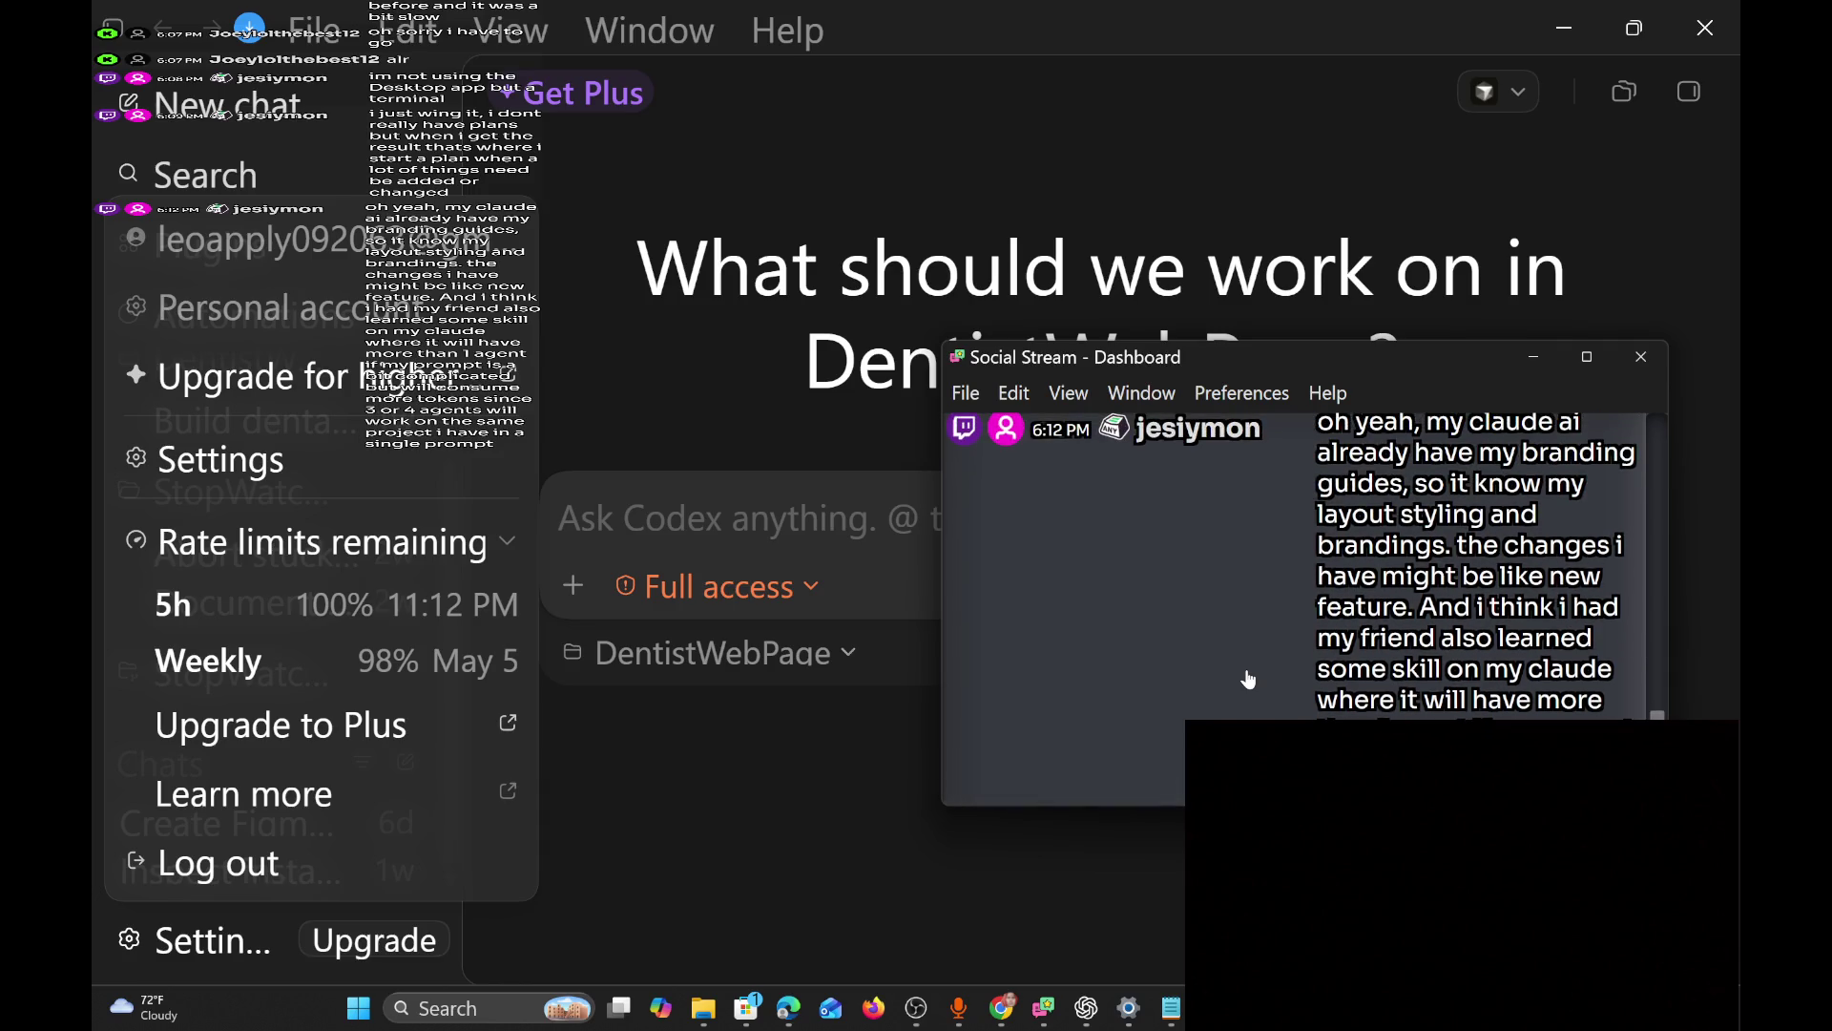
click(1329, 220)
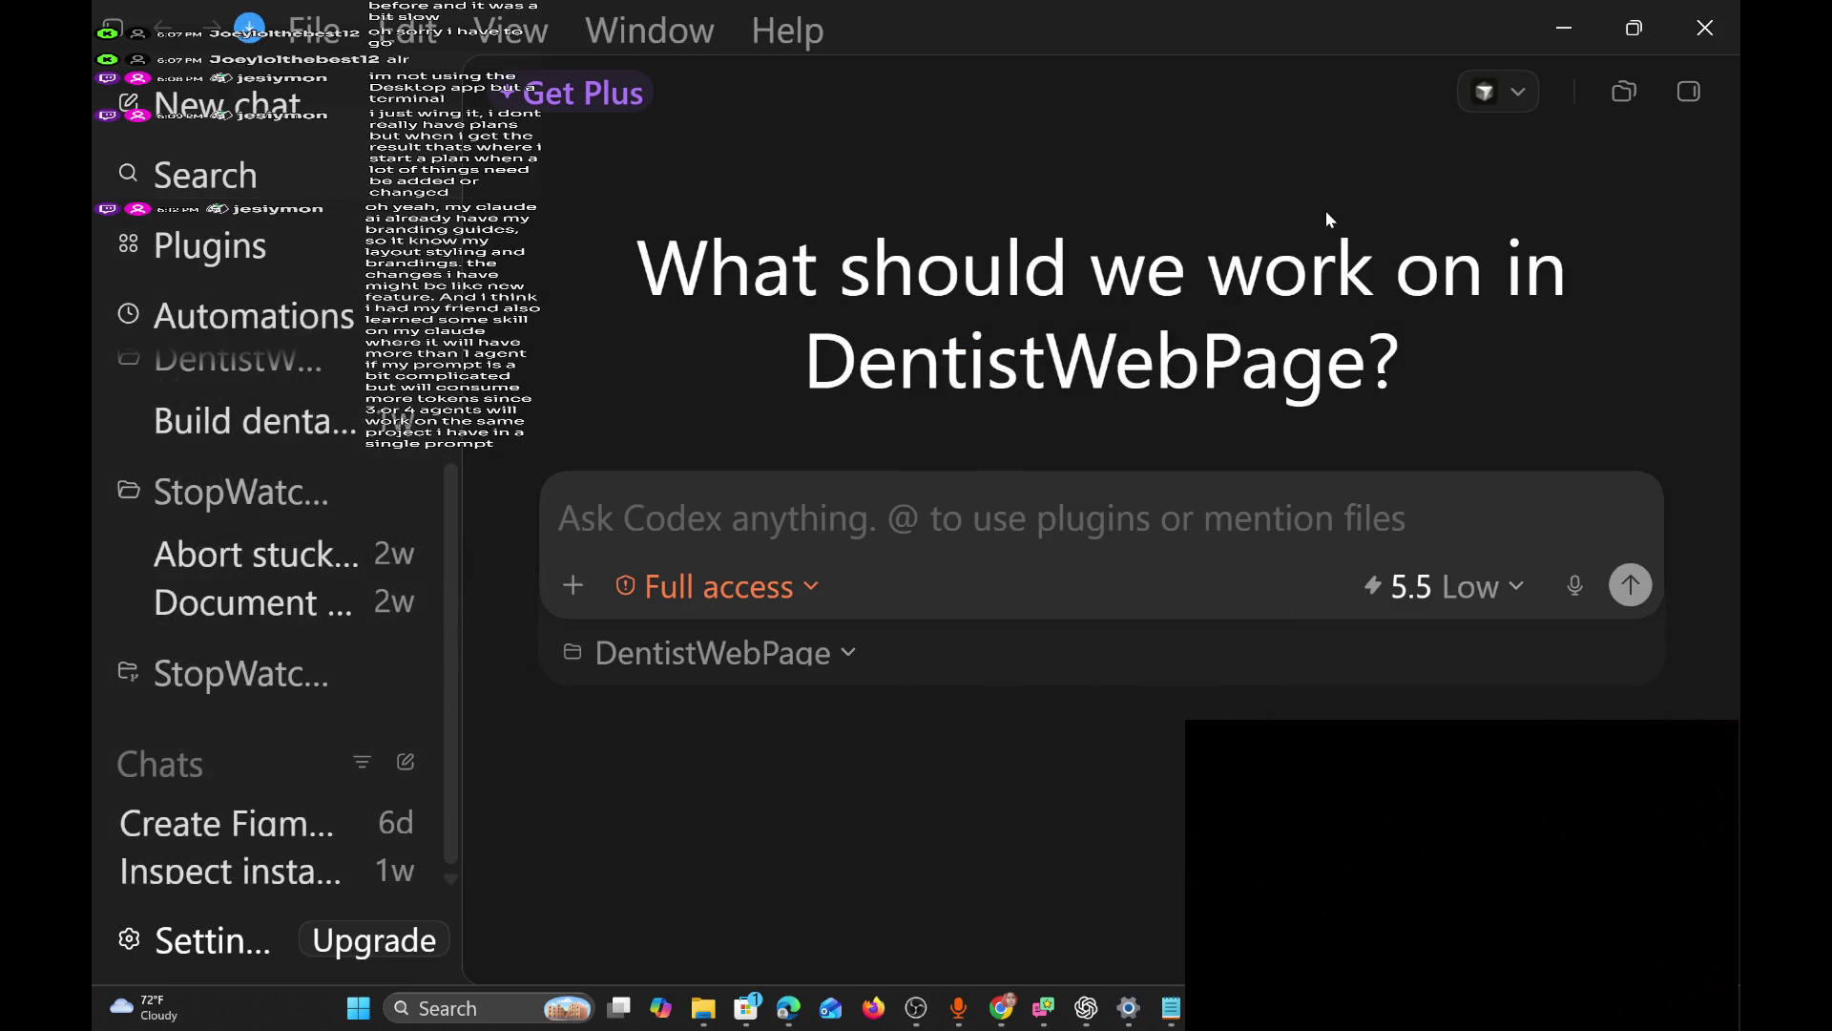
click(1564, 21)
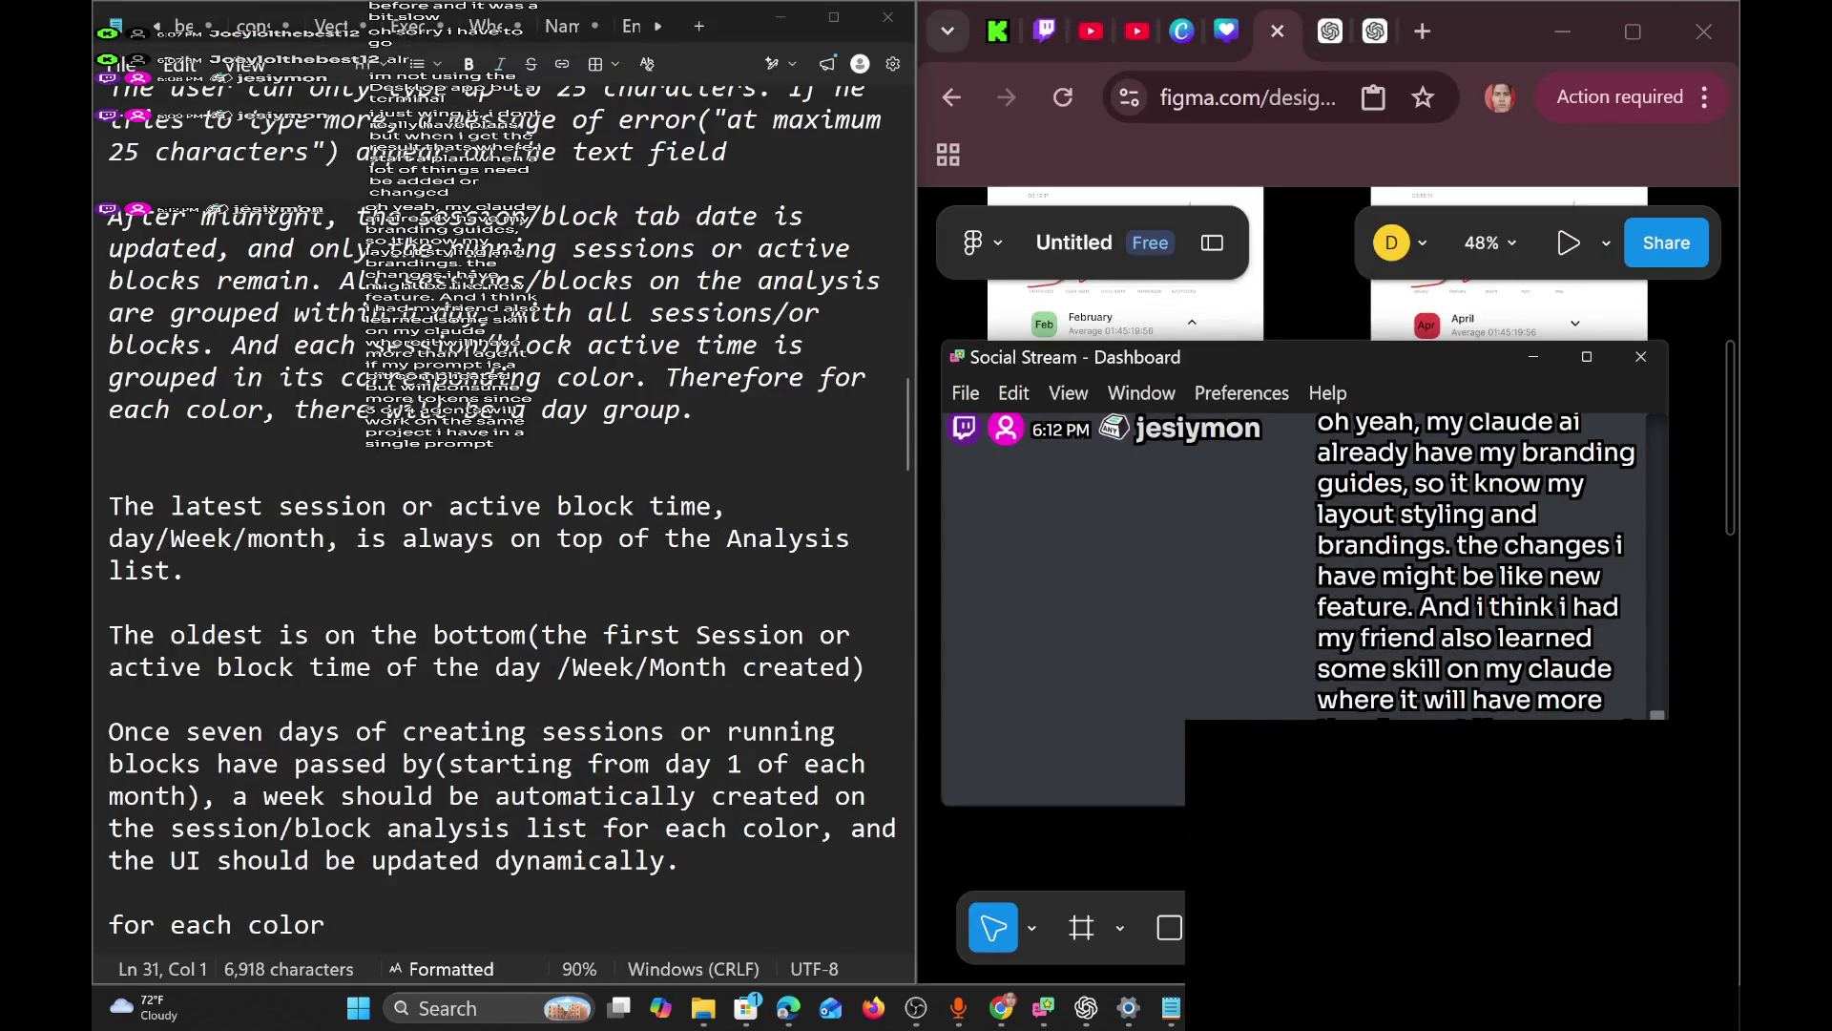
scroll(1216, 582, up, 1)
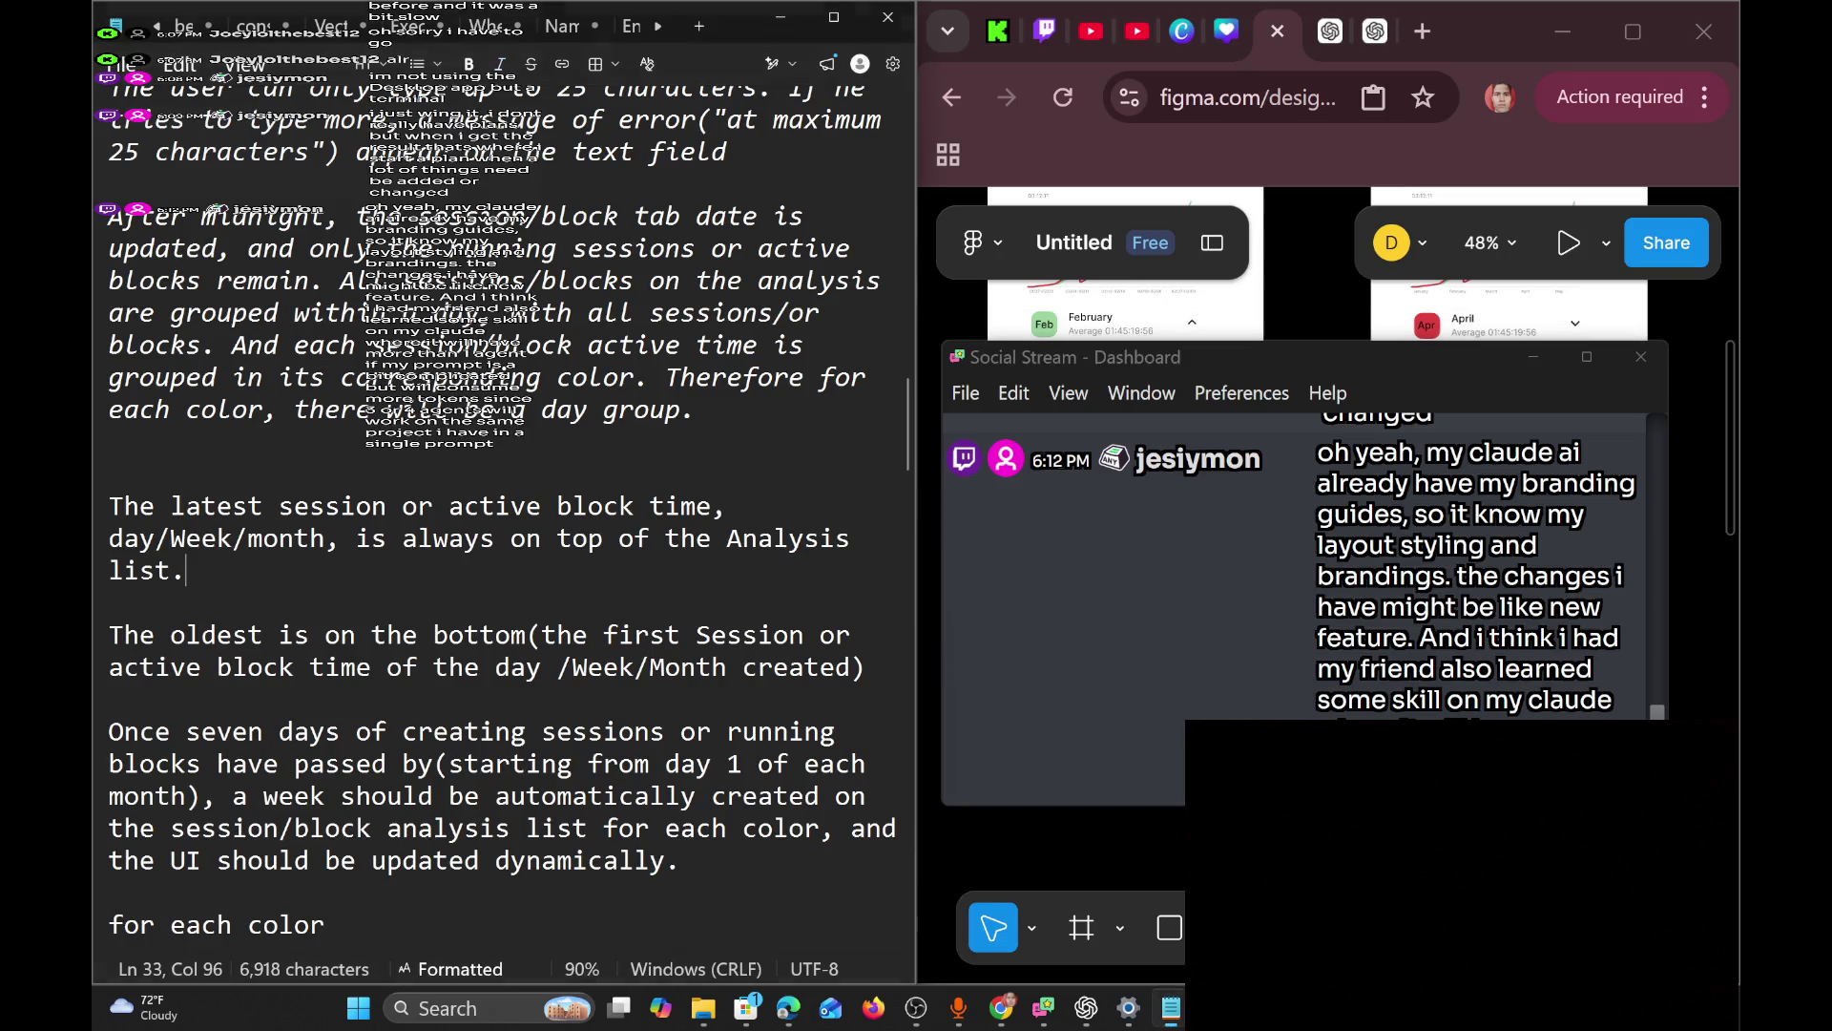
click(184, 569)
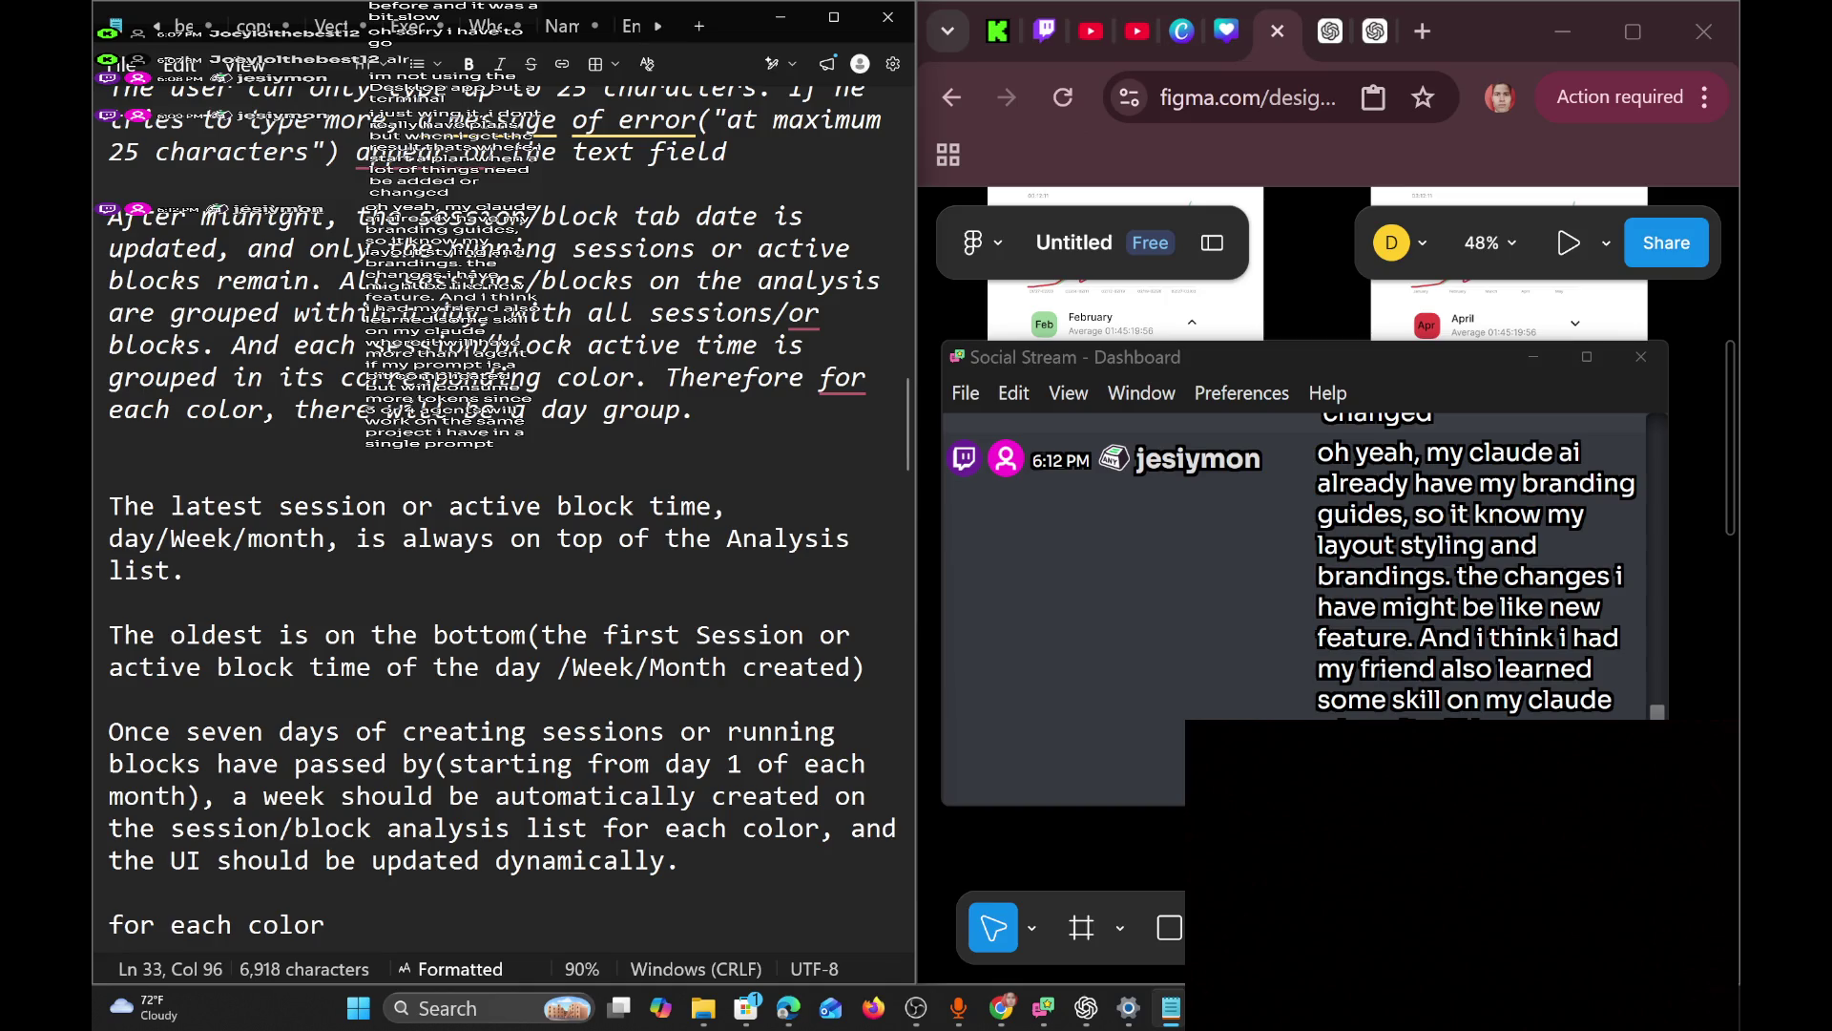
click(108, 441)
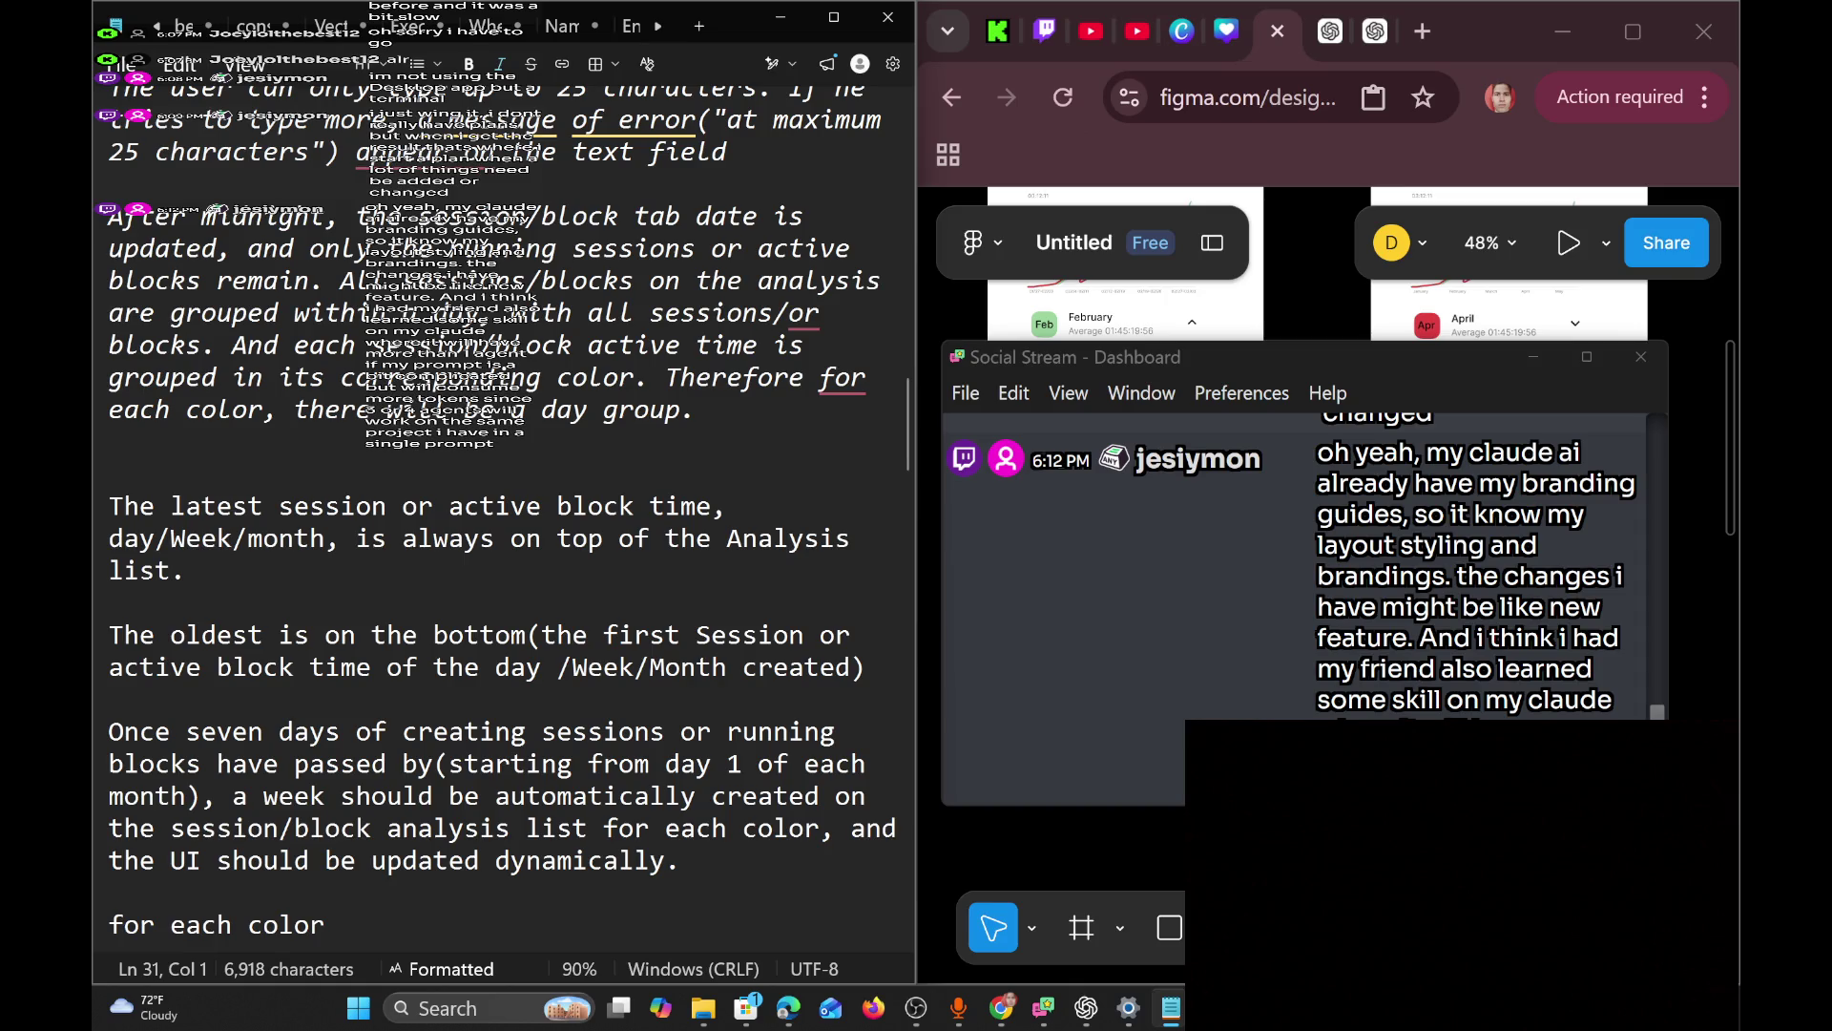
key(Down)
key(Down)
key(Down)
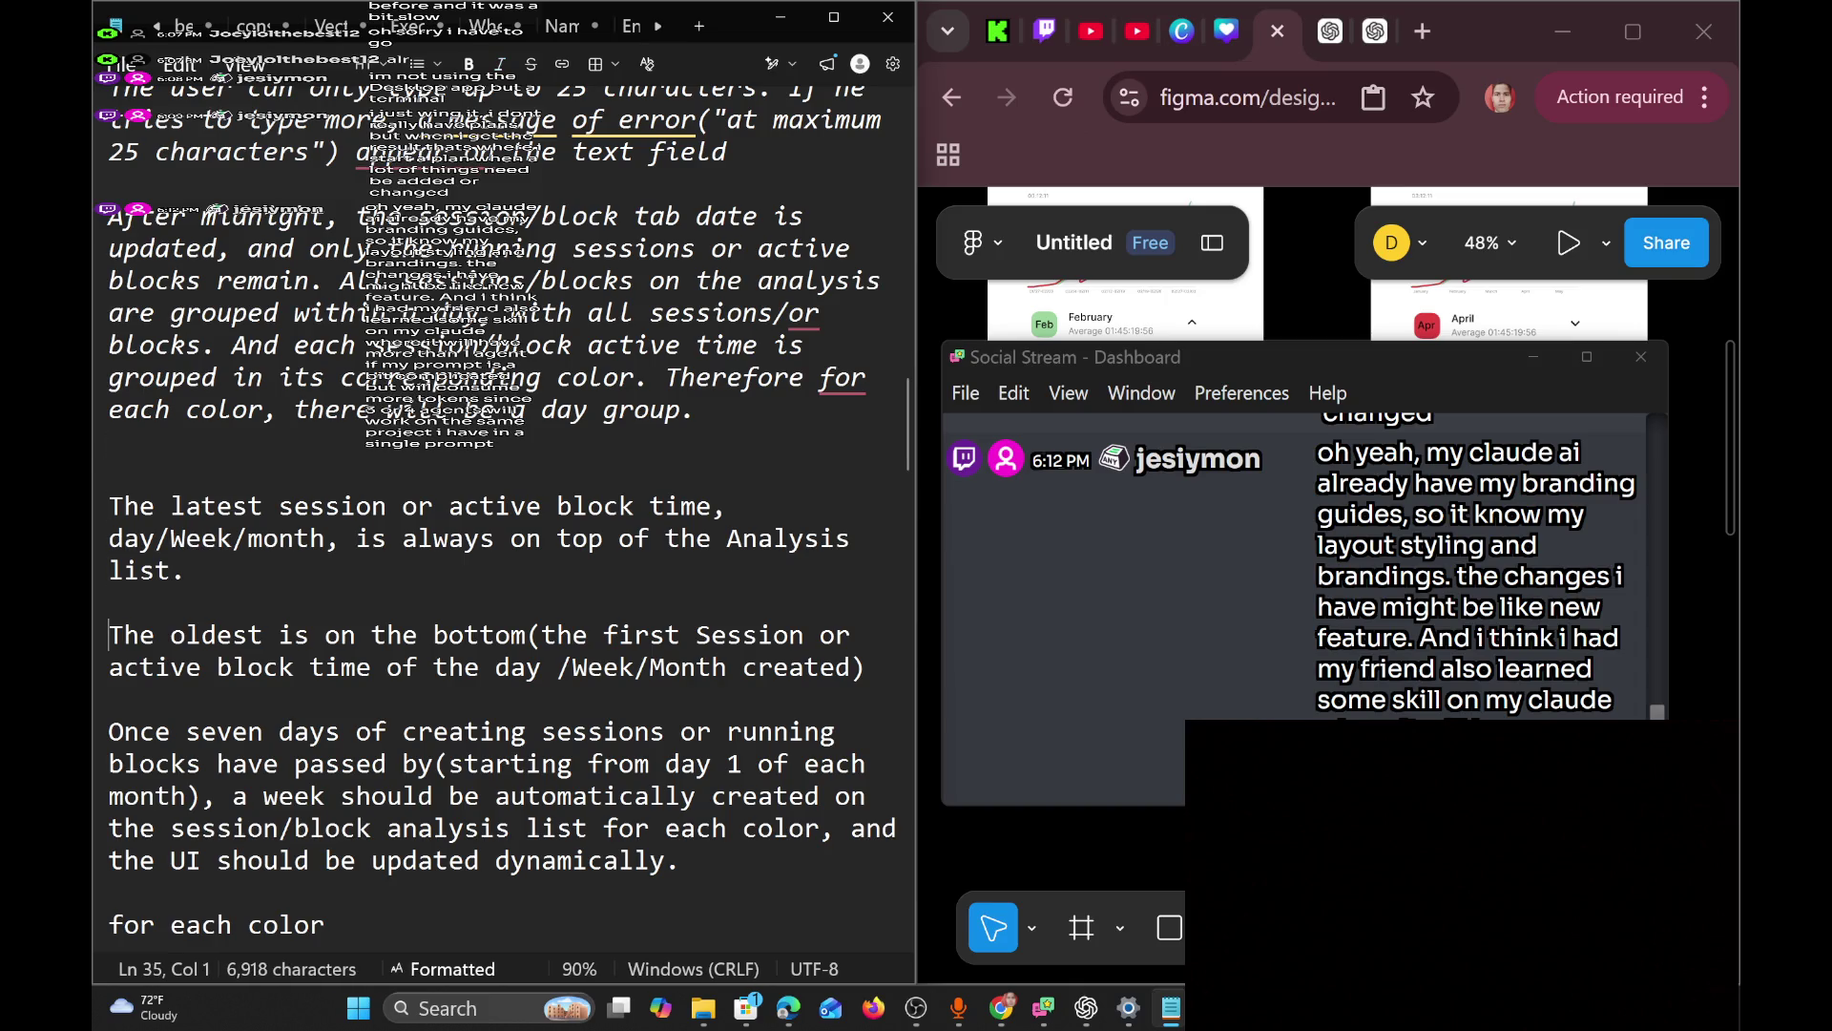
key(Down)
scroll(501, 510, down, 4)
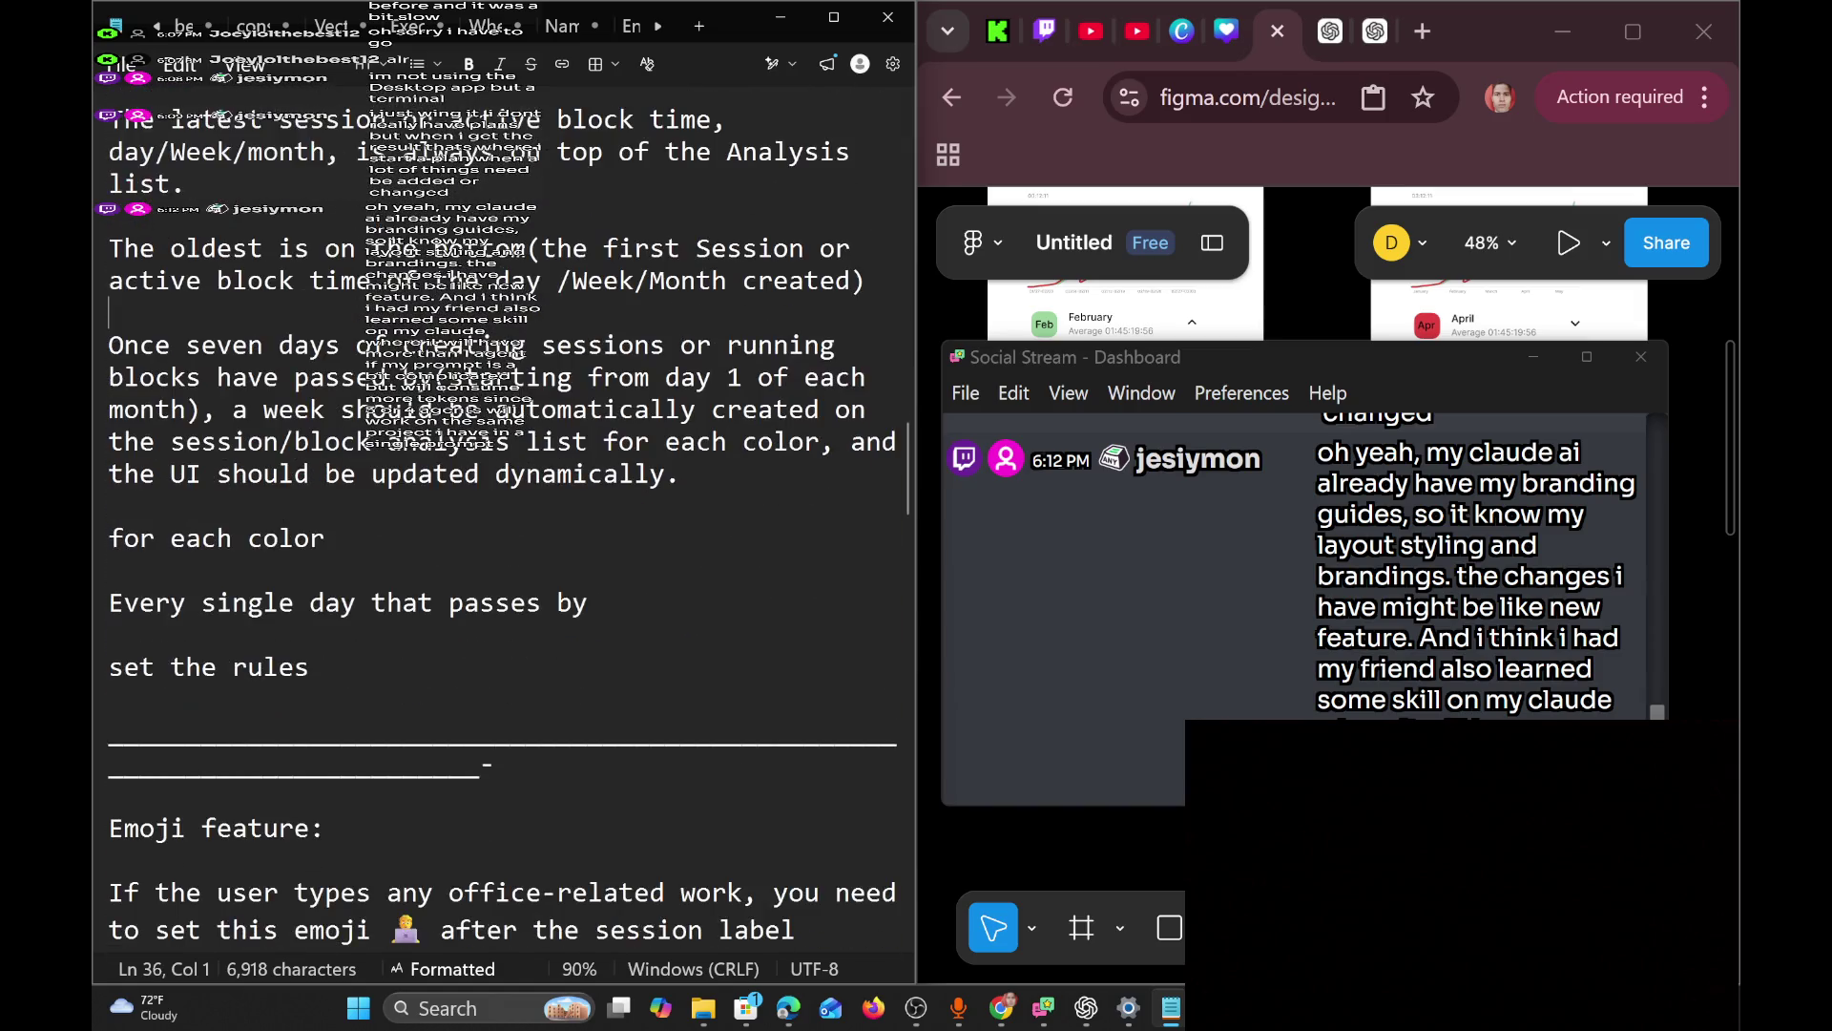
click(310, 667)
key(shift+Up)
key(shift+Up)
key(shift+Up)
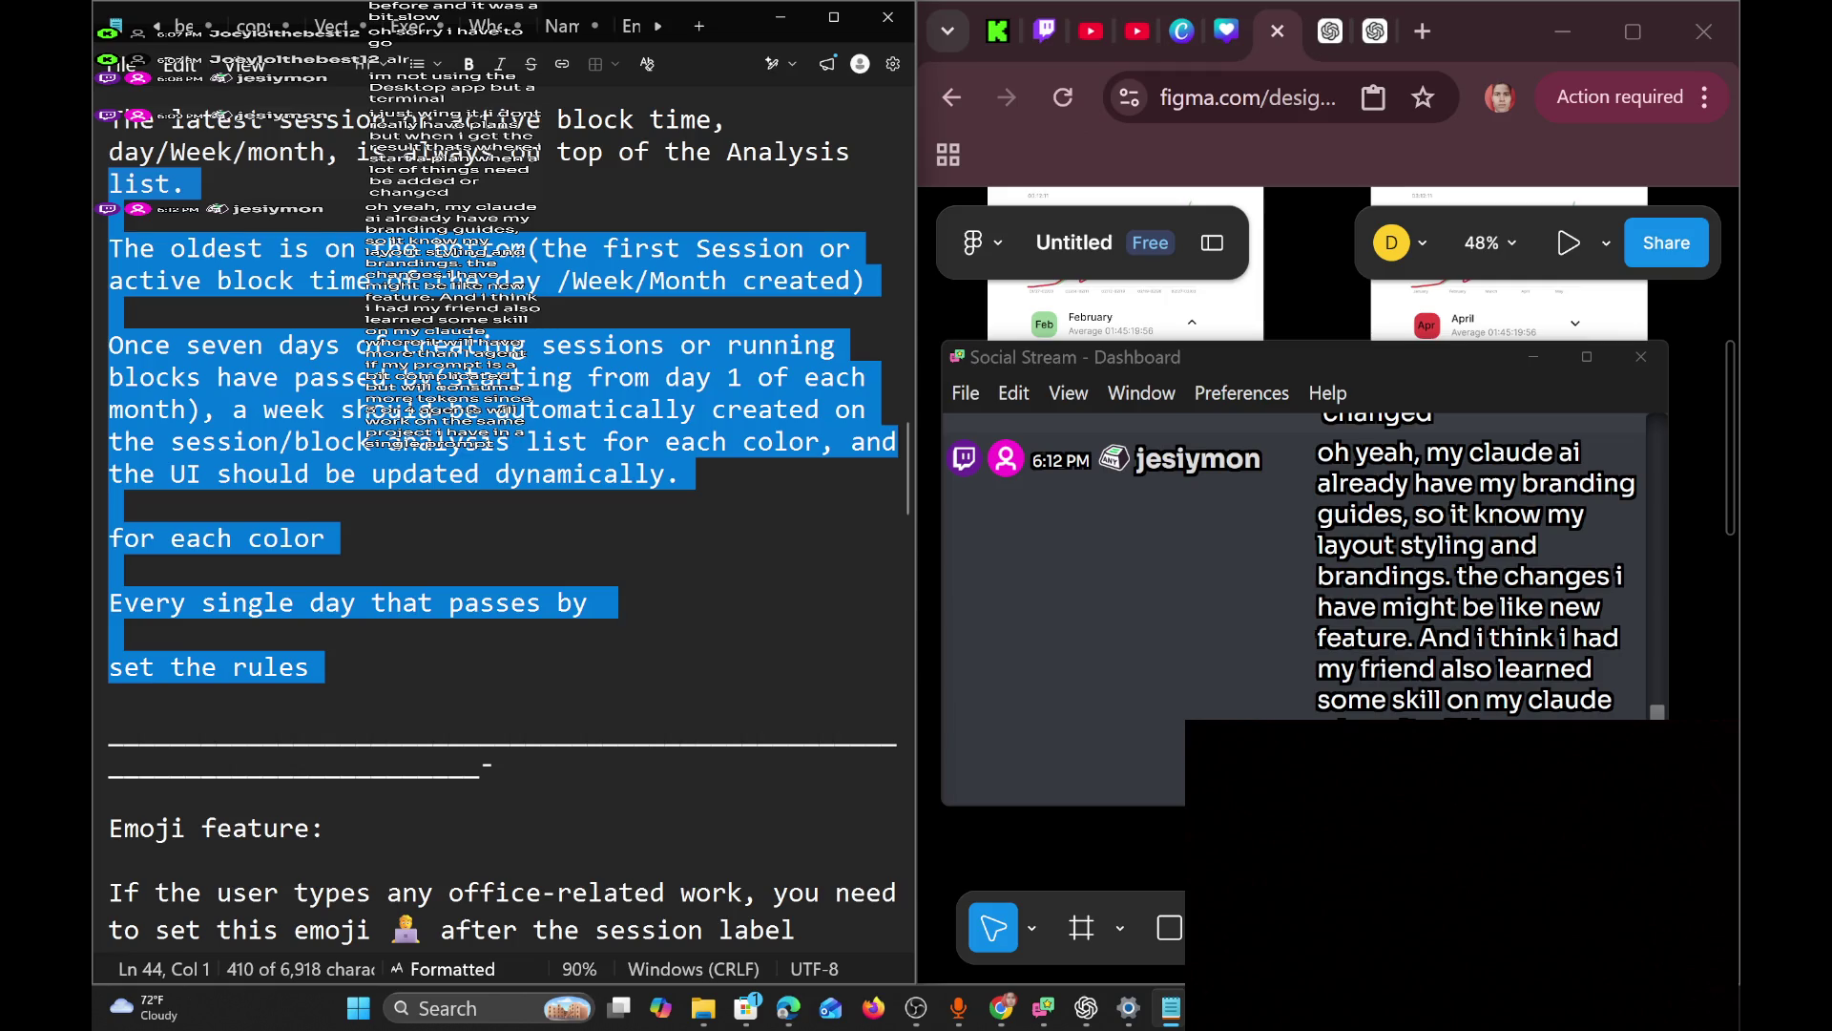
click(310, 667)
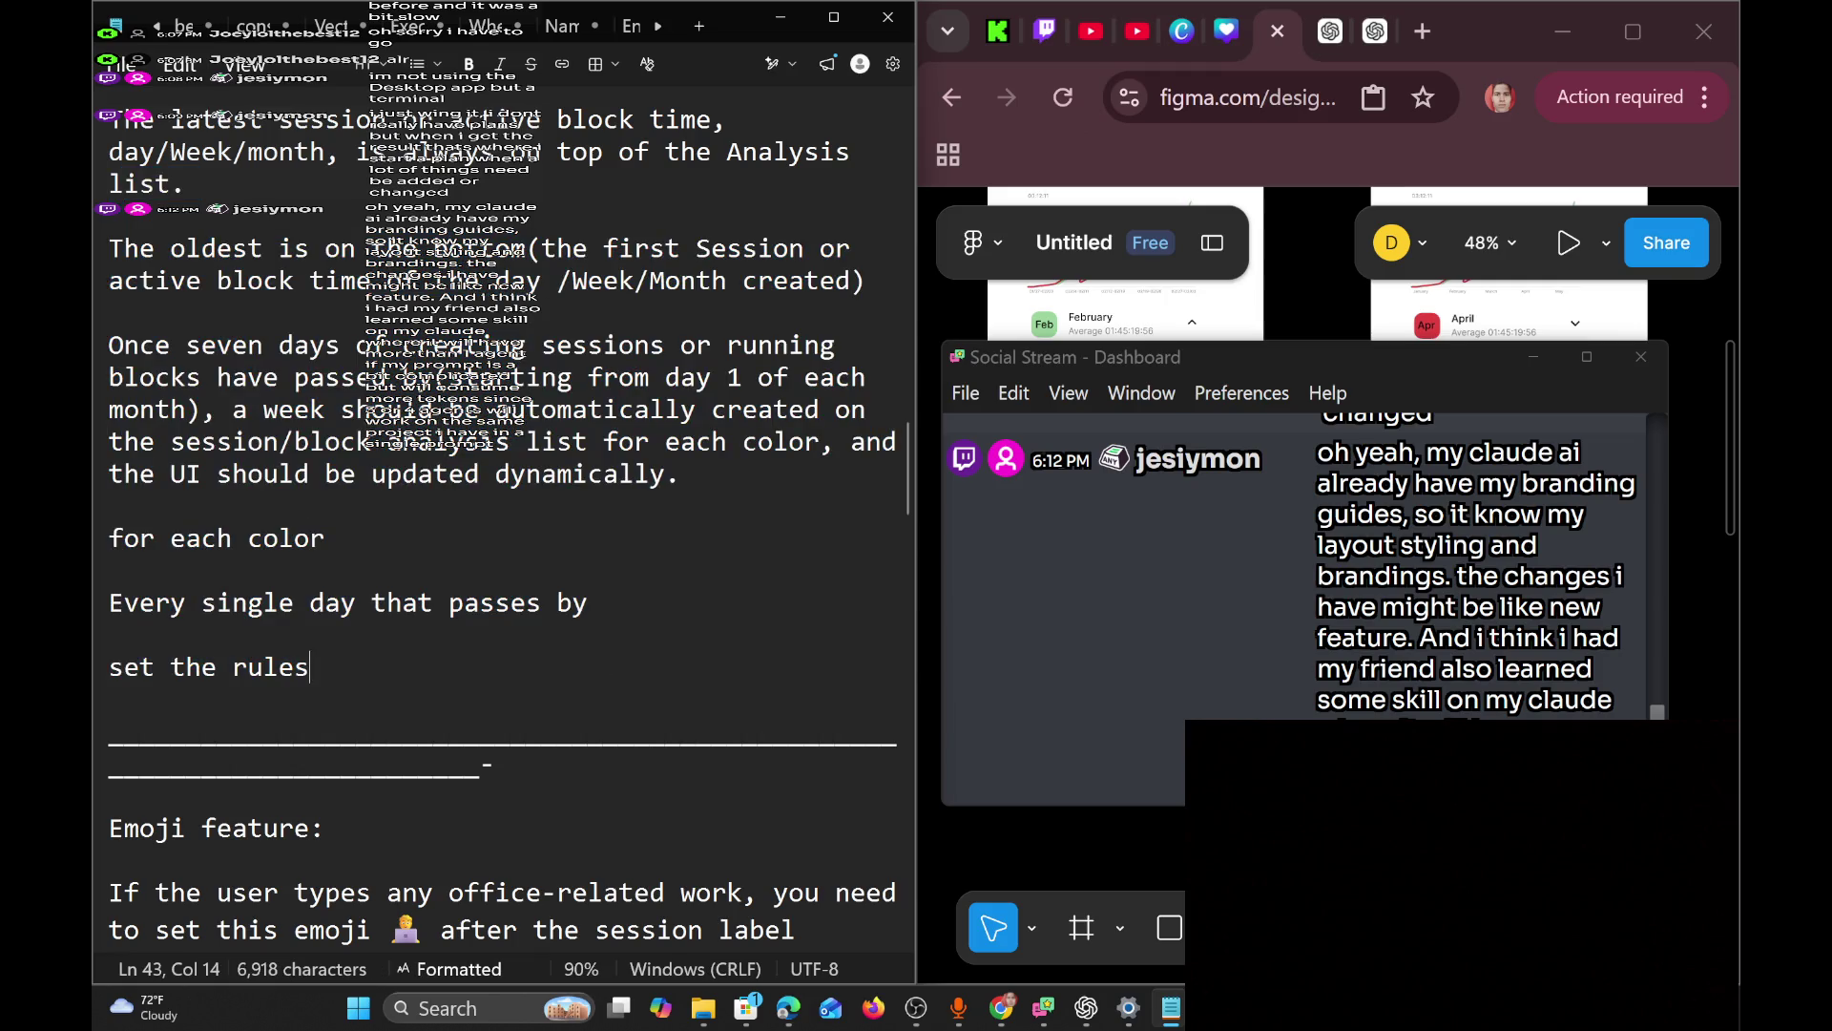
right_click(350, 322)
key(Escape)
key(Up)
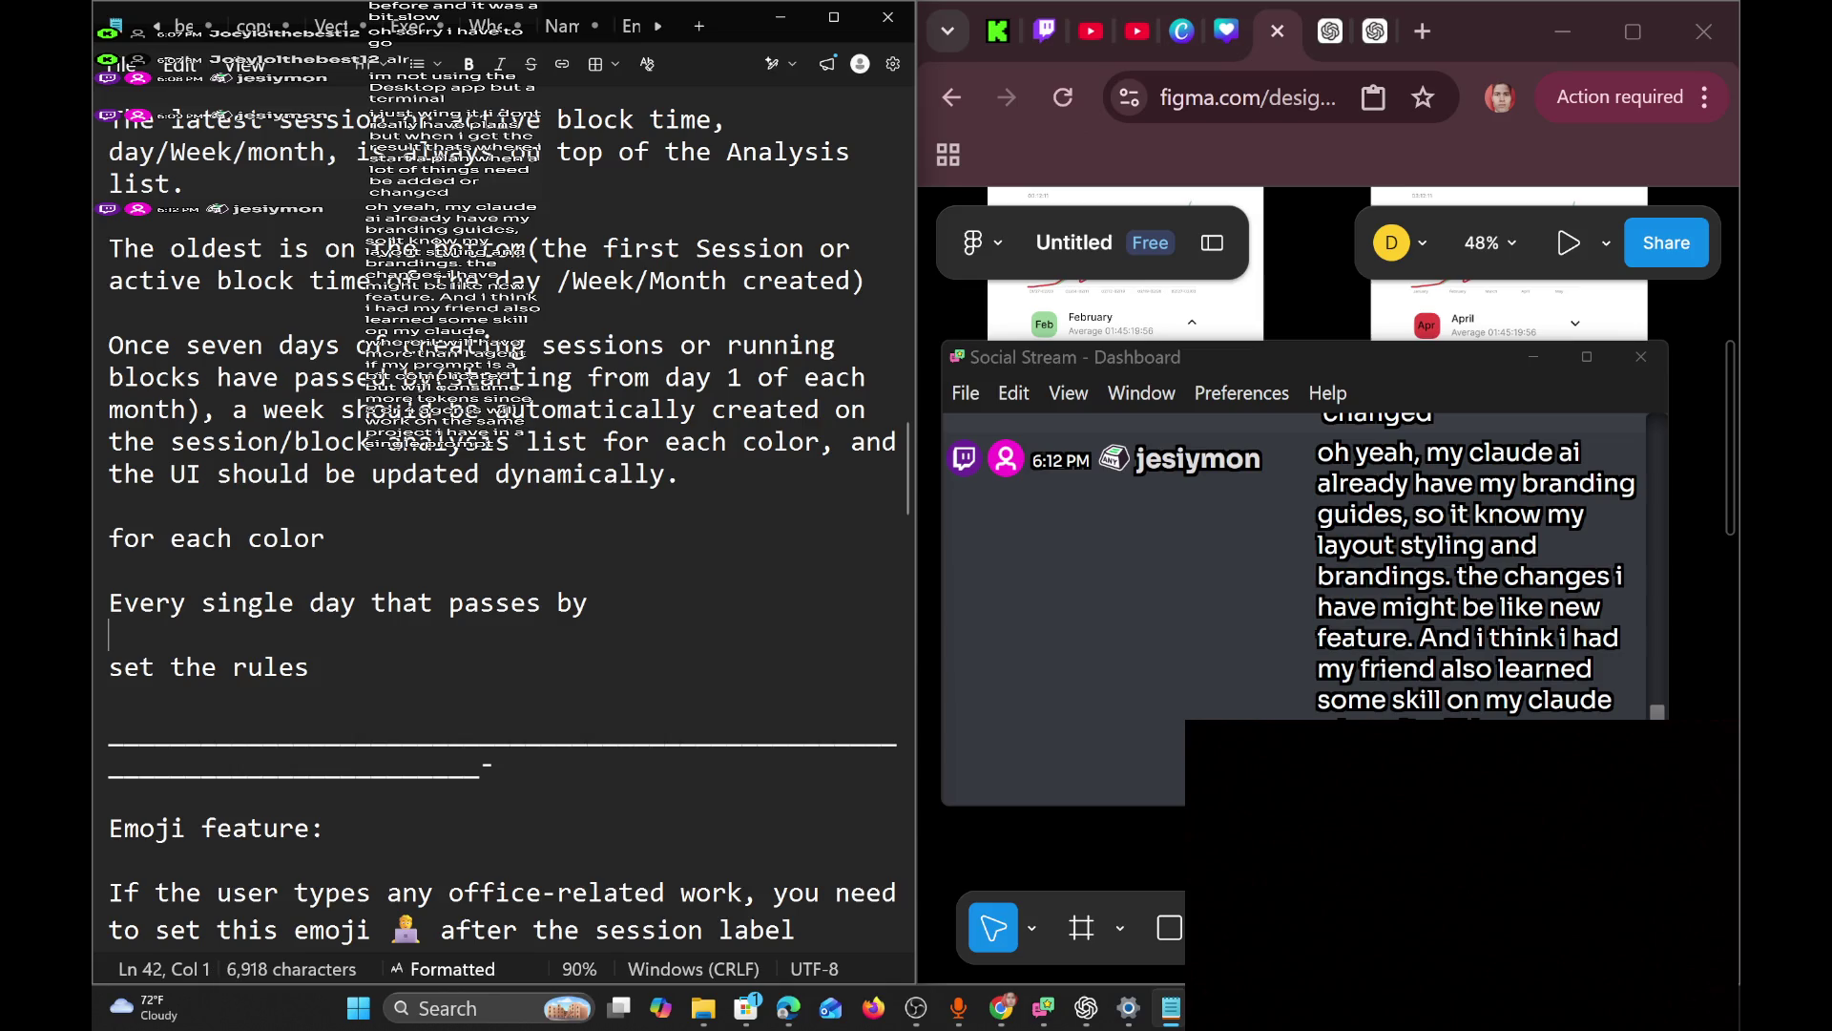
drag(109, 700, 116, 140)
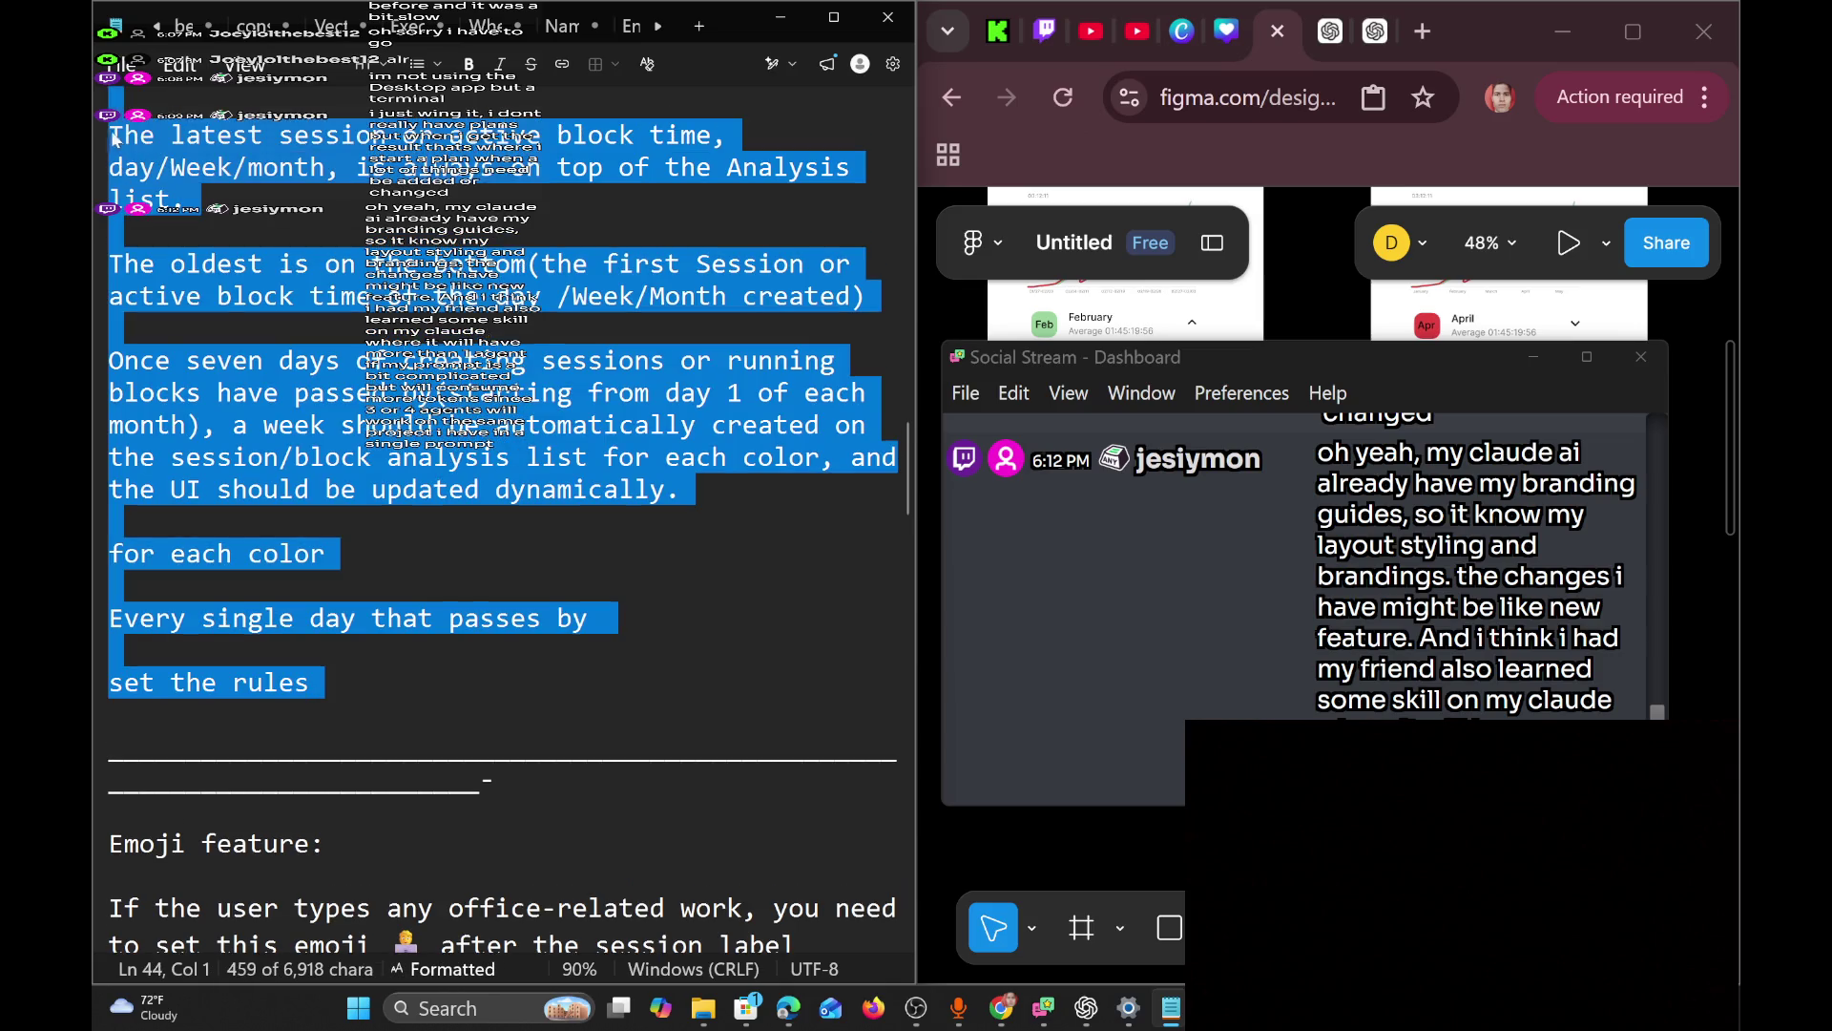
click(388, 459)
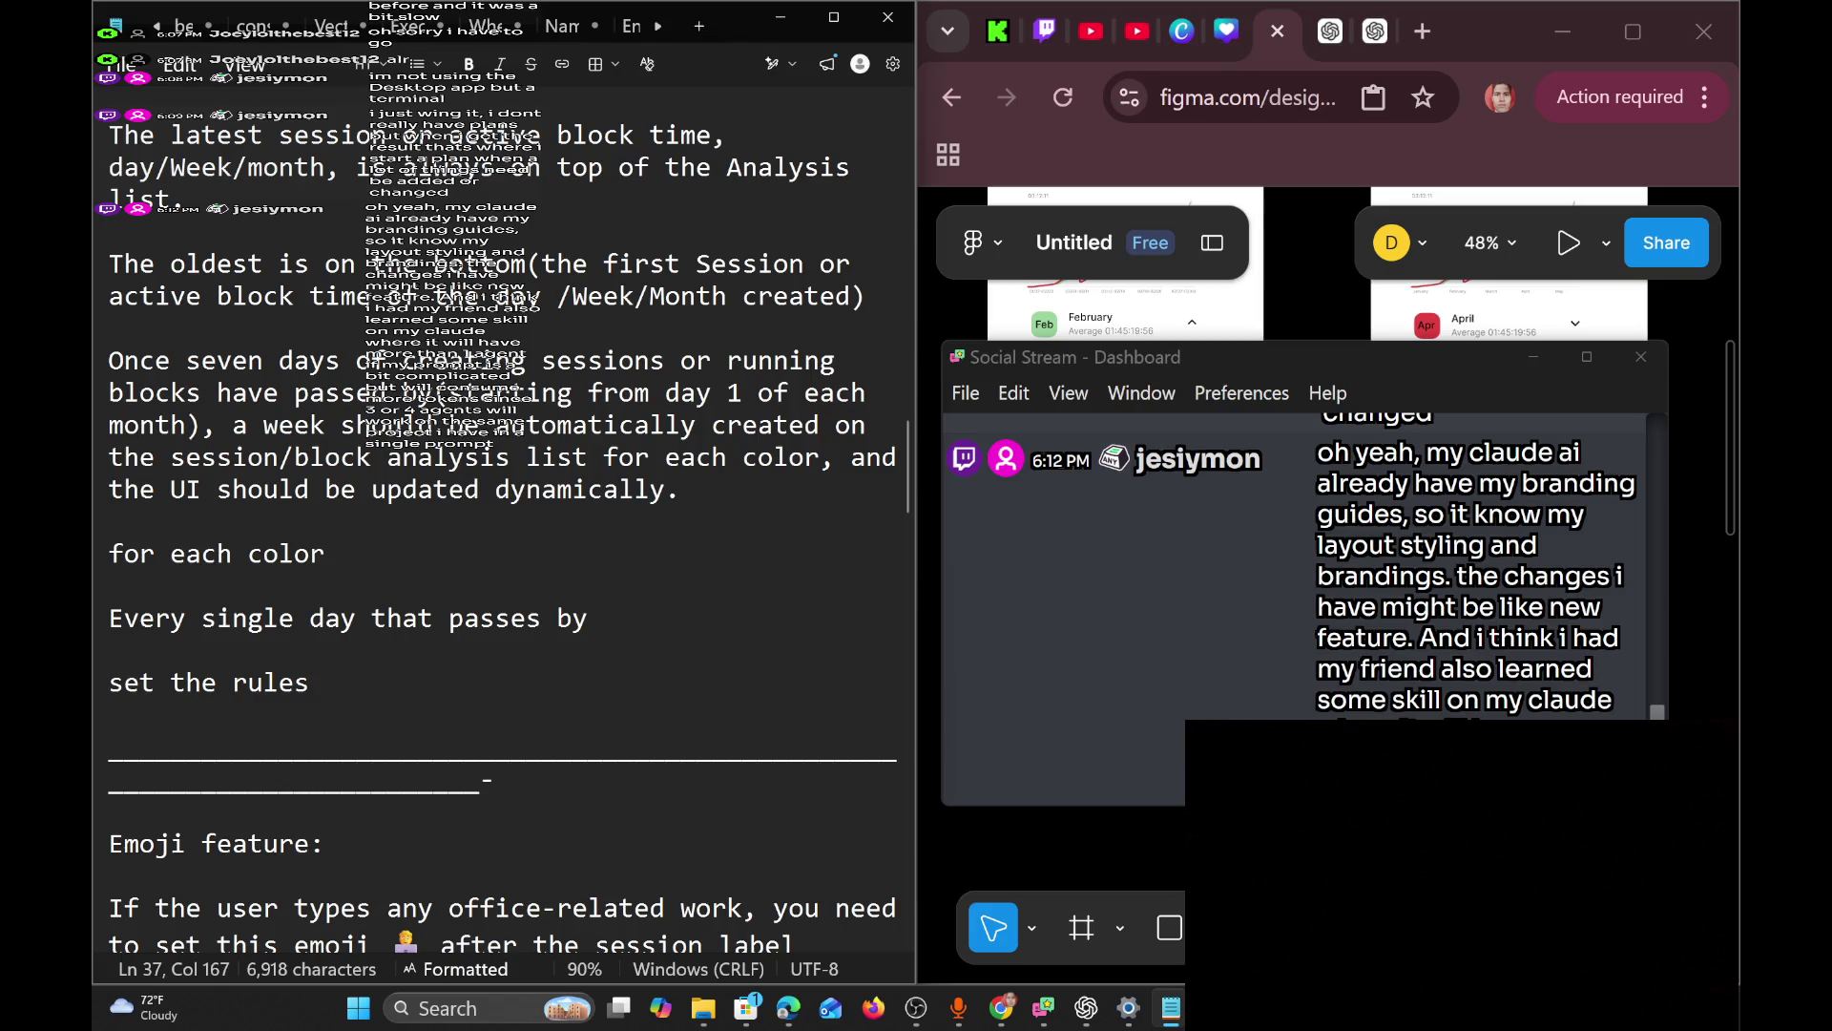
scroll(504, 477, down, 2)
drag(114, 520, 109, 167)
click(555, 425)
click(262, 360)
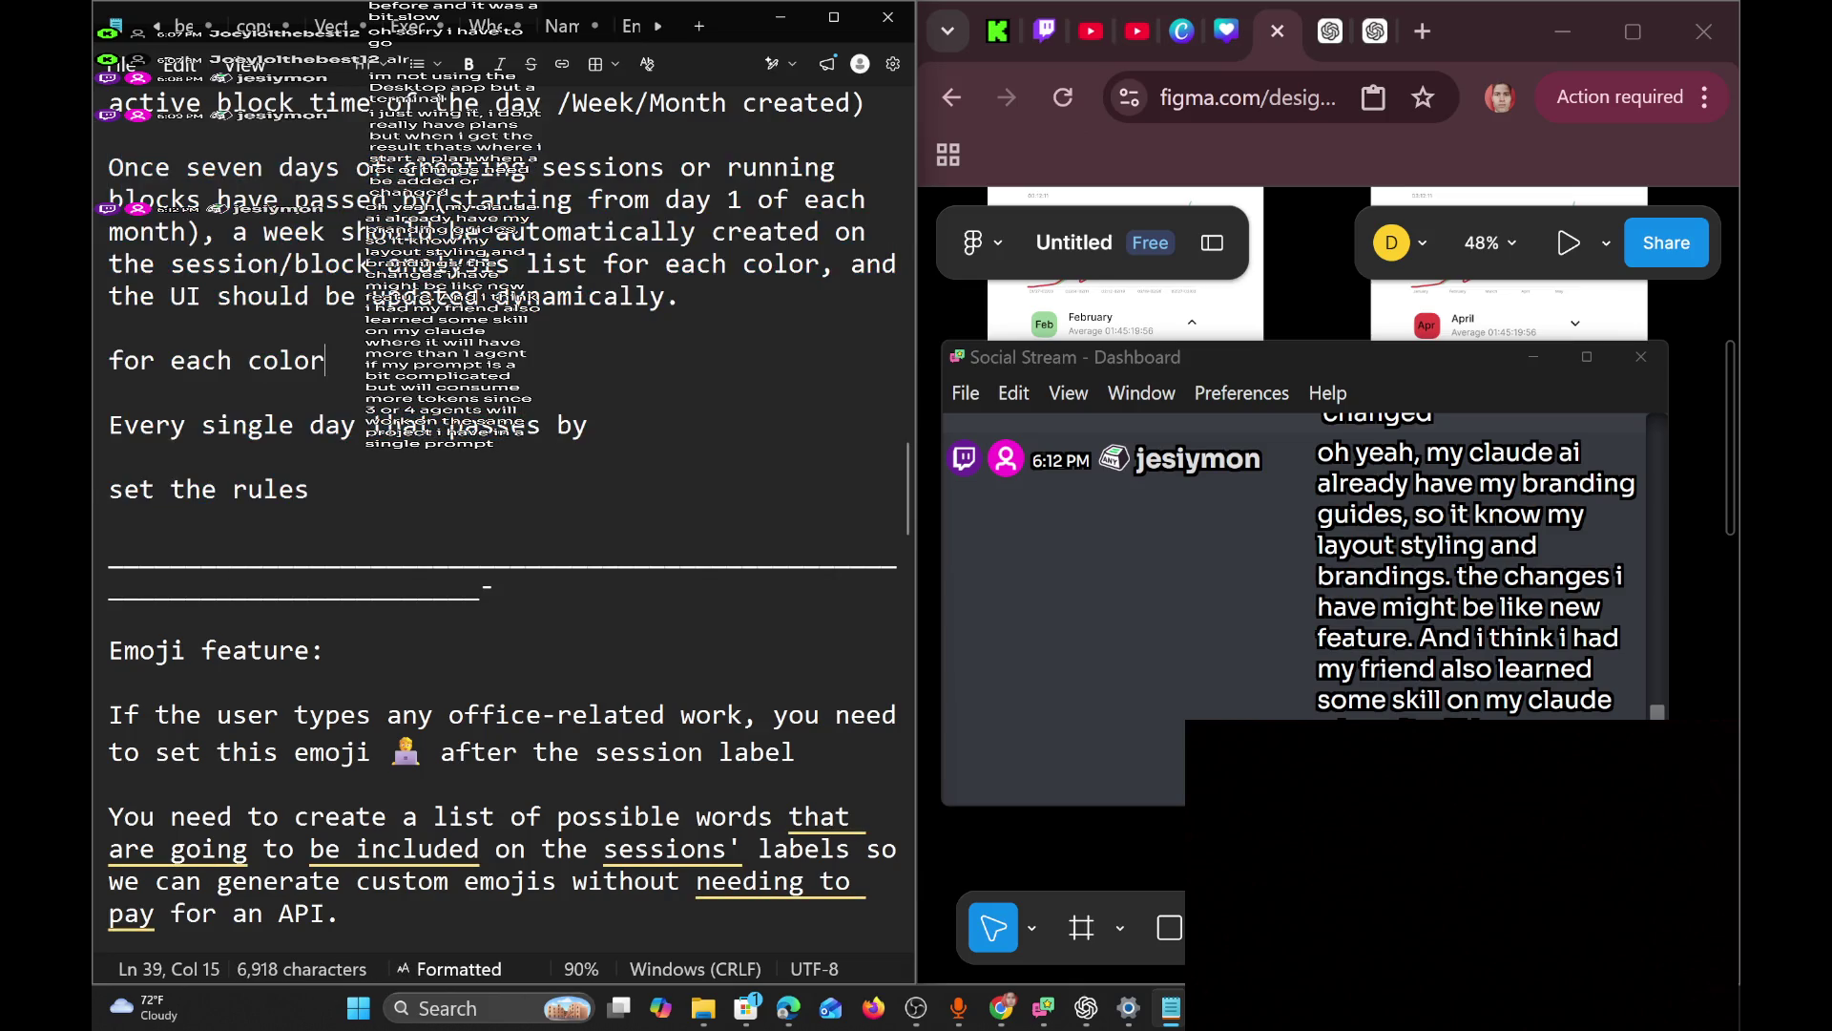
drag(108, 392, 109, 167)
click(109, 392)
scroll(504, 525, down, 3)
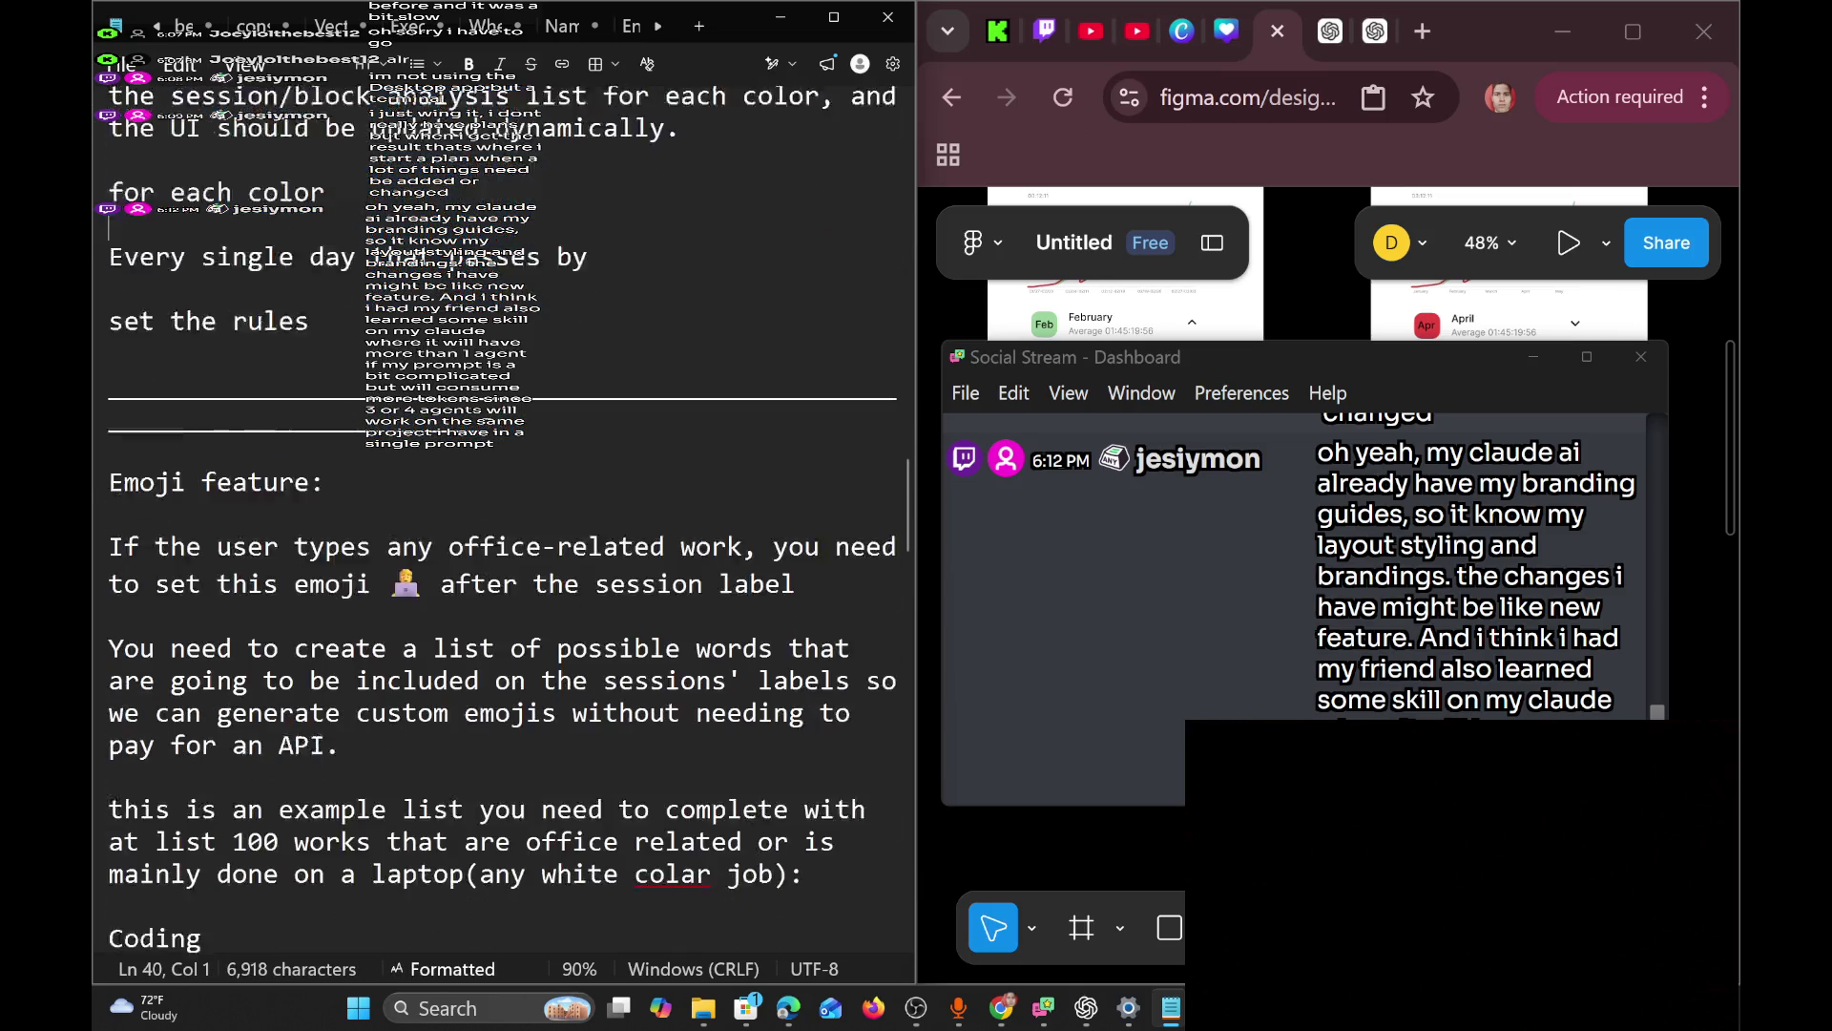
scroll(109, 434, up, 2)
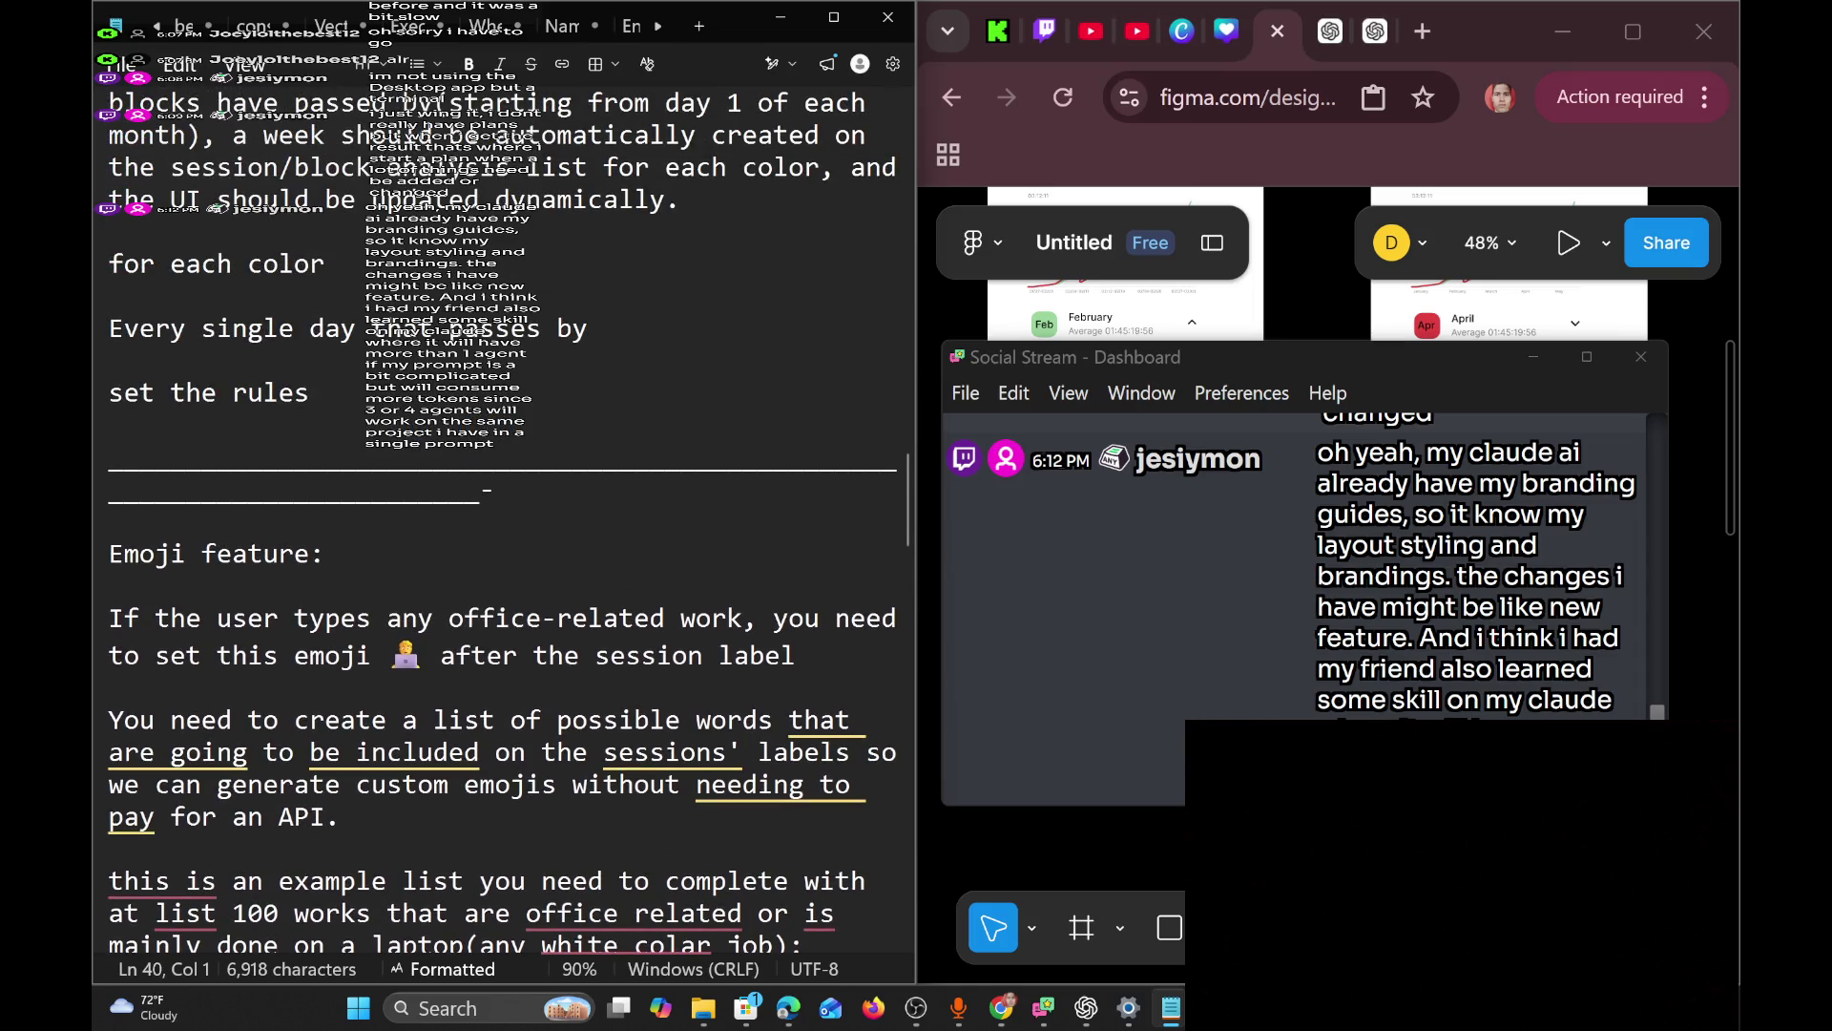
scroll(108, 434, up, 1)
scroll(504, 525, up, 1)
click(309, 682)
key(shift+Up)
key(shift+Up)
key(shift+Up)
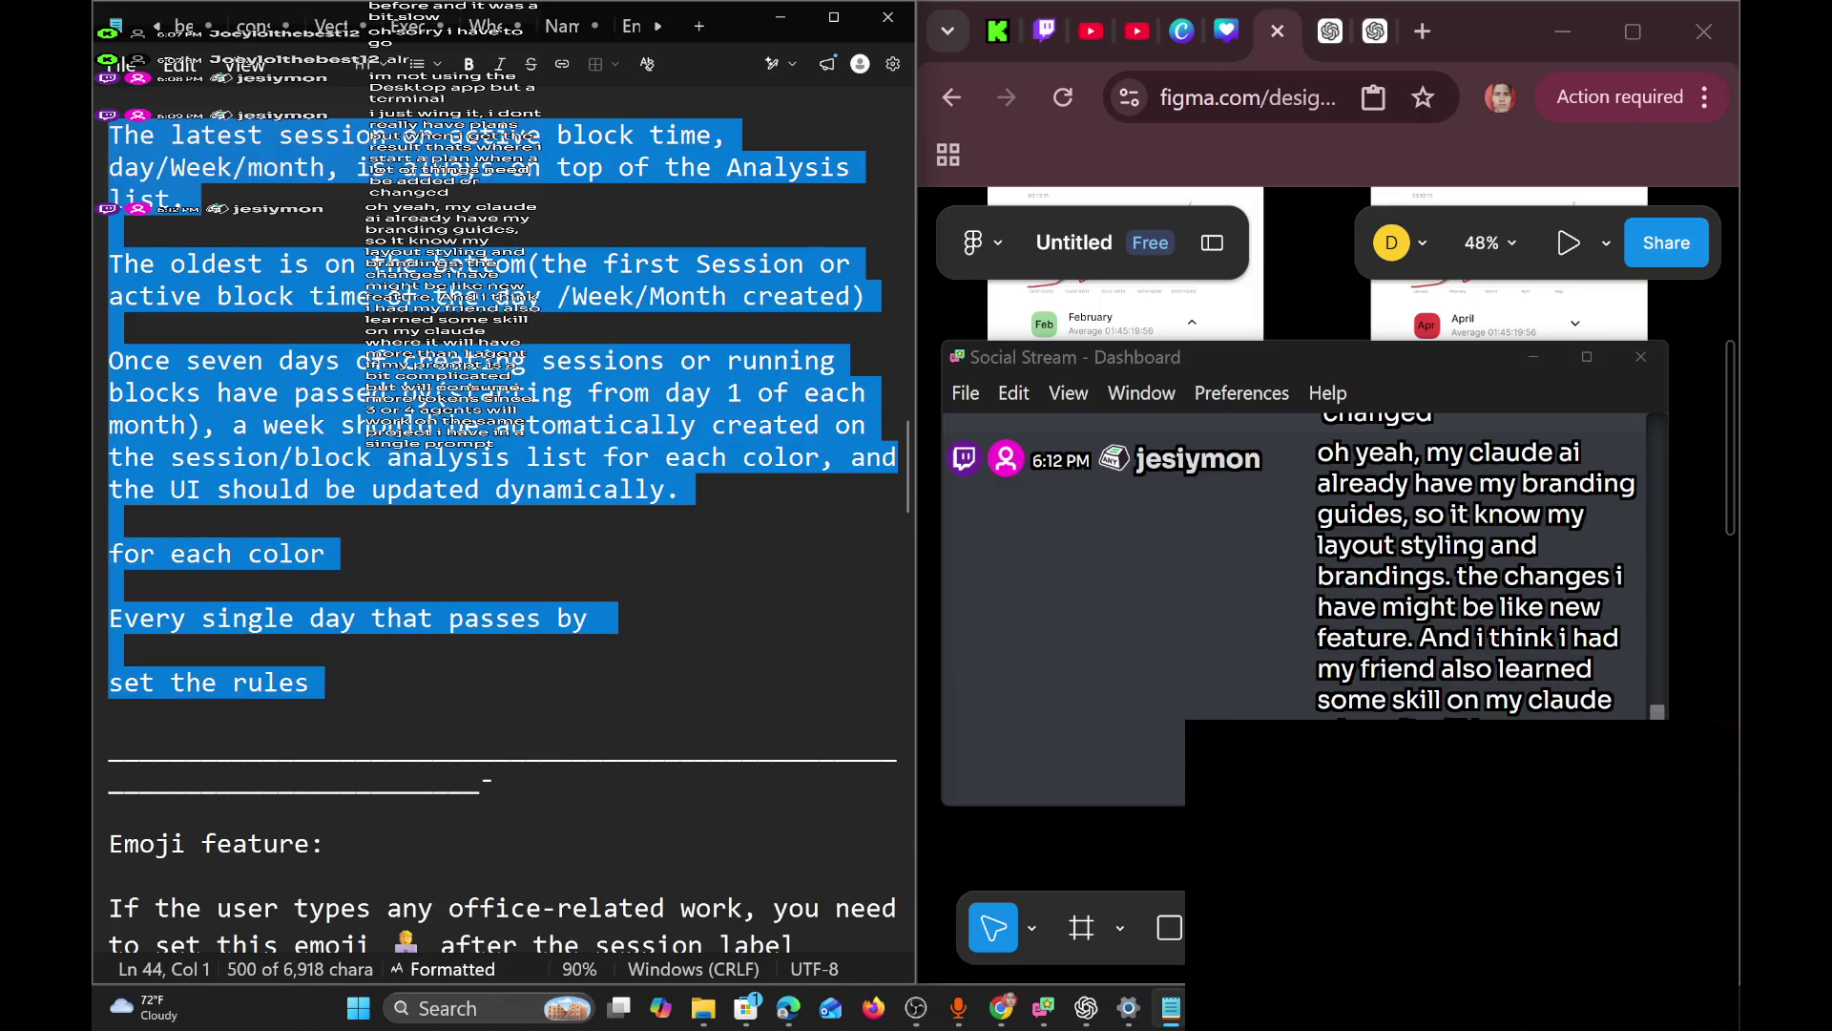
click(680, 489)
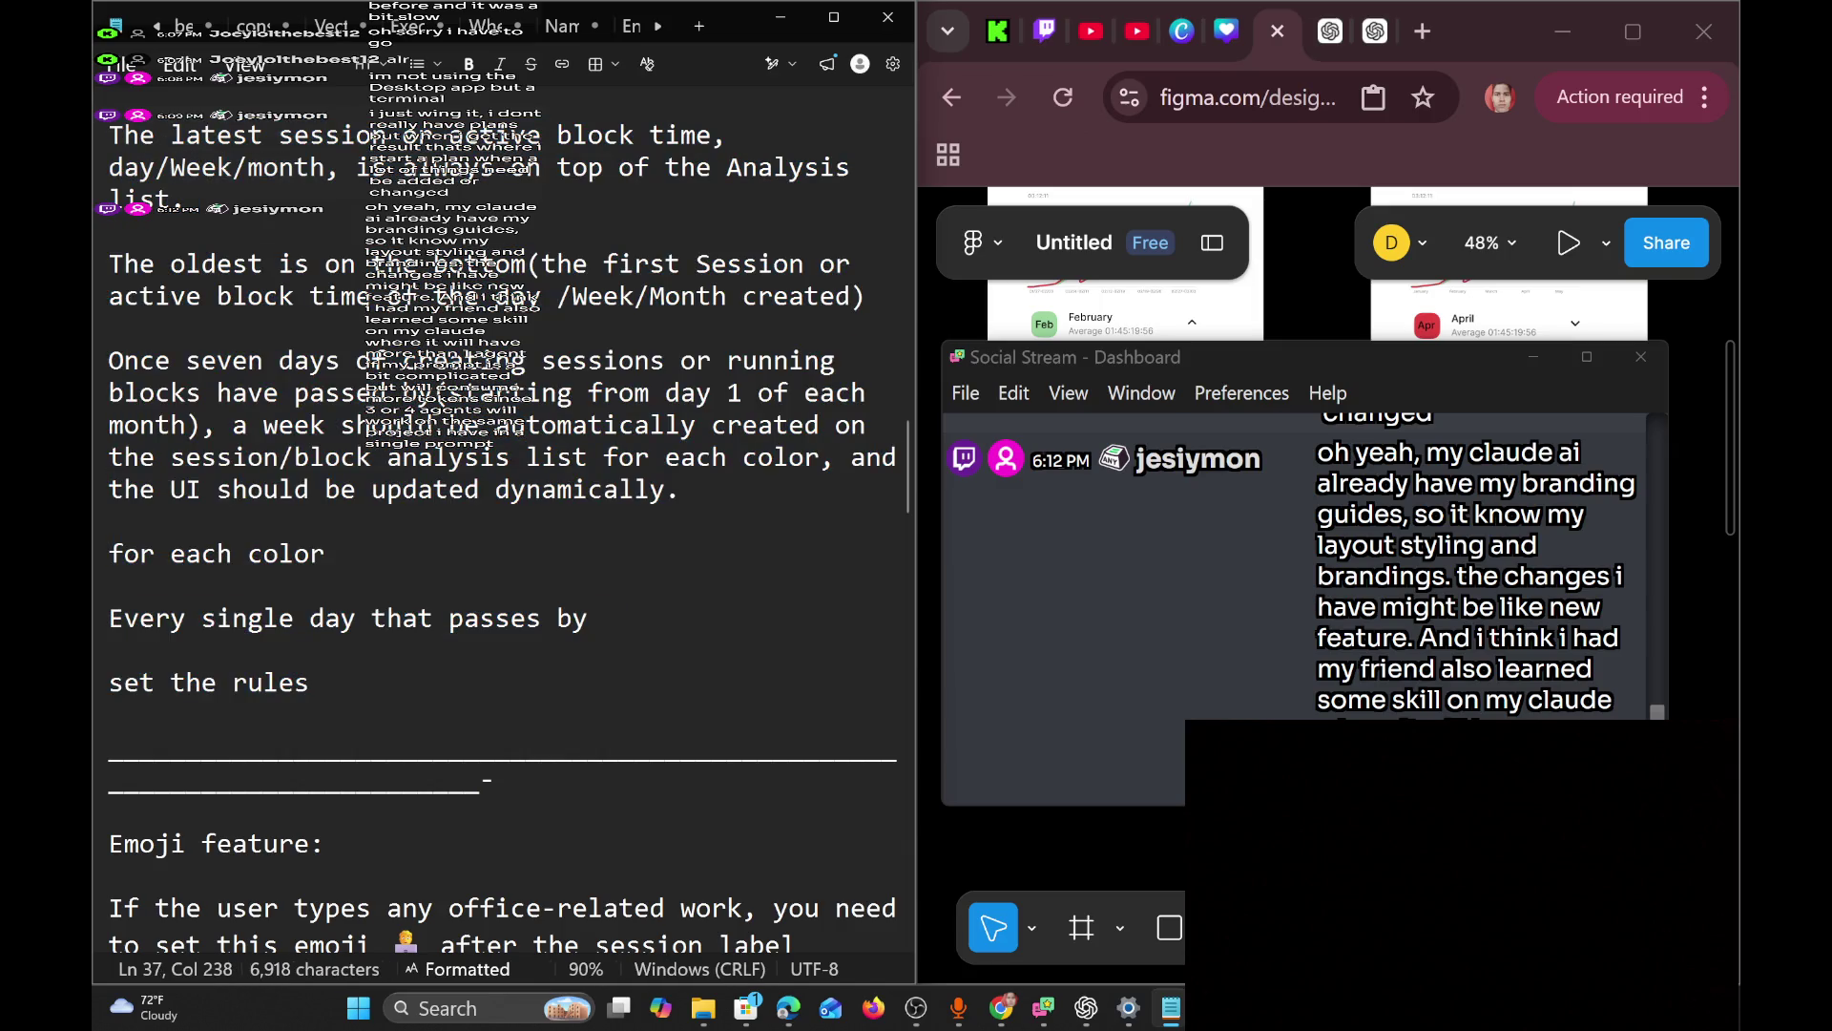
mouse_move(1043, 1006)
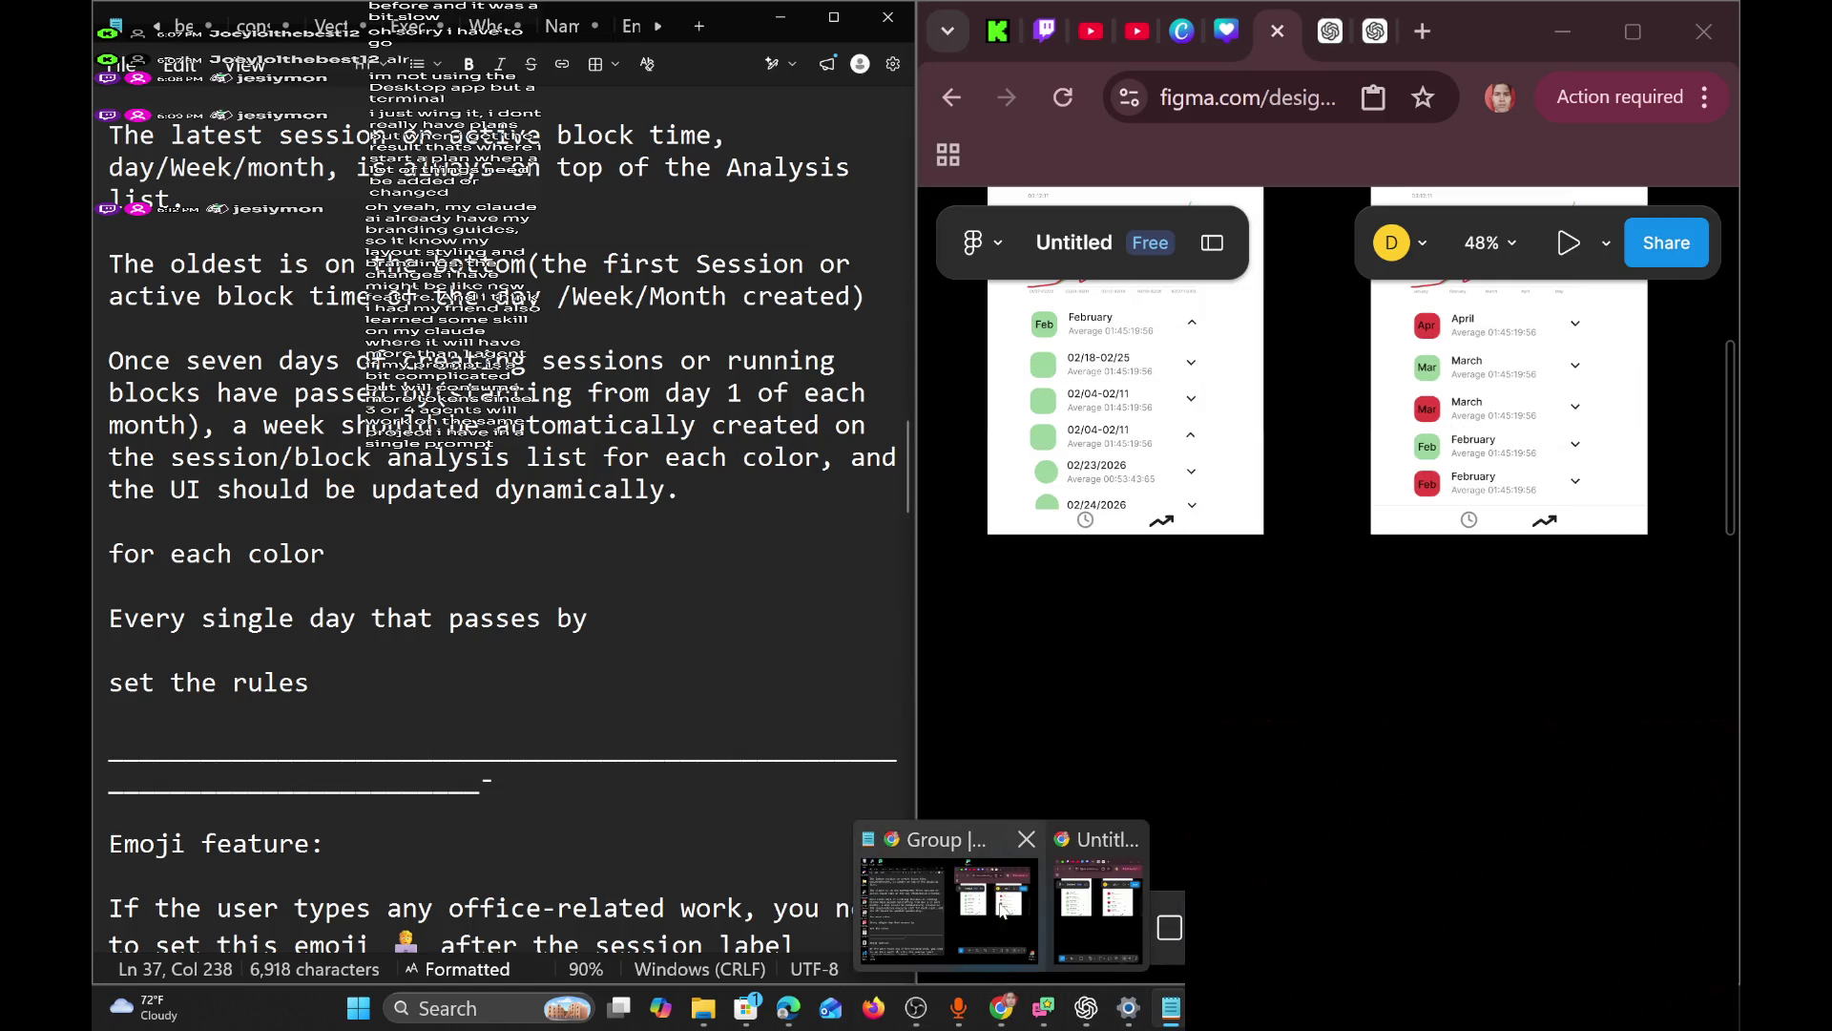
scroll(1240, 668, up, 5)
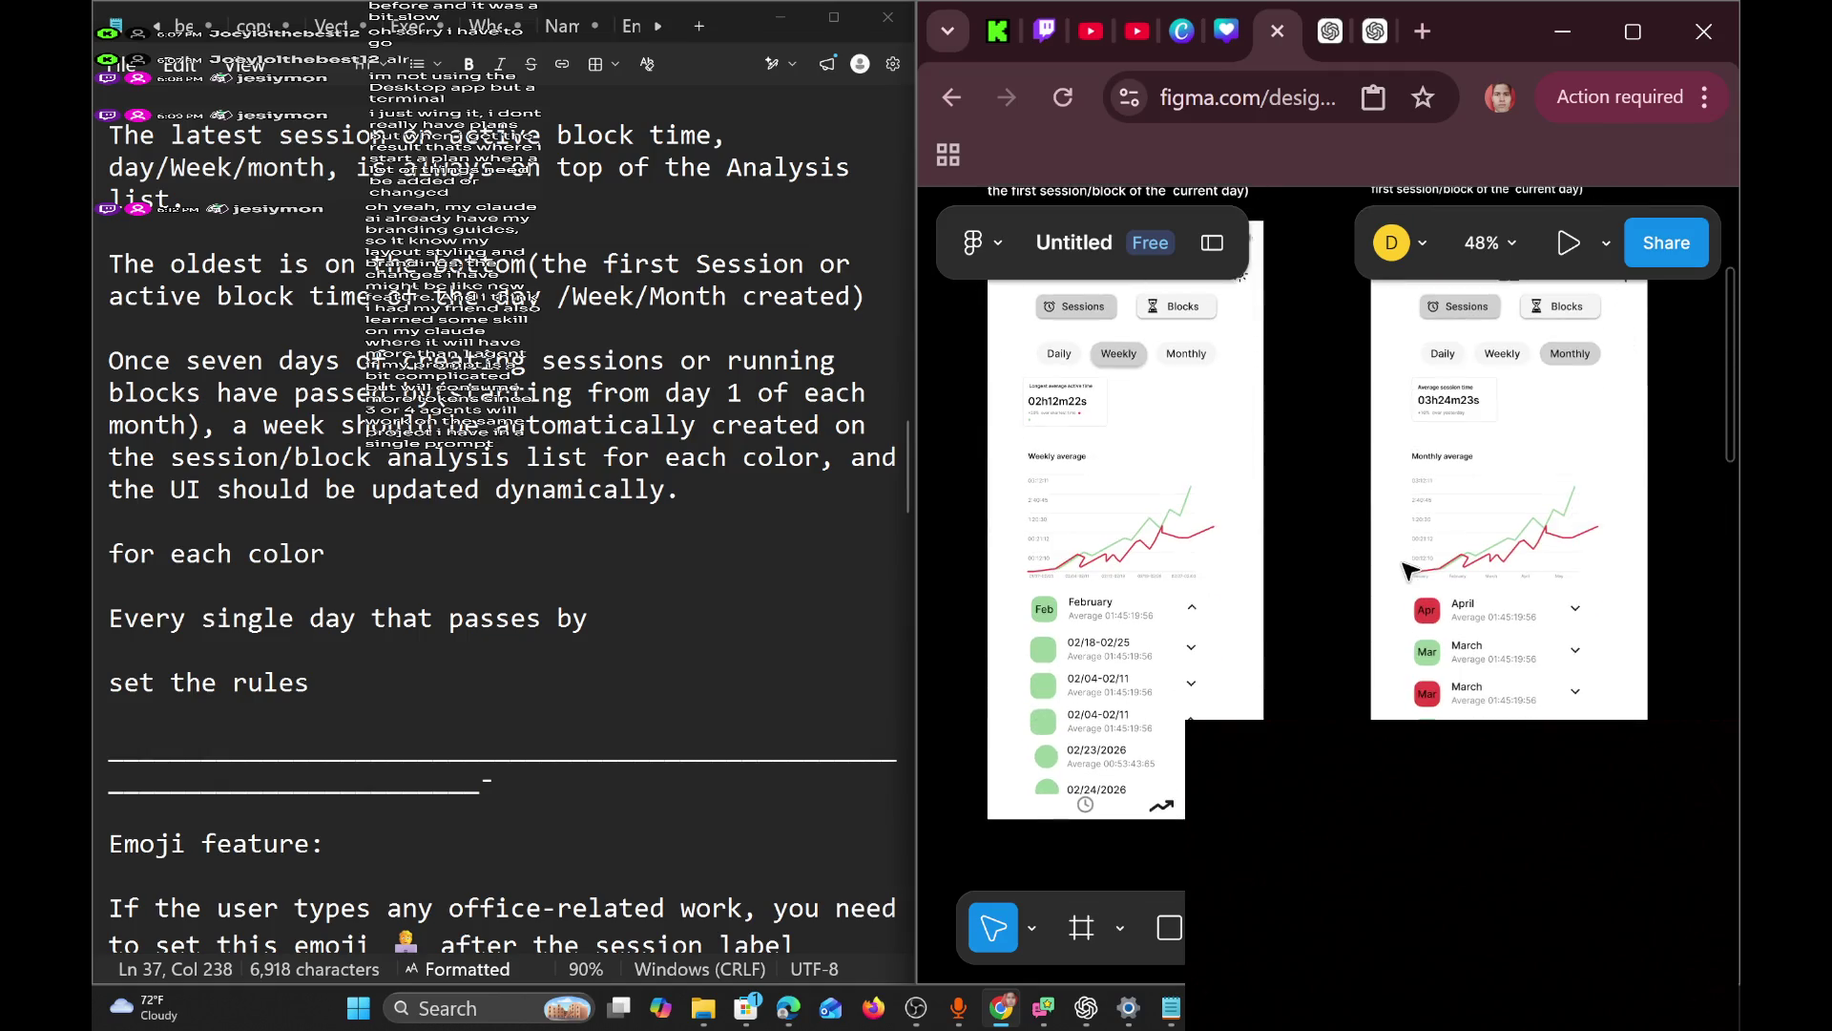
scroll(1410, 571, up, 3)
scroll(1410, 571, right, 3)
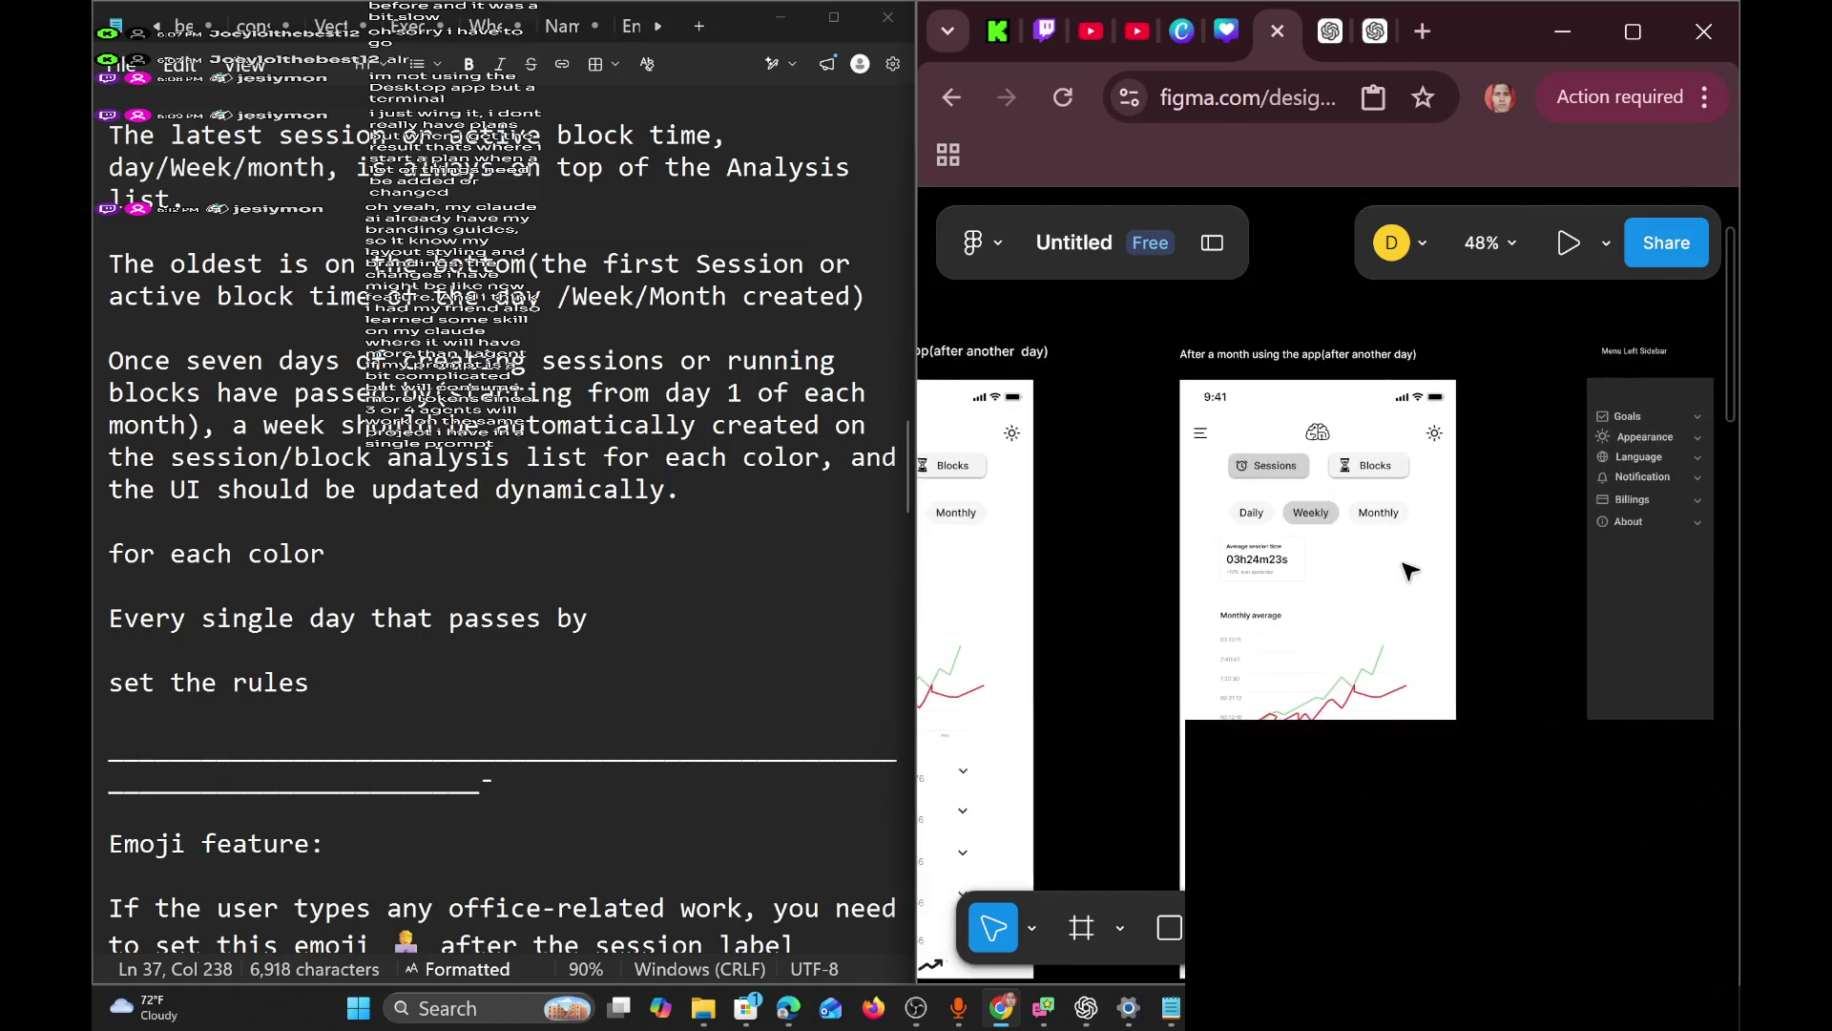
scroll(1411, 570, up, 2)
scroll(1411, 571, left, 5)
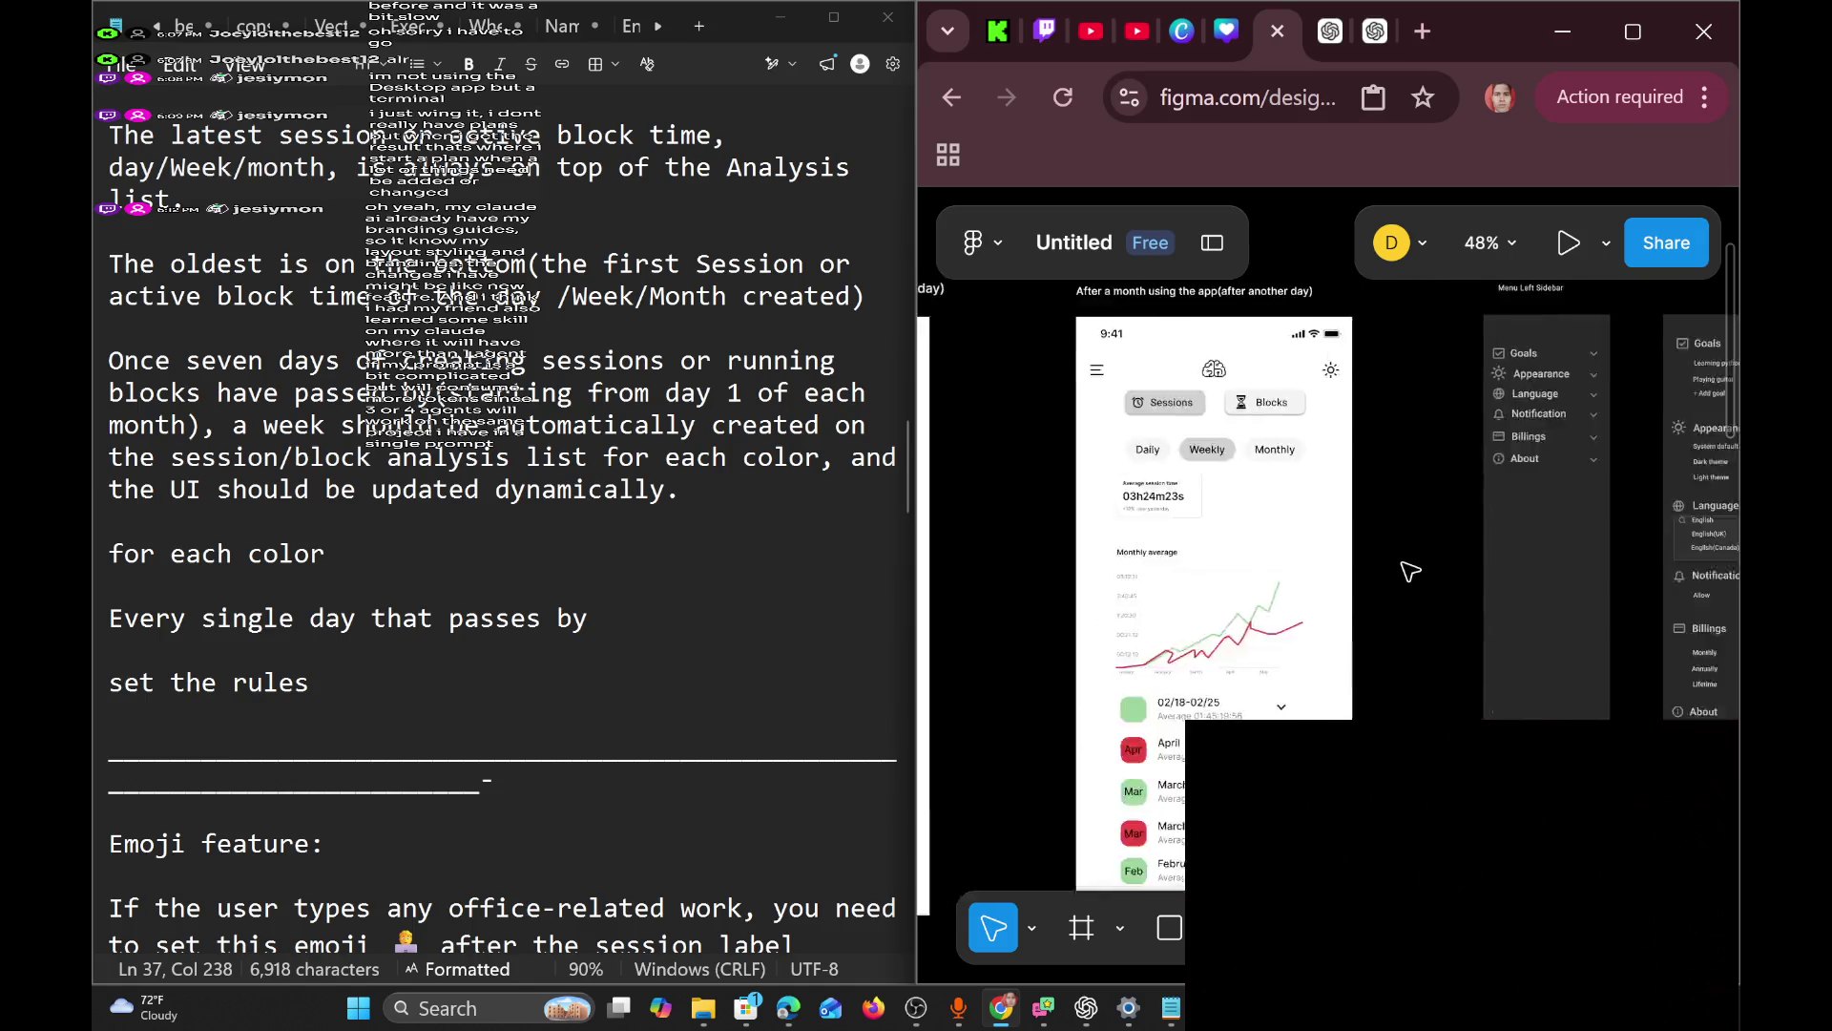
scroll(1410, 570, right, 8)
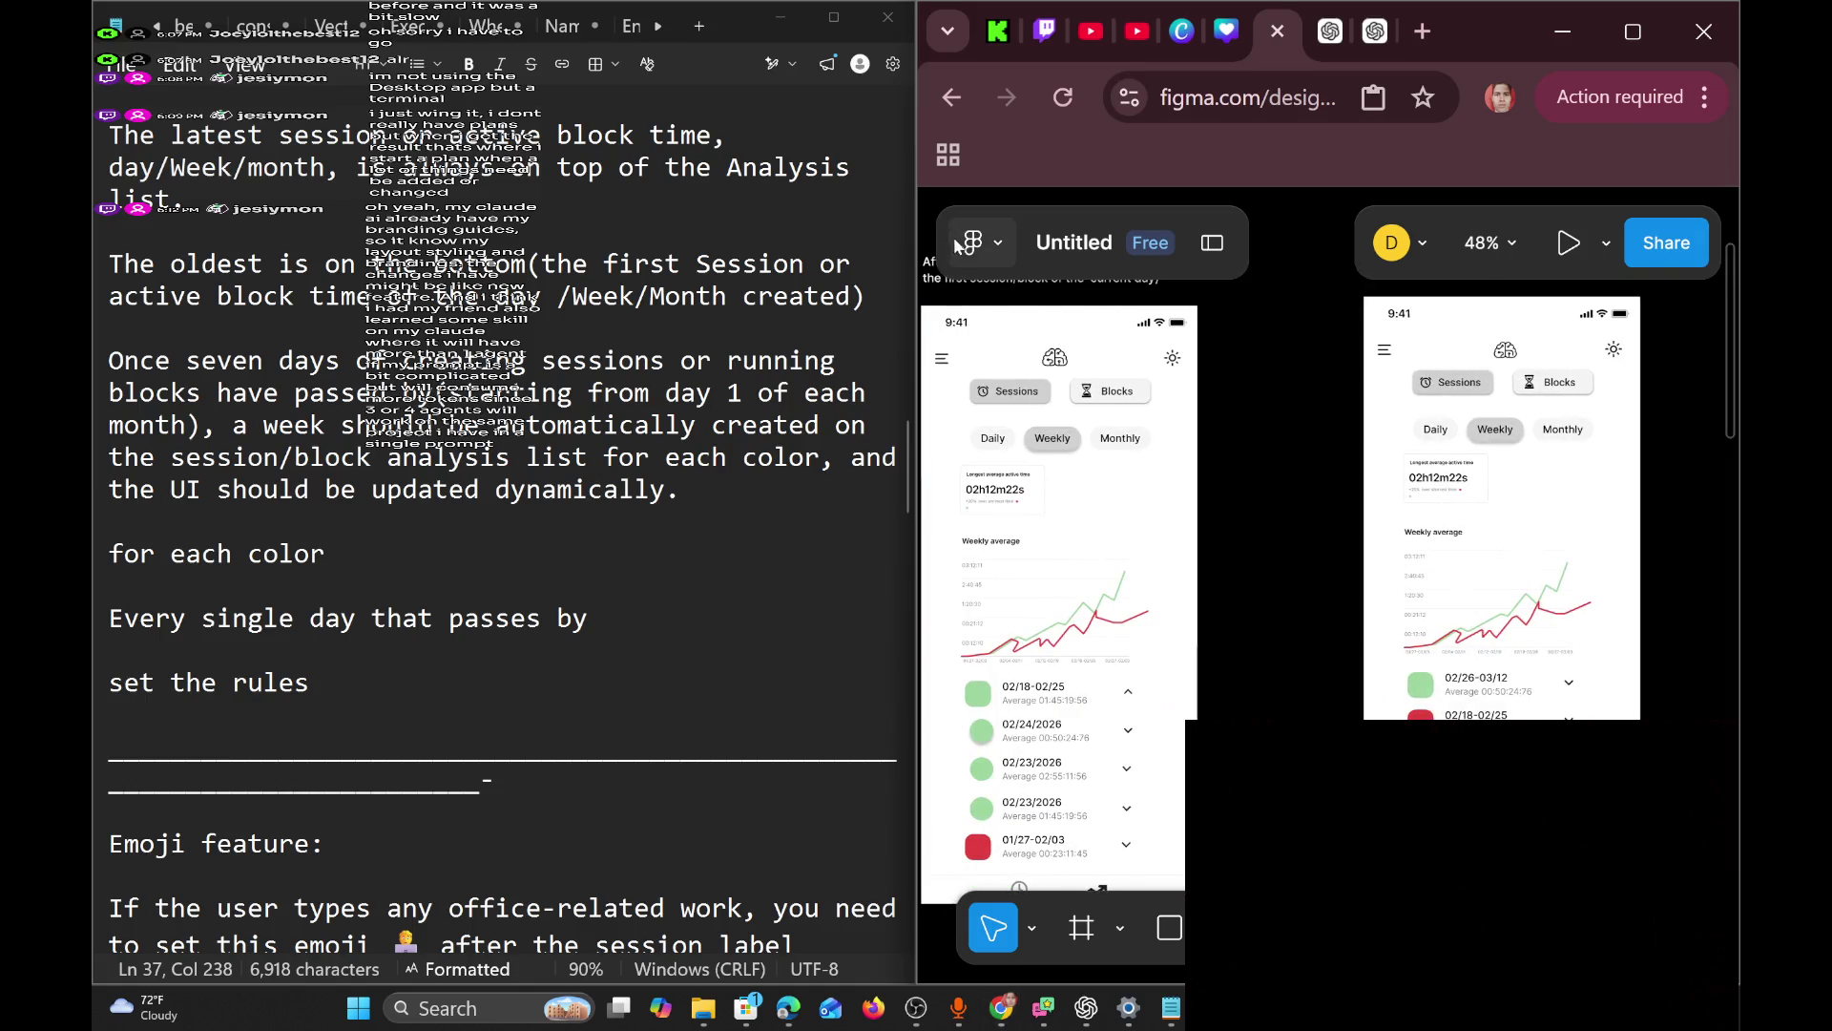
click(1007, 256)
click(1006, 255)
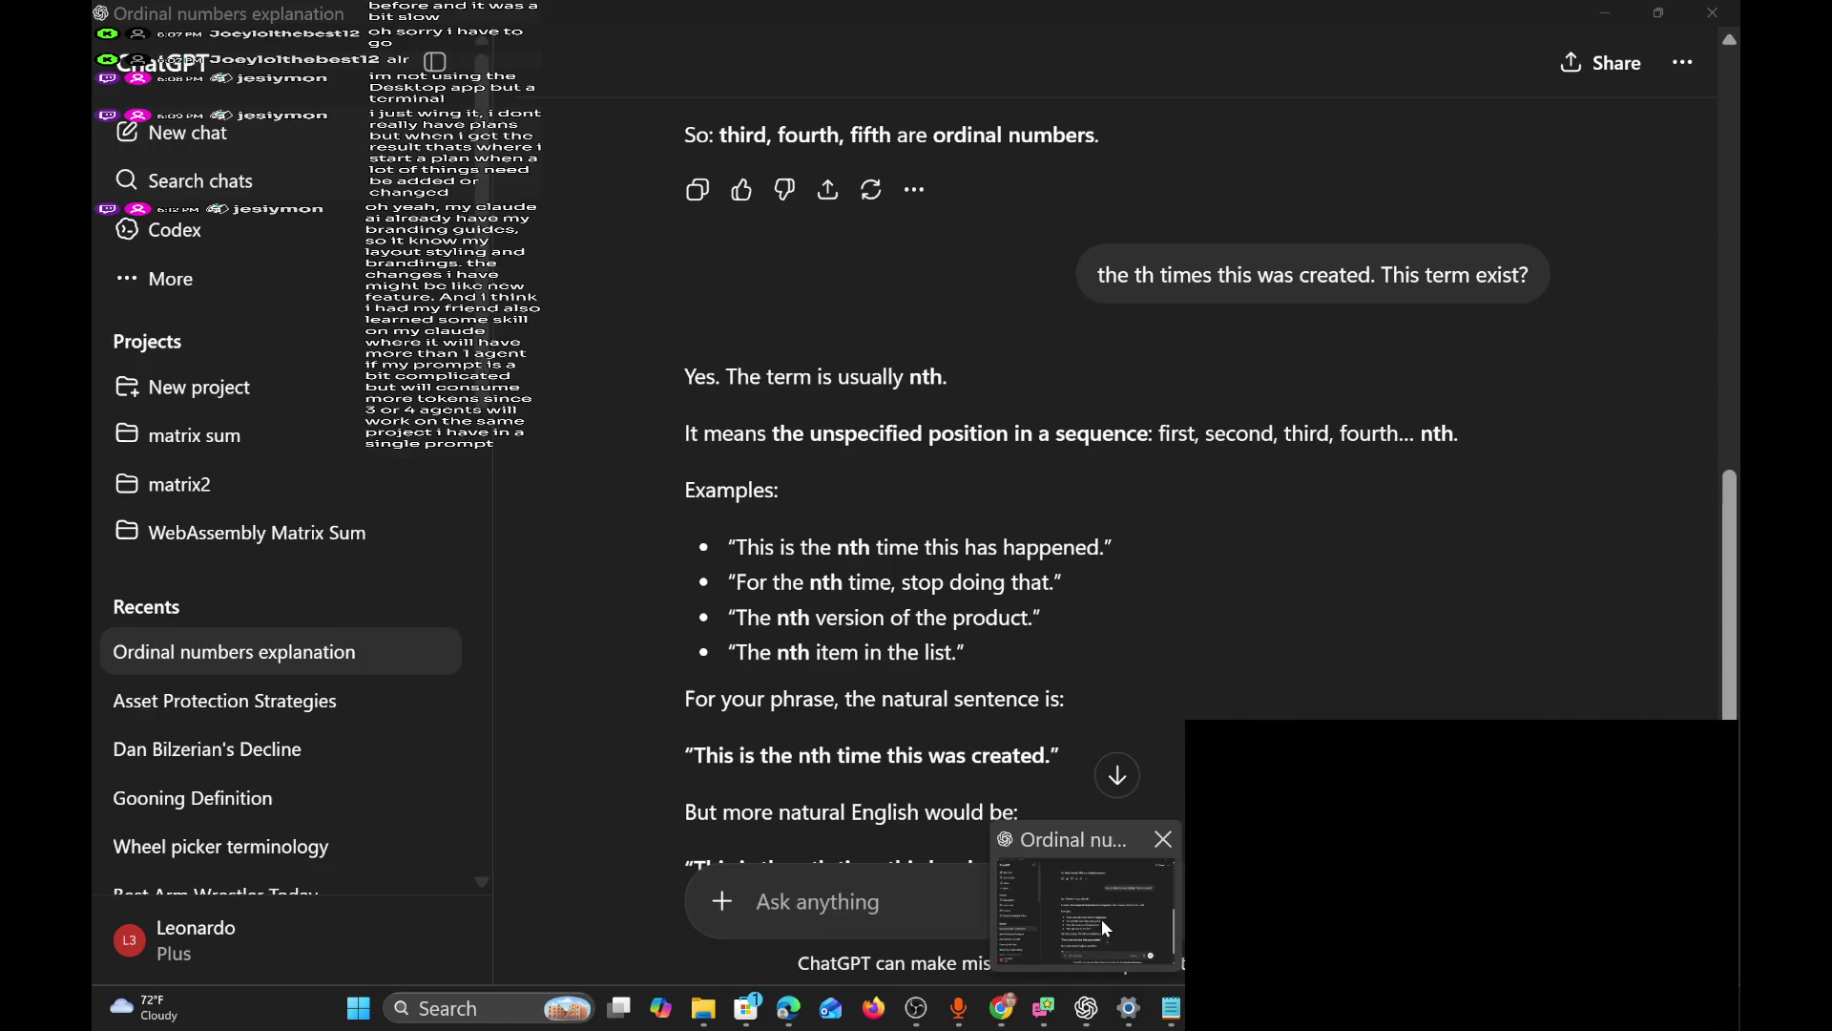
click(1101, 919)
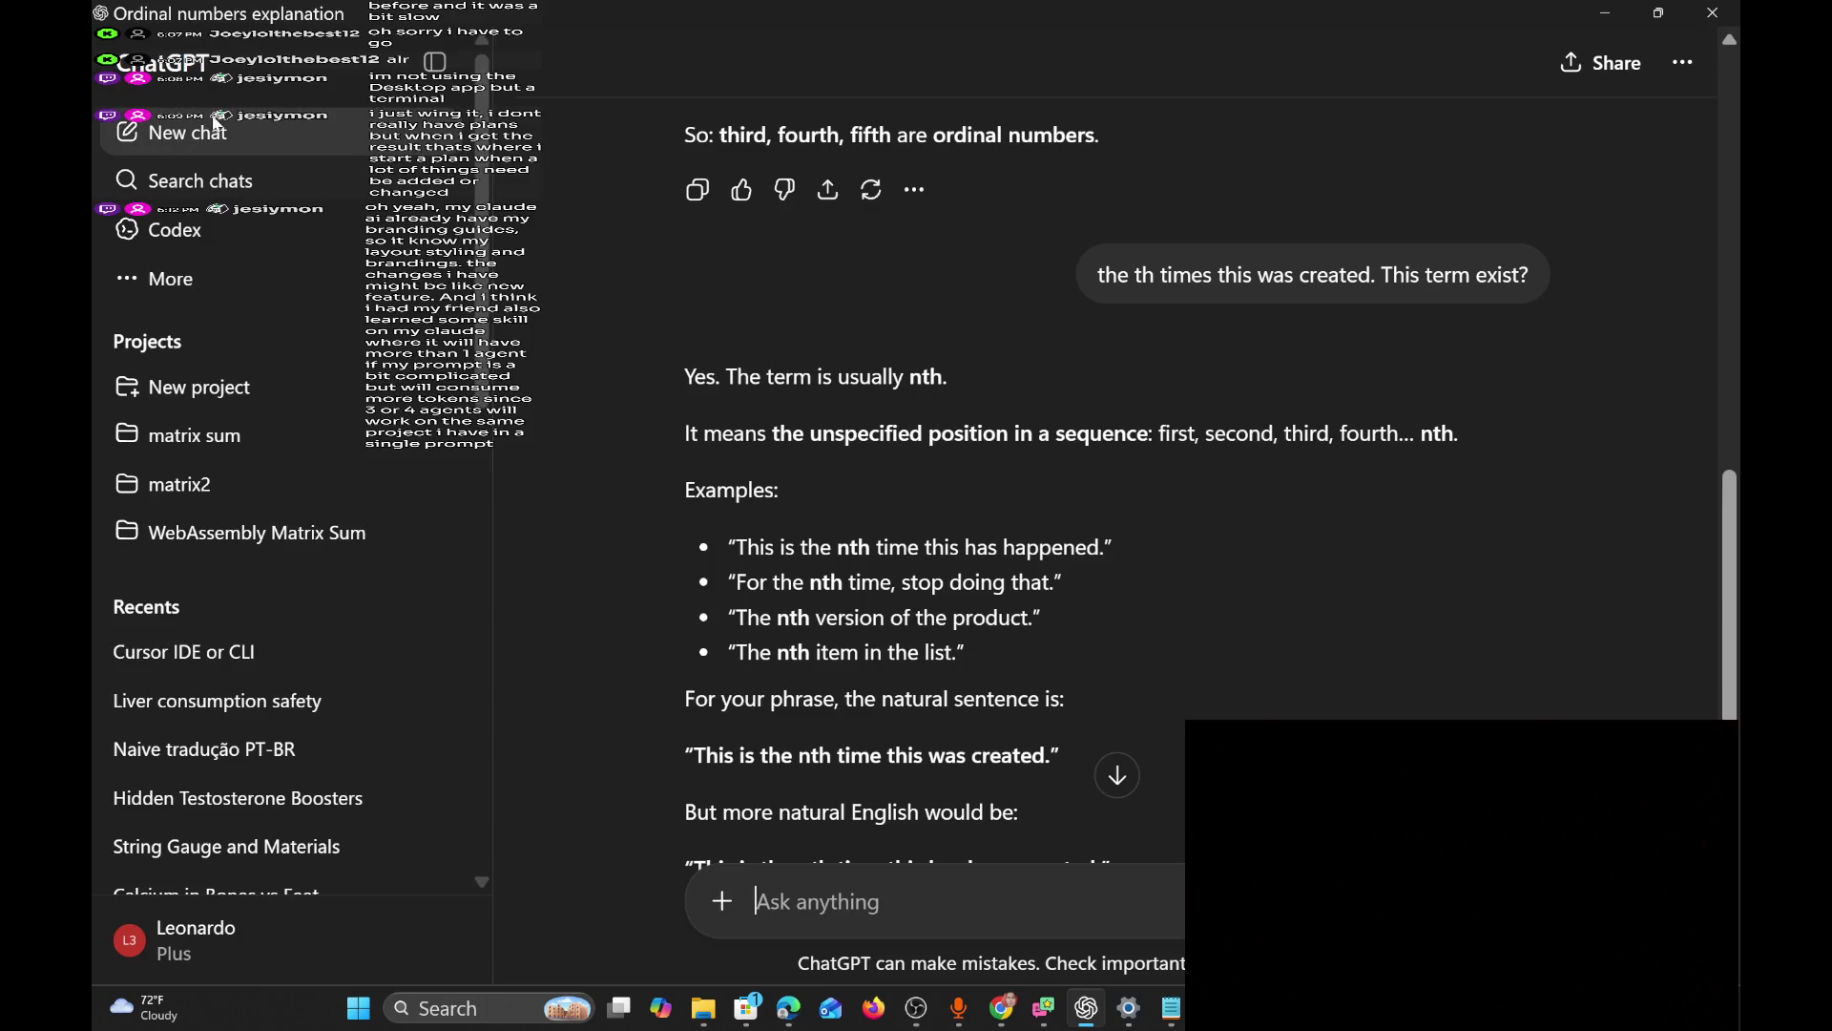
Ask a new ChatGPT chat whether Figma works for building websites, read the reply, then minimize it.
click(215, 121)
text(does)
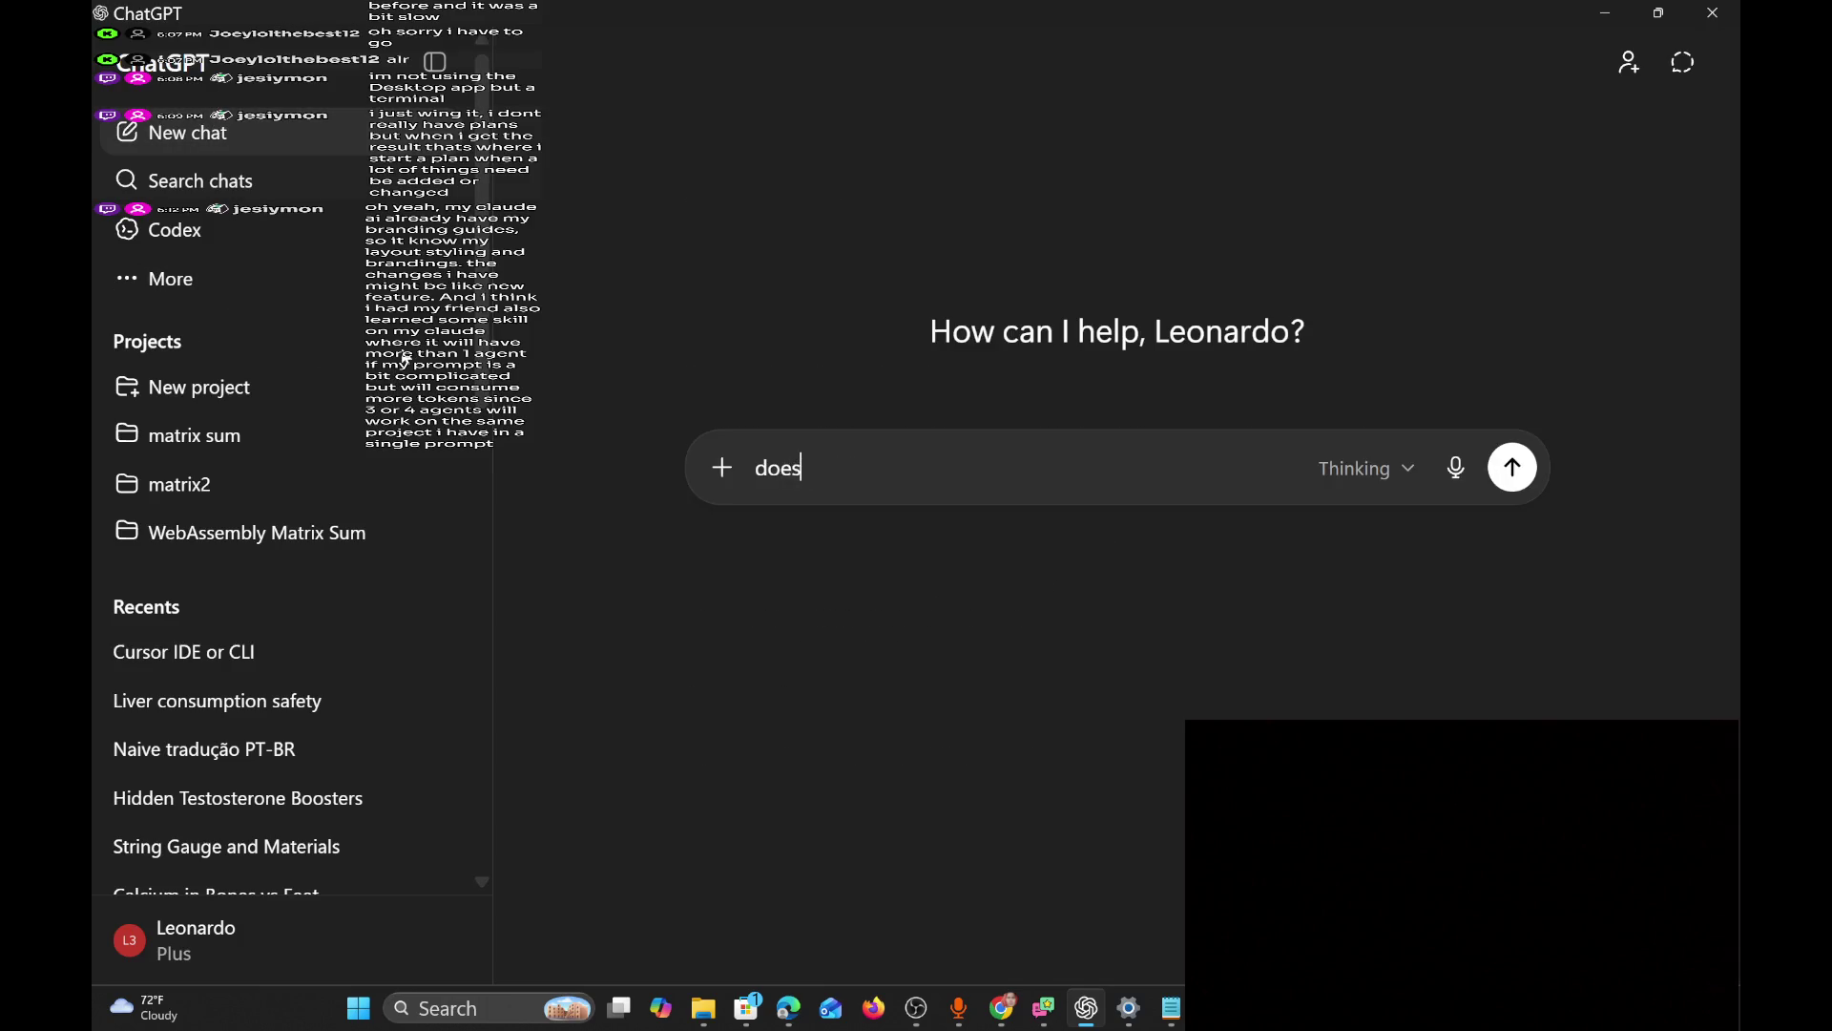
text( figma works)
text( for)
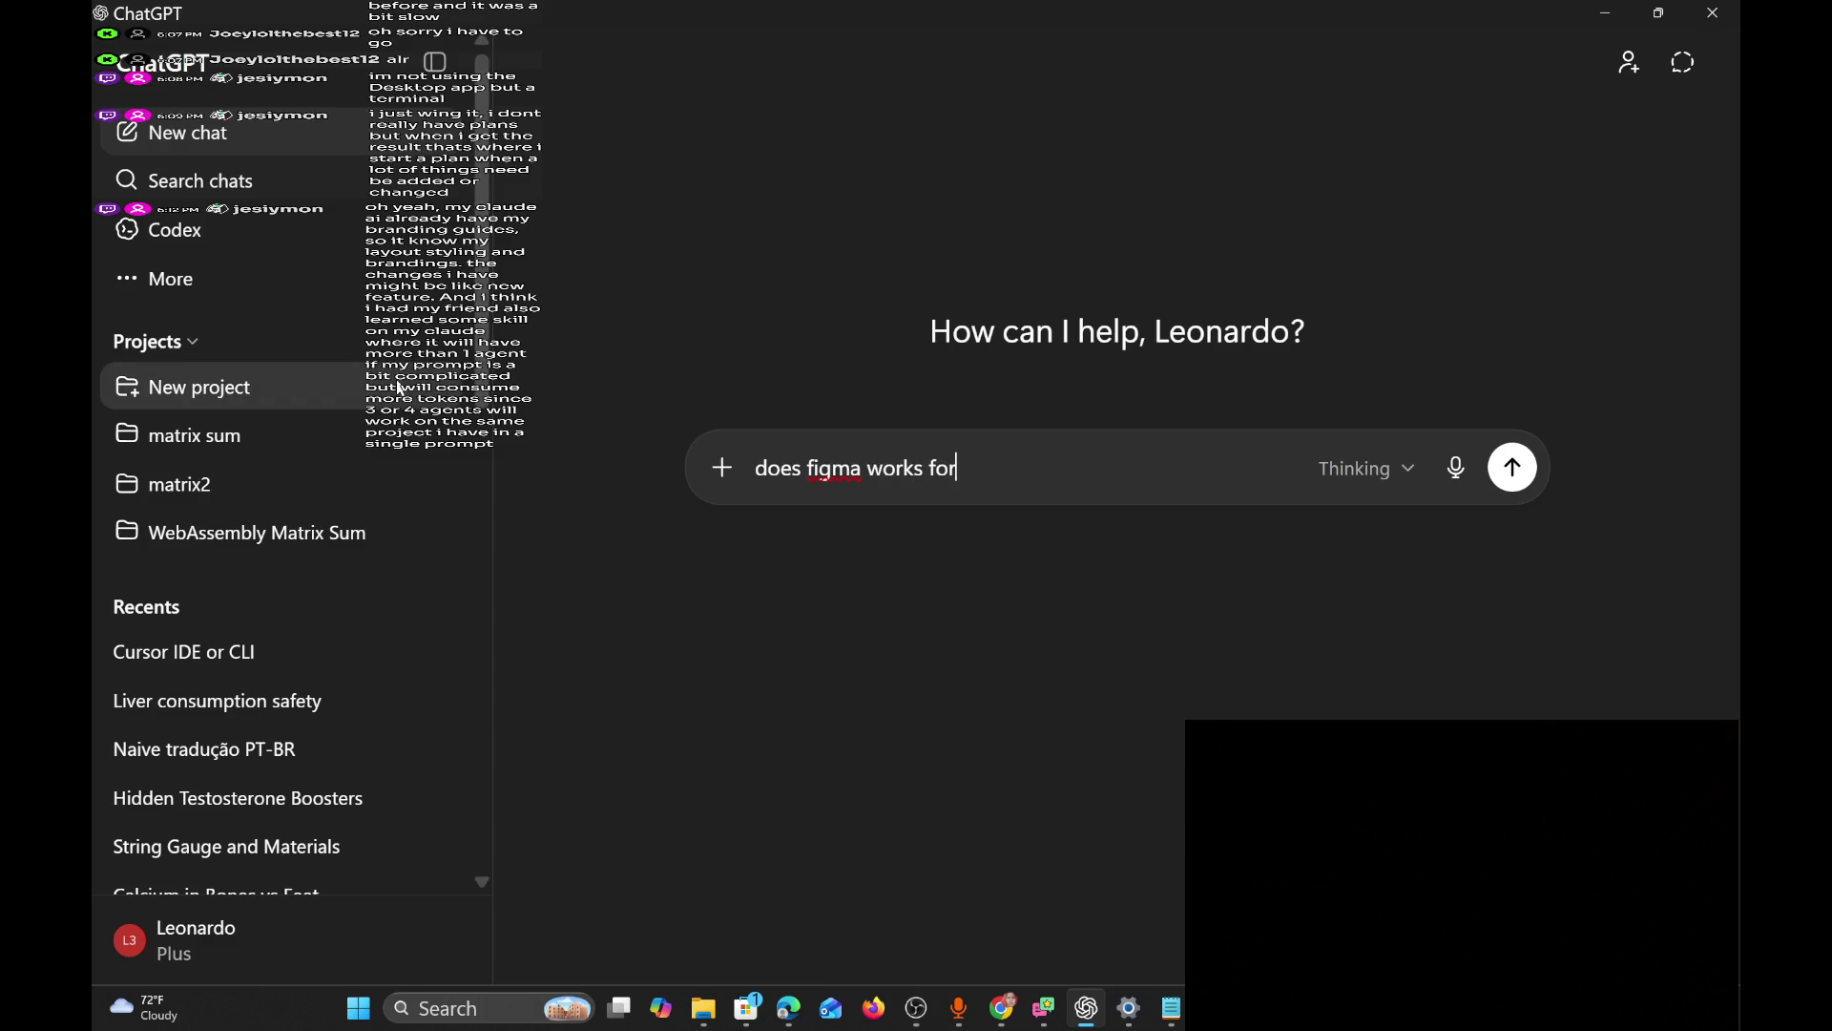
text( building websit)
text(e i)
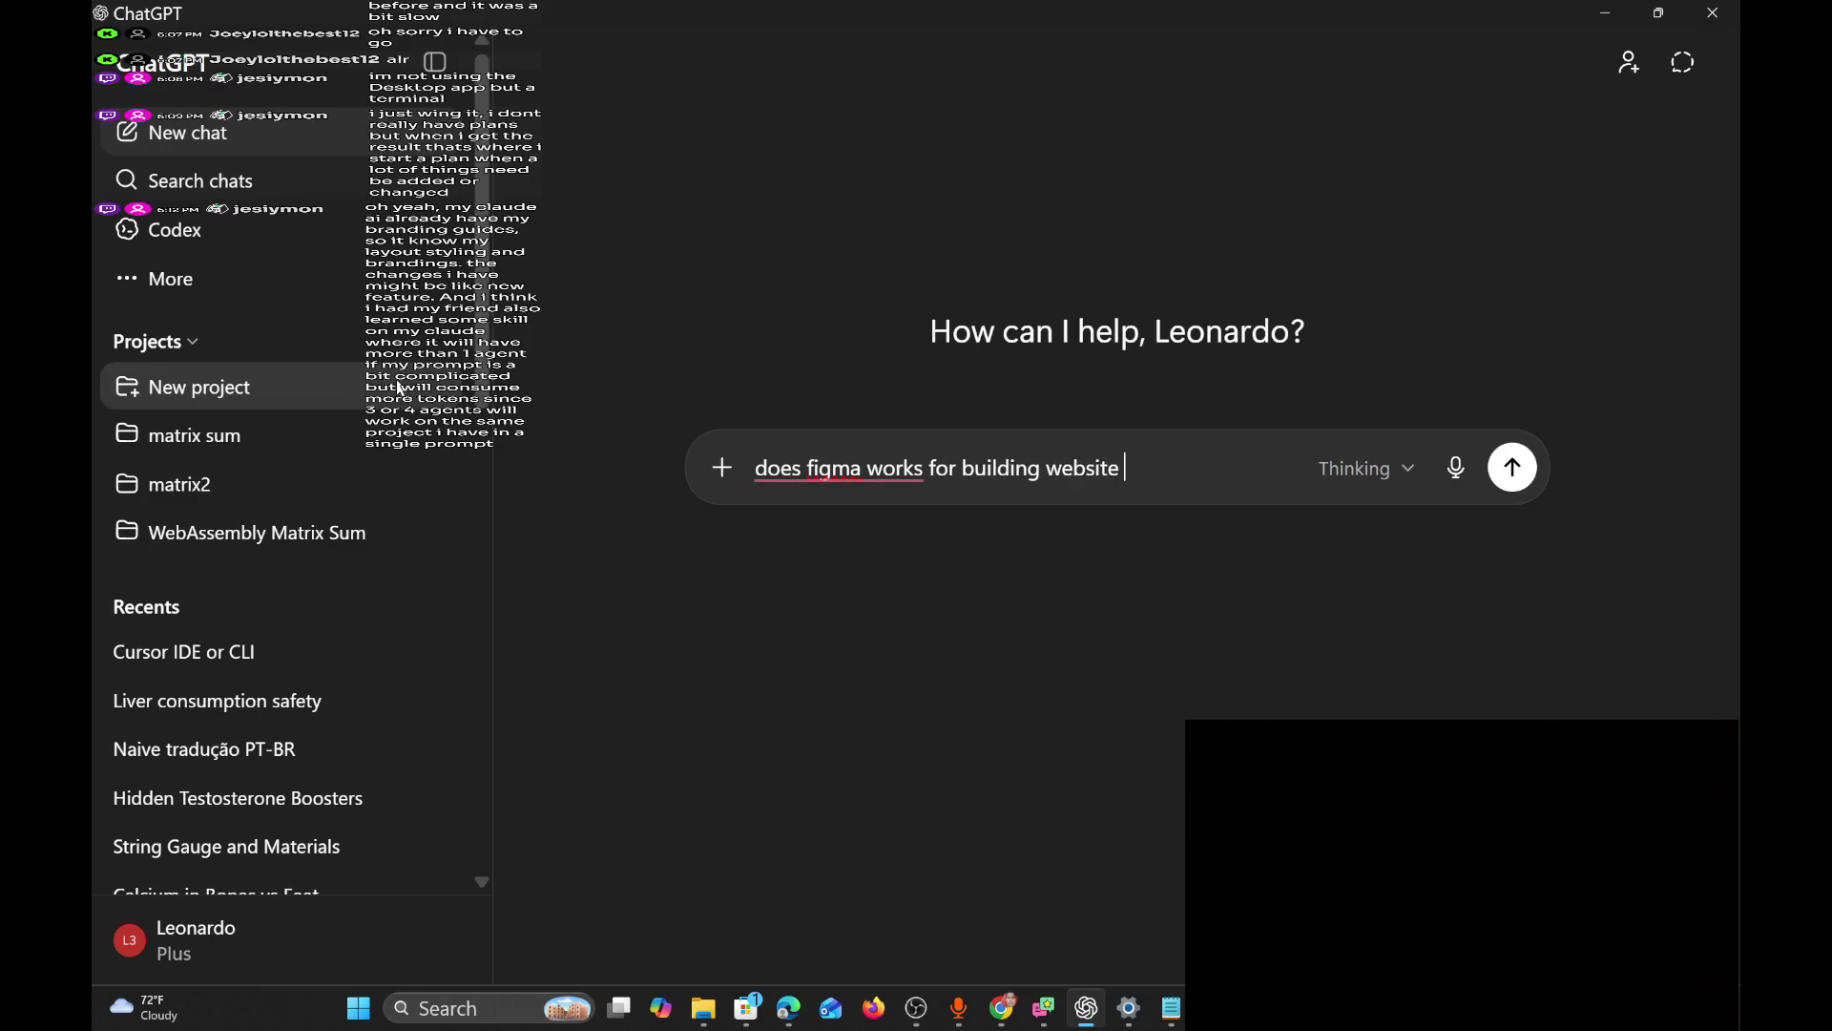
key(BackSpace)
text(u)
key(BackSpace)
text(i?)
key(Return)
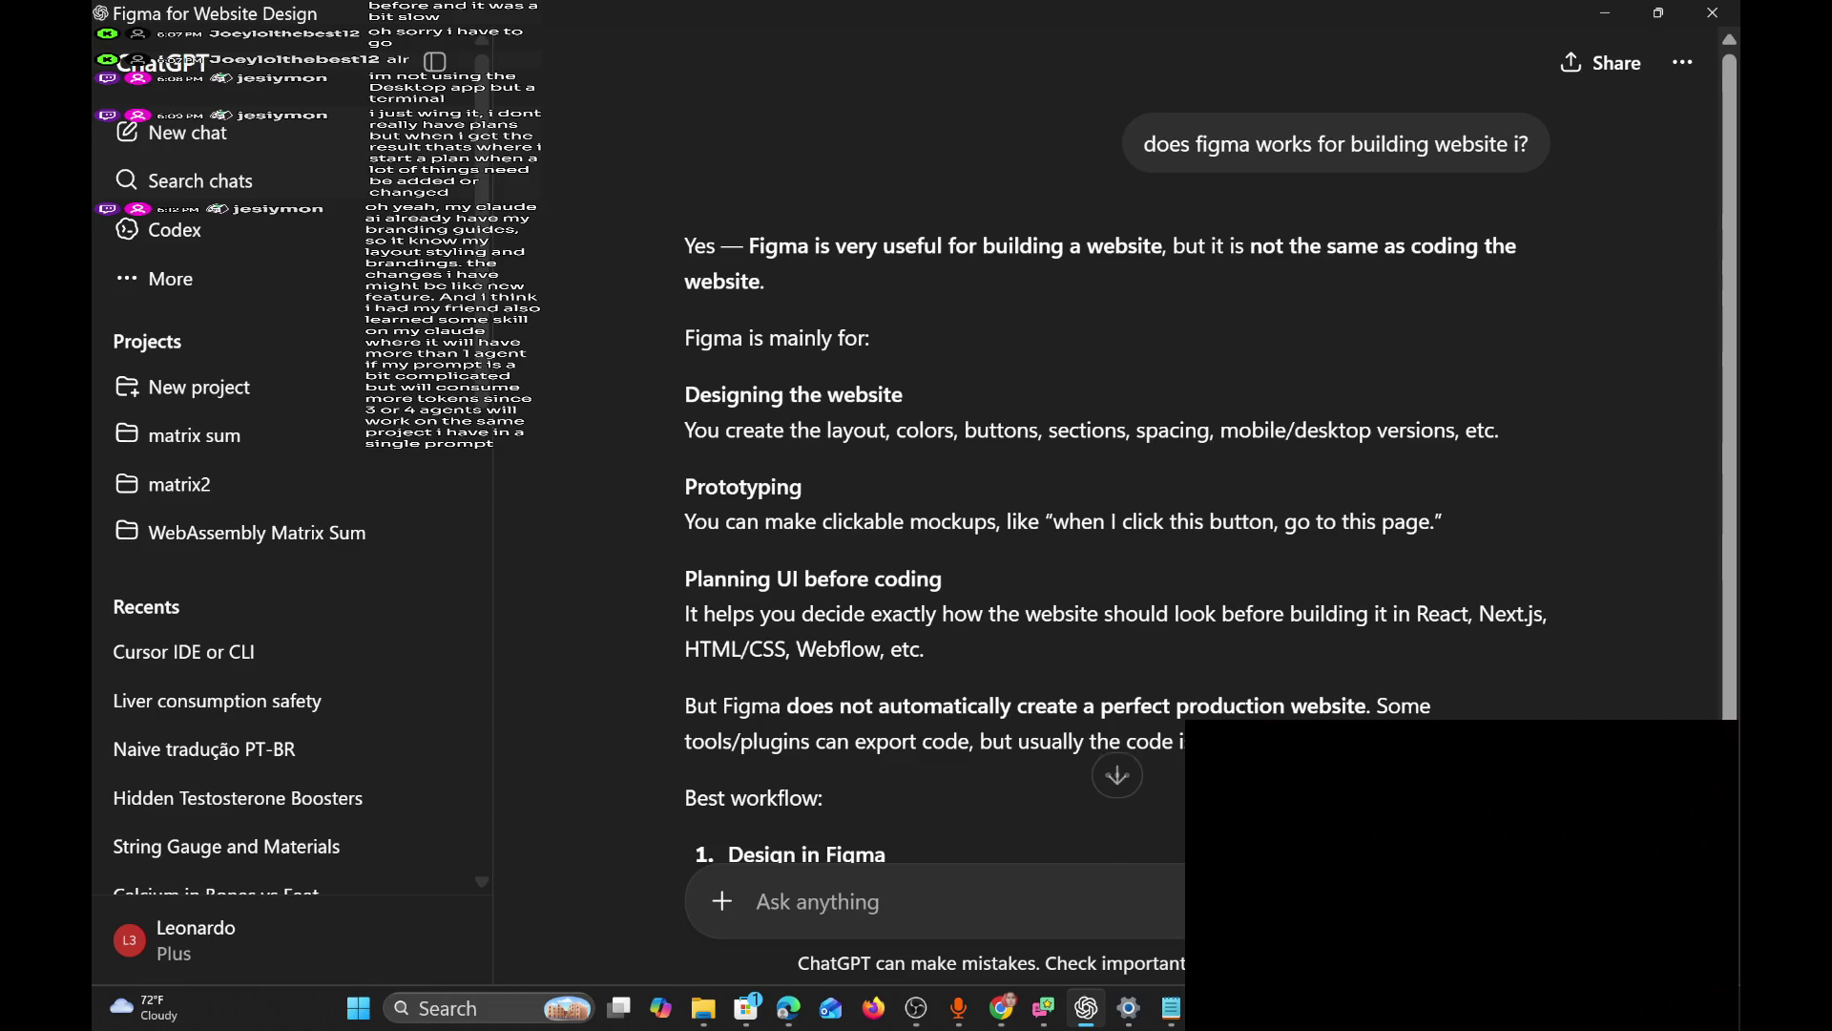
scroll(1383, 624, down, 2)
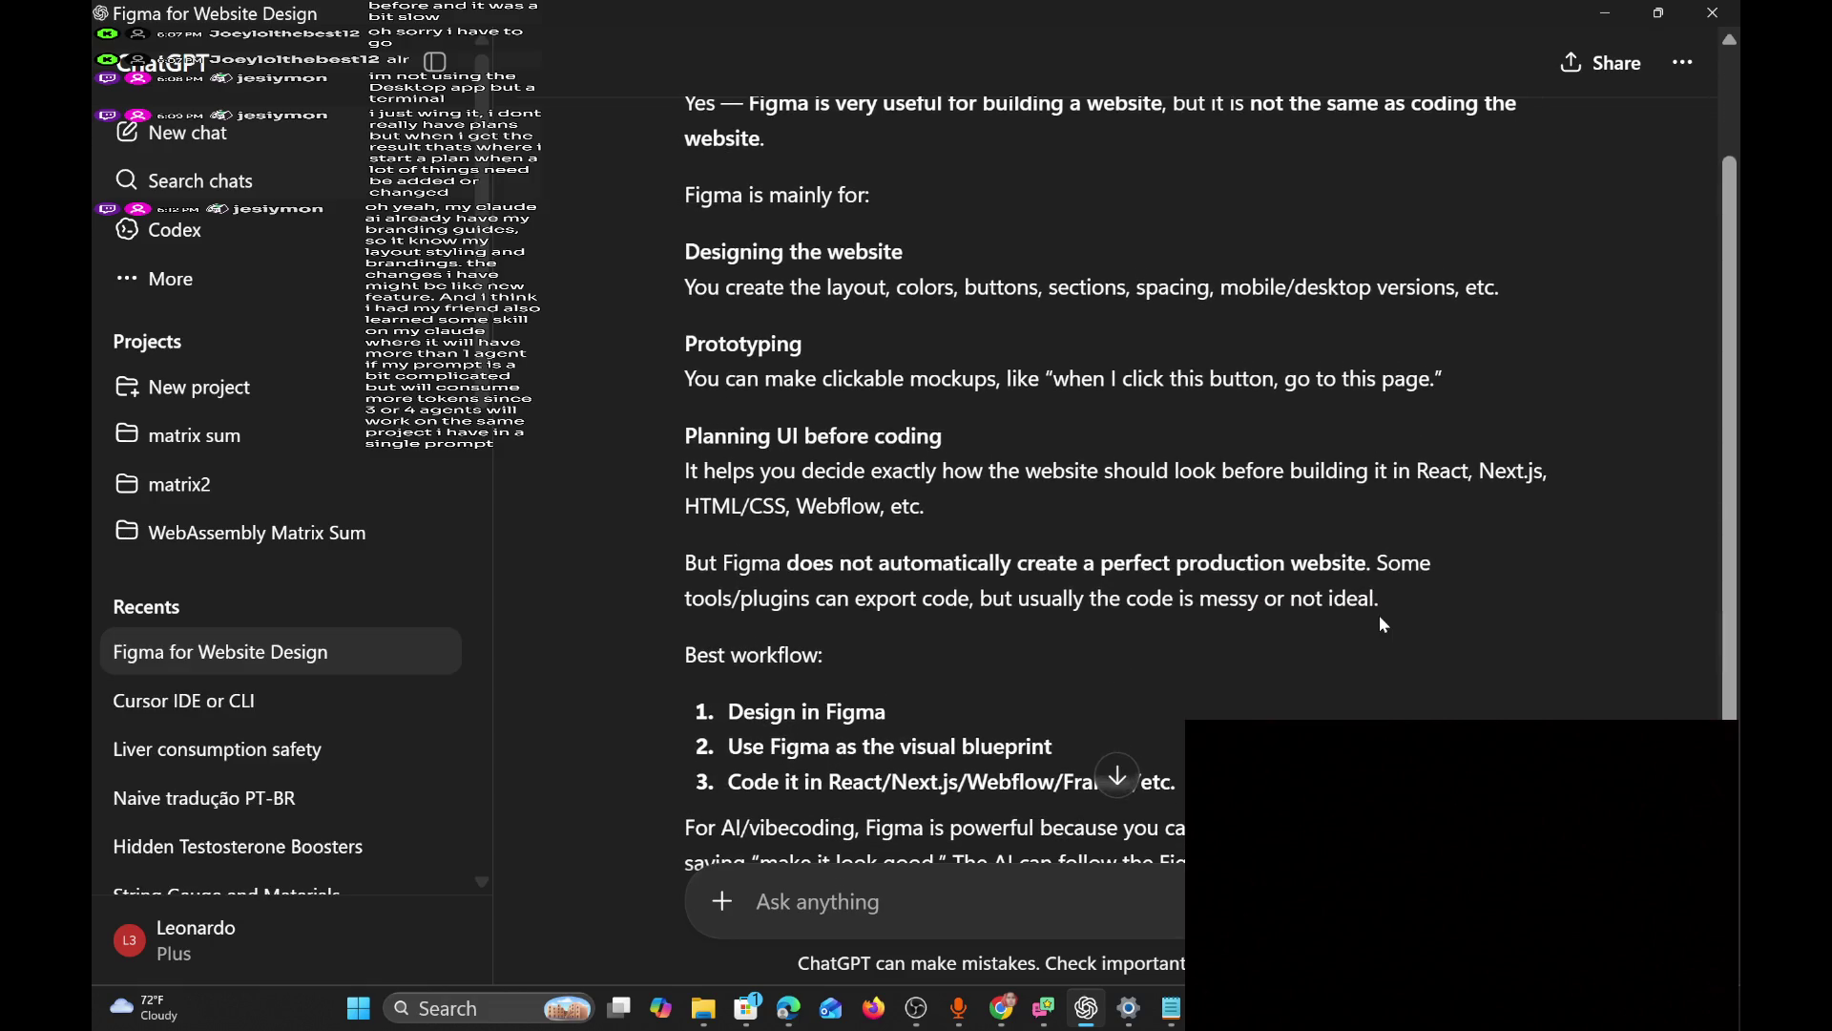
click(1605, 3)
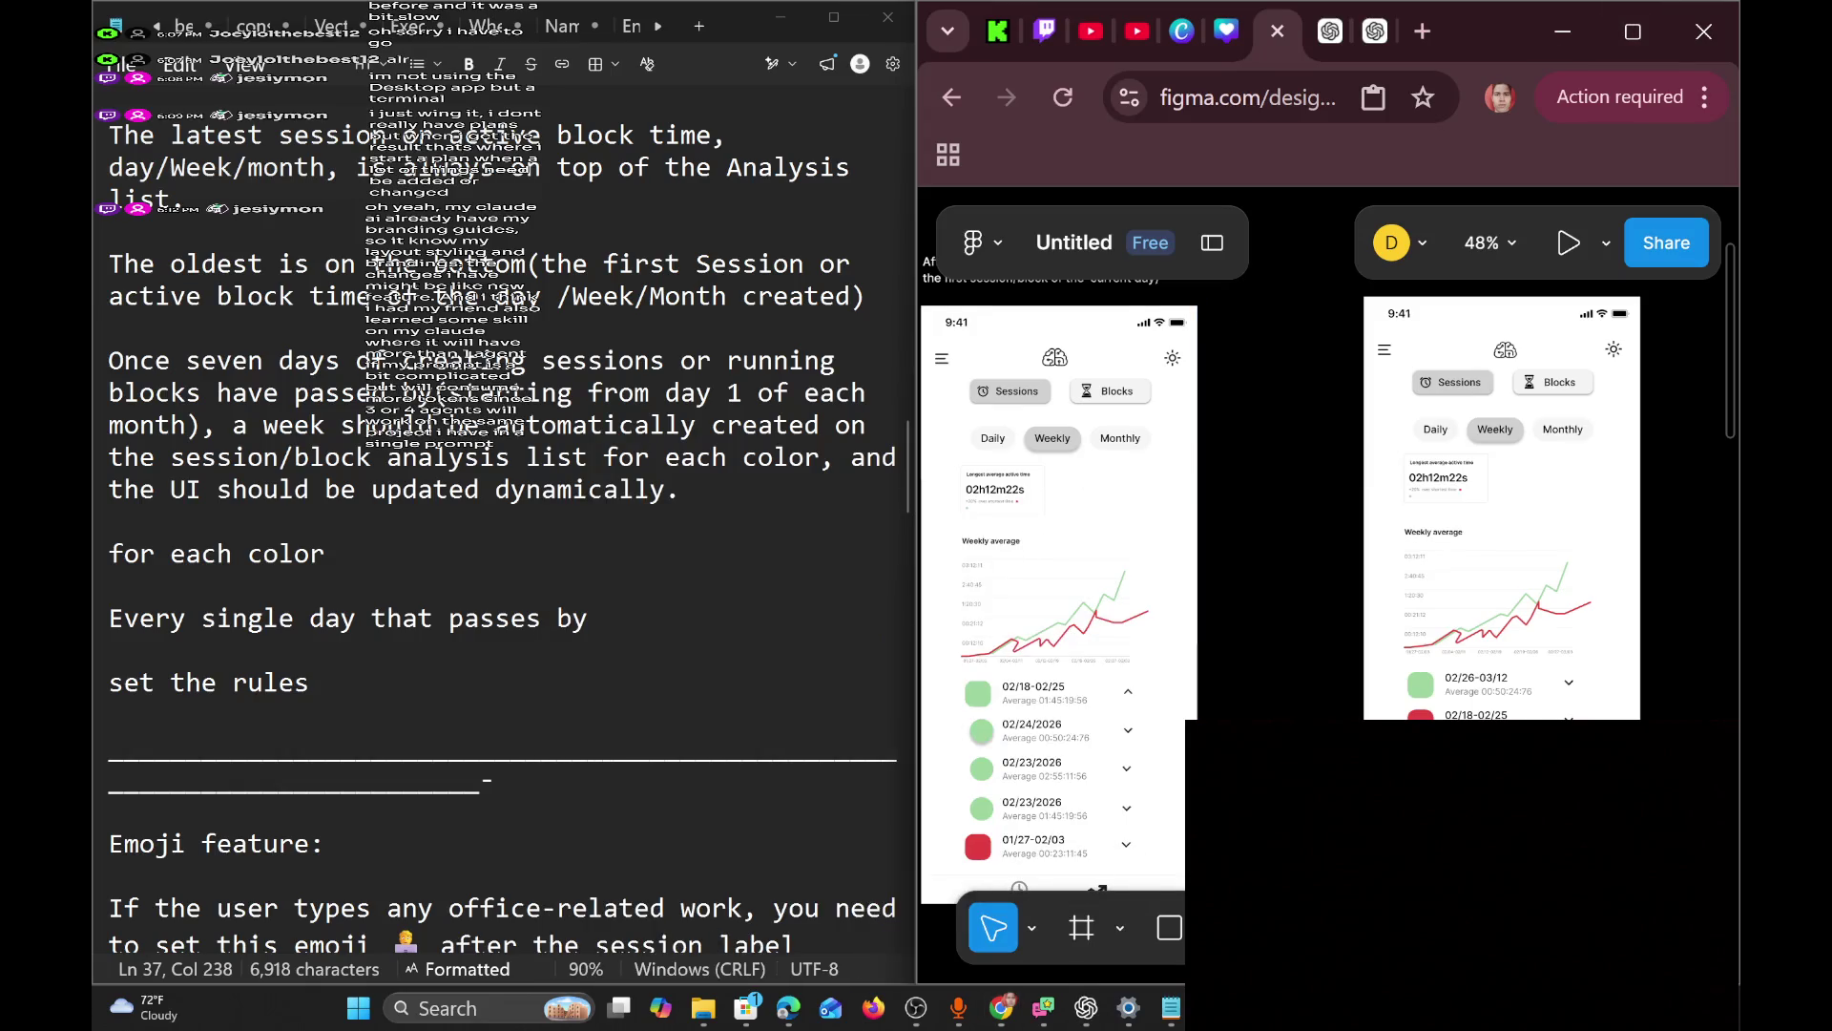
scroll(501, 525, down, 2)
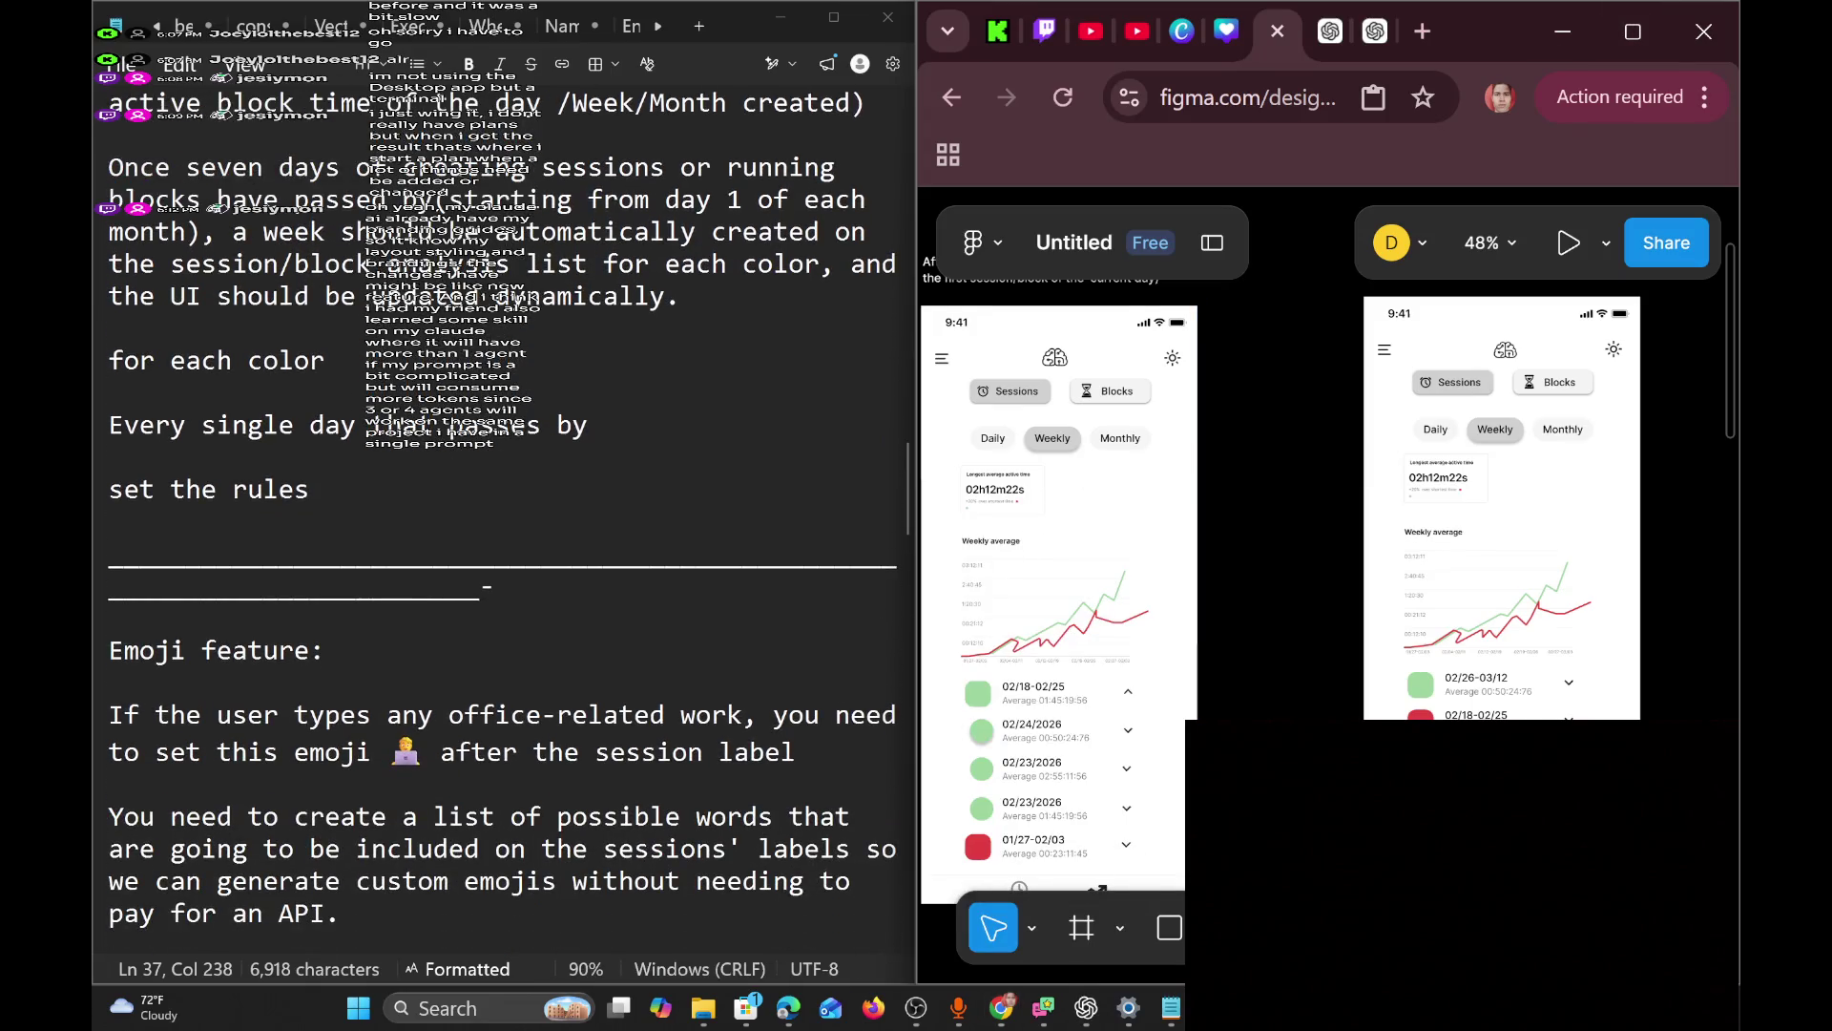
scroll(502, 525, up, 1)
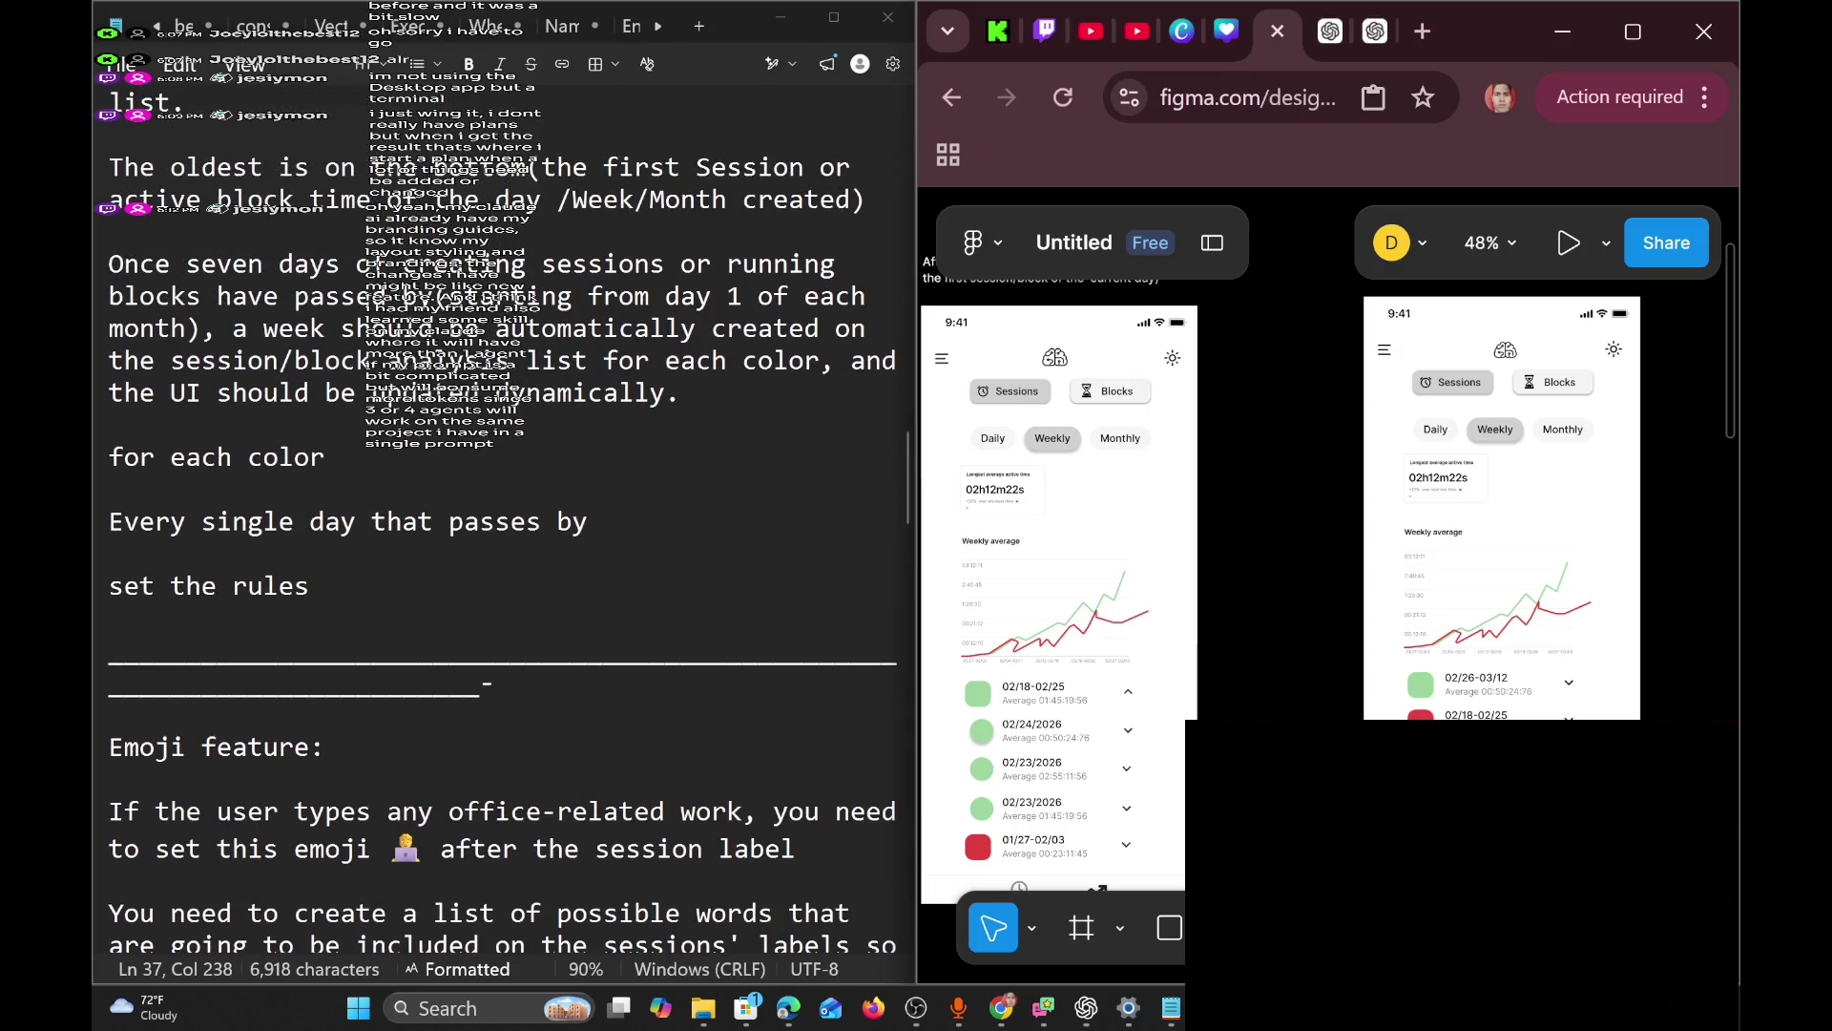
scroll(1274, 521, left, 5)
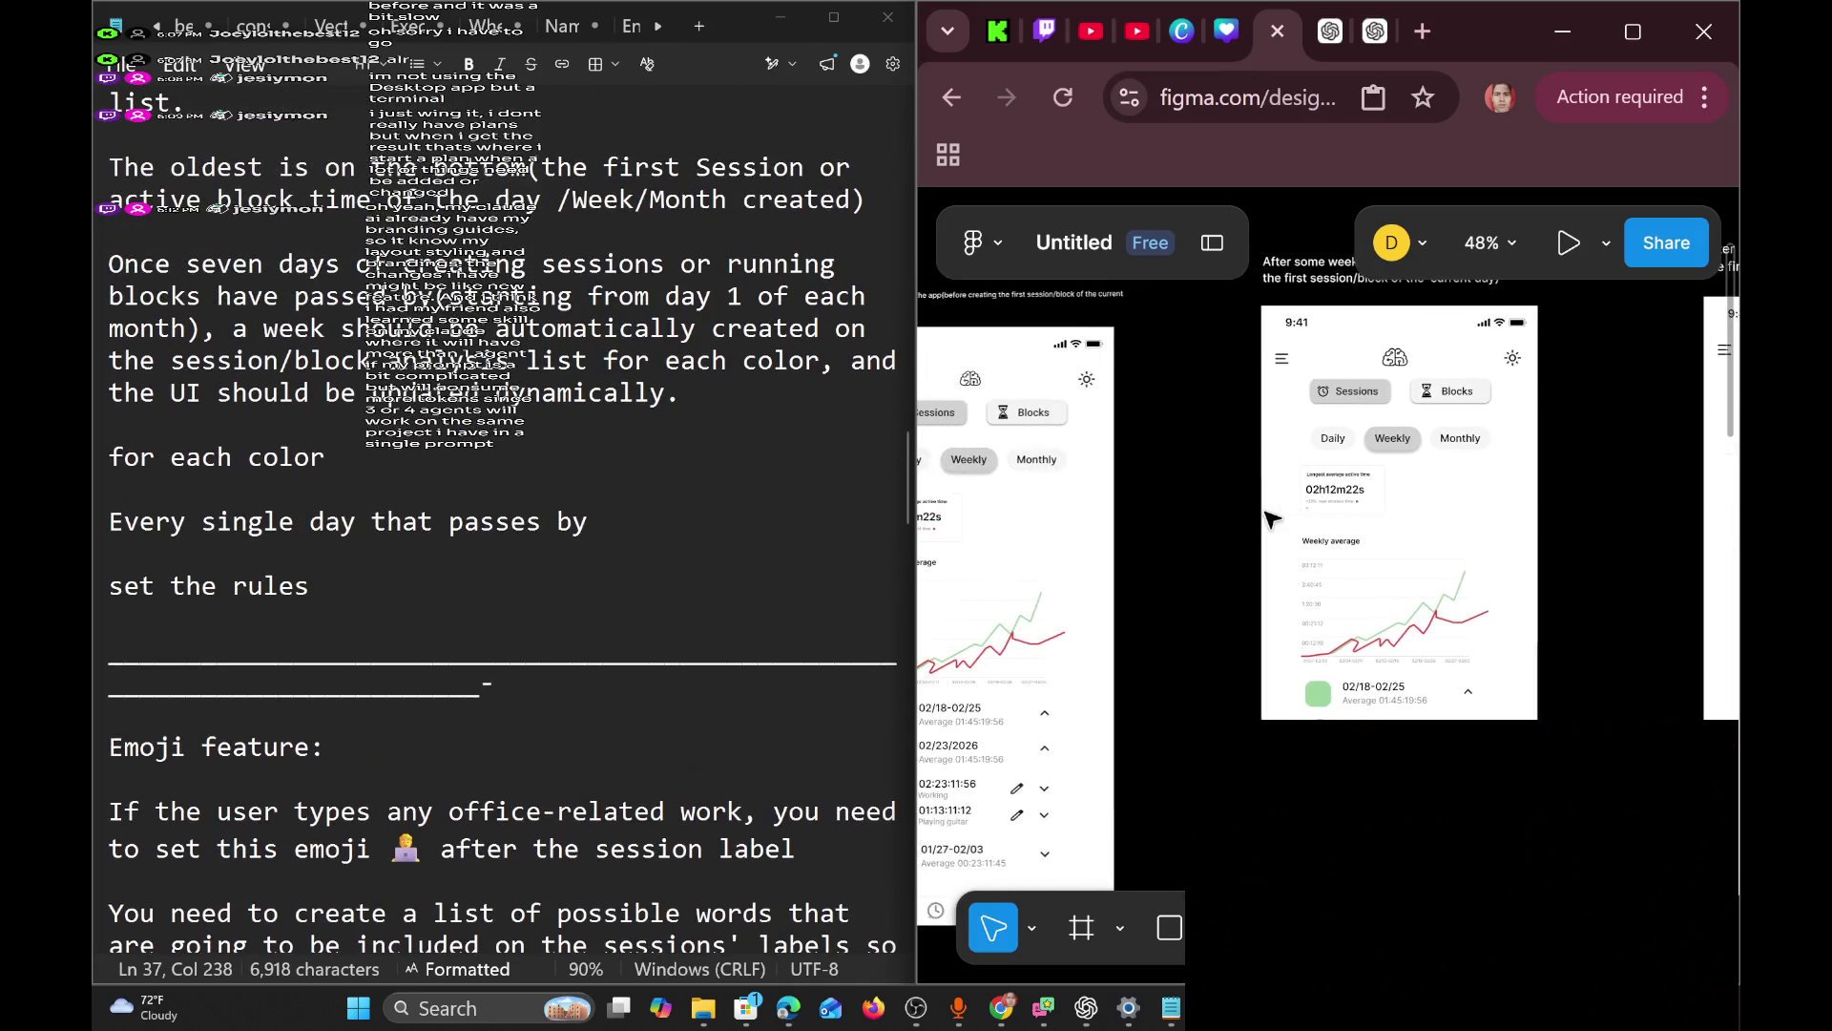
scroll(1272, 519, down, 3)
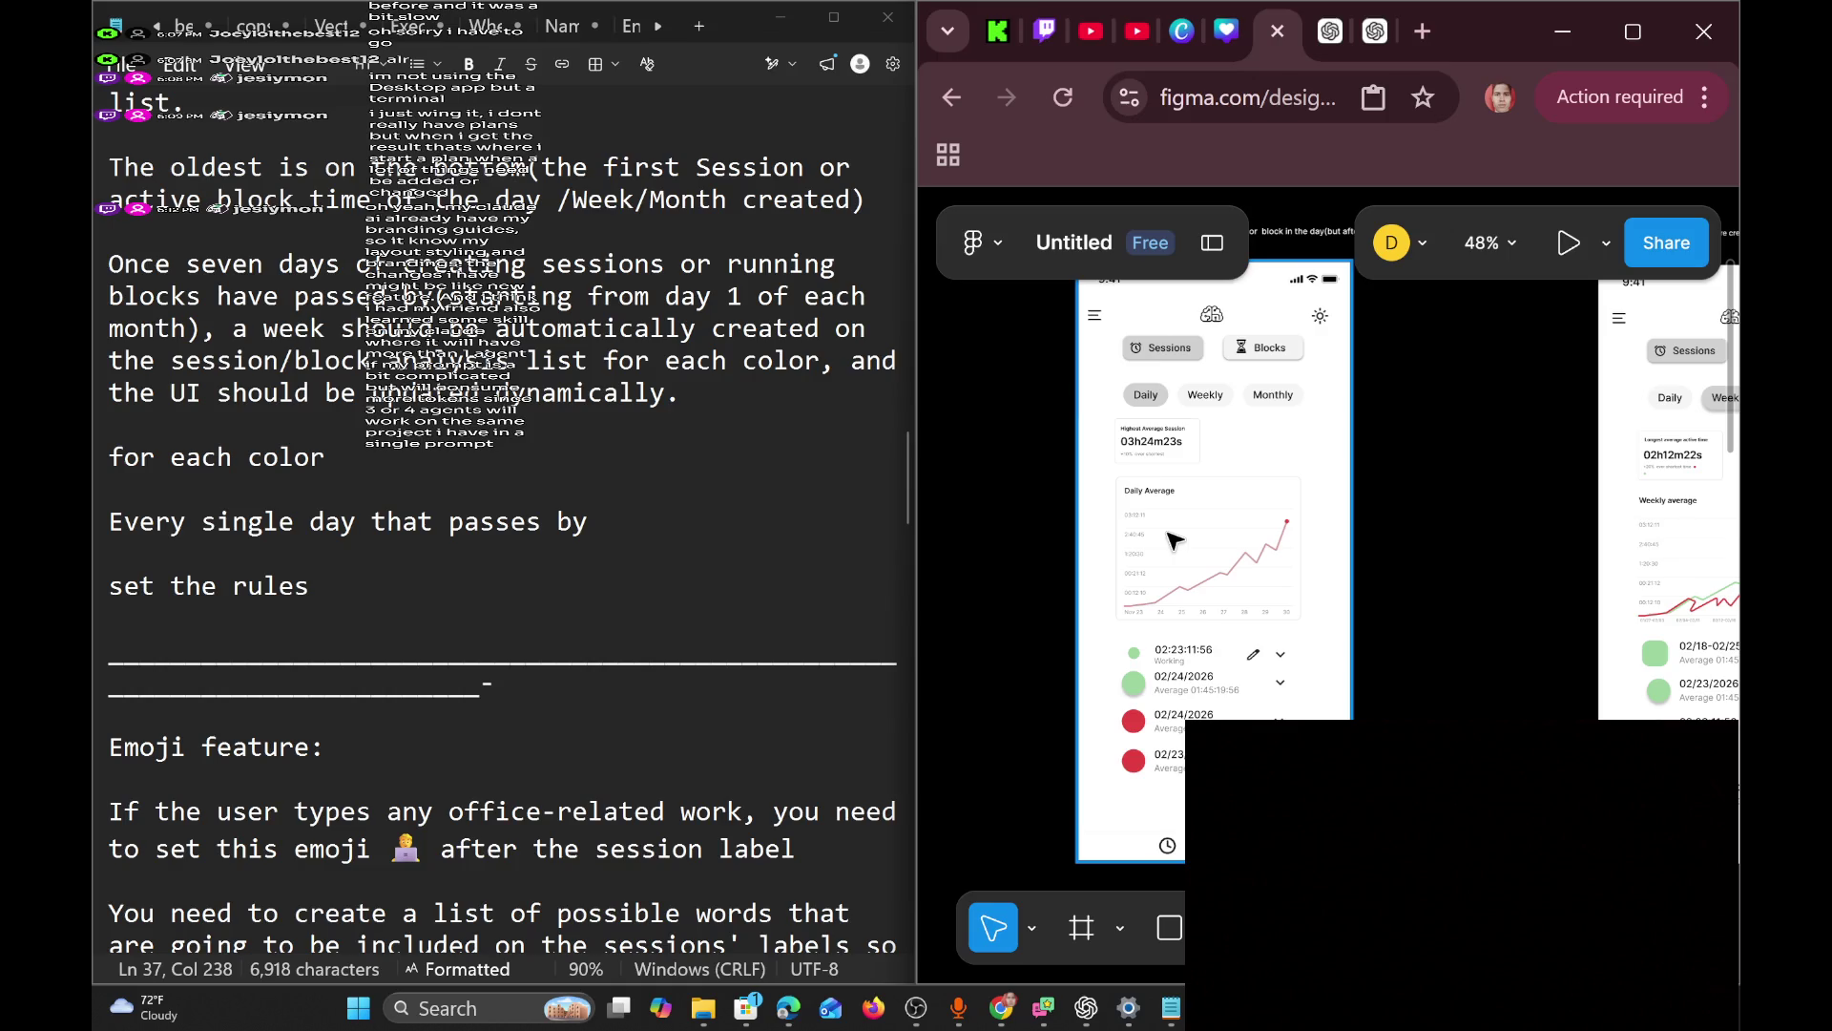
scroll(1670, 386, right, 5)
scroll(1615, 384, left, 5)
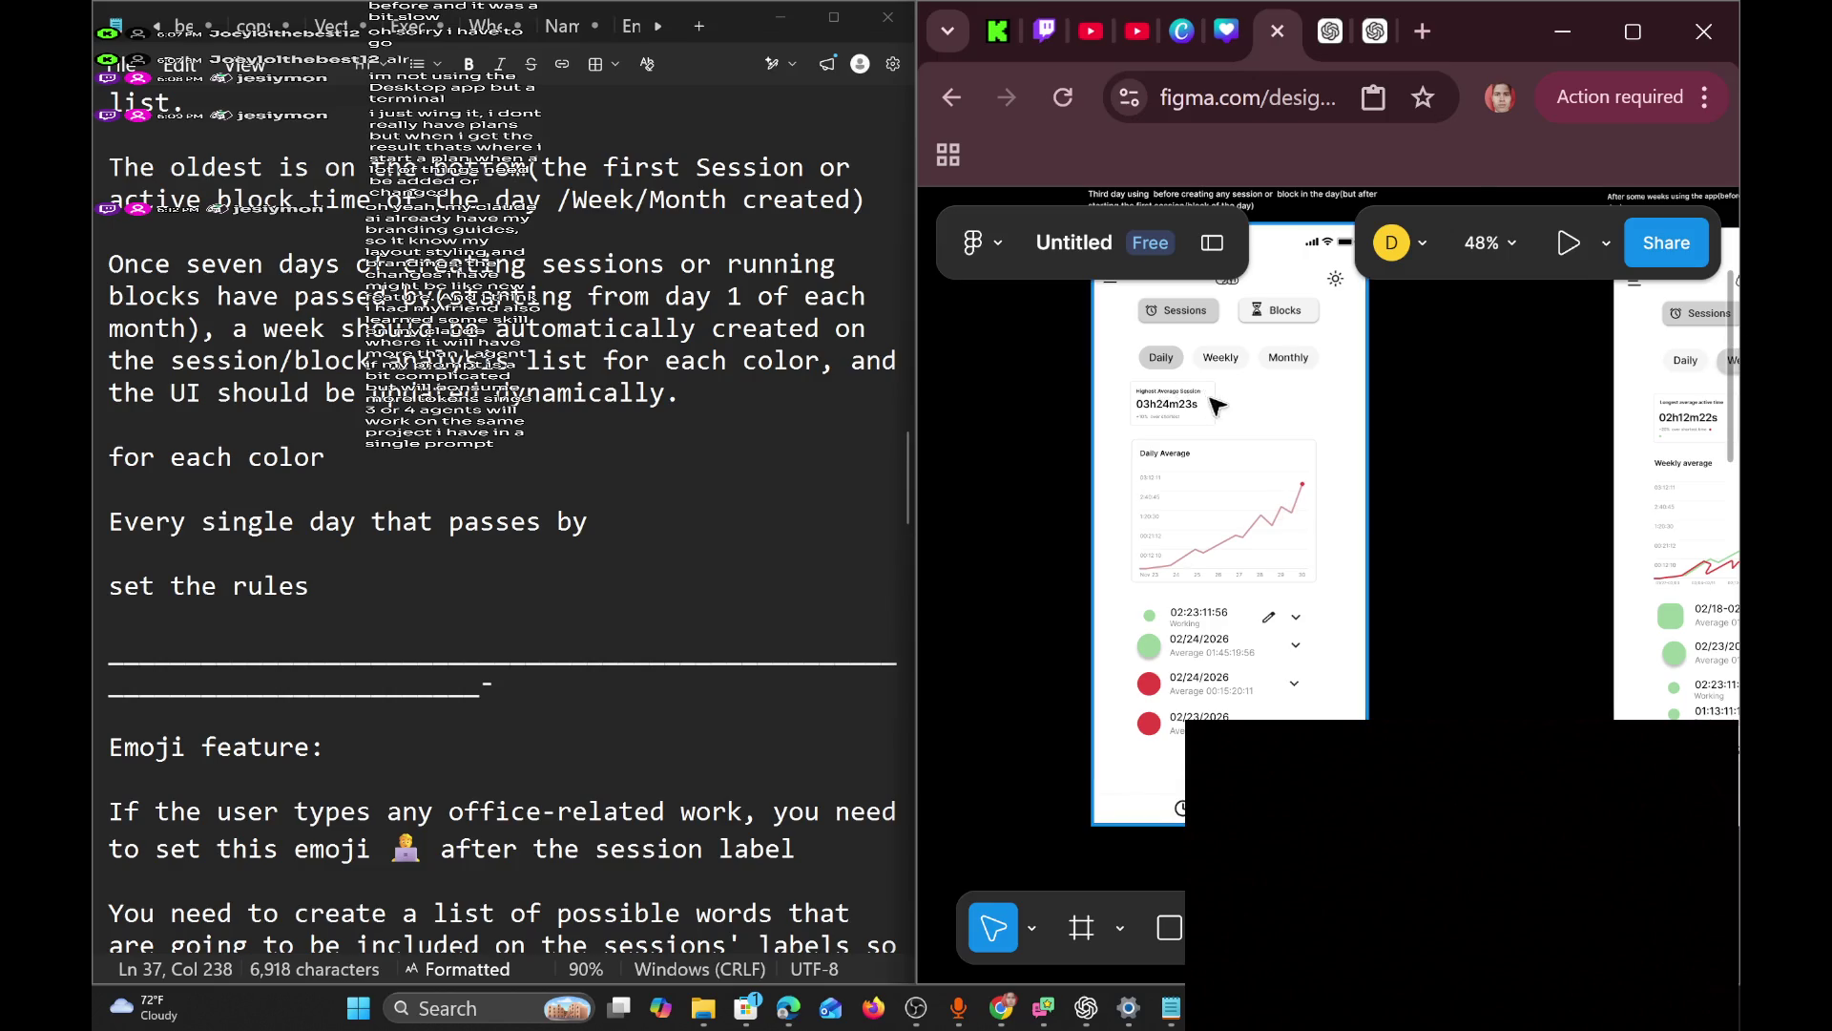
scroll(1210, 399, left, 5)
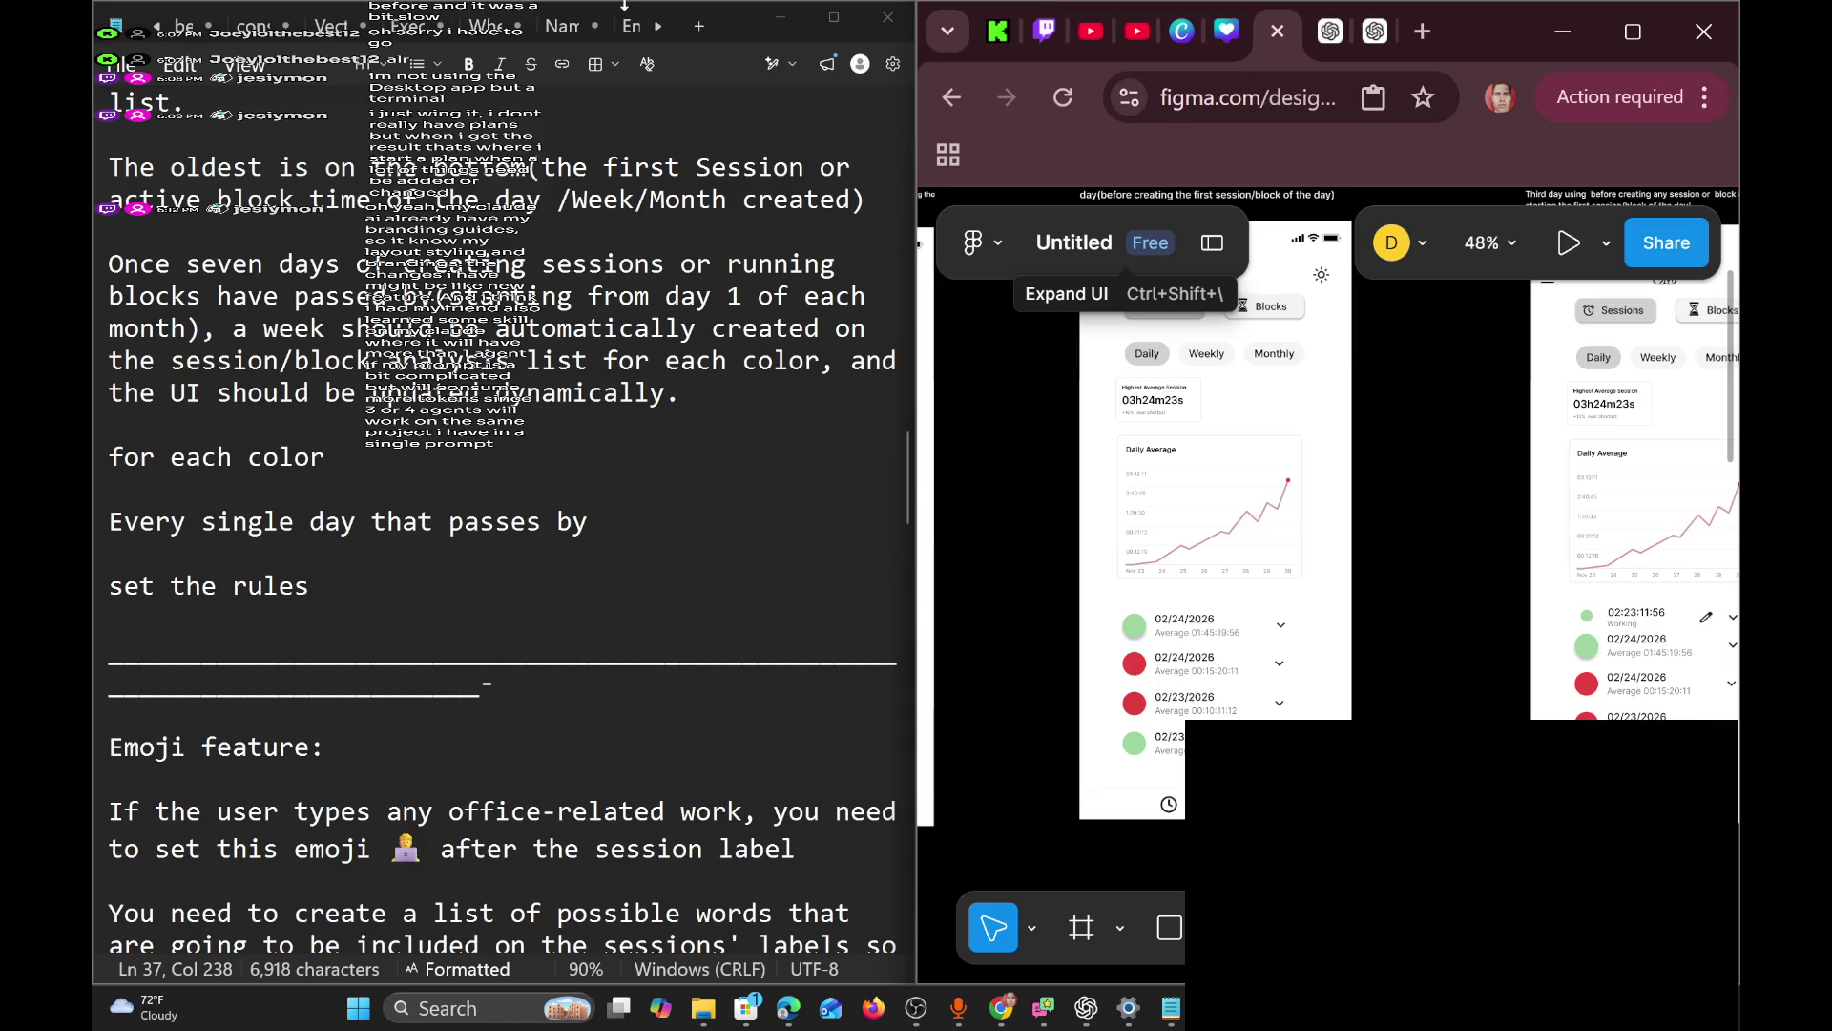
scroll(1446, 541, up, 3)
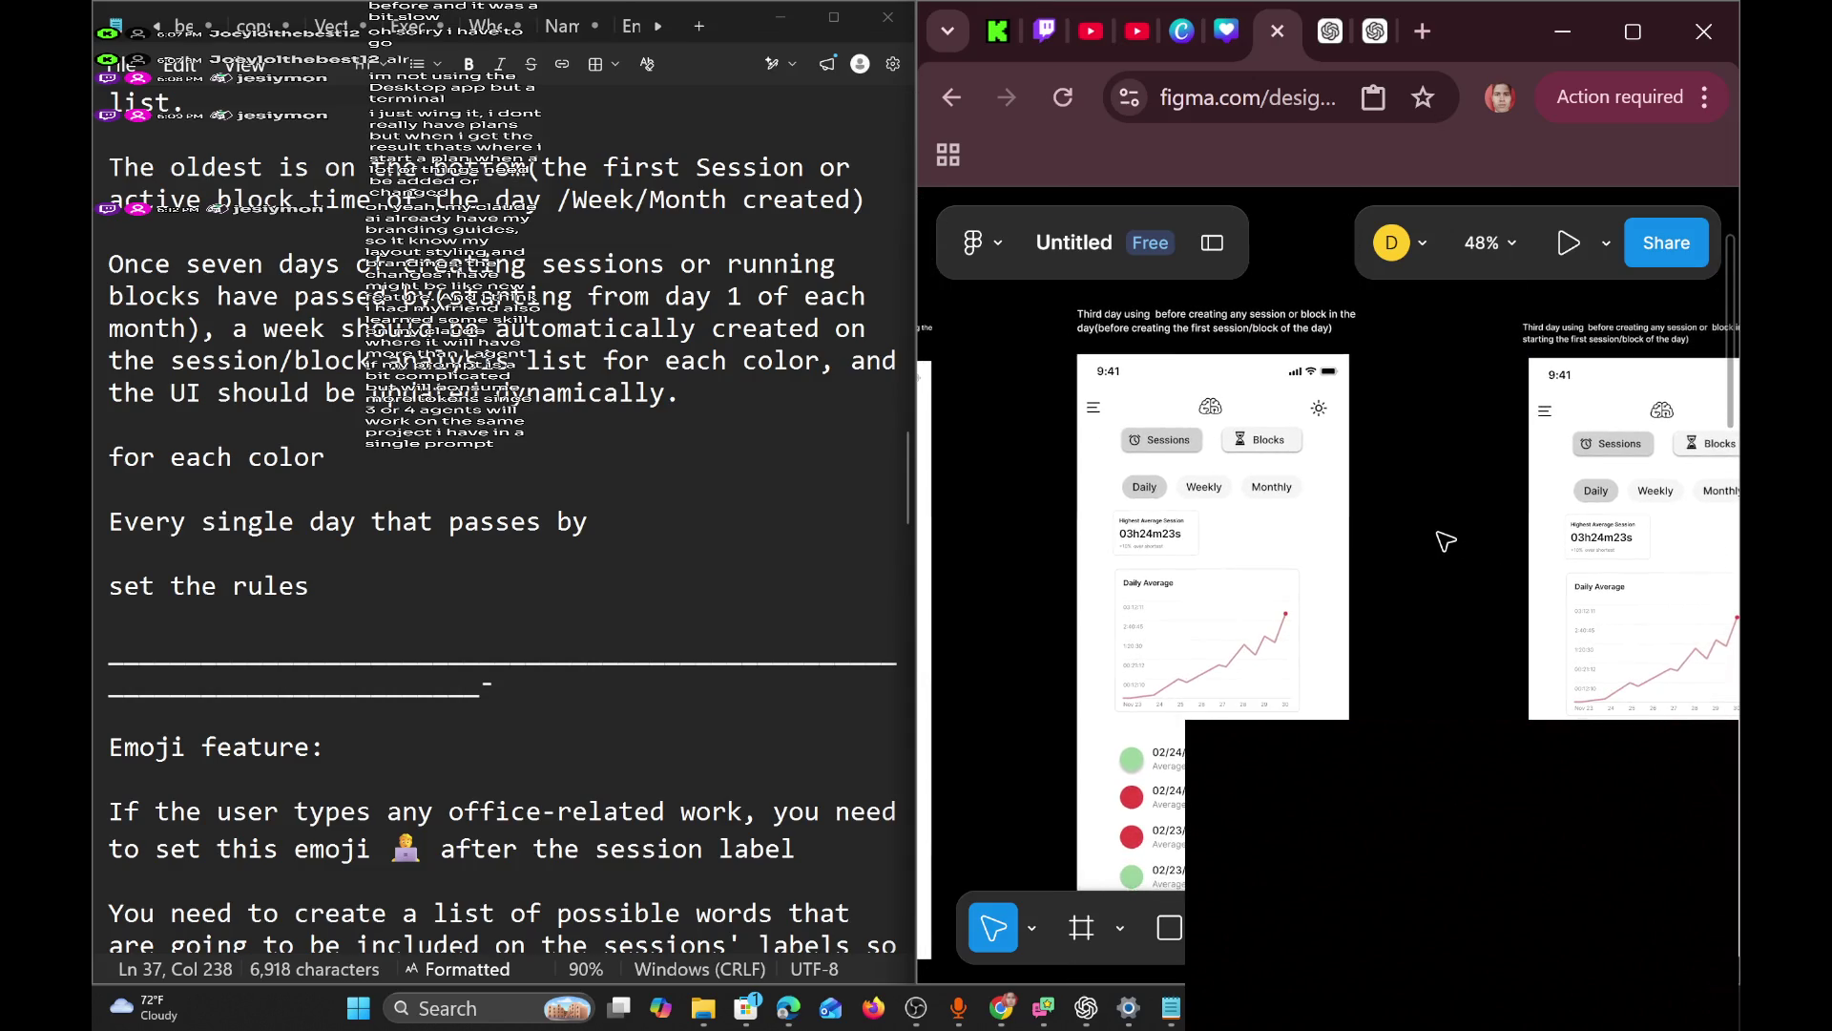
scroll(1442, 539, left, 1)
scroll(1391, 576, down, 2)
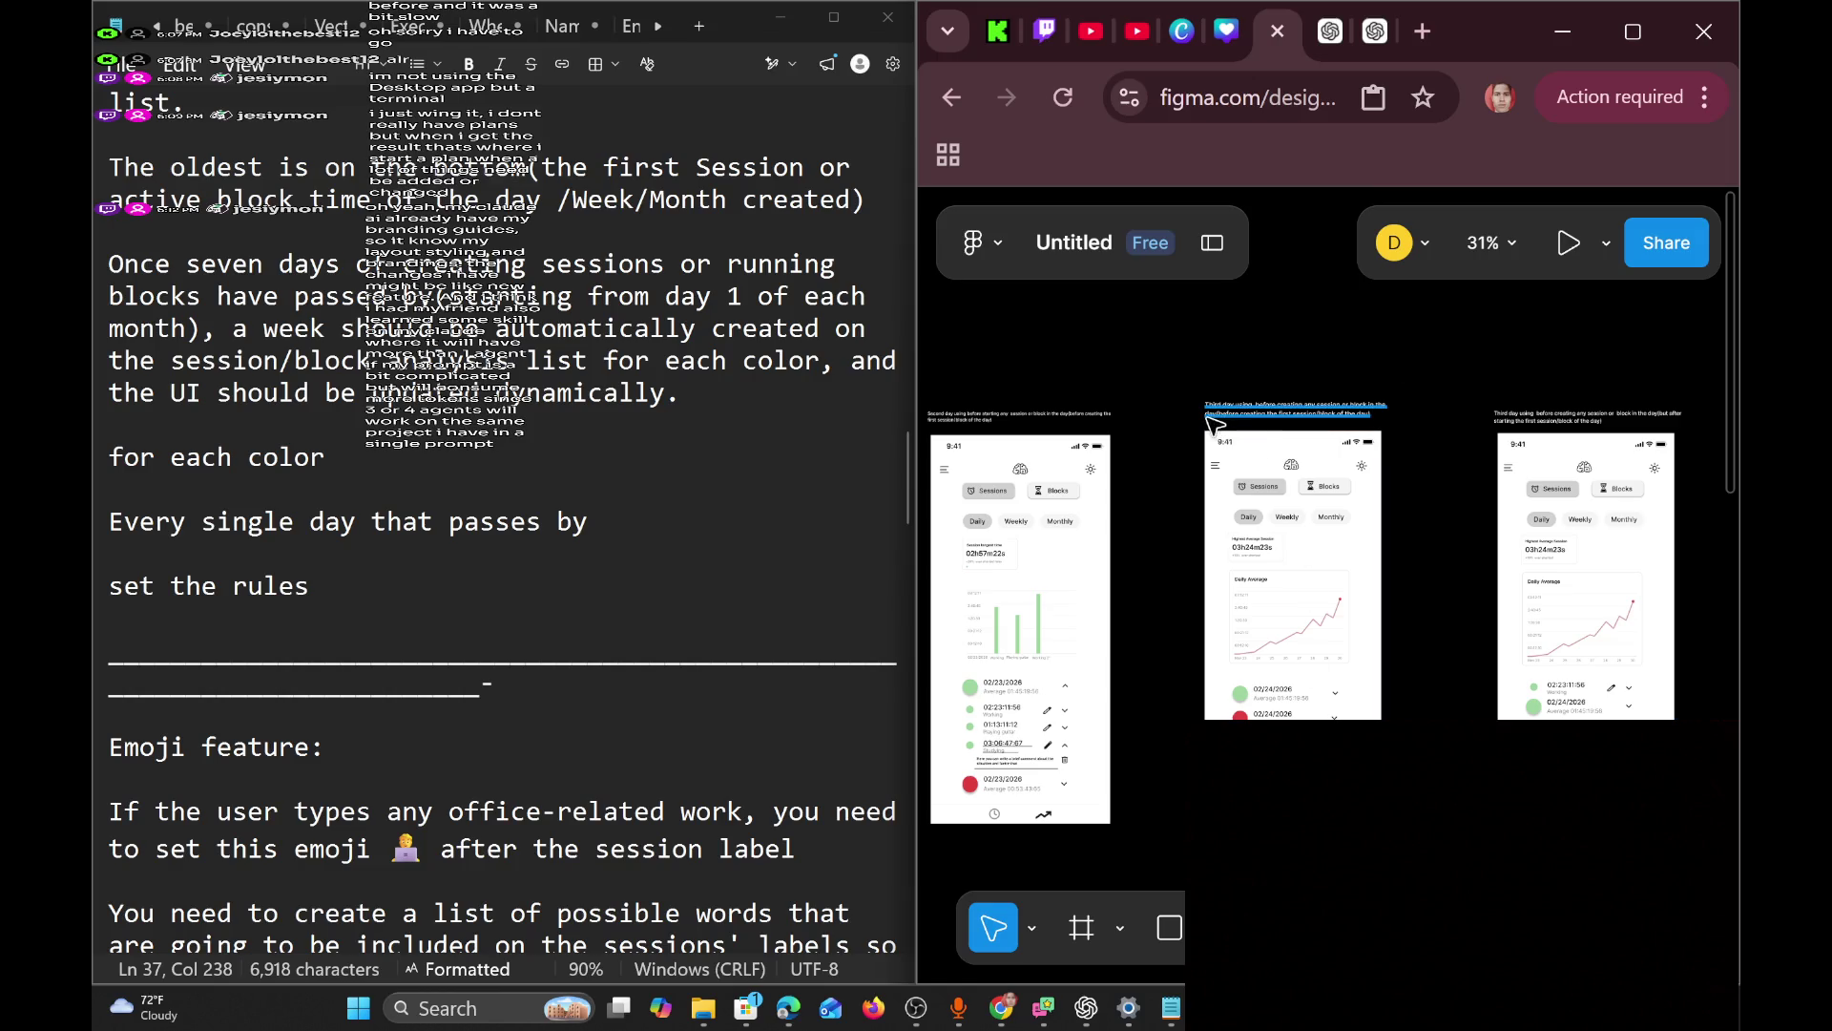
mouse_move(1181, 371)
mouse_down()
mouse_move(1460, 668)
mouse_move(1351, 662)
mouse_up()
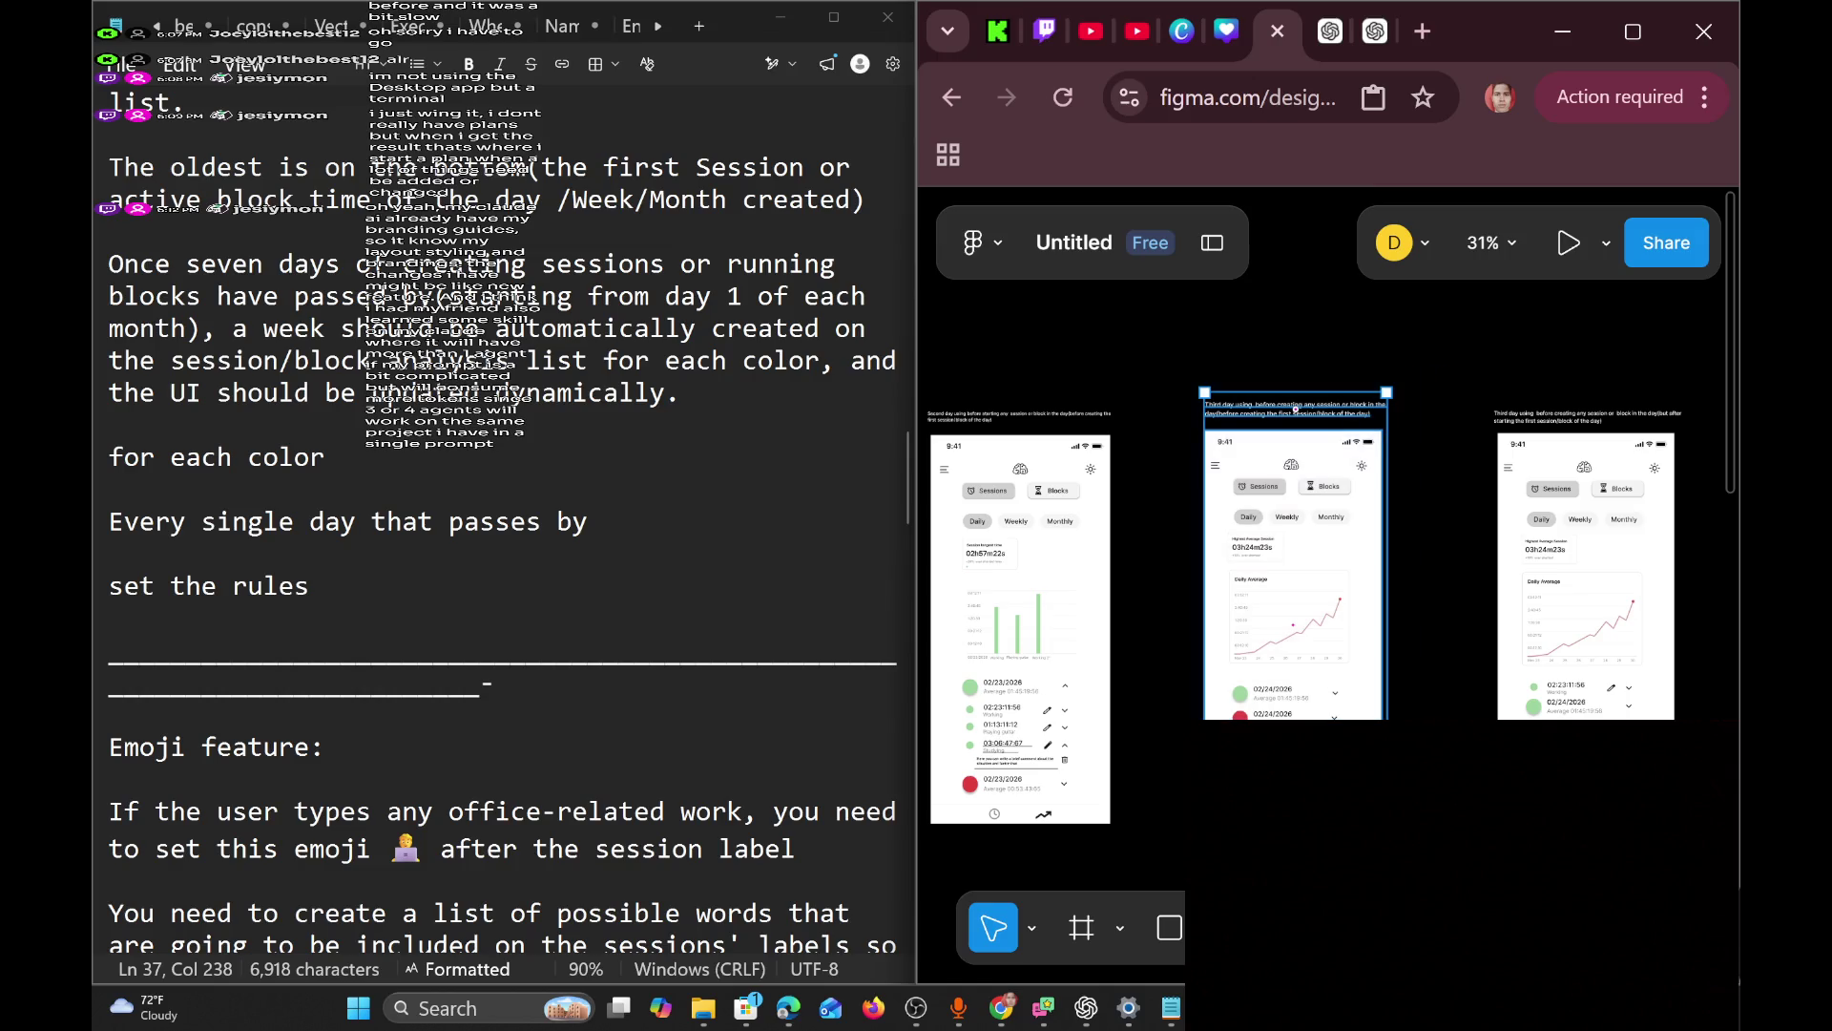
click(1186, 380)
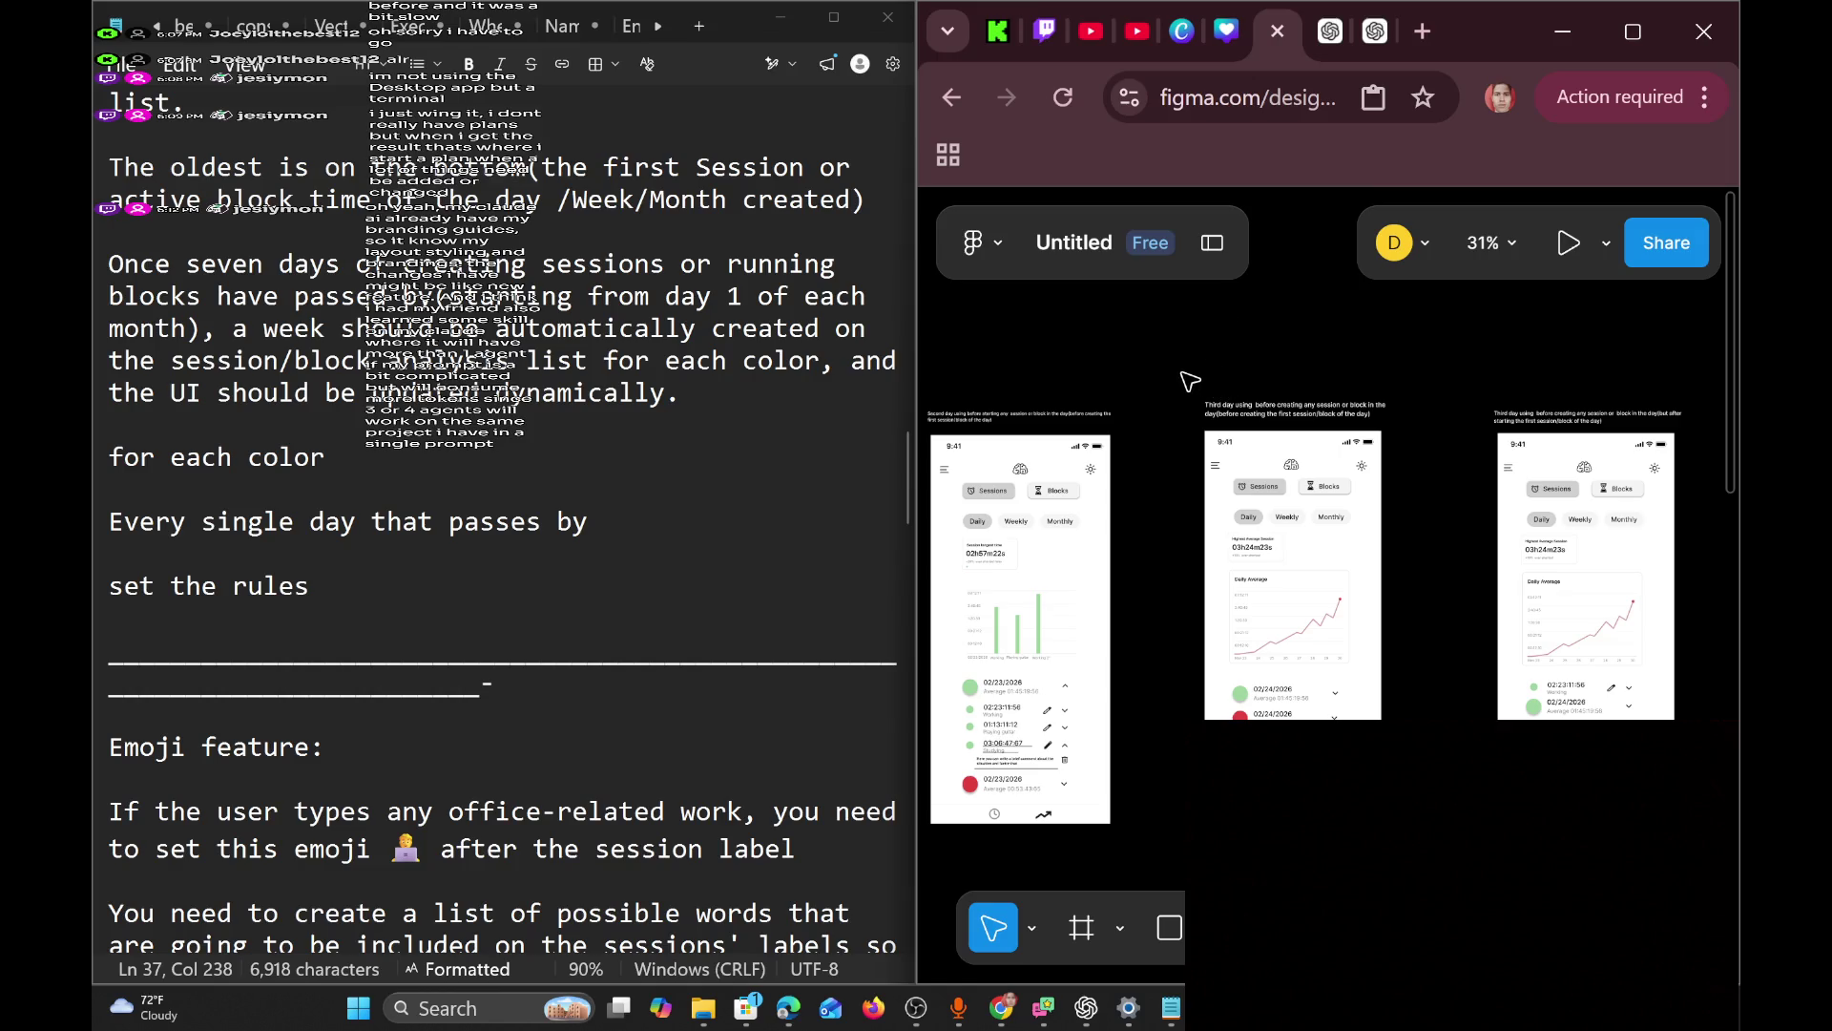
mouse_move(1173, 376)
mouse_down()
mouse_move(1386, 695)
mouse_move(1451, 846)
mouse_up()
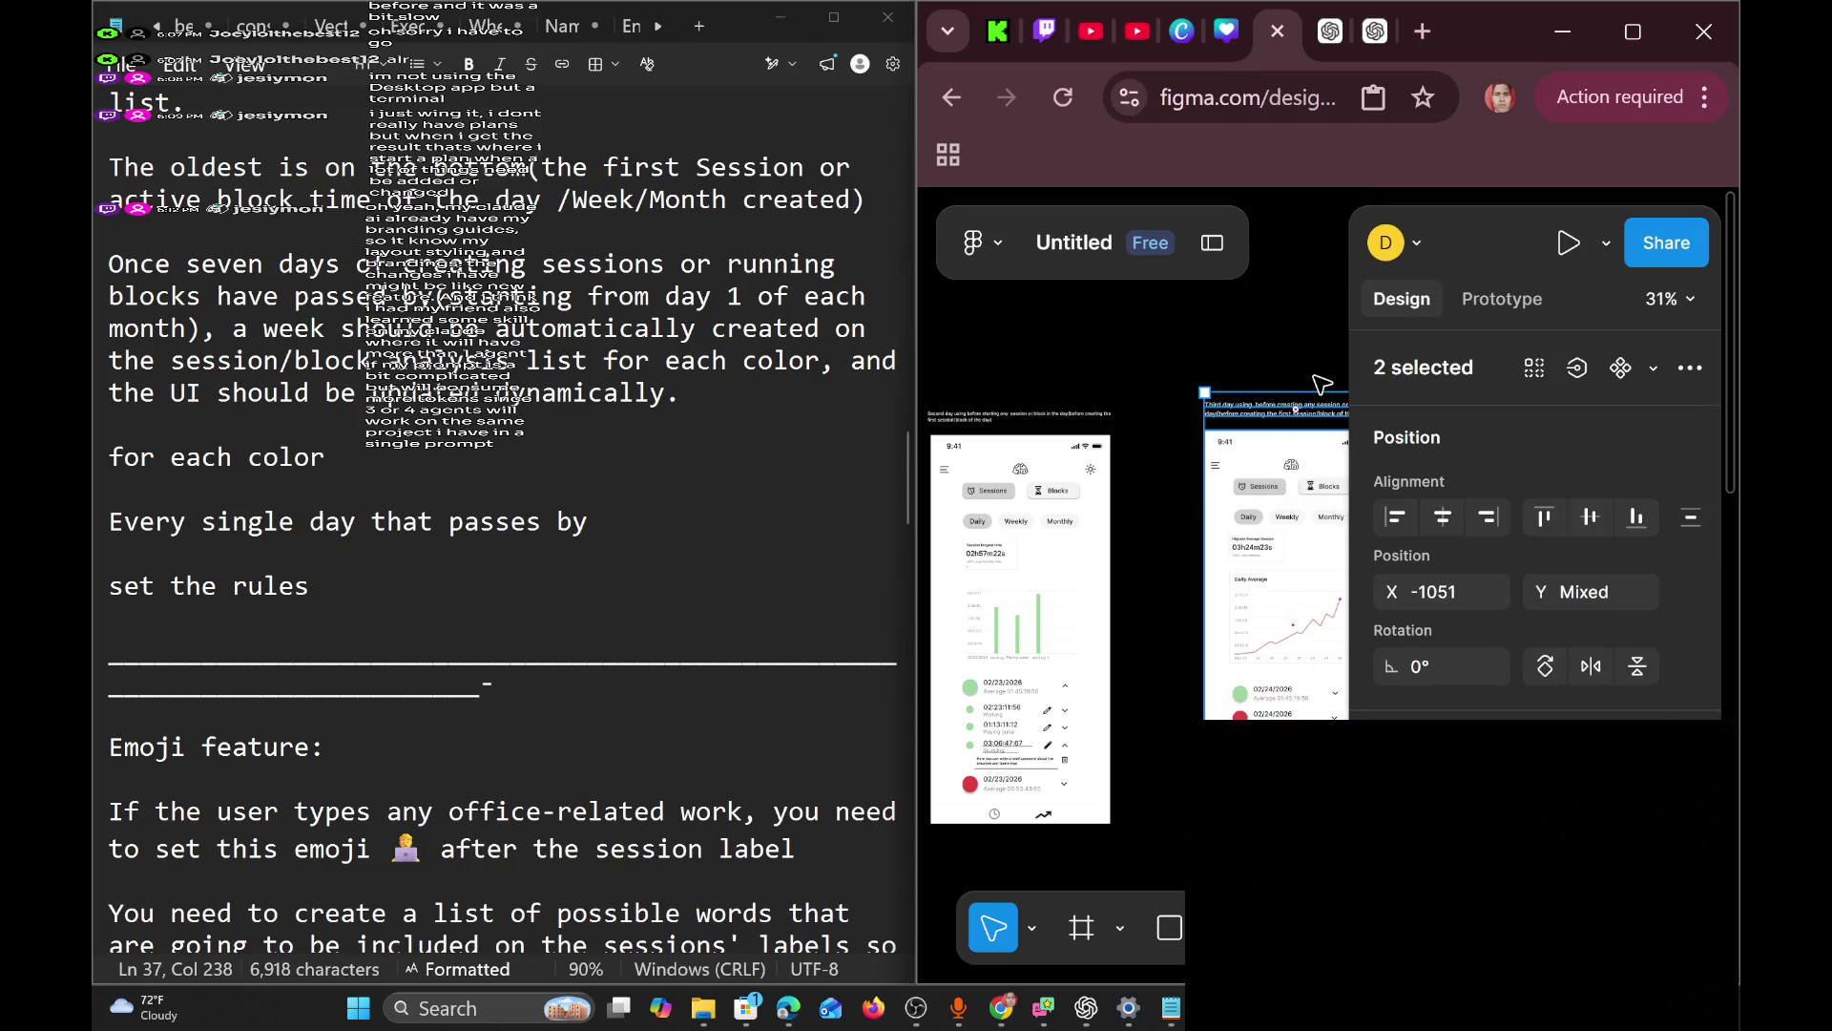
click(1321, 383)
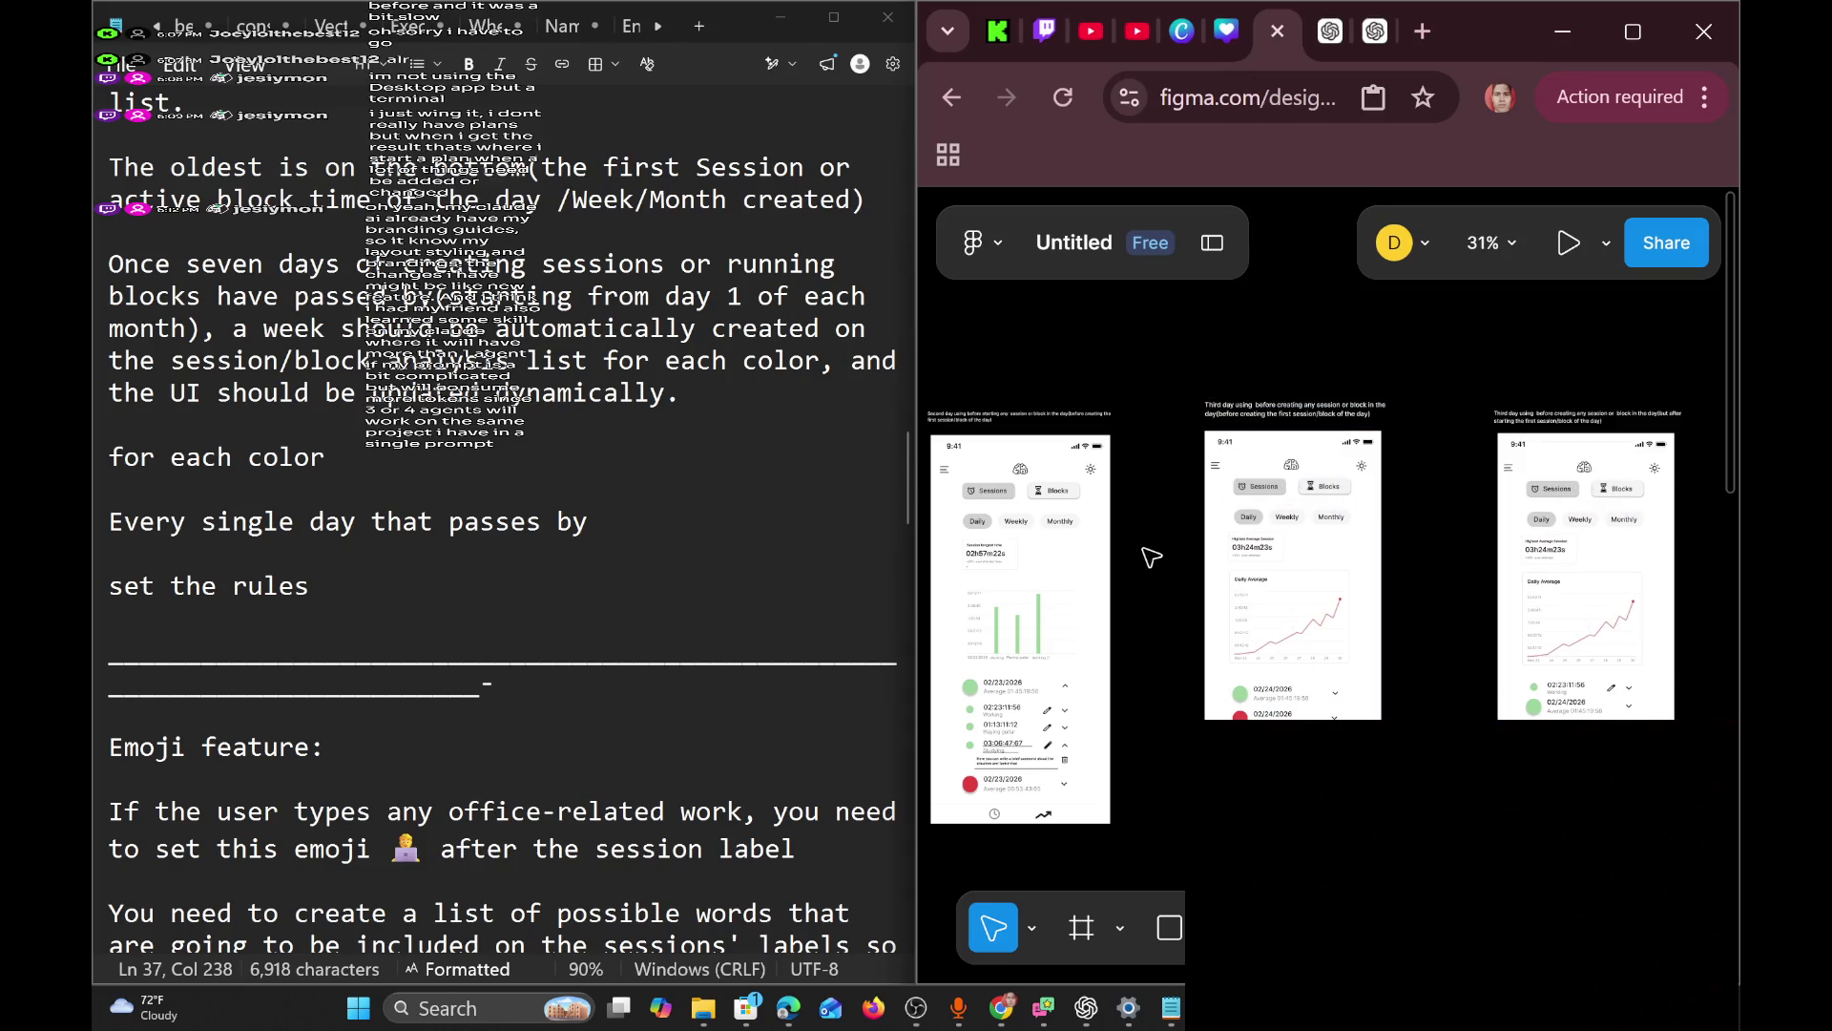
scroll(1149, 589, left, 15)
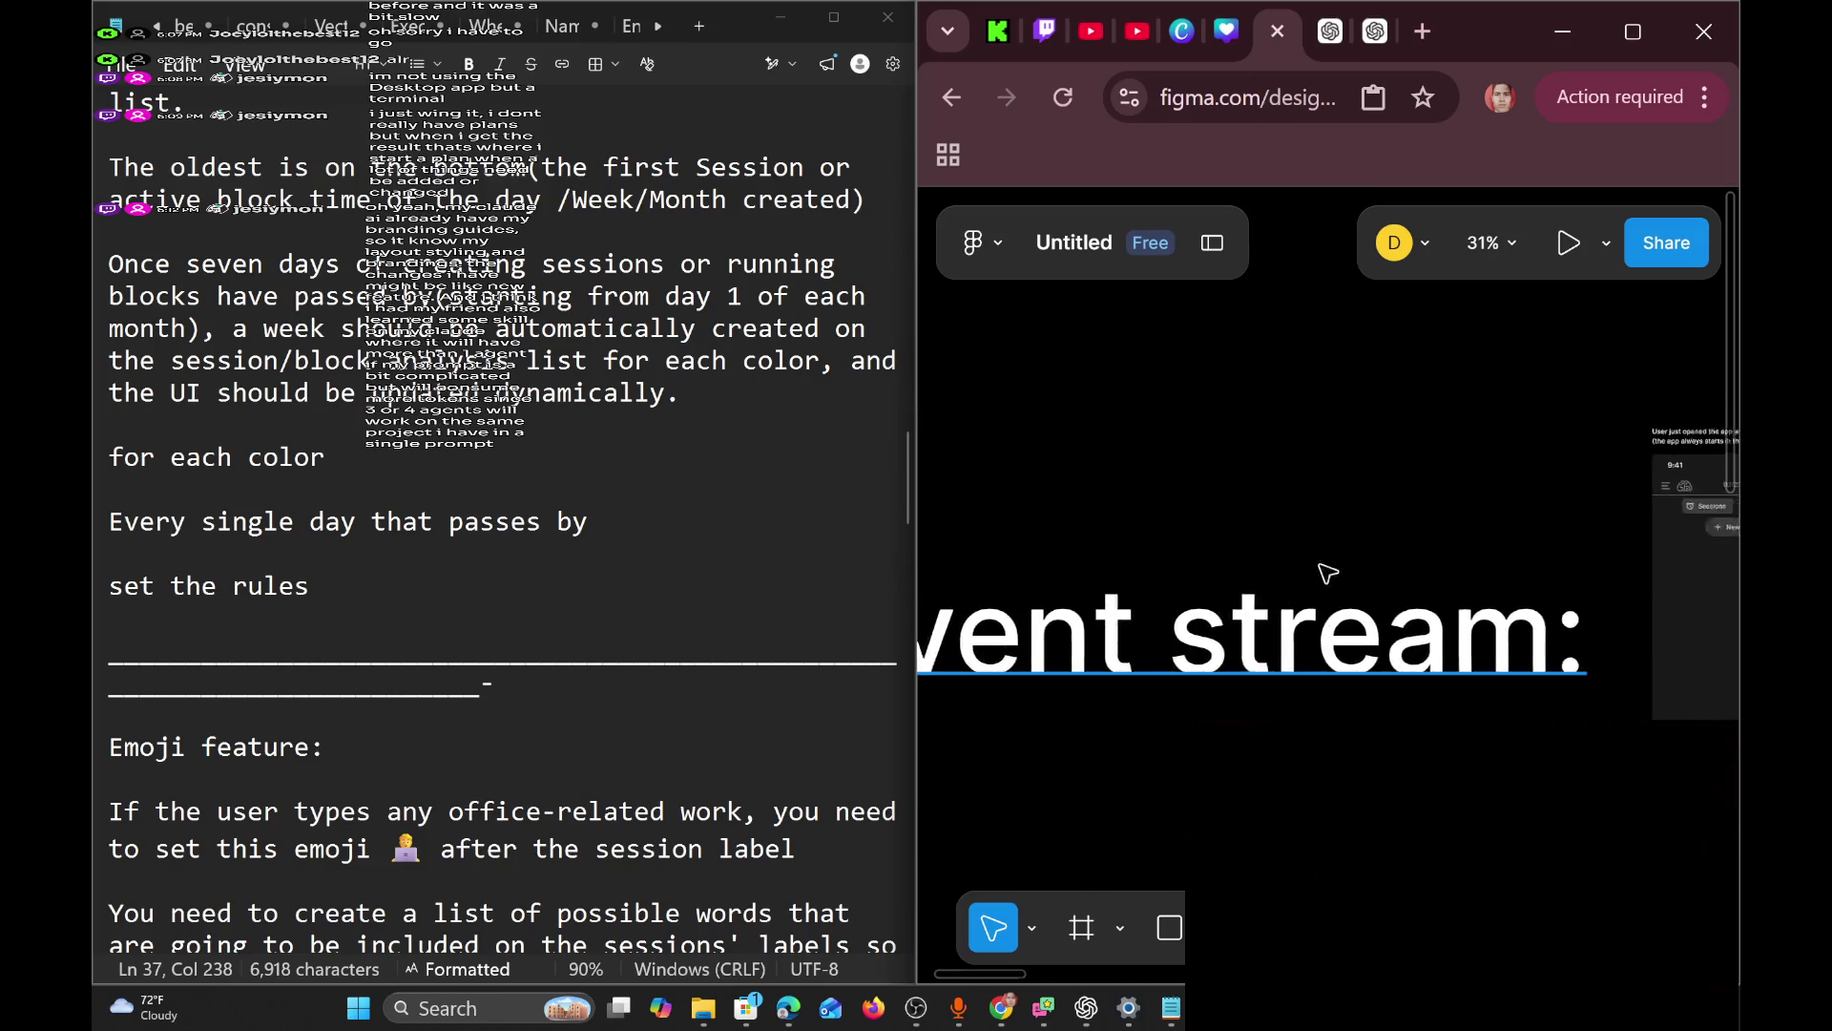
scroll(1343, 563, right, 5)
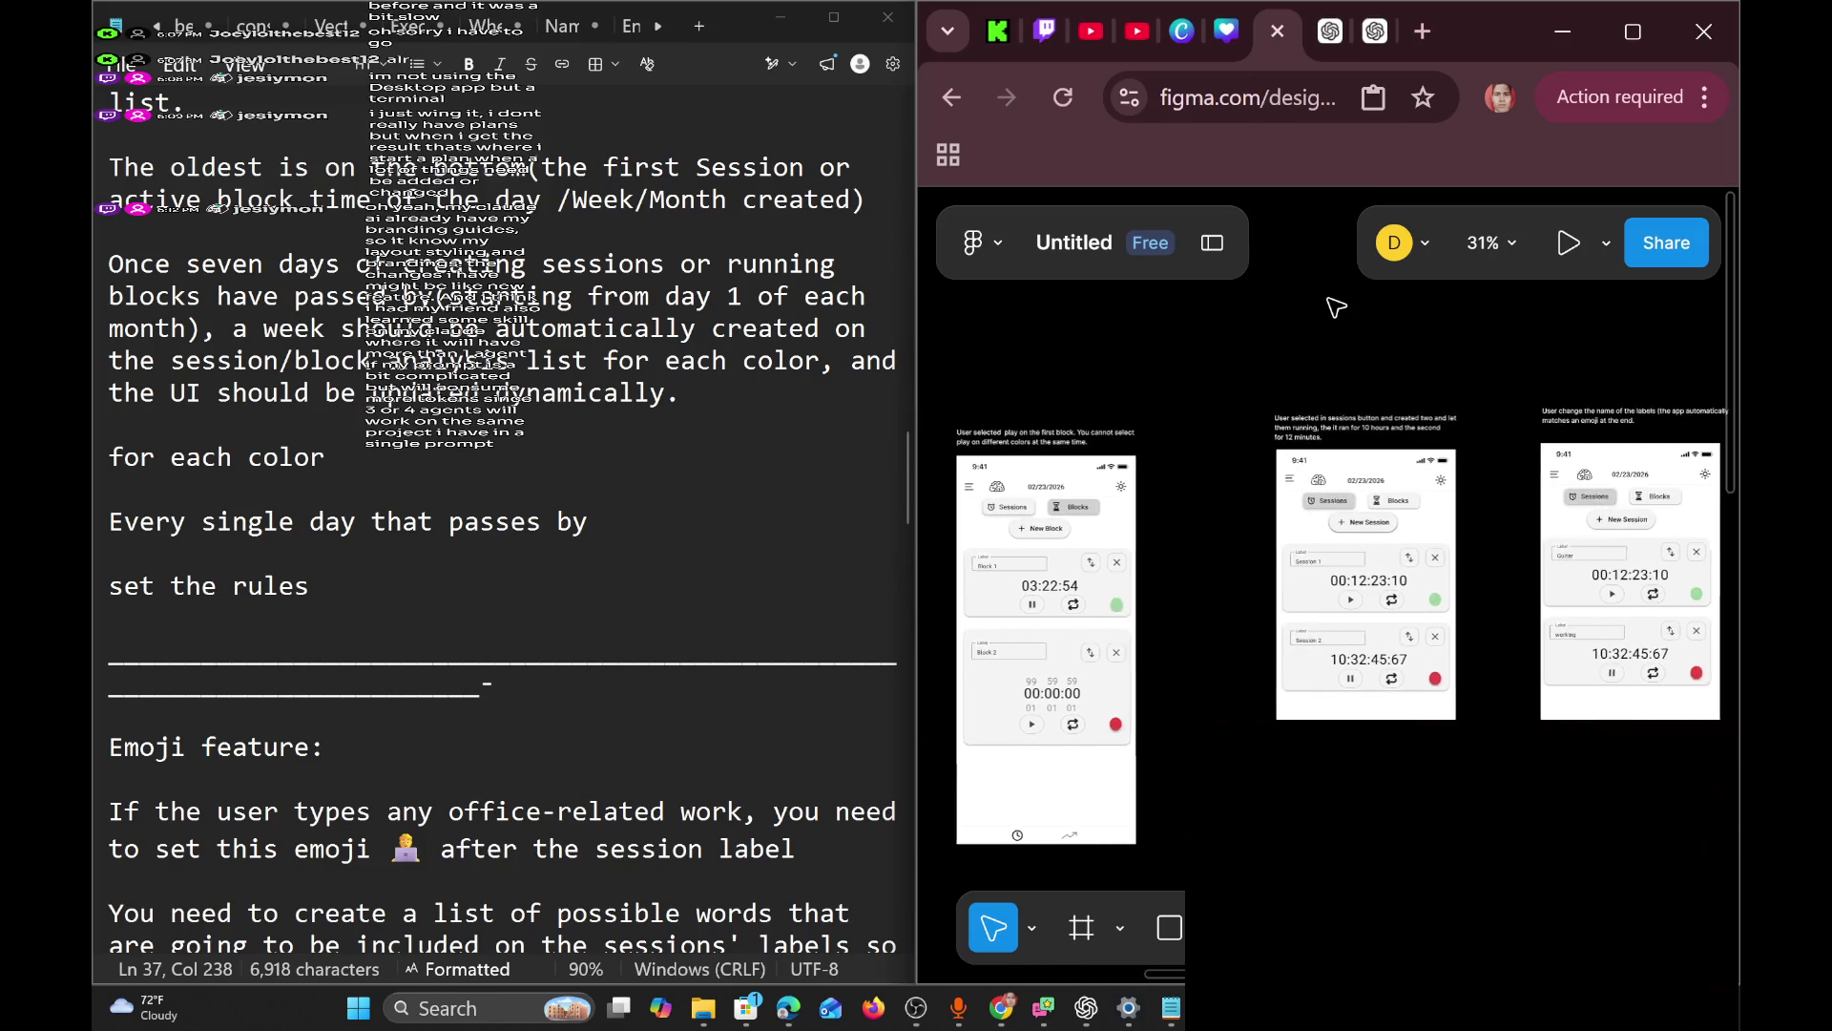
scroll(1503, 639, right, 10)
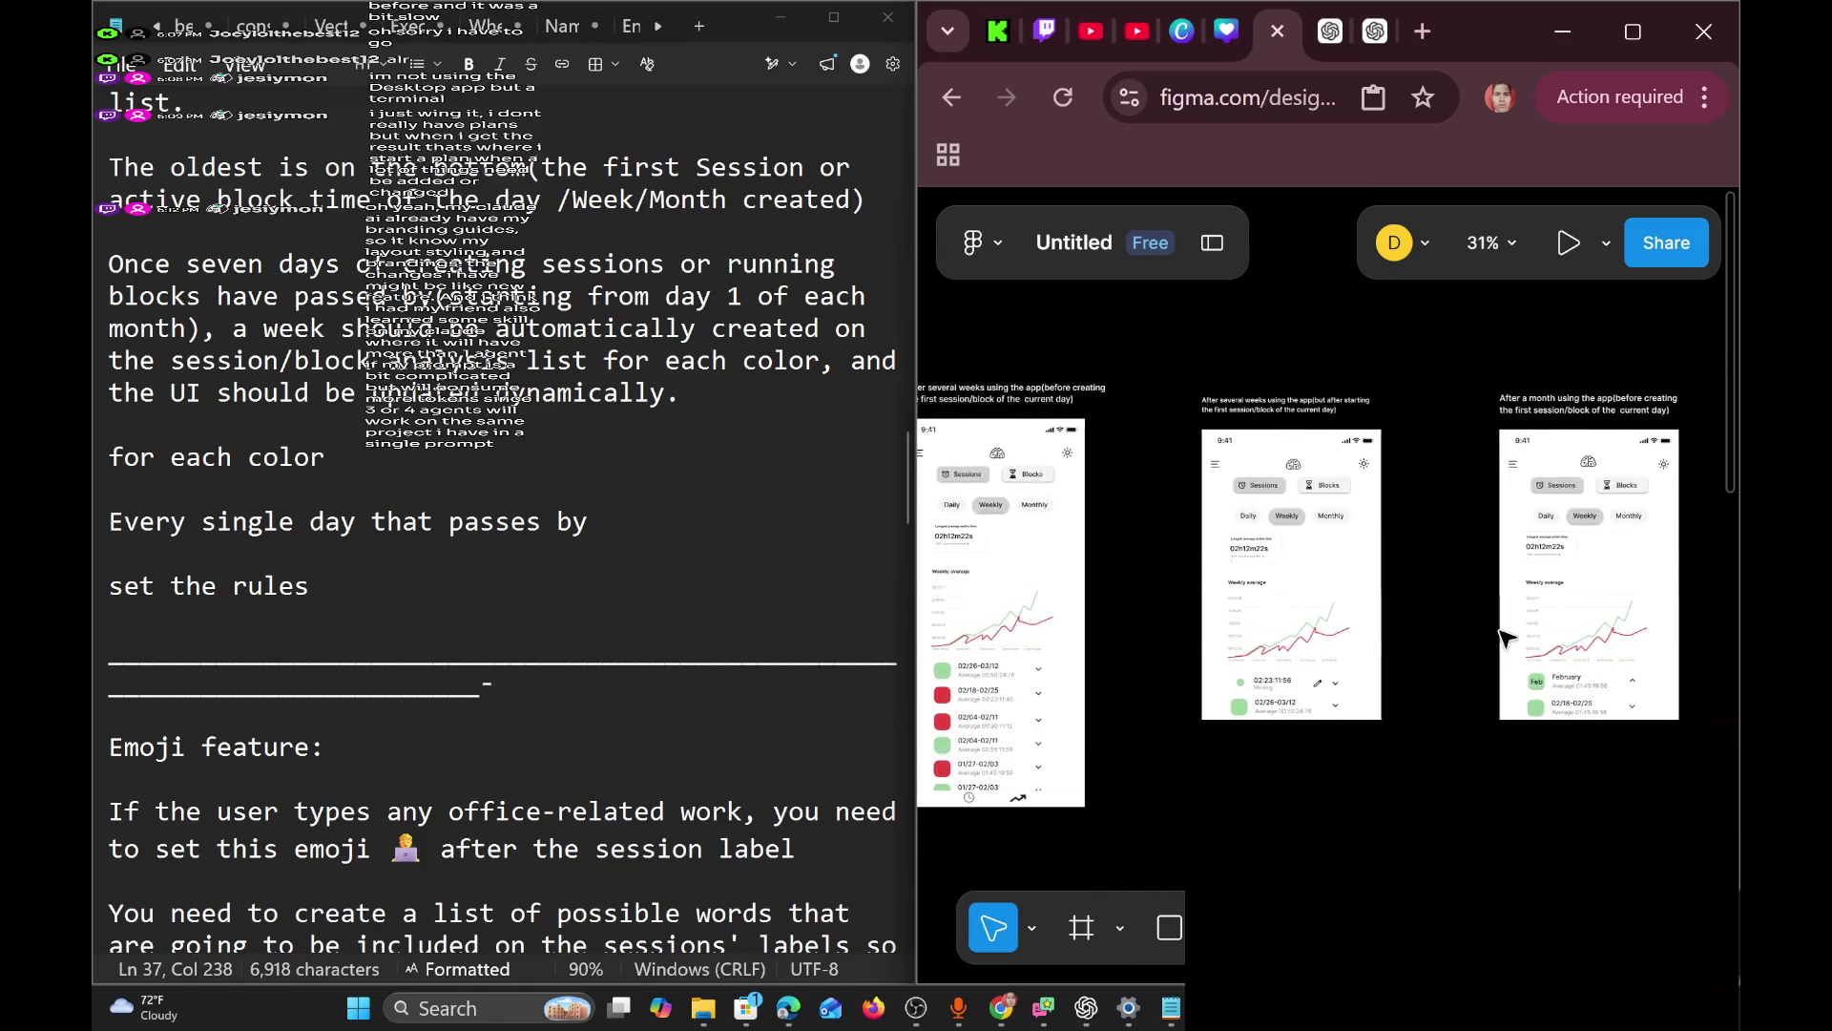
scroll(1502, 639, right, 10)
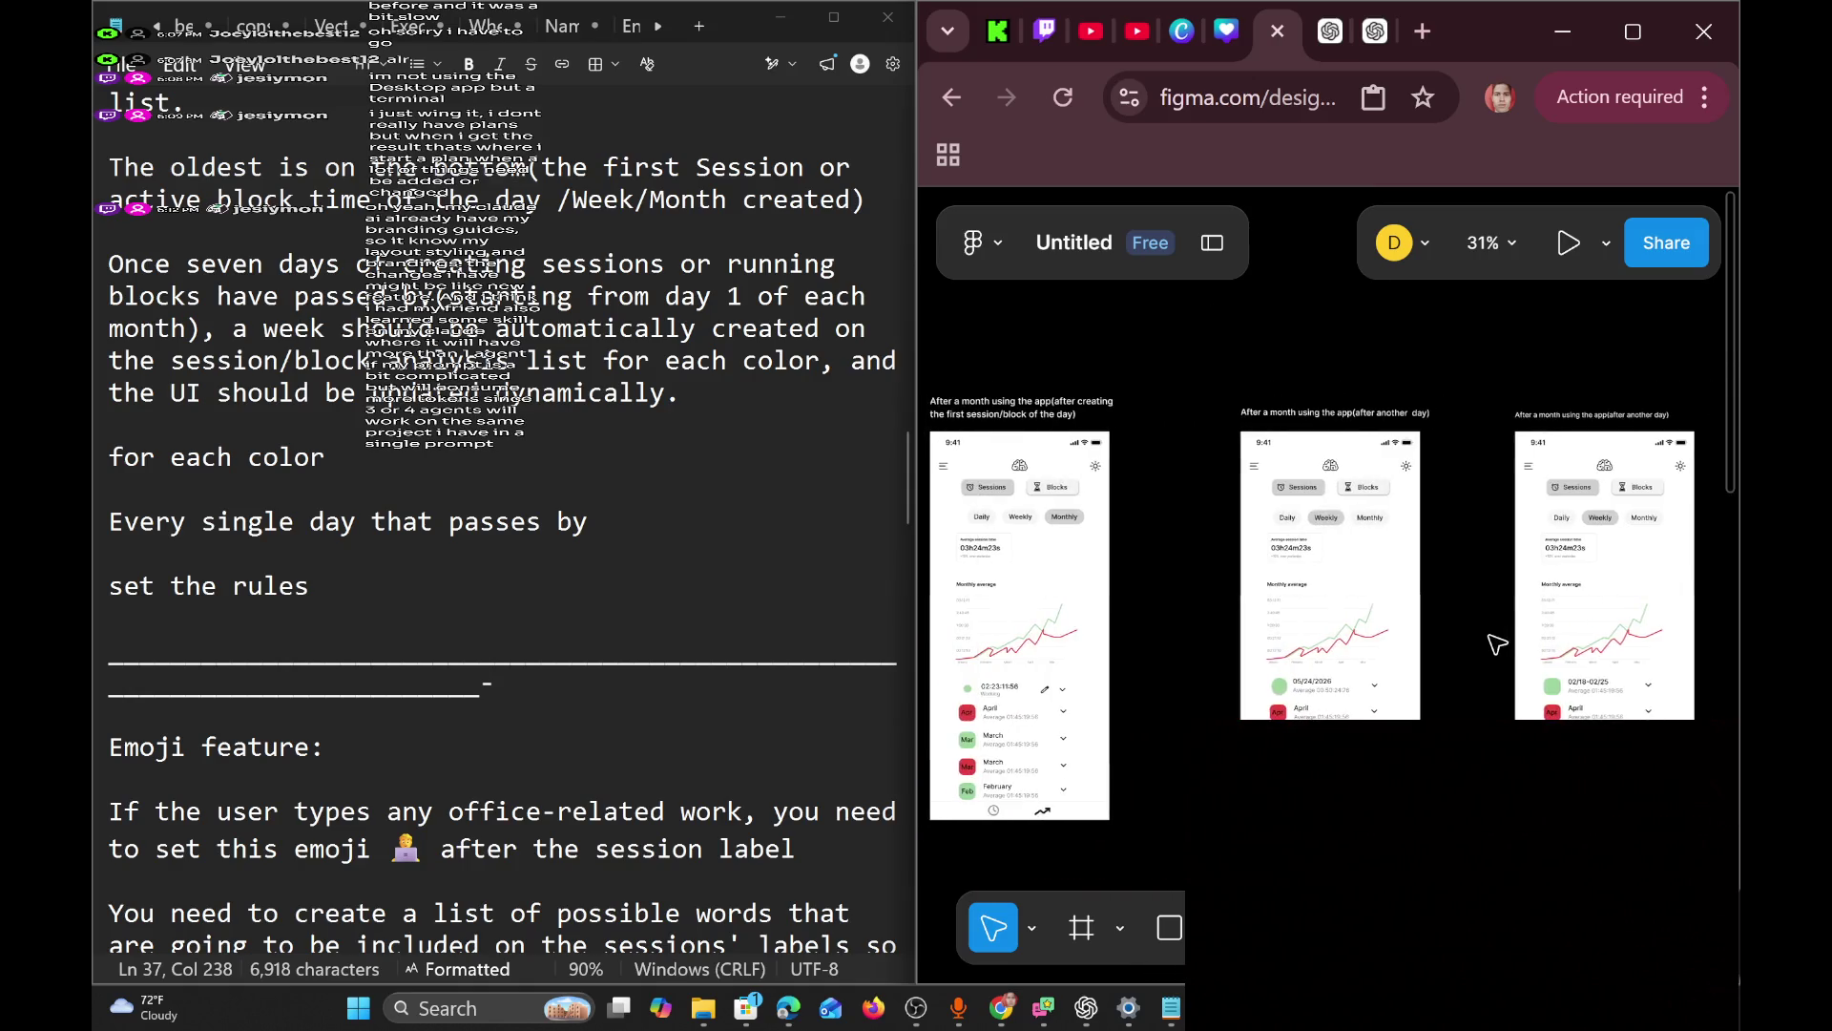
scroll(1497, 645, right, 10)
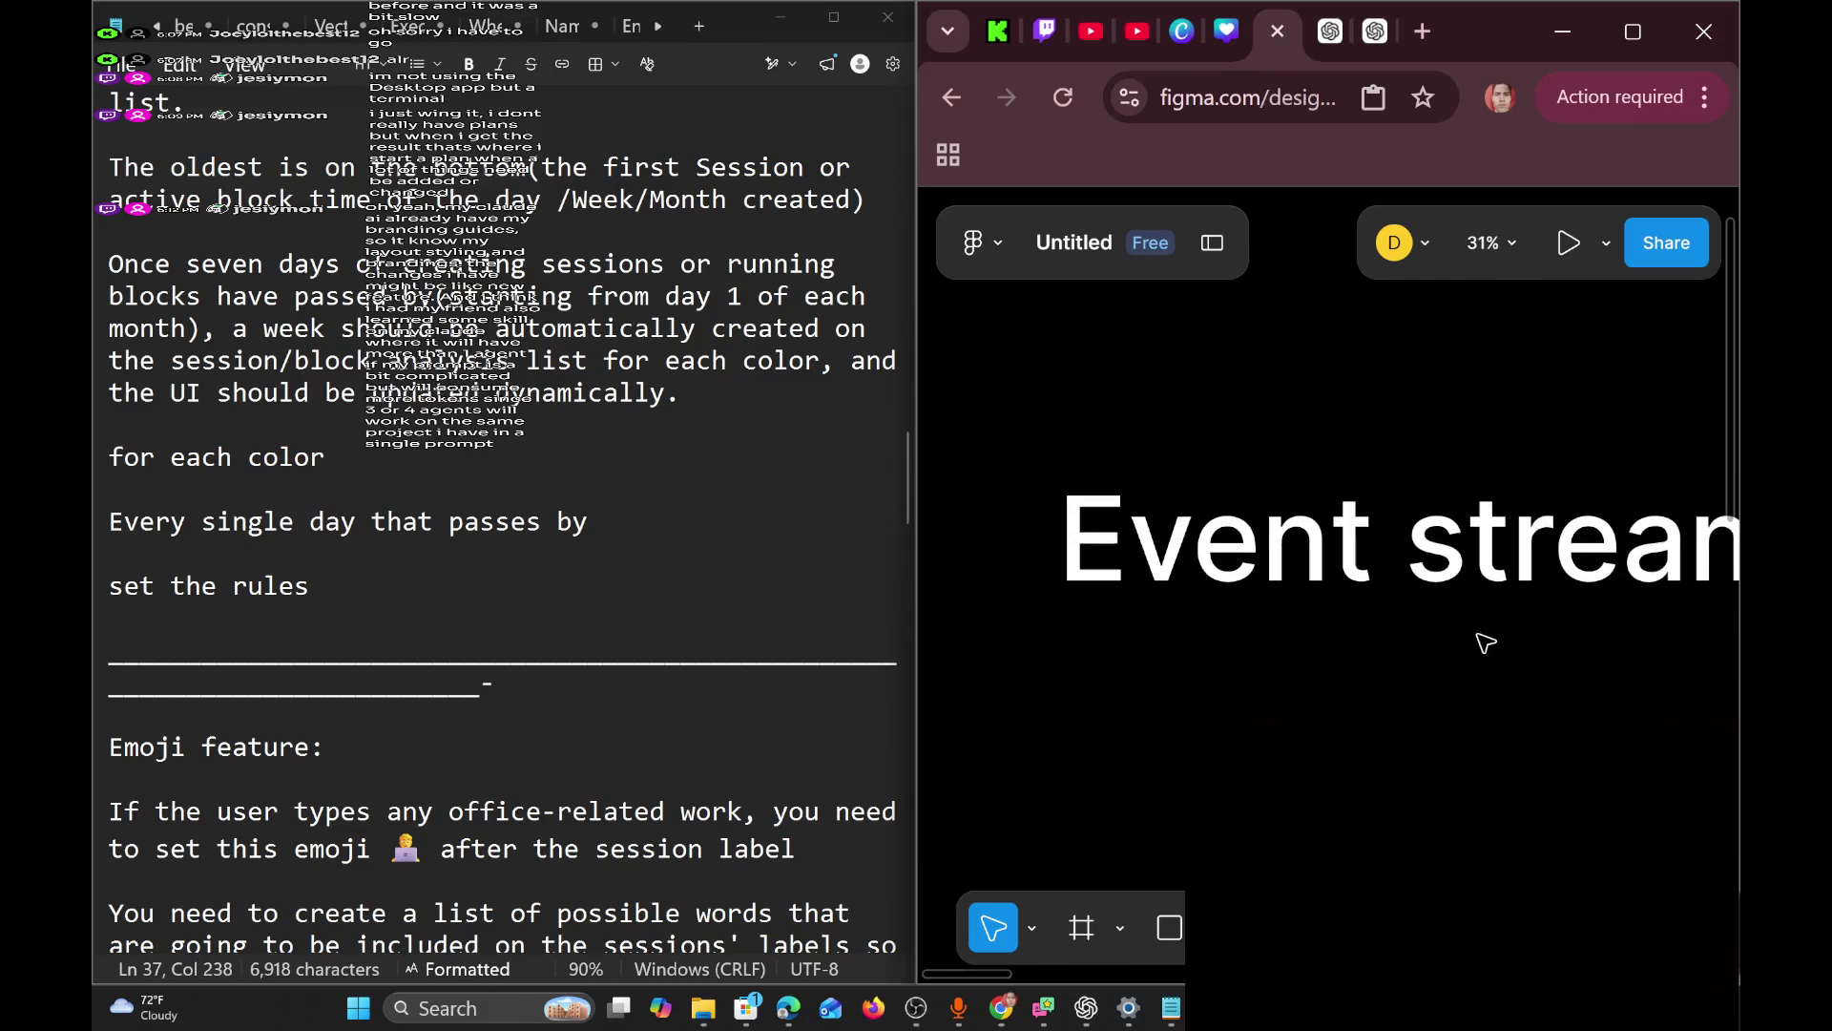
scroll(1479, 638, right, 5)
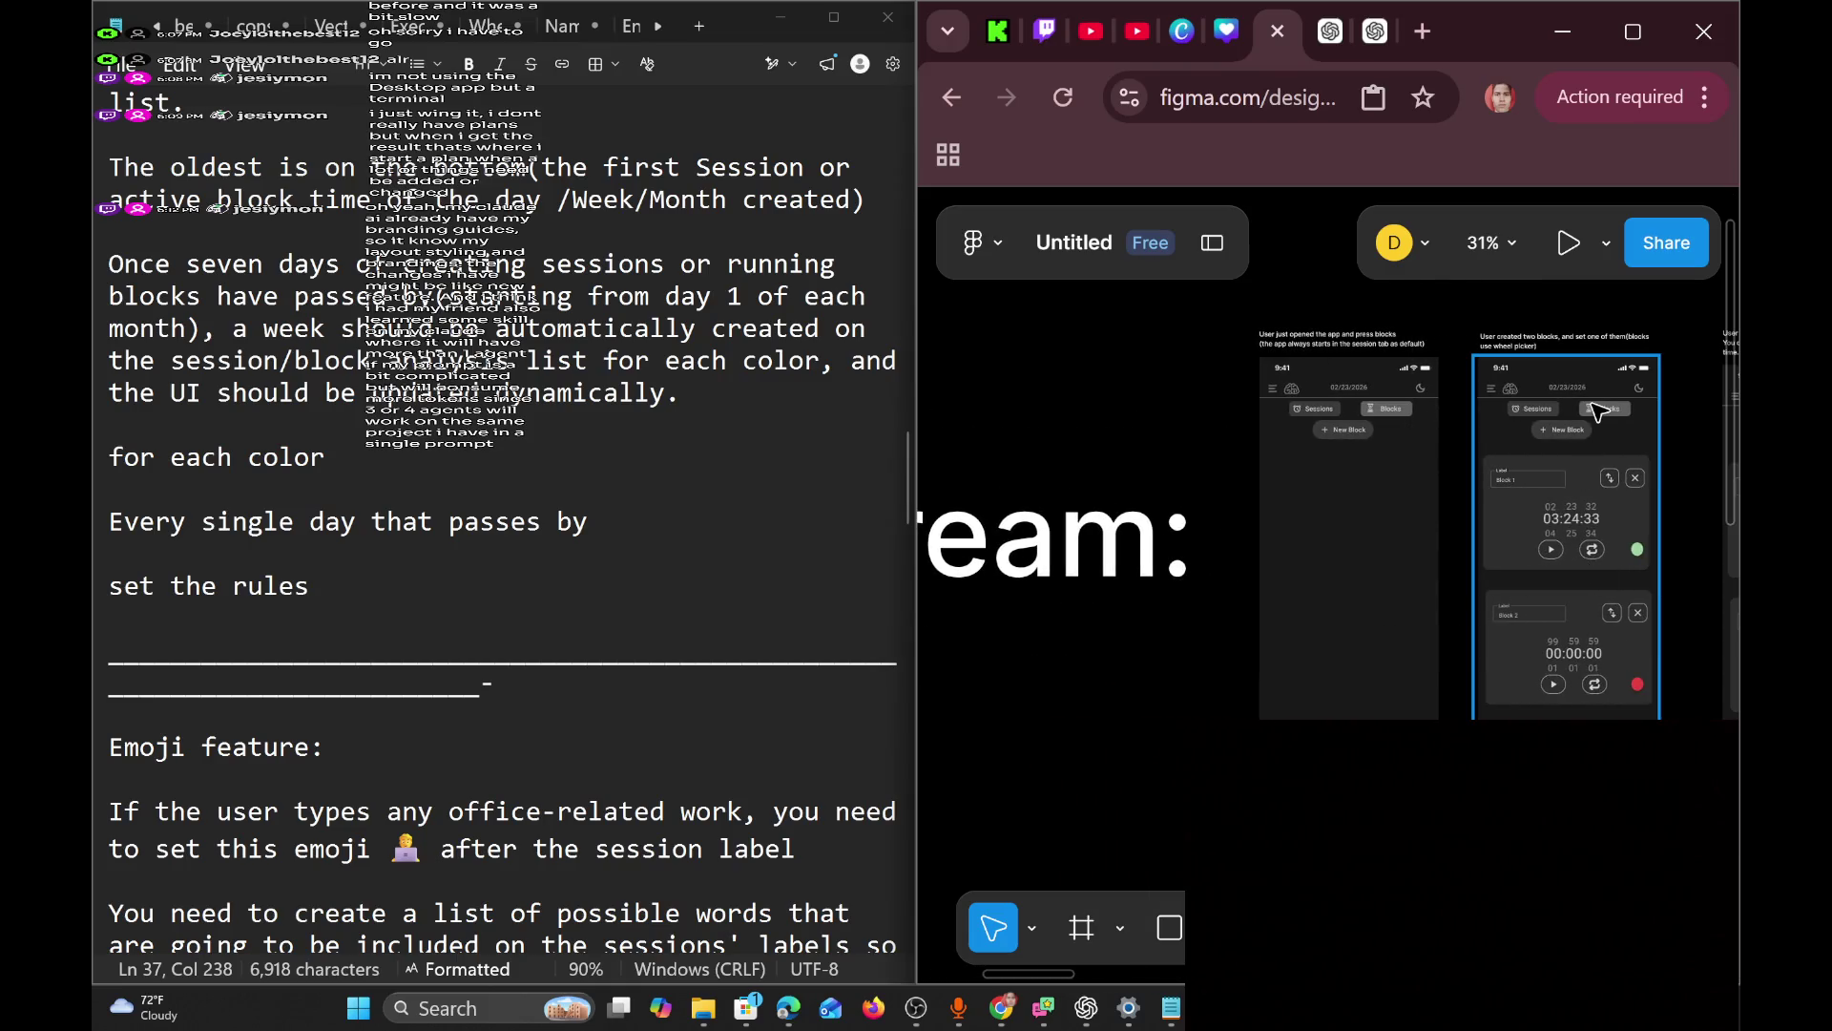
scroll(1596, 410, right, 2)
scroll(1557, 439, up, 5)
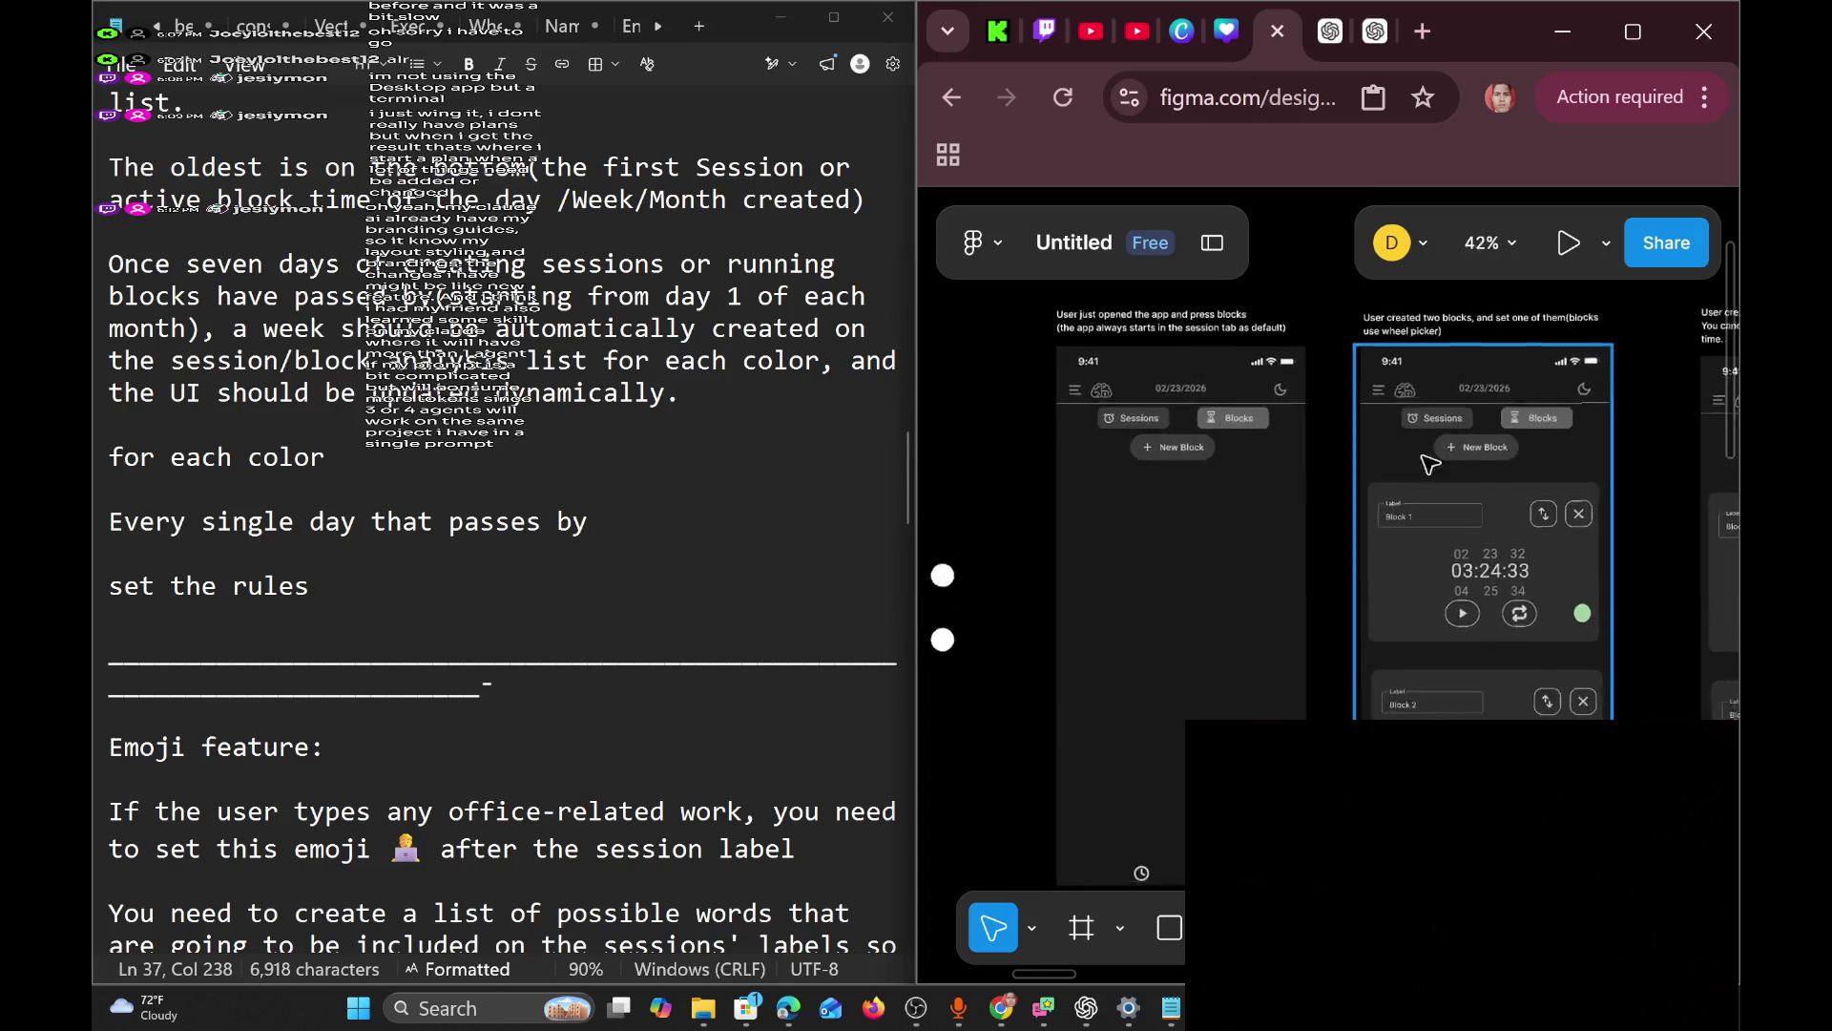
scroll(1145, 401, right, 4)
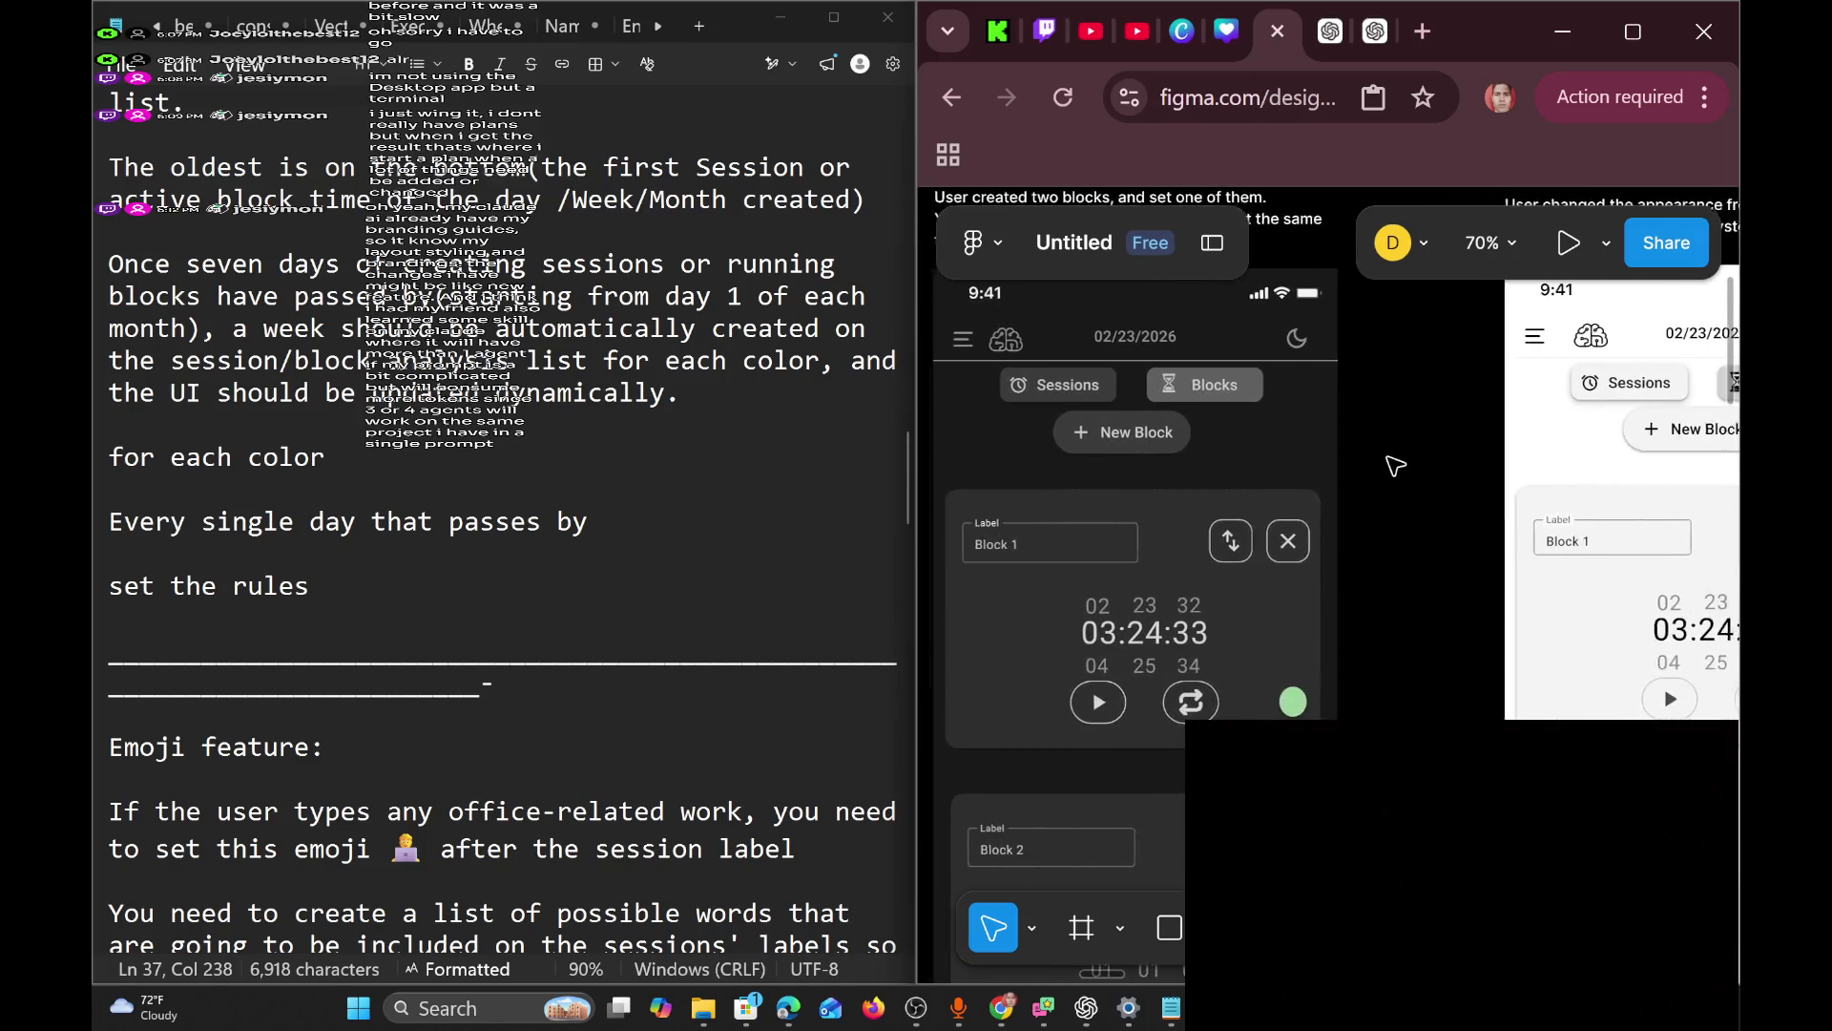
scroll(1331, 457, right, 4)
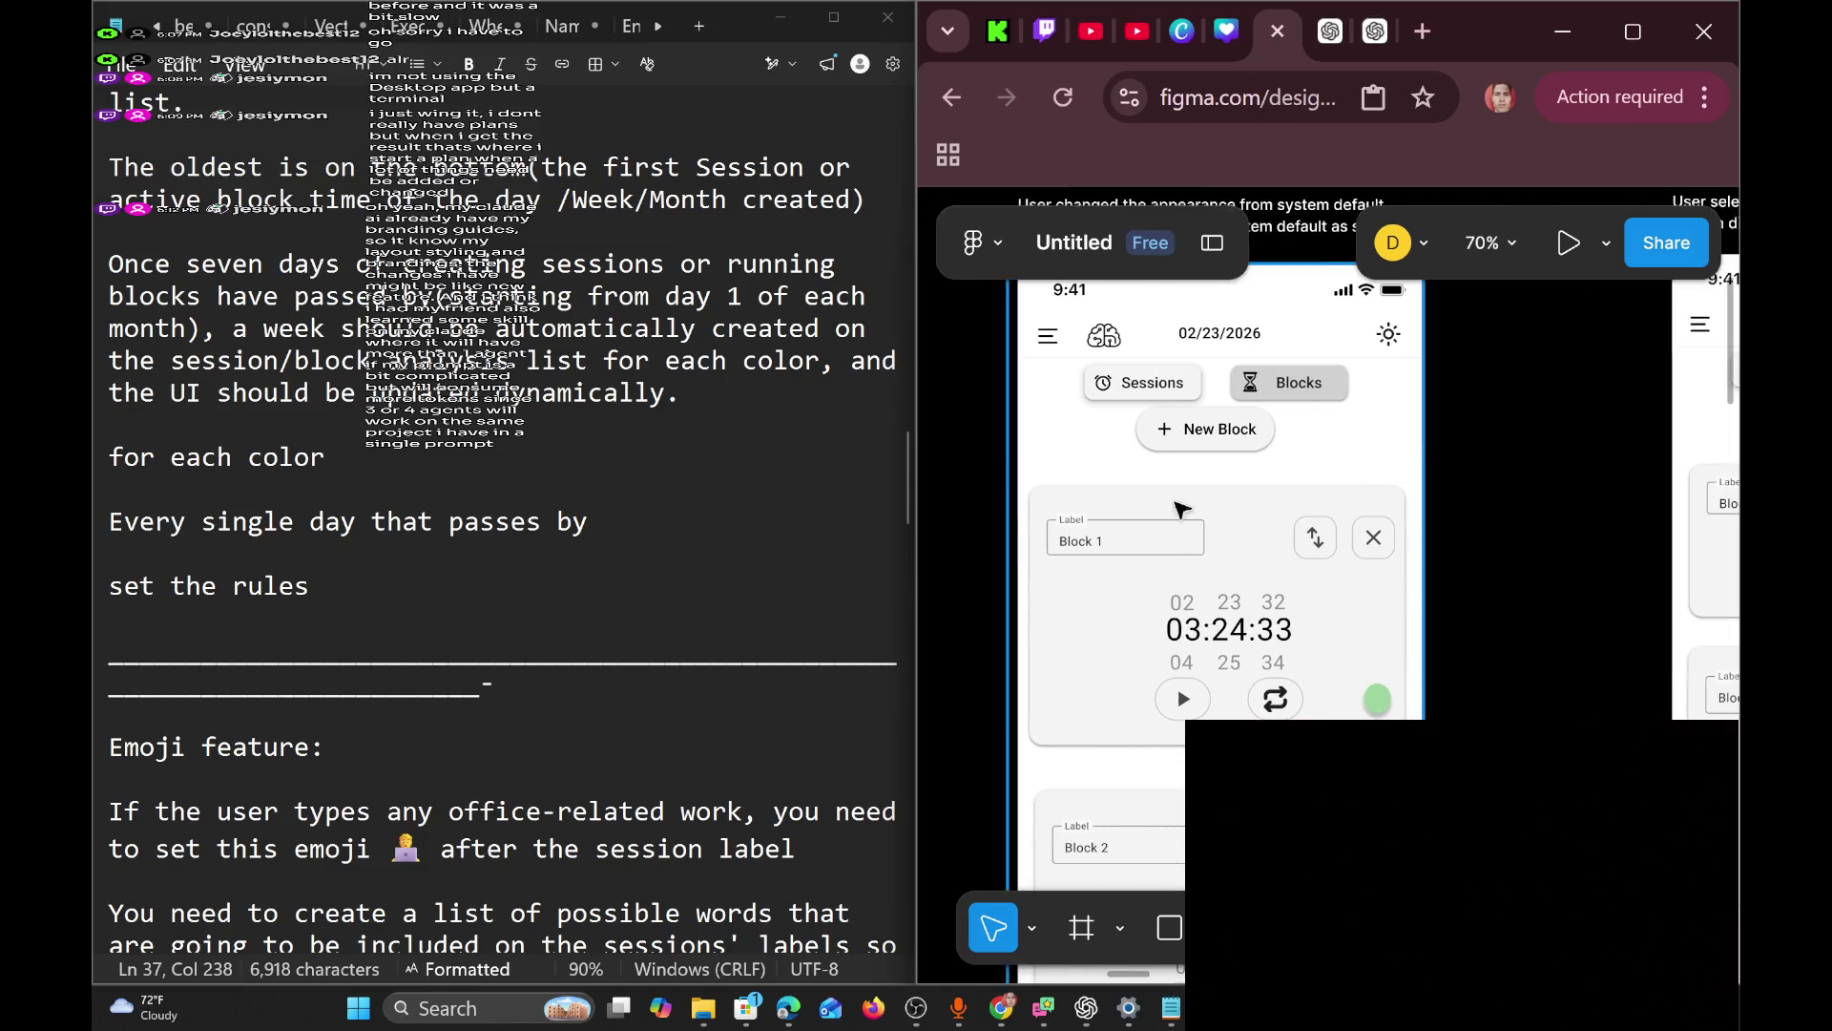
scroll(1241, 496, left, 2)
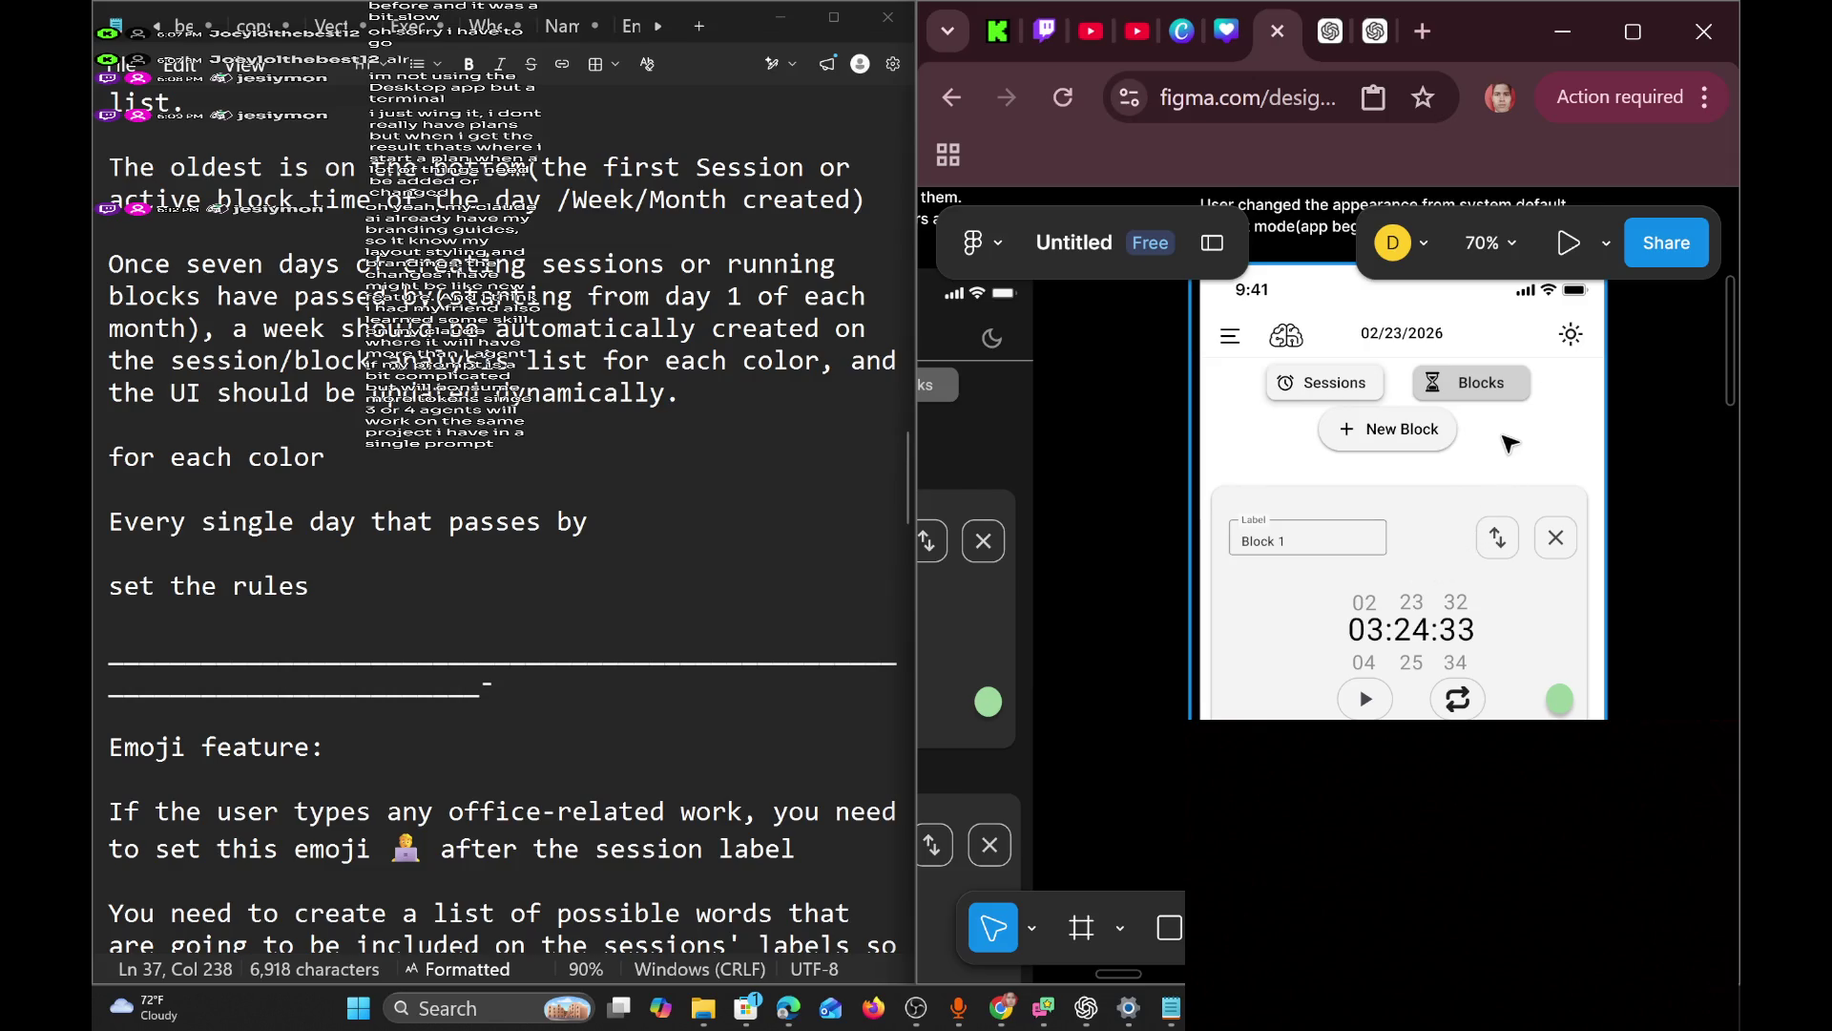
scroll(1484, 453, right, 4)
scroll(1428, 465, left, 1)
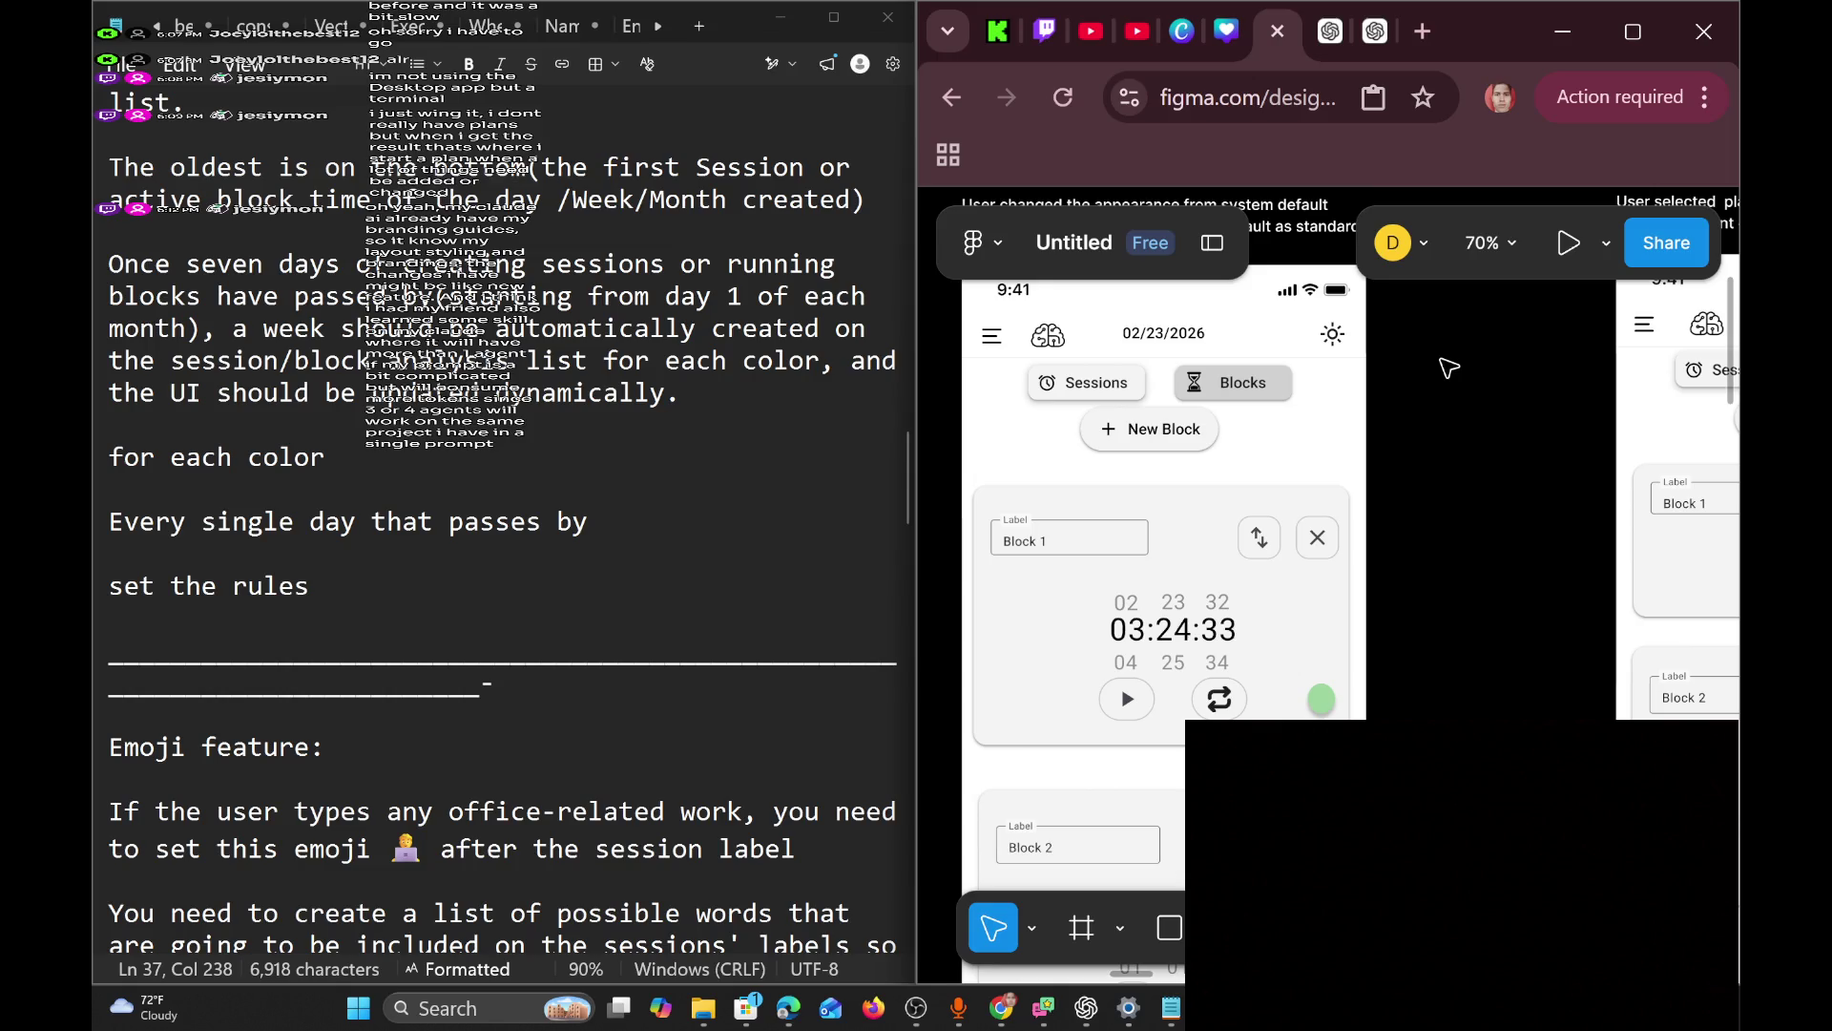
scroll(1508, 520, up, 3)
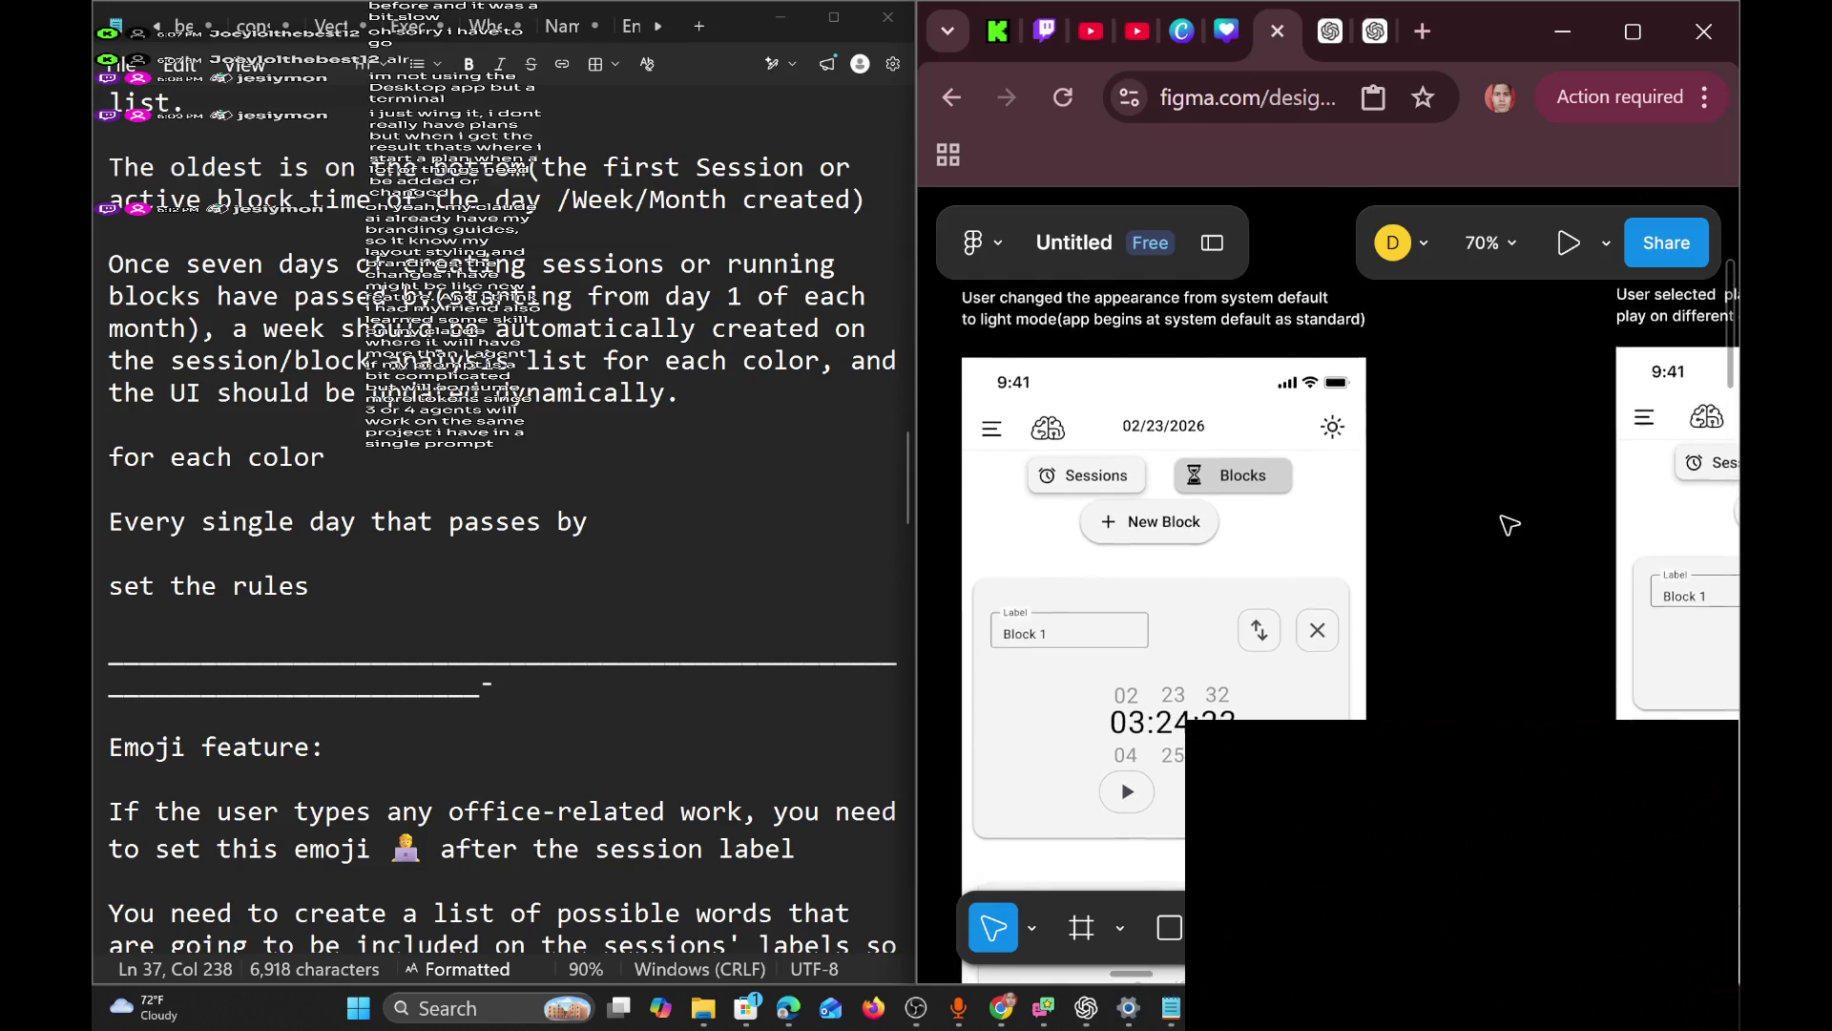
scroll(1508, 520, down, 4)
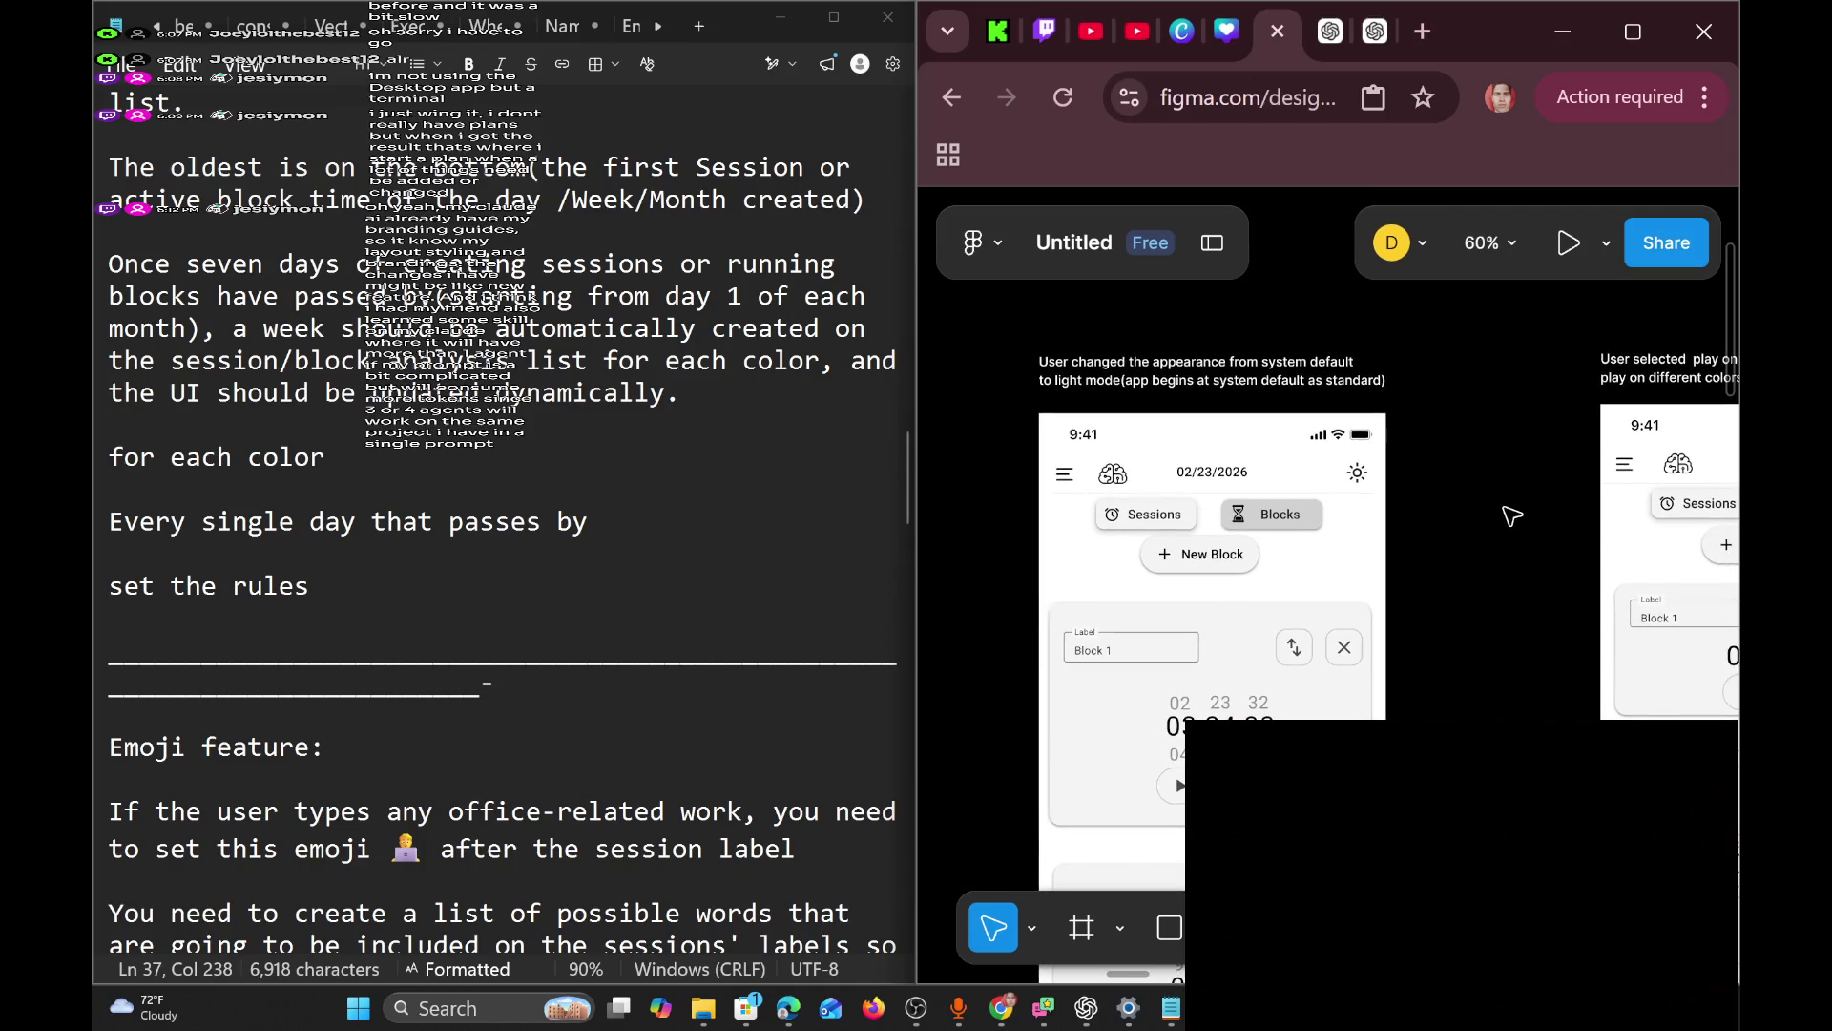
scroll(1512, 516, down, 2)
ctrl+scroll(1450, 525, down, 1)
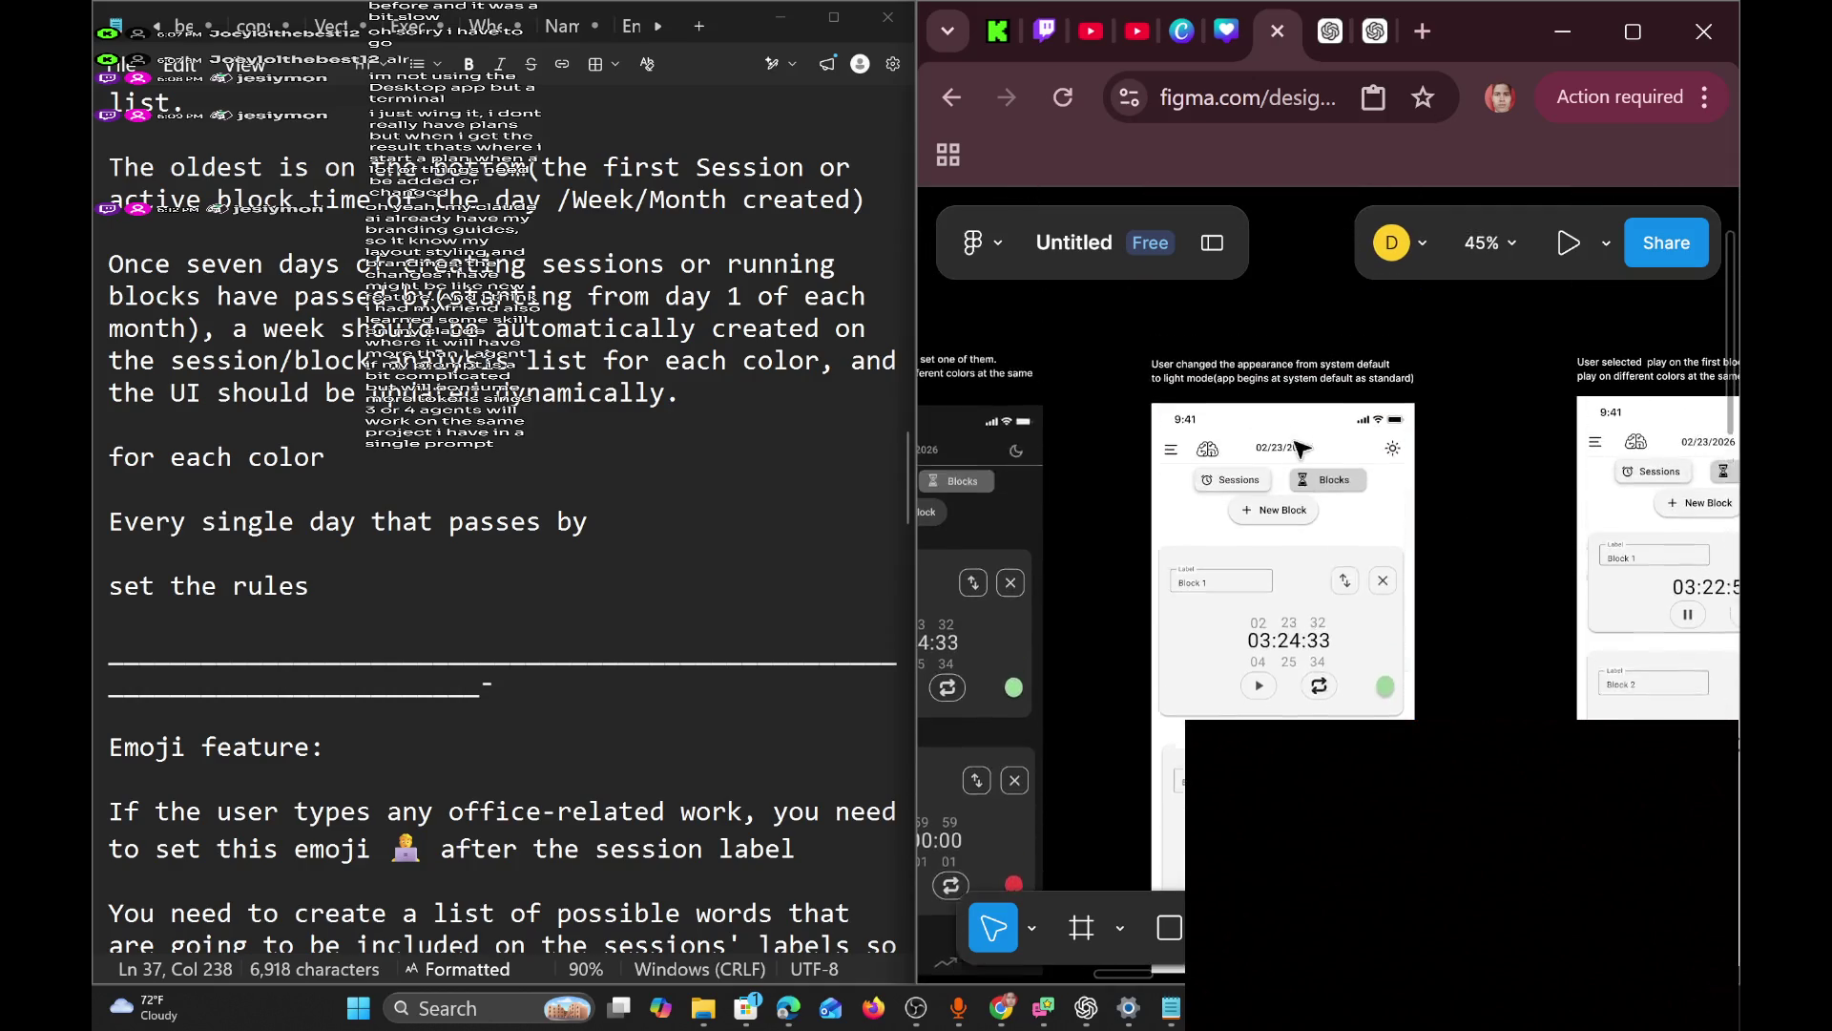
mouse_move(1110, 341)
mouse_down()
mouse_move(1423, 891)
mouse_move(1461, 821)
mouse_up()
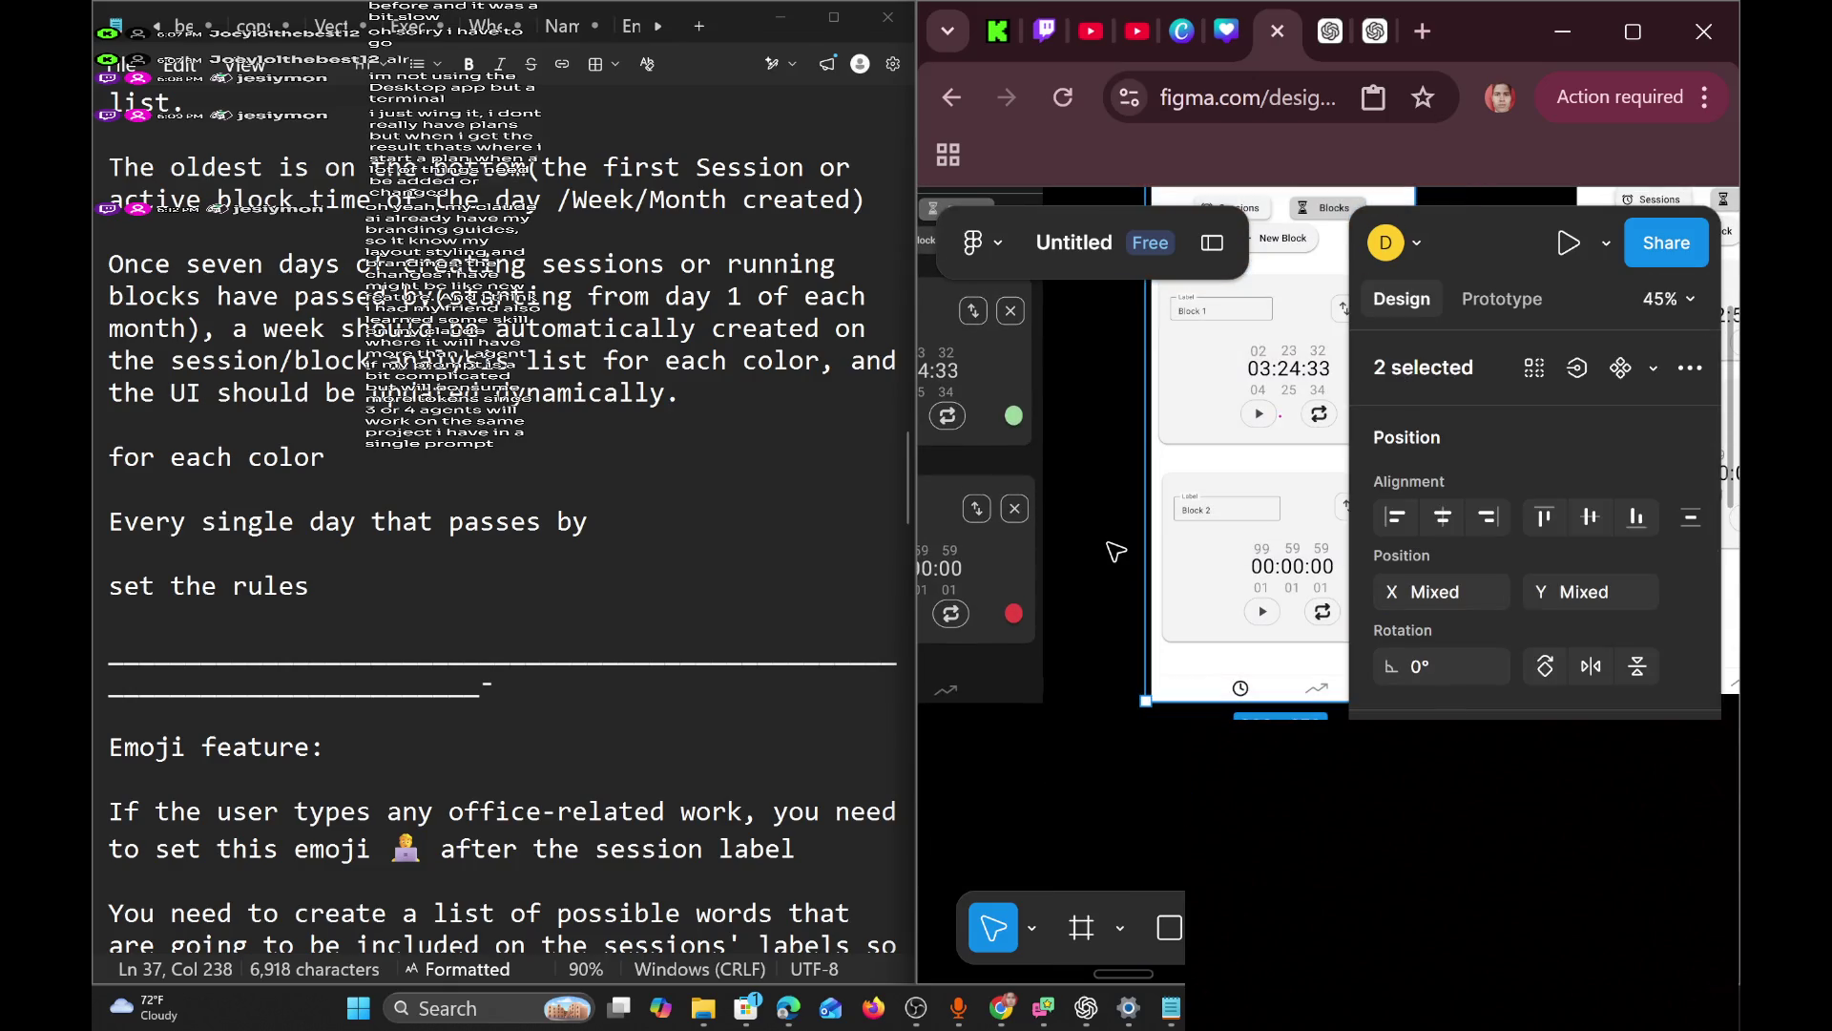
Select the light-mode Daily mockup with its caption, then clear the selection.
click(1117, 553)
scroll(1523, 421, right, 5)
scroll(1282, 464, up, 5)
mouse_move(1160, 888)
mouse_down()
mouse_move(1241, 406)
mouse_move(1439, 358)
mouse_up()
scroll(1439, 401, down, 5)
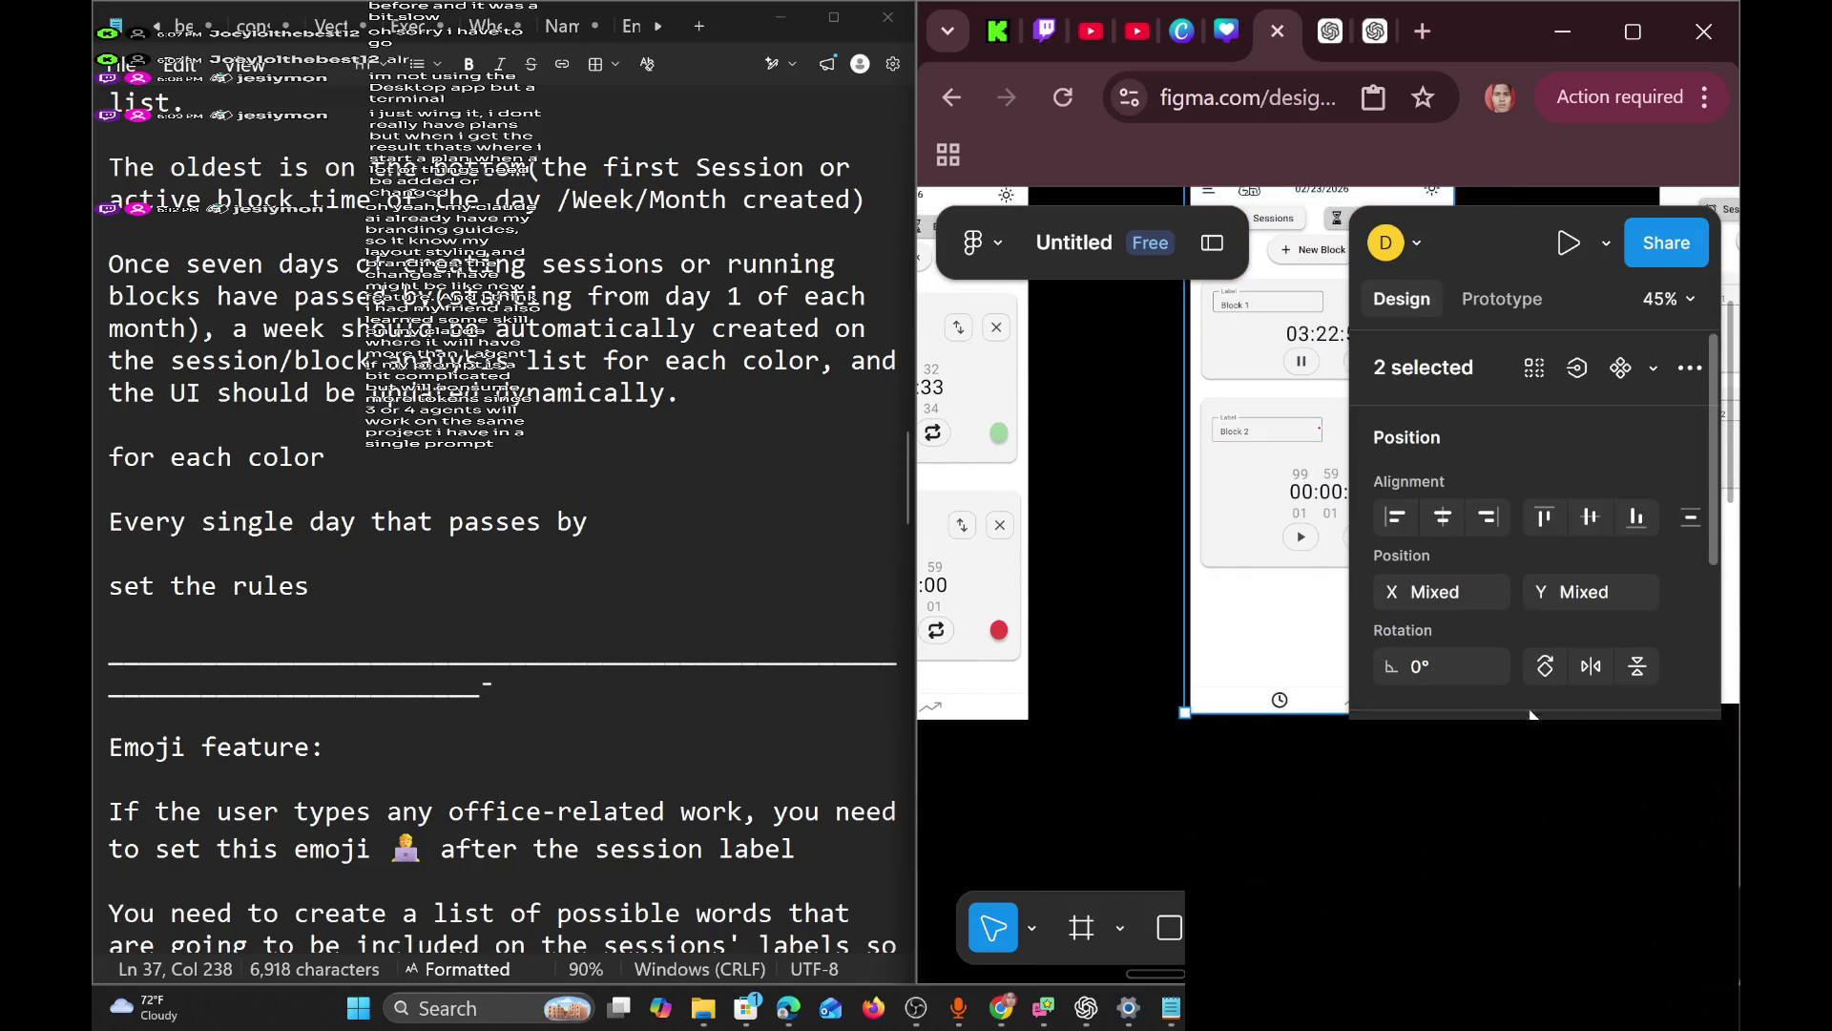
key(Escape)
scroll(1439, 442, up, 3)
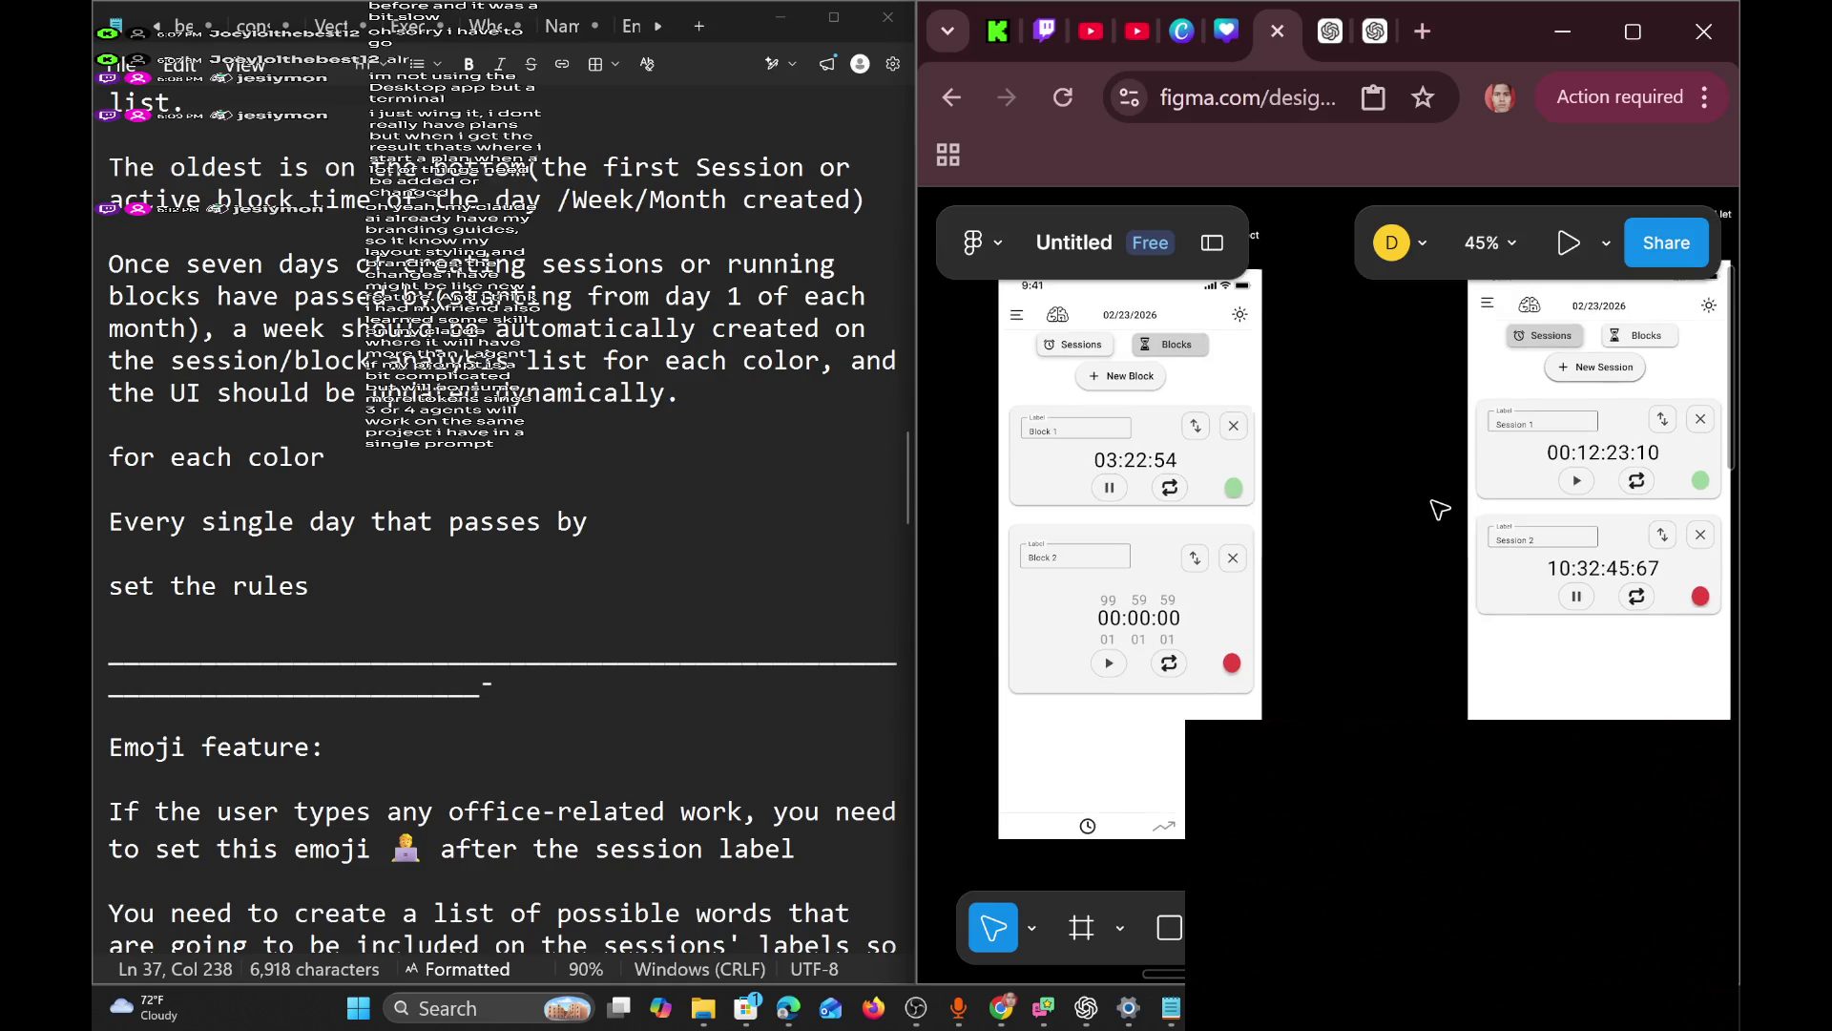
Pan right across the mockups and glance at the presentation and preview options.
scroll(1441, 507, right, 5)
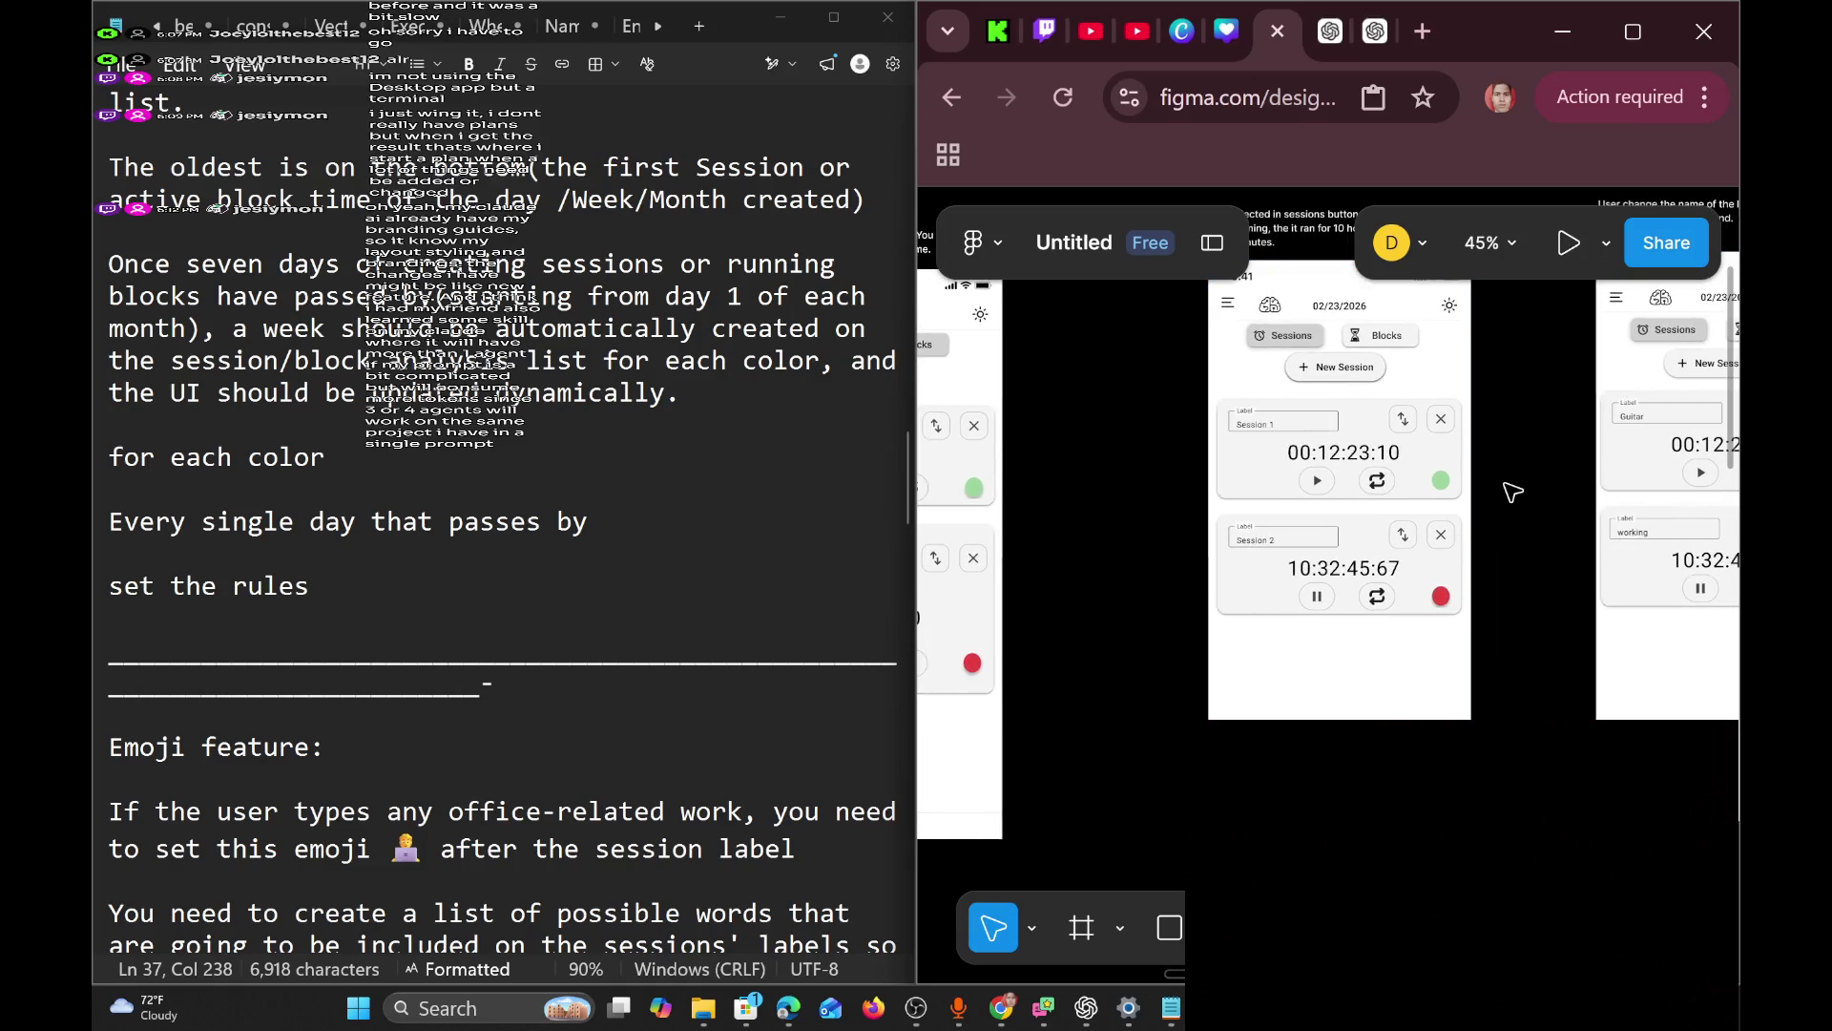
scroll(1513, 492, right, 5)
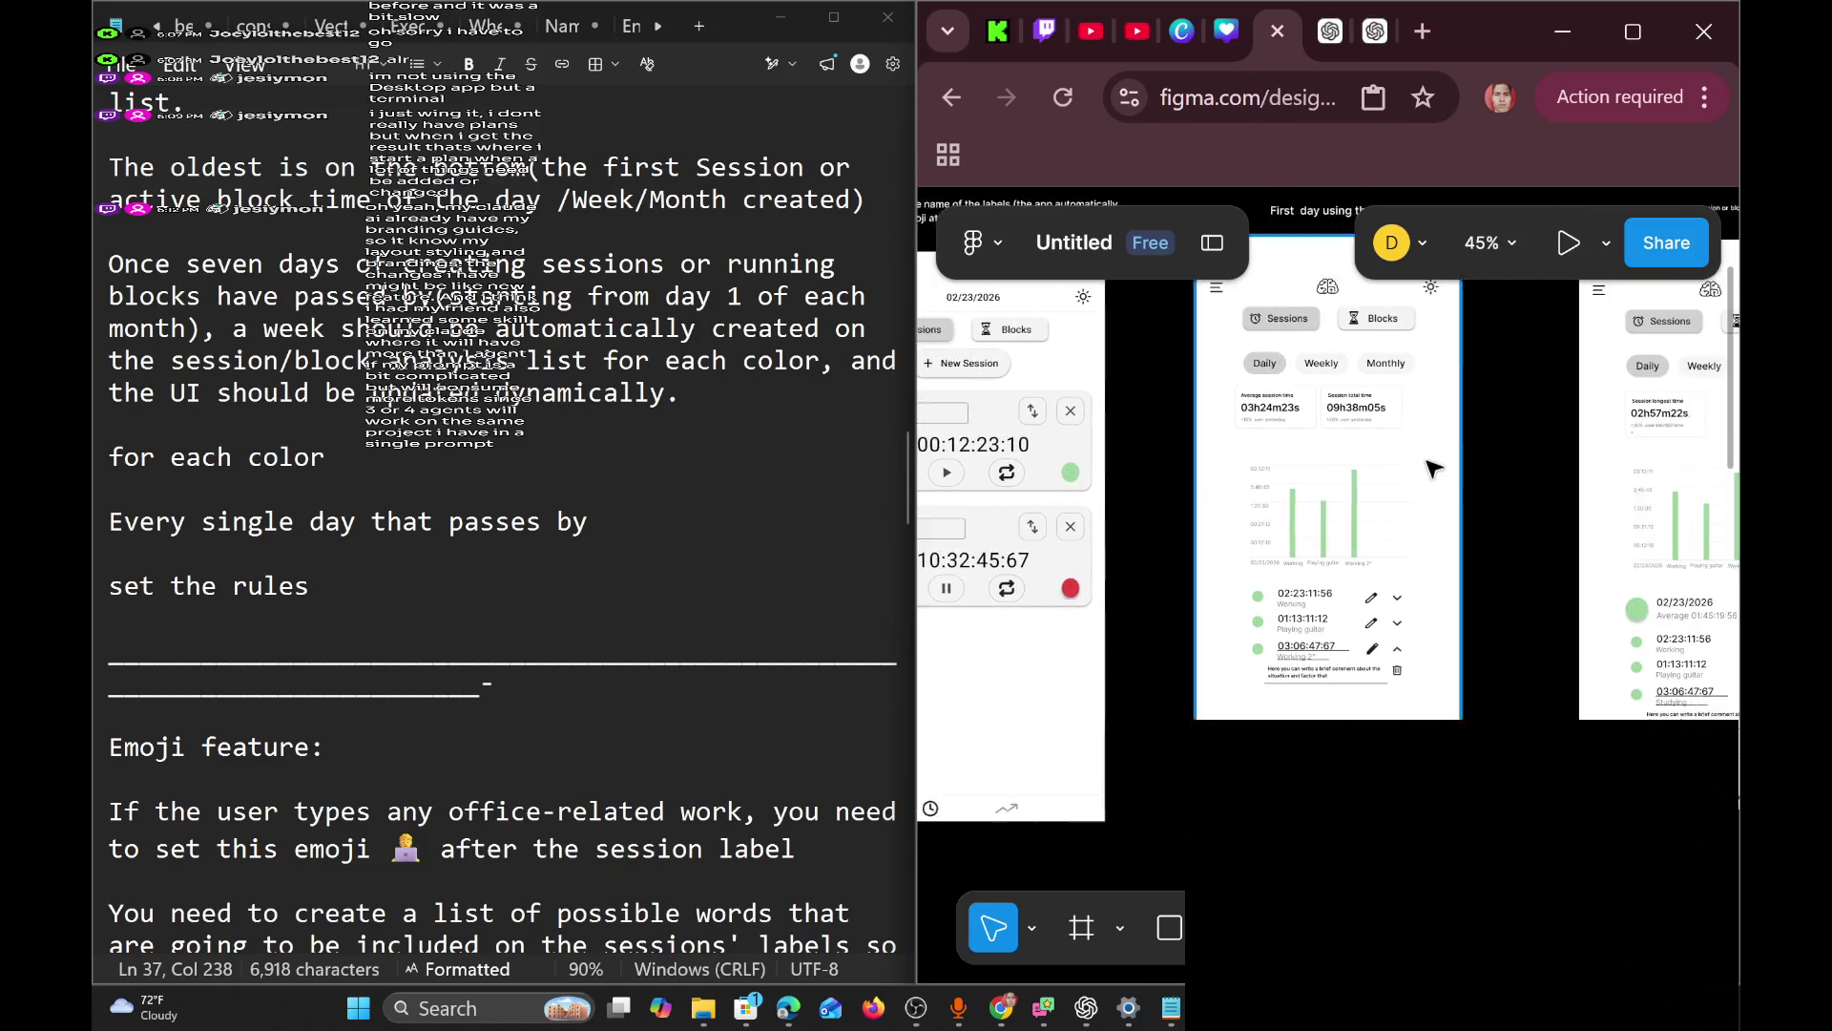
scroll(1437, 471, right, 1)
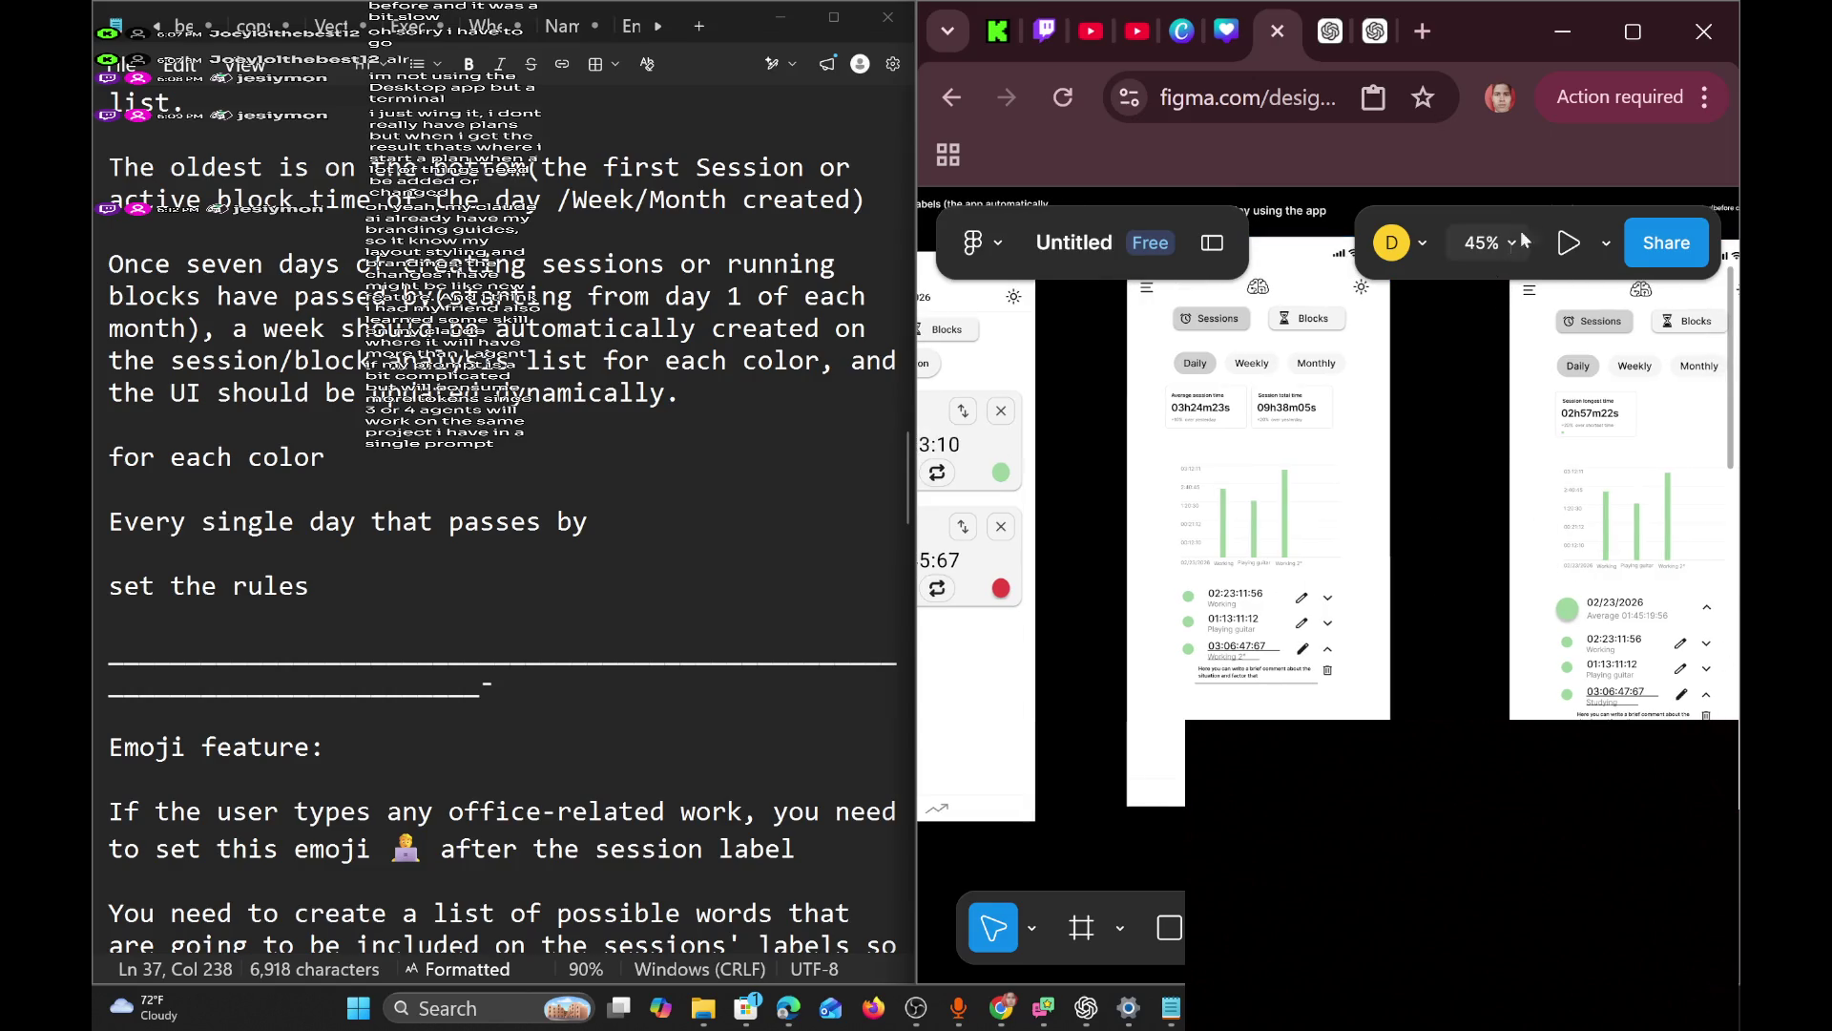
click(1605, 245)
click(1451, 515)
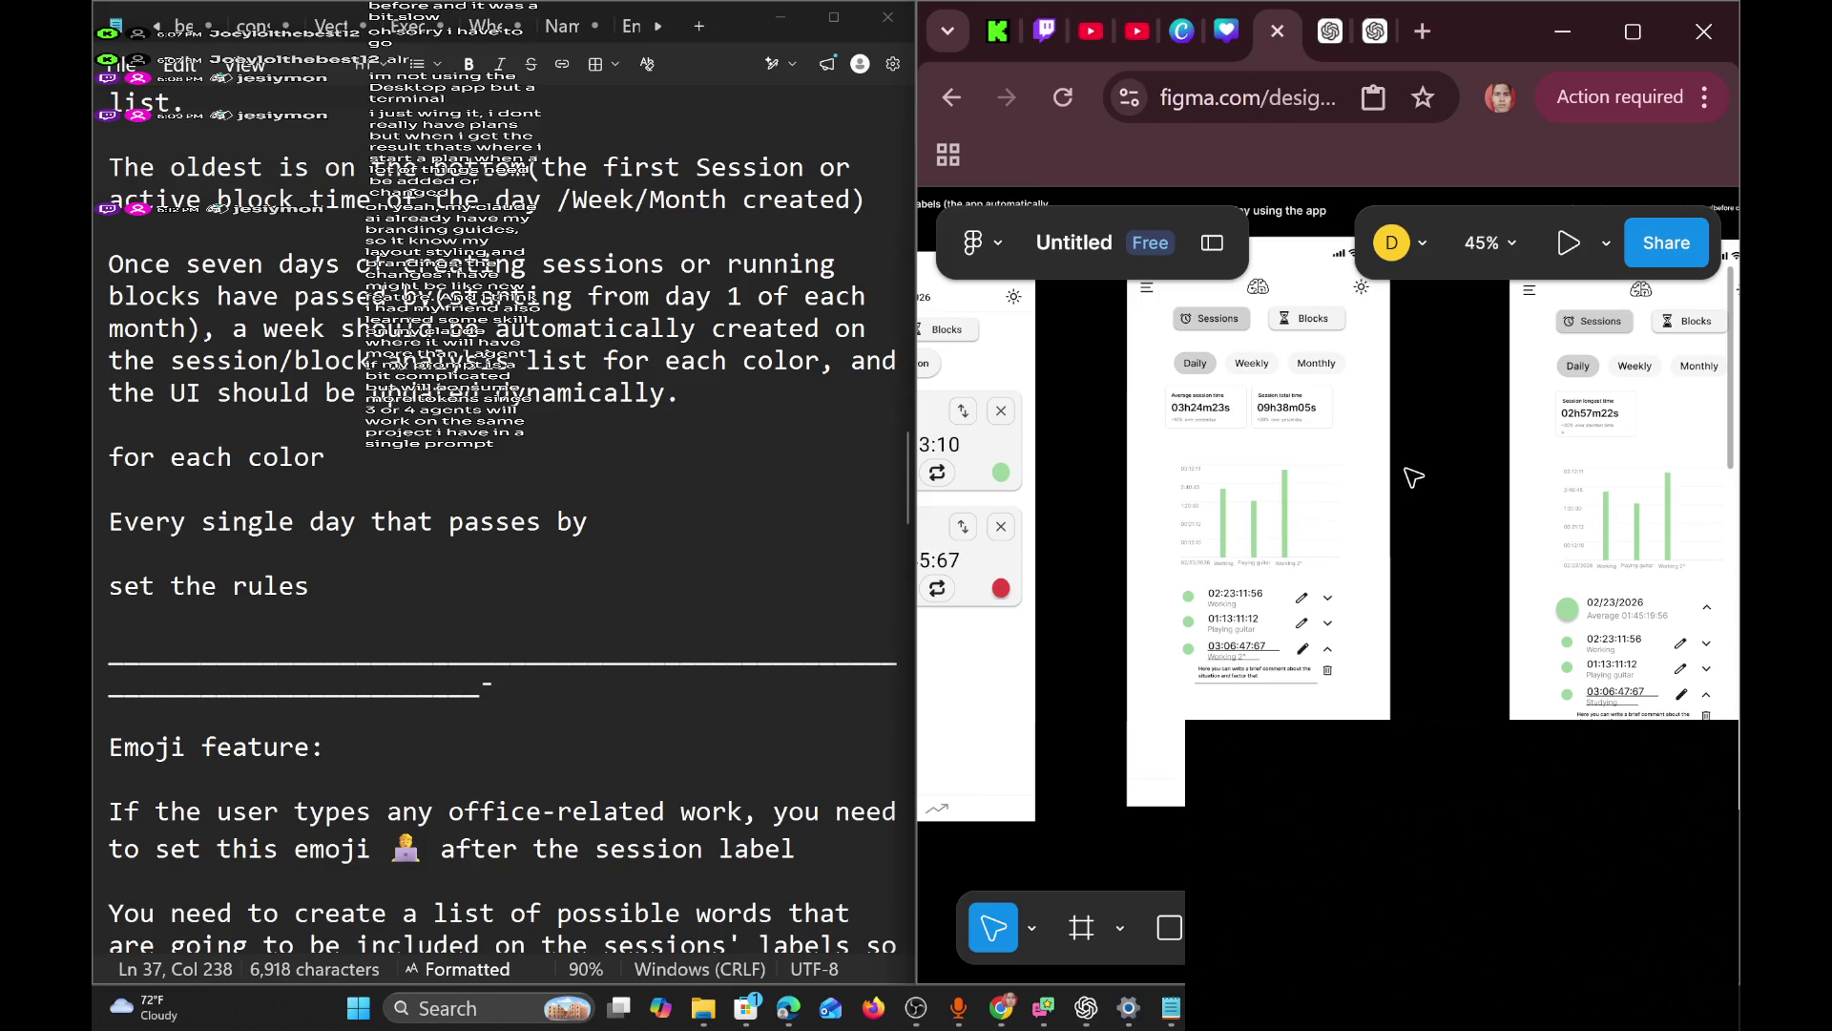
Keep panning right until the Weekly average mockup frames are in view.
scroll(1427, 492, right, 5)
scroll(1426, 491, up, 2)
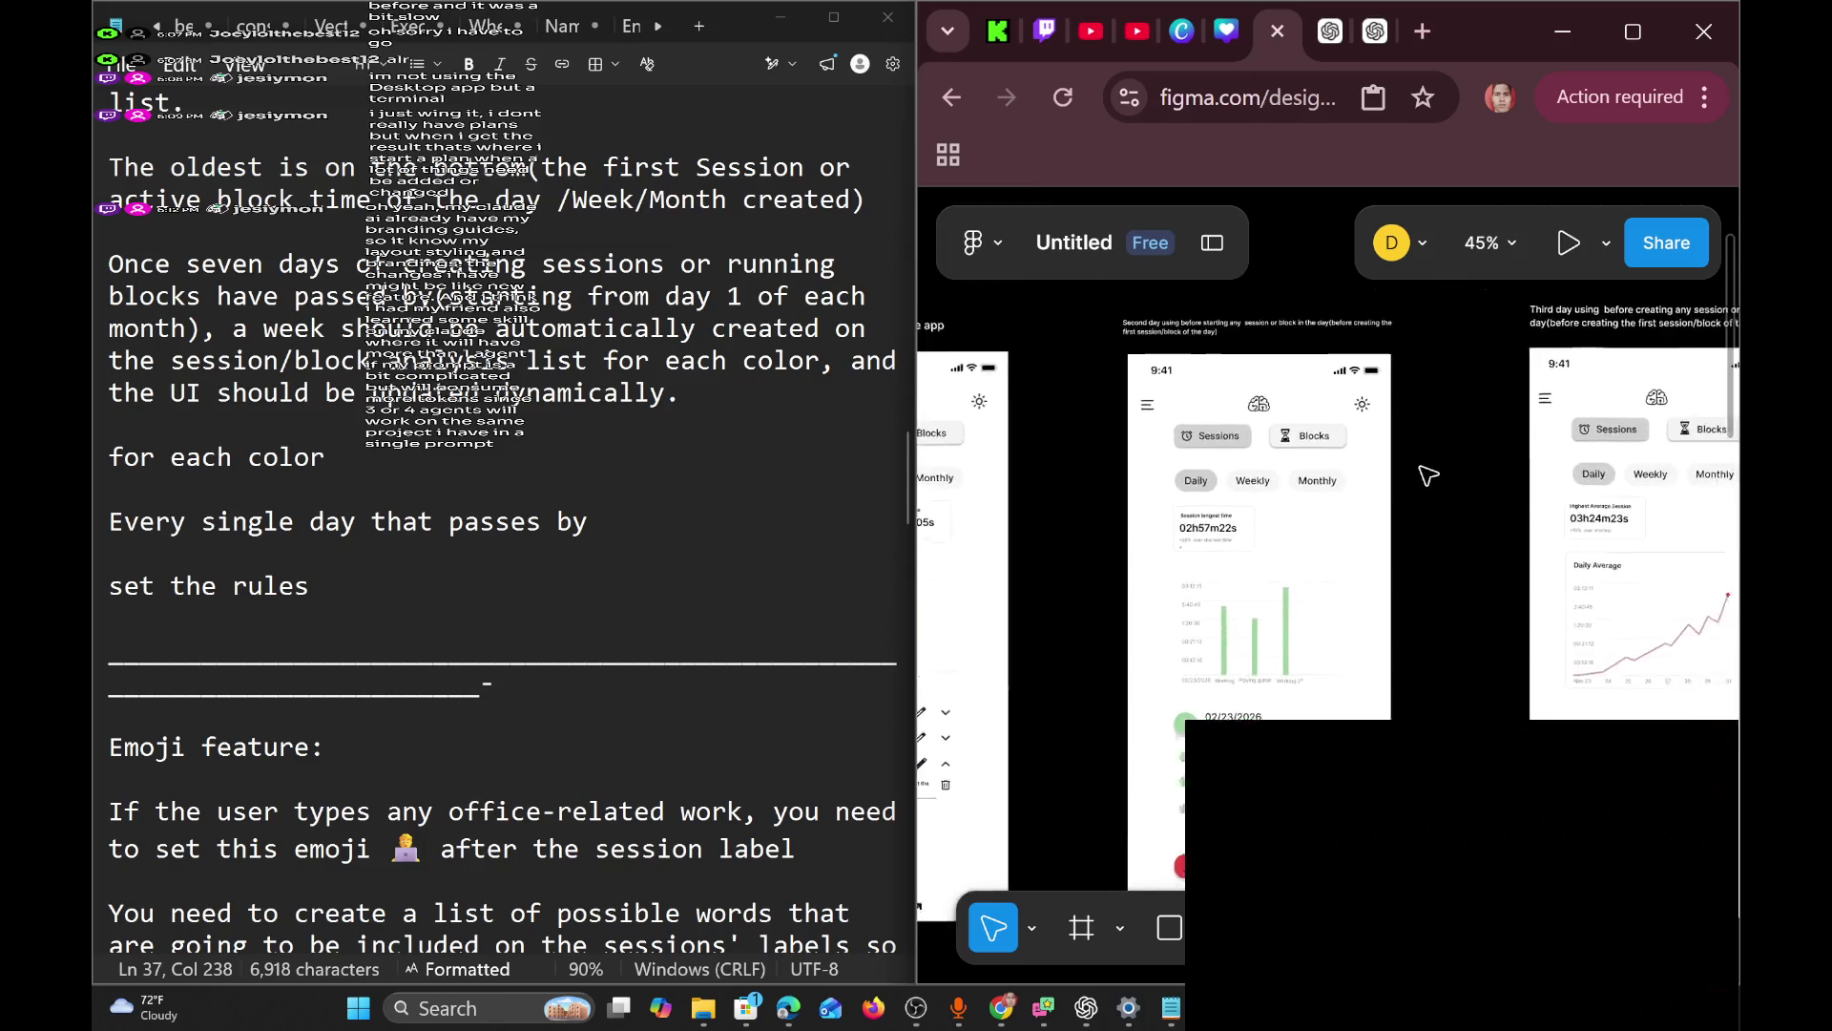
scroll(1431, 510, down, 1)
scroll(1431, 511, right, 8)
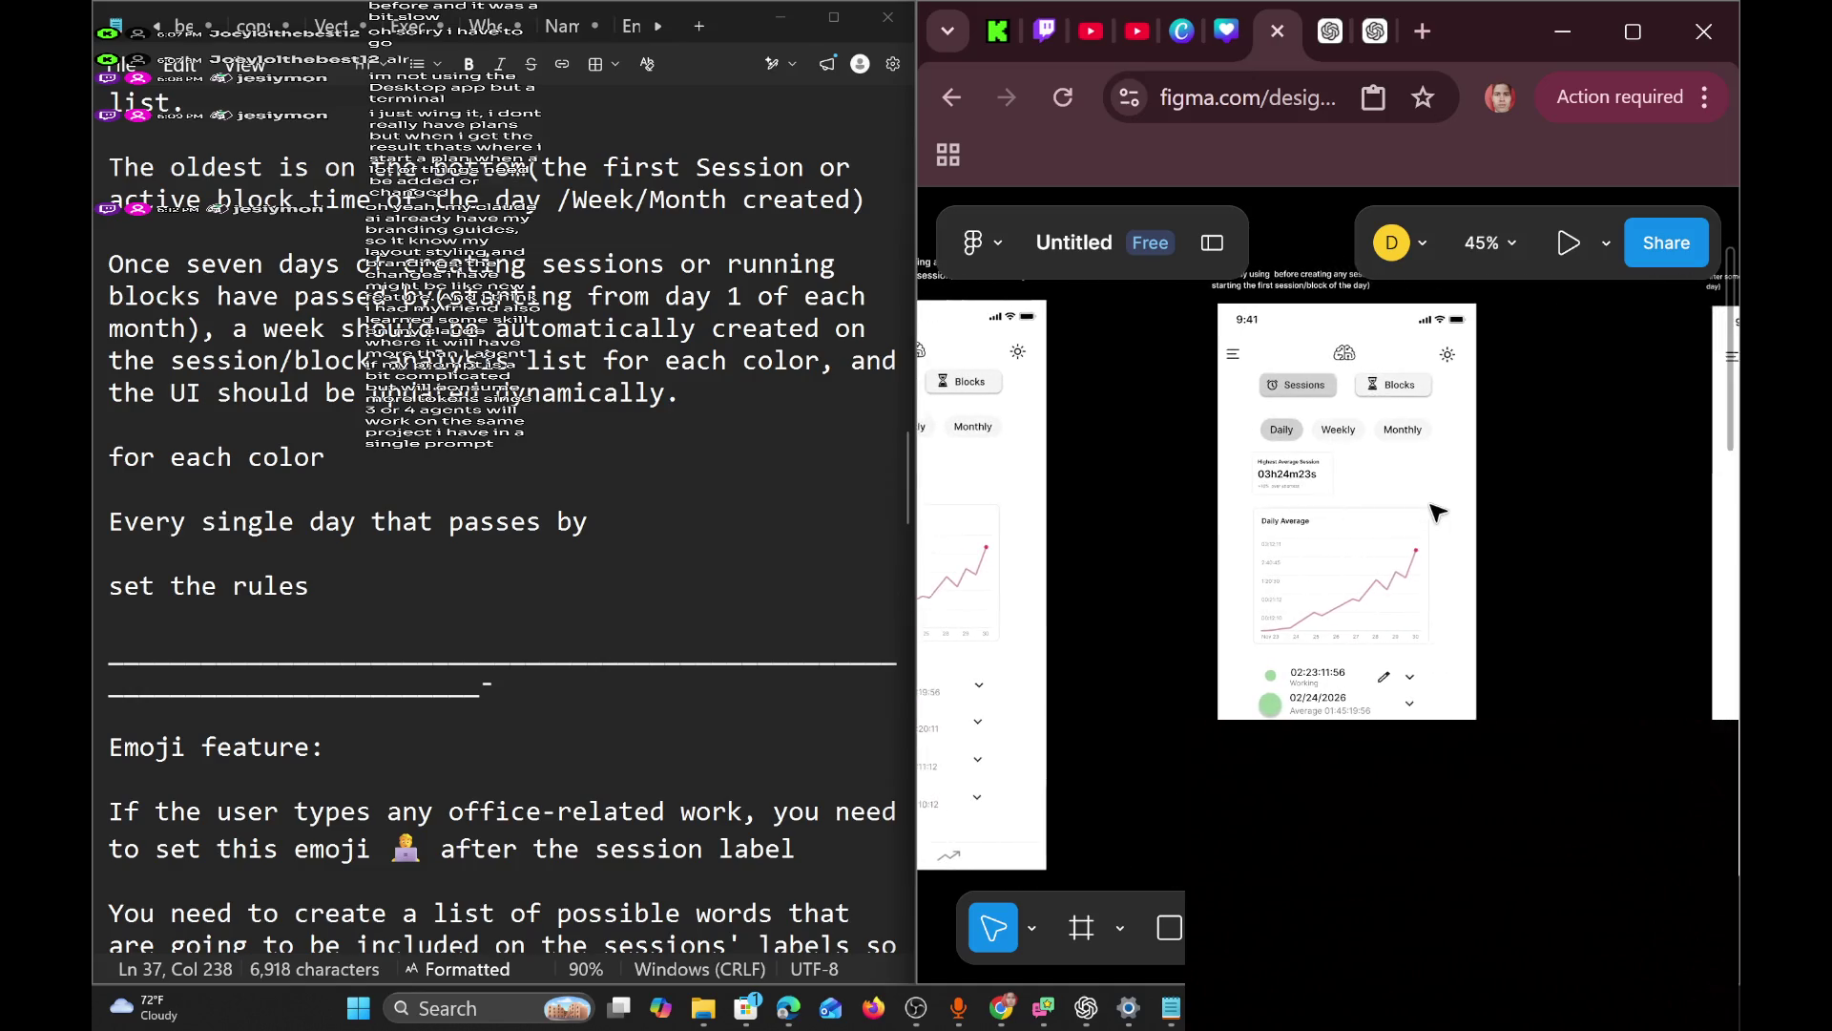
scroll(1413, 506, right, 4)
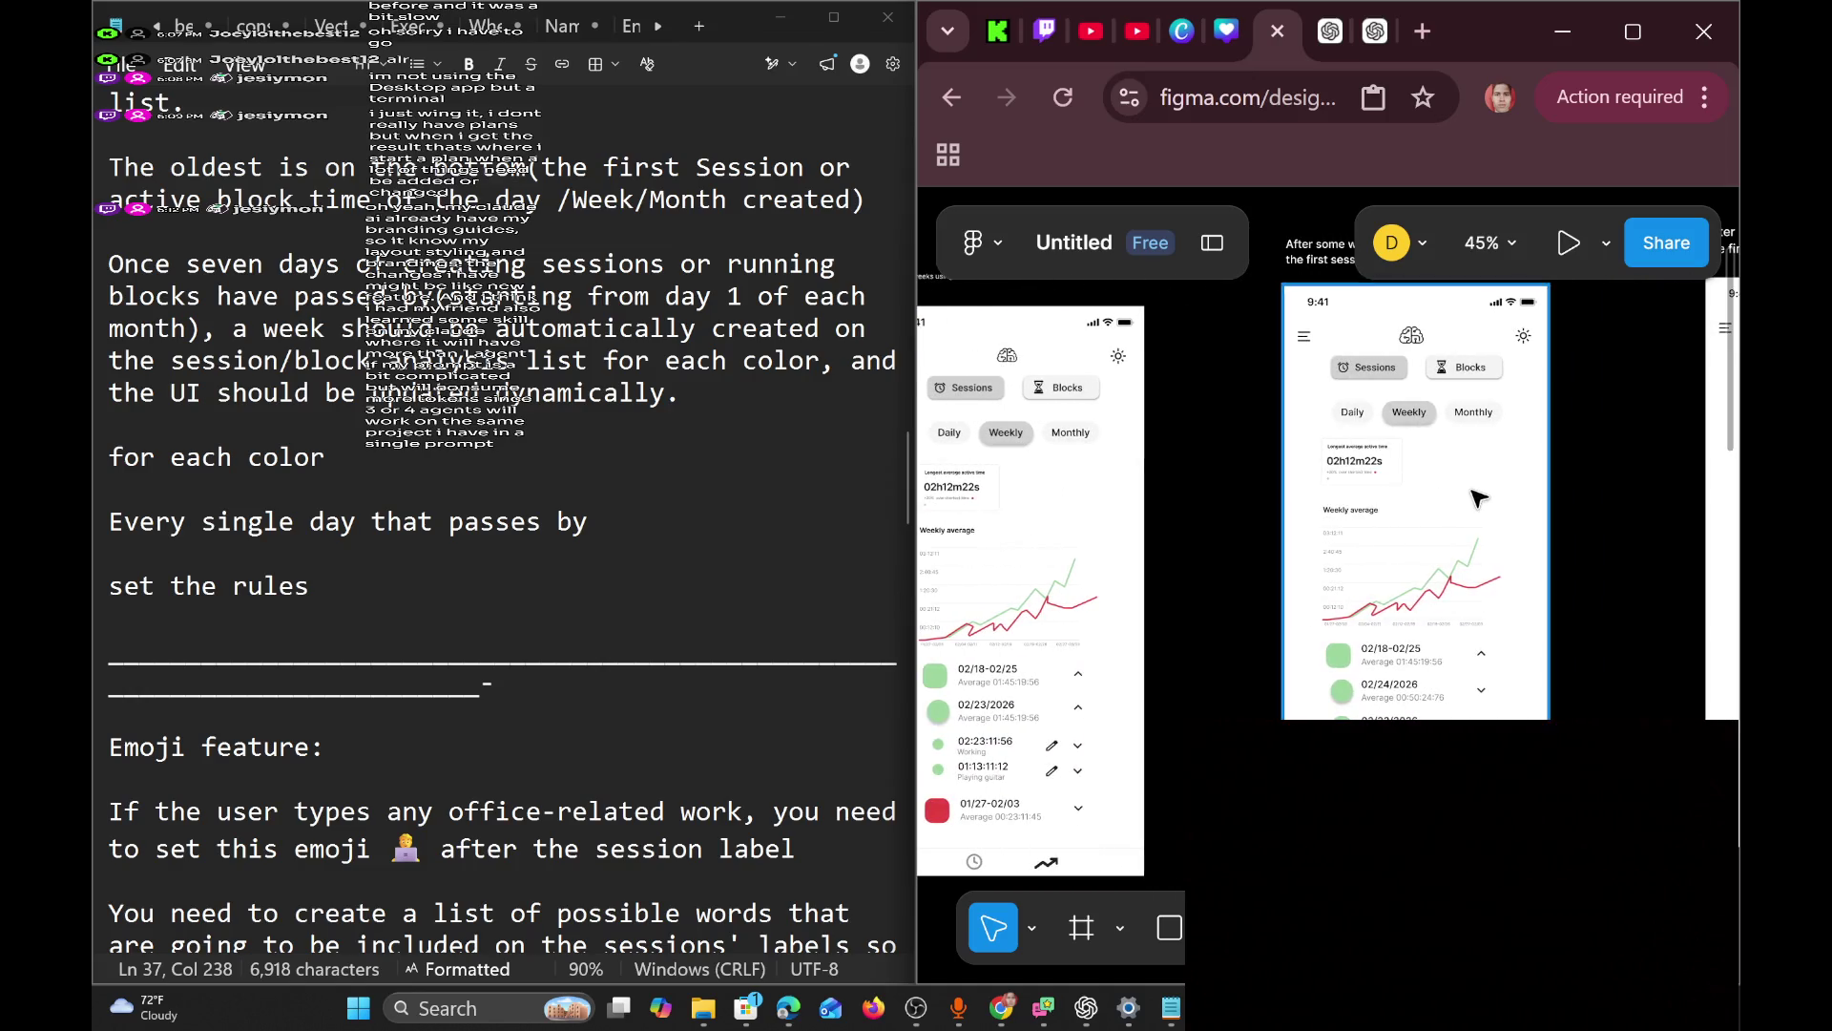
scroll(1480, 497, right, 10)
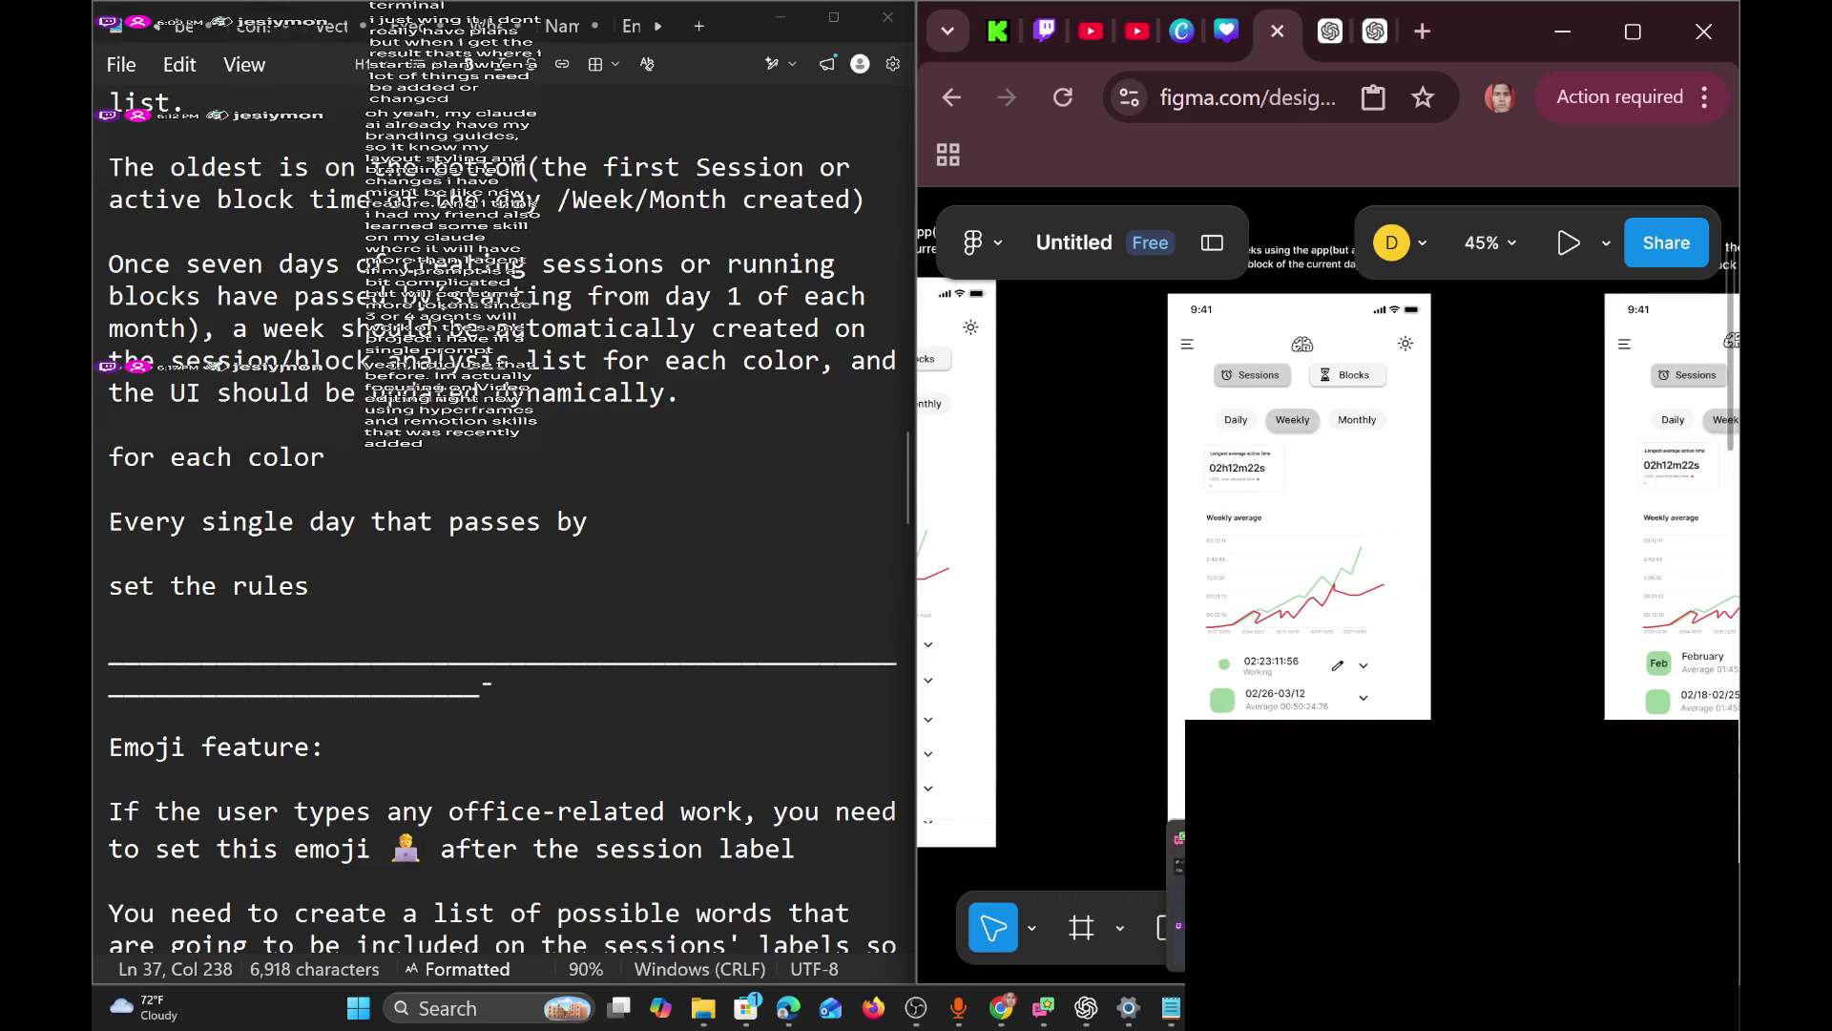
key(alt+Tab)
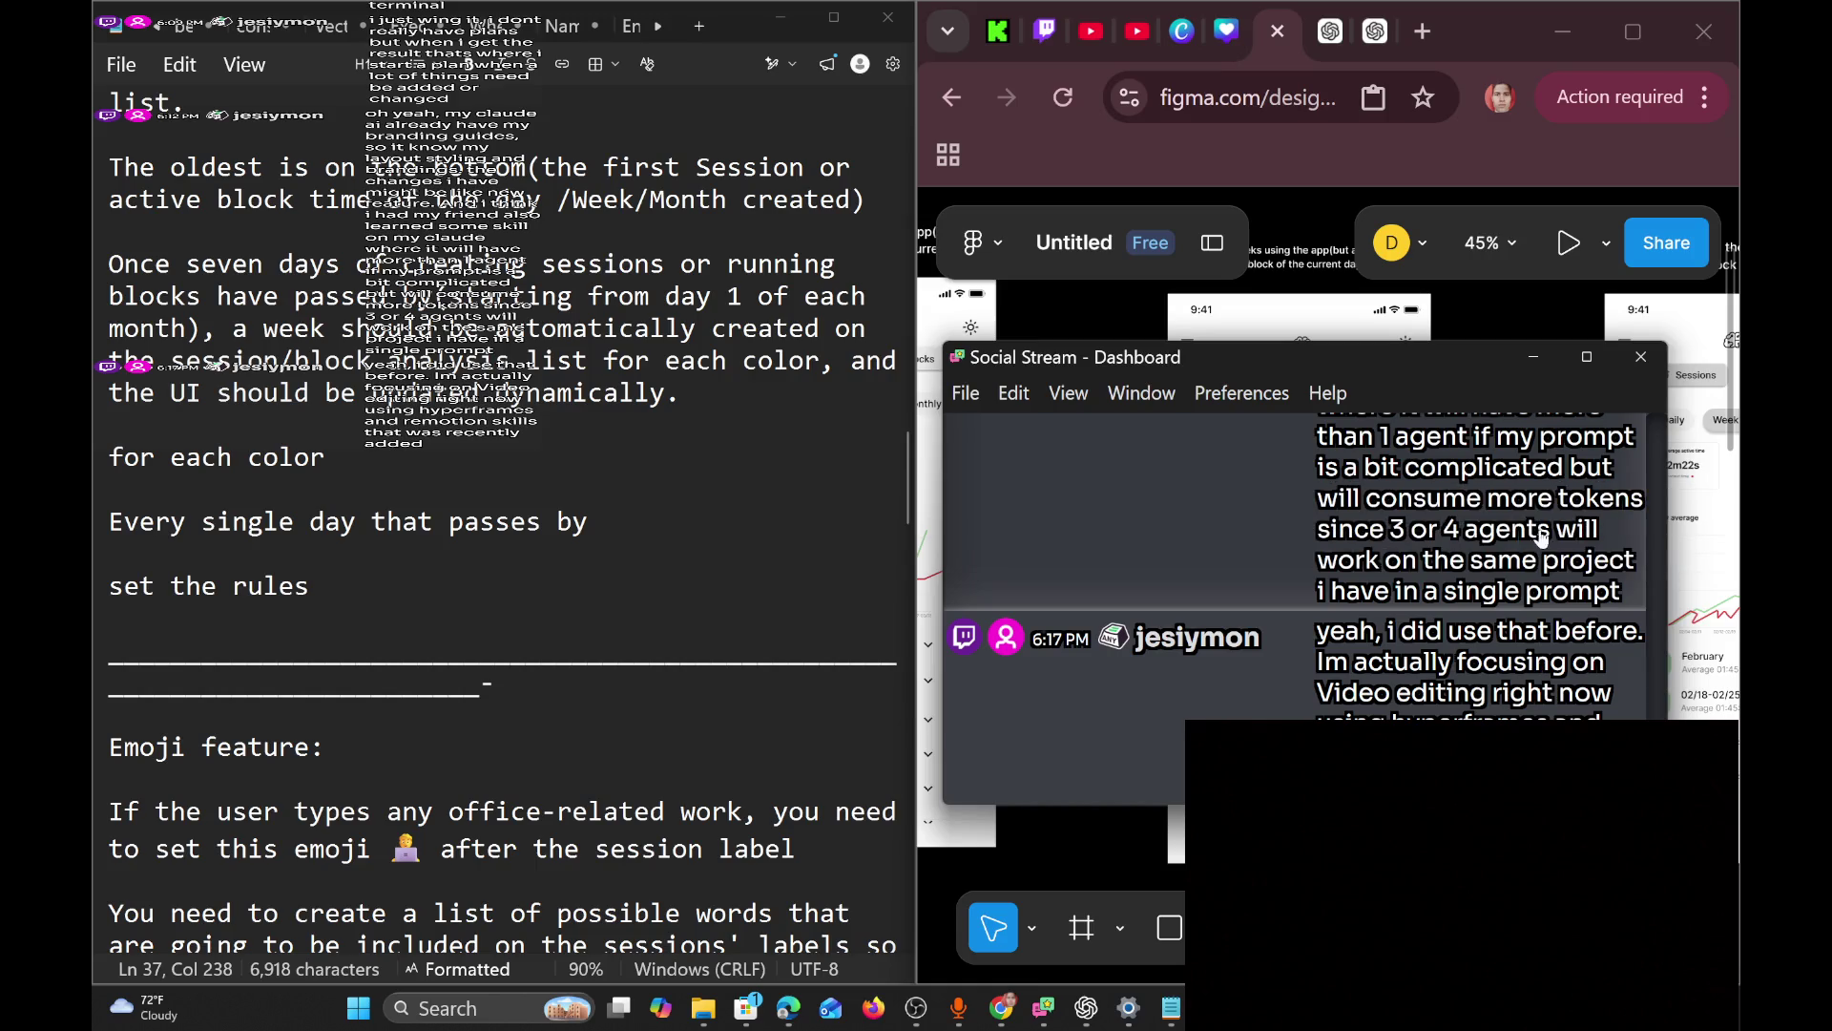
click(1534, 361)
scroll(502, 515, down, 1)
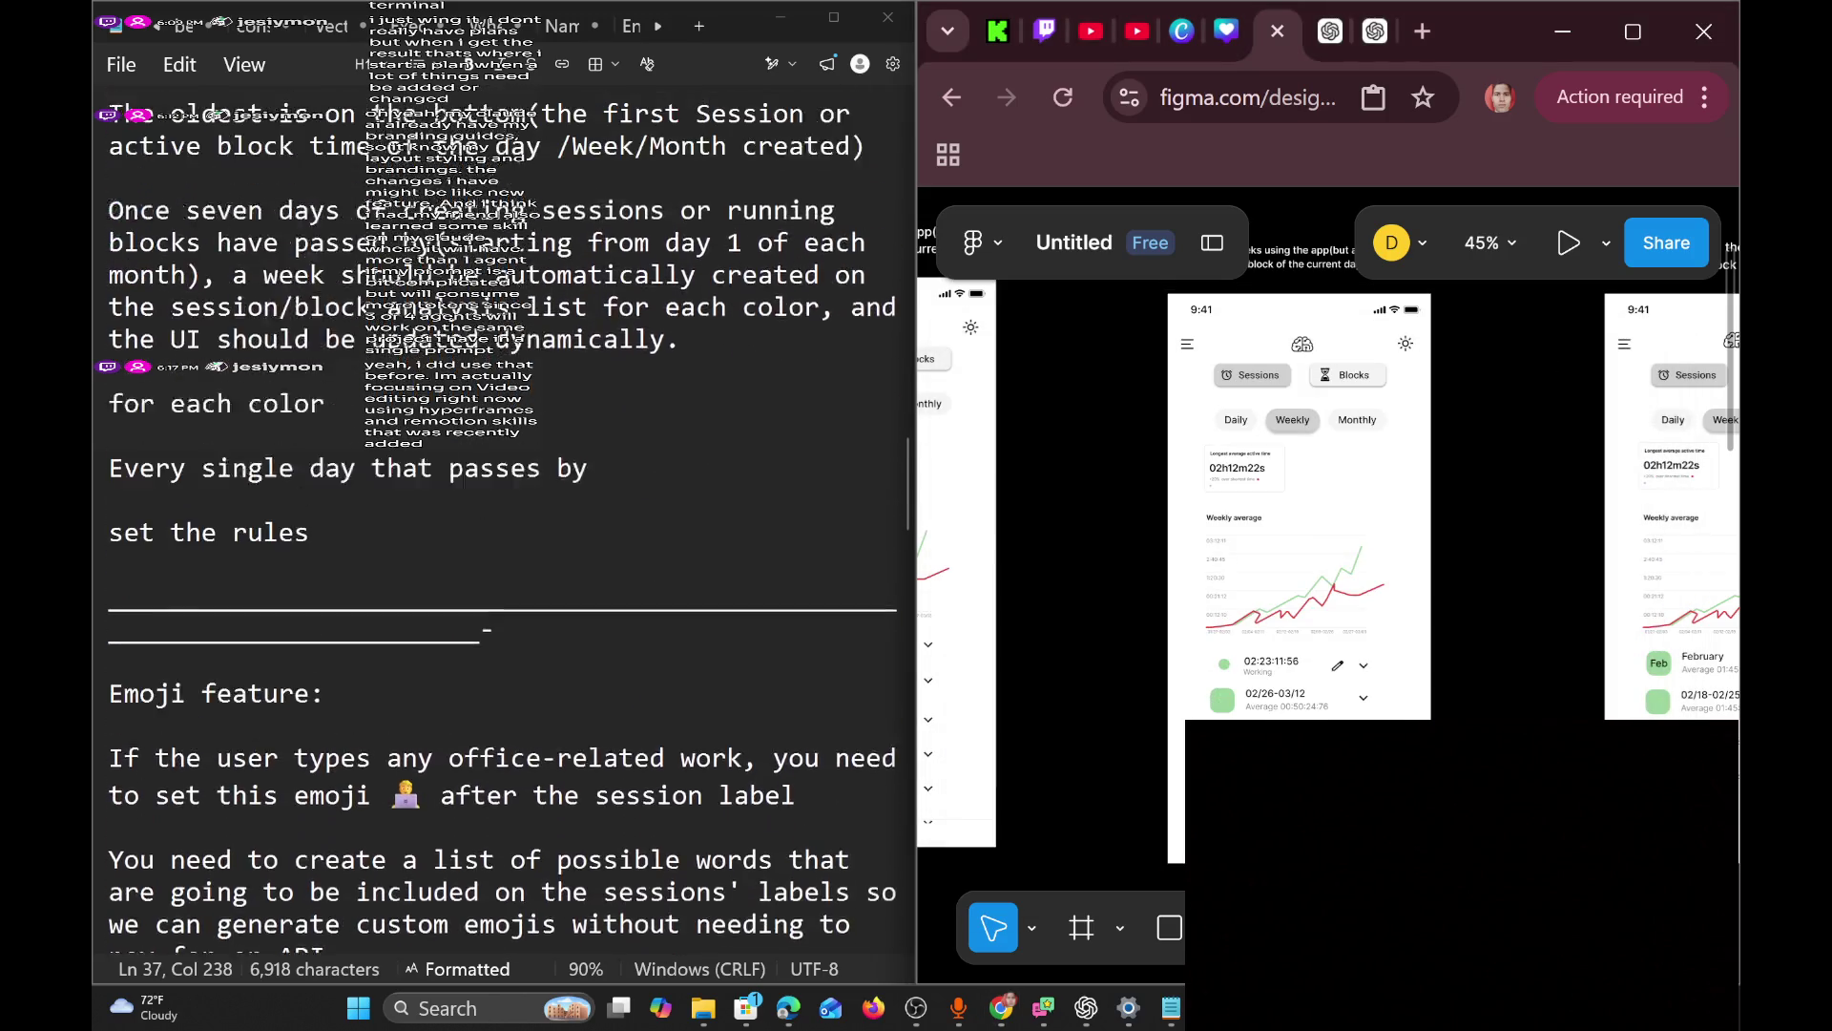
scroll(502, 516, up, 1)
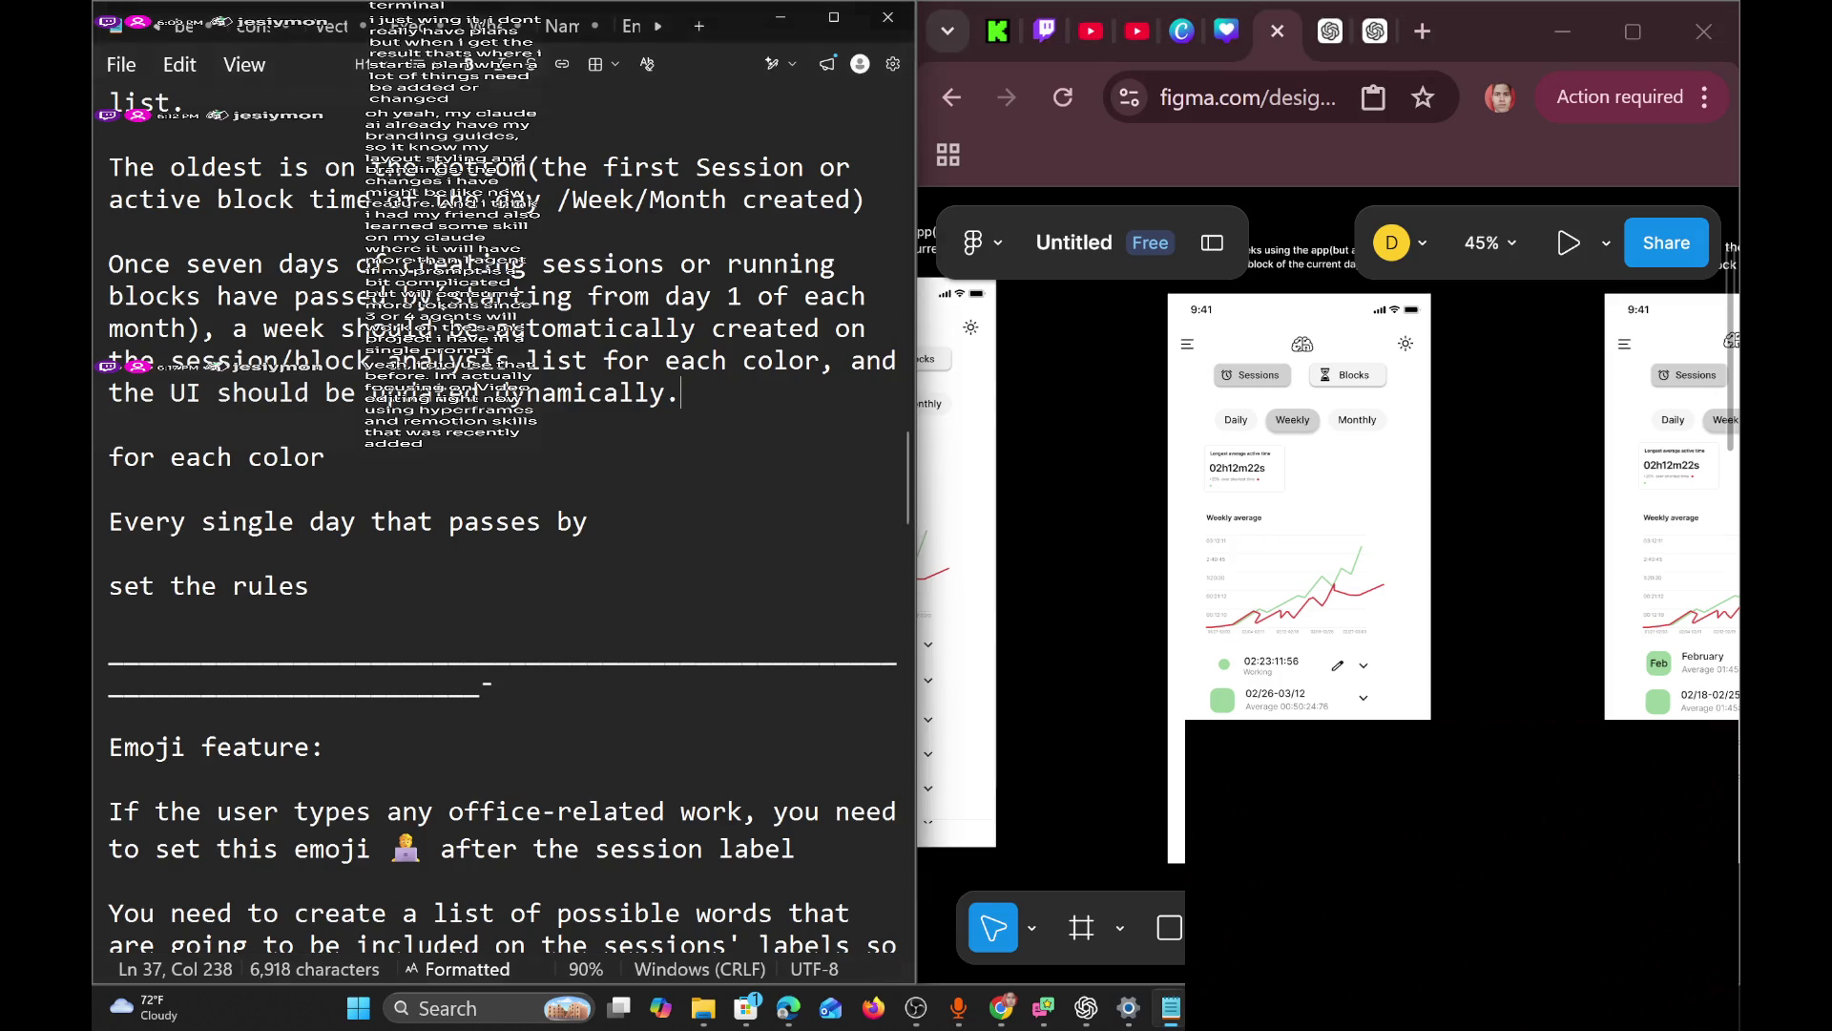
Back in Notepad, add two blank lines after the weekly rule.
key(alt+Tab)
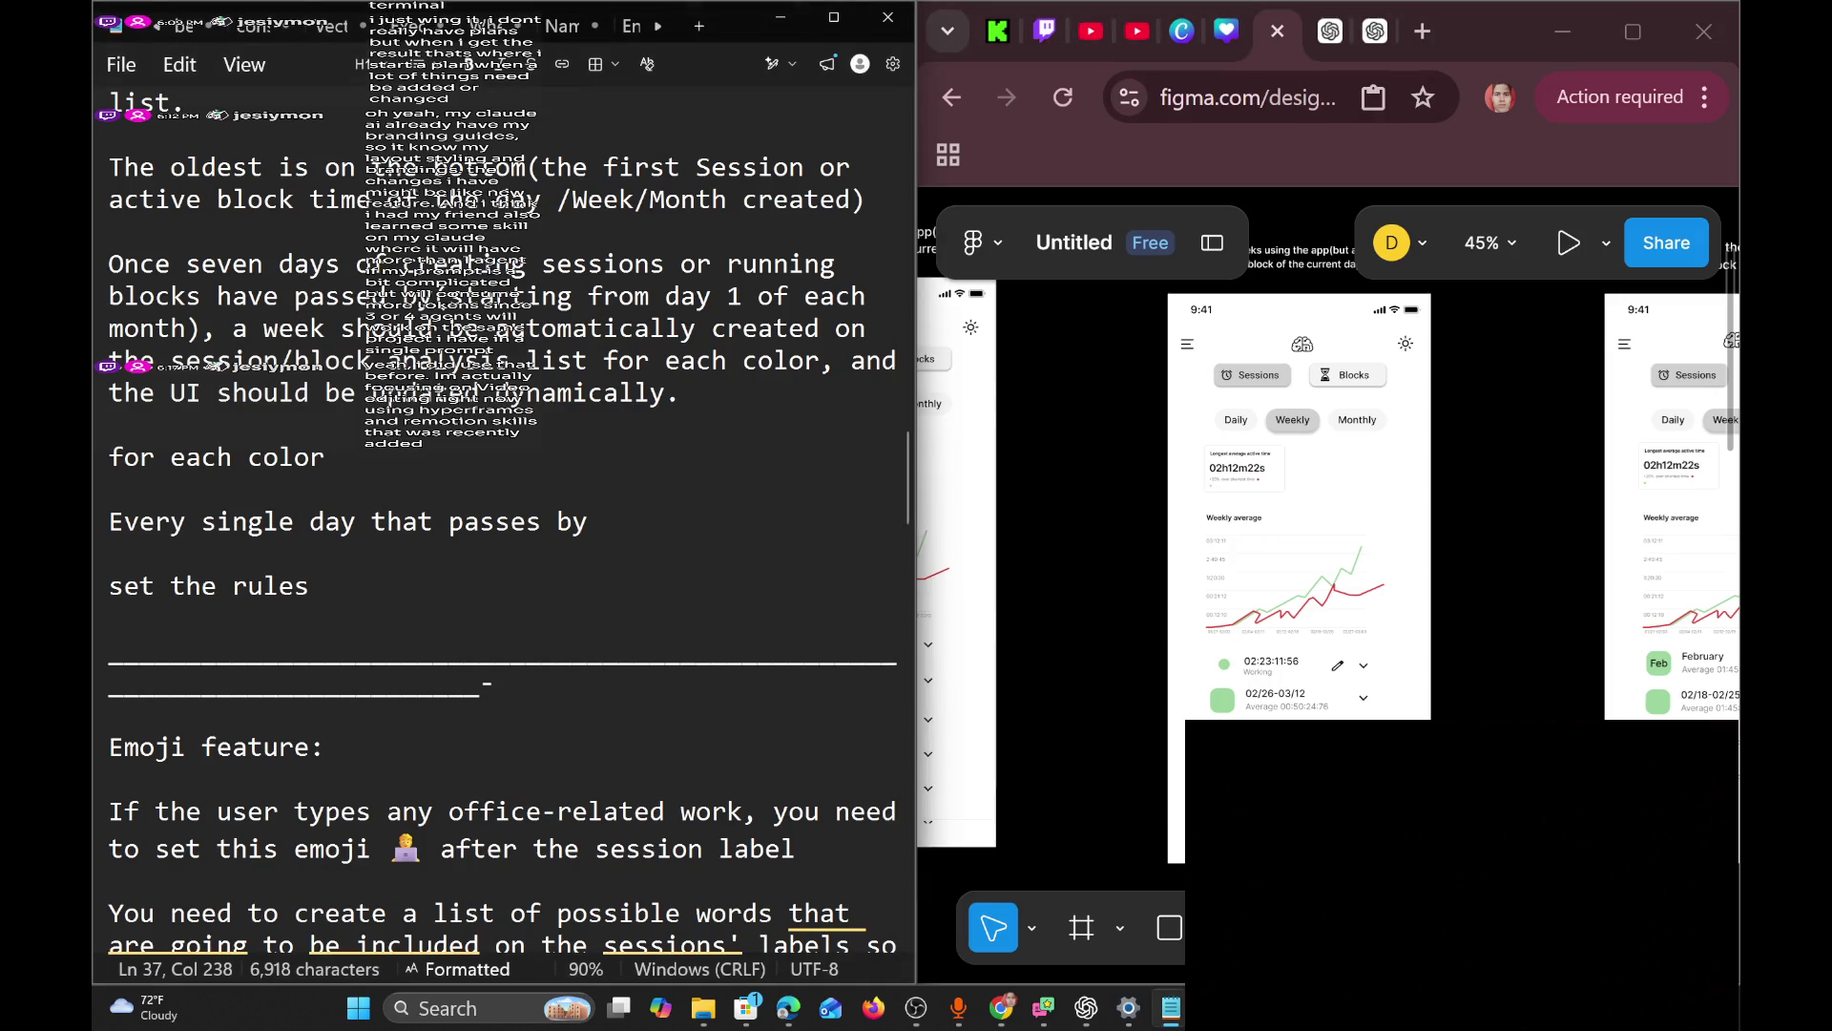
key(Return)
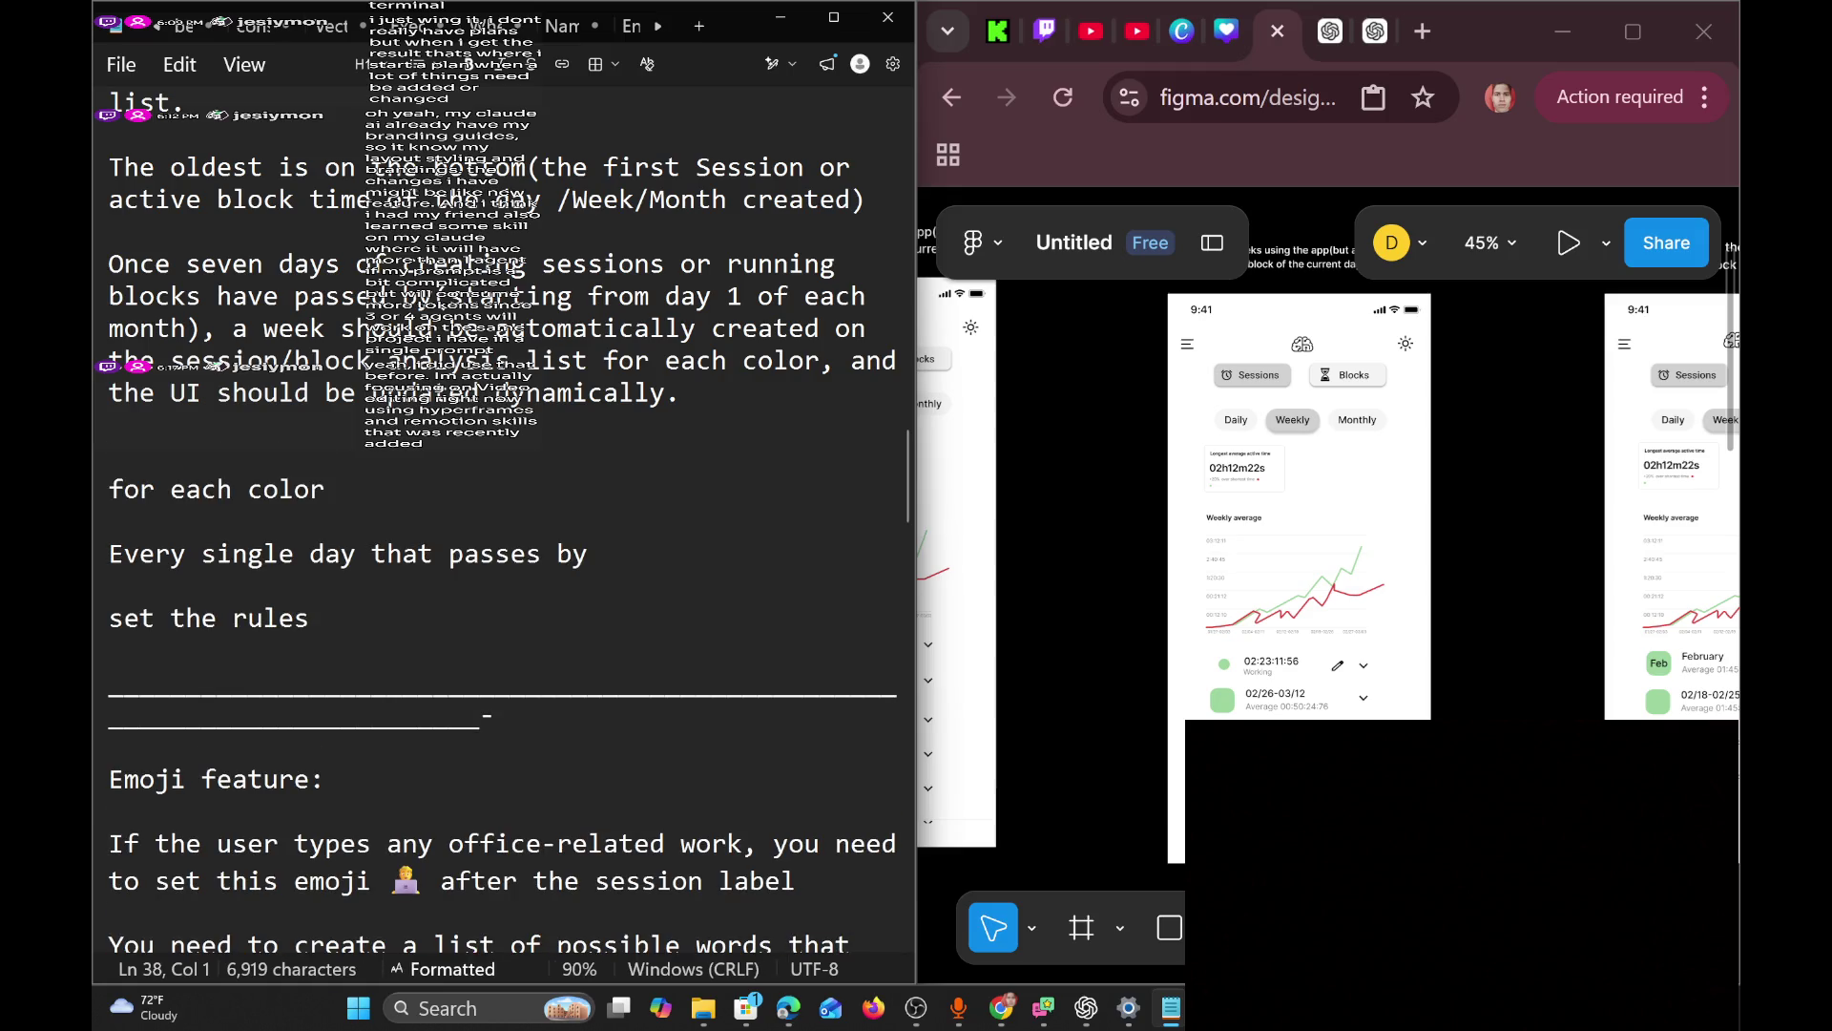
key(Return)
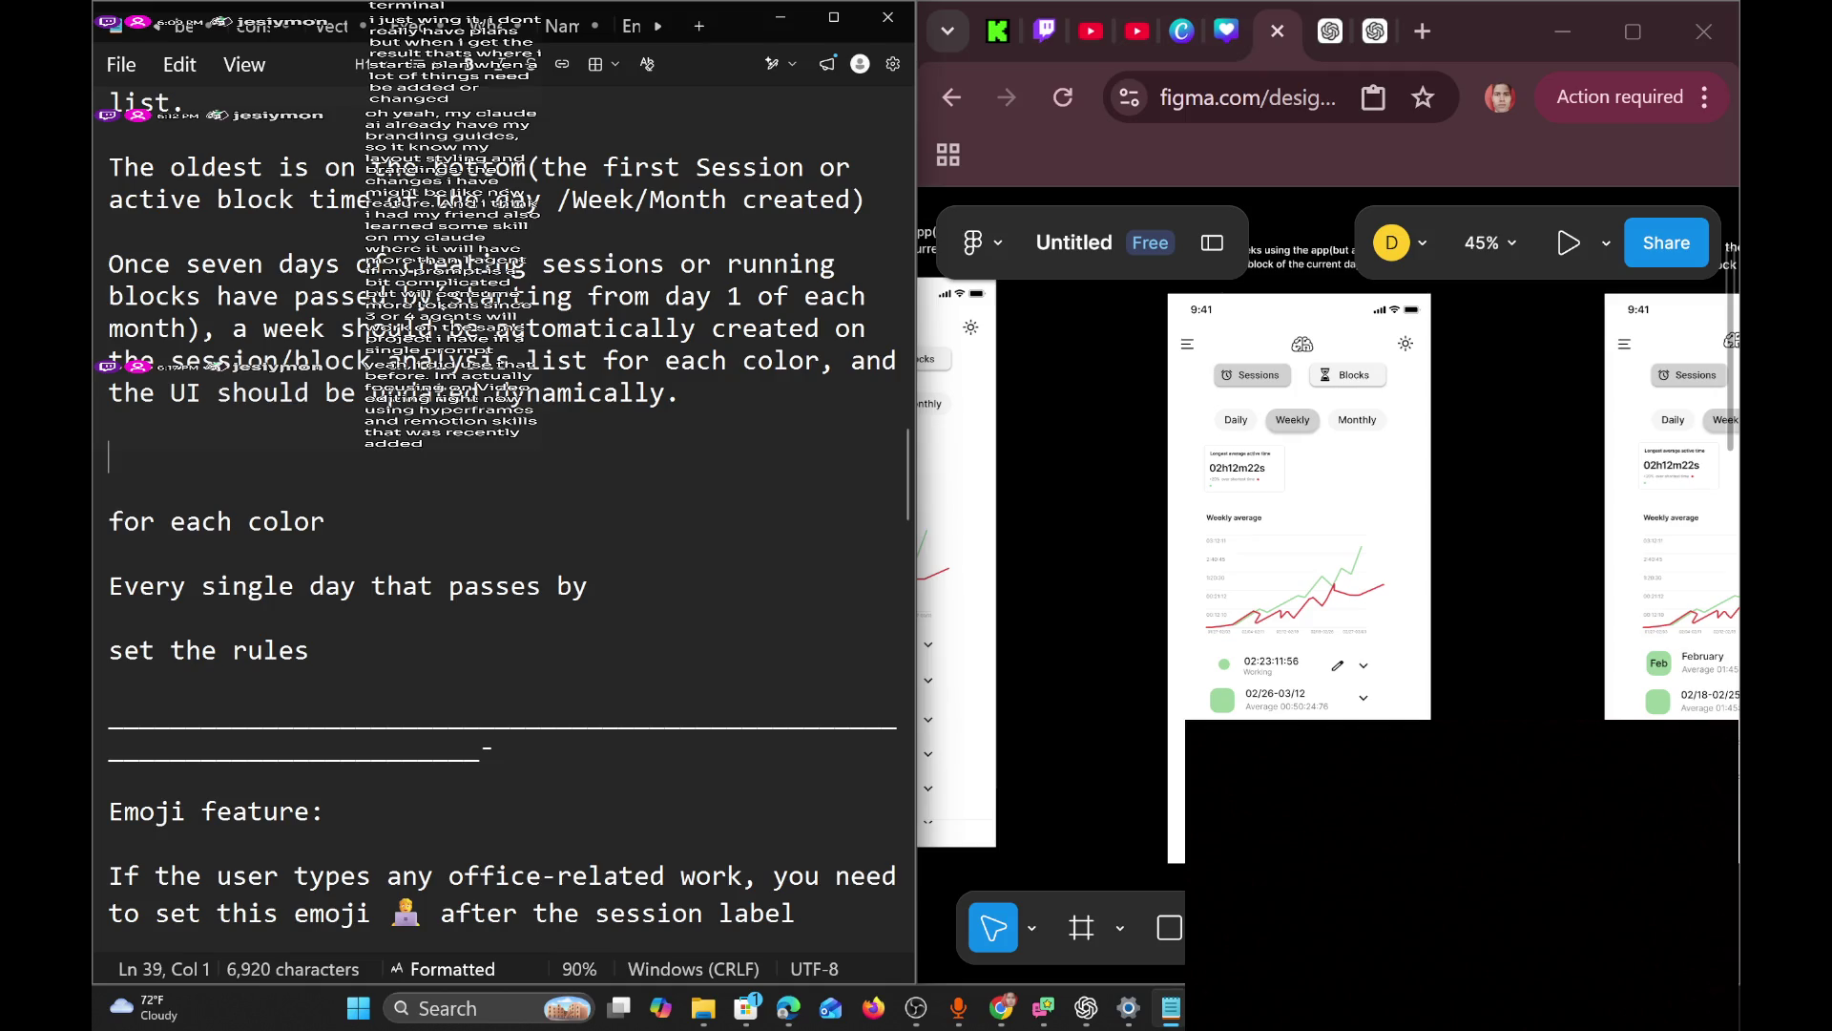
Place the cursor right after 'dynamically.' and start a new line there.
click(108, 392)
key(Right)
key(Right)
key(Right)
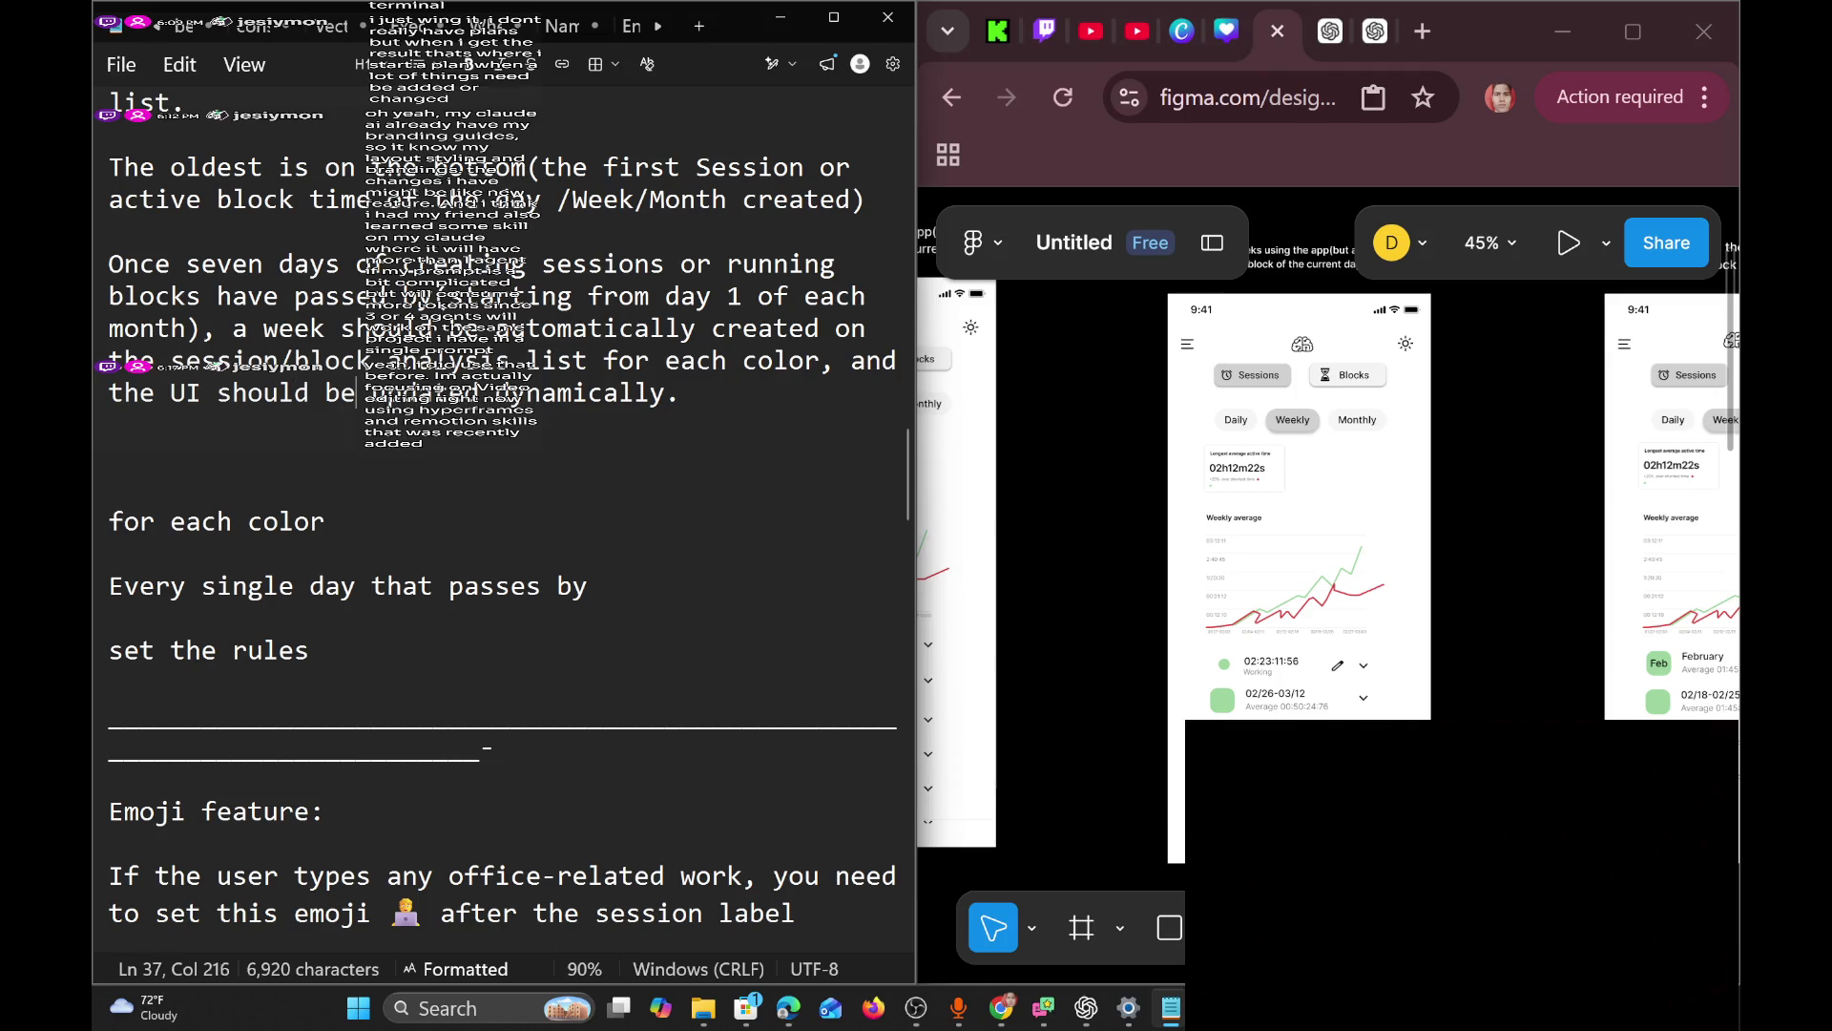
key(Right)
key(Right)
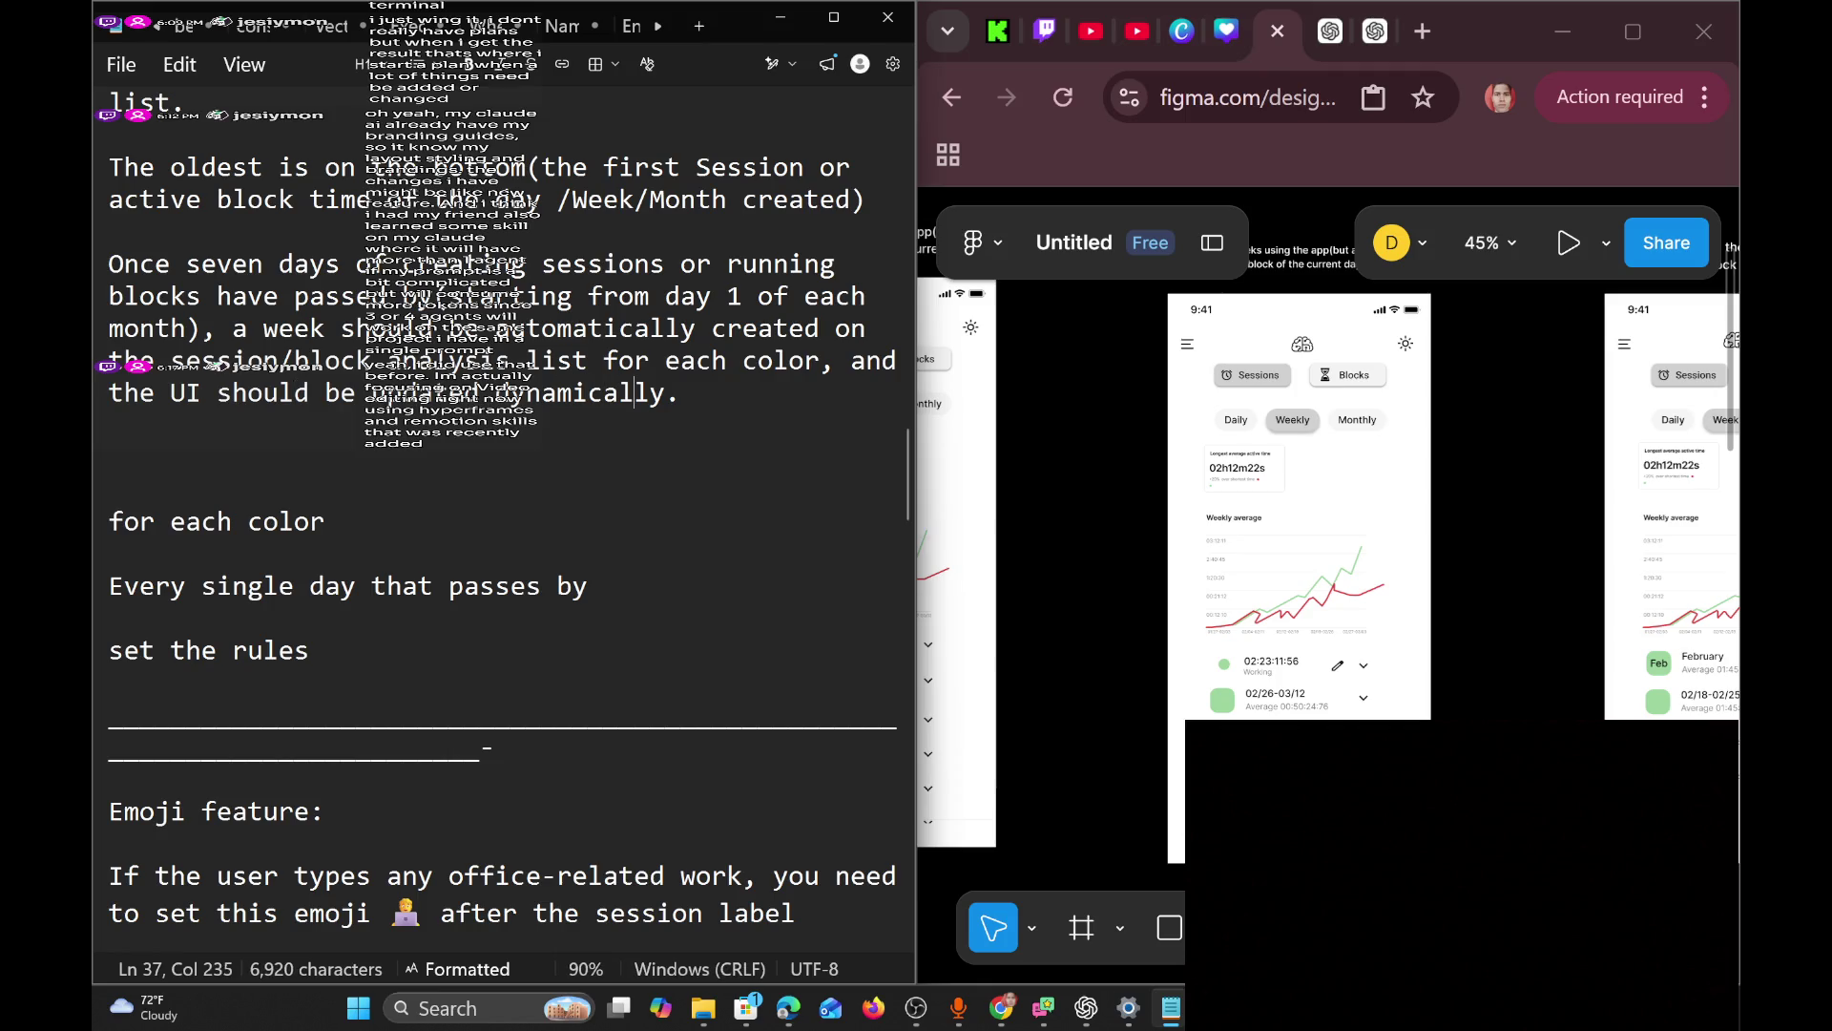
key(Right)
key(Right)
scroll(503, 516, up, 2)
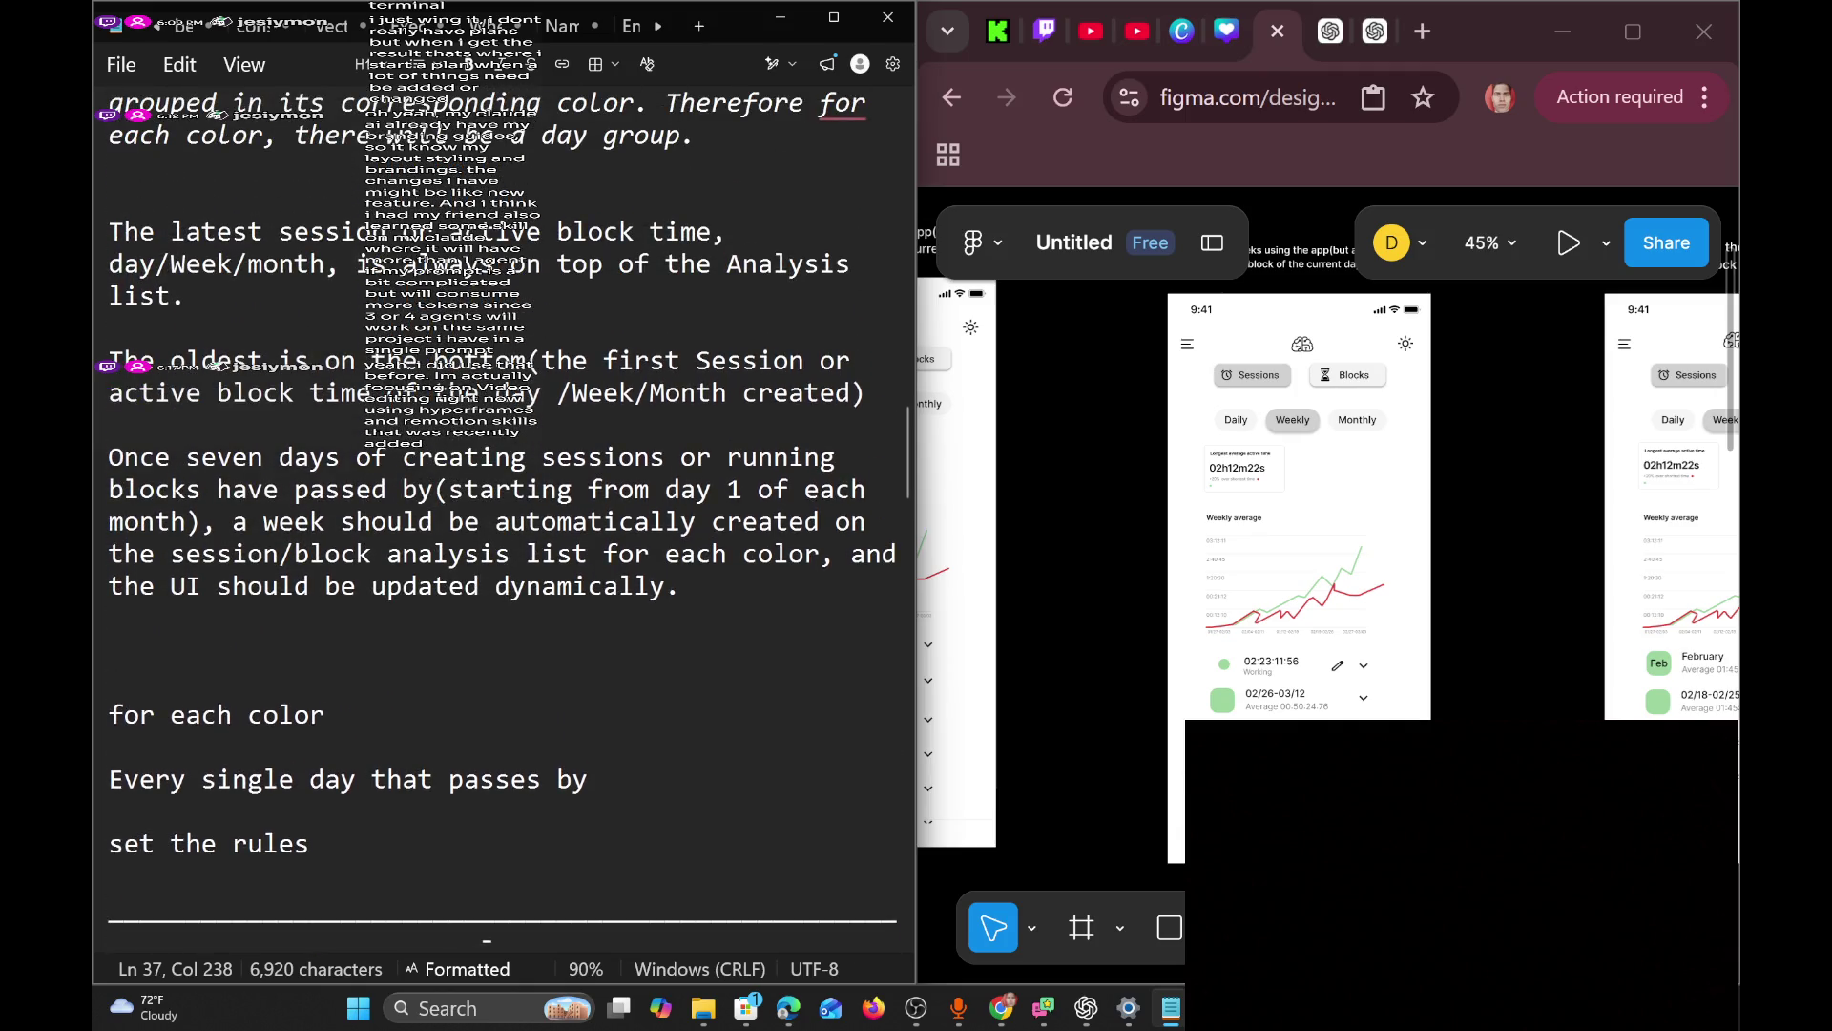
key(Return)
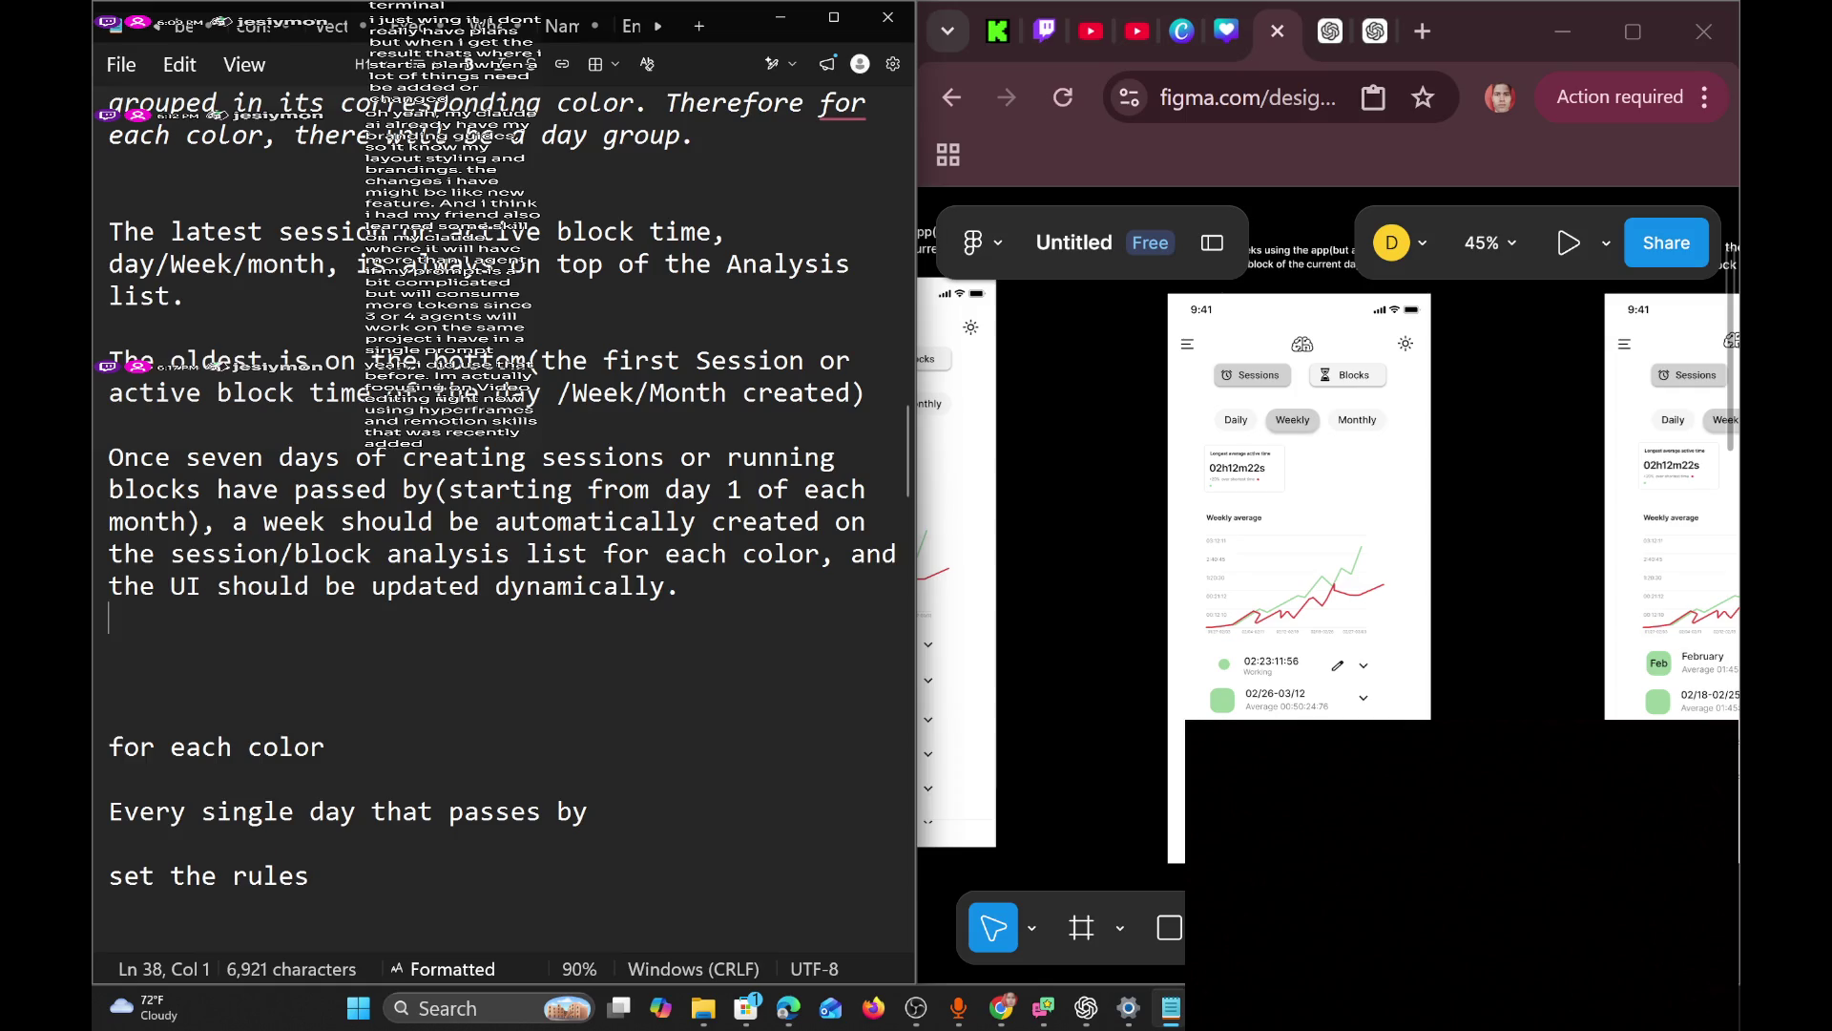
On a new line, type the rule 'At the end of each month, all weeks are grouped'.
key(Return)
text(ev)
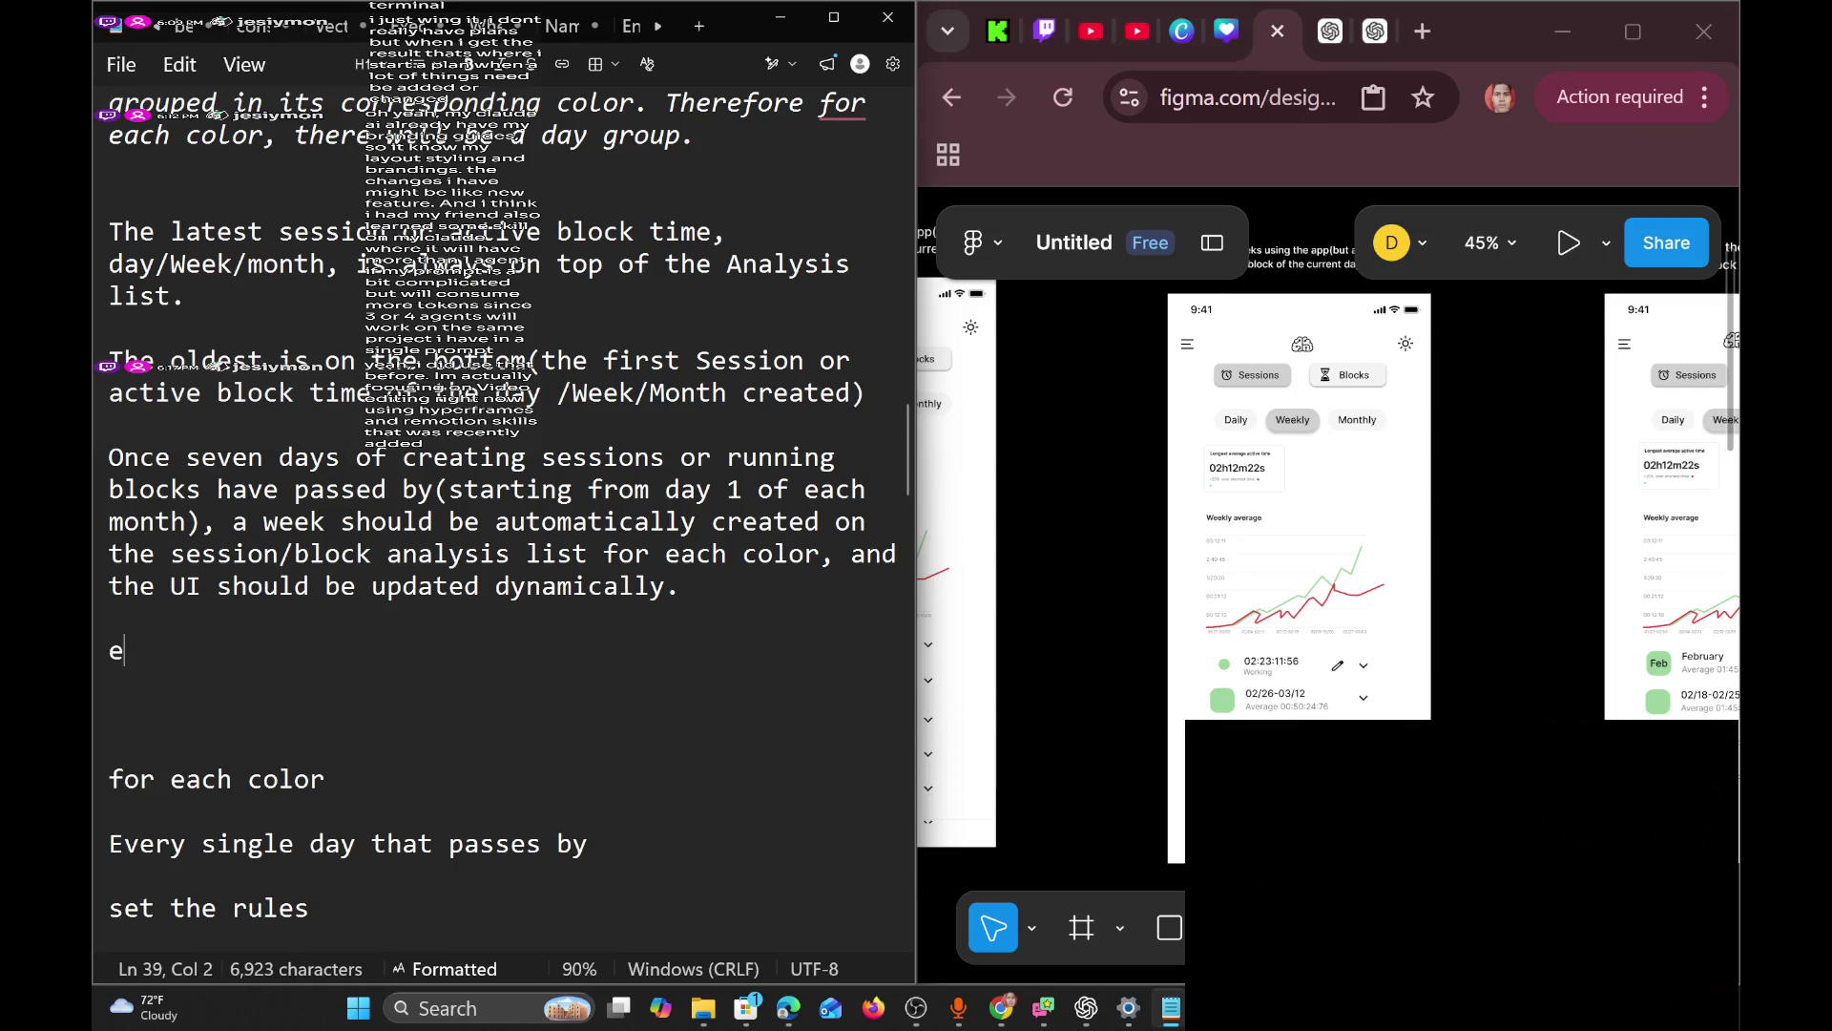
key(BackSpace)
key(BackSpace)
text(Every)
text(buil)
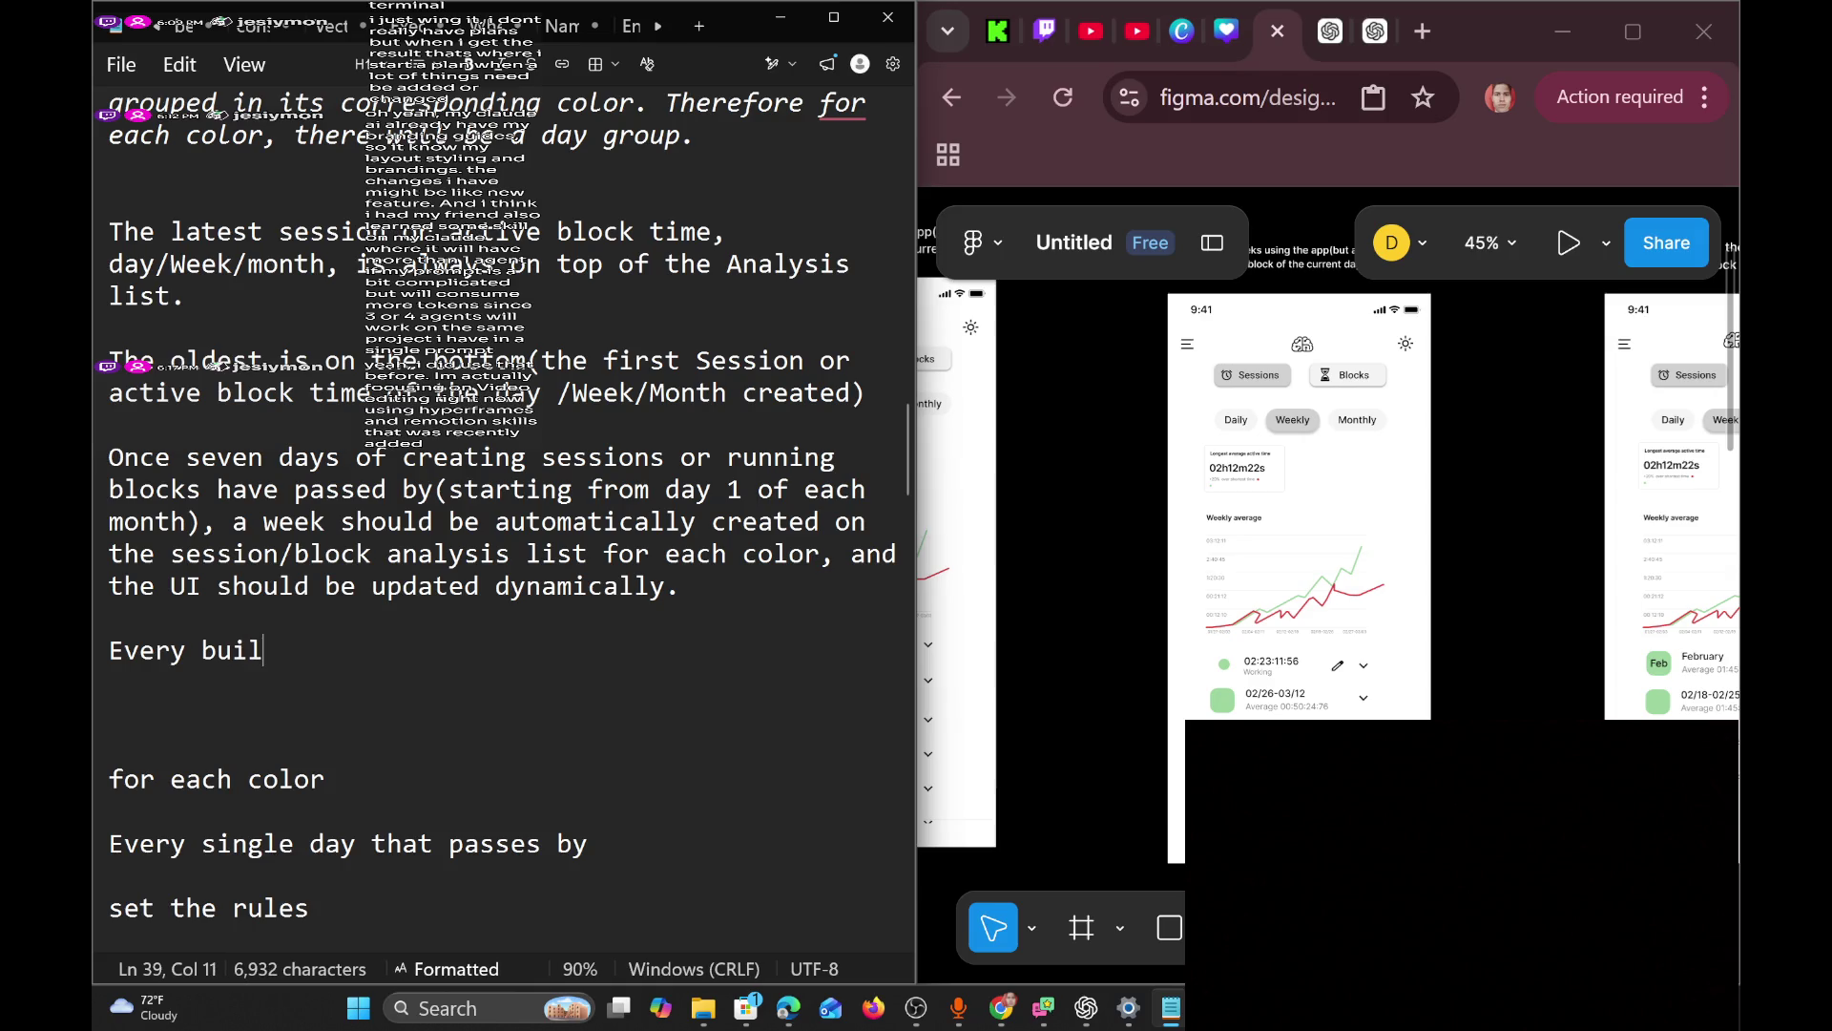
text(ding)
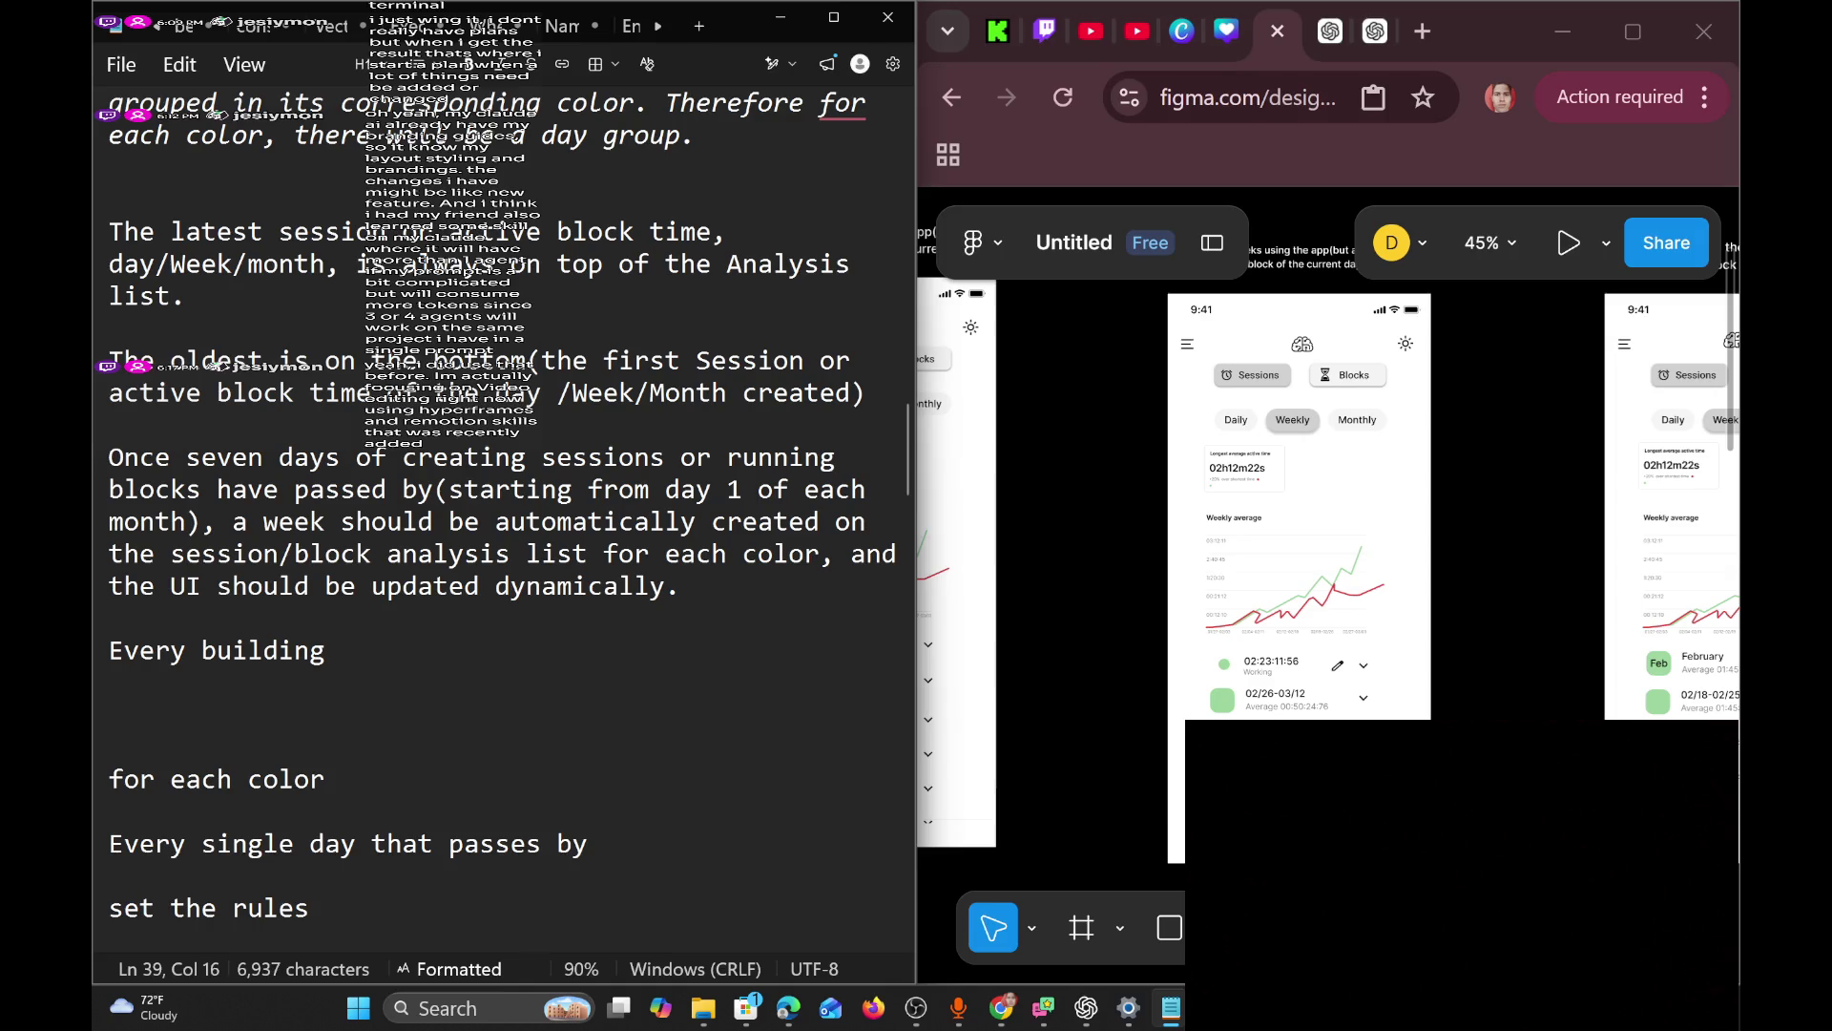
key(BackSpace)
key(BackSpace)
key(BackSpace)
key(BackSpace)
text(At the end of ea)
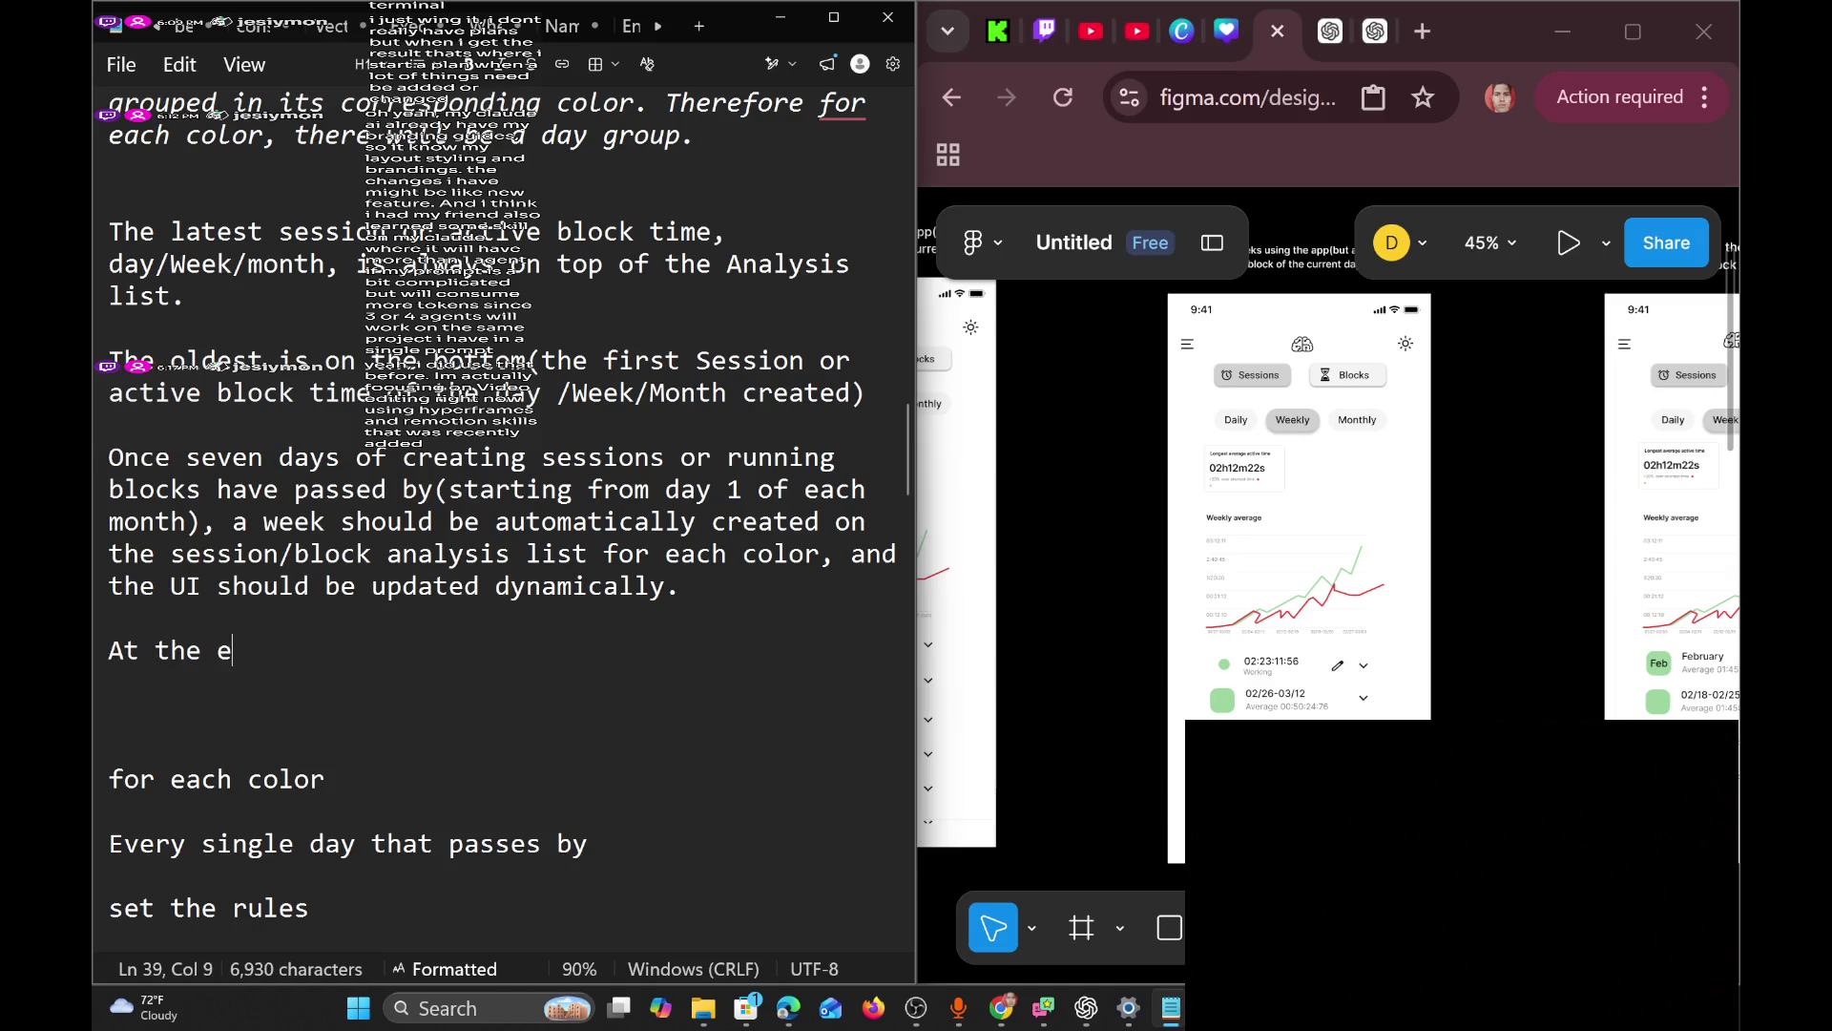
text(ch se)
key(BackSpace)
key(BackSpace)
text(mont)
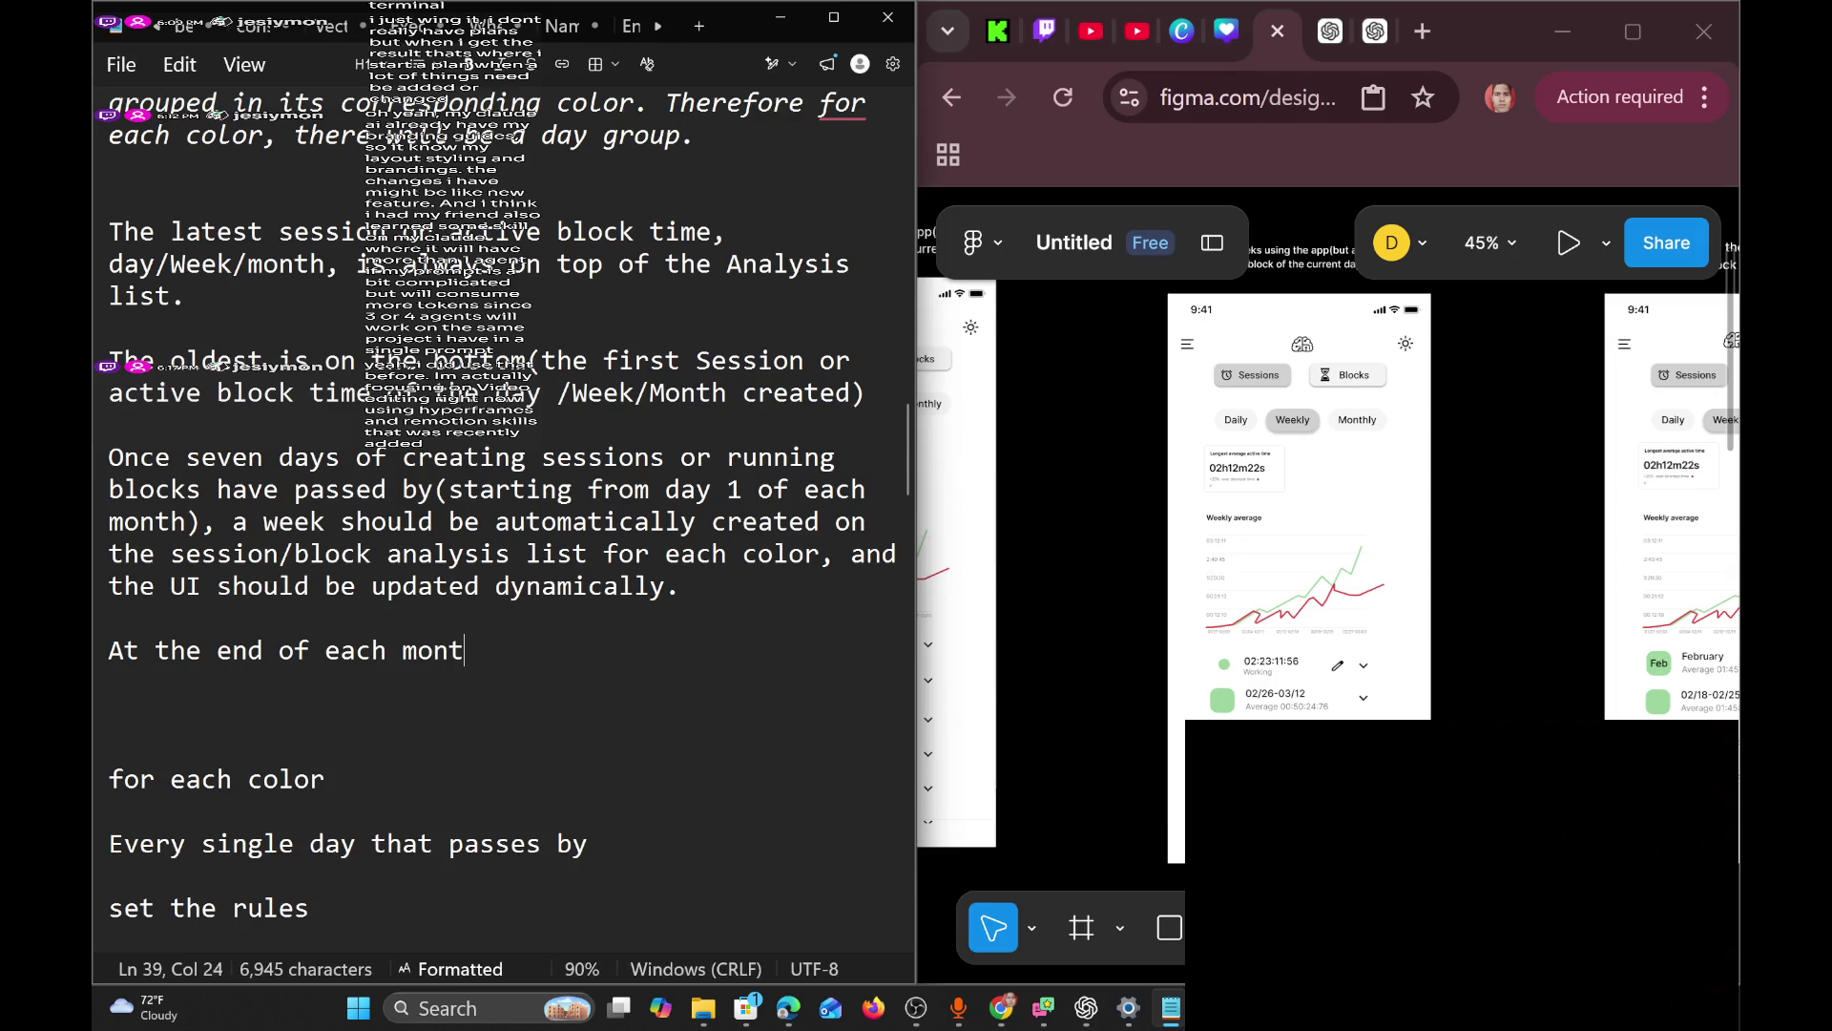
text(h, all weeks)
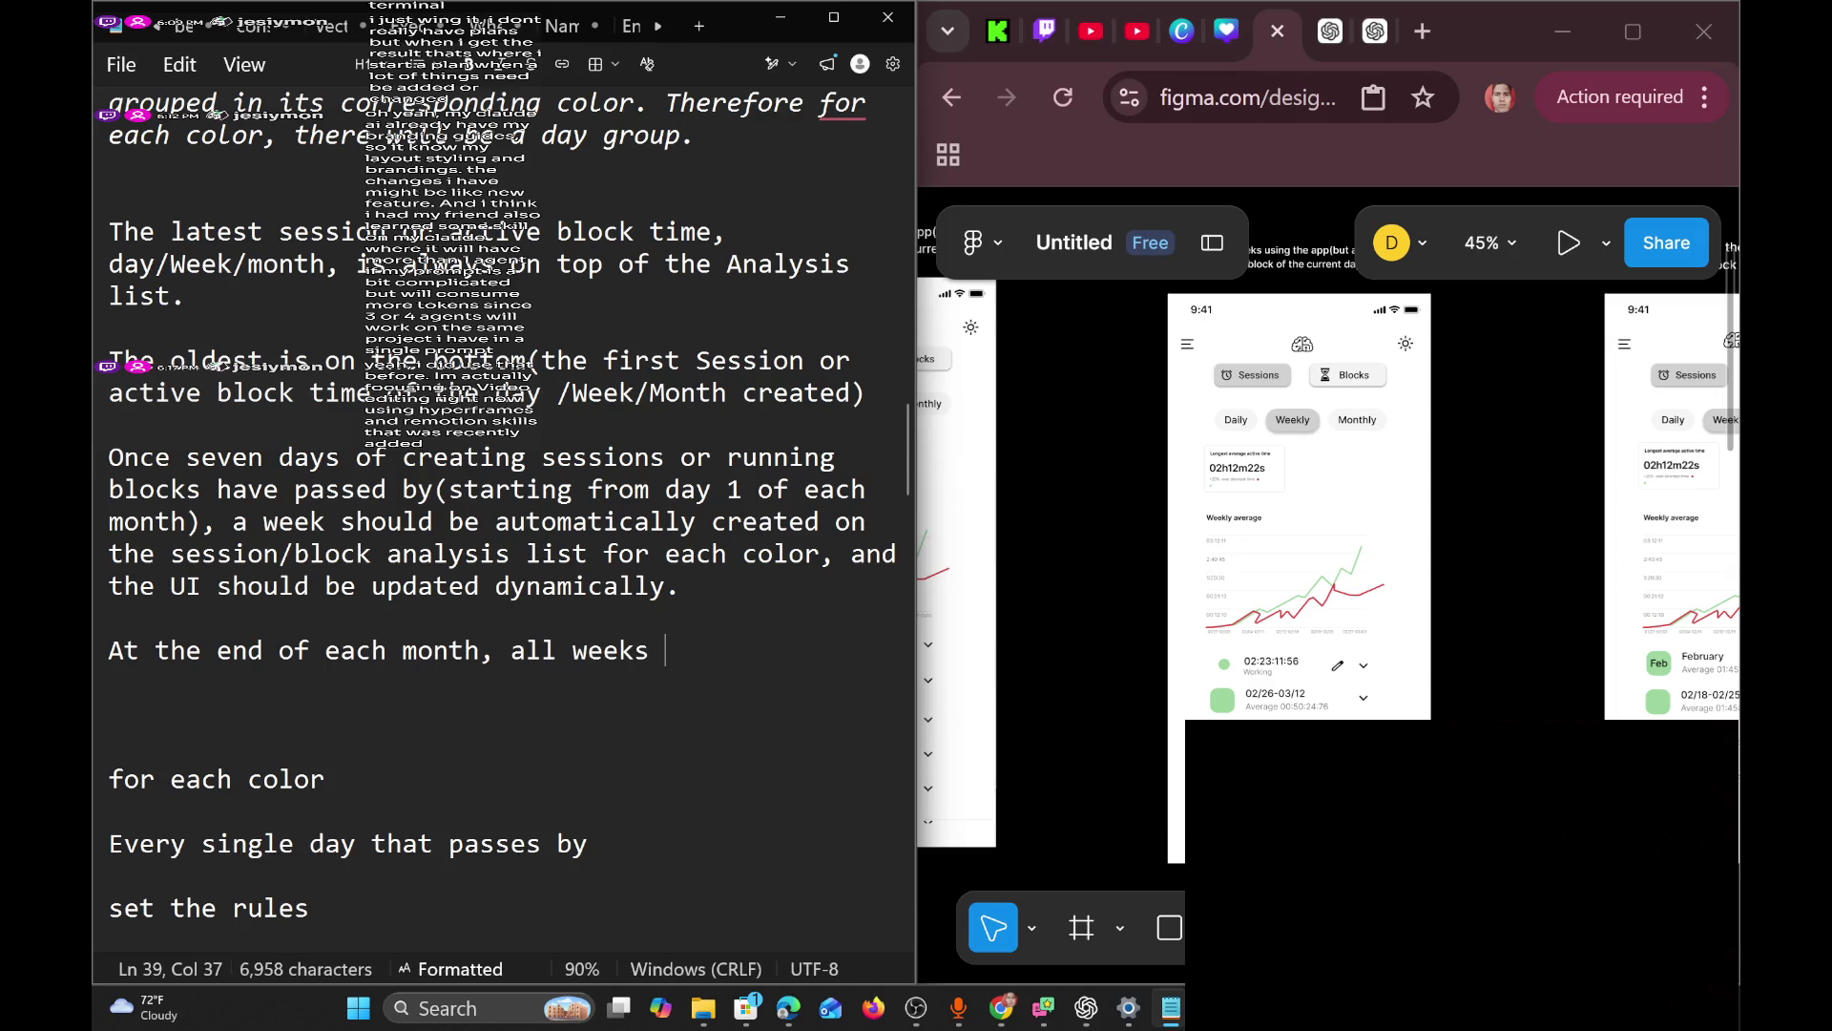
text( are group)
text(ed)
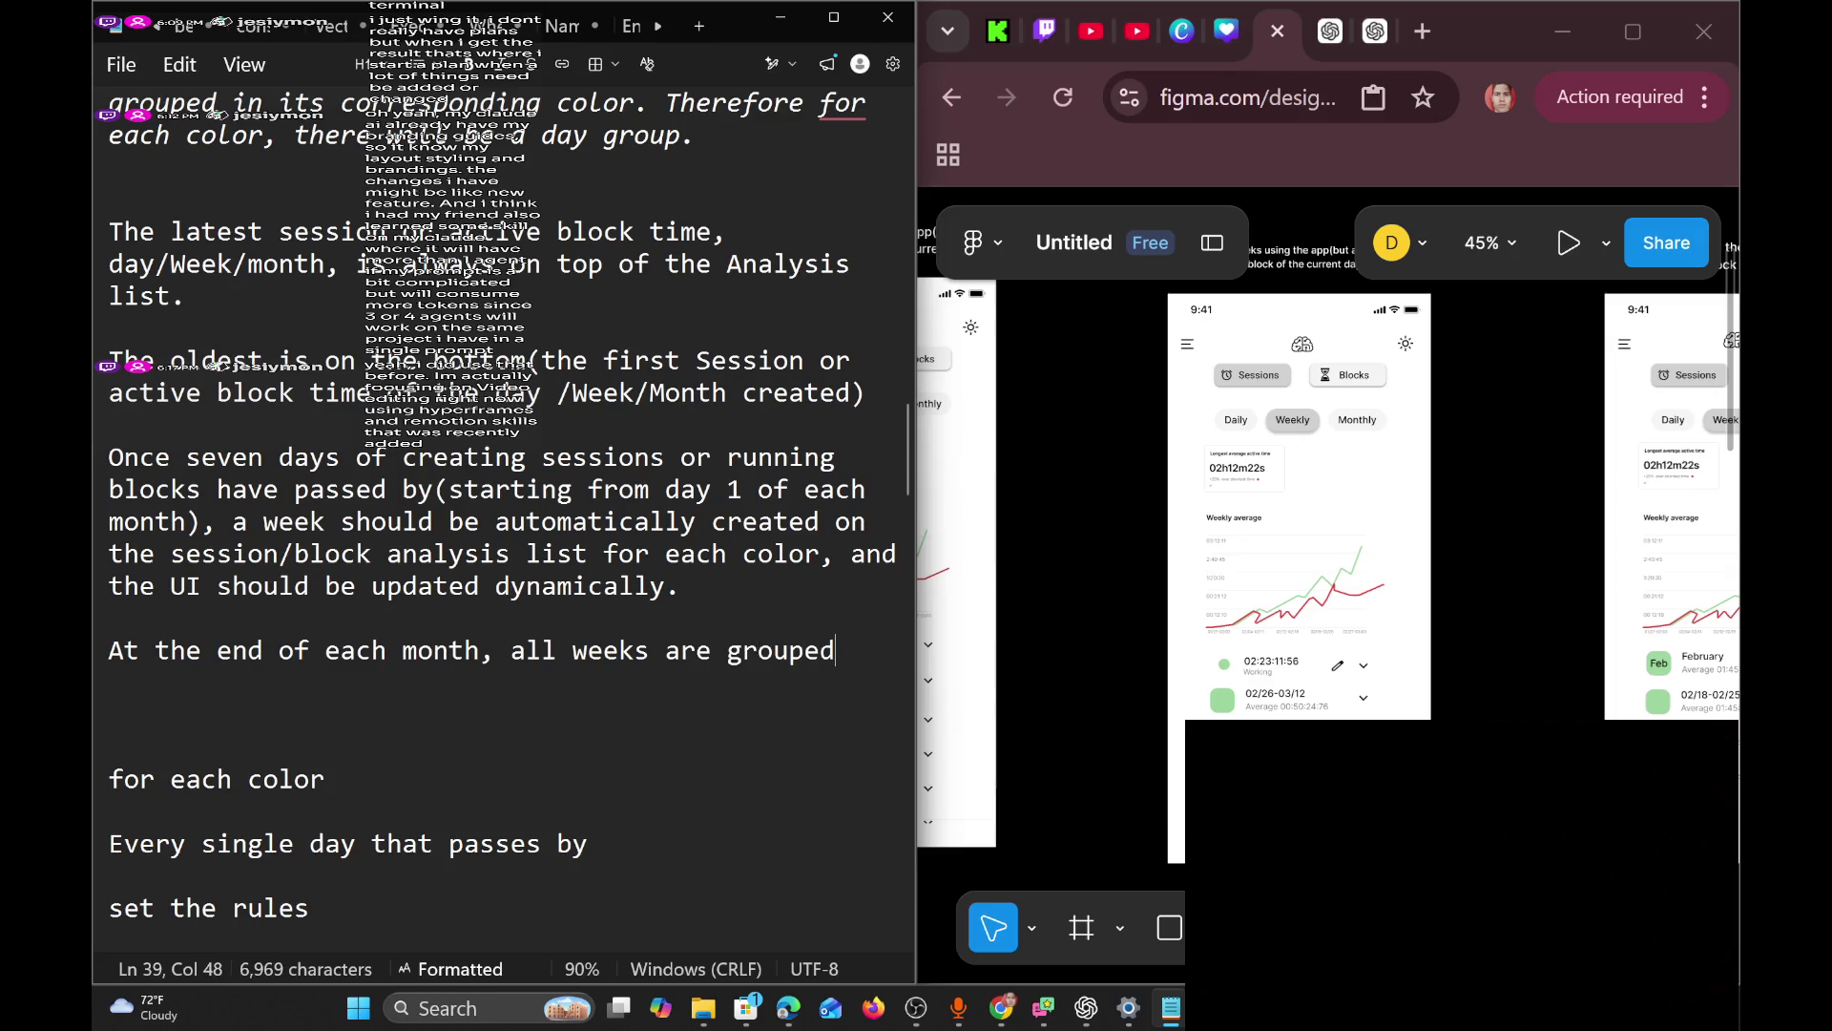
Insert '/days/session or active blocks times' after 'weeks' in the month-end rule.
key(Left)
key(Left)
key(Left)
key(Left)
text(/days/)
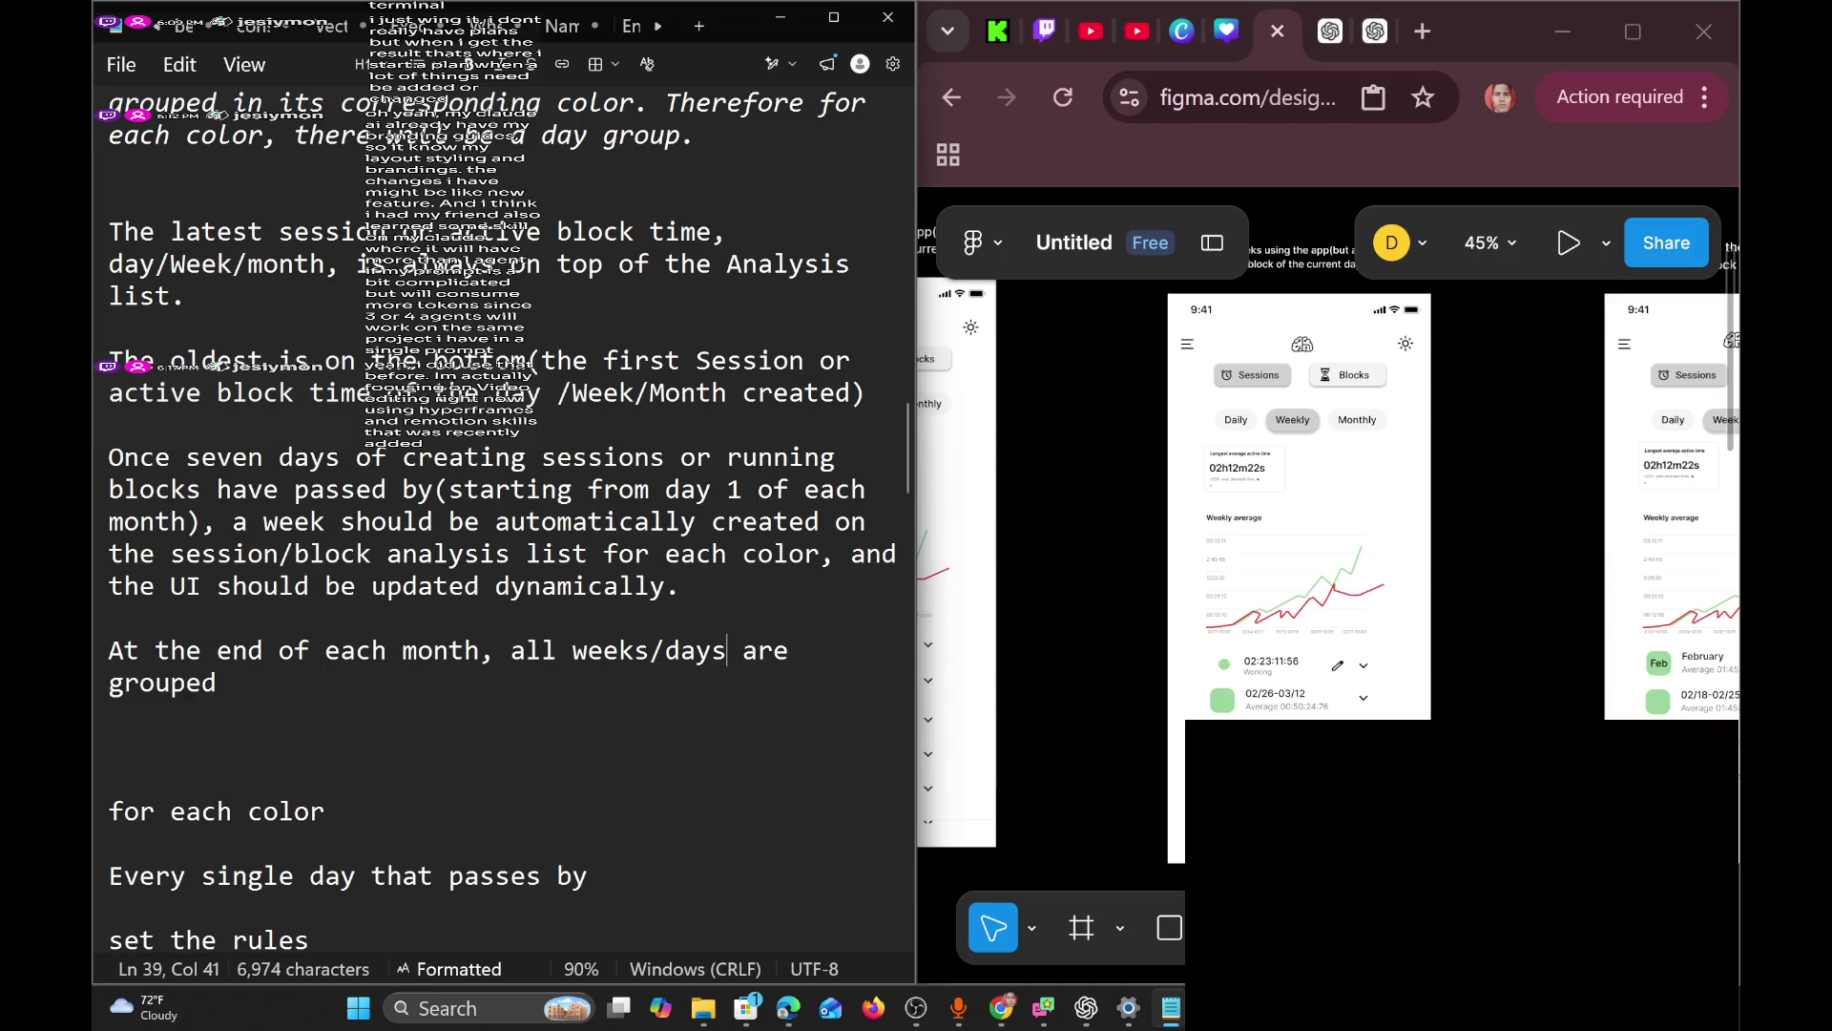
text(session)
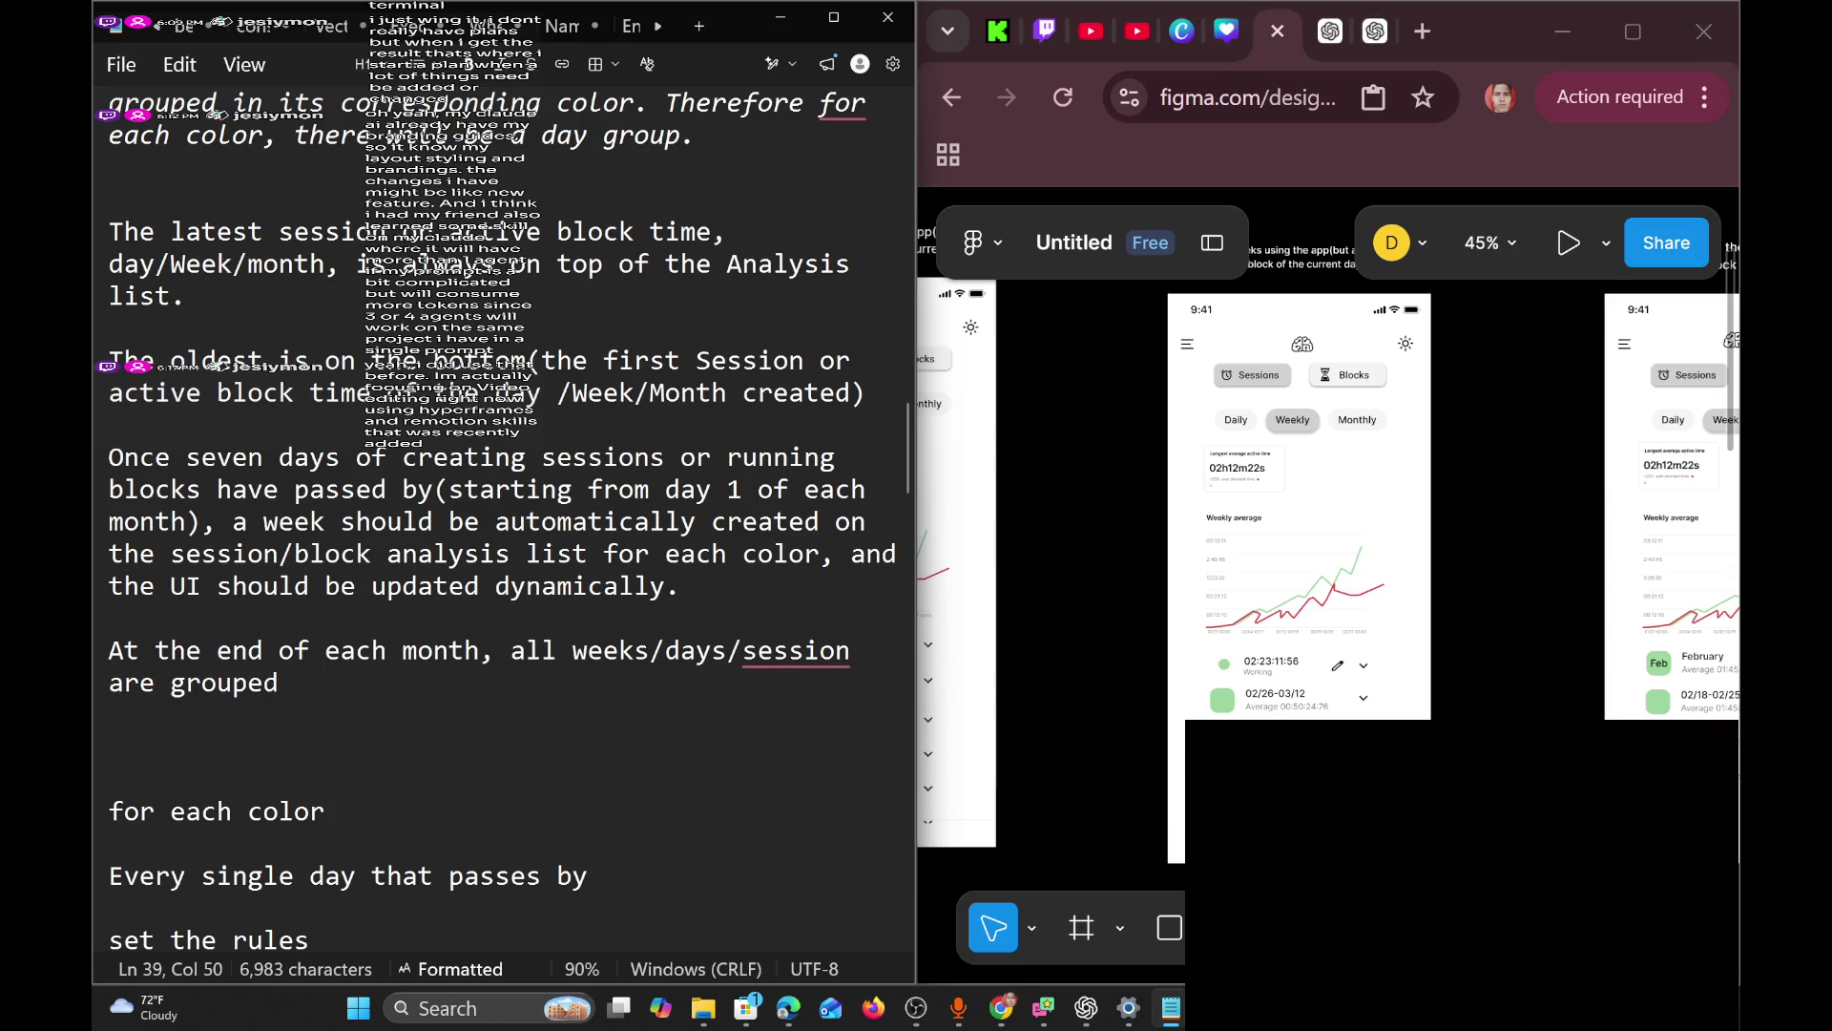
text(or b)
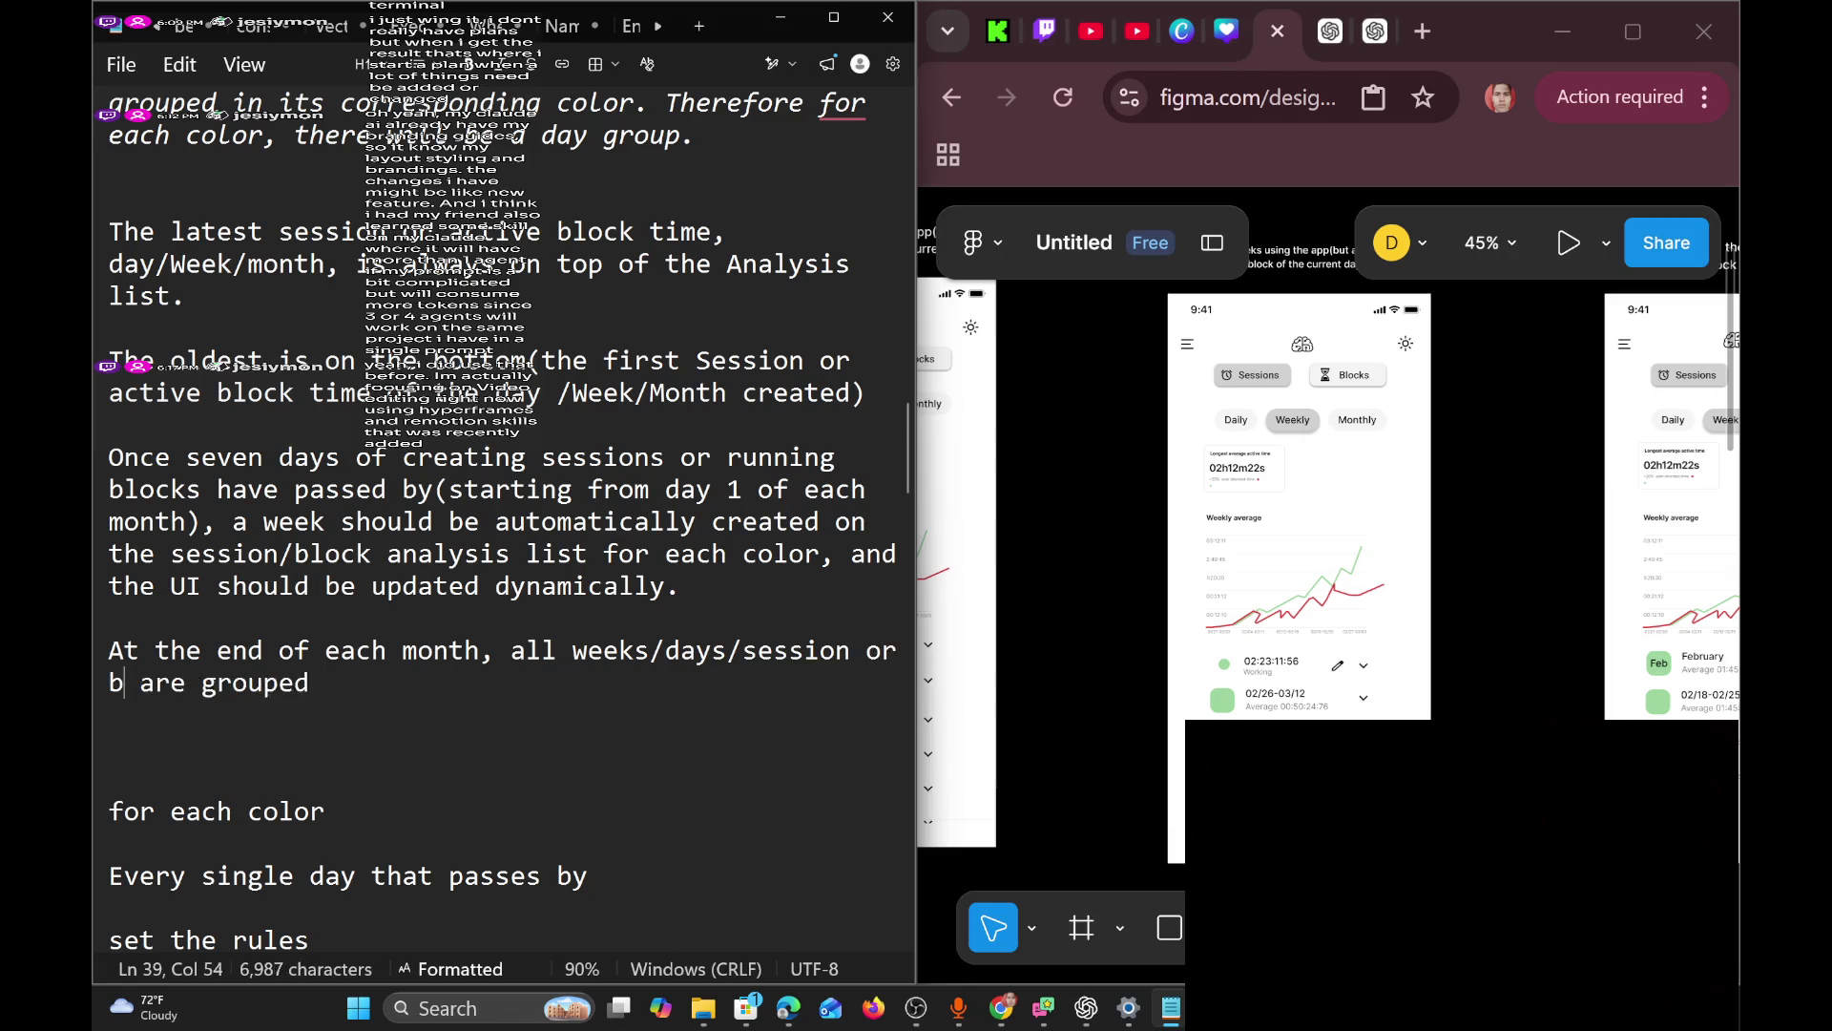
key(BackSpace)
text(activ)
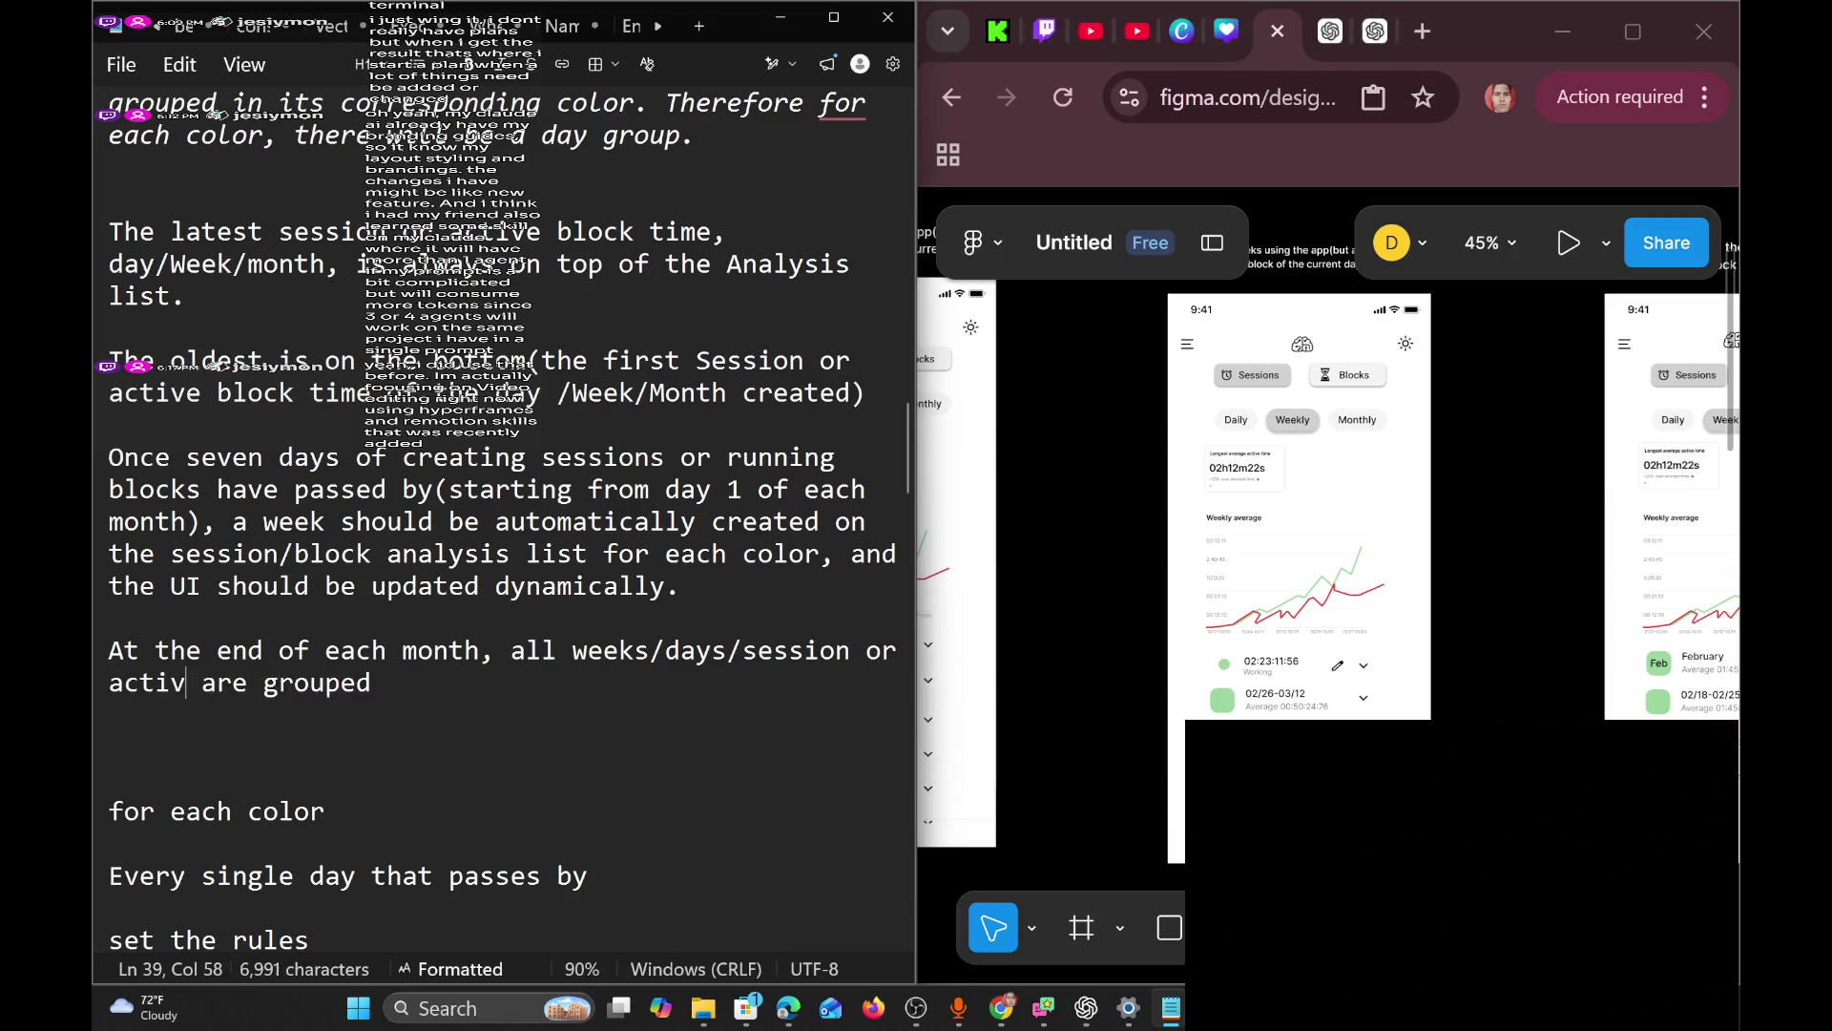
text(e blocks times)
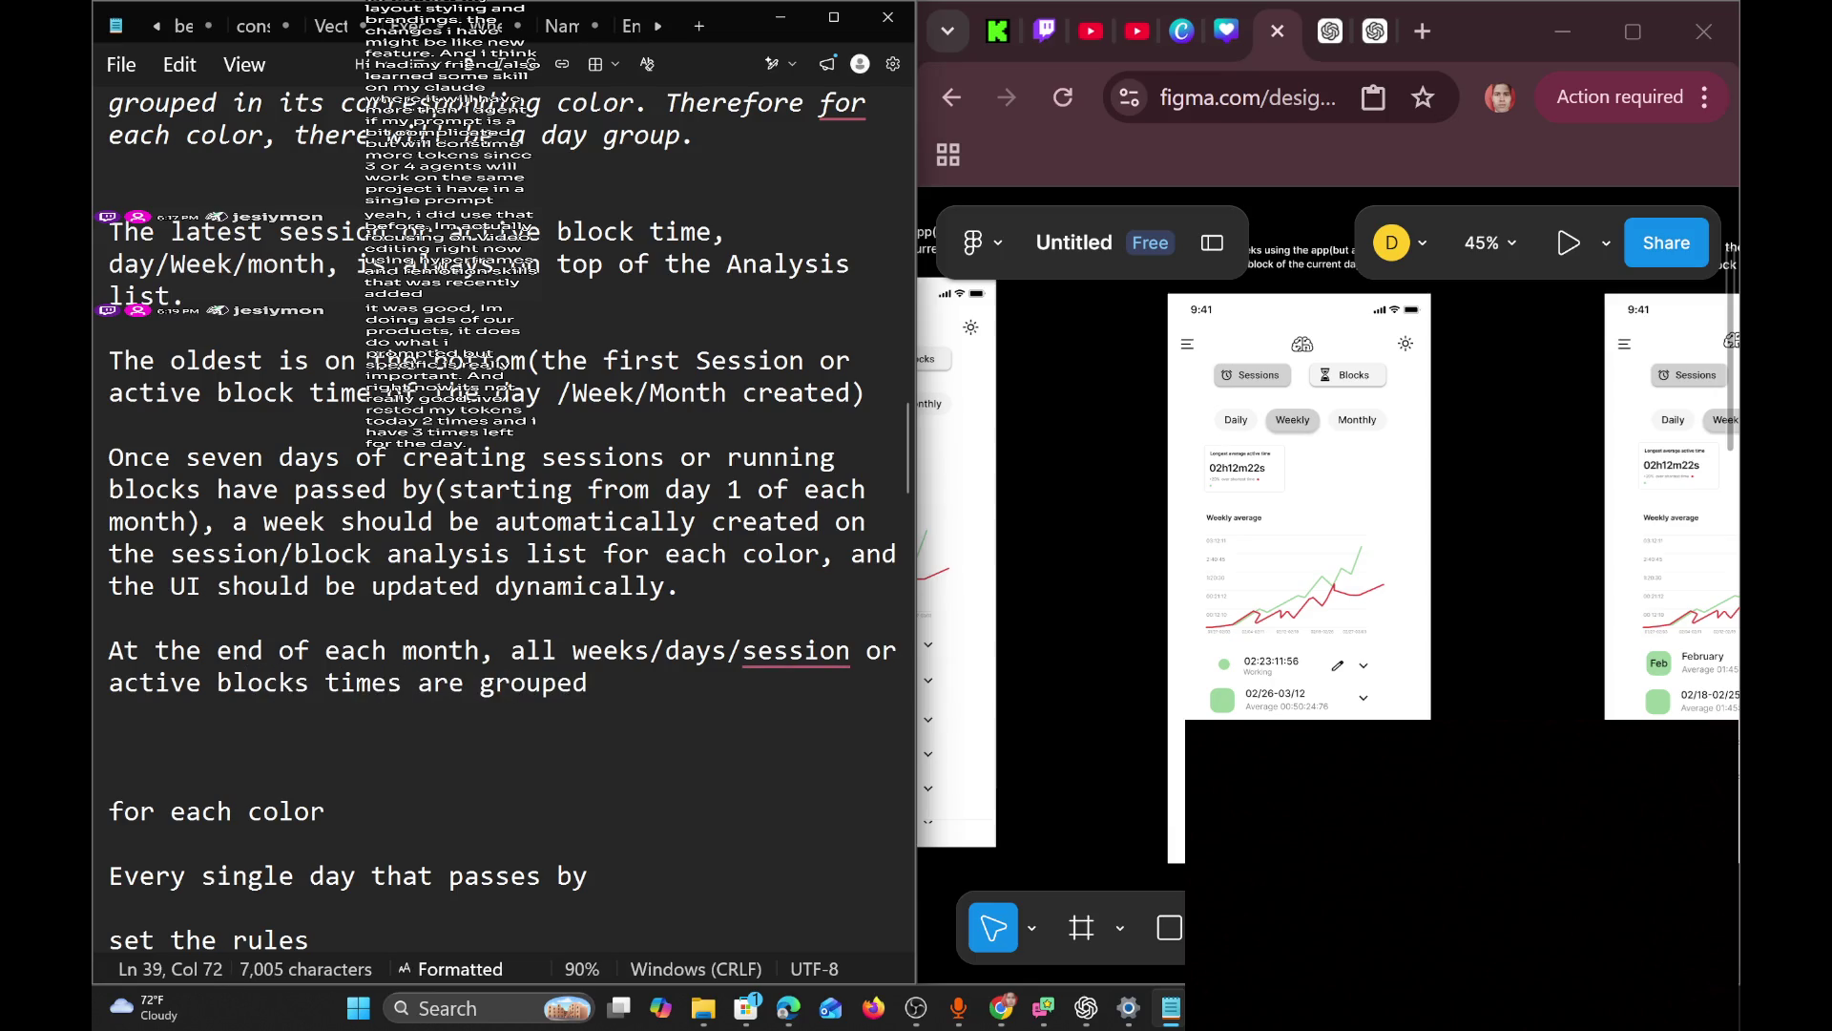
Append 'together' to the end of the month-end sentence.
key(Right)
key(Right)
key(Right)
click(109, 811)
key(Up)
key(Up)
key(Up)
key(End)
text(together)
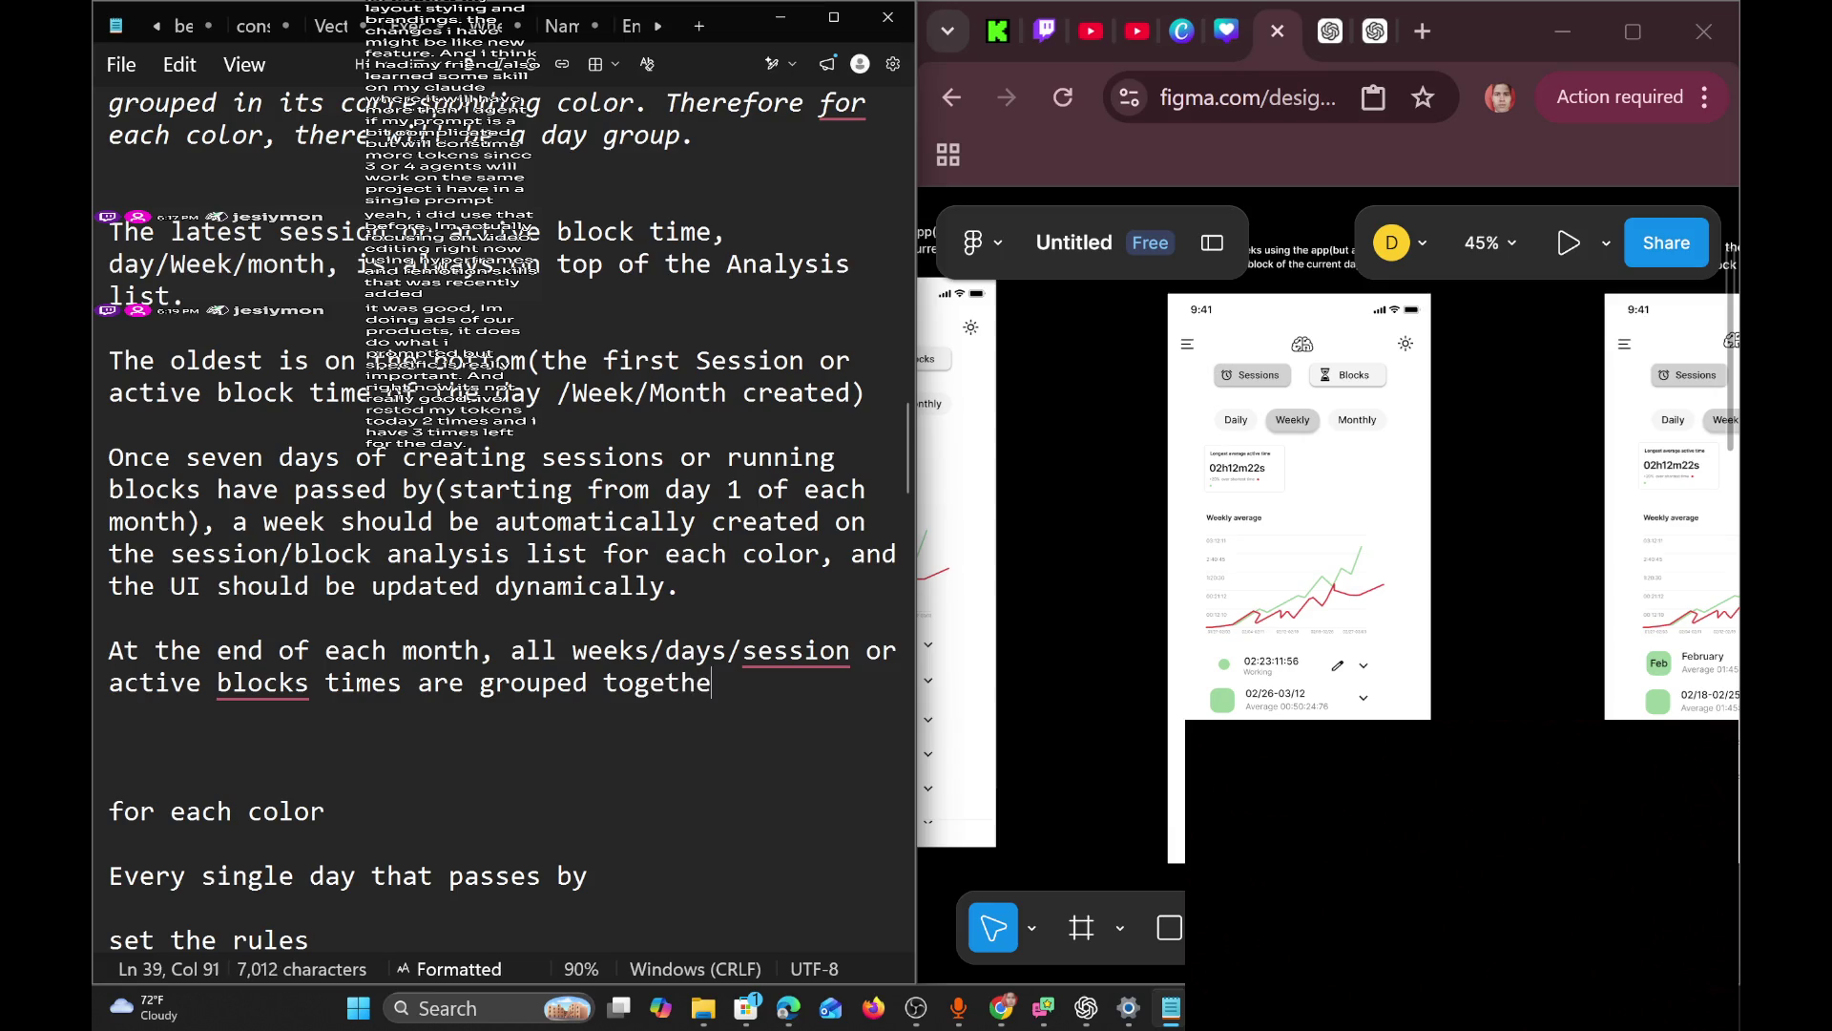
Bracket '(session or active blocks times)' and finish the sentence with 'for its color'.
key(Left)
key(Left)
key(Left)
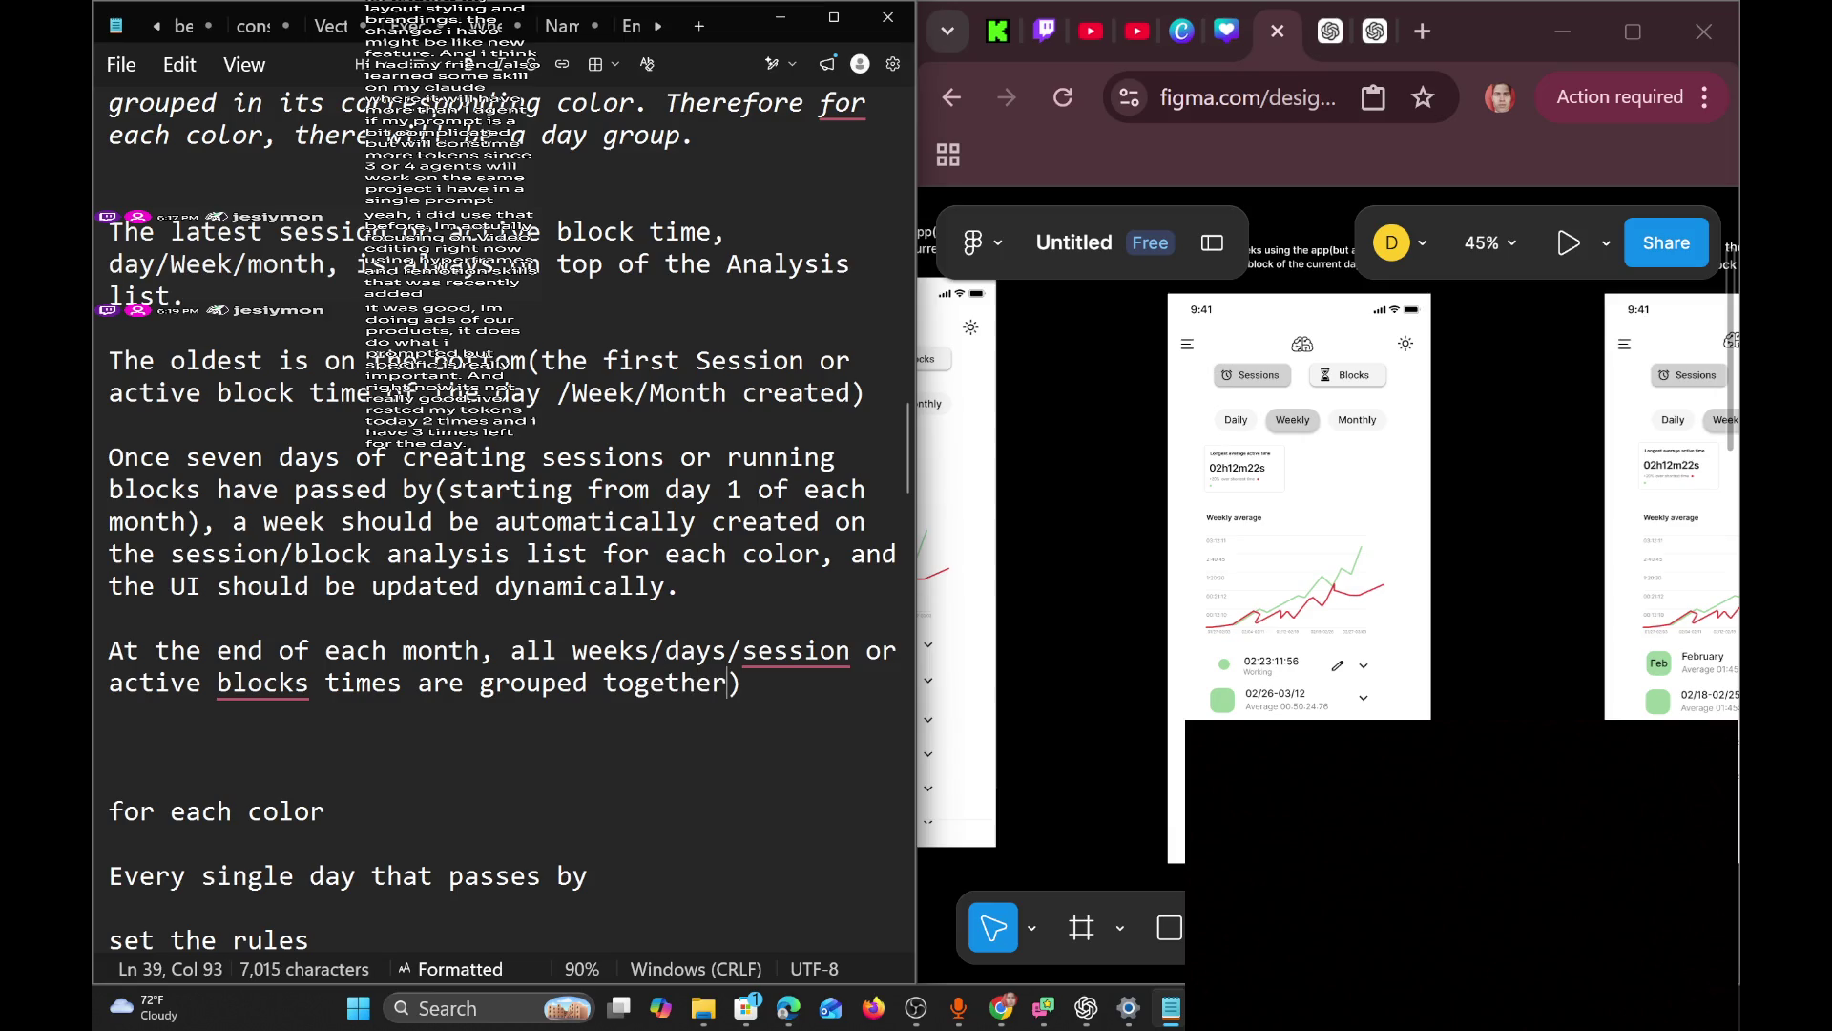
key(Left)
key(Left)
key(Left)
text(()
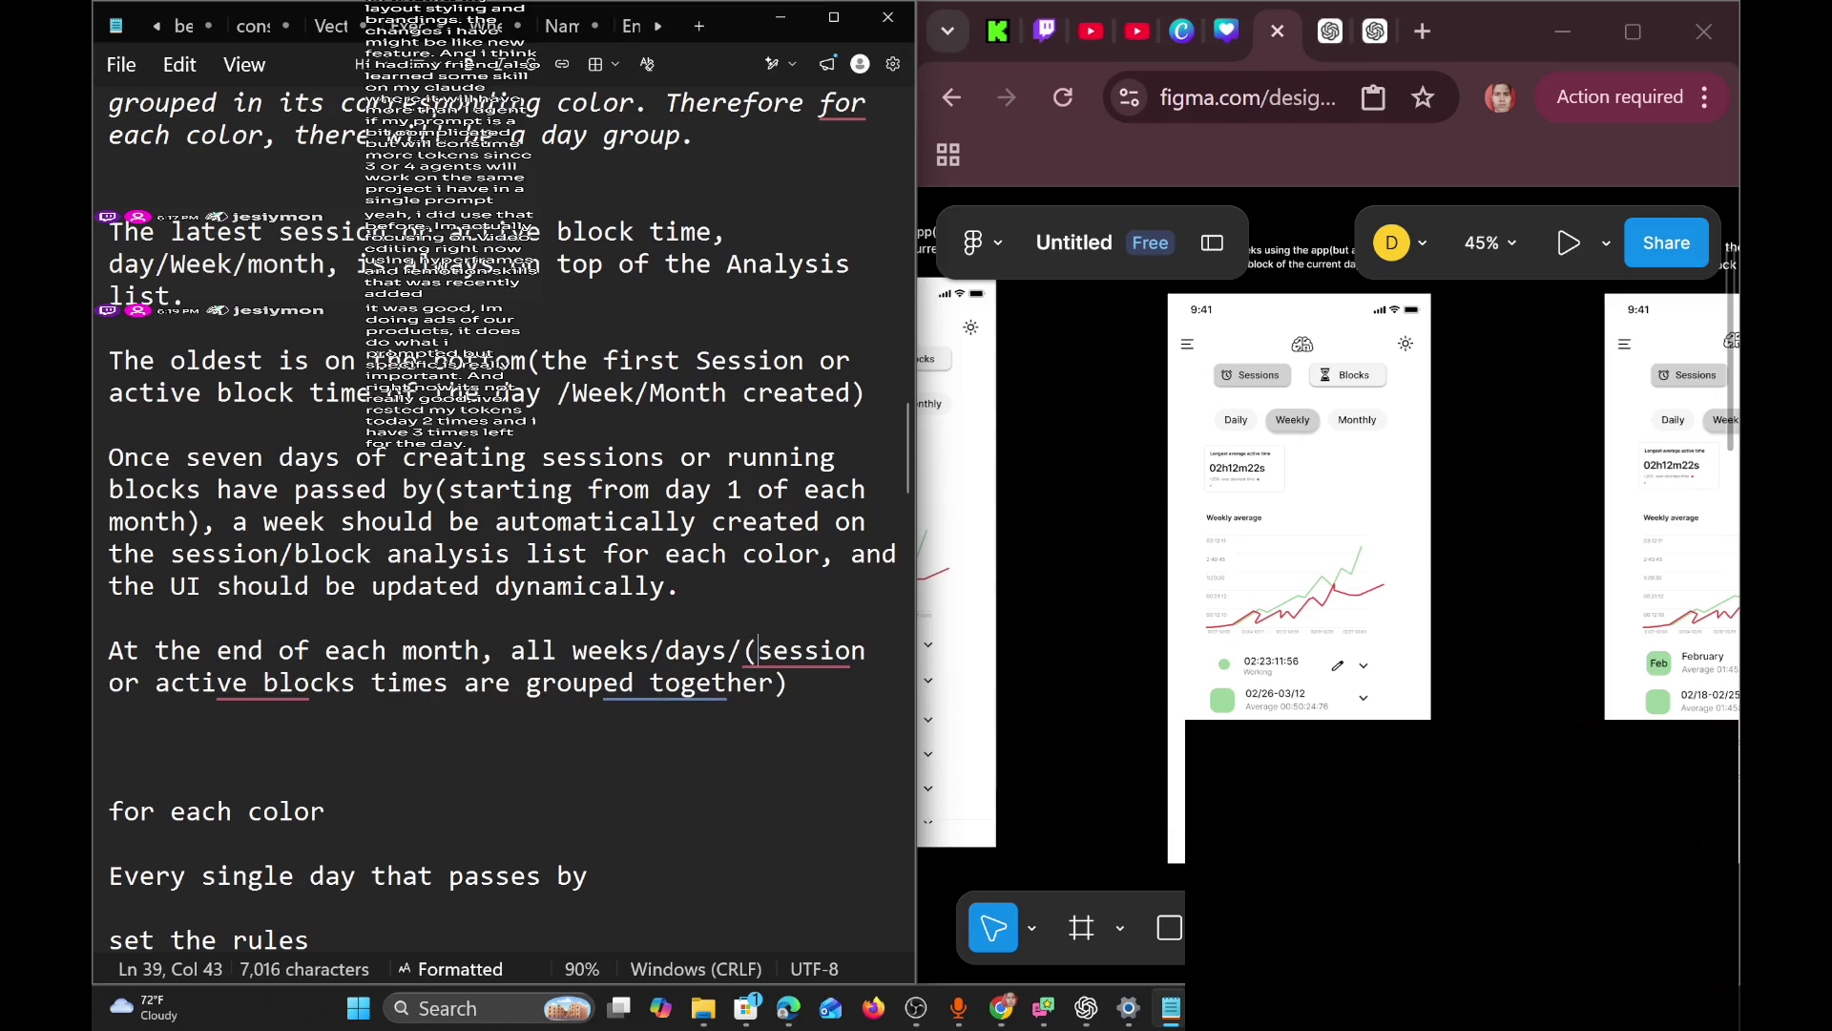
click(447, 683)
text())
key(Right)
key(Right)
key(Right)
key(Right)
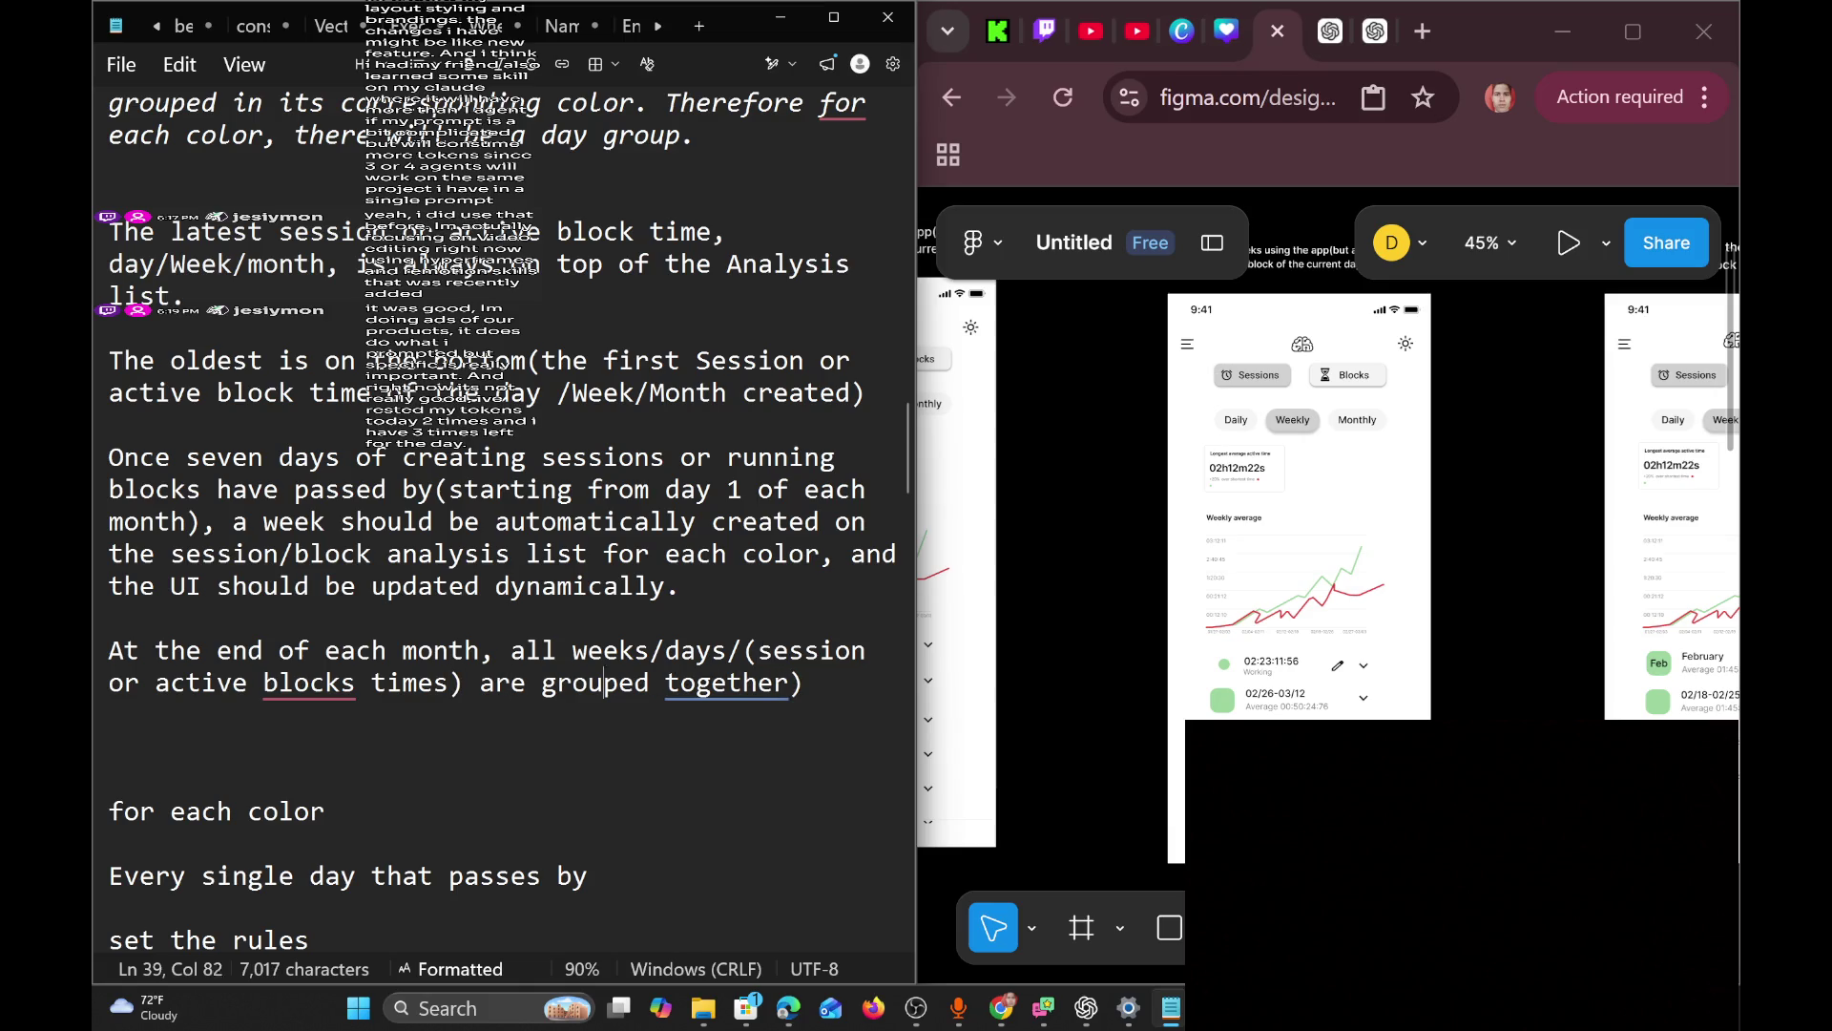
key(BackSpace)
text(for)
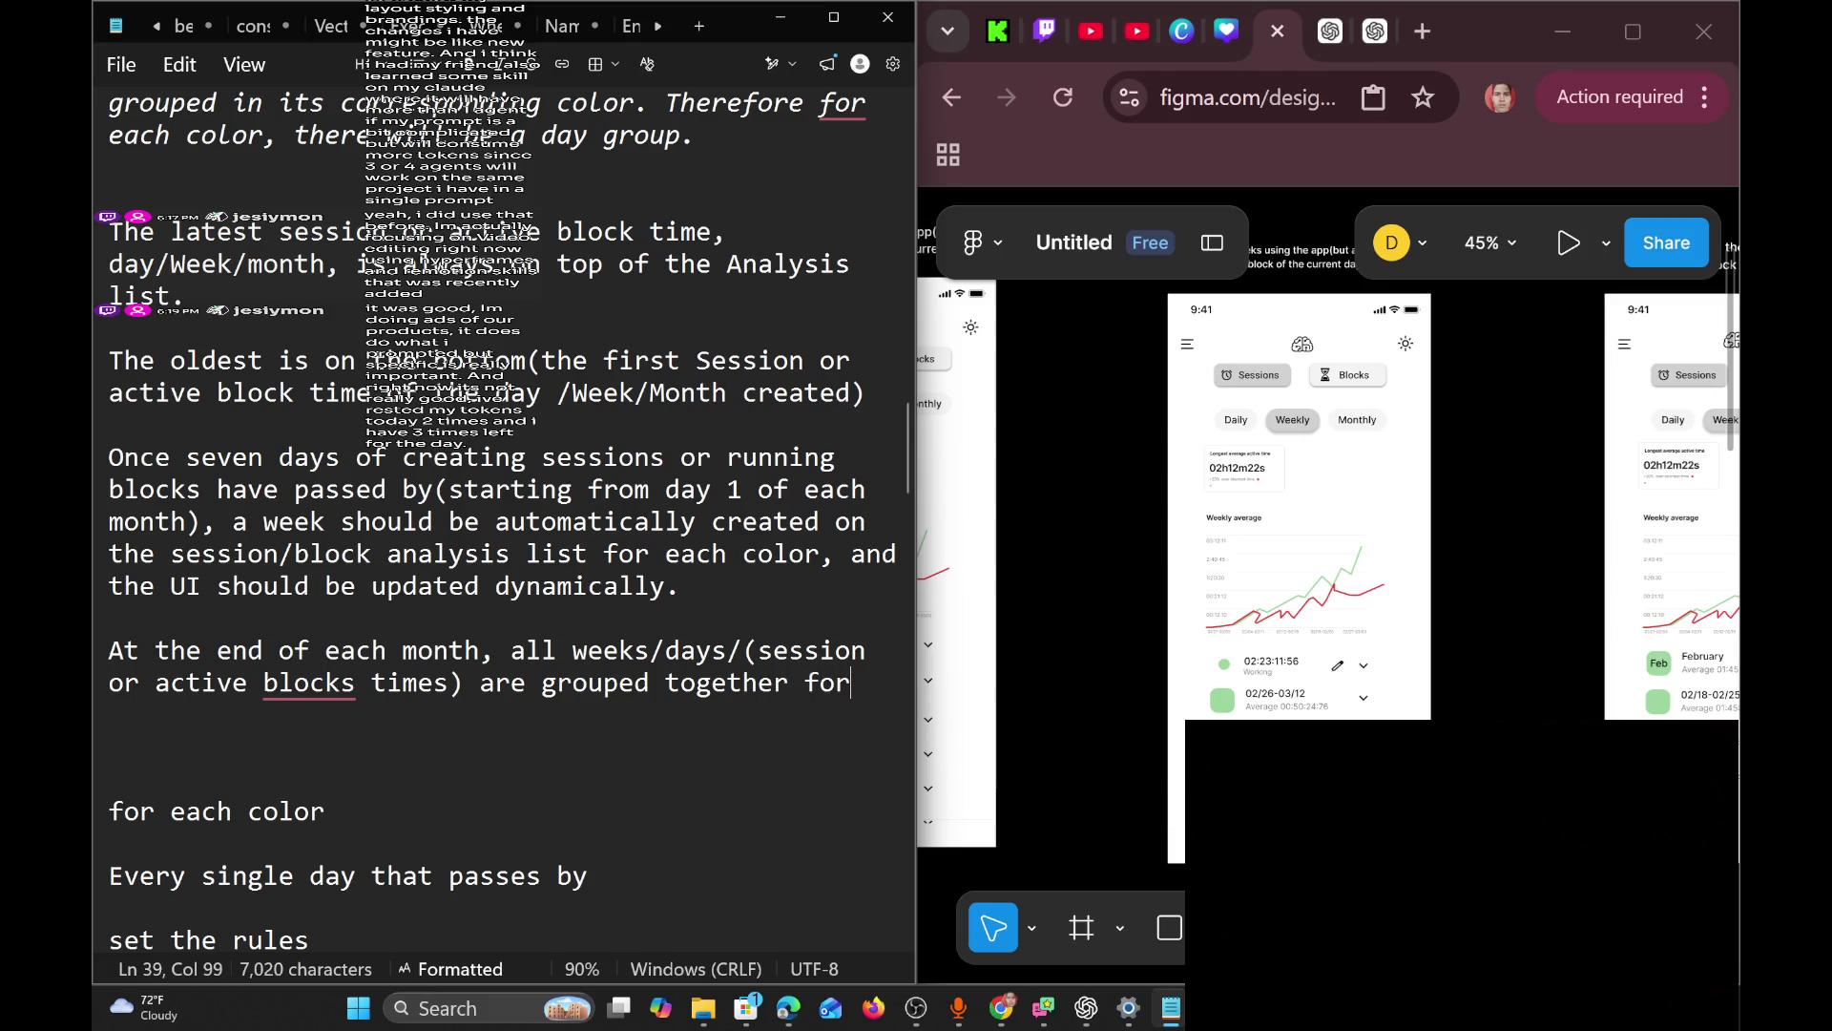
text( its color)
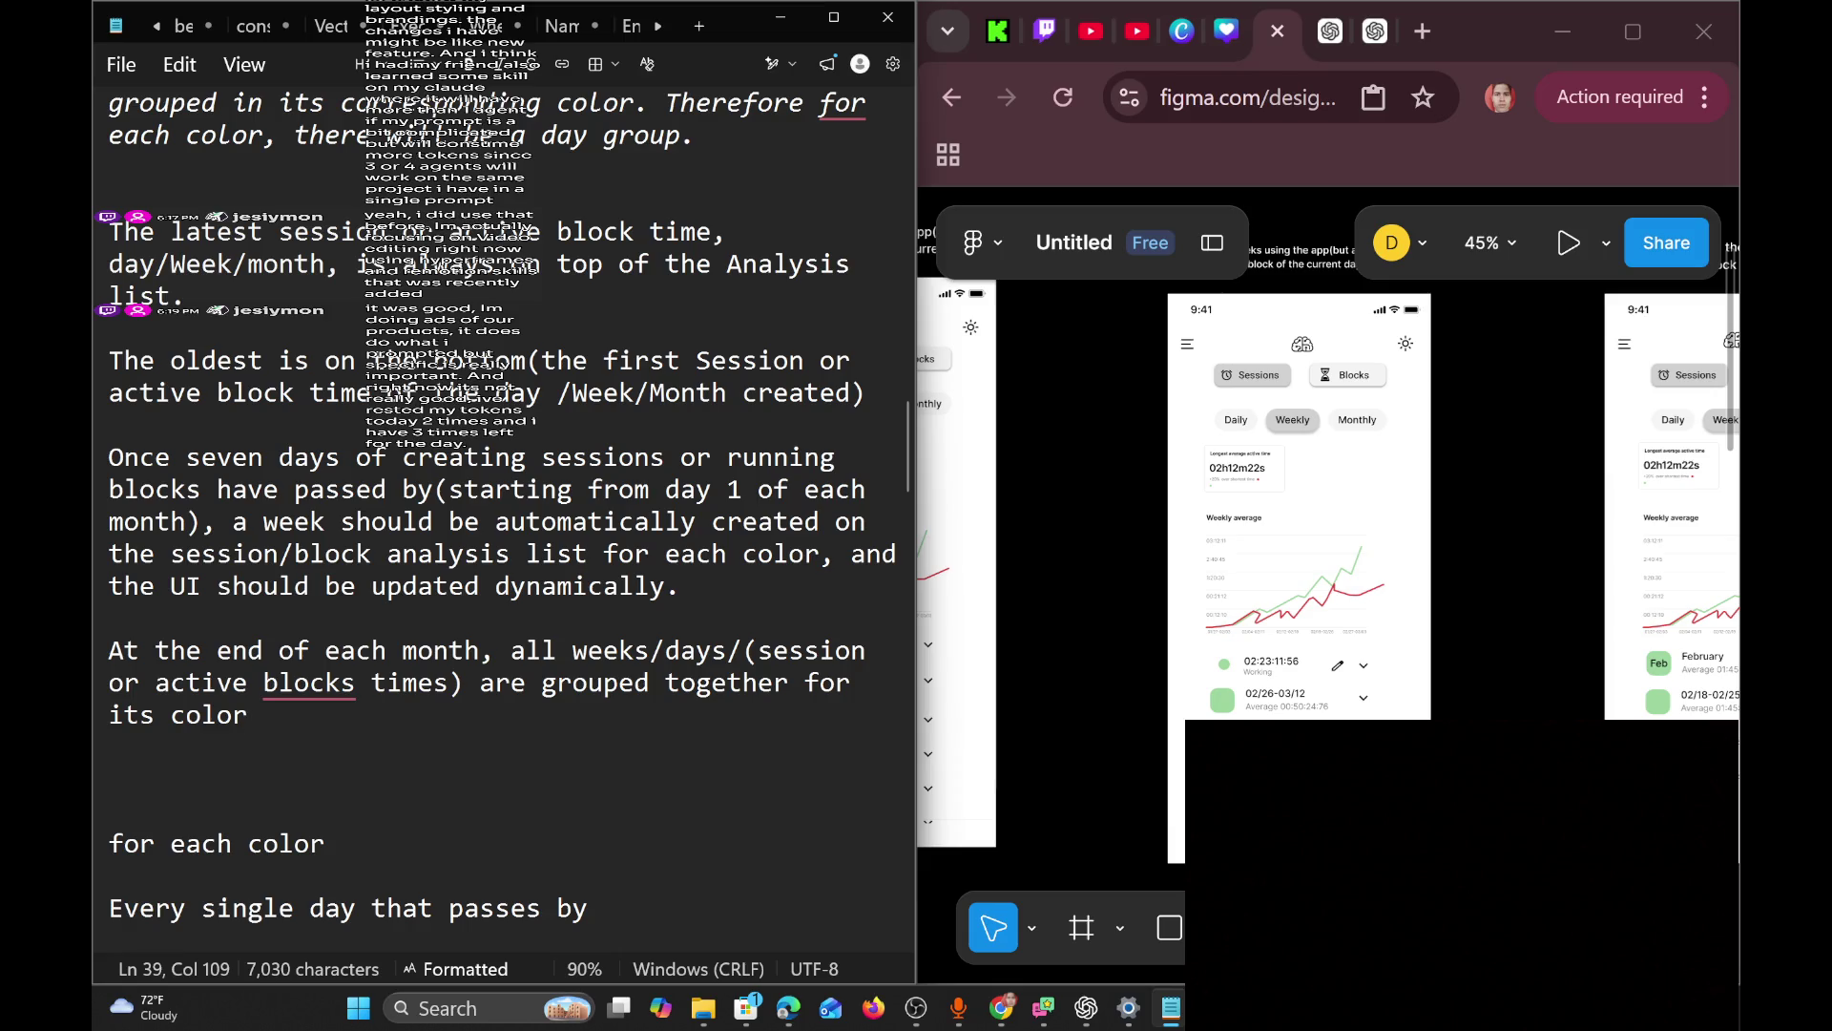
key(super+d)
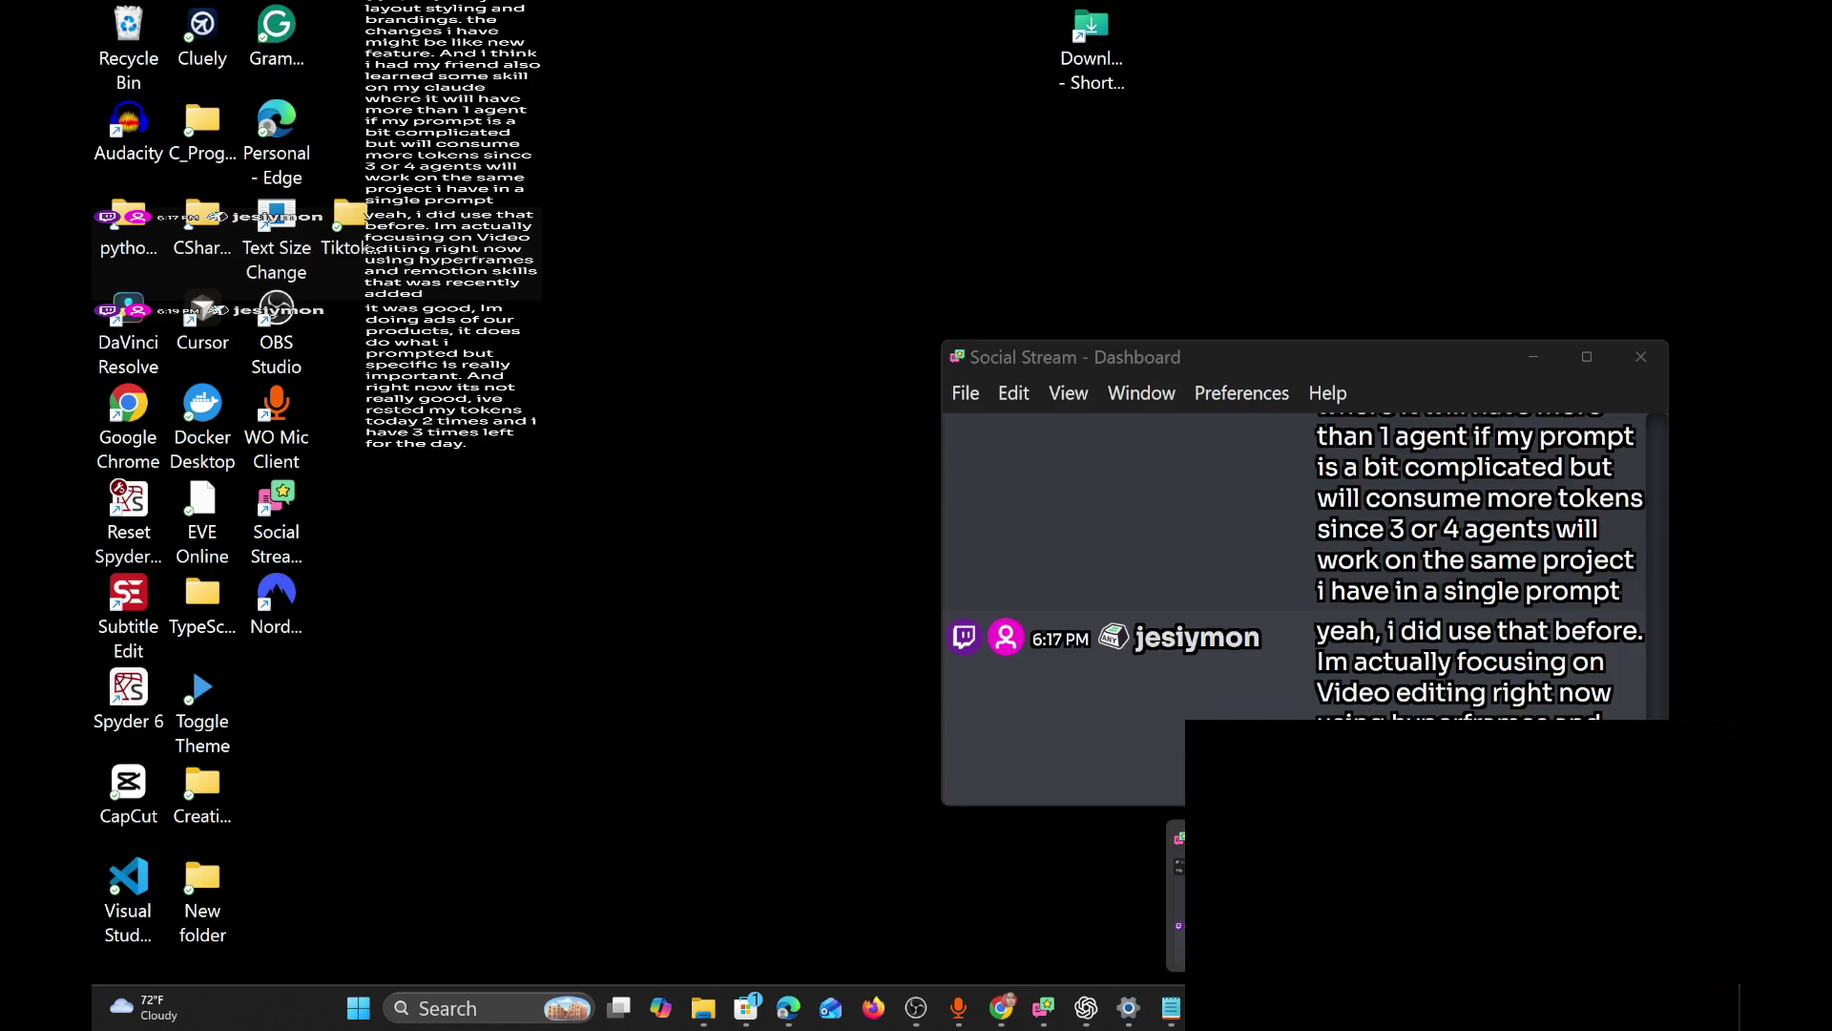
Restore the windows, minimize the Social Stream chat dashboard, and return to the end of 'its color'.
key(super+d)
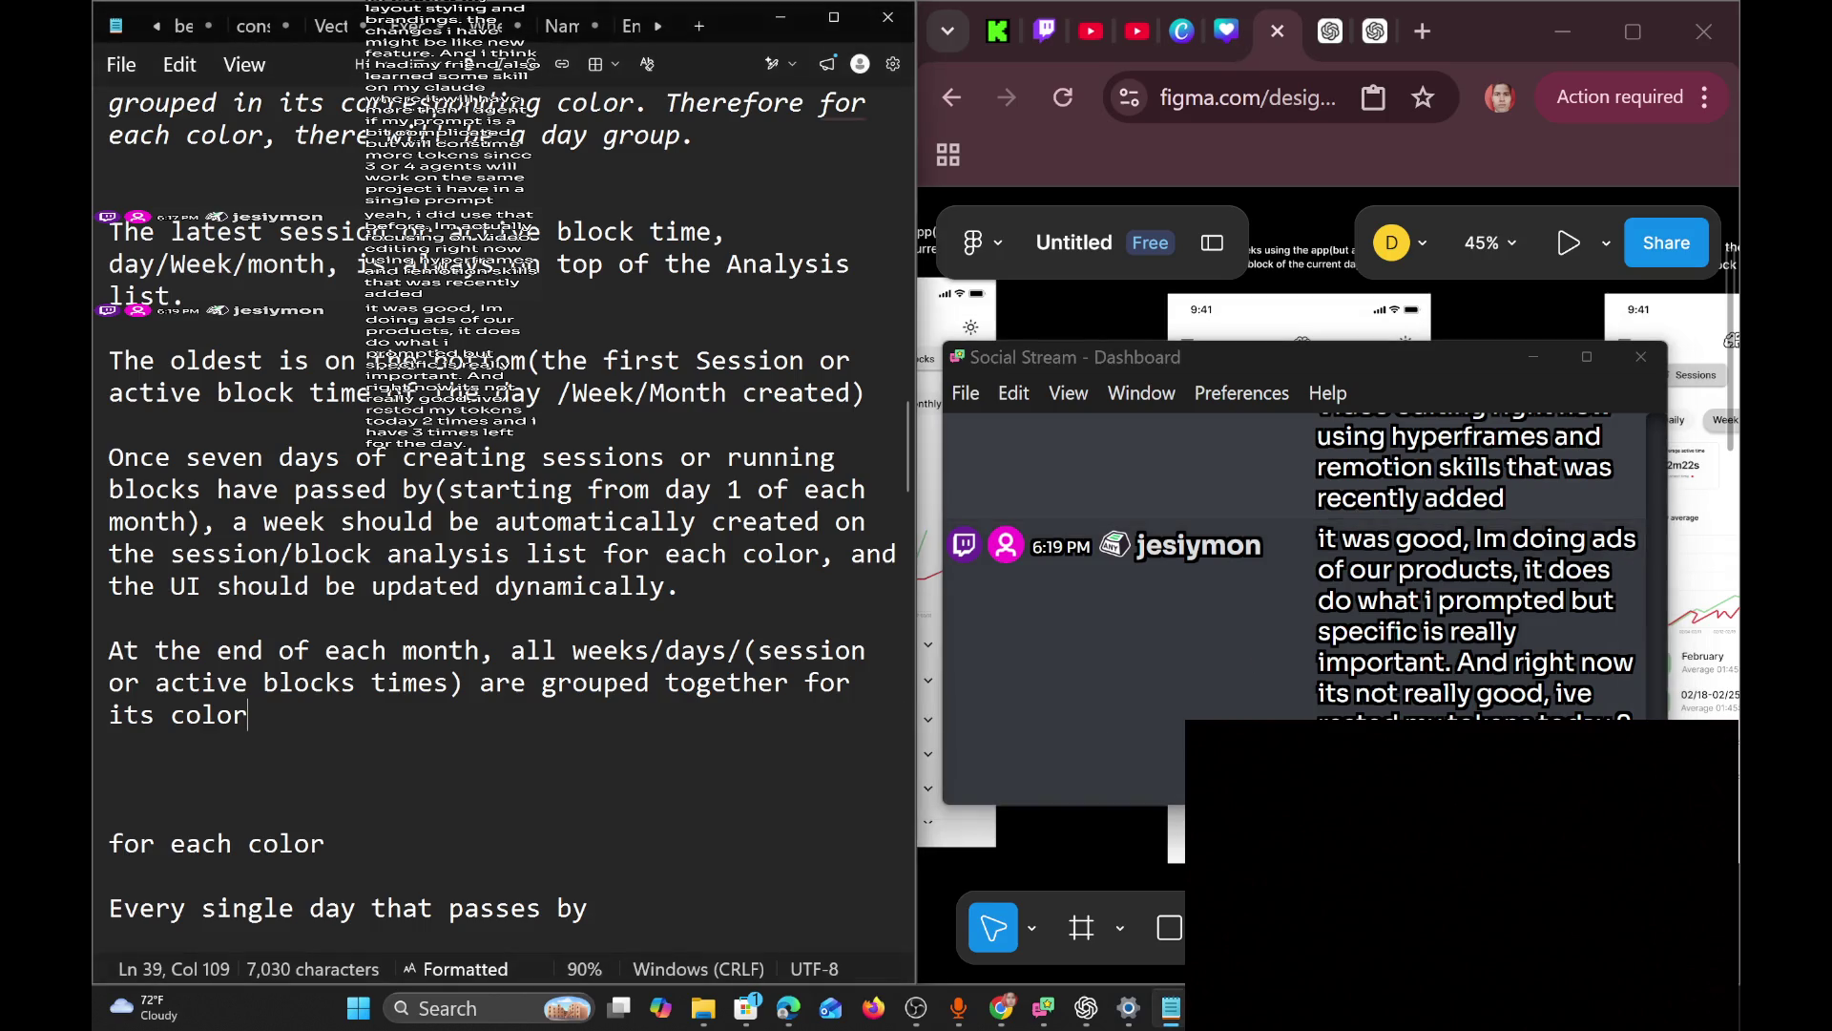
drag(109, 553, 110, 746)
key(shift+Up)
key(shift+Up)
key(shift+Up)
key(Left)
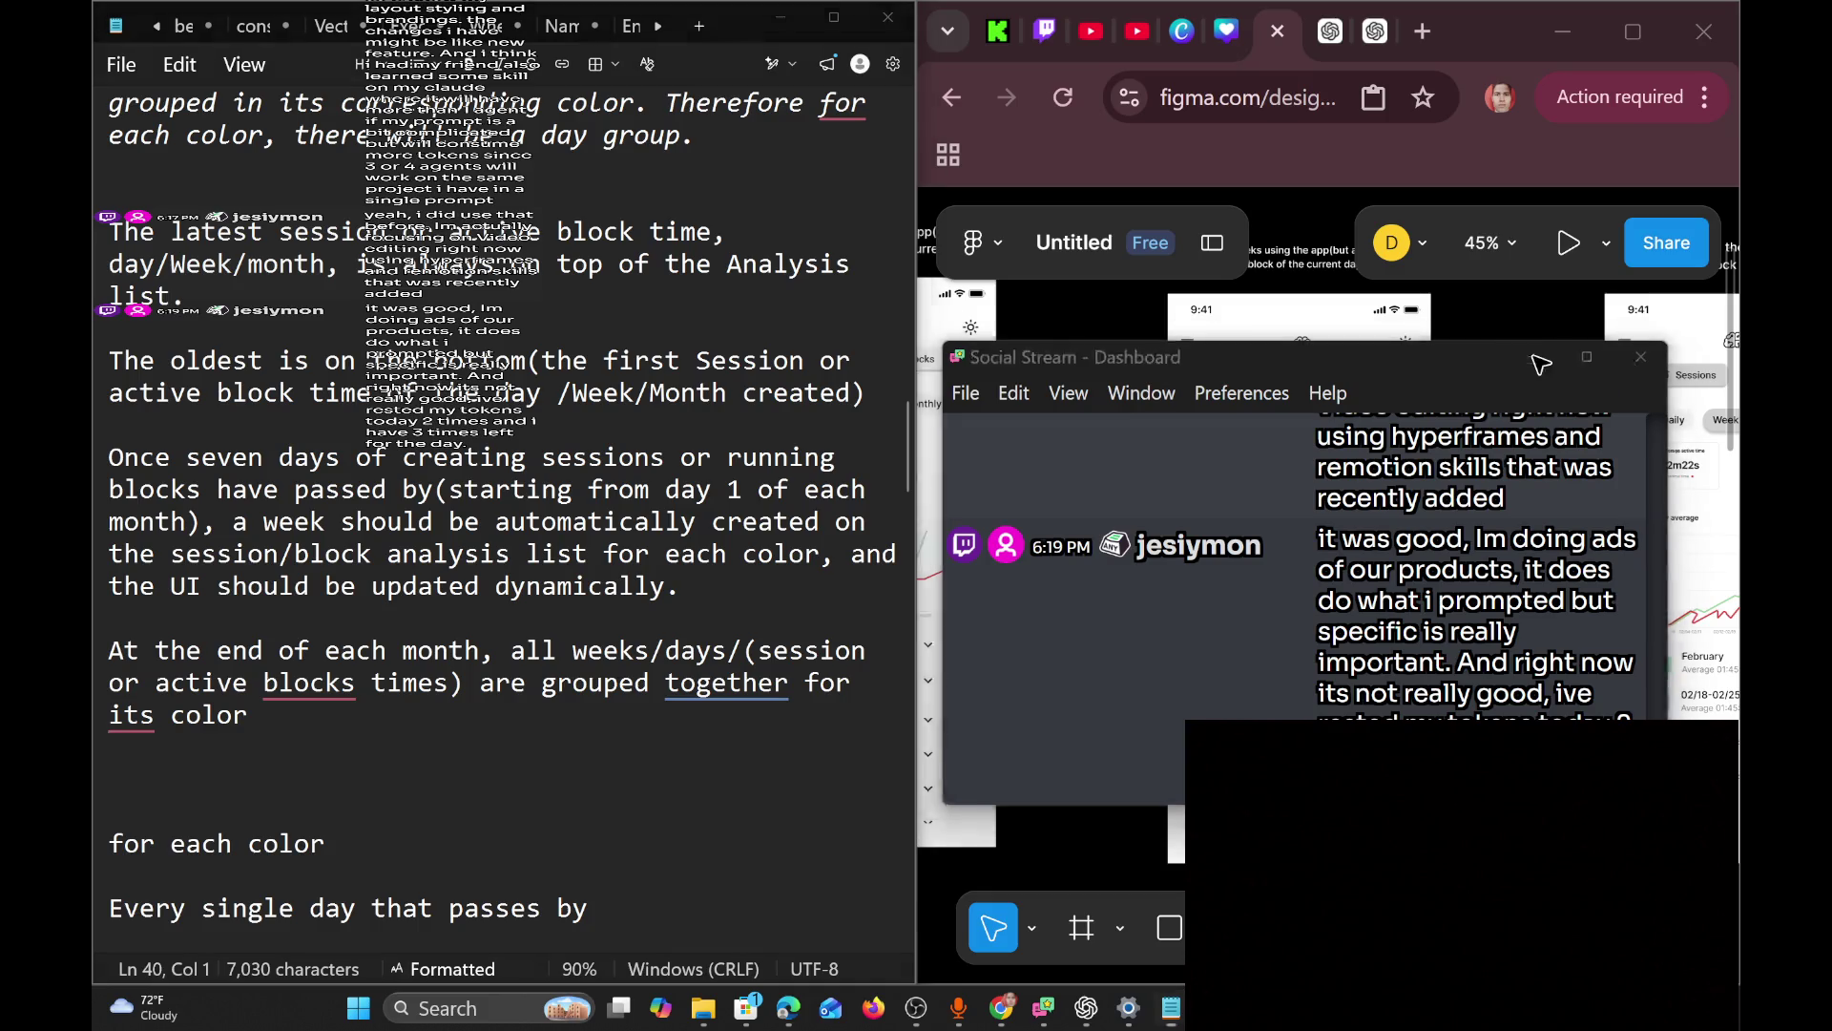
click(1534, 360)
click(248, 714)
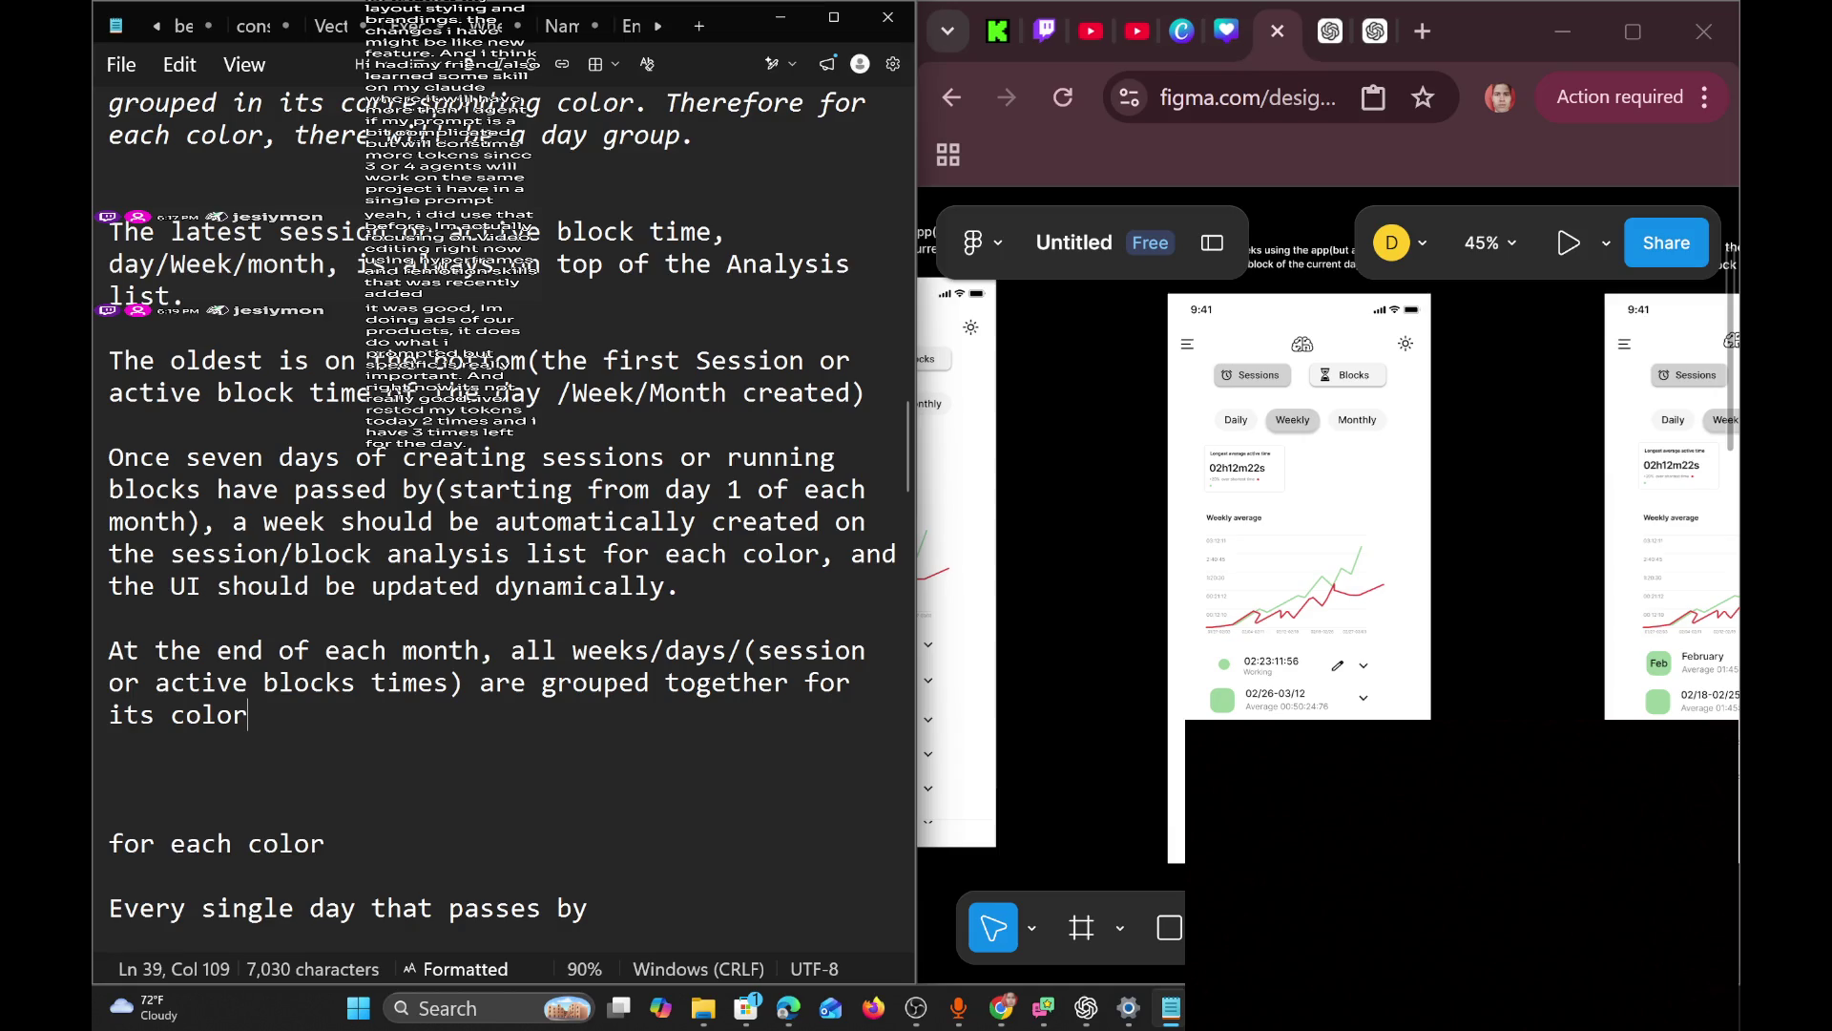
Select and review the weekly and month-end paragraphs, then add blank lines after 'its color'.
key(shift+Up)
key(shift+Up)
key(shift+Up)
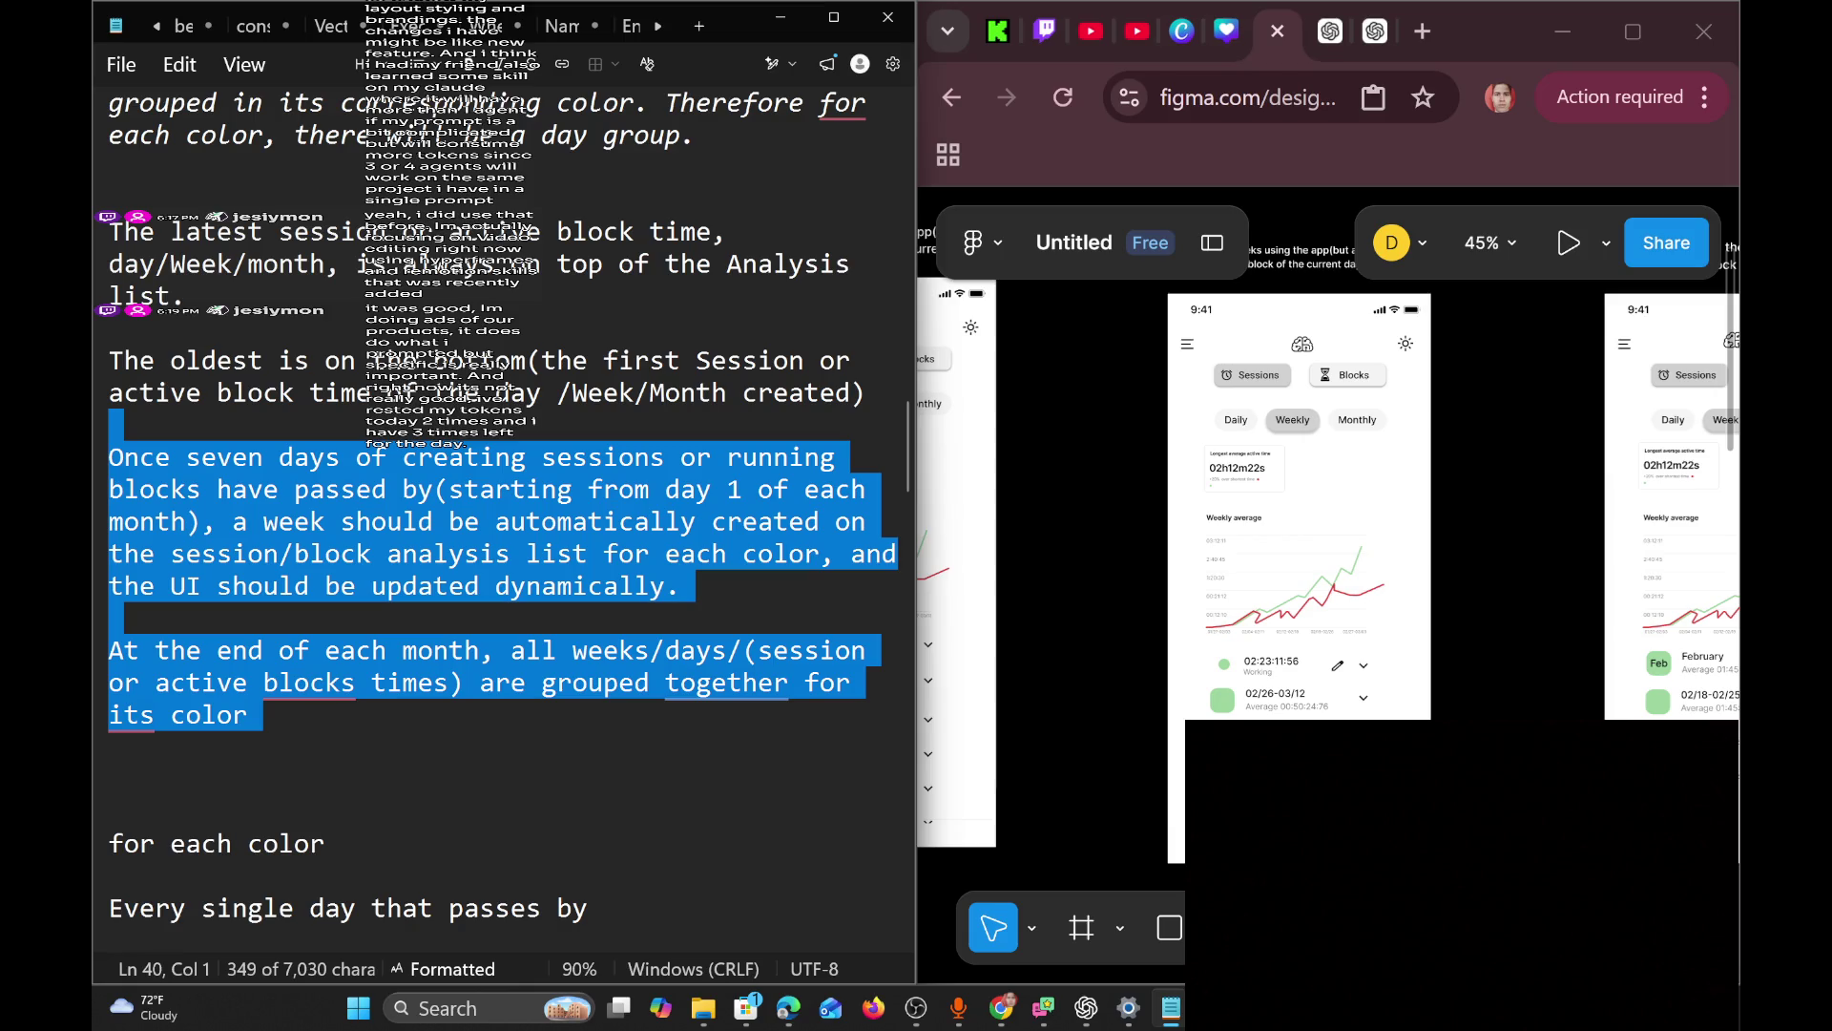
click(313, 714)
key(Down)
key(shift+Up)
key(shift+Up)
key(shift+Up)
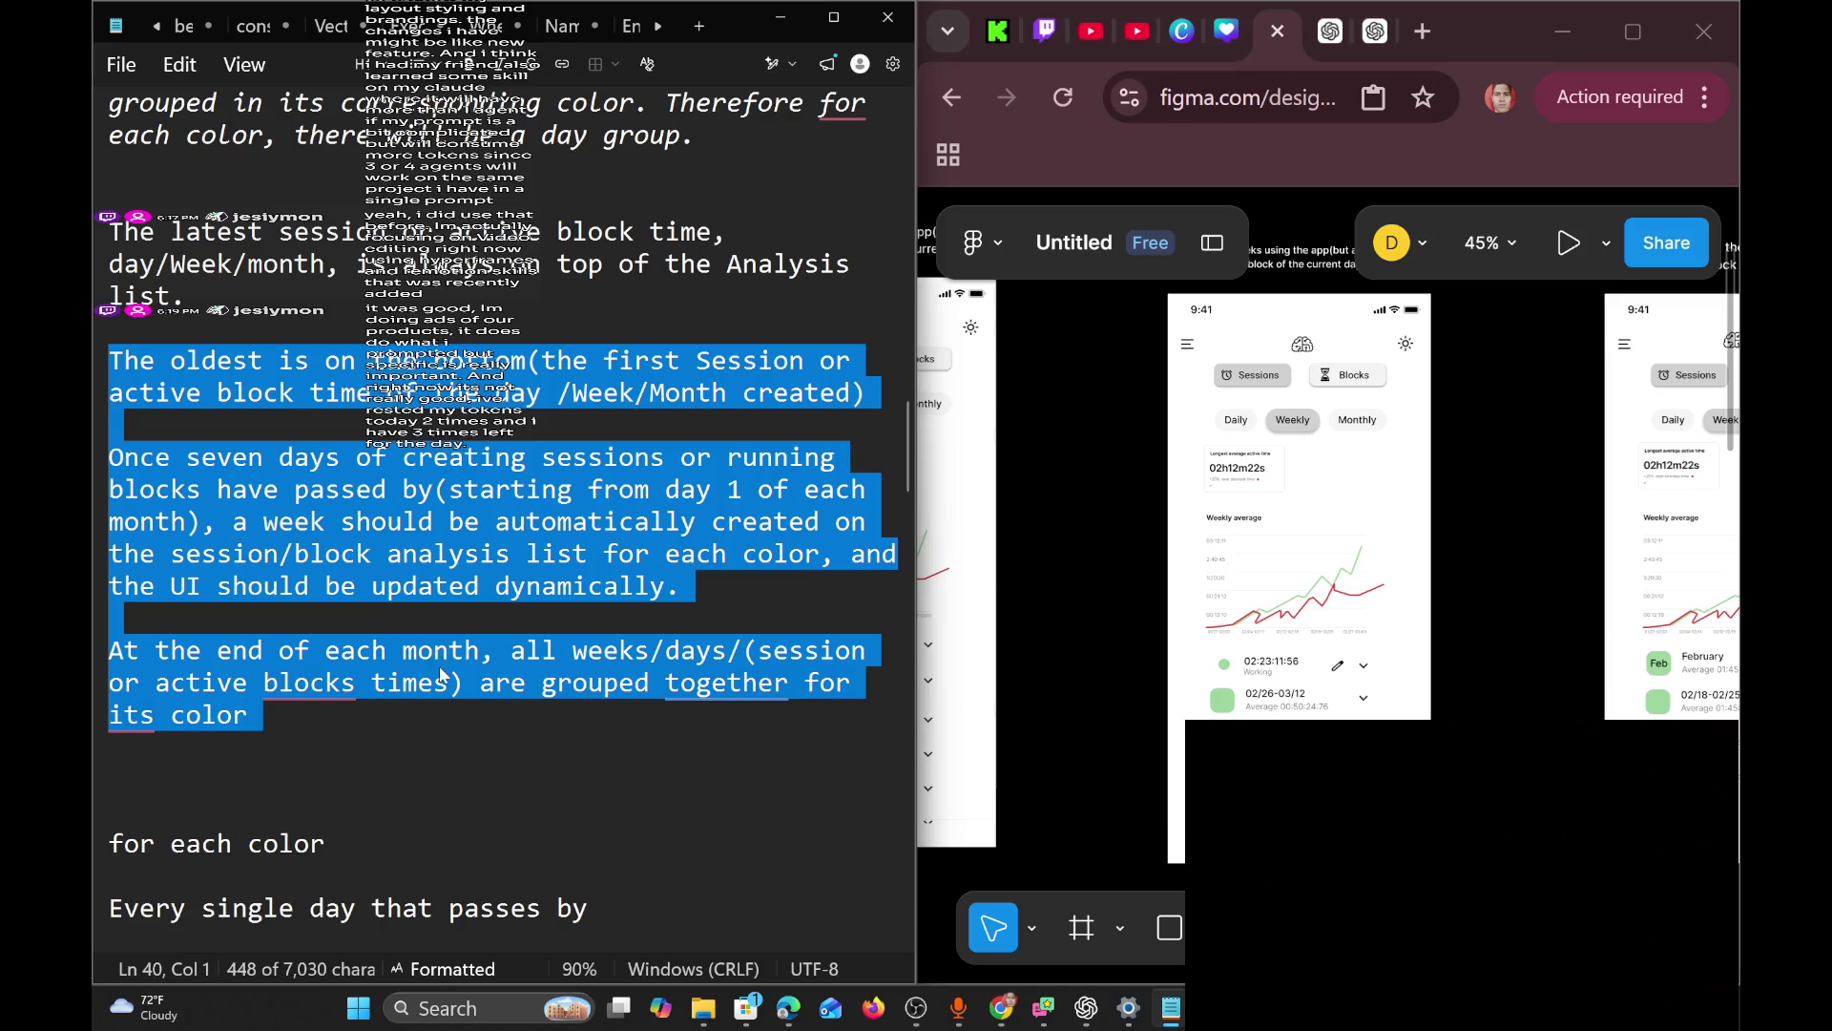
click(289, 711)
key(shift+Up)
key(shift+Up)
key(shift+Up)
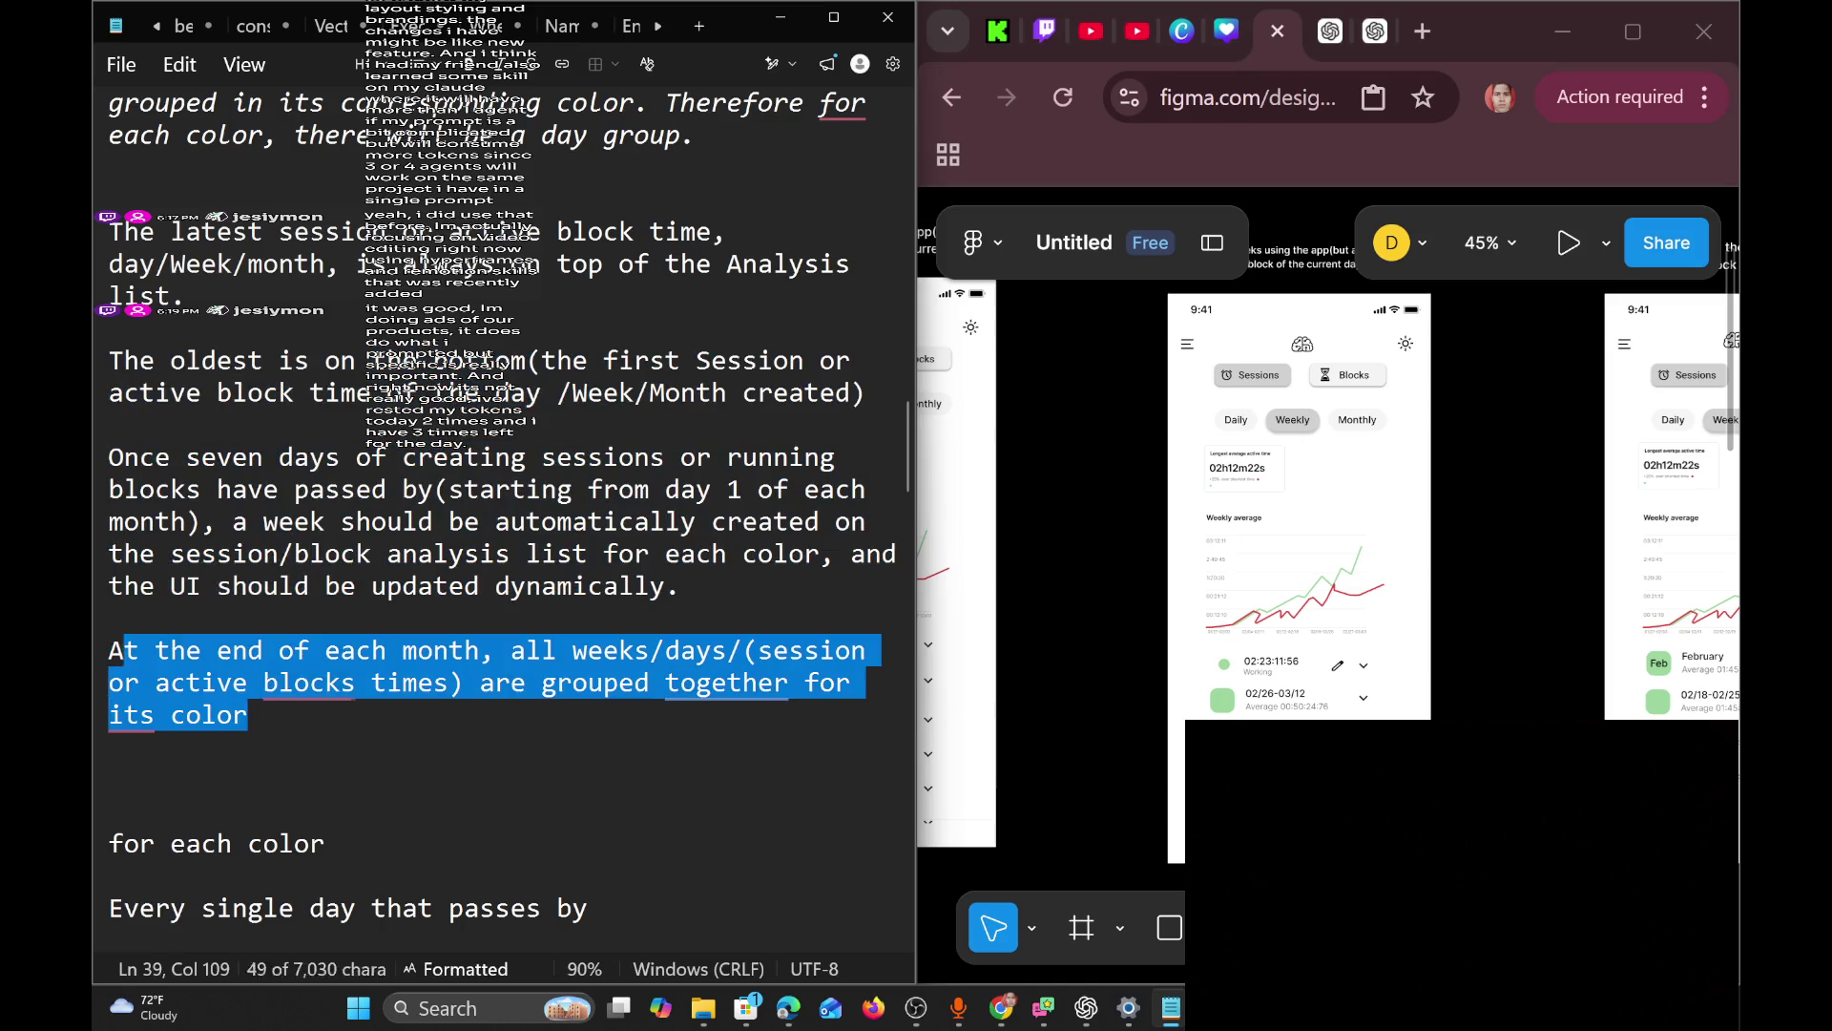
click(248, 714)
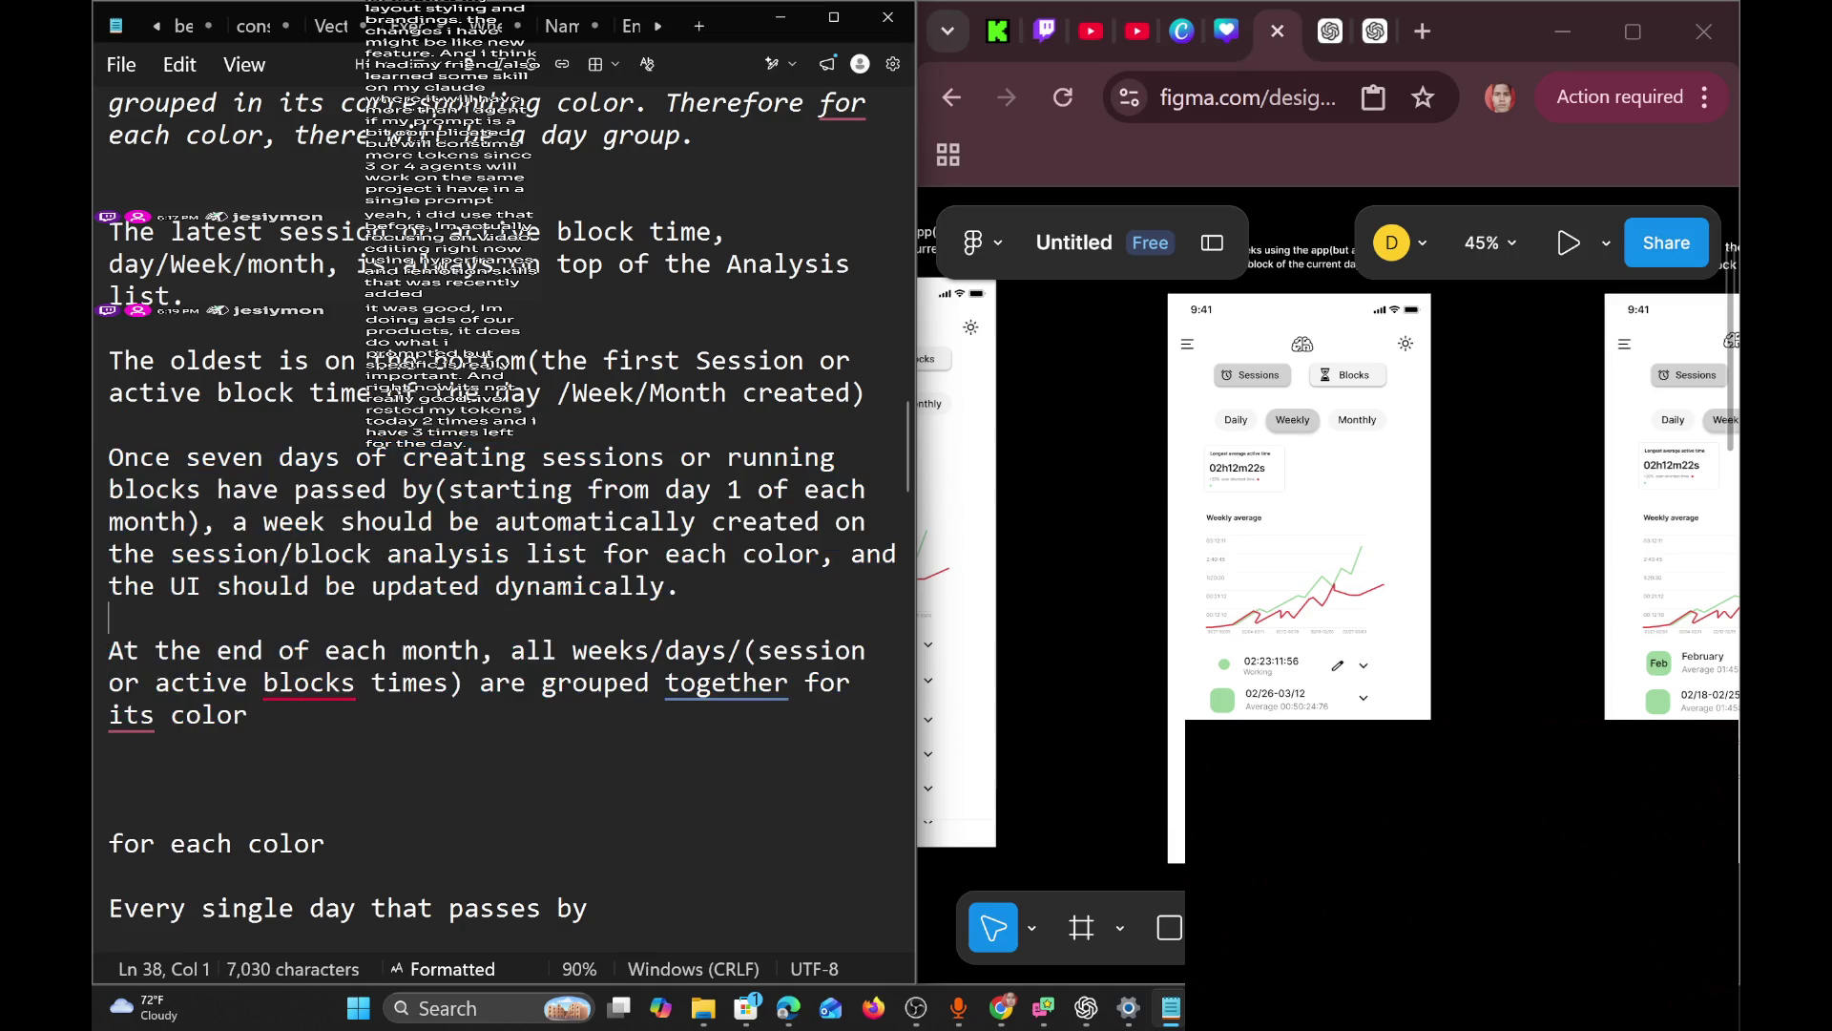
key(ctrl+shift+Up)
key(ctrl+shift+Up)
key(ctrl+shift+Up)
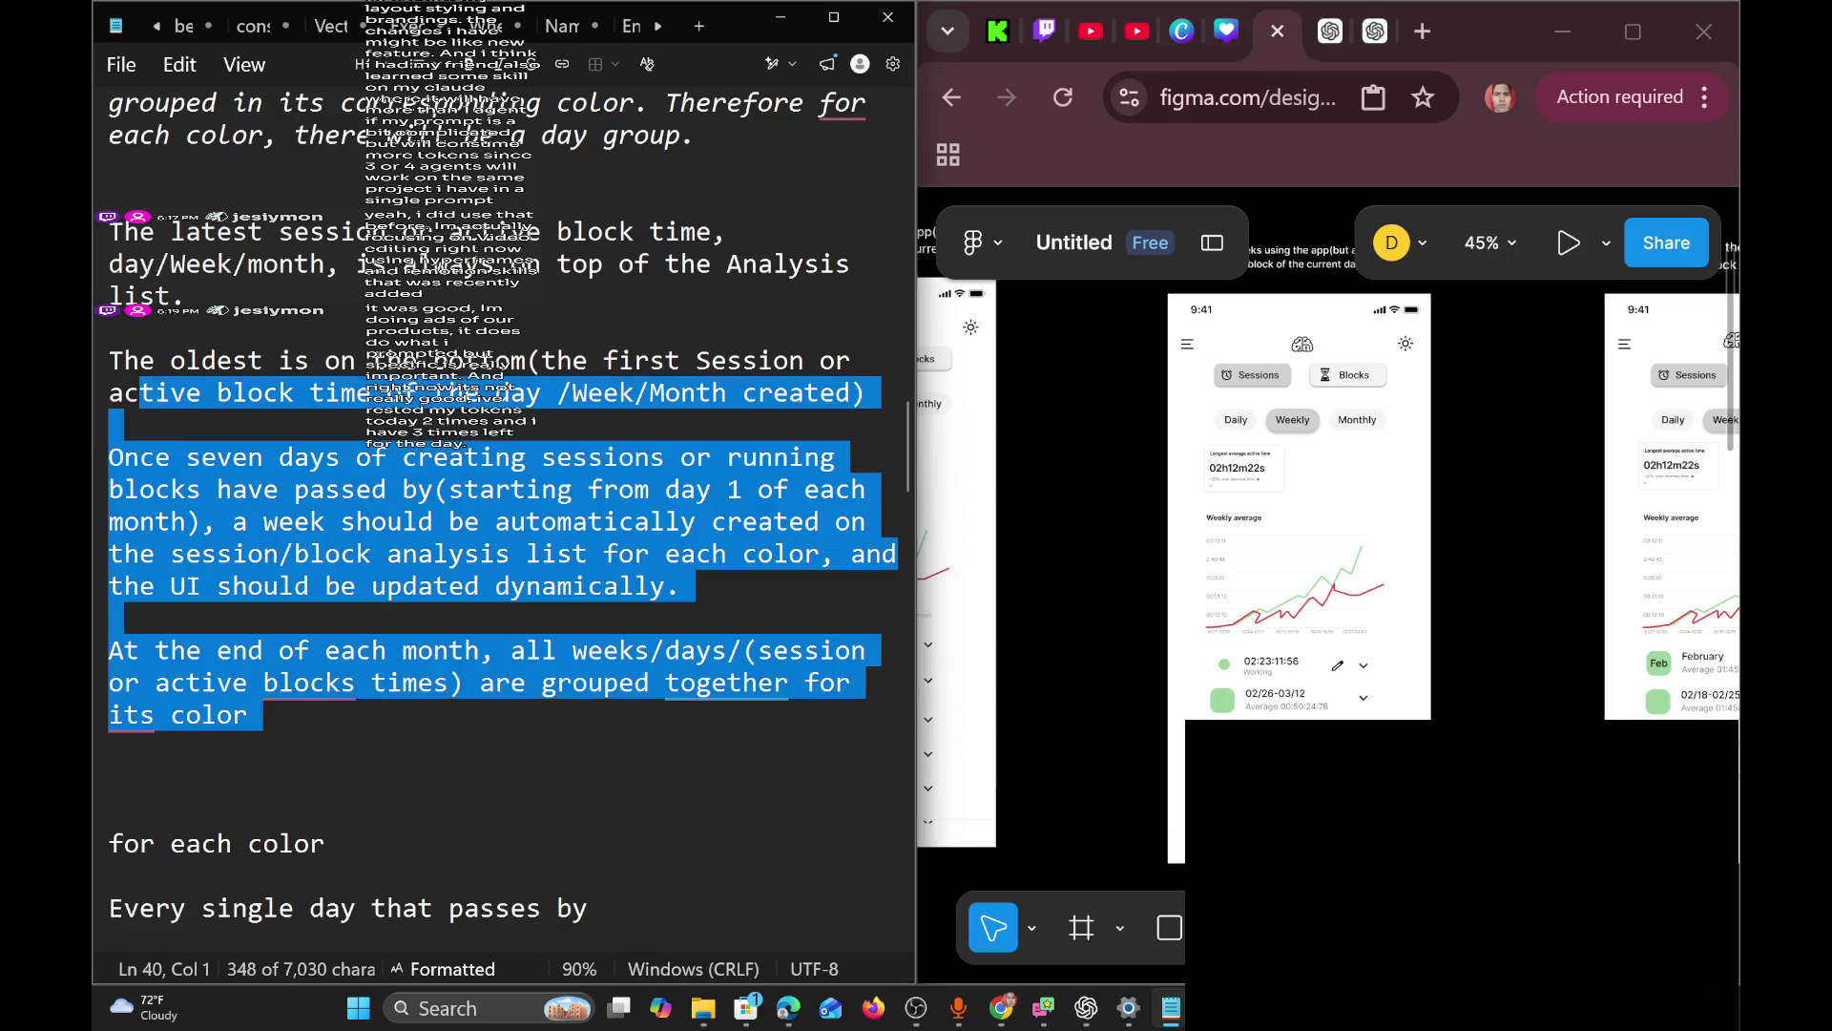
click(326, 650)
click(248, 714)
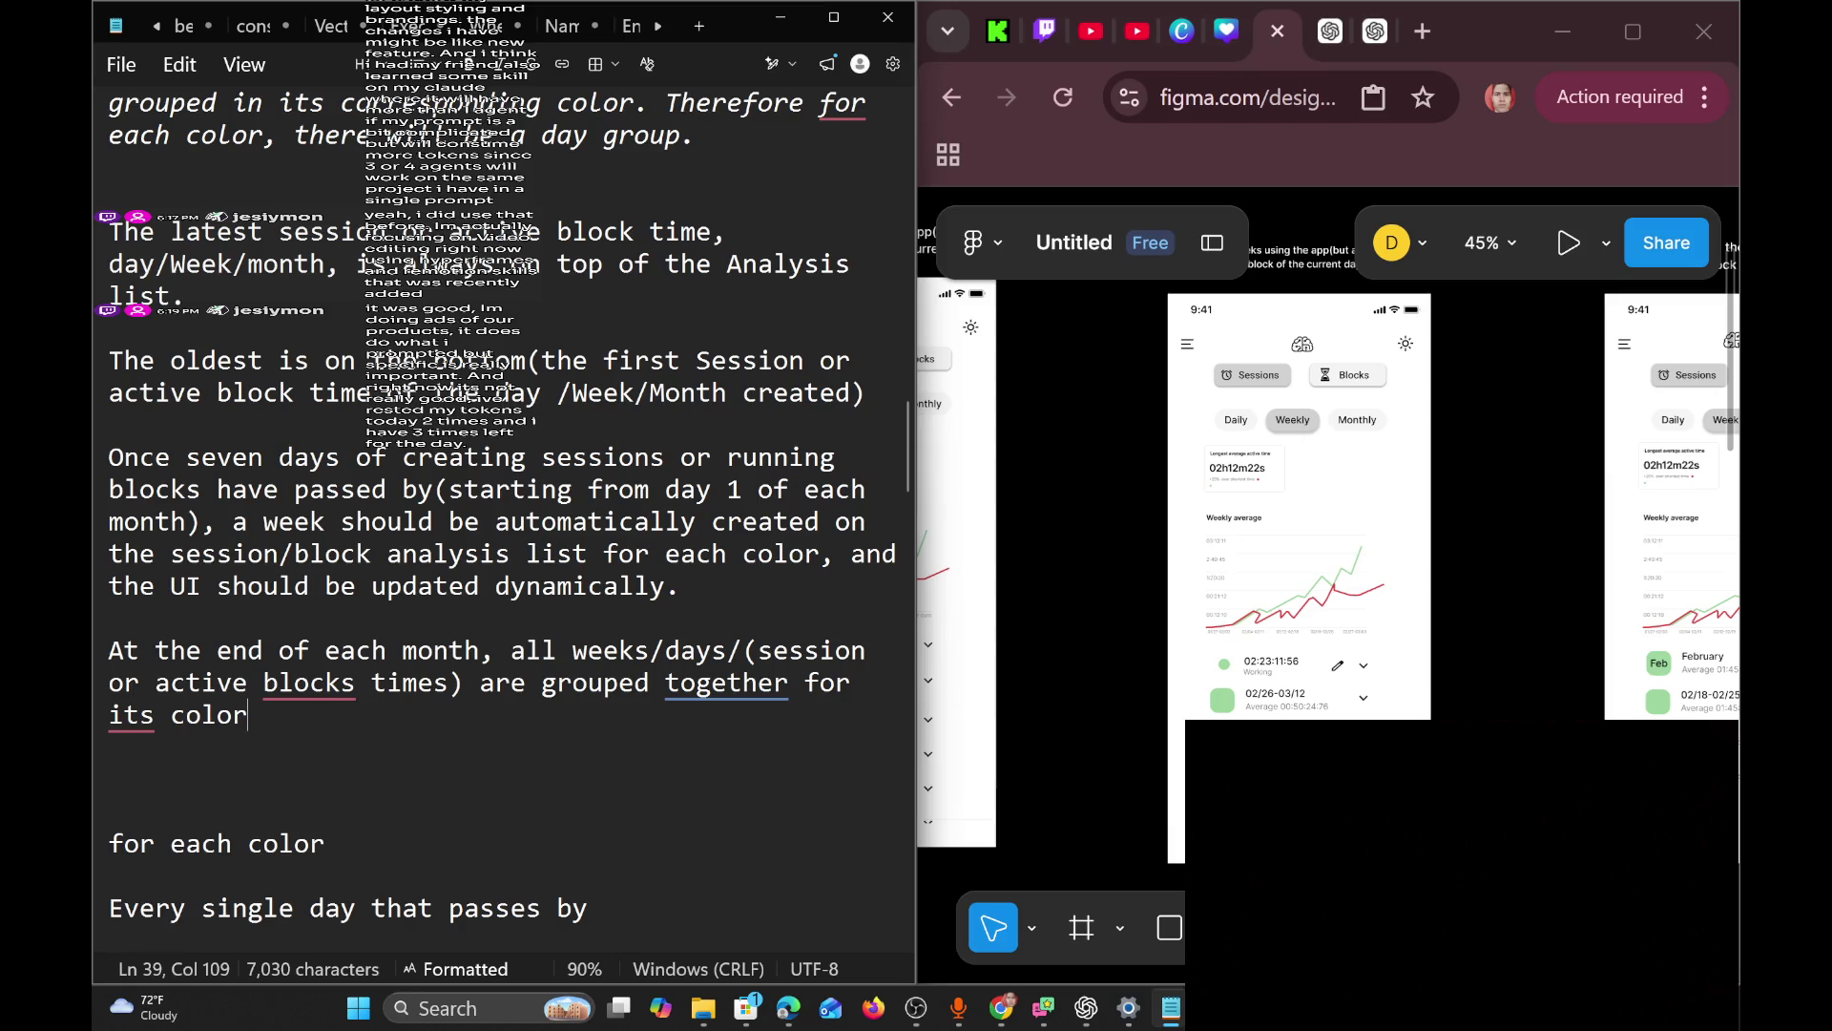
key(Return)
key(Return)
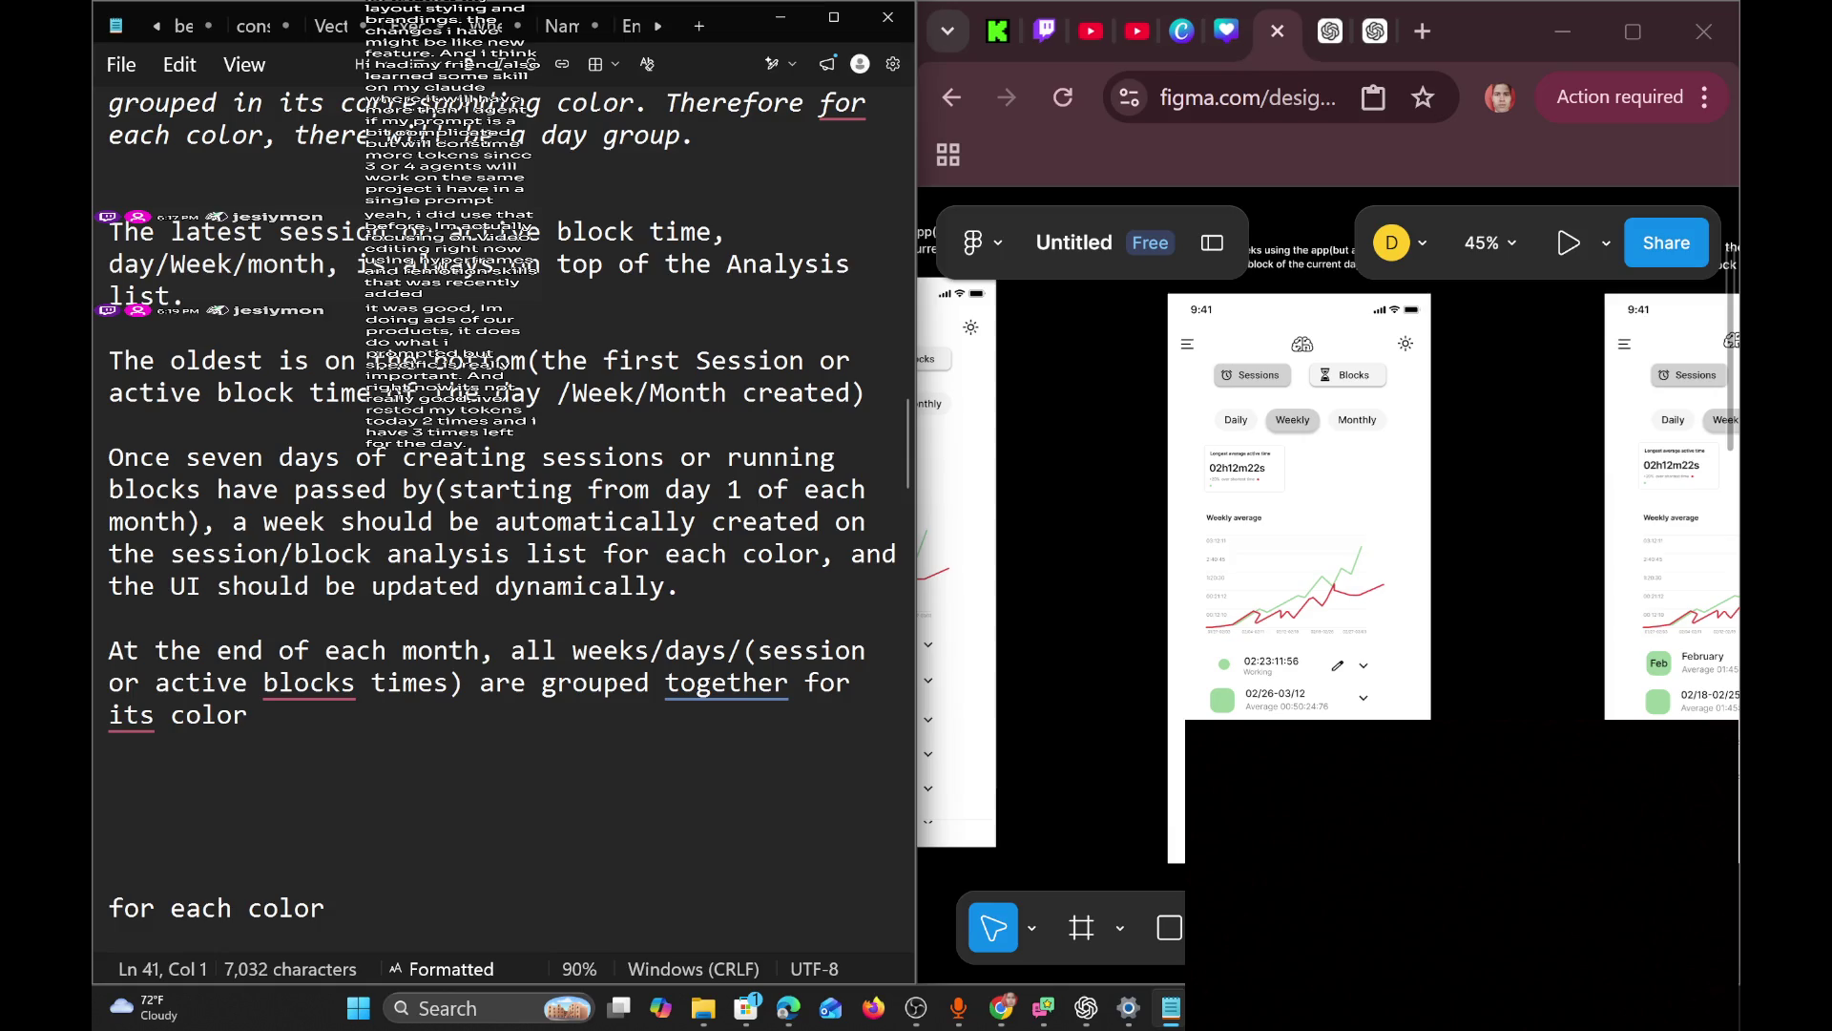
Accept Grammarly's fixes changing 'its' to 'their' and 'blocks' to 'block'.
mouse_move(132, 716)
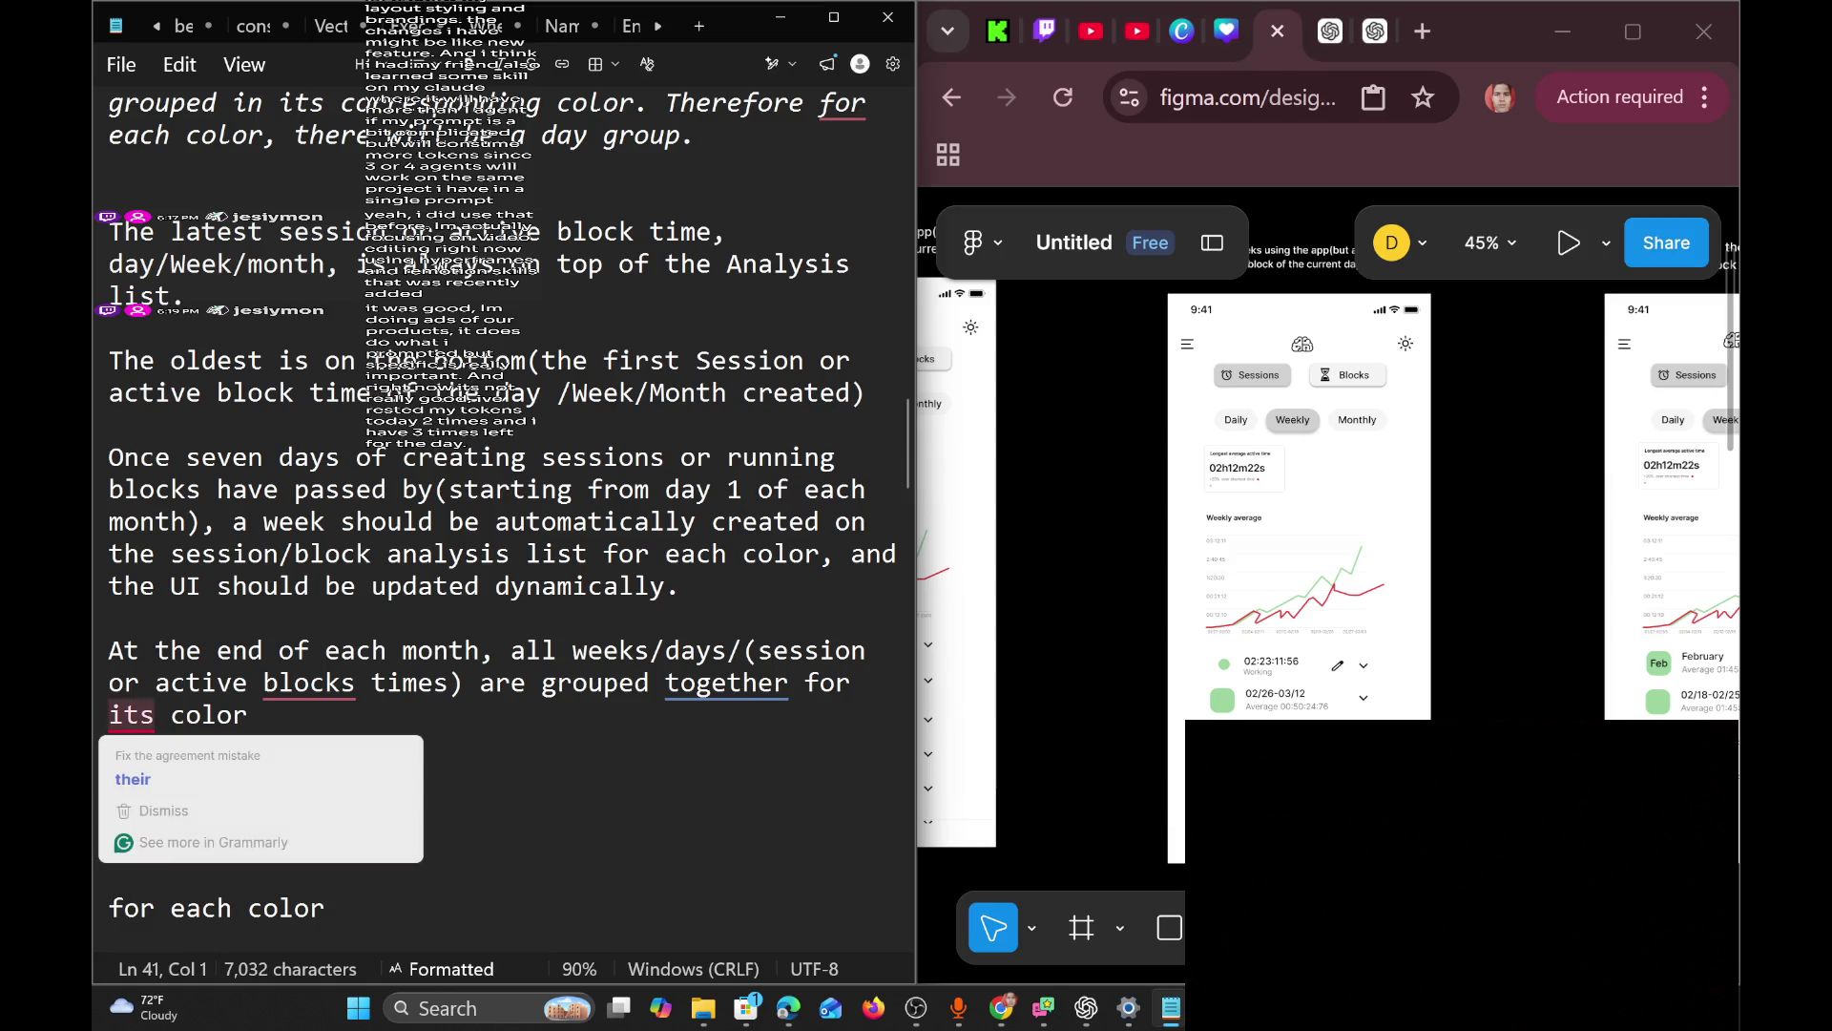
click(134, 779)
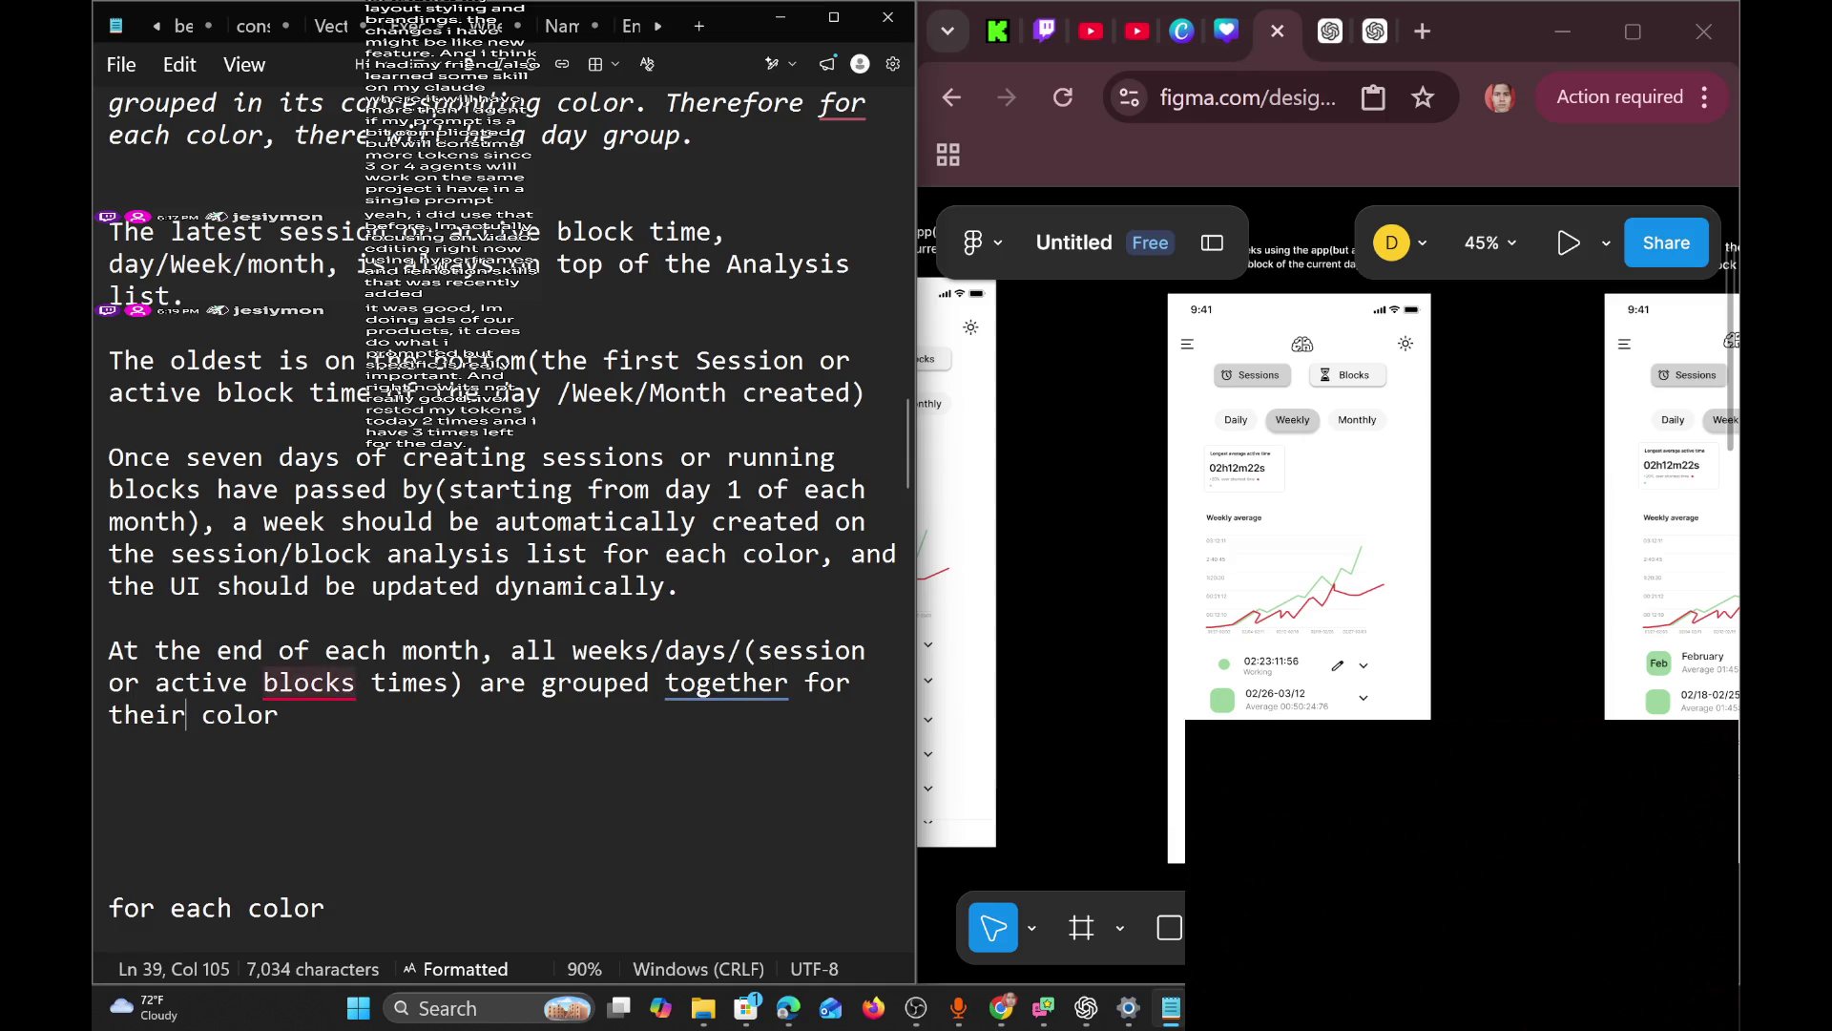
mouse_move(308, 683)
click(286, 748)
Return to the end of 'their color', adding and then removing an extra line.
click(279, 715)
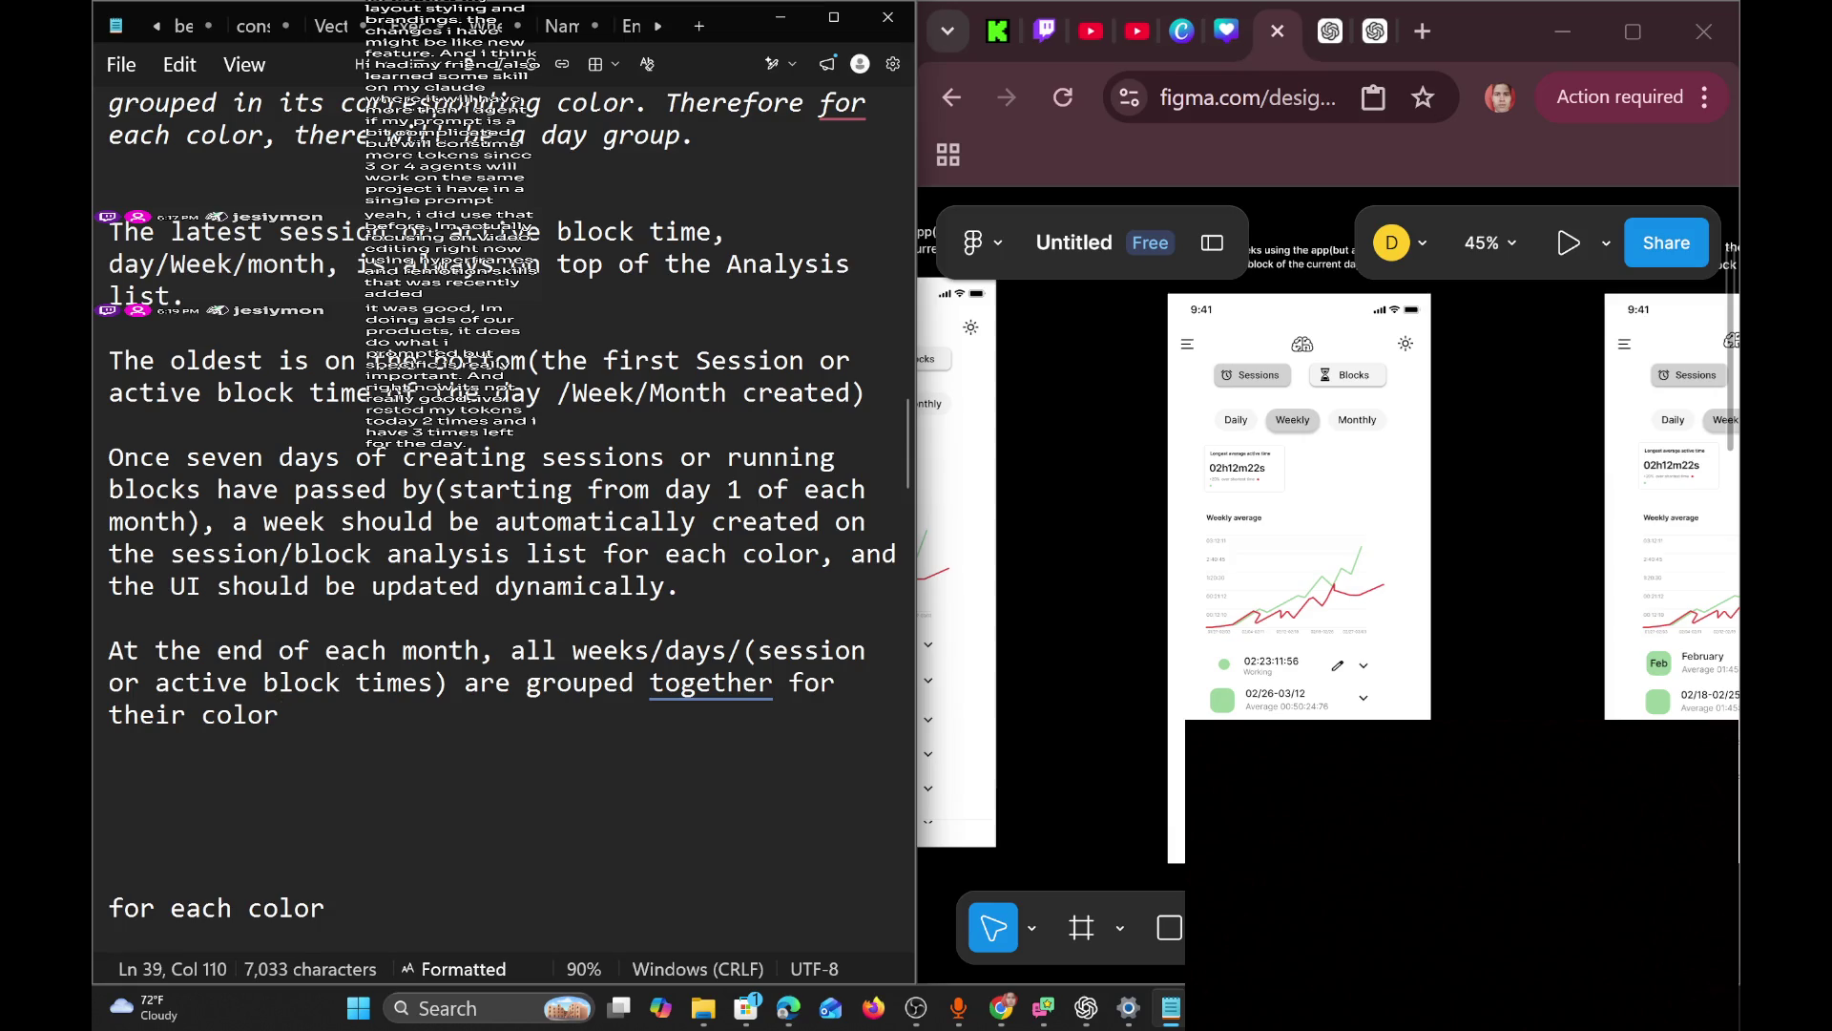
key(Return)
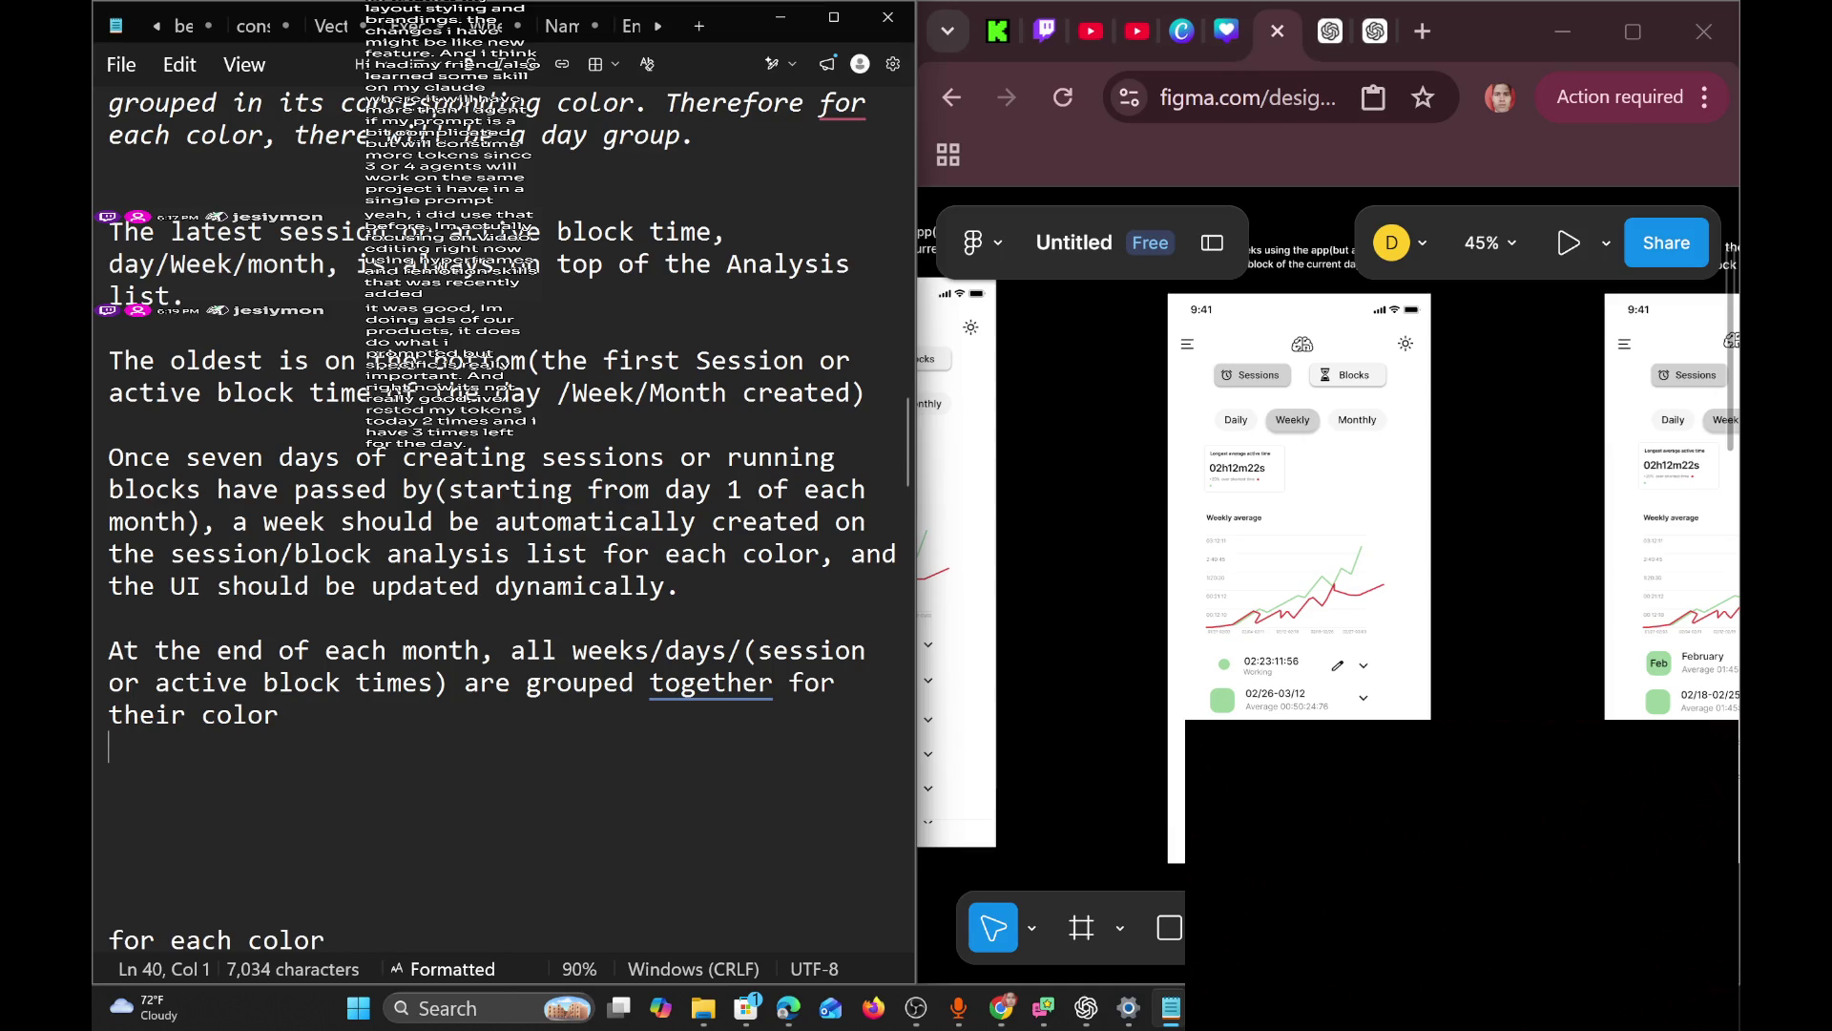
key(BackSpace)
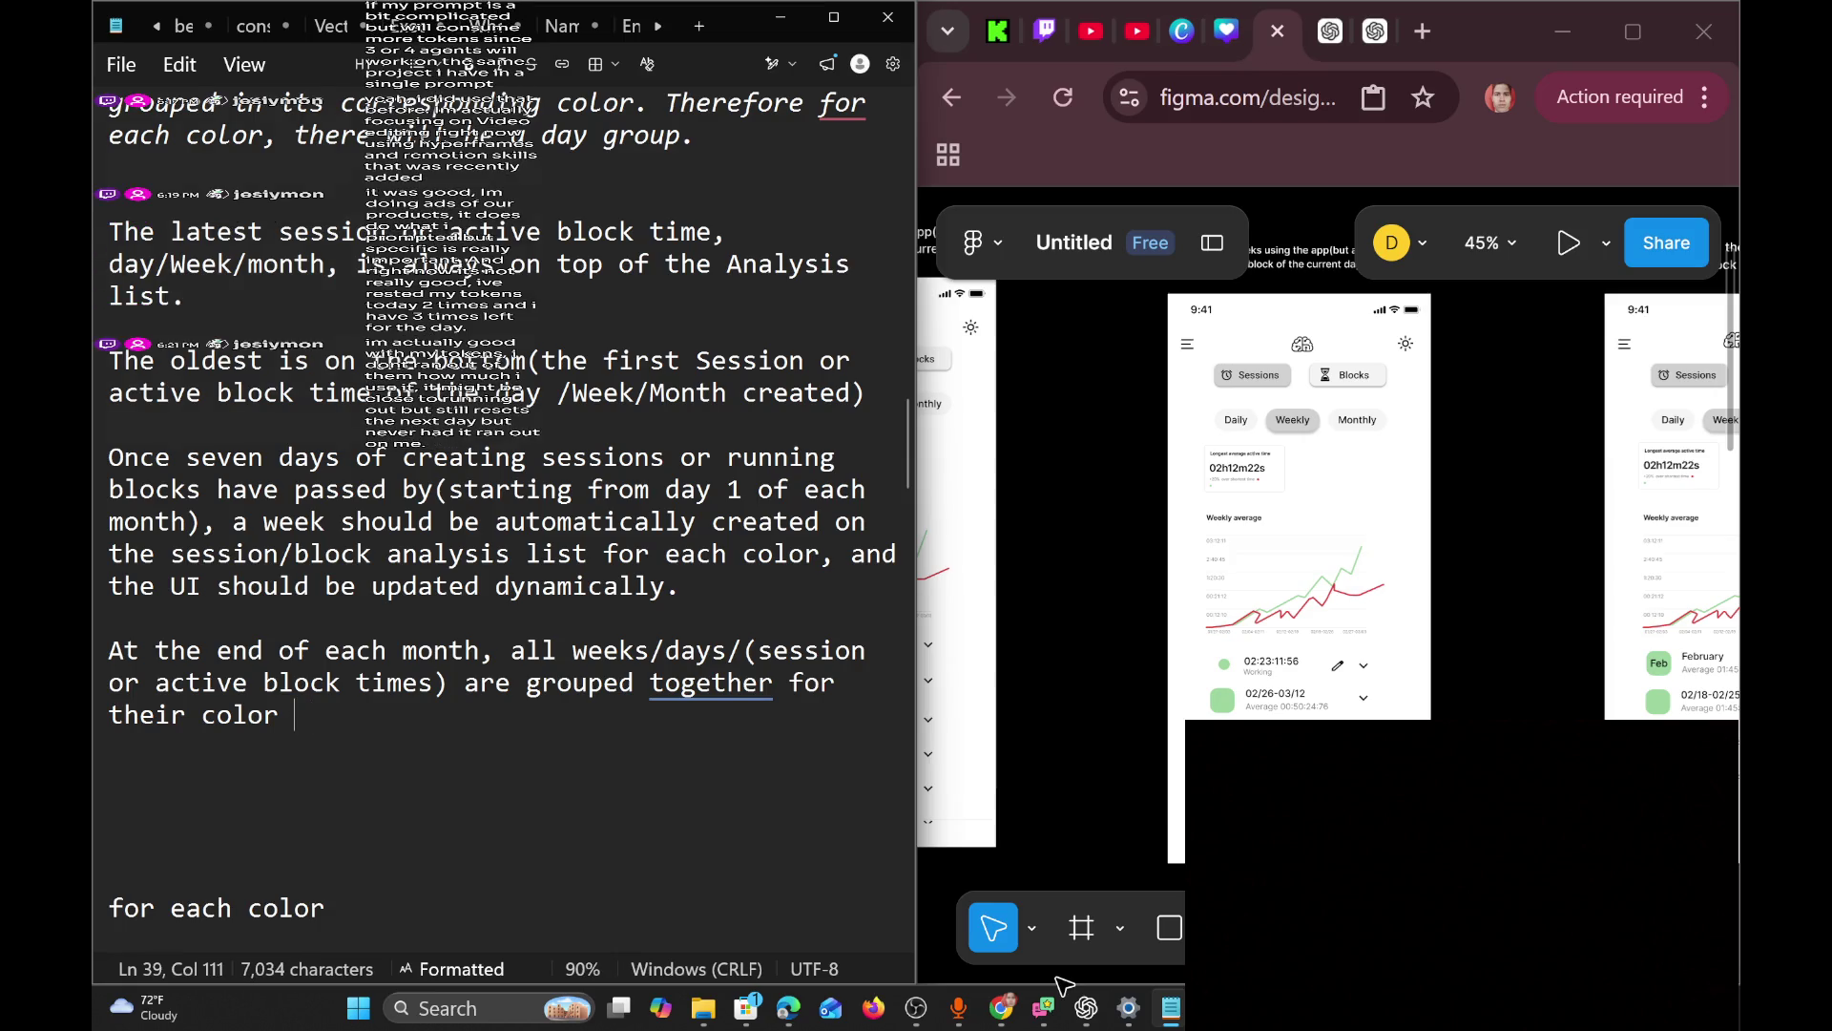
key(alt+Tab)
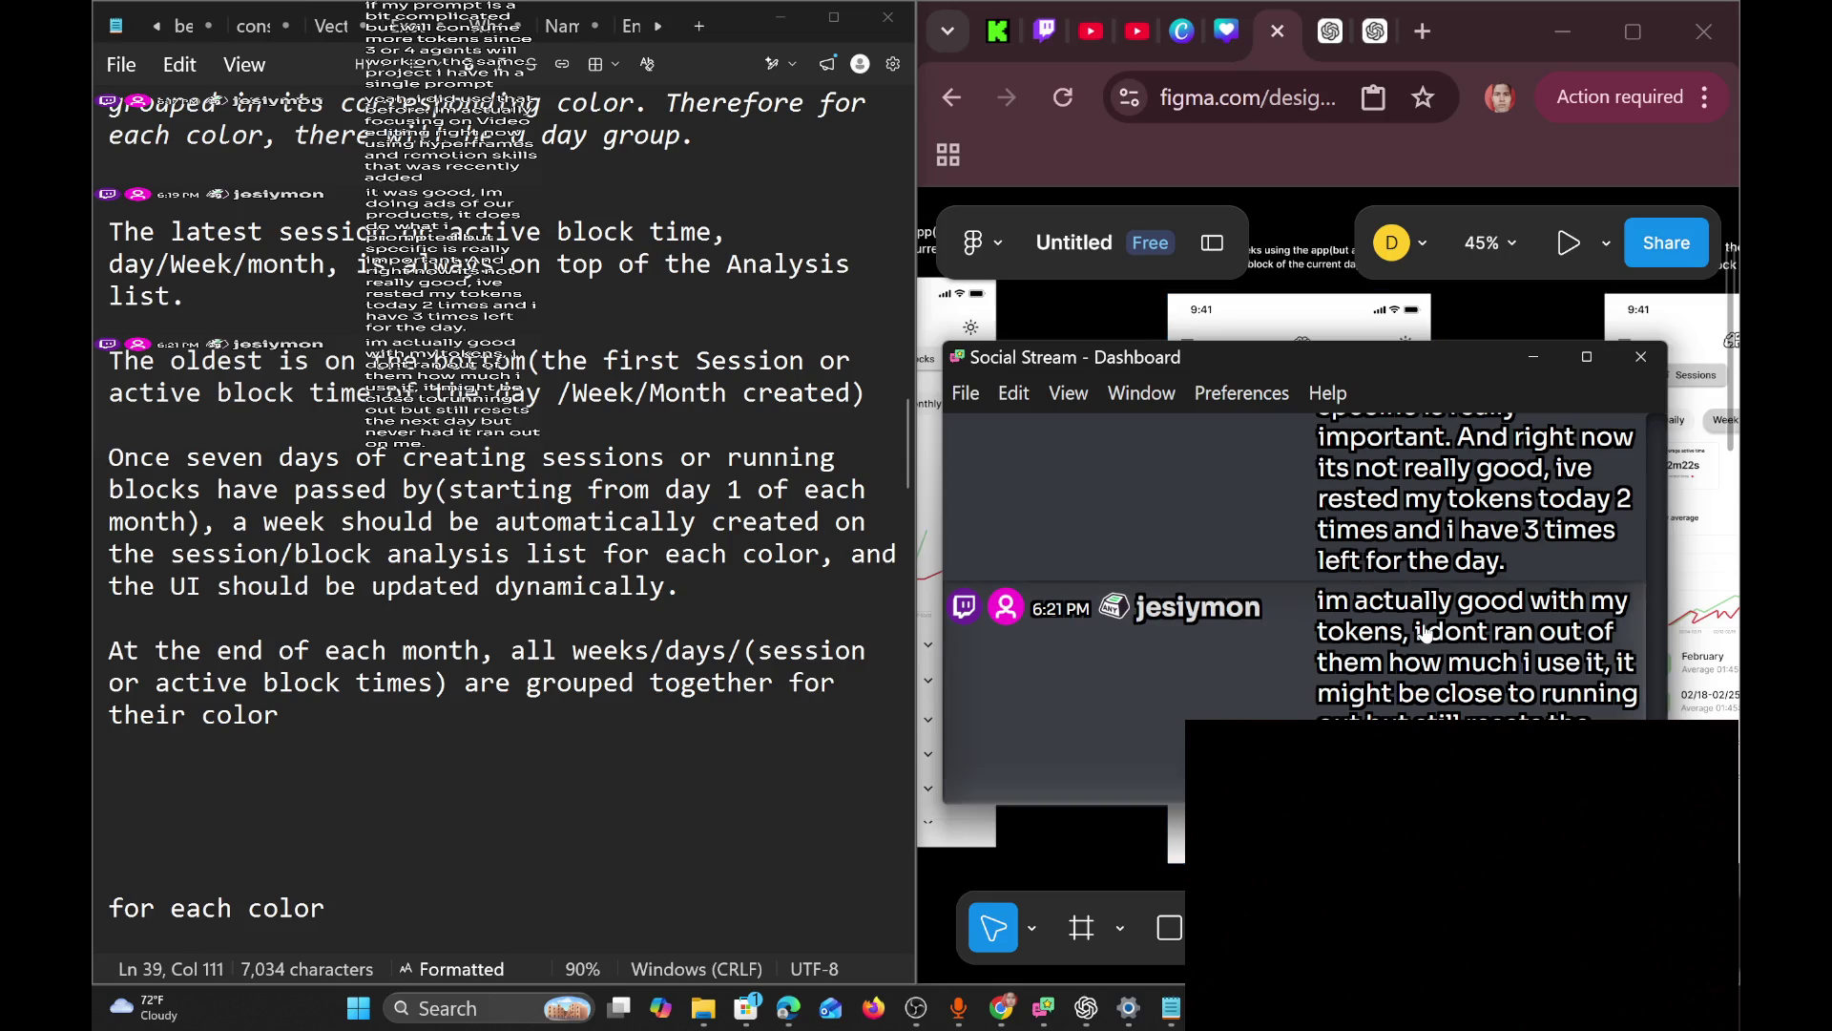
Scroll through the viewer chat messages to the 6:21 PM message about rarely running out of tokens.
scroll(1425, 632, up, 15)
scroll(1425, 632, down, 3)
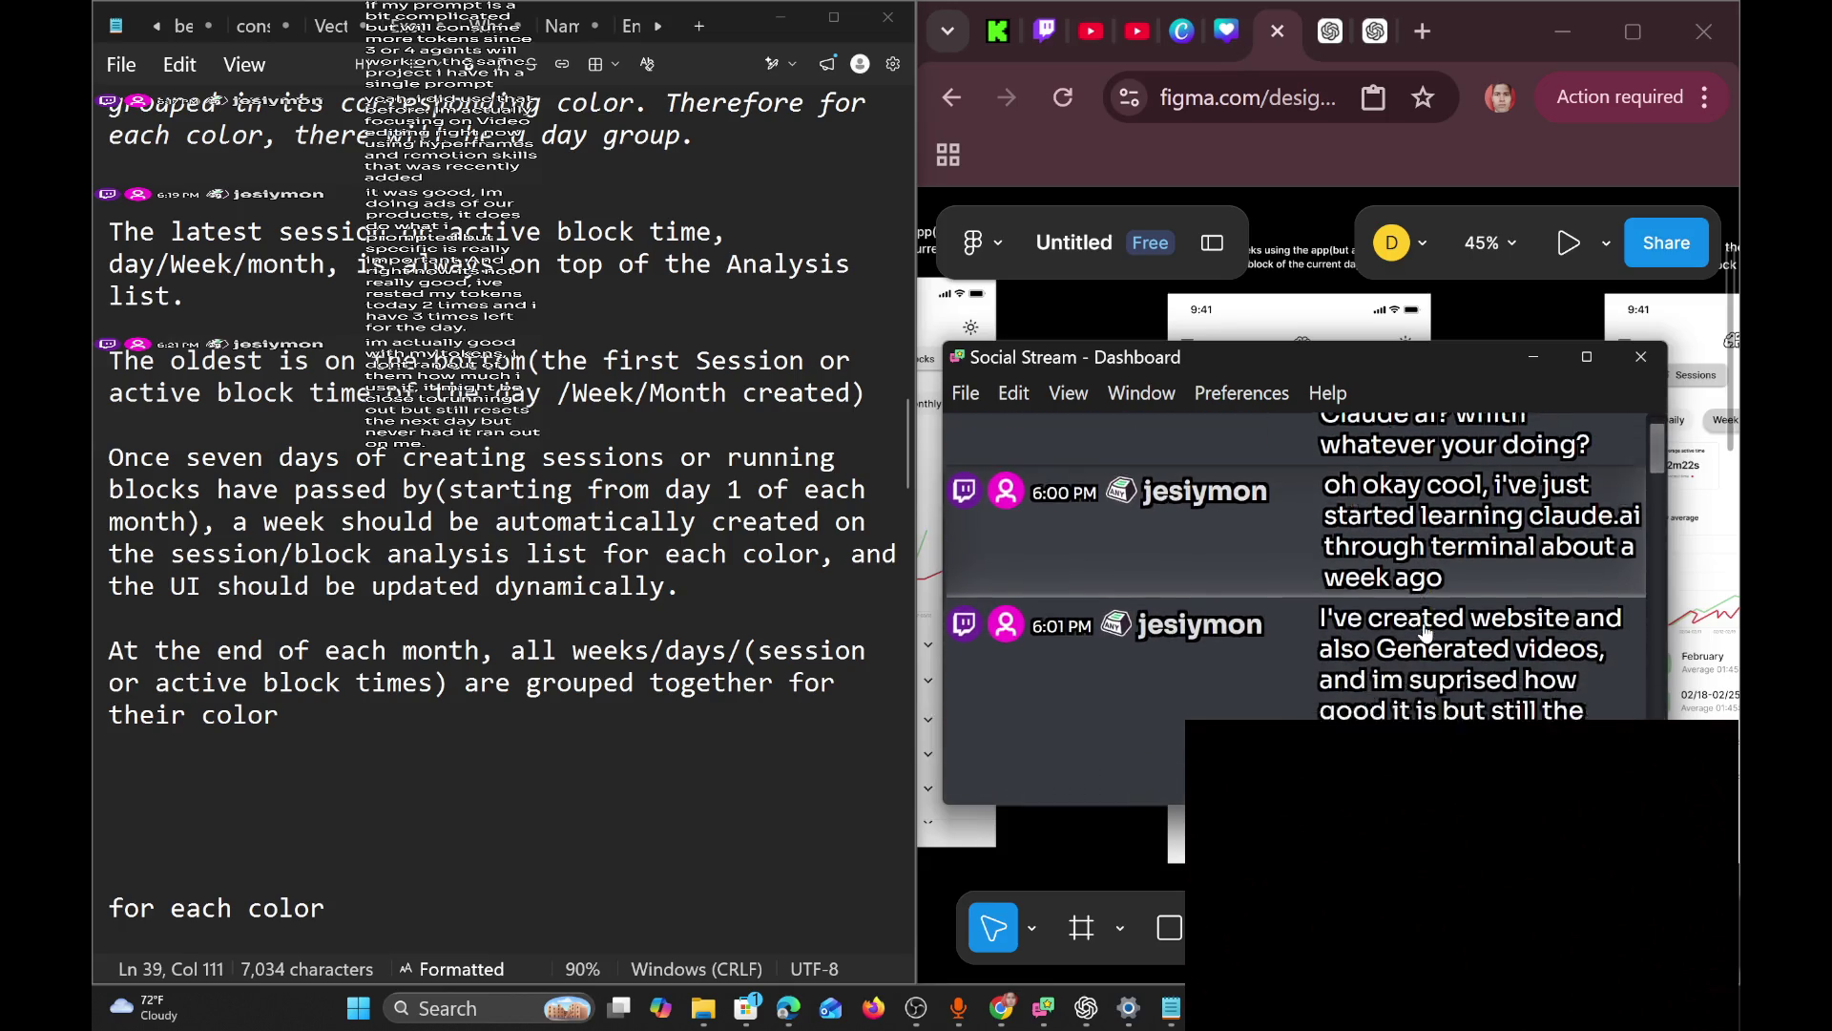
scroll(1424, 632, down, 1)
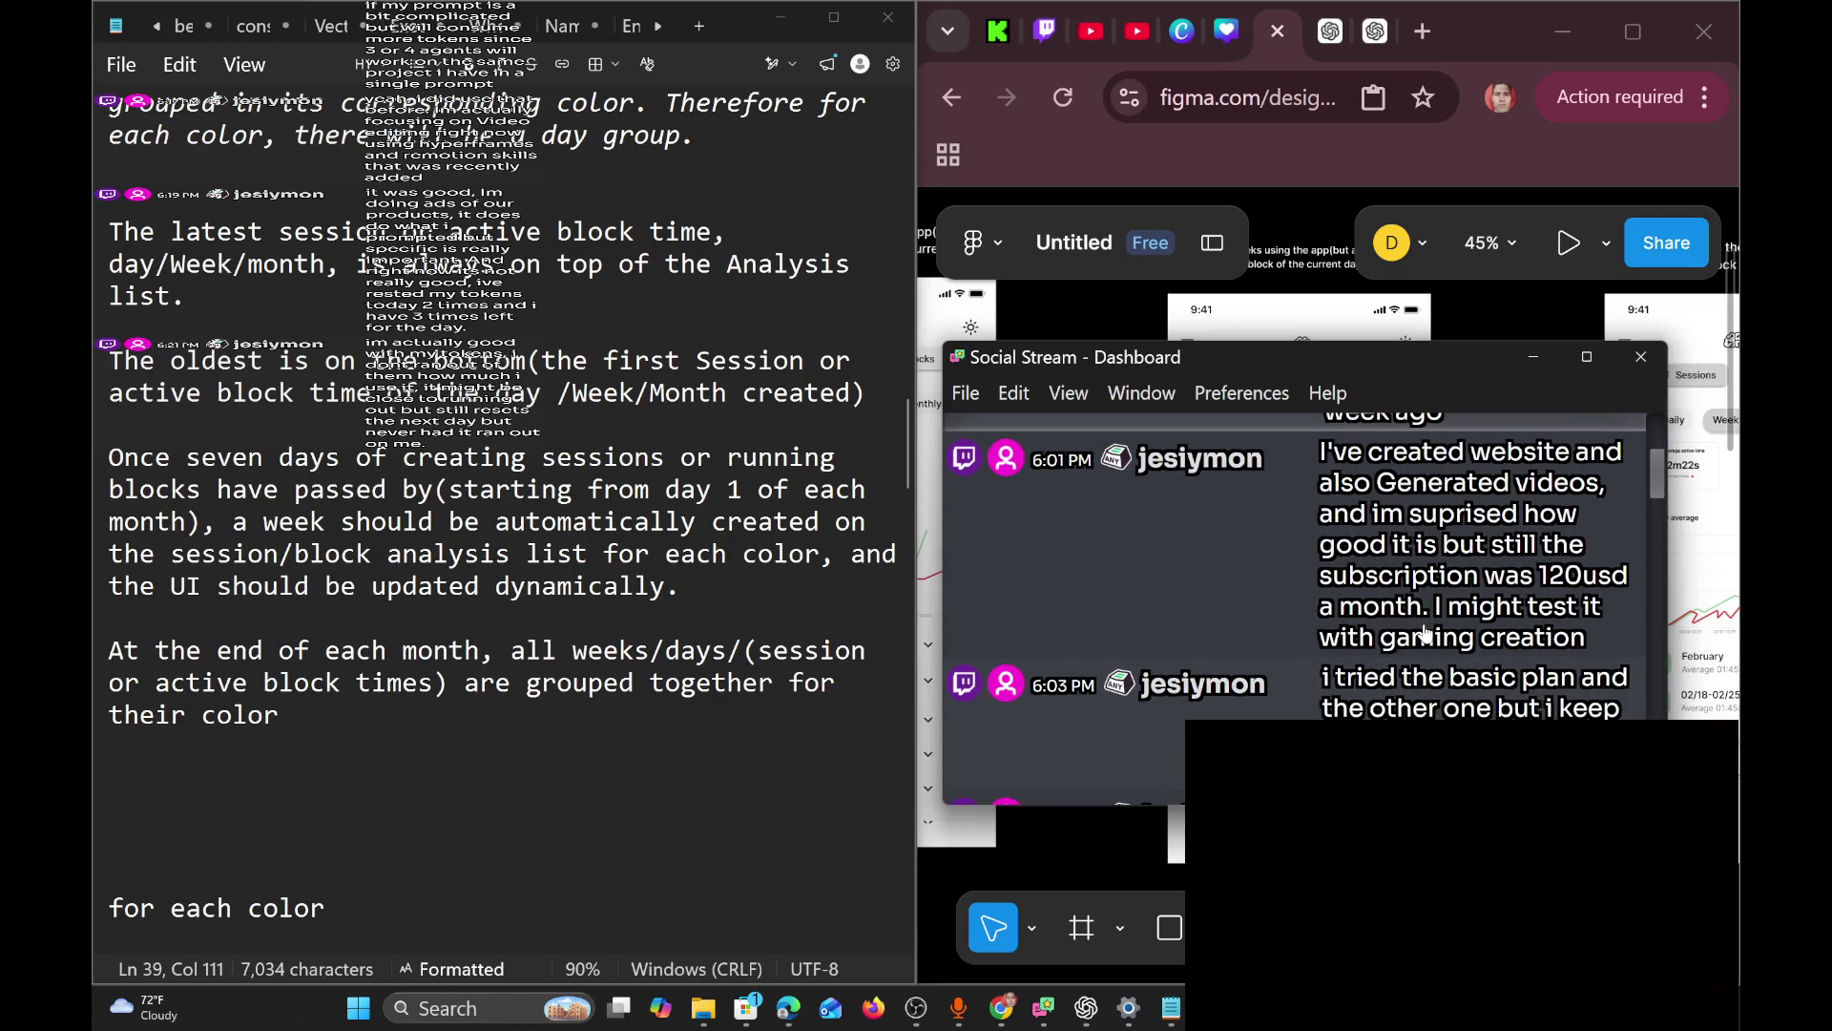
scroll(1424, 632, down, 1)
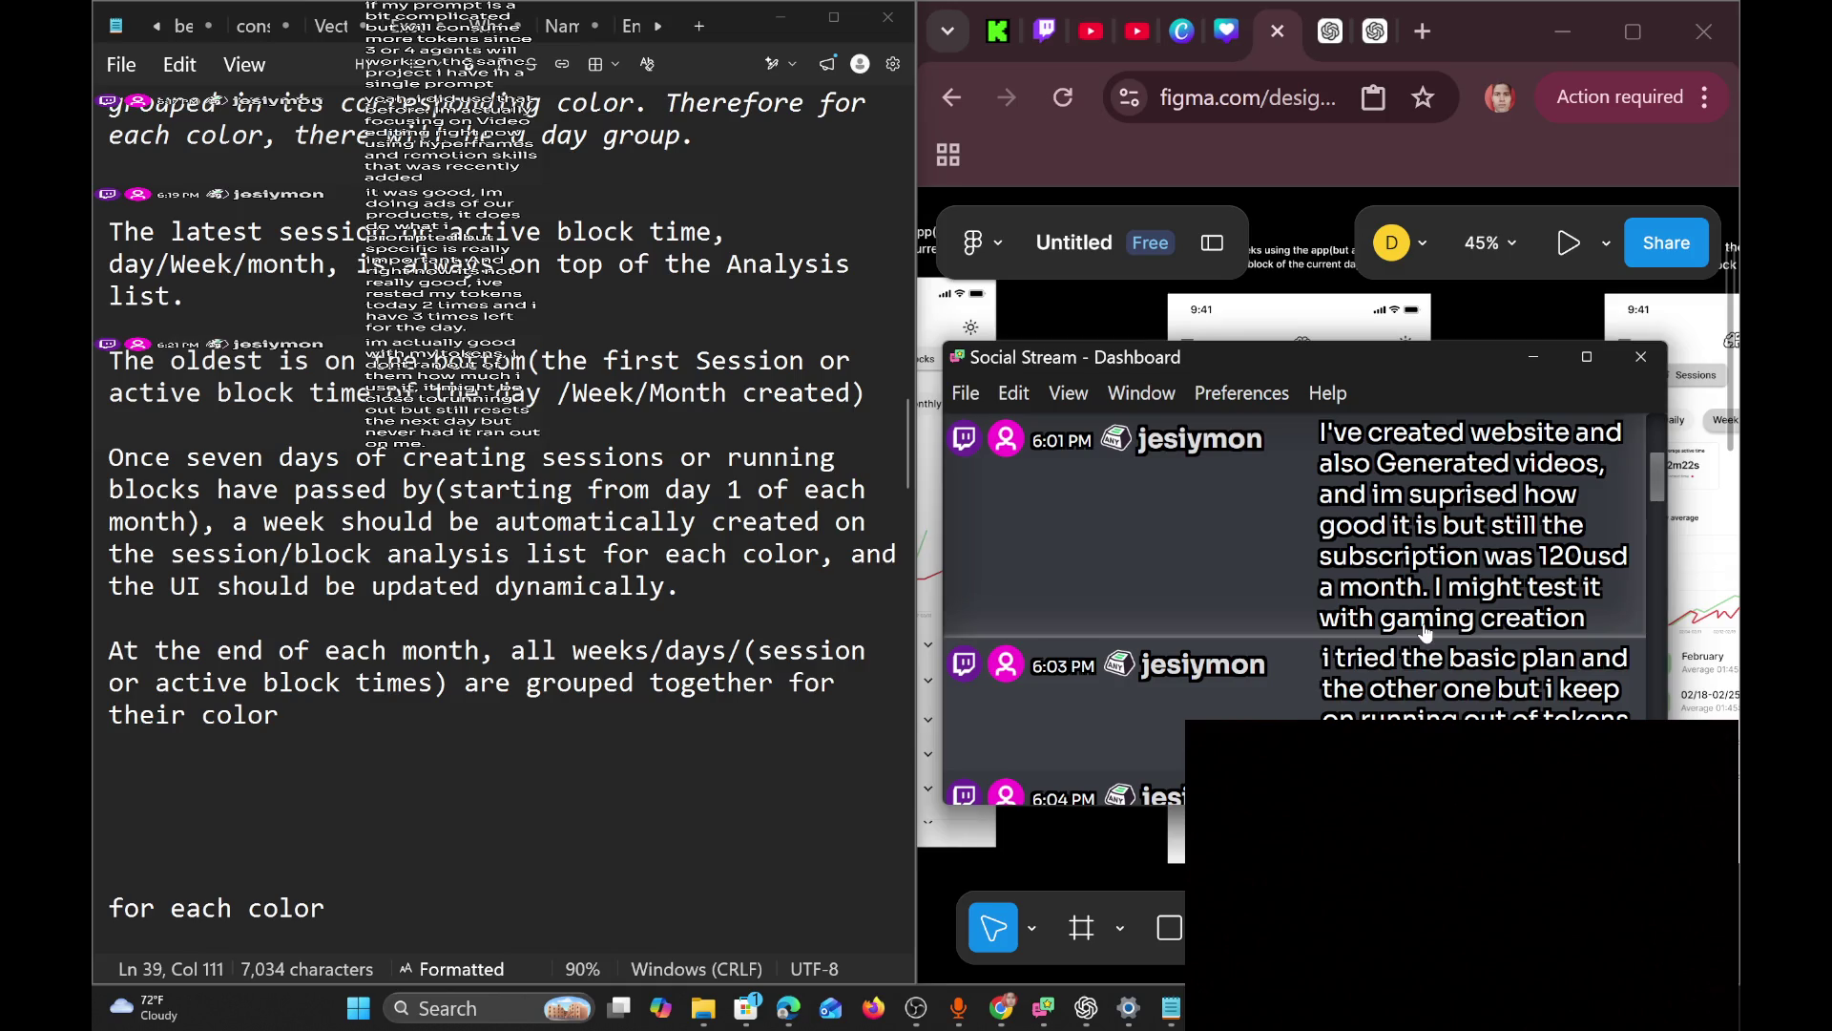
scroll(1425, 632, up, 3)
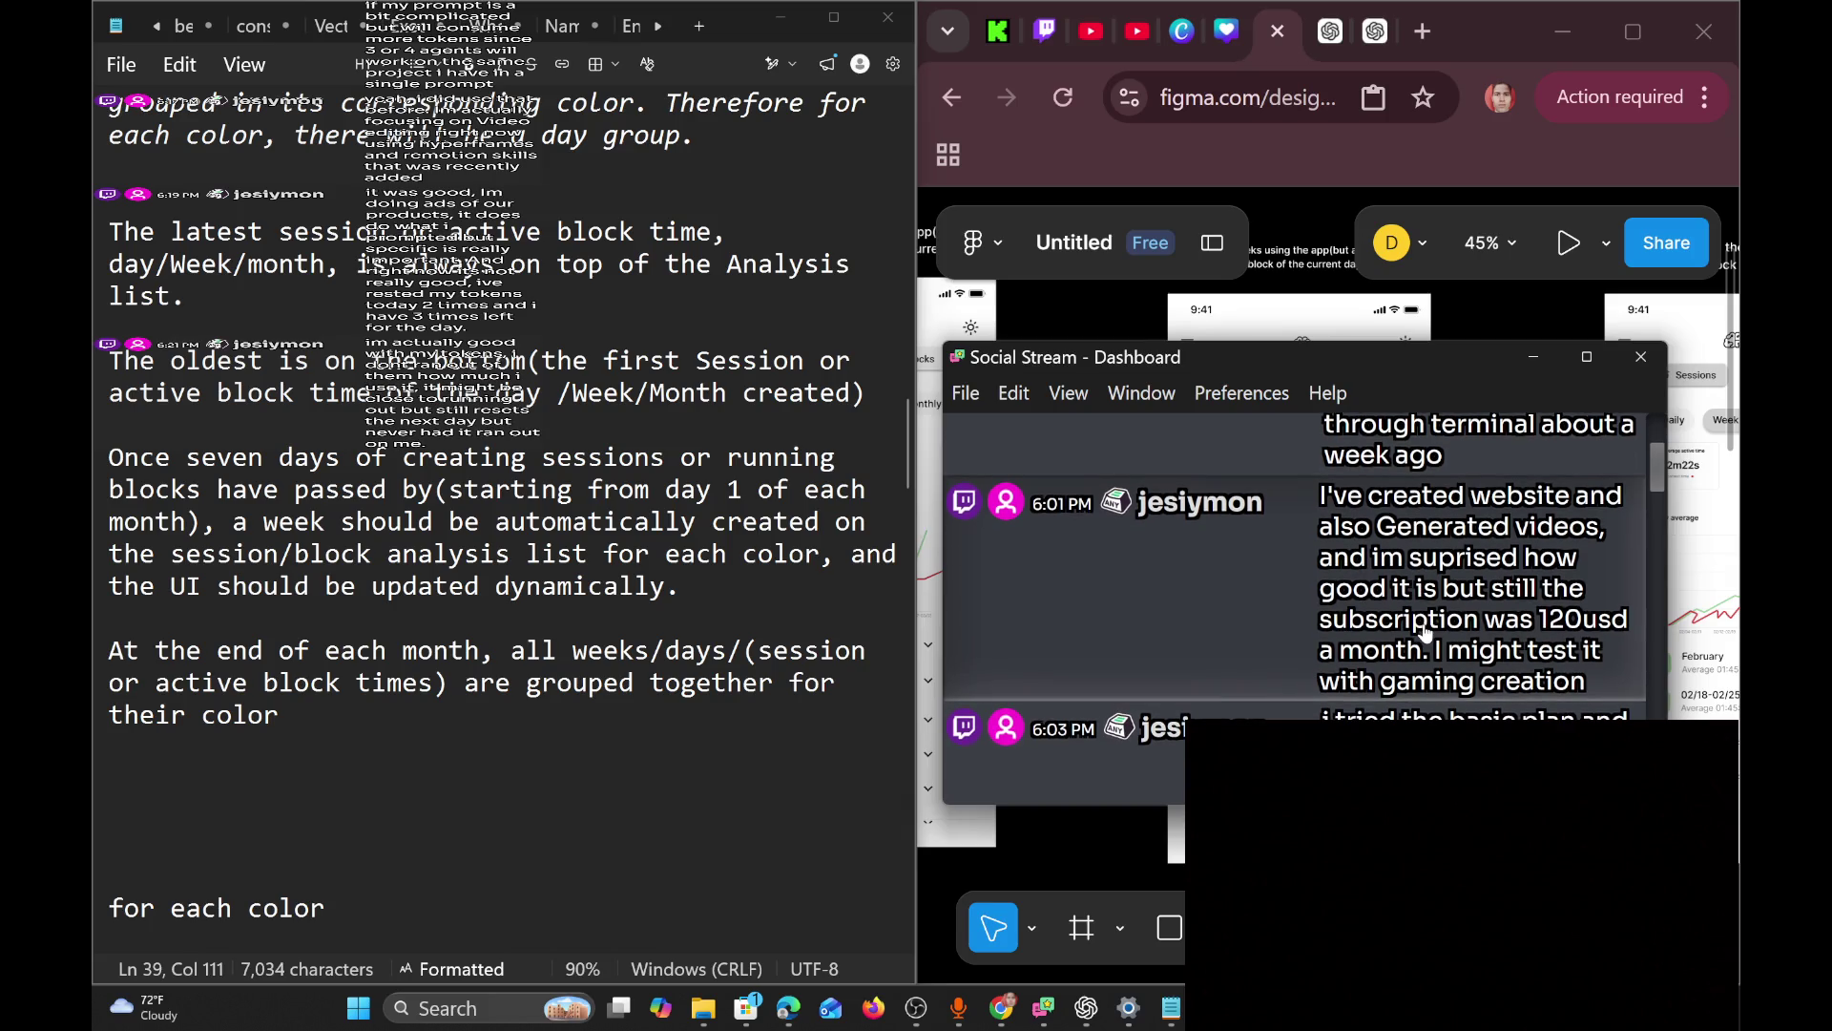
scroll(1424, 632, up, 5)
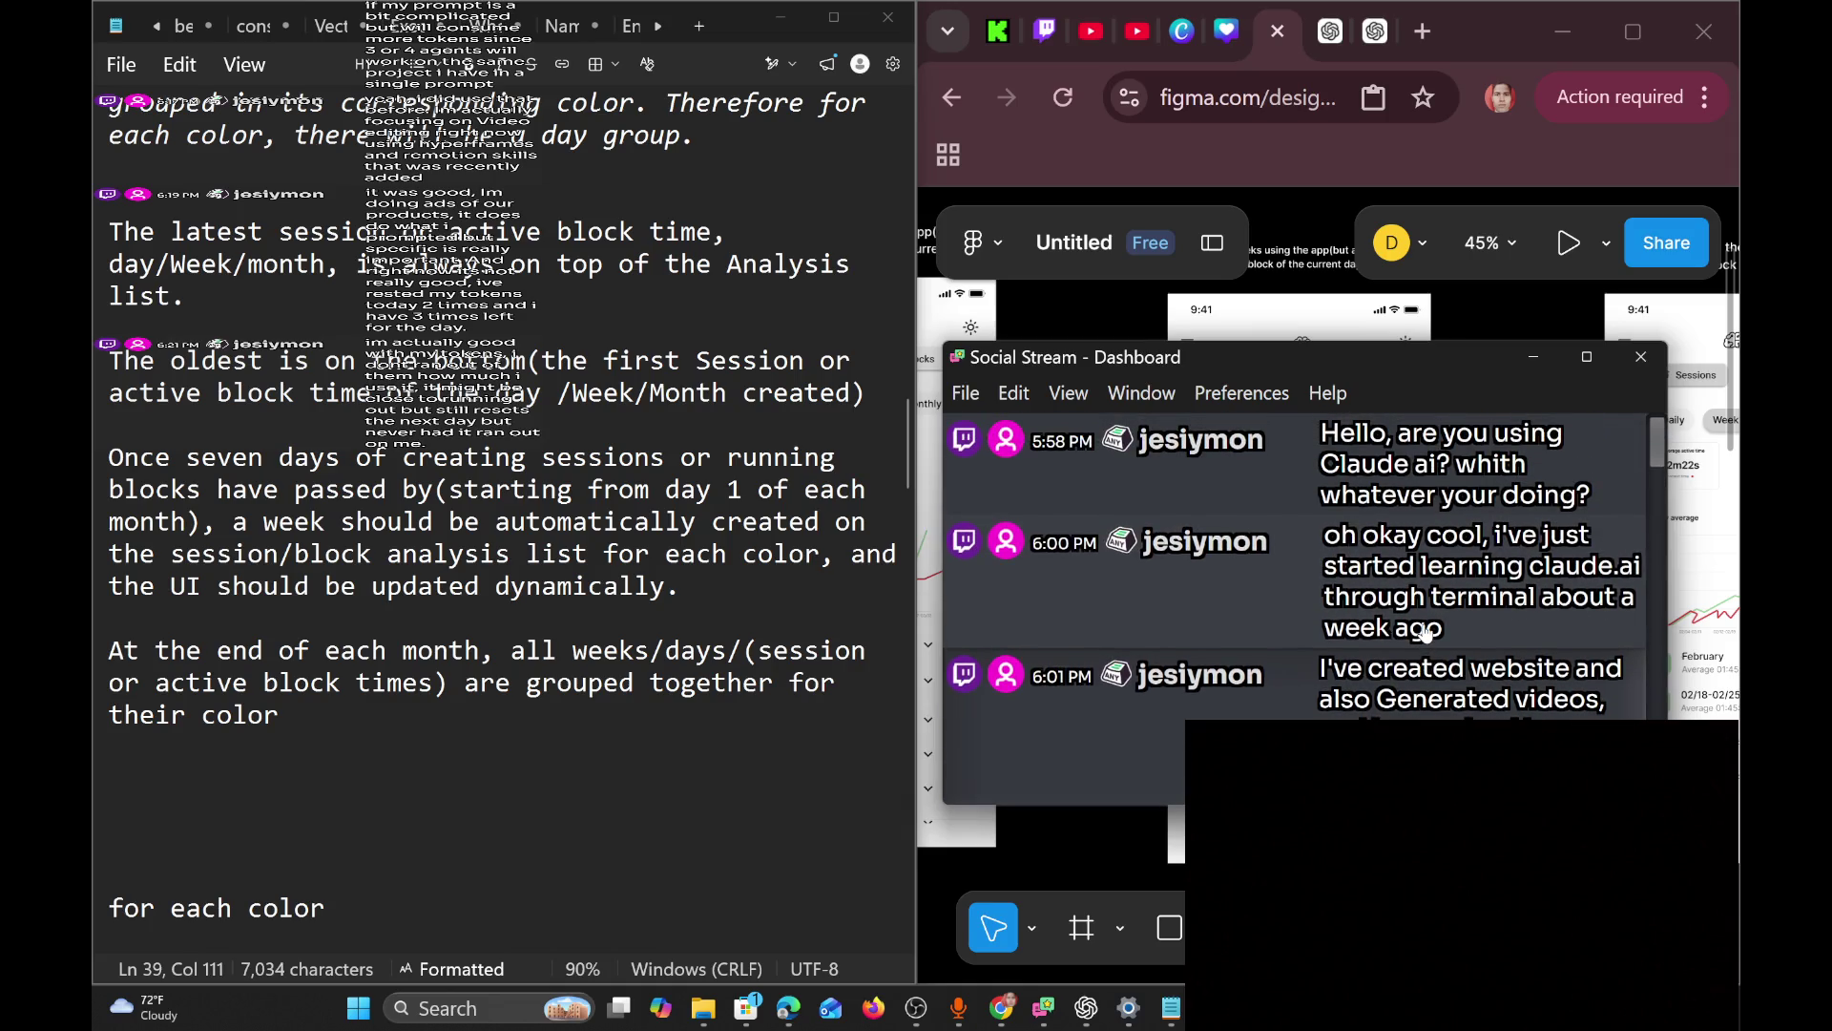
scroll(1425, 632, down, 5)
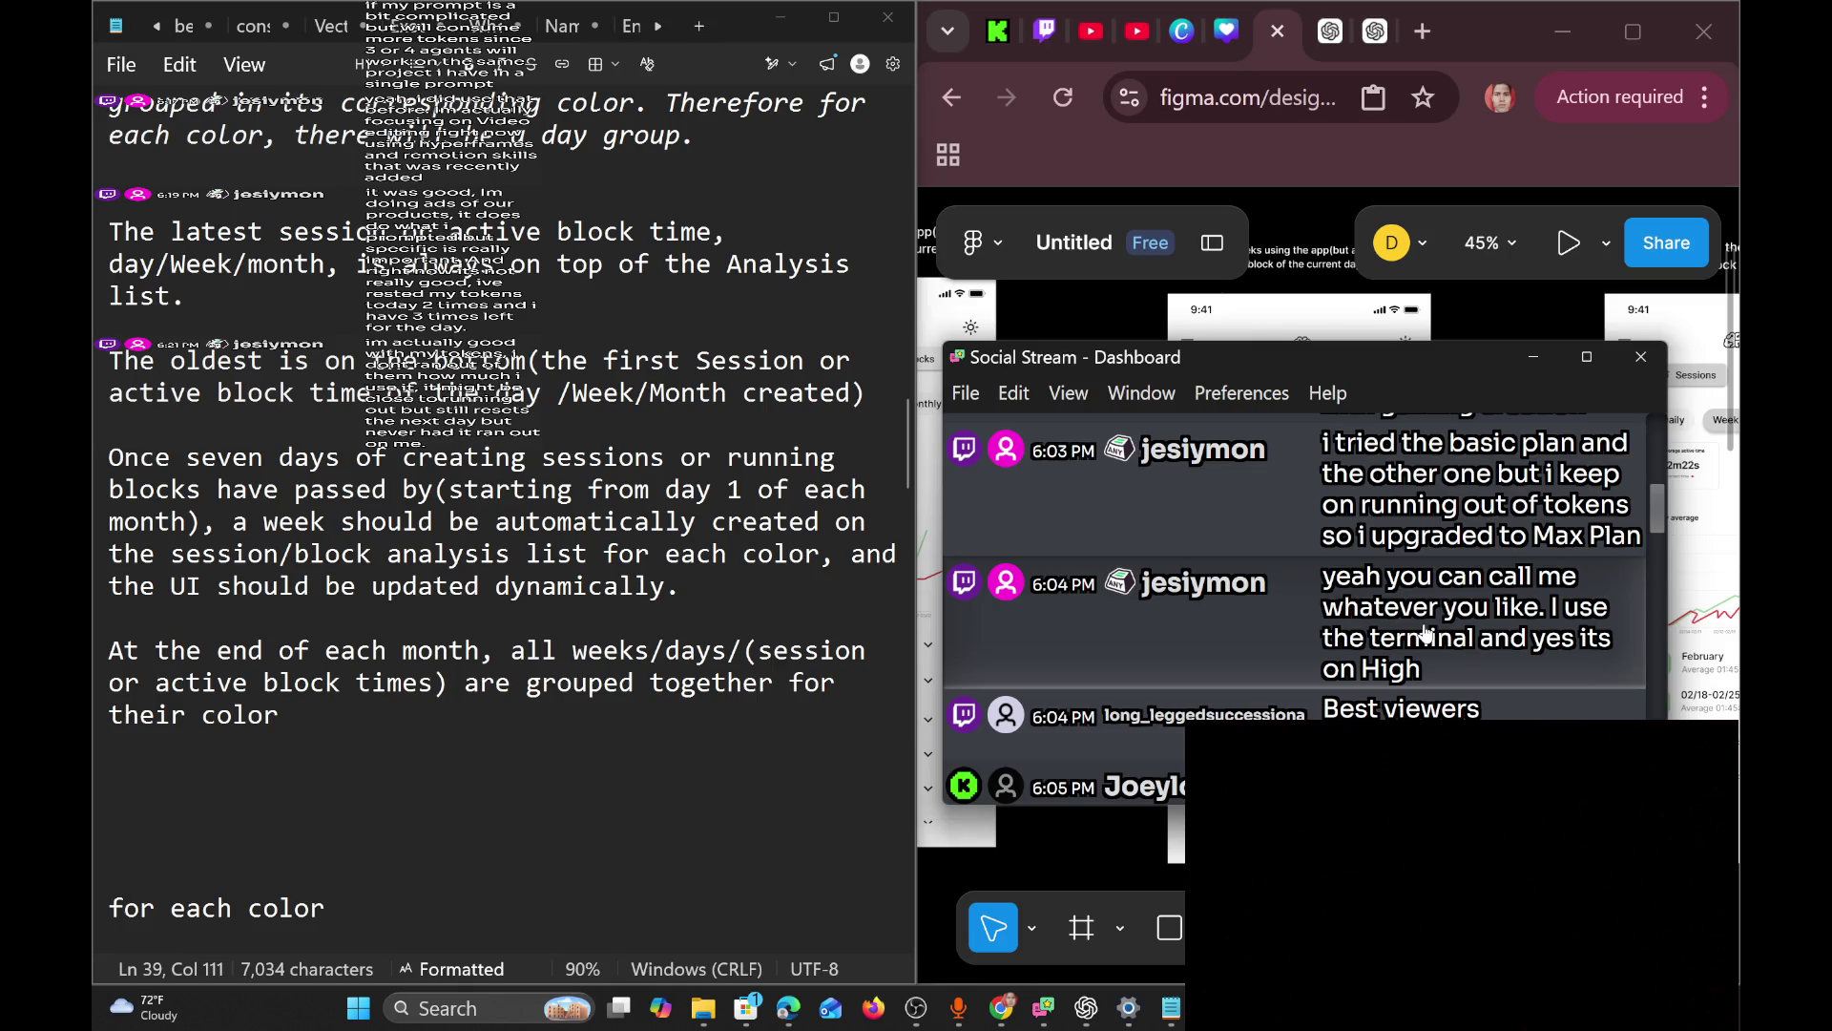
scroll(1425, 632, down, 10)
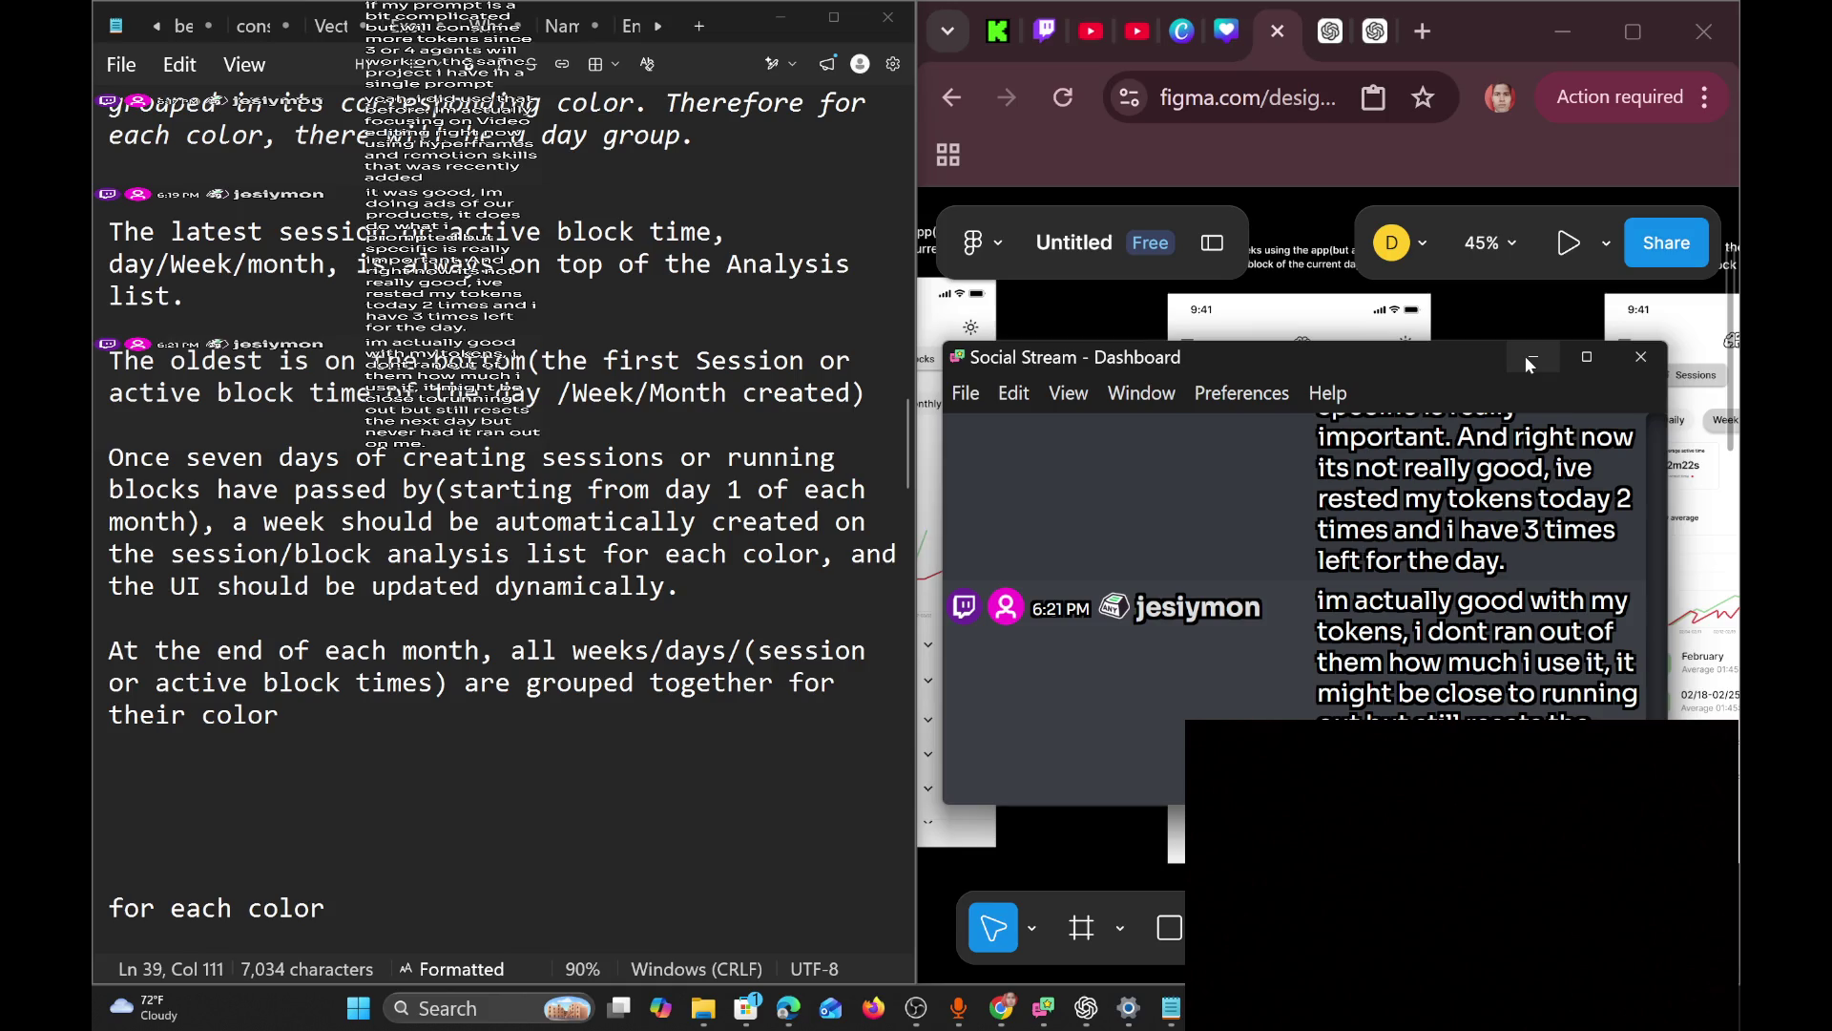
Minimize the chat dashboard, glance at Codex, and place the cursor after 'their color' in Notepad.
click(1525, 357)
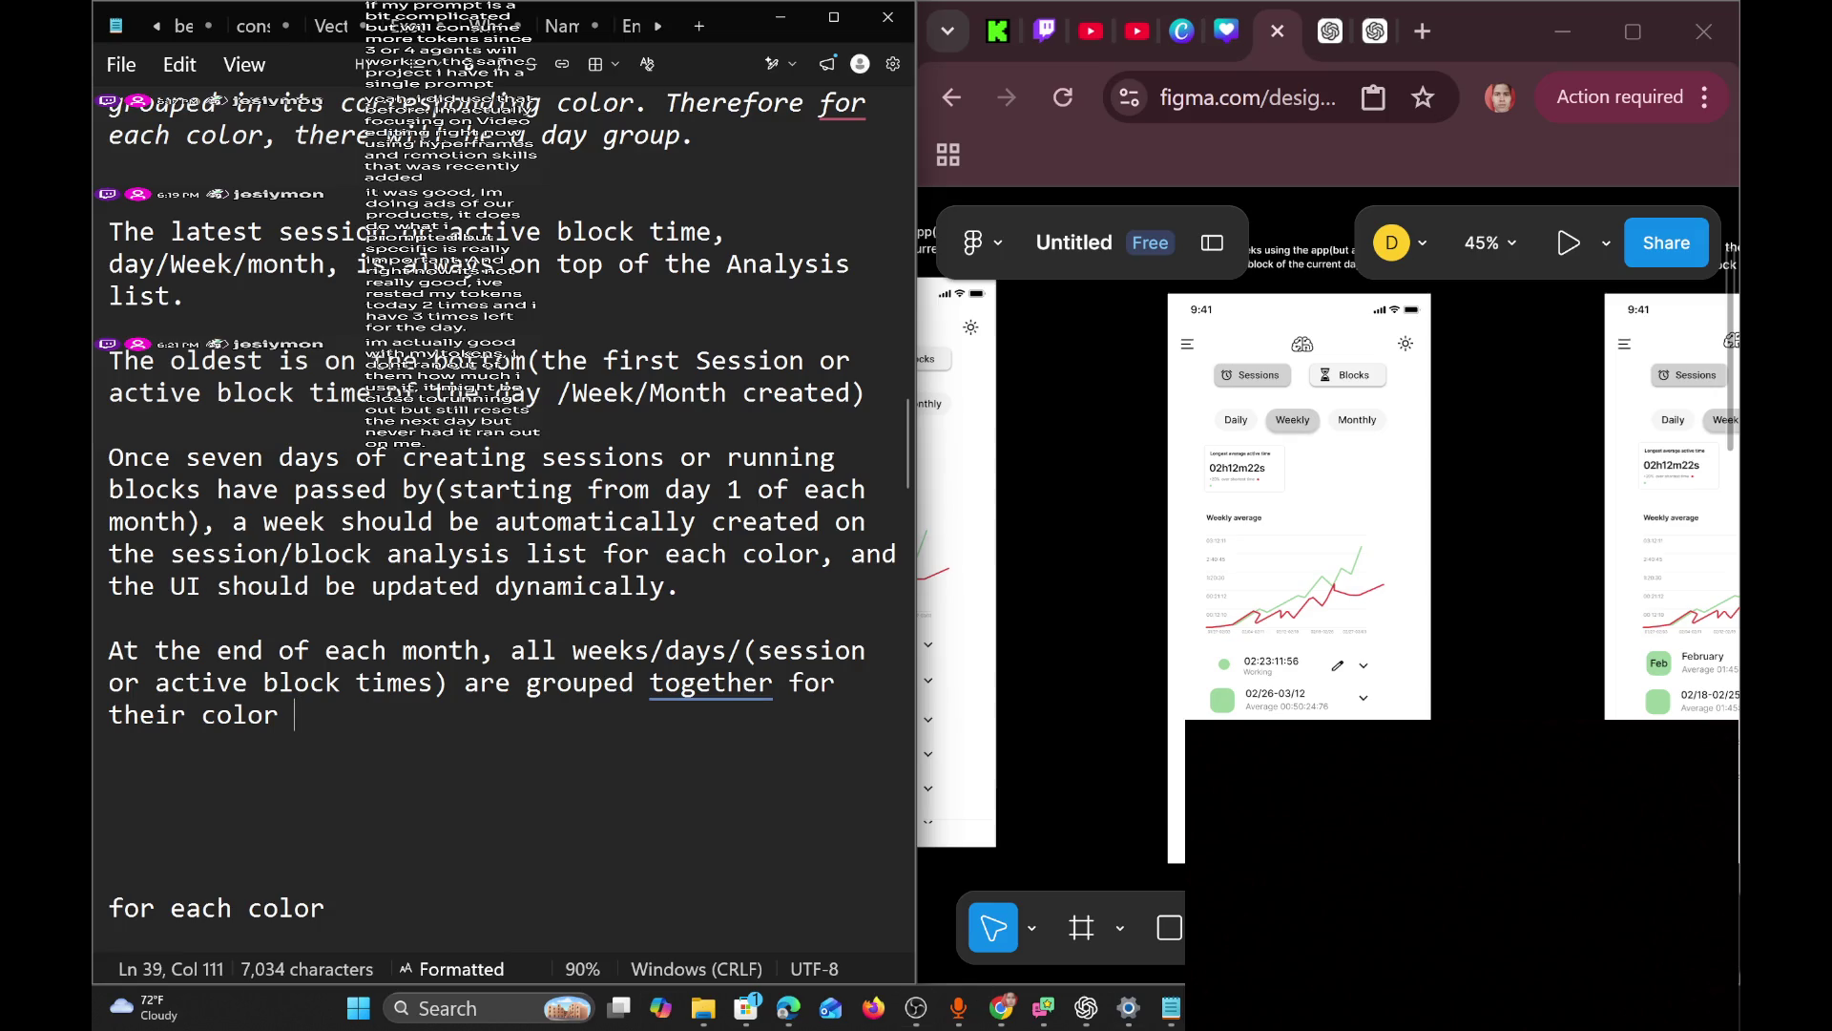
key(alt+Tab)
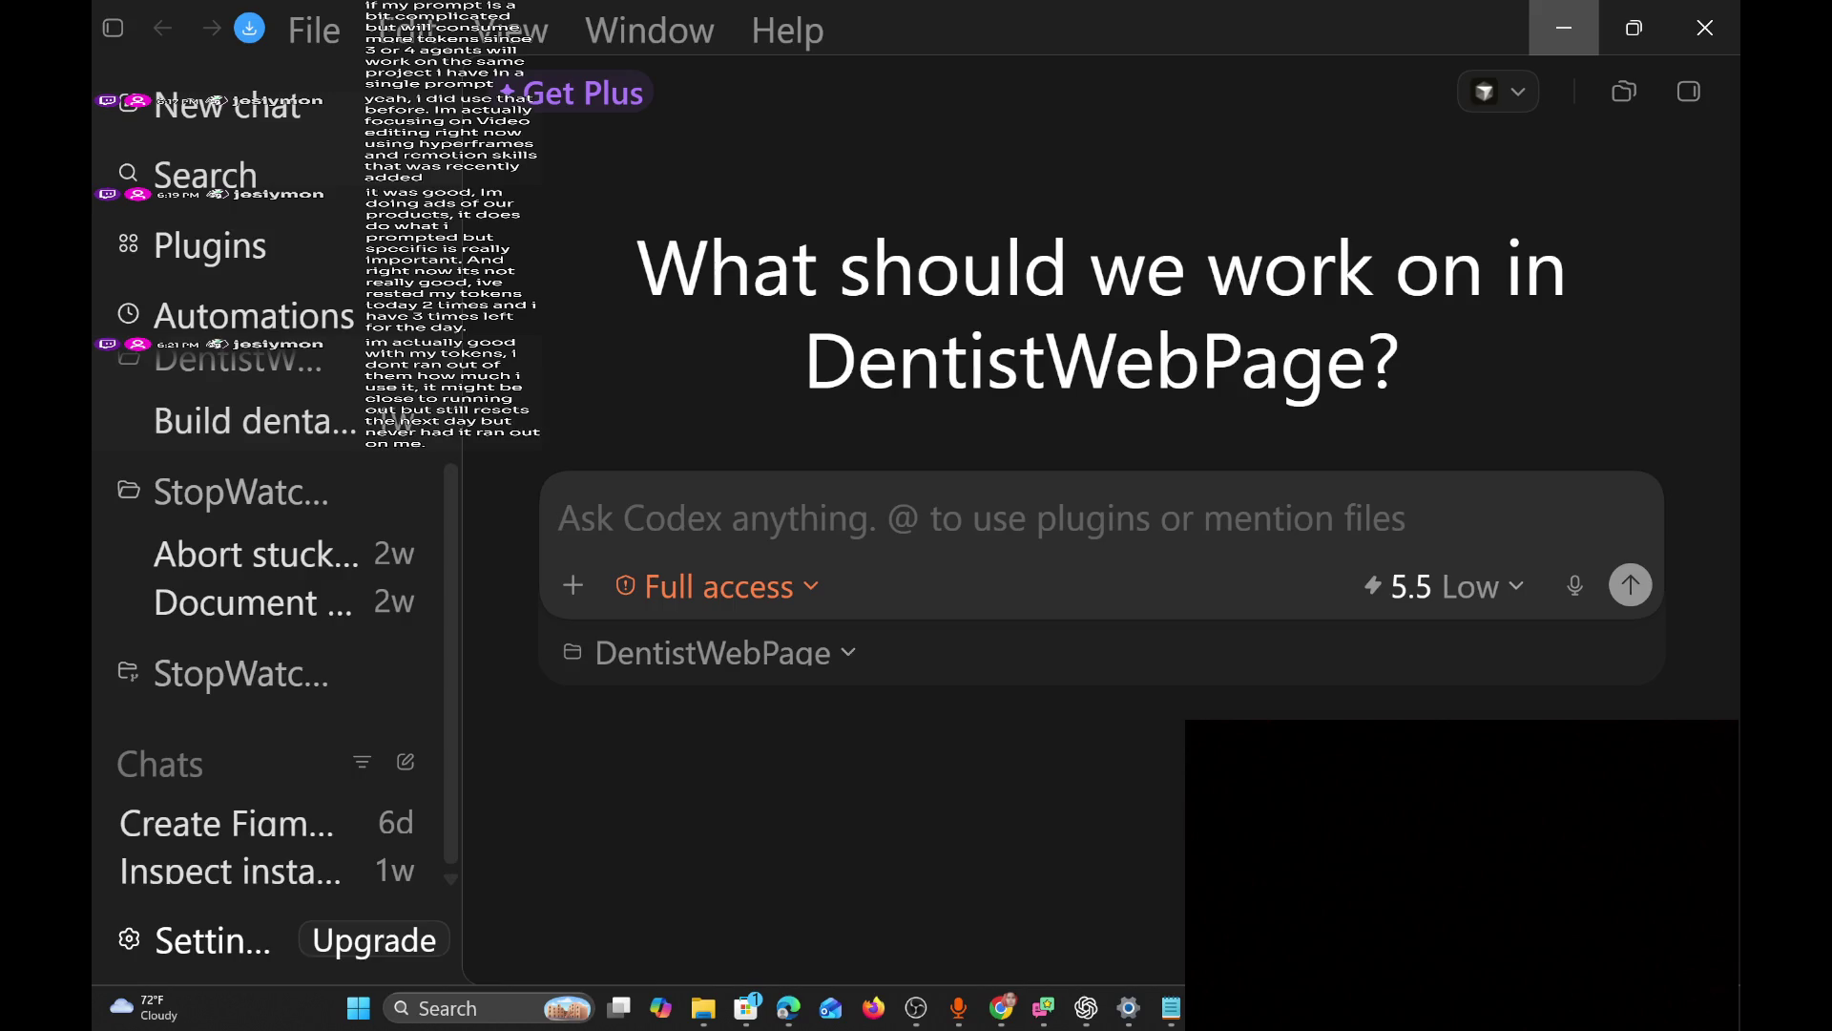
key(alt+Tab)
click(511, 682)
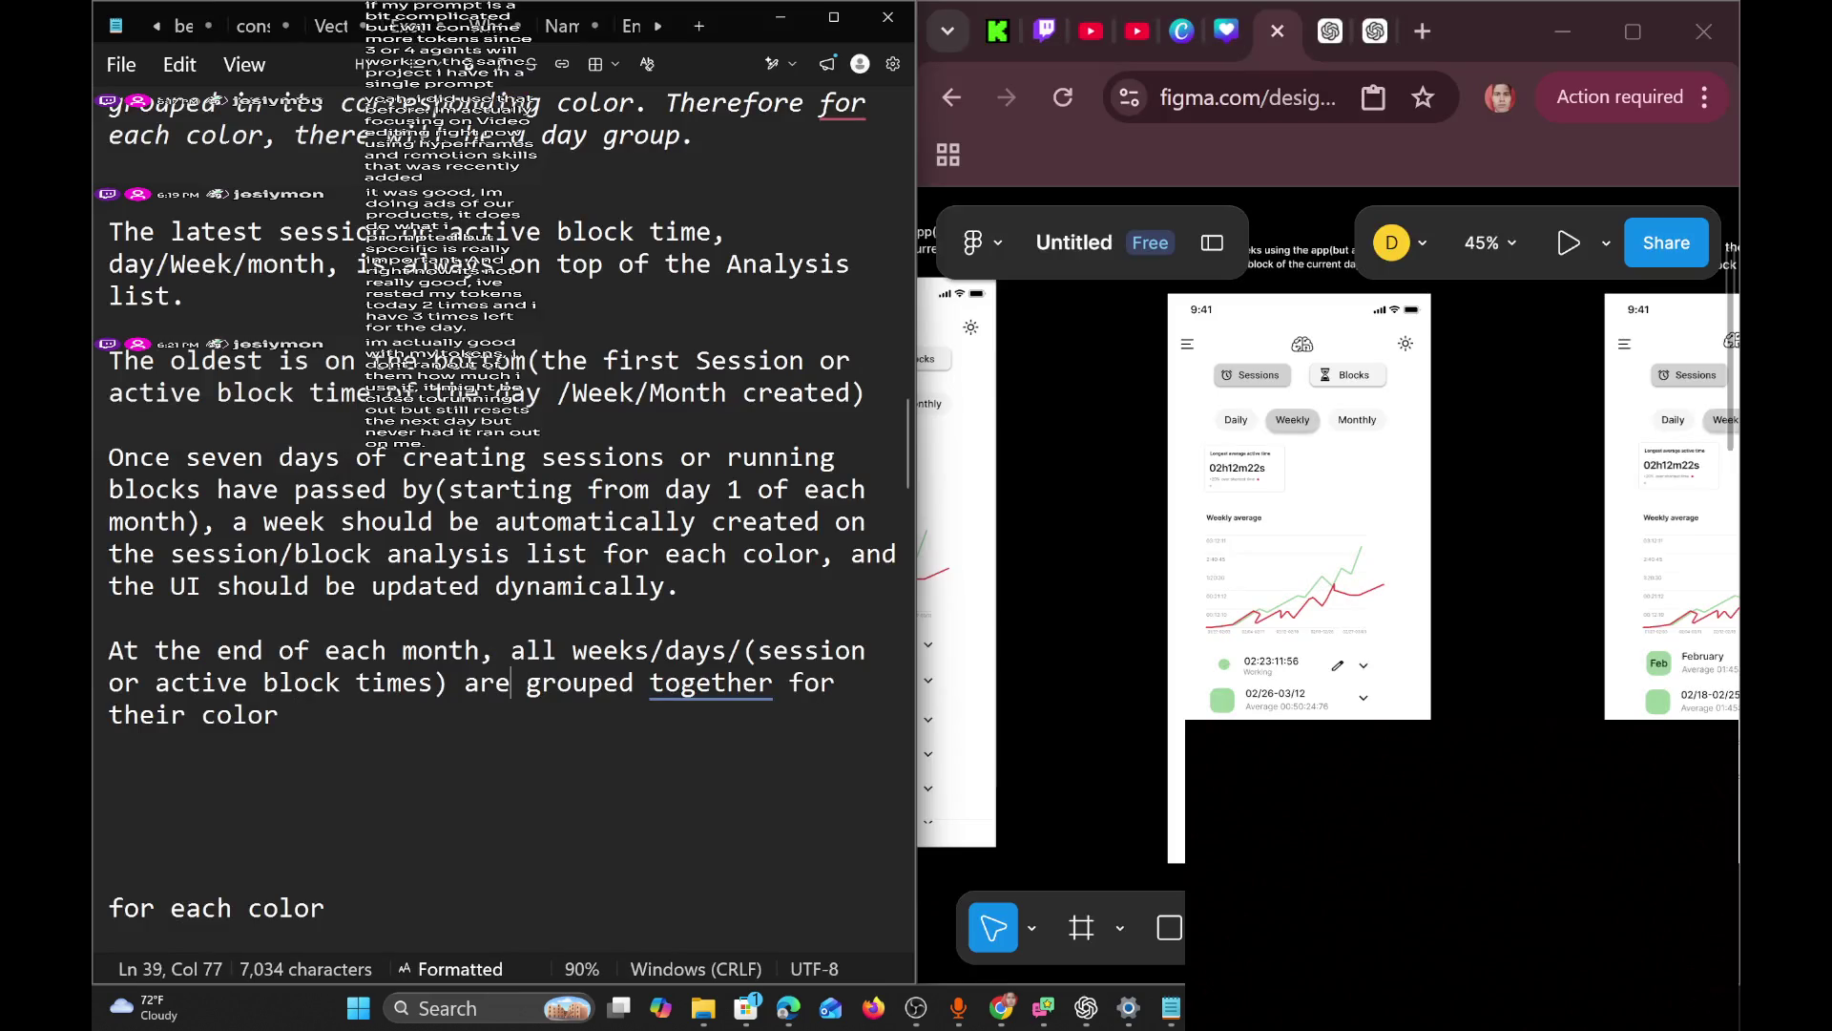
click(295, 715)
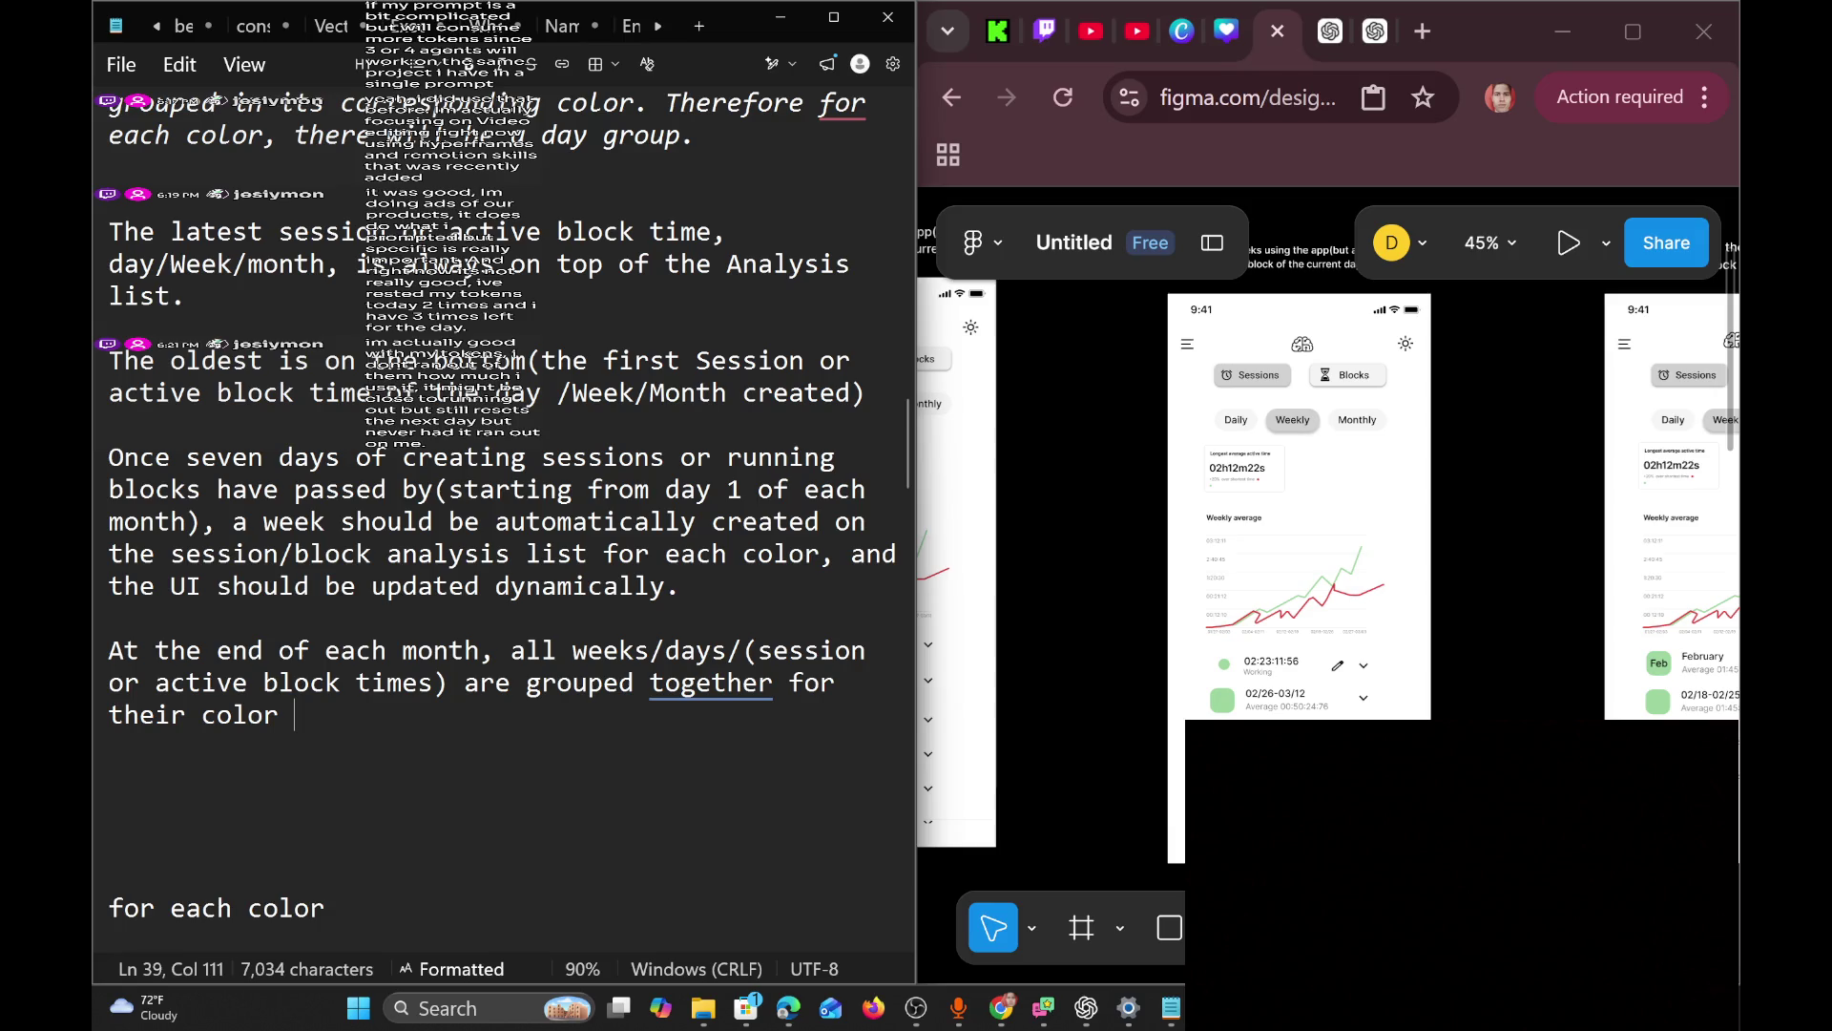
Change 'for their color' to 'for each color' in the month-end grouping rule.
scroll(501, 518, down, 1)
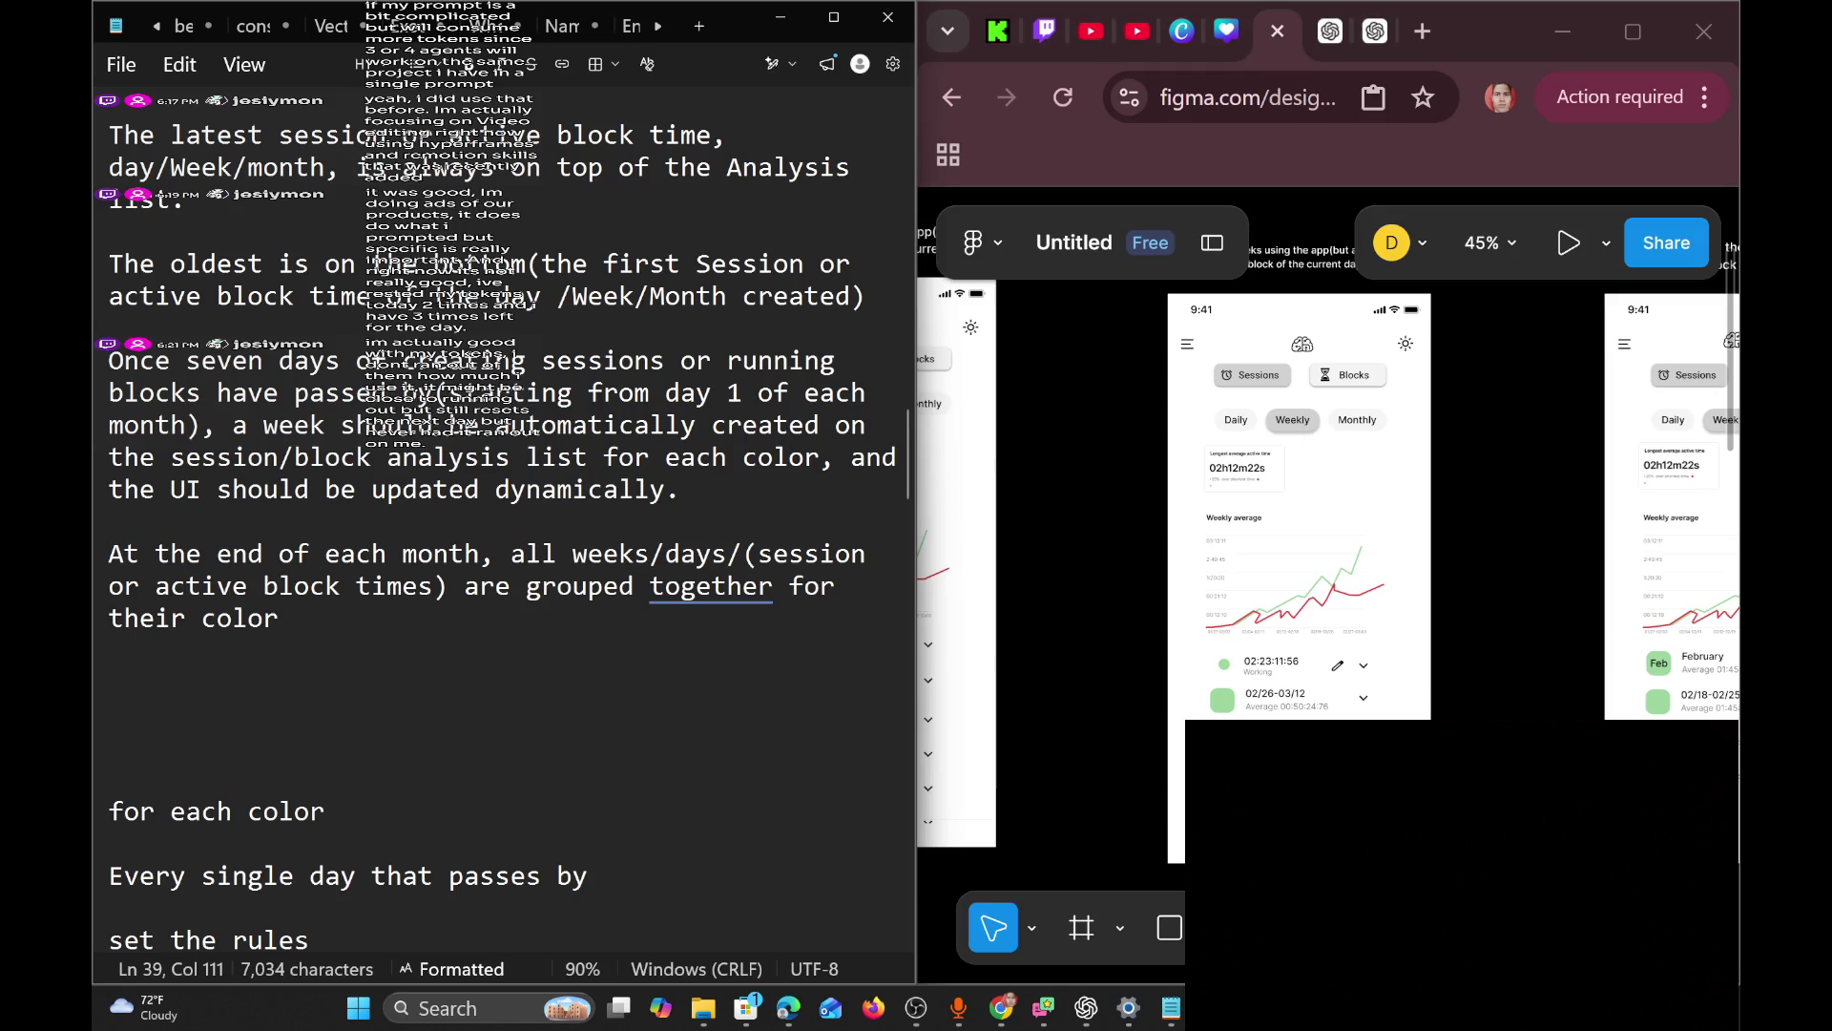
key(Return)
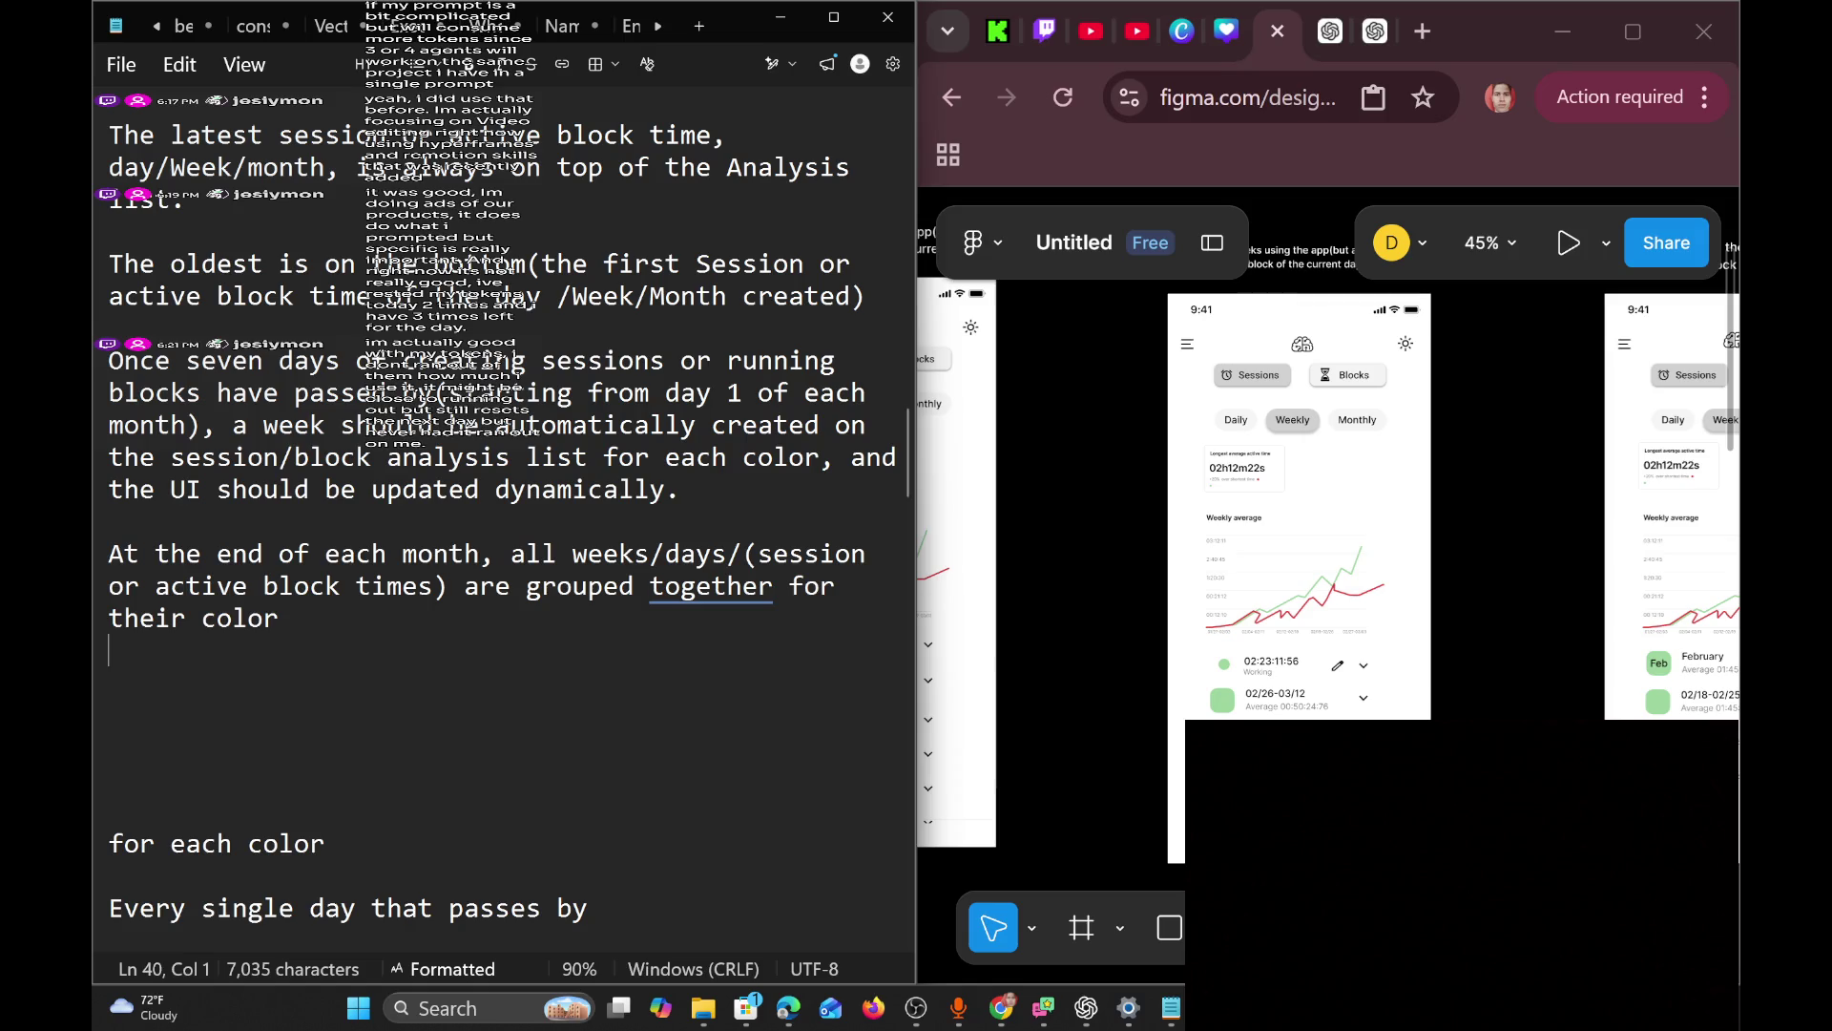
click(836, 586)
text(each)
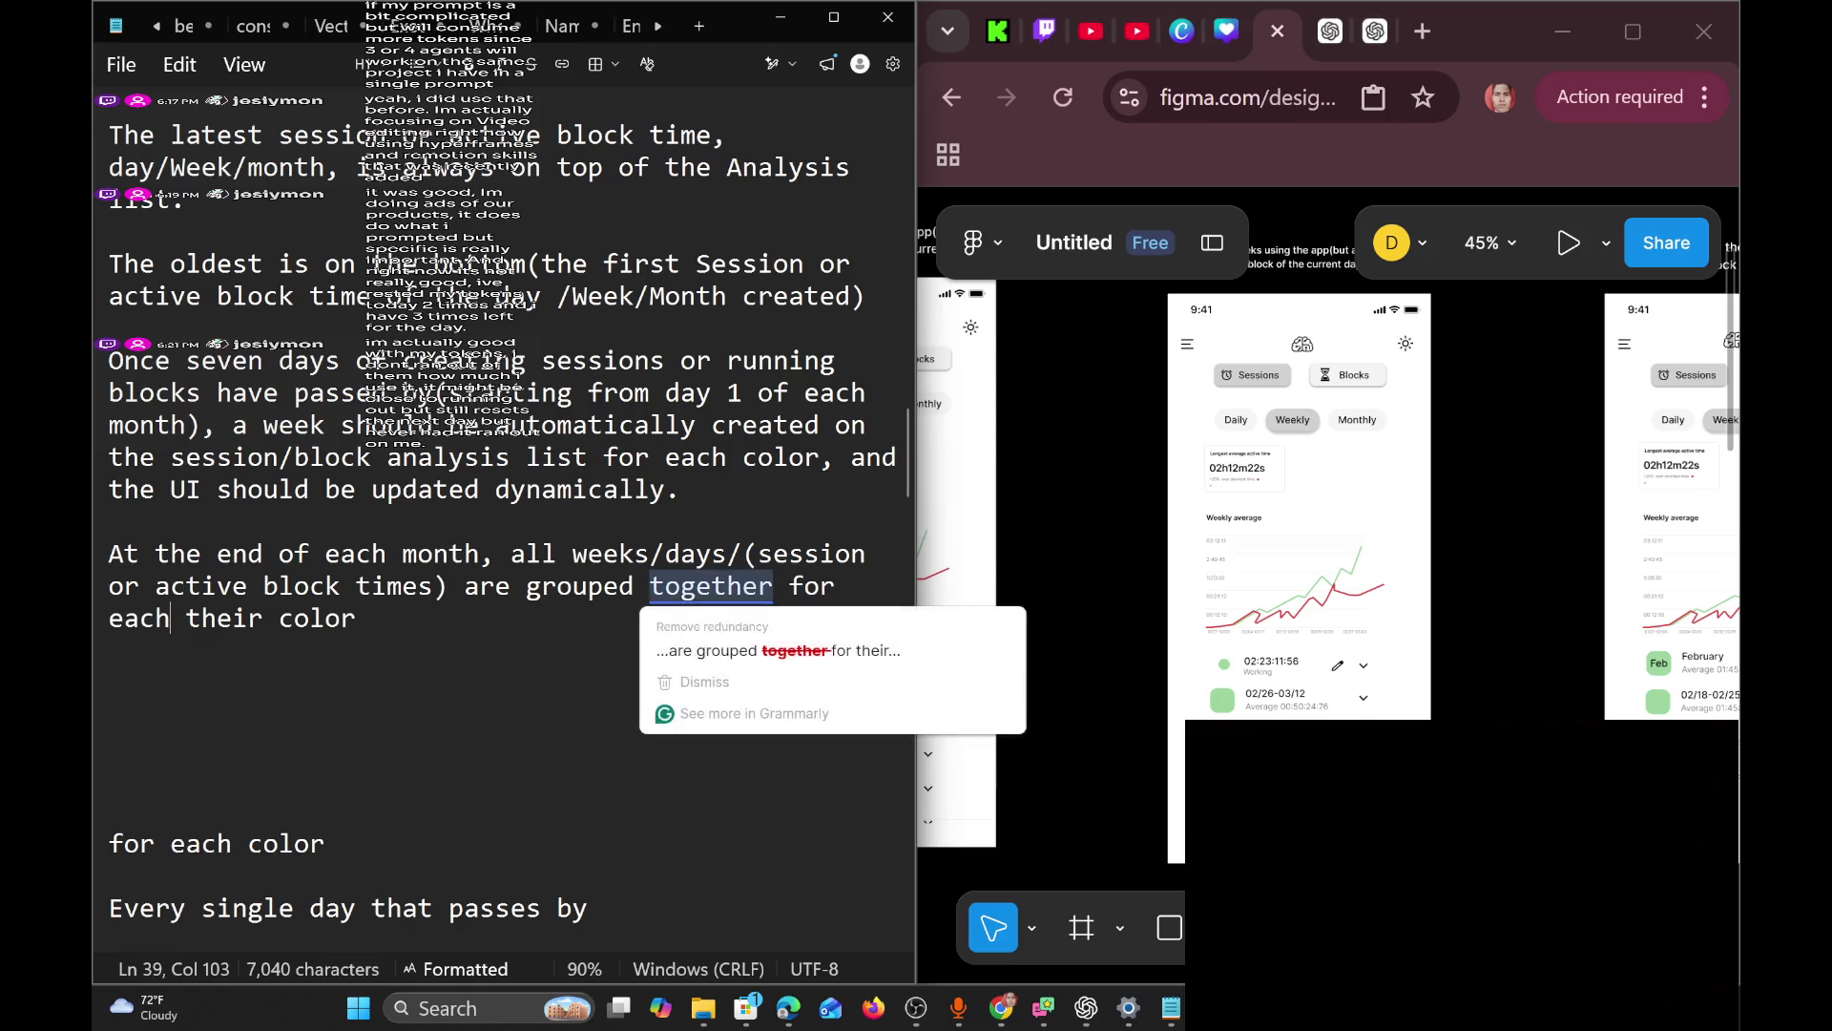
click(264, 618)
key(BackSpace)
key(BackSpace)
key(BackSpace)
key(BackSpace)
key(BackSpace)
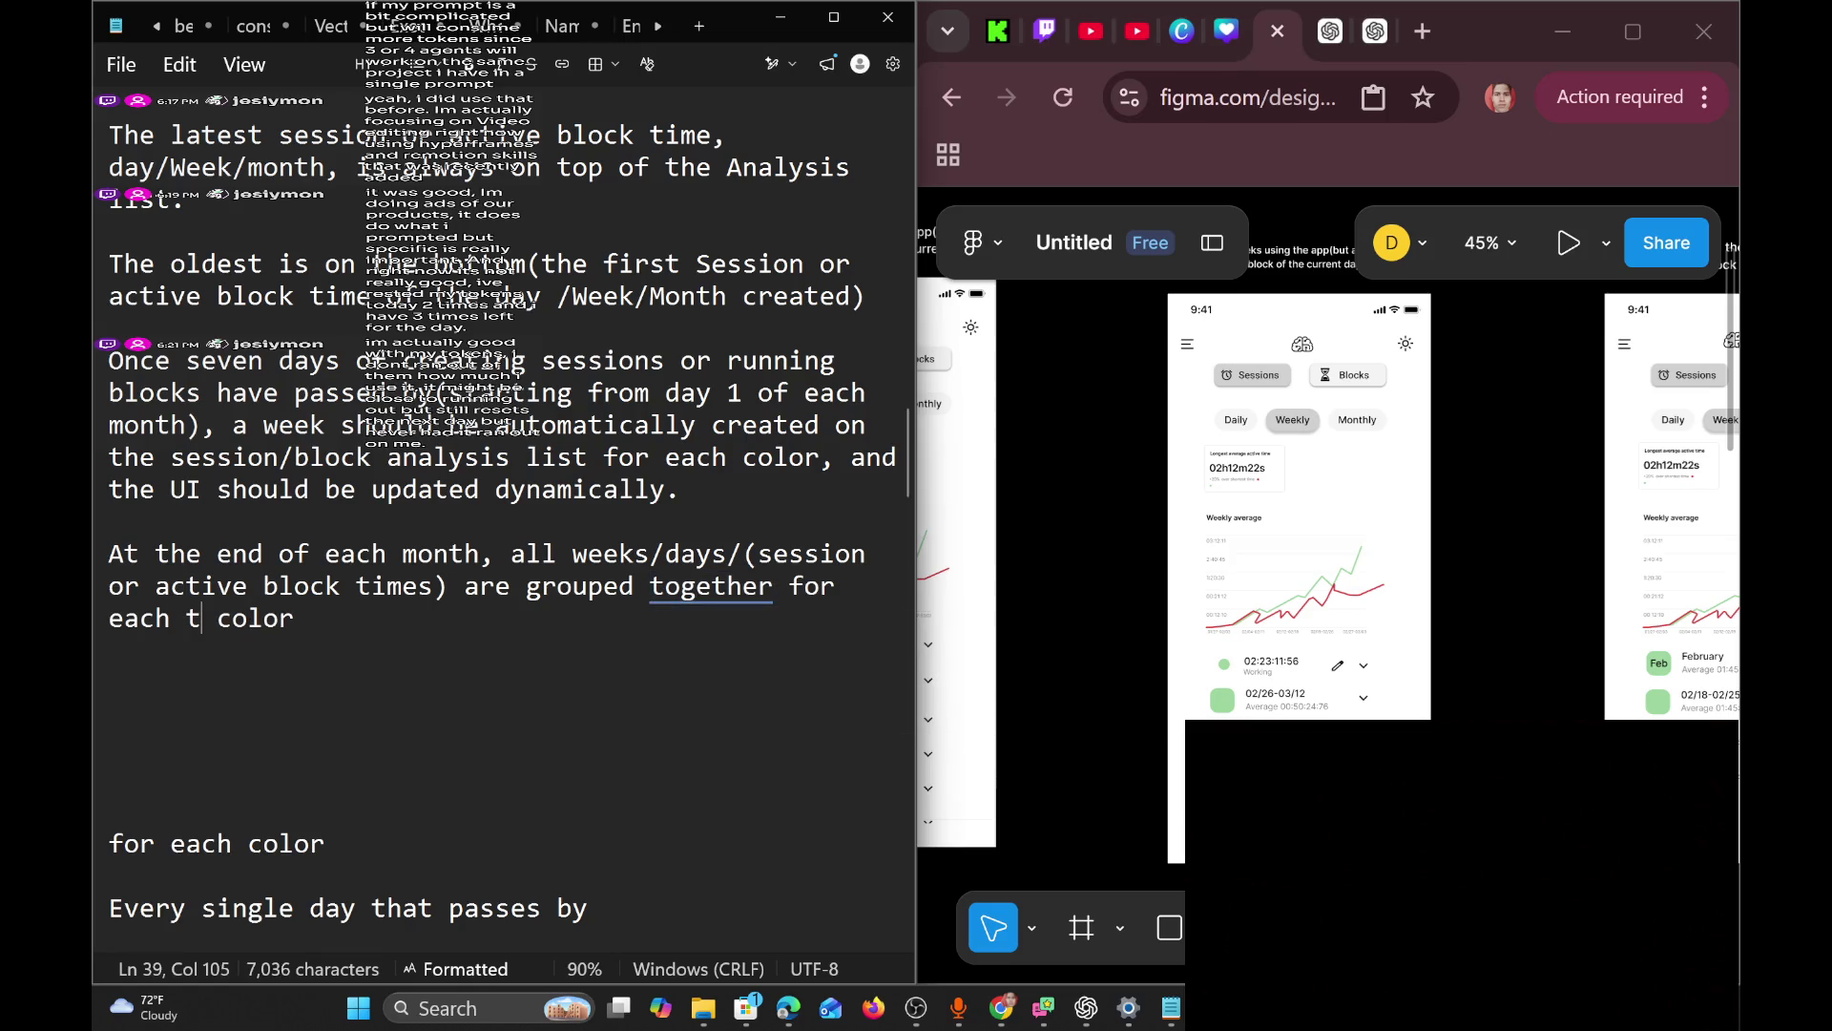
Insert 'in month' and delete 'together' in the grouping sentence.
click(650, 585)
text(in month)
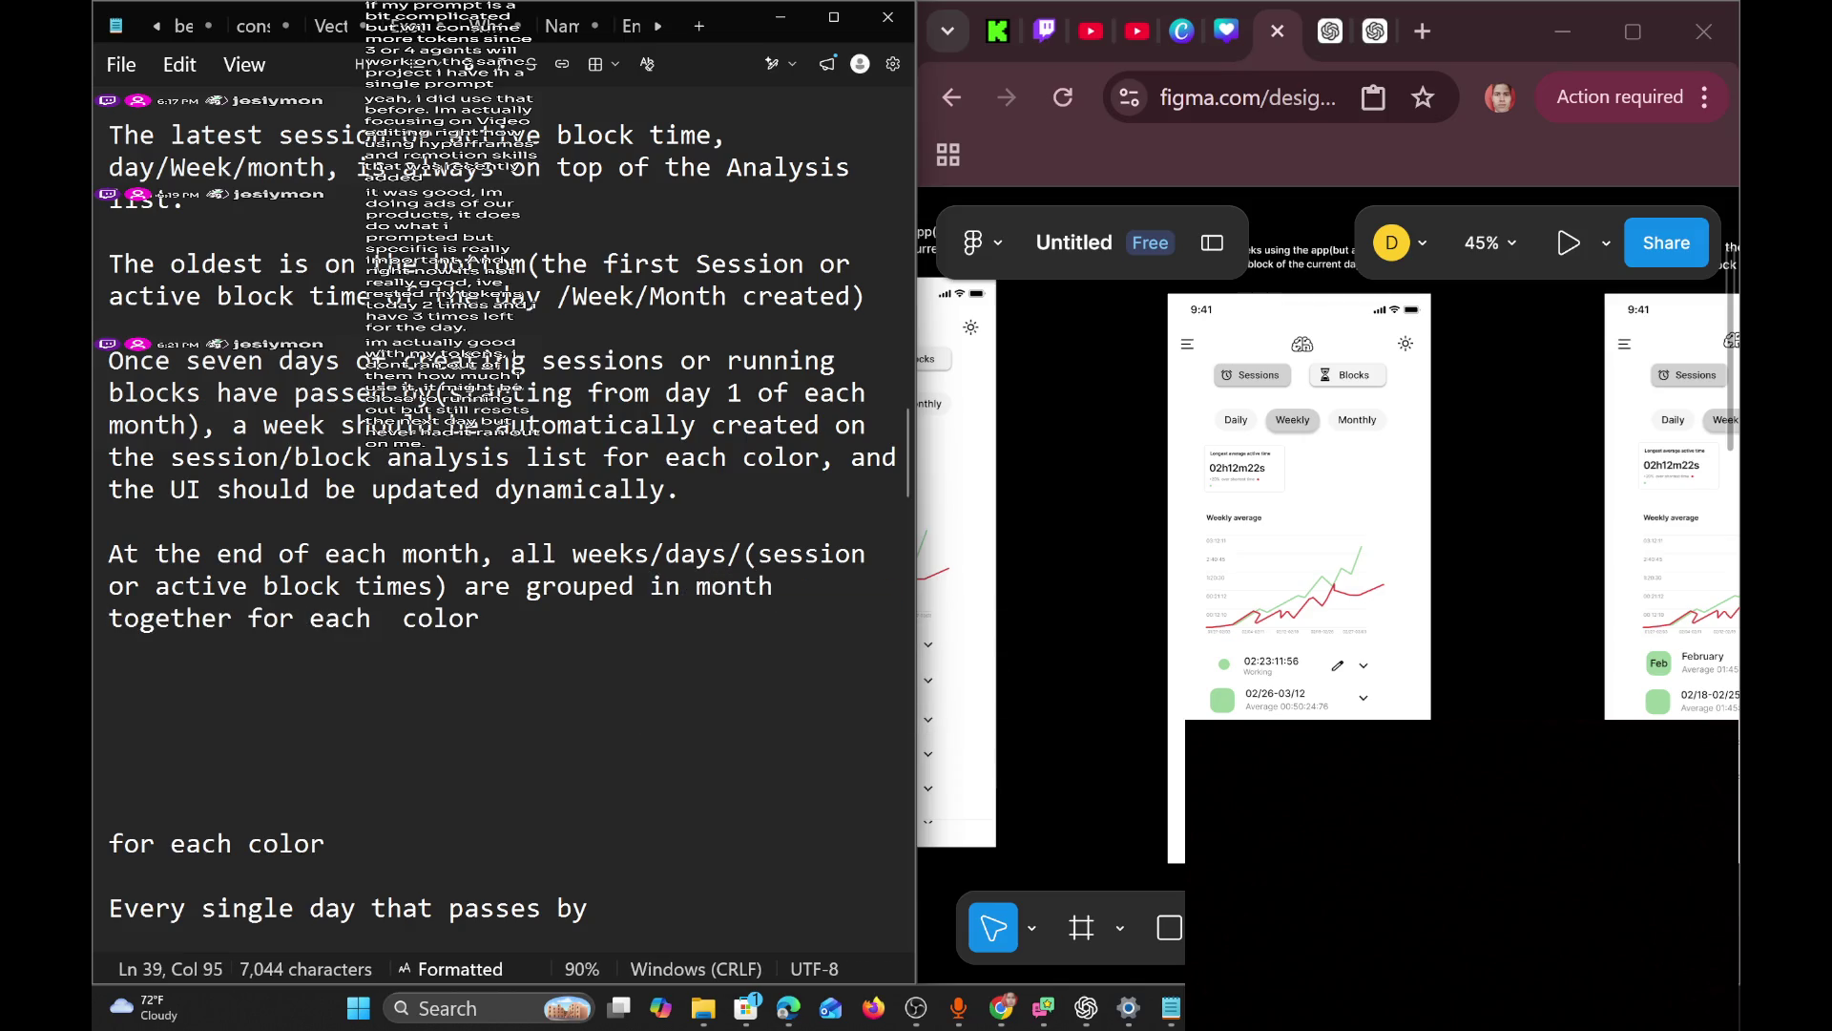
click(232, 619)
key(BackSpace)
key(BackSpace)
key(BackSpace)
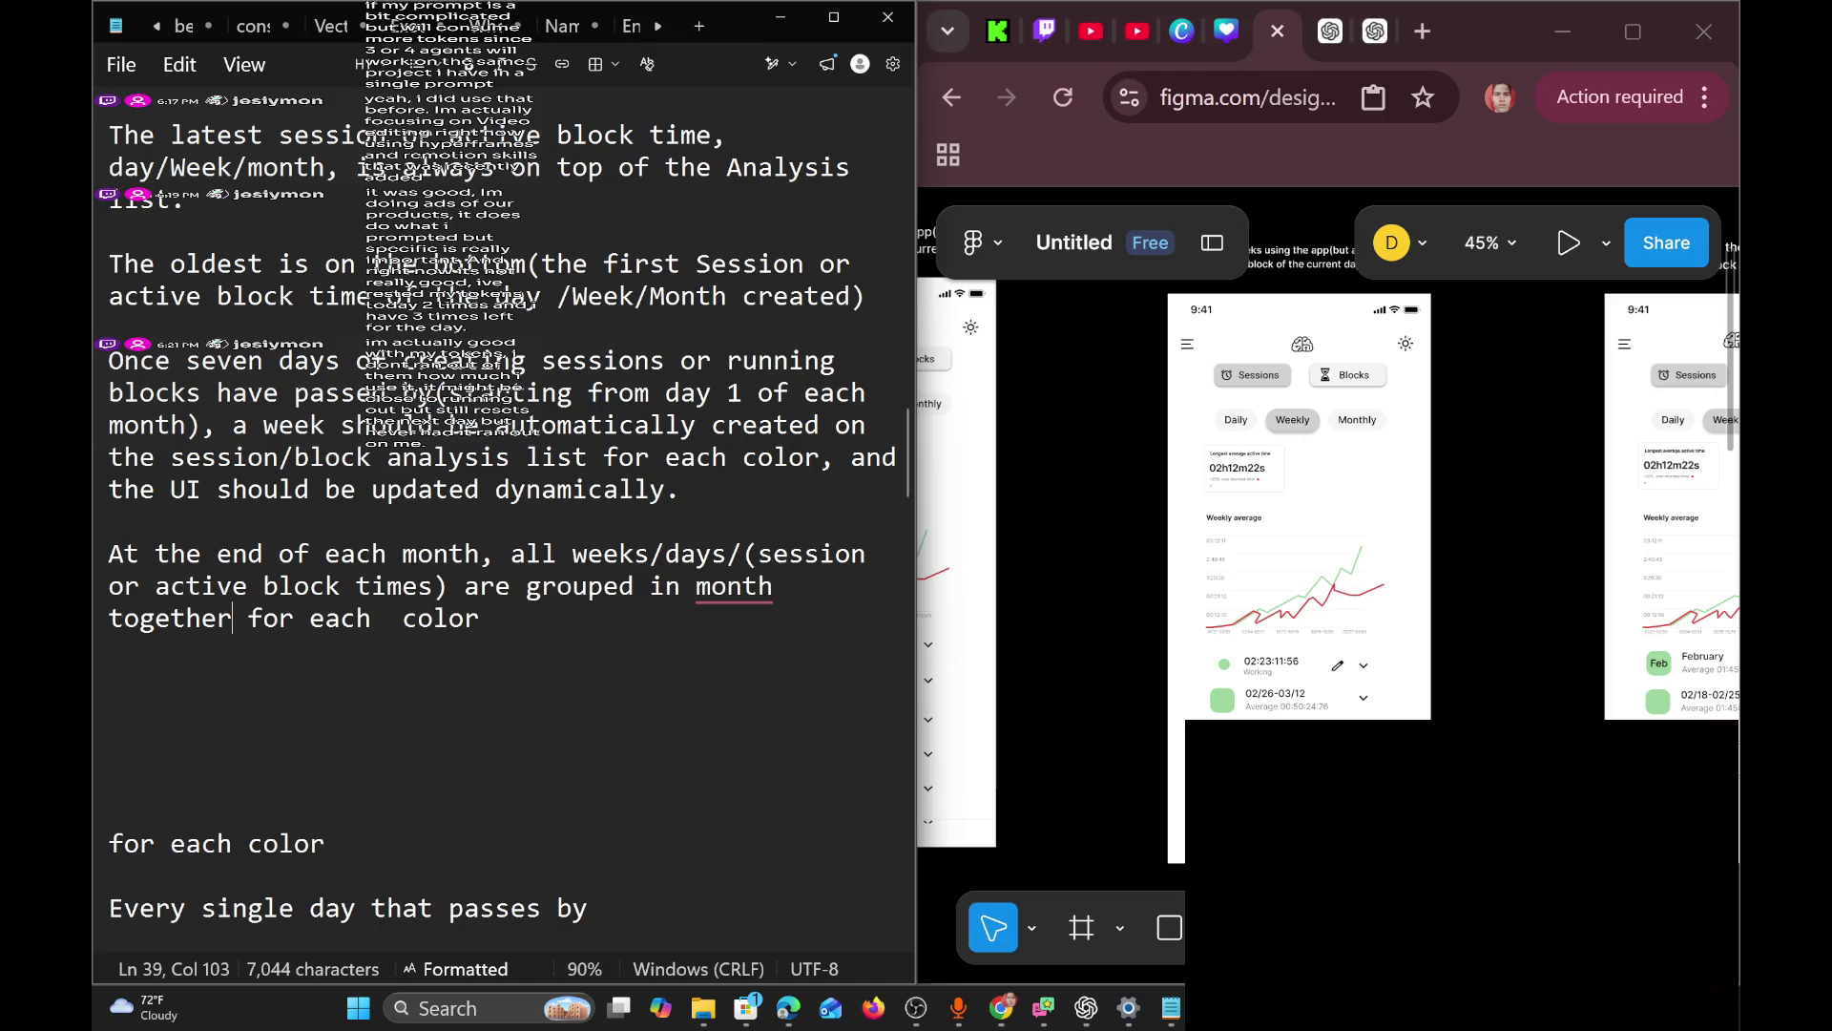
key(BackSpace)
key(BackSpace)
key(BackSpace)
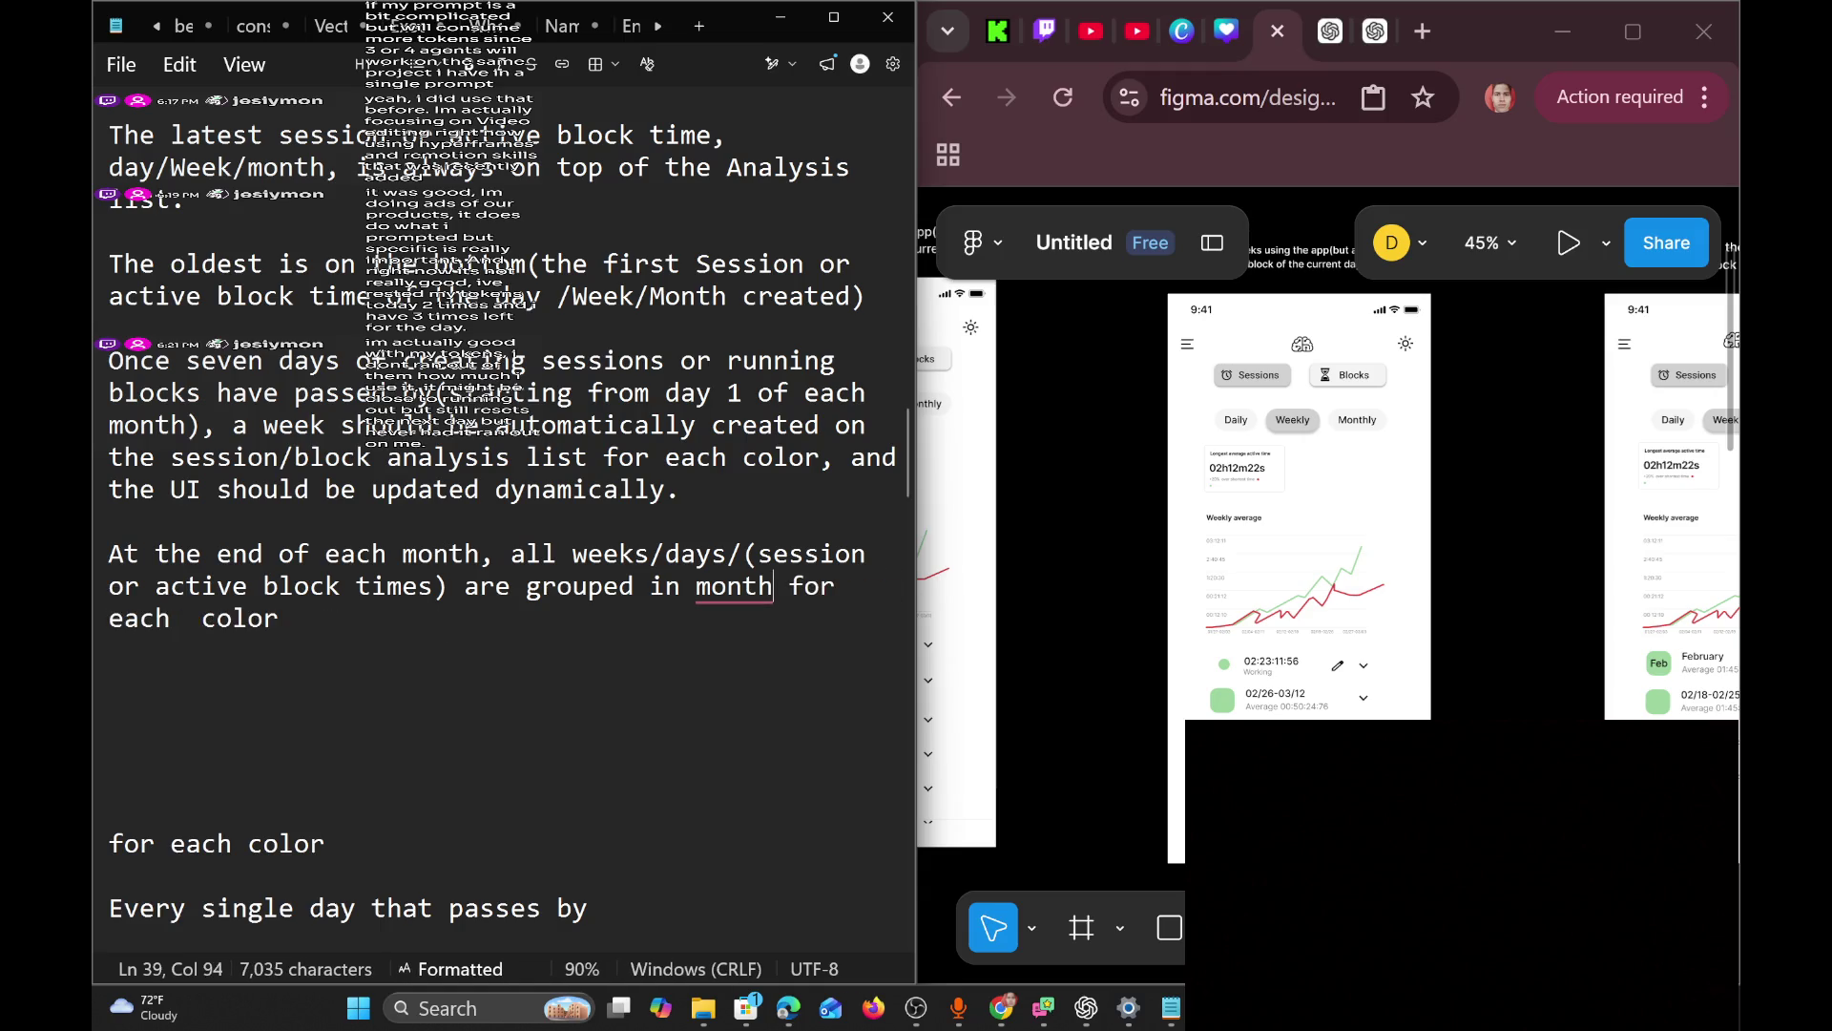
text(th)
Add blank lines below the grouping sentence, removing the stray word 'now'.
key(End)
key(Return)
key(Return)
text(now)
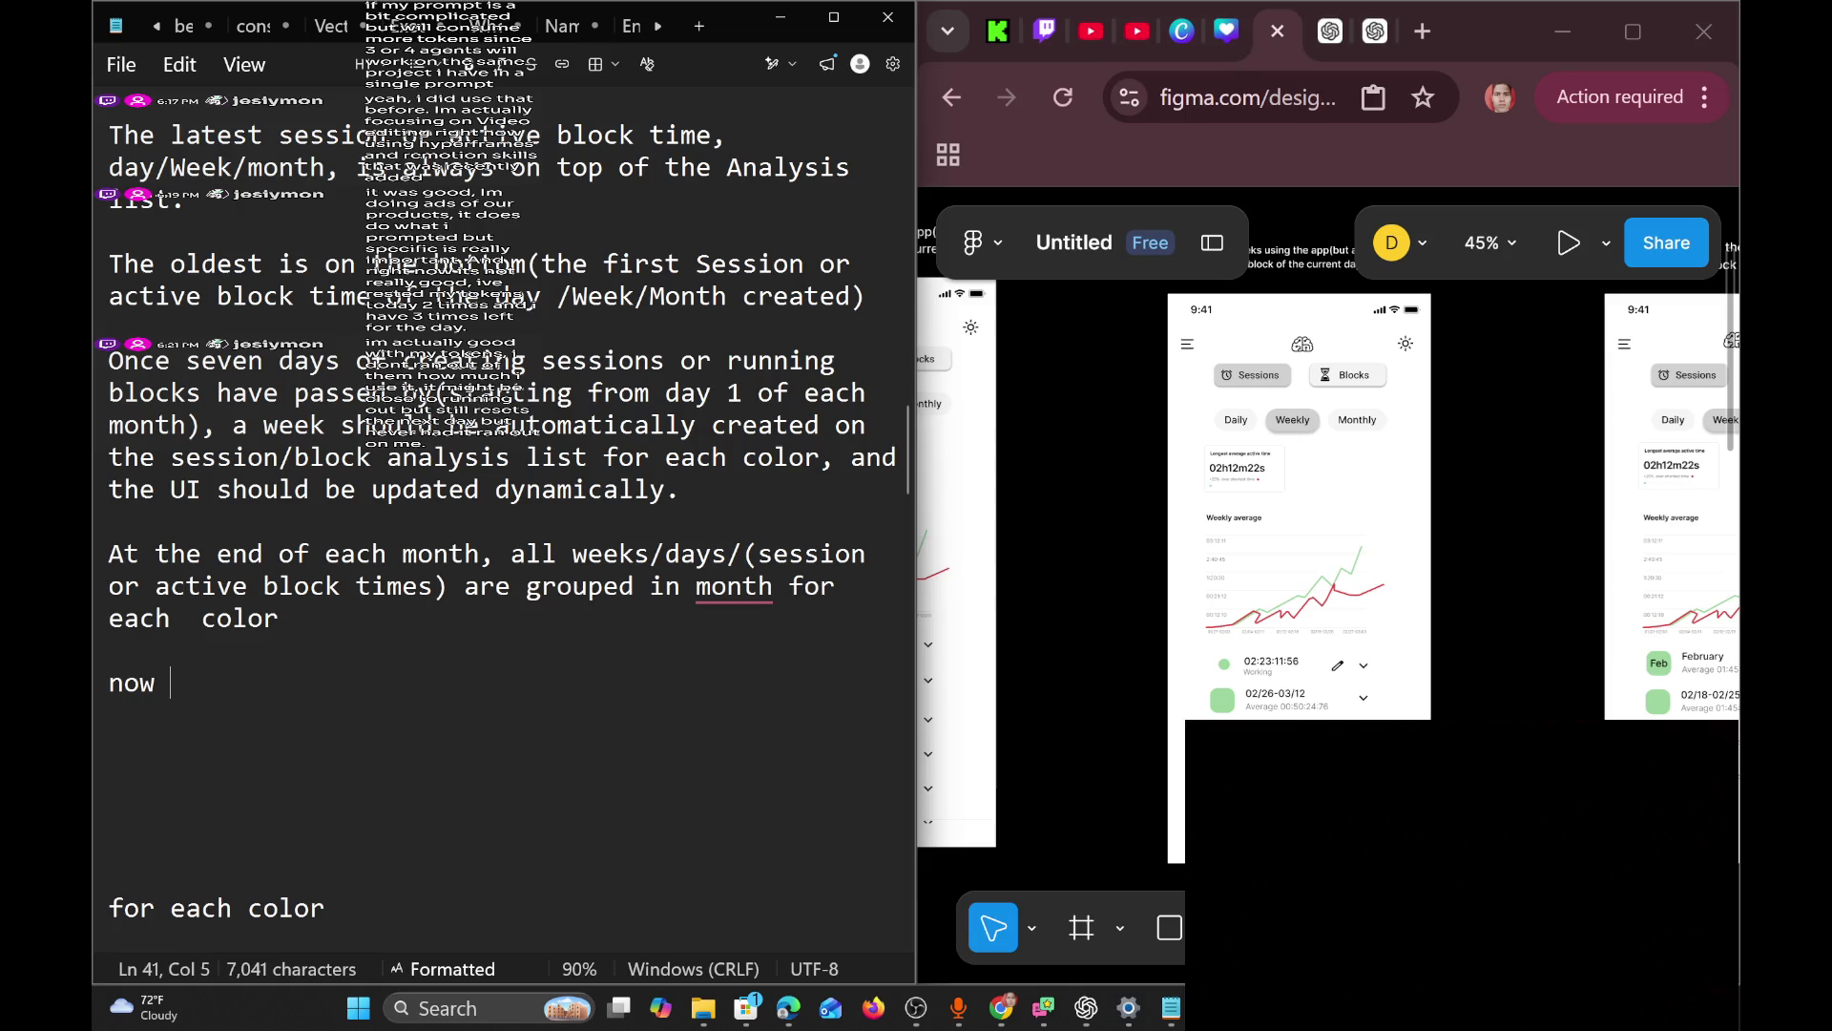
scroll(501, 502, up, 1)
scroll(501, 439, down, 1)
key(BackSpace)
key(BackSpace)
key(BackSpace)
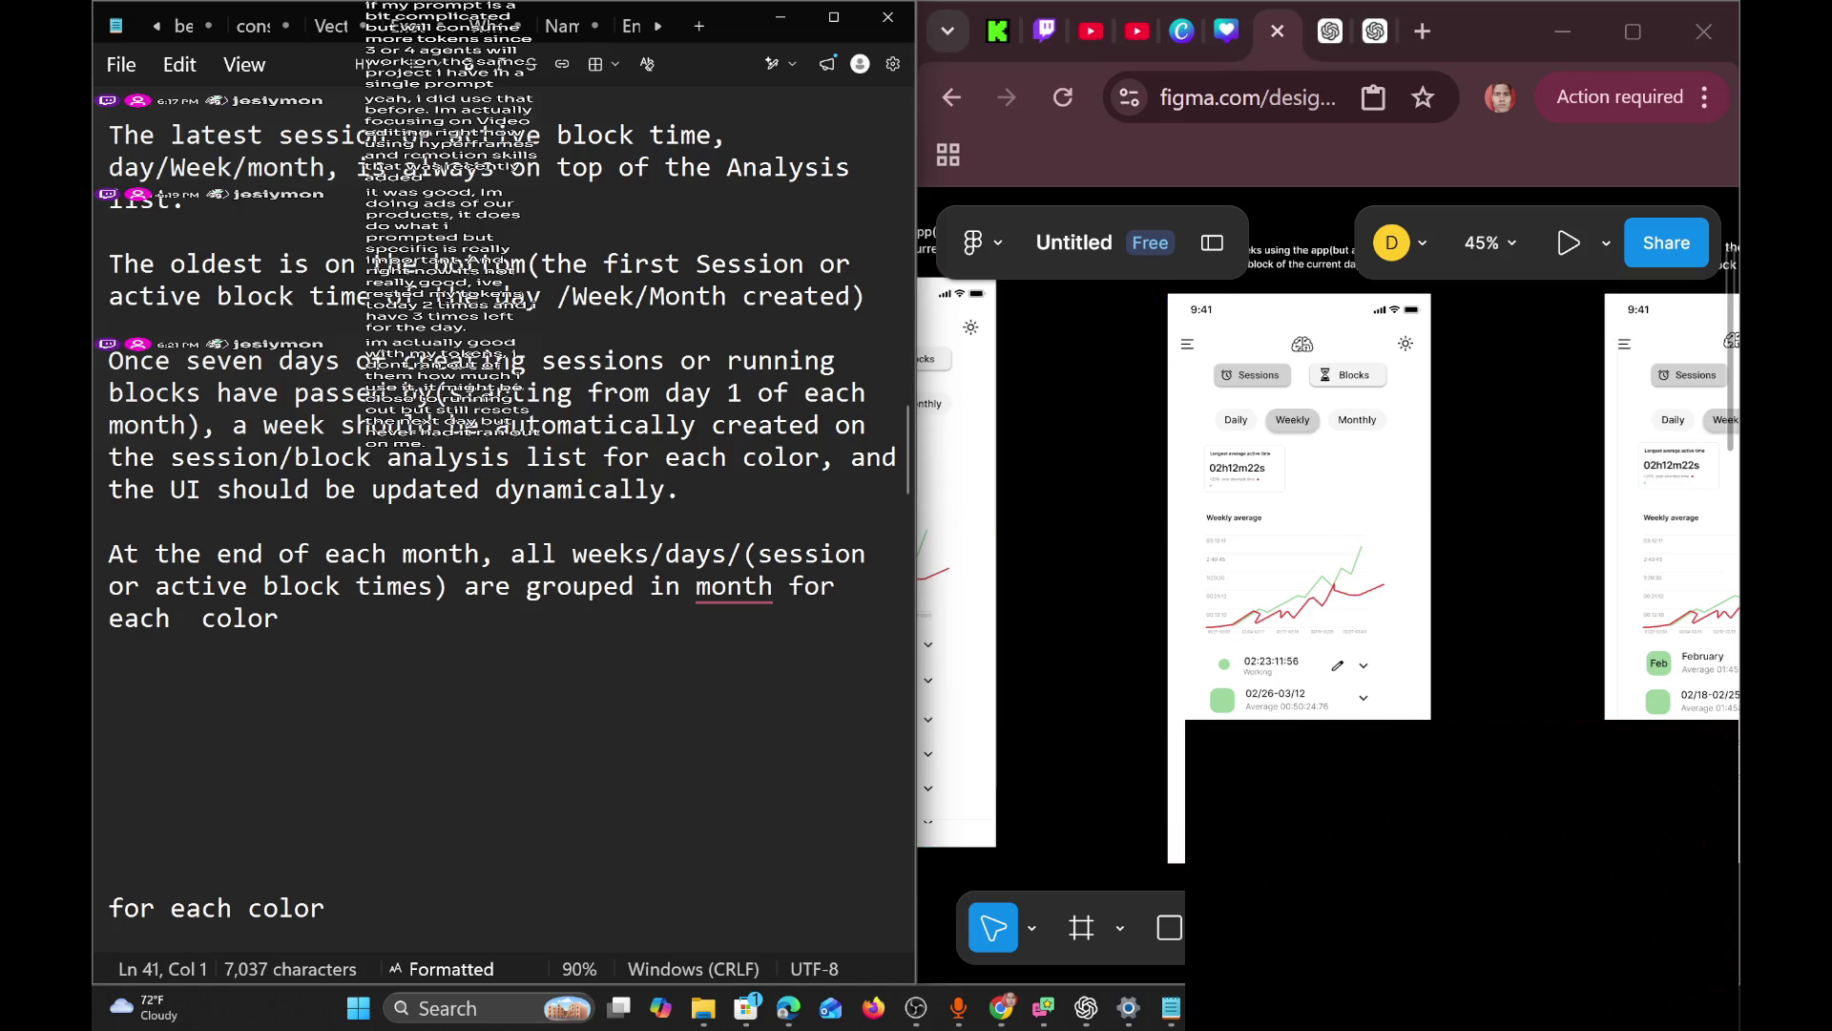
scroll(501, 501, down, 6)
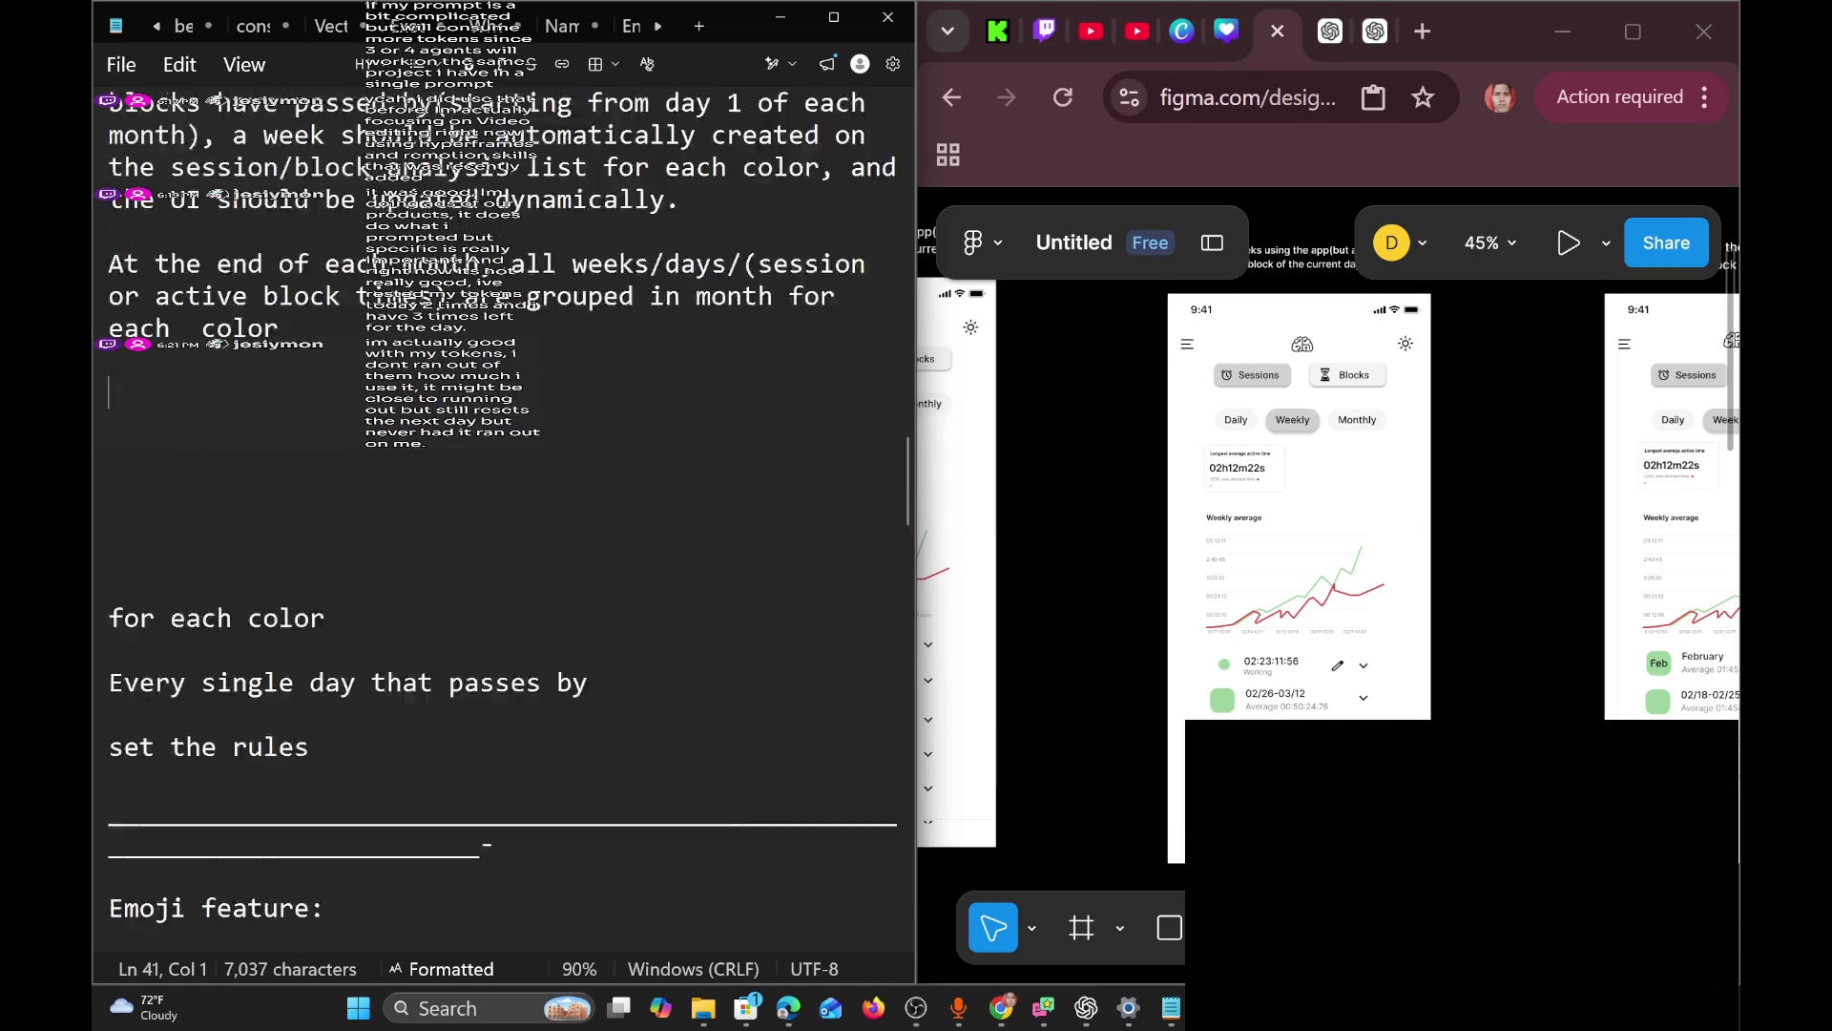
Begin line 41 with 'In the analysis tab, if the user select the session/', fixing typos.
scroll(501, 525, up, 5)
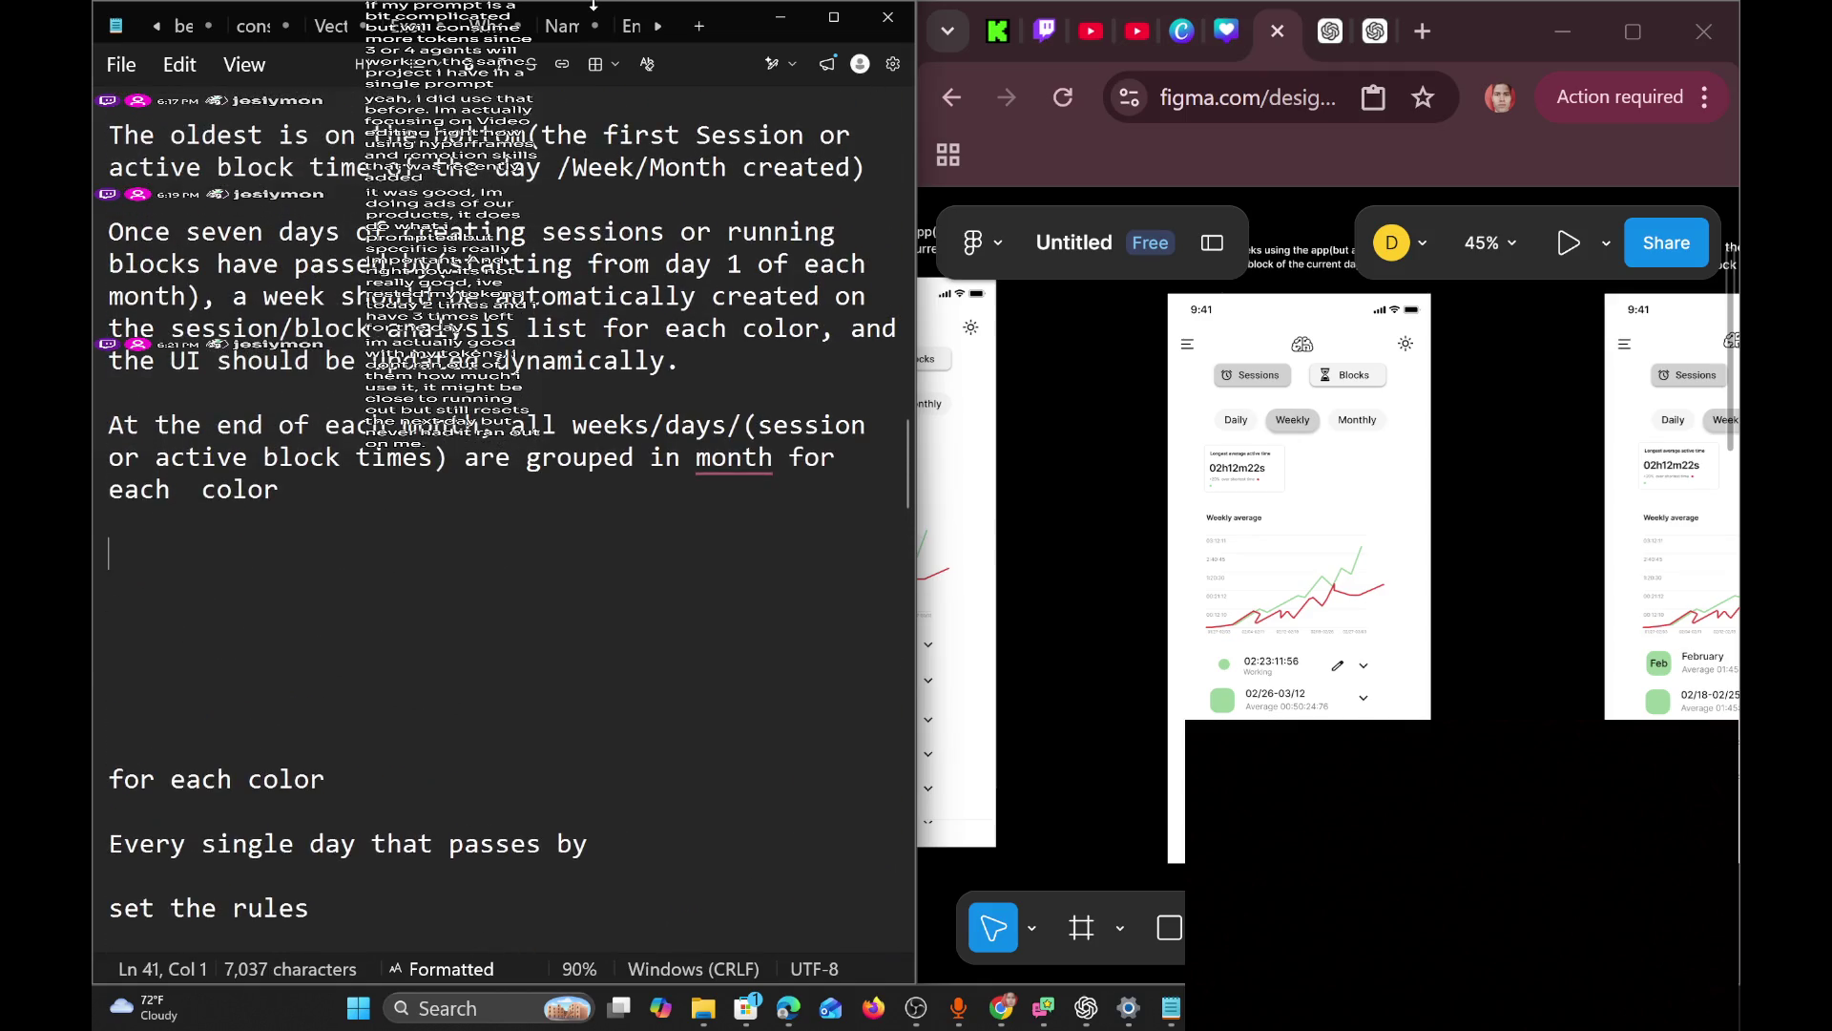
text(In t)
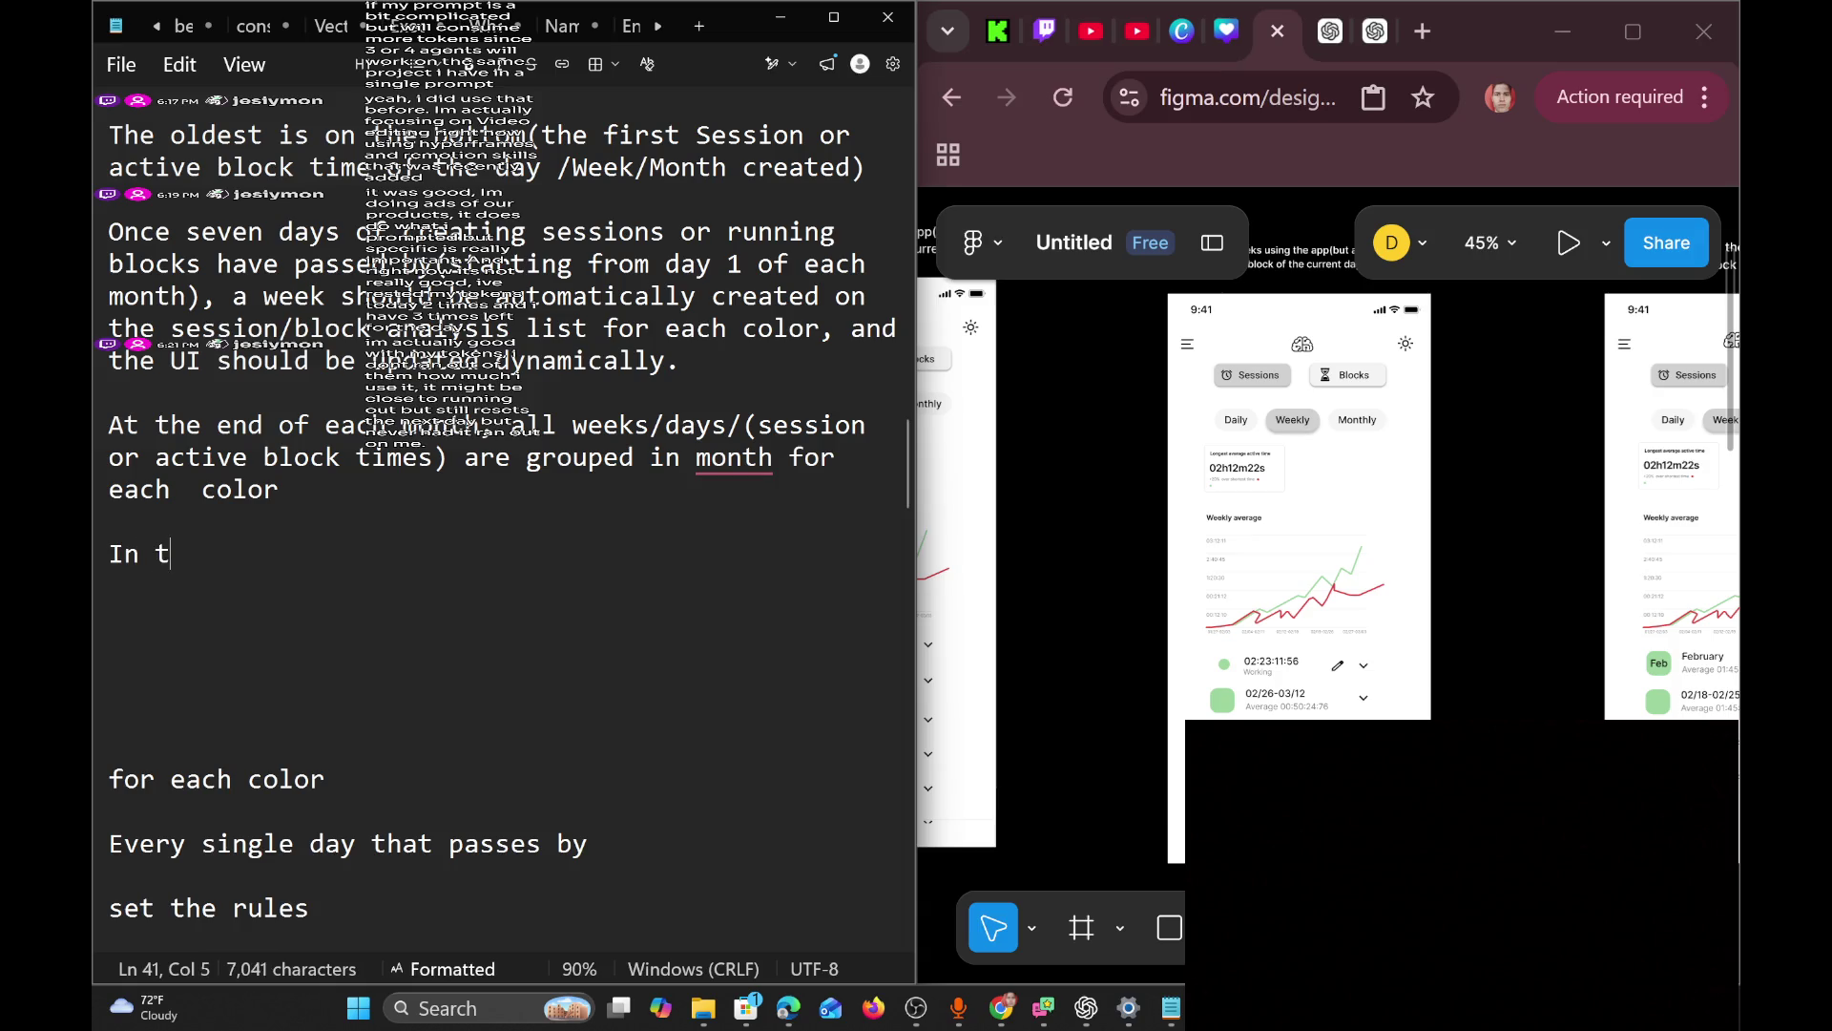
text(he analys)
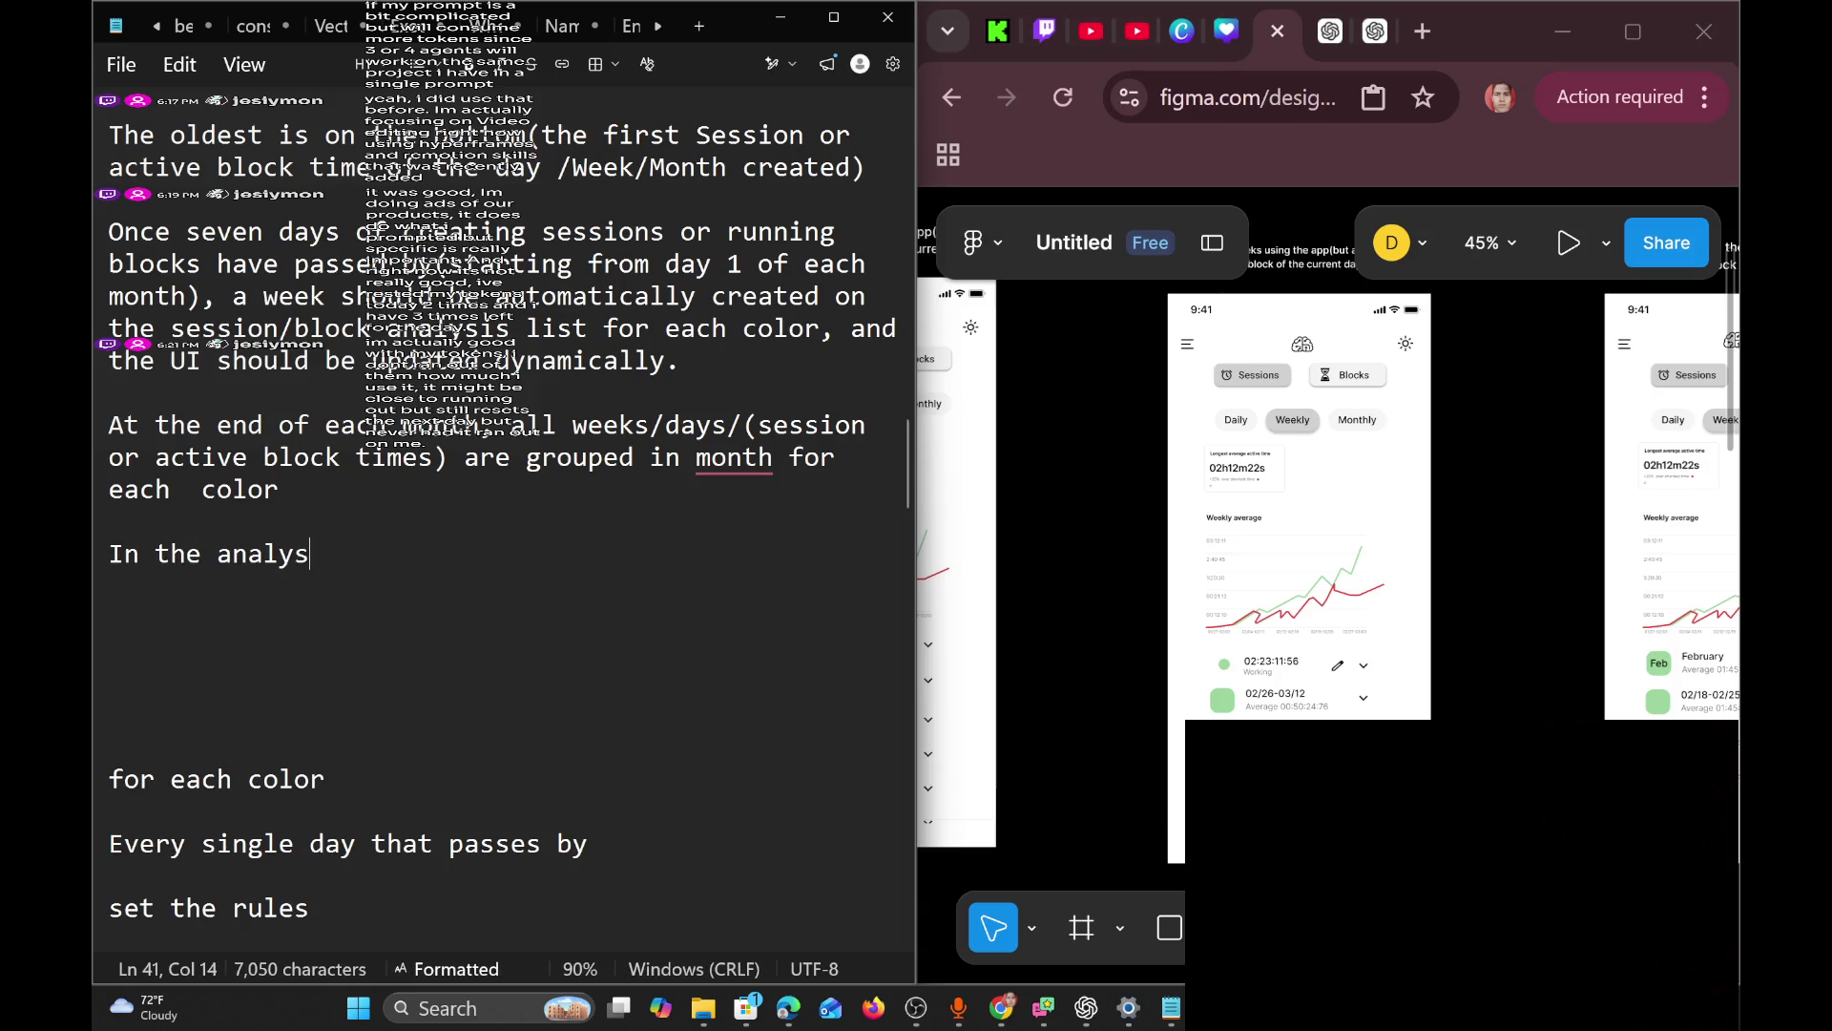
text(is tab)
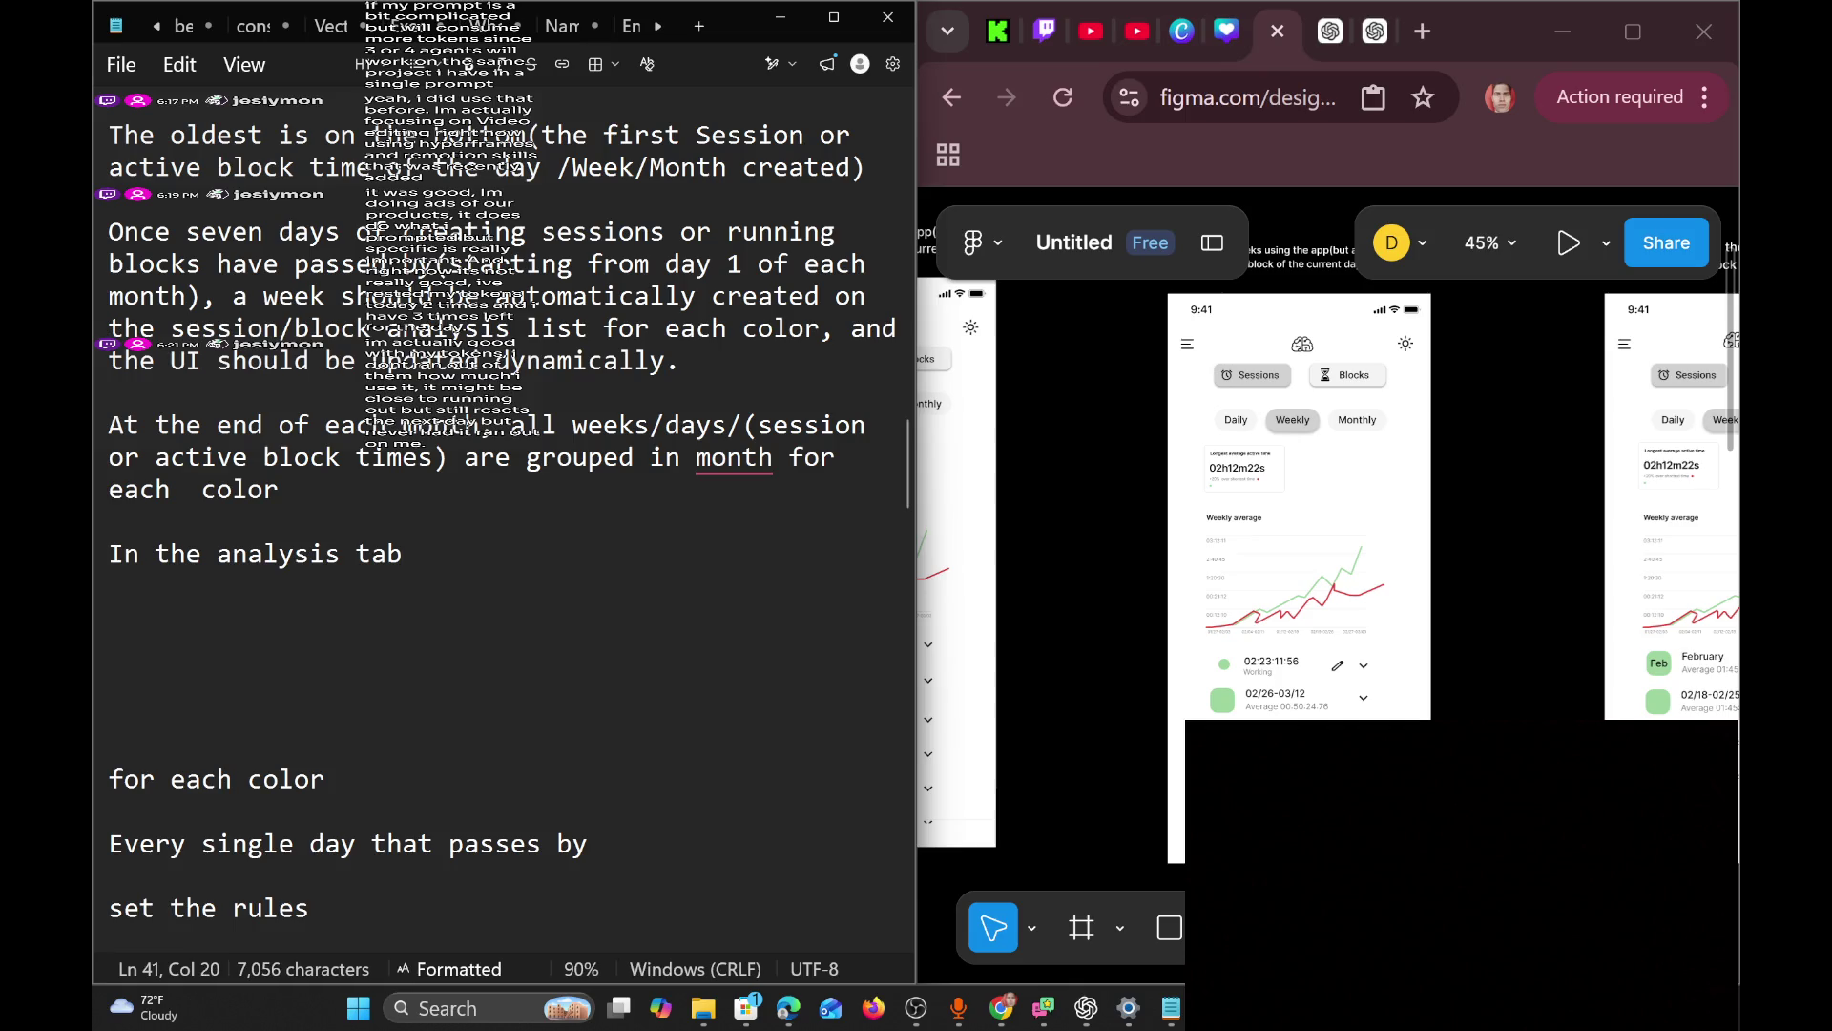
text(, if t)
key(BackSpace)
text(f the )
text(user spen )
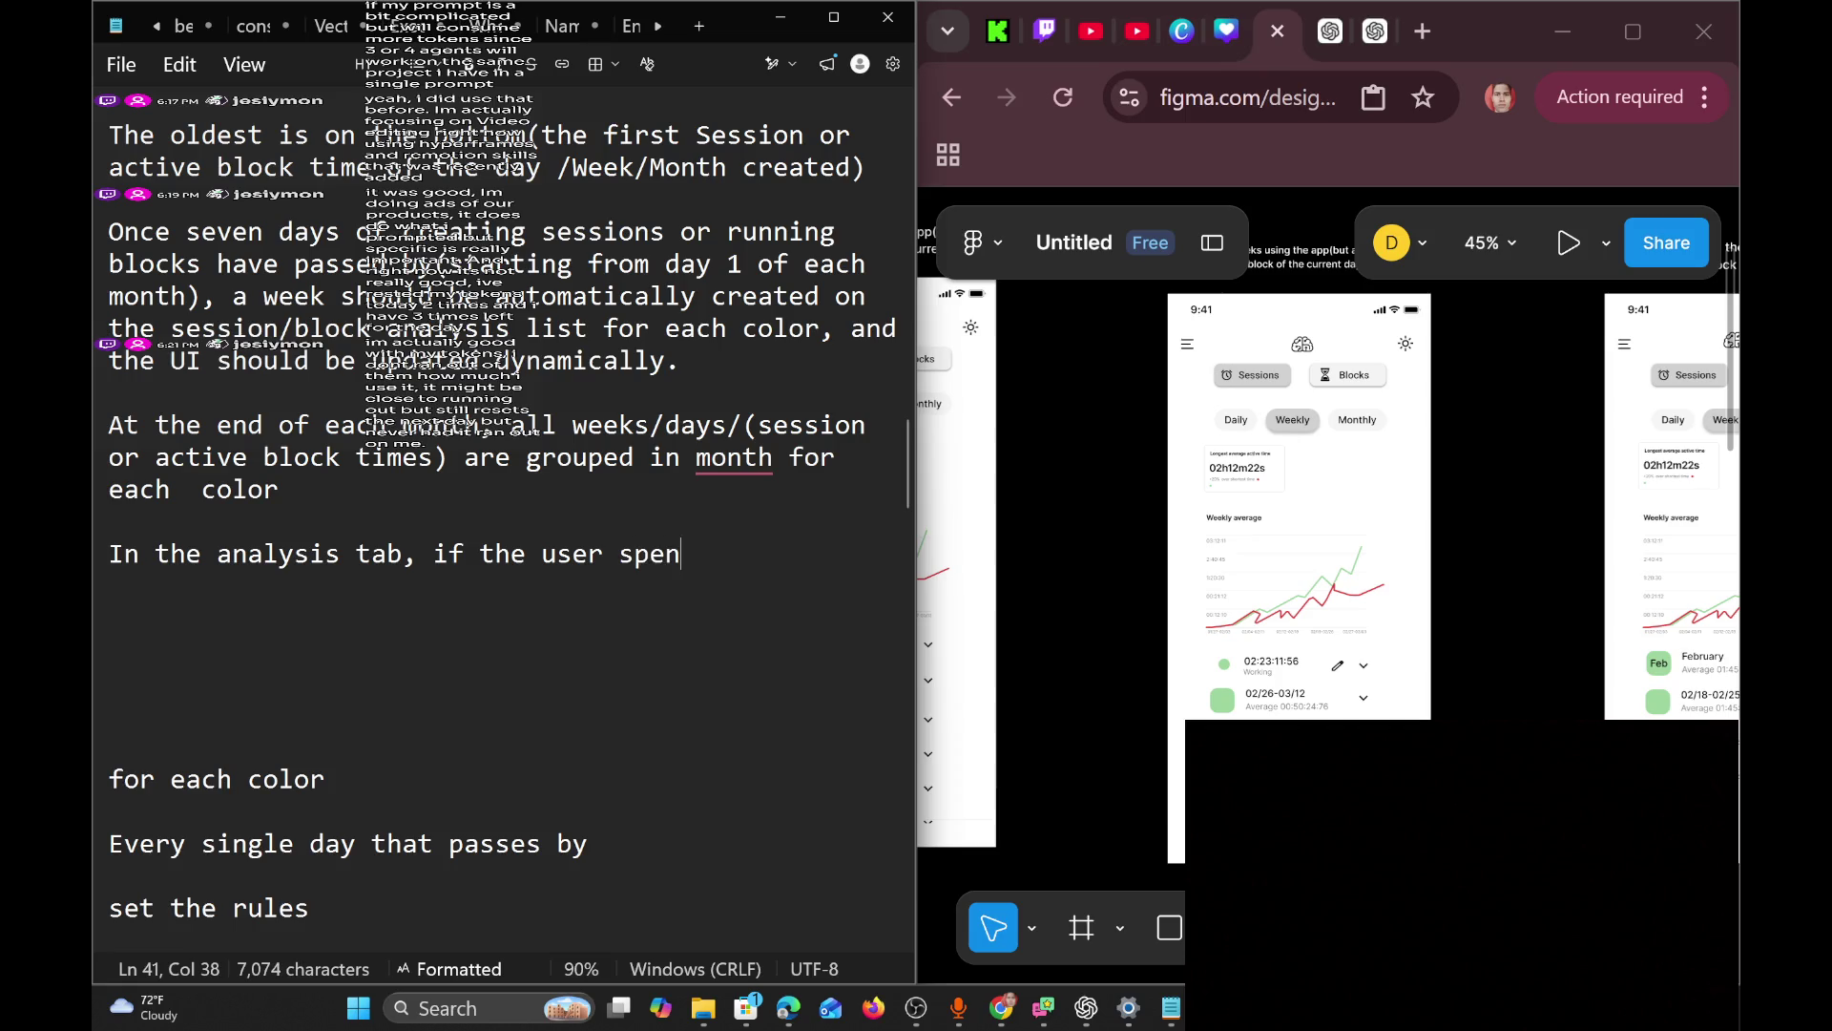
text(d)
key(BackSpace)
key(BackSpace)
key(BackSpace)
text(ent)
key(BackSpace)
key(BackSpace)
key(BackSpace)
key(BackSpace)
text(ty)
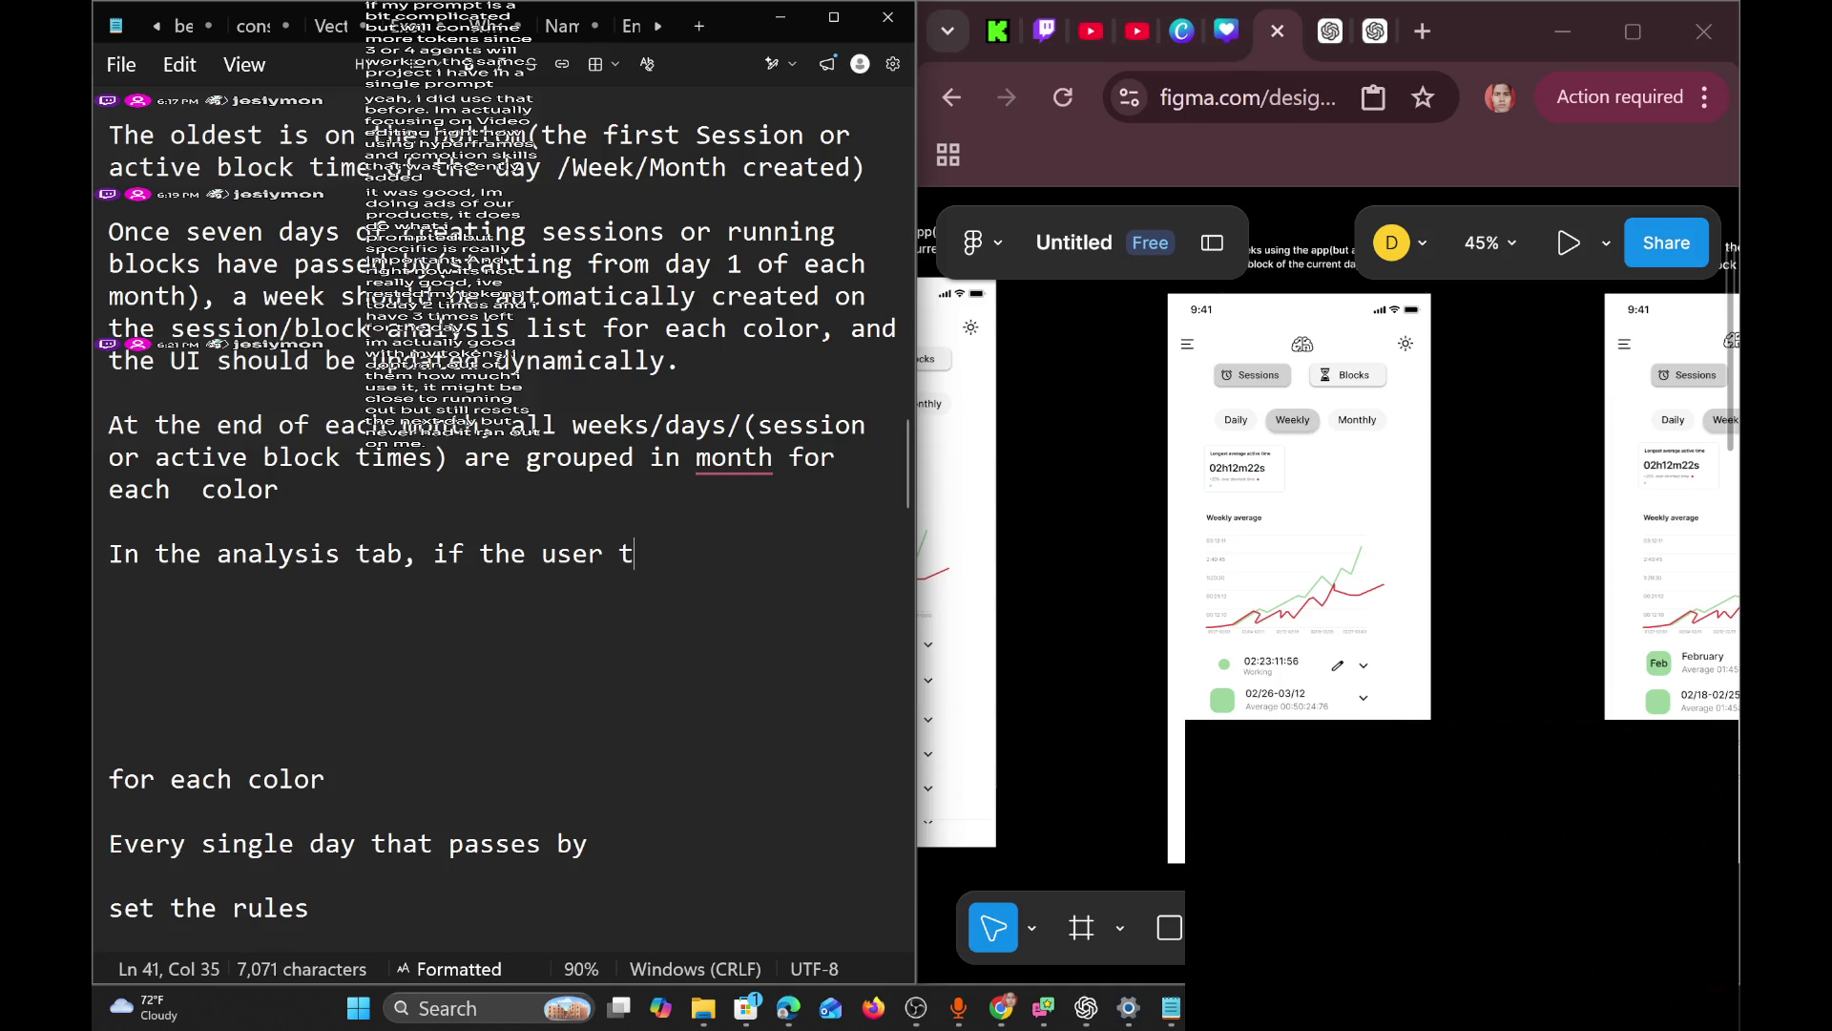
key(BackSpace)
key(BackSpace)
text(select the session sele)
key(BackSpace)
key(BackSpace)
key(BackSpace)
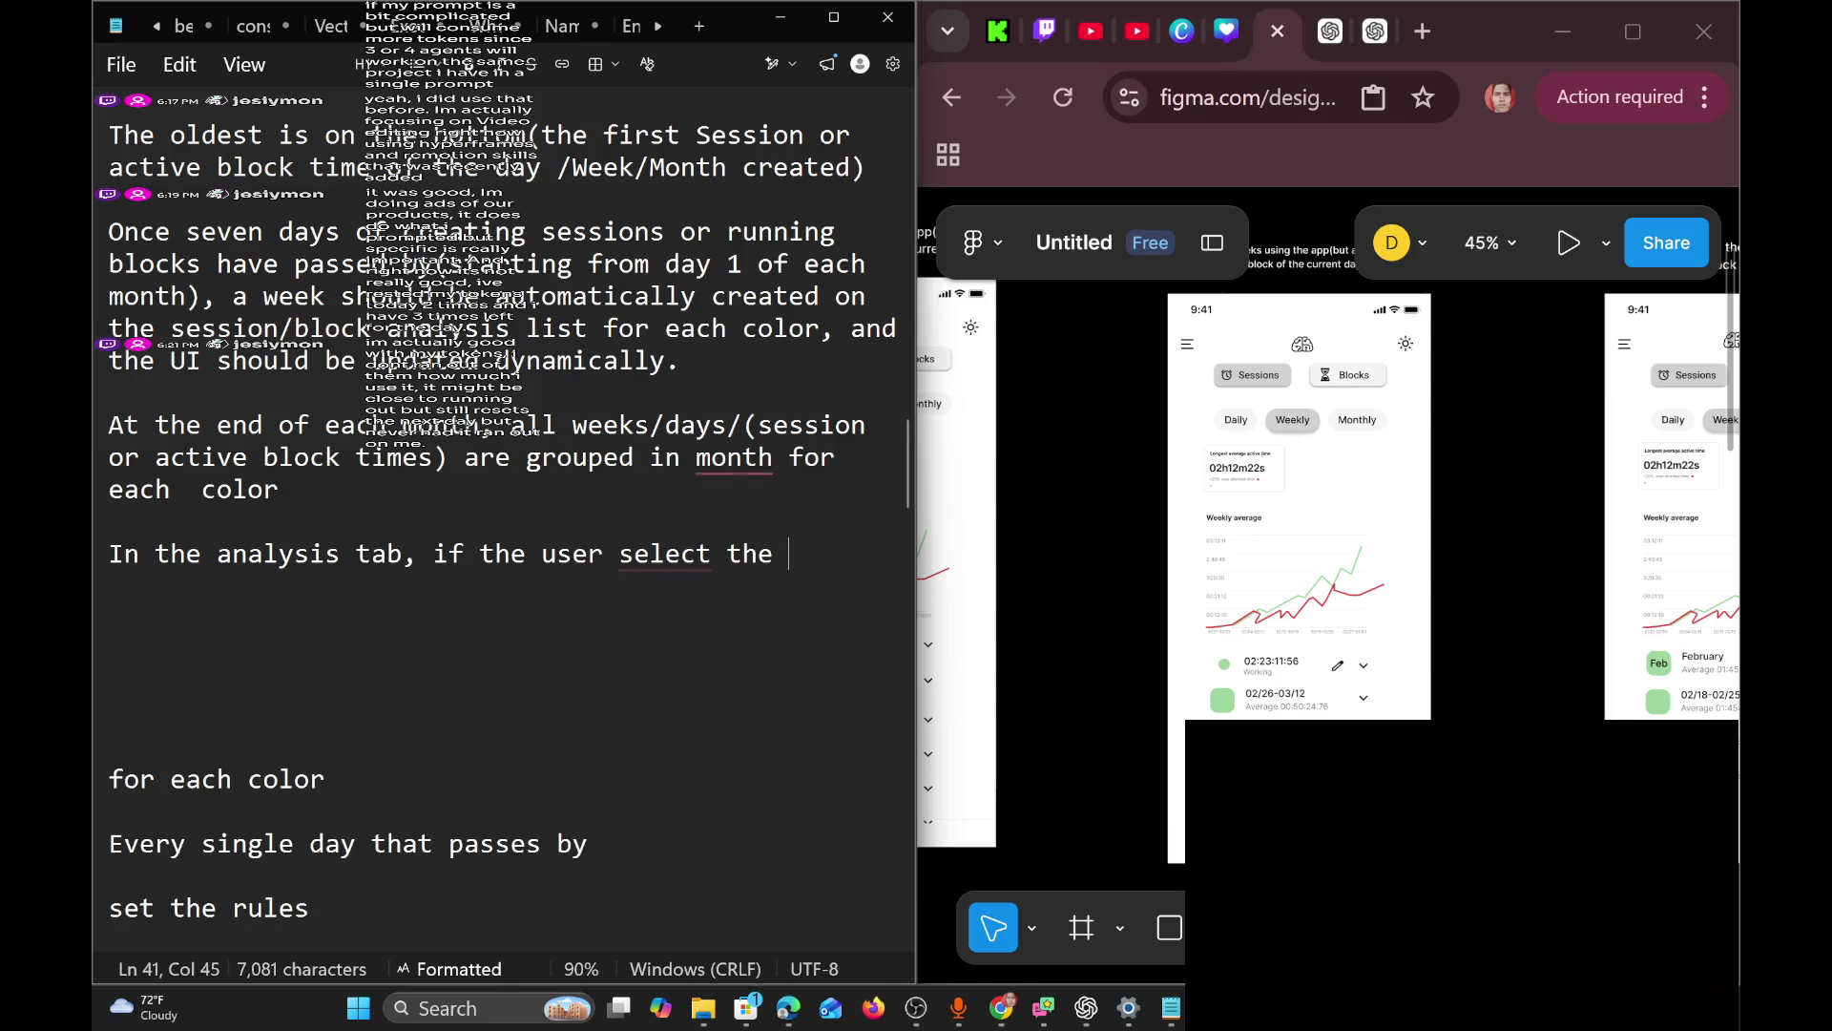
text(day s)
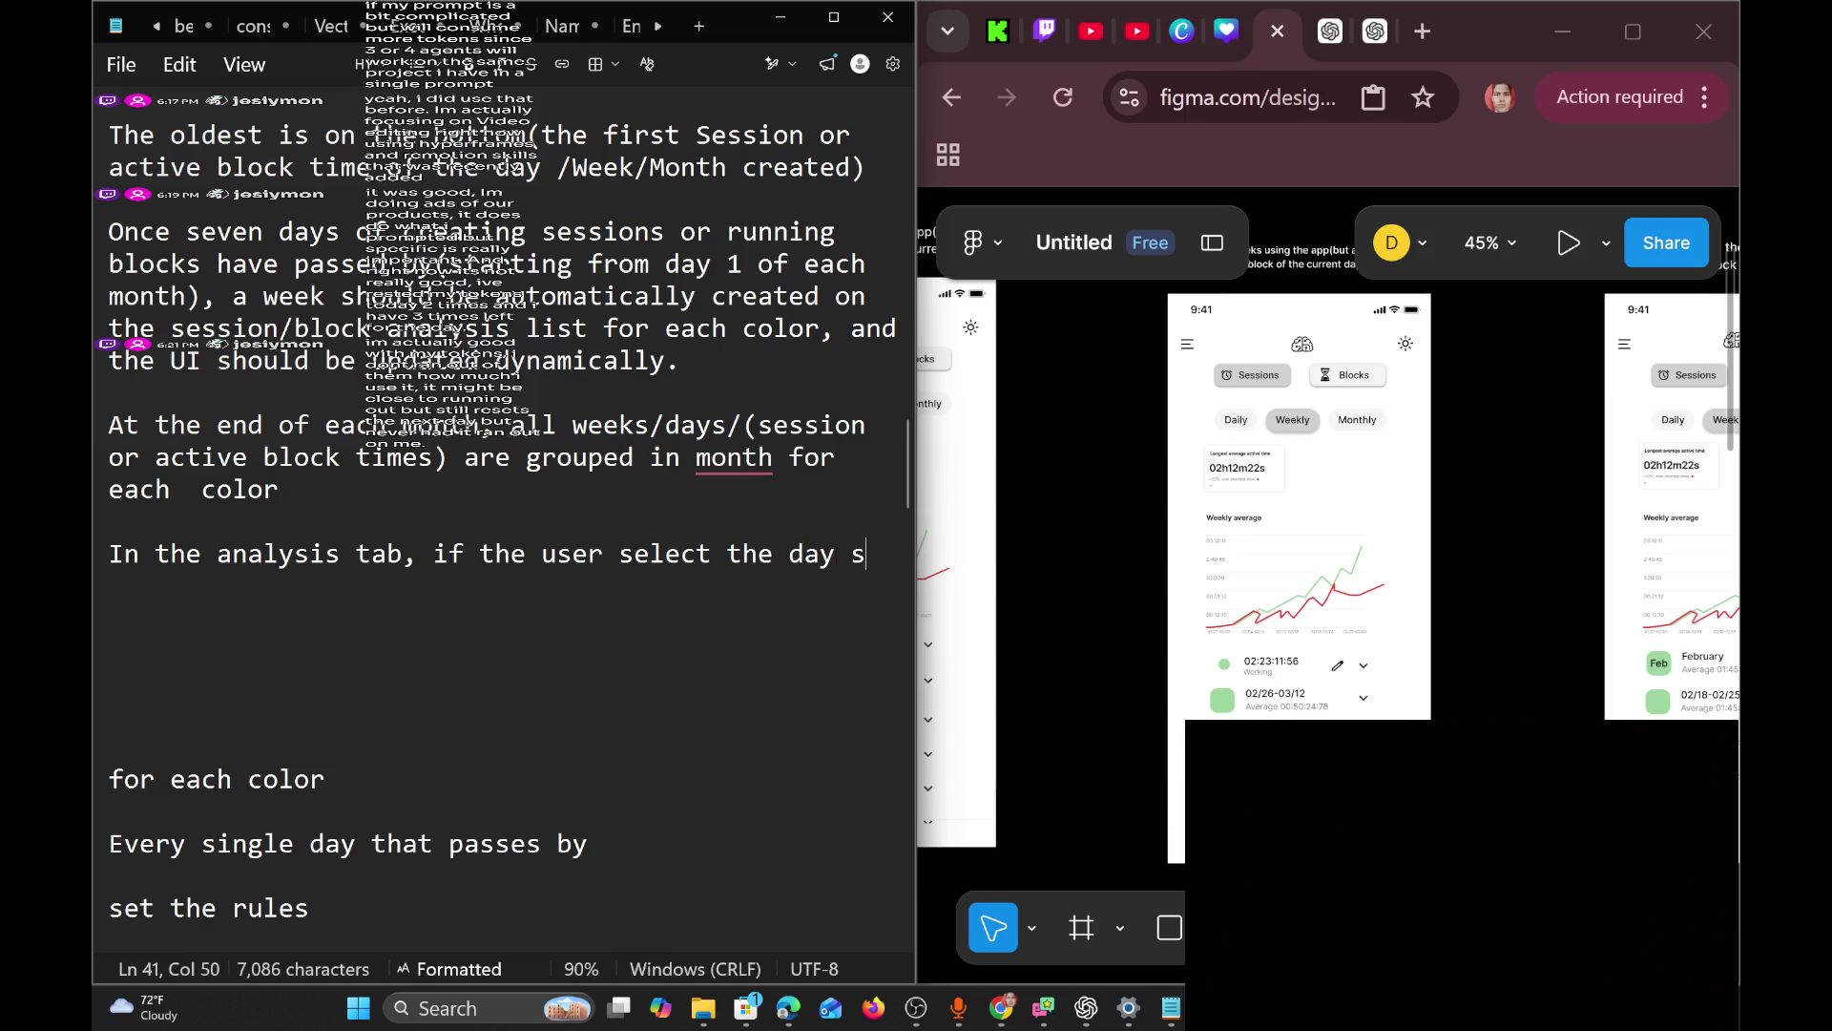
text(electo)
text(r)
key(BackSpace)
key(BackSpace)
key(BackSpace)
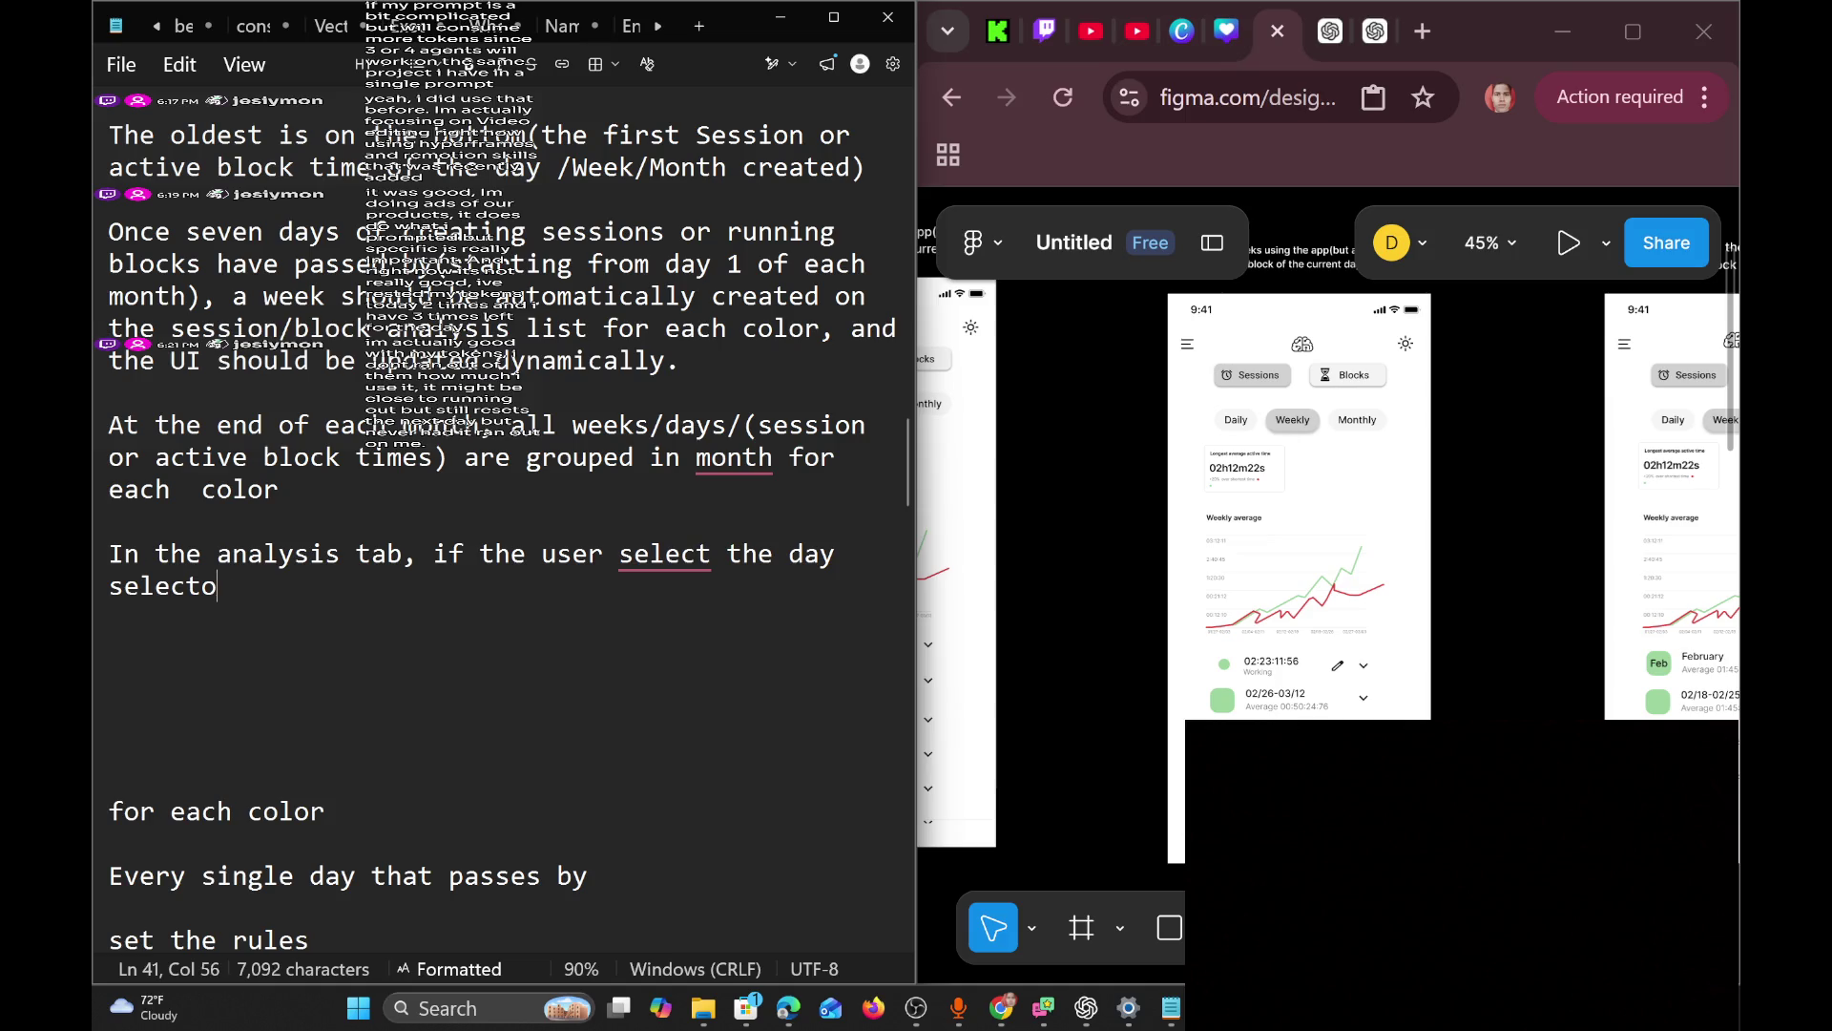
text(session)
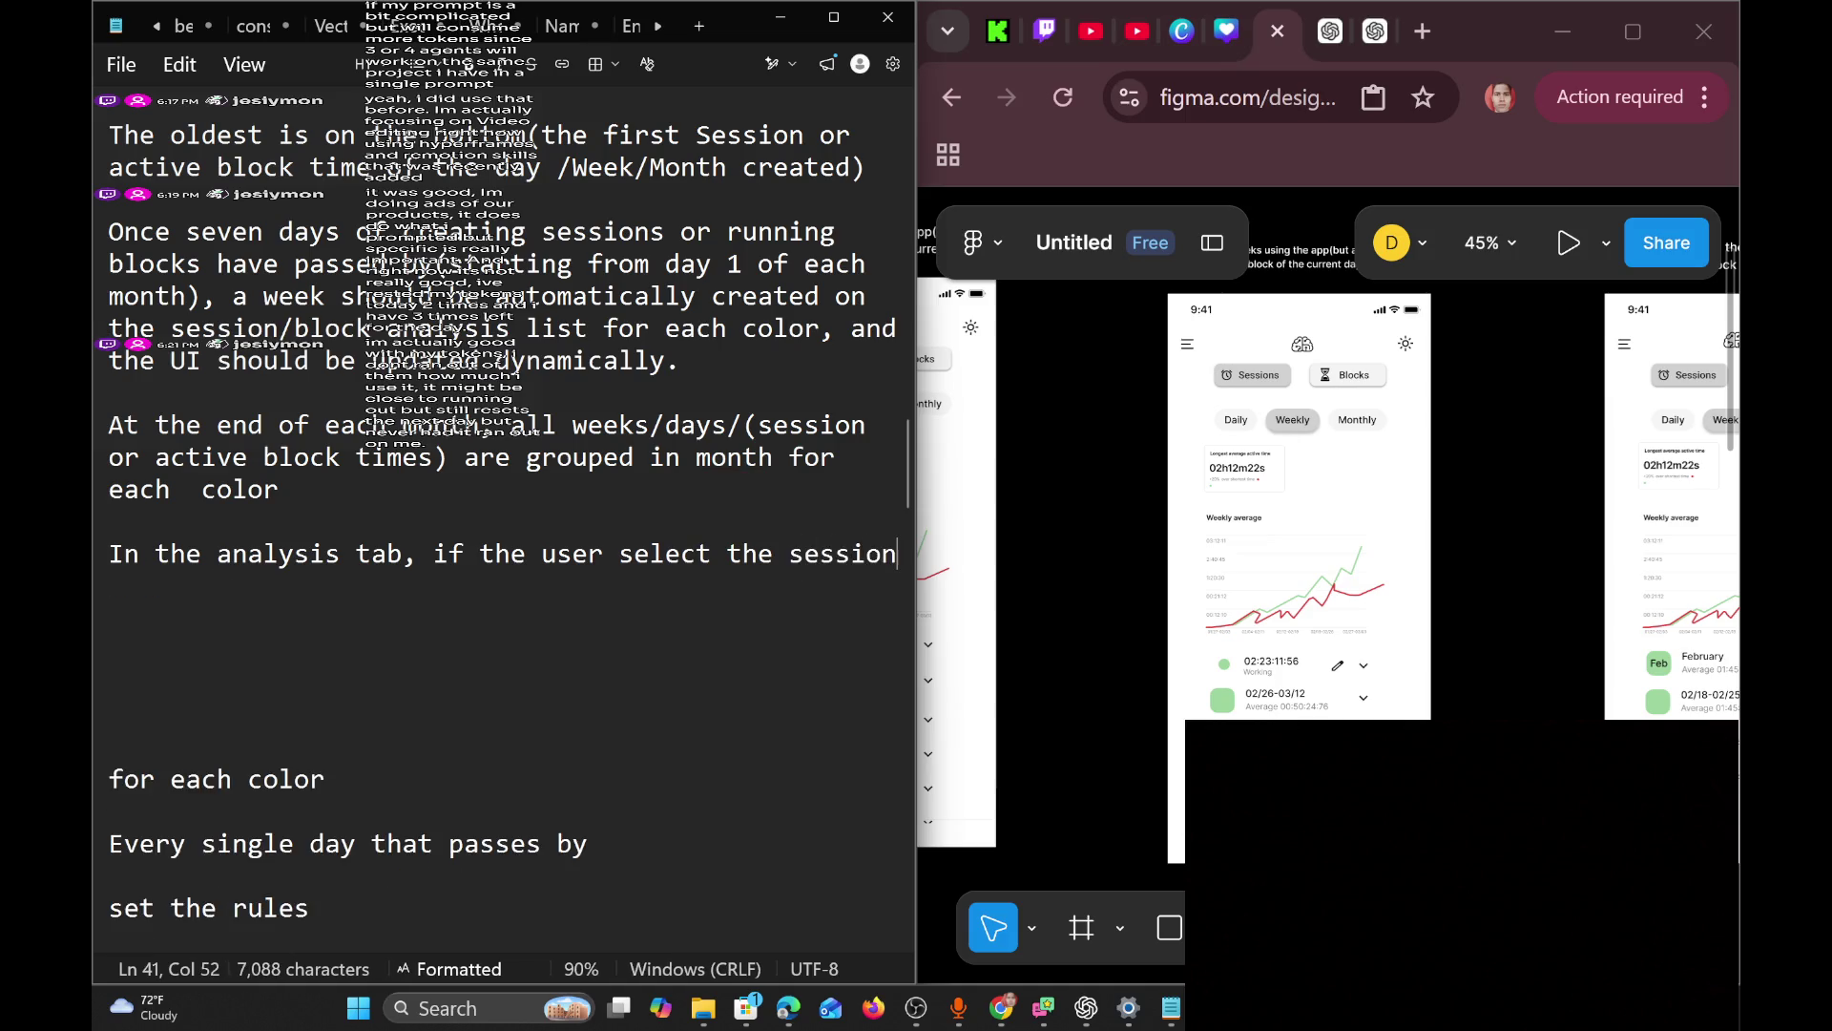
text(/ b)
key(BackSpace)
Continue with 'block selector, a bar graph with a bar for each session/block selected'.
text(block selector)
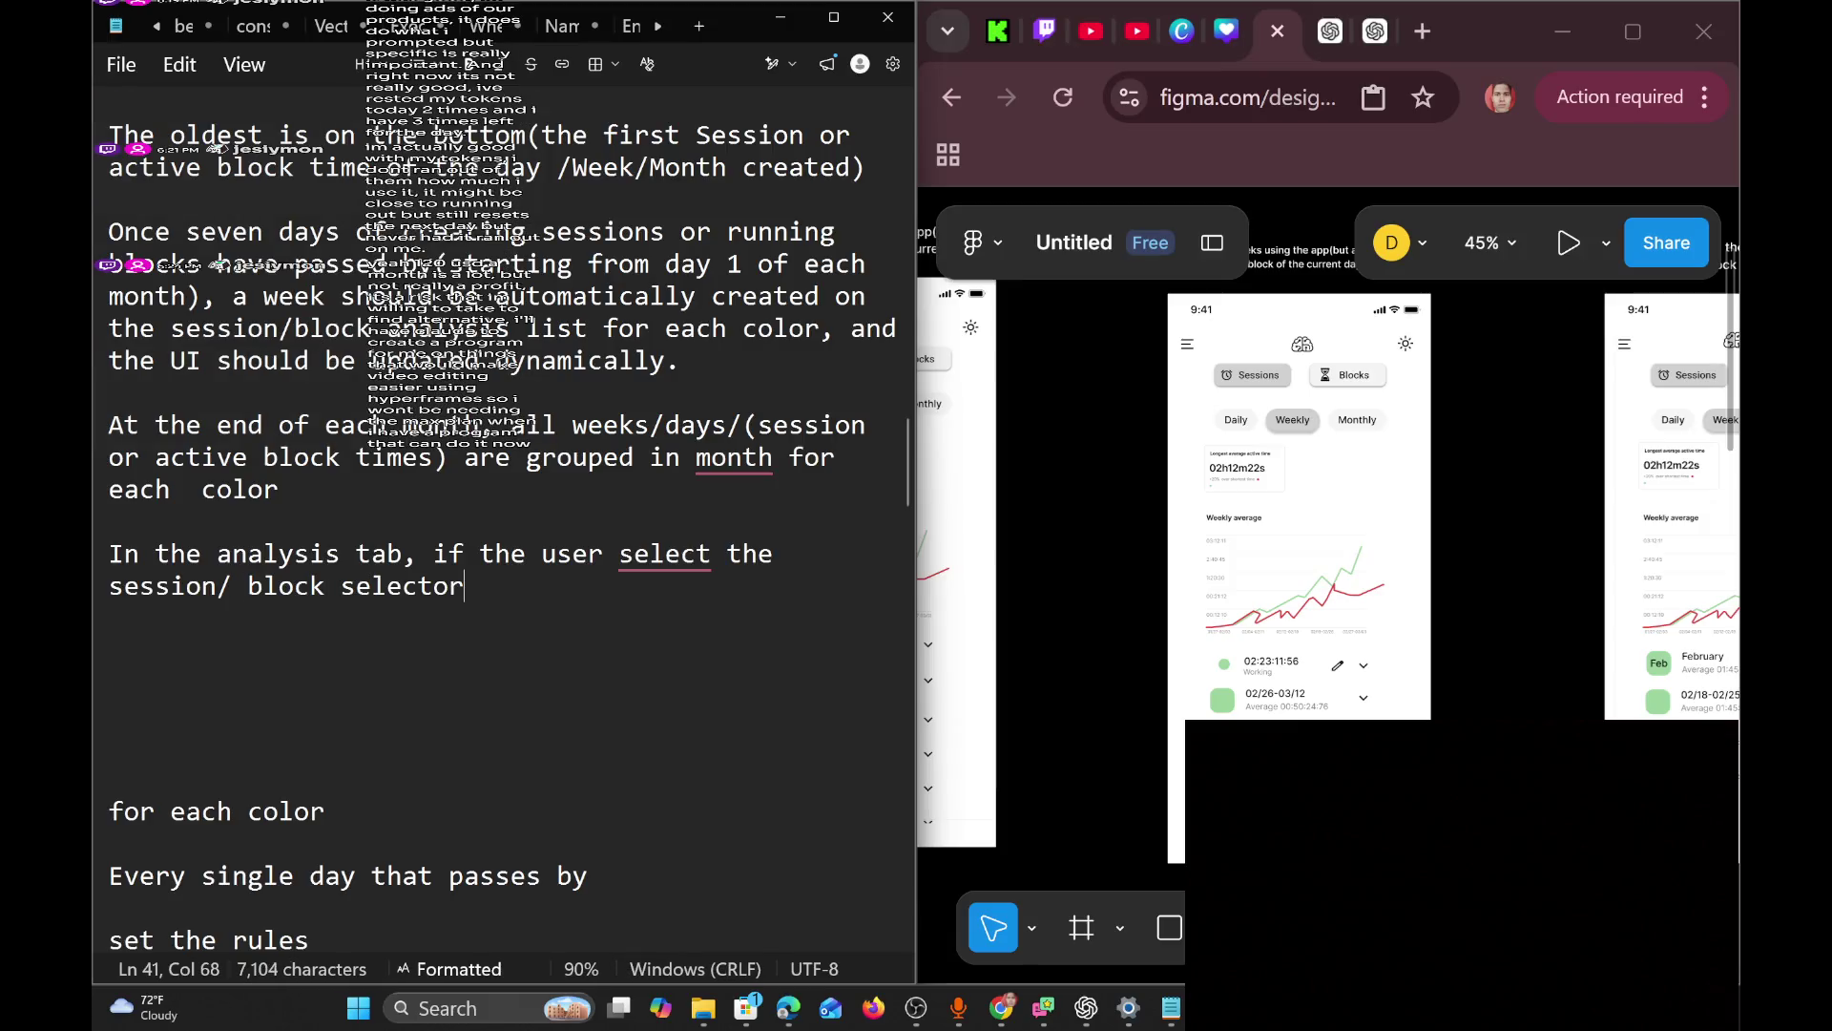
text(, it uses the)
key(BackSpace)
key(BackSpace)
key(BackSpace)
text(the )
text(g)
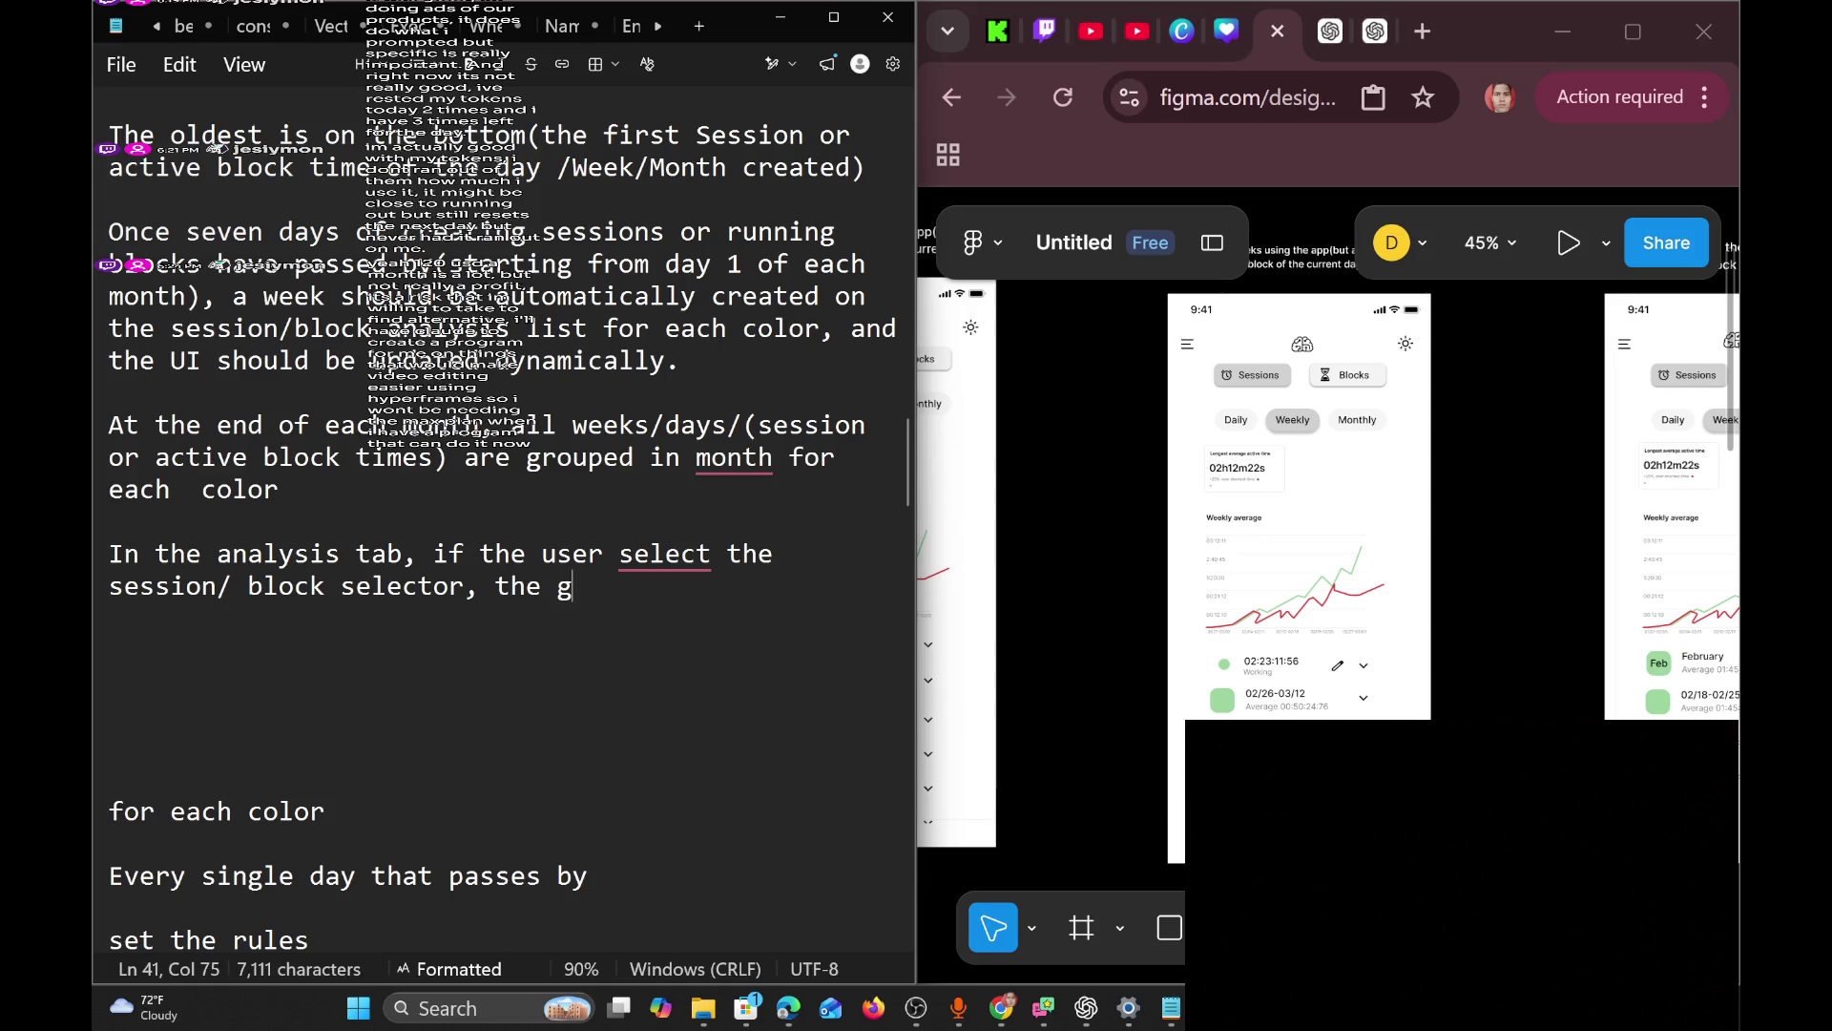
text(rap)
key(BackSpace)
key(BackSpace)
key(BackSpace)
key(BackSpace)
key(BackSpace)
key(BackSpace)
text(a bar graph)
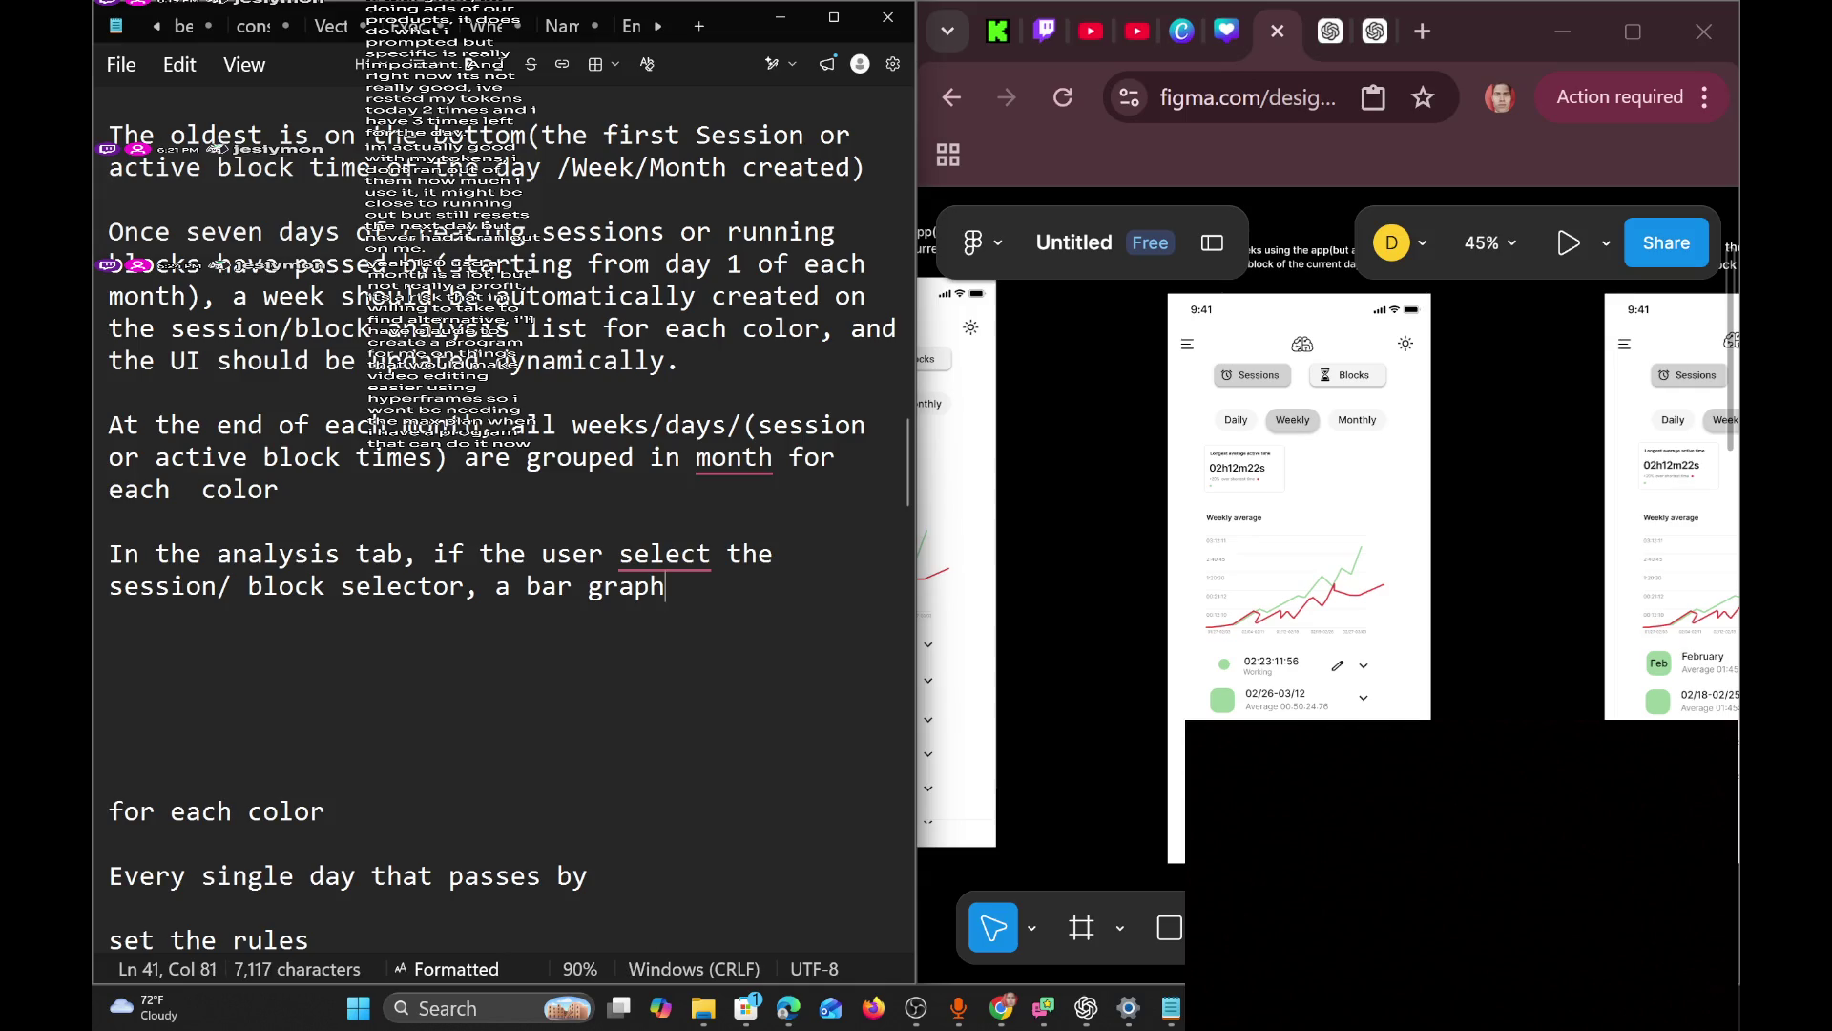
text( with a bar for each session/block s)
key(BackSpace)
key(BackSpace)
text(selected)
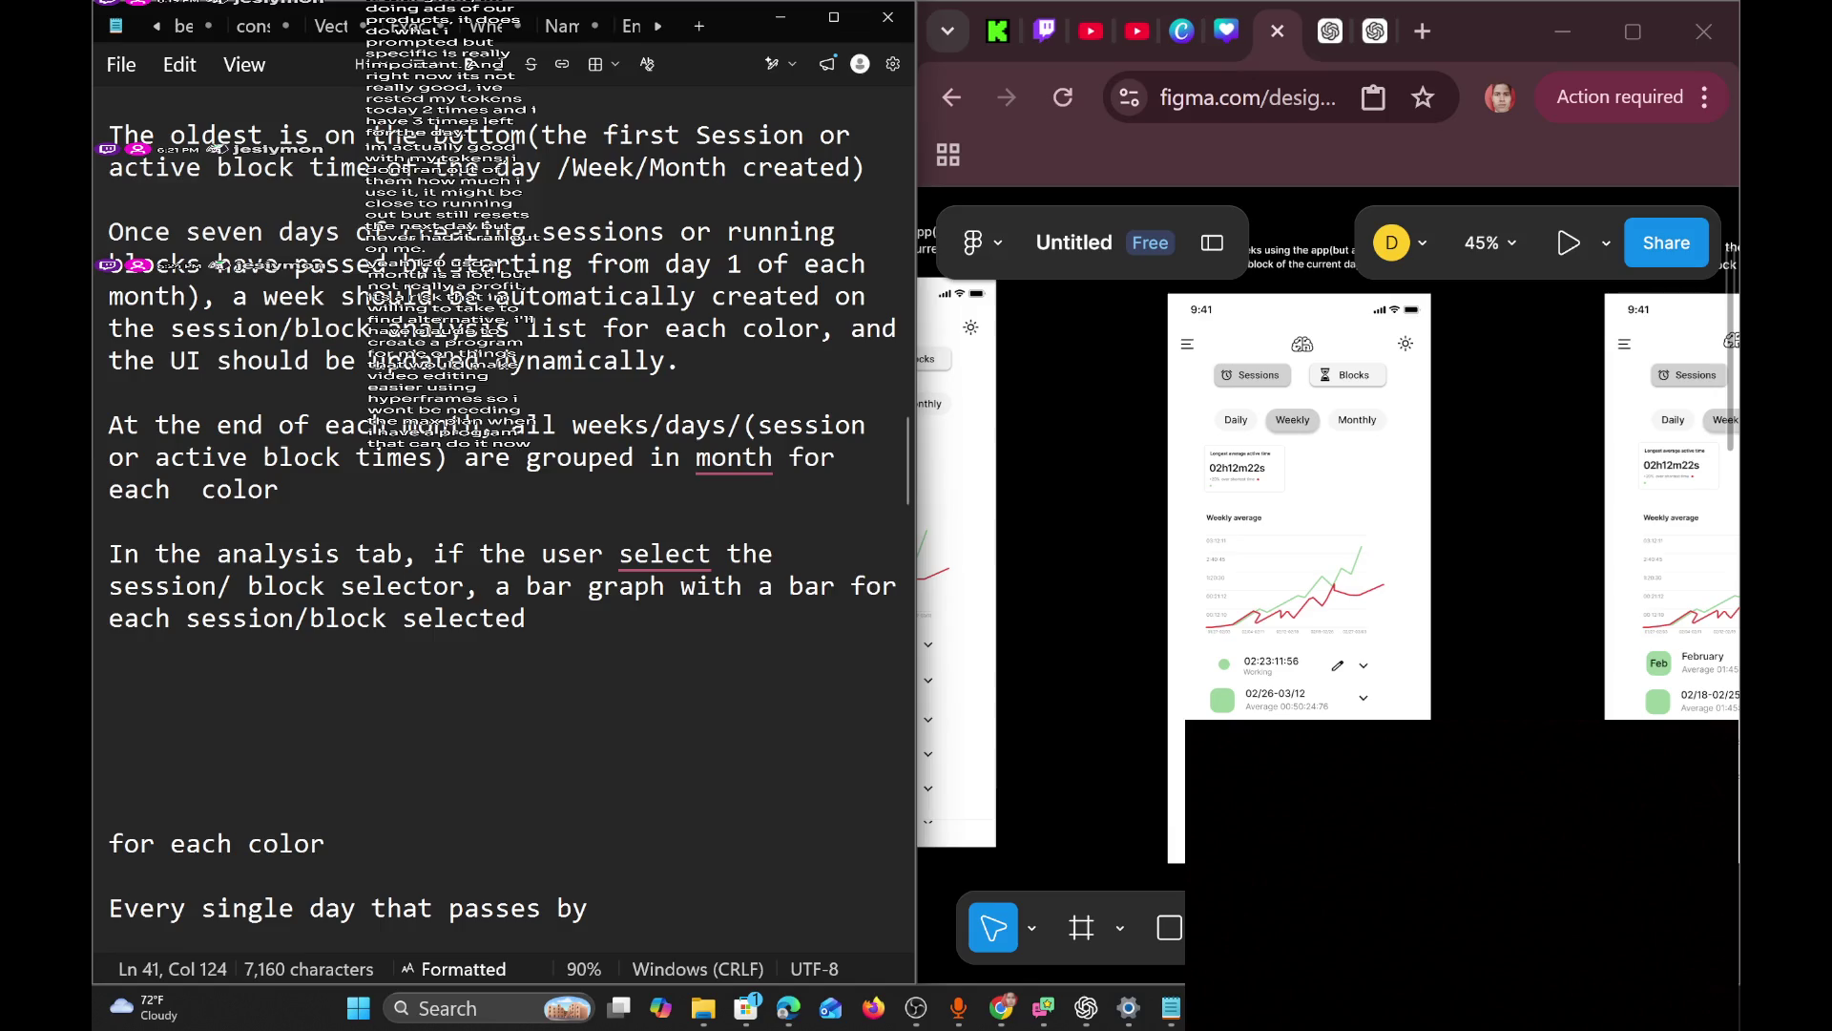
Insert 'active' into both phrases so they read 'session/active block'.
click(310, 619)
text(active)
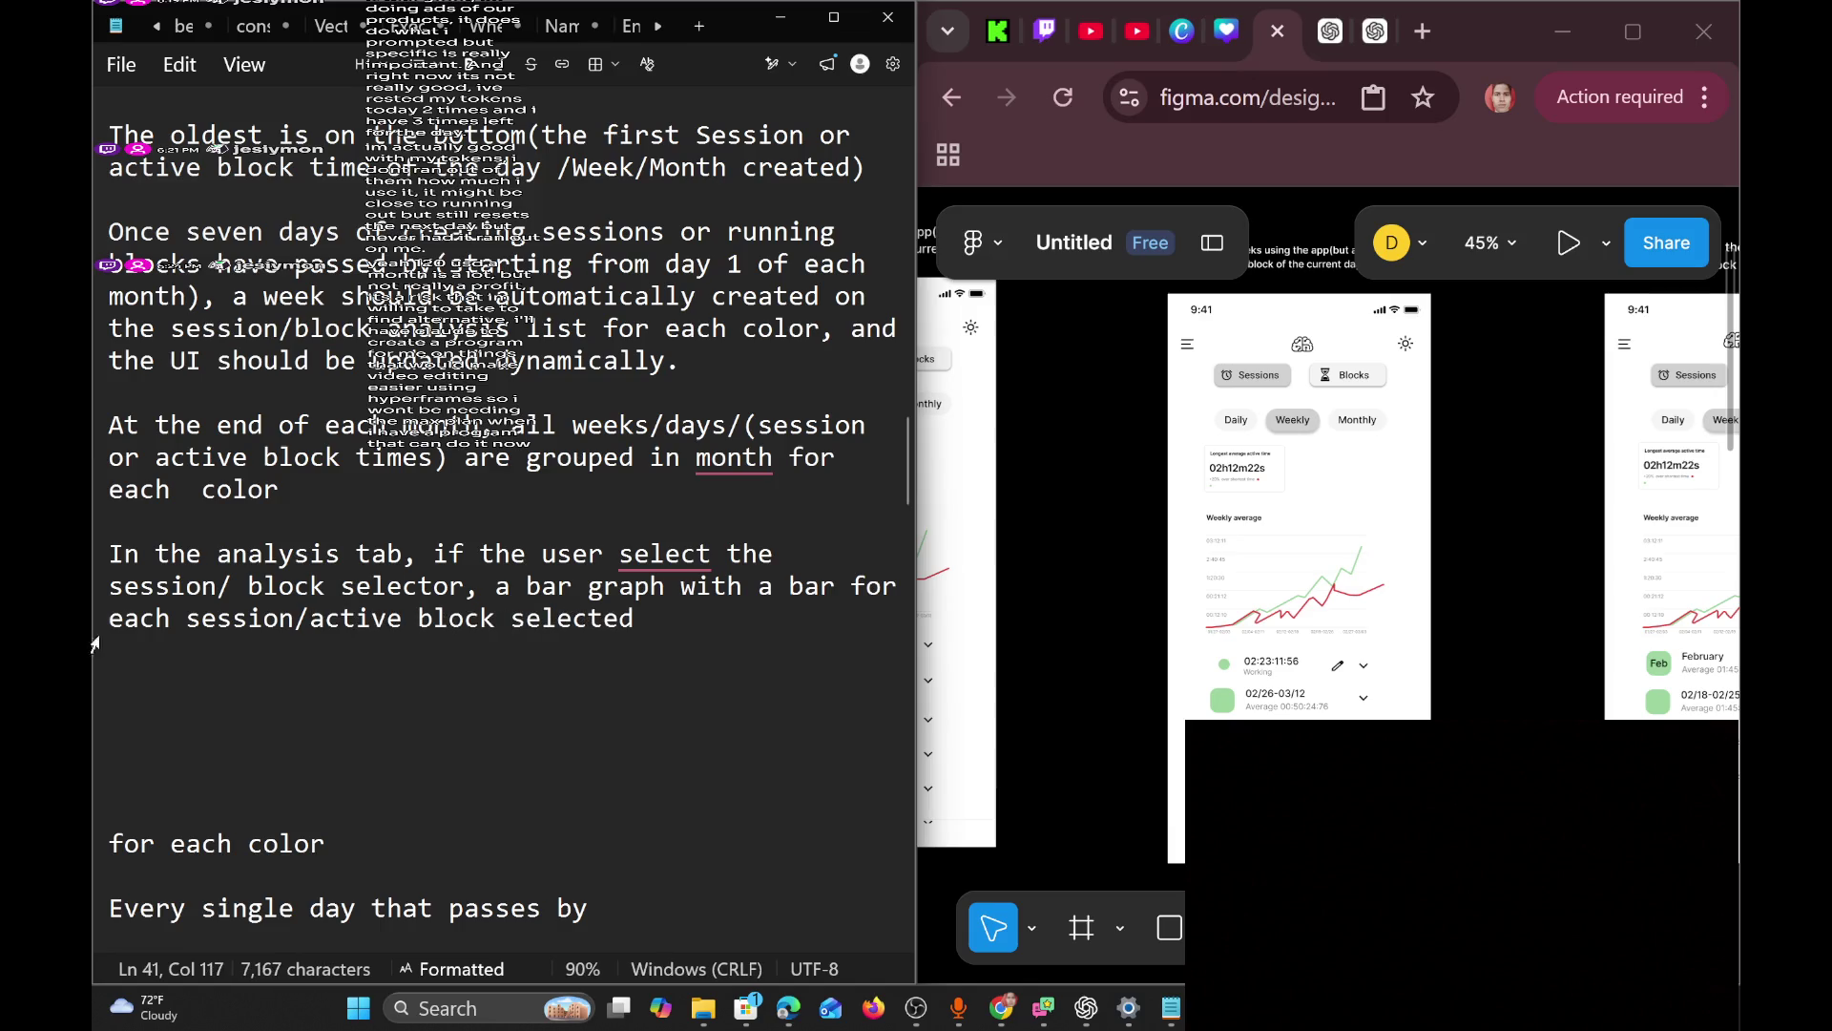
click(233, 586)
text(active)
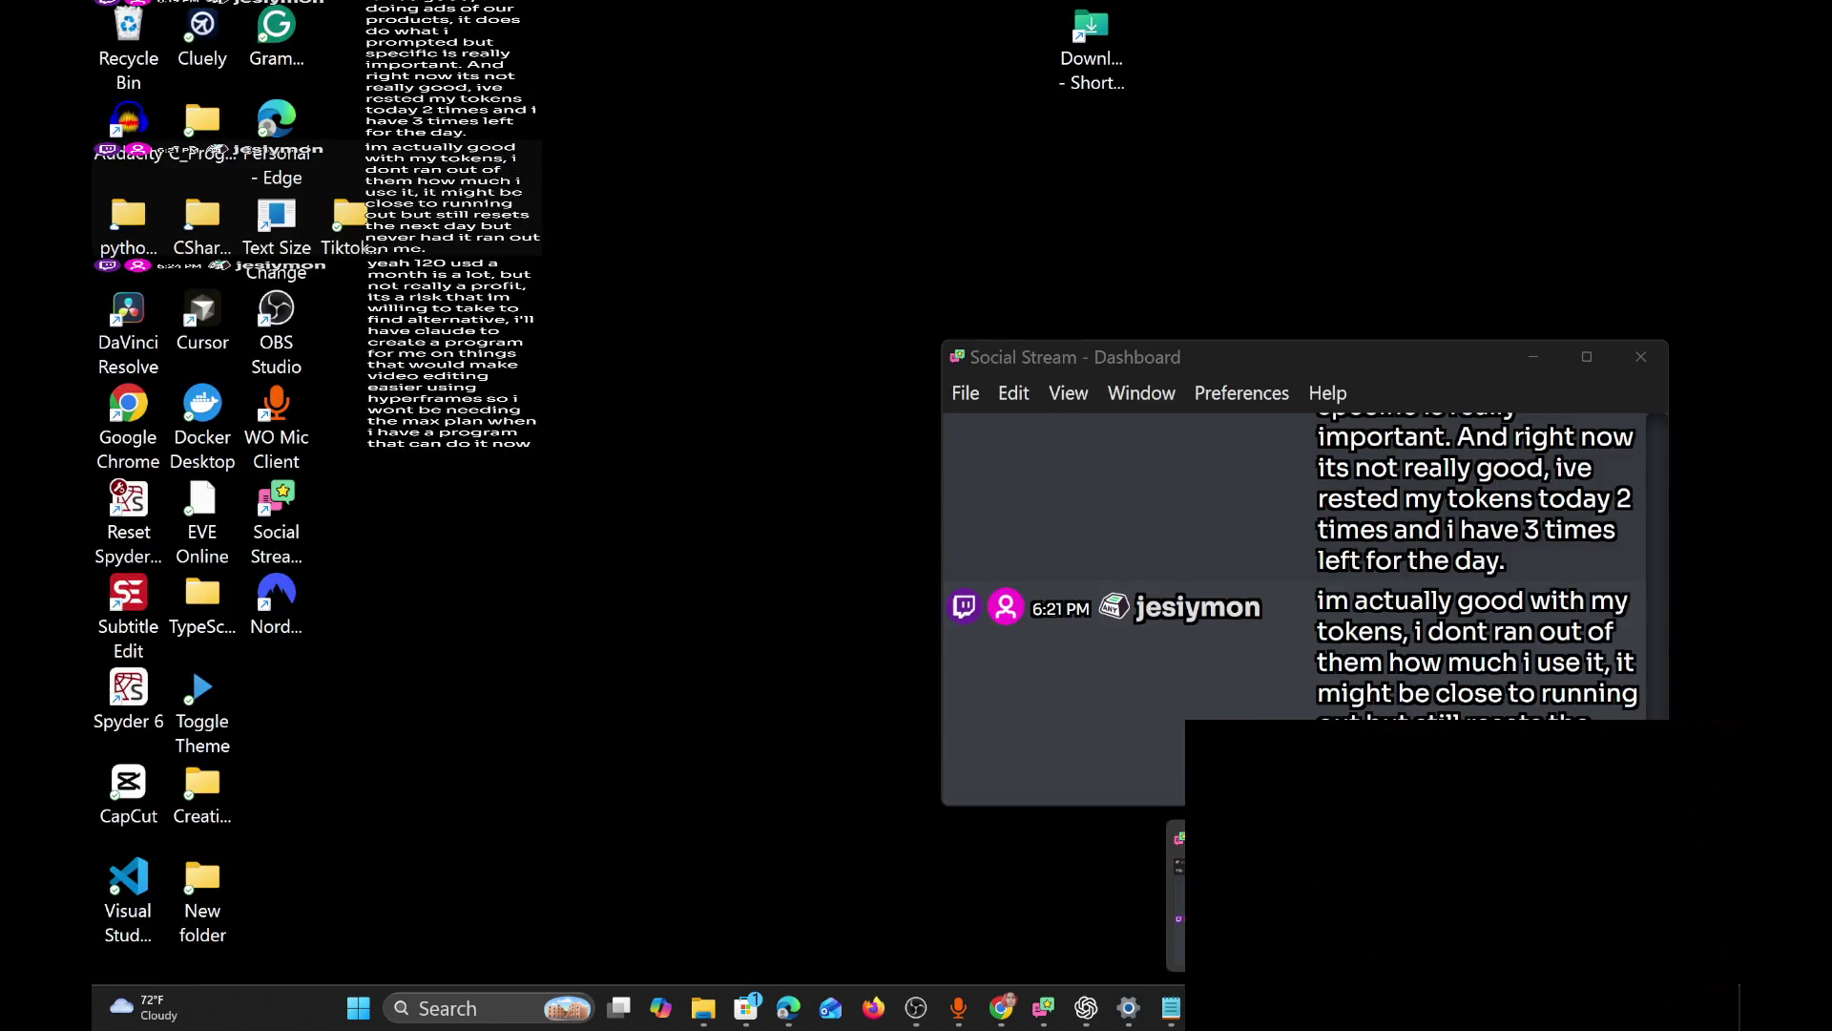
click(1241, 888)
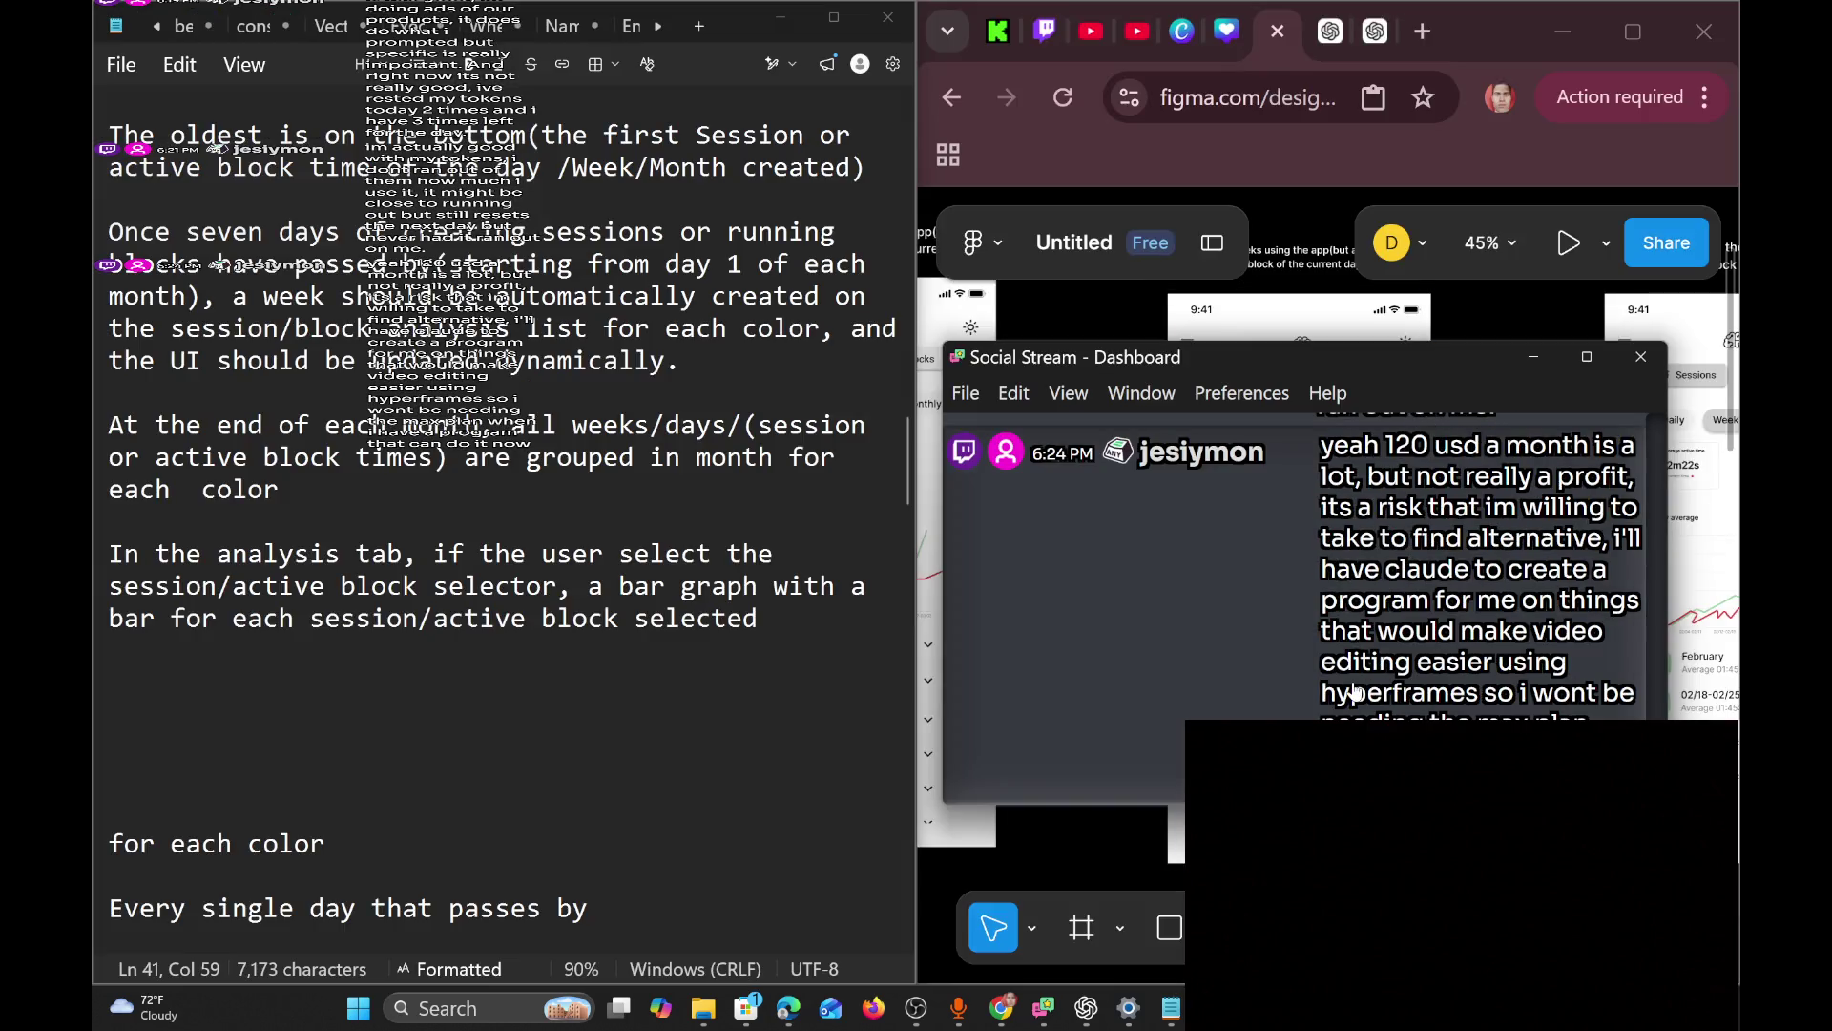
Scroll through the Social Stream chat, then minimize the dashboard window.
scroll(1356, 691, up, 1)
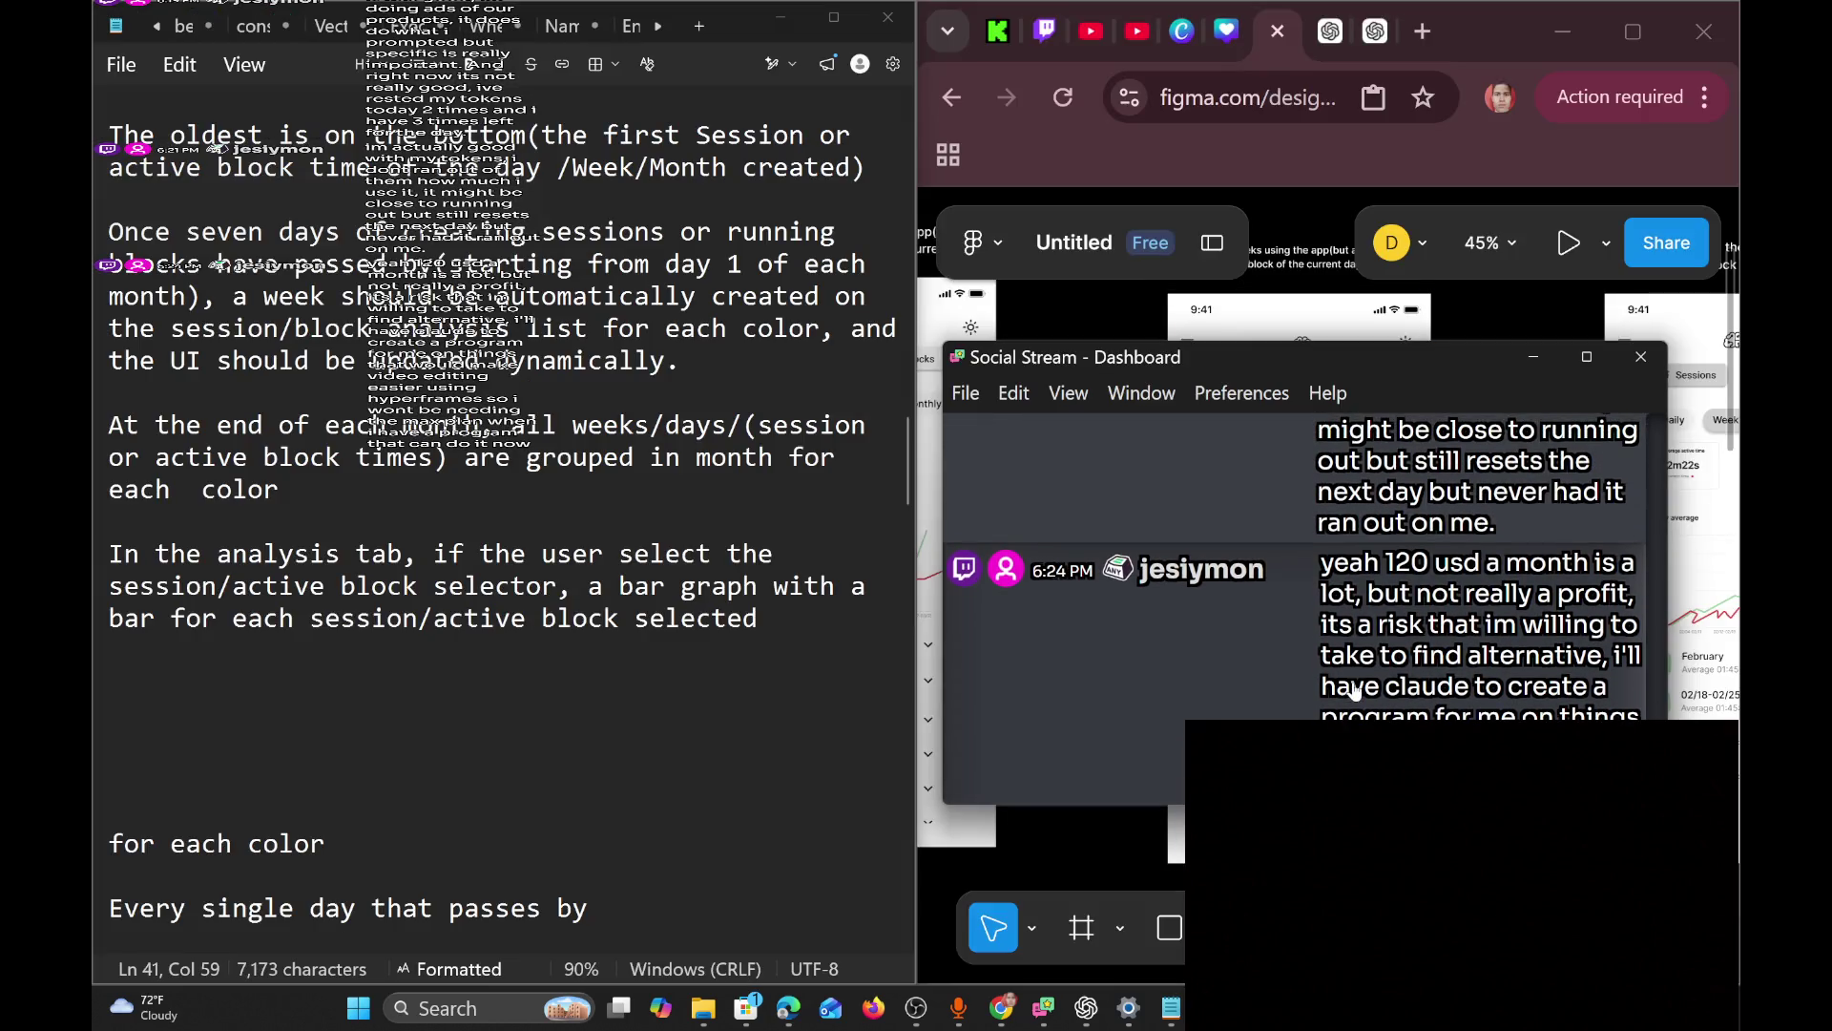
scroll(1356, 691, down, 1)
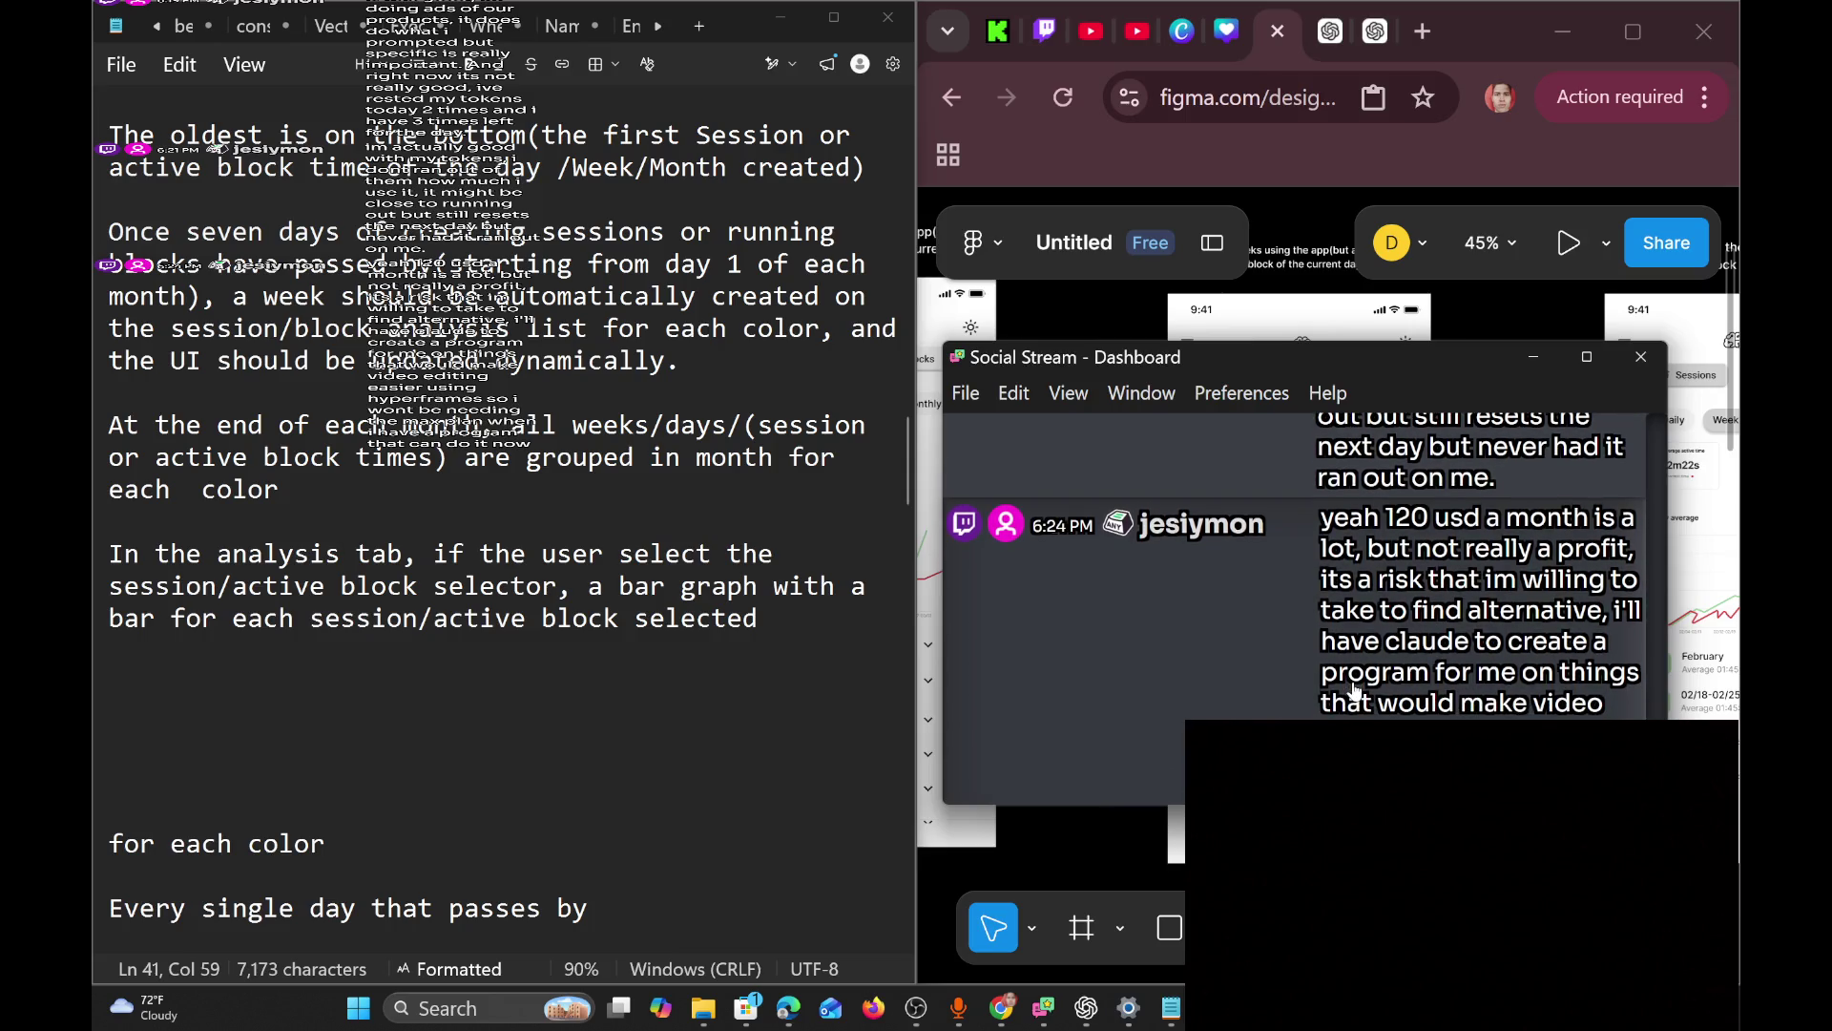
scroll(1355, 689, down, 1)
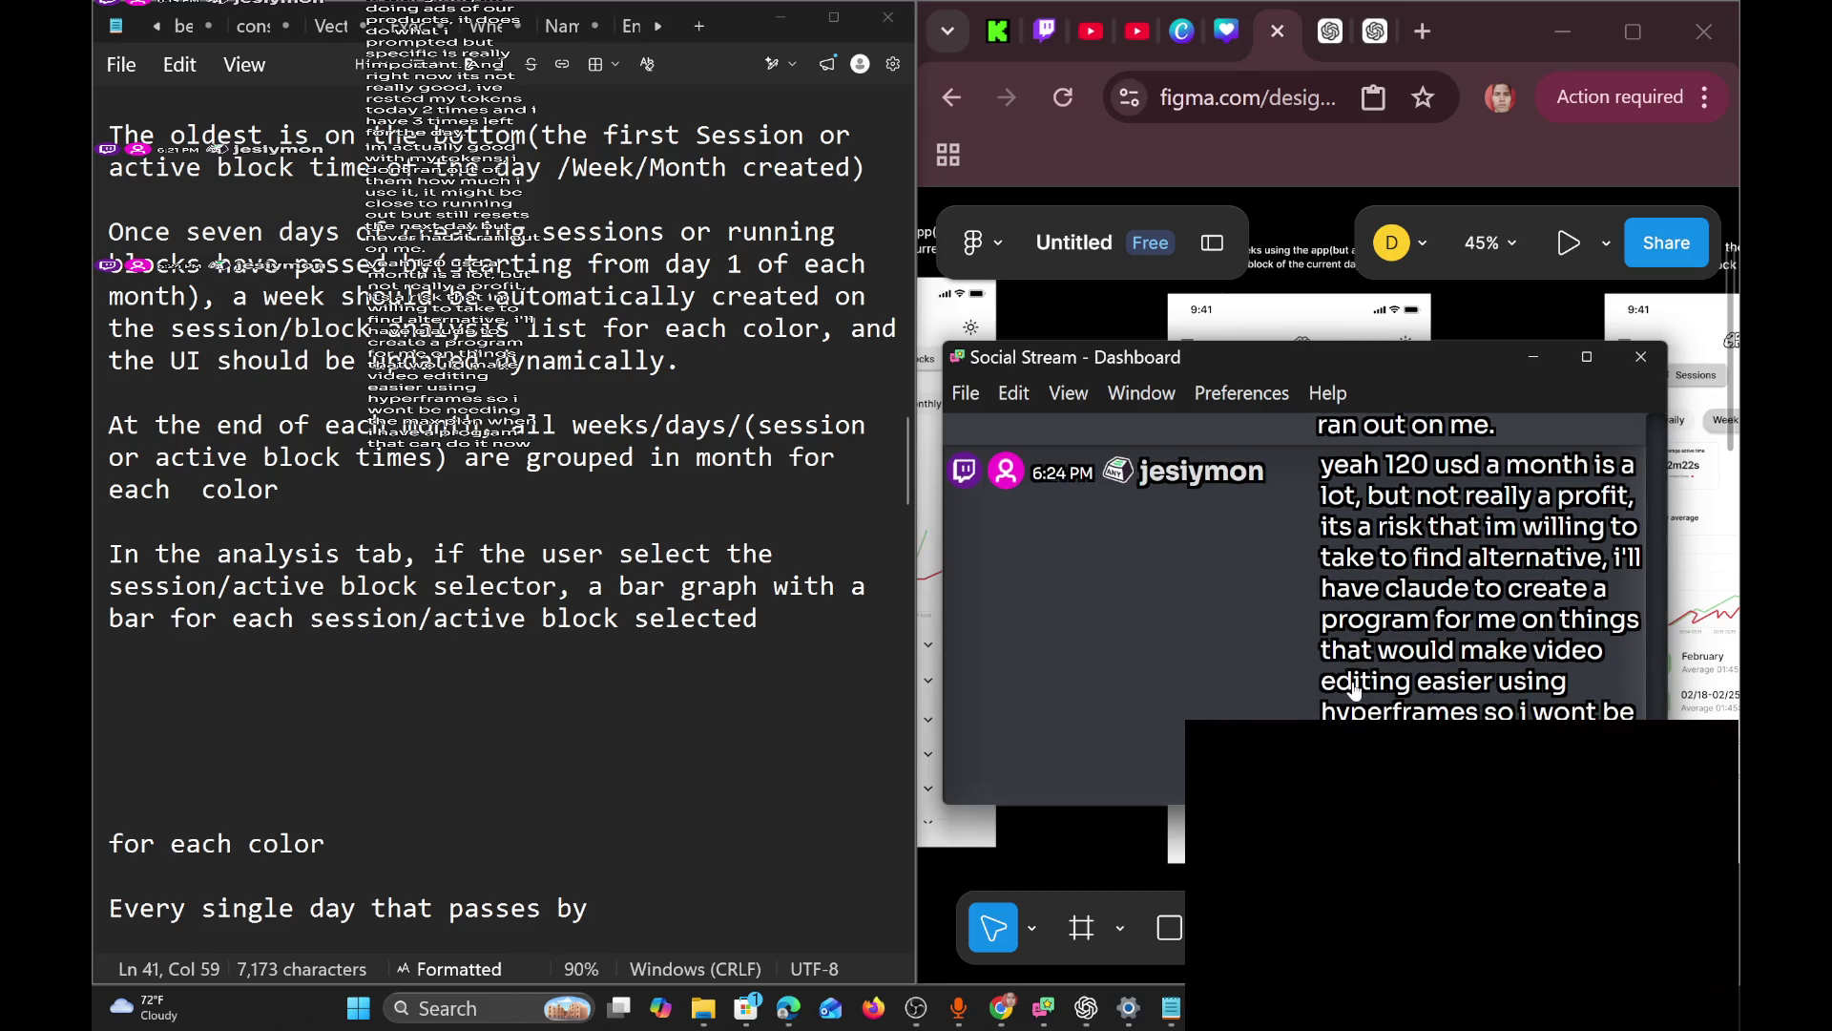
scroll(1355, 691, down, 1)
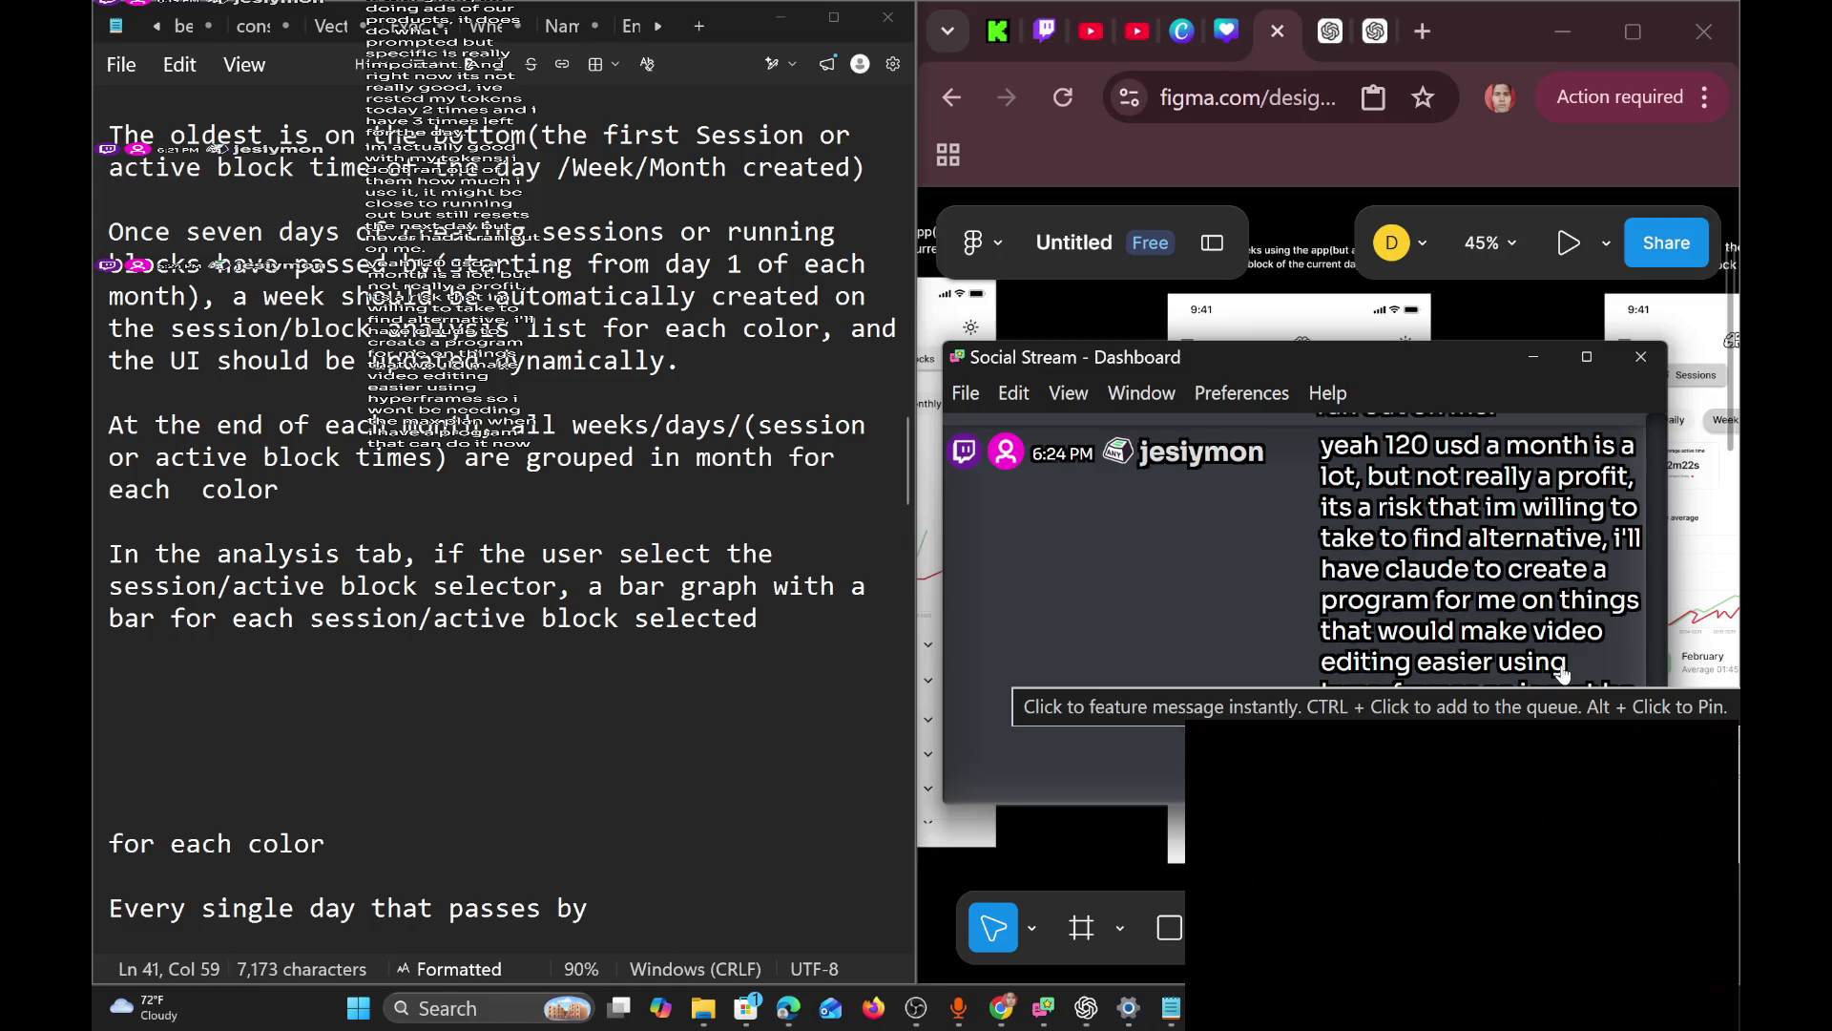
scroll(1563, 673, up, 1)
scroll(1563, 674, down, 1)
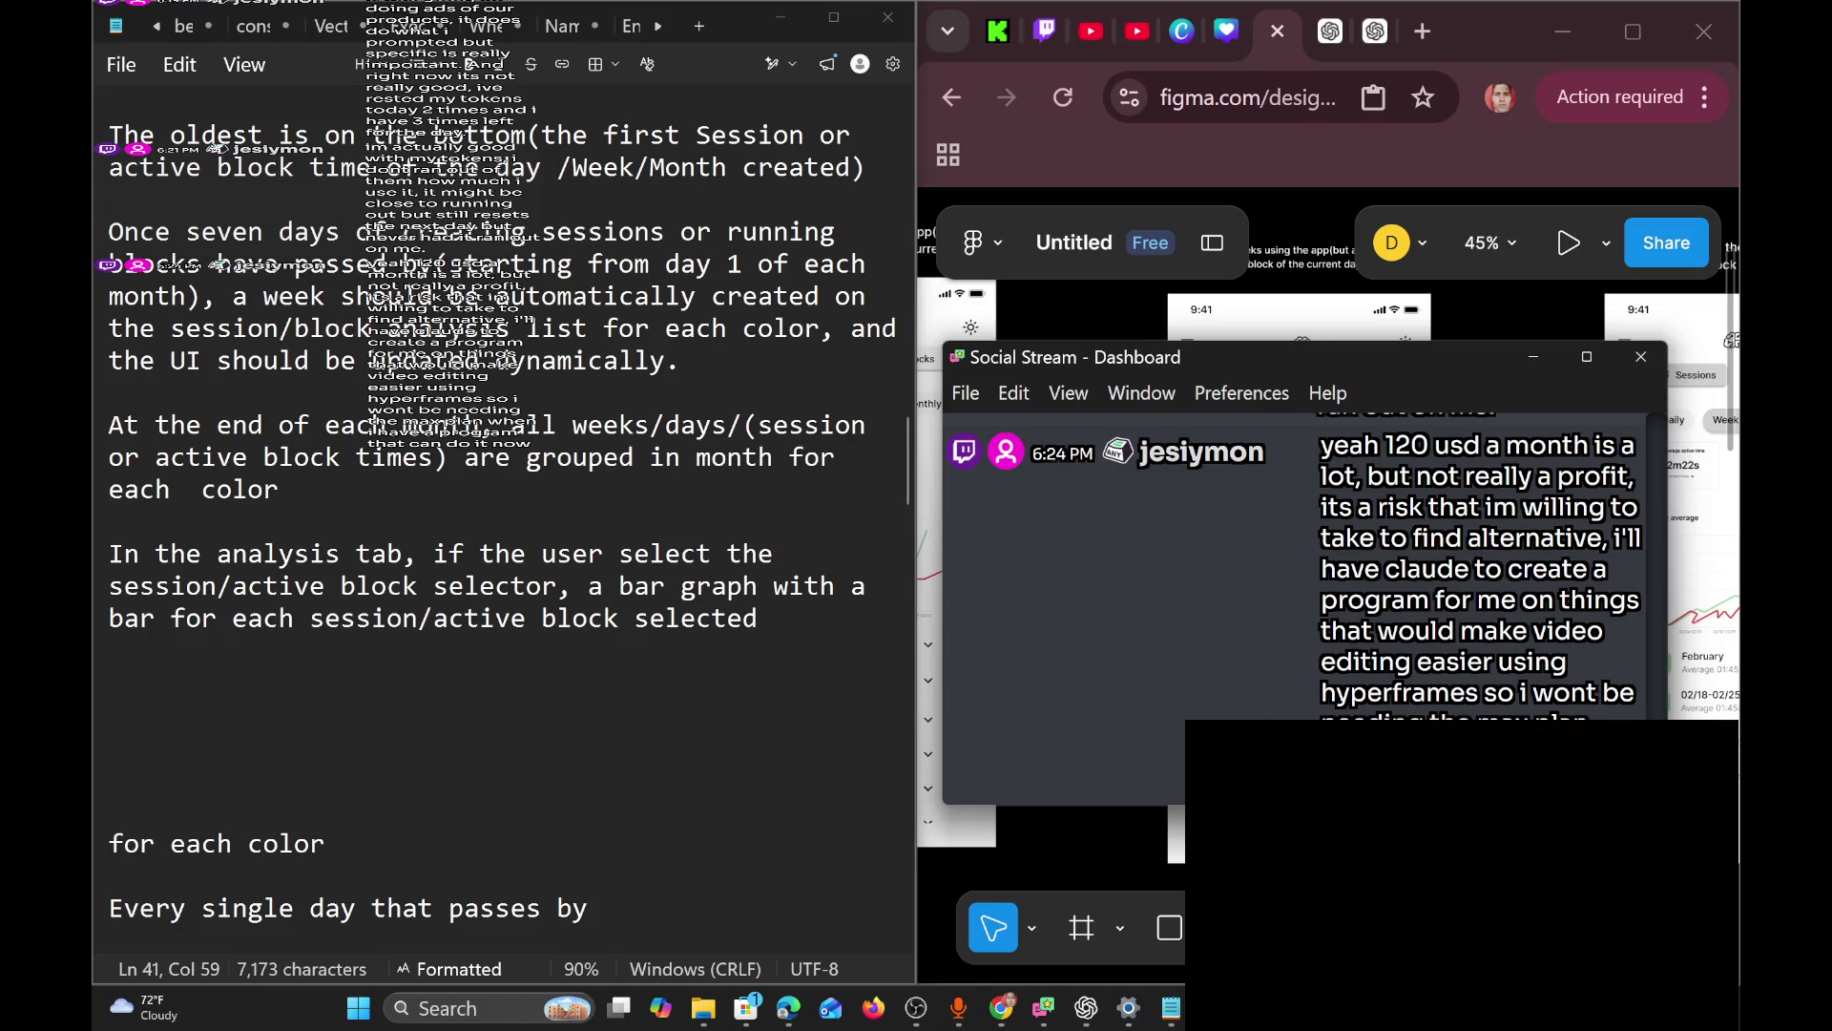
click(774, 619)
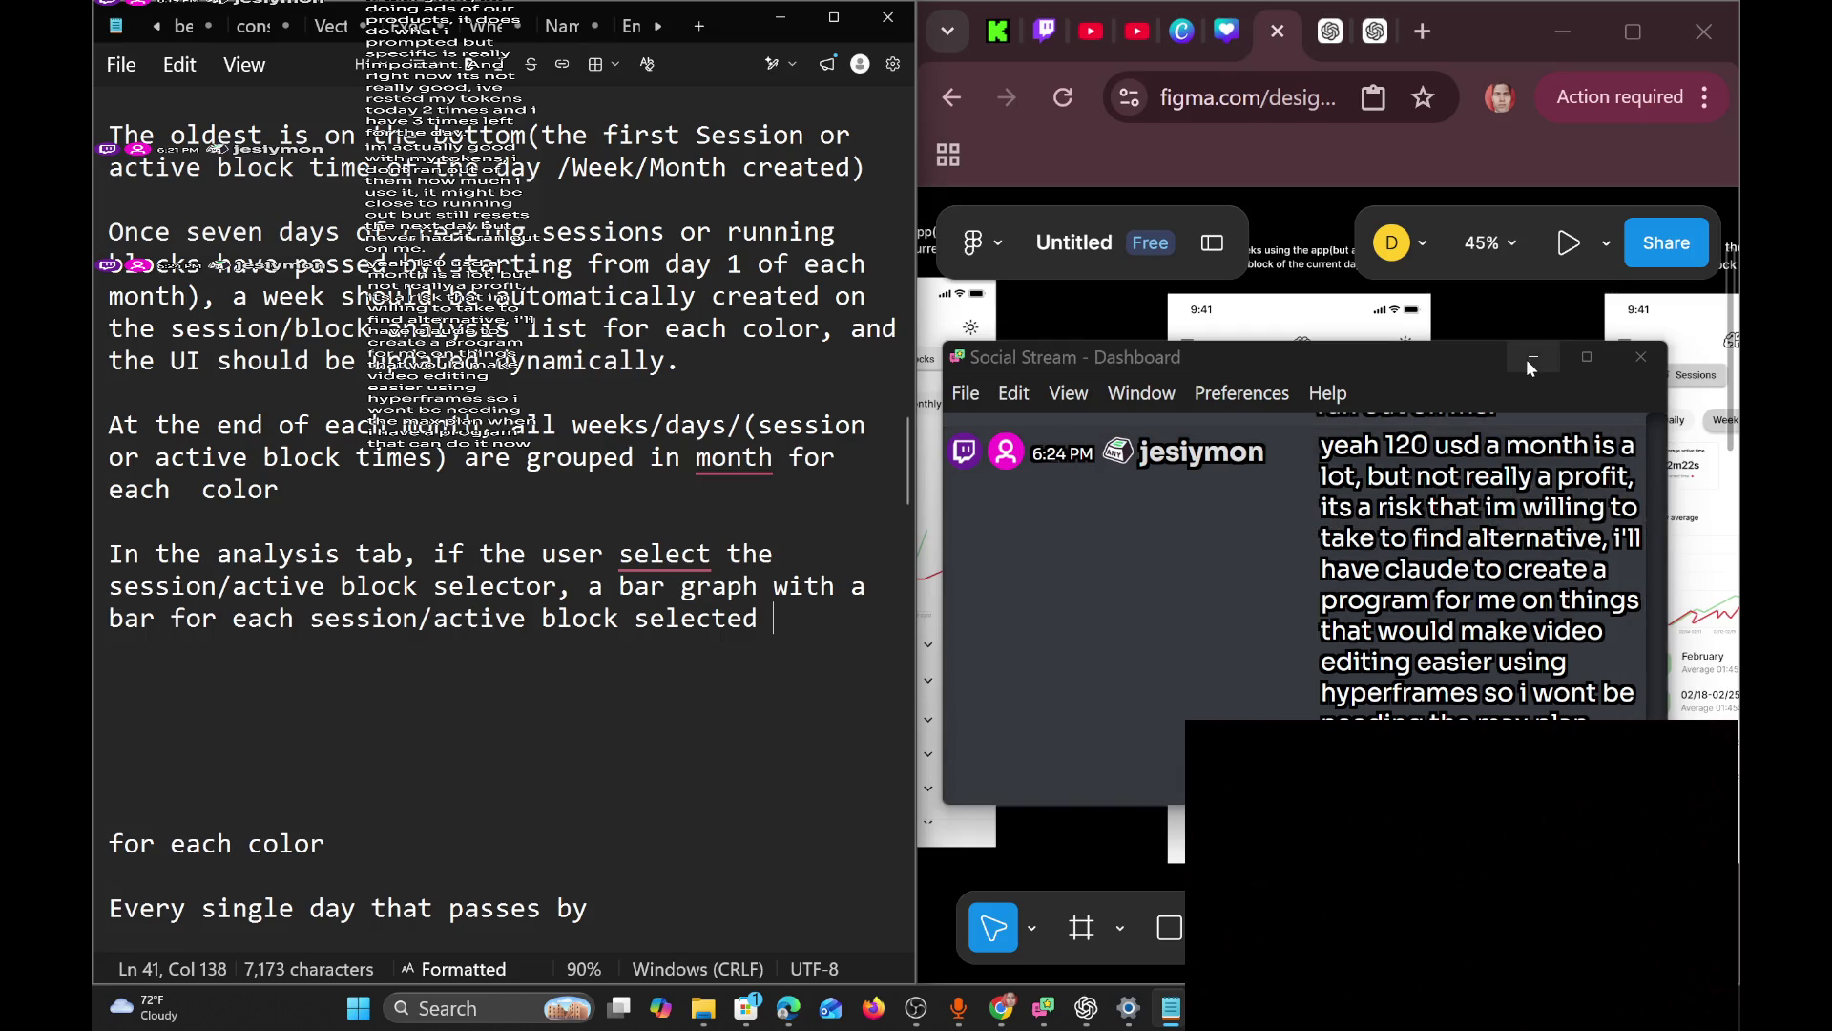
click(1527, 363)
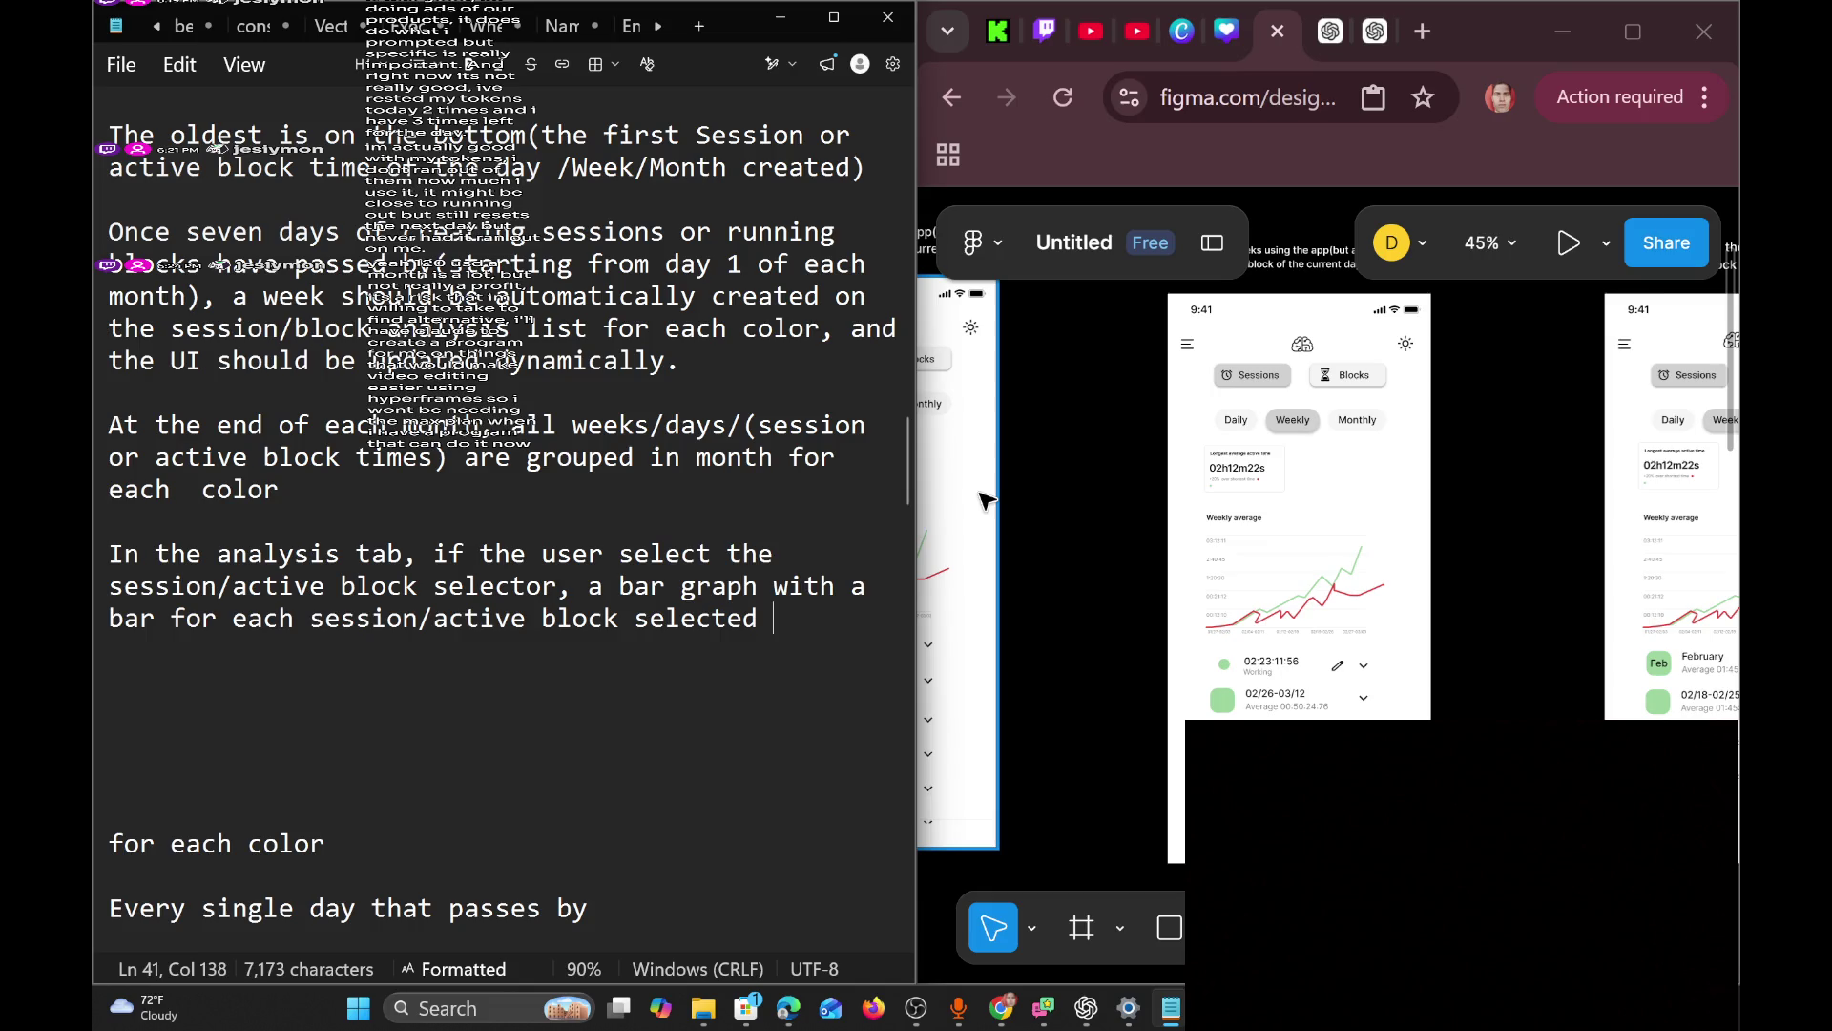
Correct 'select' to 'selects' in the analysis-tab sentence.
key(BackSpace)
key(BackSpace)
text(s)
key(BackSpace)
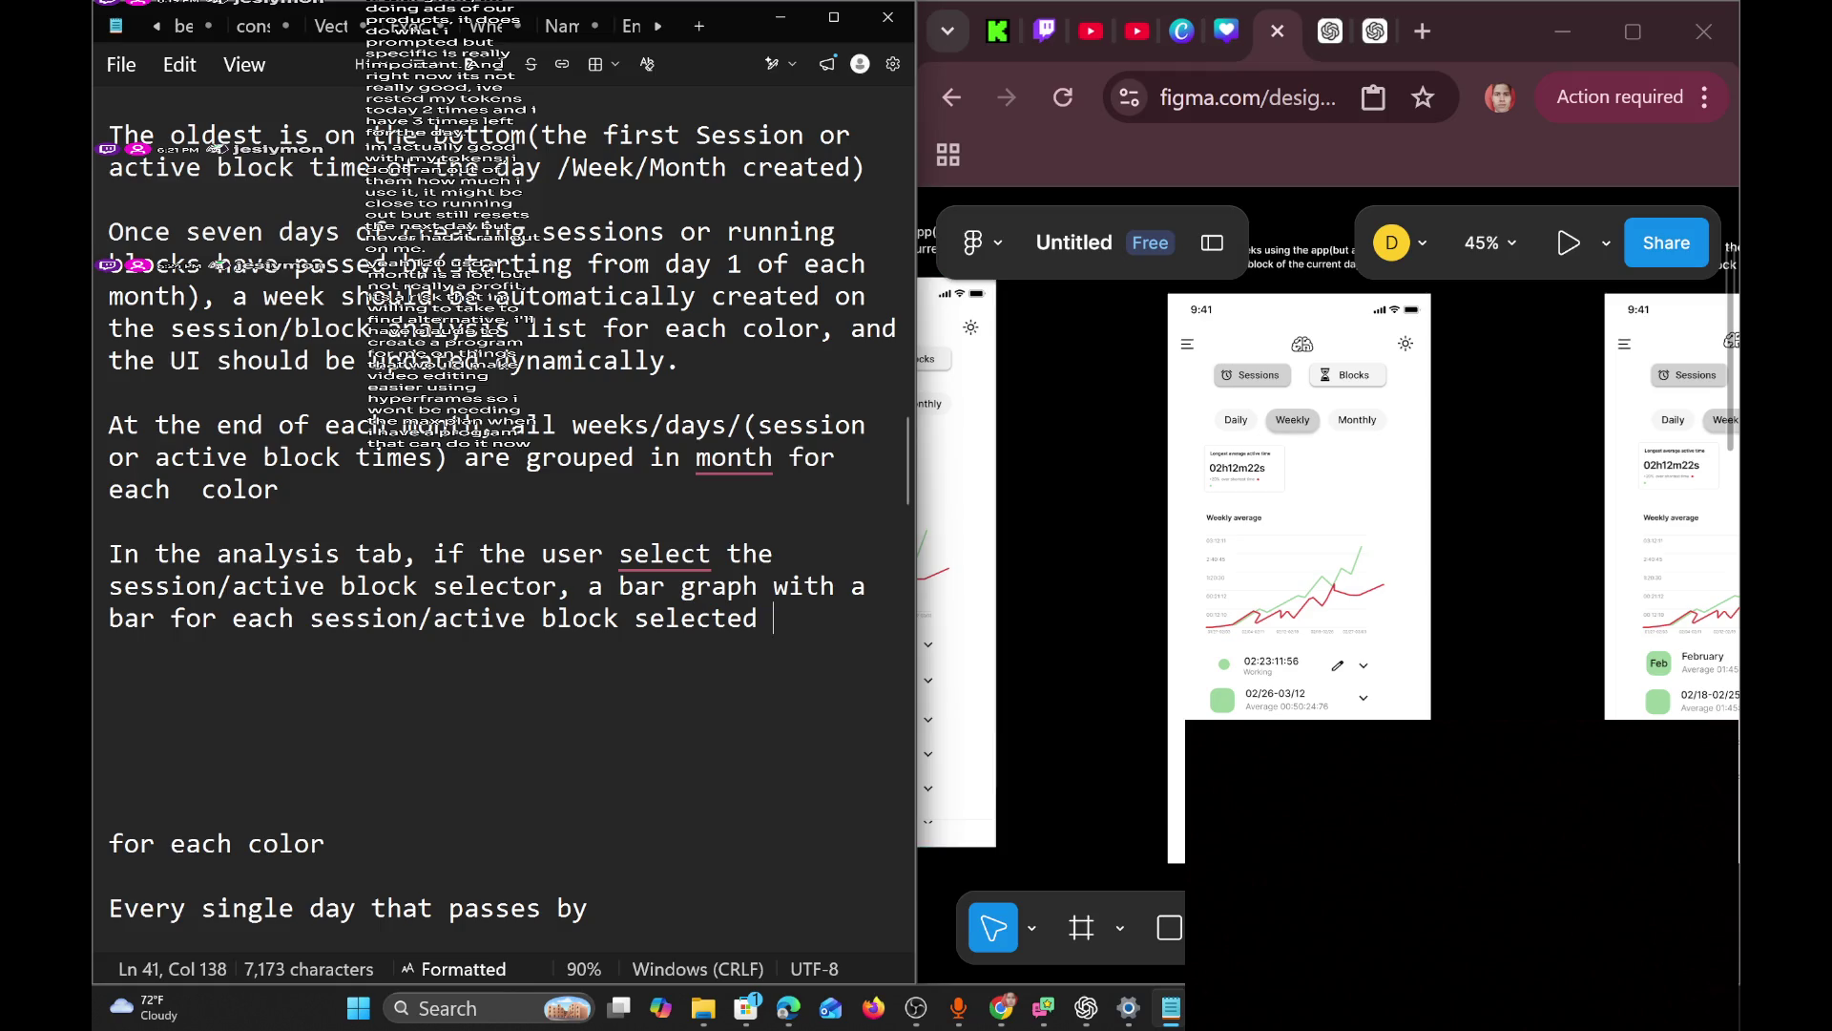
double_click(665, 553)
text(selects)
key(End)
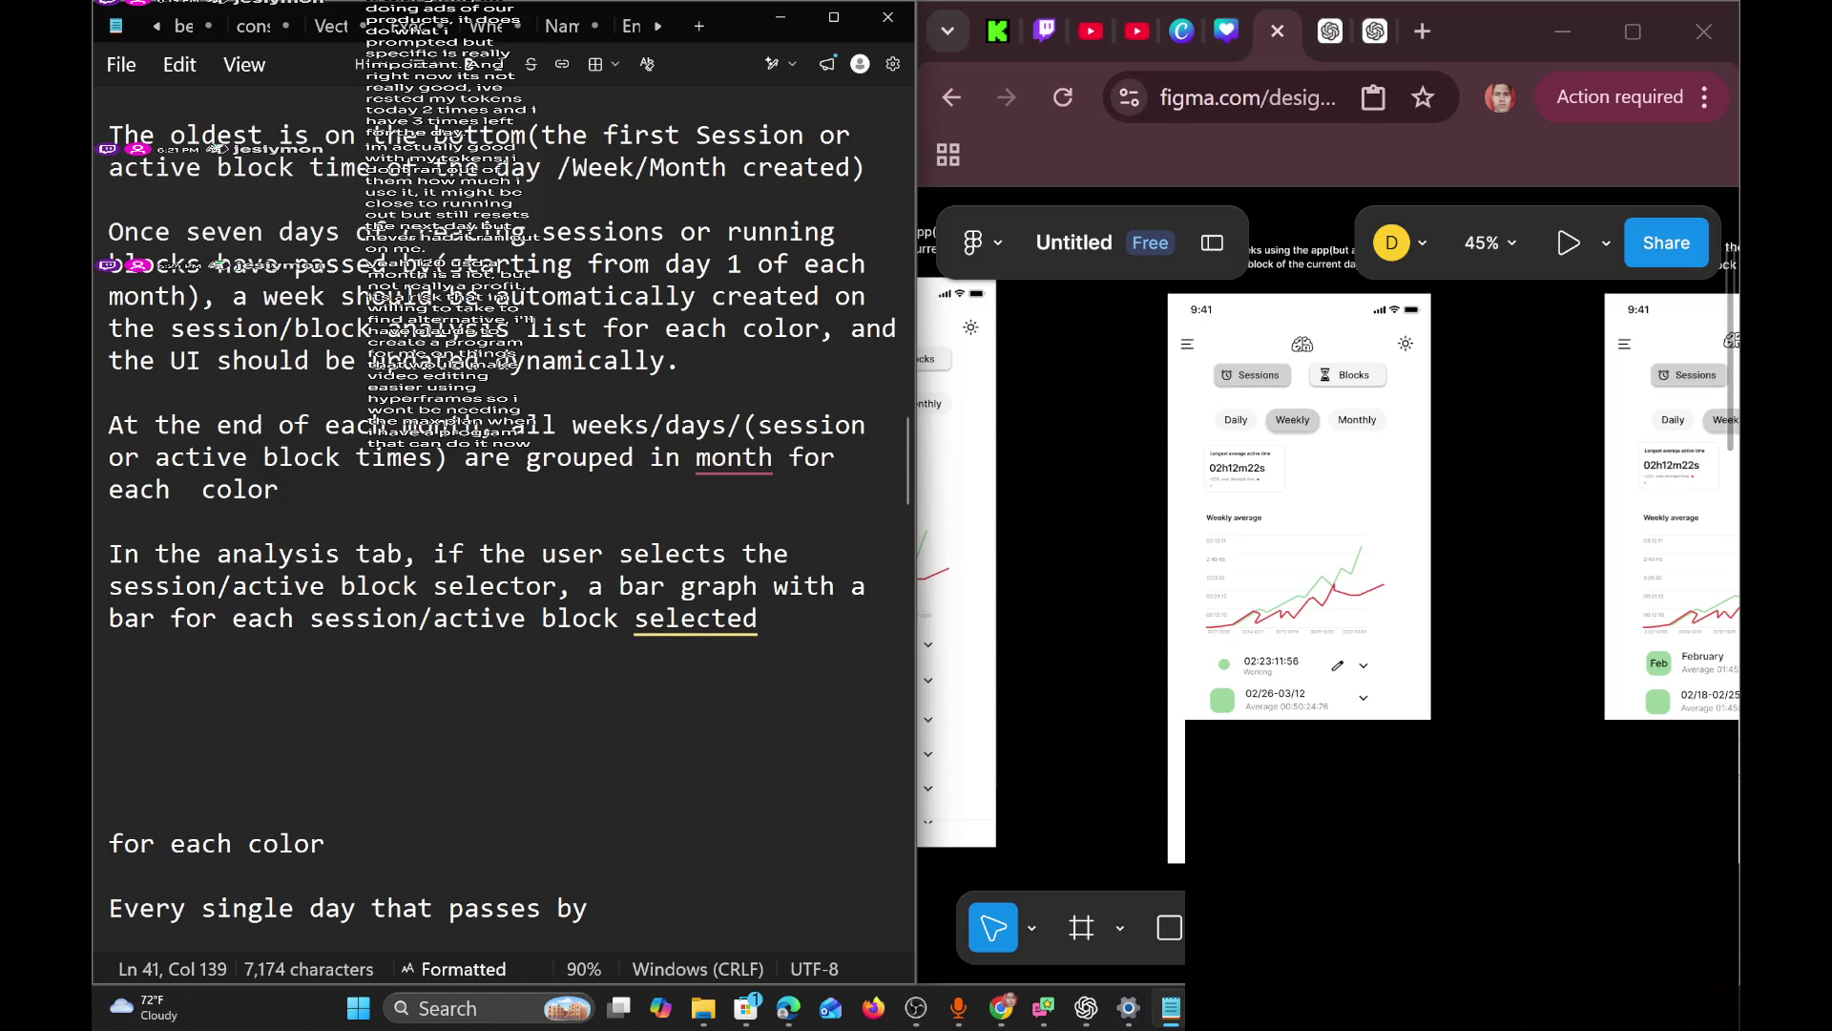
text(I)
key(BackSpace)
text(I )
text(w)
key(BackSpace)
key(BackSpace)
key(BackSpace)
key(BackSpace)
text(. I)
key(BackSpace)
key(BackSpace)
key(BackSpace)
Add 'is created, up to 6 session/active block can be selected at the same time, up two different colors.'.
text(is create)
text(d, )
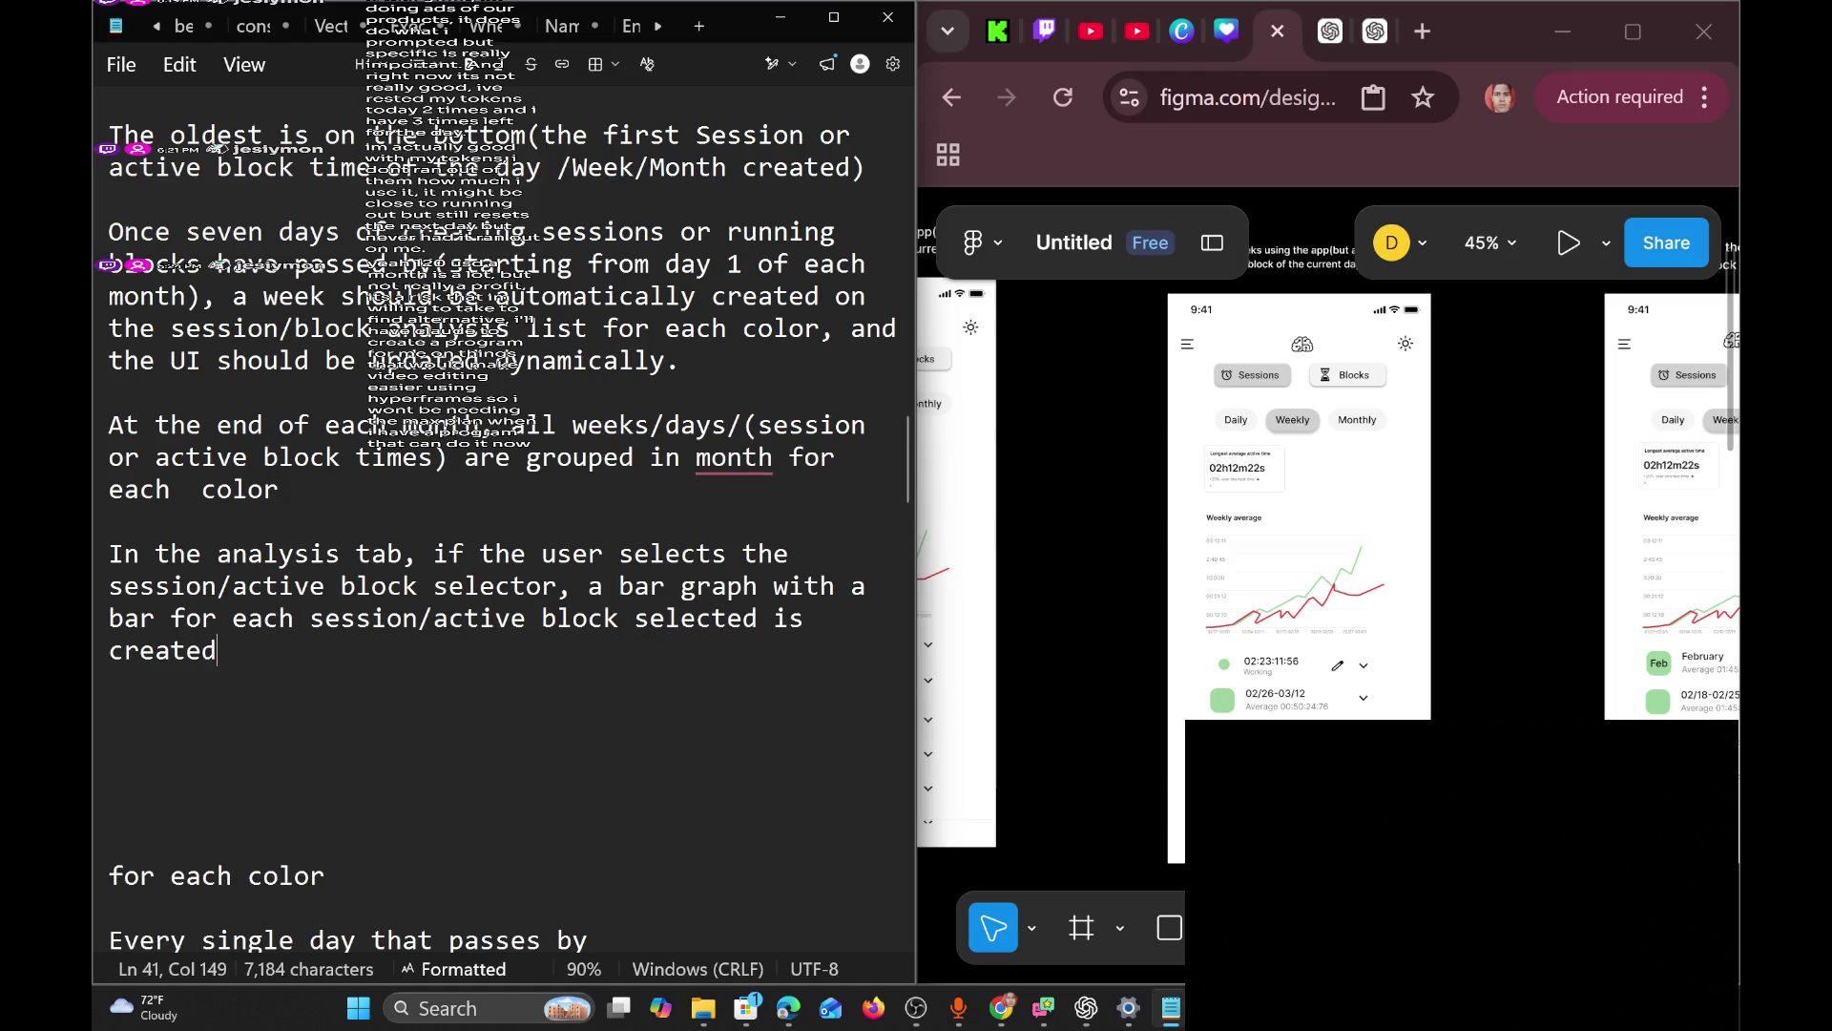
text(up to )
text(6 color)
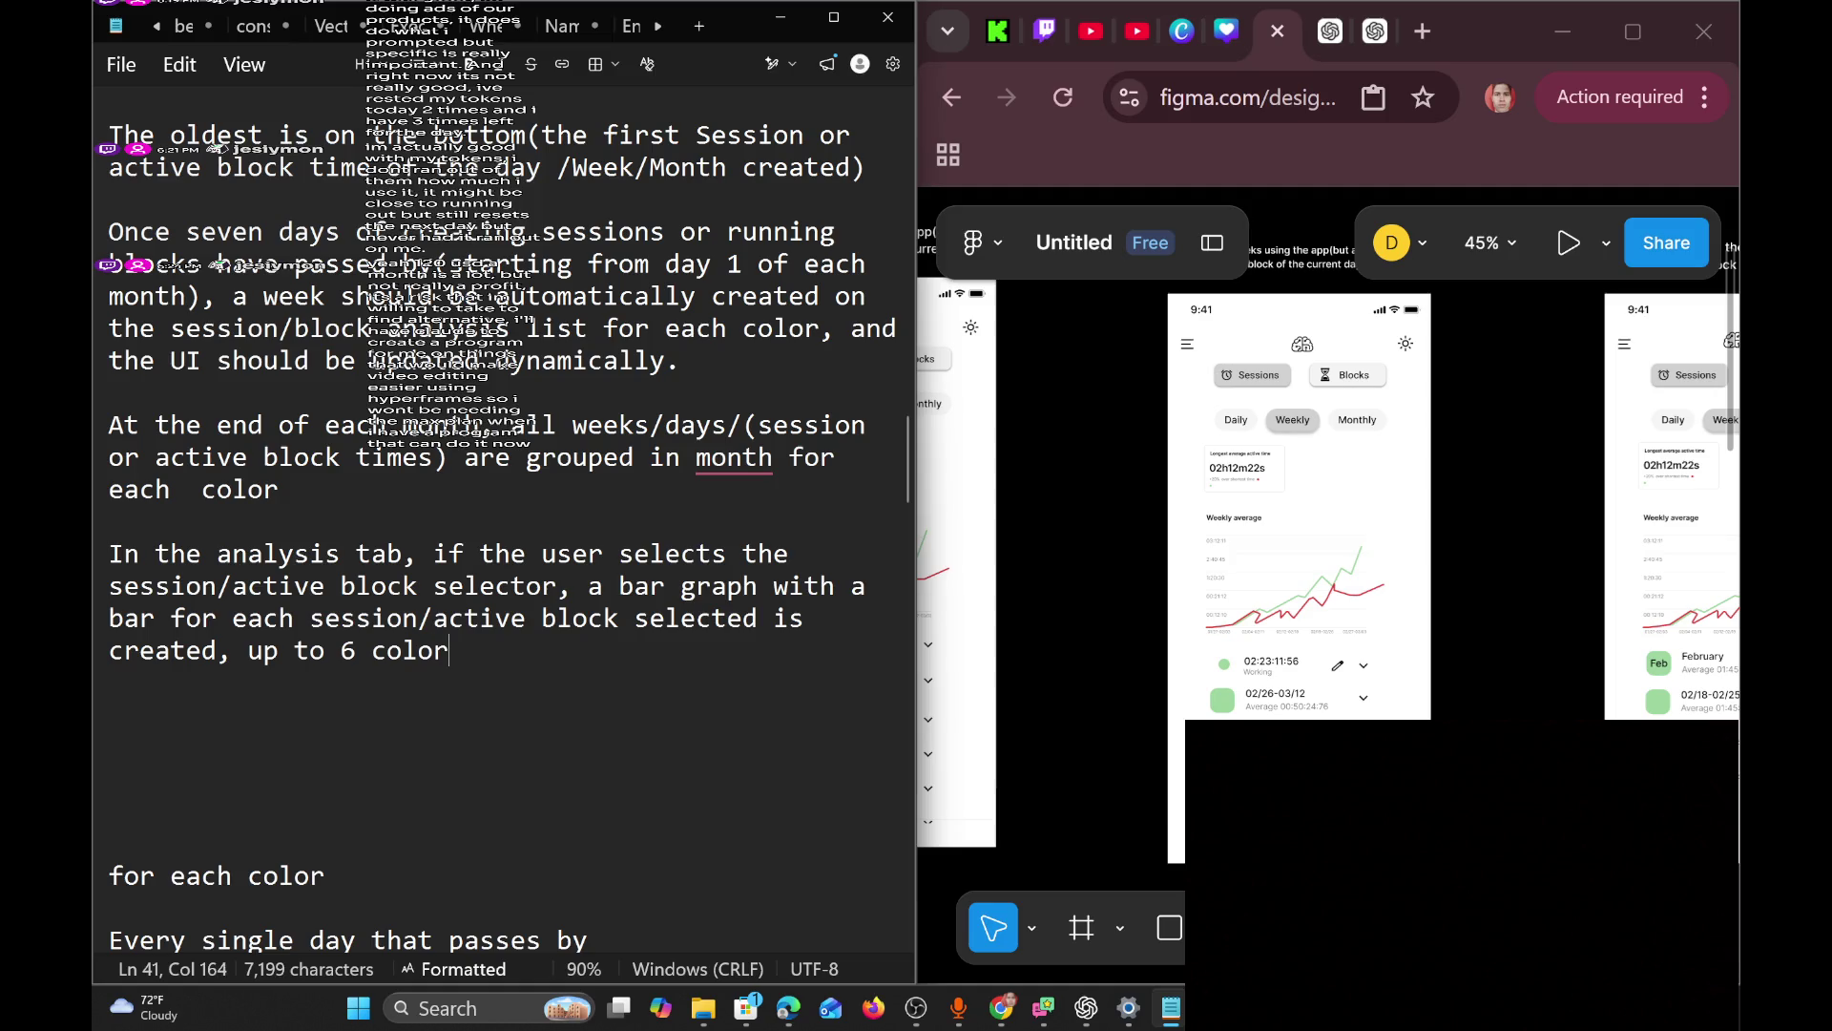
key(BackSpace)
key(BackSpace)
key(BackSpace)
text(s)
text(ession activ)
key(BackSpace)
key(BackSpace)
key(BackSpace)
text(/active)
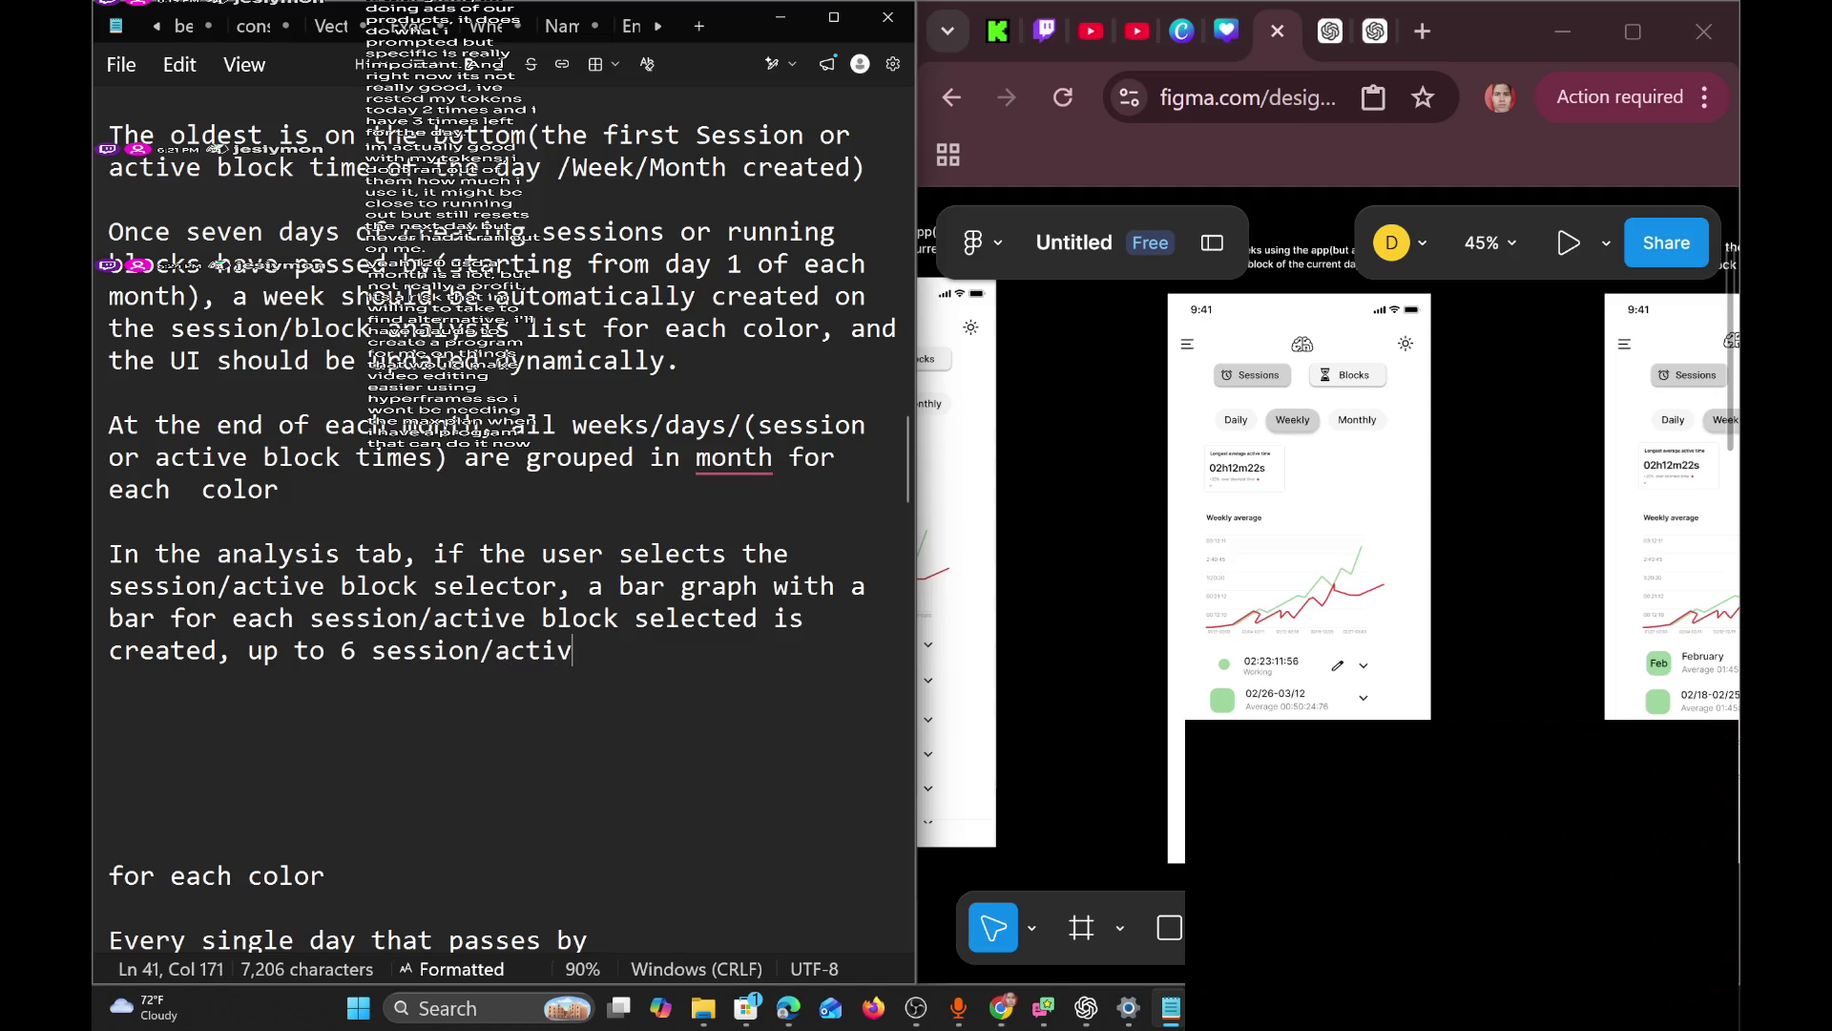
text( bloc)
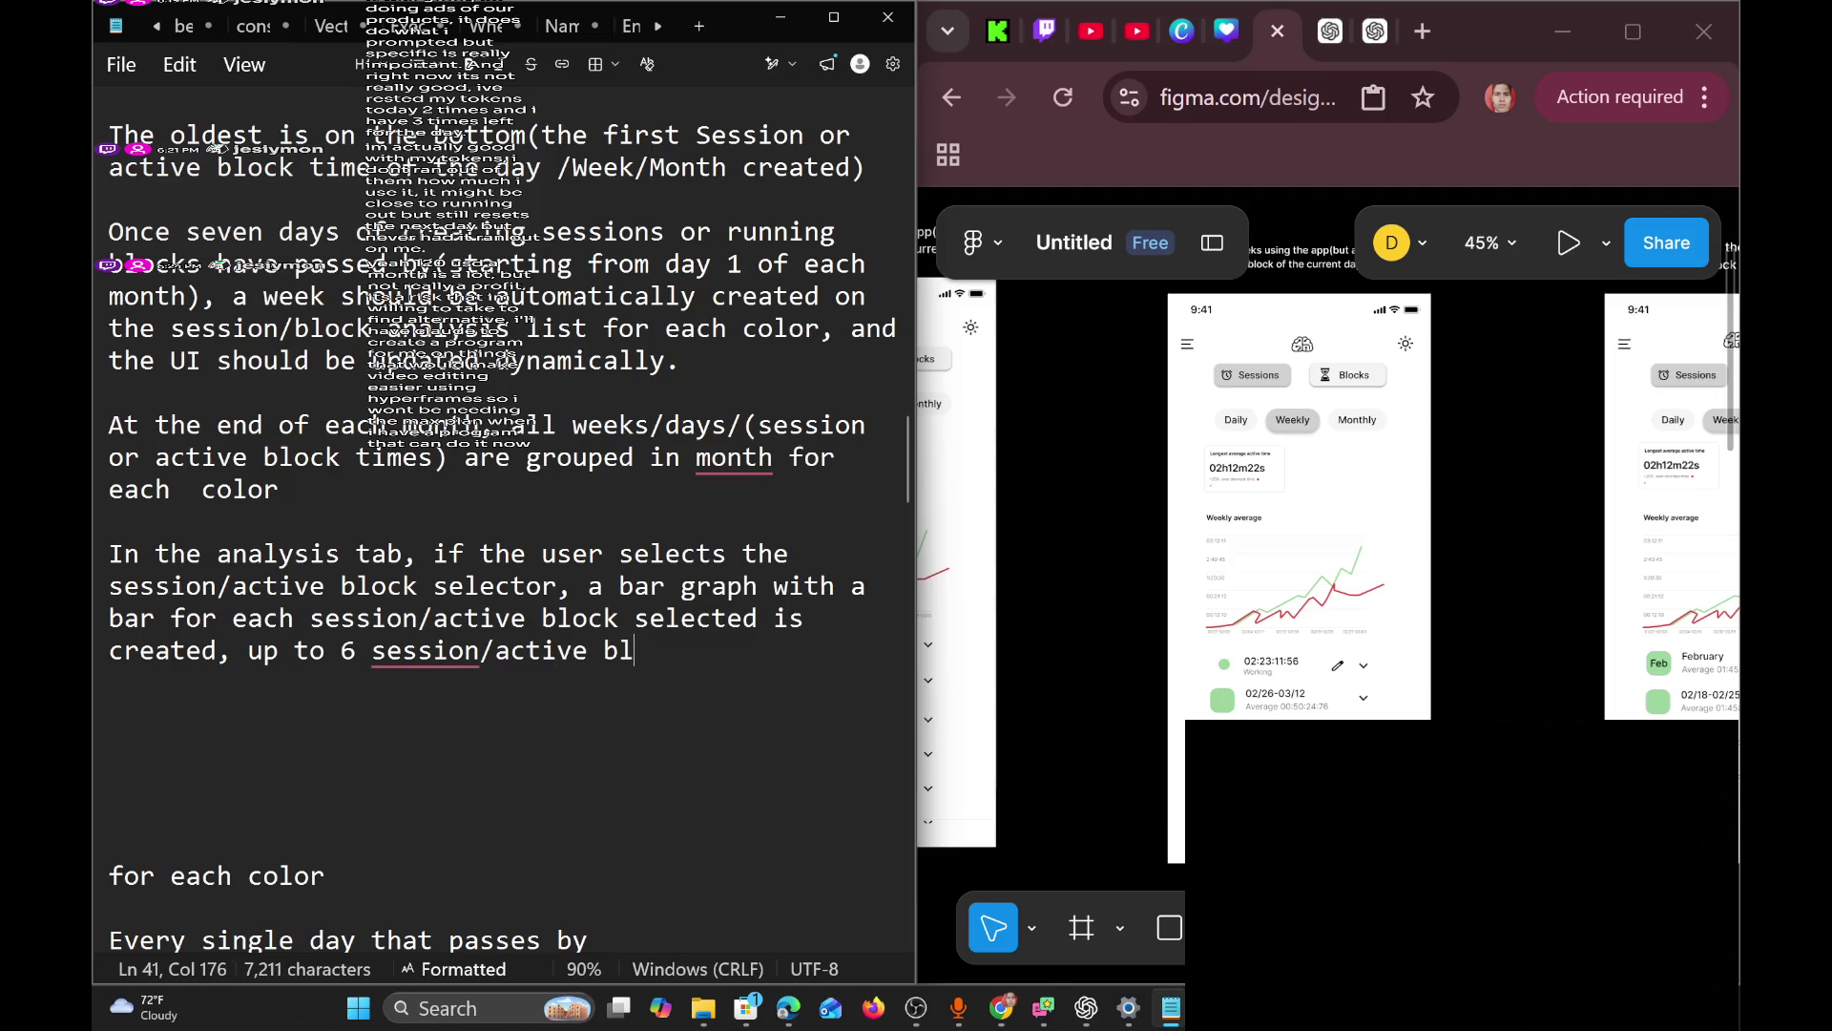
text(k can be)
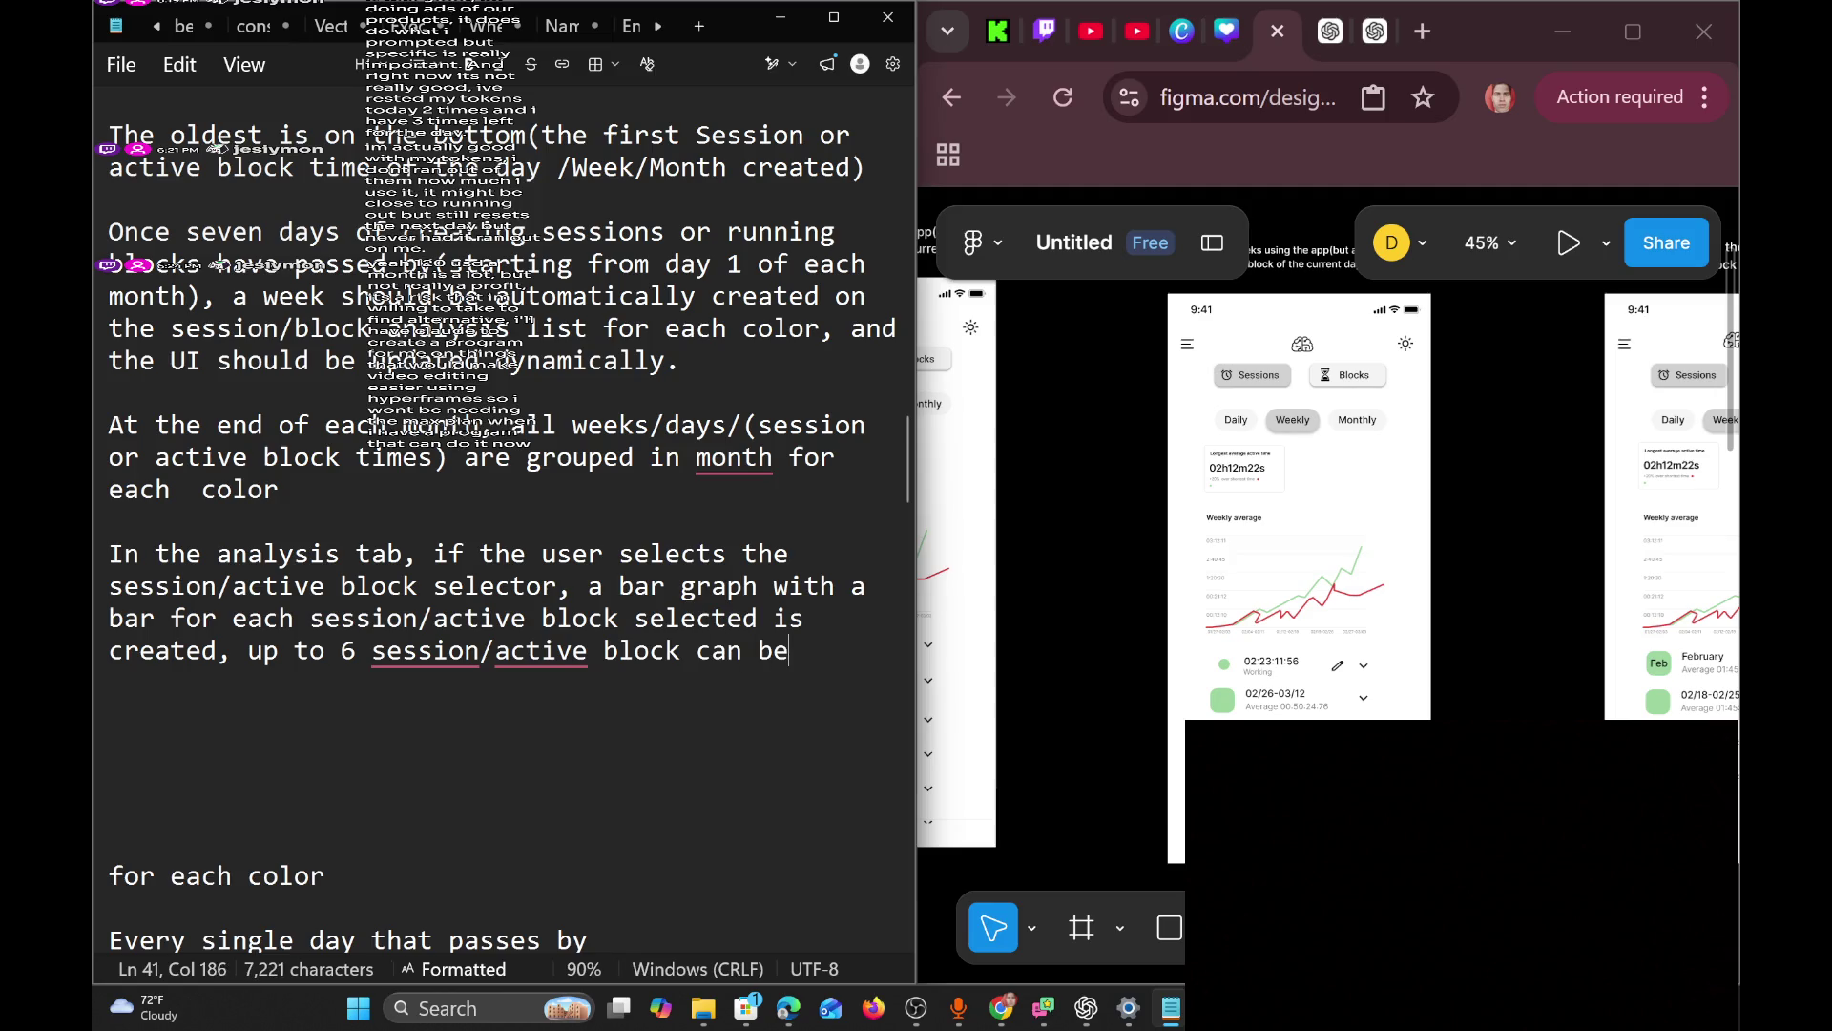
text( selecre)
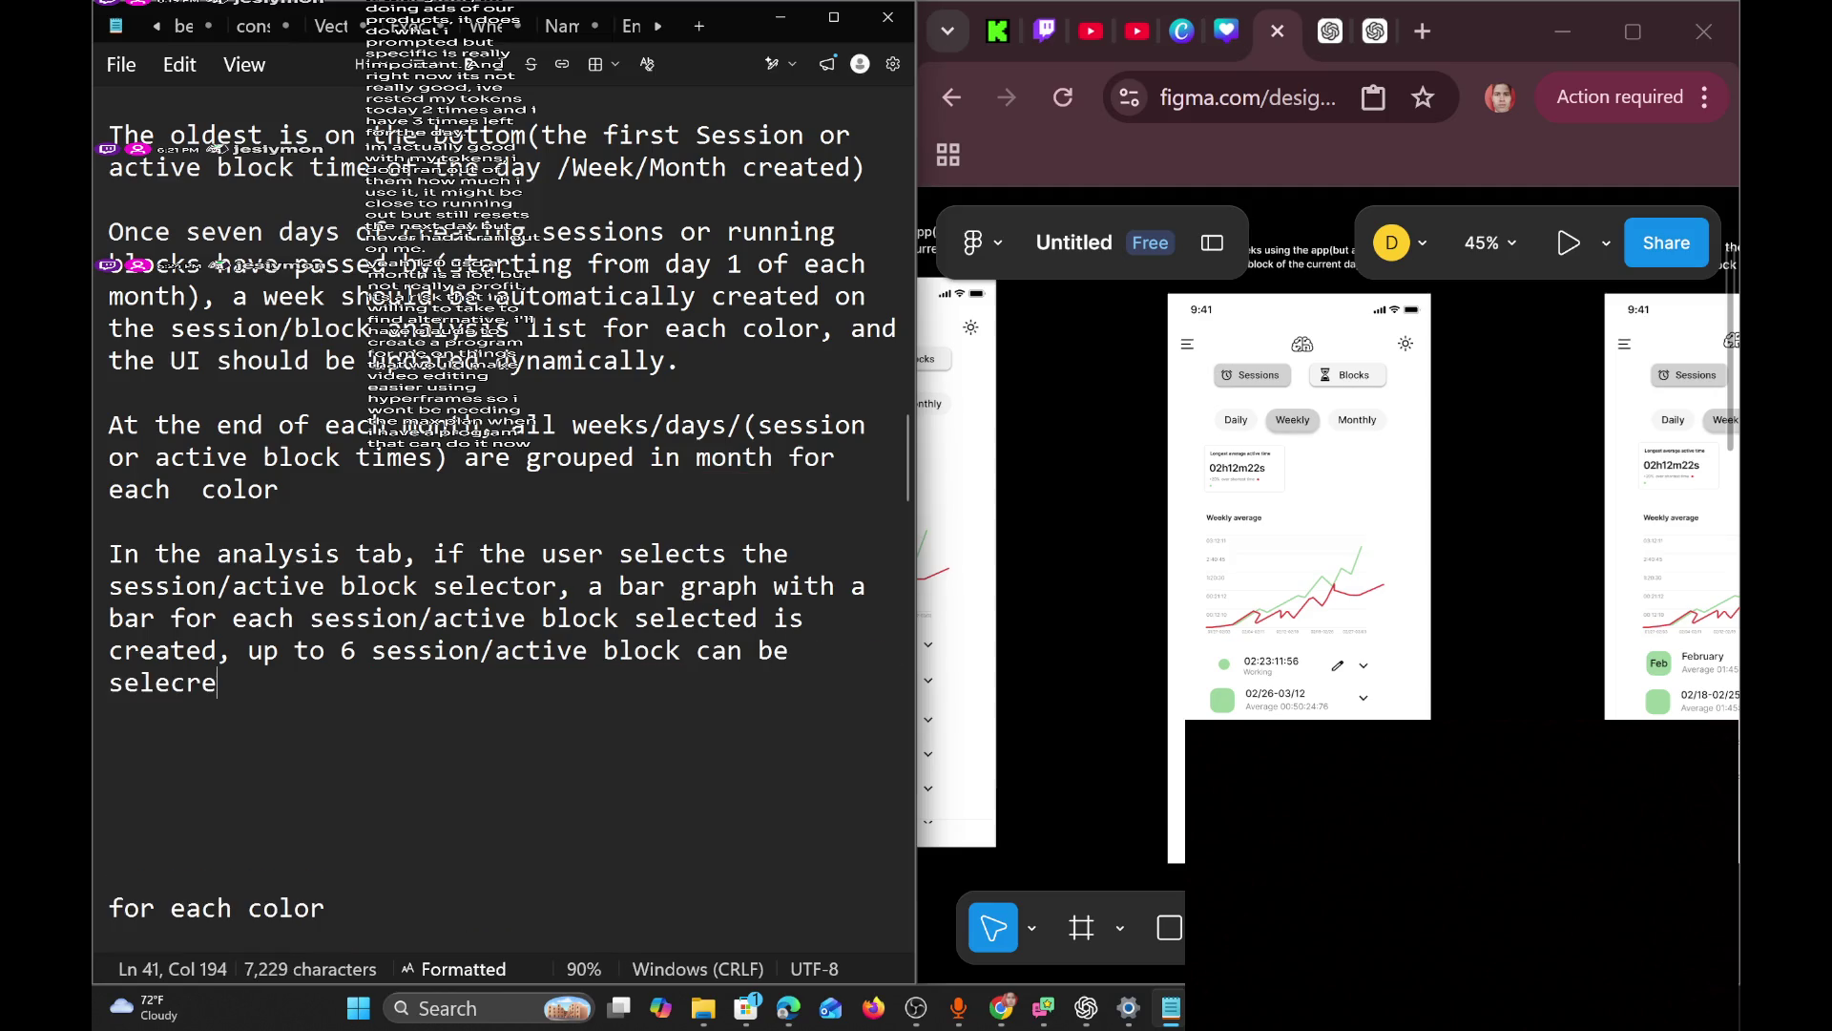
key(BackSpace)
key(BackSpace)
key(BackSpace)
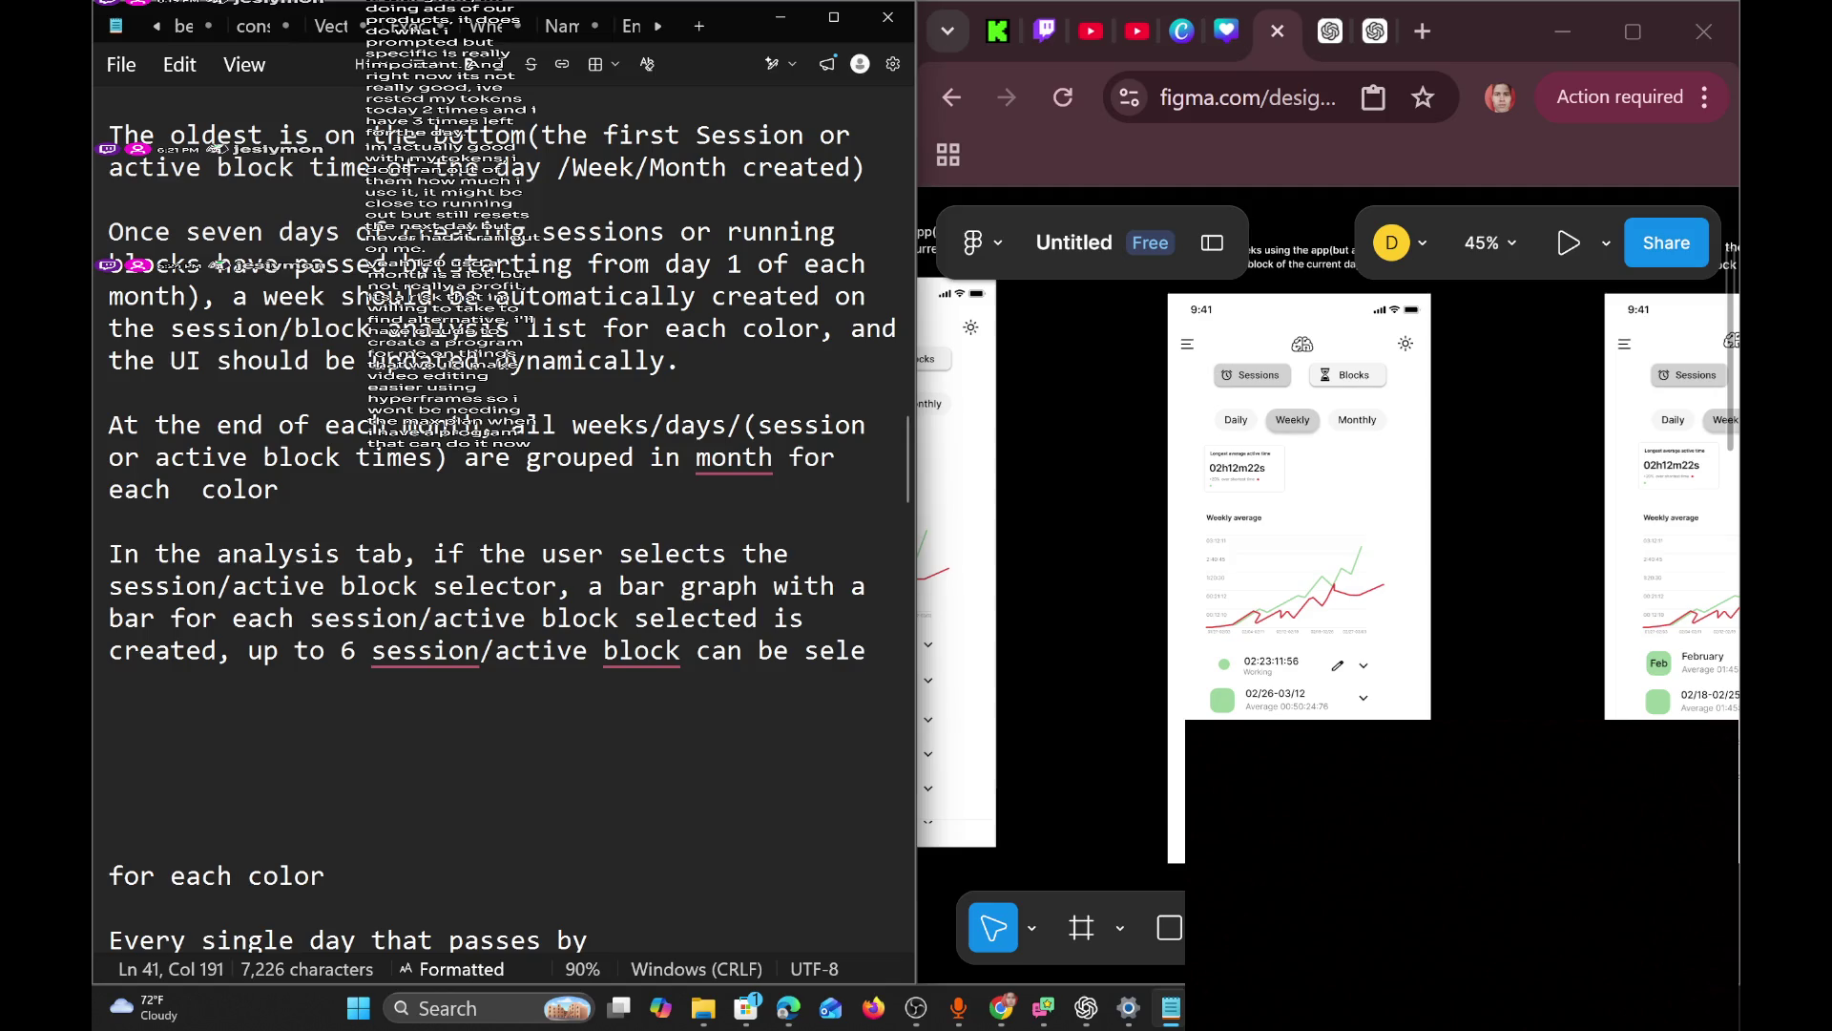
text(cted at t)
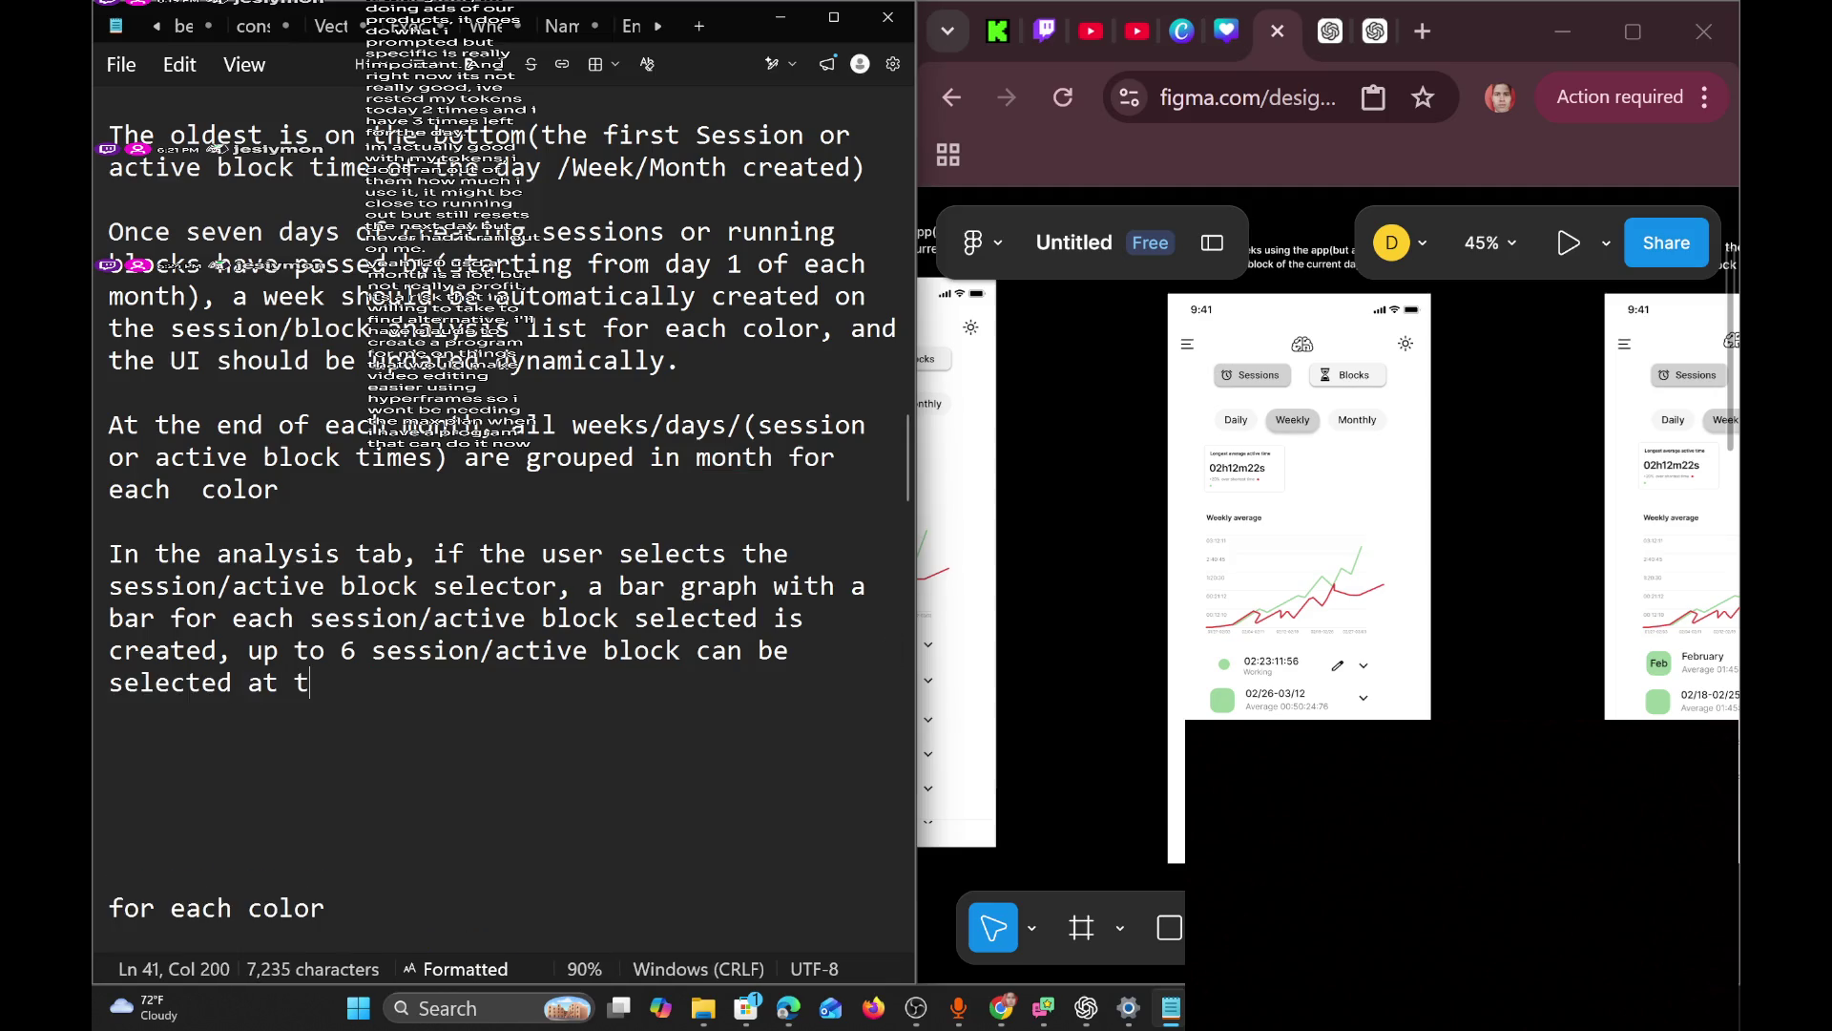
text(he same time)
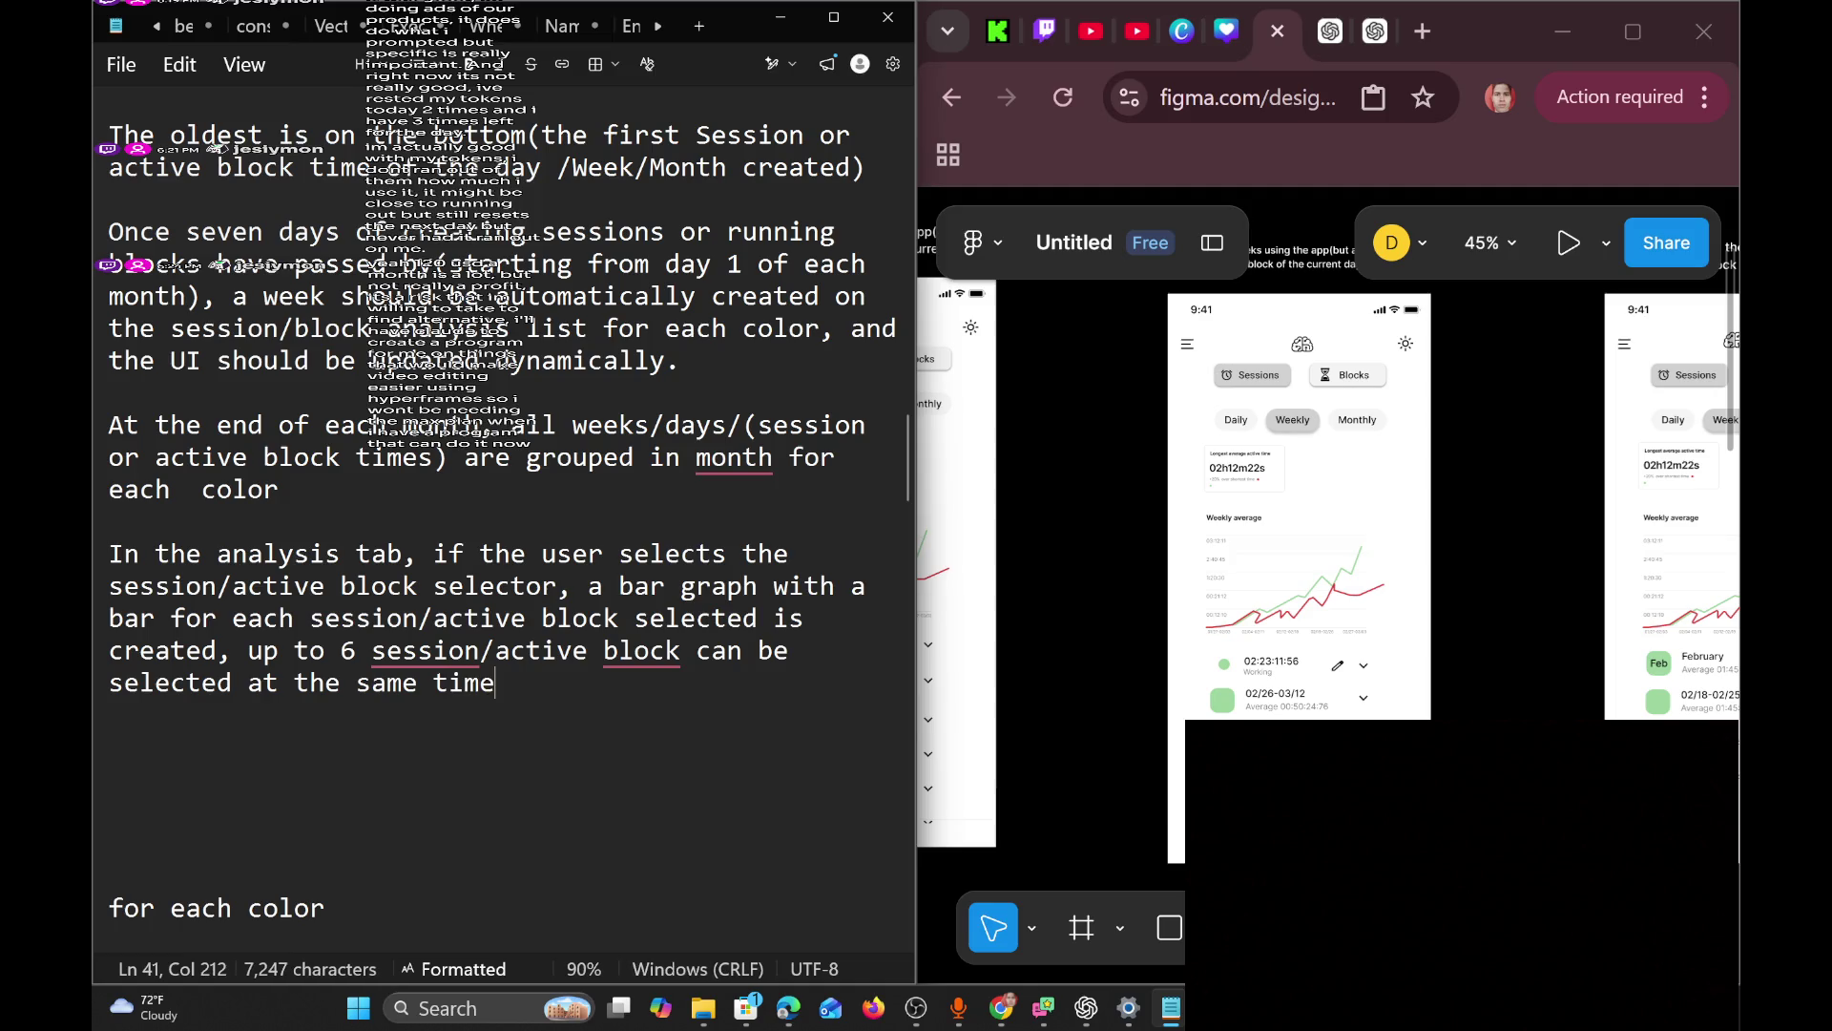
text(.)
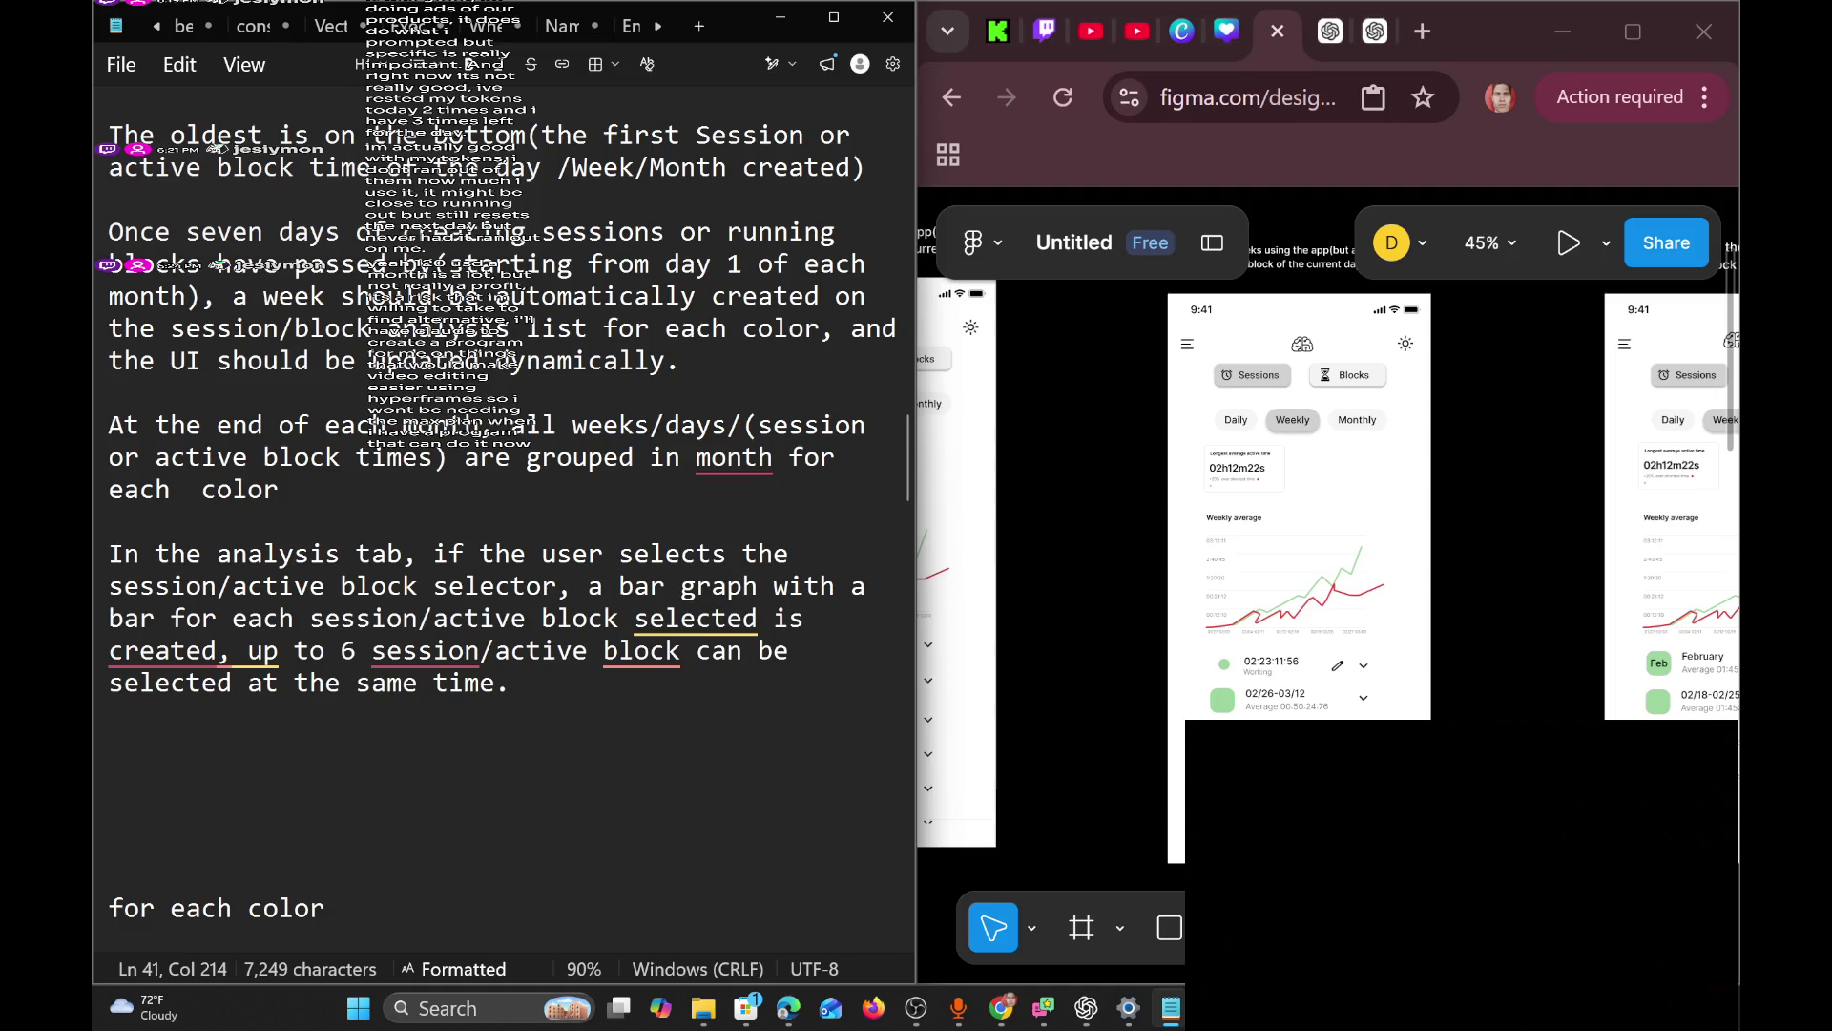
key(BackSpace)
key(BackSpace)
text(up)
key(BackSpace)
key(BackSpace)
key(BackSpace)
text(, )
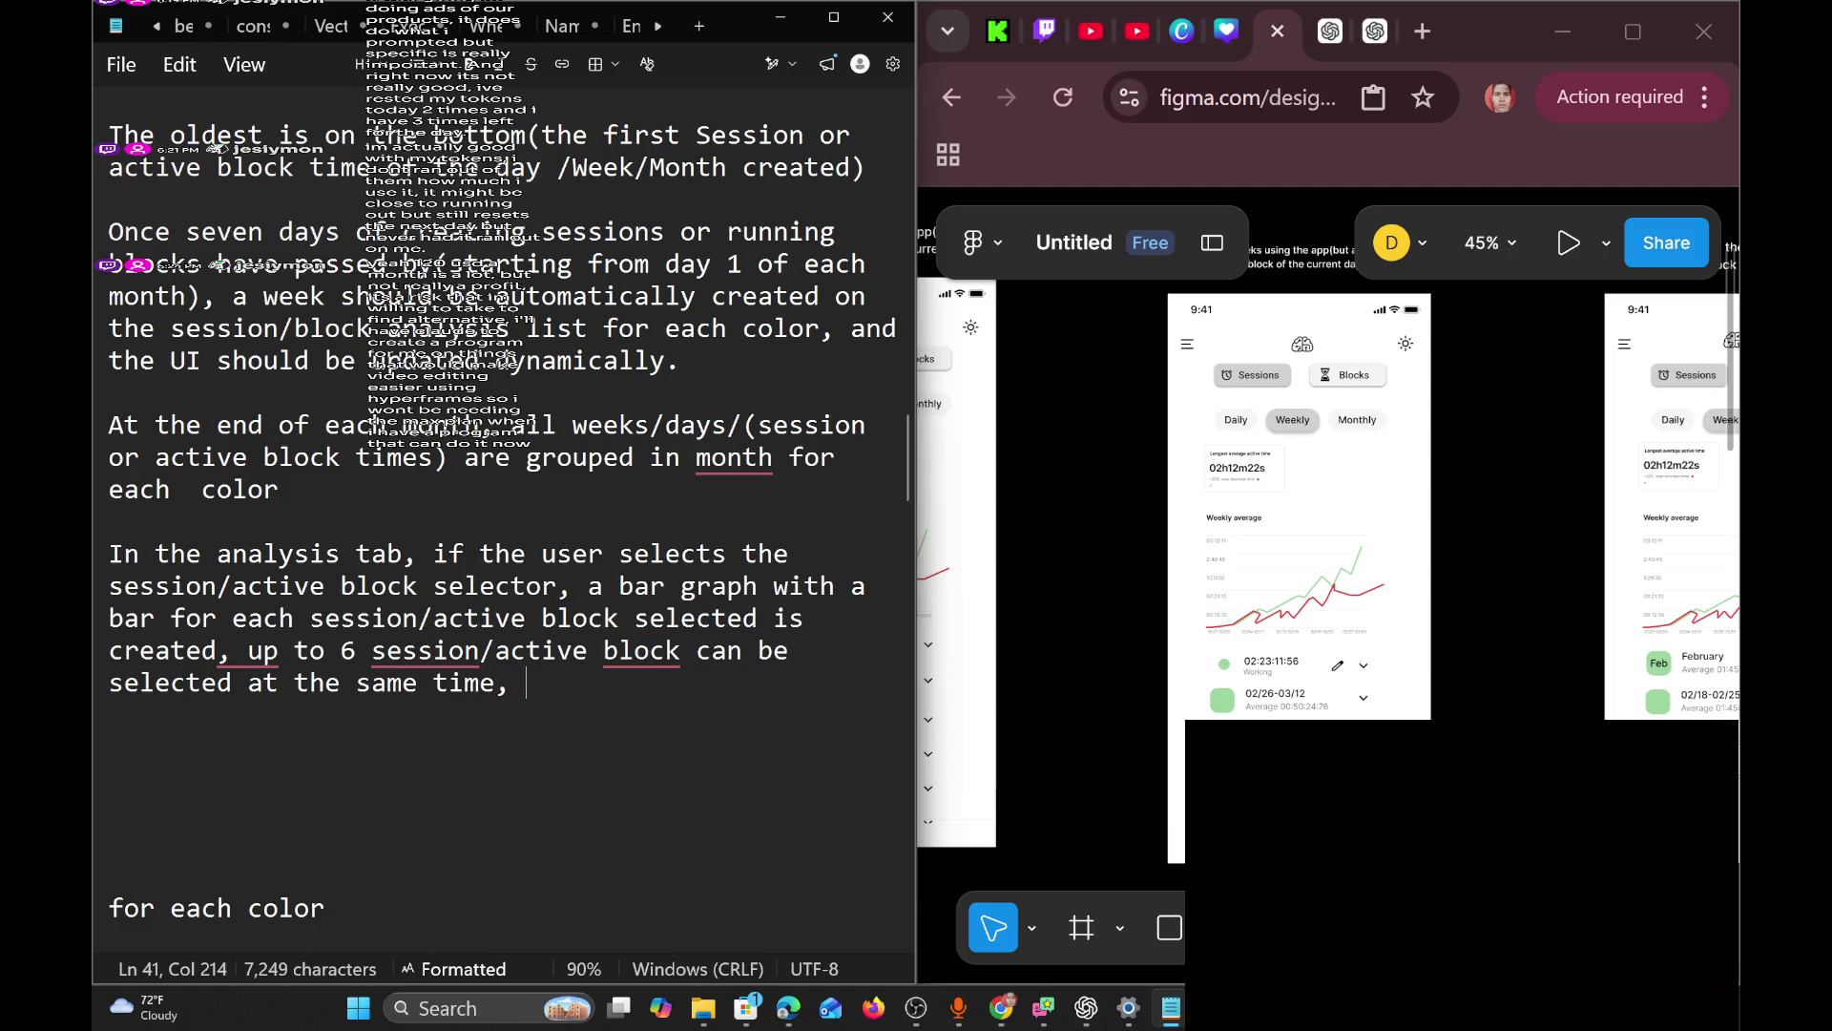
text(up two)
text( different)
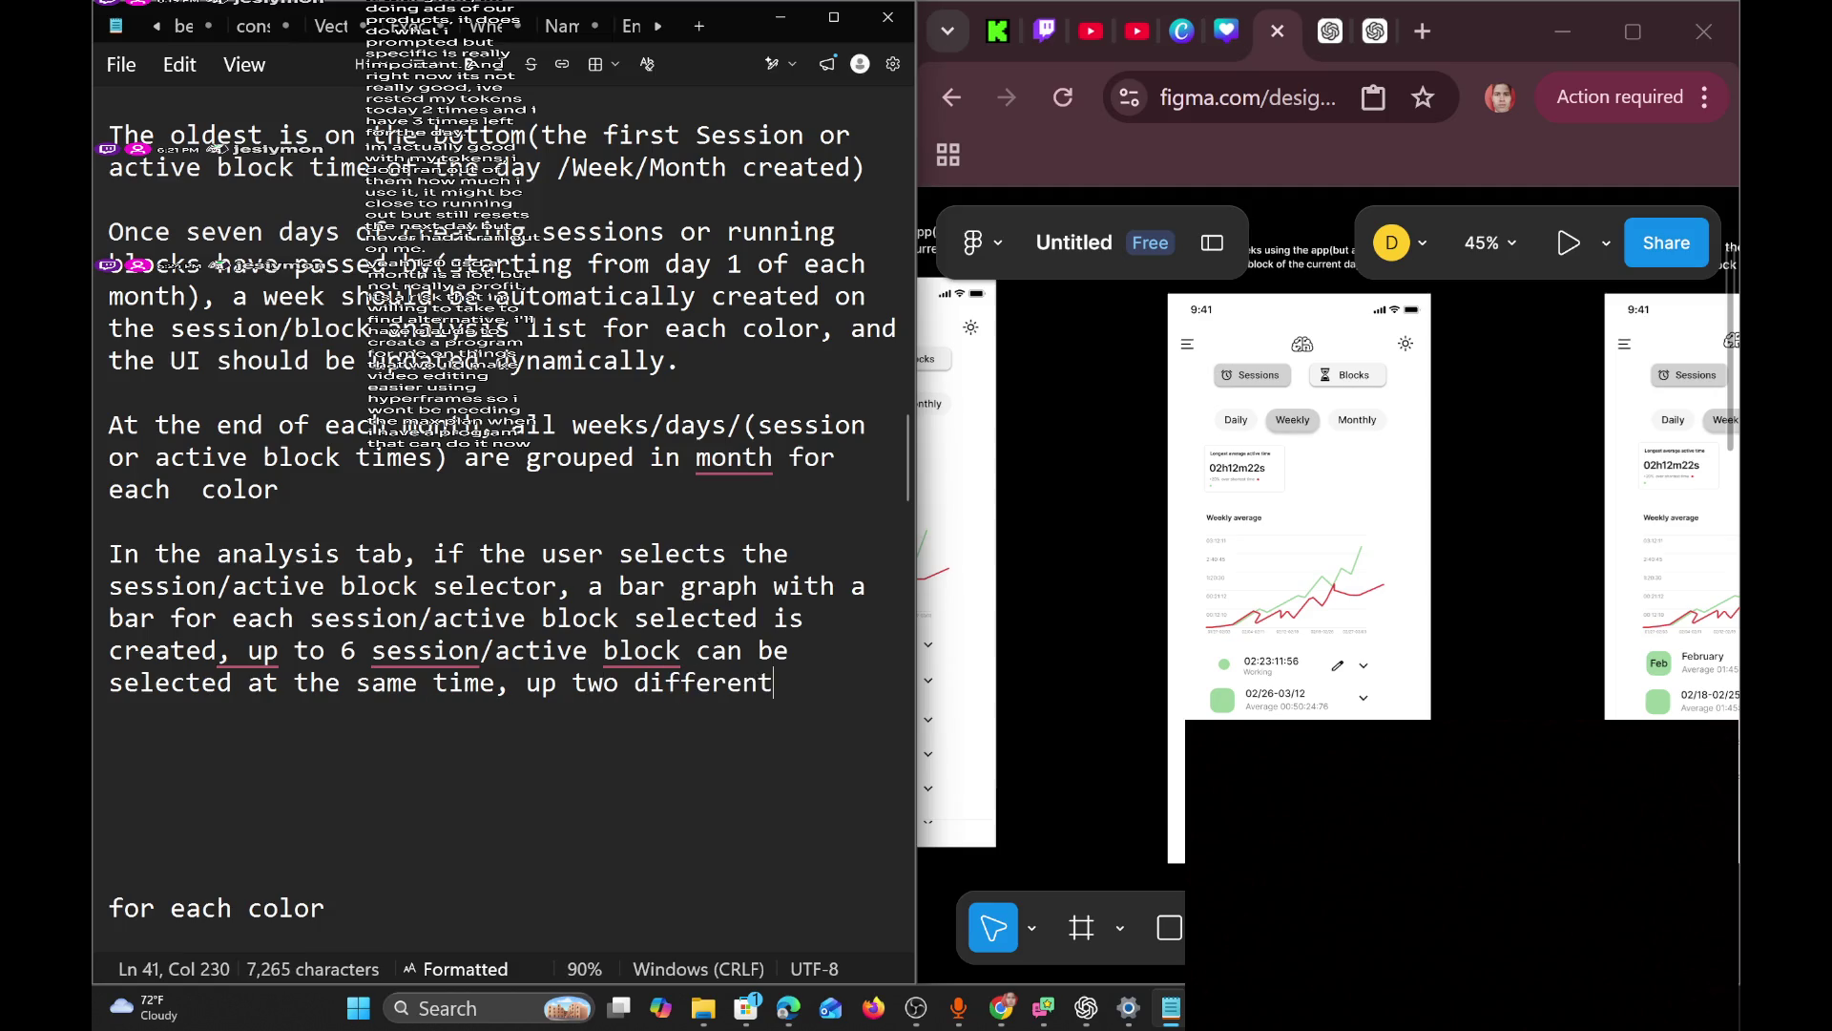
text( colors.)
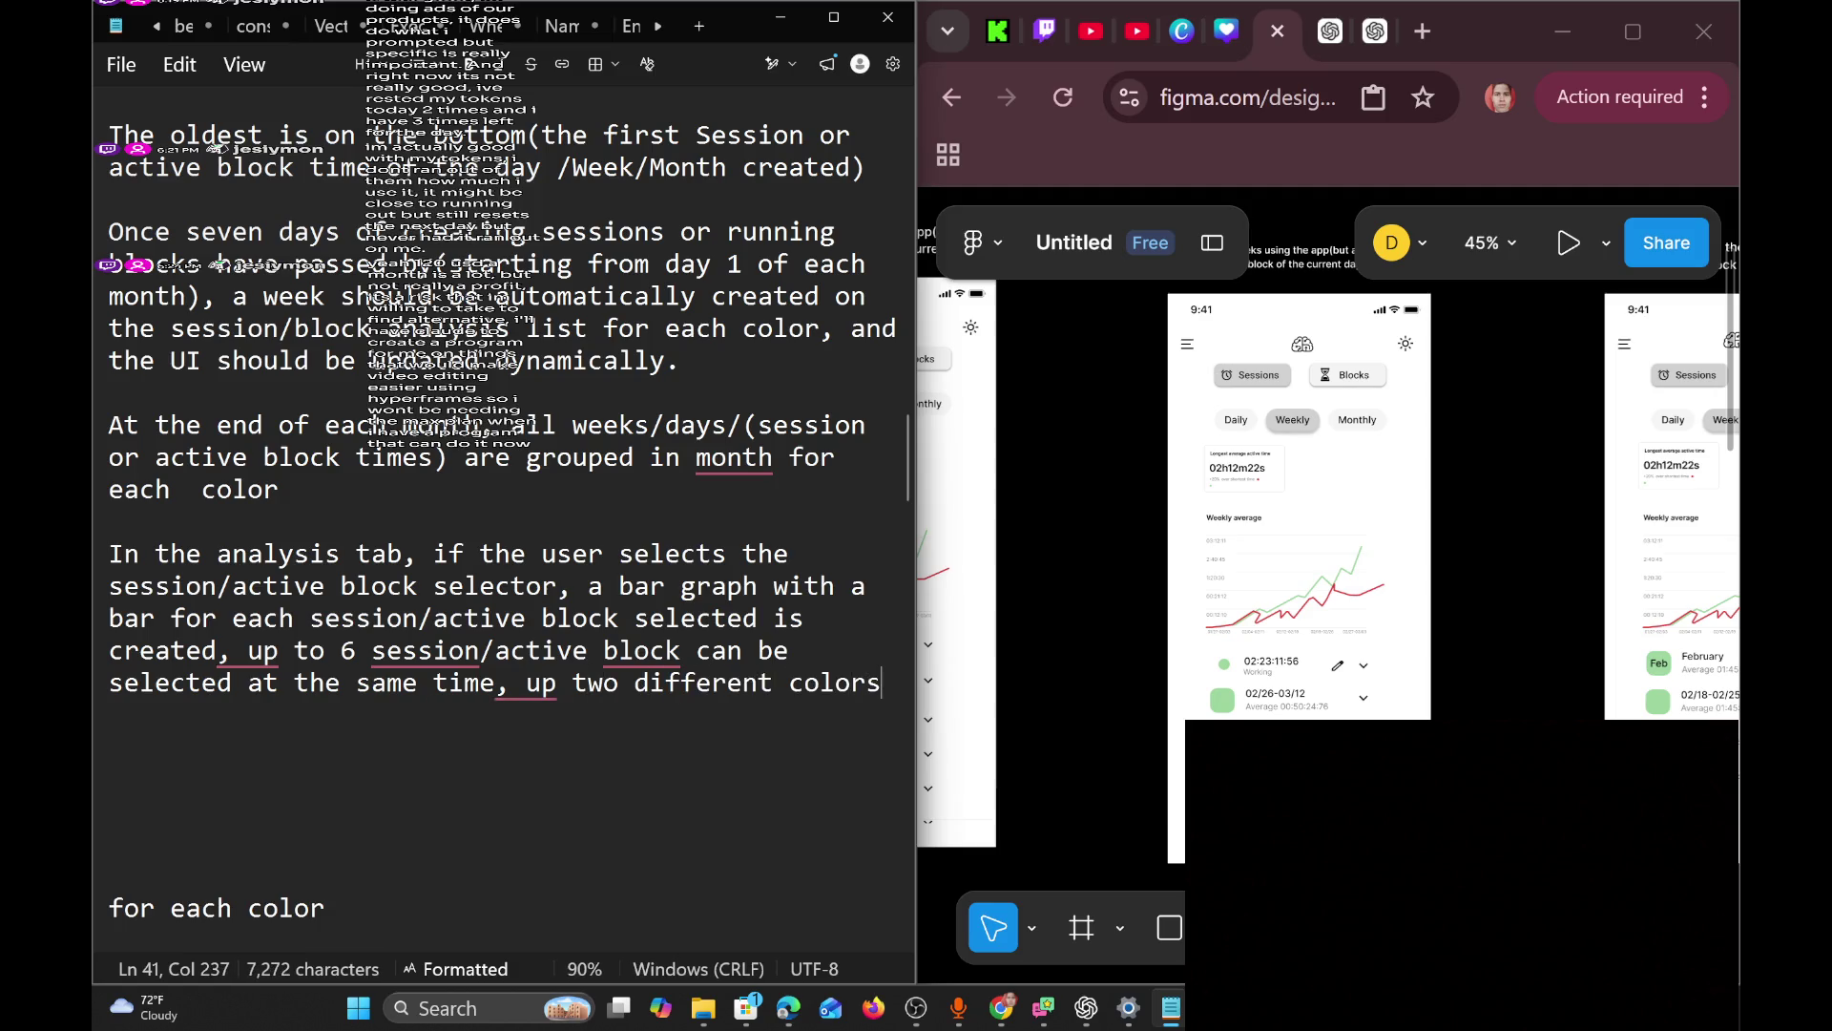
Start a new line reading 'If only color was chosen, he can'.
key(Return)
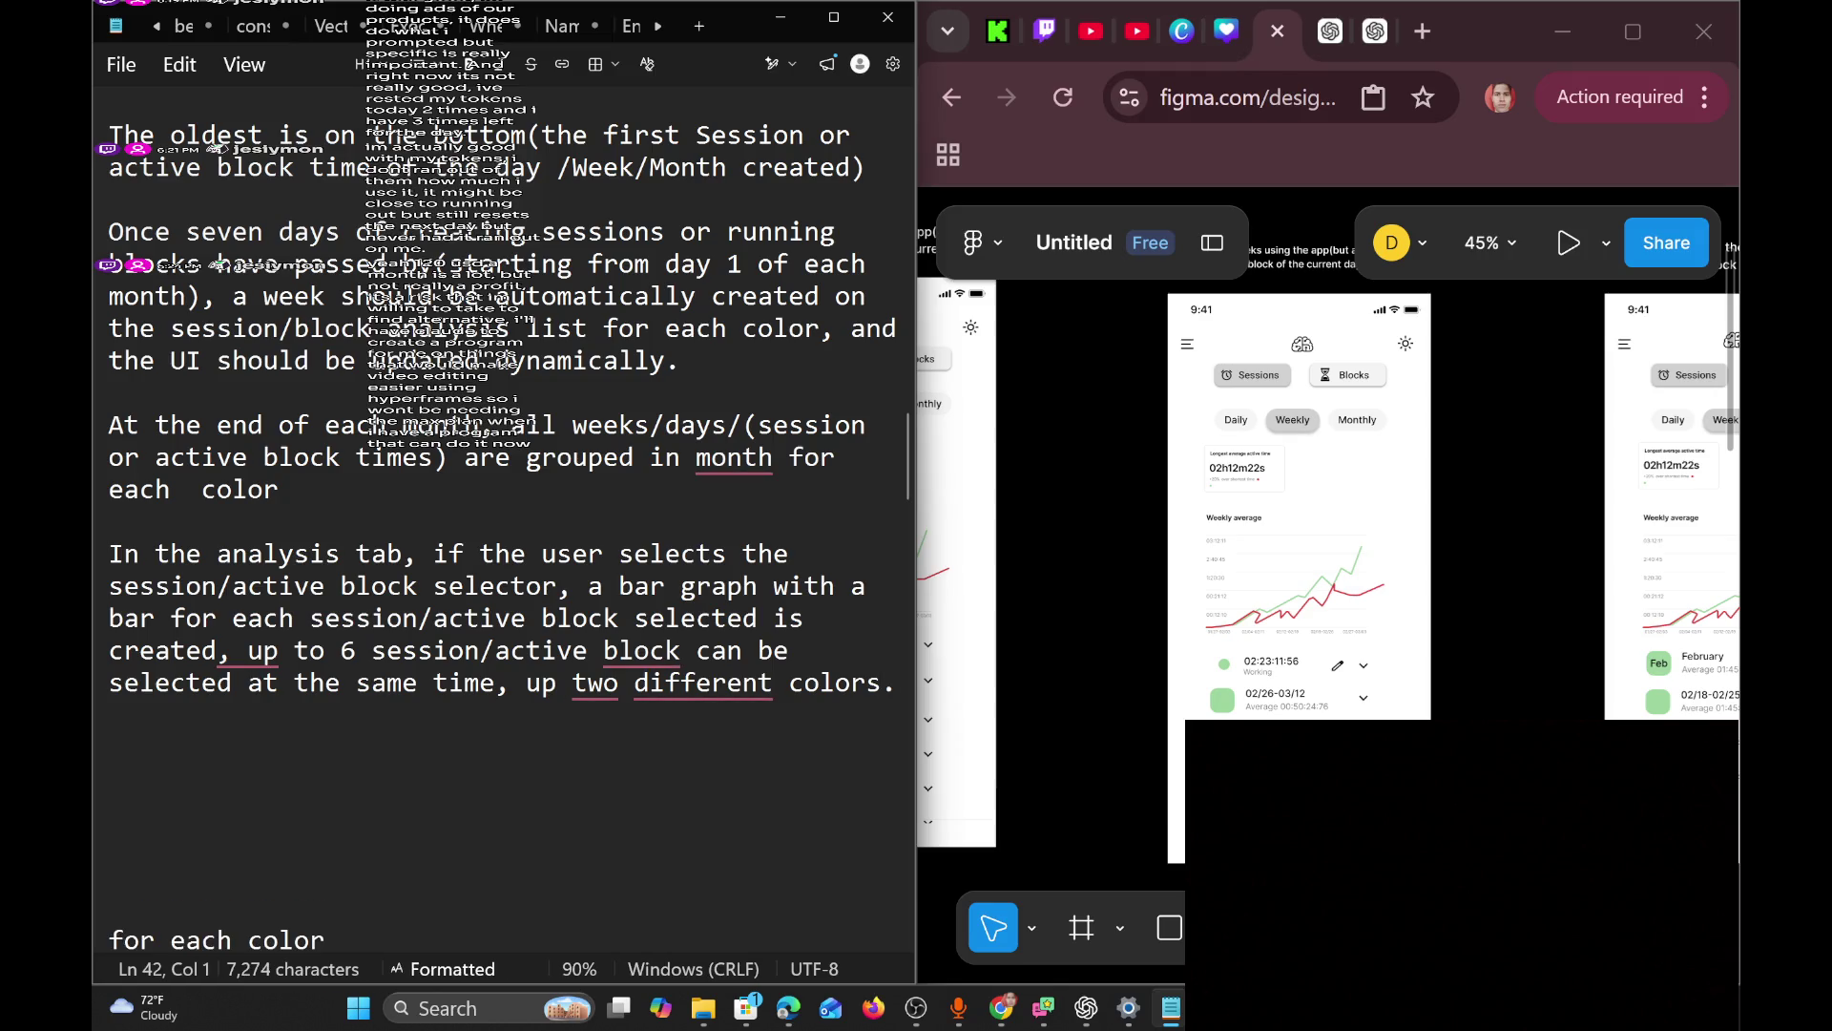
text(If only)
key(BackSpace)
text(y color was)
text( chosen)
text(, )
text(th)
key(BackSpace)
key(BackSpace)
text(he can)
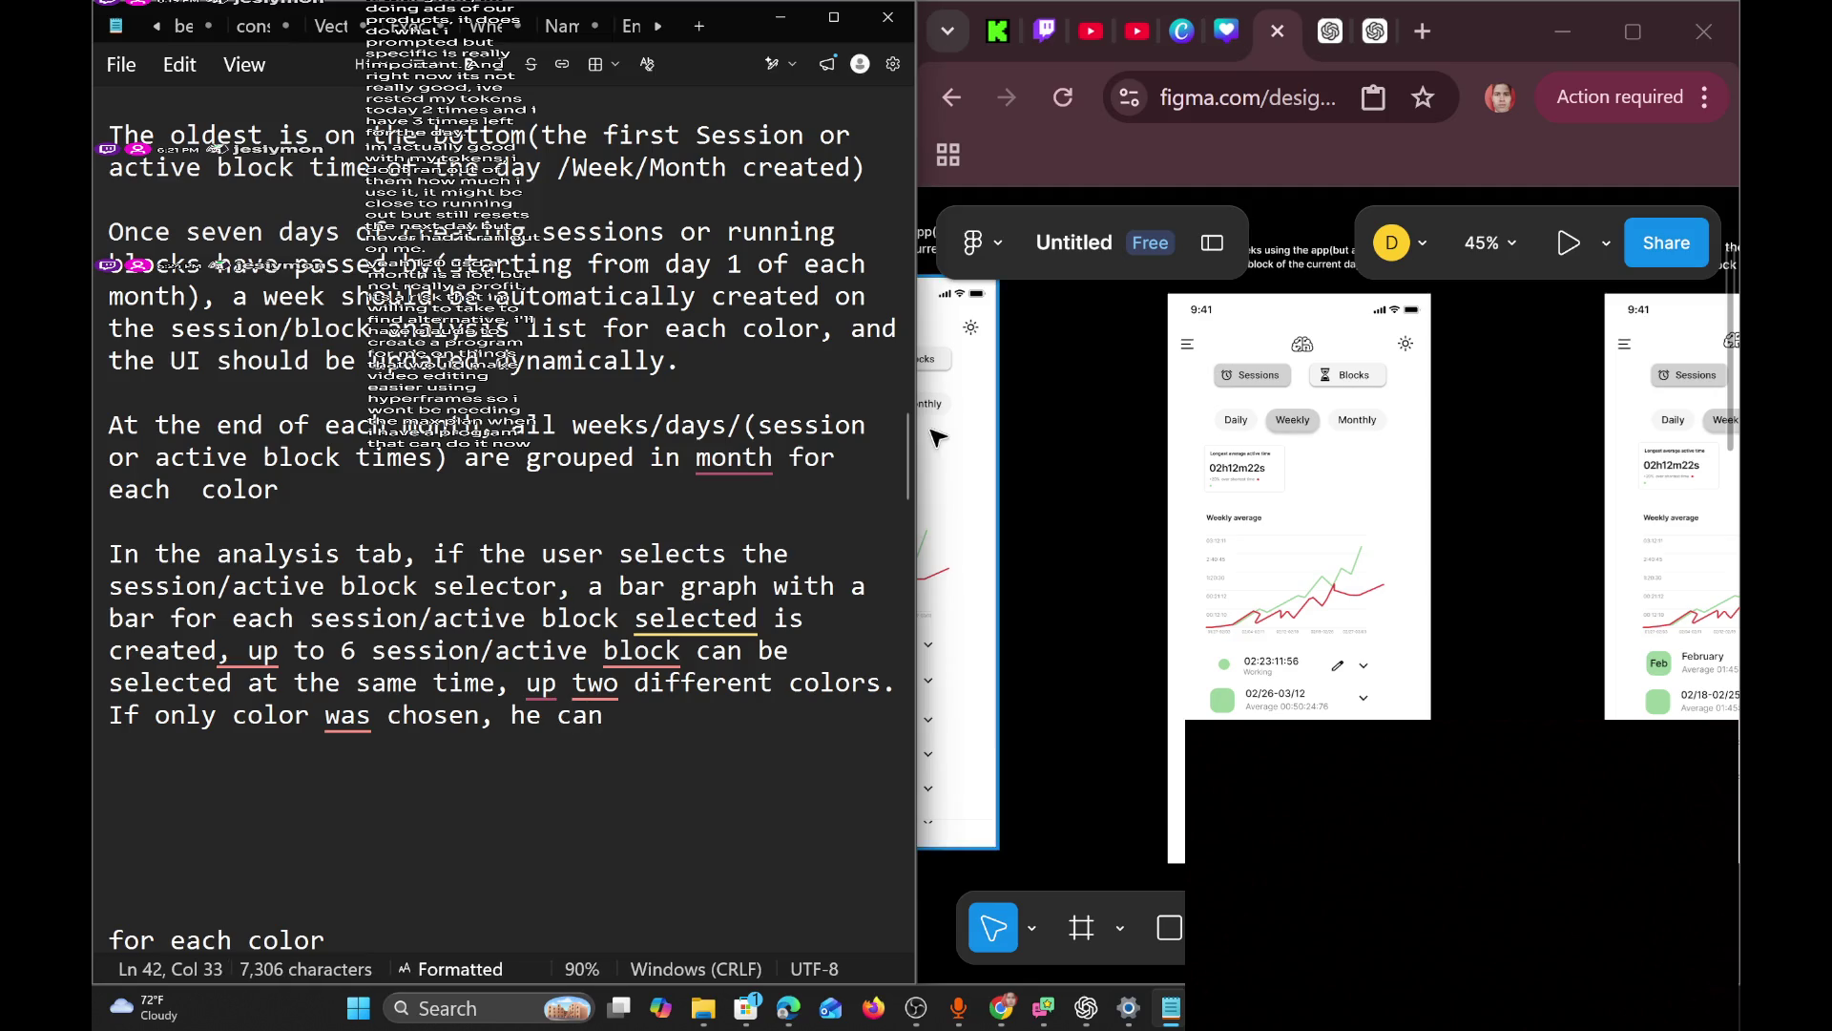
click(1126, 40)
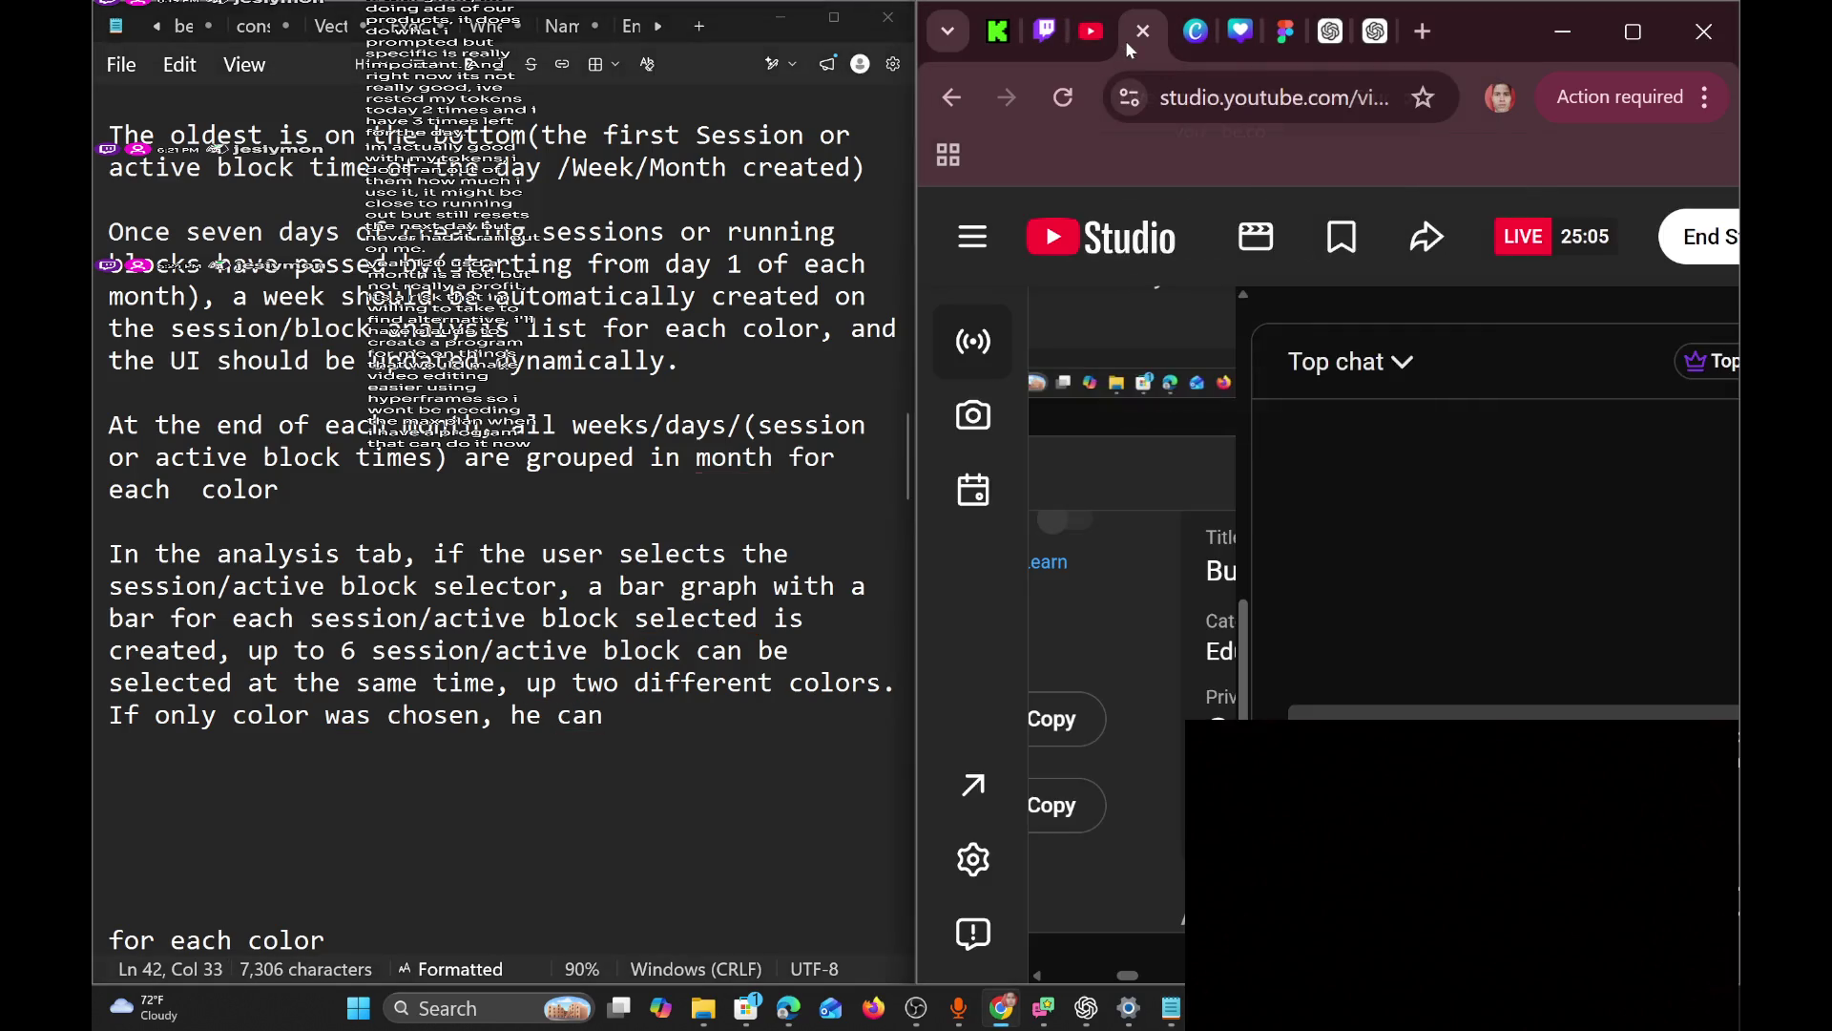
Check the Twitch, Kick, YouTube and YouTube Studio tabs, leaving Chrome on ChatGPT beside the spec.
click(1040, 34)
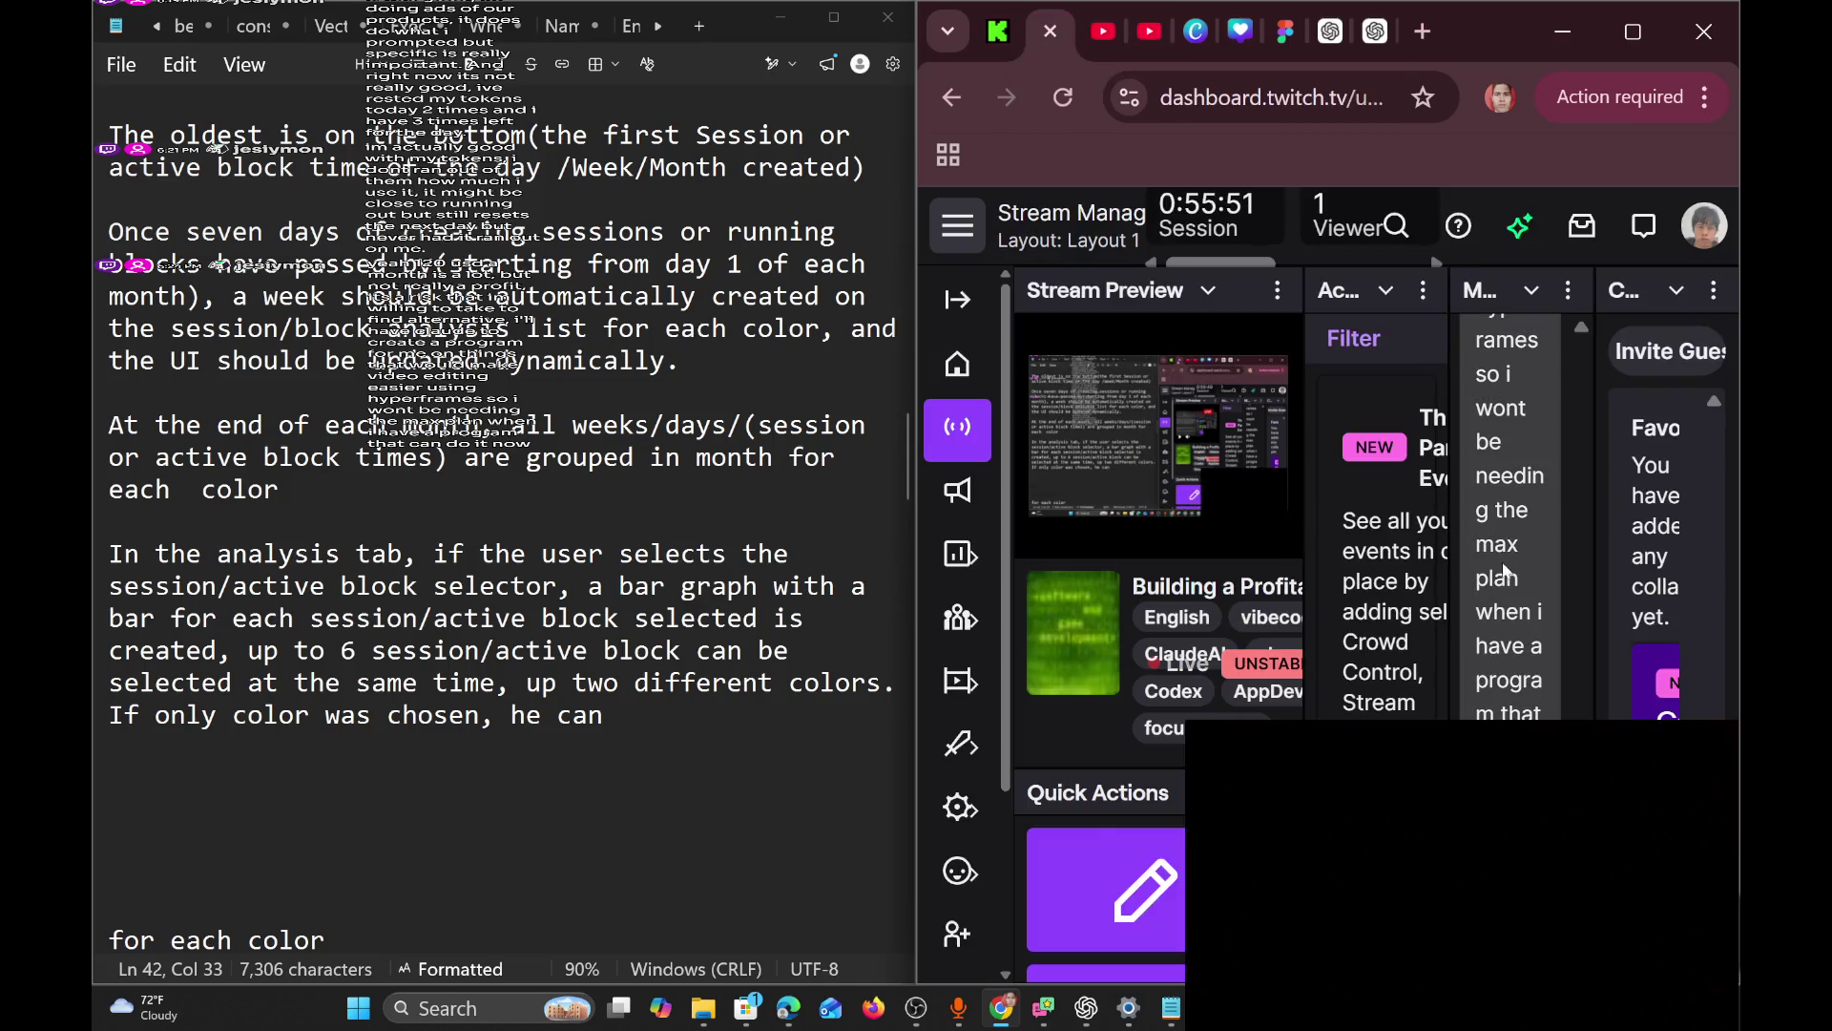
click(988, 30)
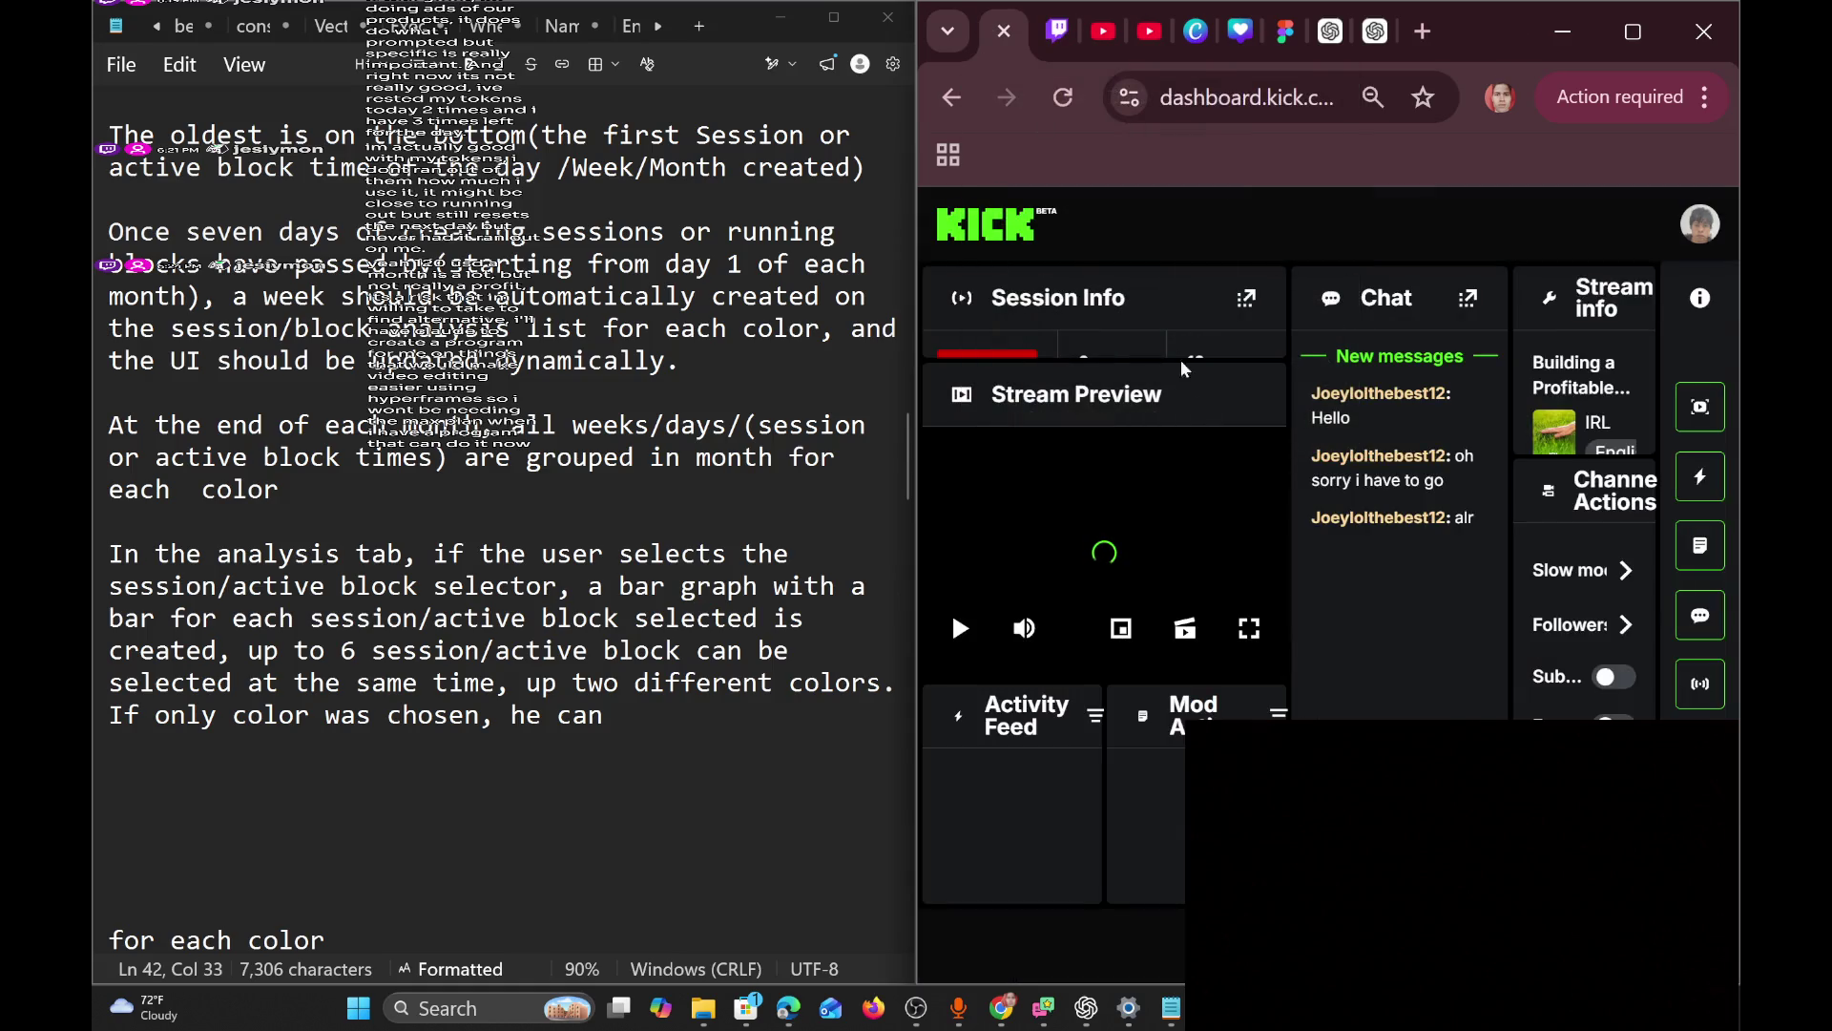
click(1062, 53)
click(1091, 48)
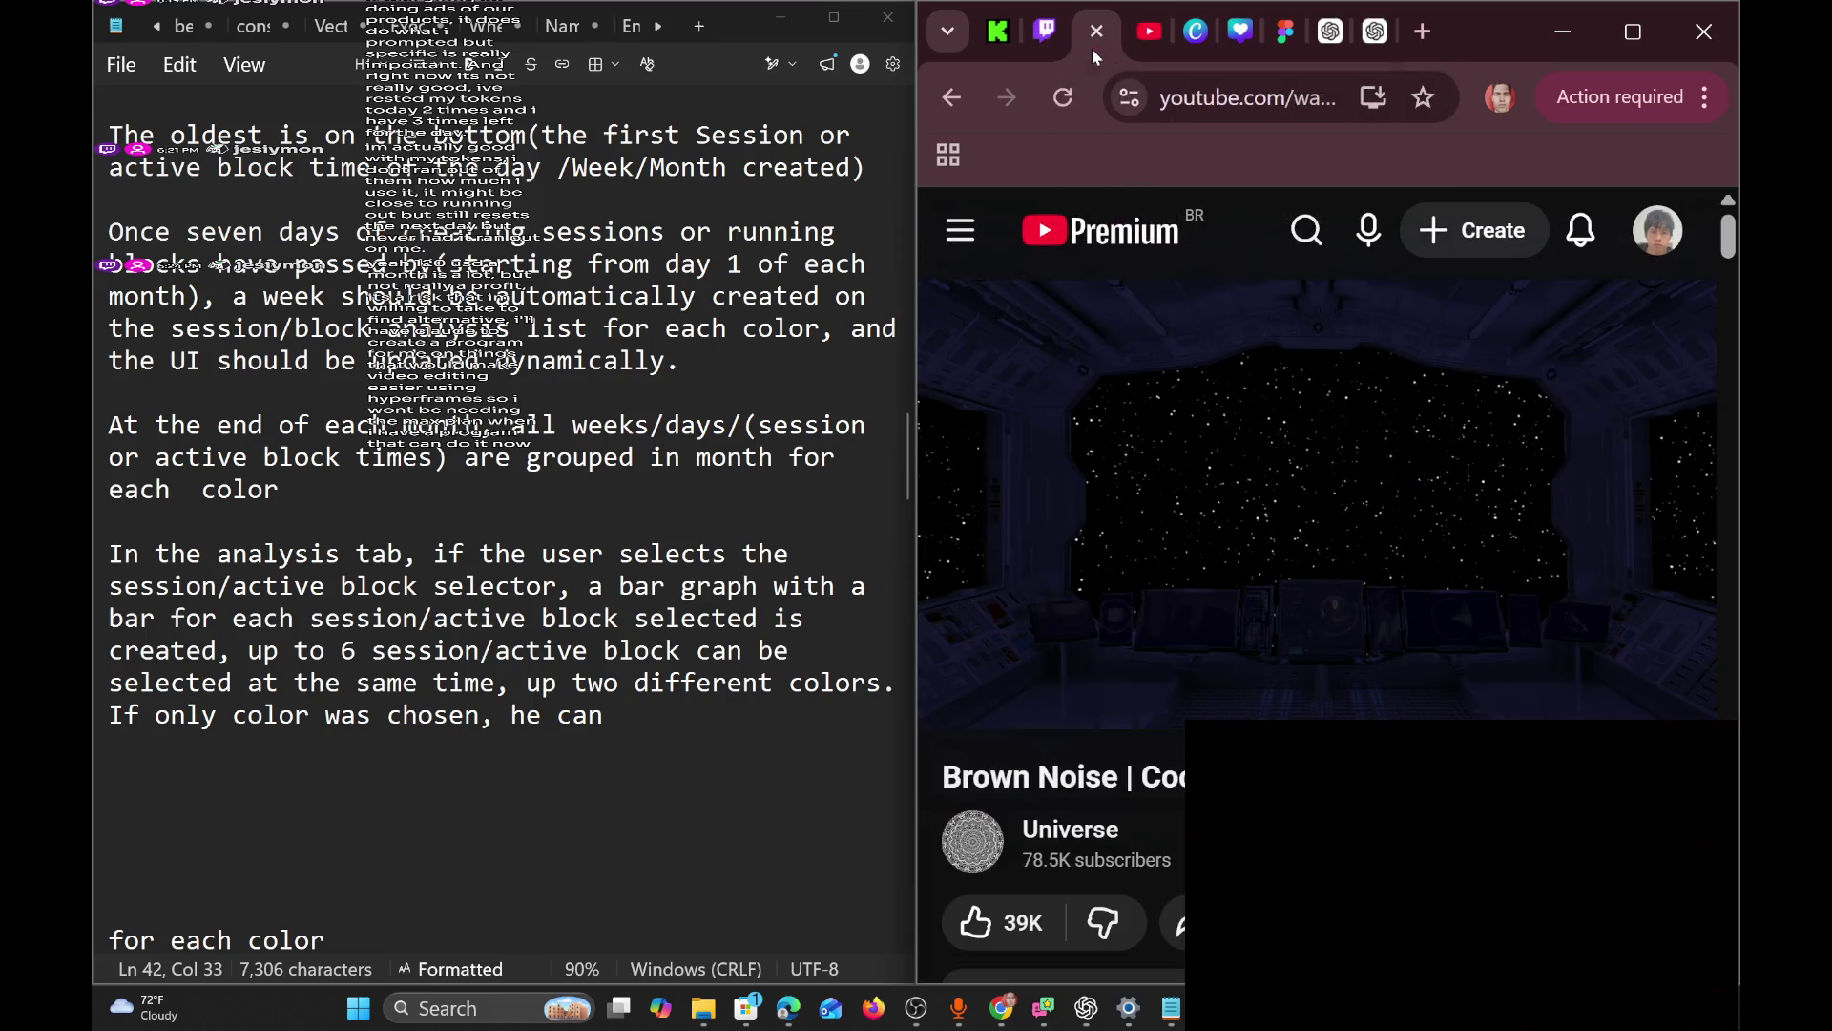
click(1128, 44)
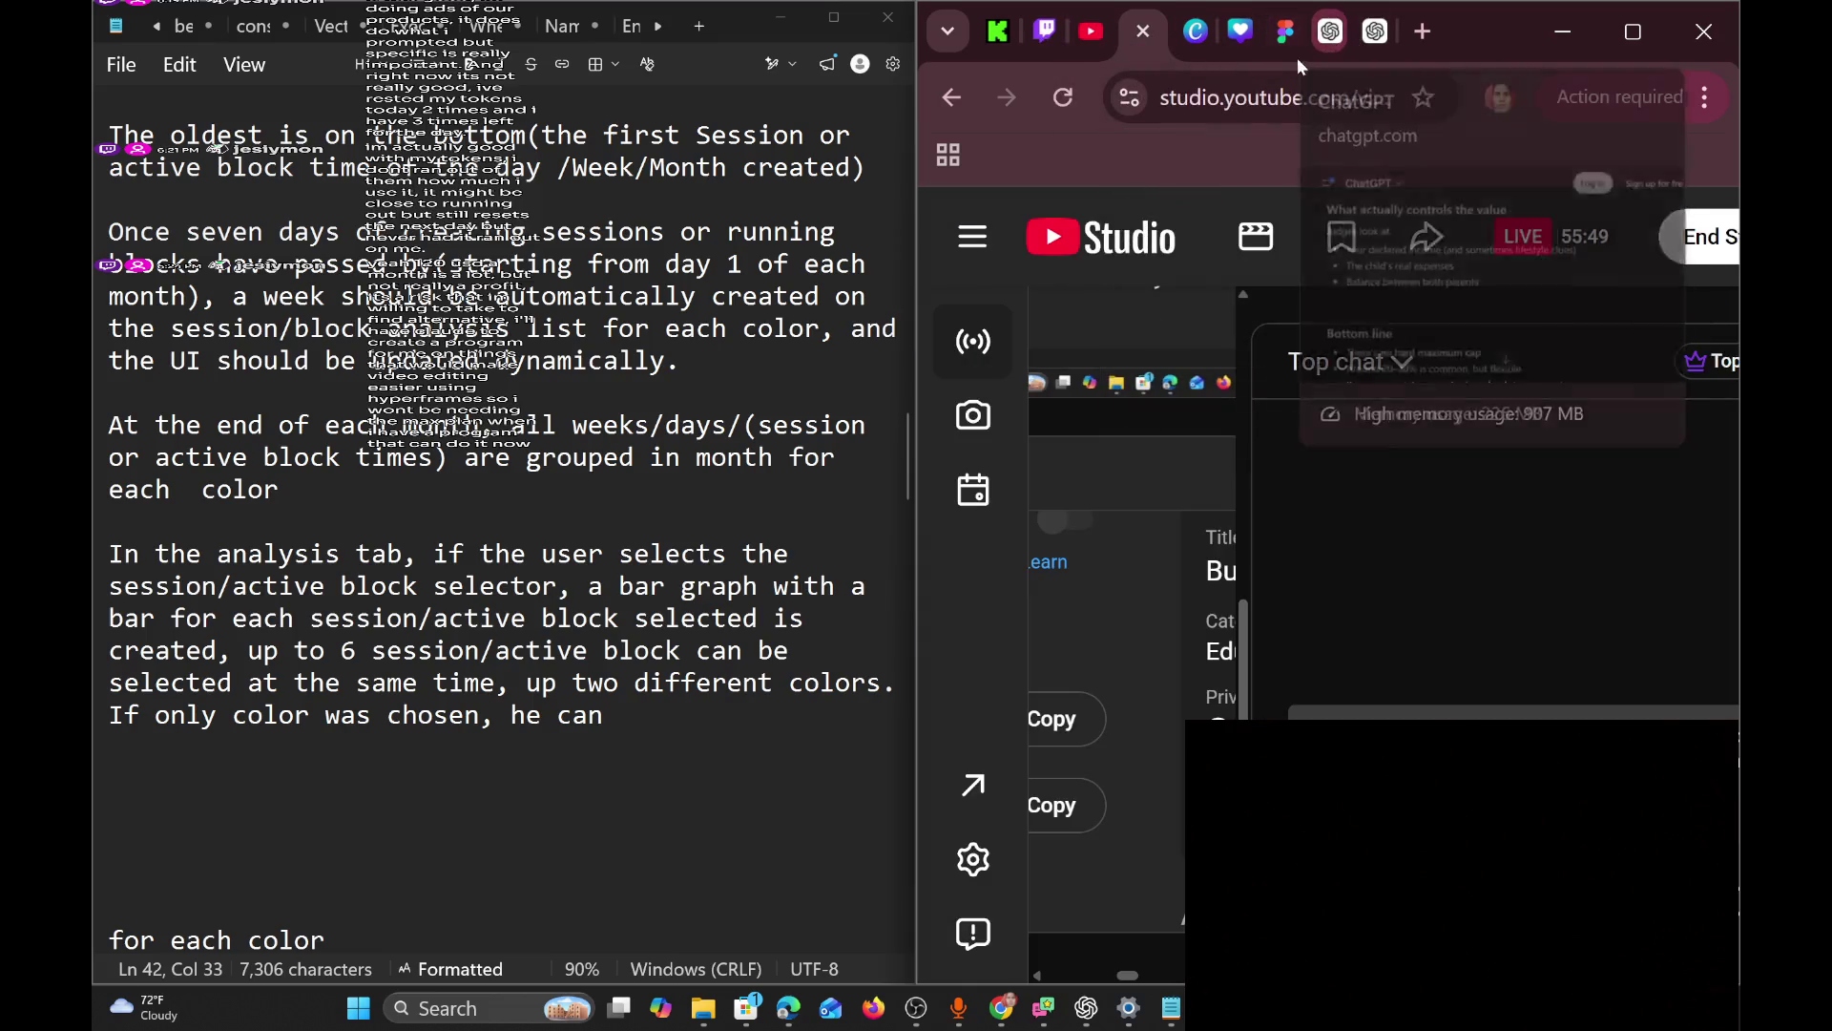
click(1319, 46)
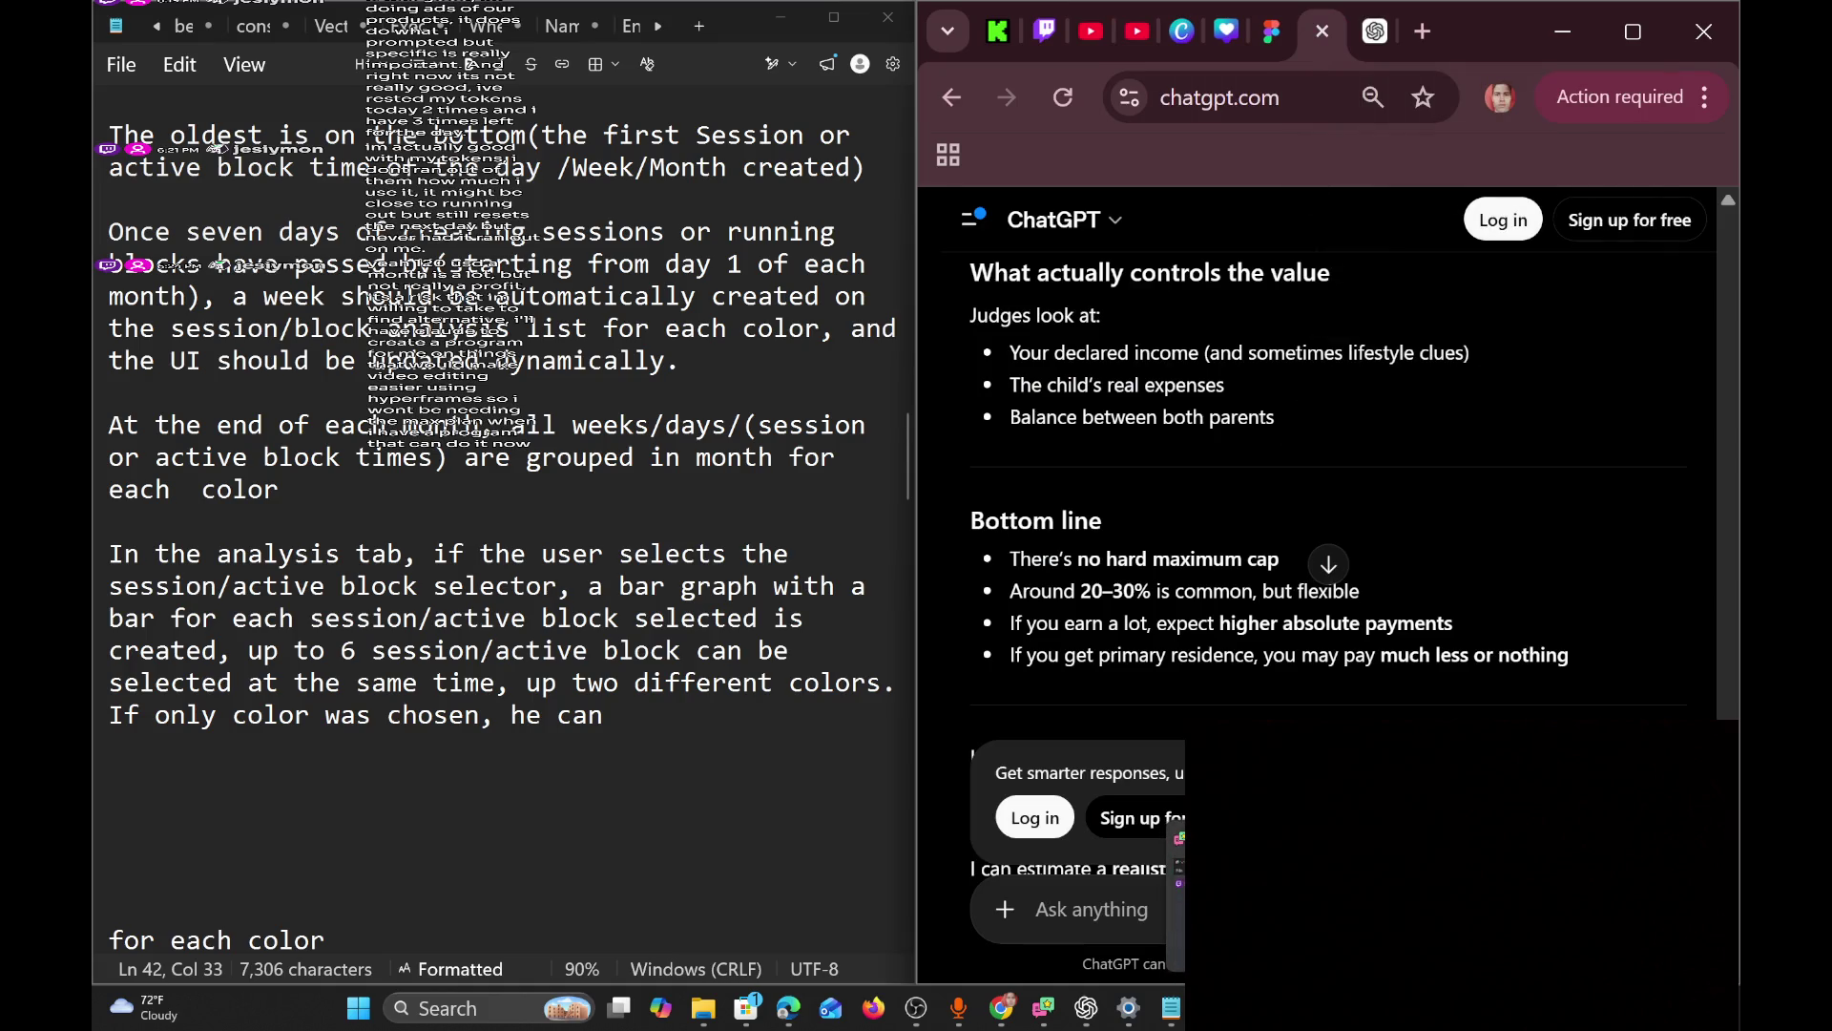
key(super+d)
key(super+d)
click(382, 748)
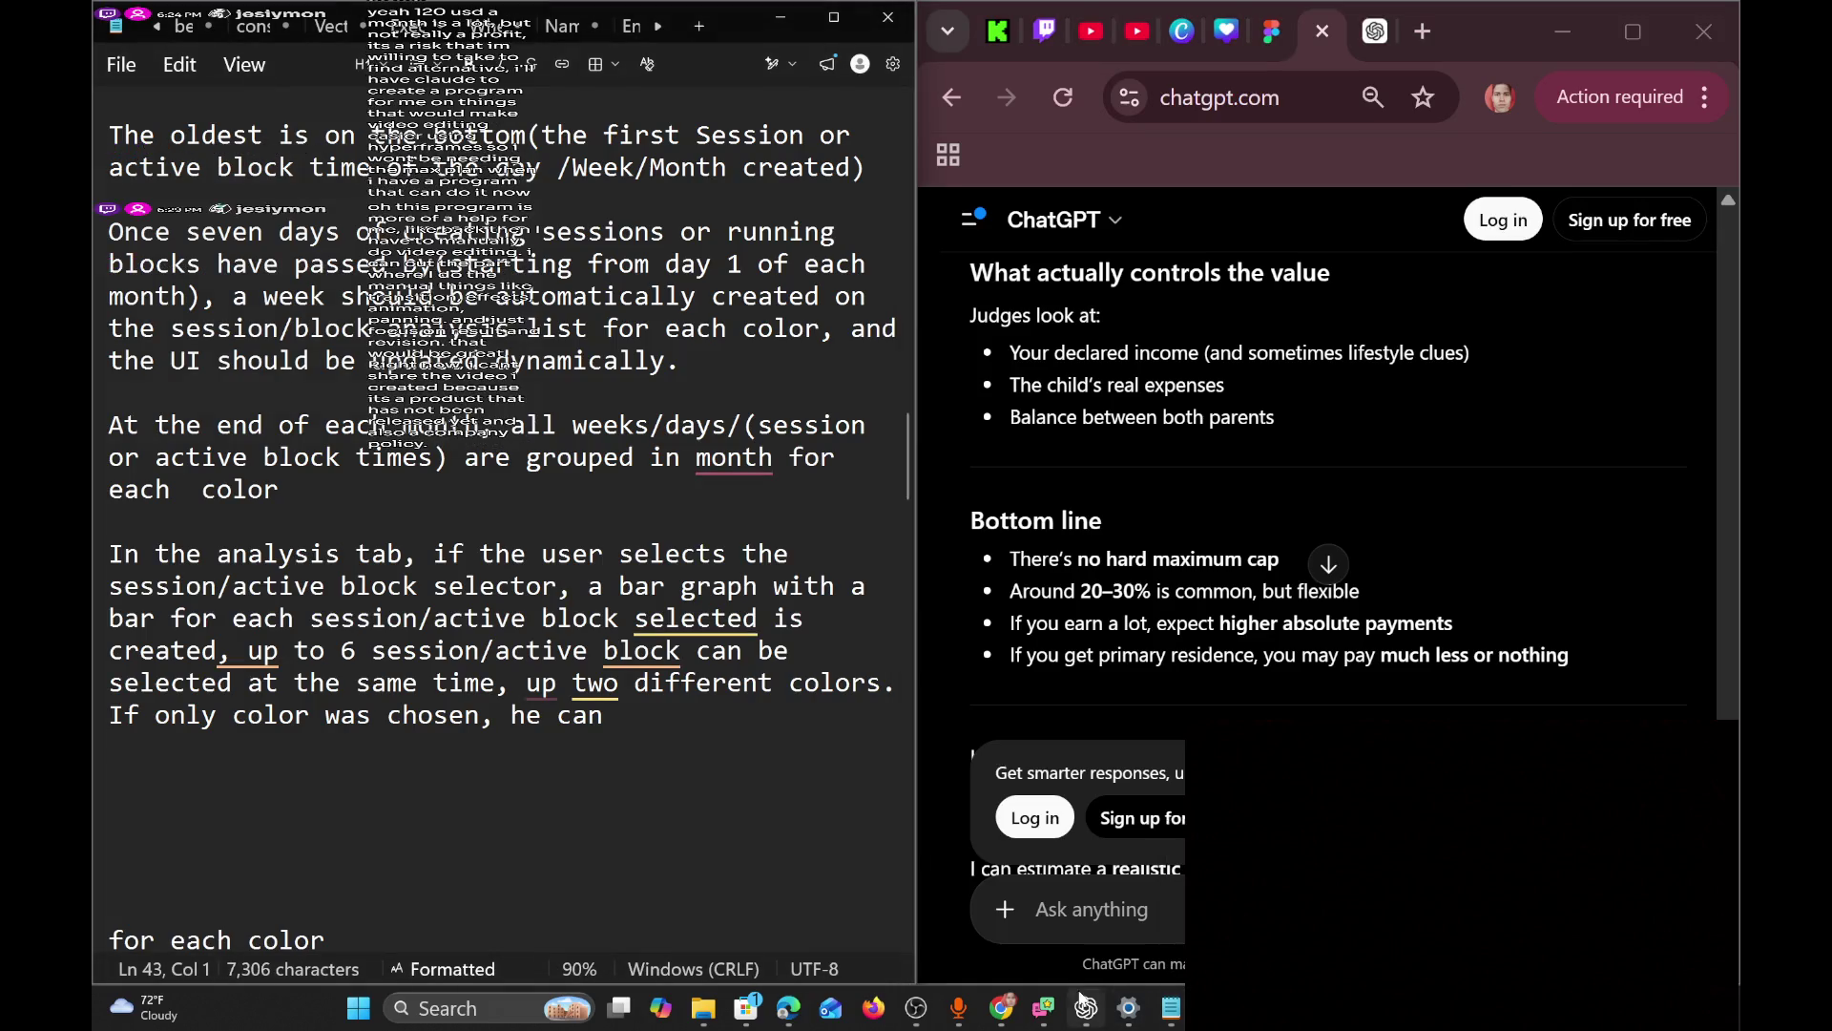
Bring up the Social Stream chat, scroll to read the latest message, then hide it.
key(super+d)
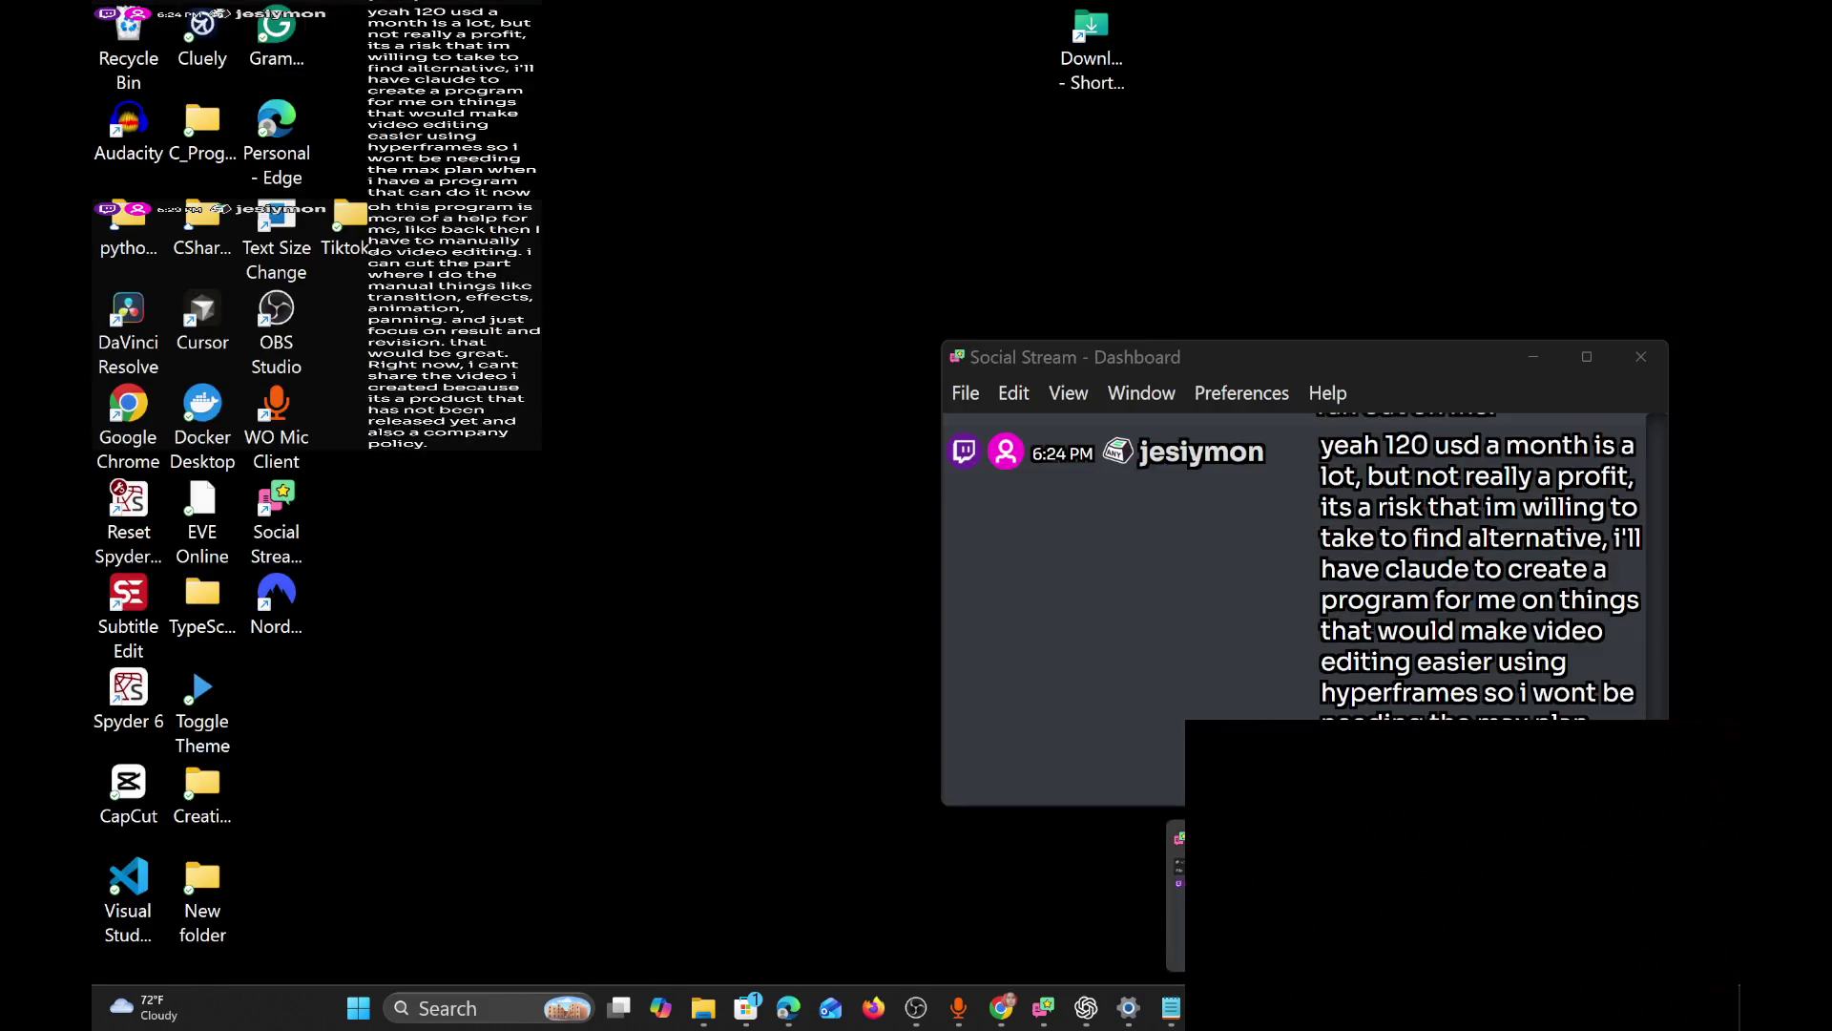
key(super+d)
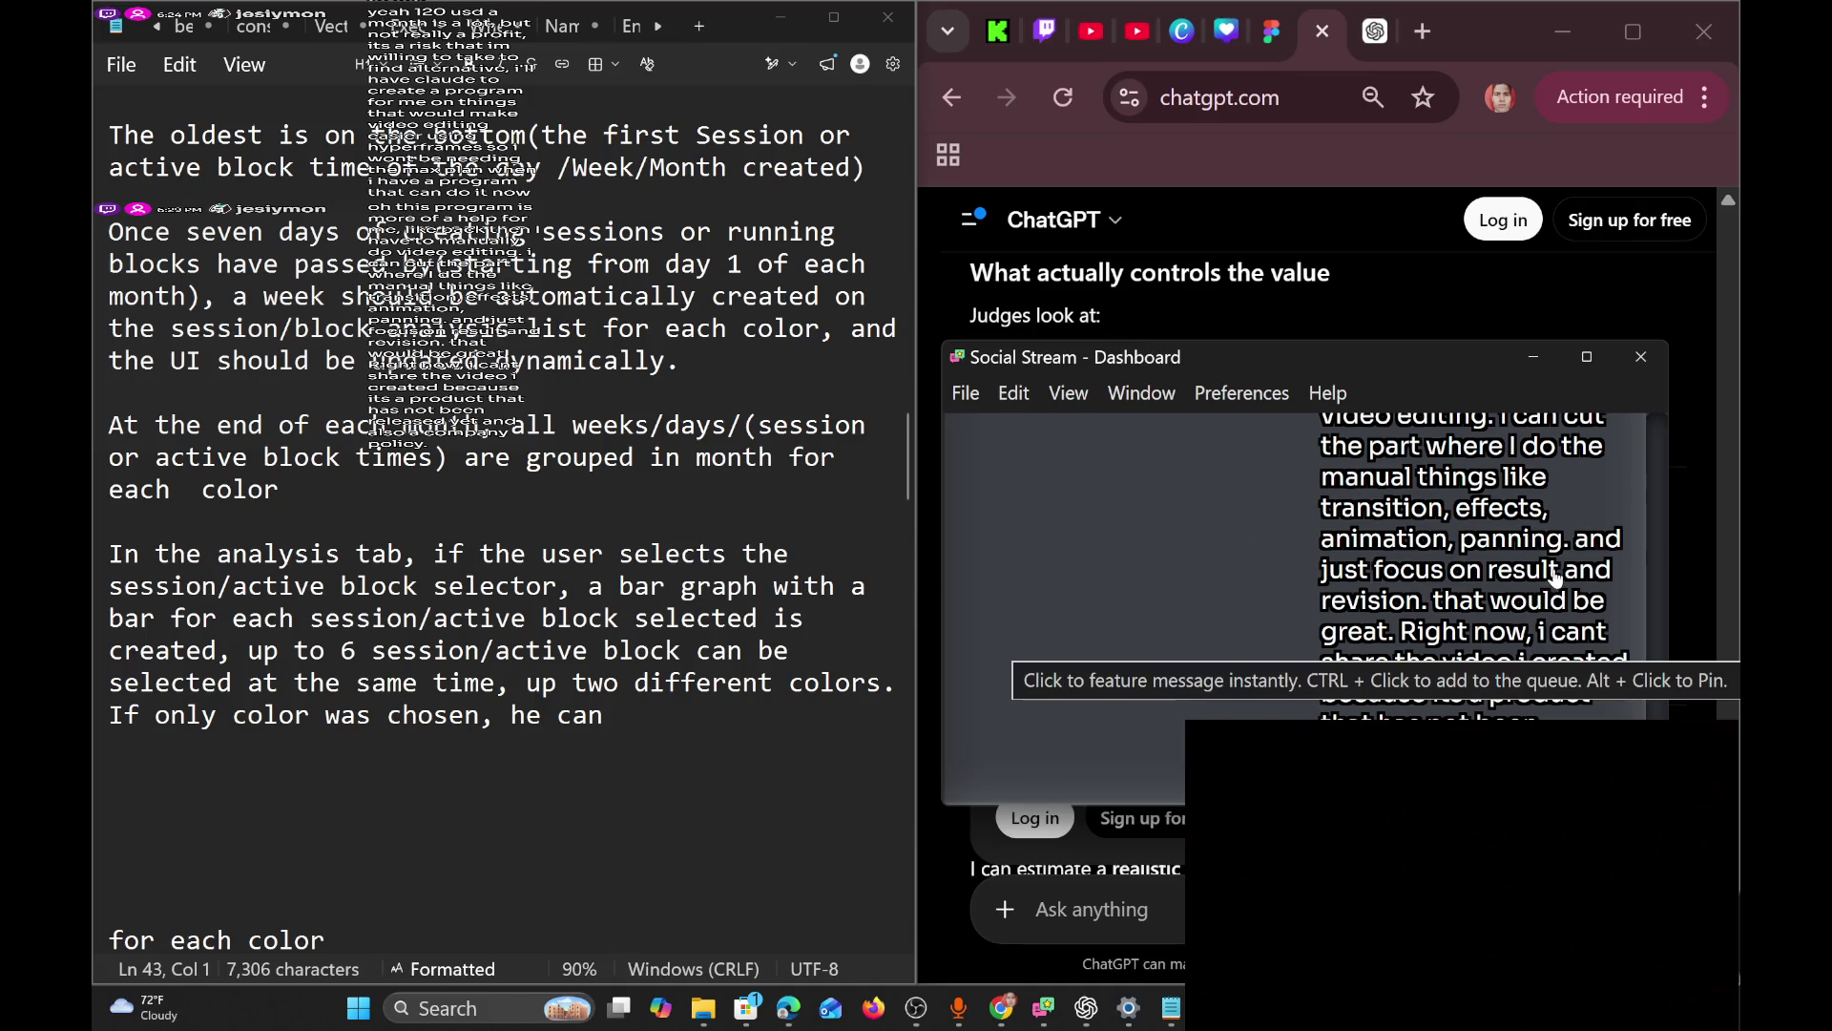
scroll(1558, 570, up, 2)
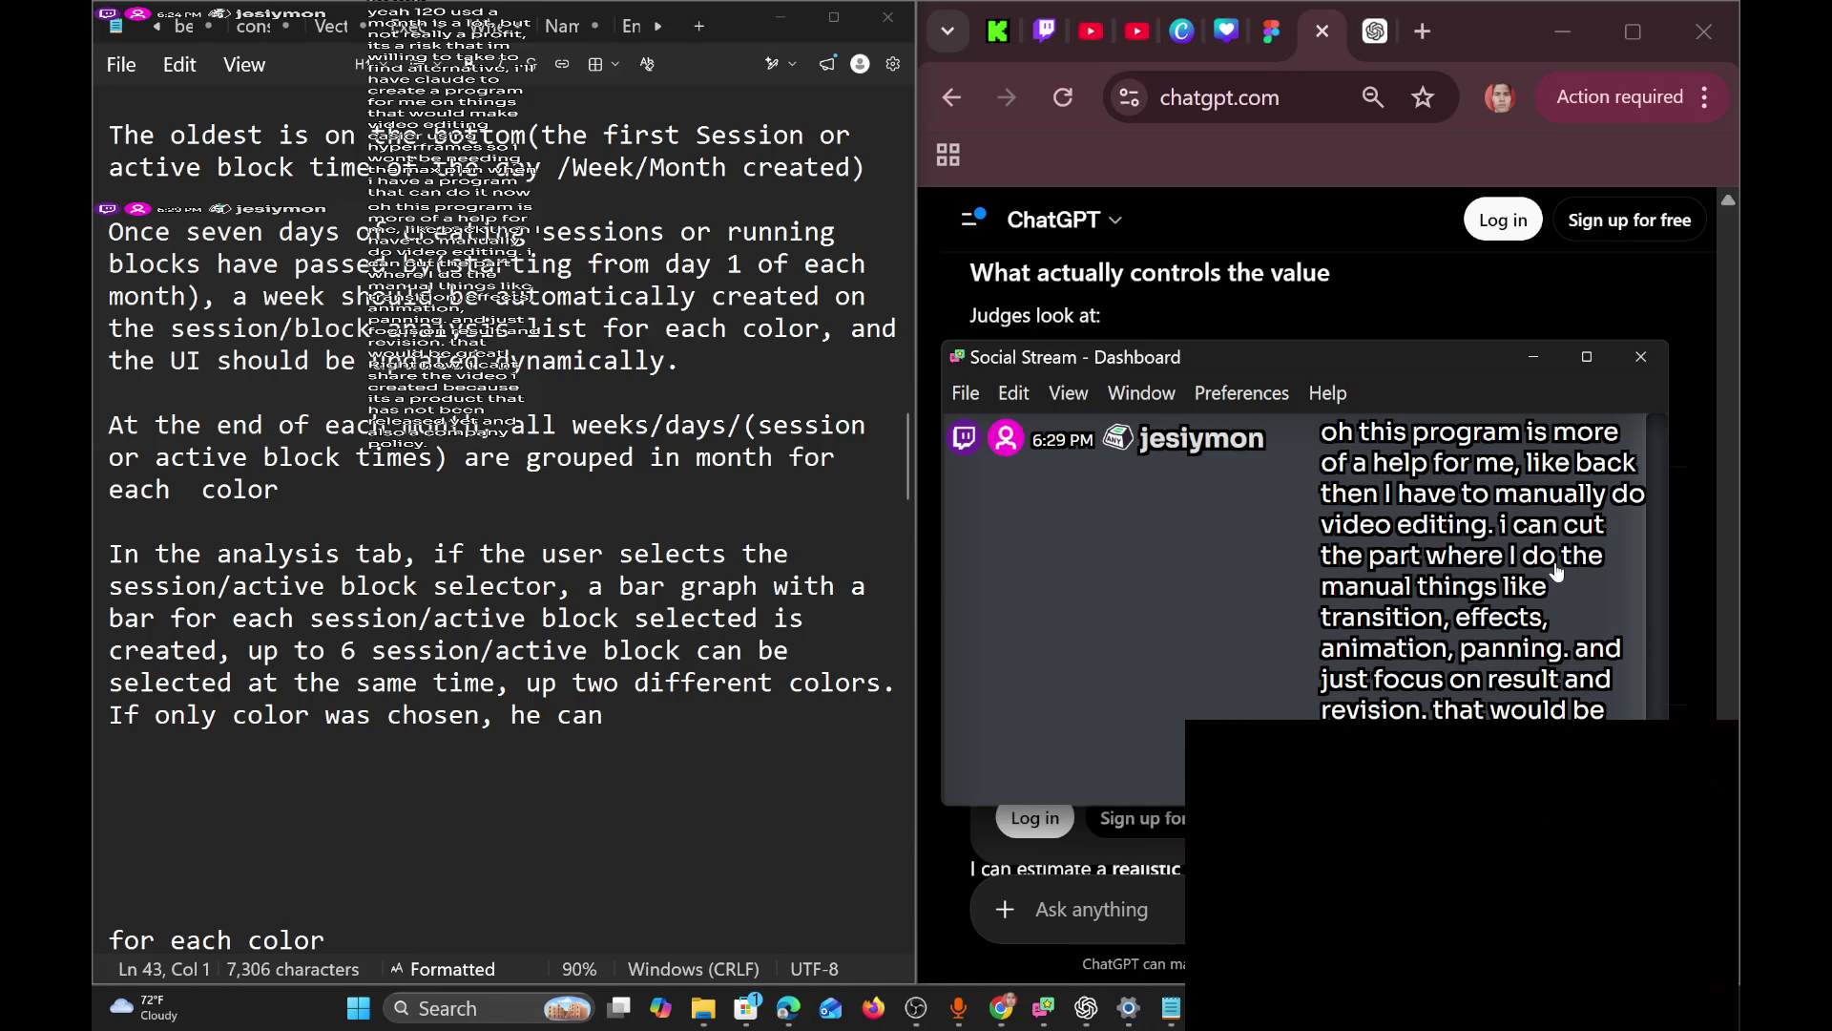
click(1531, 358)
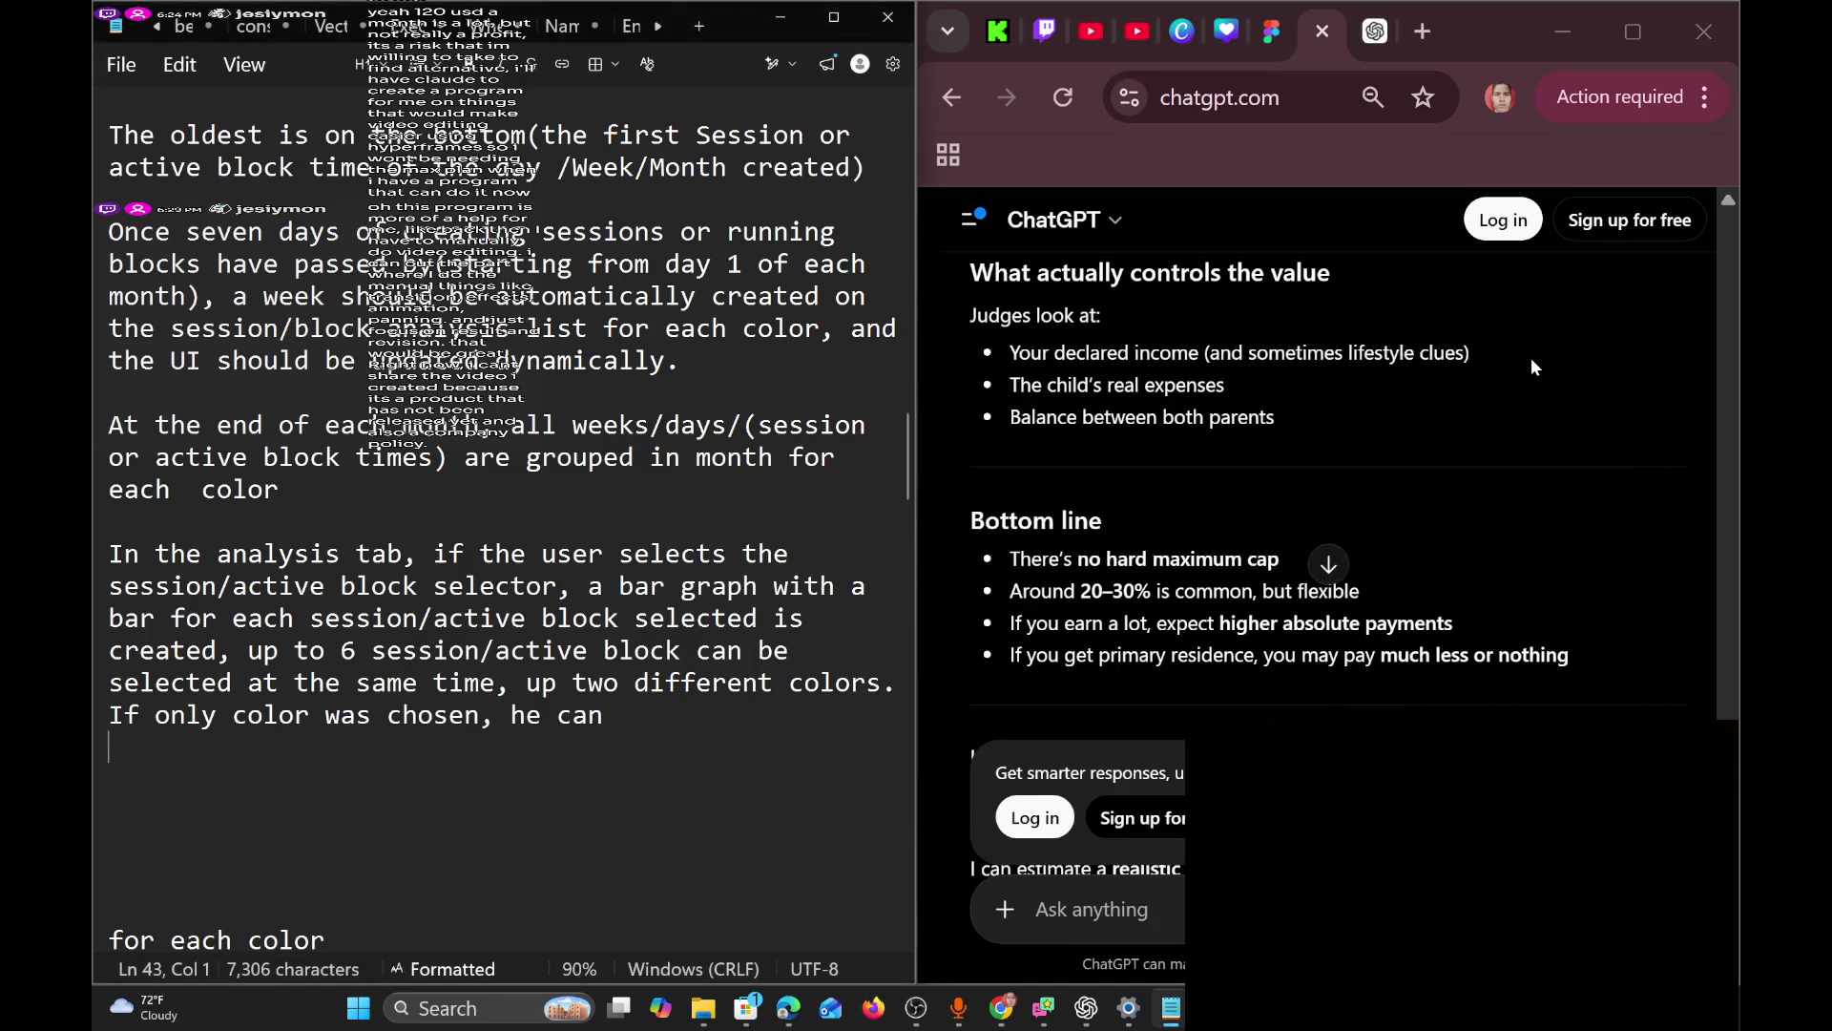
Adjust the blank lines after the spec's last sentence.
scroll(501, 517, down, 1)
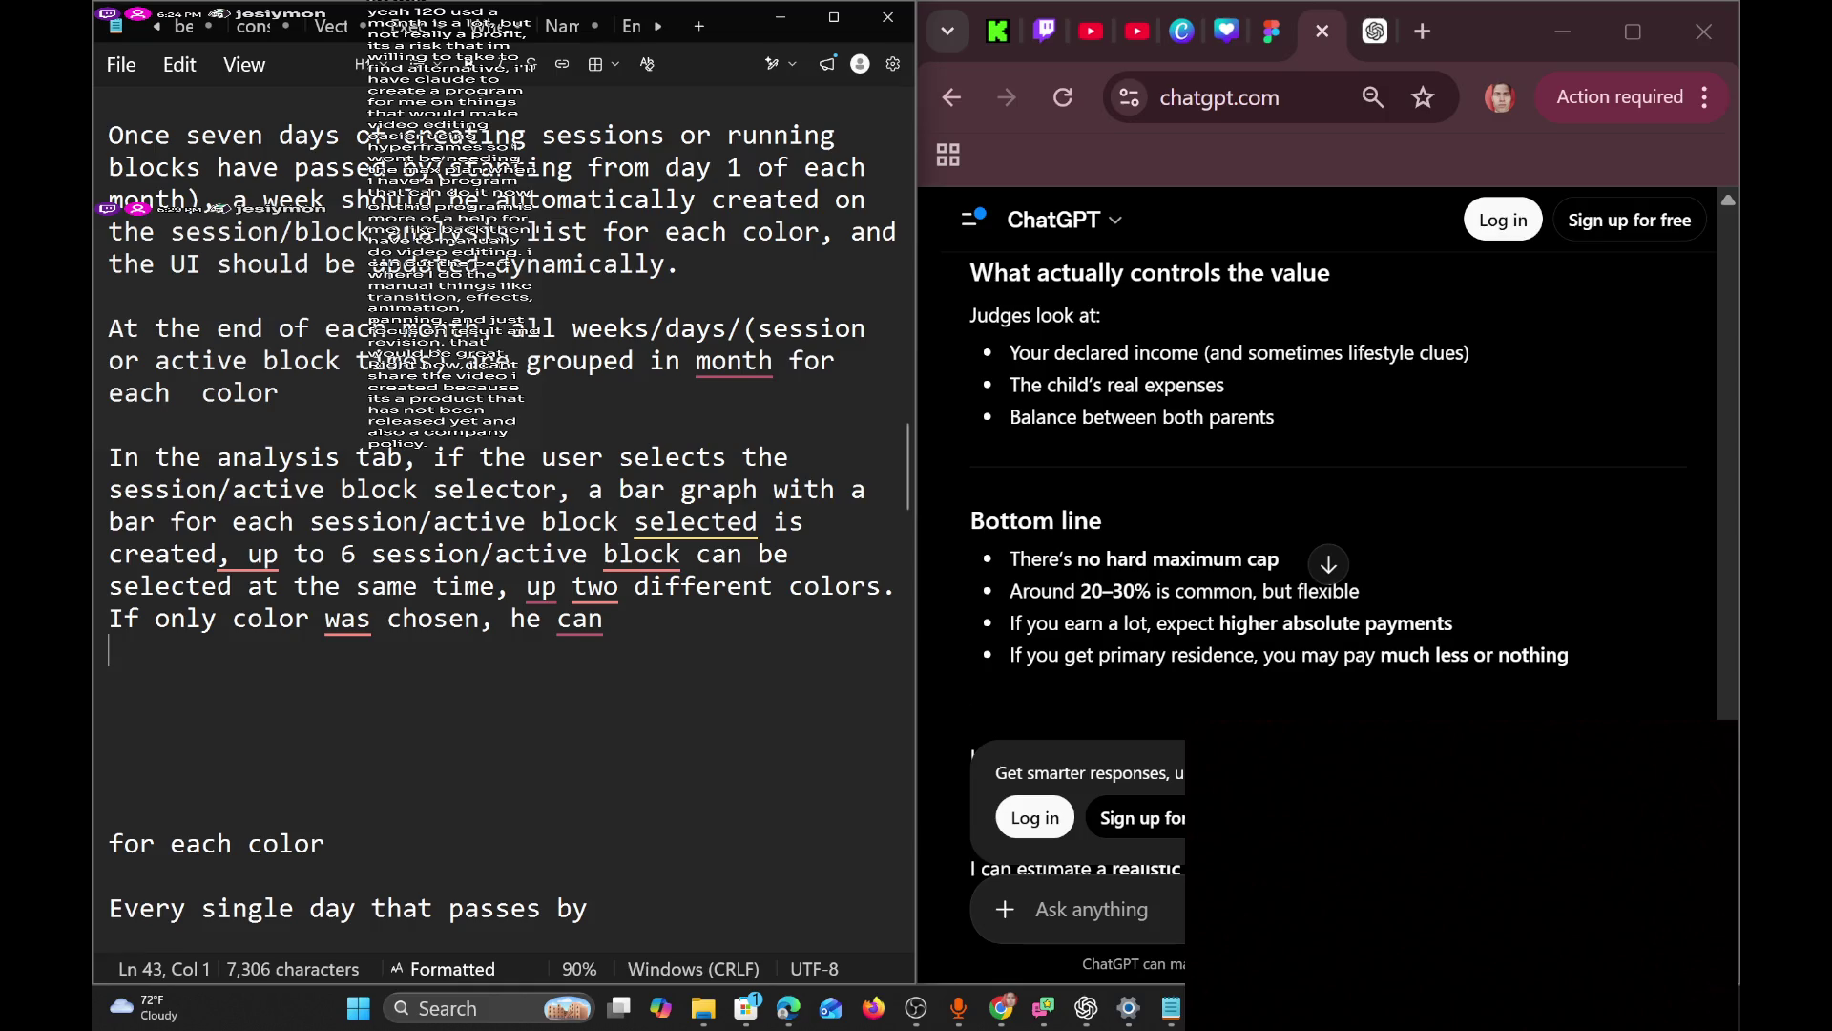
key(Return)
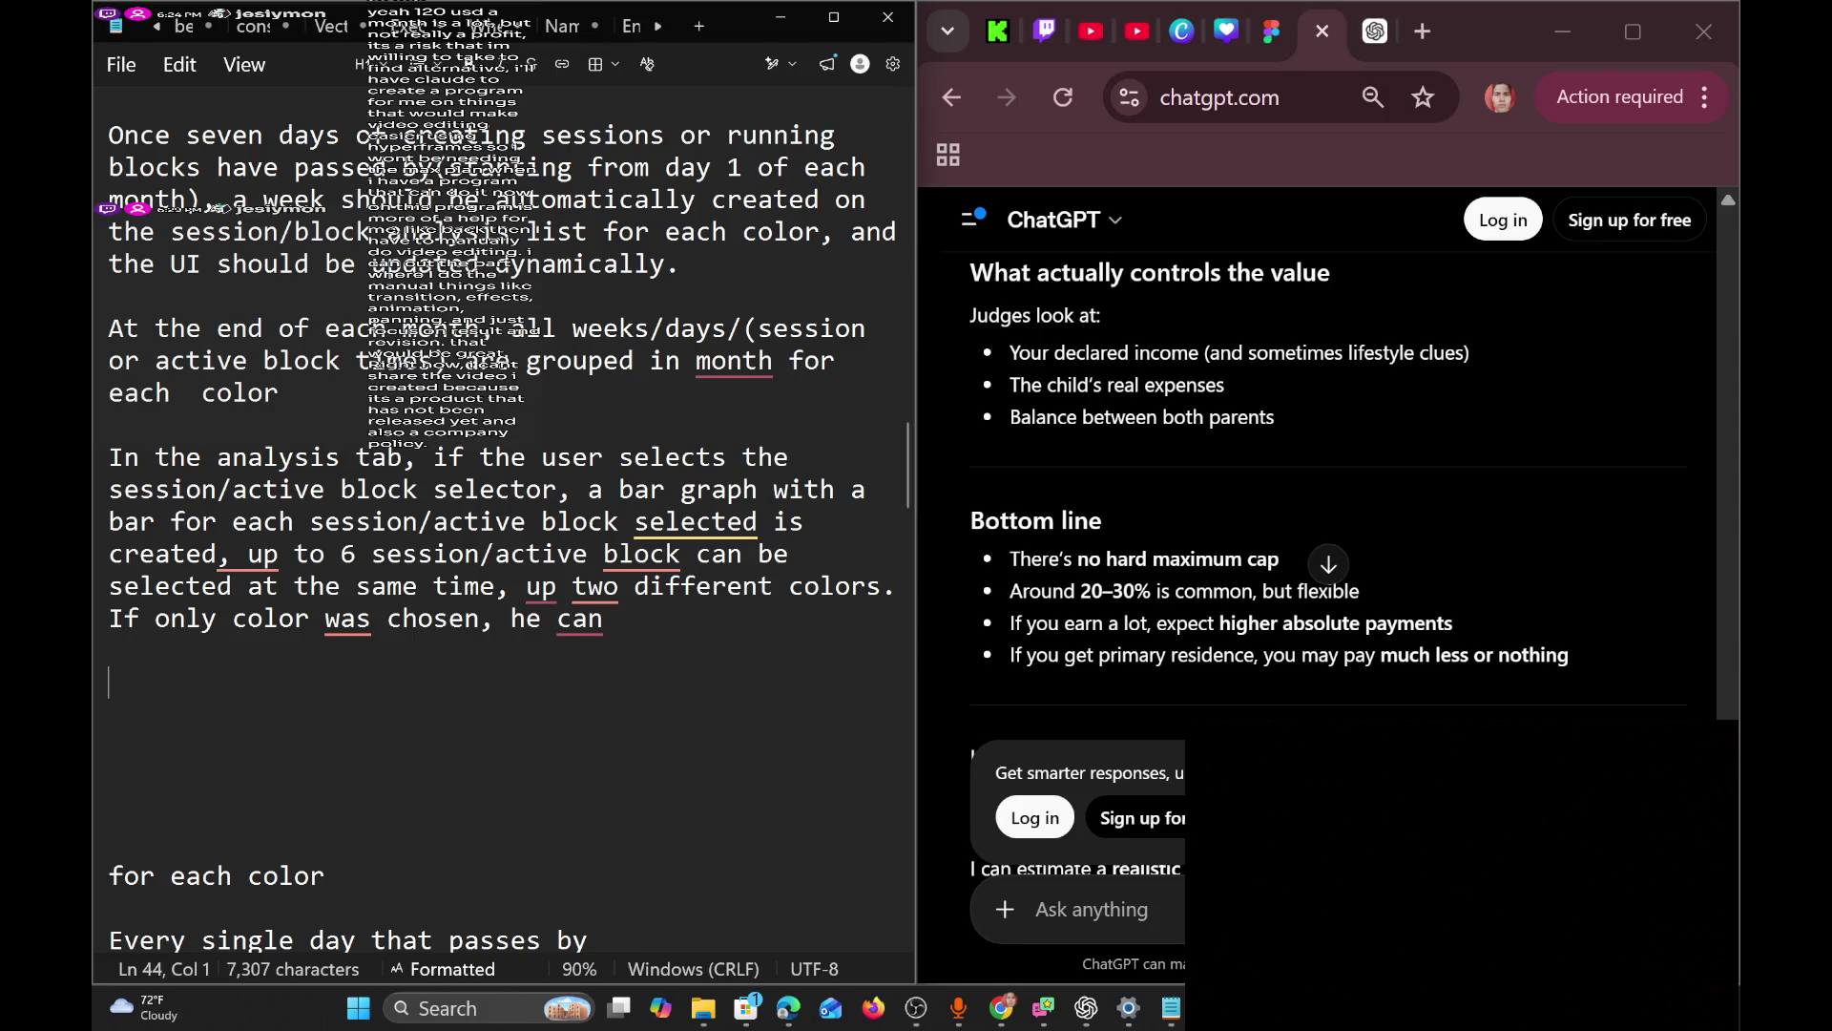
key(BackSpace)
key(BackSpace)
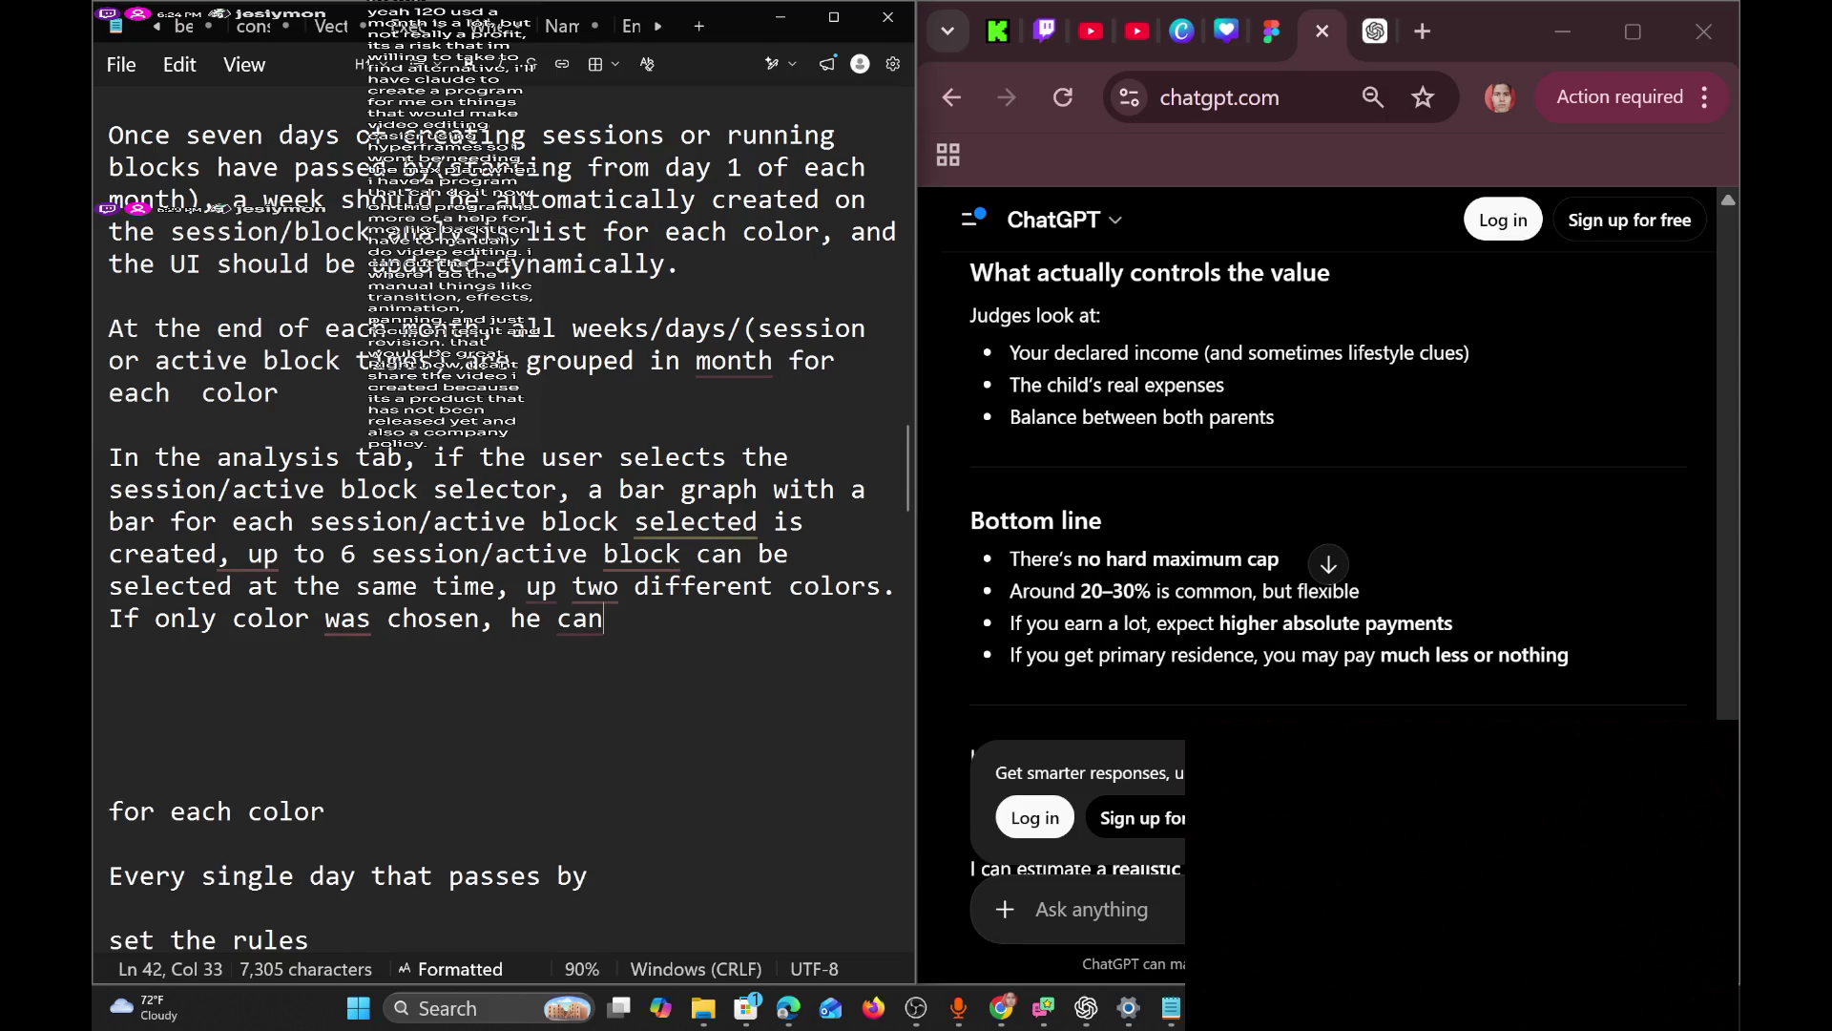
key(Return)
key(Return)
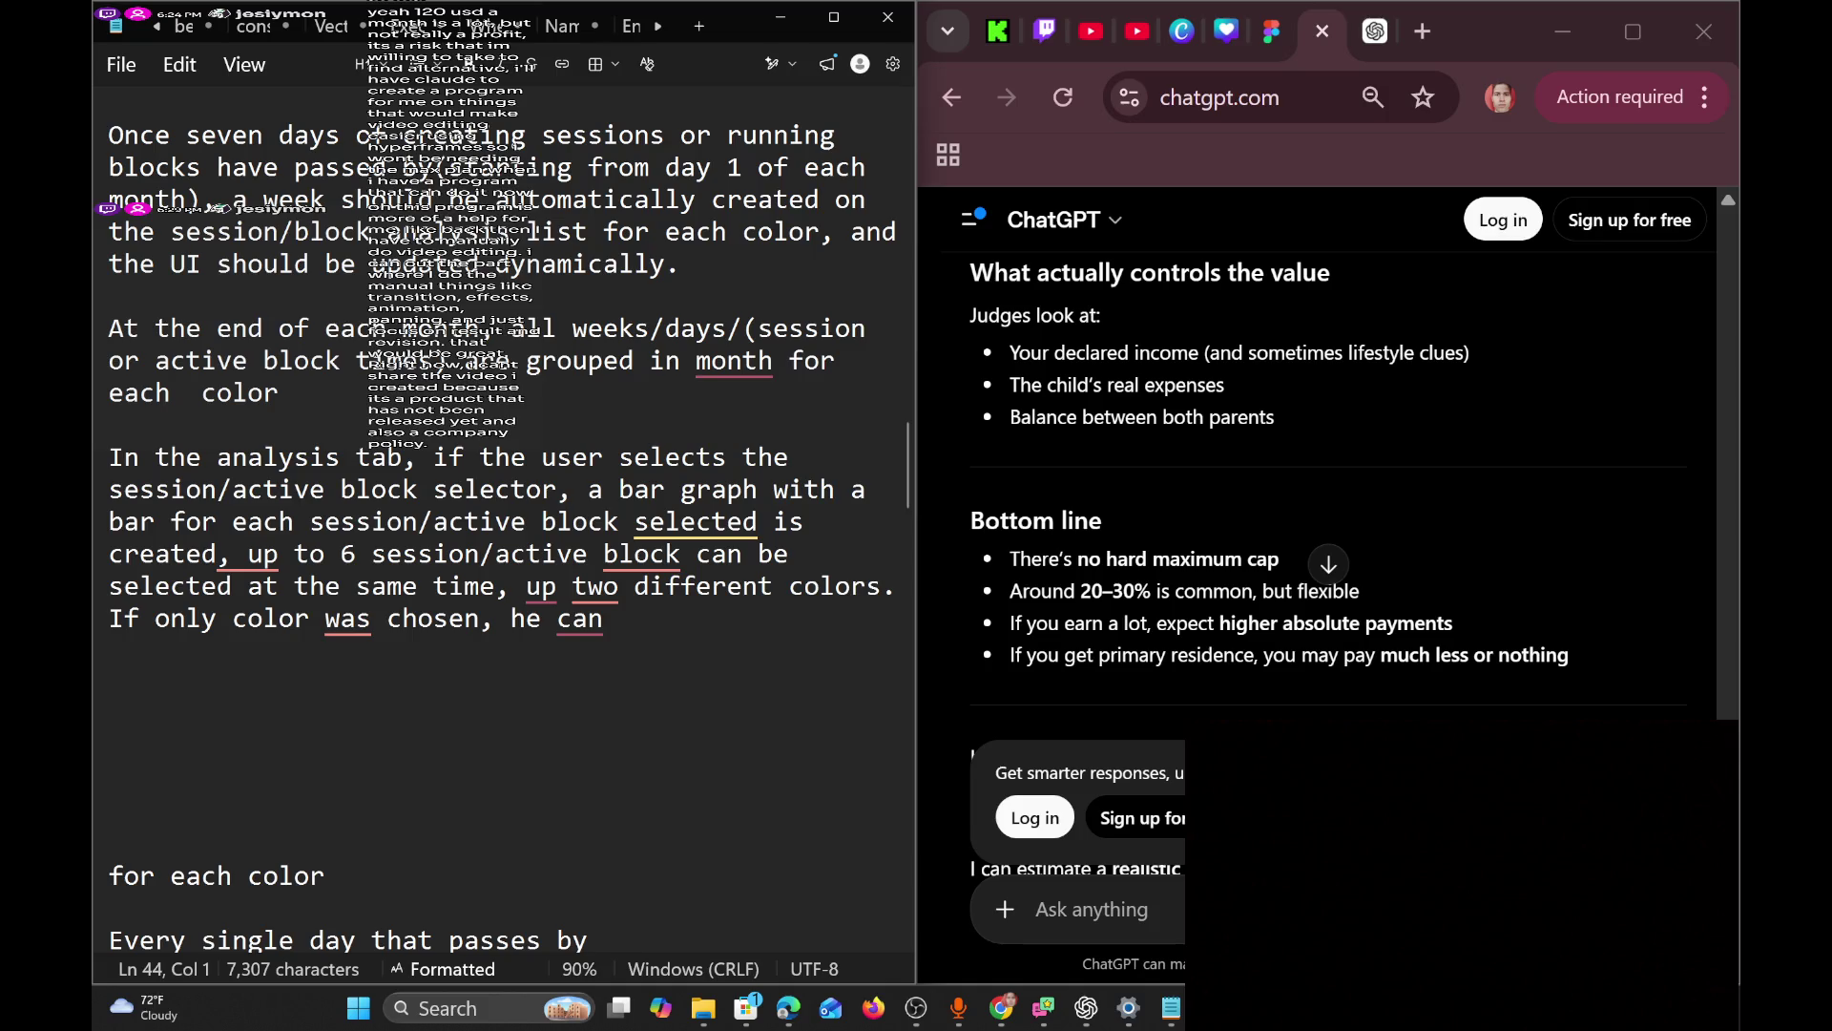
Accept the suggestion changing 'was' to 'were', then delete the unfinished 'he can'.
mouse_move(348, 620)
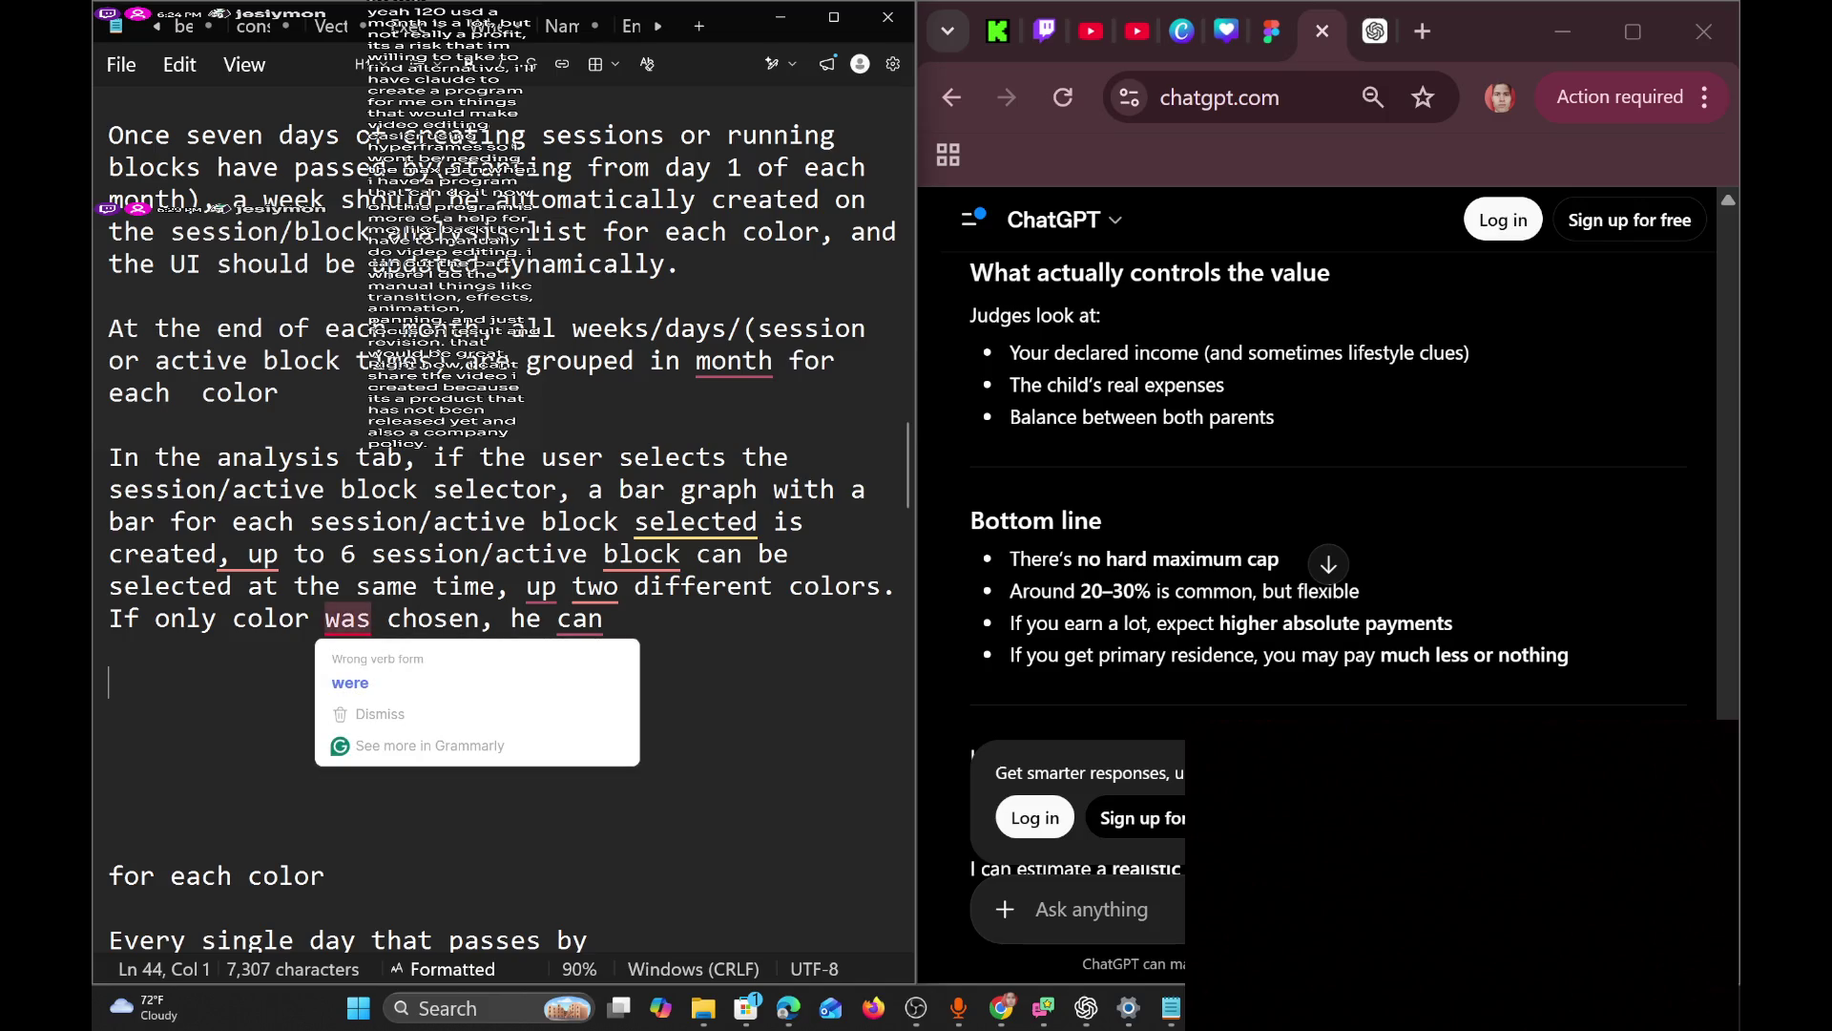
click(375, 674)
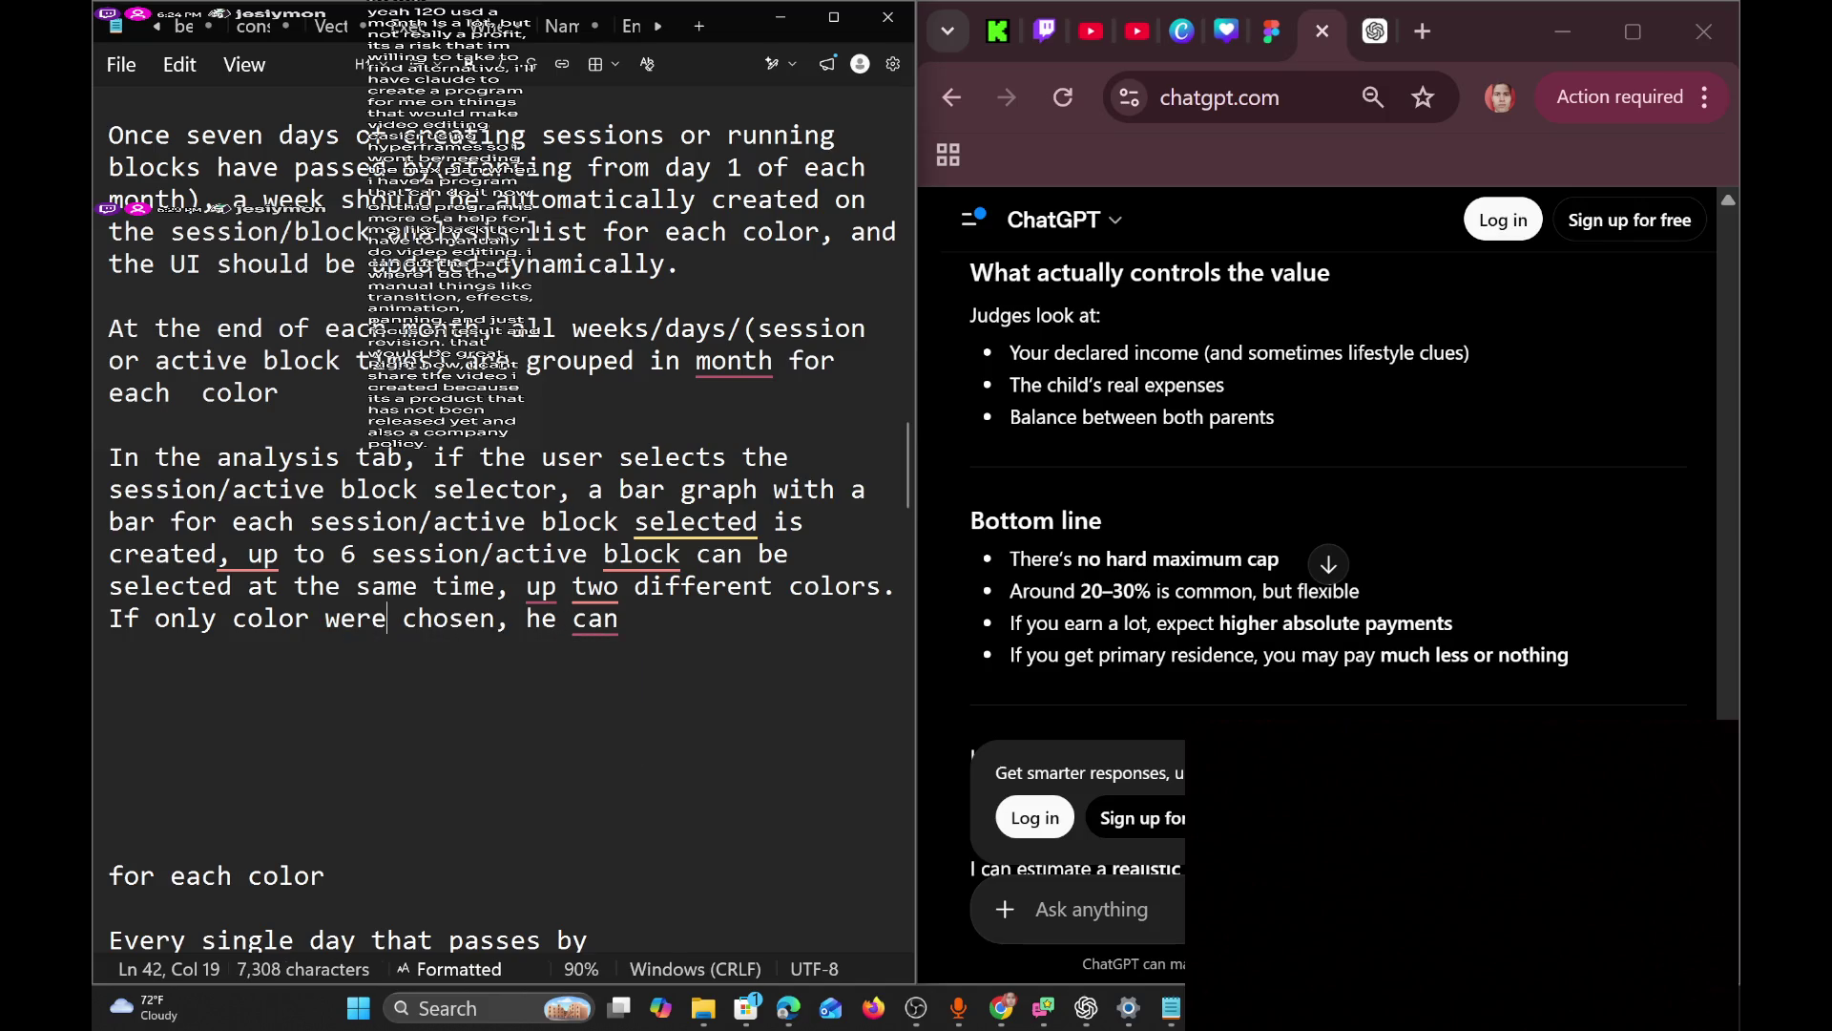
click(620, 618)
key(BackSpace)
key(BackSpace)
key(BackSpace)
key(BackSpace)
Type 'a comparison card is shown comparing the longest session with the shortest.' and begin 'If the'.
text(a com)
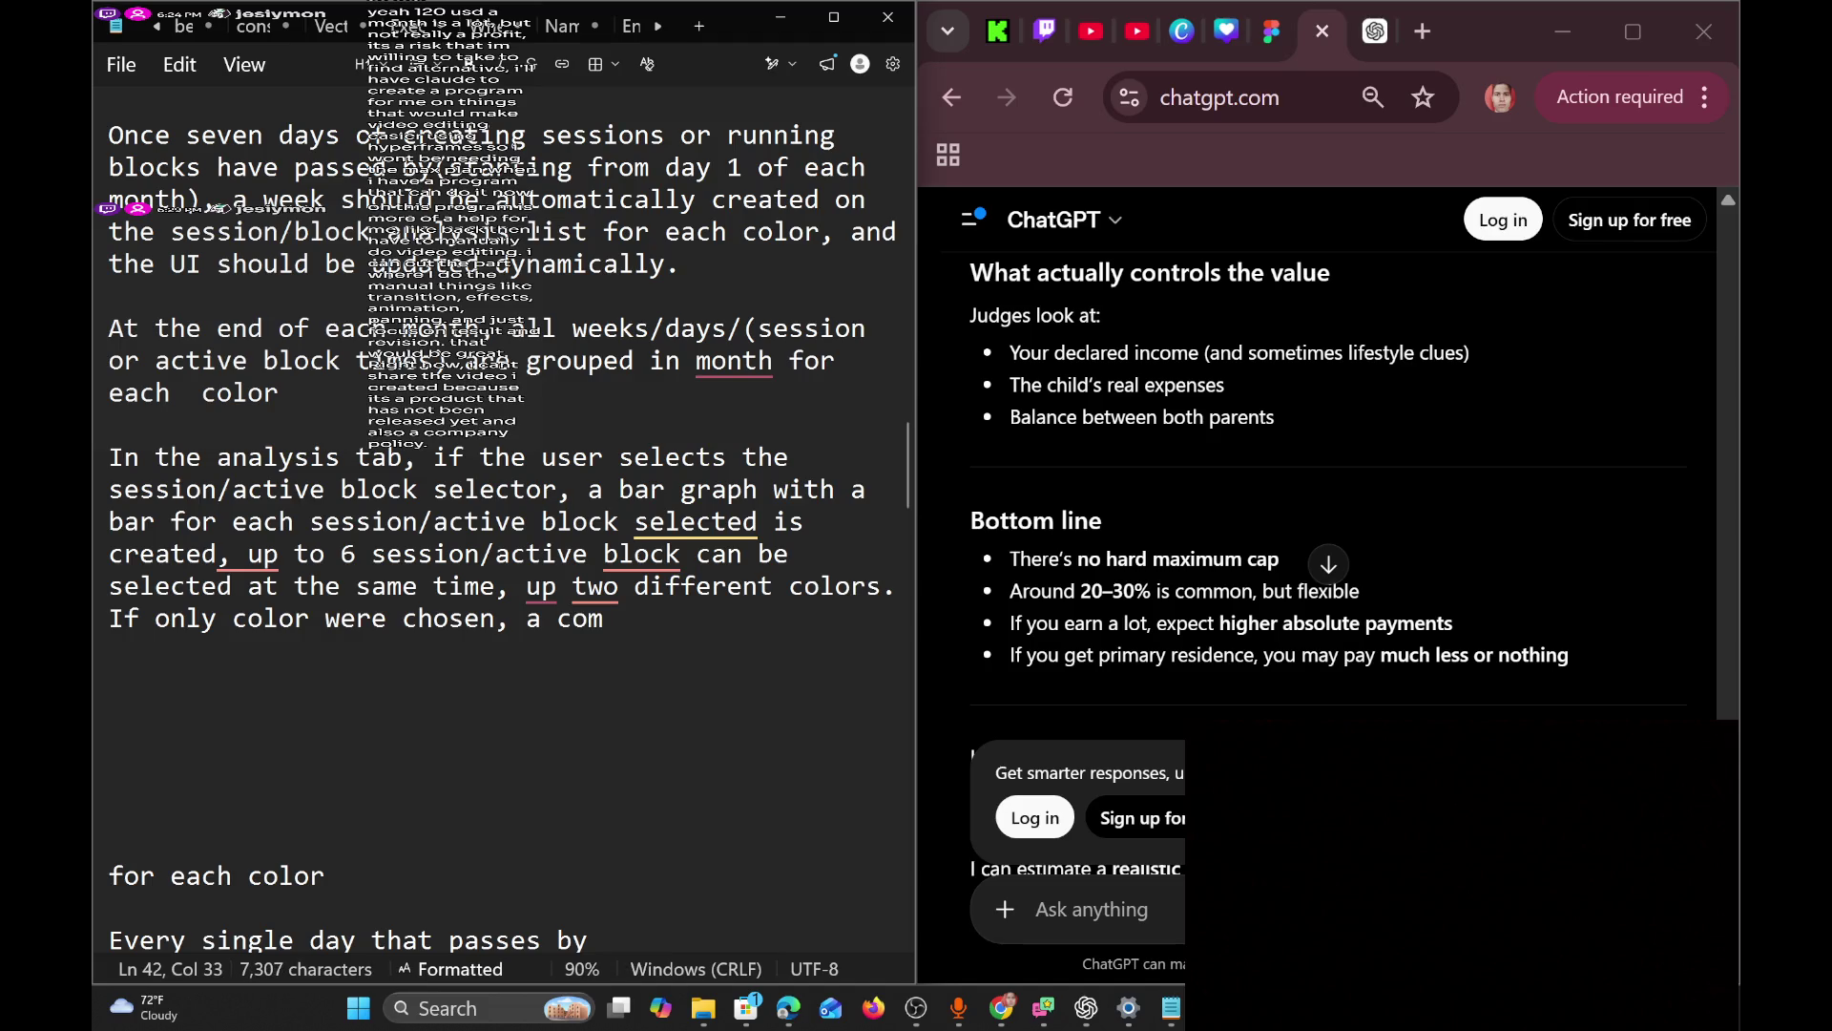
text(pari)
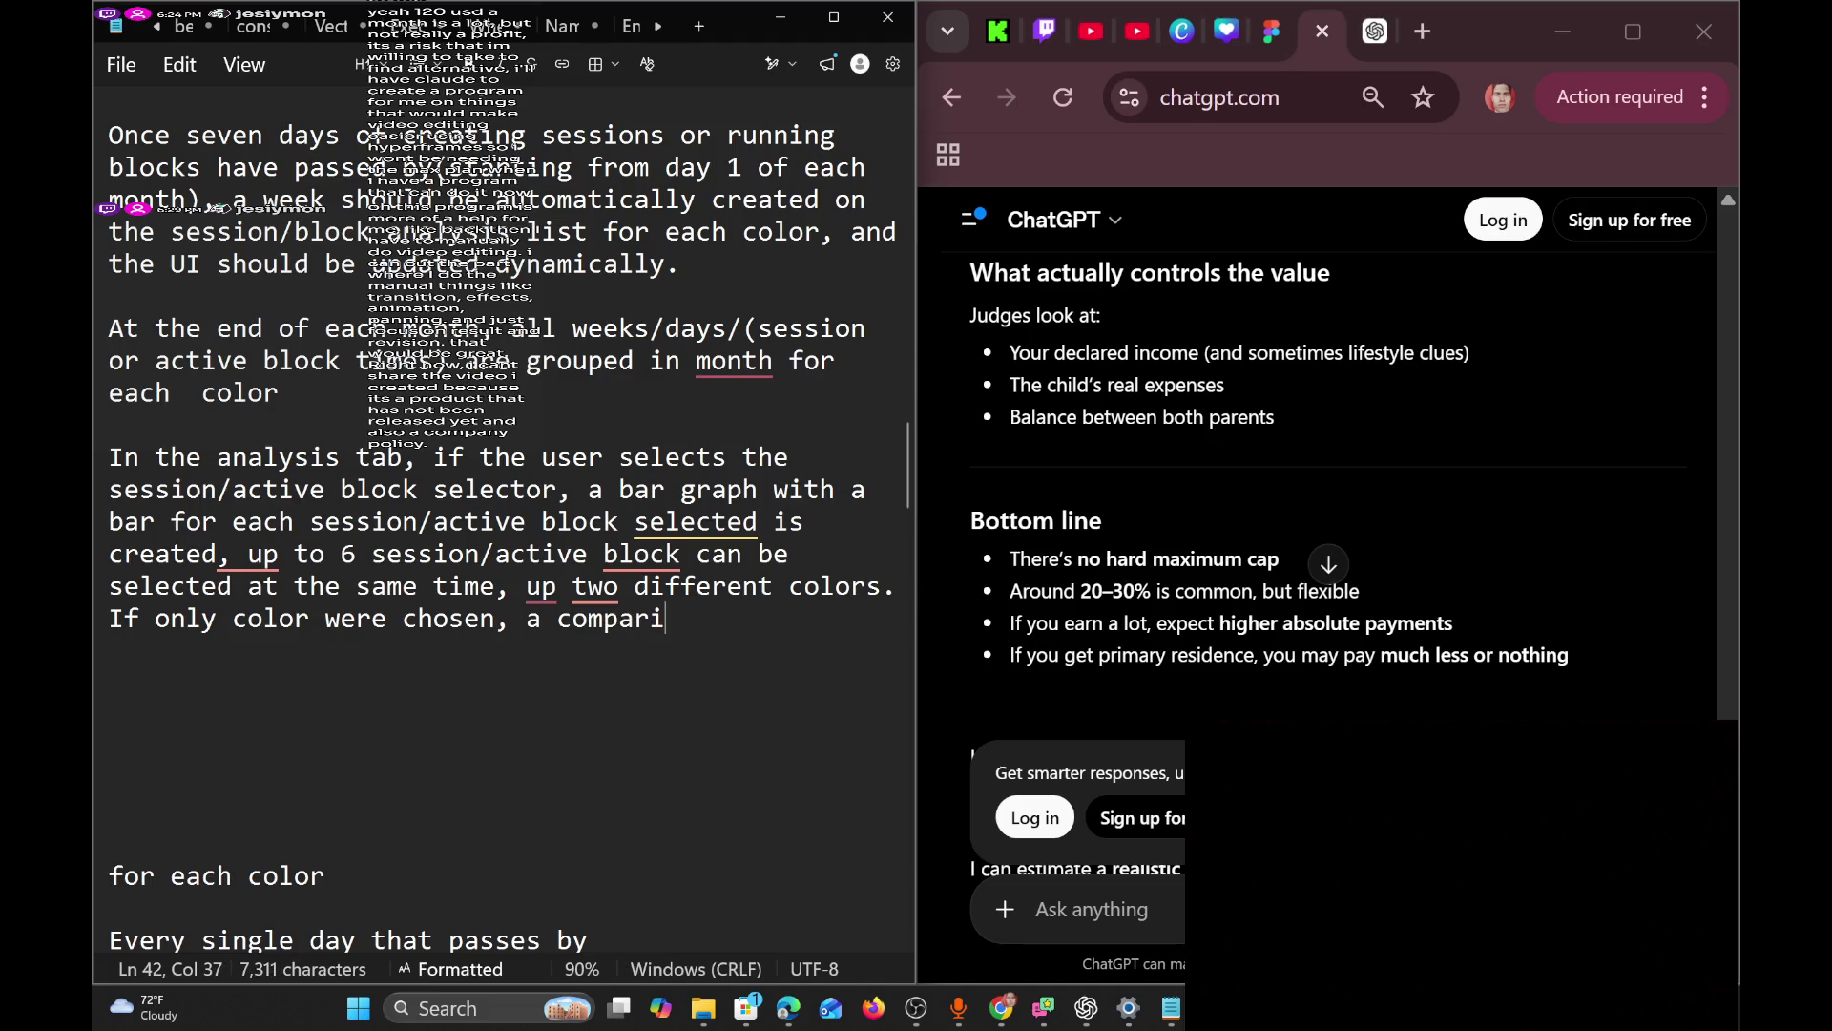
text(son card is )
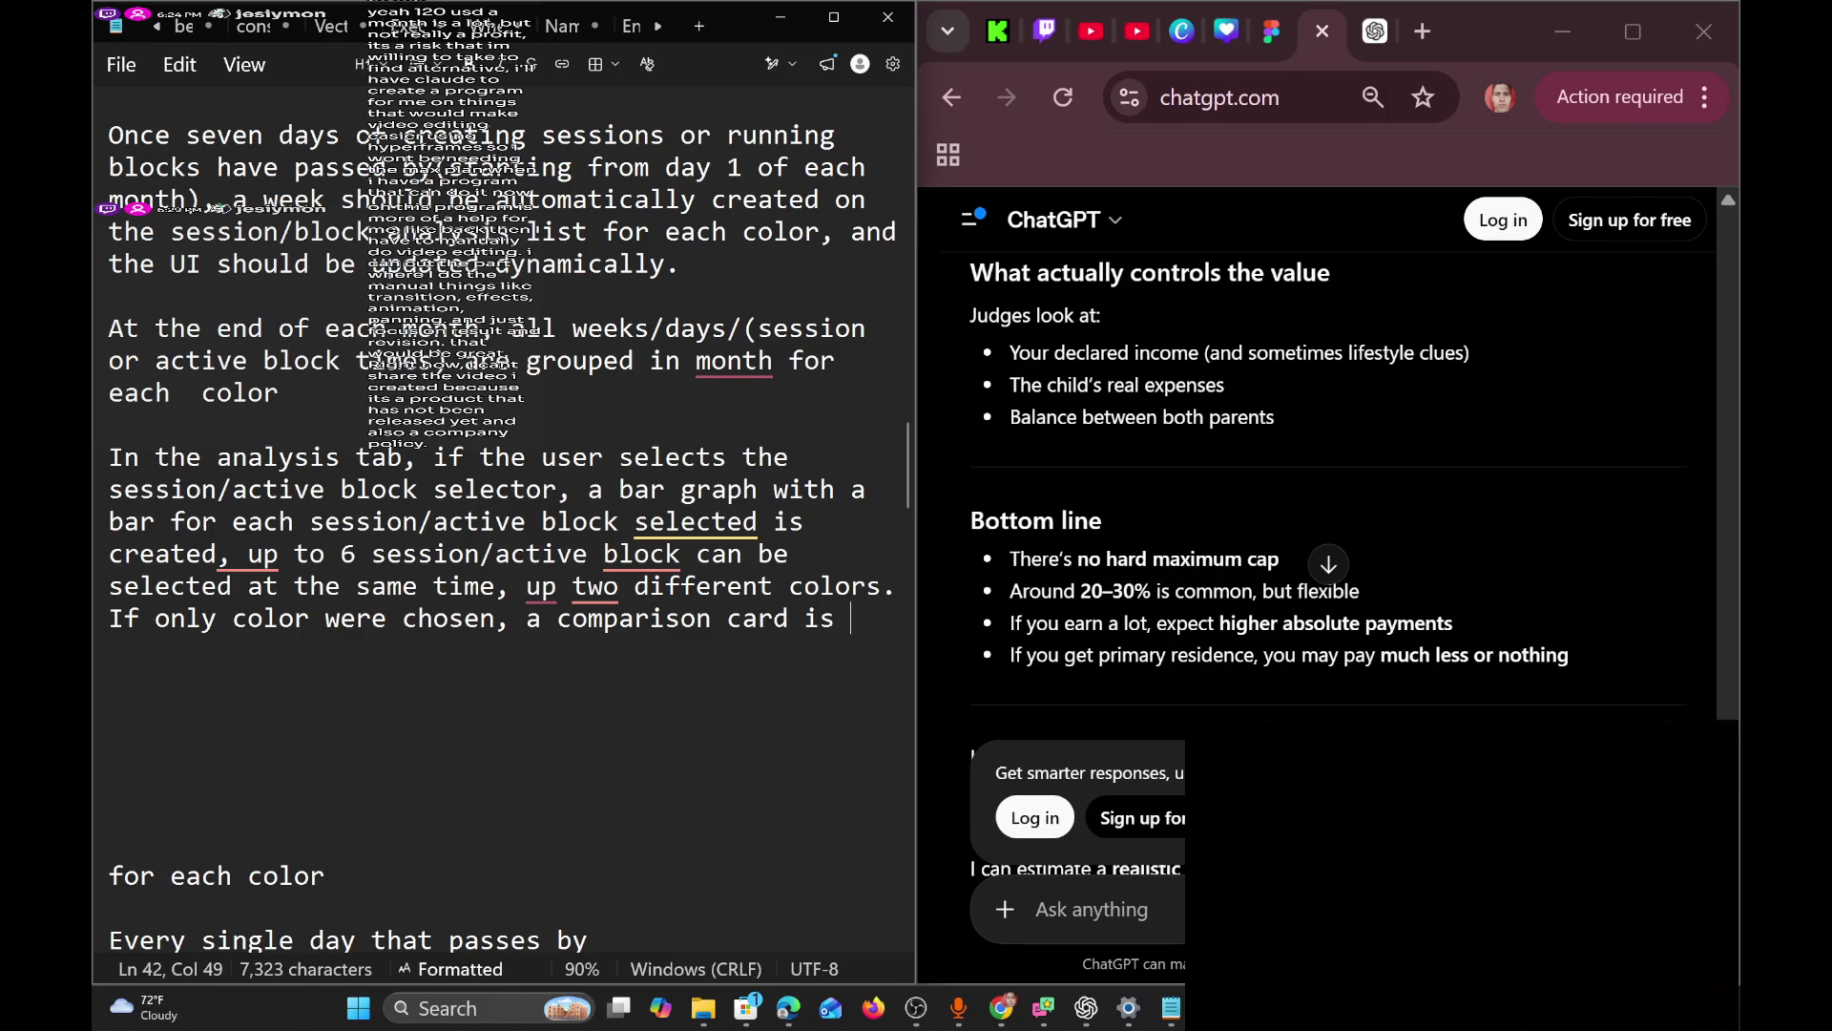
text(shown )
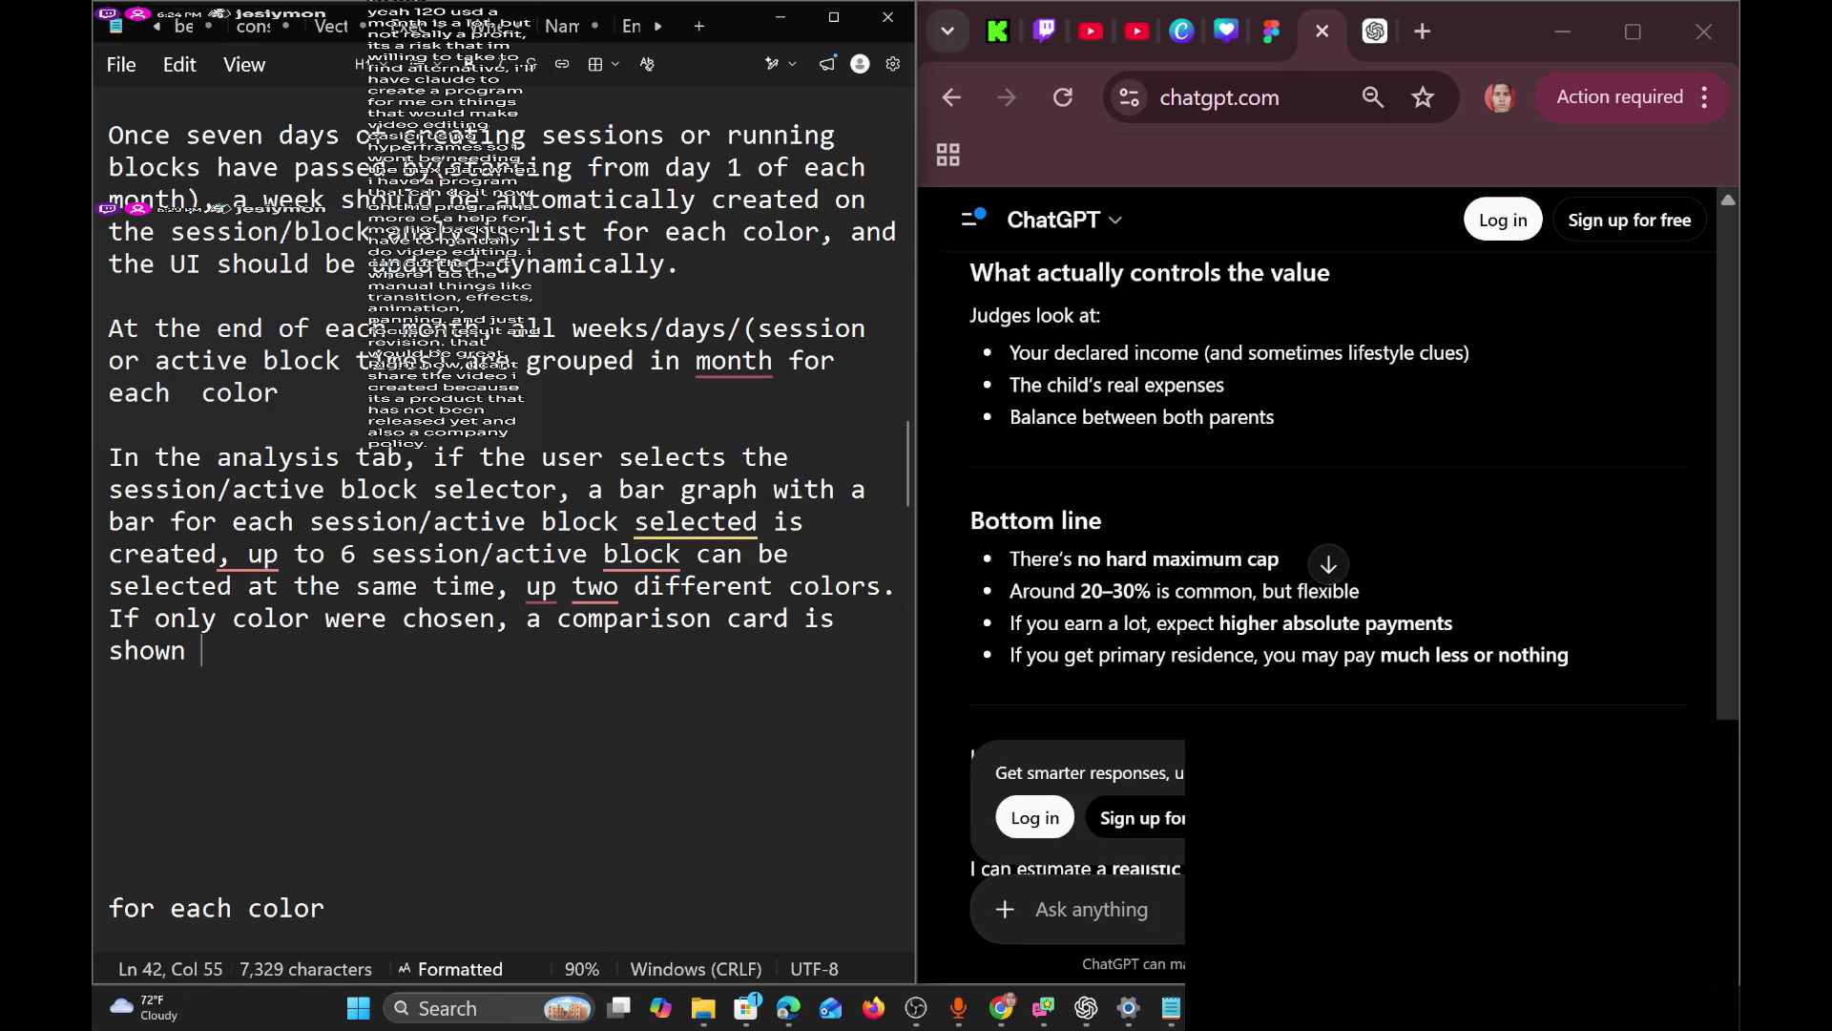
text(a)
text(bout)
text( t)
key(BackSpace)
key(BackSpace)
key(BackSpace)
key(BackSpace)
key(BackSpace)
text(com)
text(paring t)
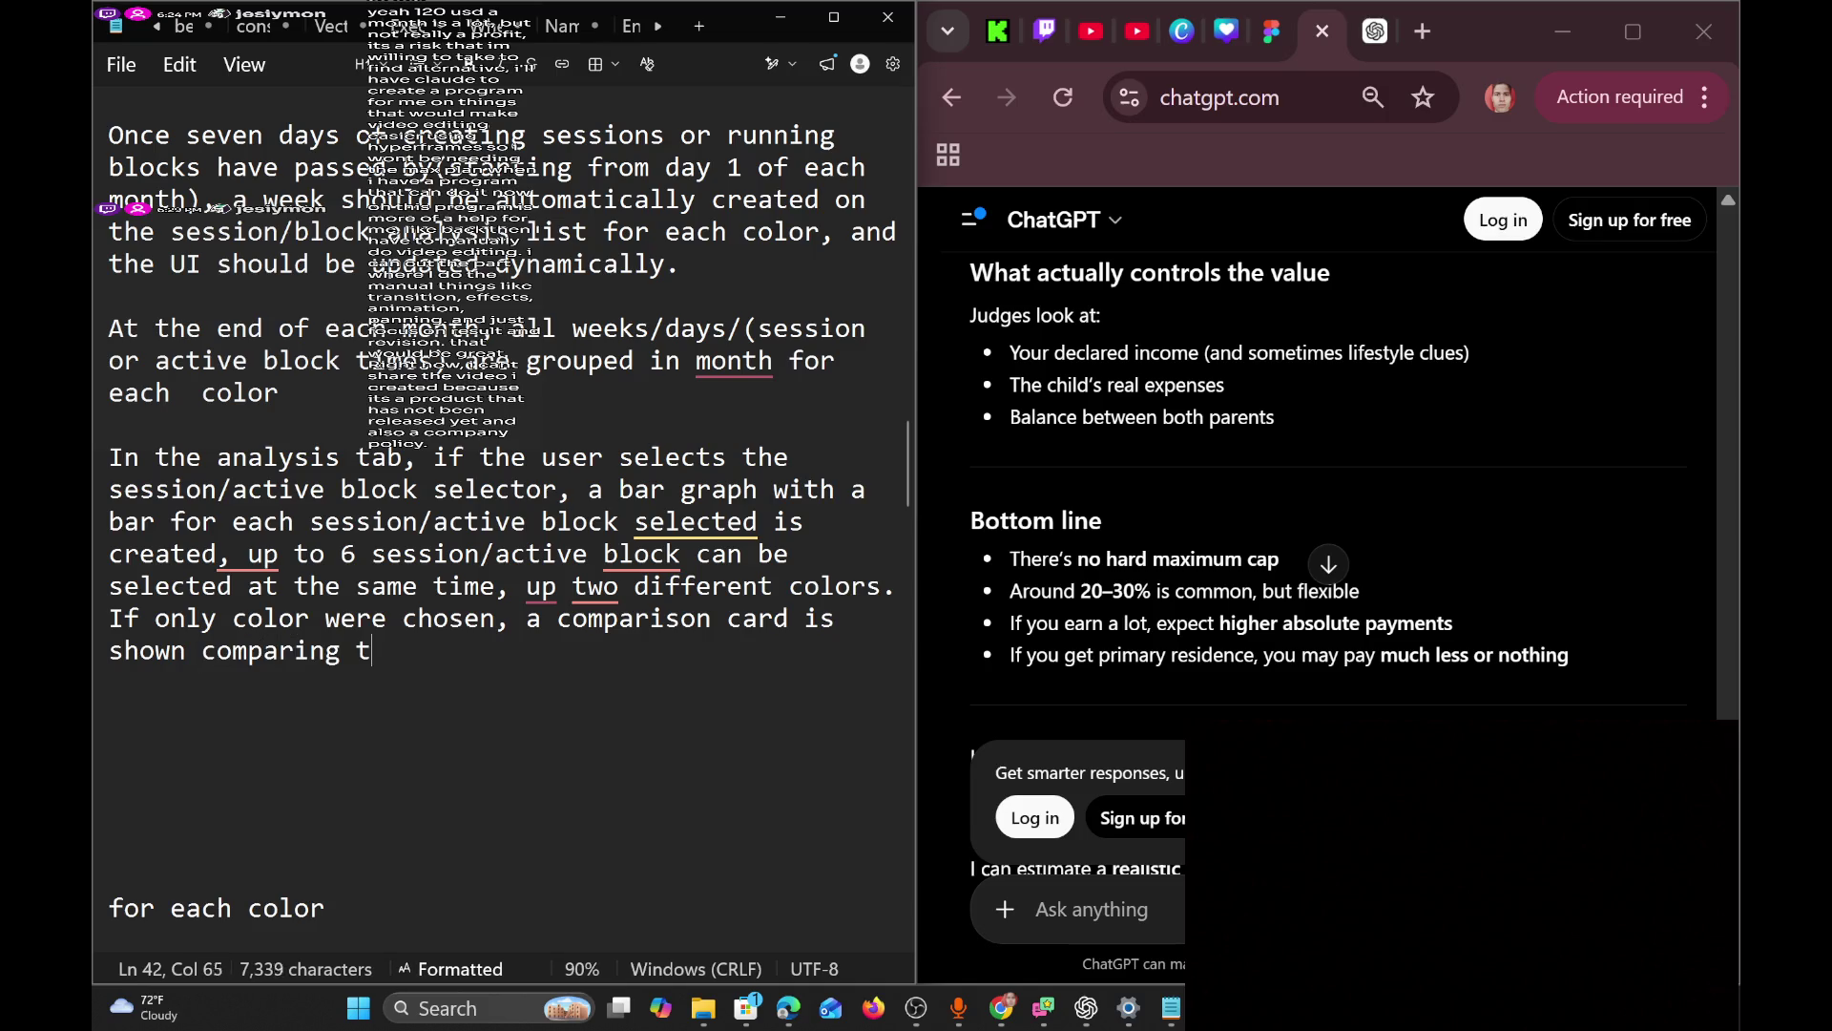
text(he longest)
text( ss)
key(BackSpace)
text(ession with t)
text(he l)
key(BackSpace)
text(shoete)
key(BackSpace)
key(BackSpace)
key(BackSpace)
text(rtest)
key(BackSpace)
text(t)
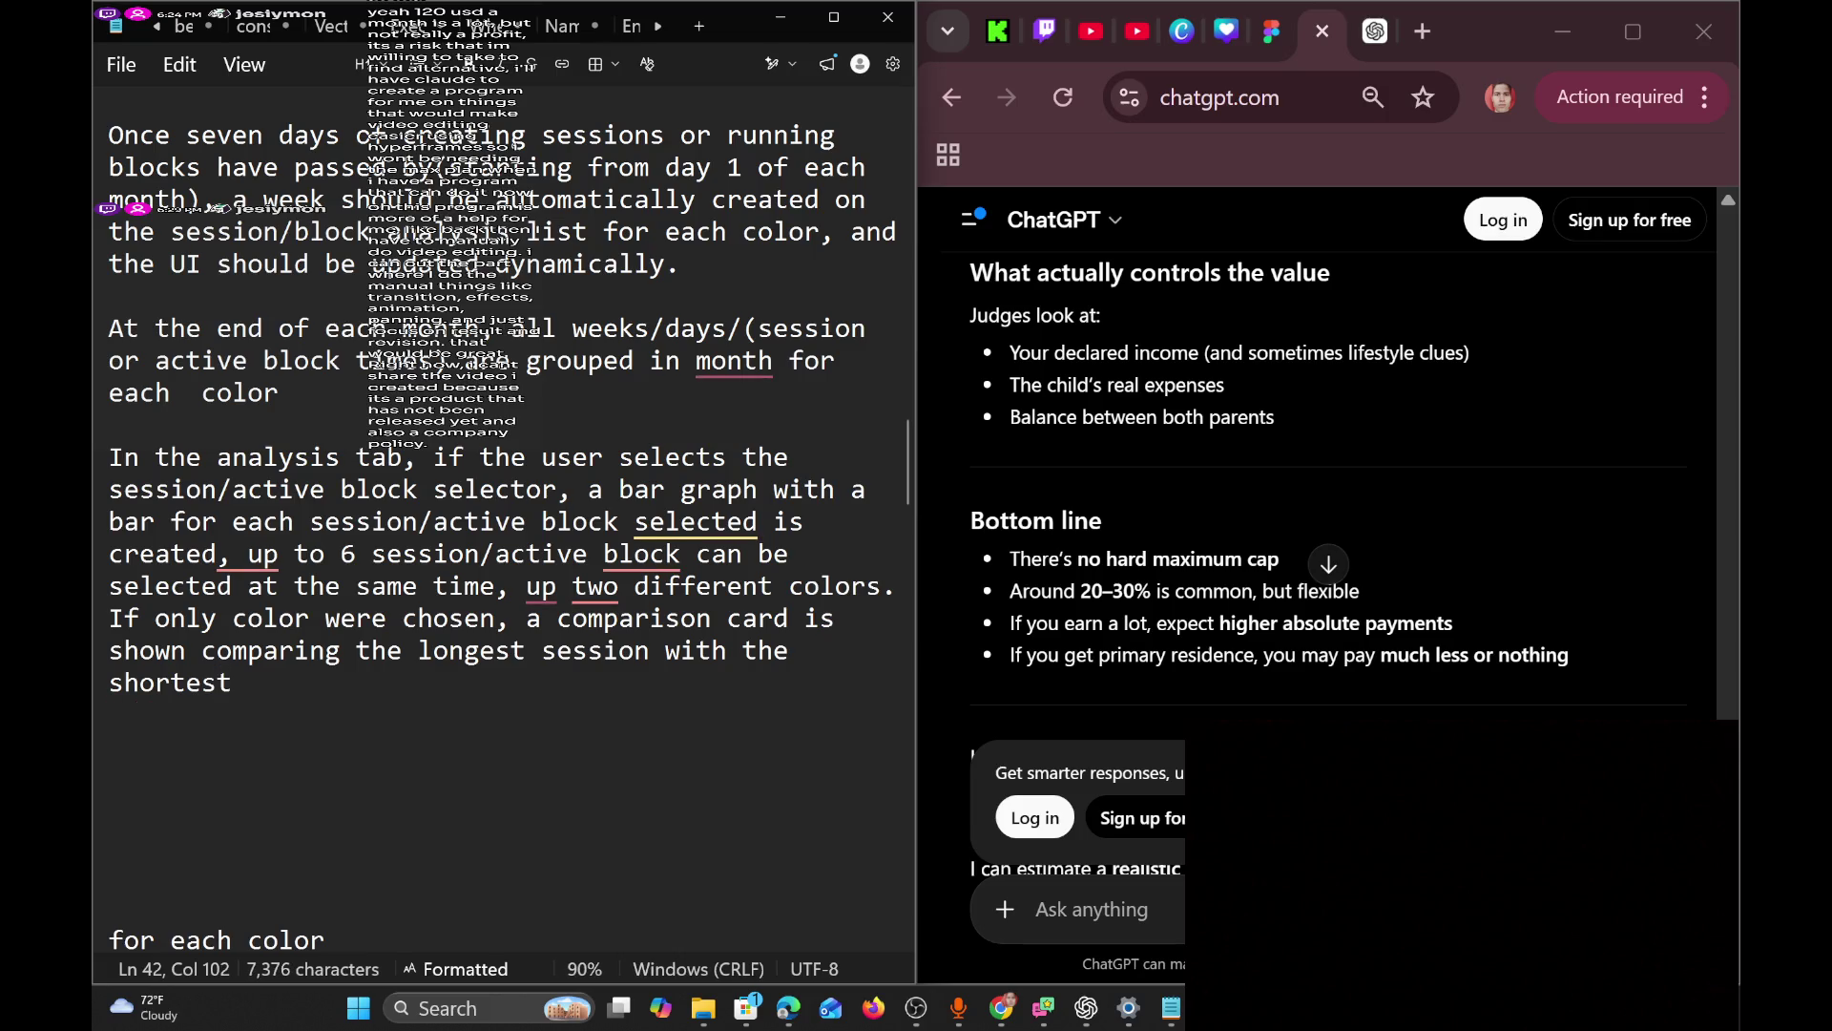
text(.)
key(Return)
key(BackSpace)
text(If the)
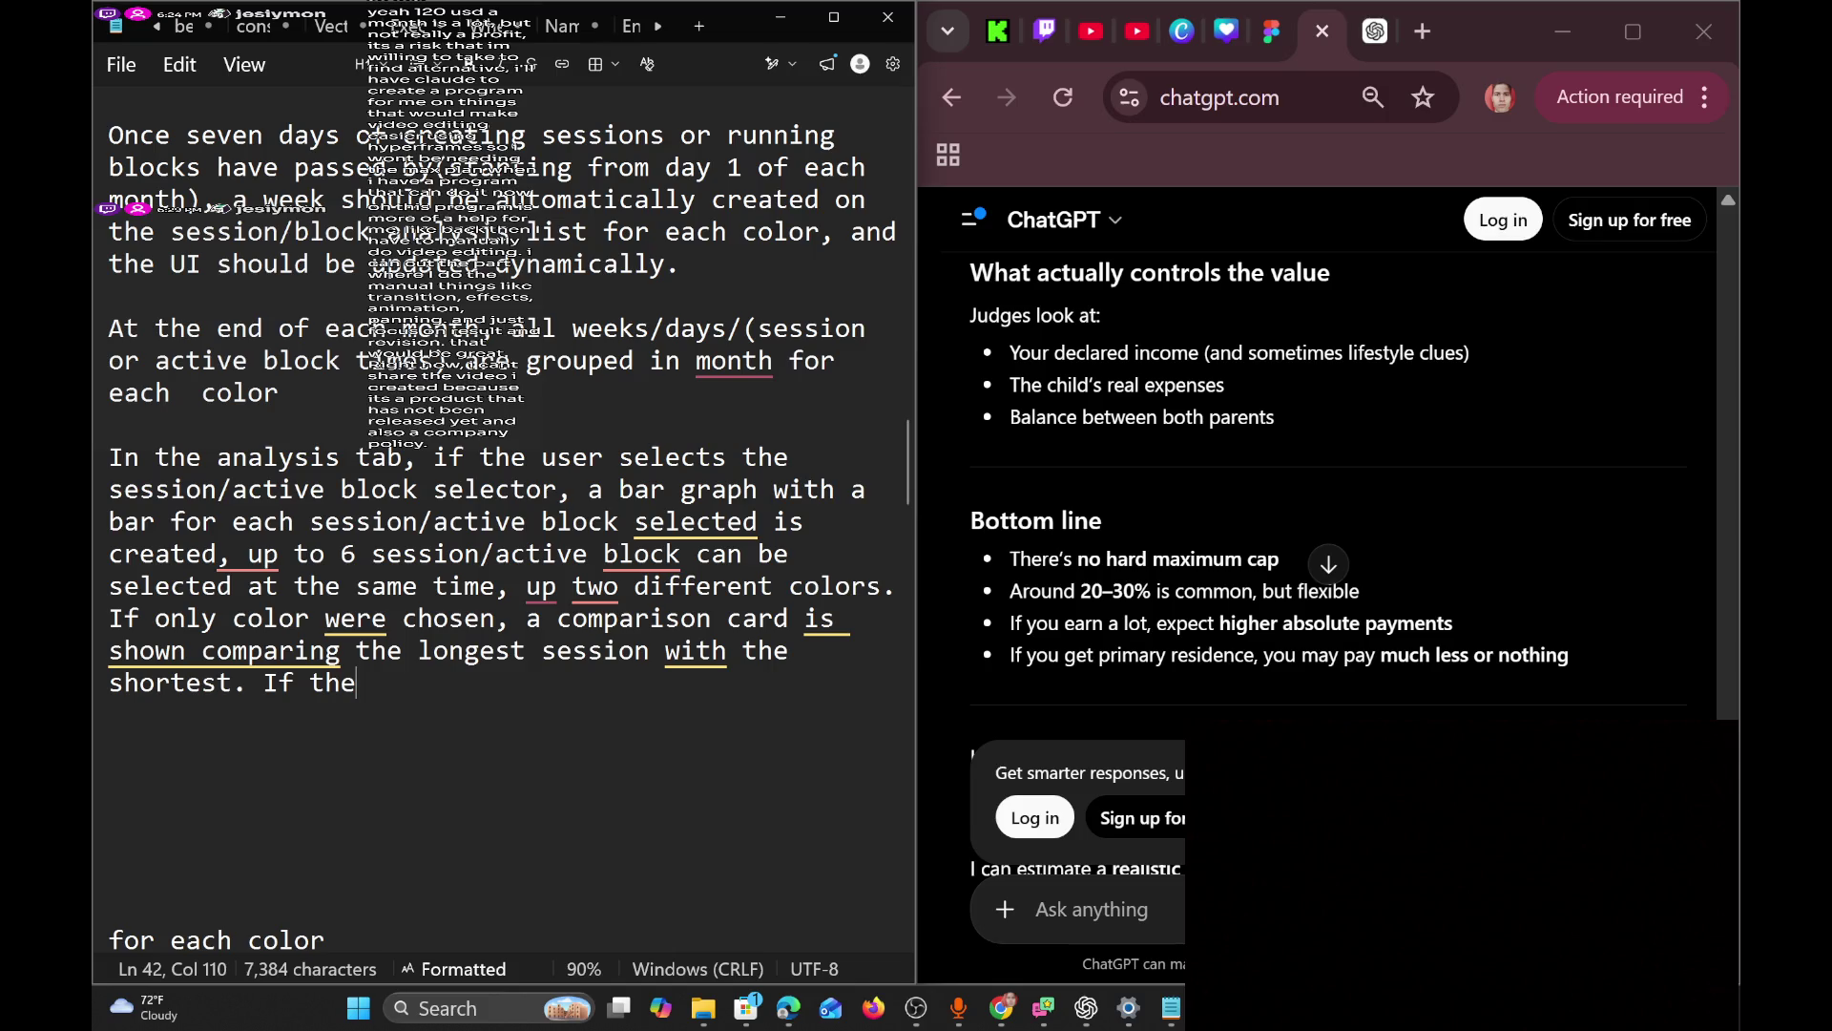
Retype the ending as 'the shortest. If two different color are chosen, the comparison card compared the'.
key(BackSpace)
key(BackSpace)
key(BackSpace)
text(the shortest. If t)
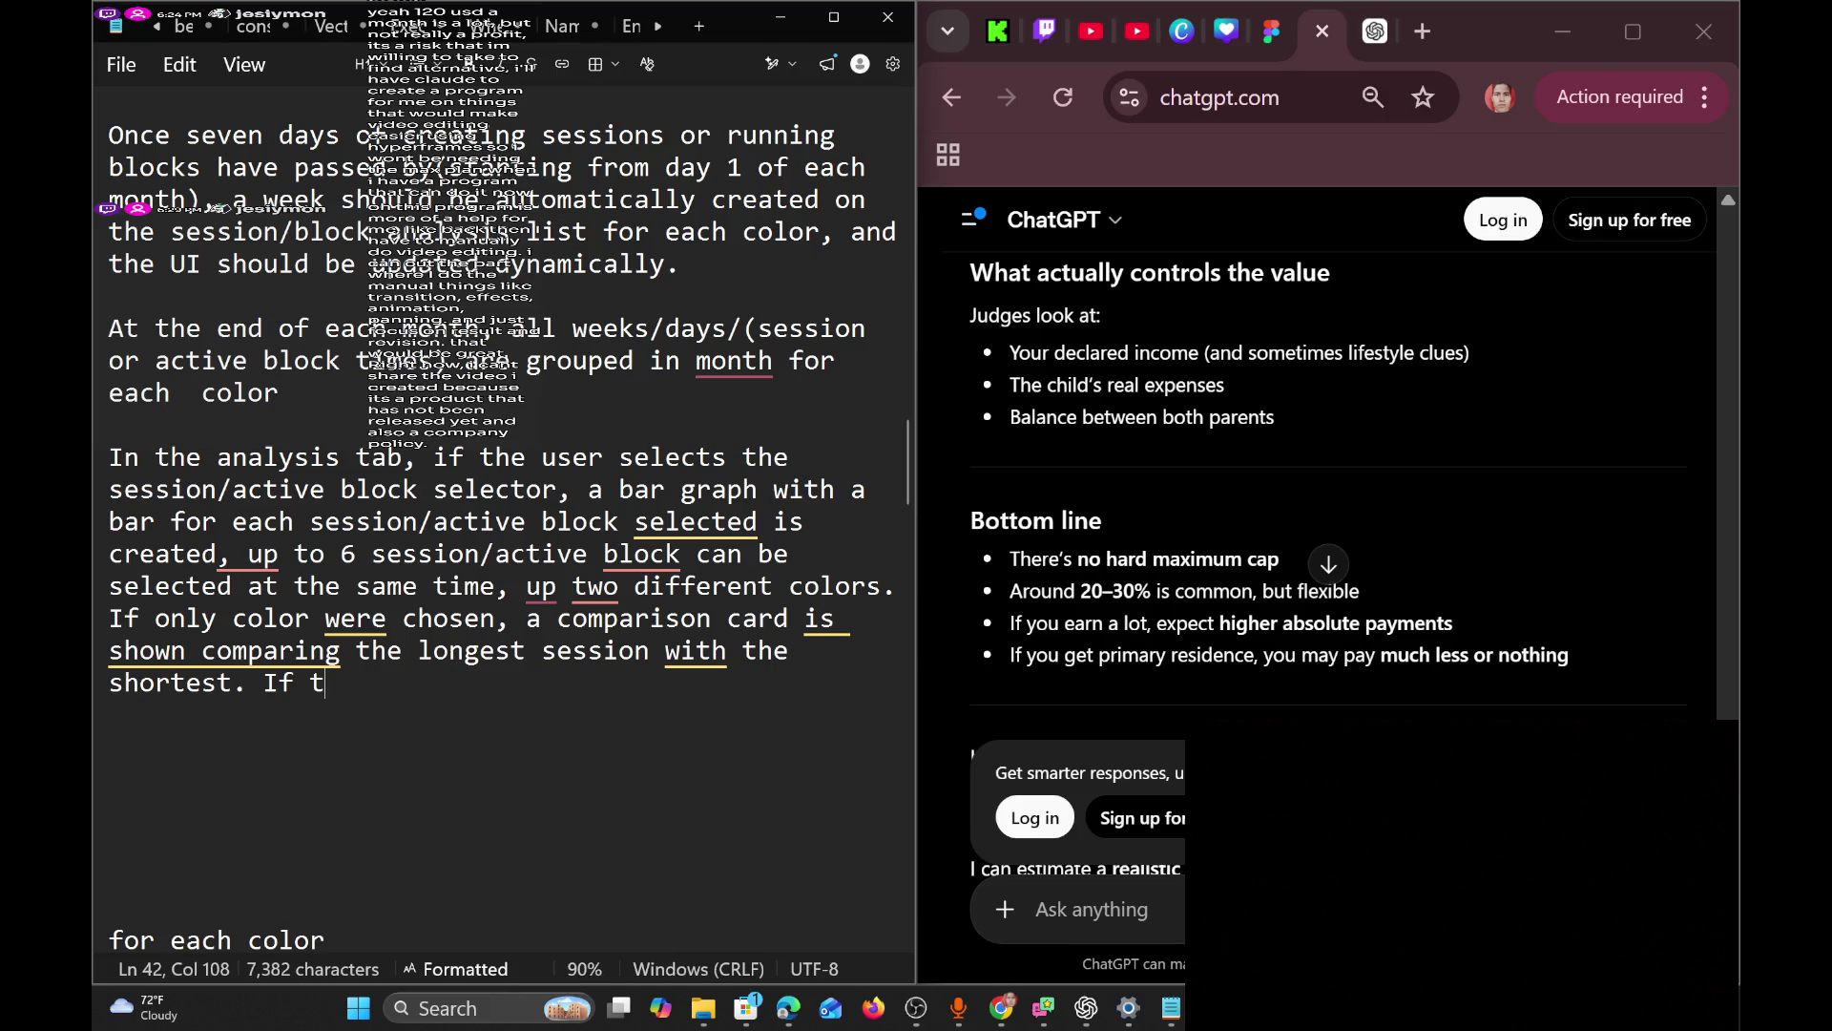
text(wo diffe)
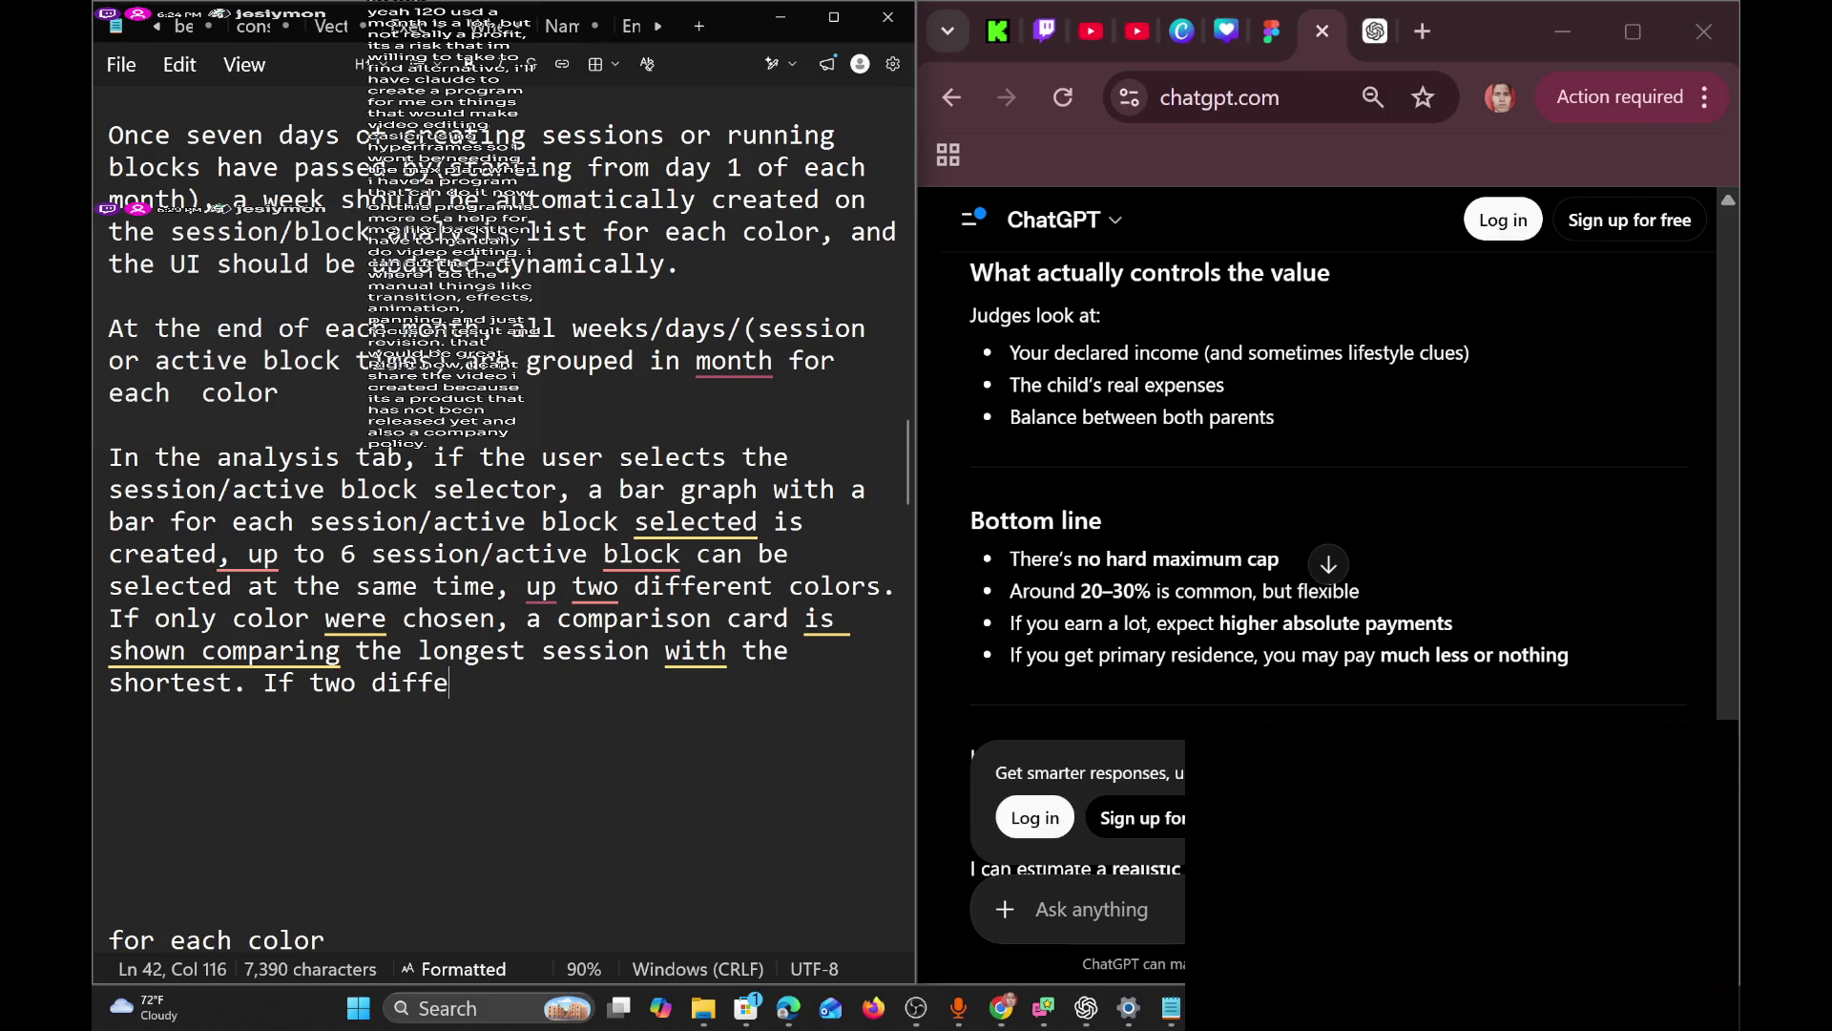
text(rent color ar)
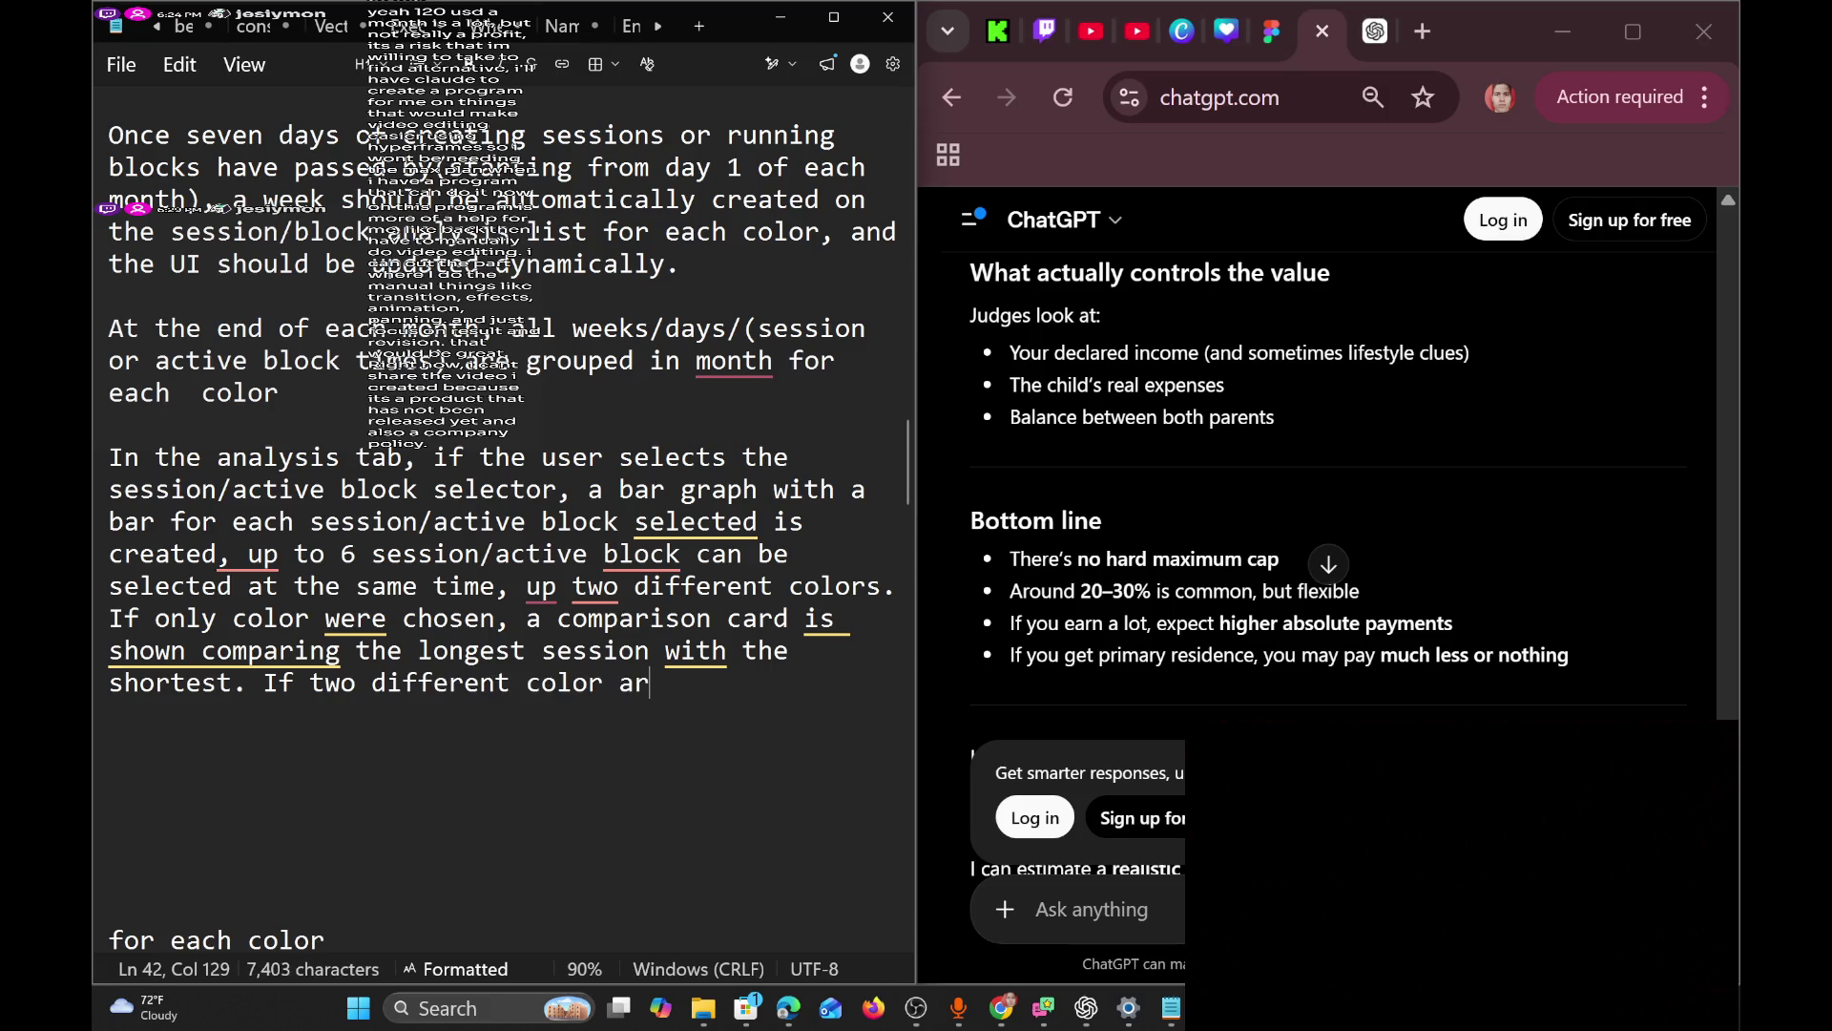
text(e chosen)
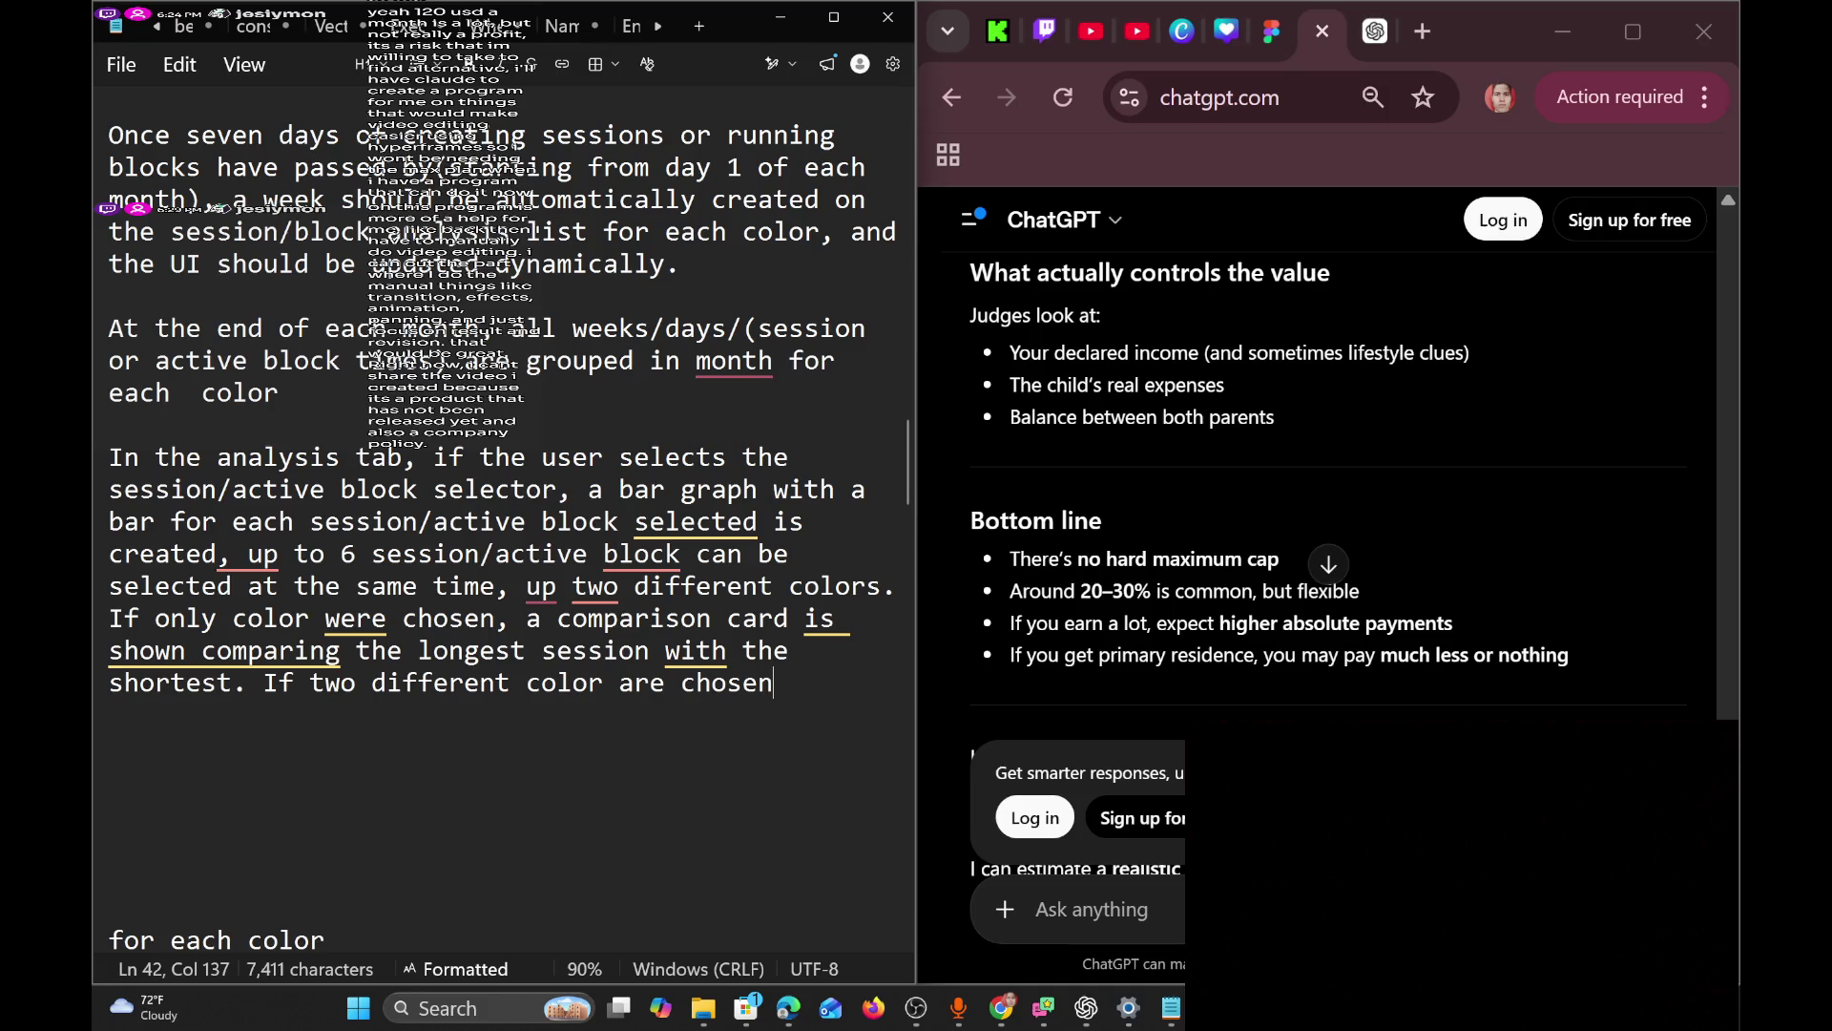
text(, the)
text( compati)
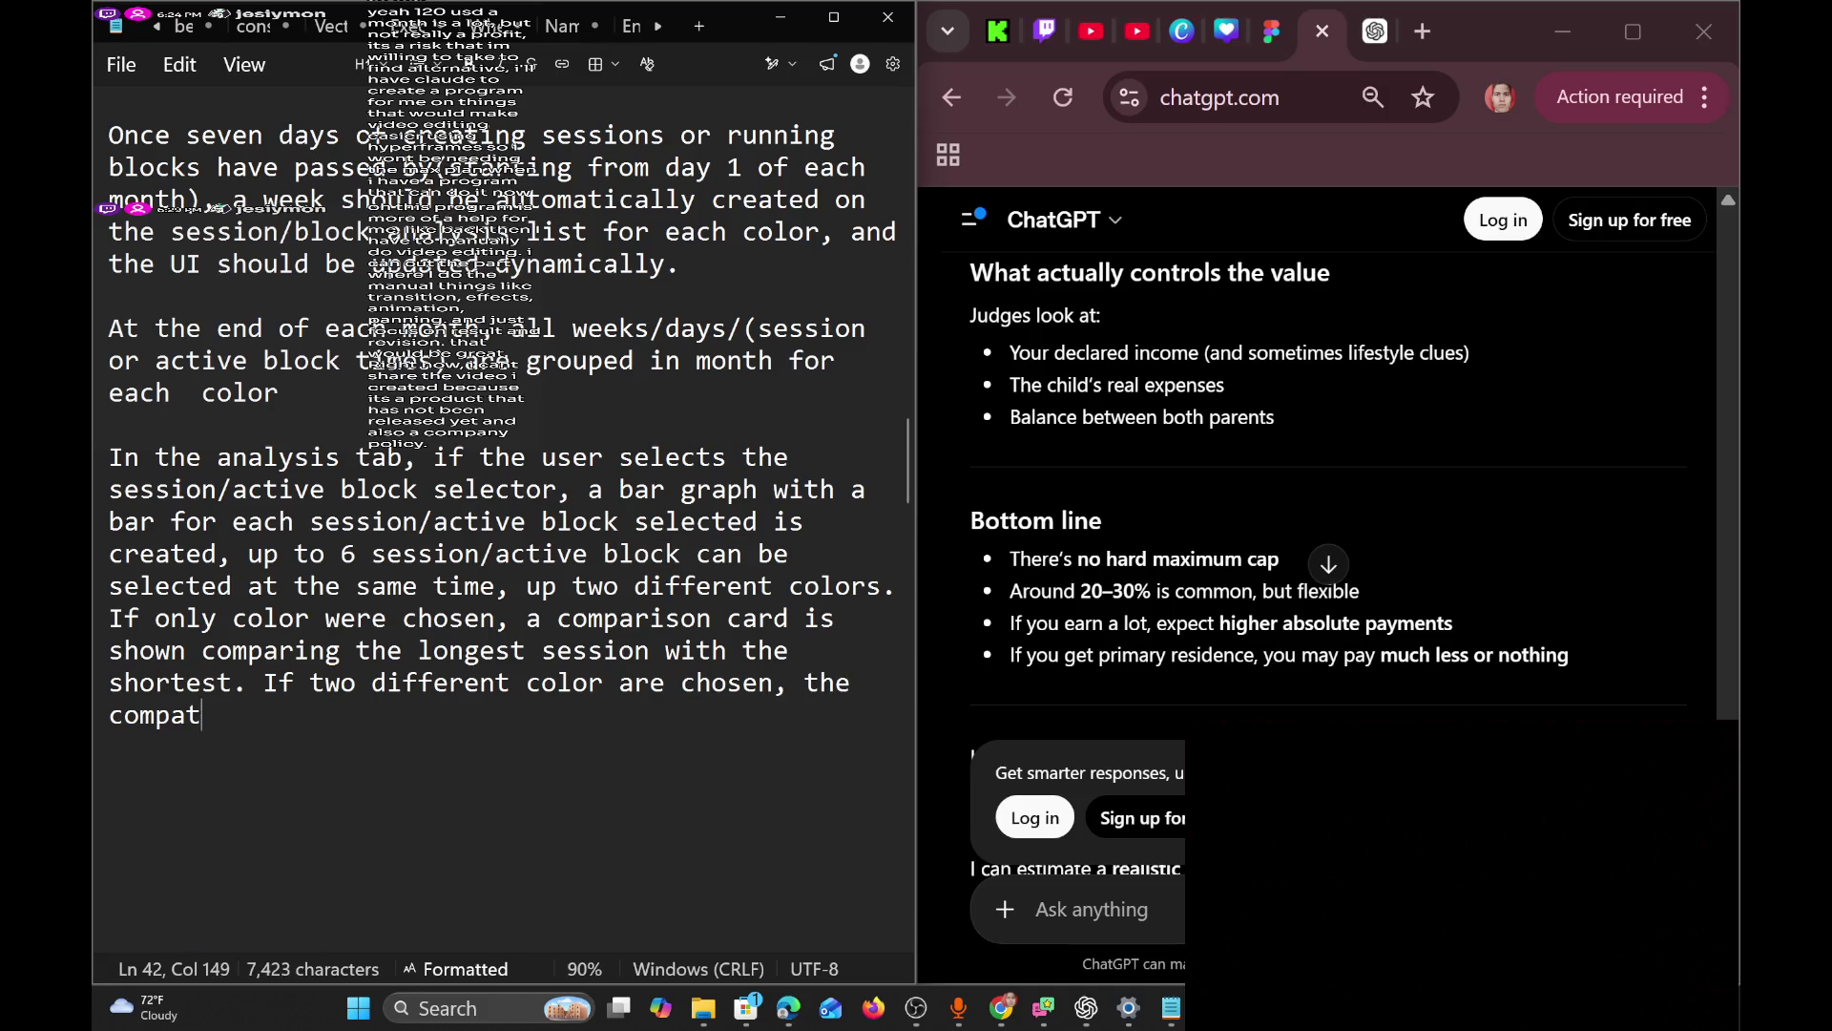
key(BackSpace)
key(BackSpace)
text(rison ca)
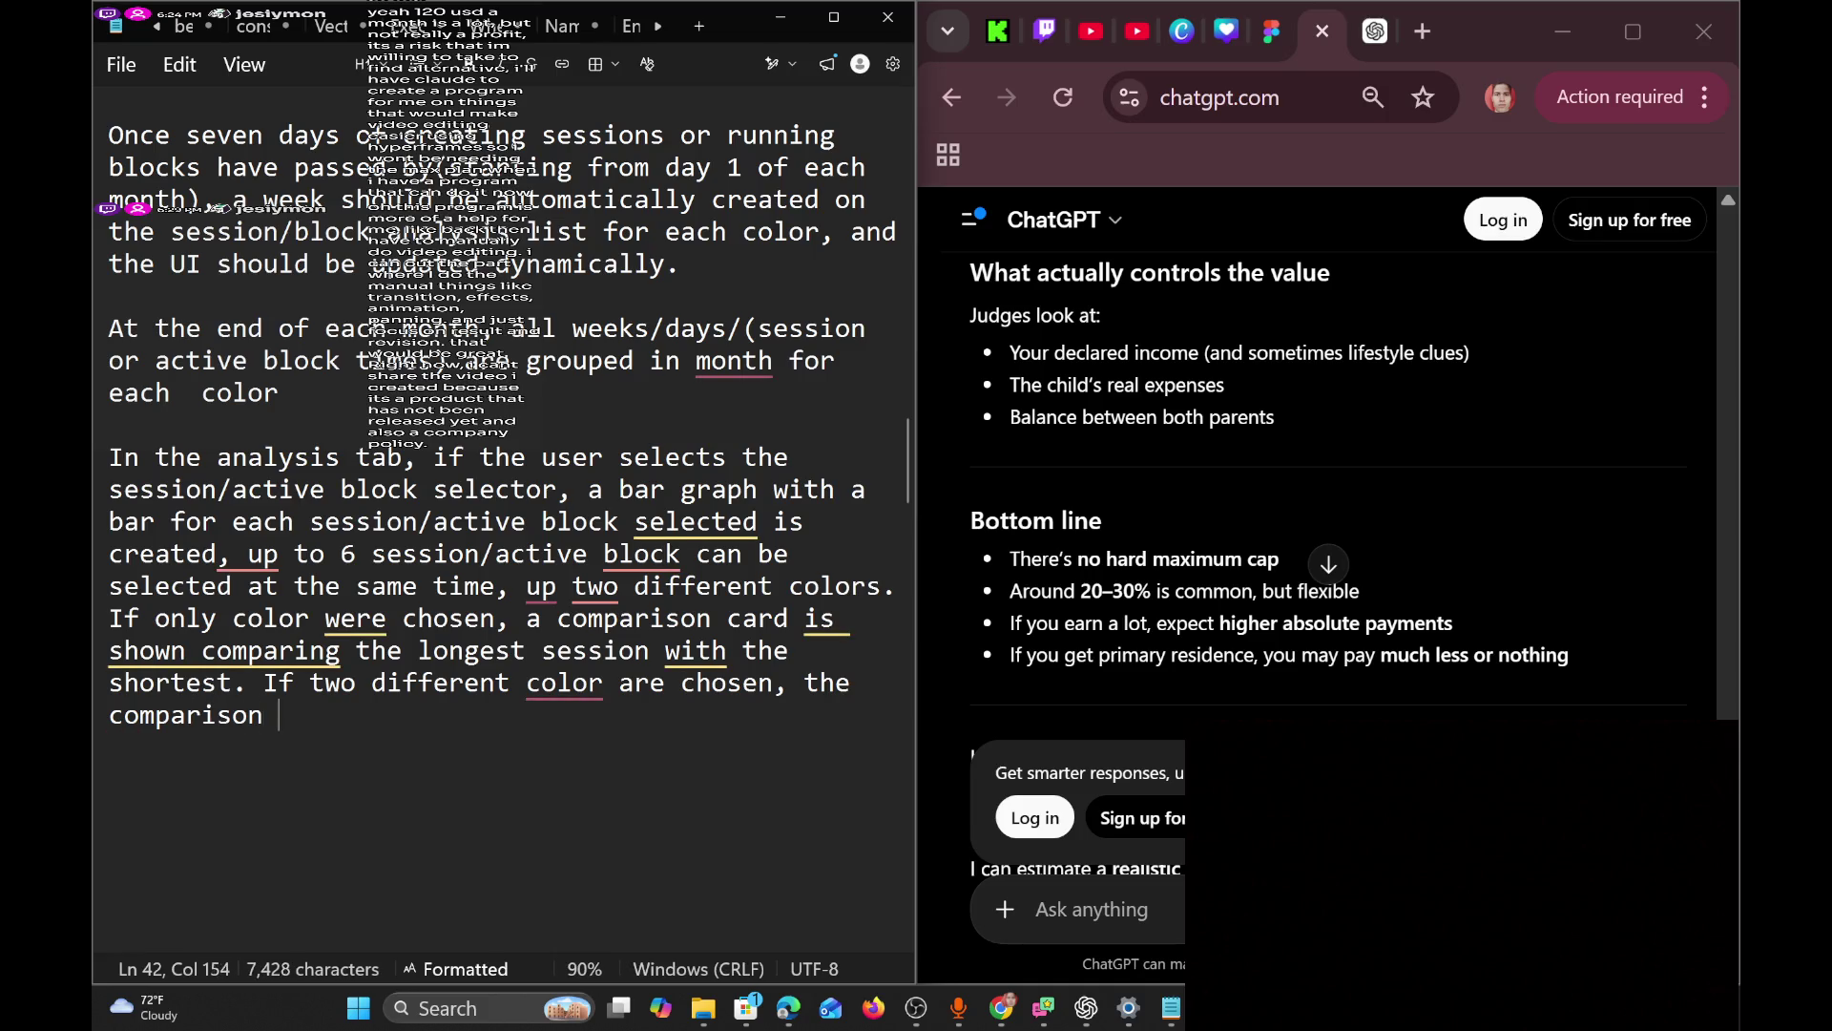
text(rd compare)
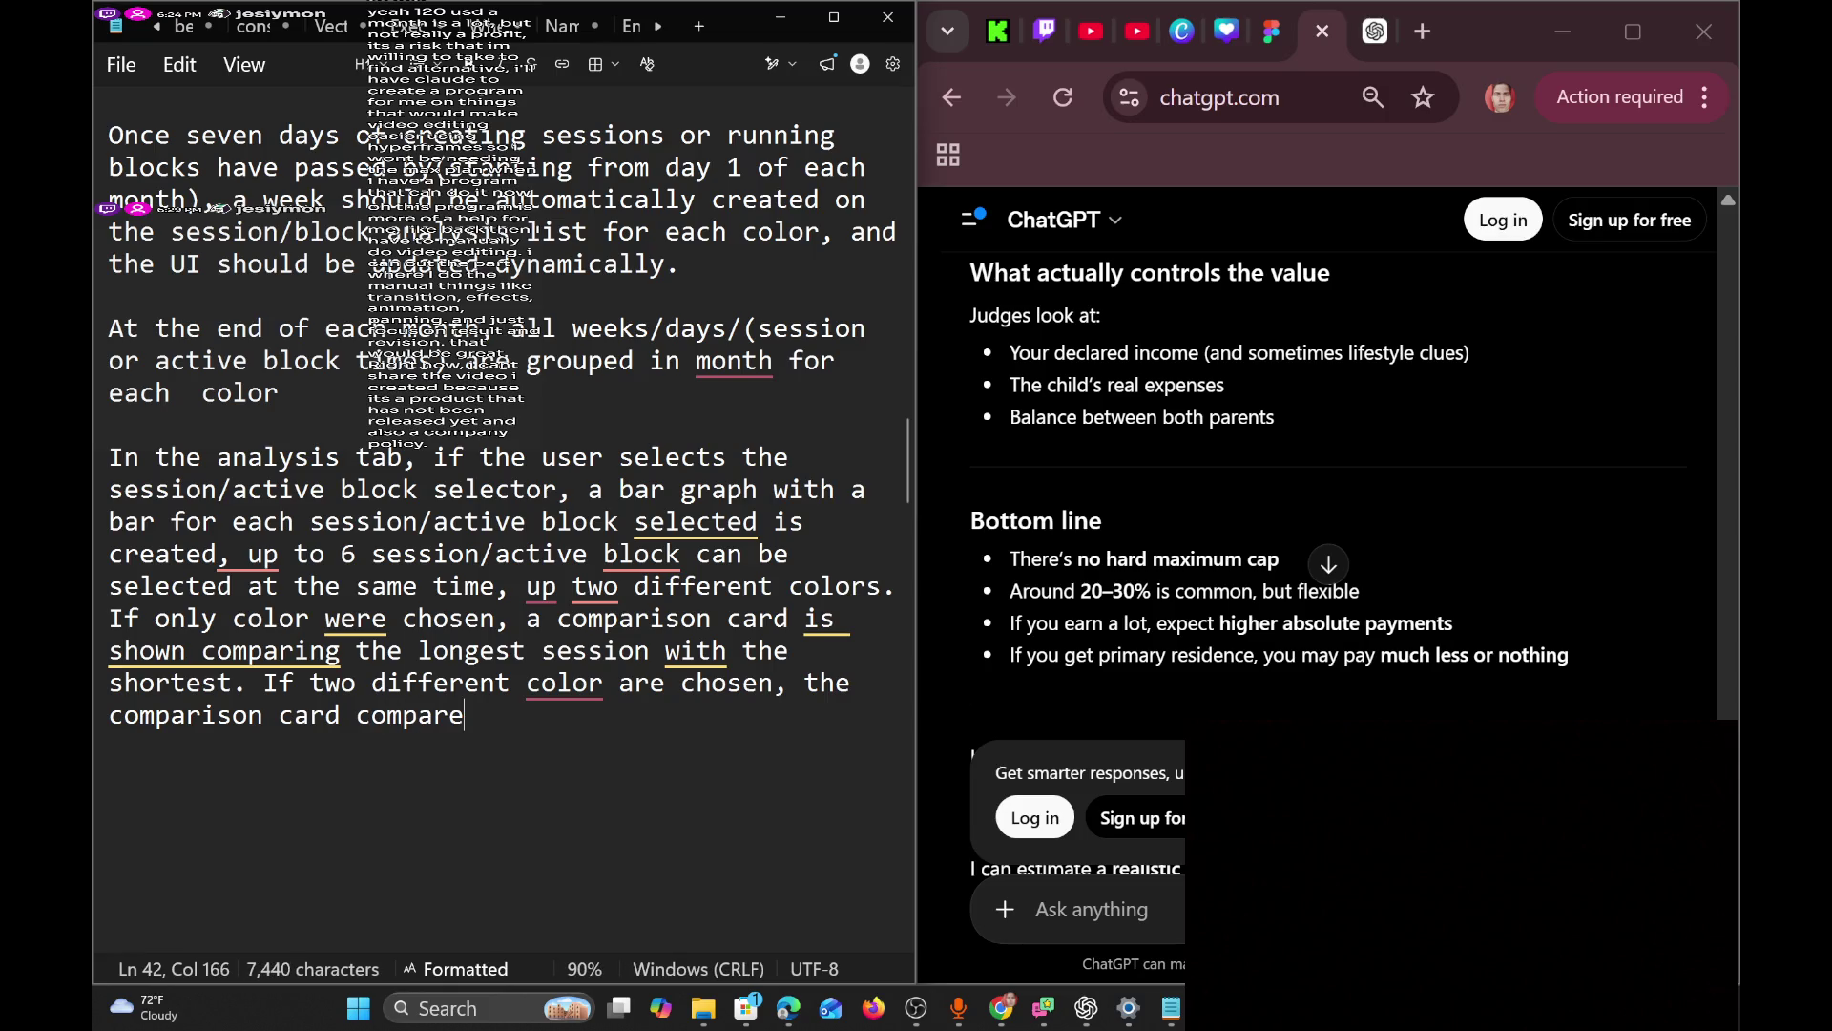
text(d the )
text(a)
Finish the sentence with 'total color' and dismiss the writing-assistant promo card.
key(BackSpace)
text(long)
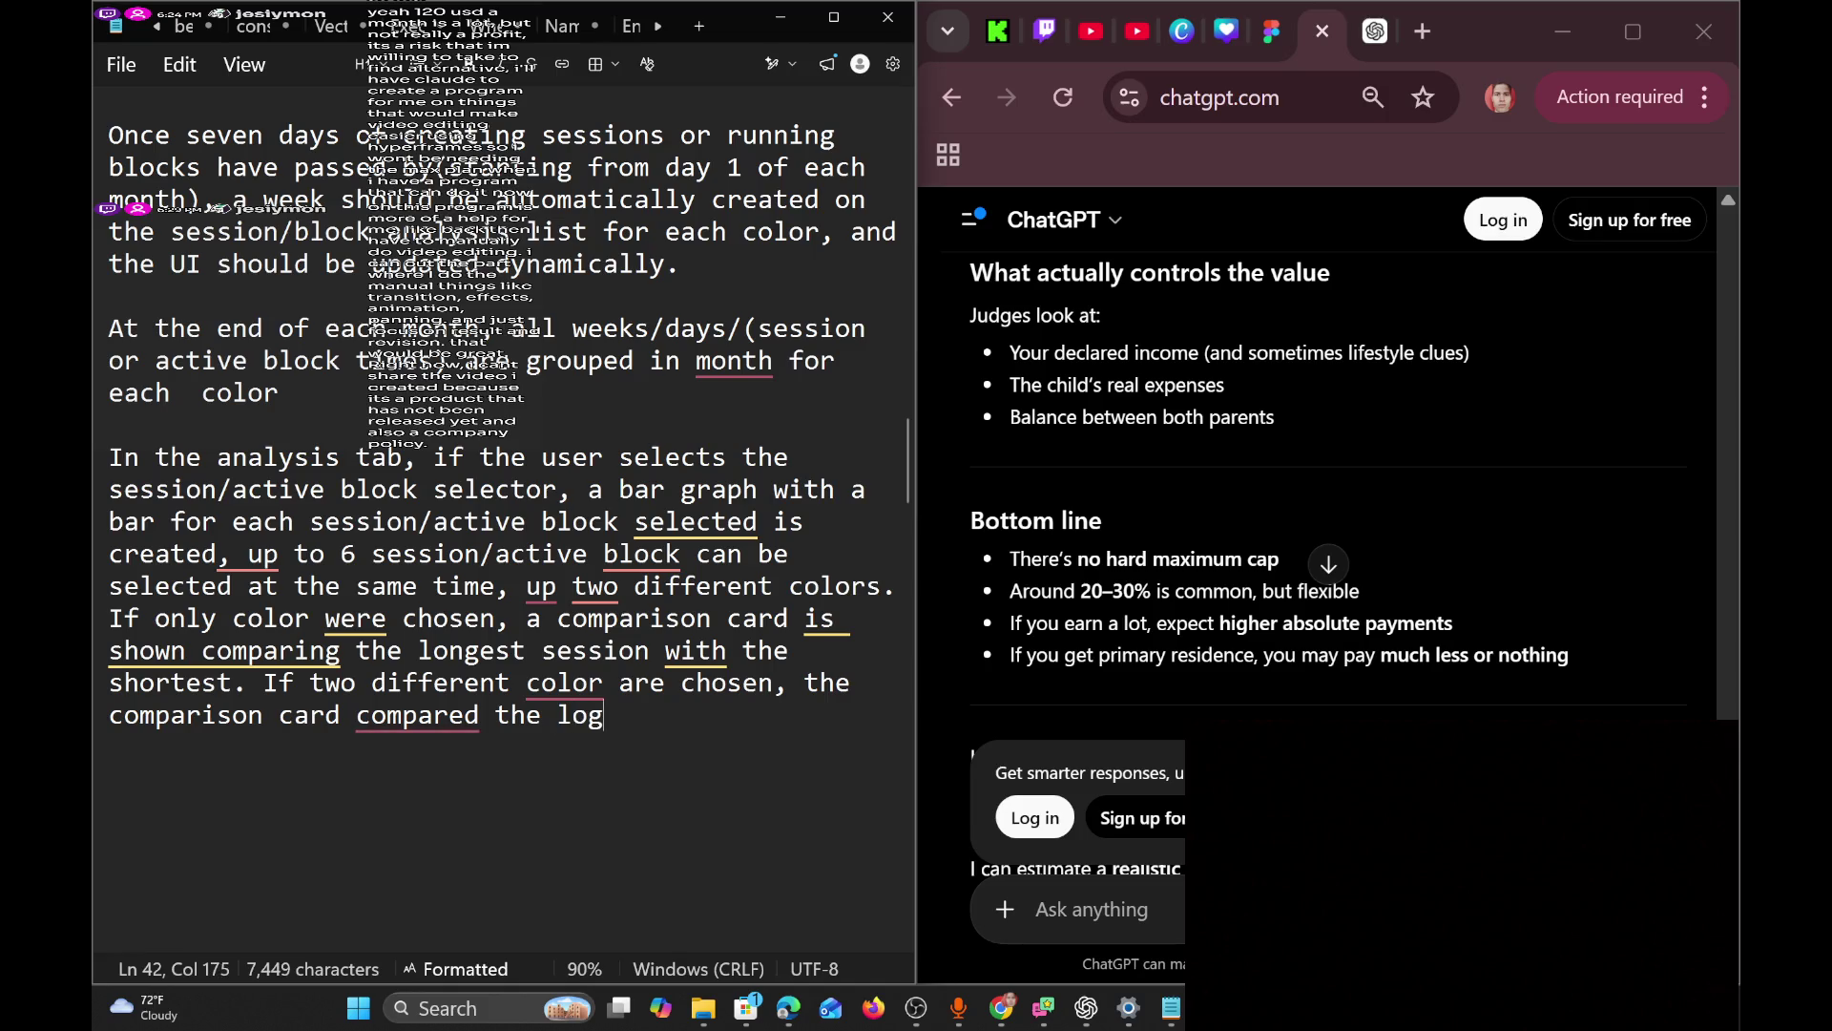
key(BackSpace)
text(nl)
key(BackSpace)
text(gest)
key(BackSpace)
key(BackSpace)
key(BackSpace)
text(total color)
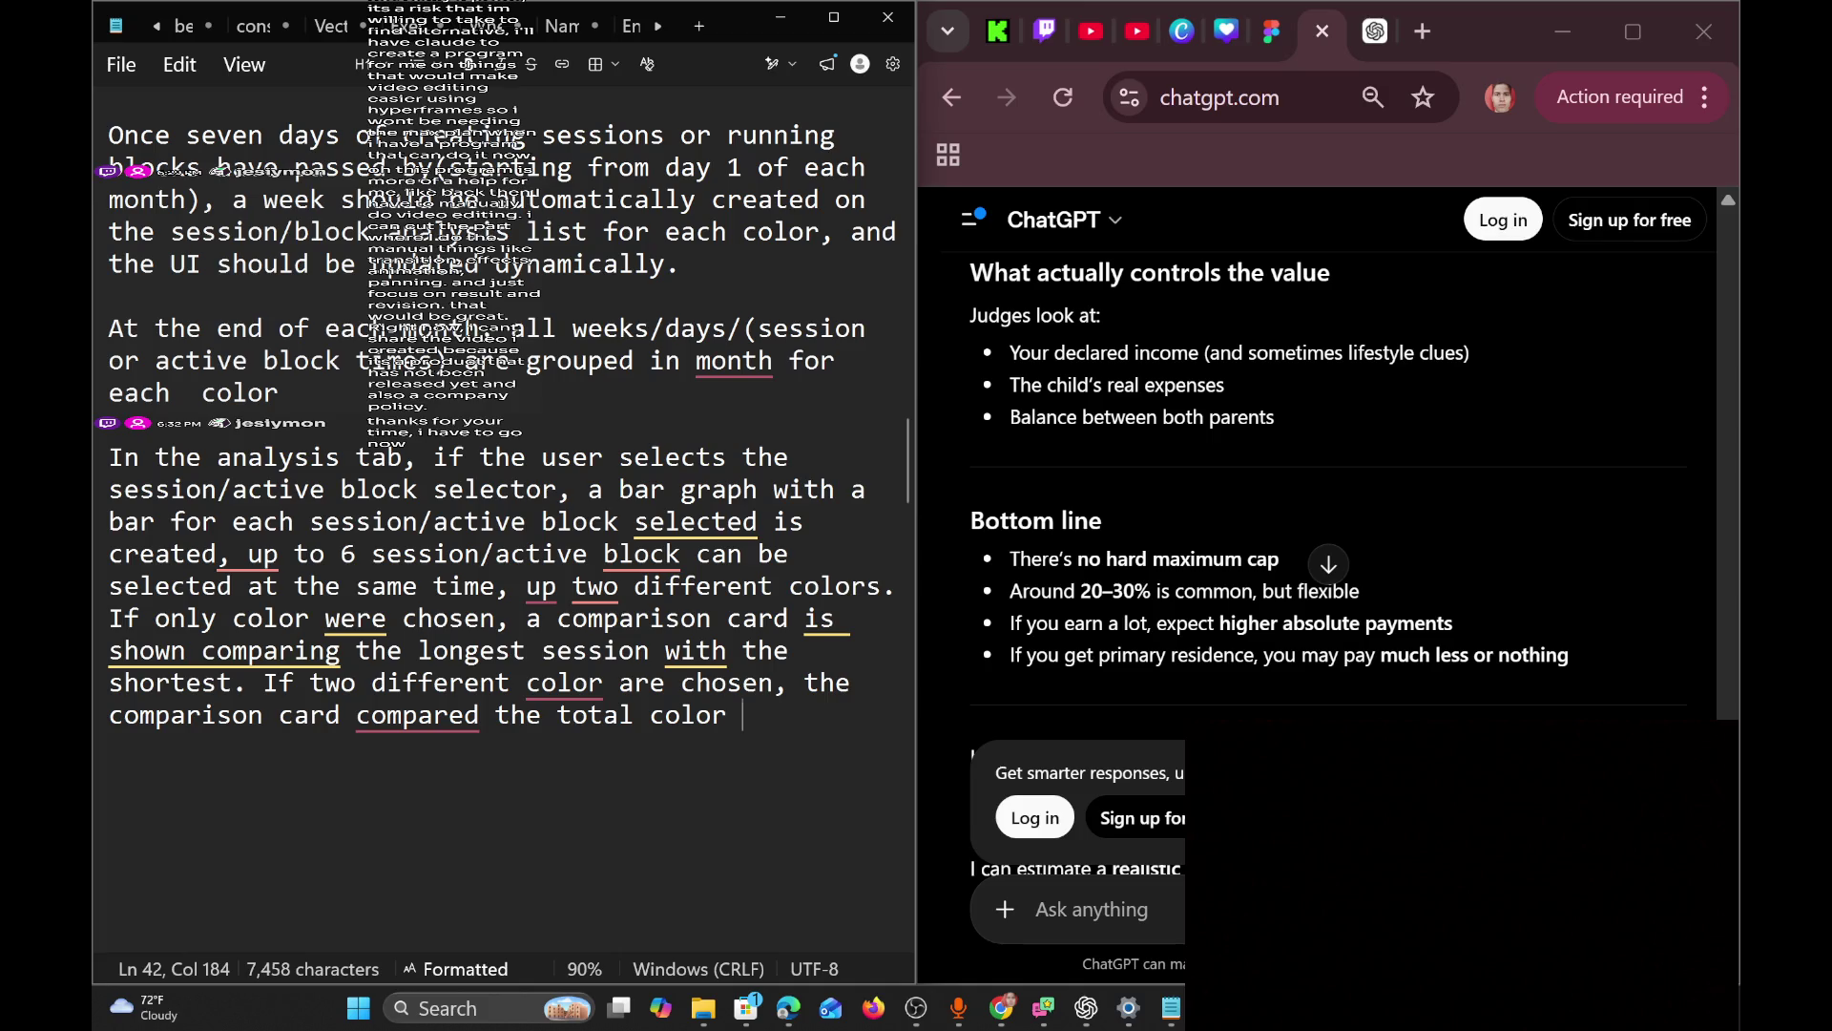
mouse_move(232, 688)
click(602, 683)
Extend the analysis-tab sentence with 'and the total sum of time for each session and block selected'.
key(Escape)
click(232, 682)
text(and the tot)
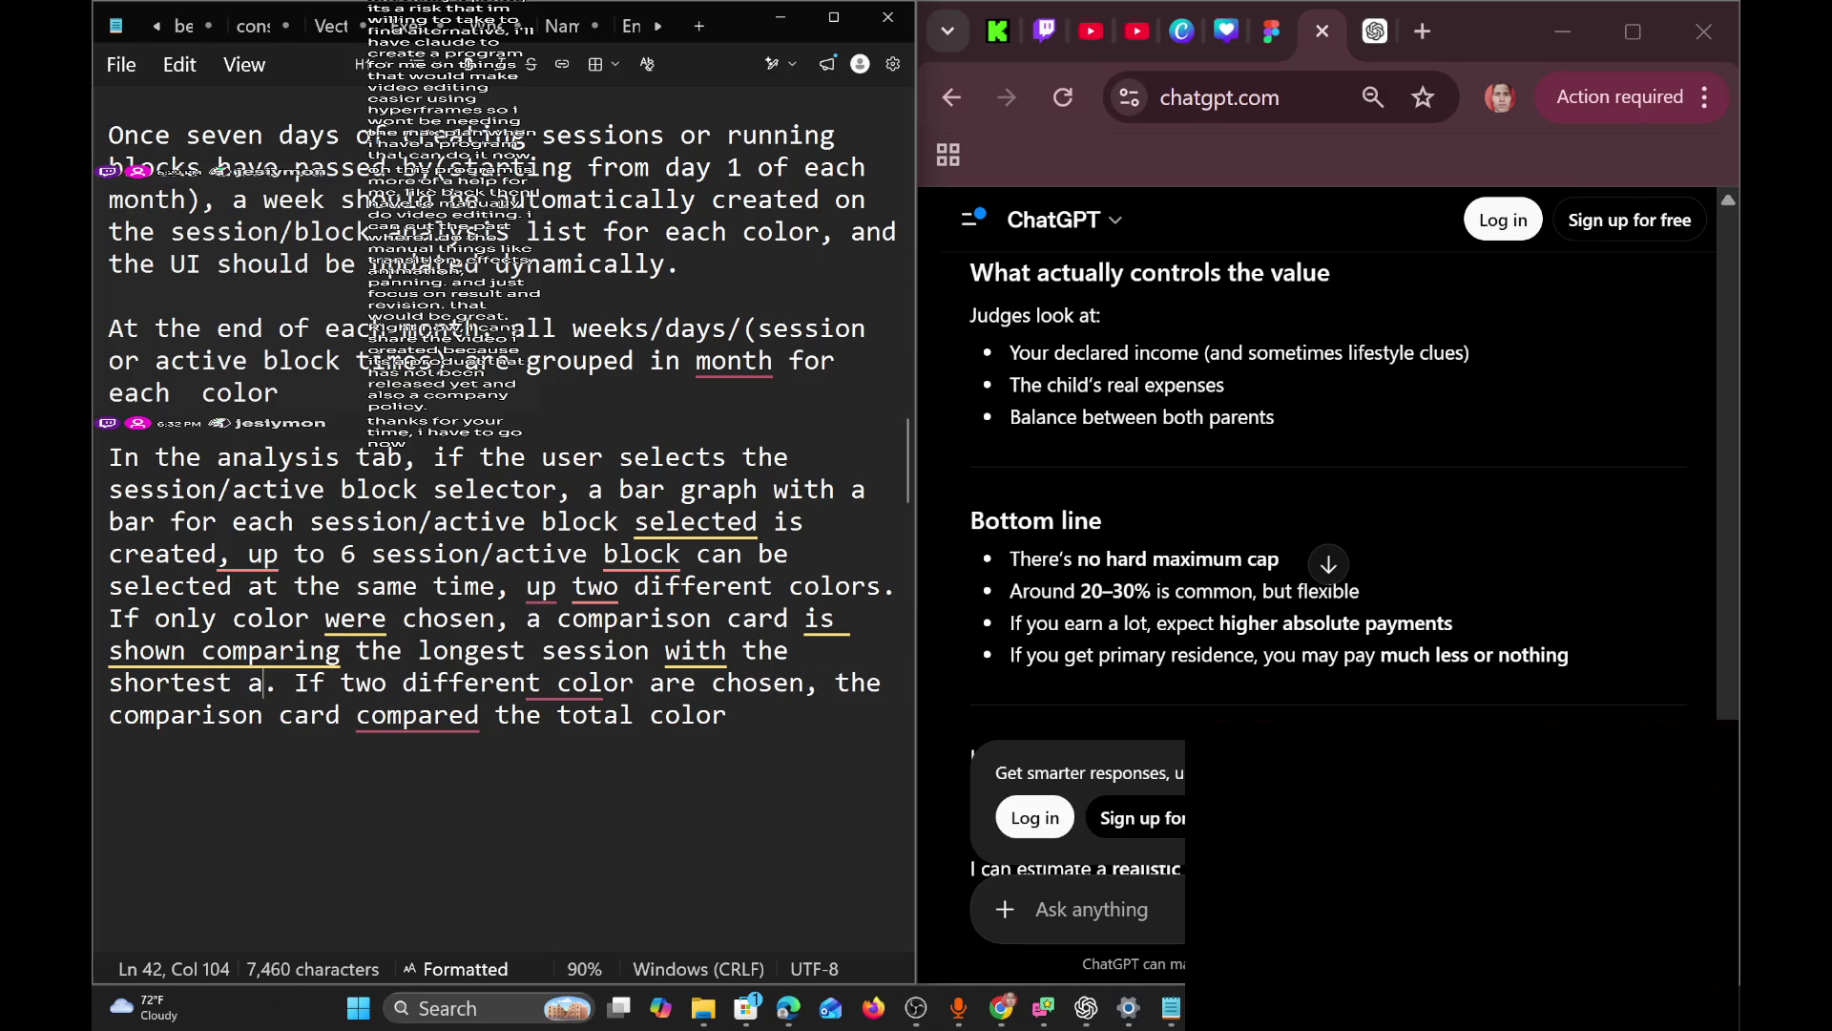
text(al )
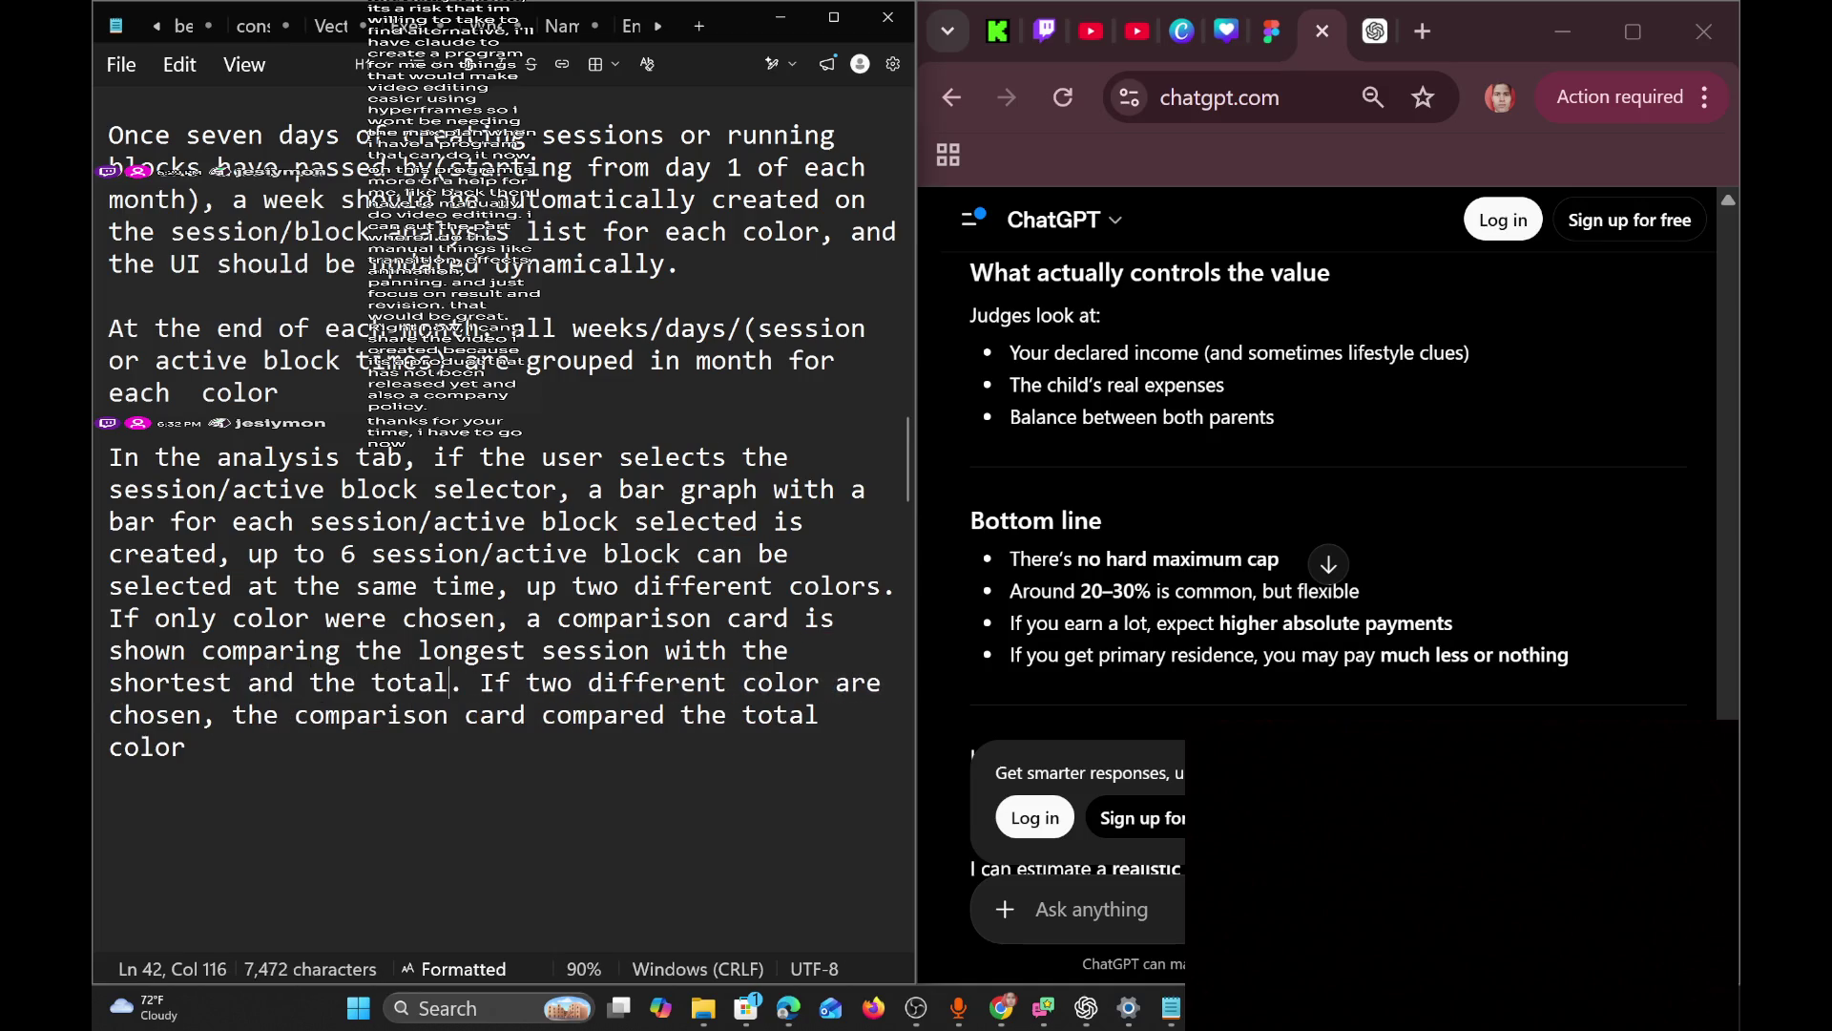
text(c)
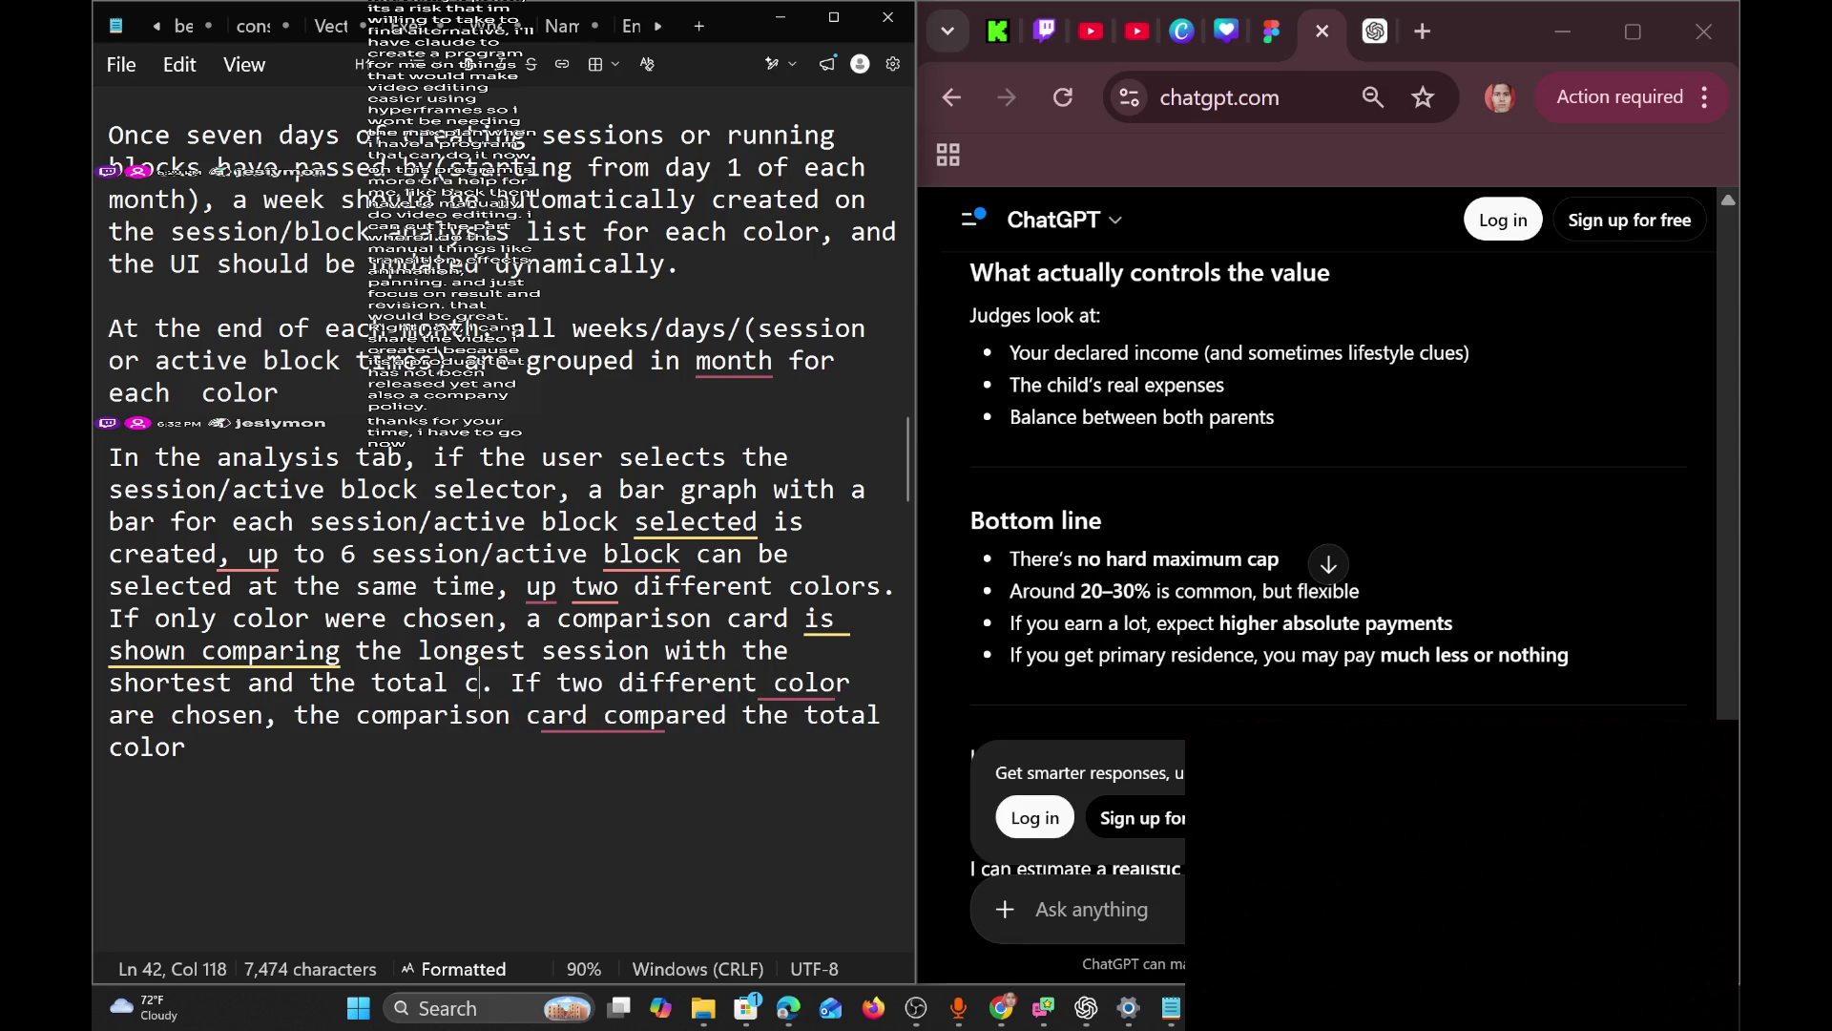
key(BackSpace)
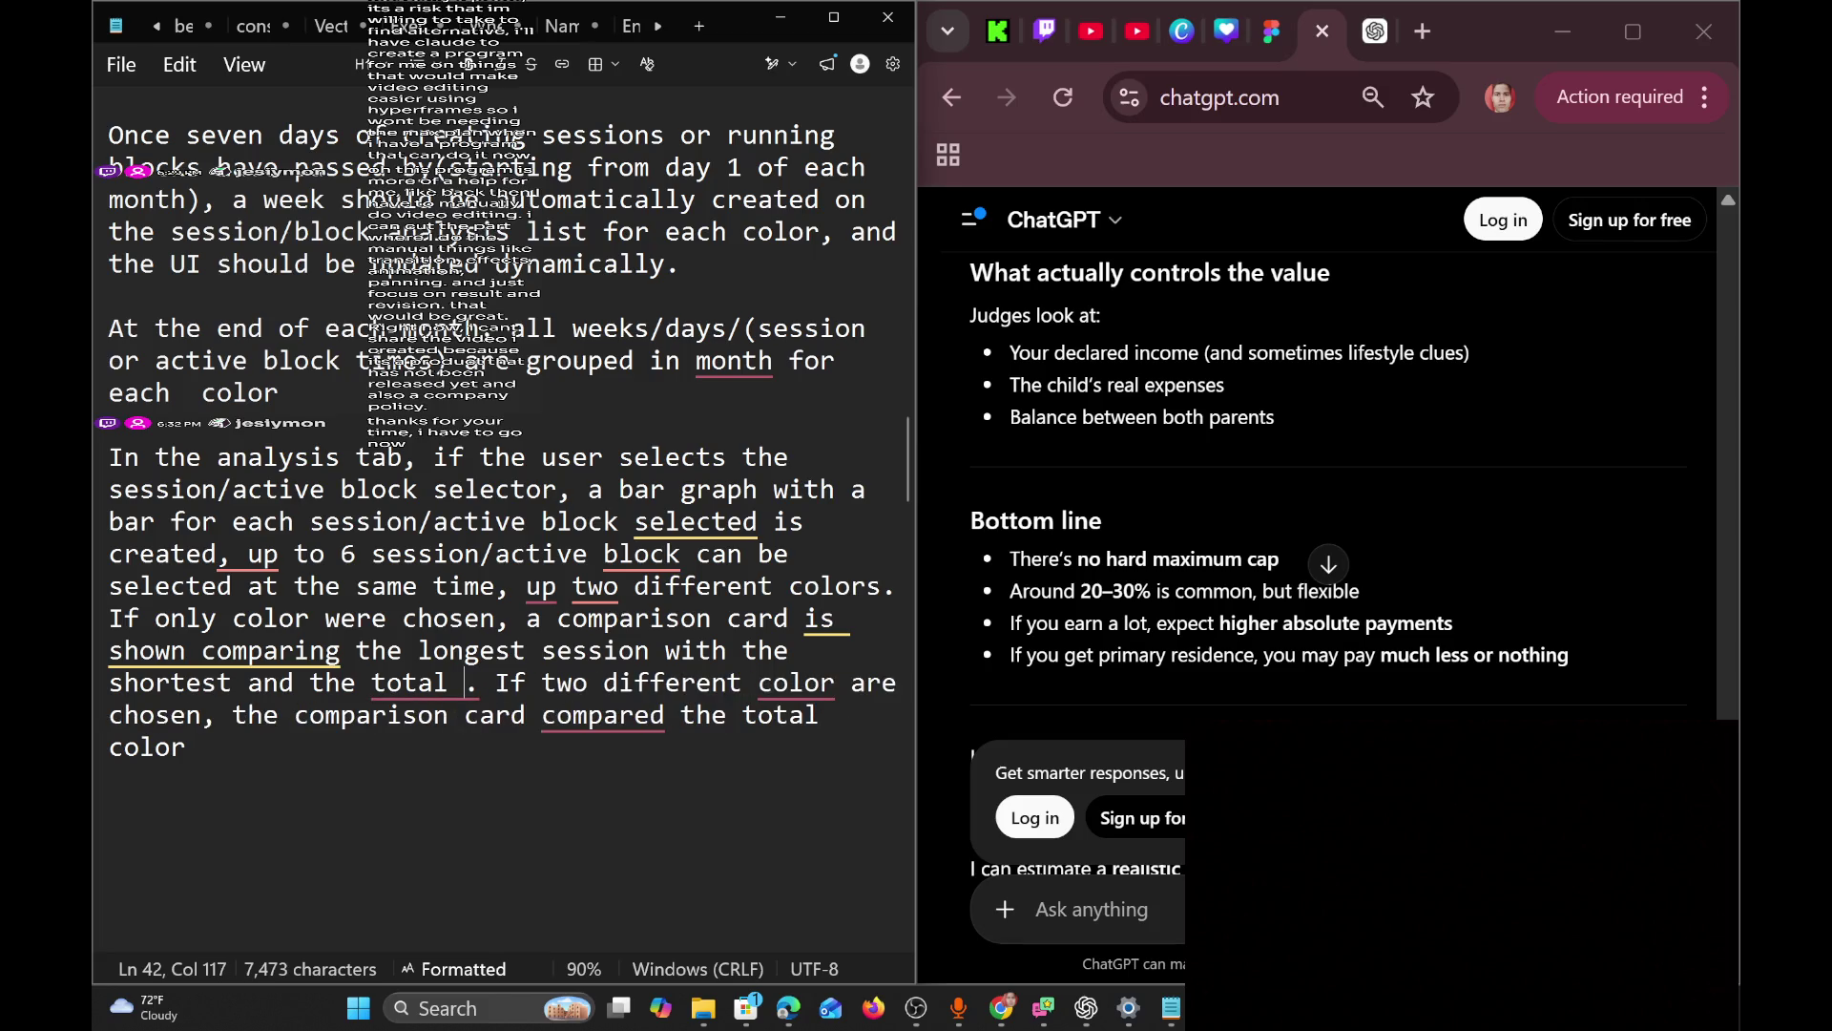
text(sum of time)
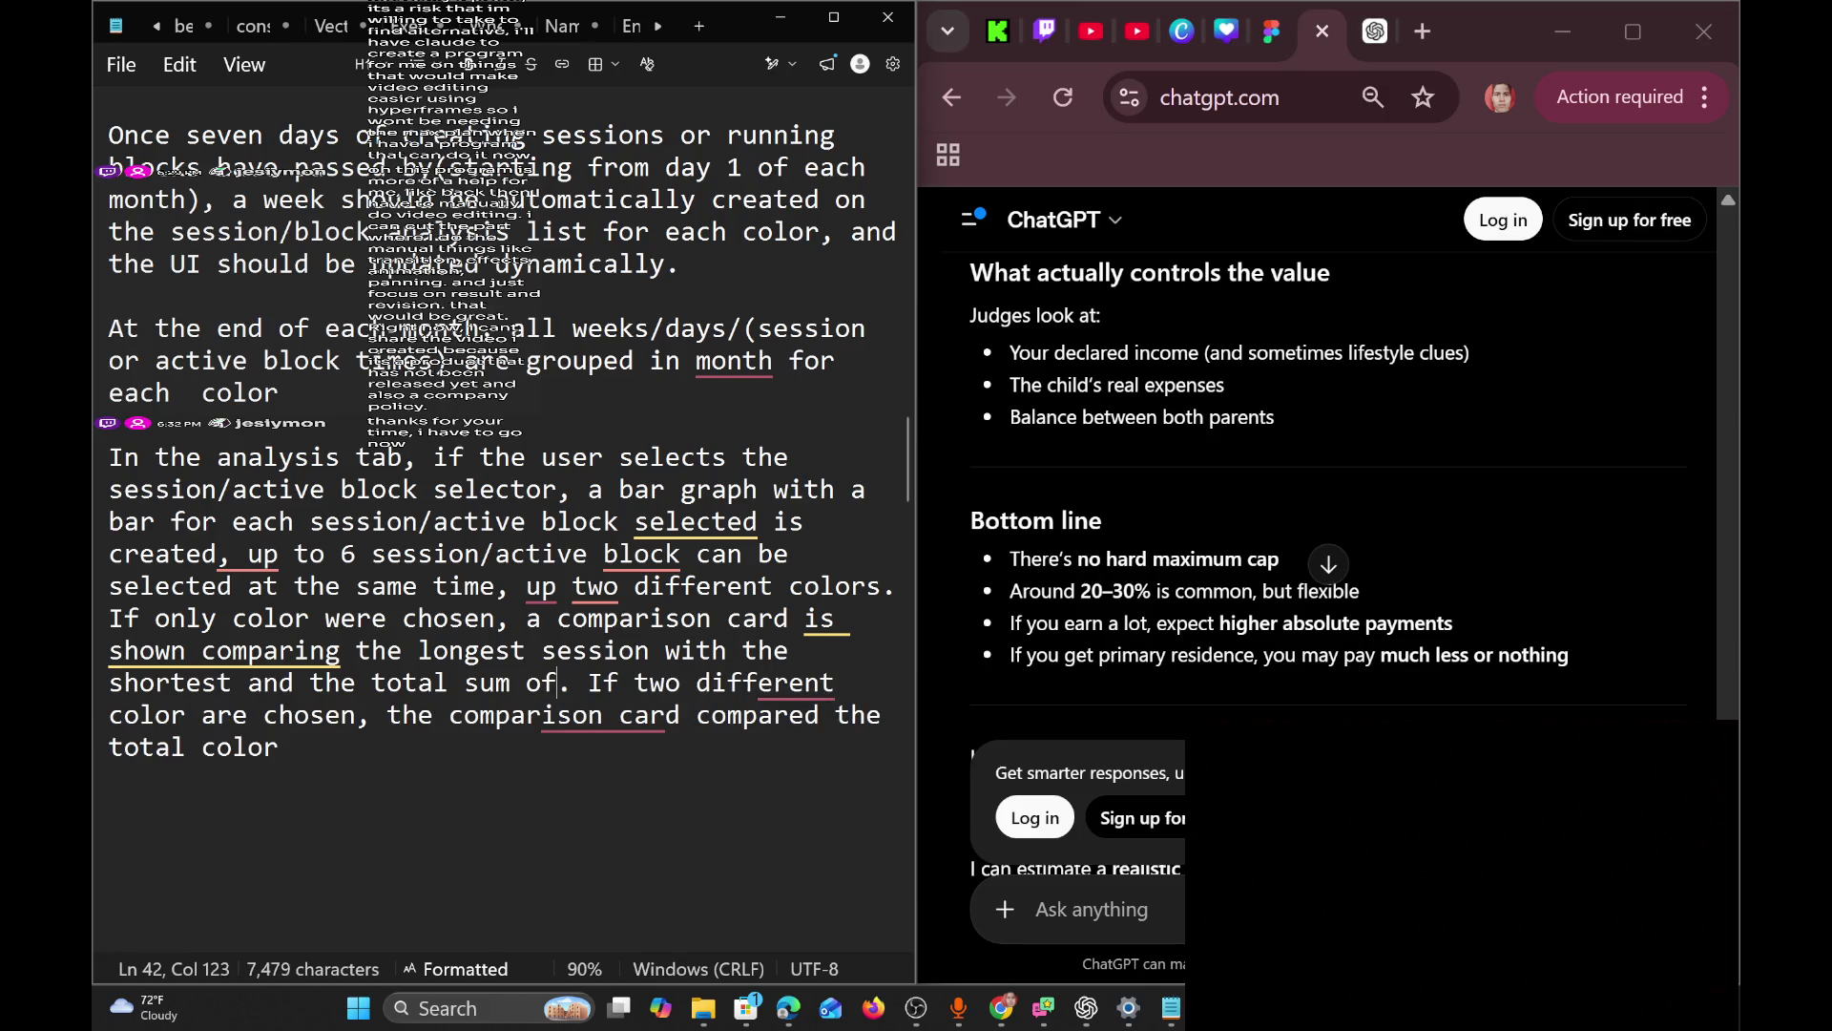
text( for . If two)
key(BackSpace)
key(BackSpace)
text(or each session)
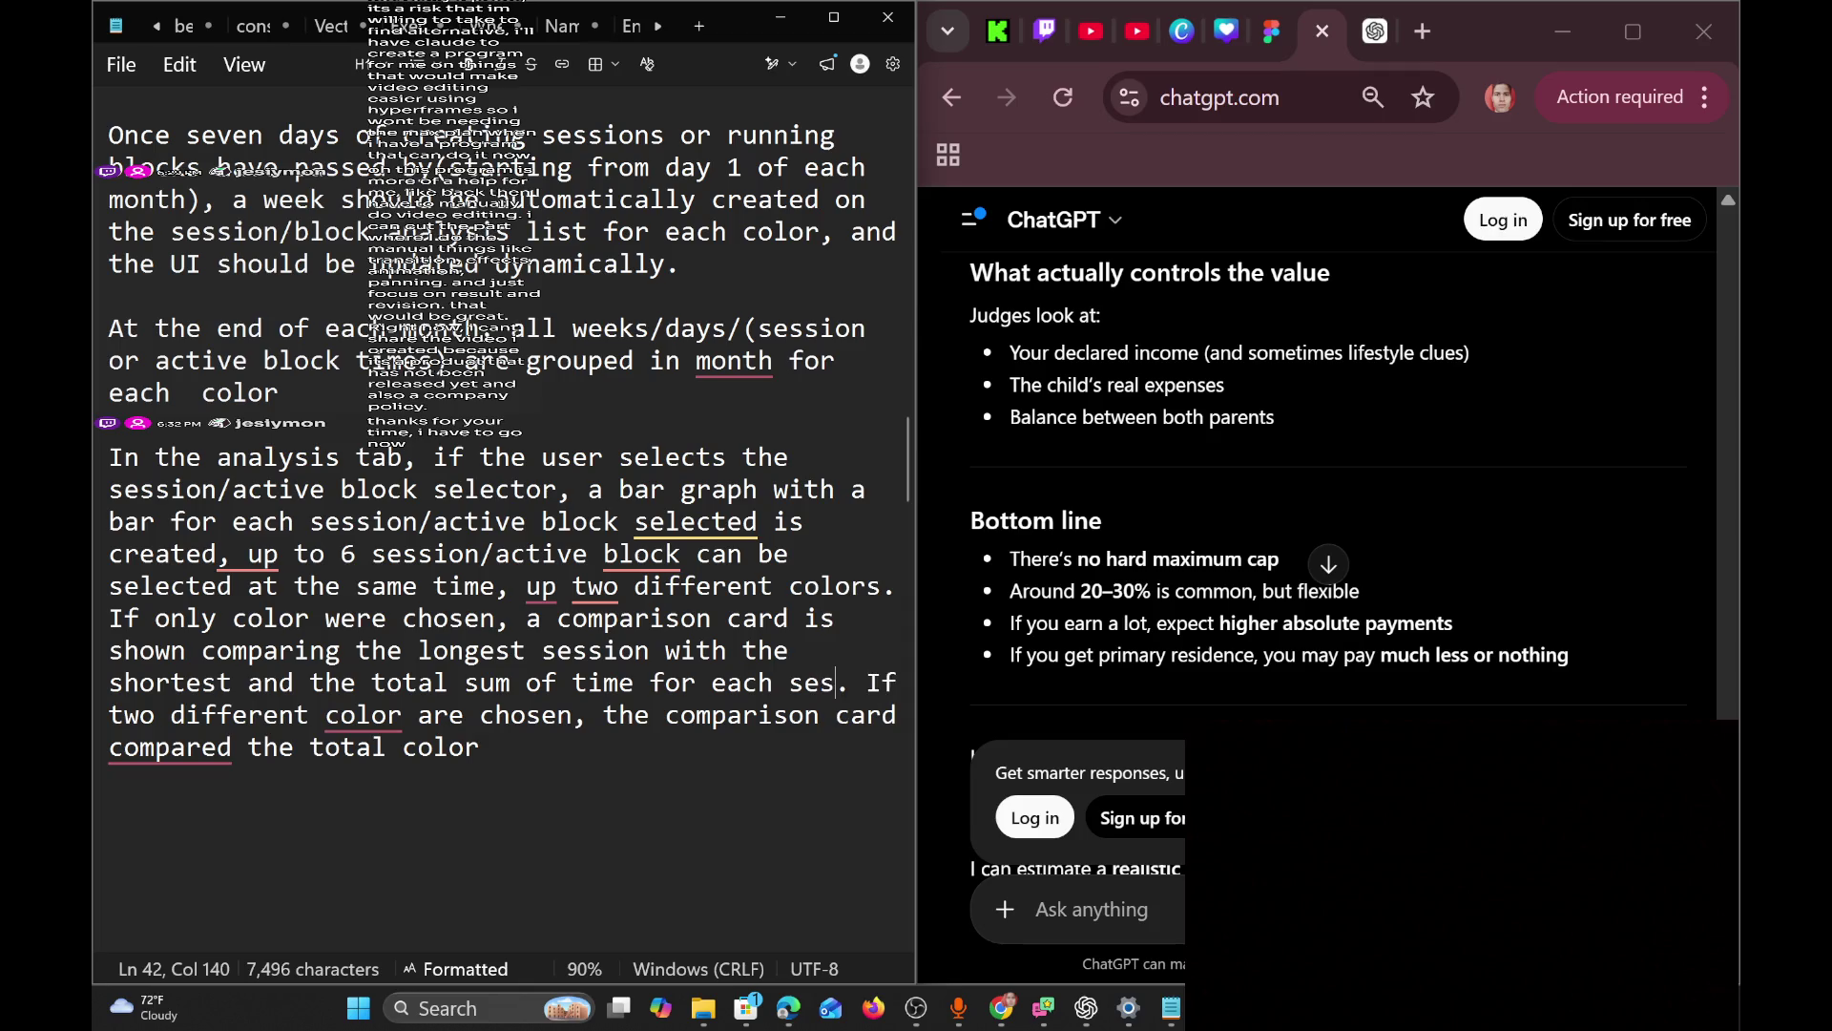
text( and )
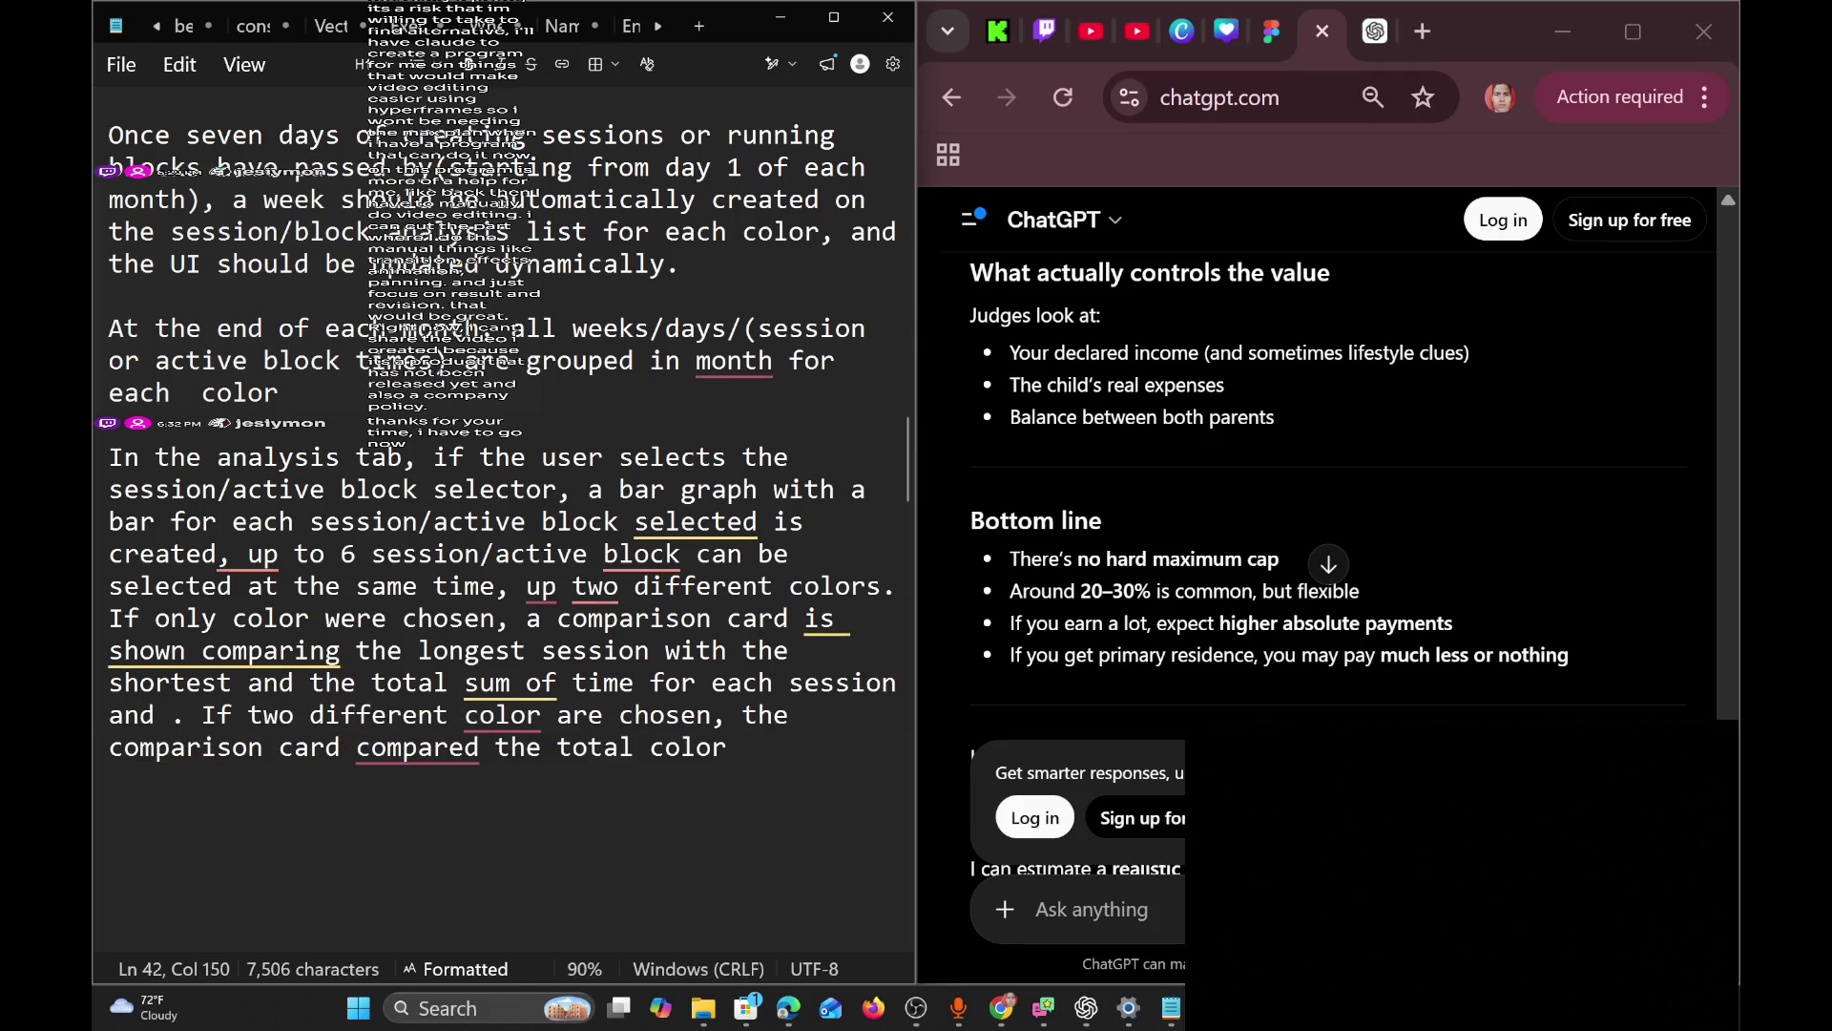
text(block selected)
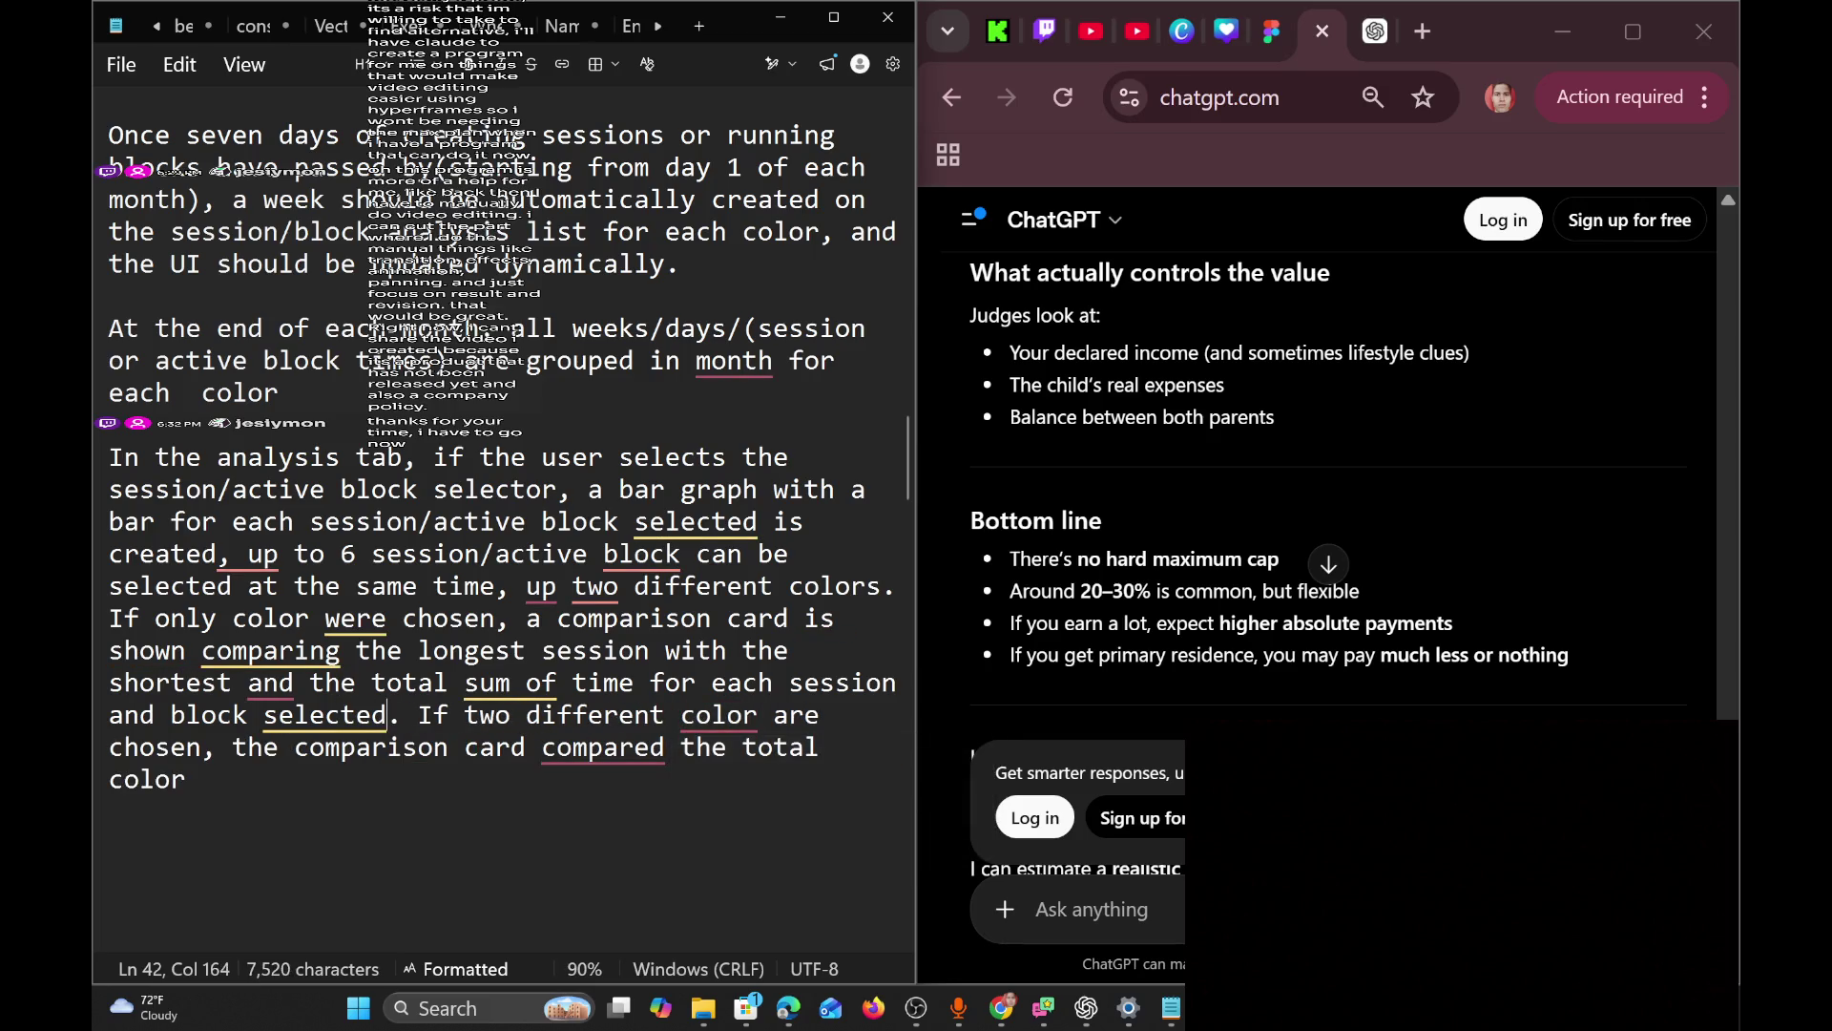
Change 'two different color' to 'two different colors' and trim the paragraph's trailing word.
click(758, 715)
text(s)
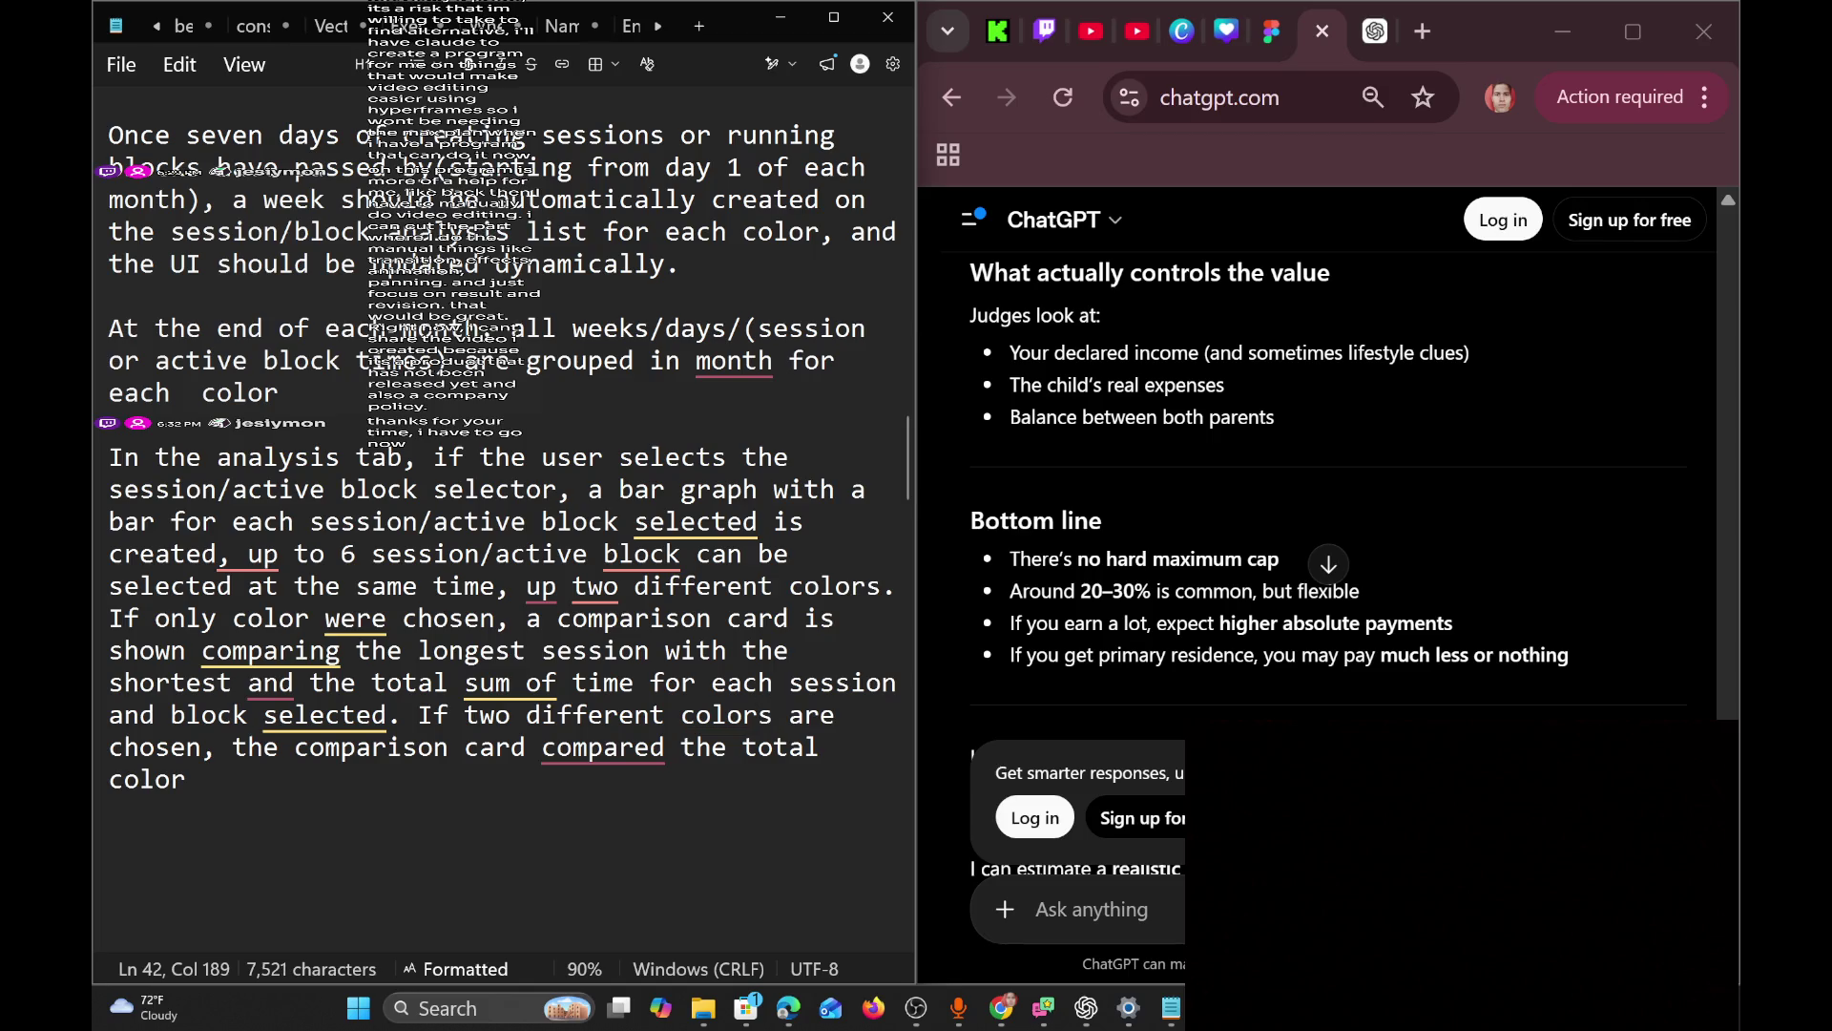
click(201, 779)
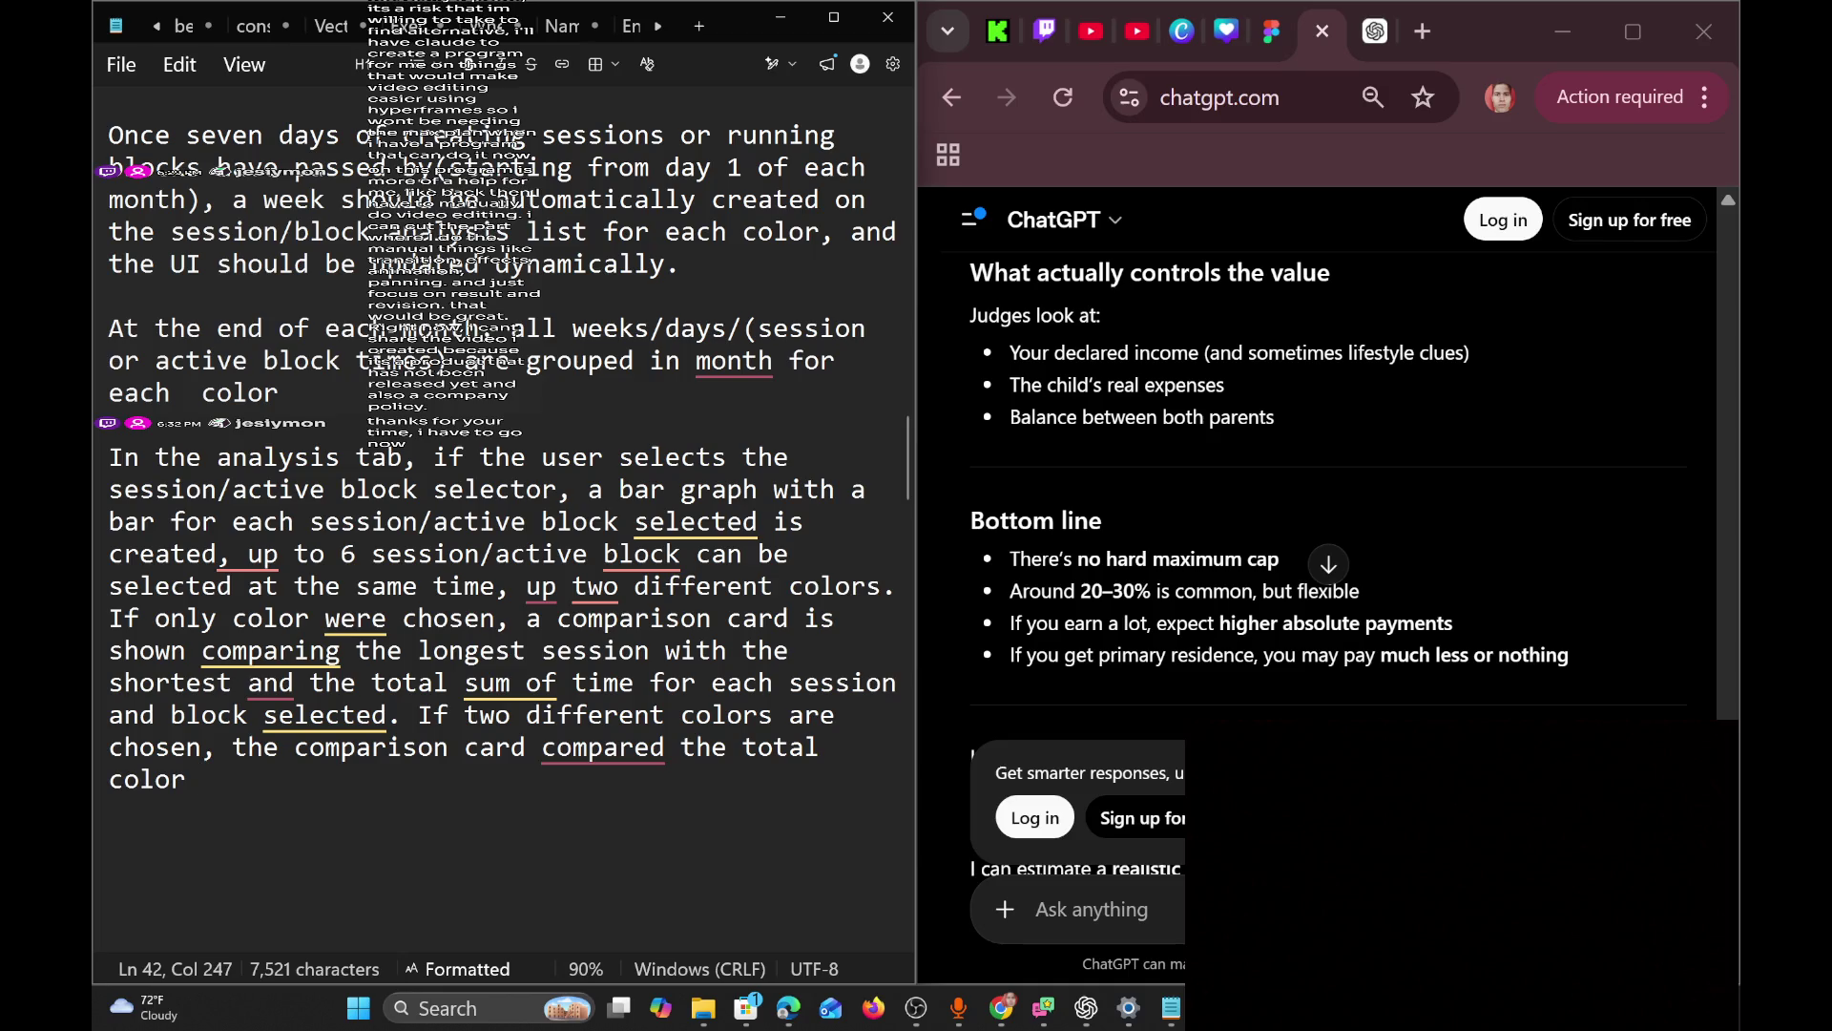
key(BackSpace)
key(BackSpace)
key(BackSpace)
Write that the comparison card compares the longest total of the selected session/active-blocks.
text(sum of )
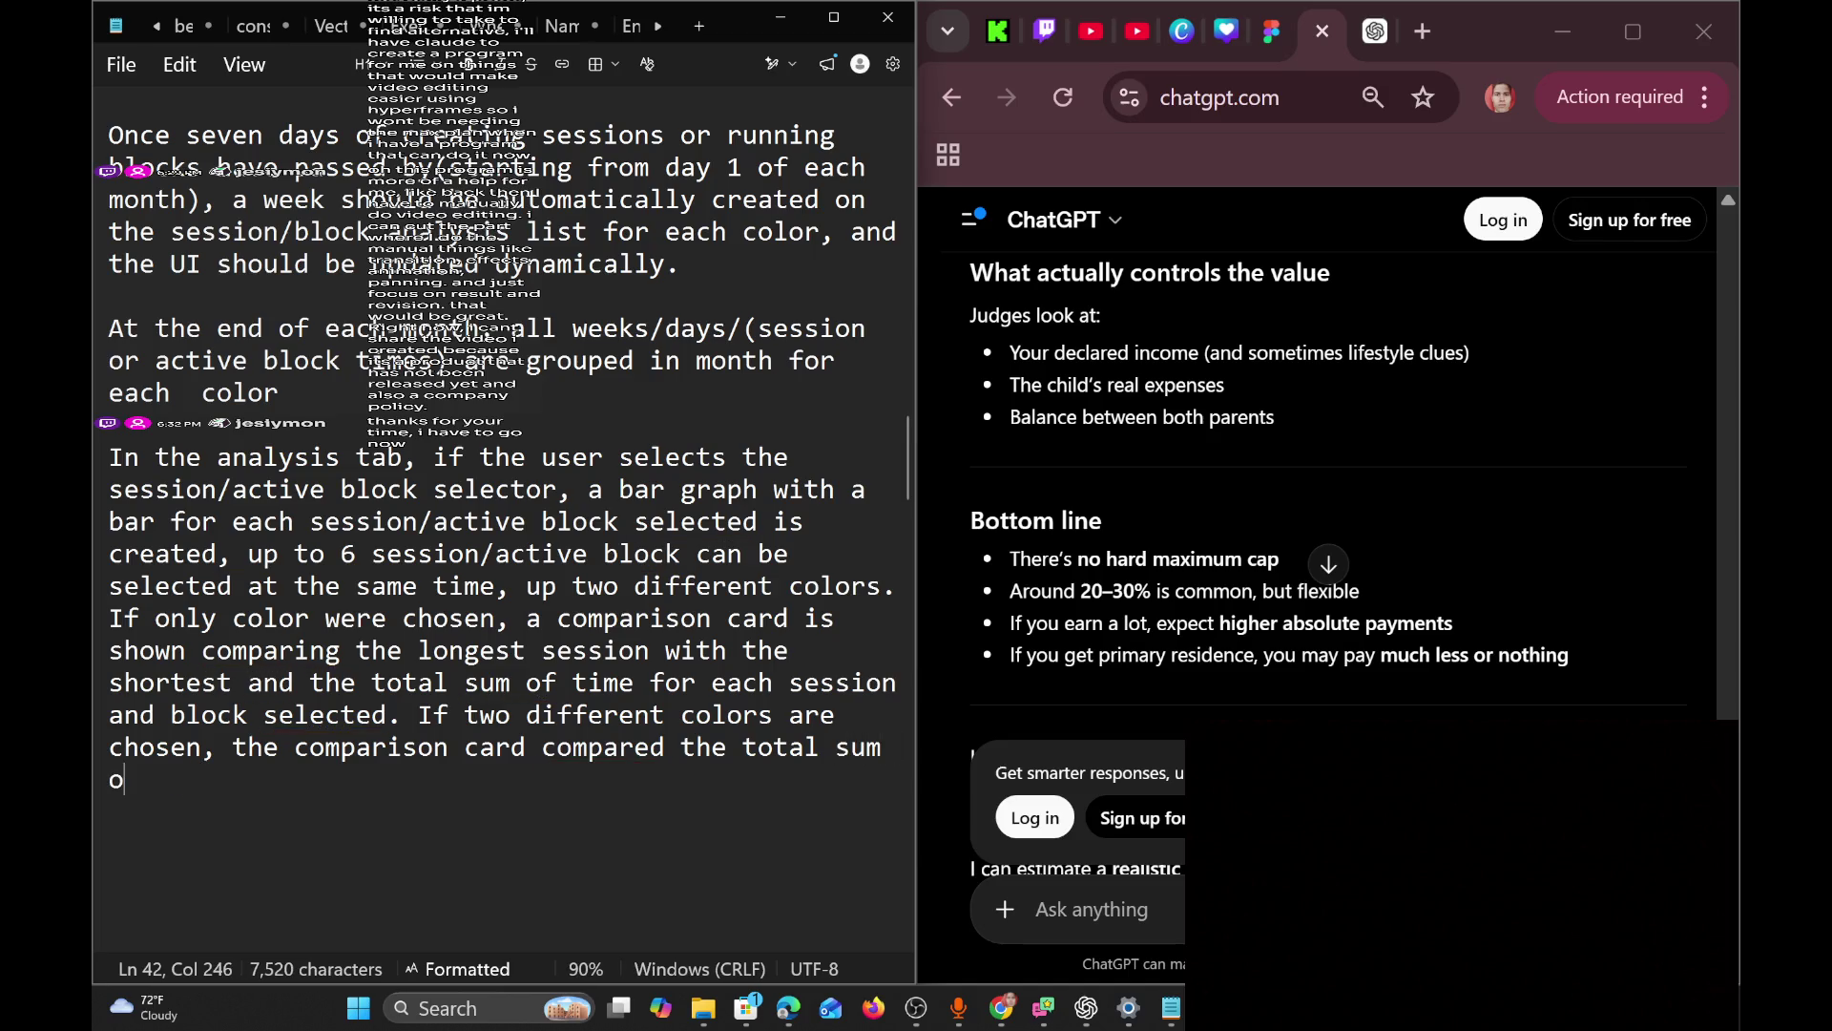
text(color )
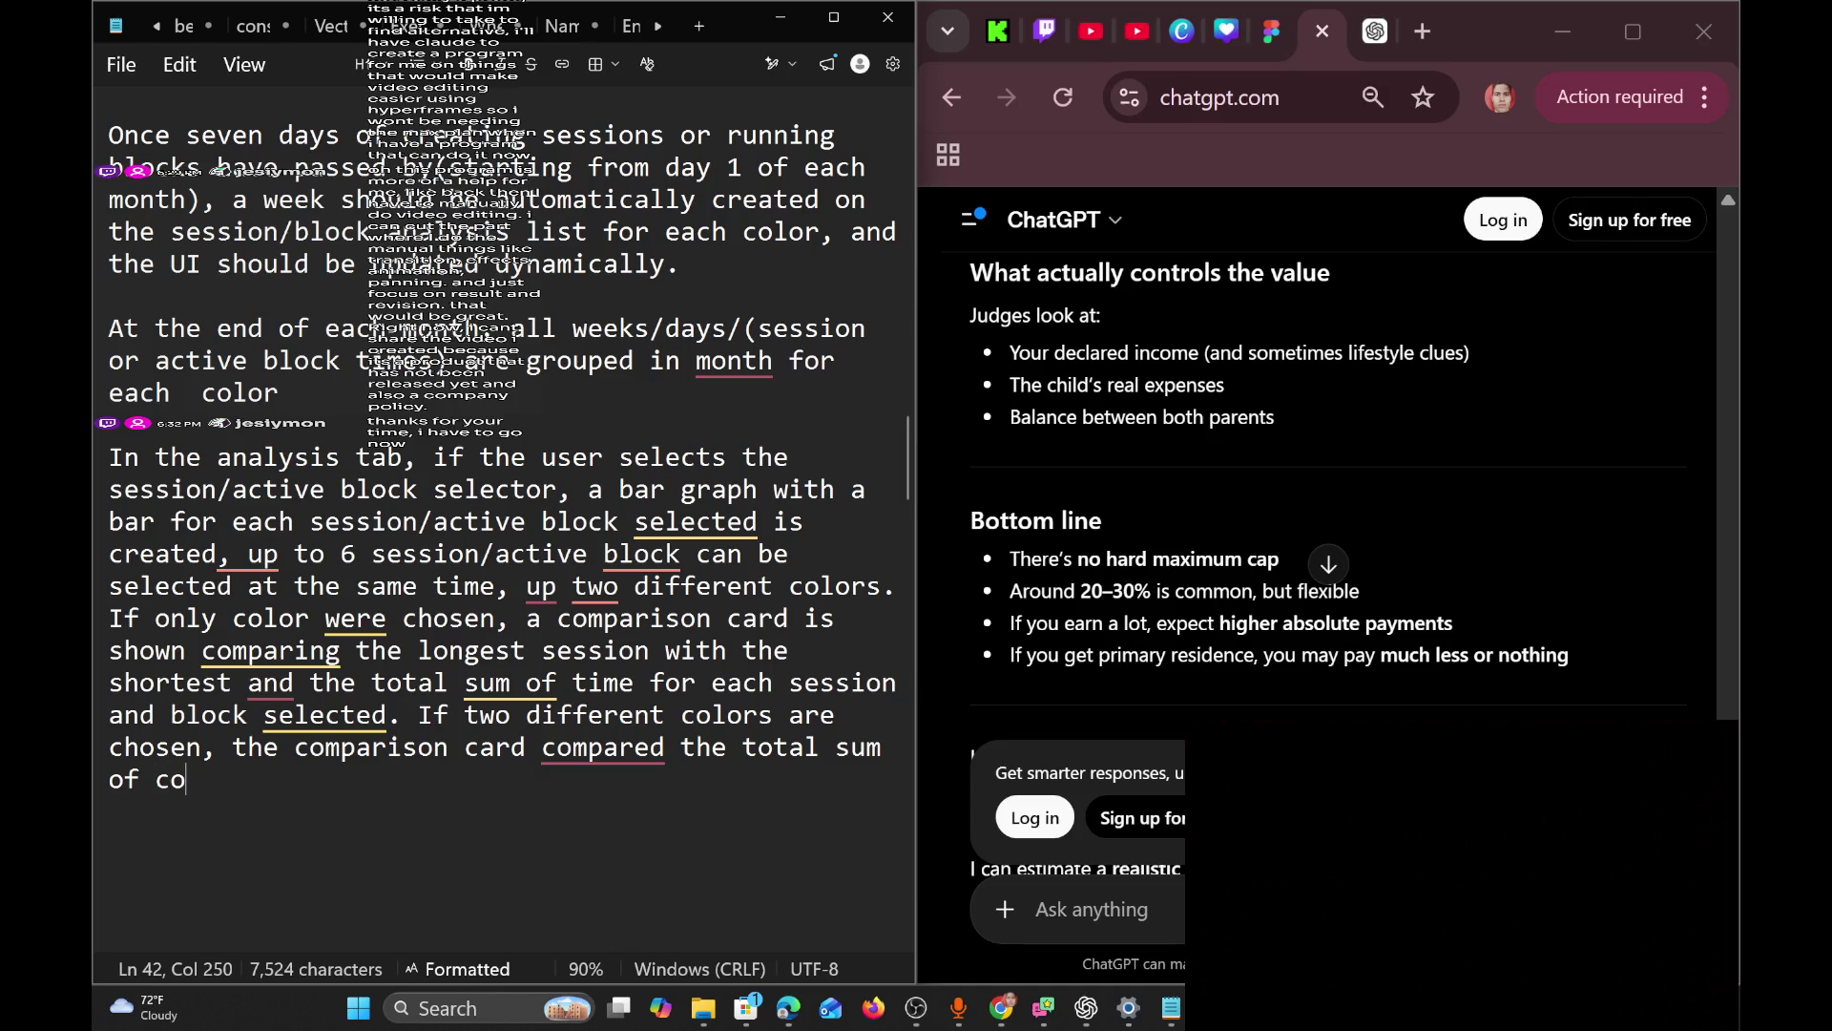
text(se)
key(BackSpace)
key(BackSpace)
key(BackSpace)
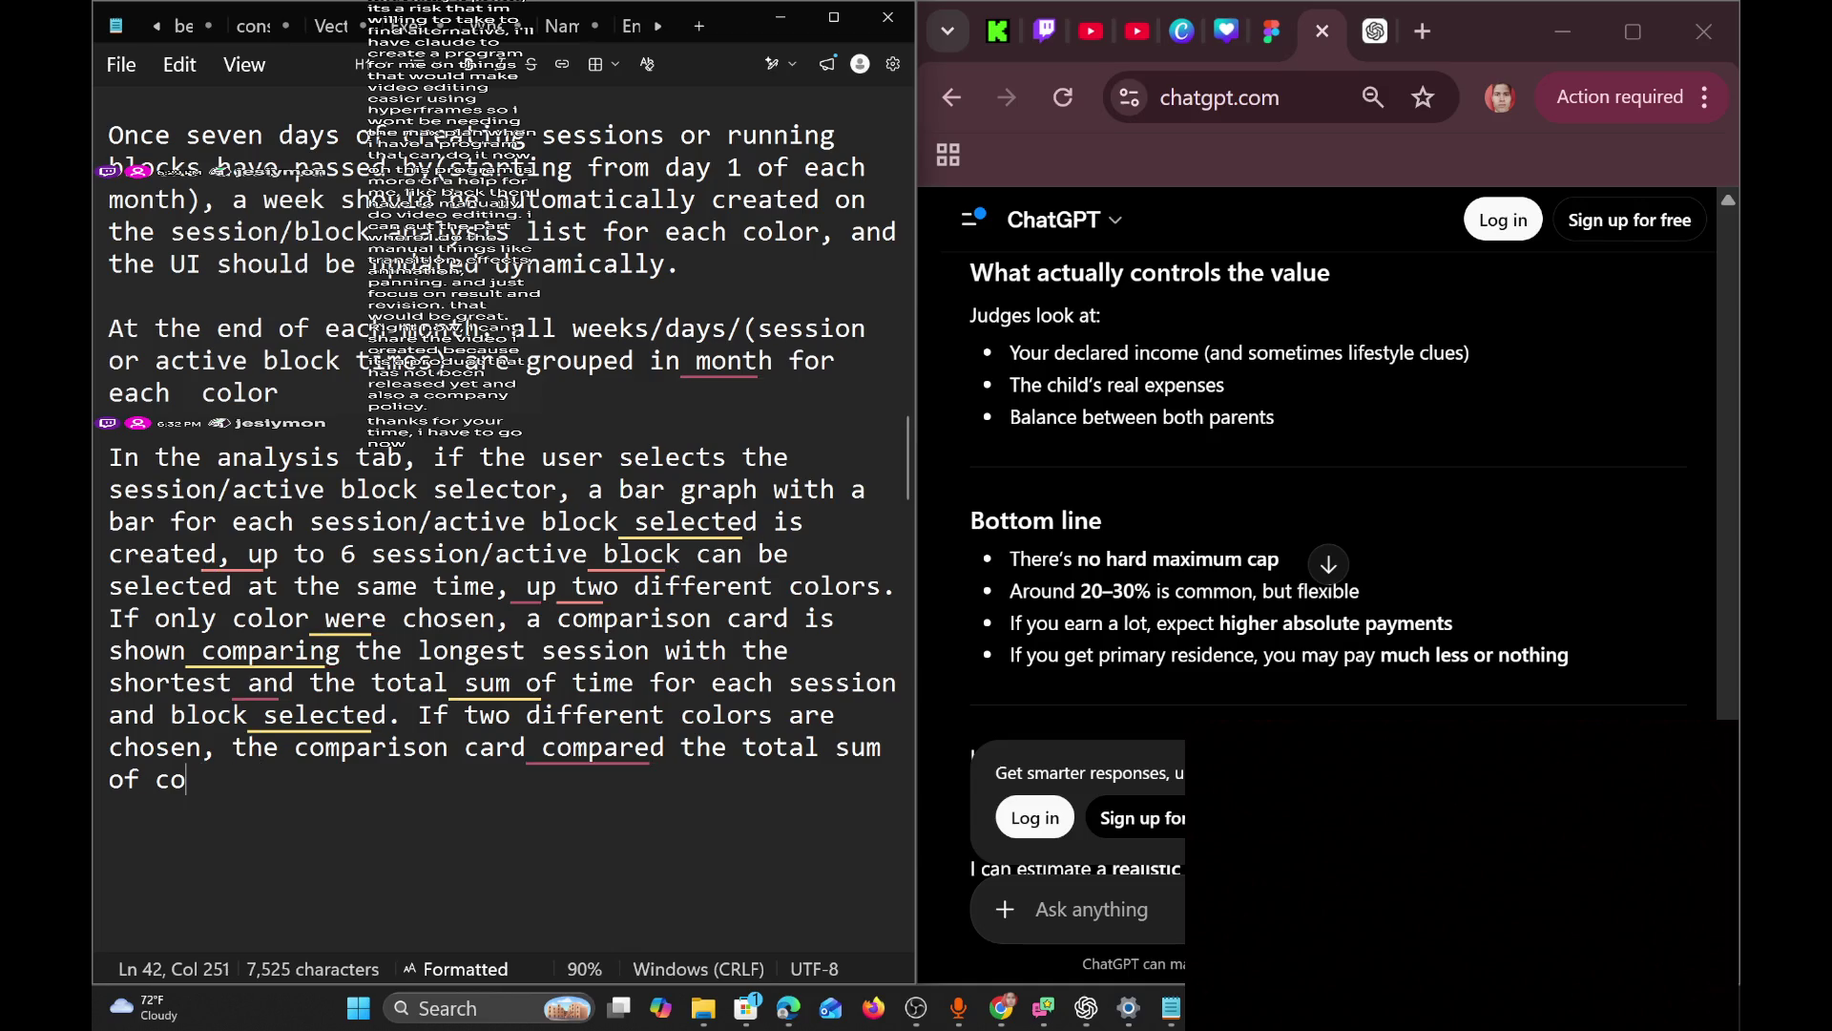
text(the long)
key(BackSpace)
key(BackSpace)
key(BackSpace)
key(BackSpace)
key(BackSpace)
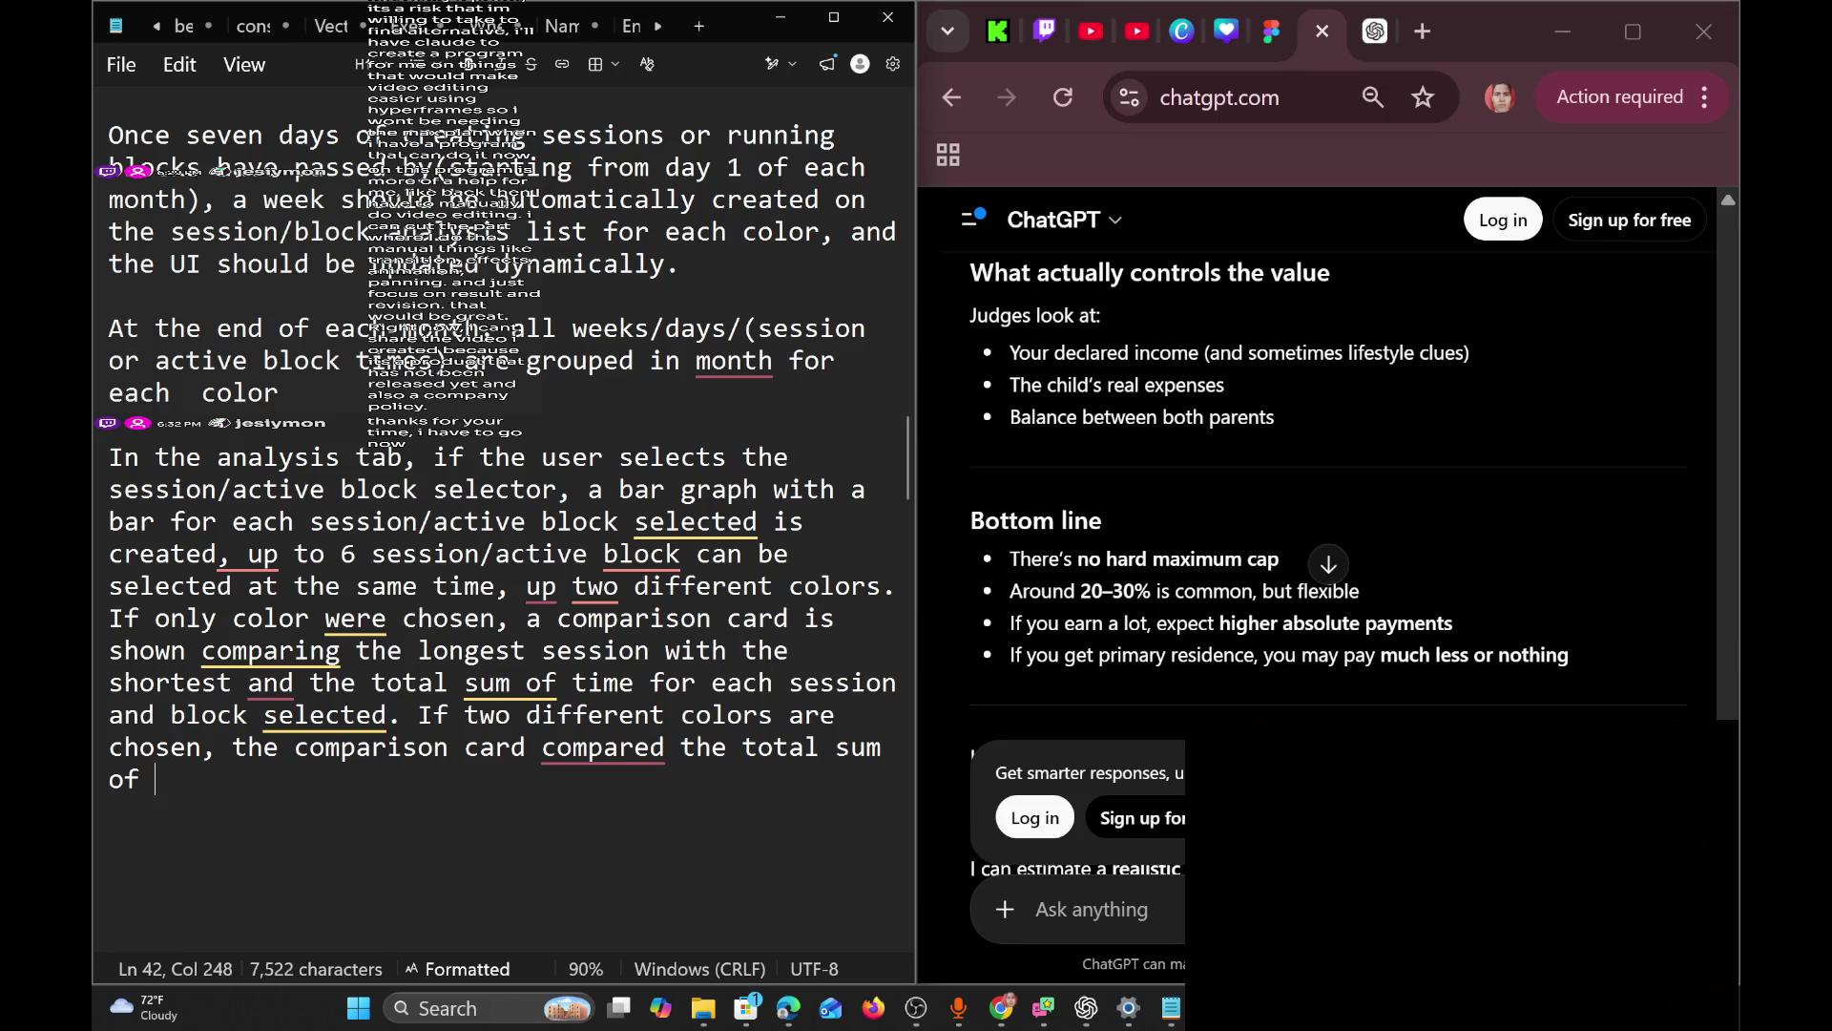
click(727, 747)
text(longest)
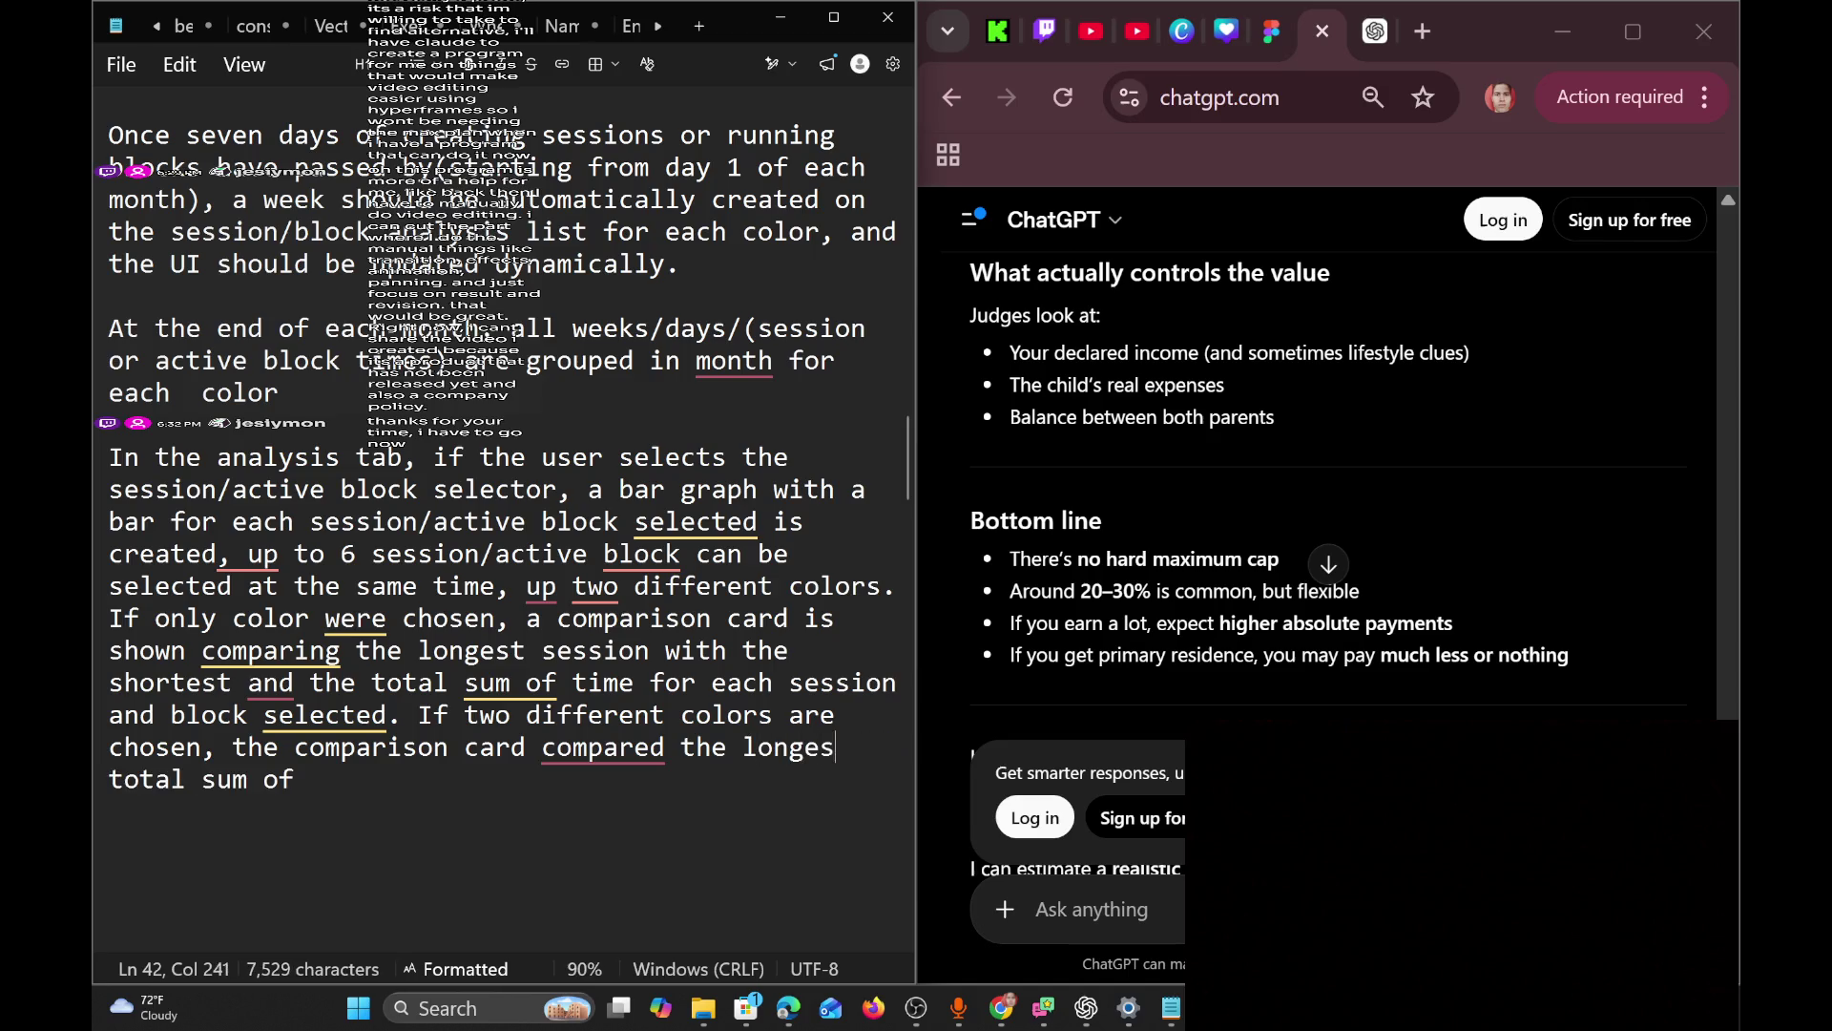
click(310, 779)
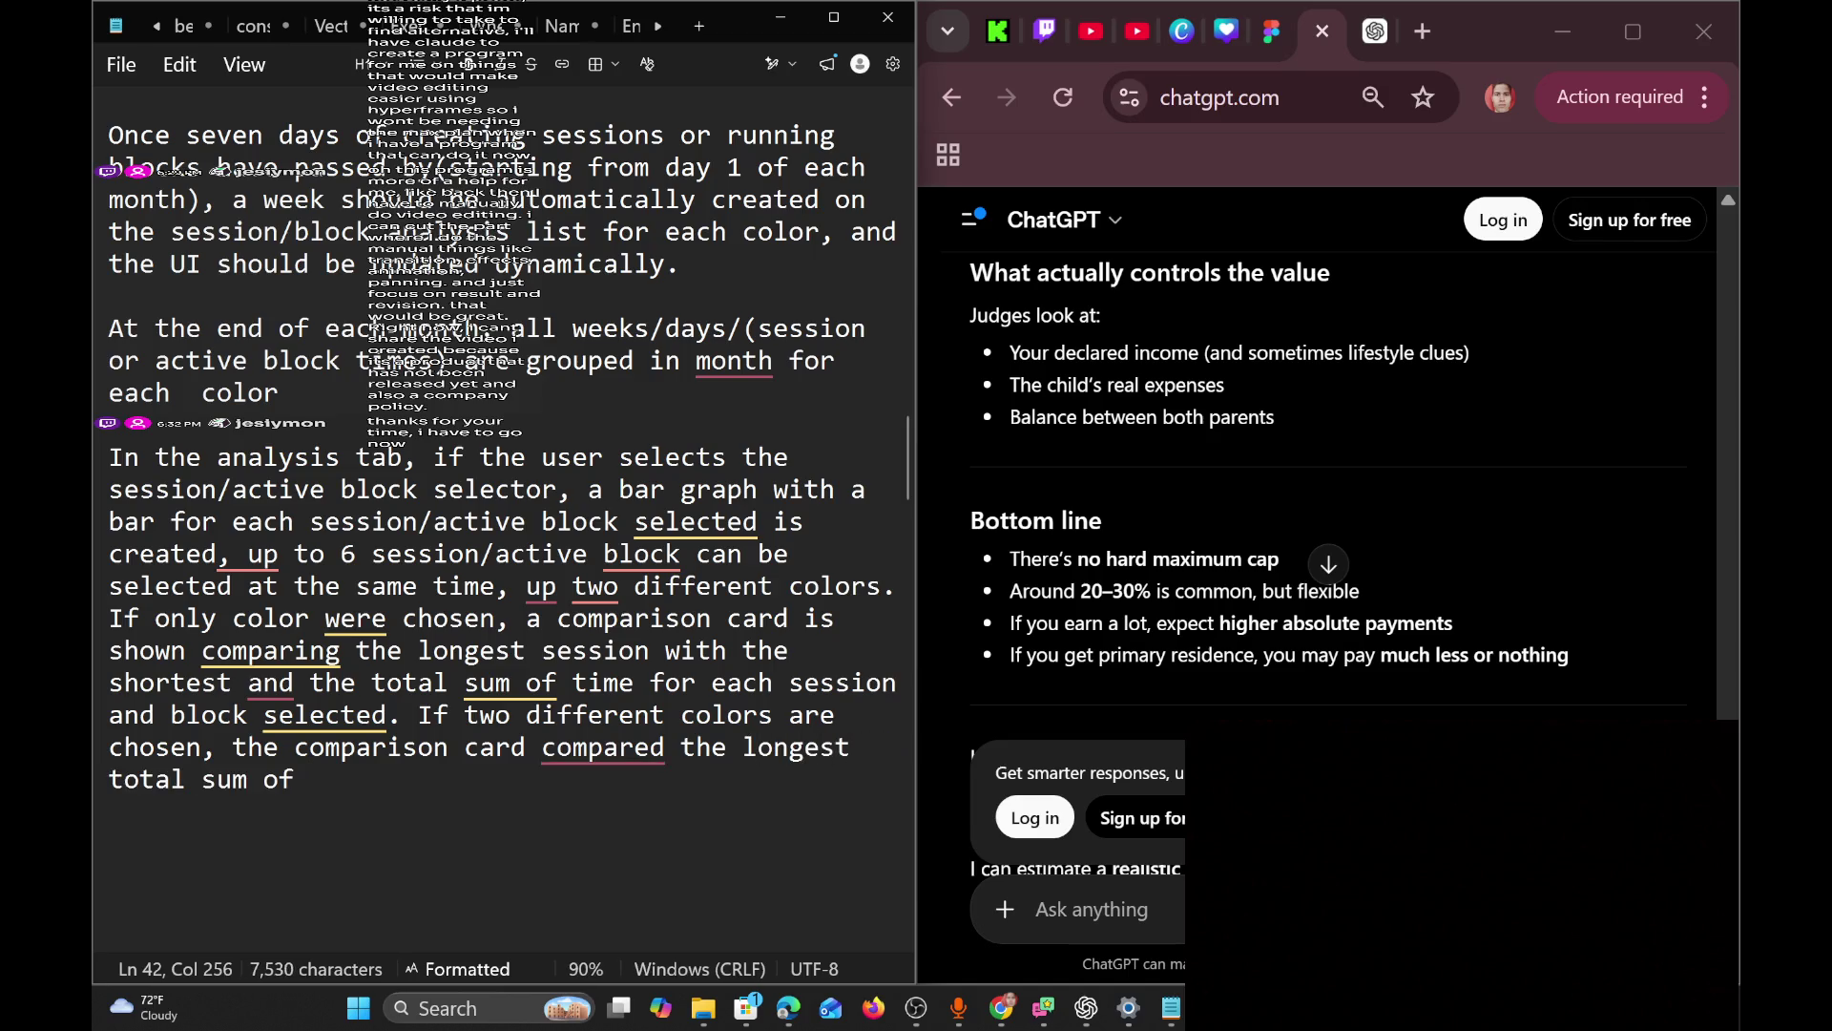
text(the apps)
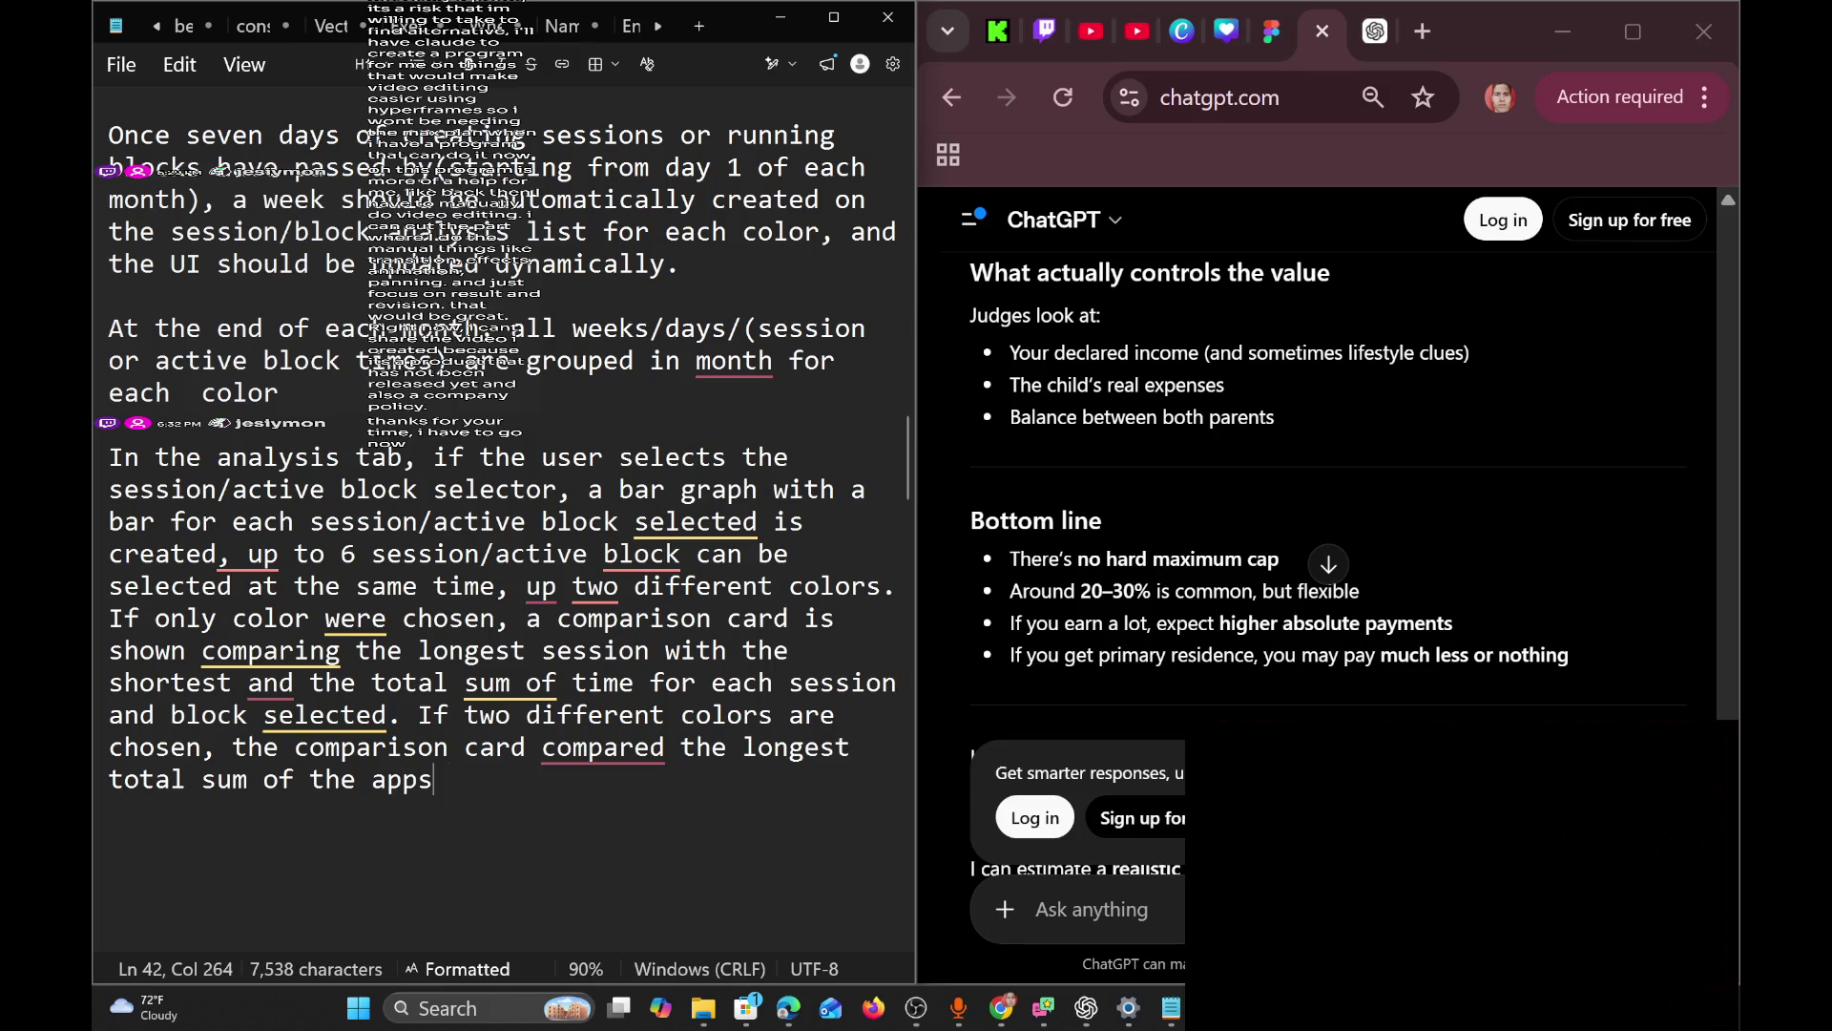
key(BackSpace)
key(BackSpace)
key(BackSpace)
key(BackSpace)
key(BackSpace)
key(BackSpace)
key(BackSpace)
key(BackSpace)
text(session)
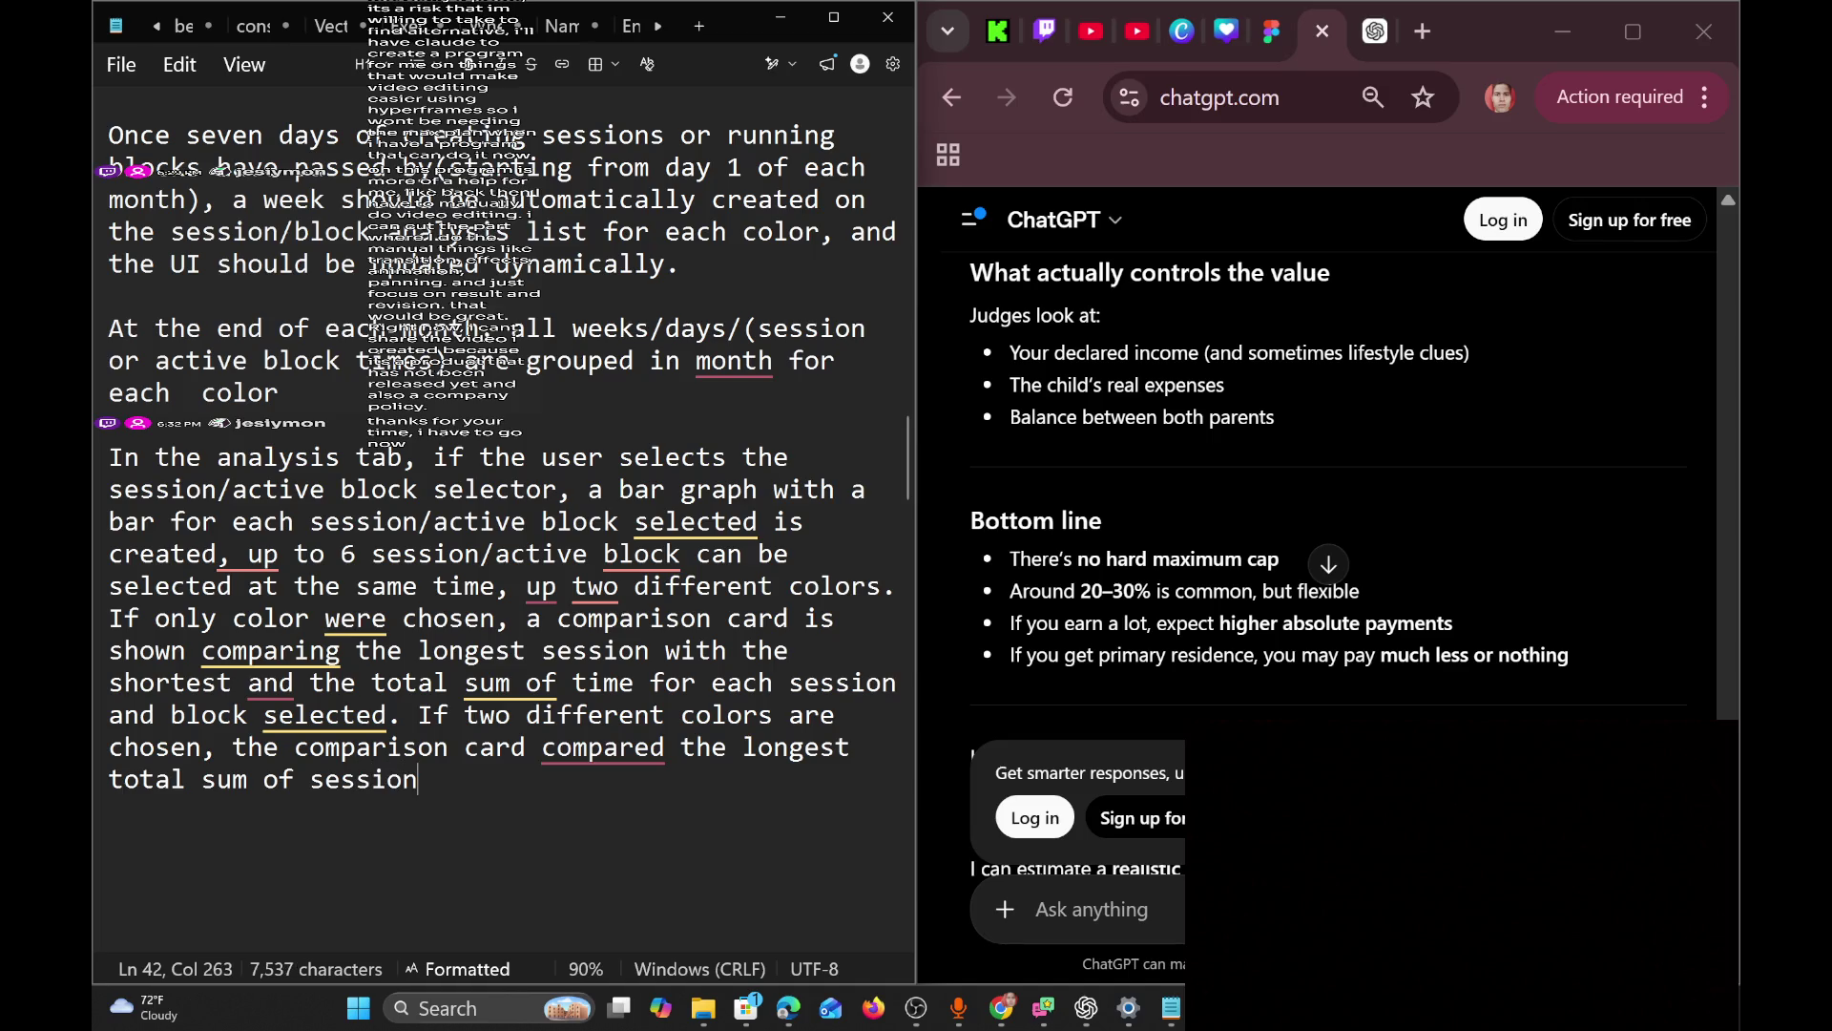
text(/blocks )
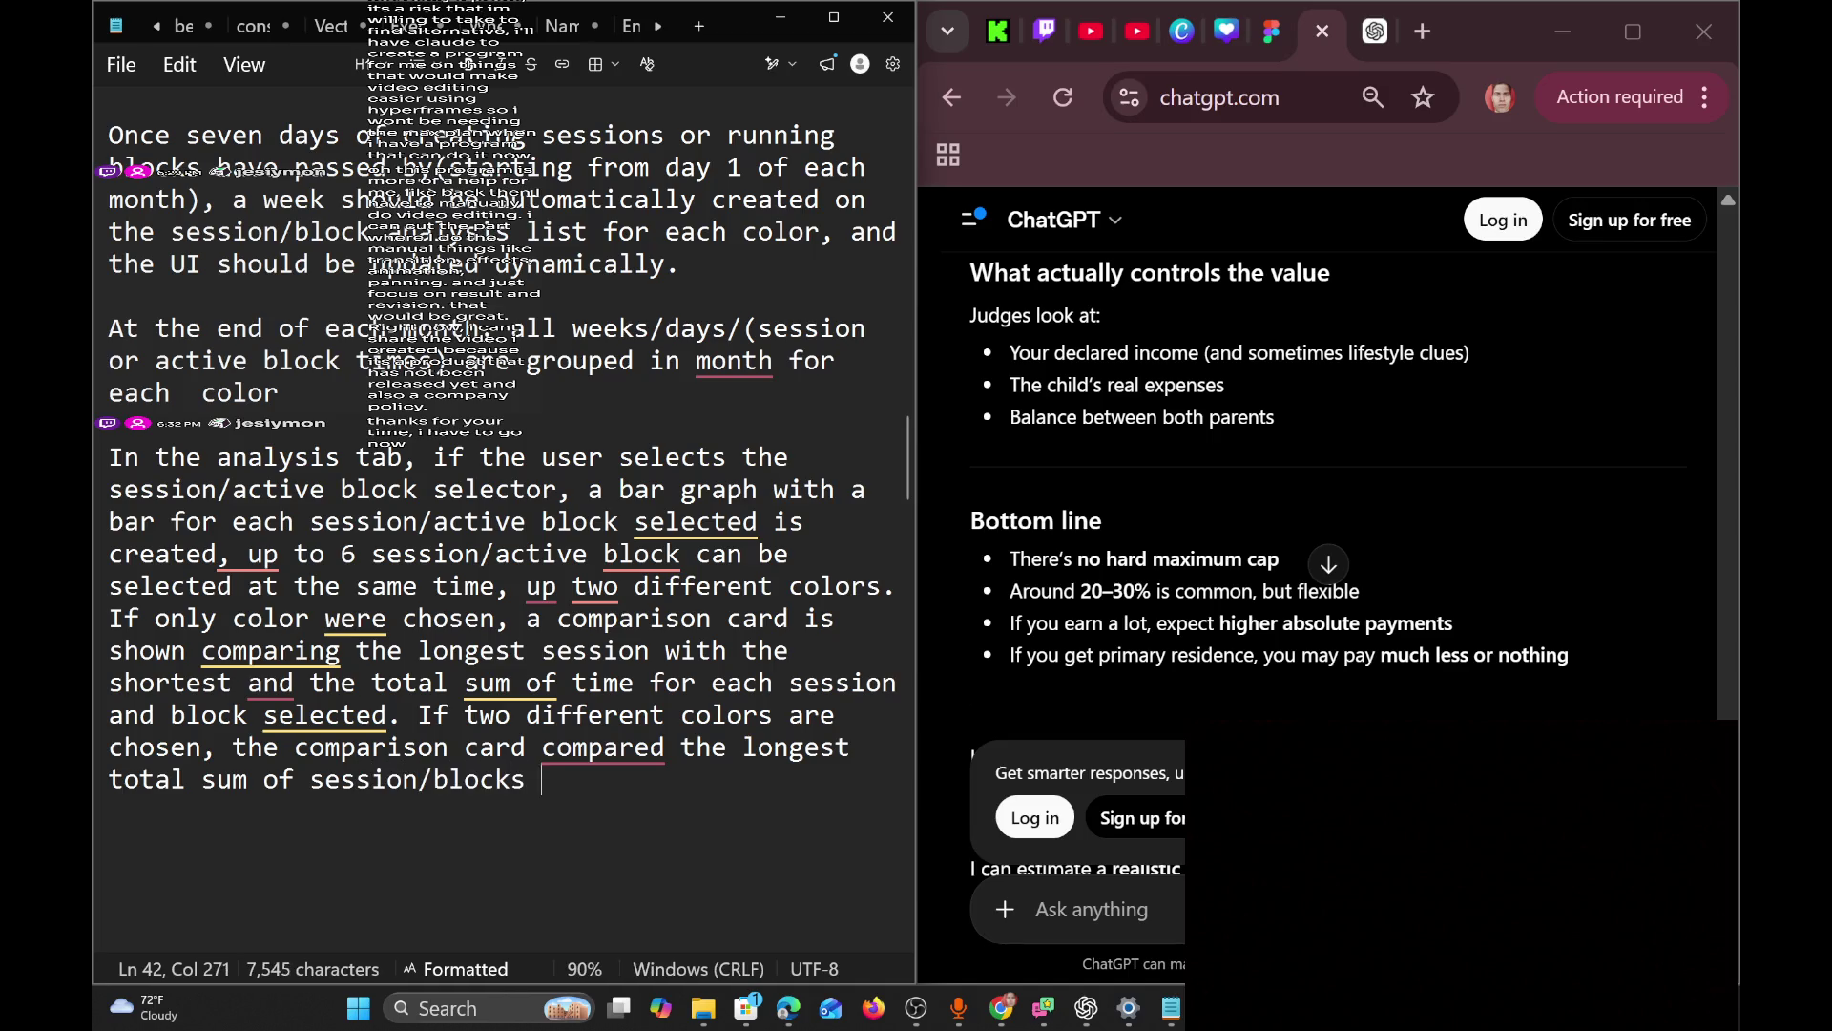
text(selected and)
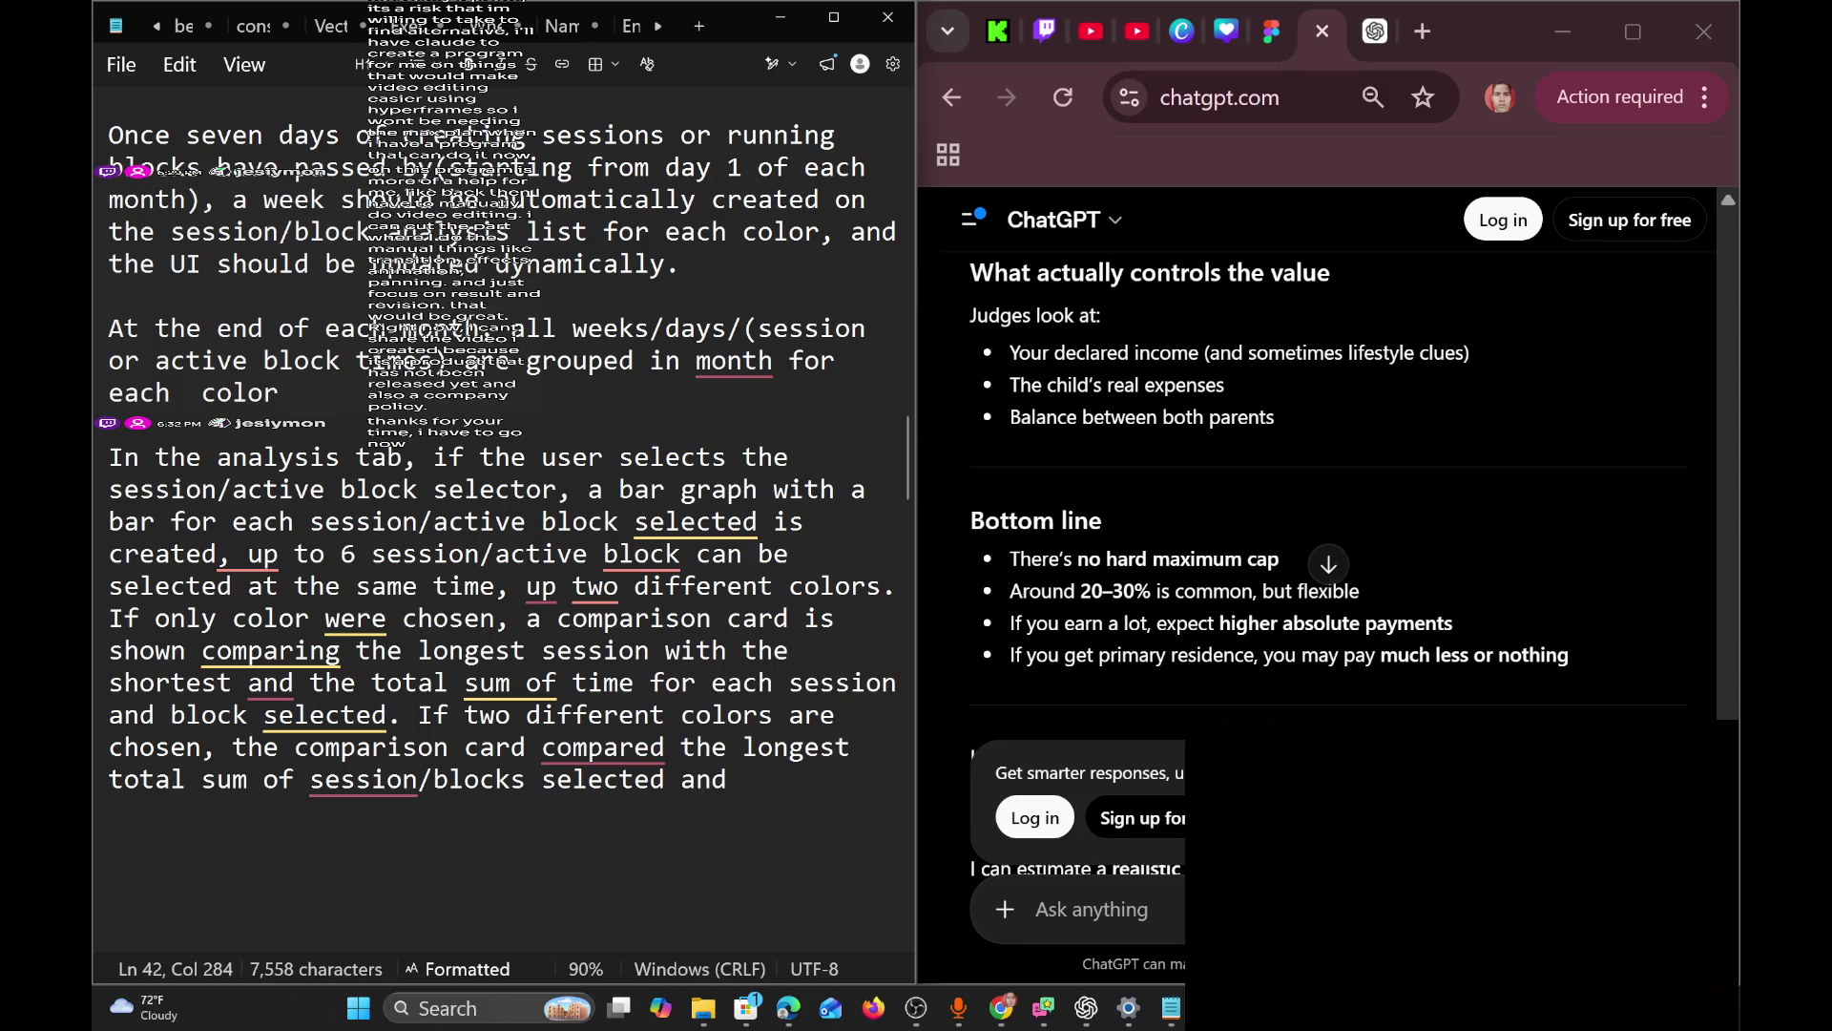
click(434, 778)
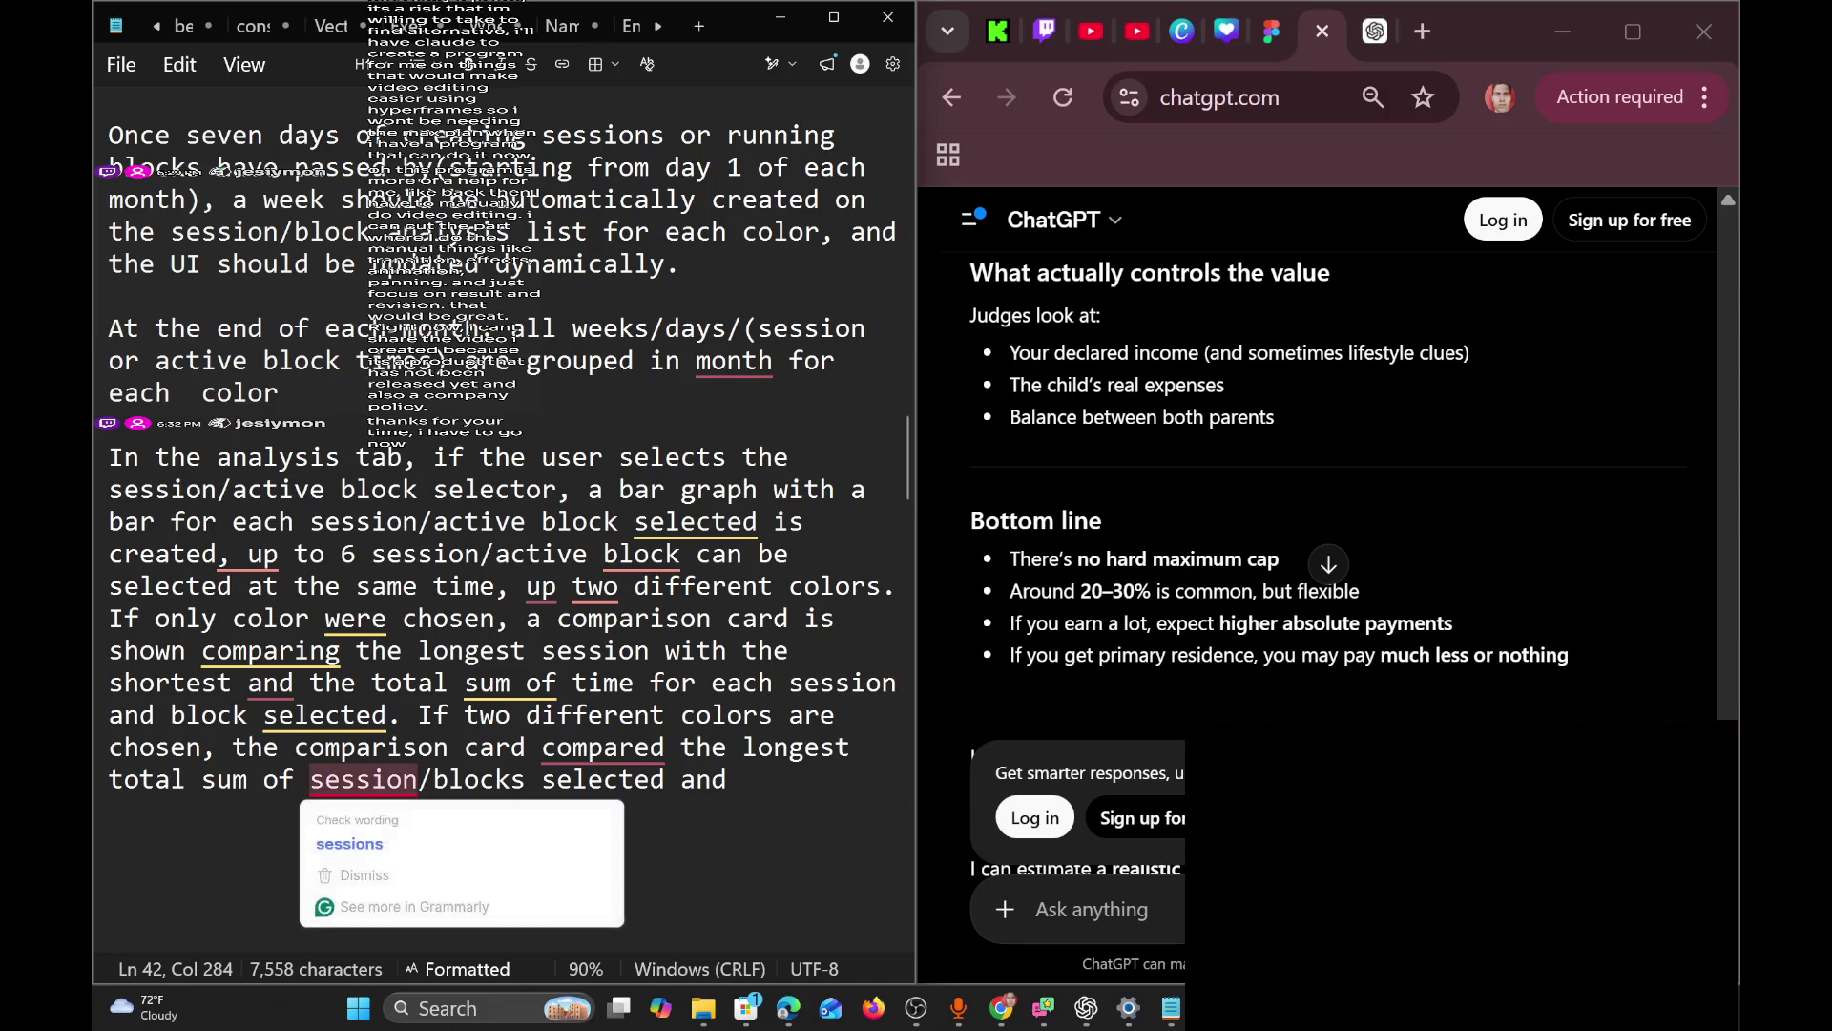
text(Active)
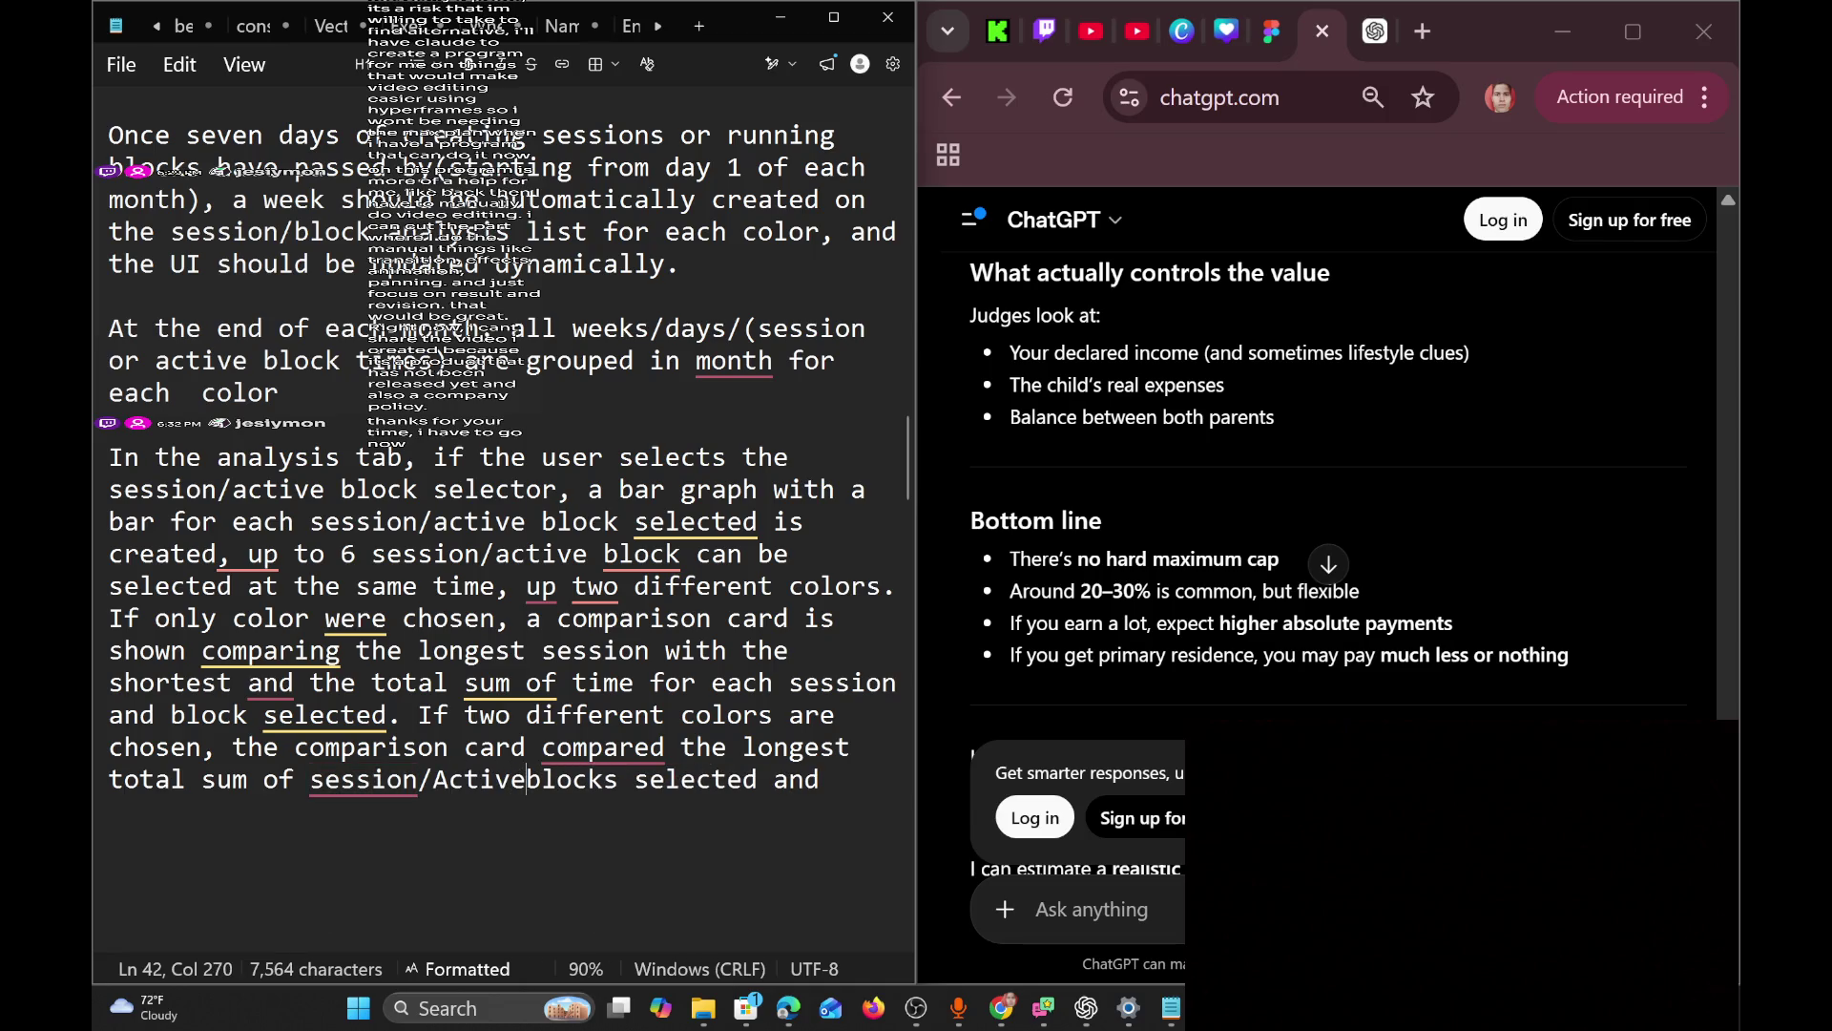
text(-)
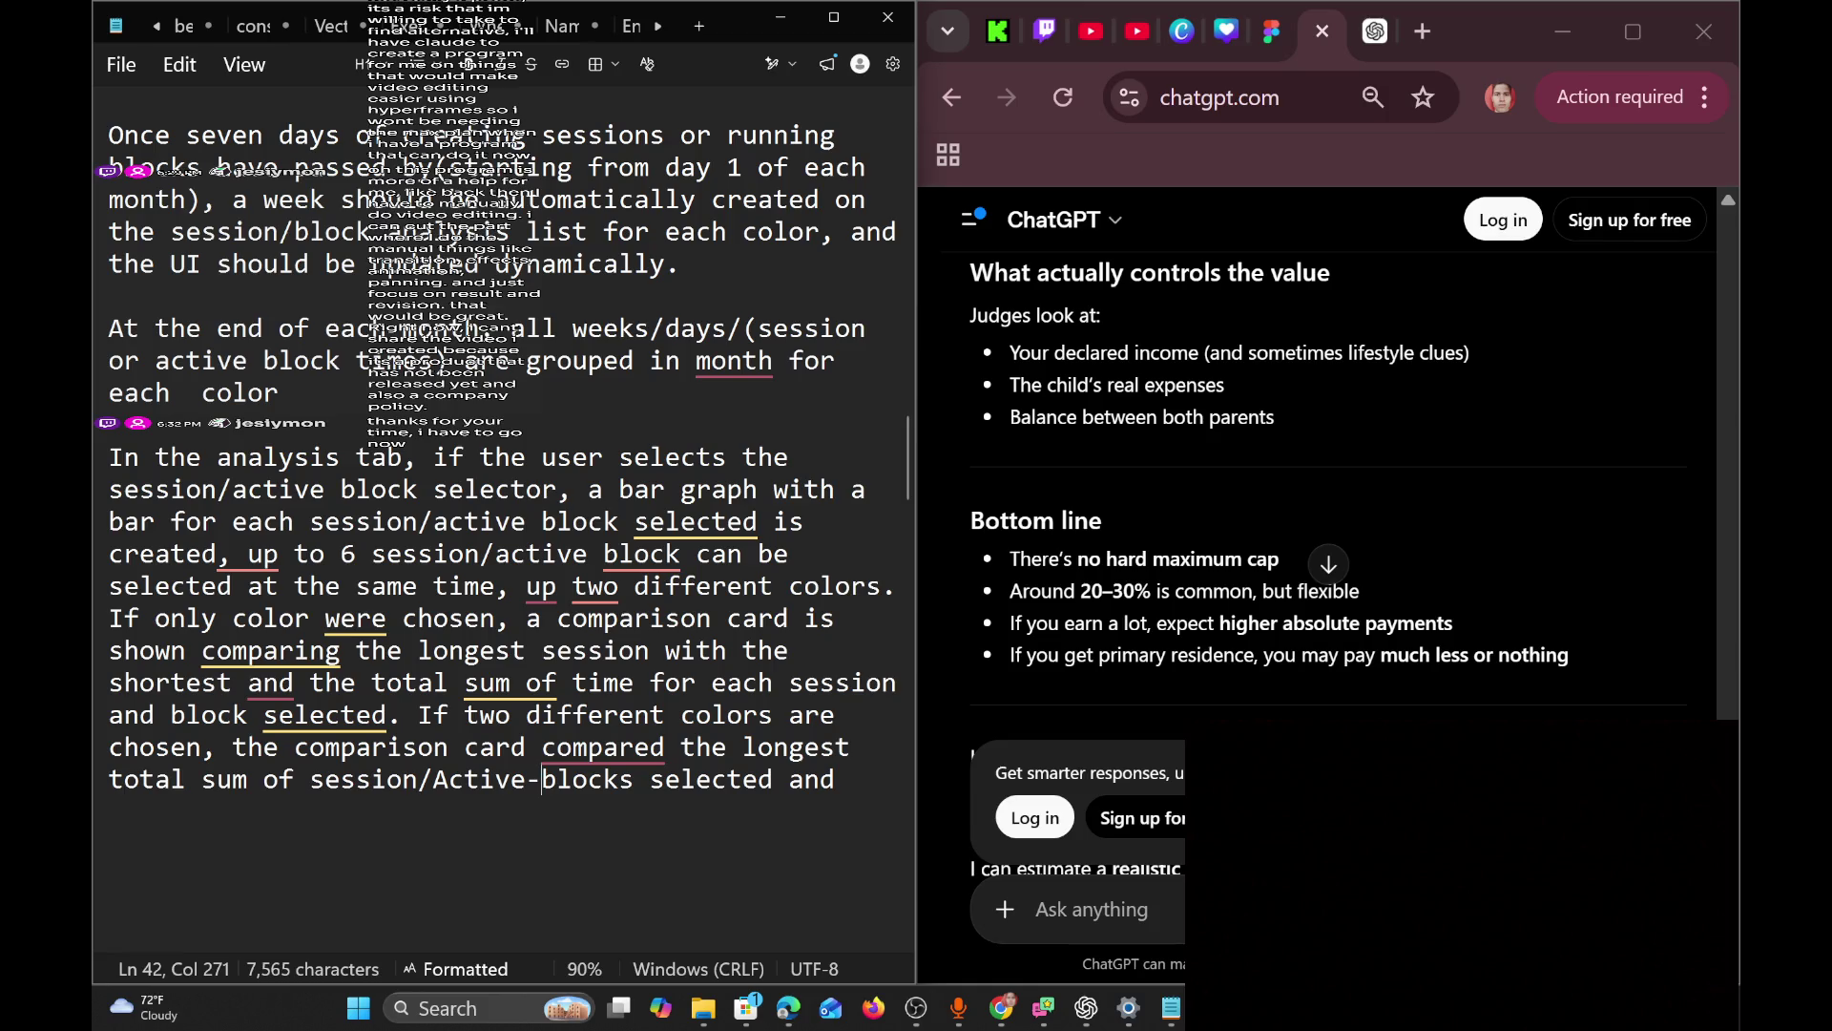
key(Left)
key(Left)
key(Left)
key(Right)
key(BackSpace)
text(a)
End the sentence with 'with the sum of the other color. The results are always in percentage'.
click(851, 780)
text(start)
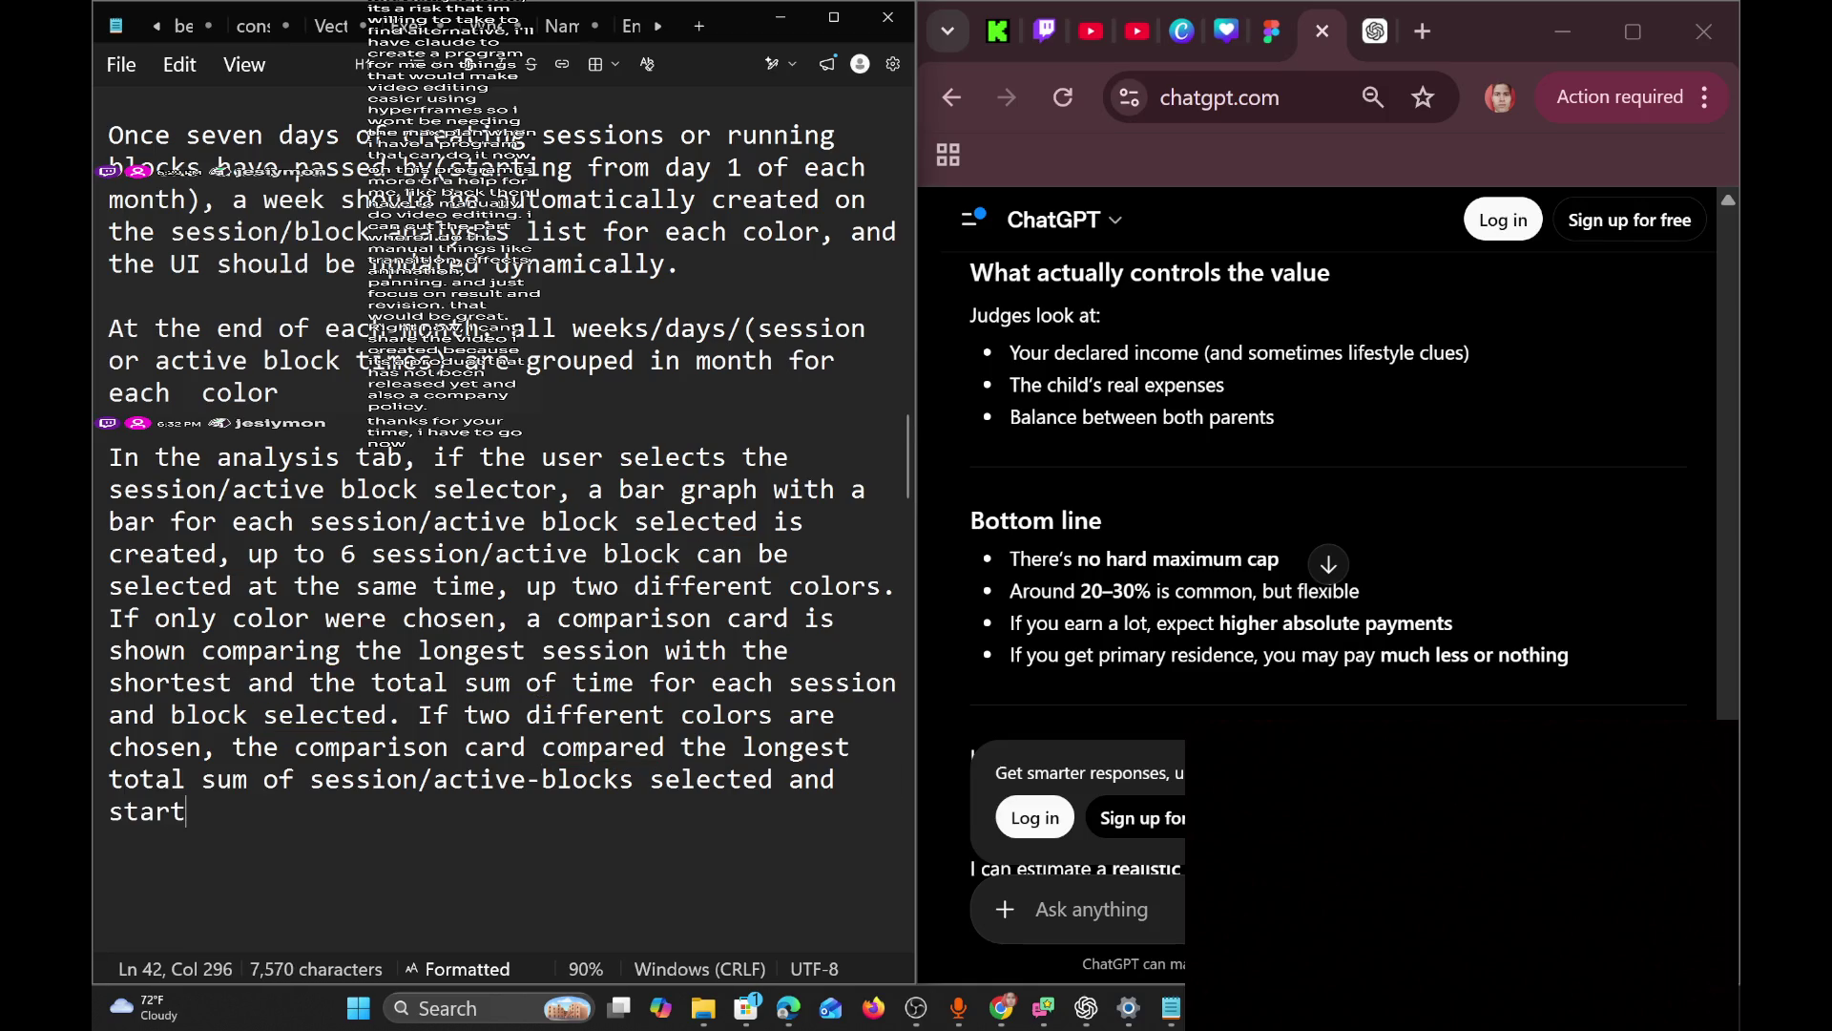
text( working)
key(BackSpace)
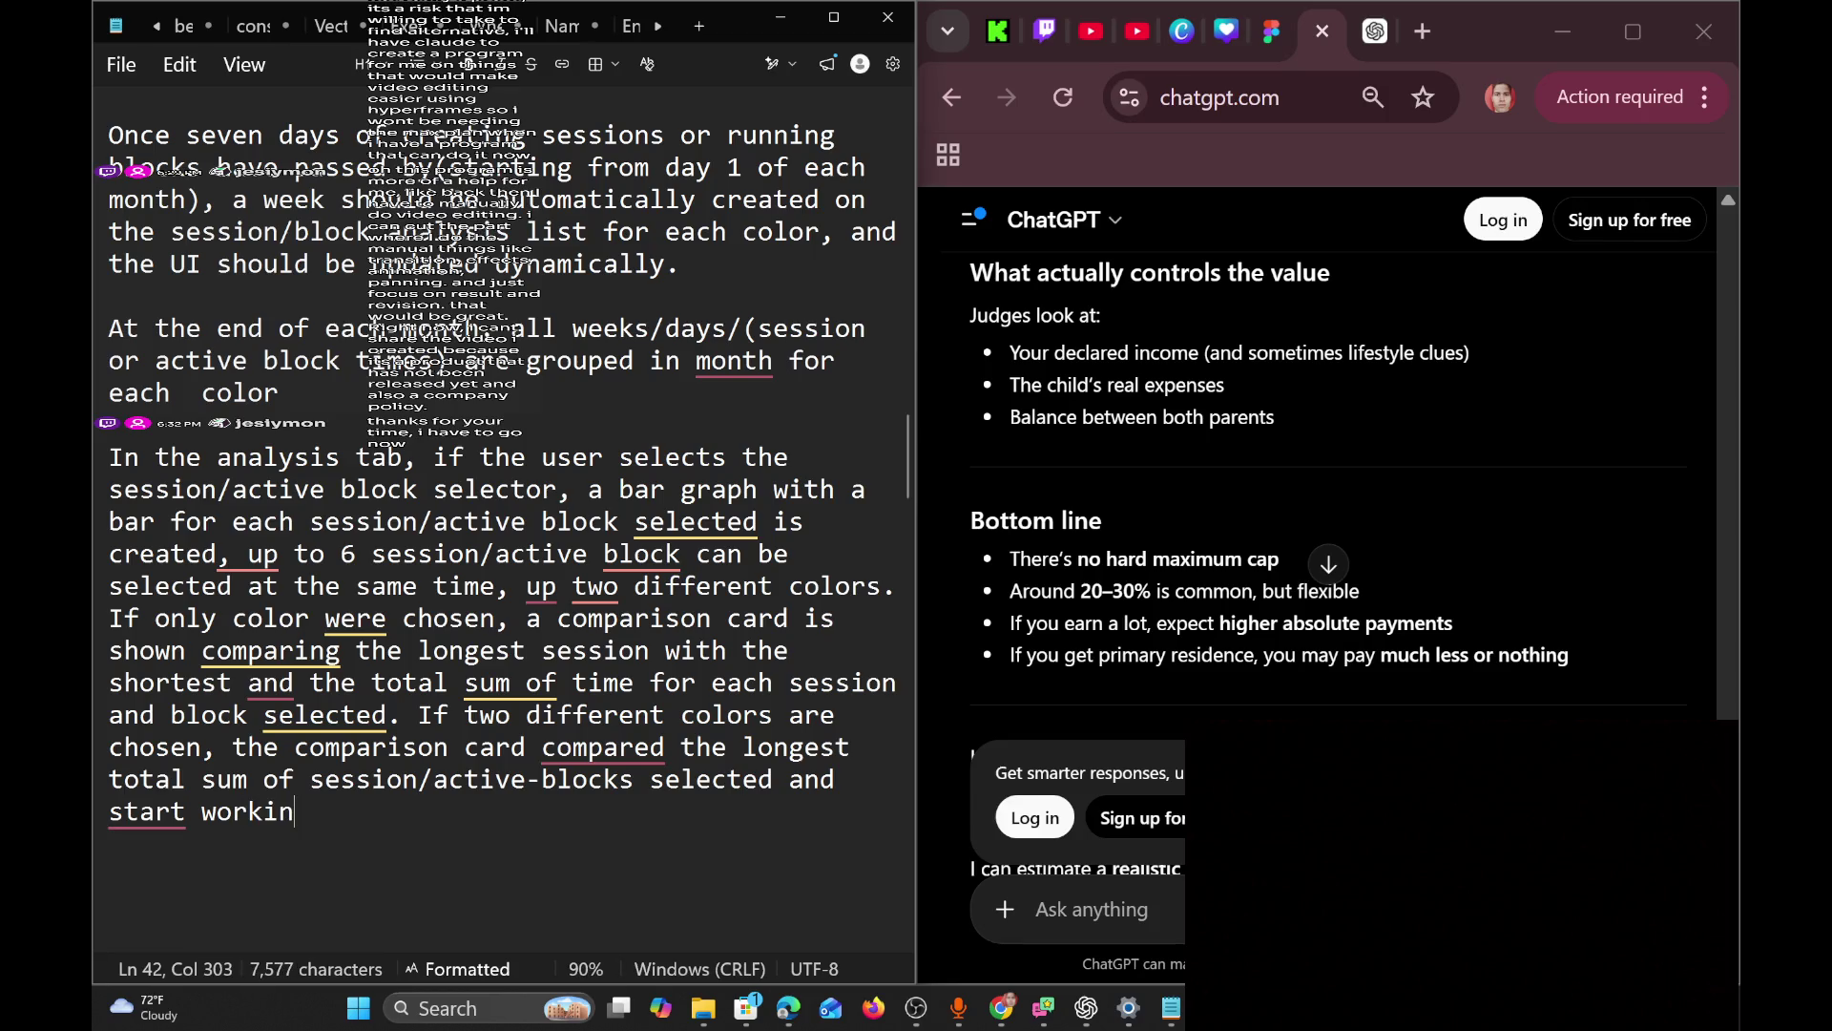
key(BackSpace)
key(BackSpace)
key(BackSpace)
key(BackSpace)
text(with)
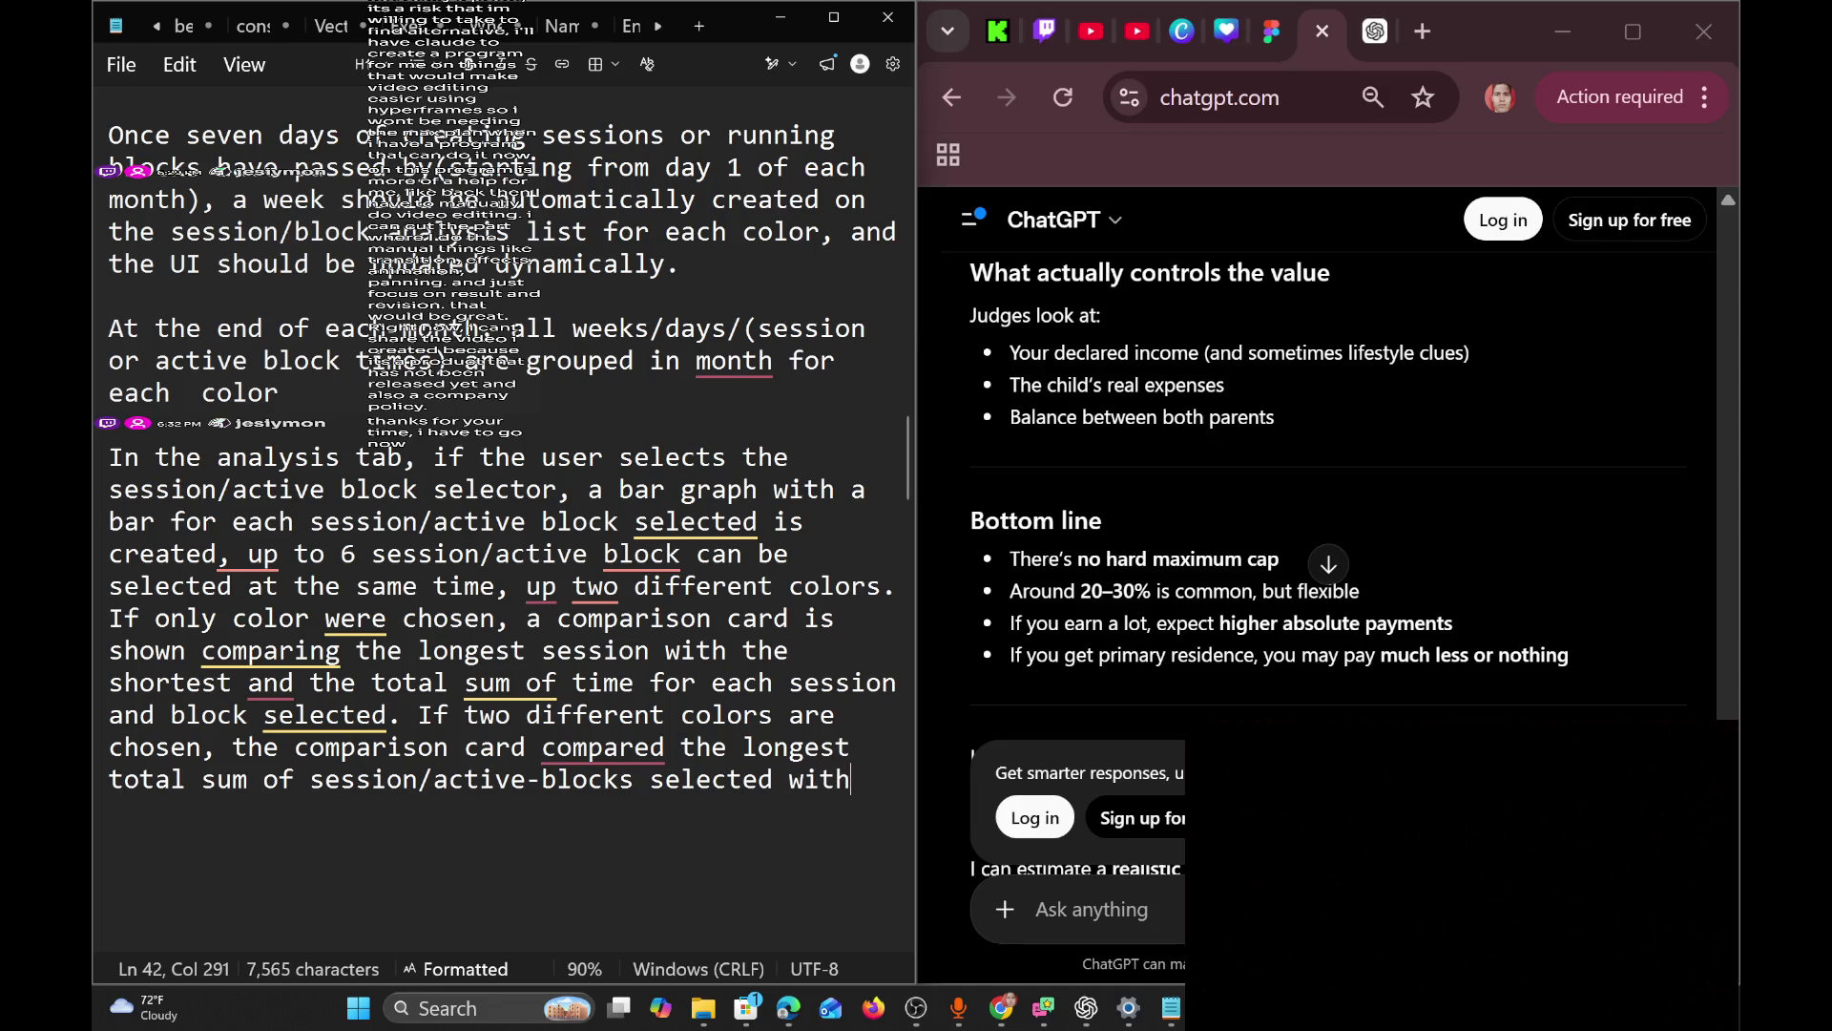
text( the shortes)
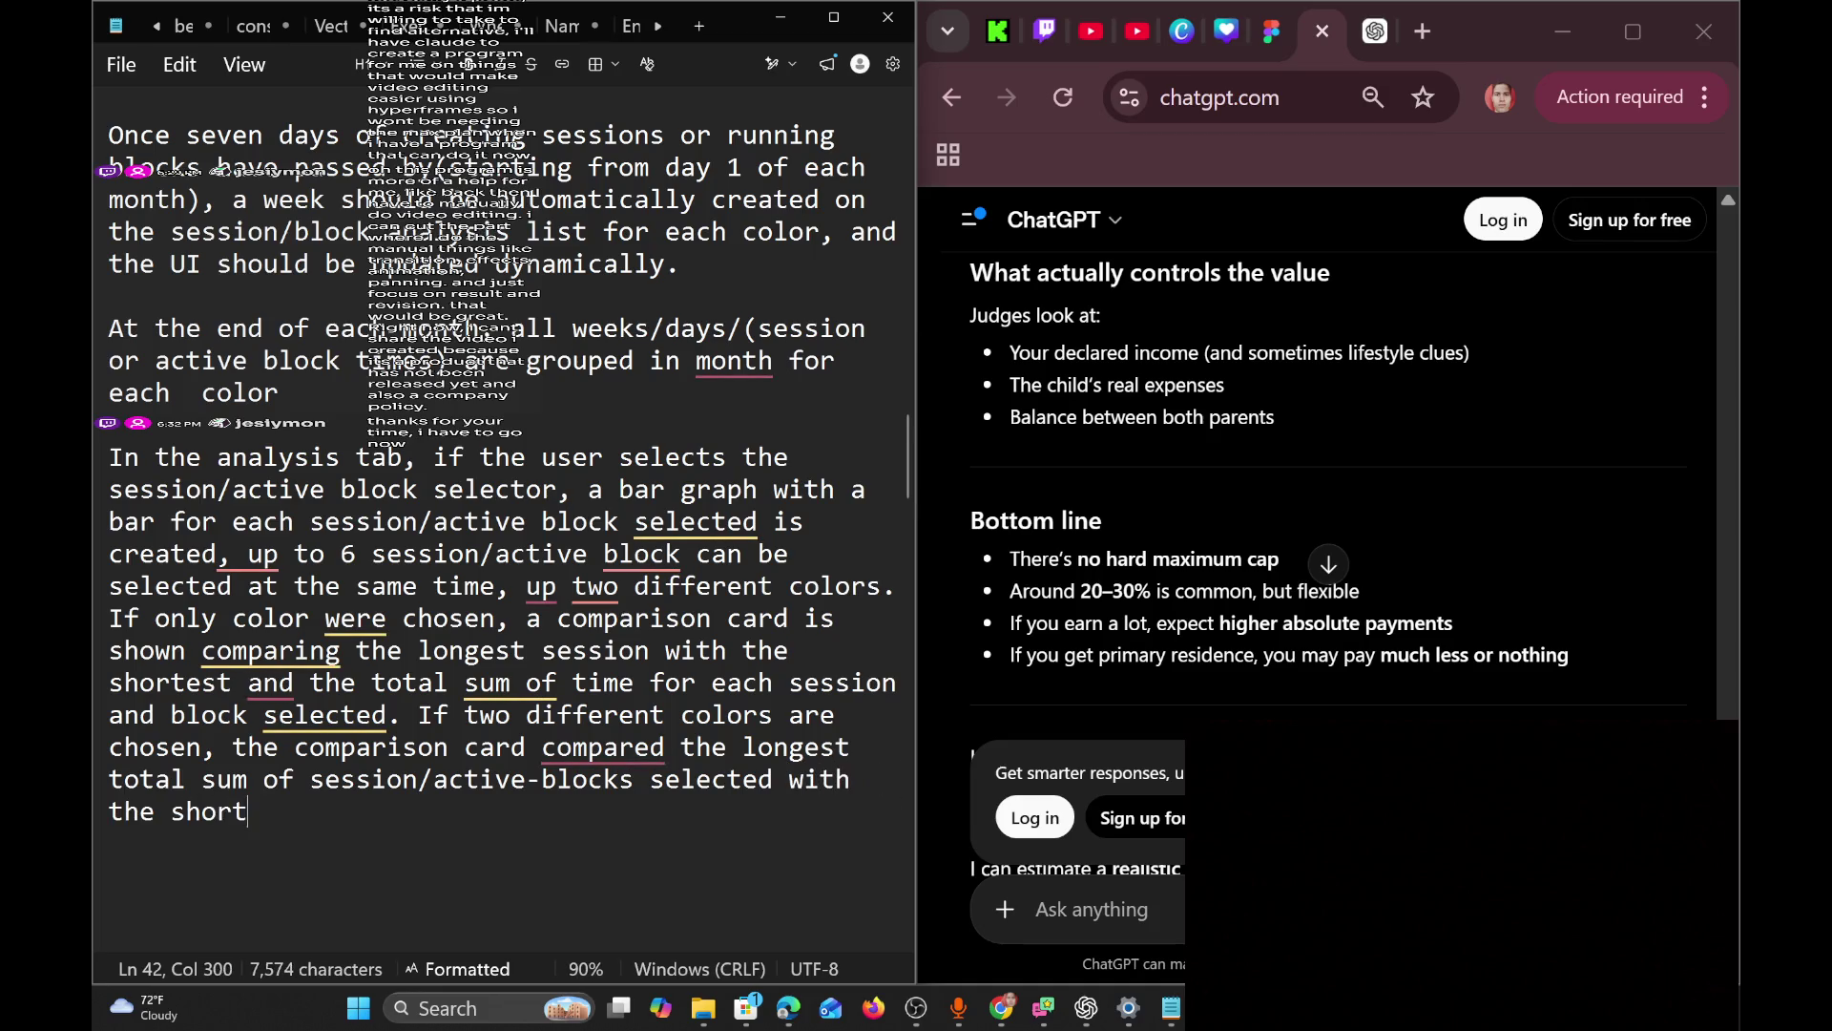
text( of the ot)
text(he colo)
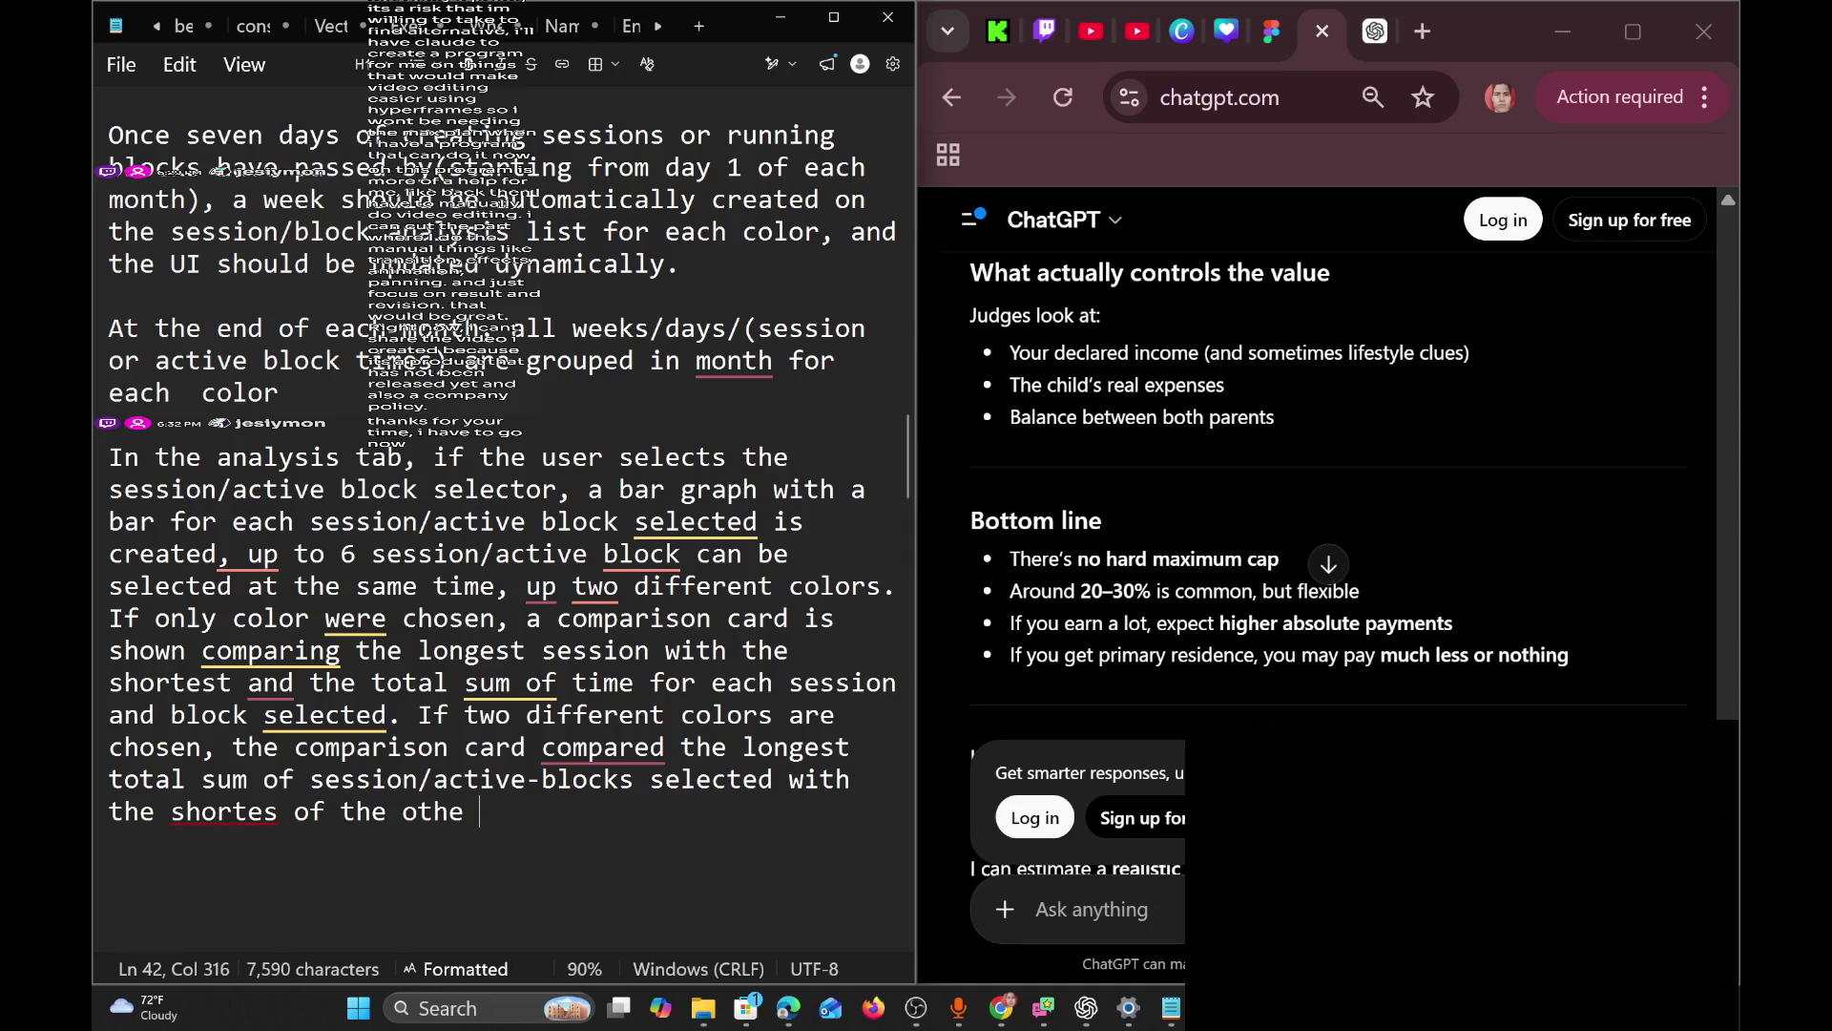
key(BackSpace)
key(BackSpace)
key(BackSpace)
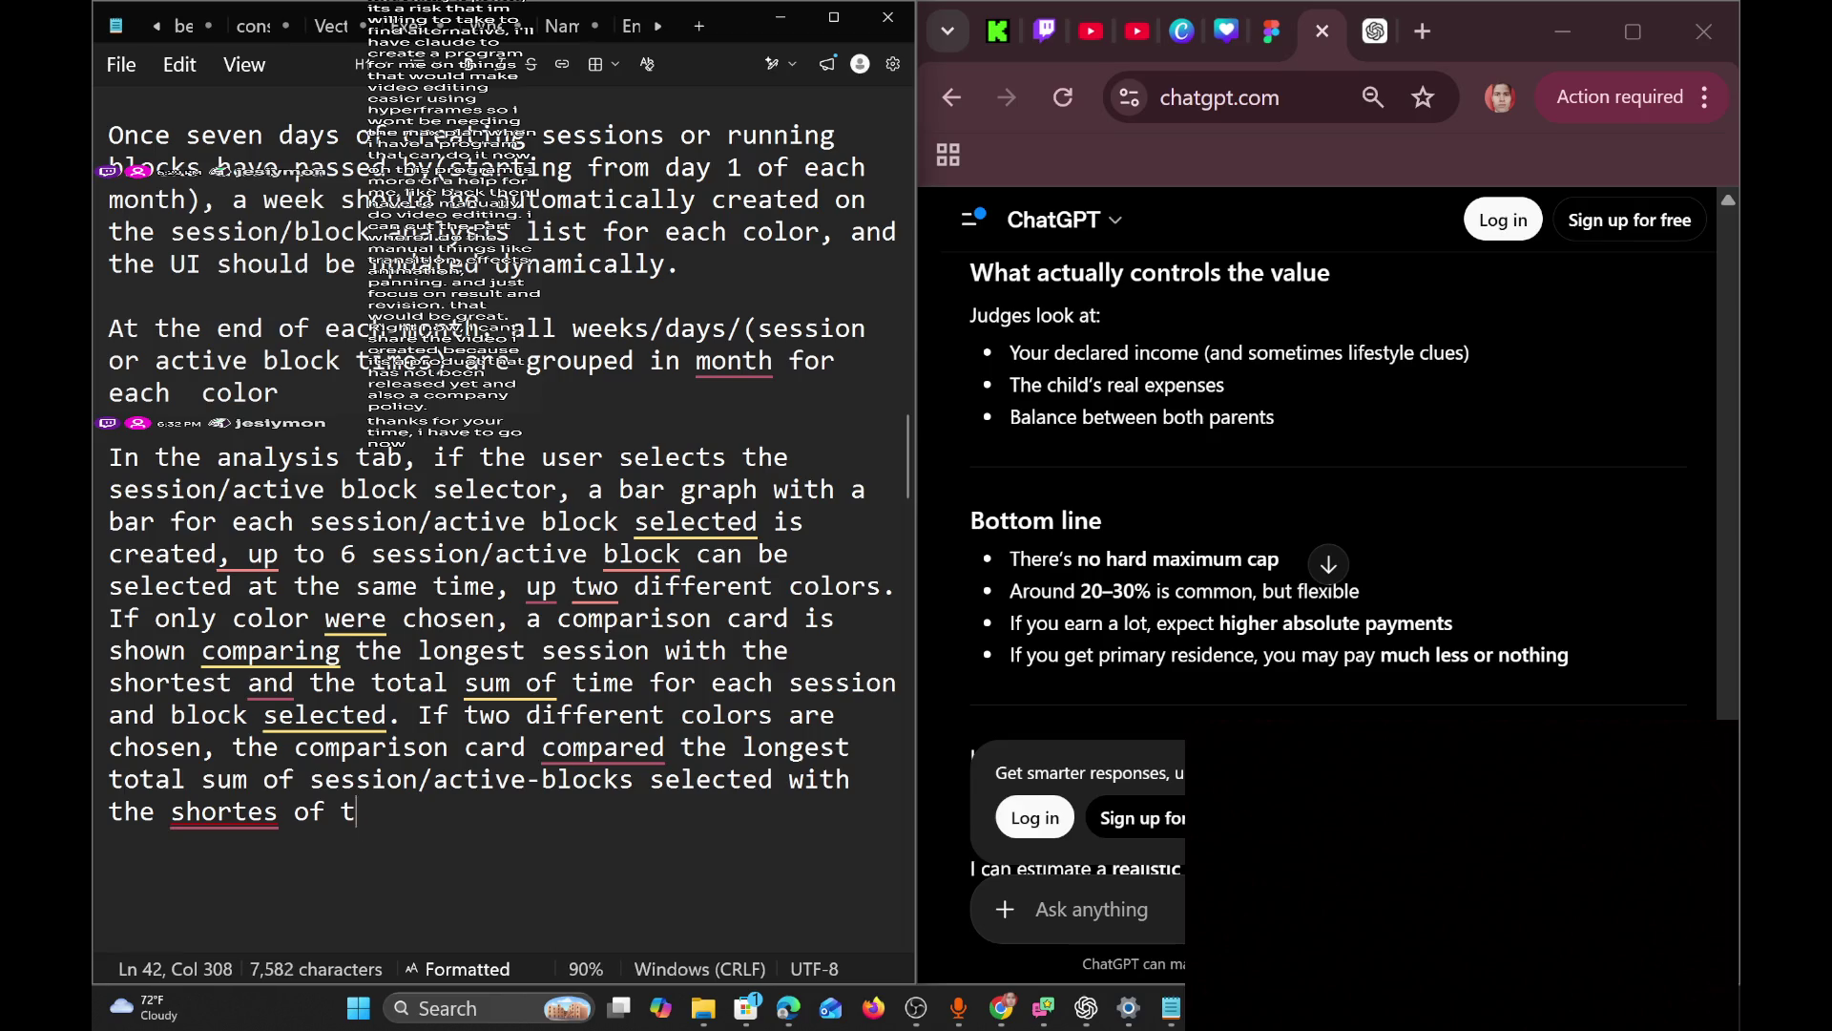
text(sum of t)
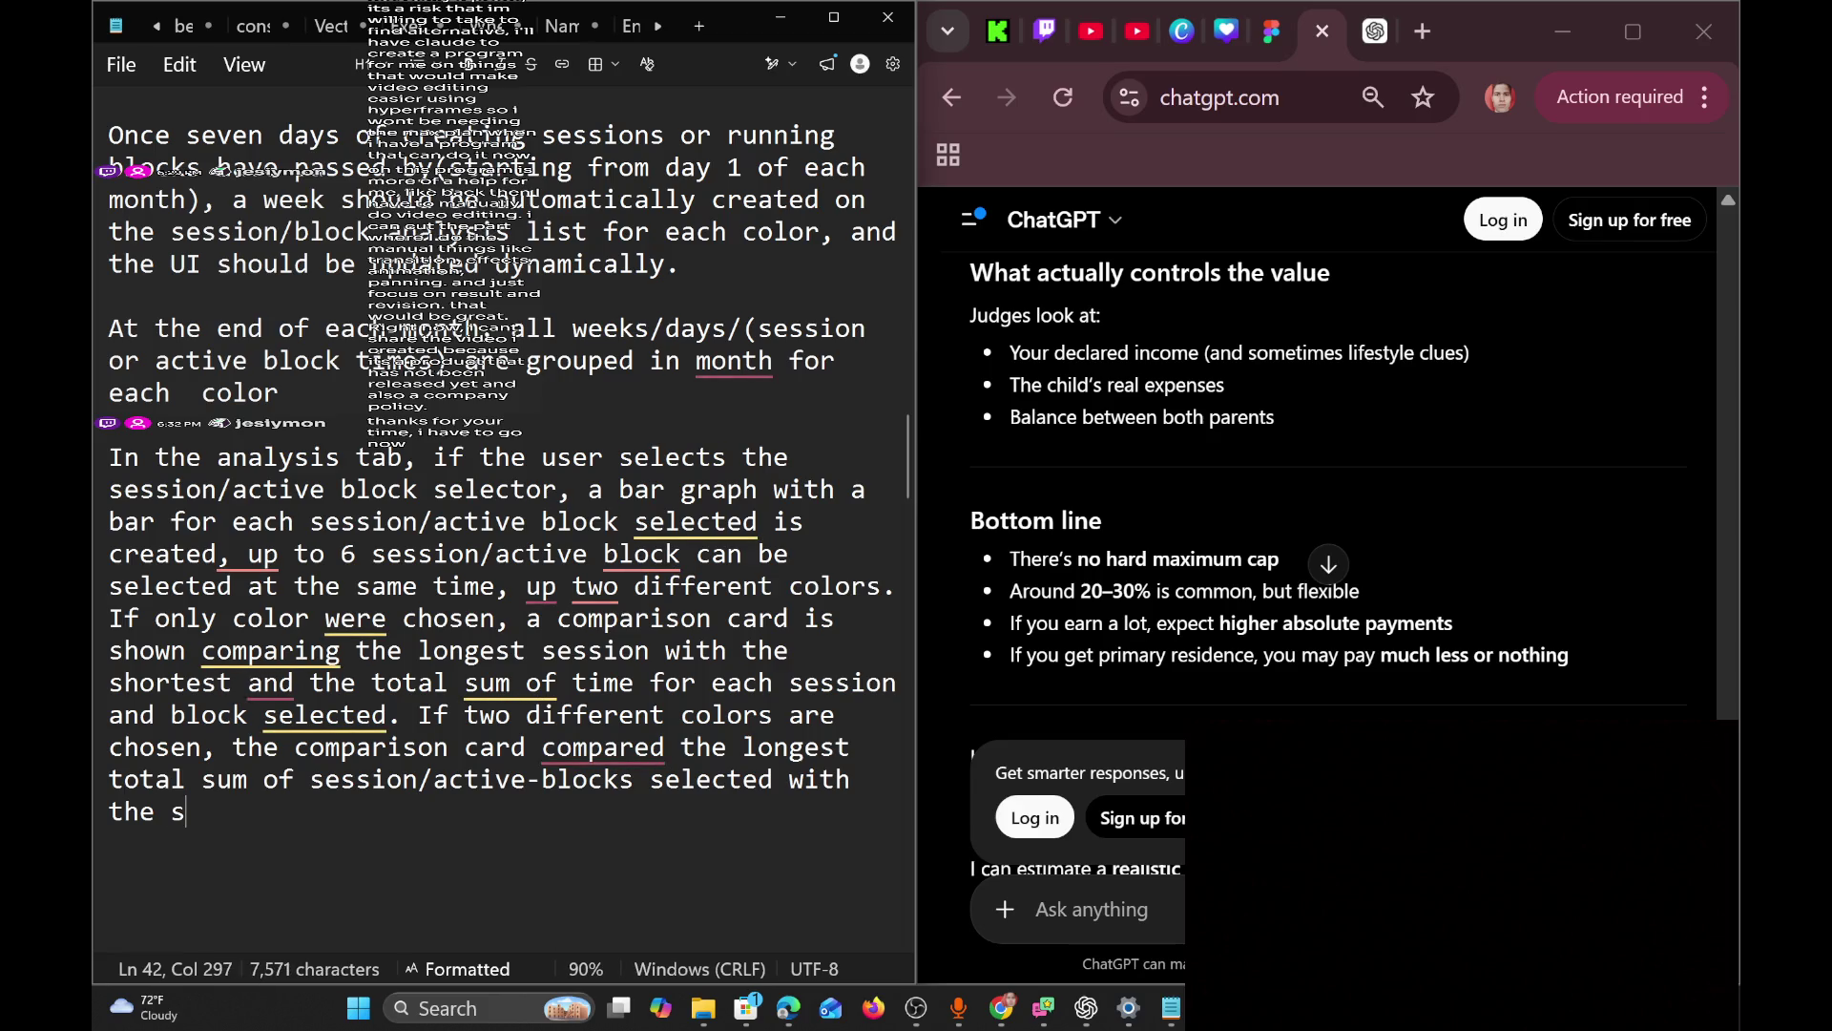
text(he )
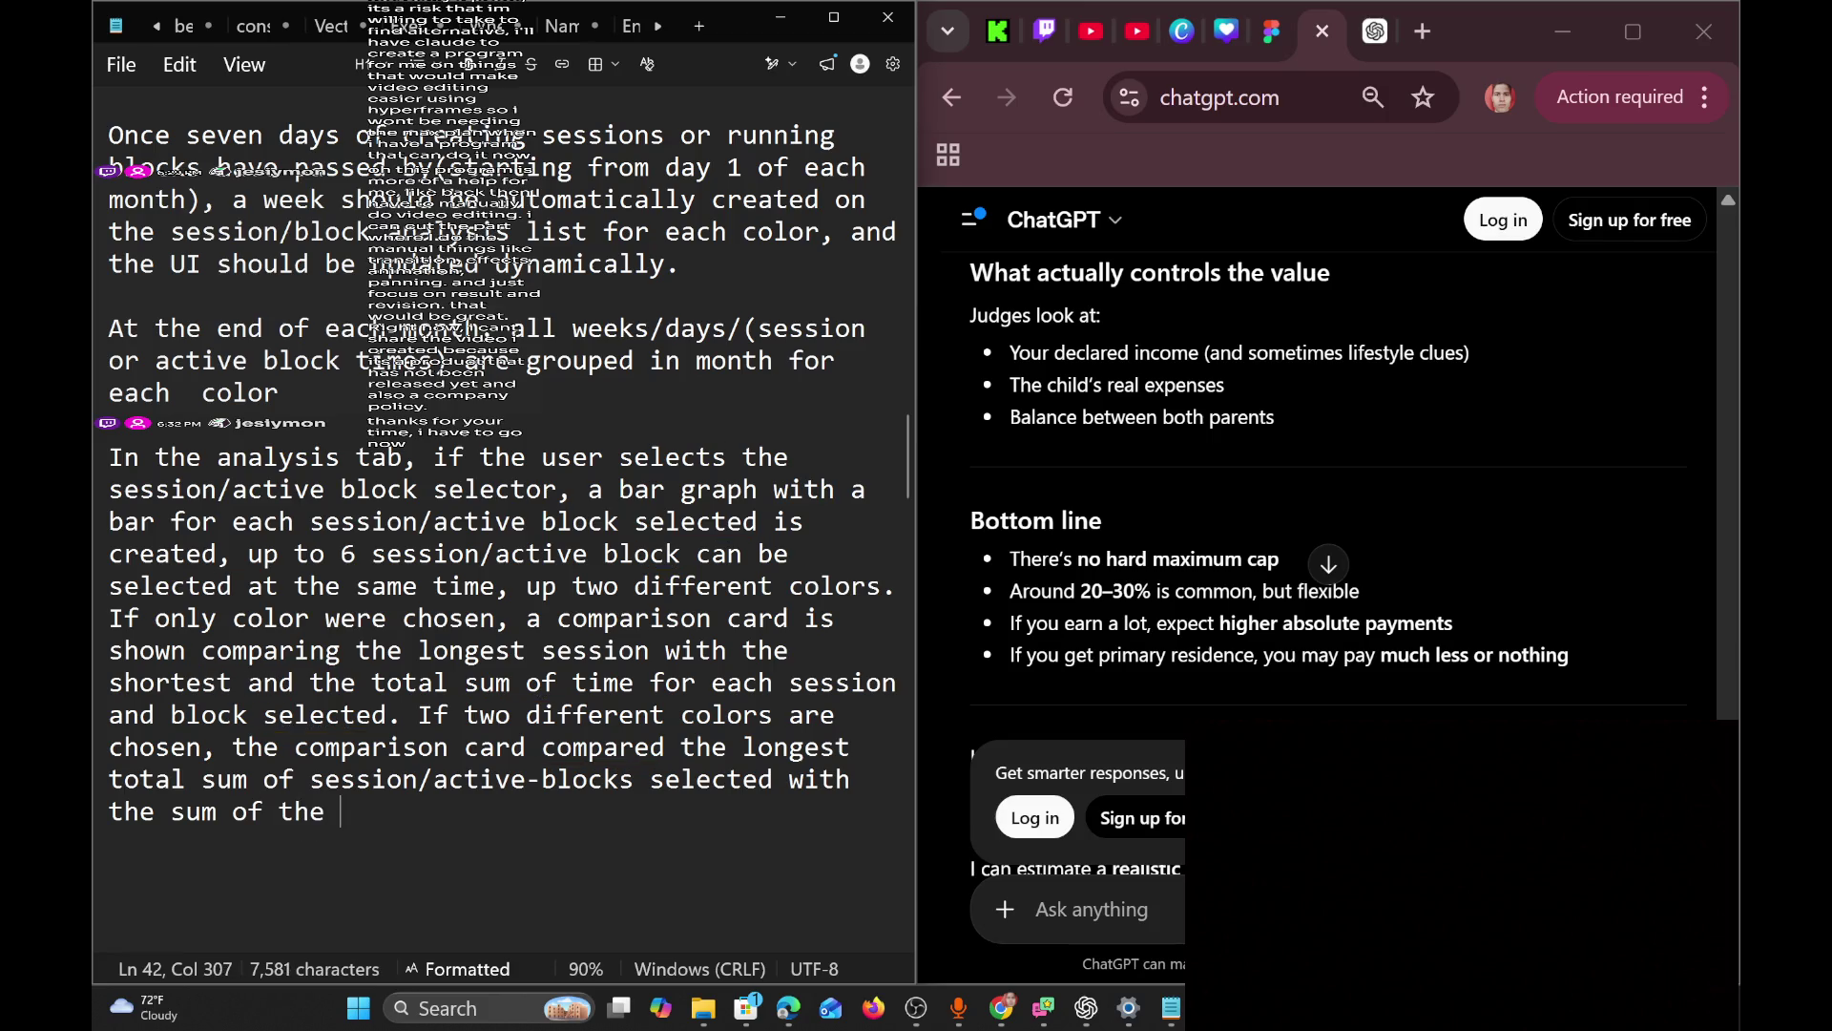
text(other color)
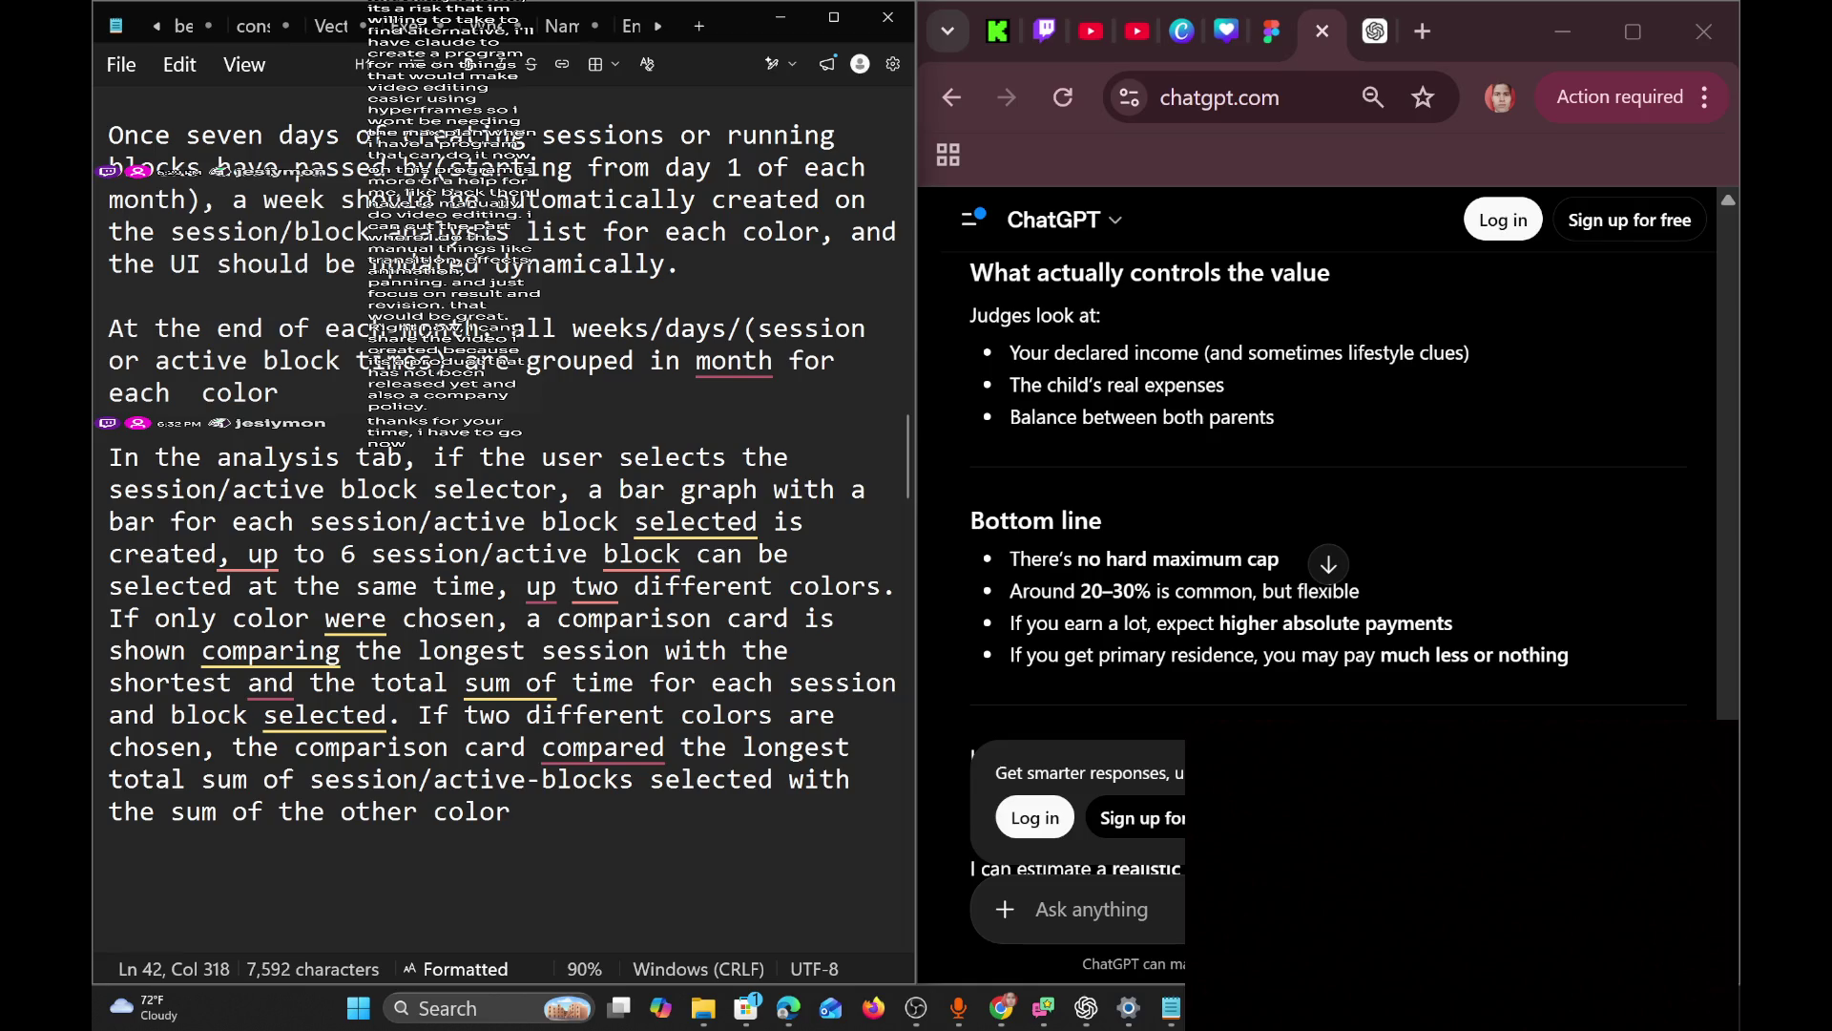
text(in)
key(BackSpace)
key(BackSpace)
key(BackSpace)
text(. The)
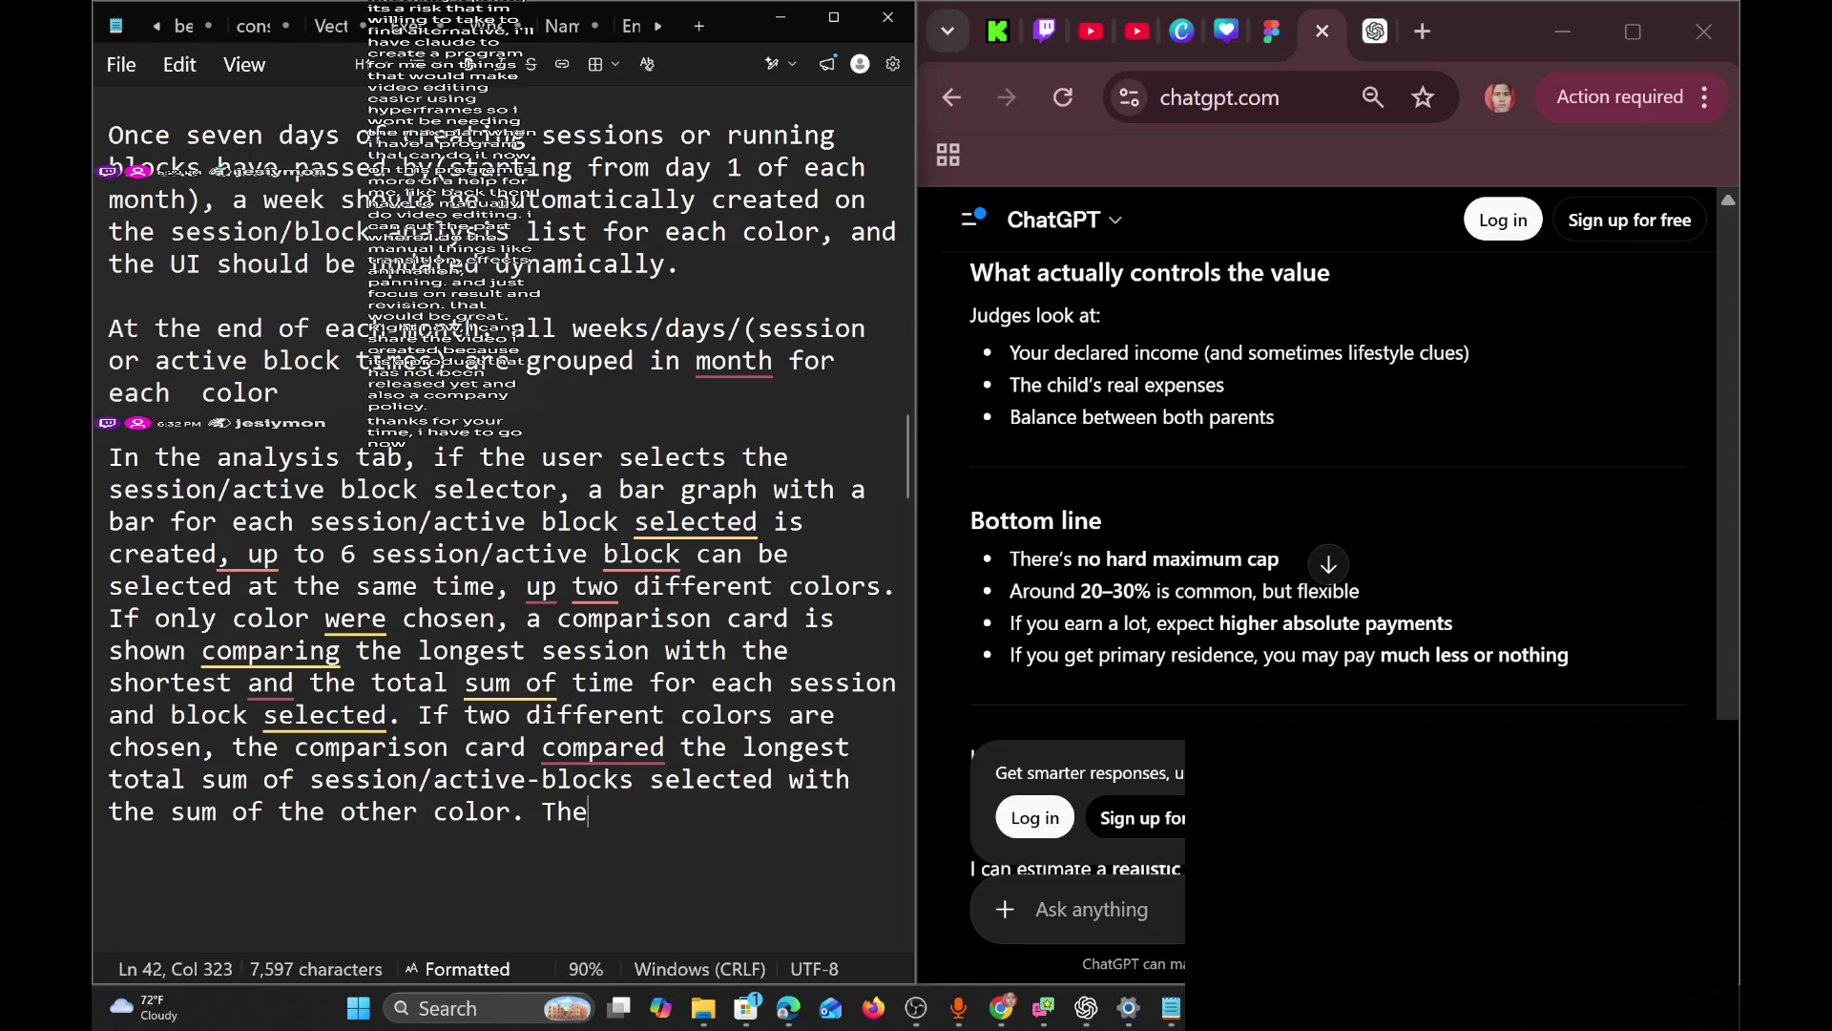
text( results are)
text( alw)
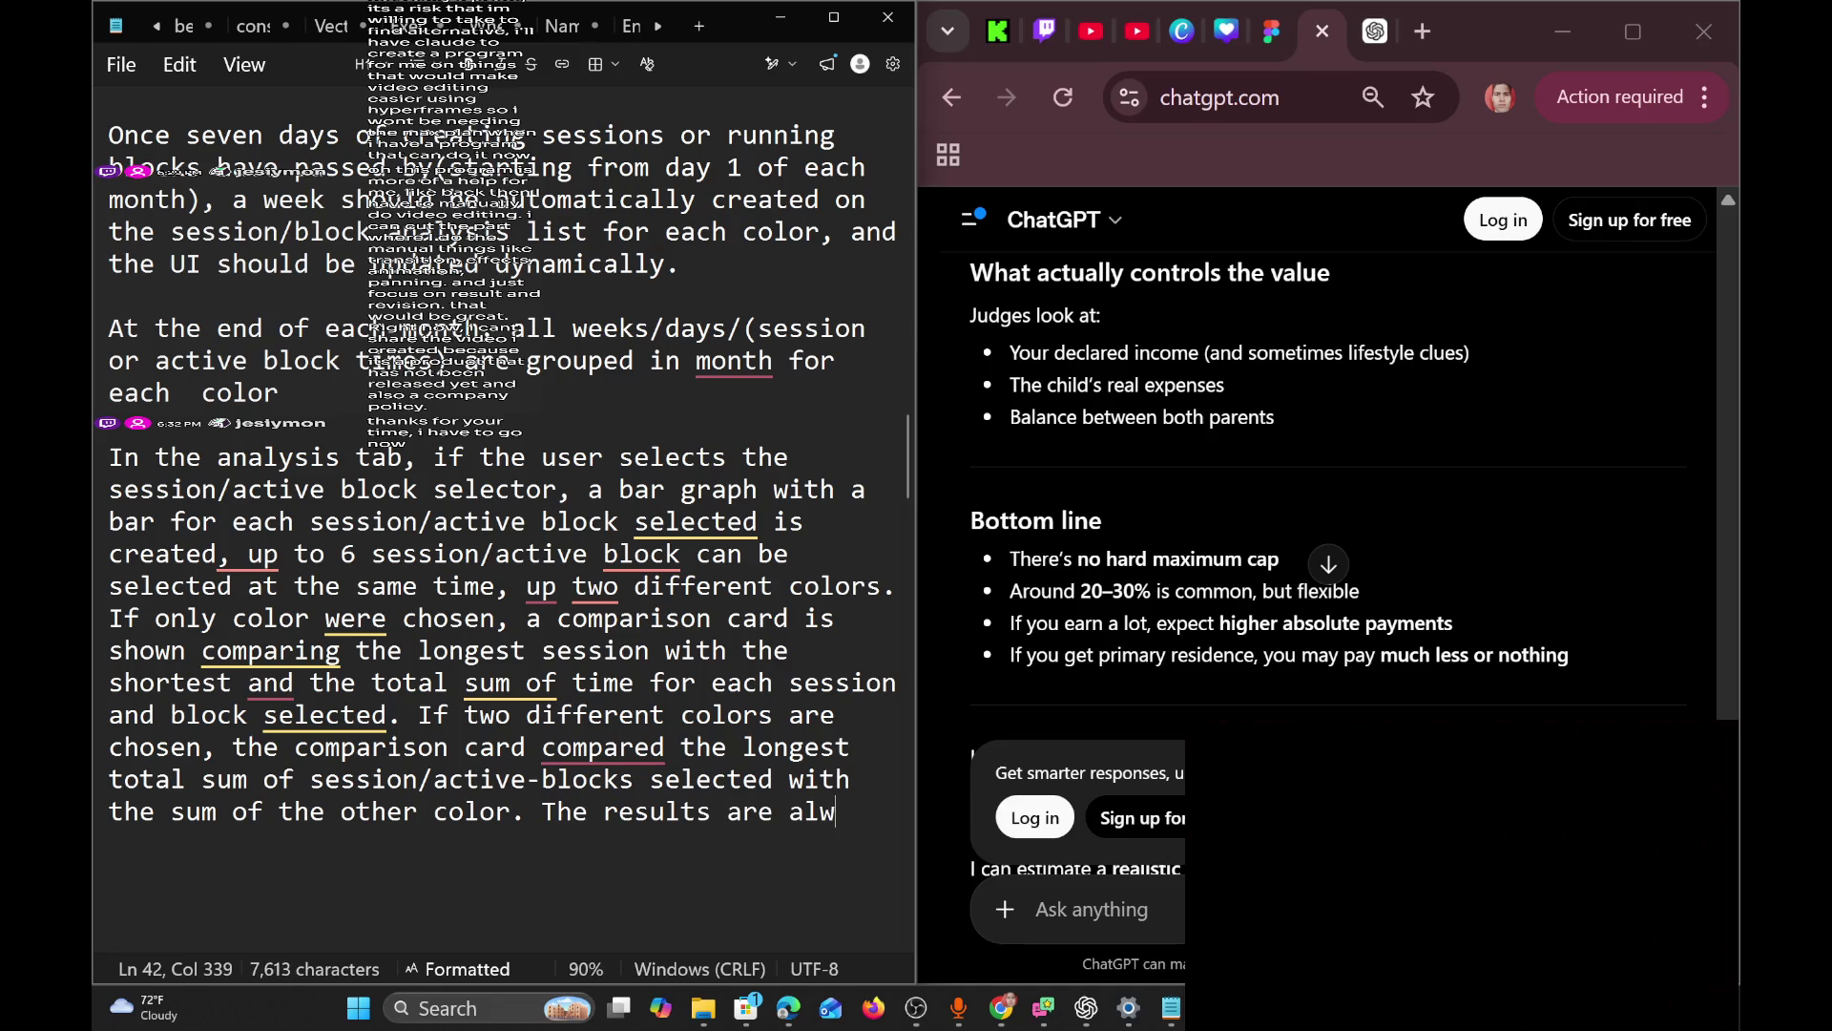
text(ays in )
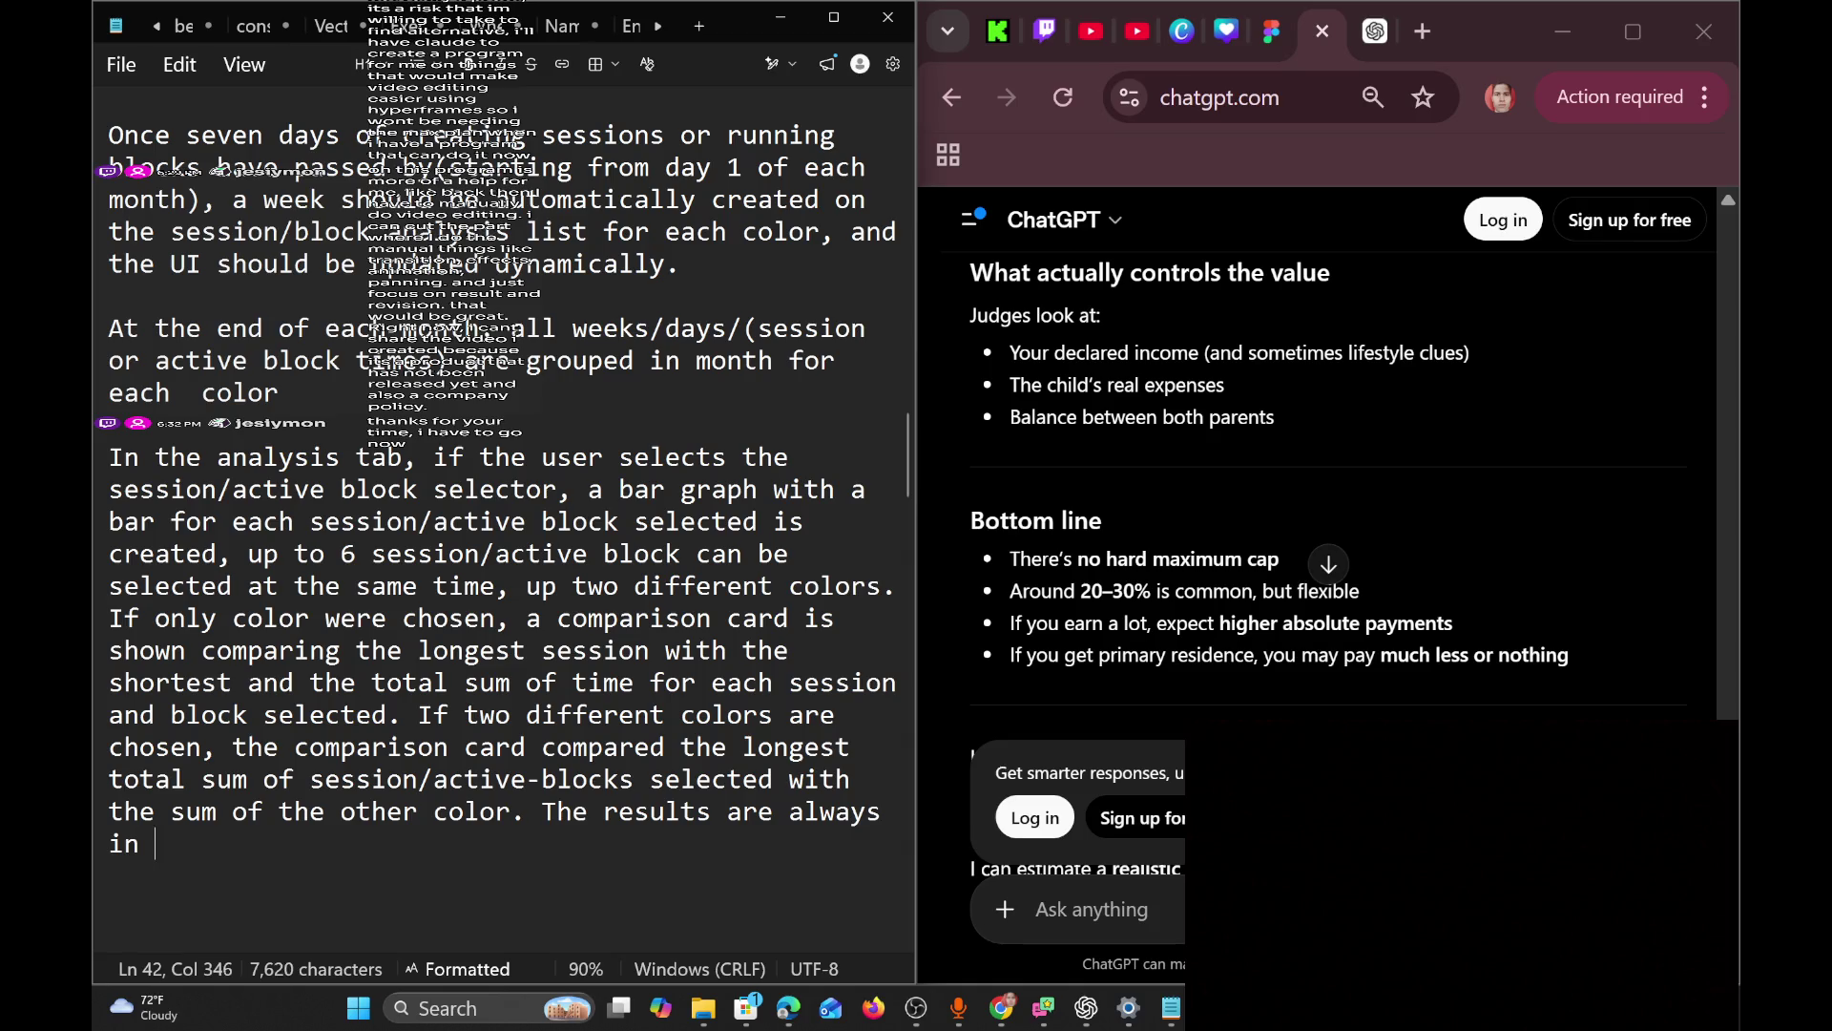
text(percentage)
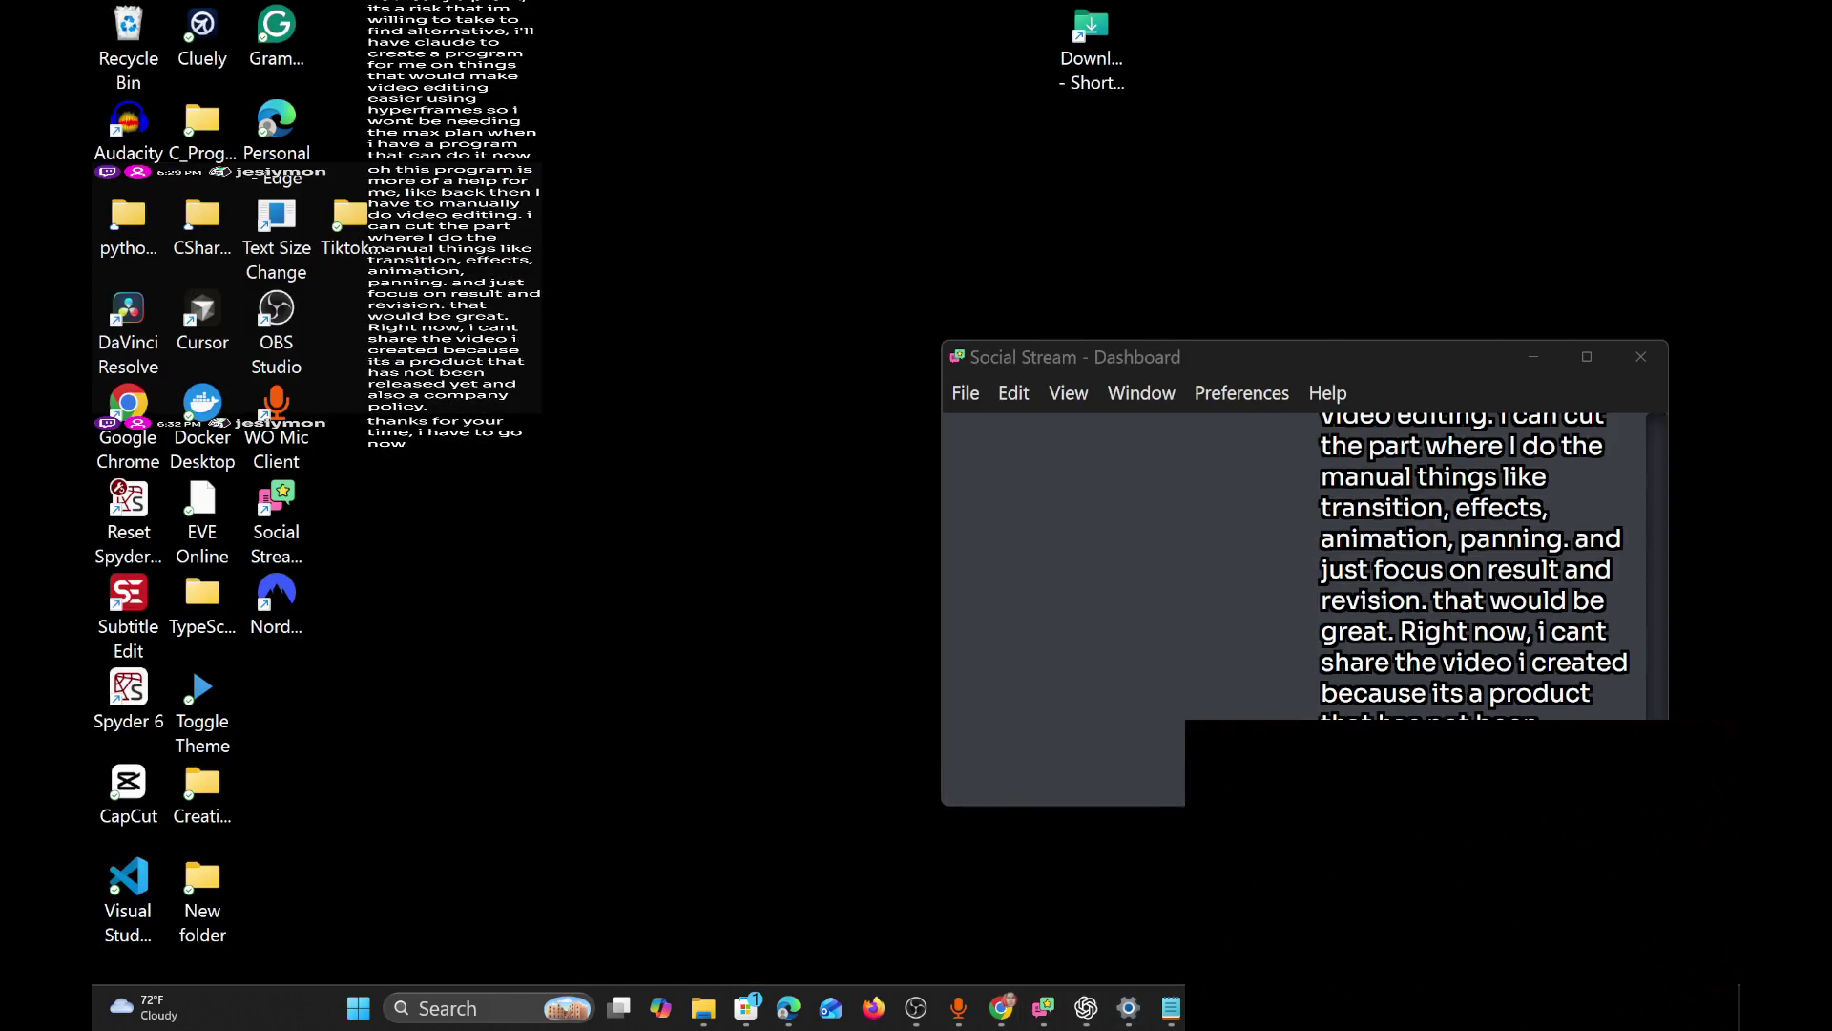
click(1176, 897)
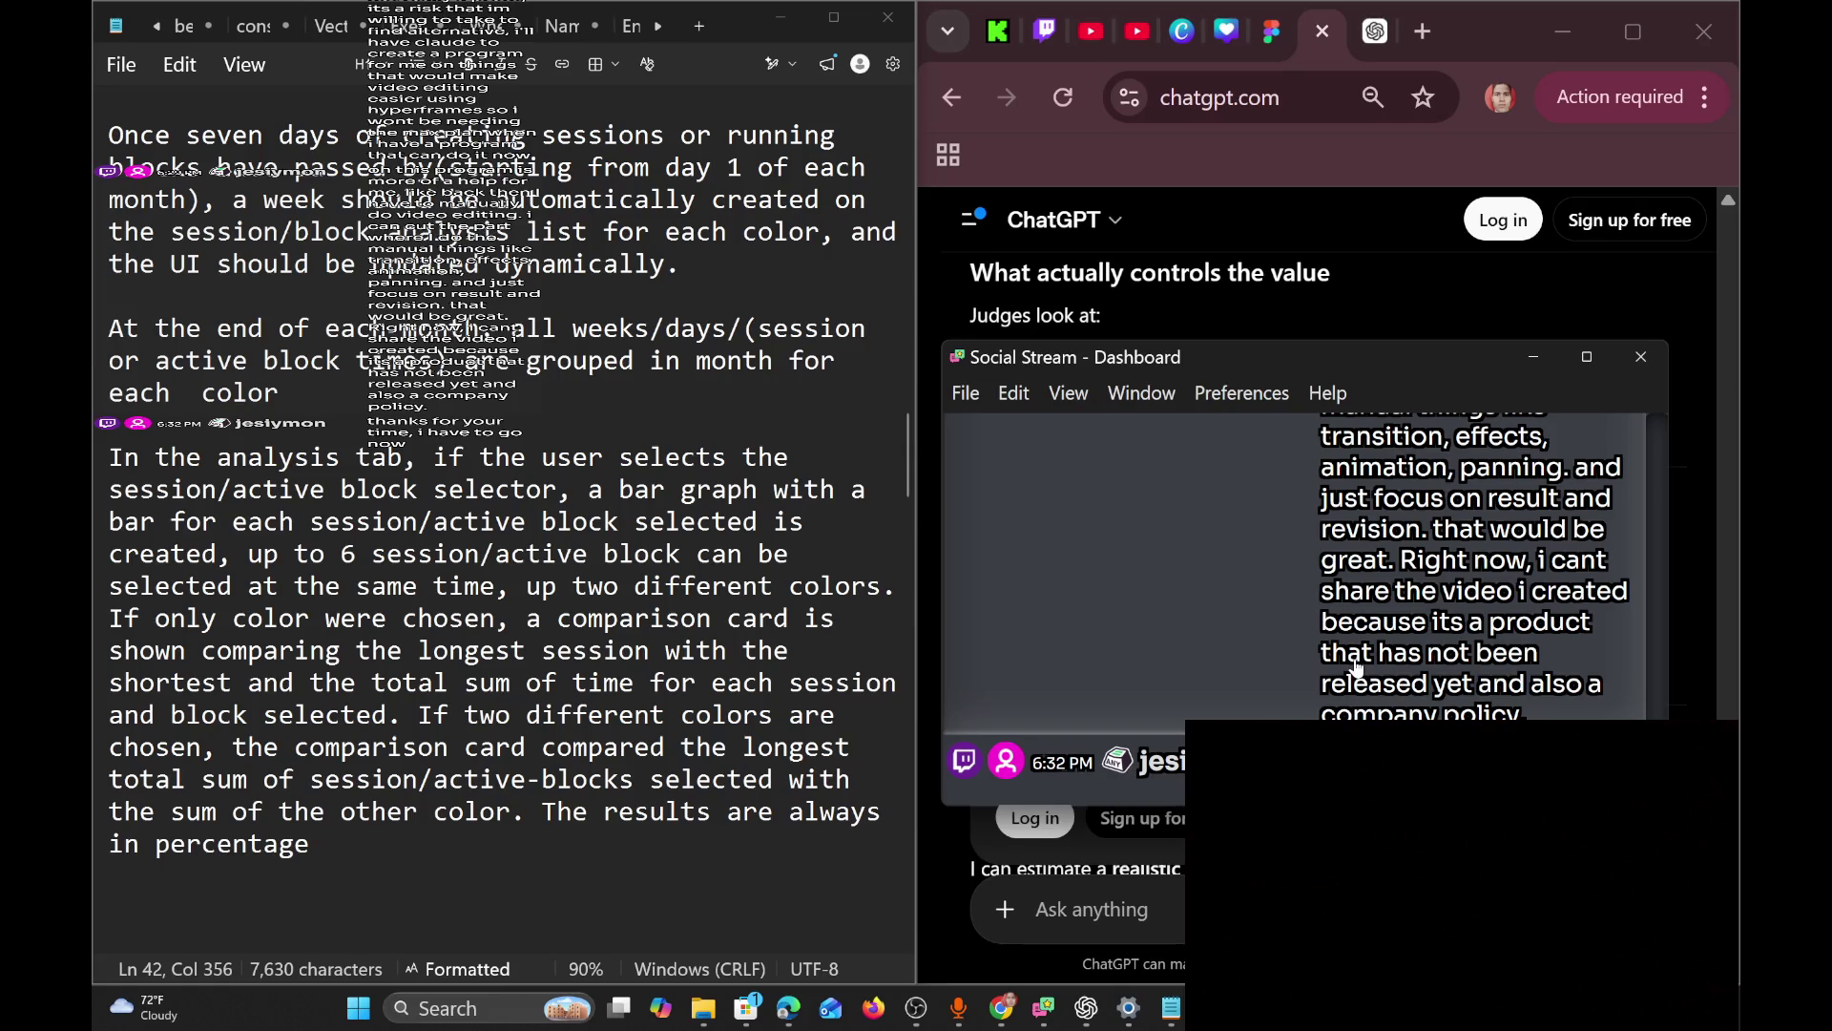
click(1040, 23)
mouse_move(1292, 468)
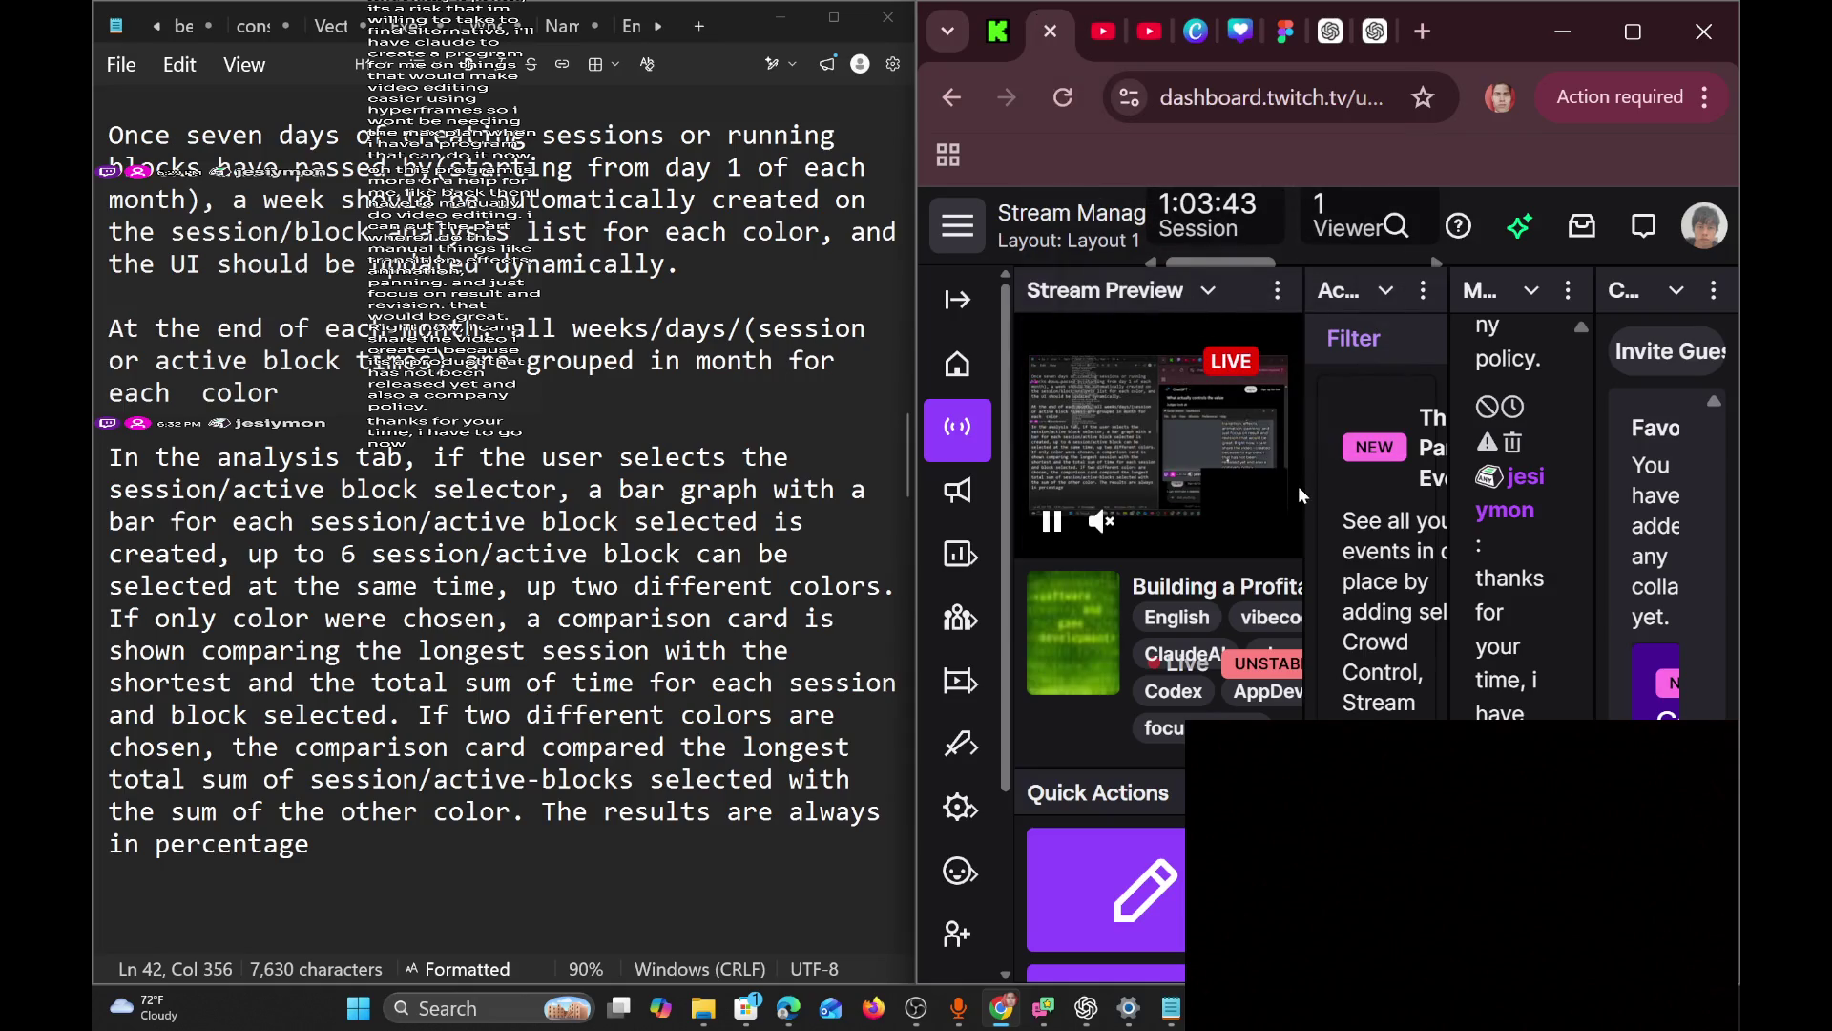
click(1094, 38)
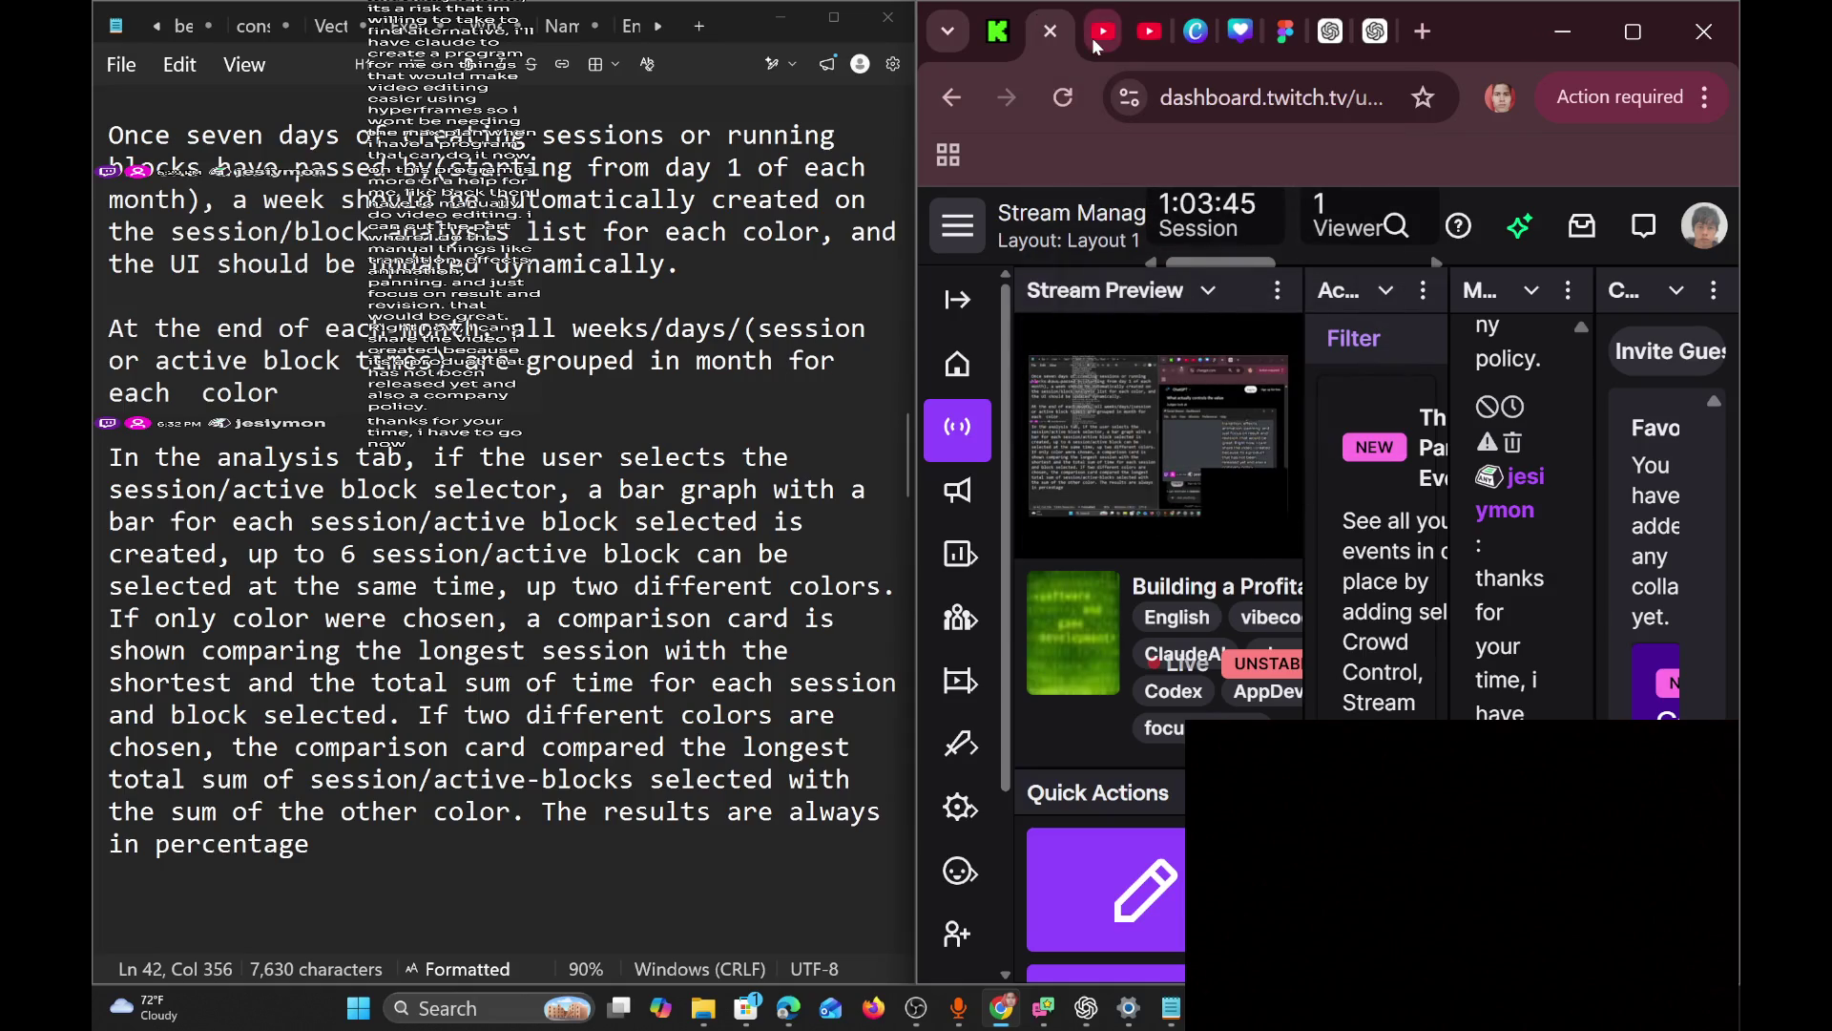
click(1141, 44)
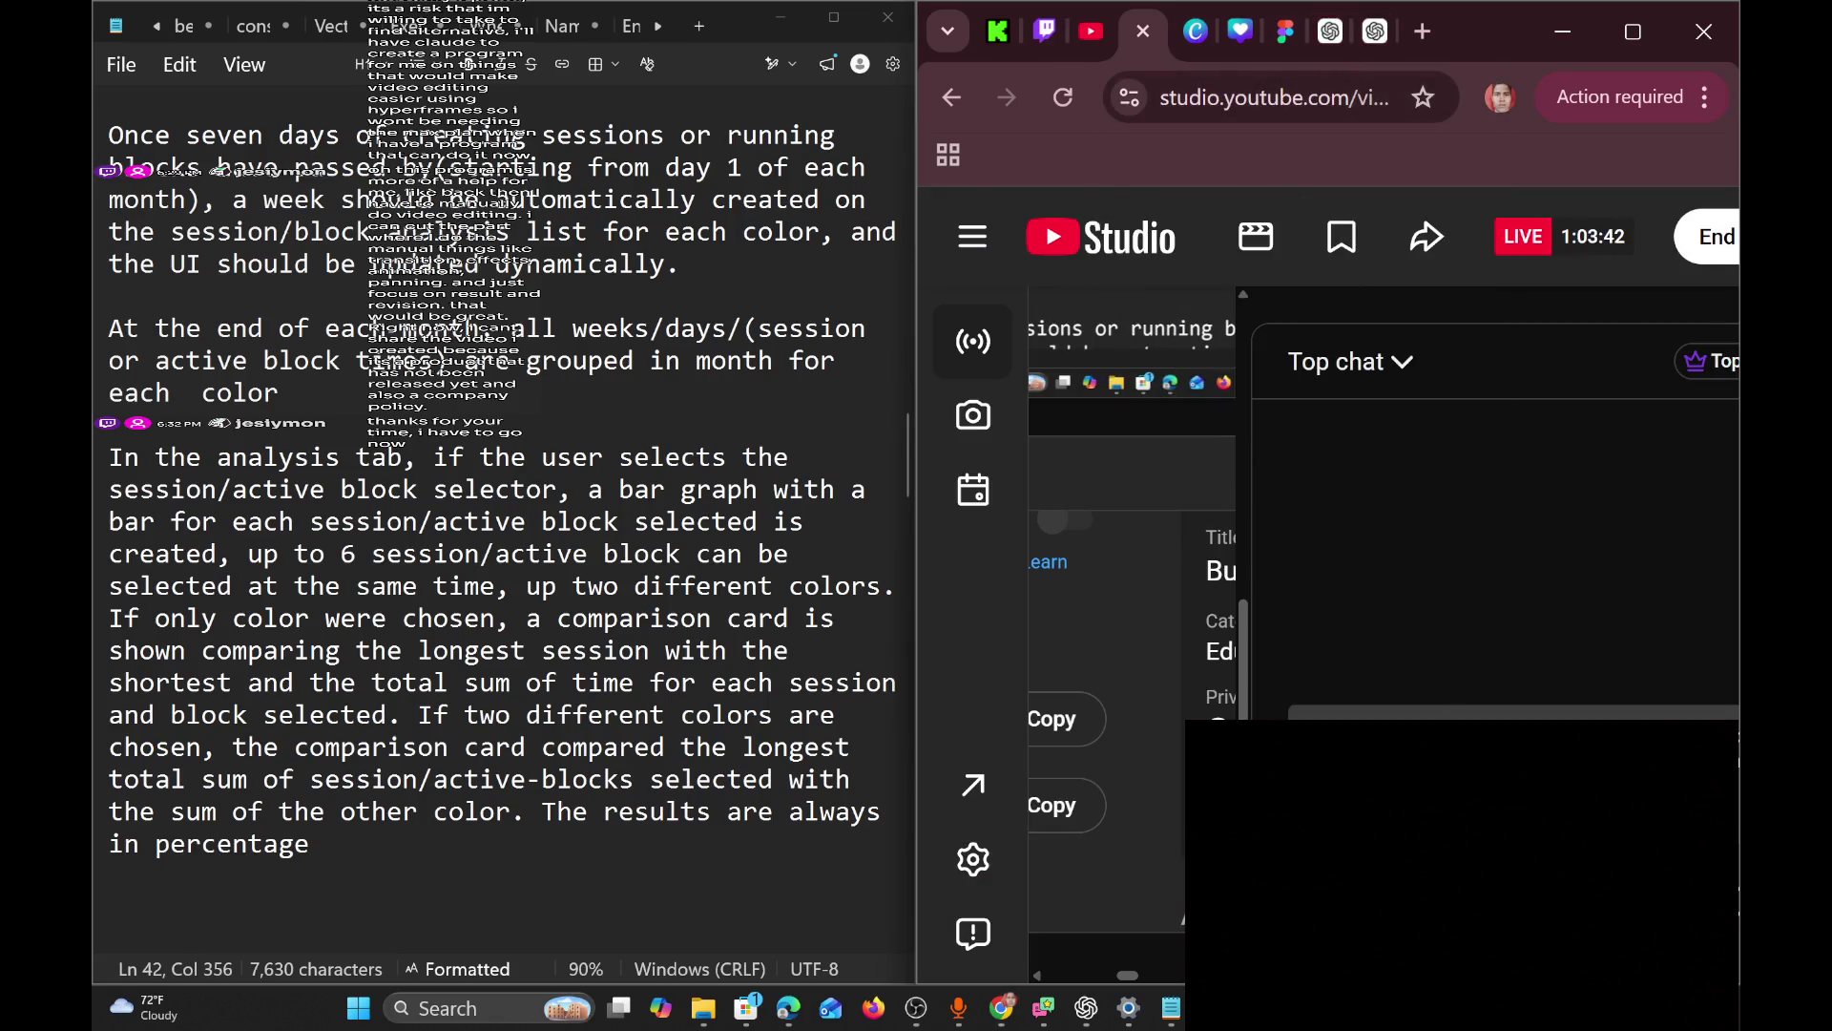
scroll(501, 477, down, 1)
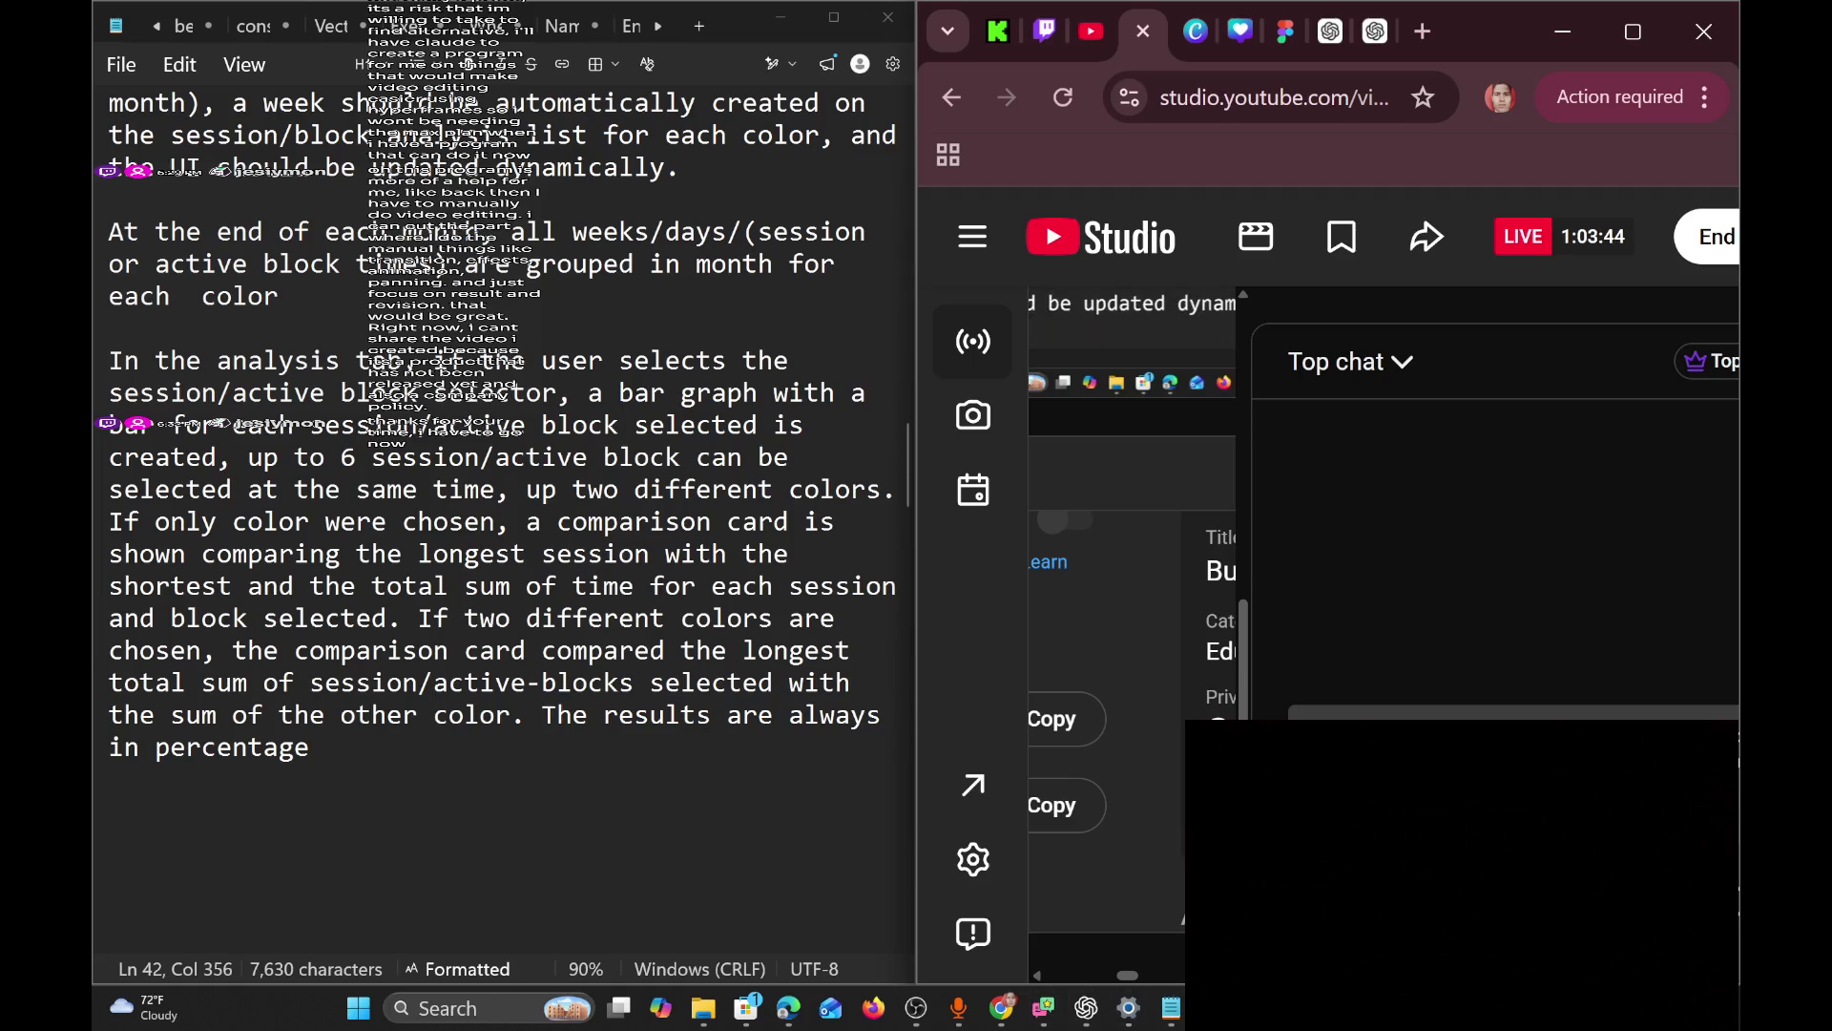
click(1563, 32)
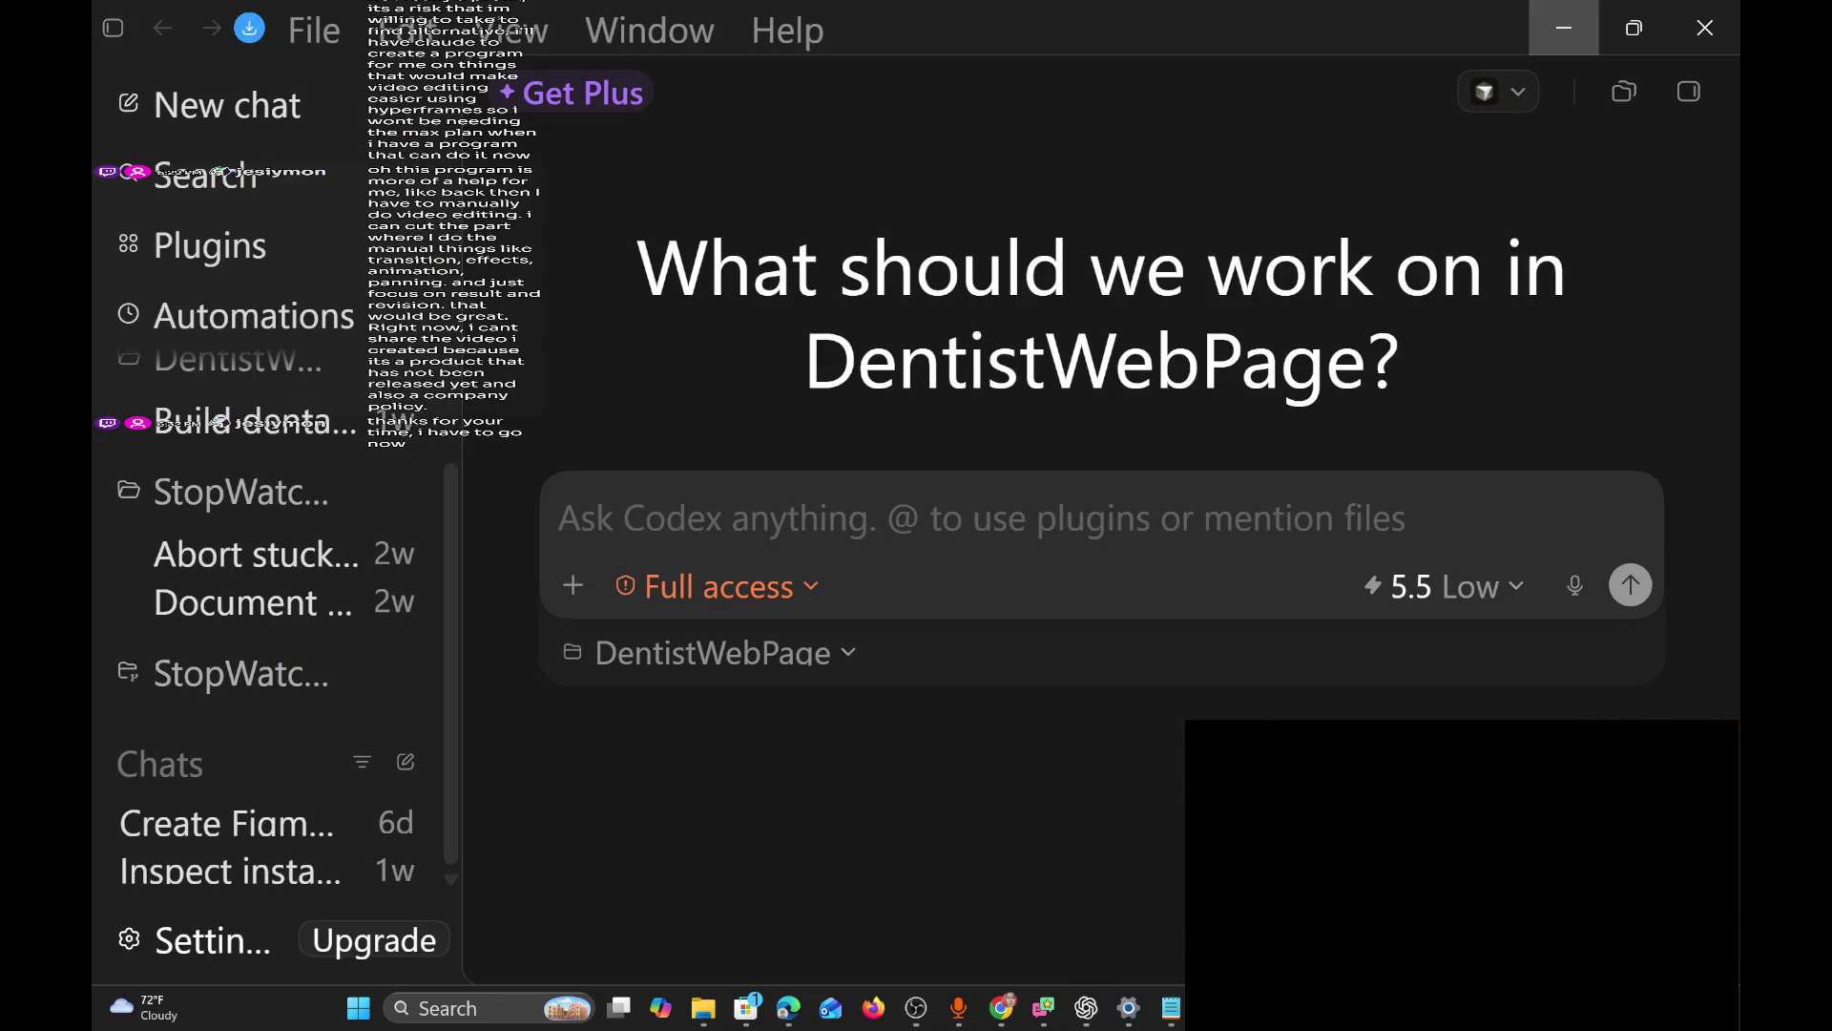
mouse_move(1168, 1021)
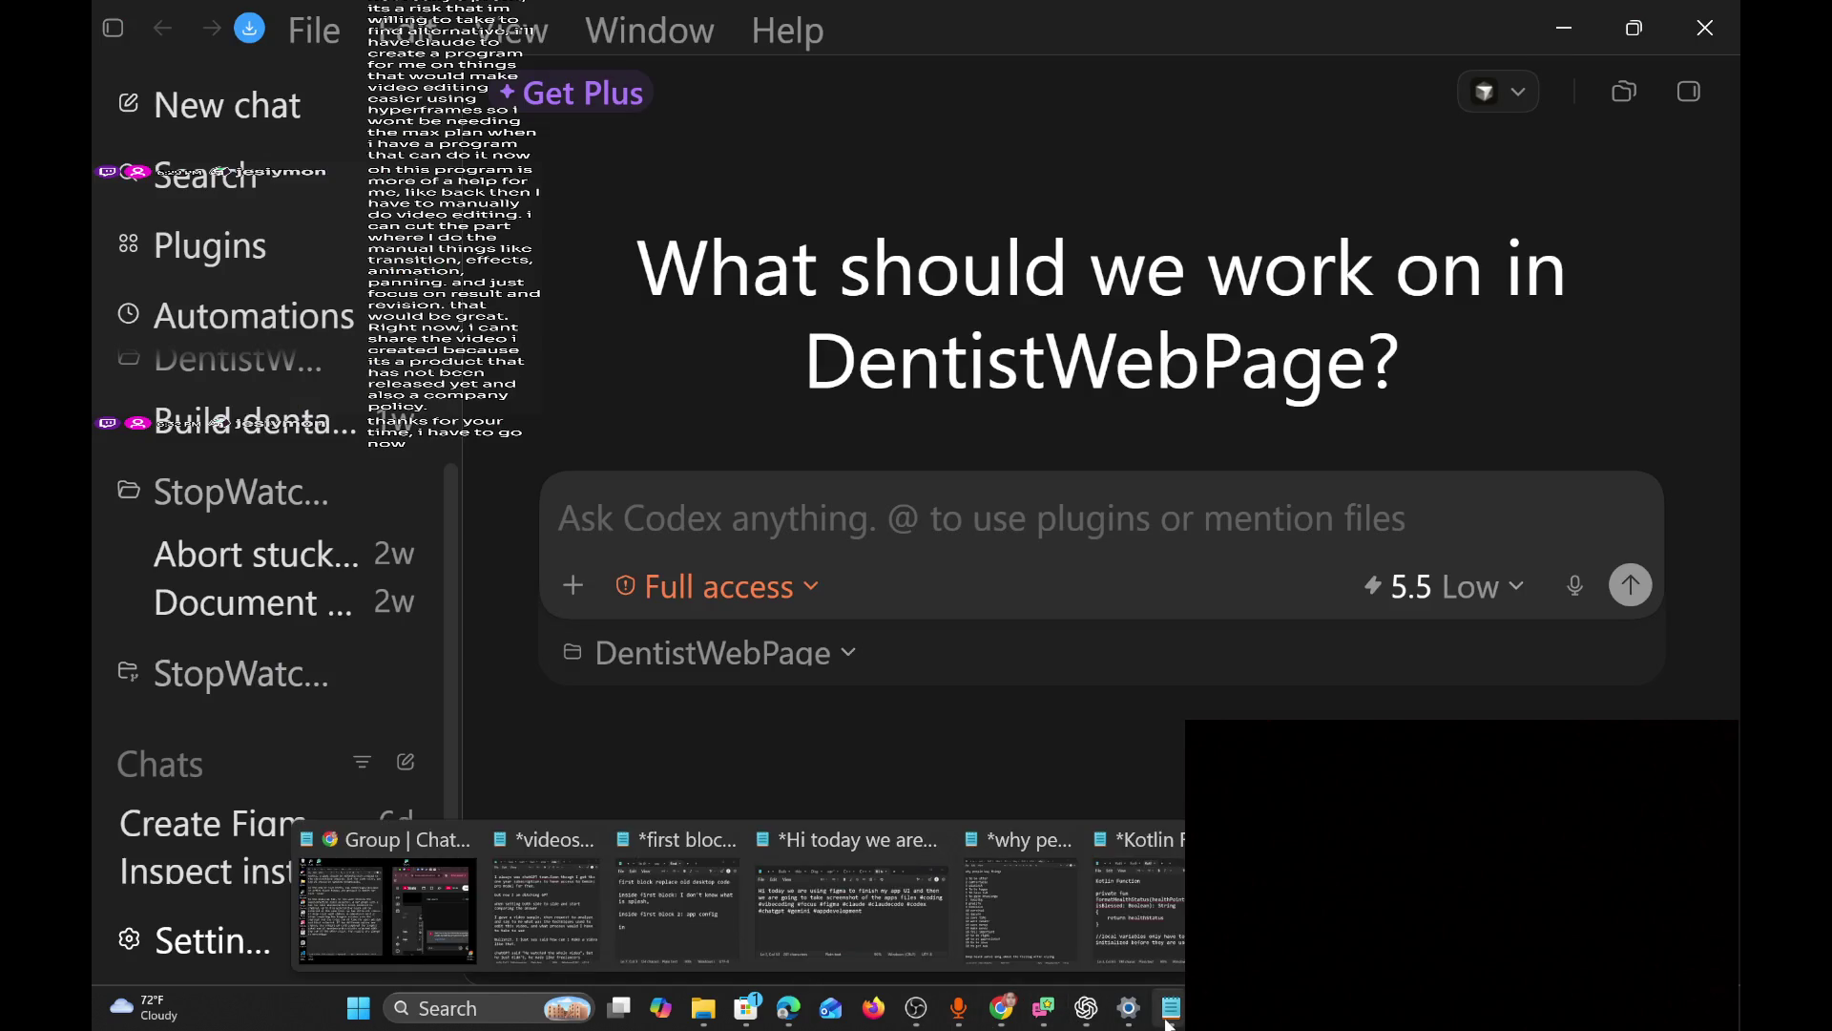
mouse_move(1178, 906)
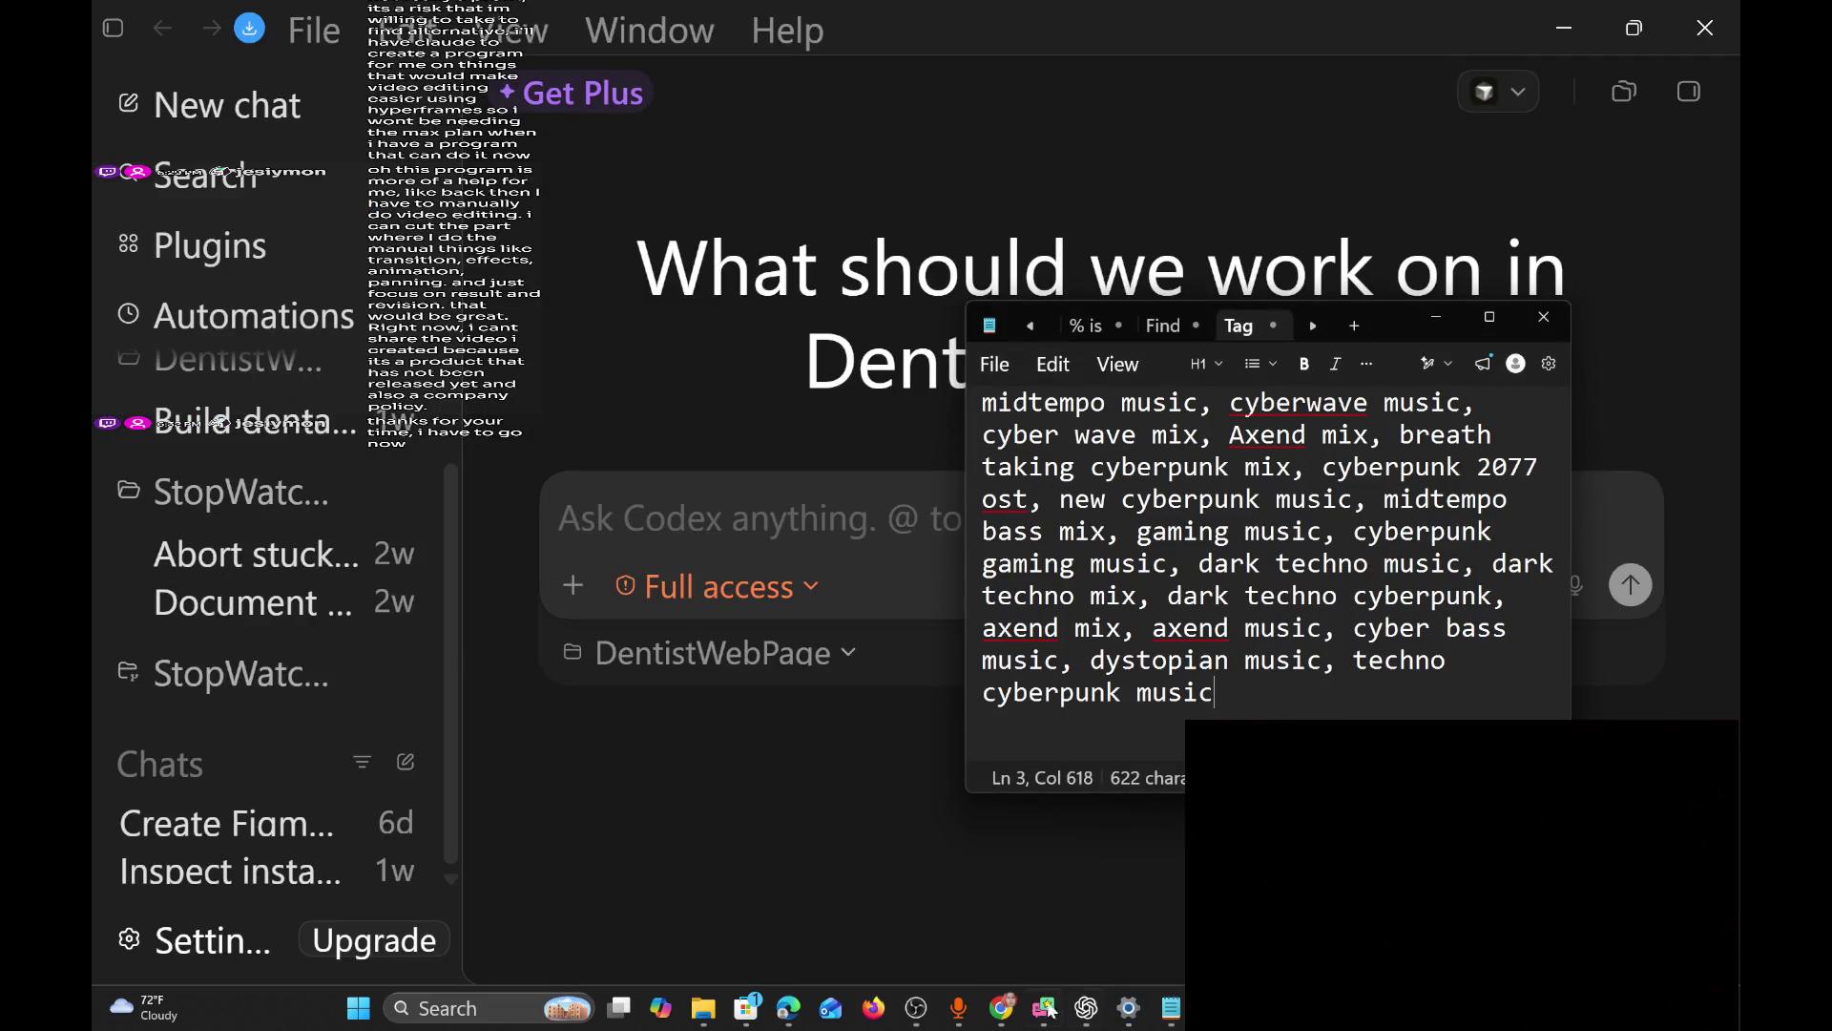
mouse_move(1040, 1010)
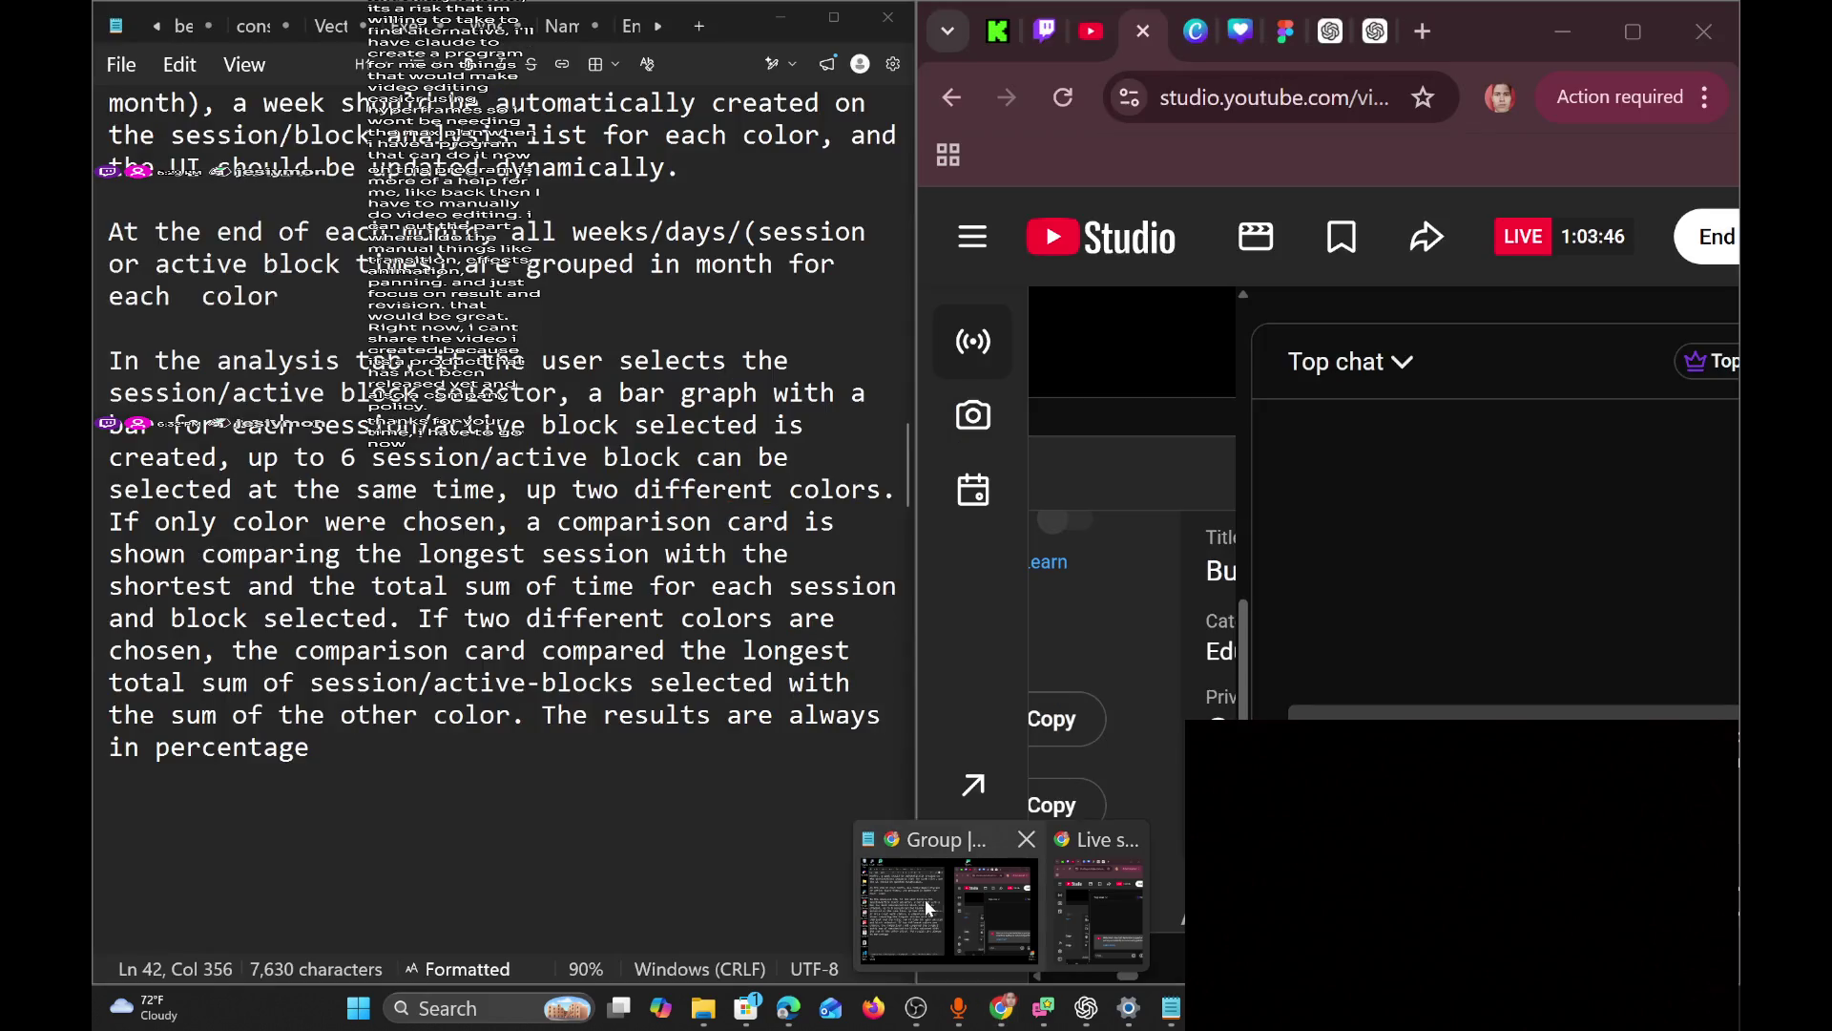
click(930, 906)
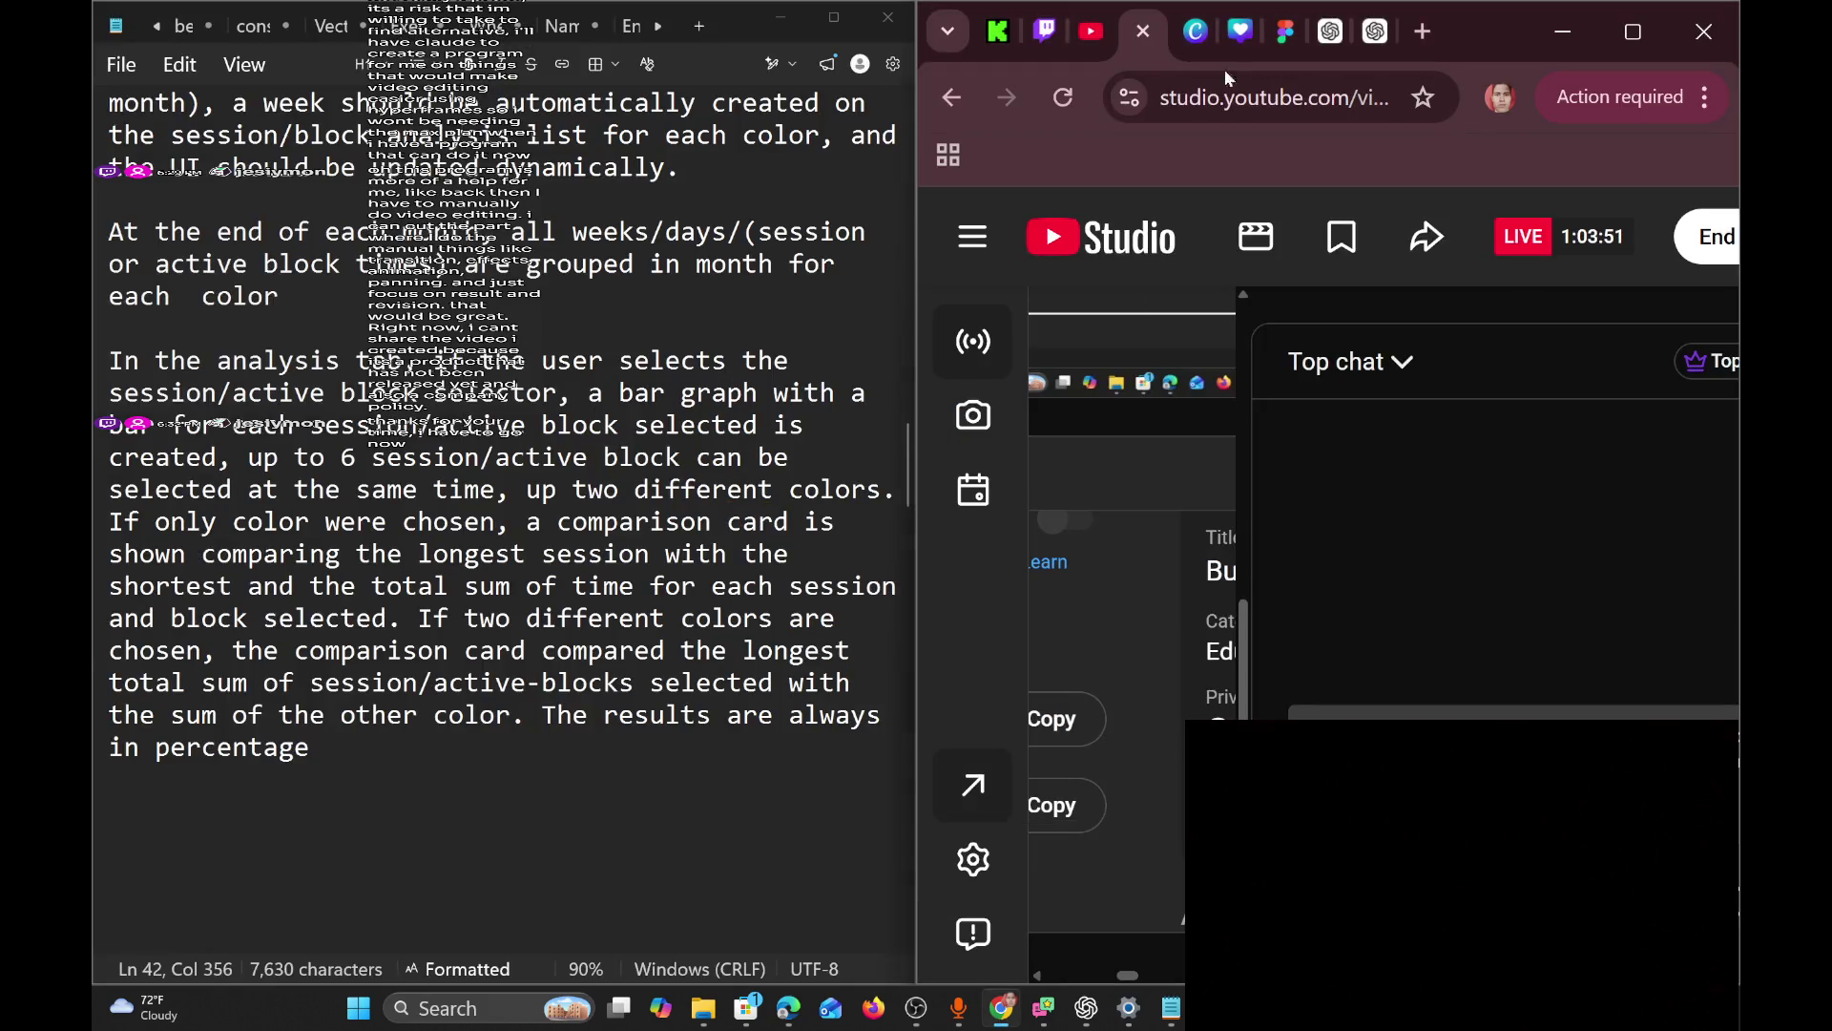
Switch to the Figma file and pan across the analytics phone mockups to the First day frame.
click(1269, 31)
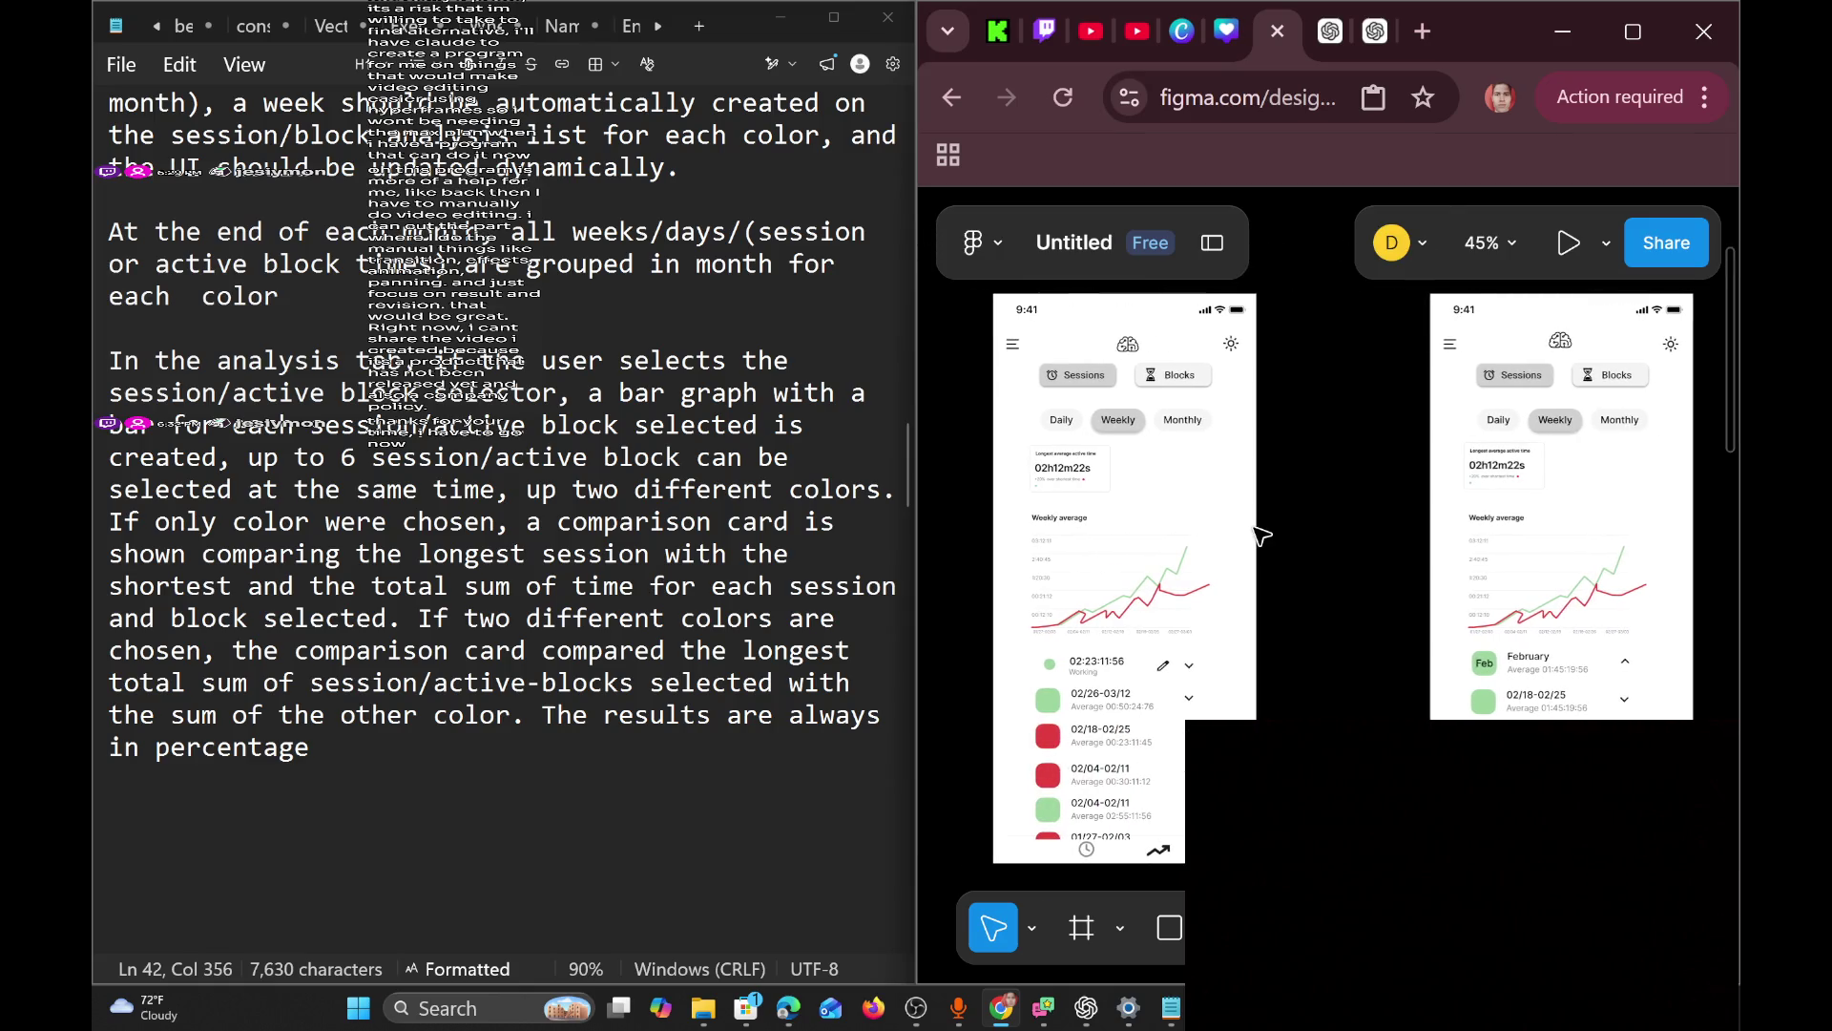
scroll(501, 449, up, 2)
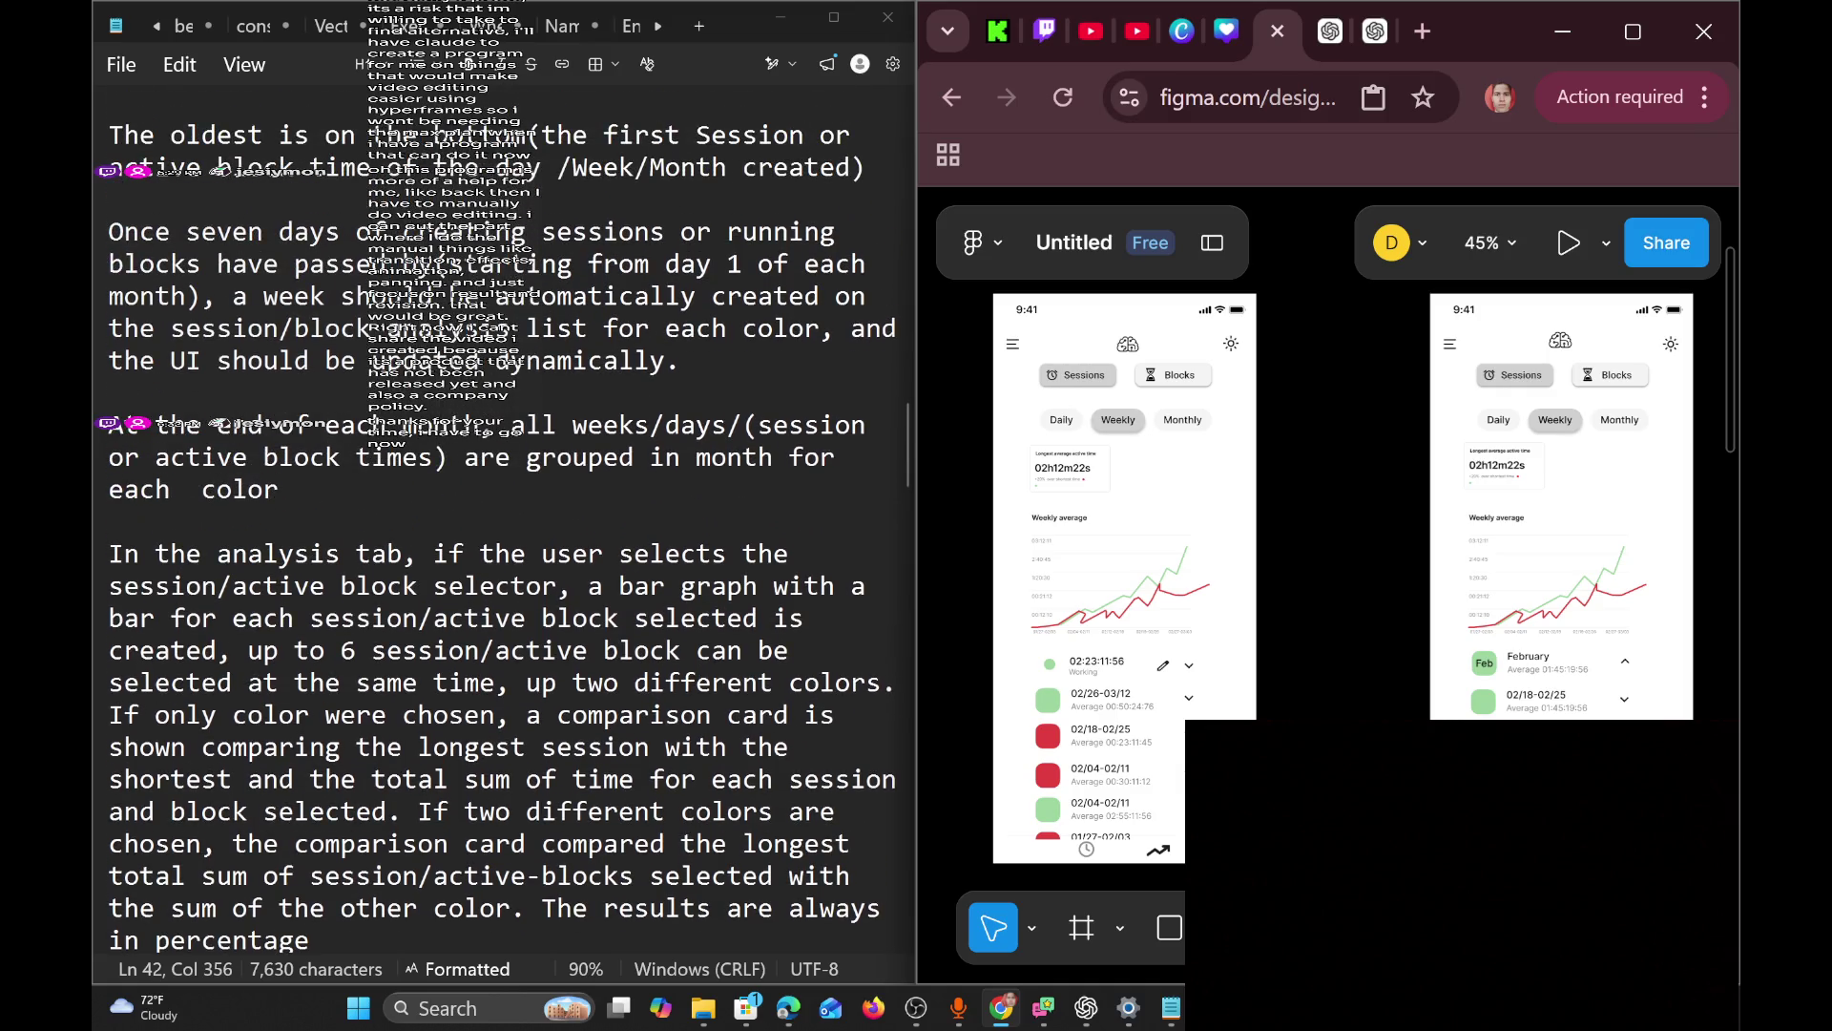
scroll(501, 522, down, 2)
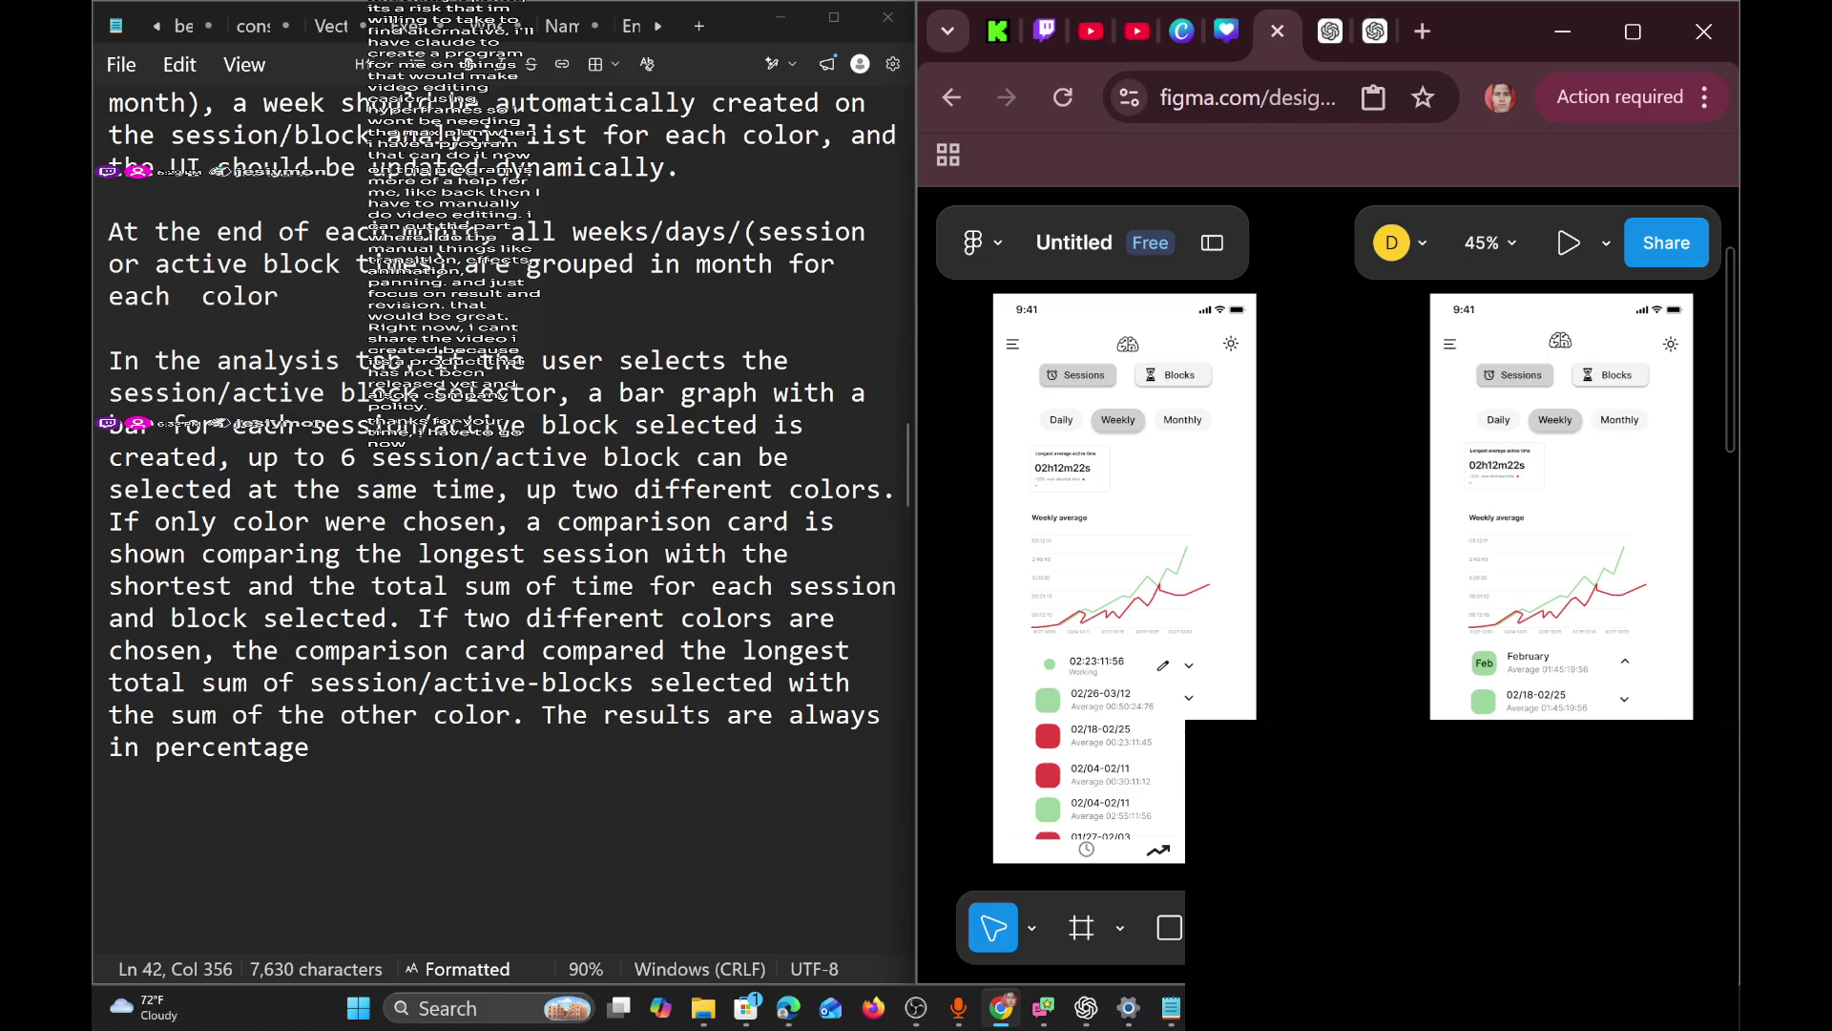
scroll(1137, 674, down, 3)
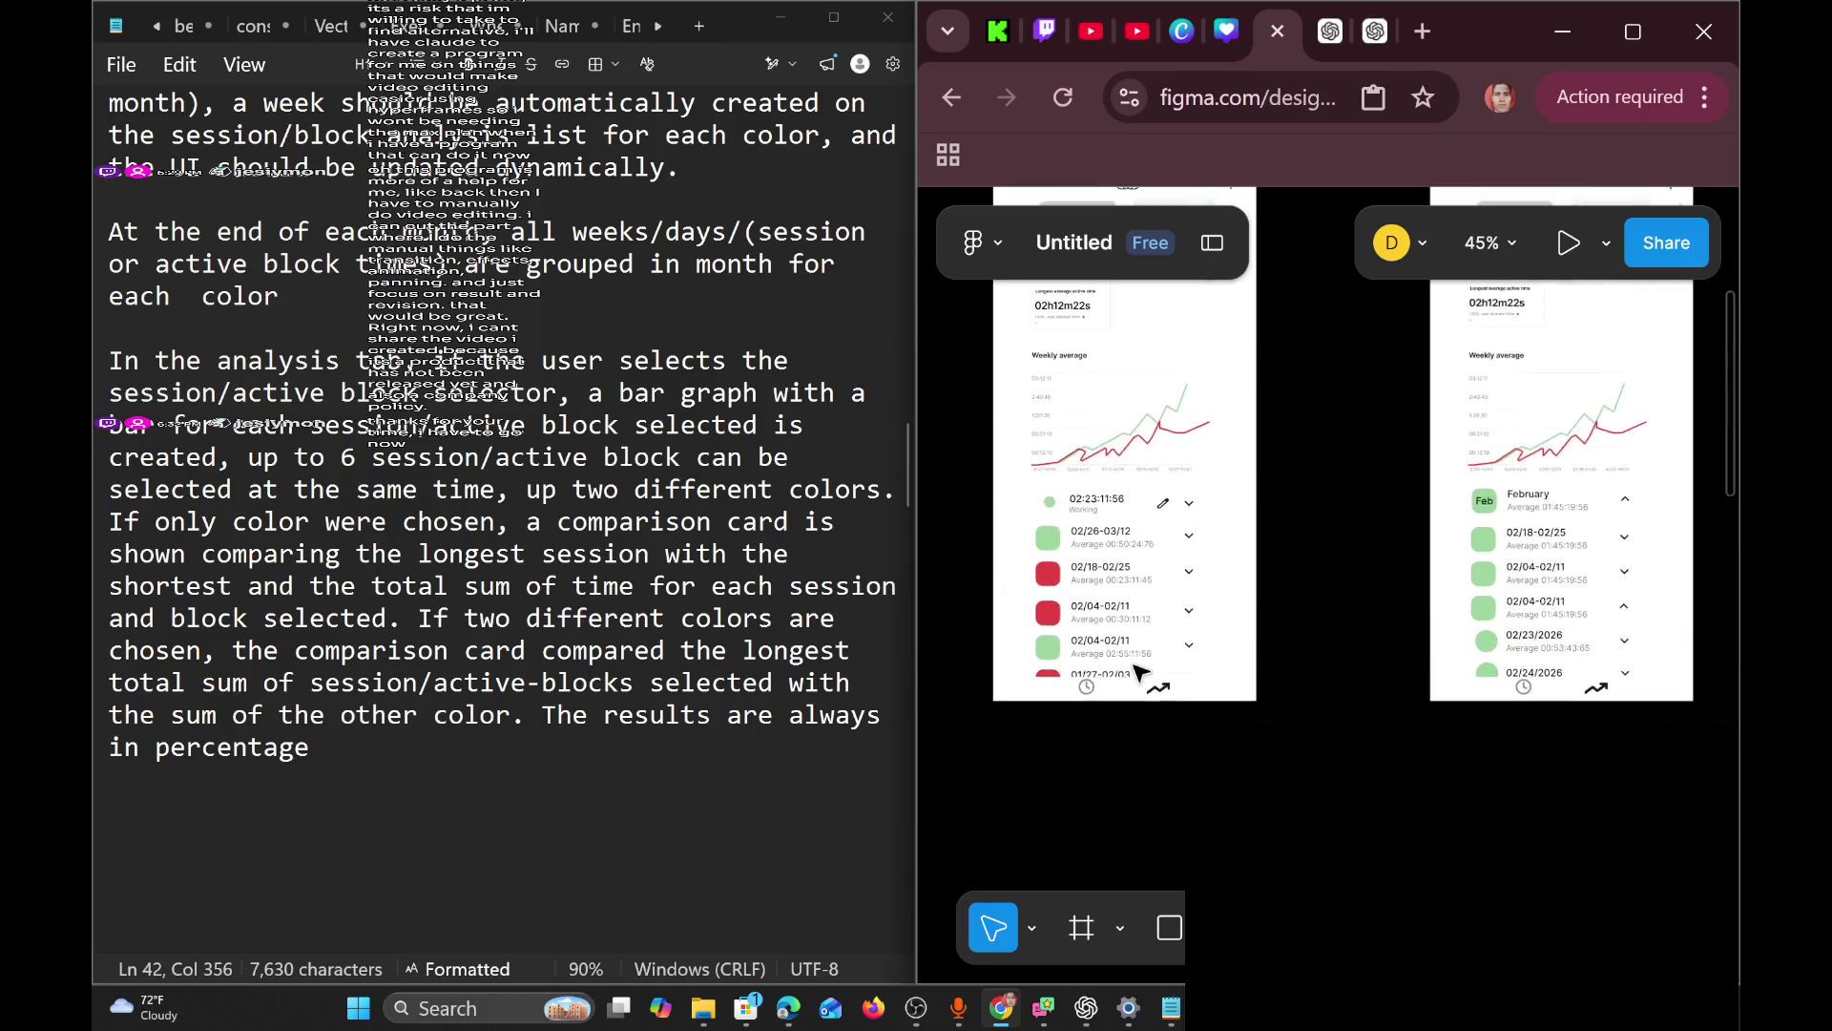
scroll(1137, 673, up, 5)
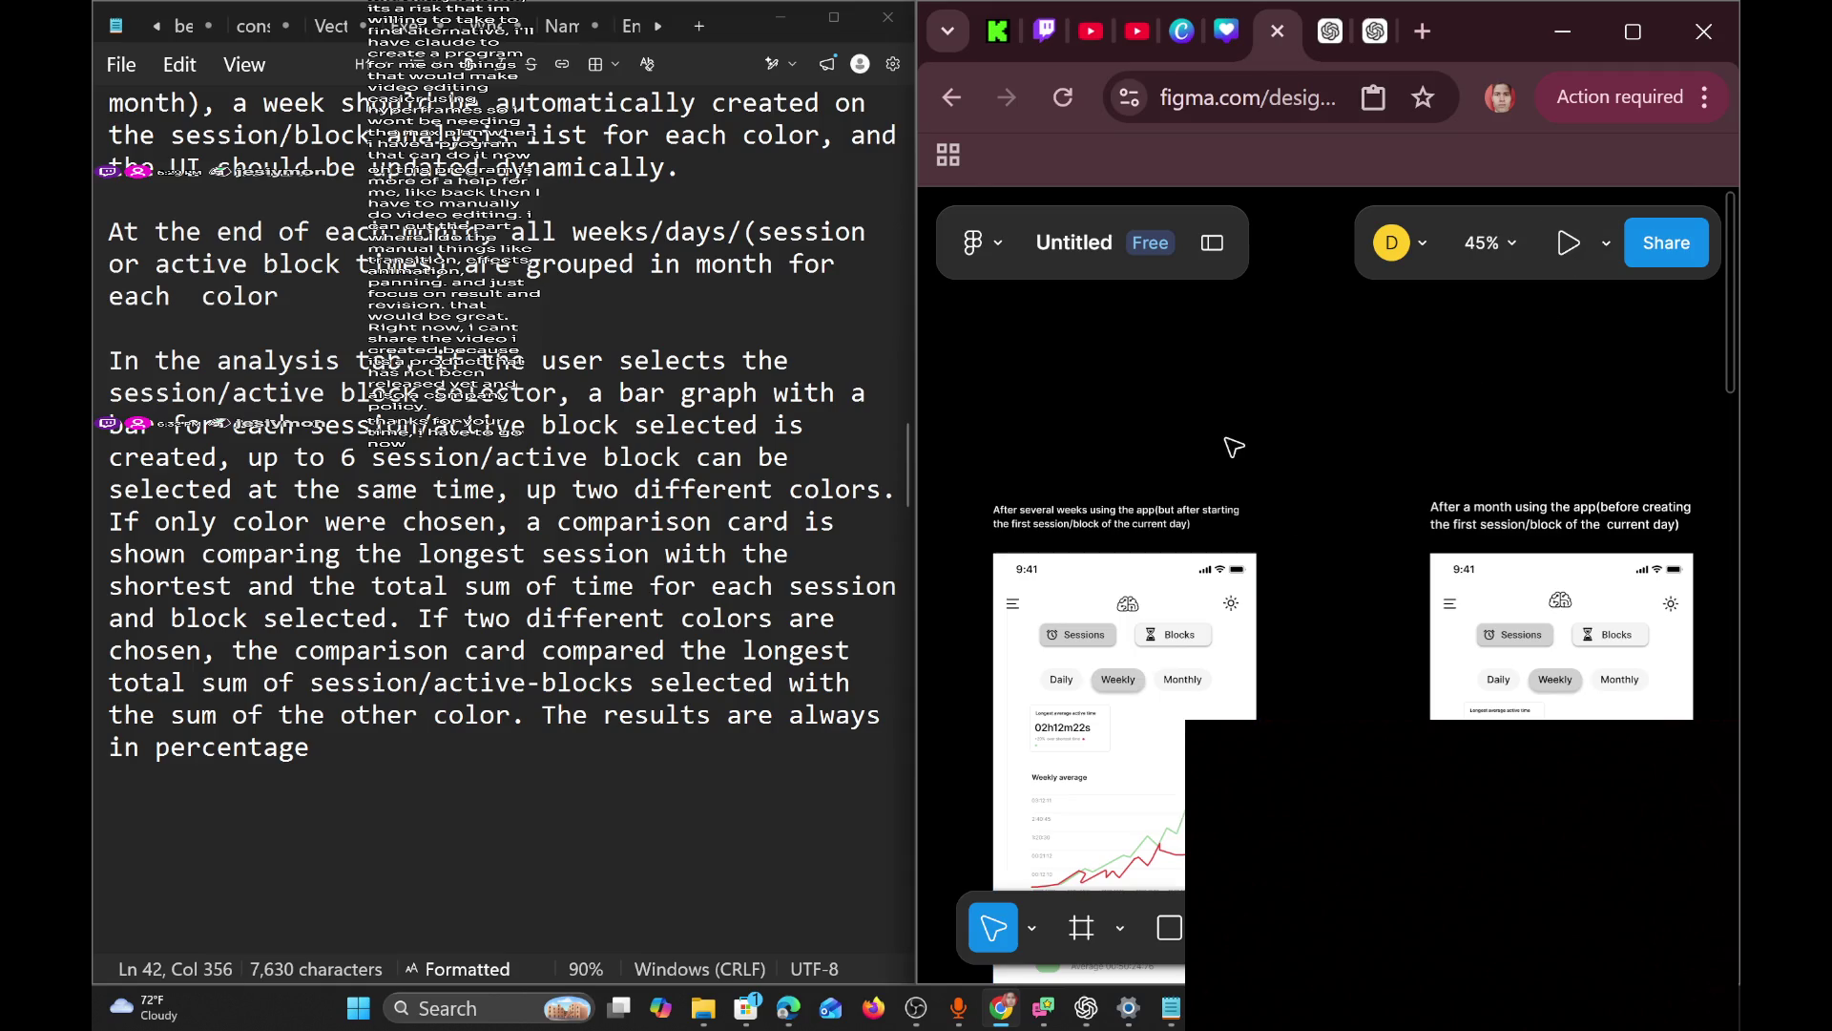
scroll(1227, 441, down, 10)
scroll(993, 389, up, 5)
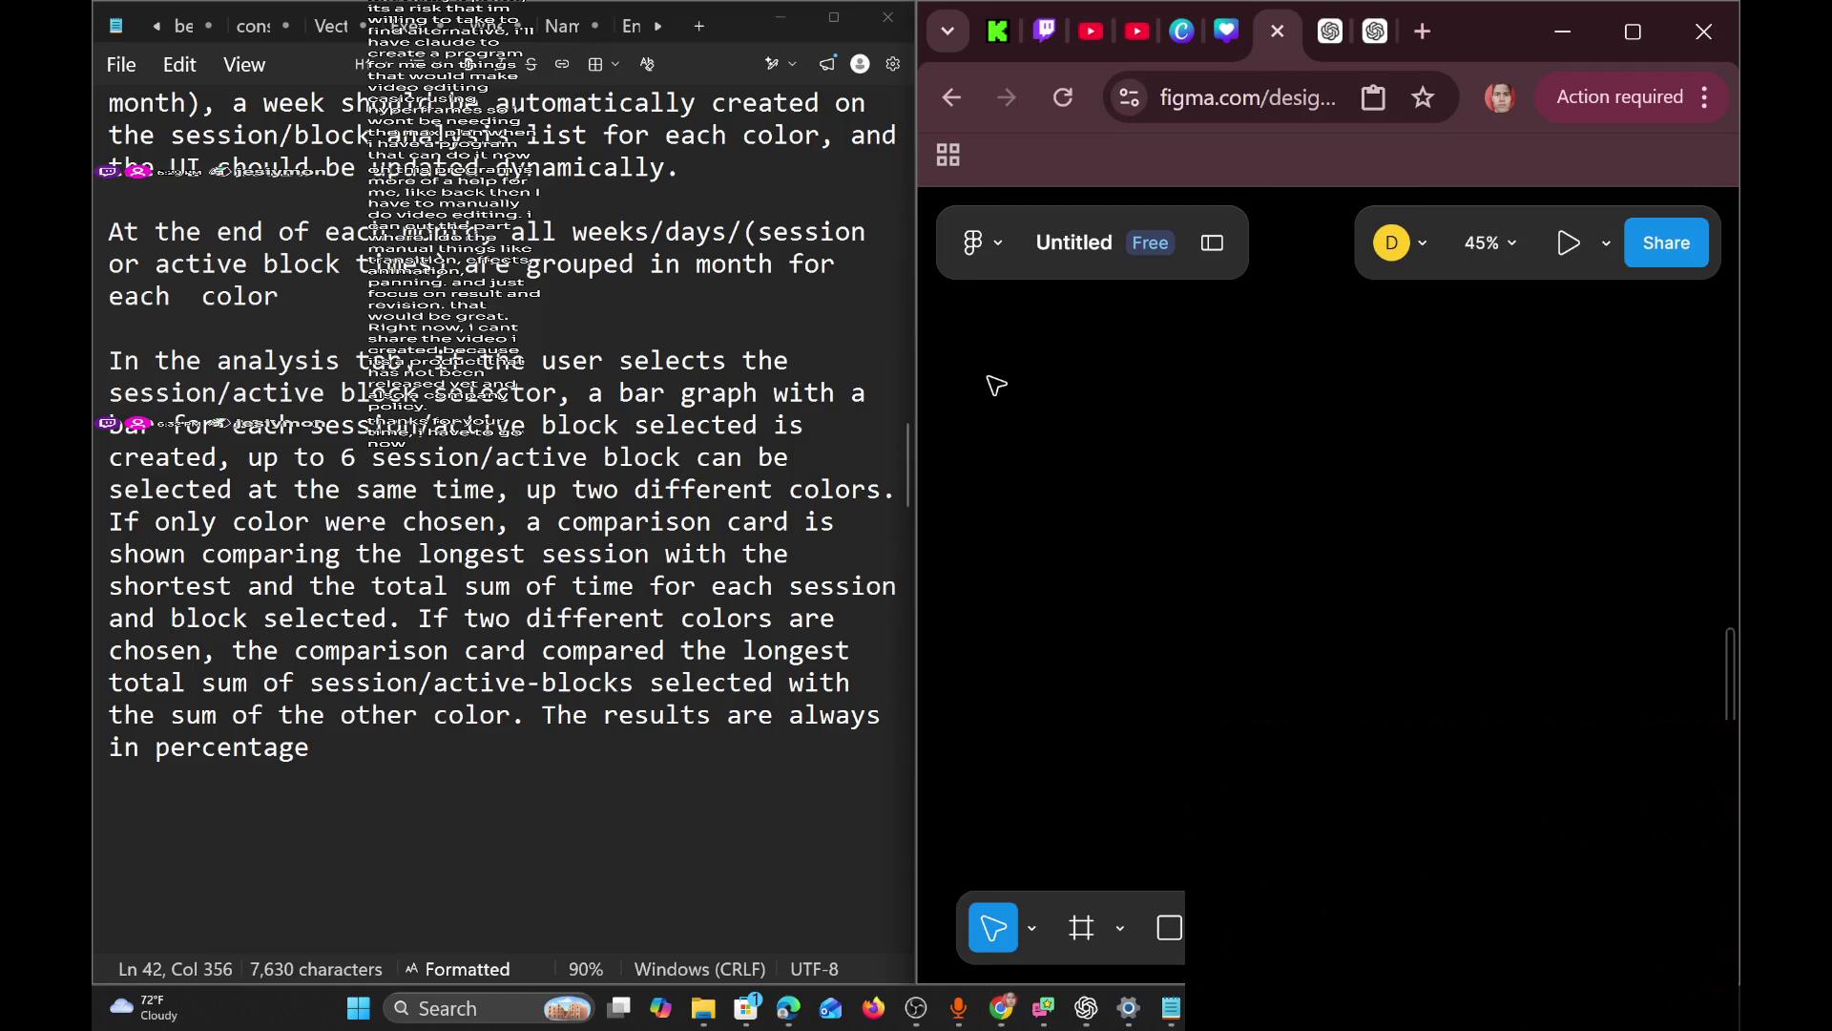
scroll(1238, 570, up, 5)
scroll(1326, 573, right, 3)
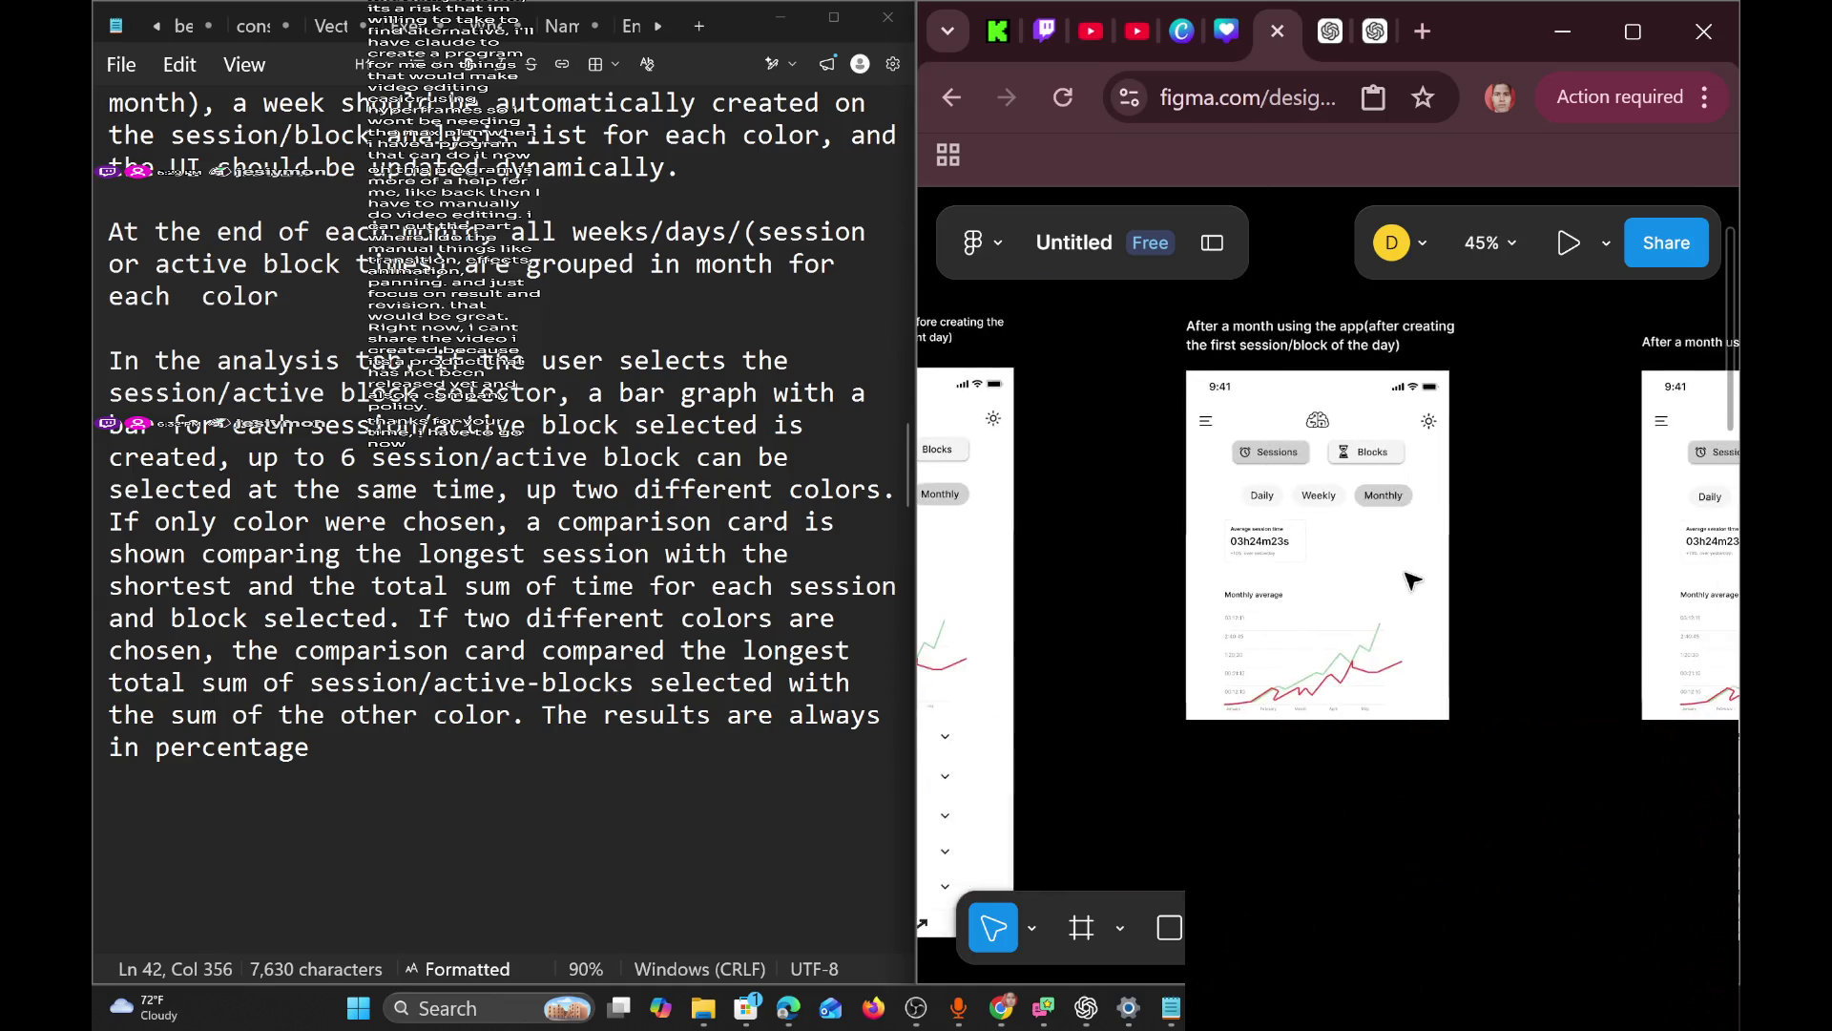
scroll(1417, 572, left, 5)
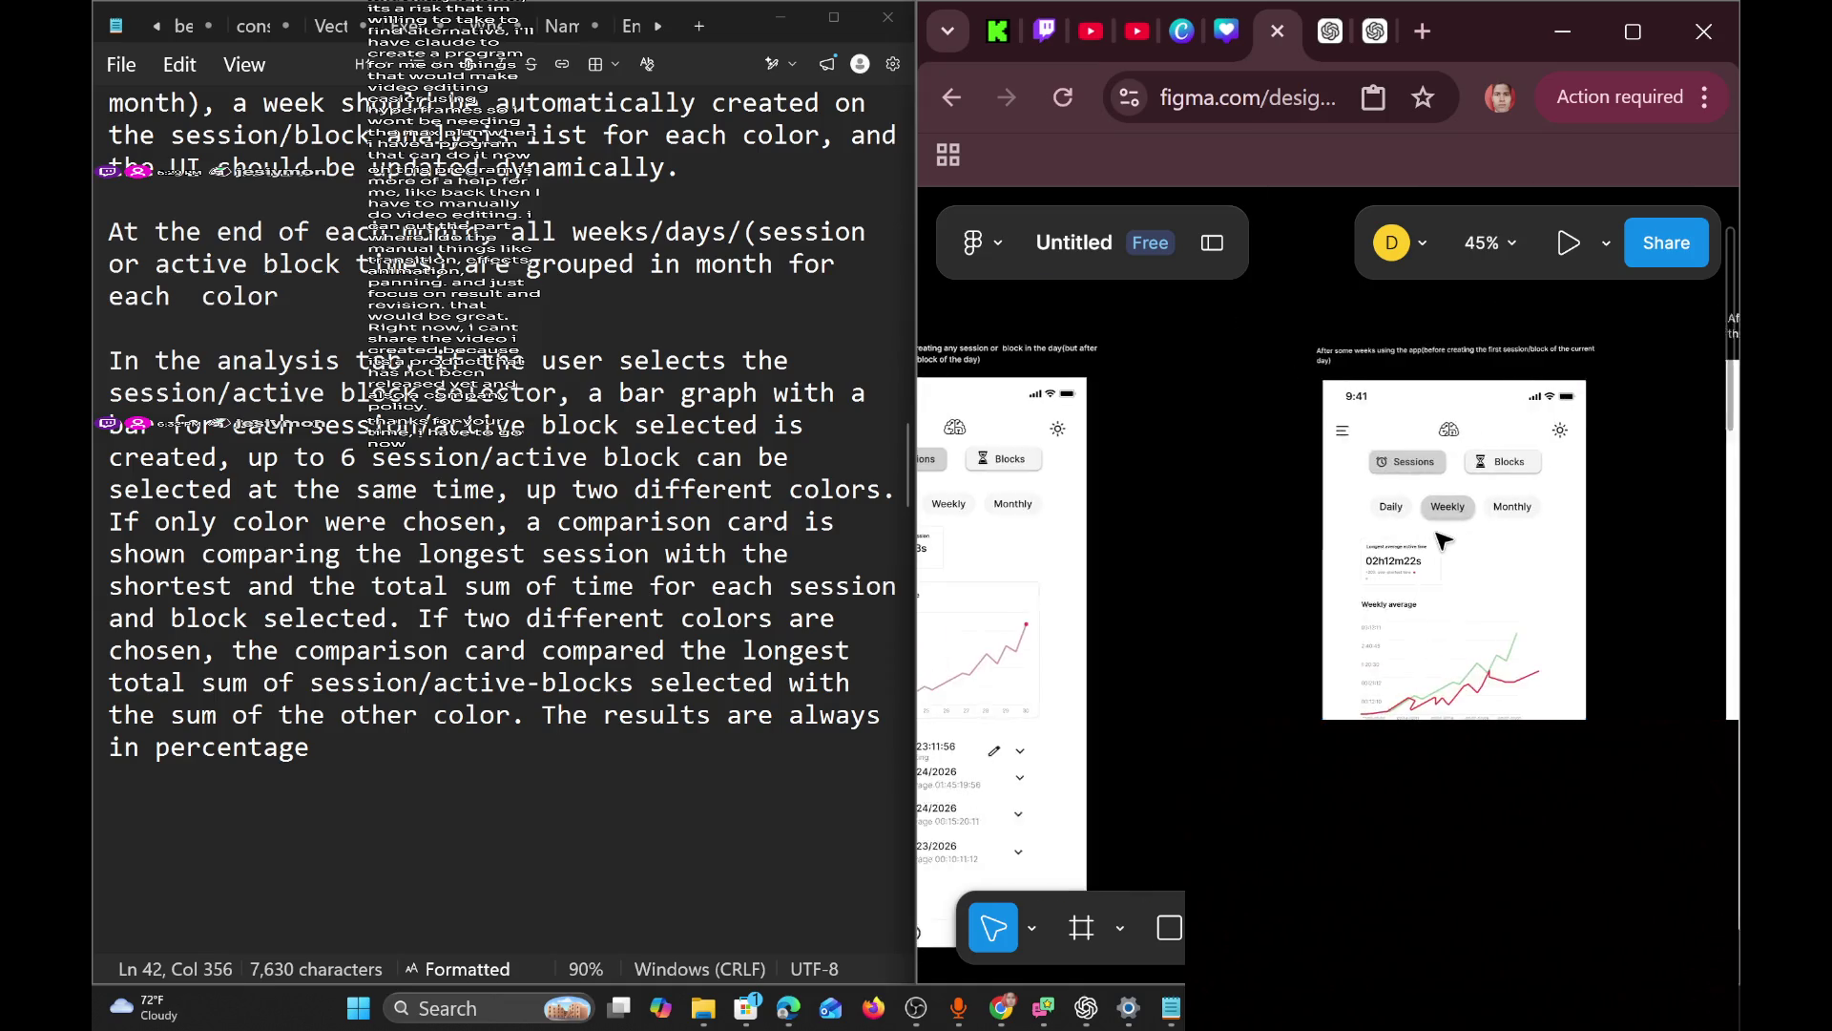
scroll(1460, 544, left, 3)
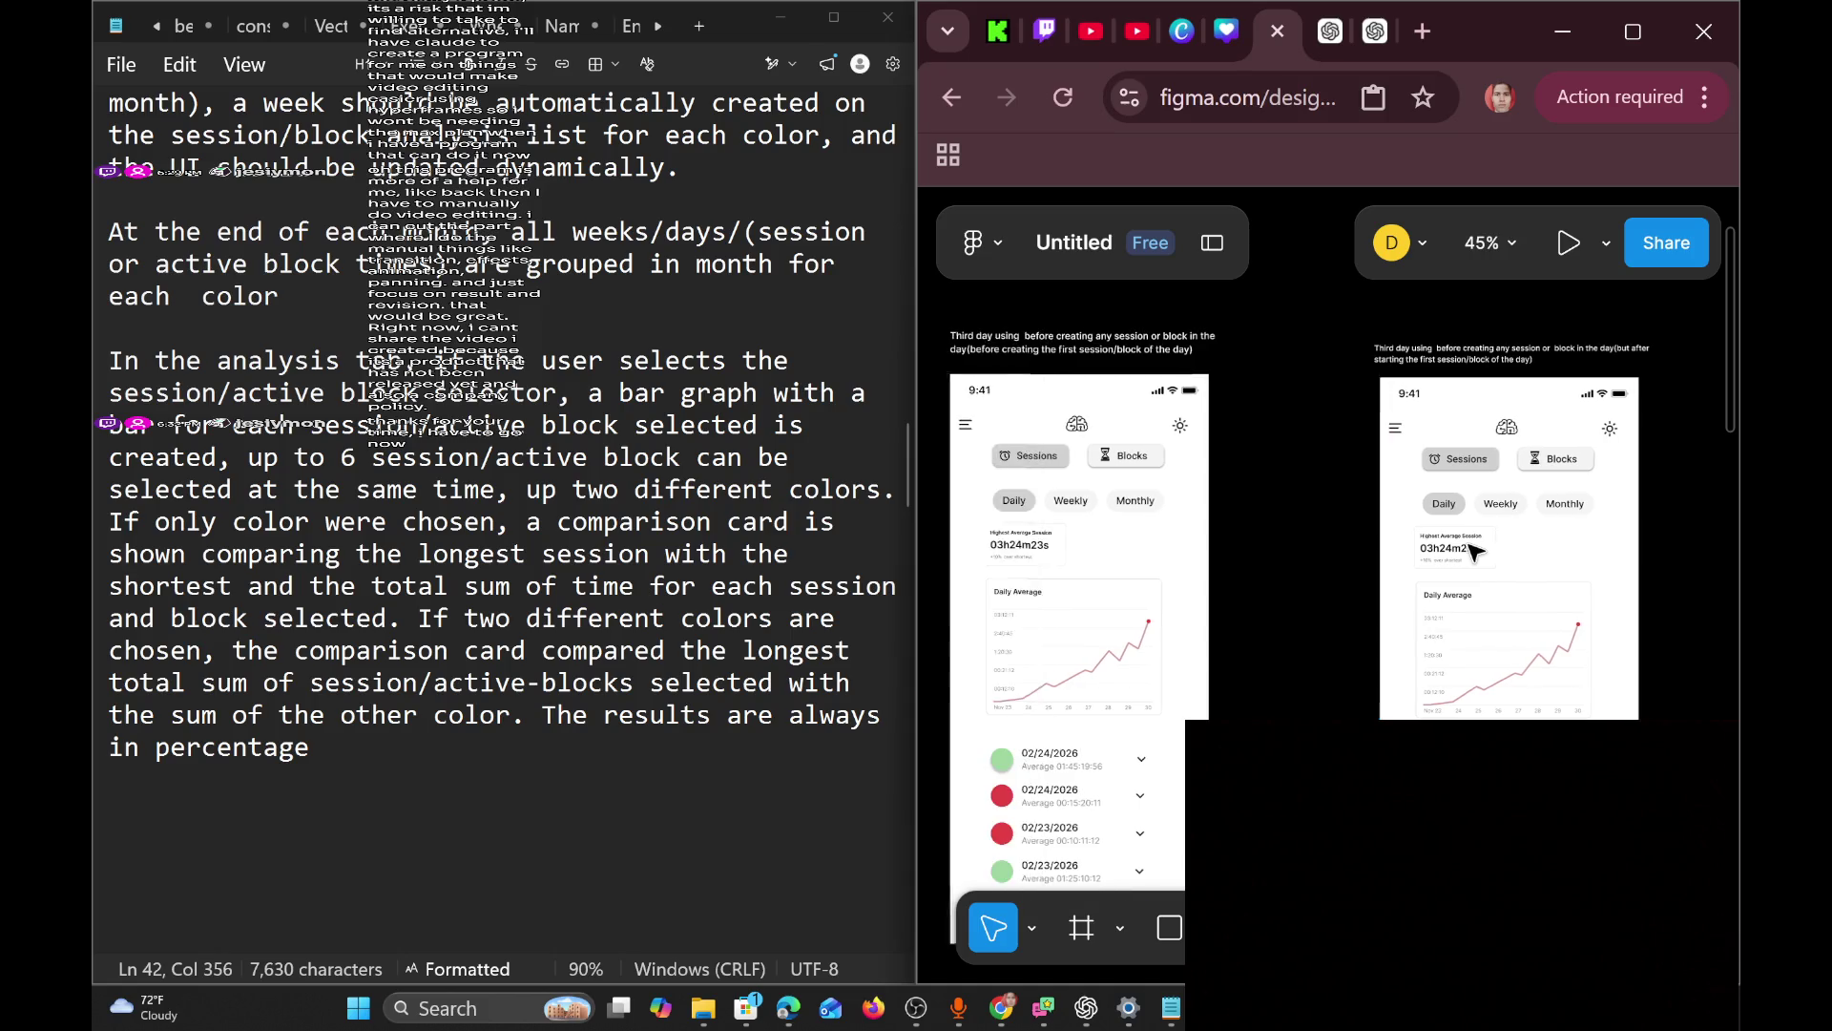
scroll(1471, 551, left, 10)
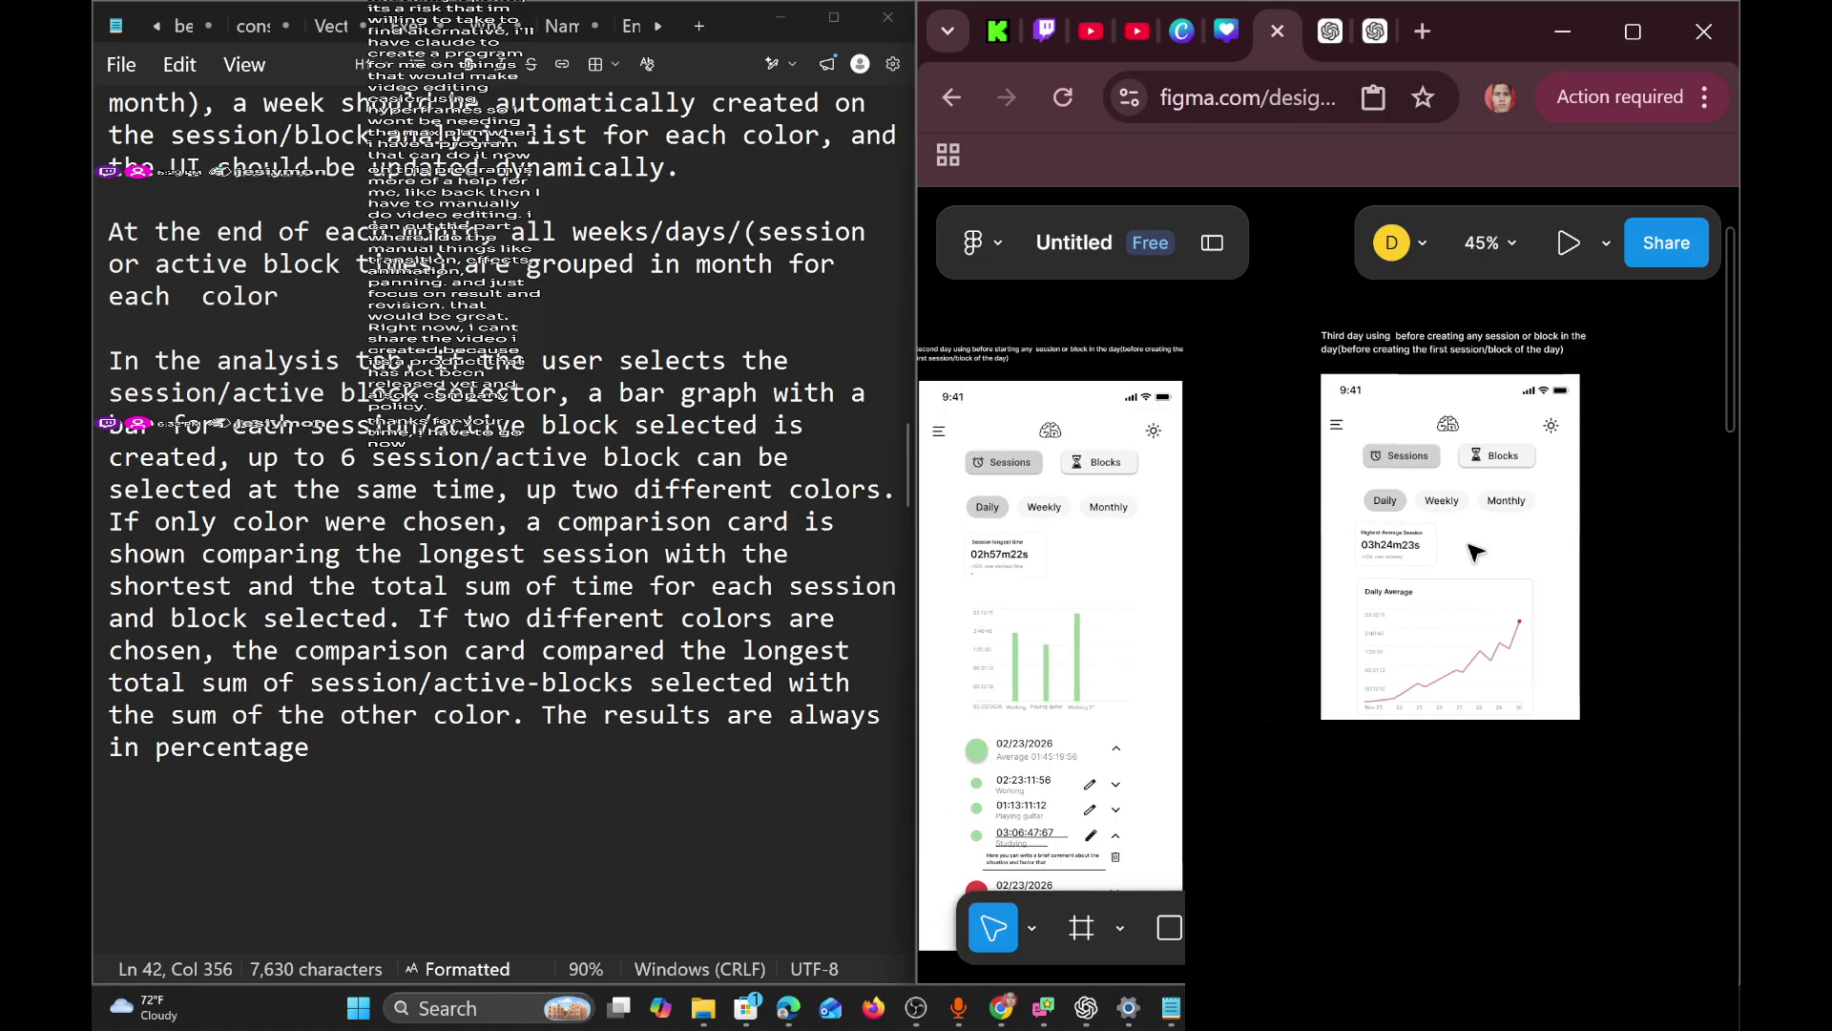
scroll(1483, 556, down, 2)
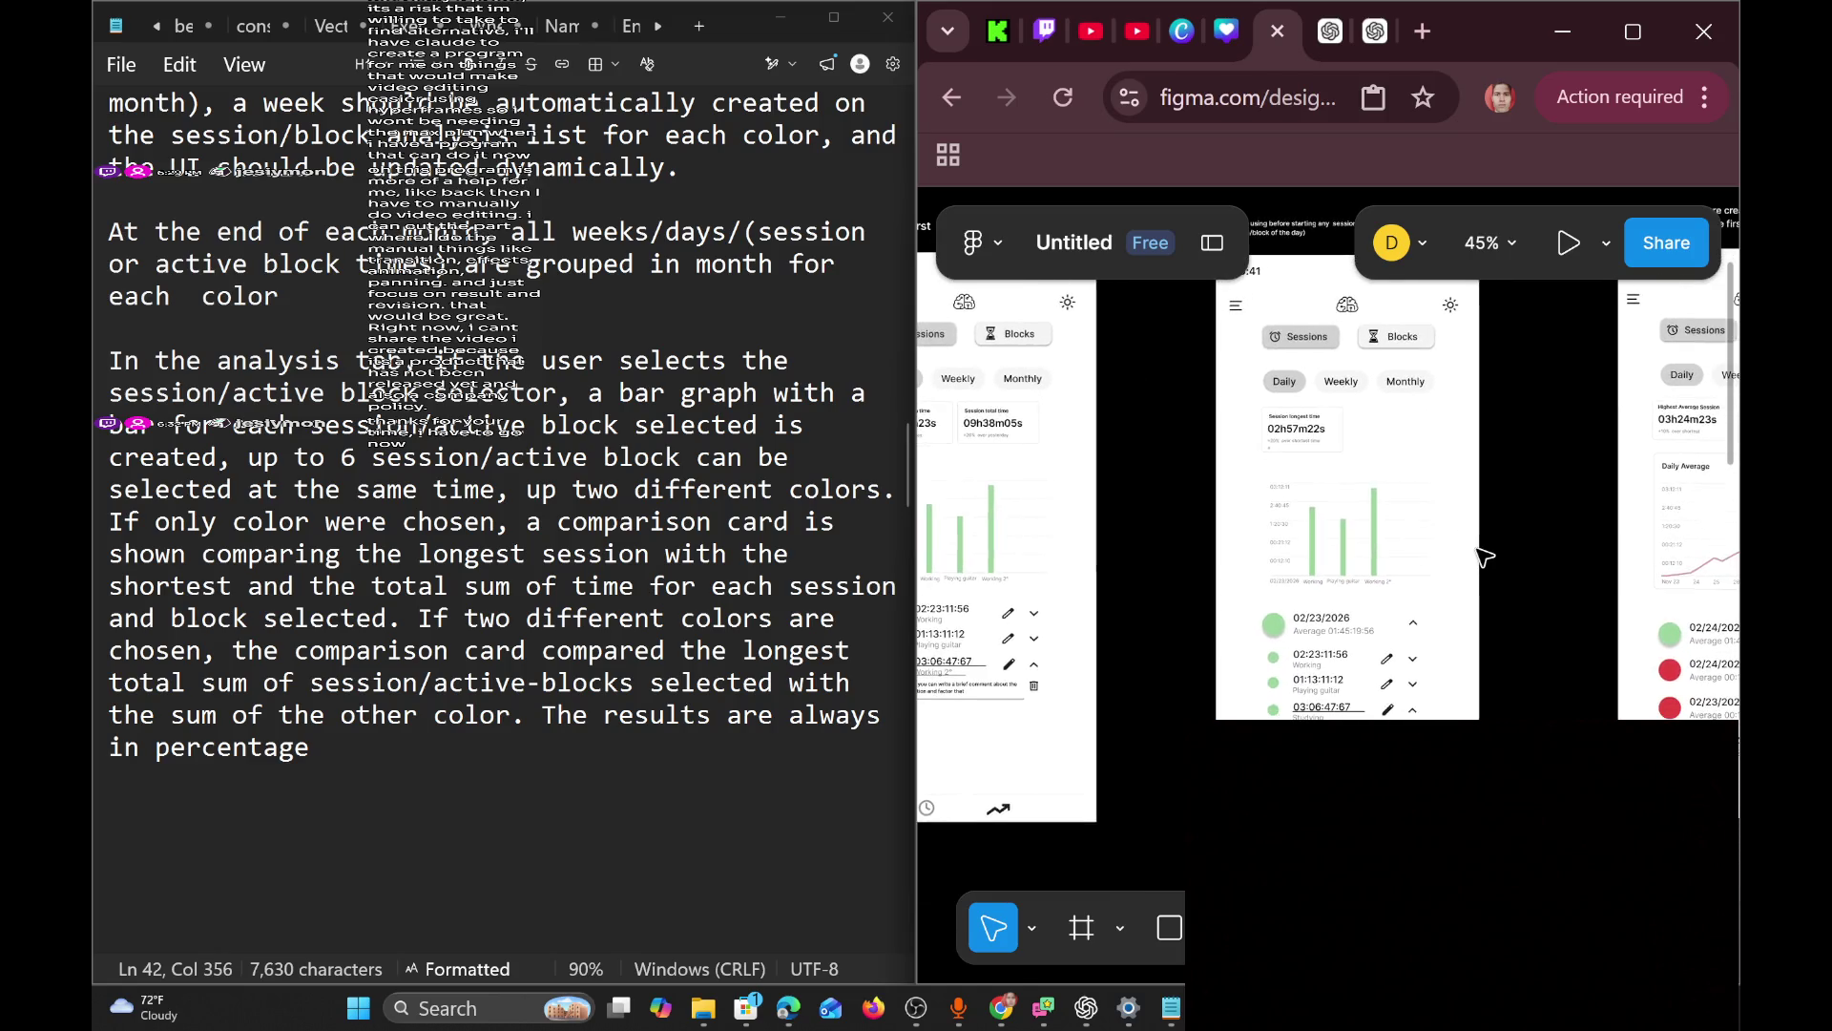
scroll(1469, 515, left, 3)
scroll(1465, 497, up, 1)
scroll(1465, 496, left, 1)
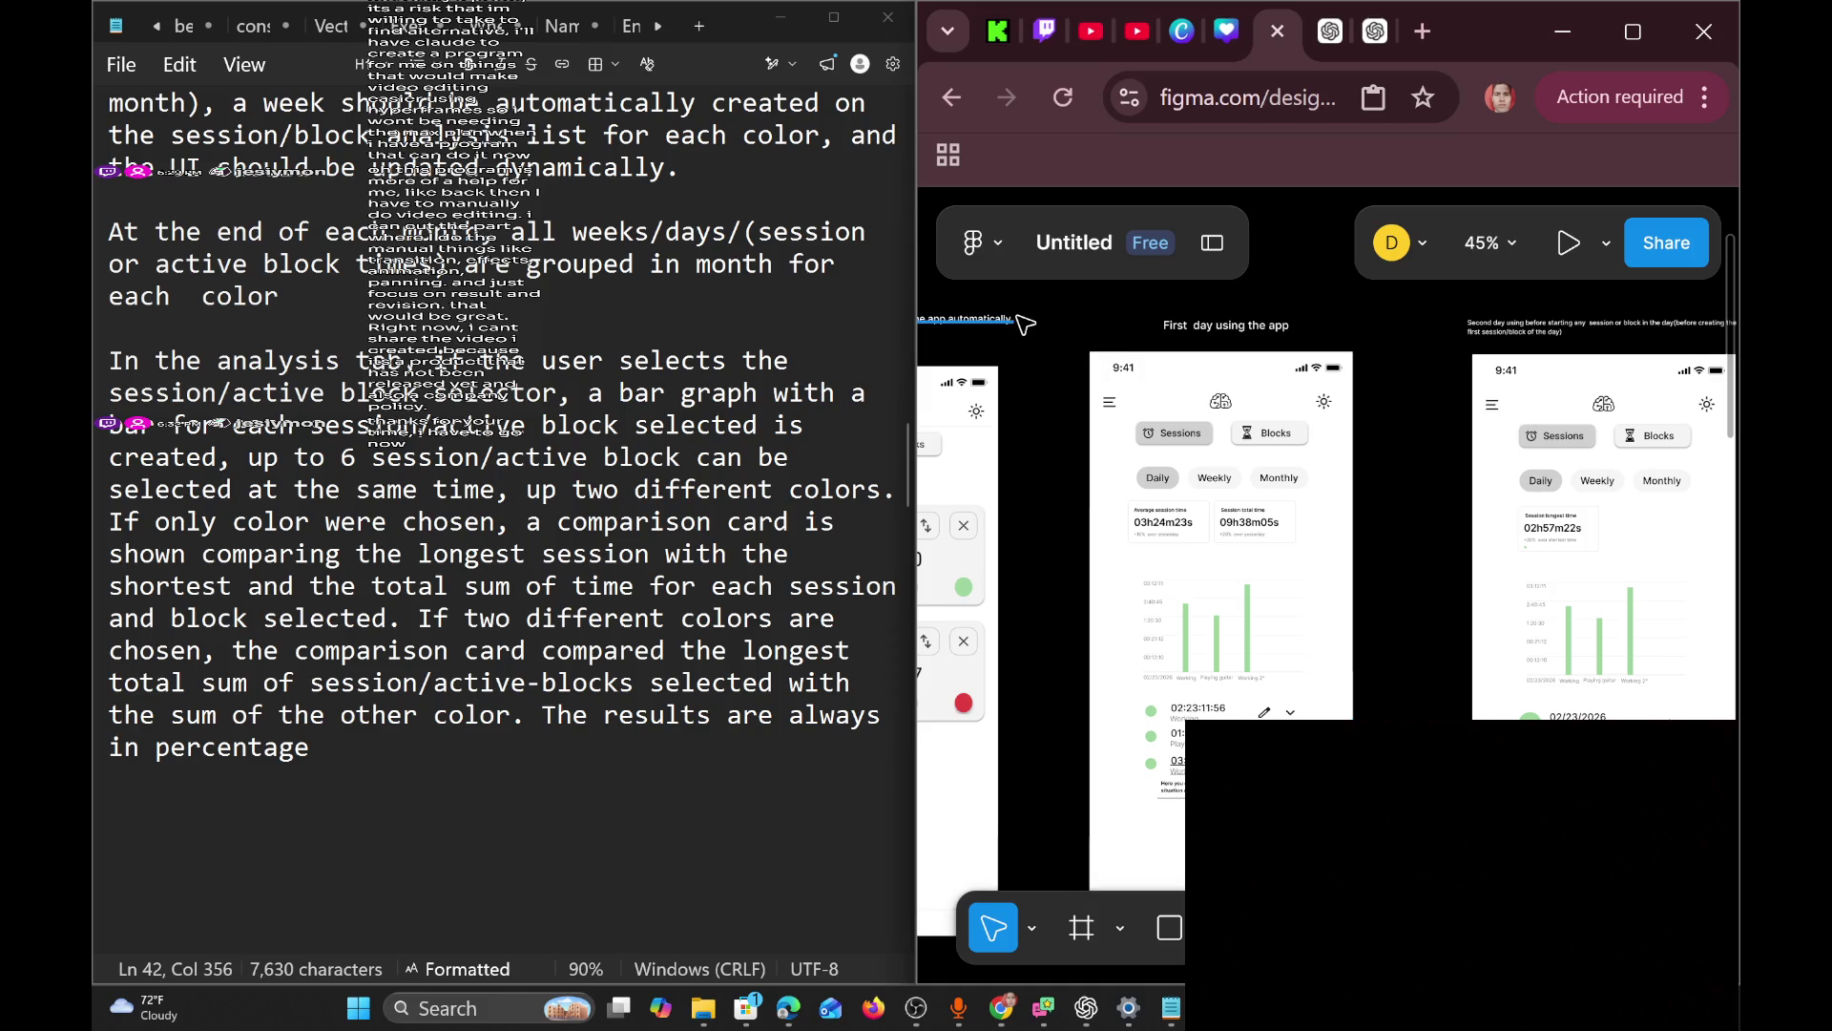
drag(1076, 341, 1205, 659)
Copy the First day phone group and paste it onto an empty spot of the canvas.
scroll(1240, 649, down, 3)
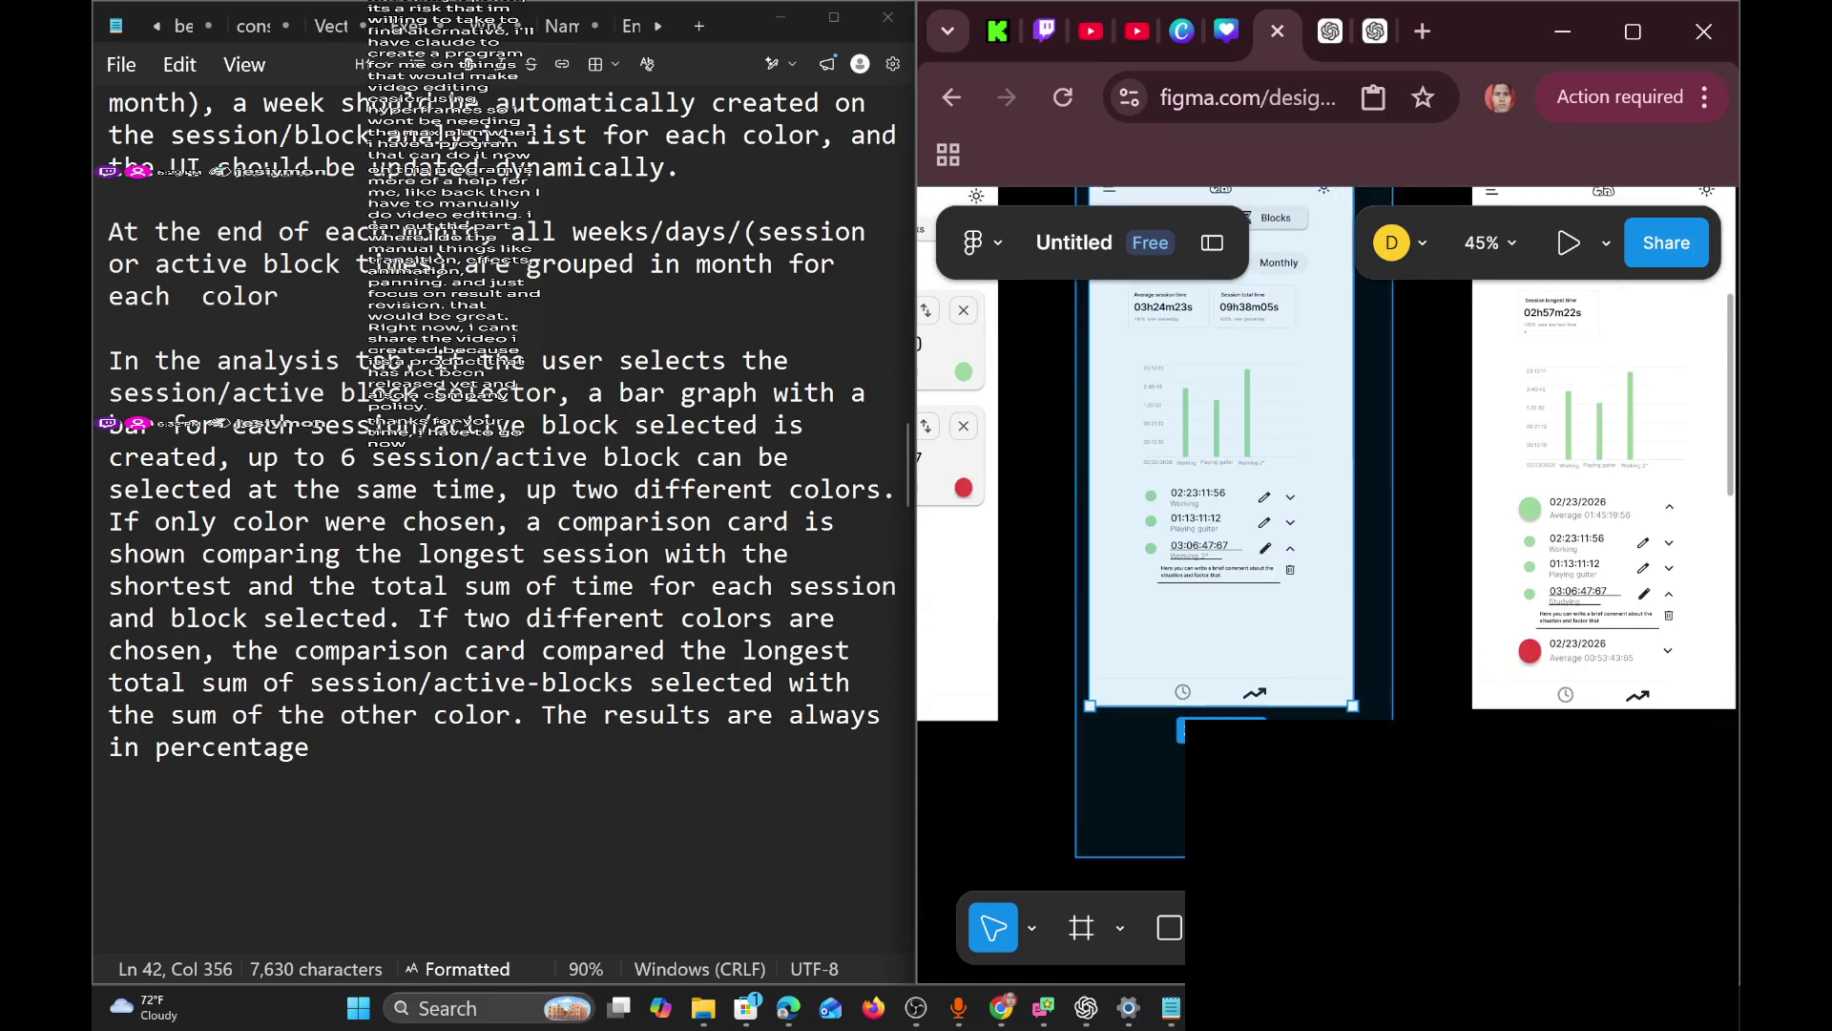
click(1324, 647)
right_click(1324, 647)
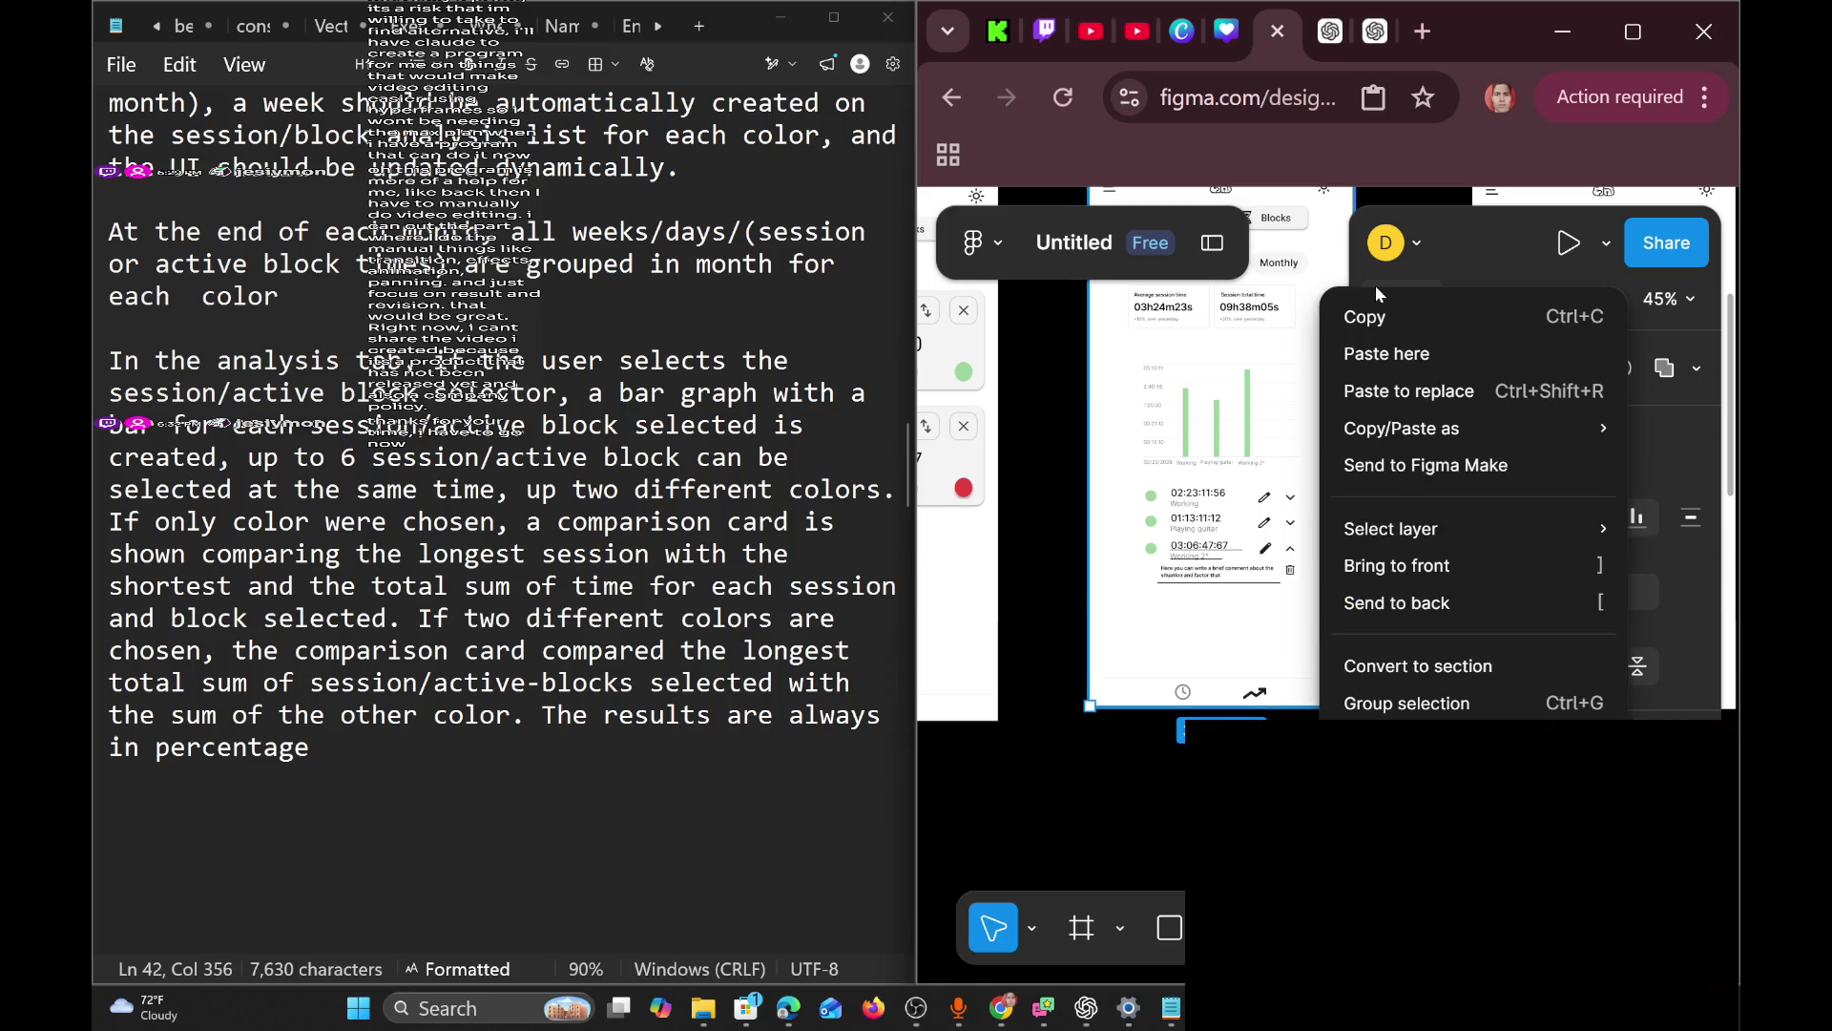
click(1377, 310)
scroll(1183, 726, down, 5)
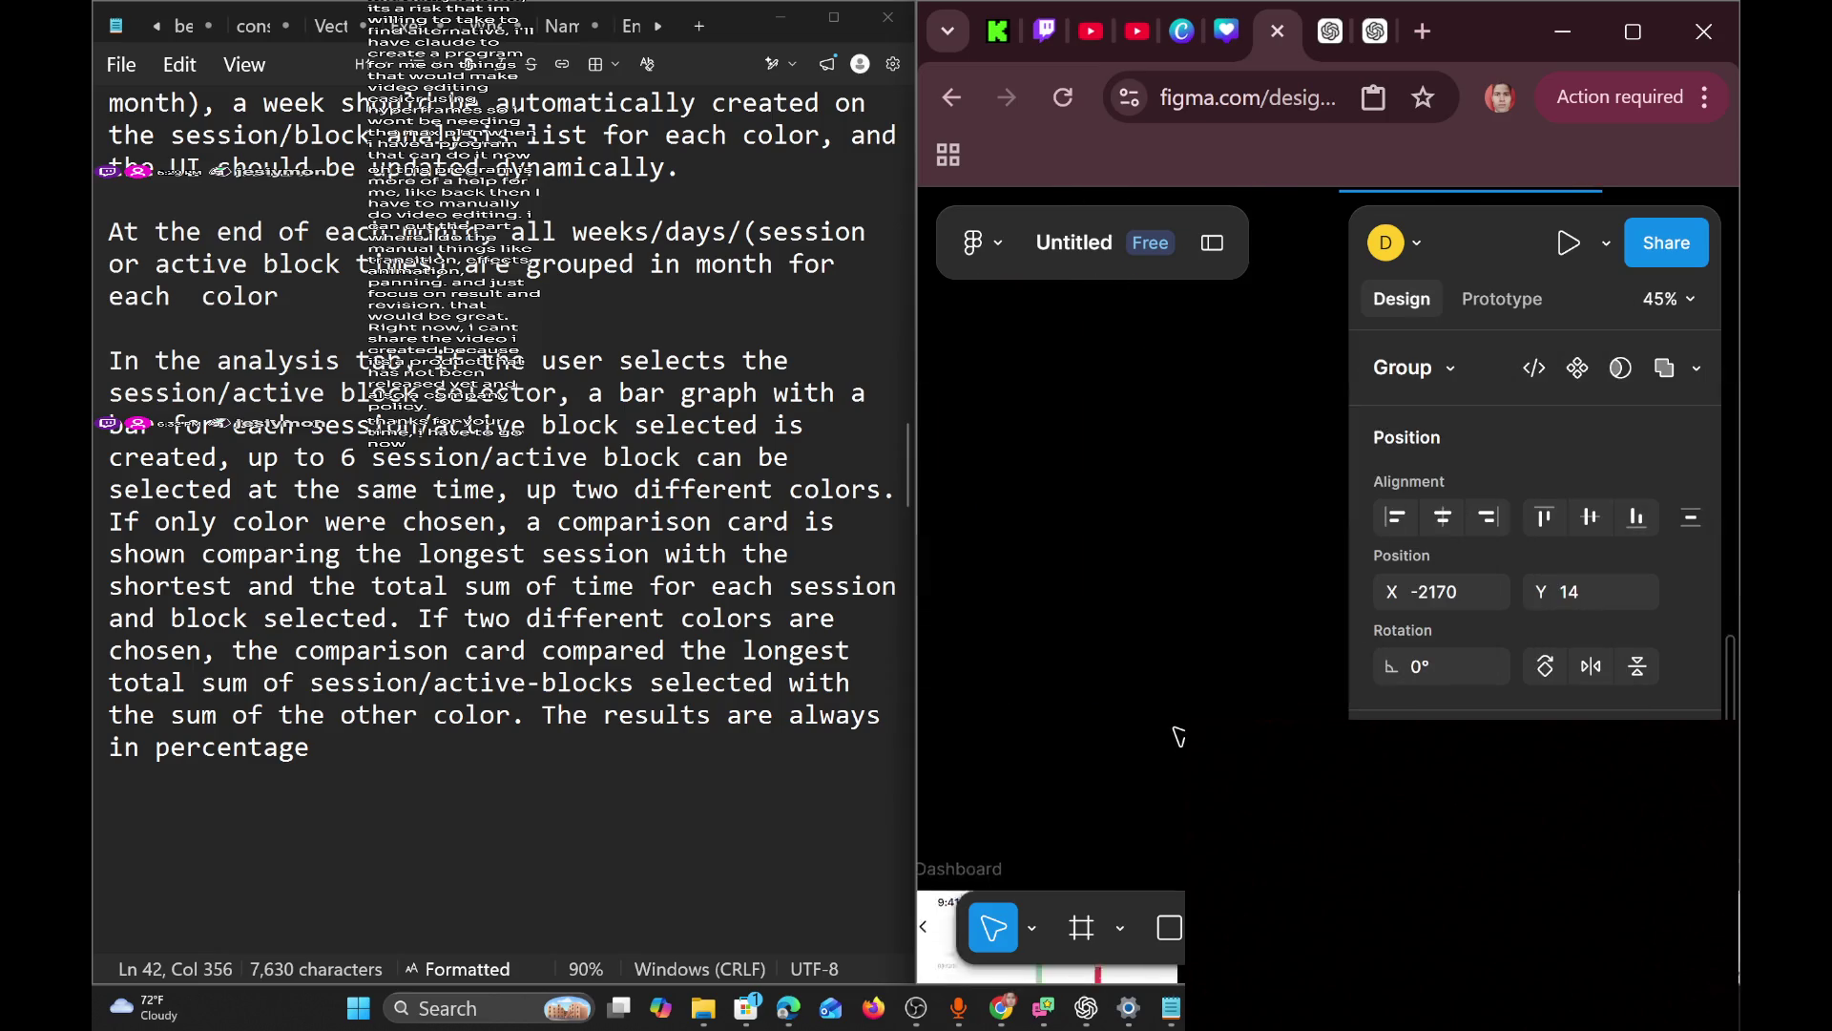
scroll(1189, 695, down, 5)
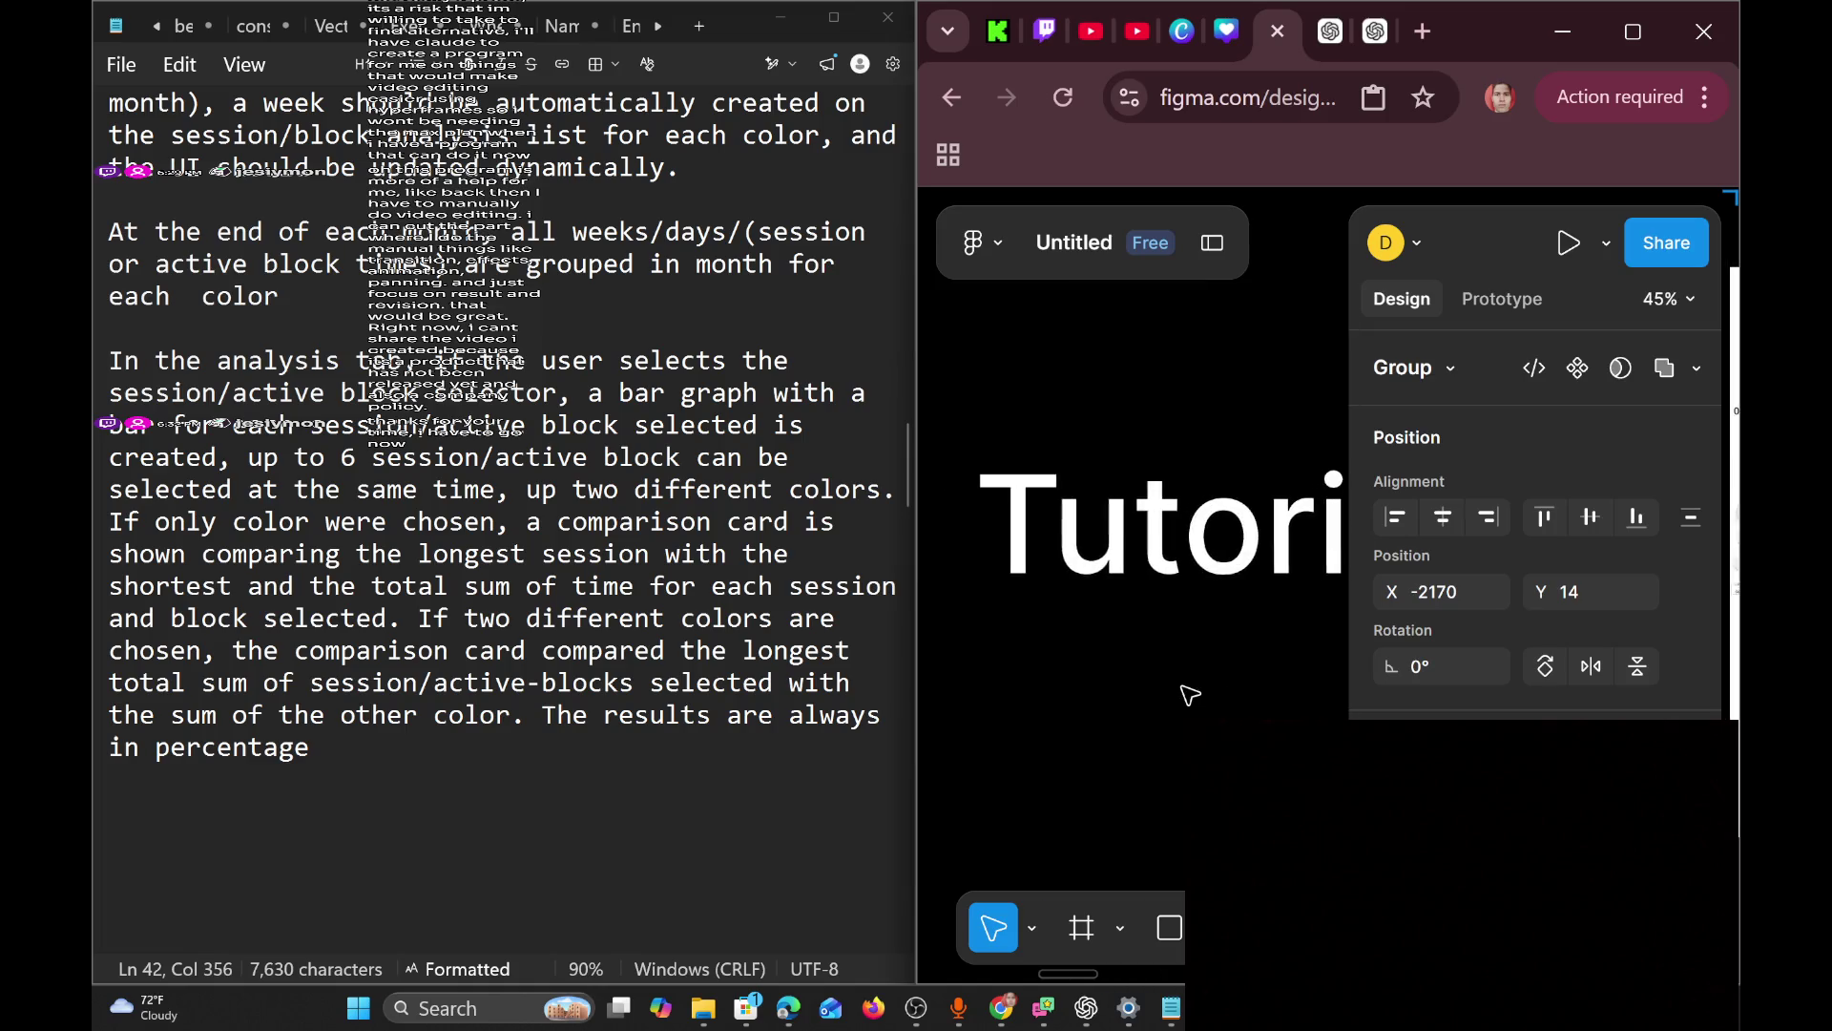
scroll(1187, 689, down, 5)
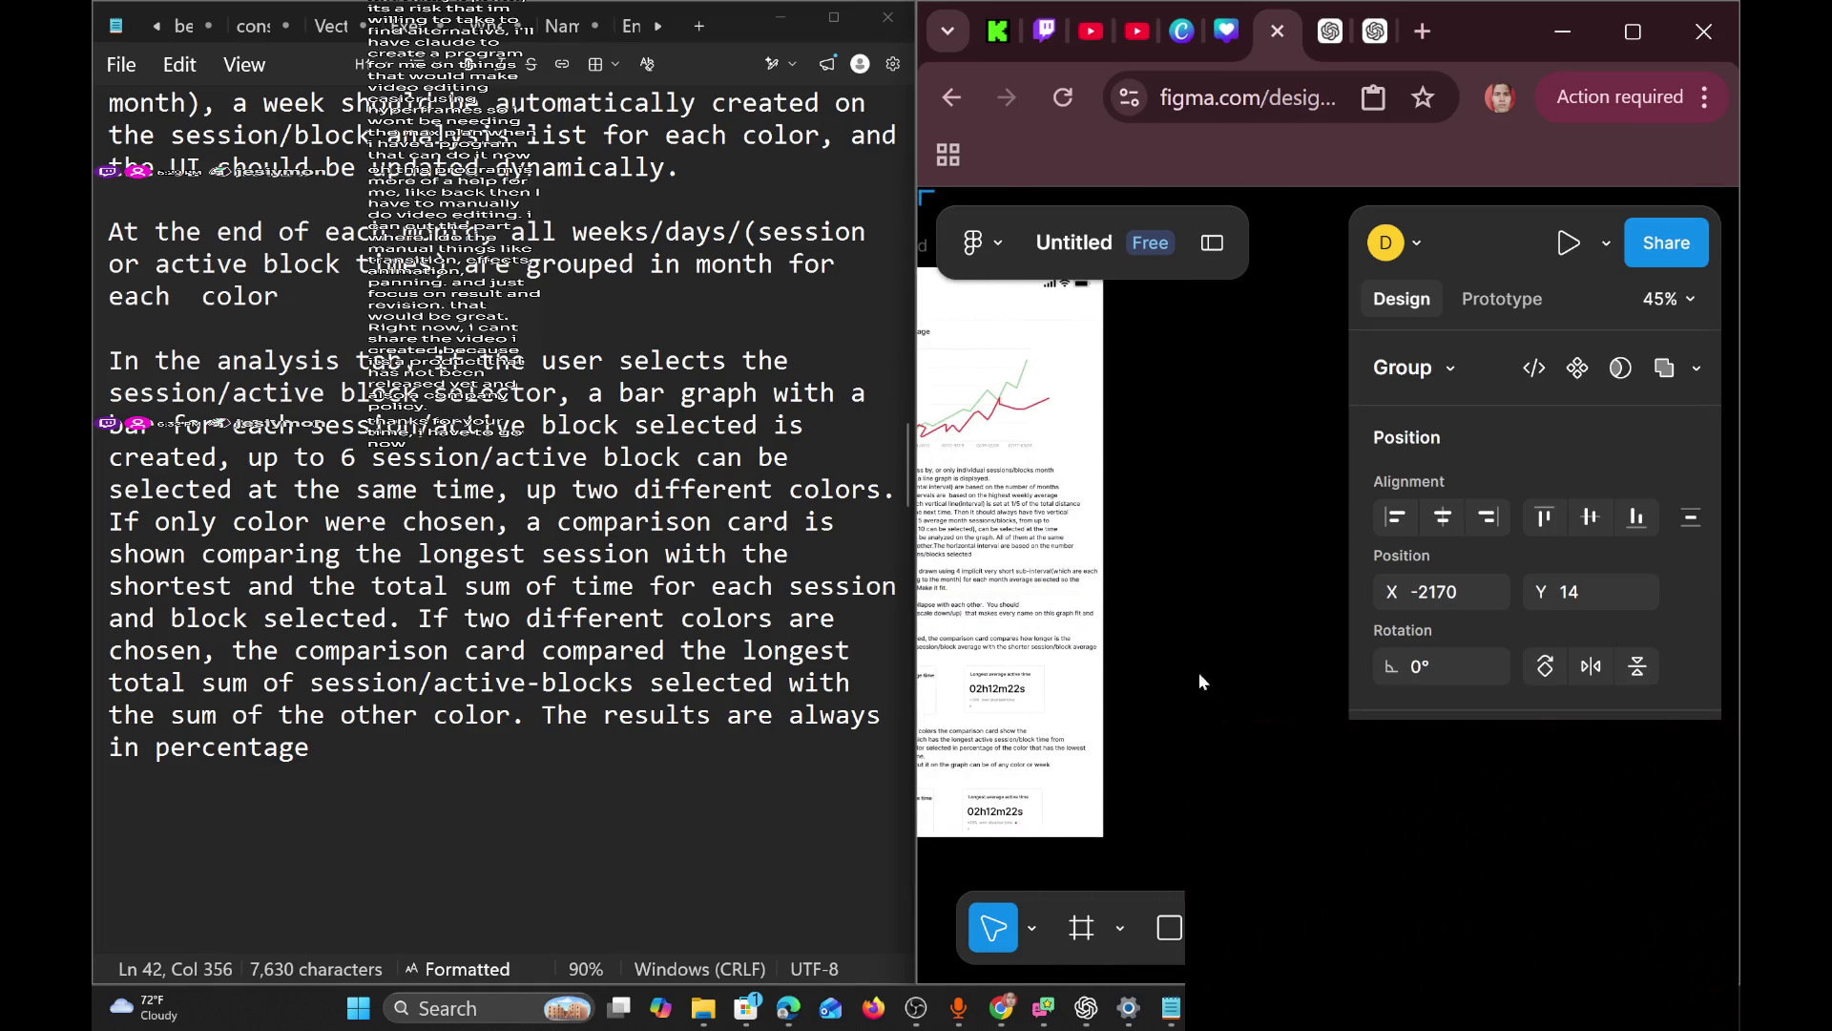
click(1160, 581)
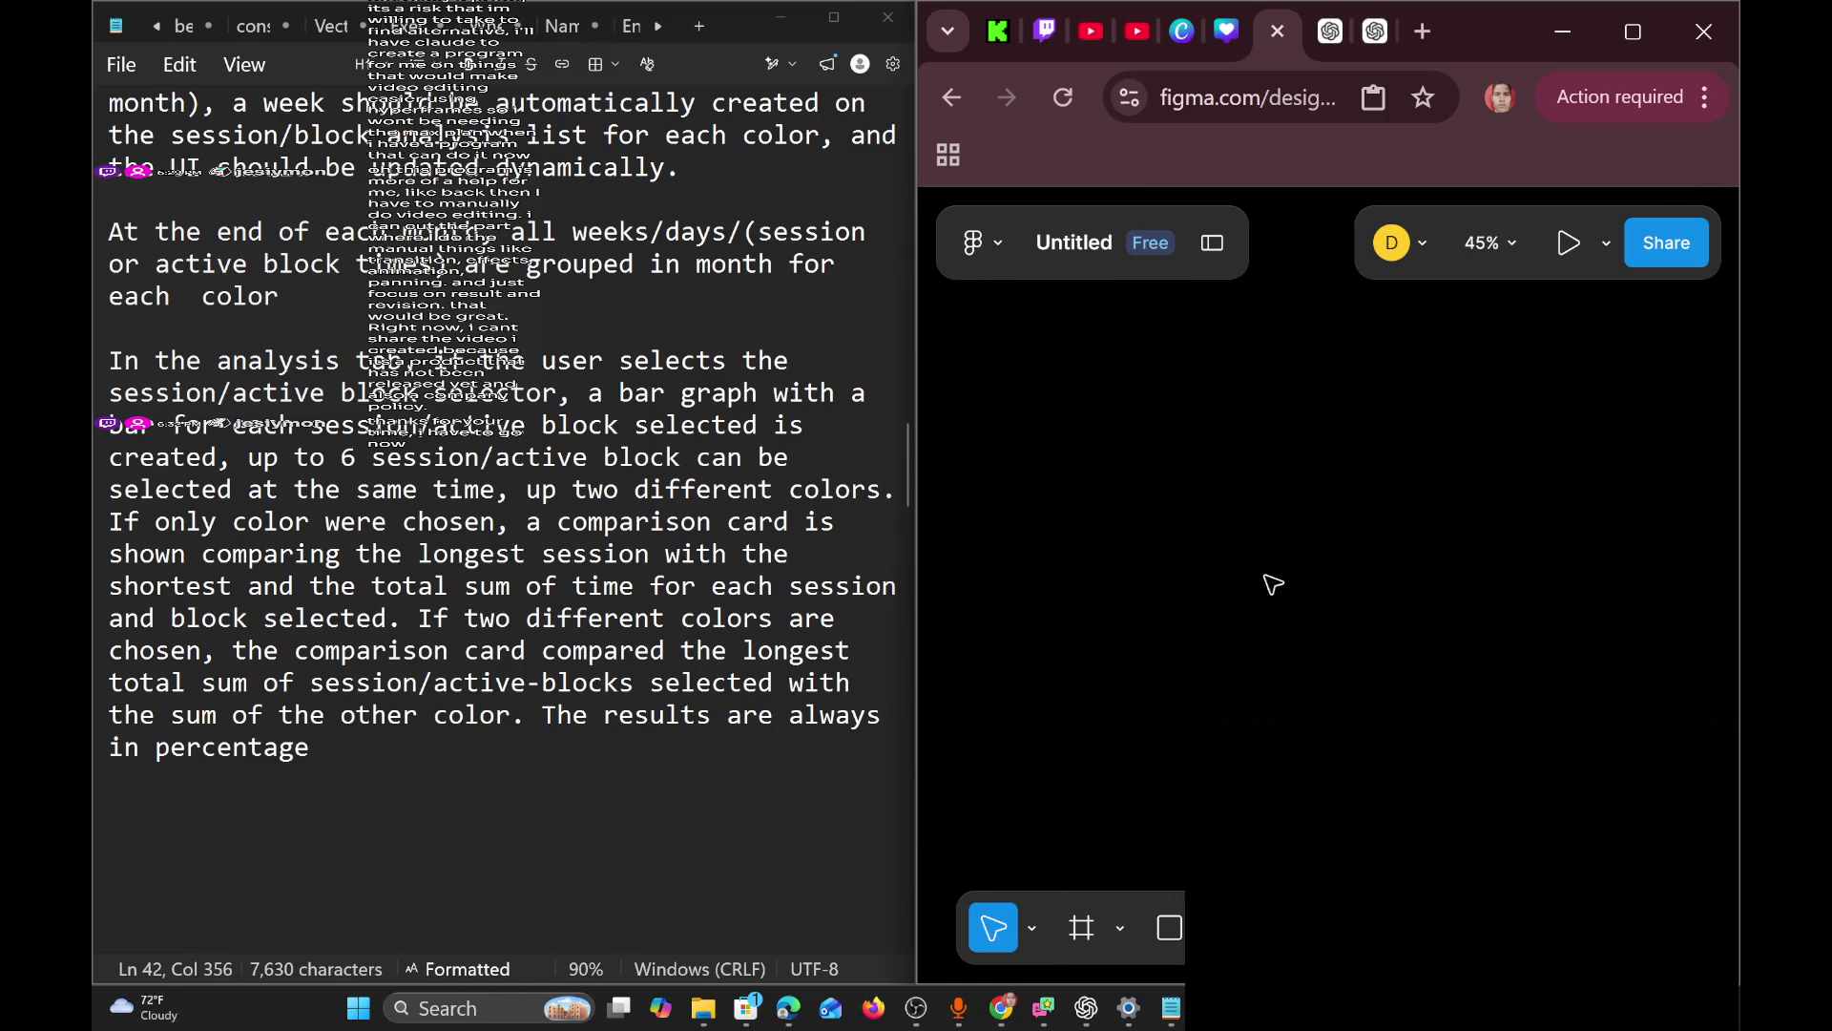
right_click(1196, 582)
click(1200, 565)
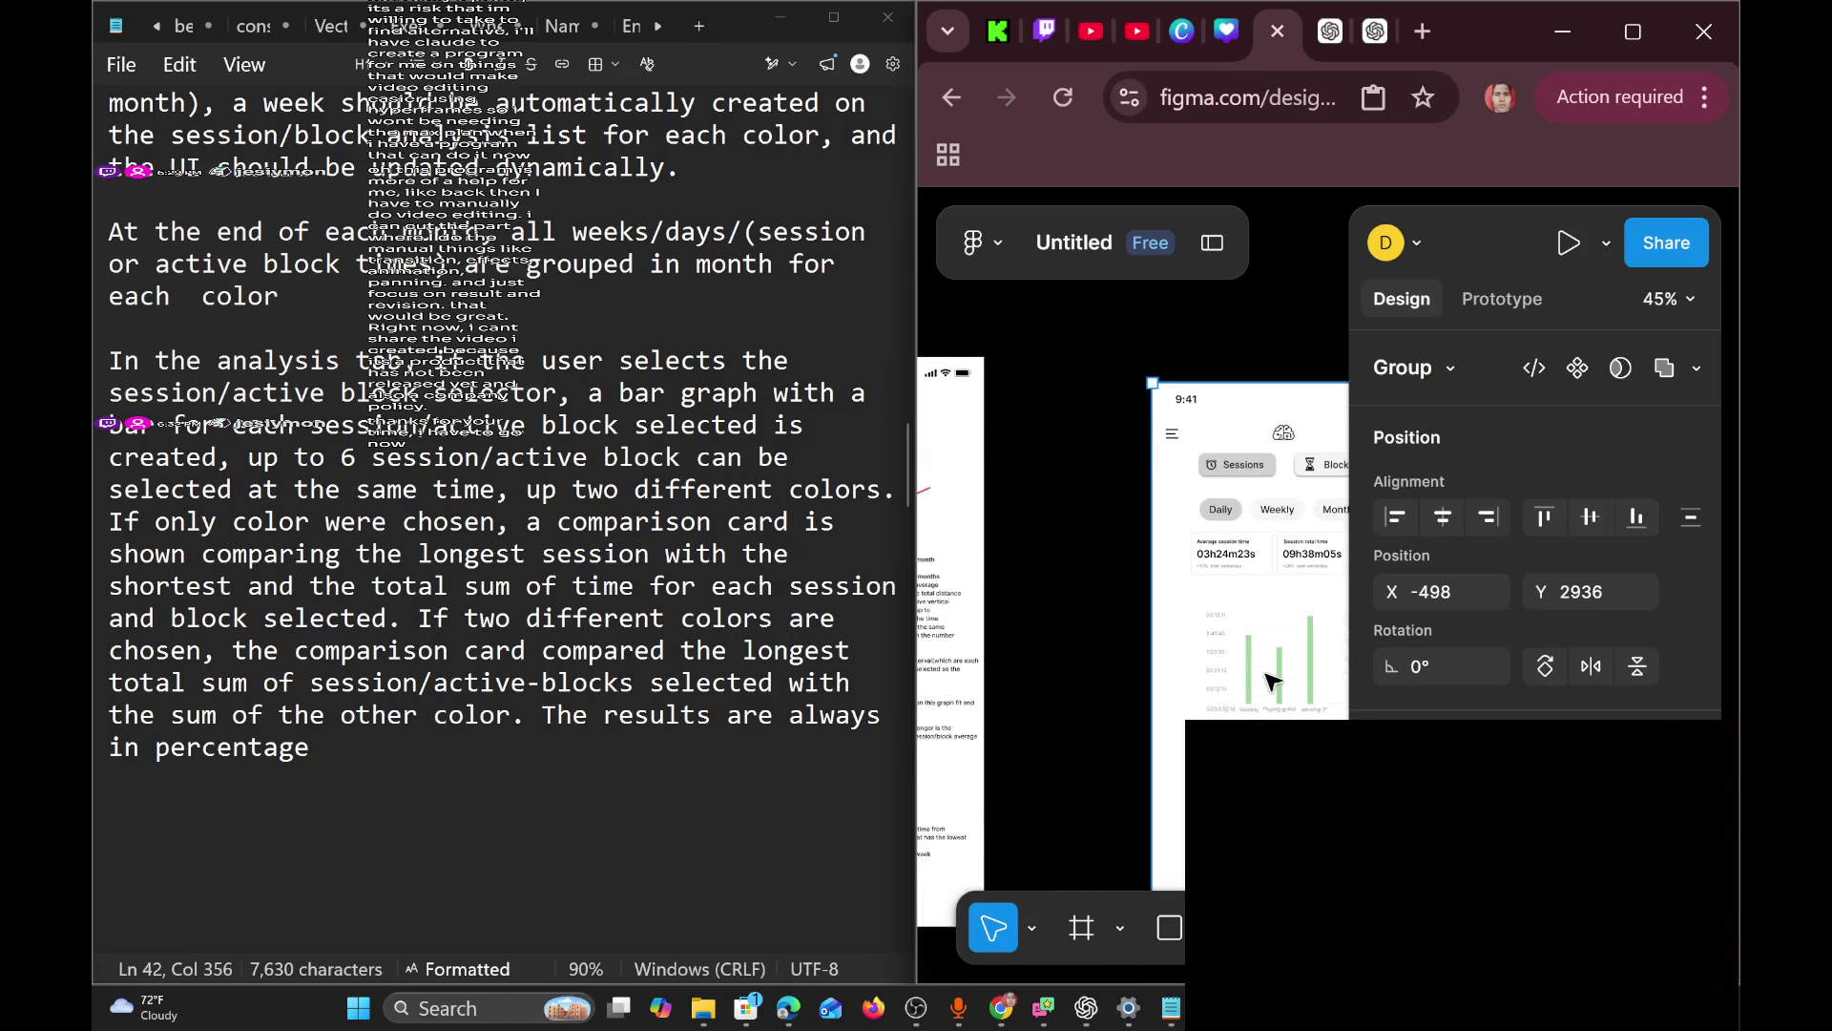
Nudge the pasted phone frame slightly up and to the left.
scroll(1050, 534, right, 3)
click(1098, 319)
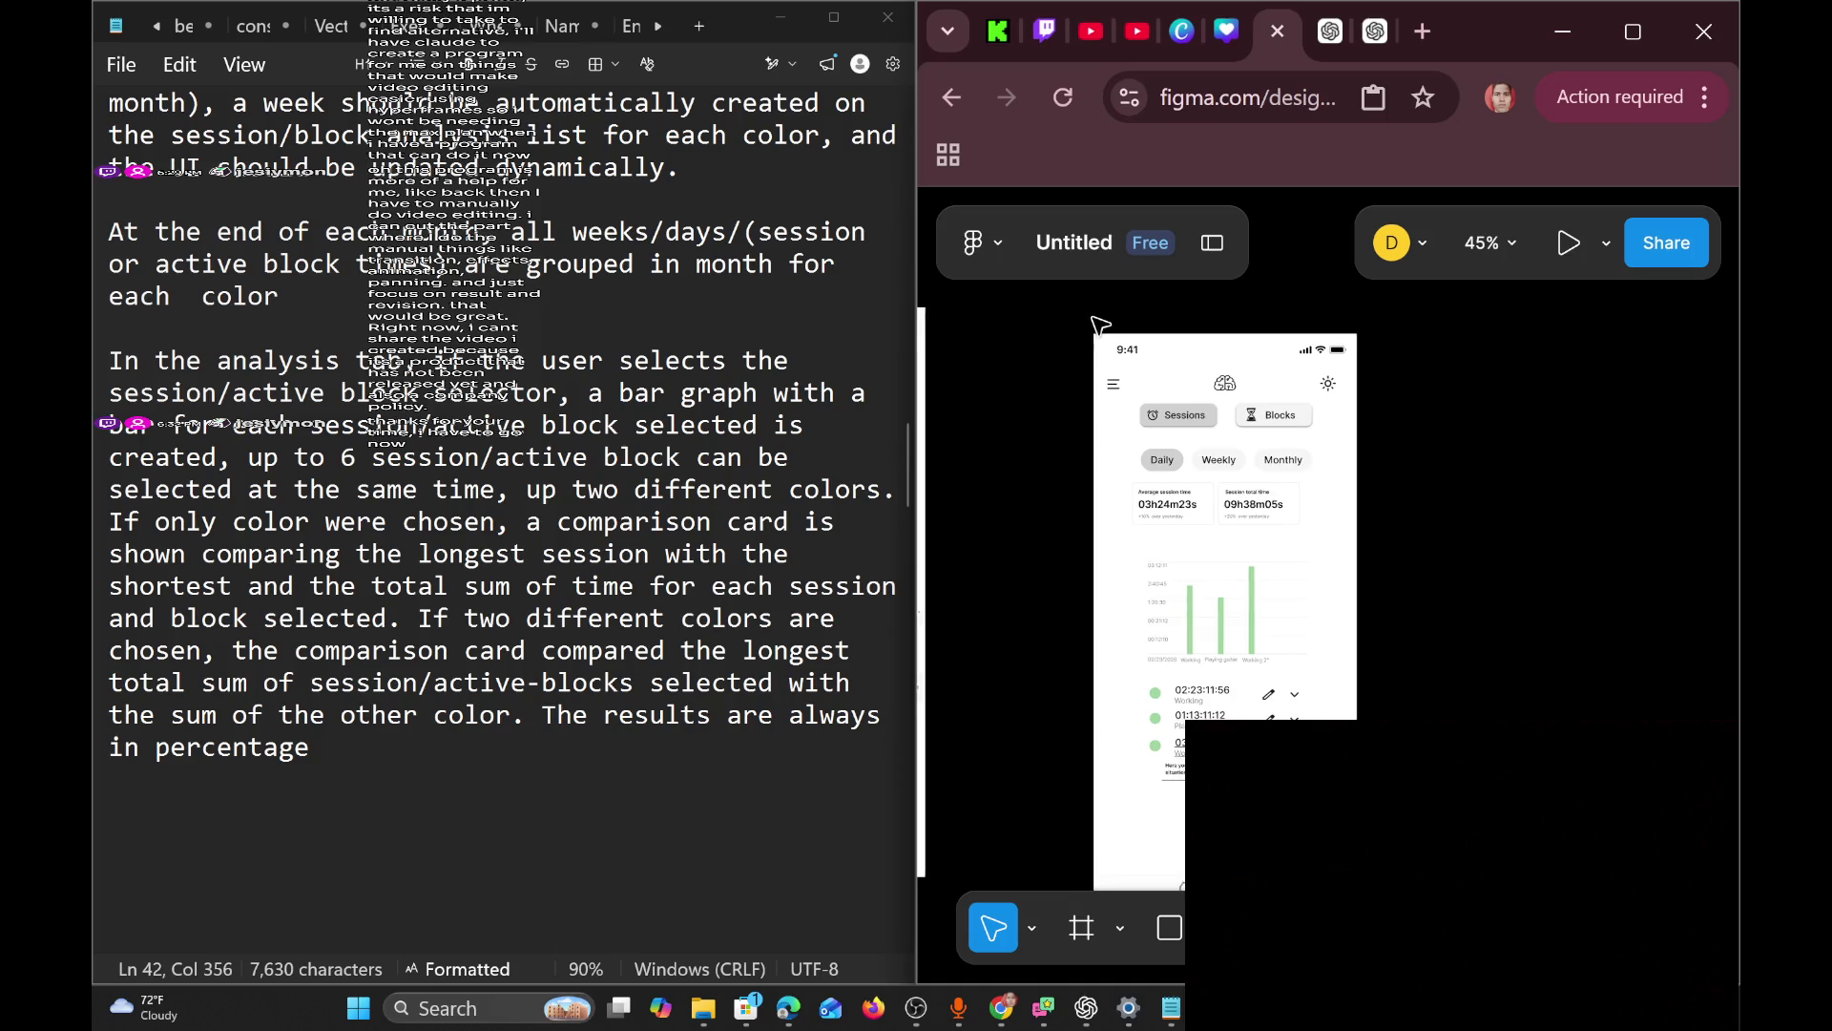
scroll(1073, 361, down, 3)
click(1078, 362)
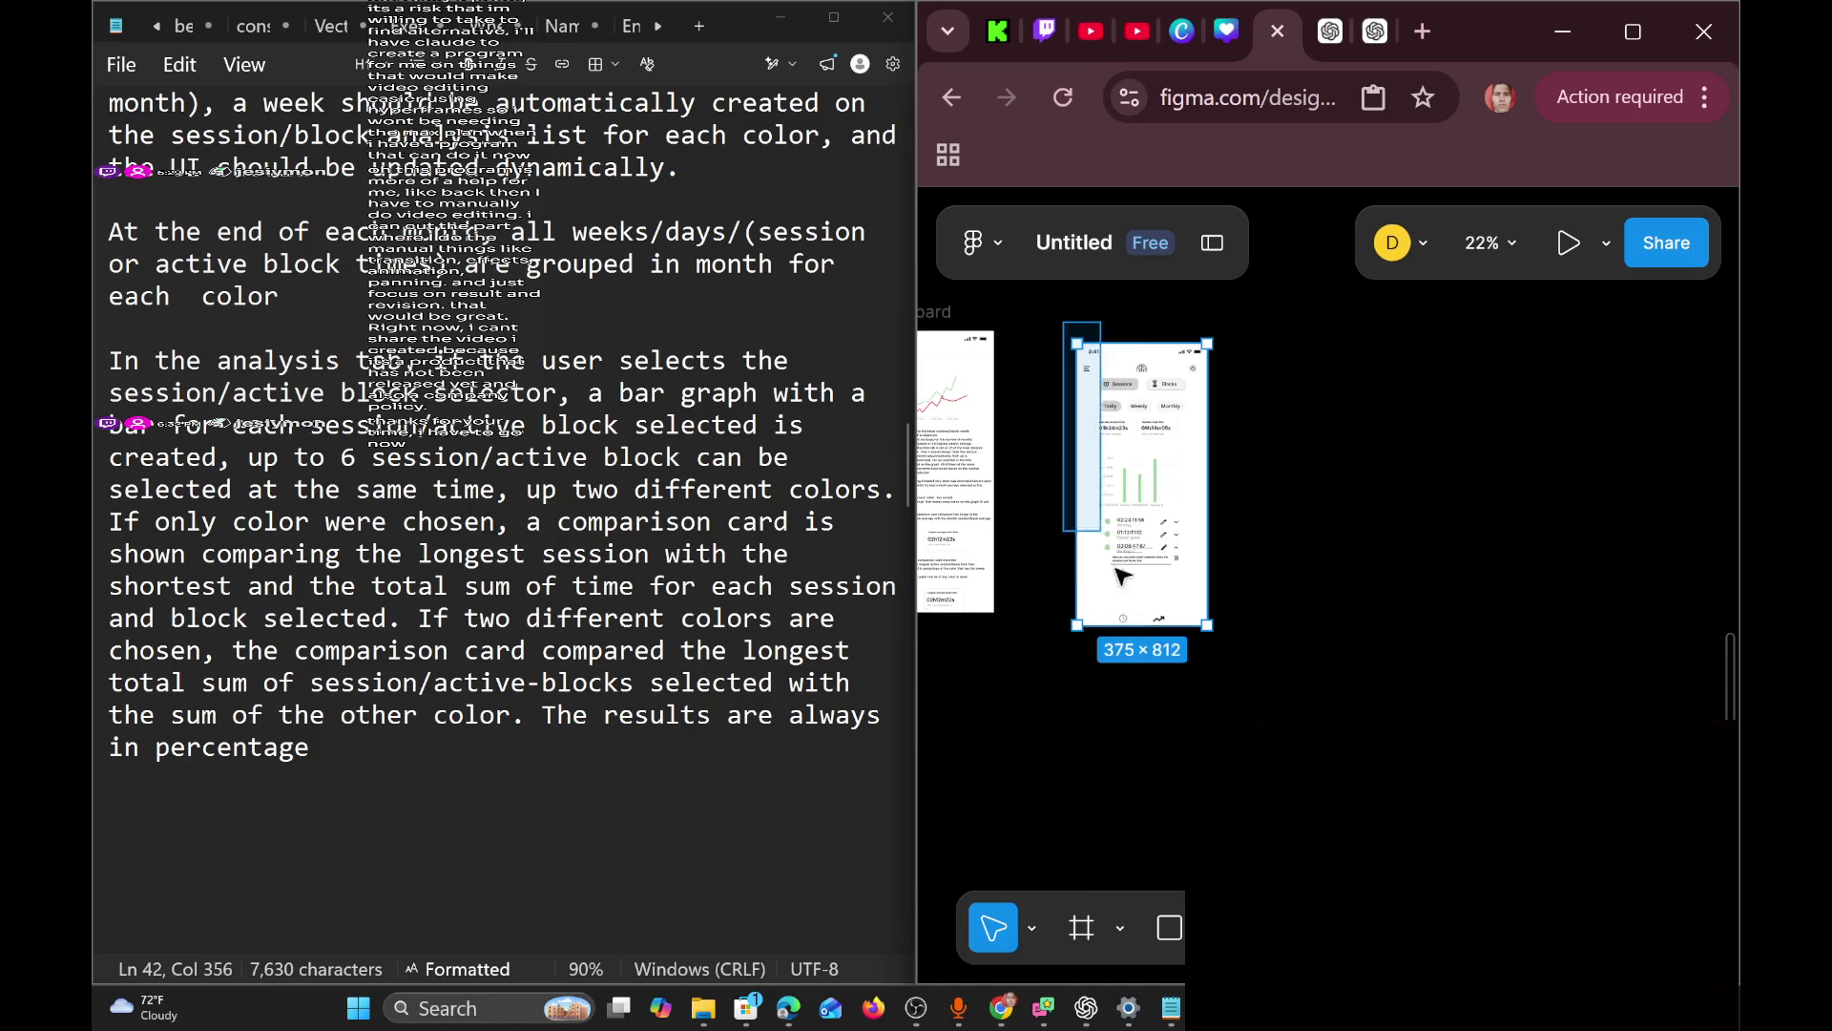
mouse_move(1192, 456)
mouse_down()
mouse_move(1166, 419)
mouse_move(1181, 443)
mouse_up()
scroll(1193, 420, up, 3)
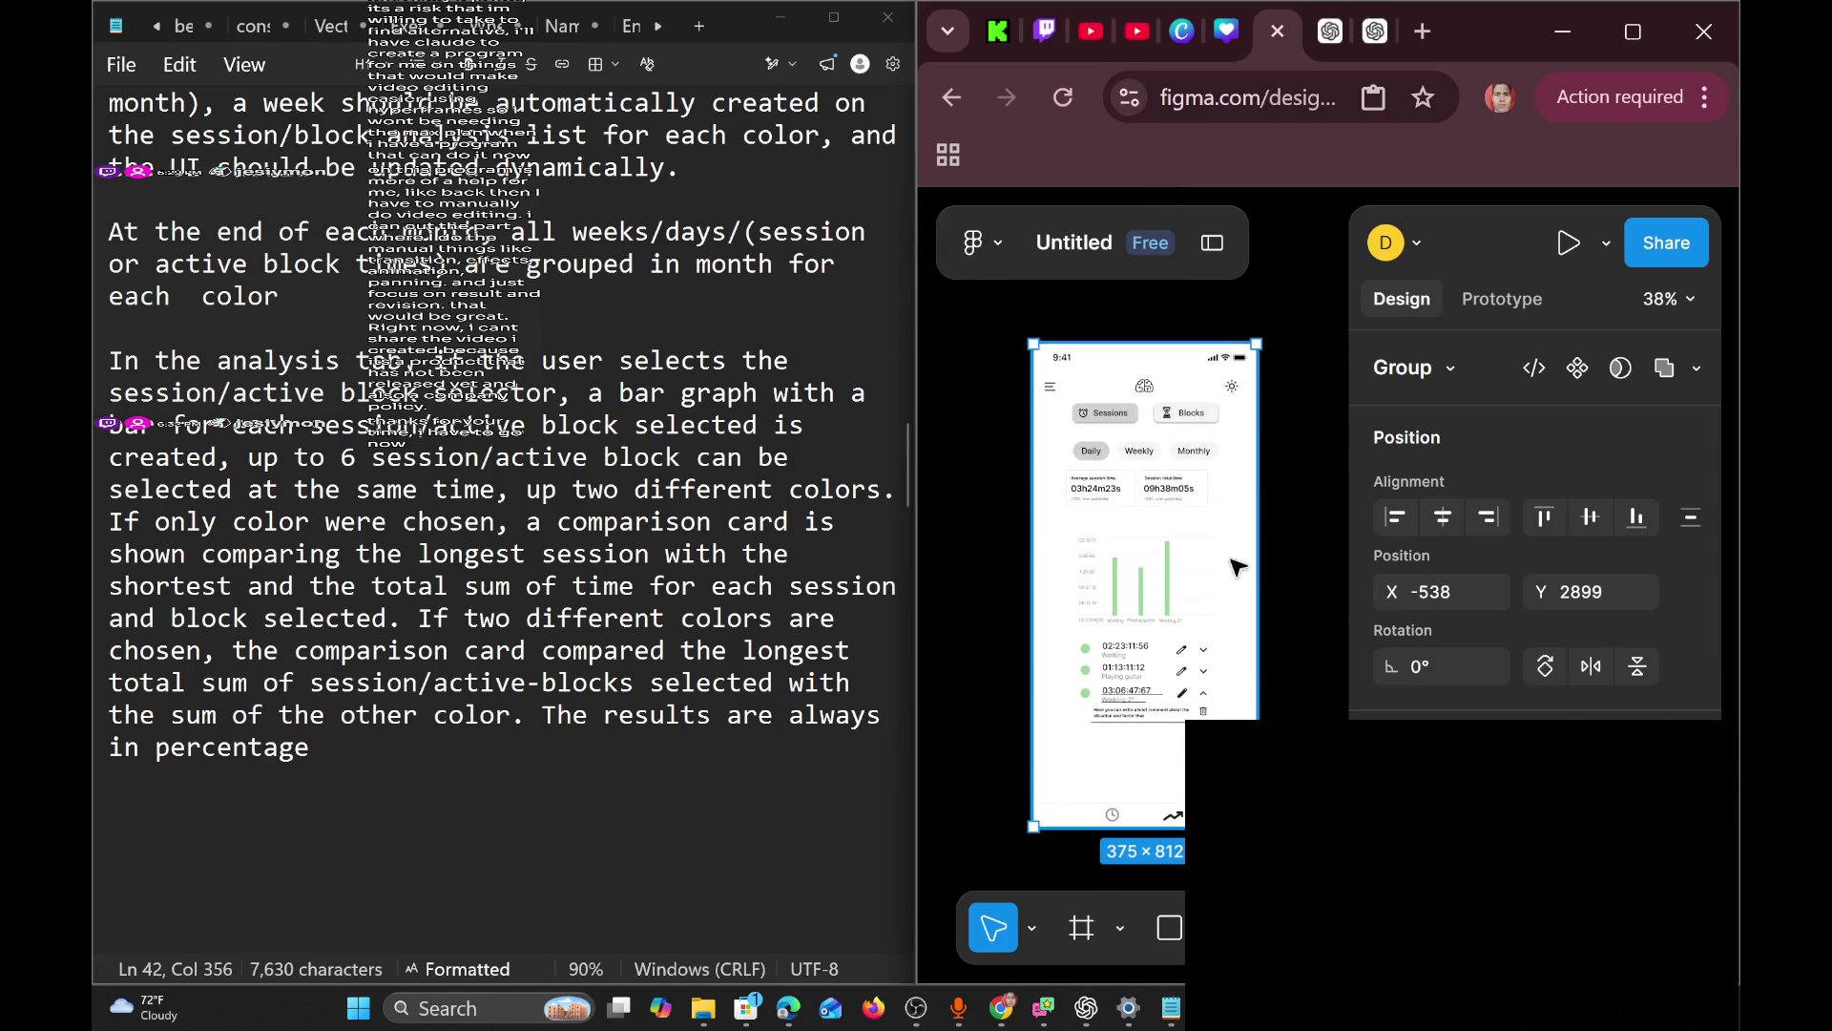
scroll(1179, 597, up, 5)
Delete the three green bars from the chart.
double_click(1161, 571)
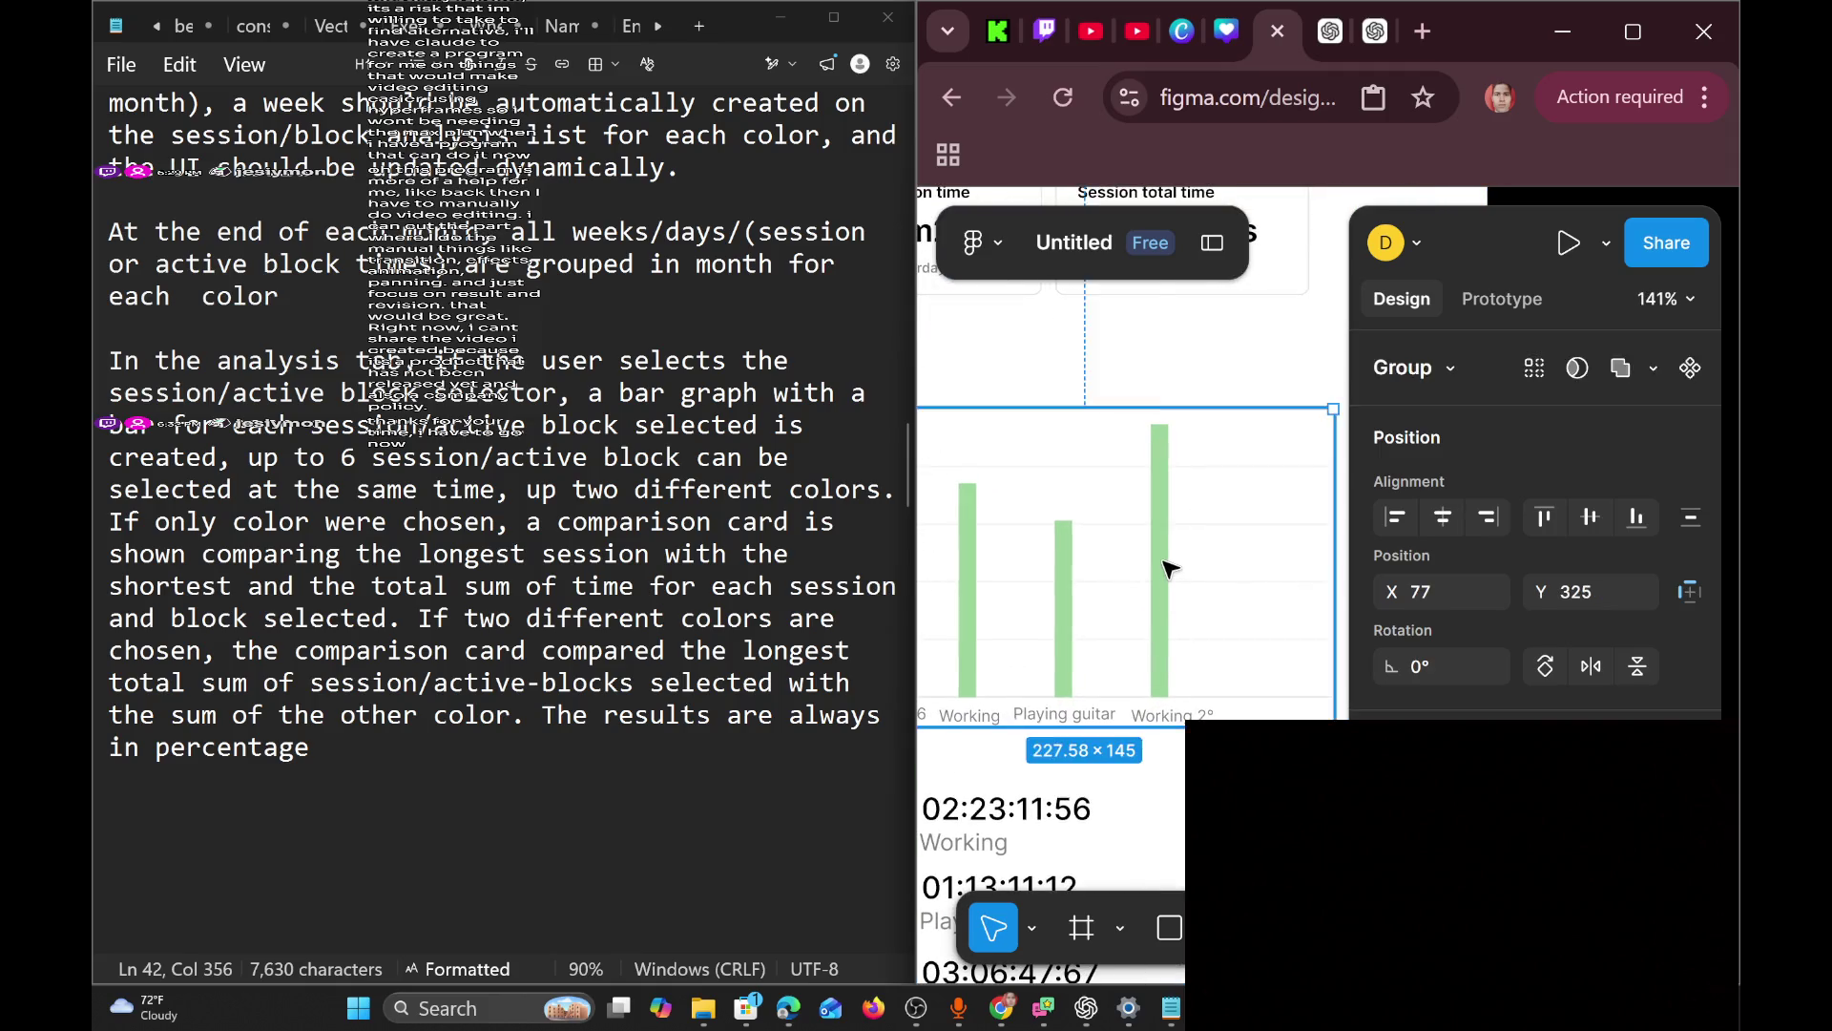
double_click(1162, 569)
key(Delete)
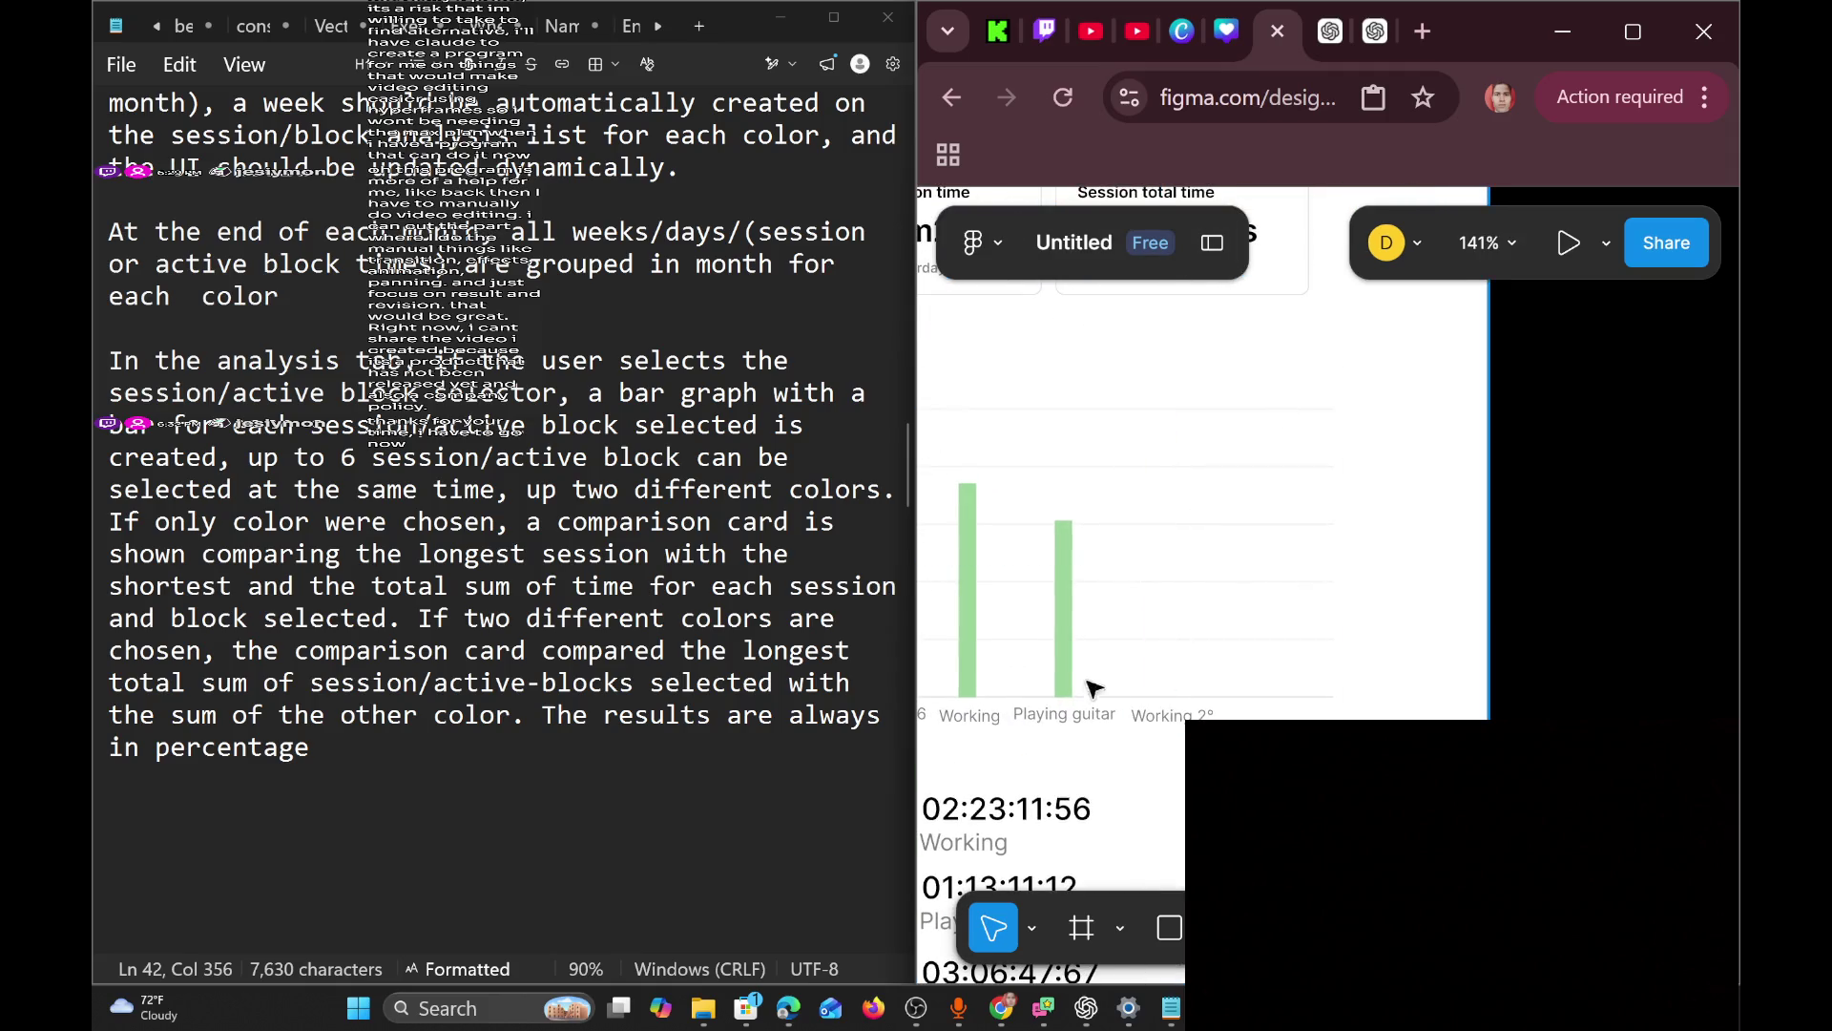
click(1069, 607)
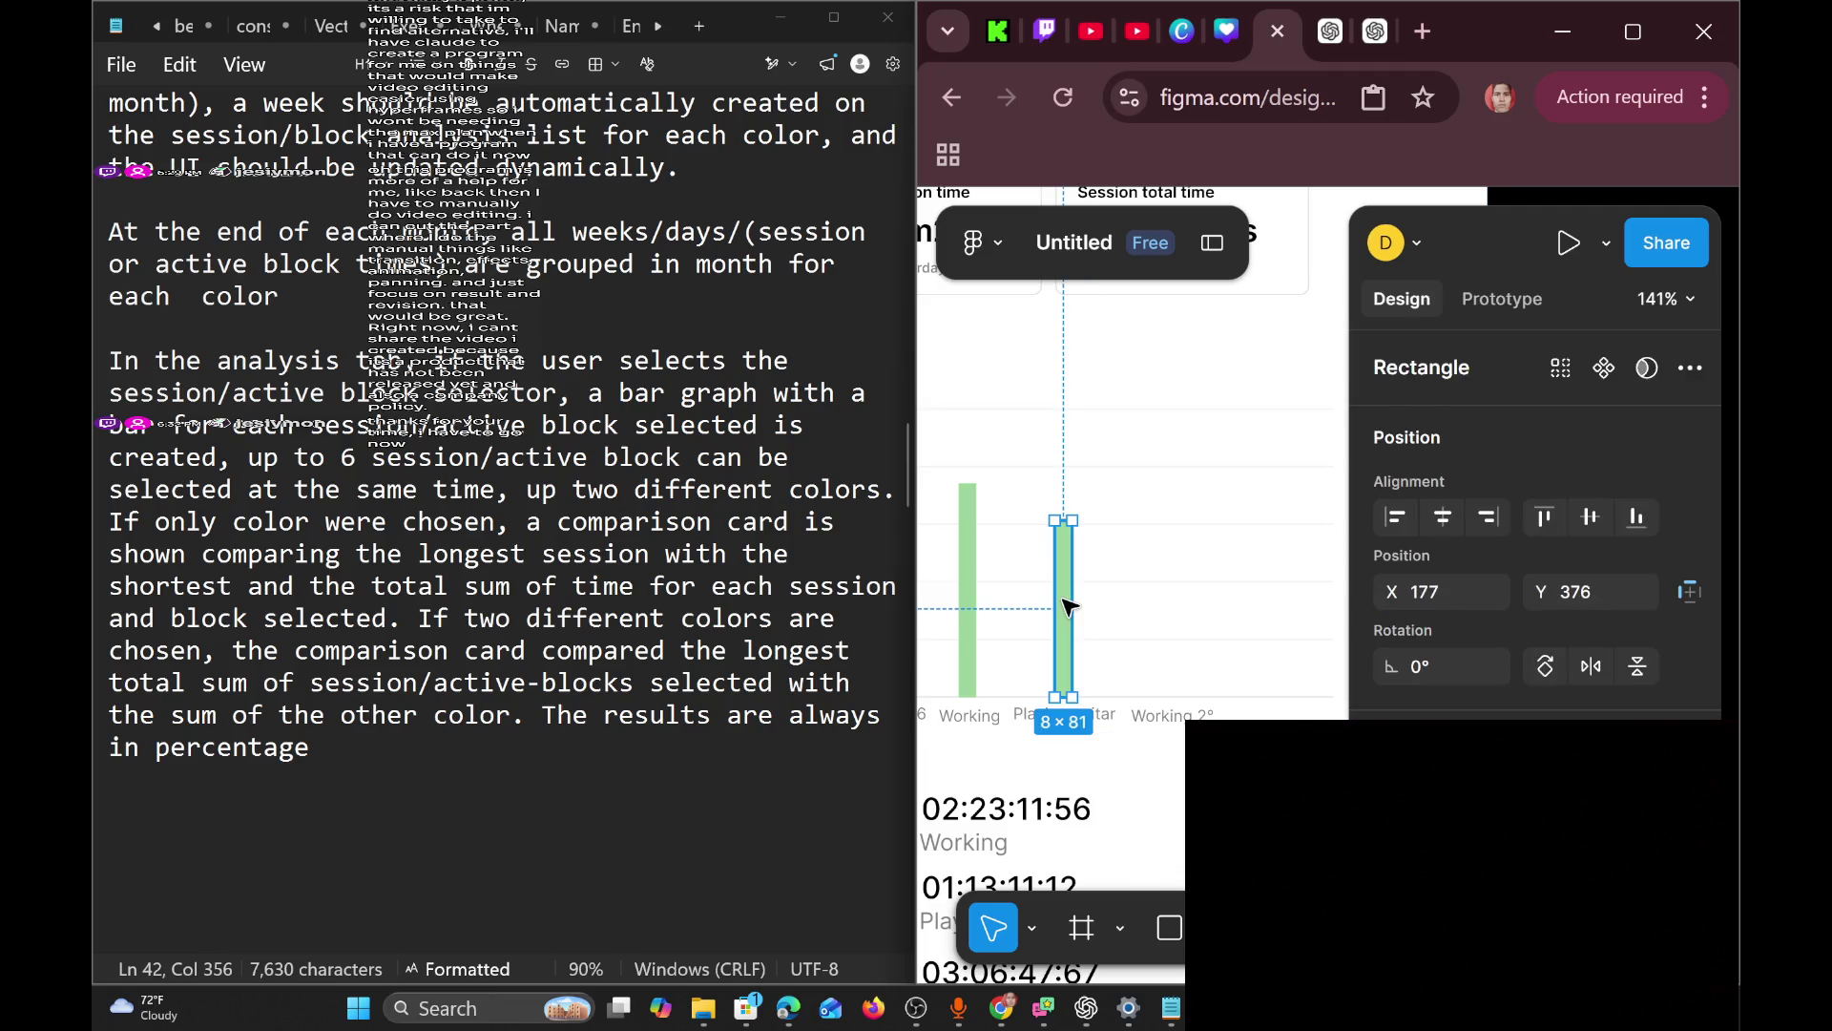
key(Delete)
scroll(1069, 607, left, 2)
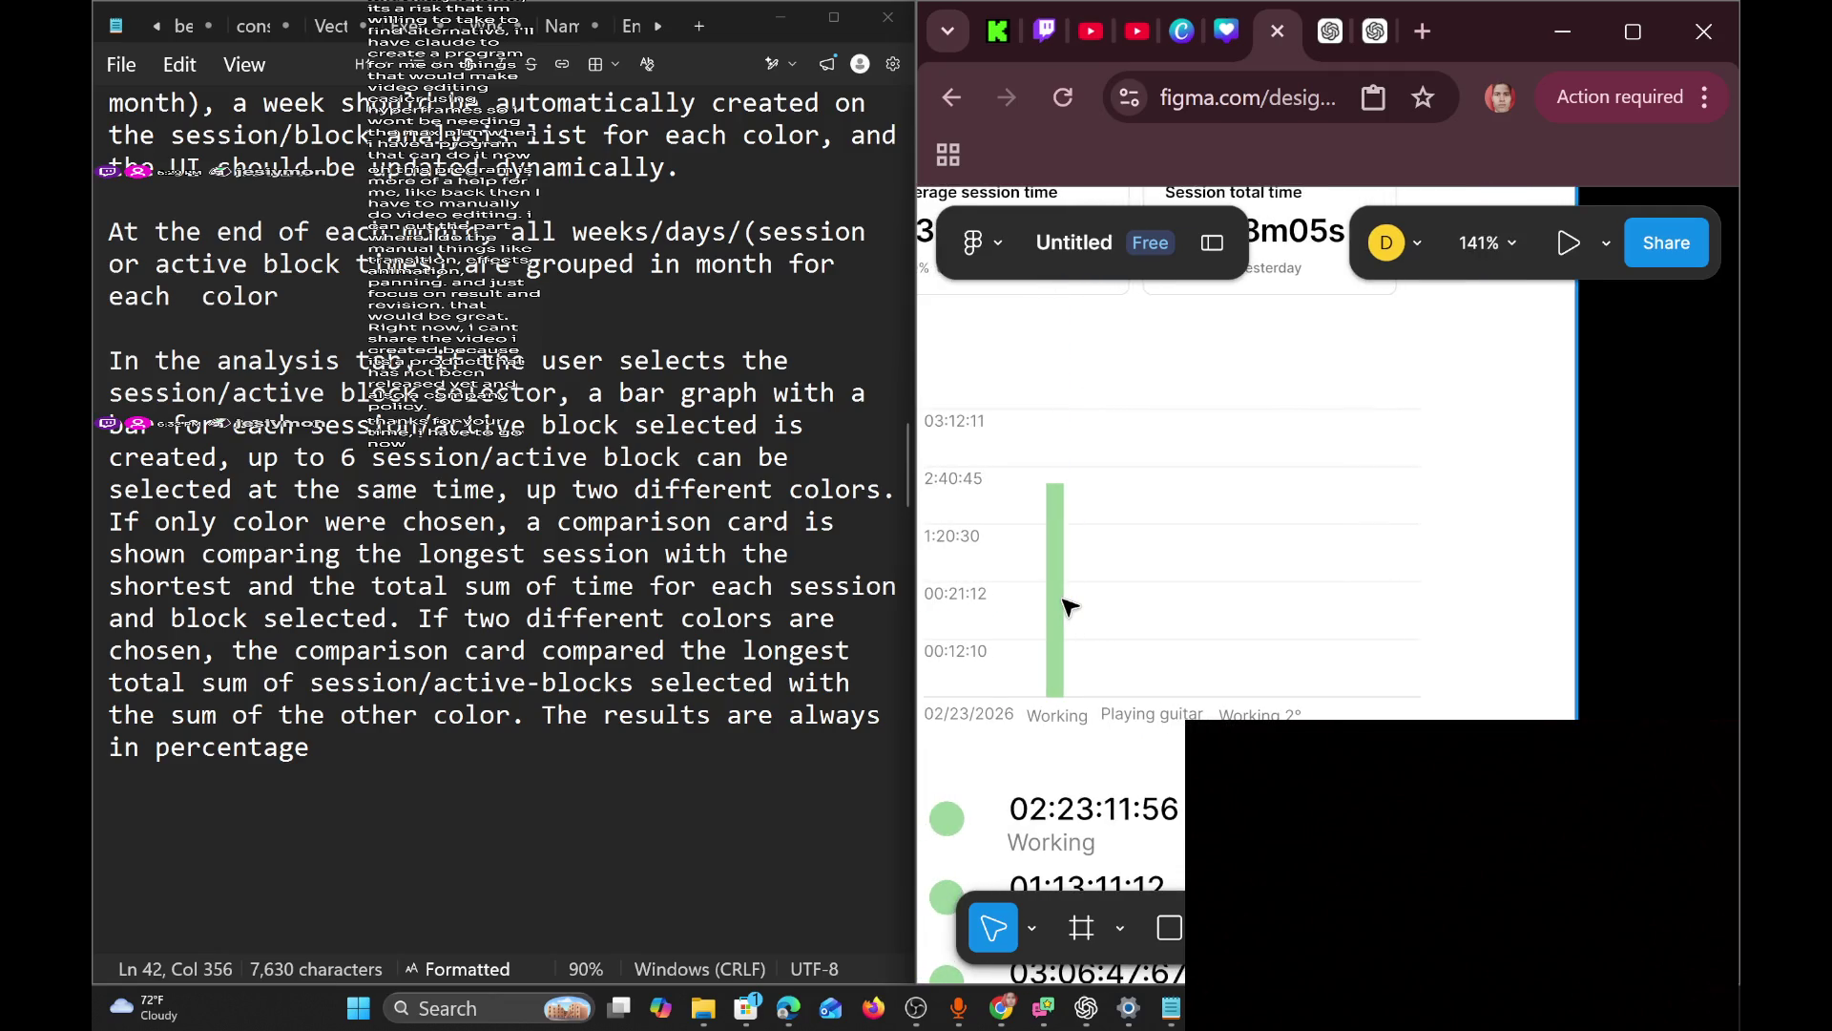
click(1068, 607)
click(1069, 607)
click(1062, 586)
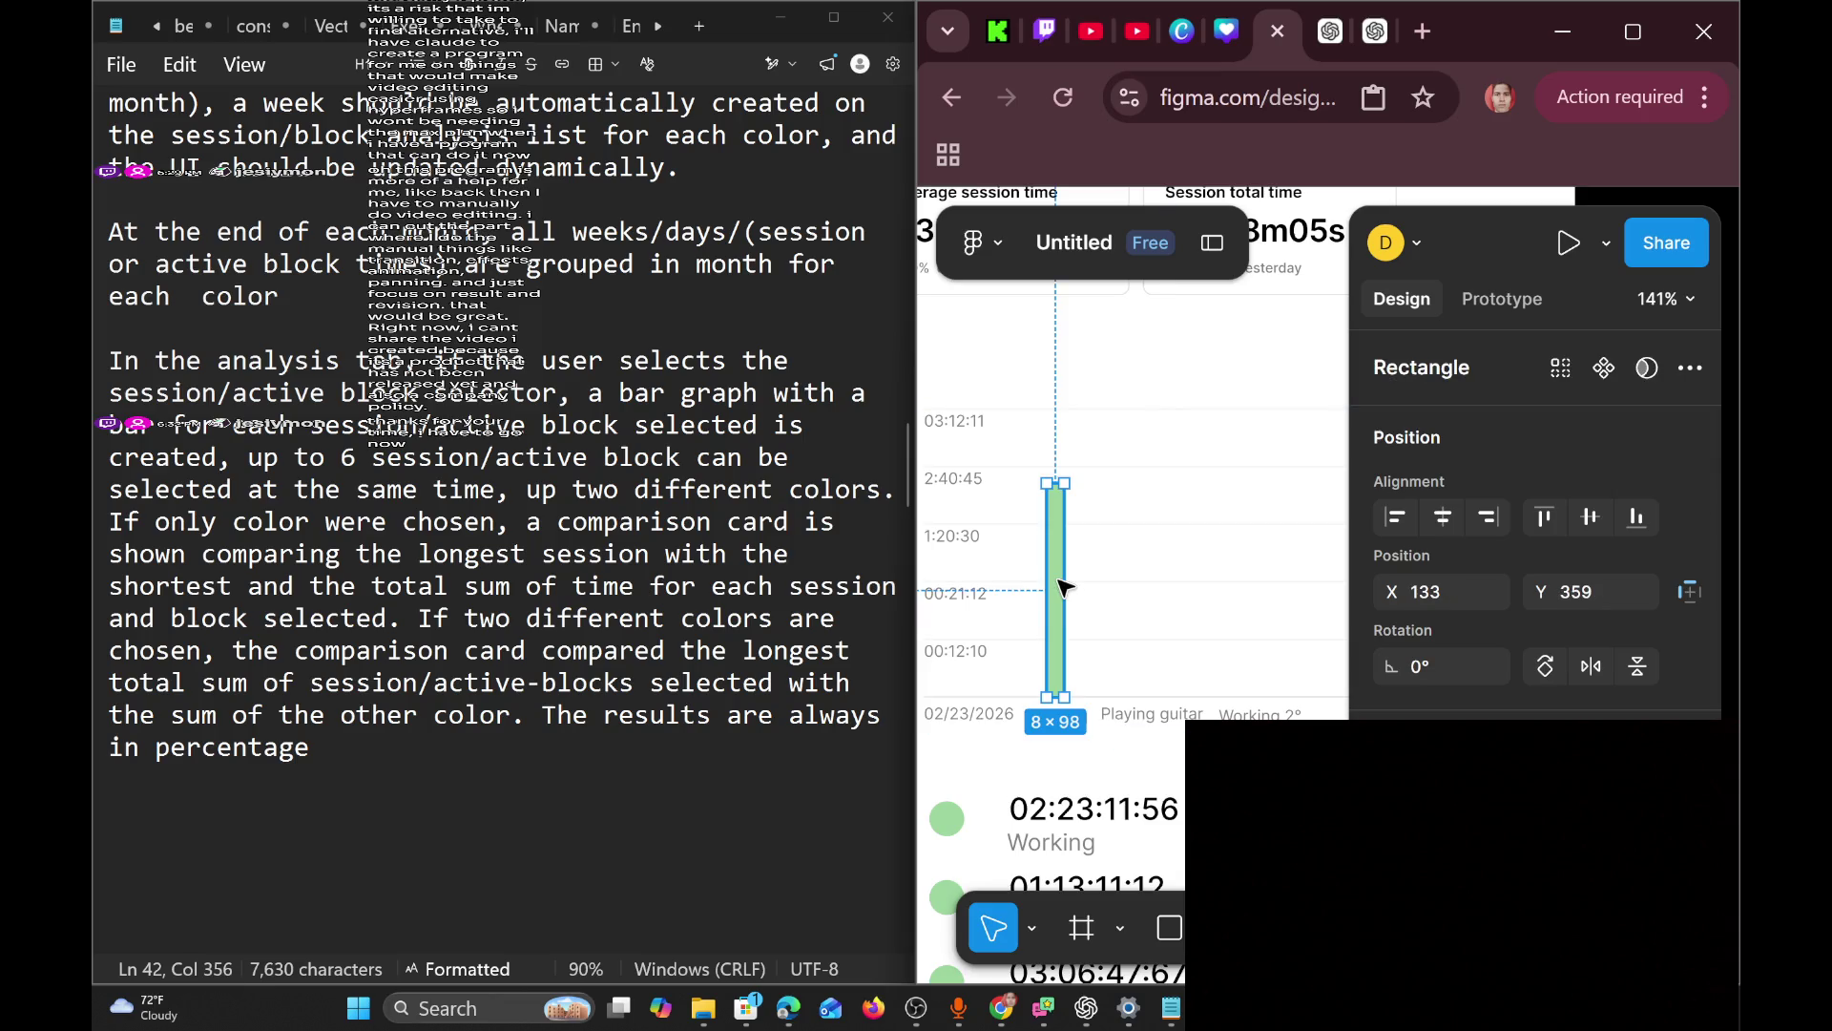
key(Delete)
Remove the Working, Playing guitar and Working 2° labels beneath the chart.
click(1049, 719)
click(1049, 721)
click(1050, 718)
key(Delete)
click(1143, 722)
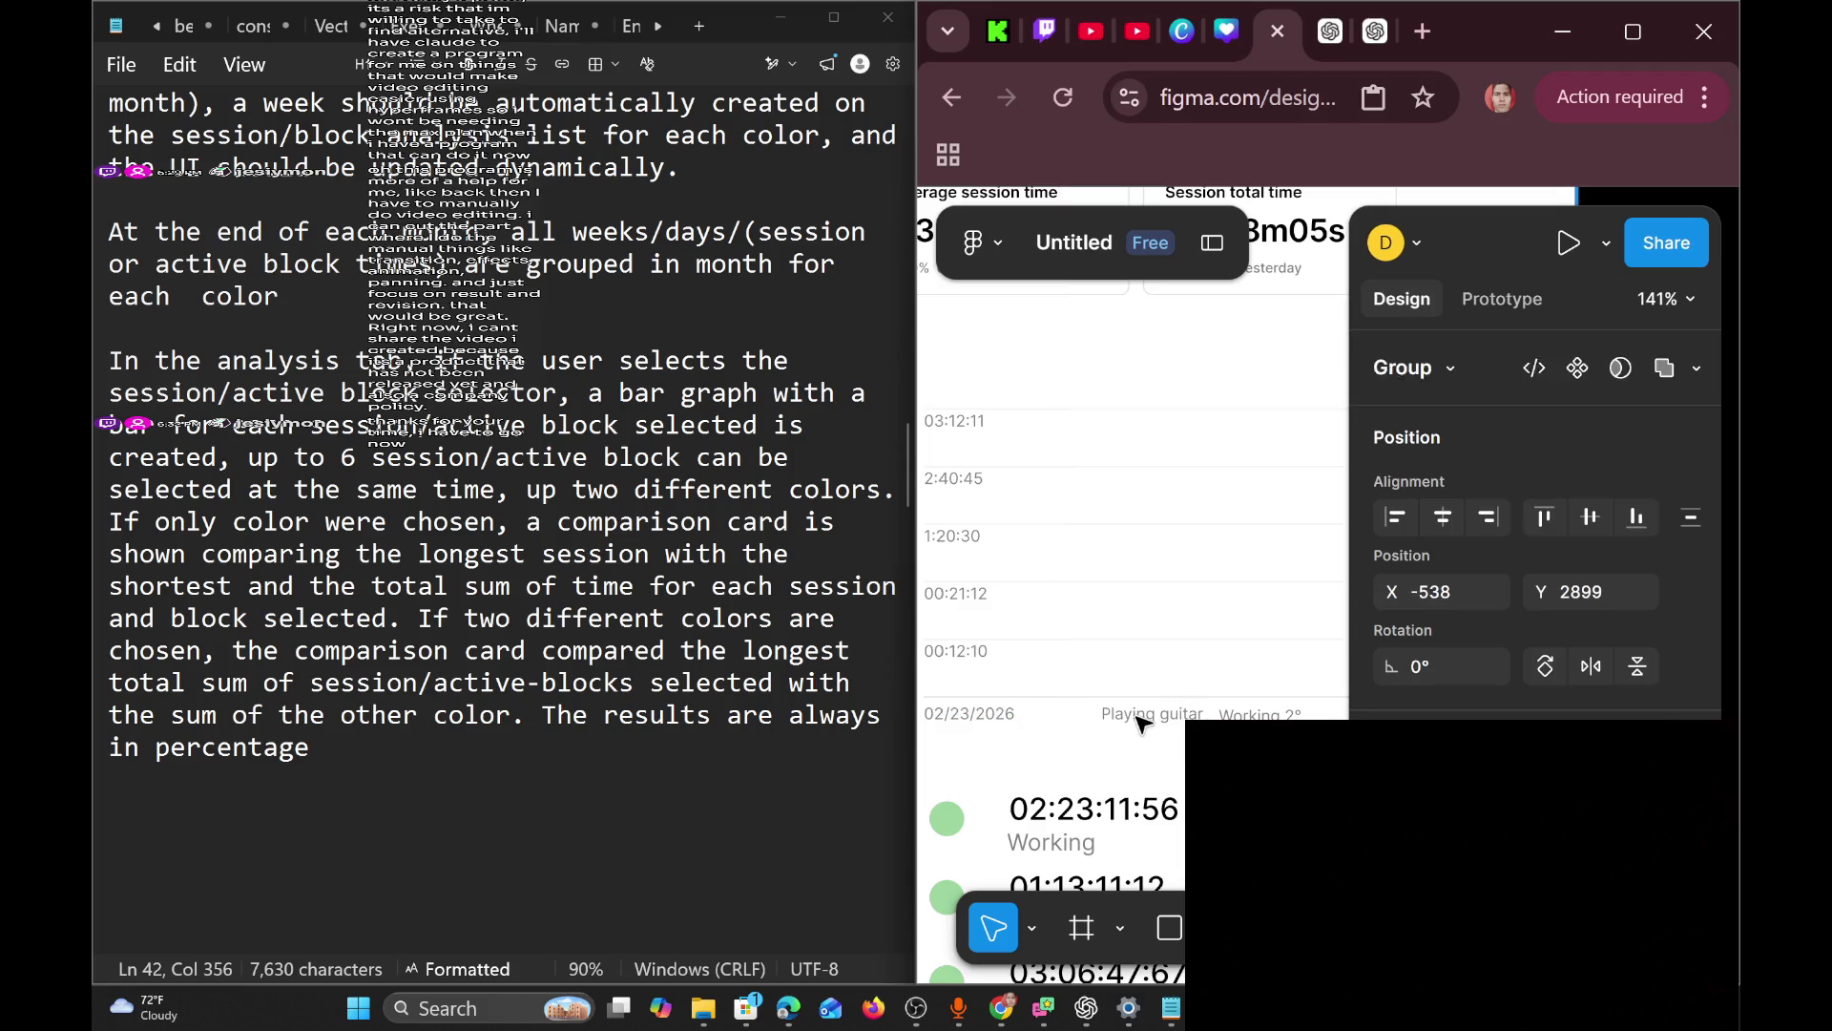
click(1142, 722)
key(Delete)
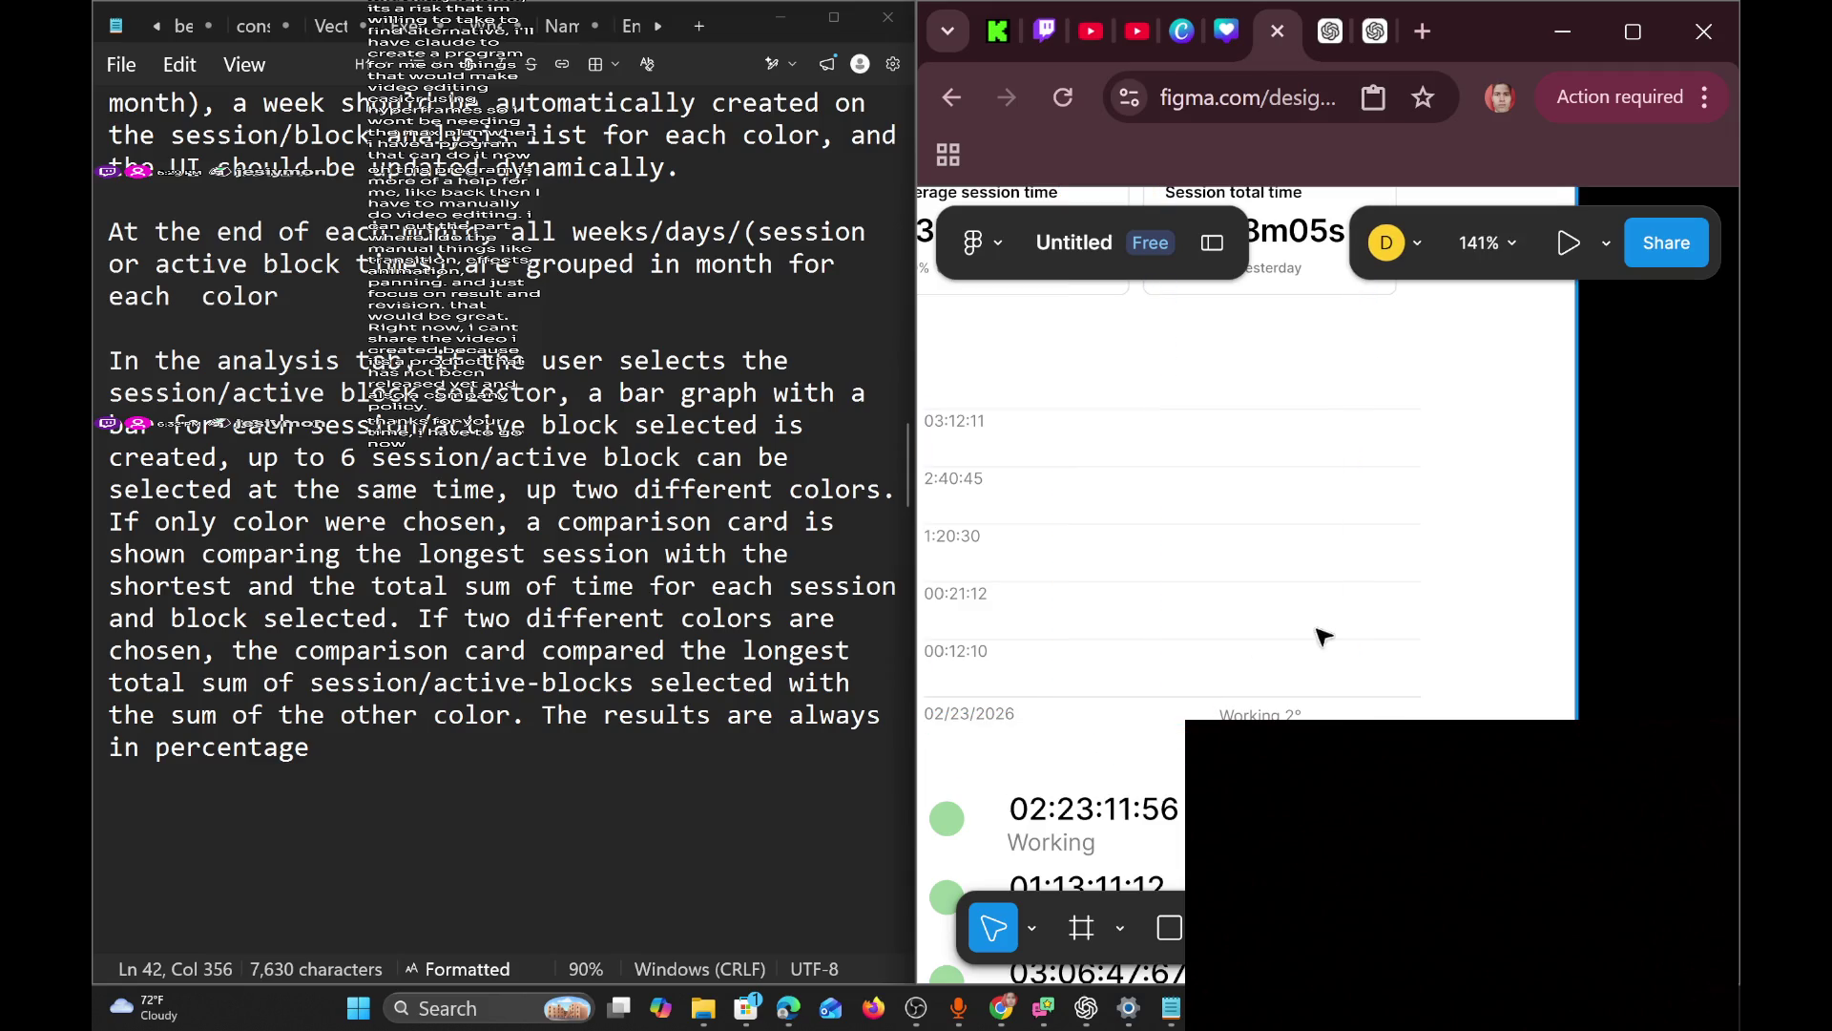
click(1260, 715)
click(1260, 715)
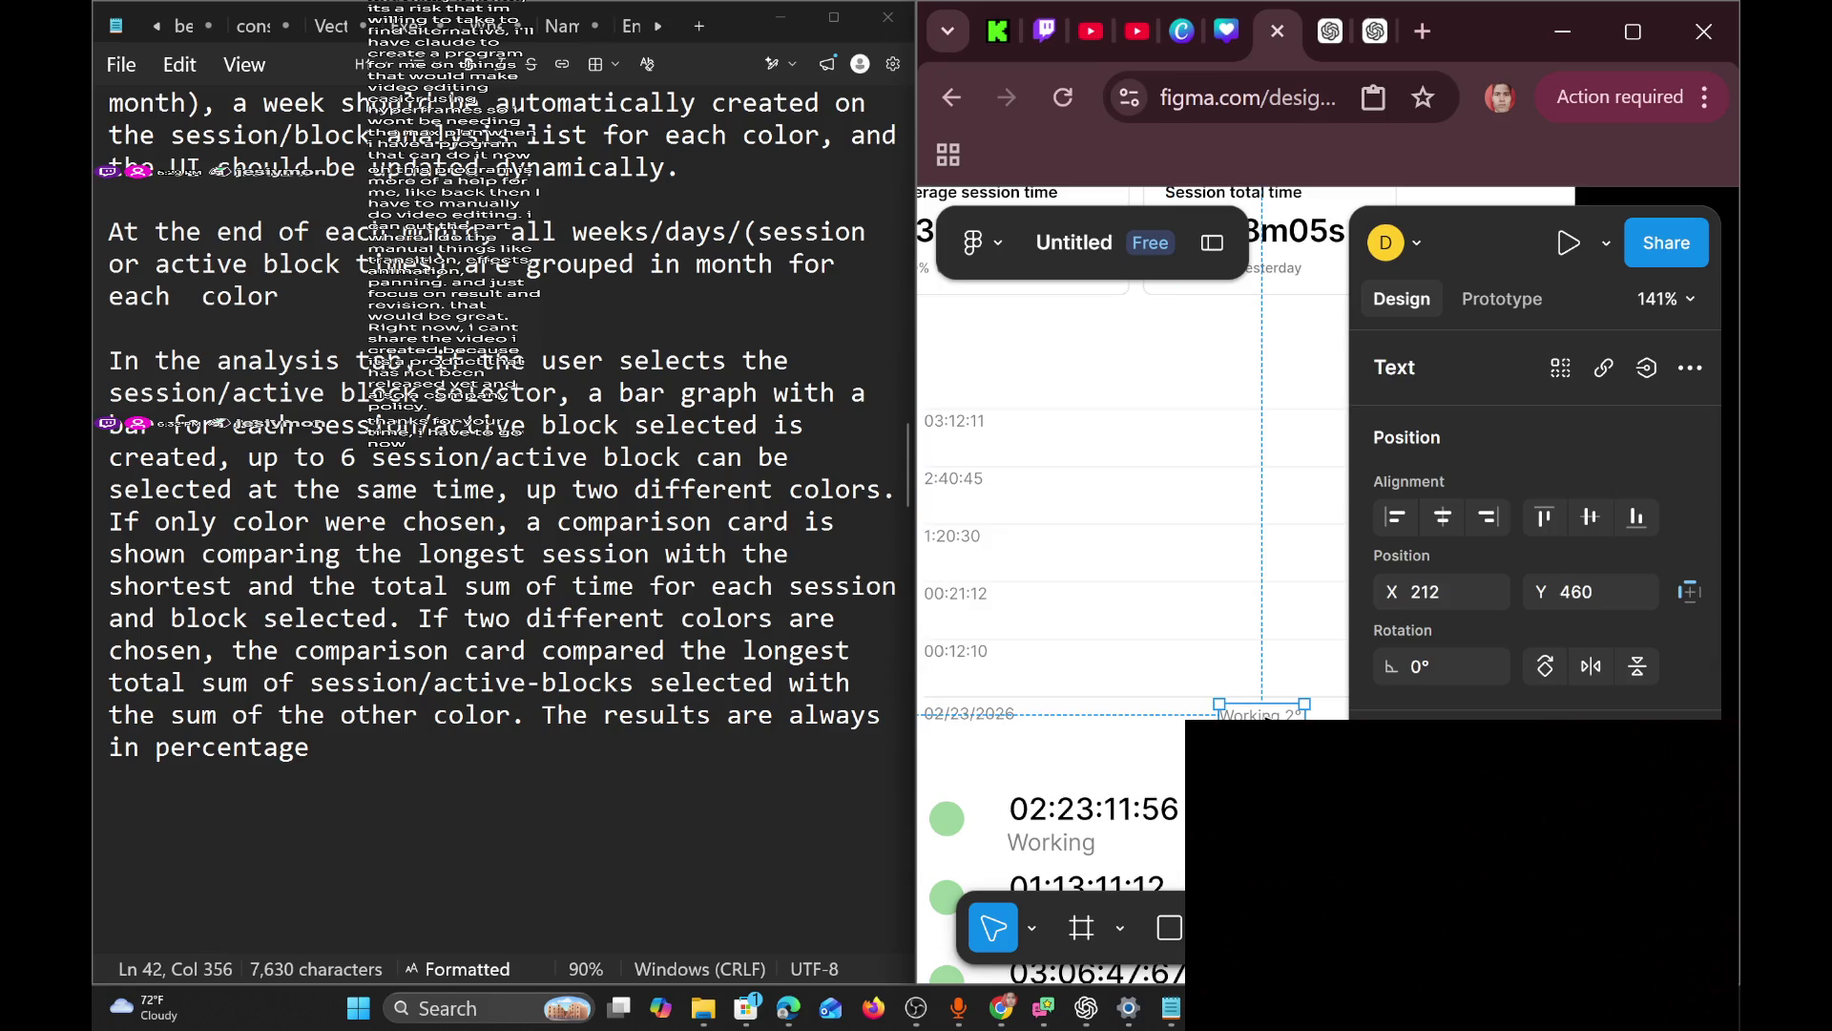
key(Escape)
scroll(1057, 539, down, 2)
scroll(1058, 539, up, 1)
scroll(1057, 540, down, 3)
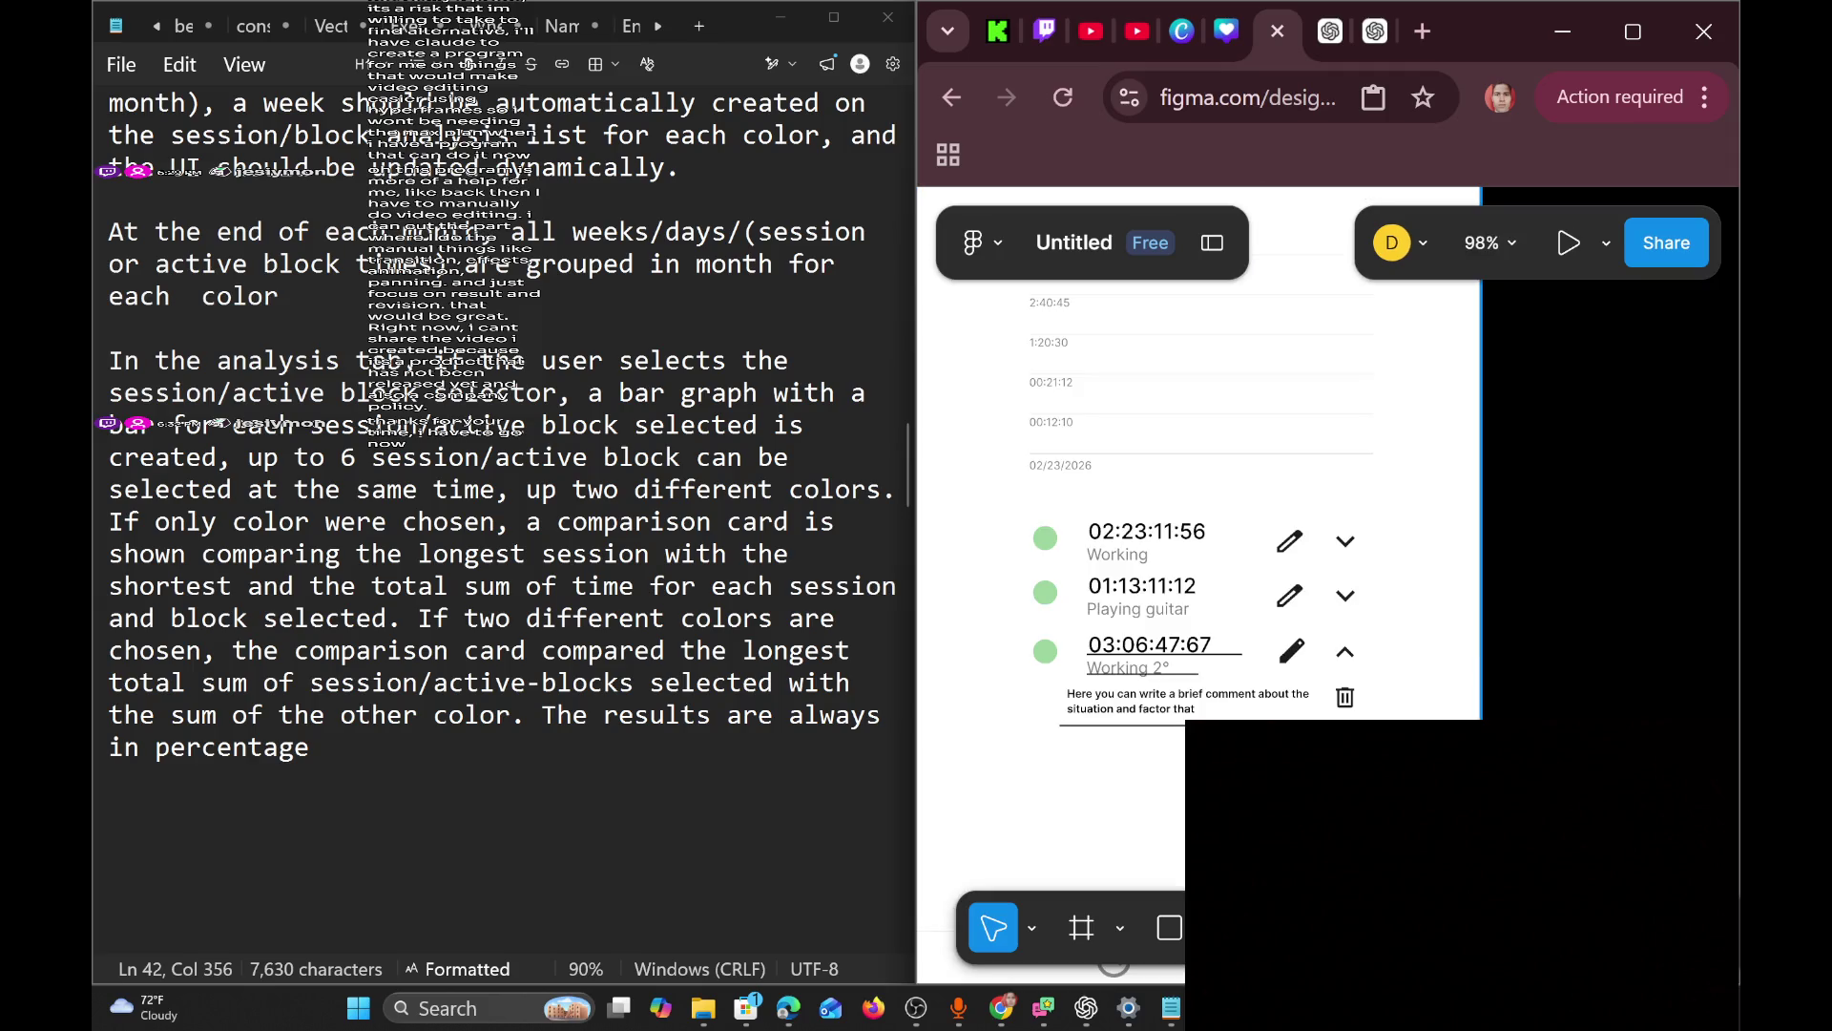
click(1029, 516)
Shift the analytics frame slightly up-left and scroll to its header, tabs and stat cards.
drag(1031, 510, 1028, 502)
scroll(1035, 511, right, 2)
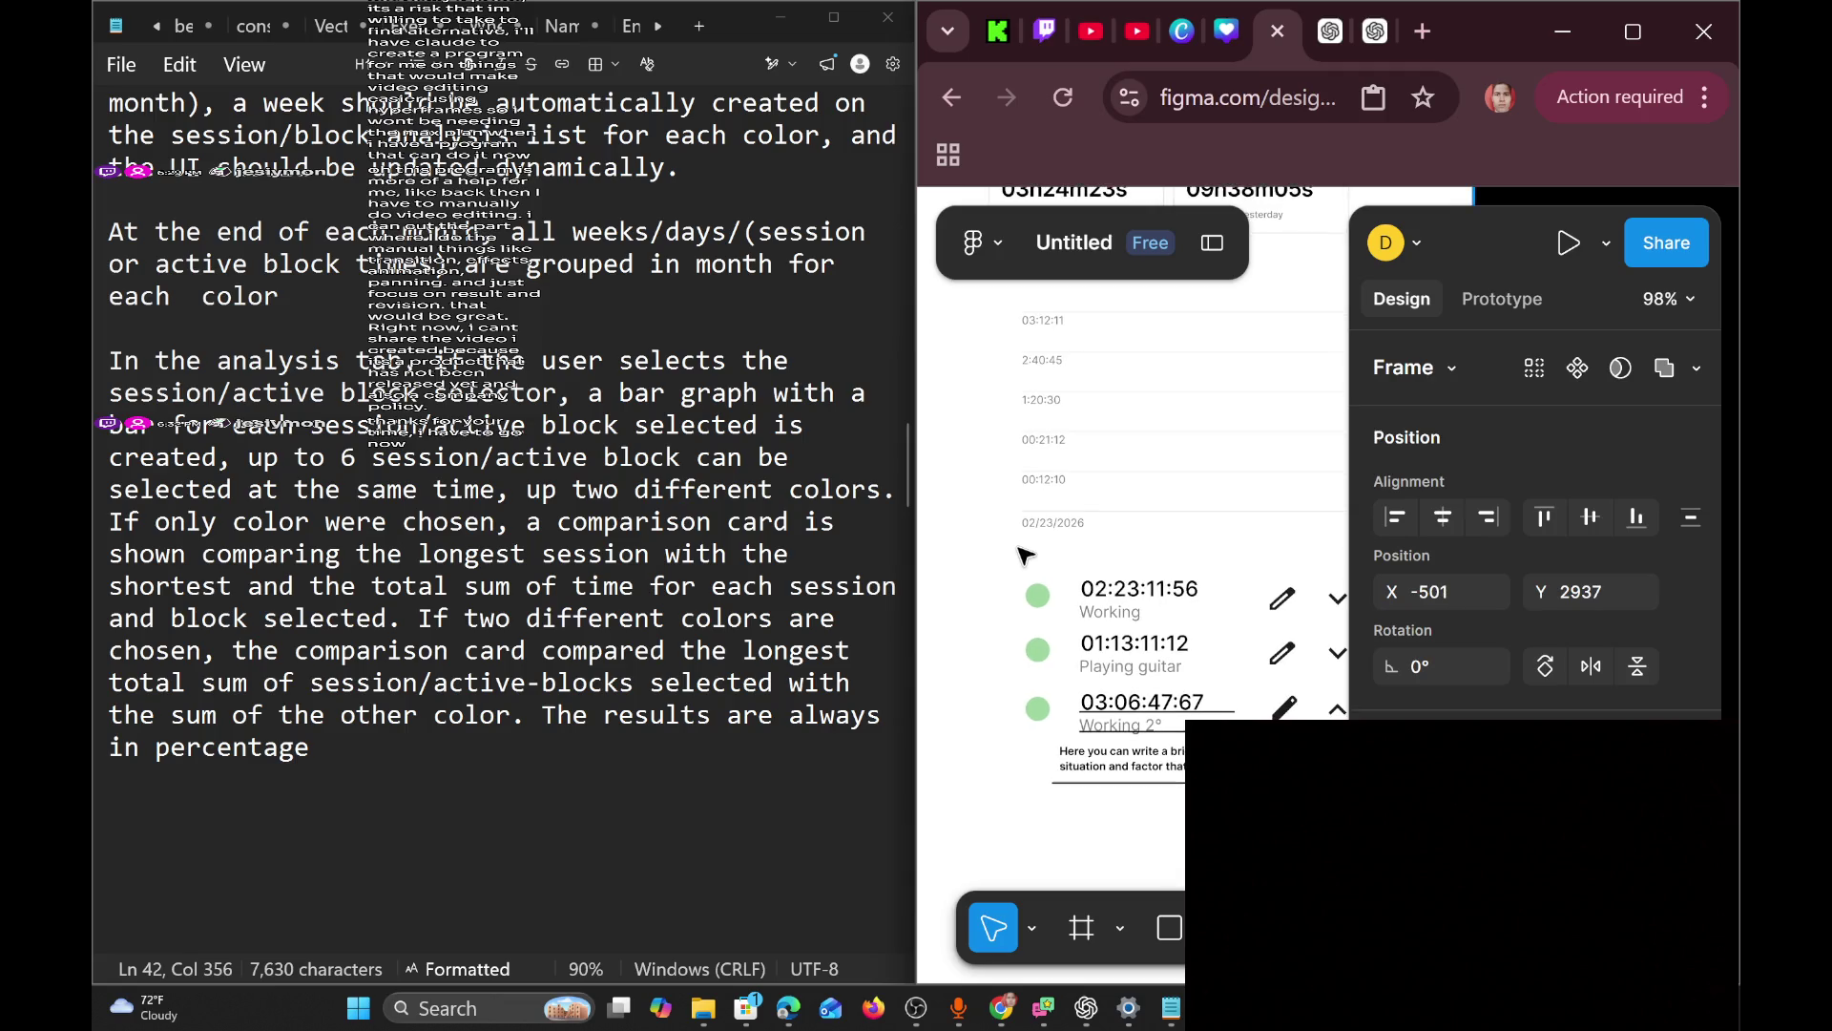
mouse_move(972, 528)
mouse_down()
mouse_move(1231, 753)
mouse_move(1317, 753)
mouse_up()
click(1335, 627)
scroll(1336, 628, up, 8)
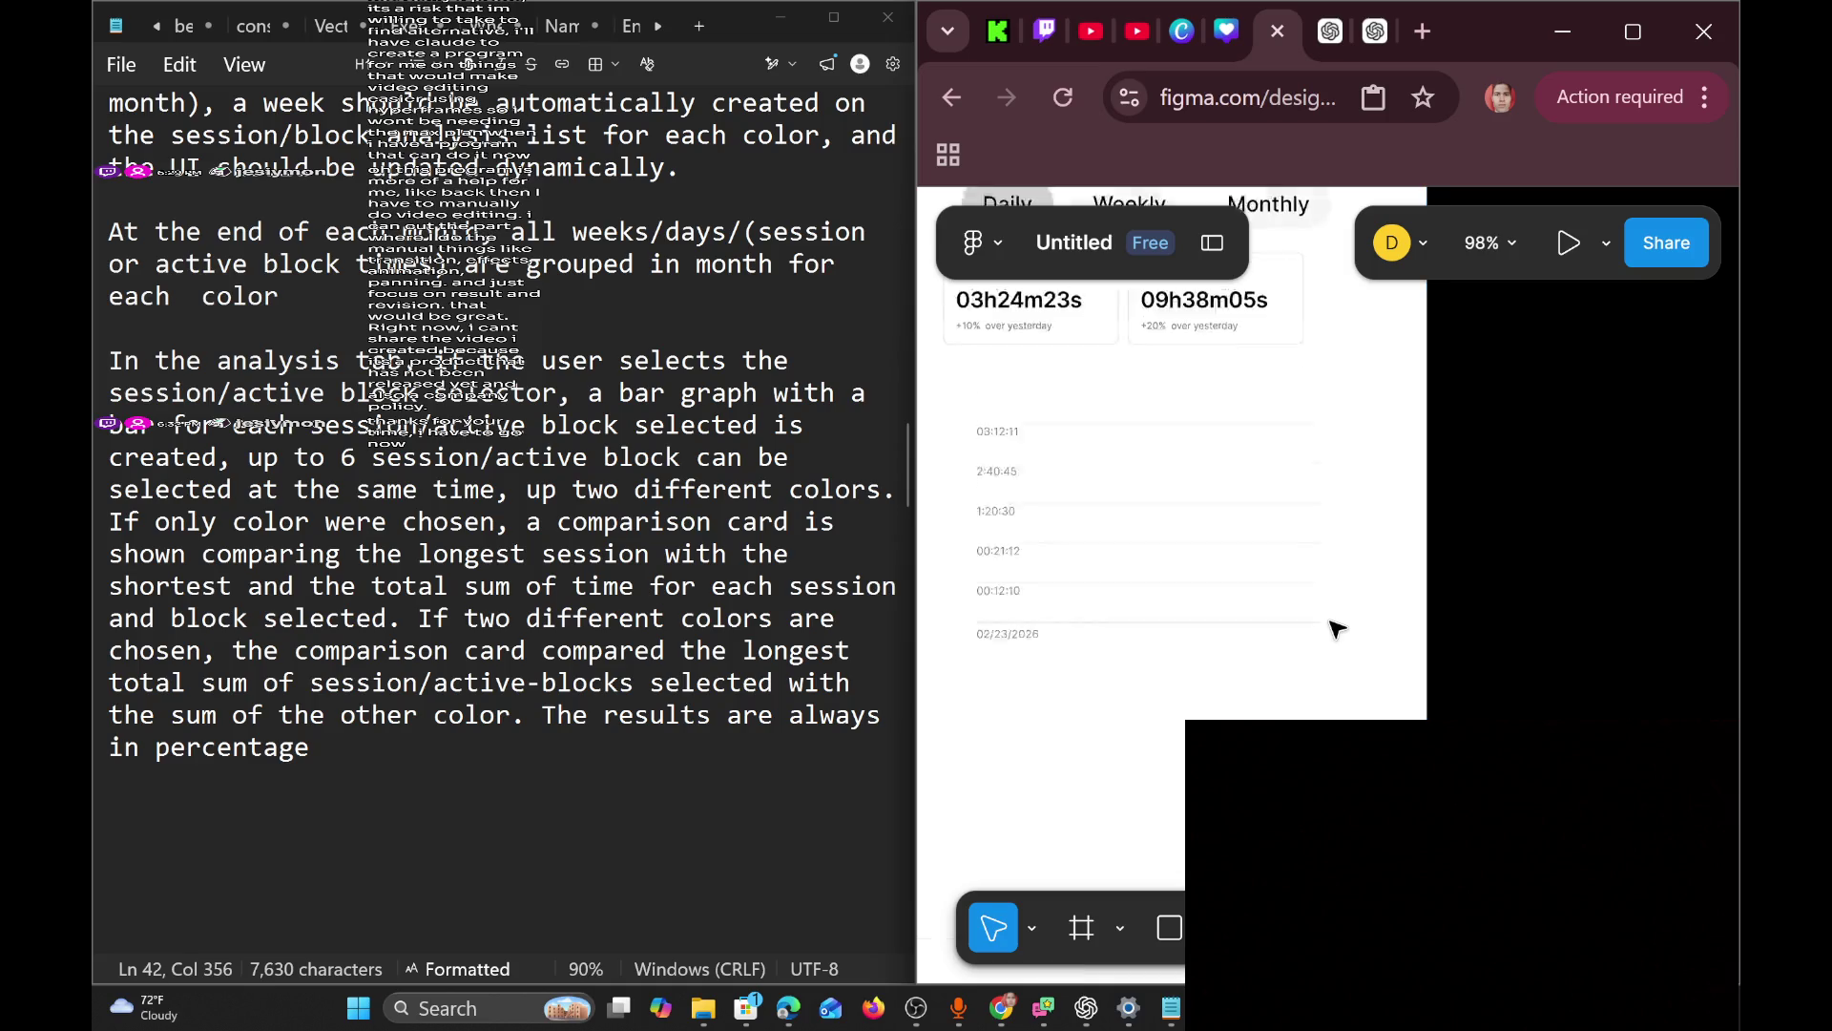
scroll(1336, 628, left, 2)
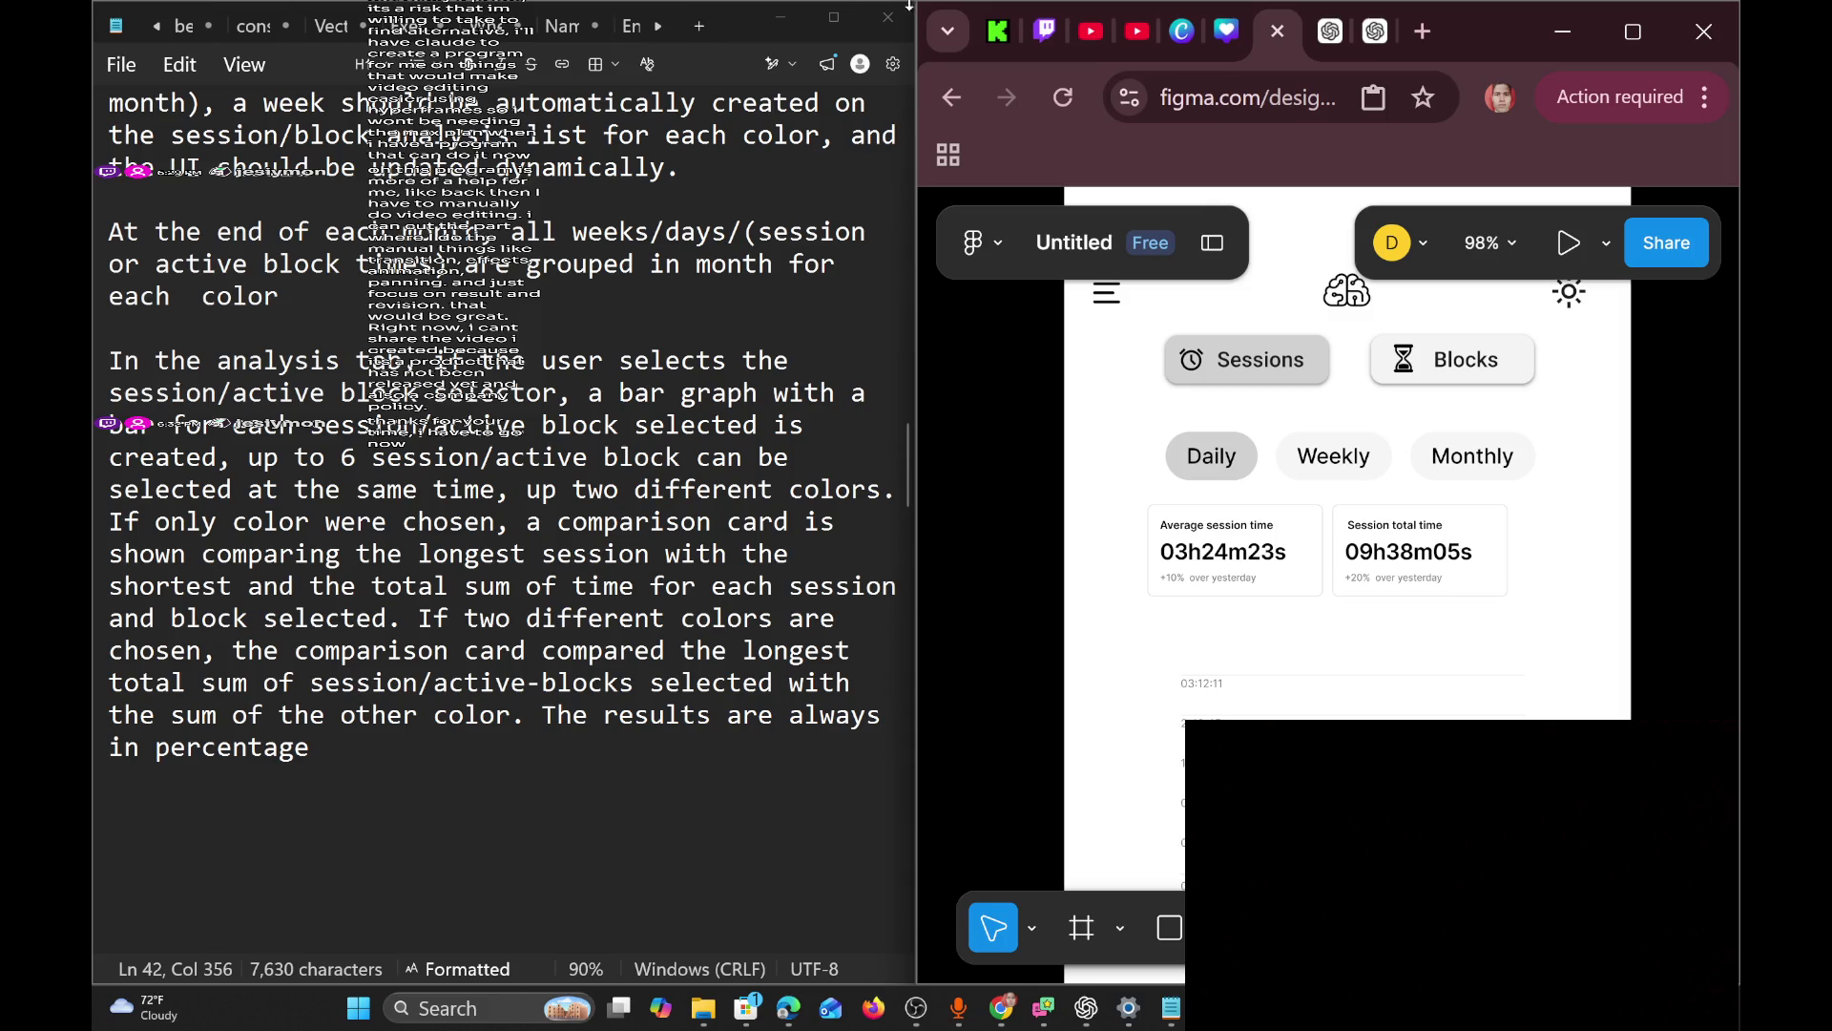
Delete the 03h24m23s and 09h38m05s time values from the two stat cards.
double_click(1258, 558)
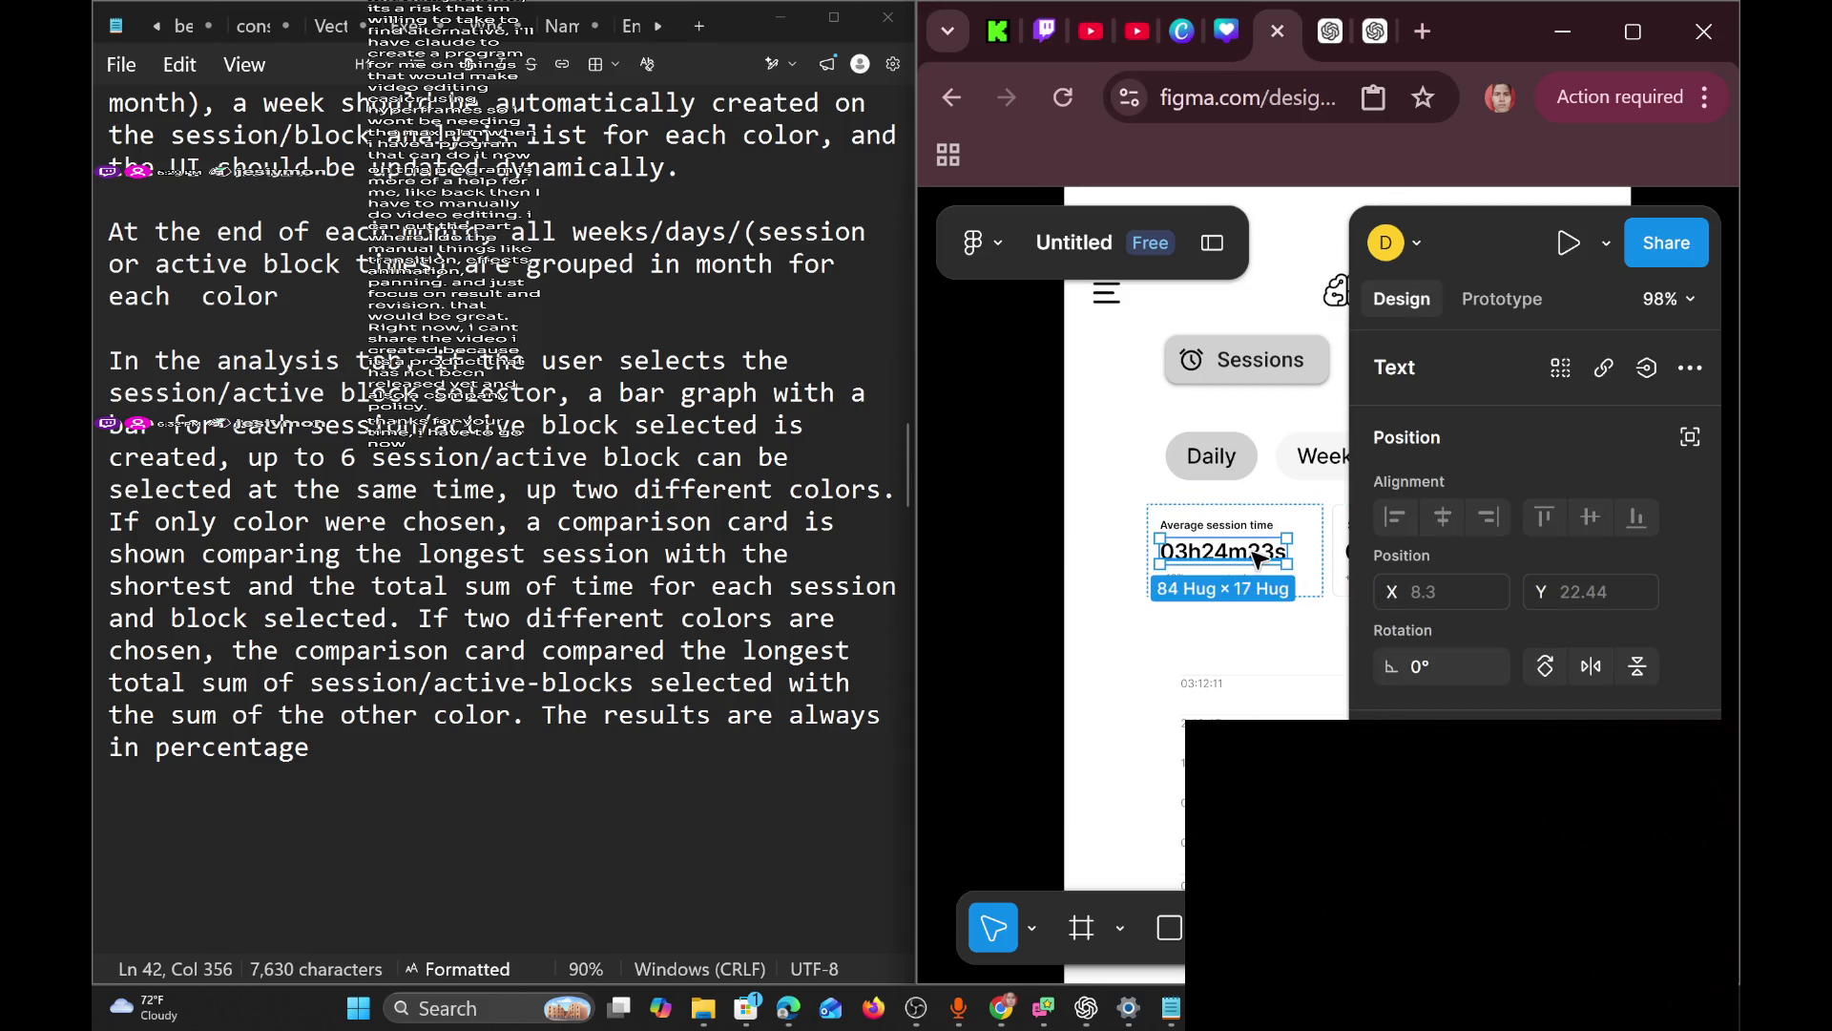
key(Delete)
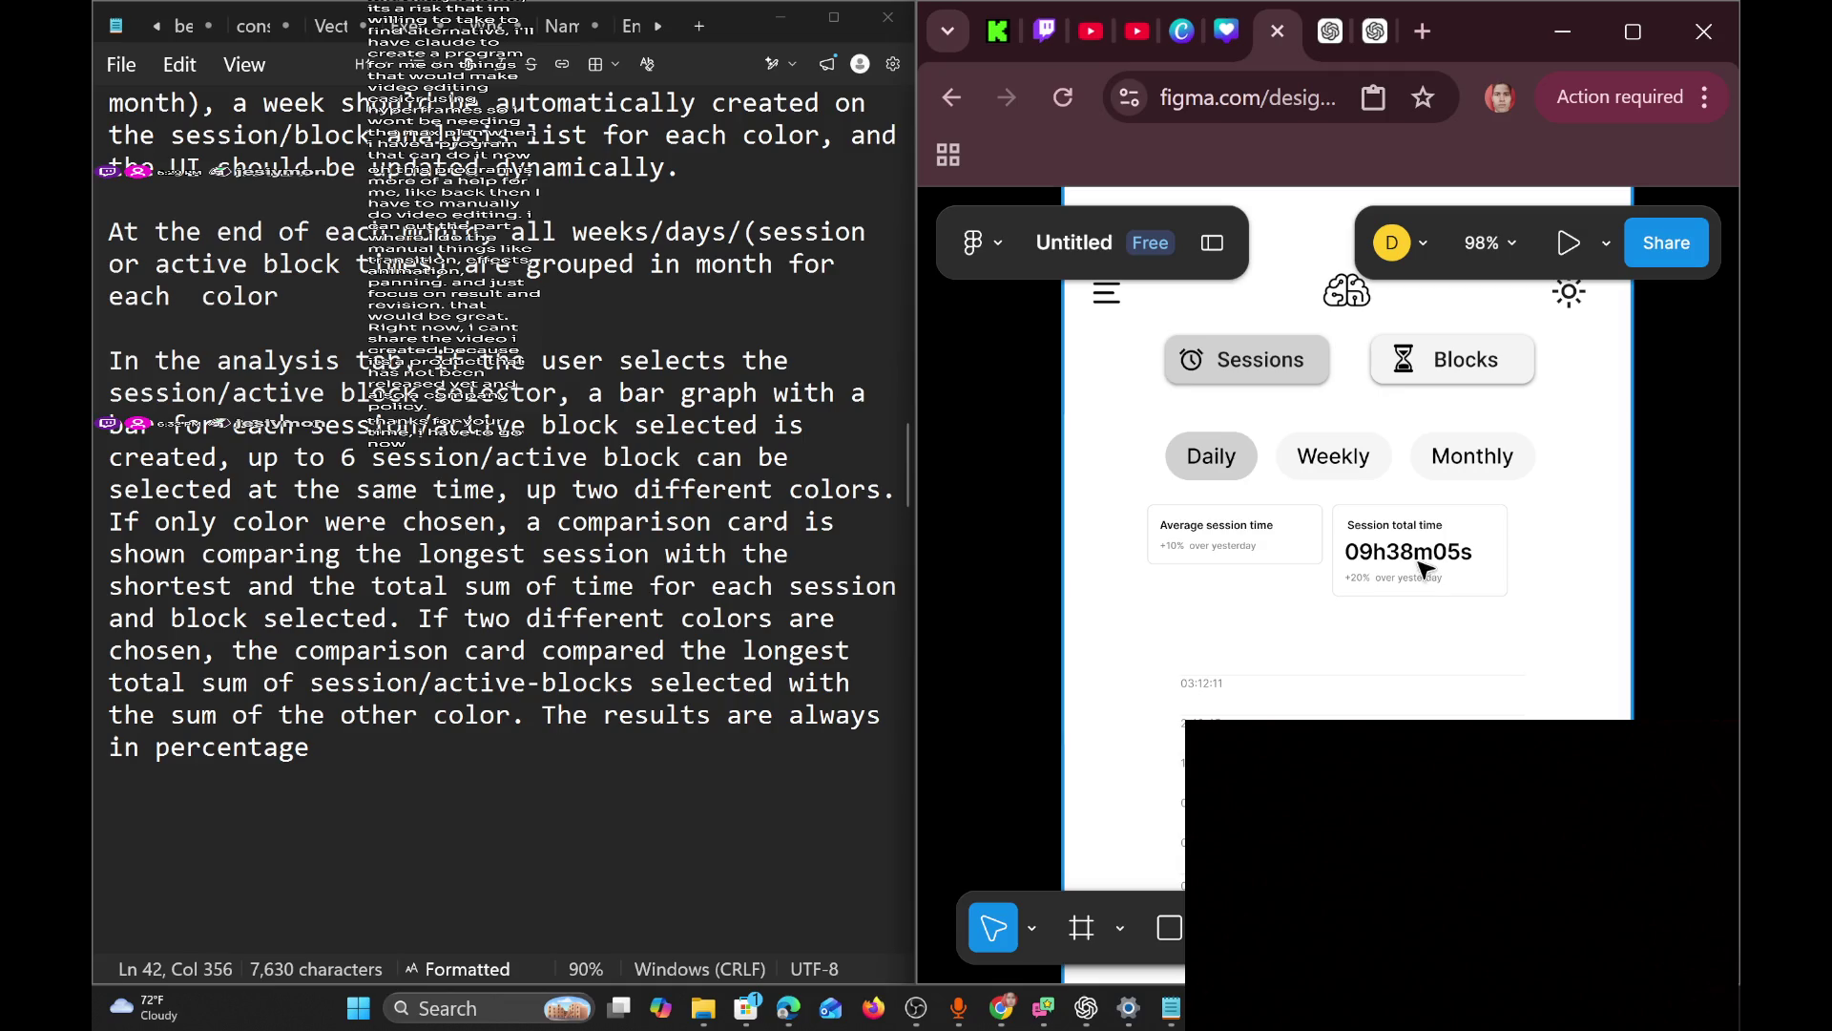
click(1422, 570)
scroll(1364, 573, right, 5)
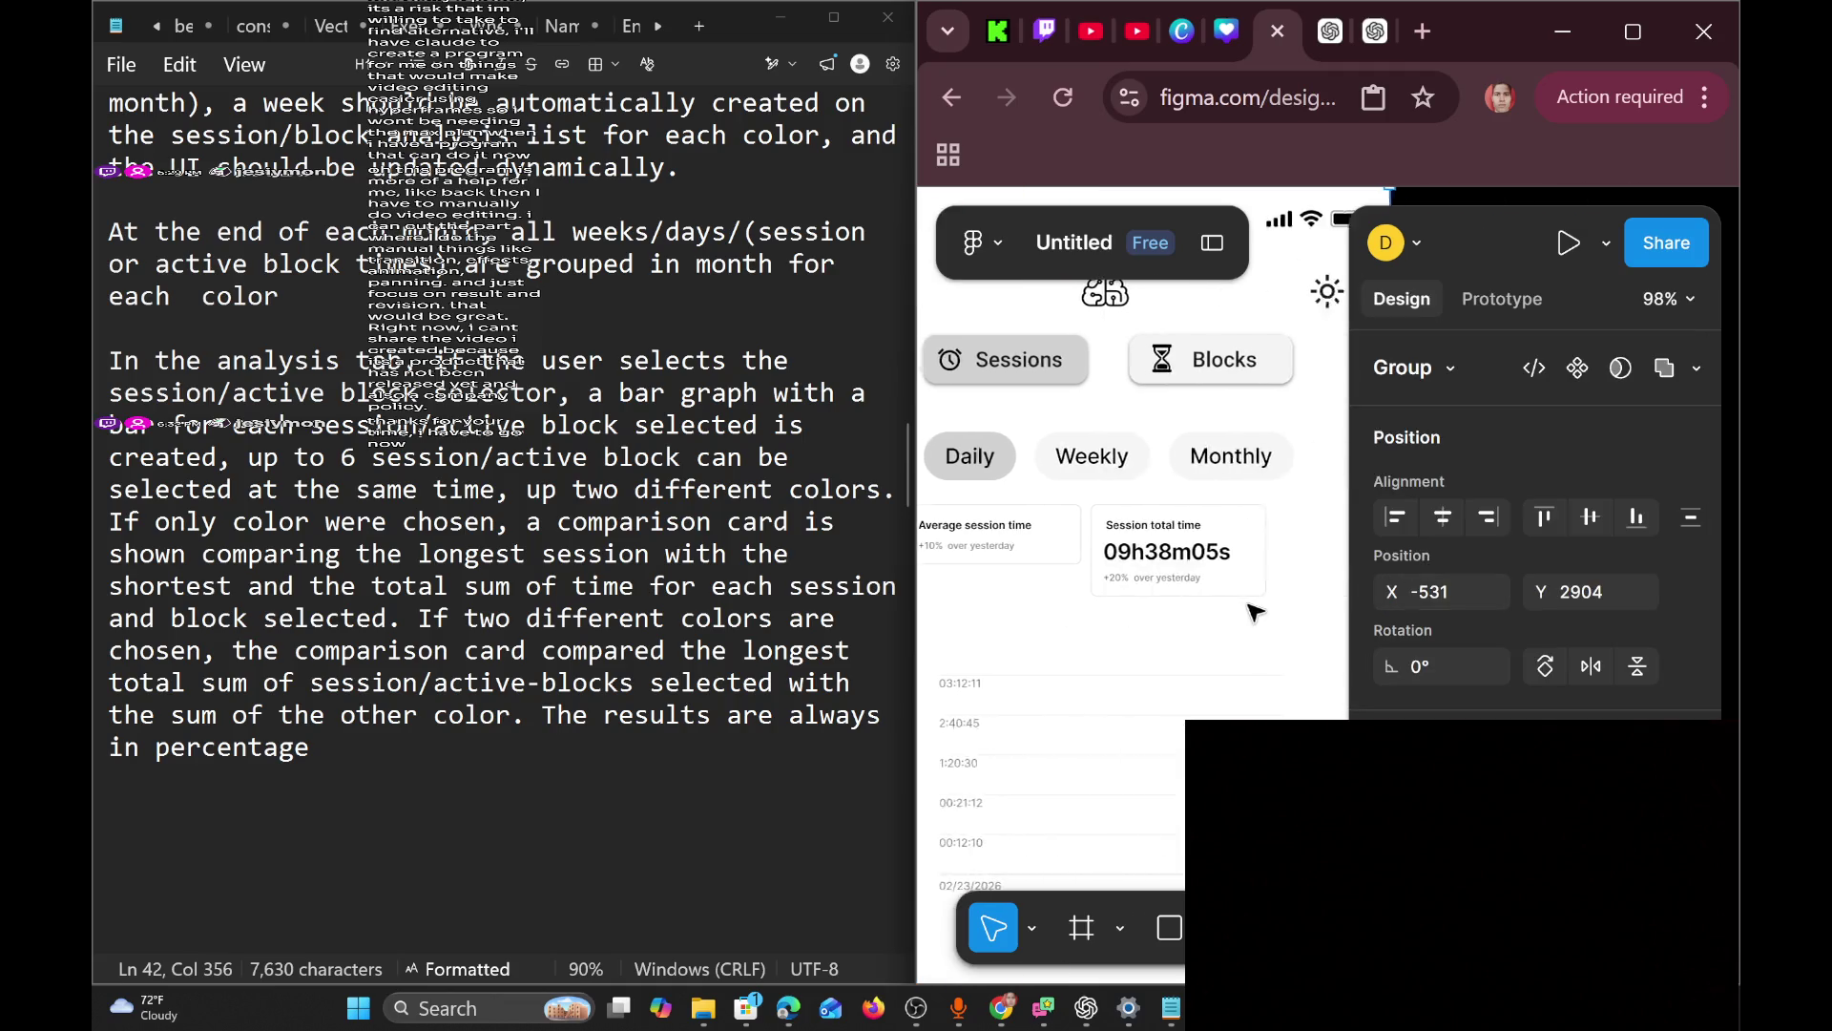
double_click(1176, 555)
double_click(1176, 555)
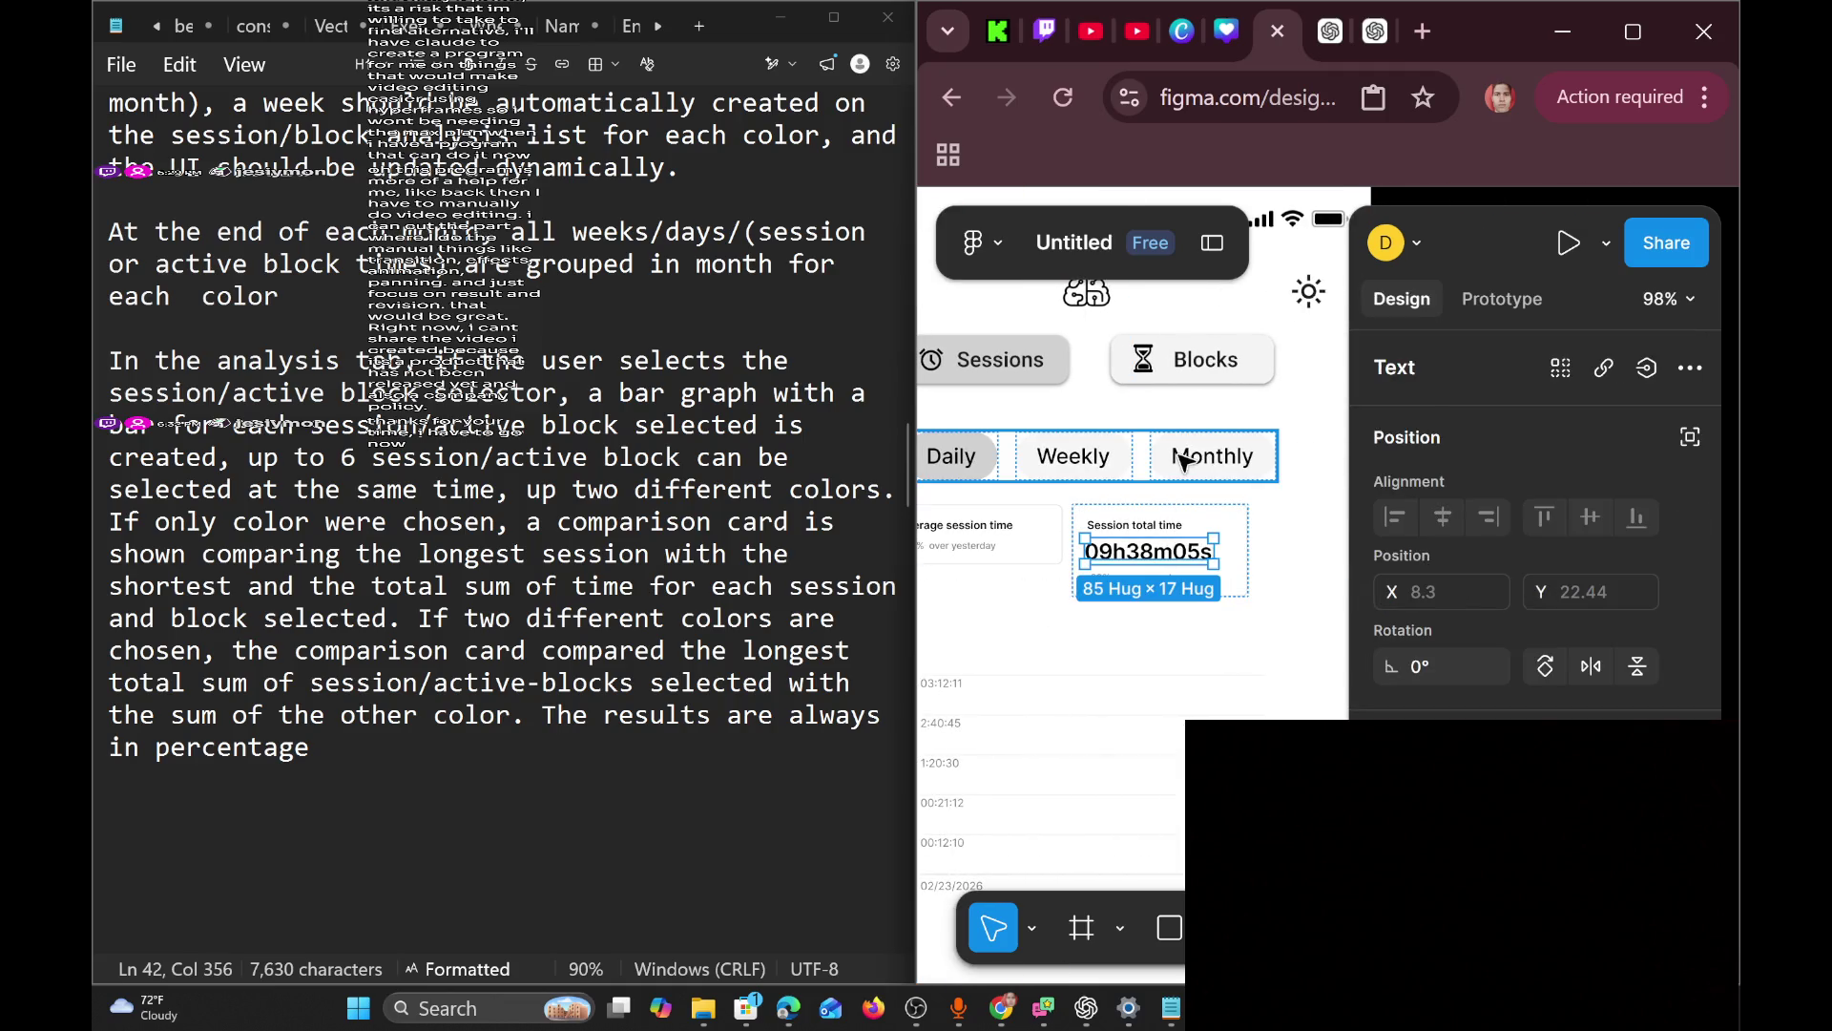
key(Delete)
Delete the '+20% over yesterday' line from the Session total time card.
right_click(1138, 552)
click(1102, 600)
ctrl+scroll(1155, 584, up, 5)
double_click(1172, 504)
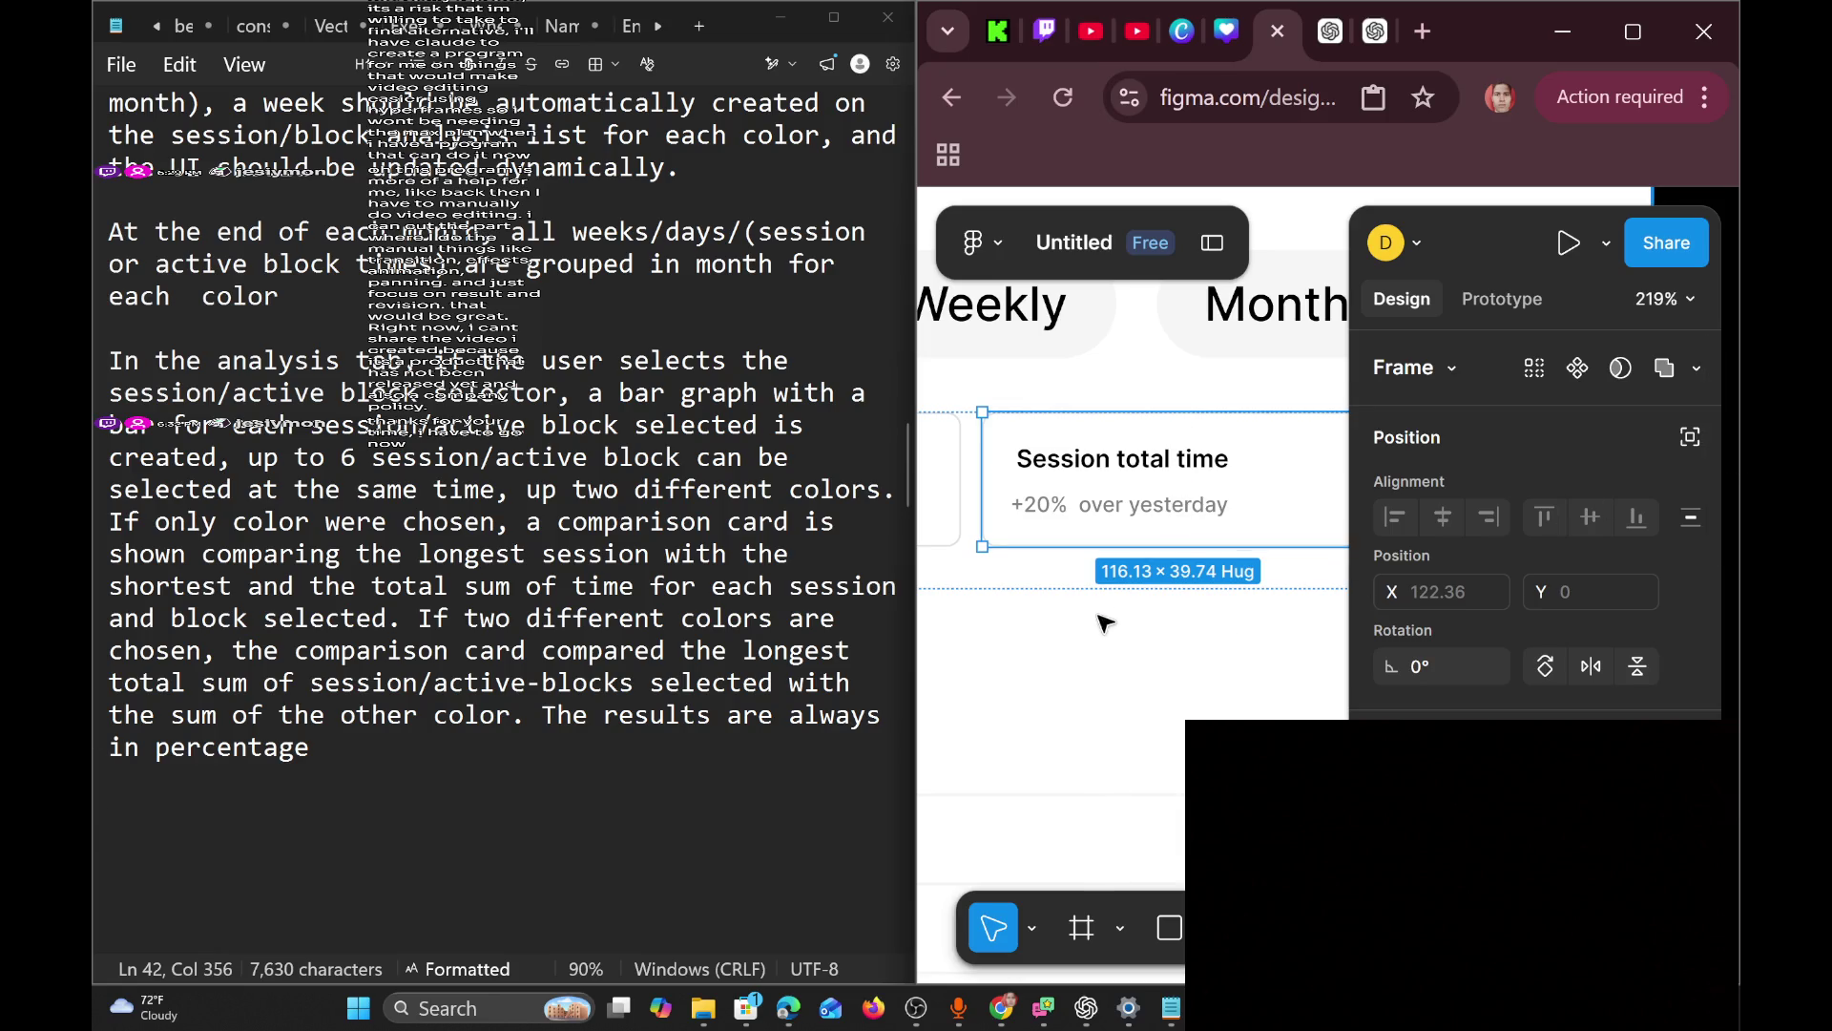
click(1170, 524)
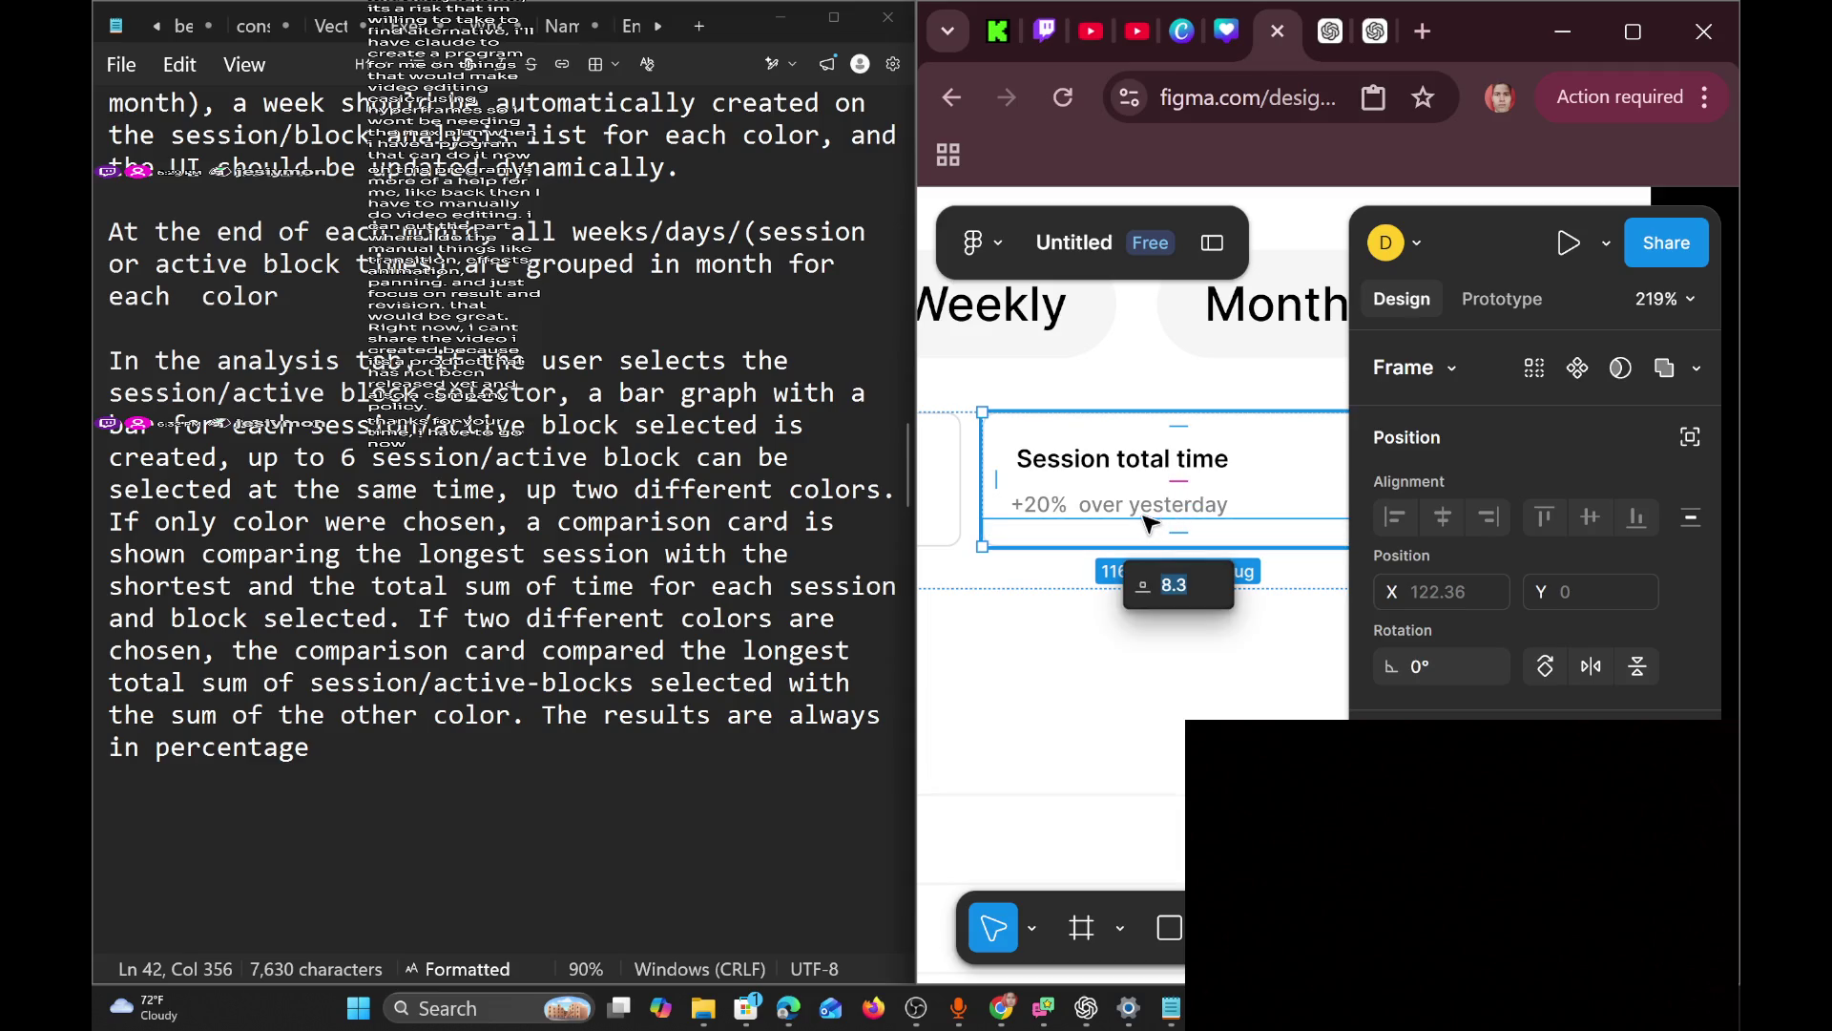
click(1160, 508)
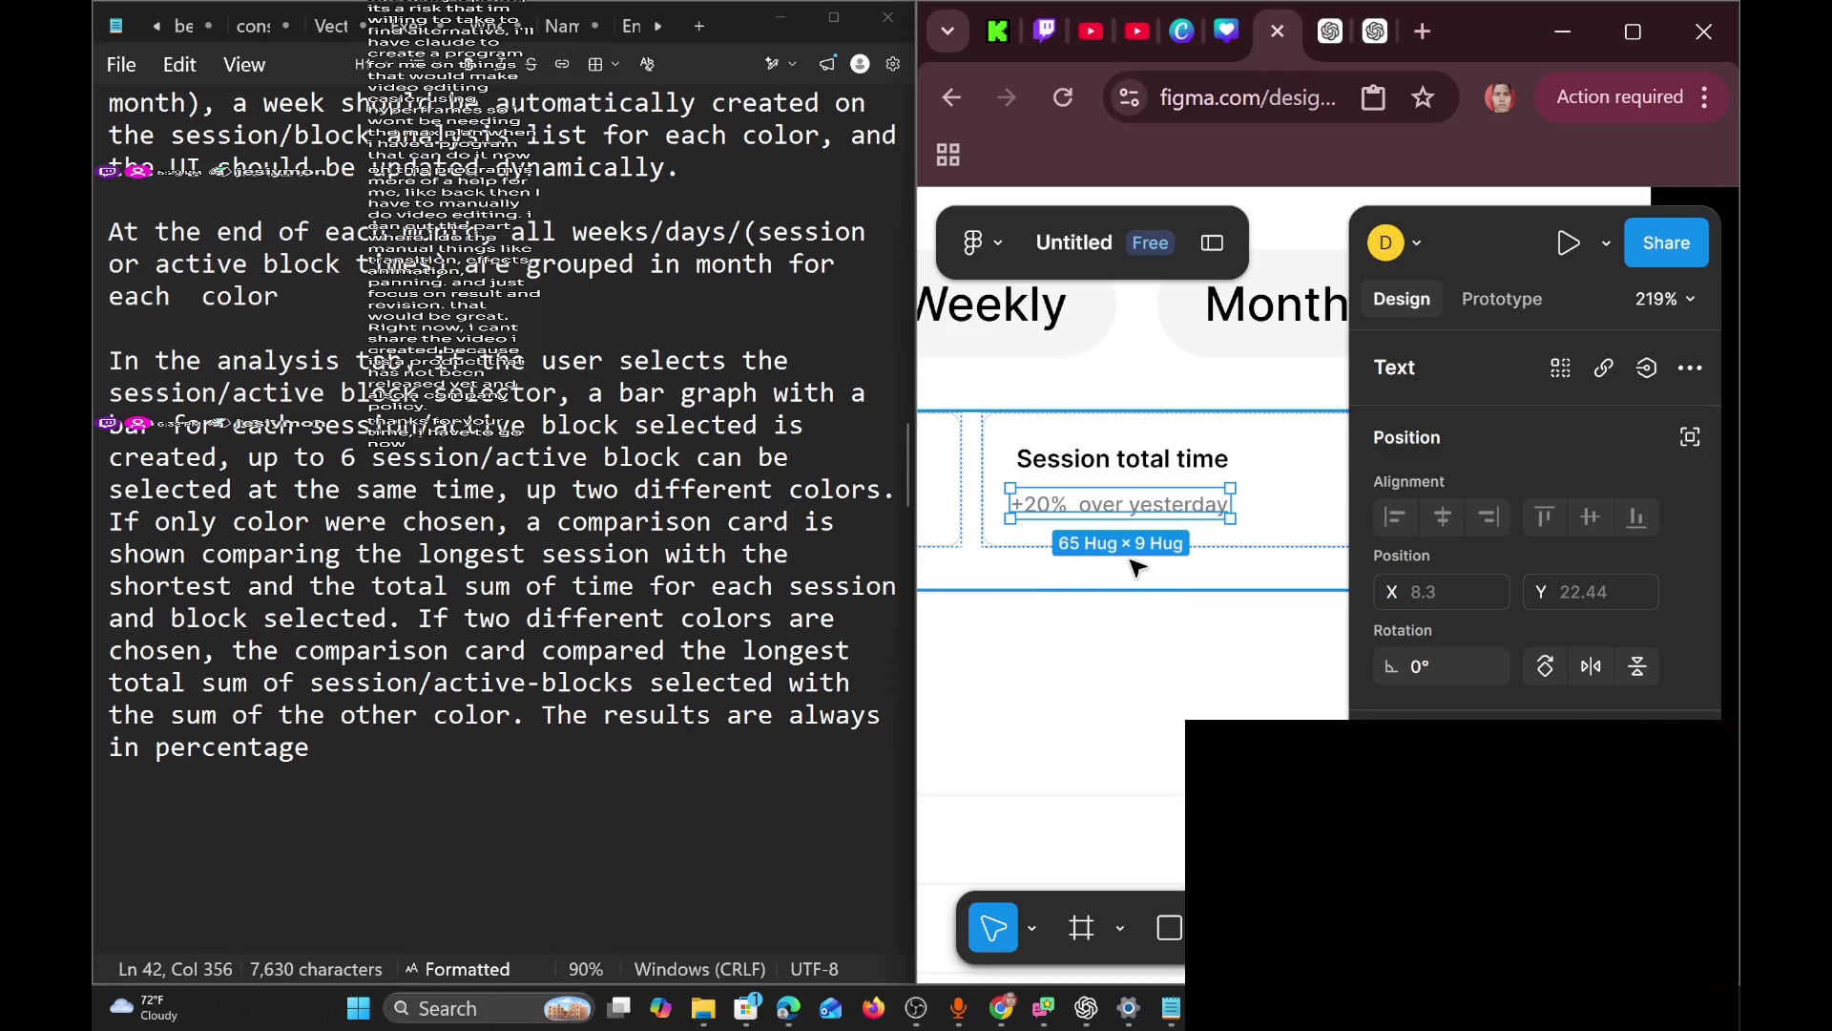
key(Delete)
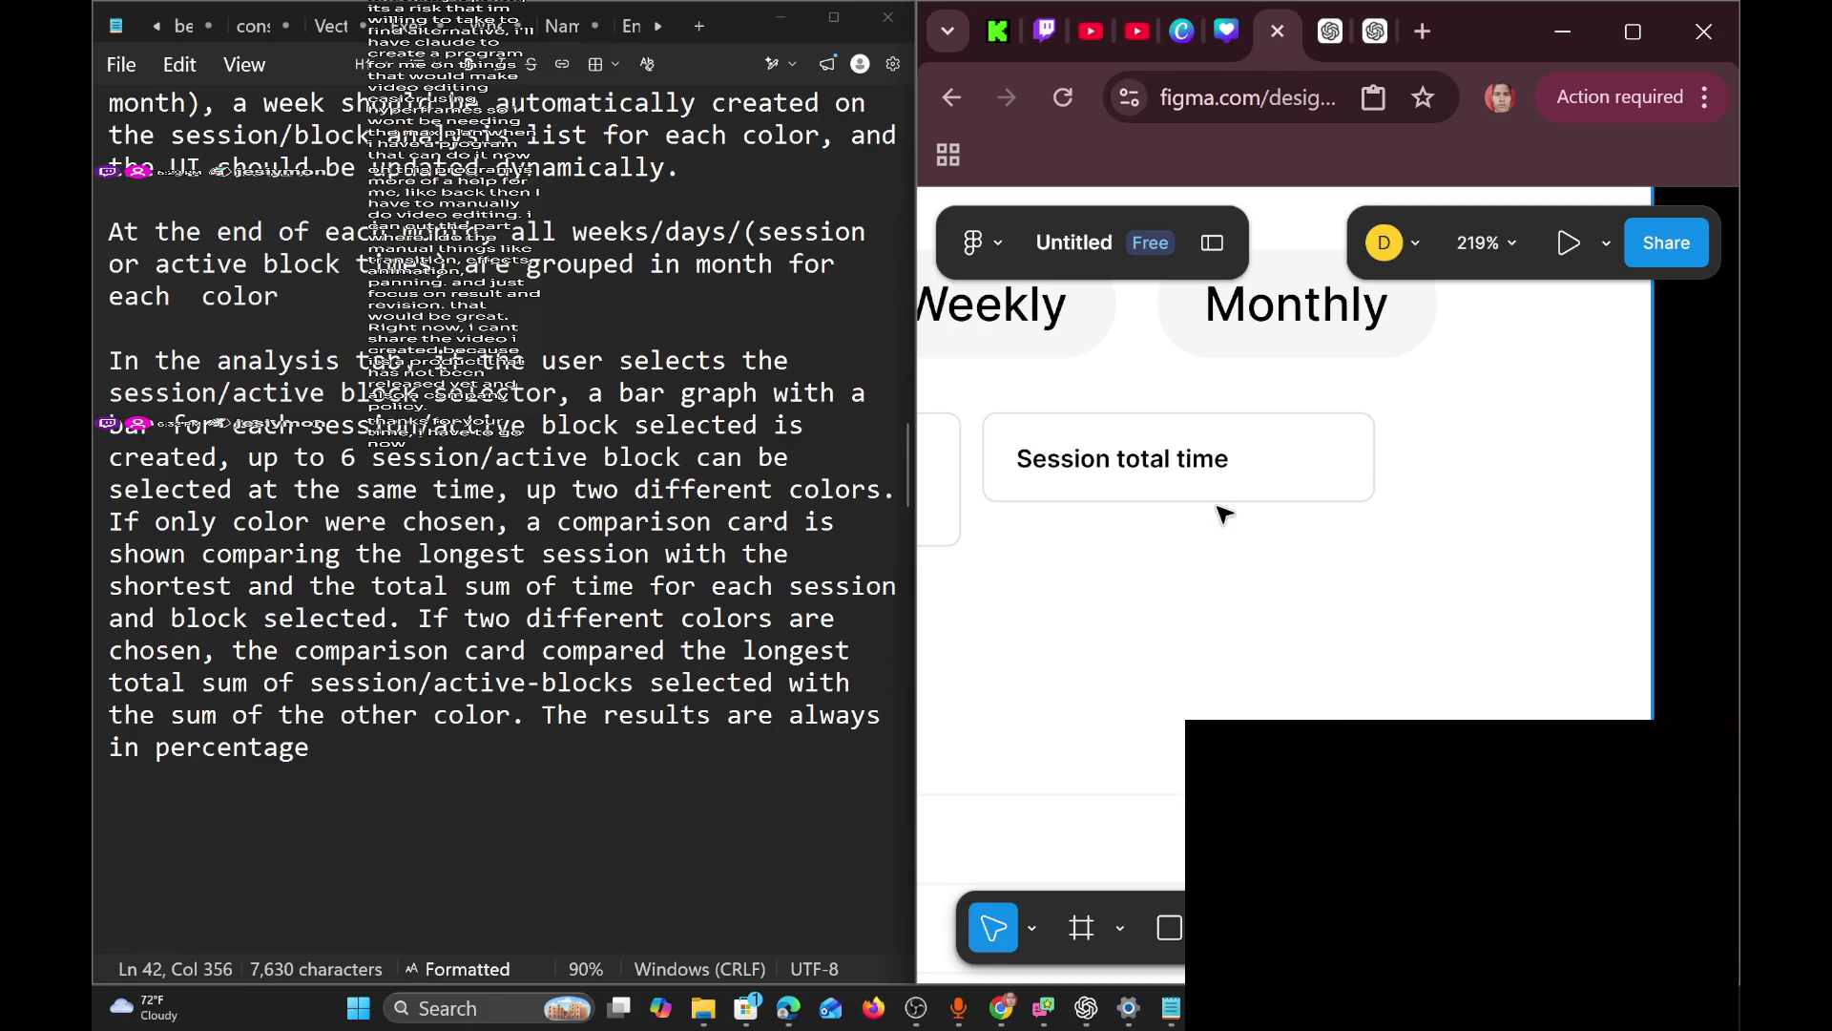
Back out of the Average session time card and undo to restore the '+20% over yesterday' line.
scroll(1236, 477, left, 5)
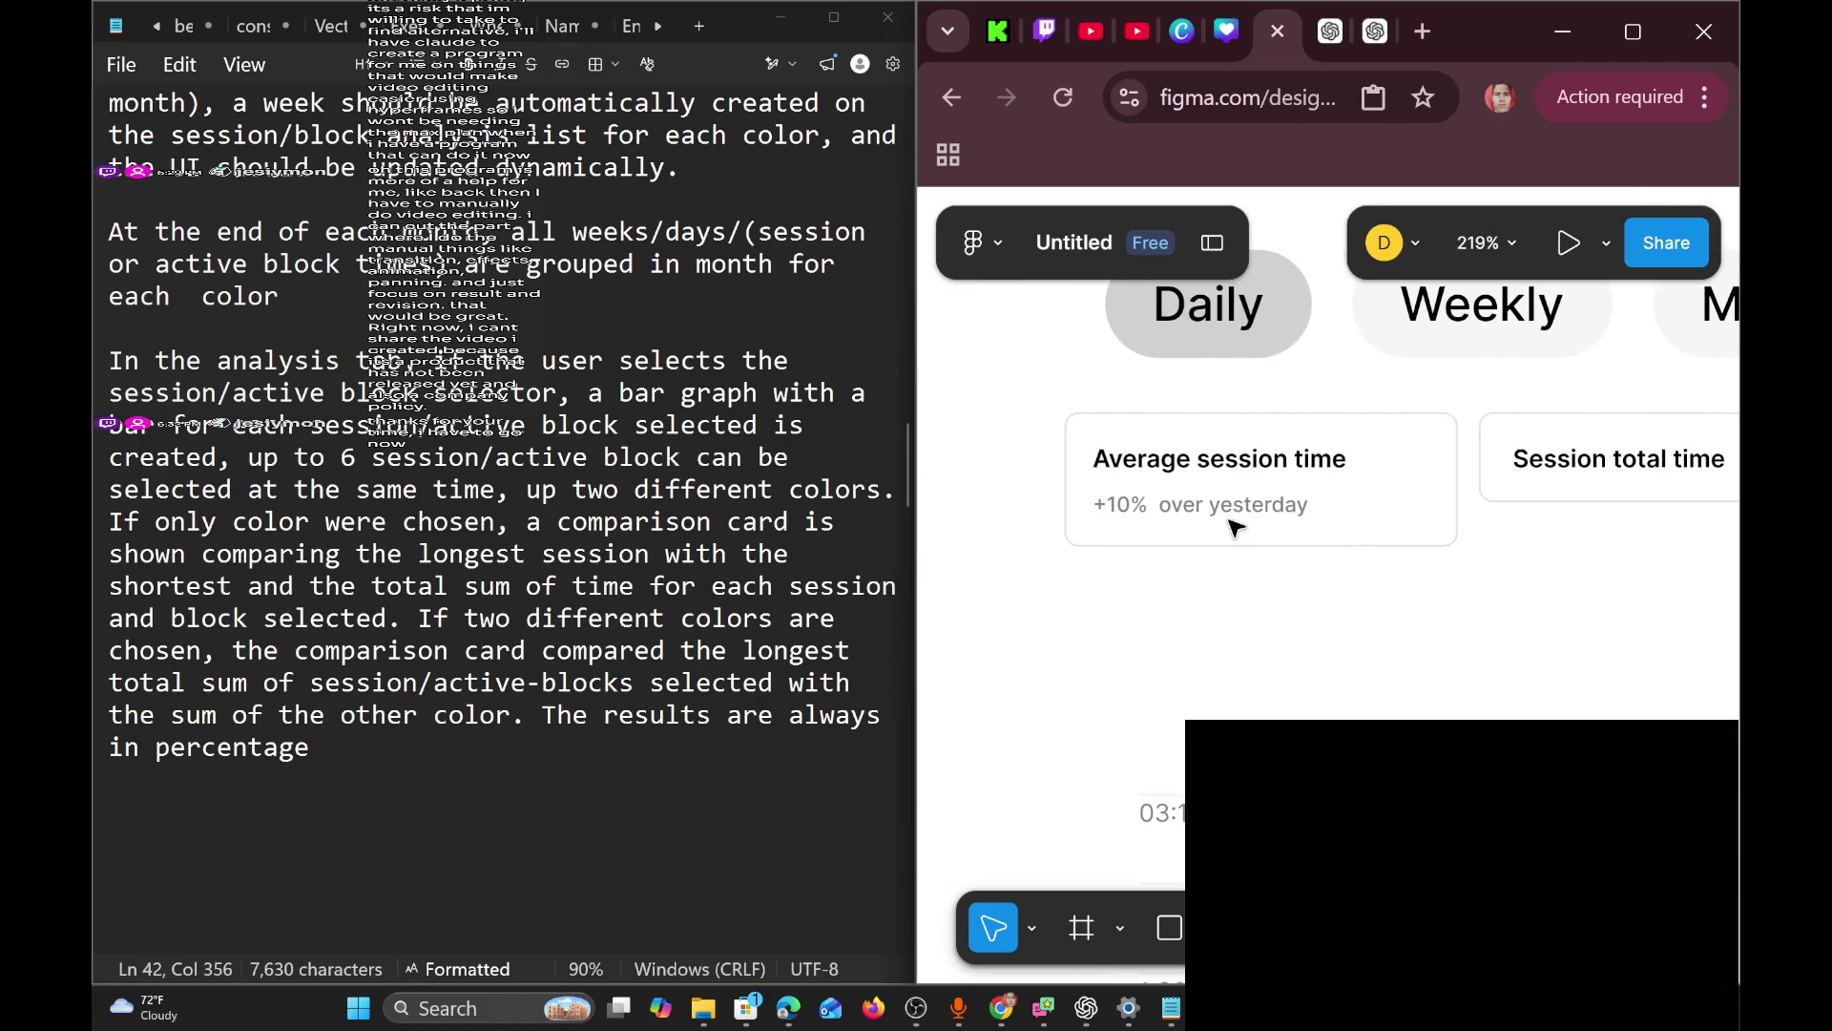
click(1238, 524)
double_click(1229, 509)
double_click(1228, 507)
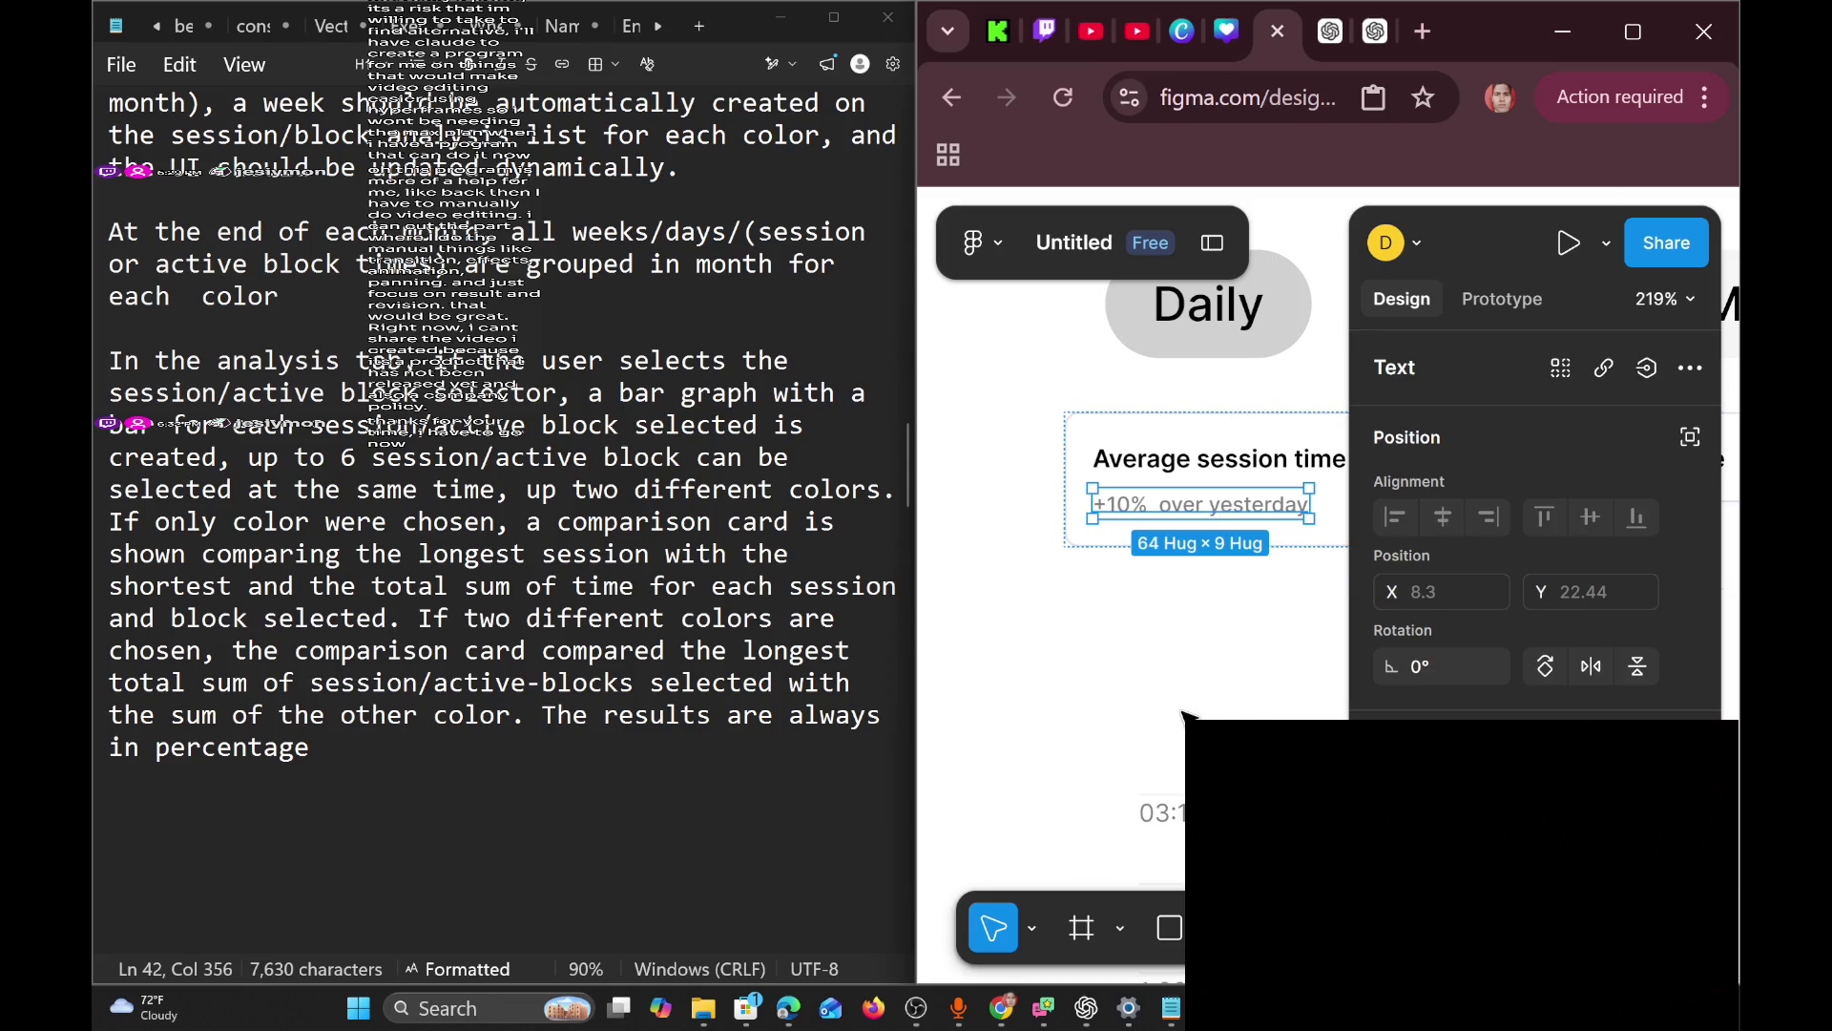
key(Escape)
key(Escape)
scroll(1193, 714, down, 3)
scroll(1188, 677, up, 1)
key(Escape)
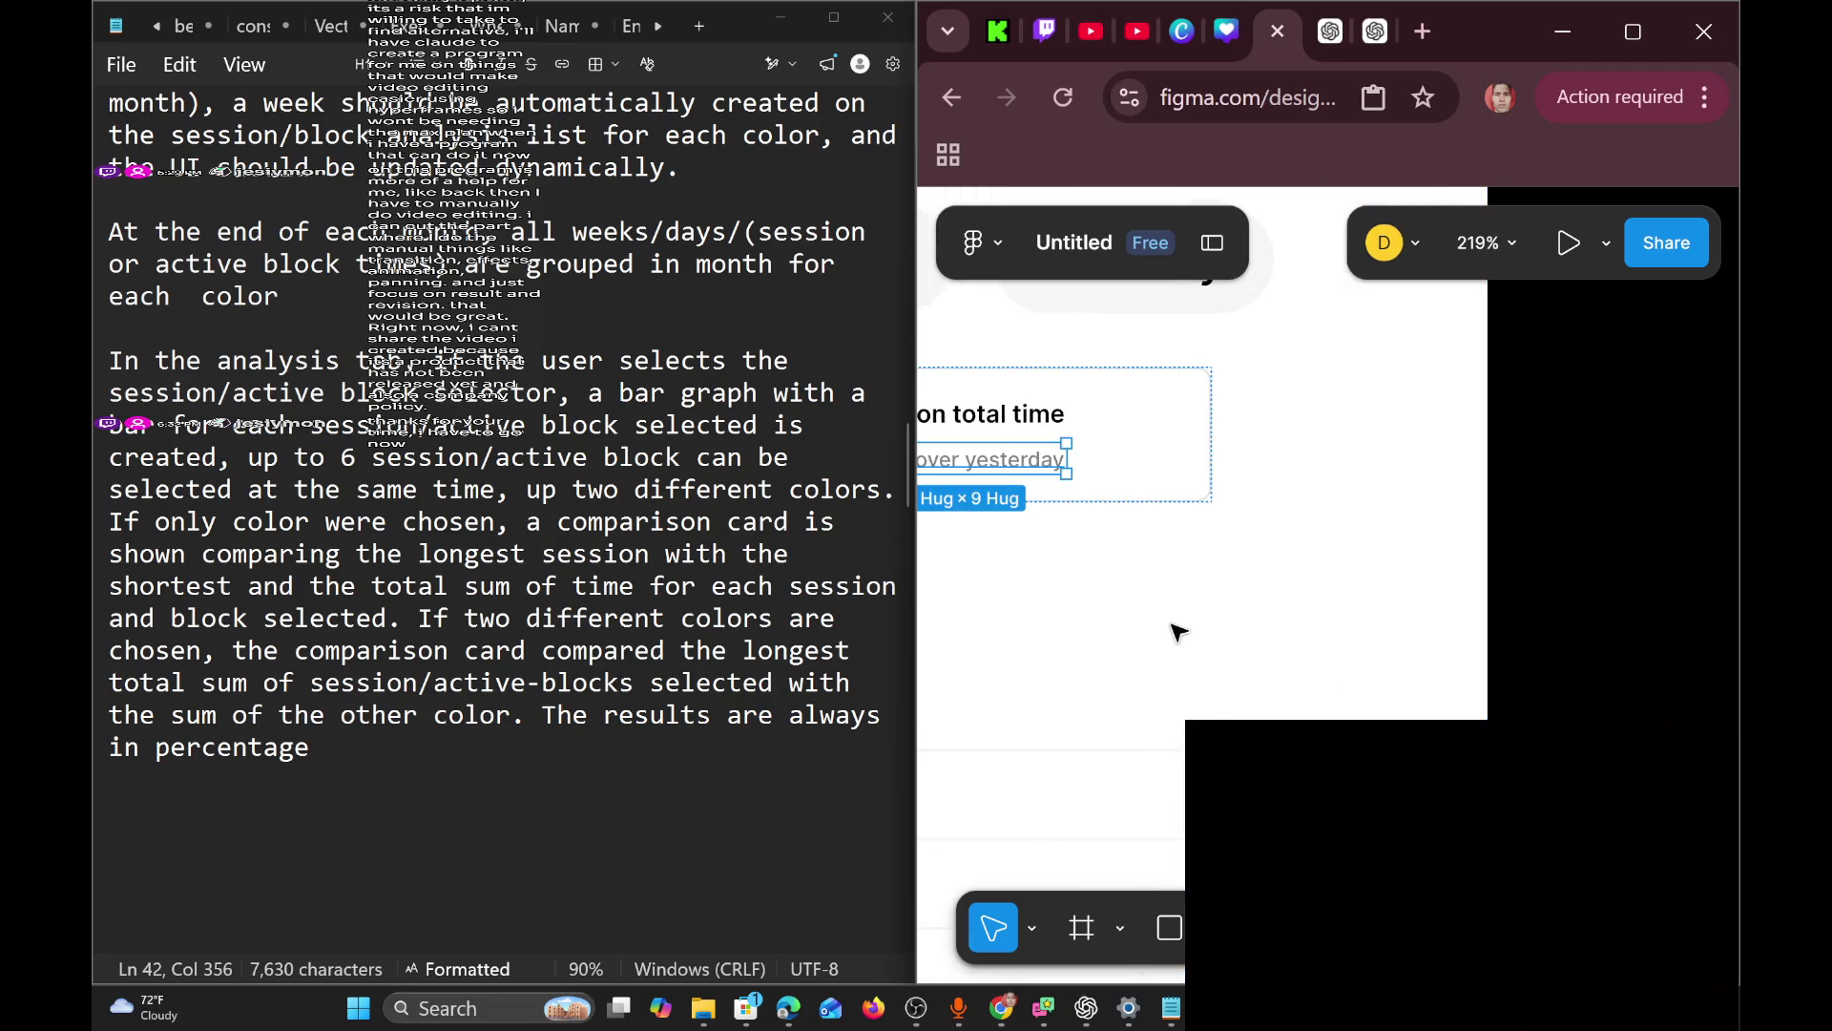
key(Escape)
key(Escape)
key(Escape)
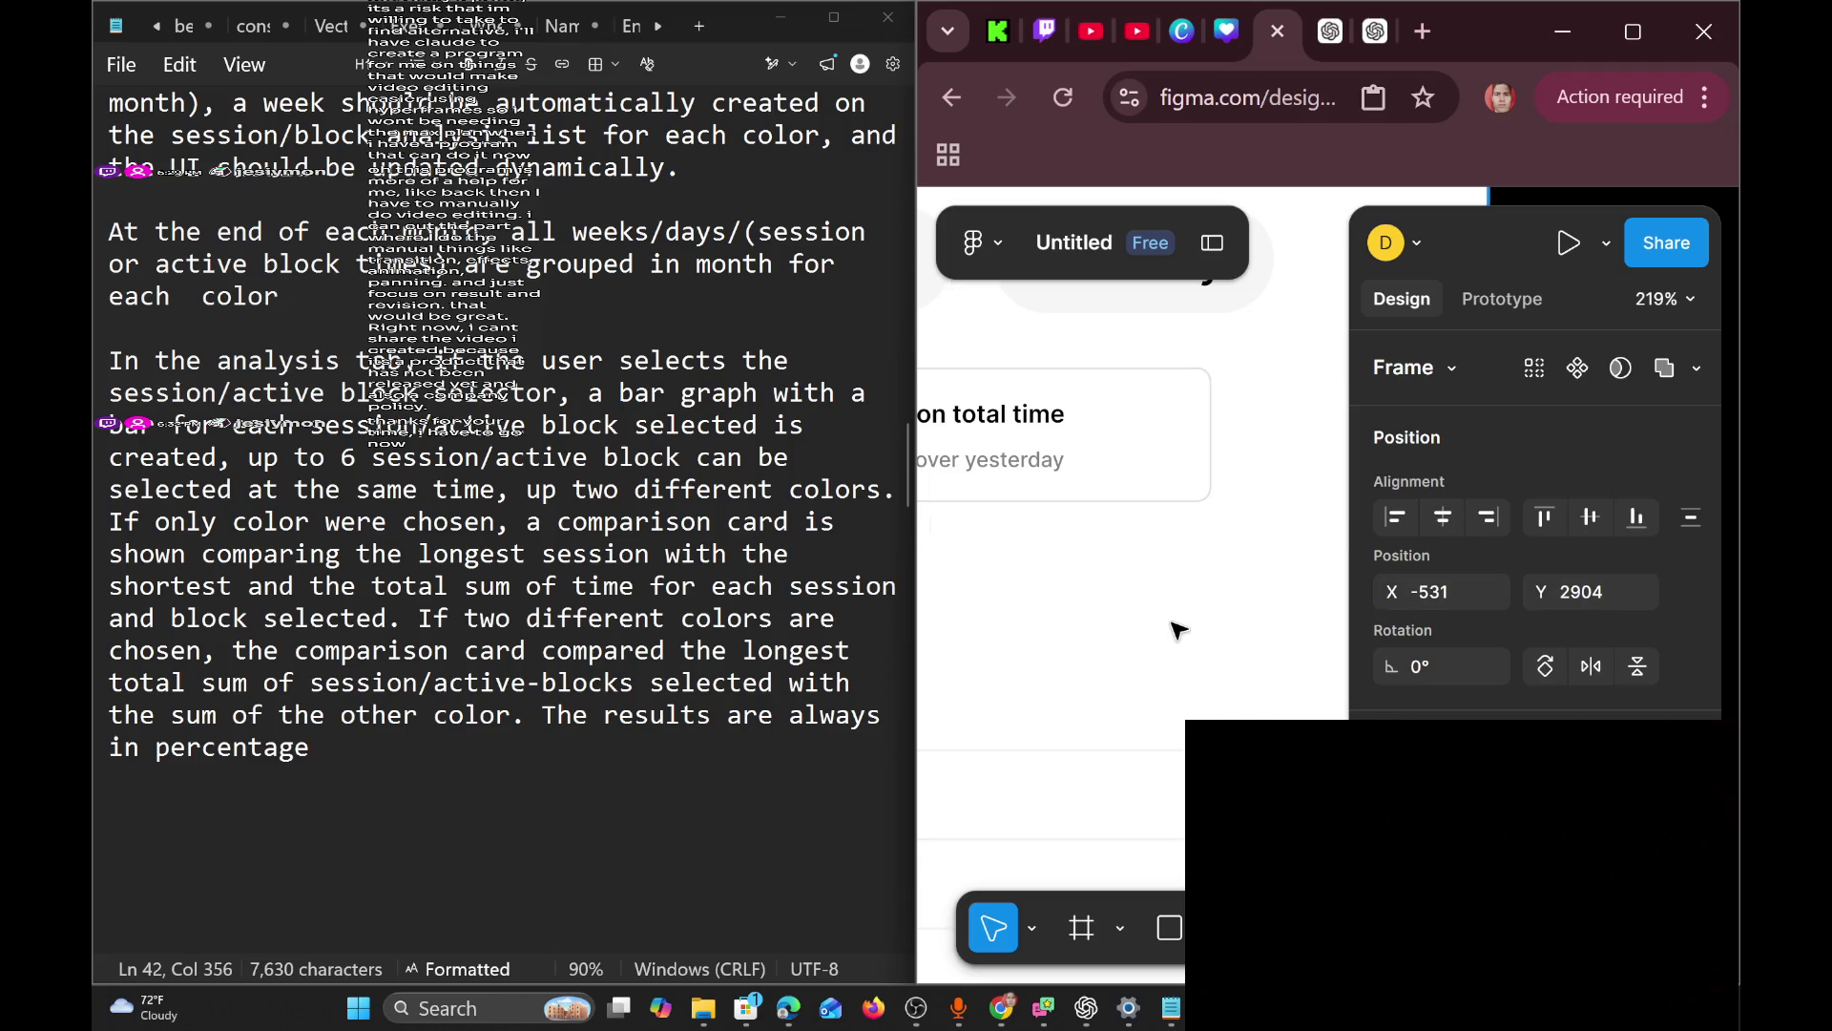
scroll(1176, 630, left, 2)
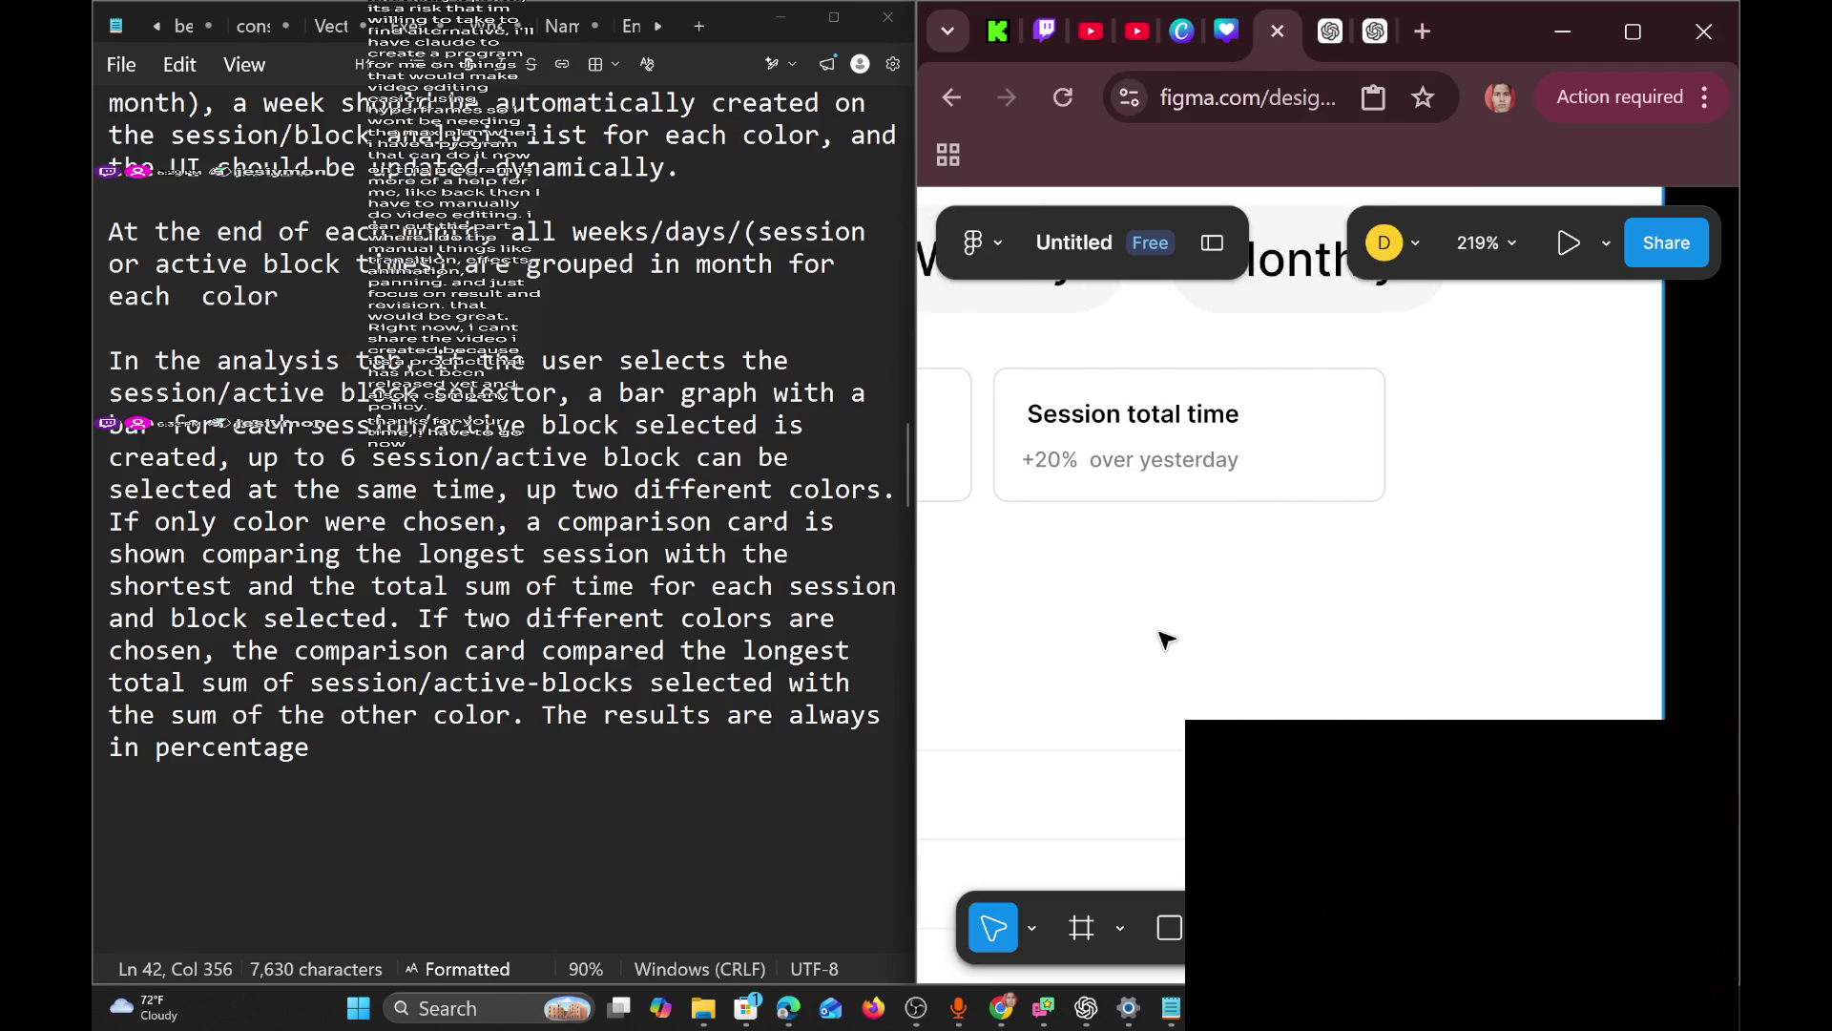
key(ctrl+z)
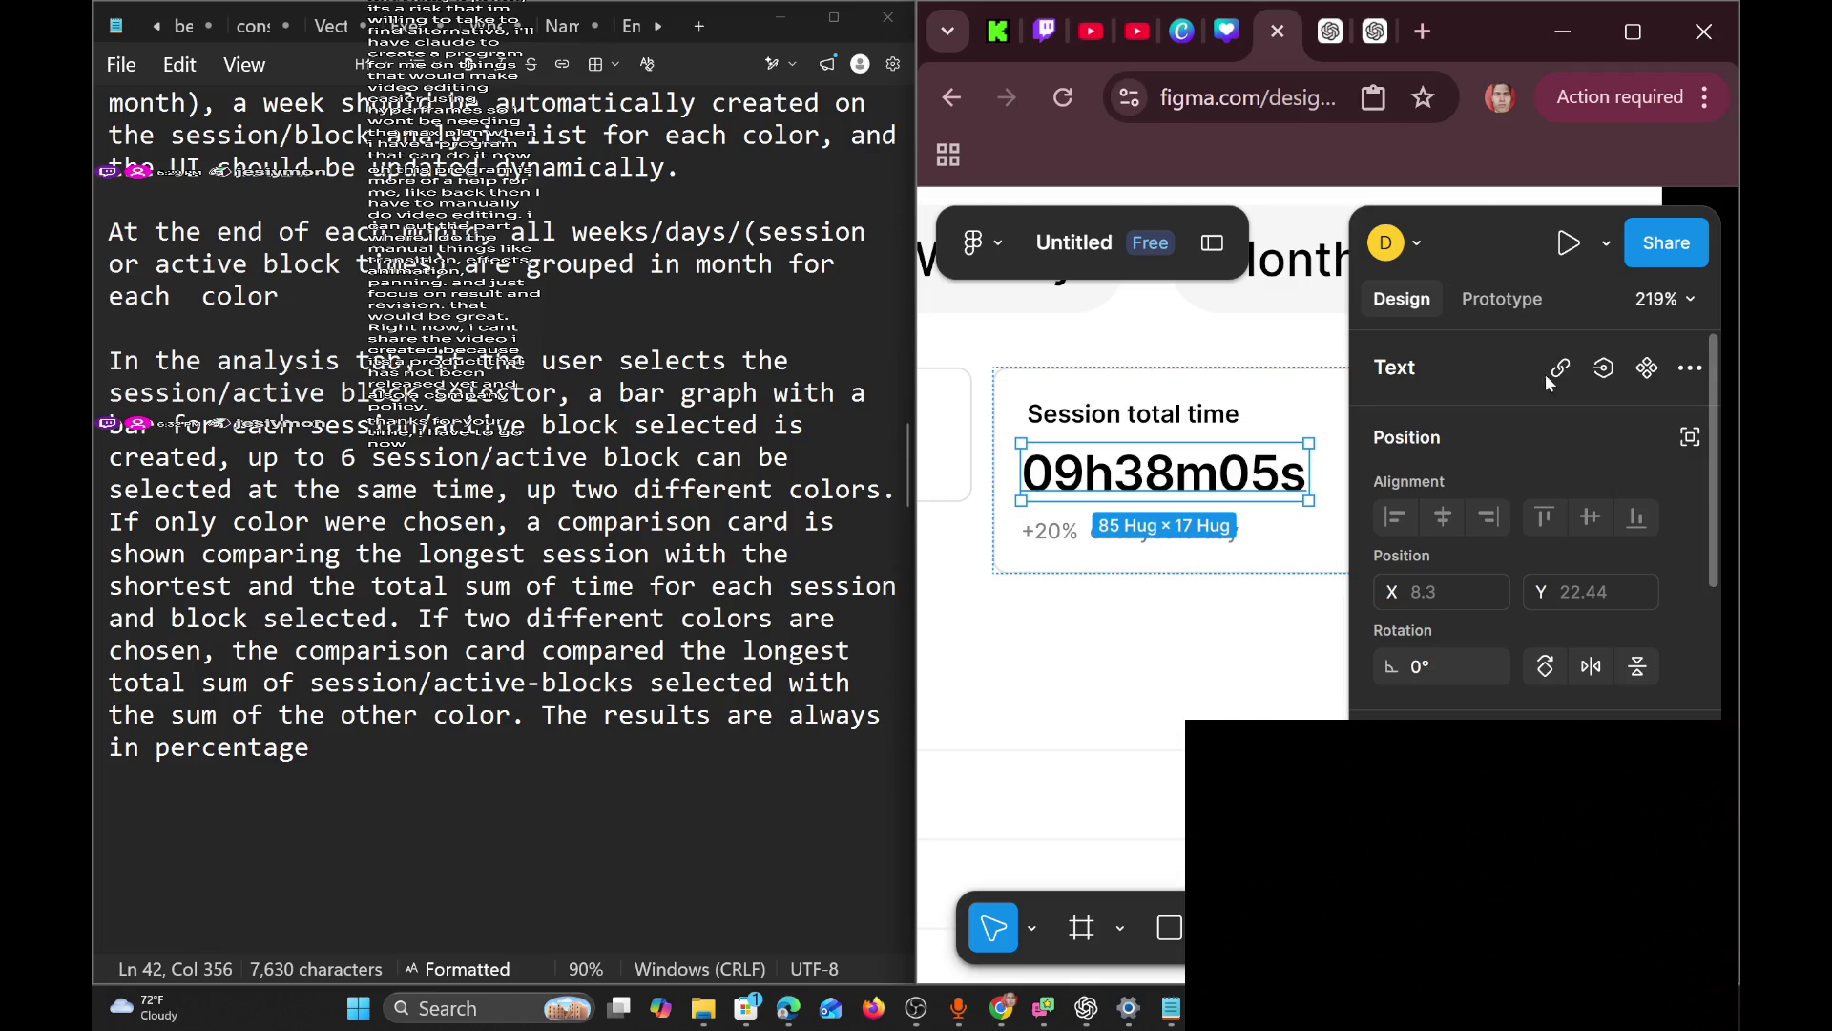
Look through the text's More actions list and Prototype settings, then return to Design properties.
click(1675, 377)
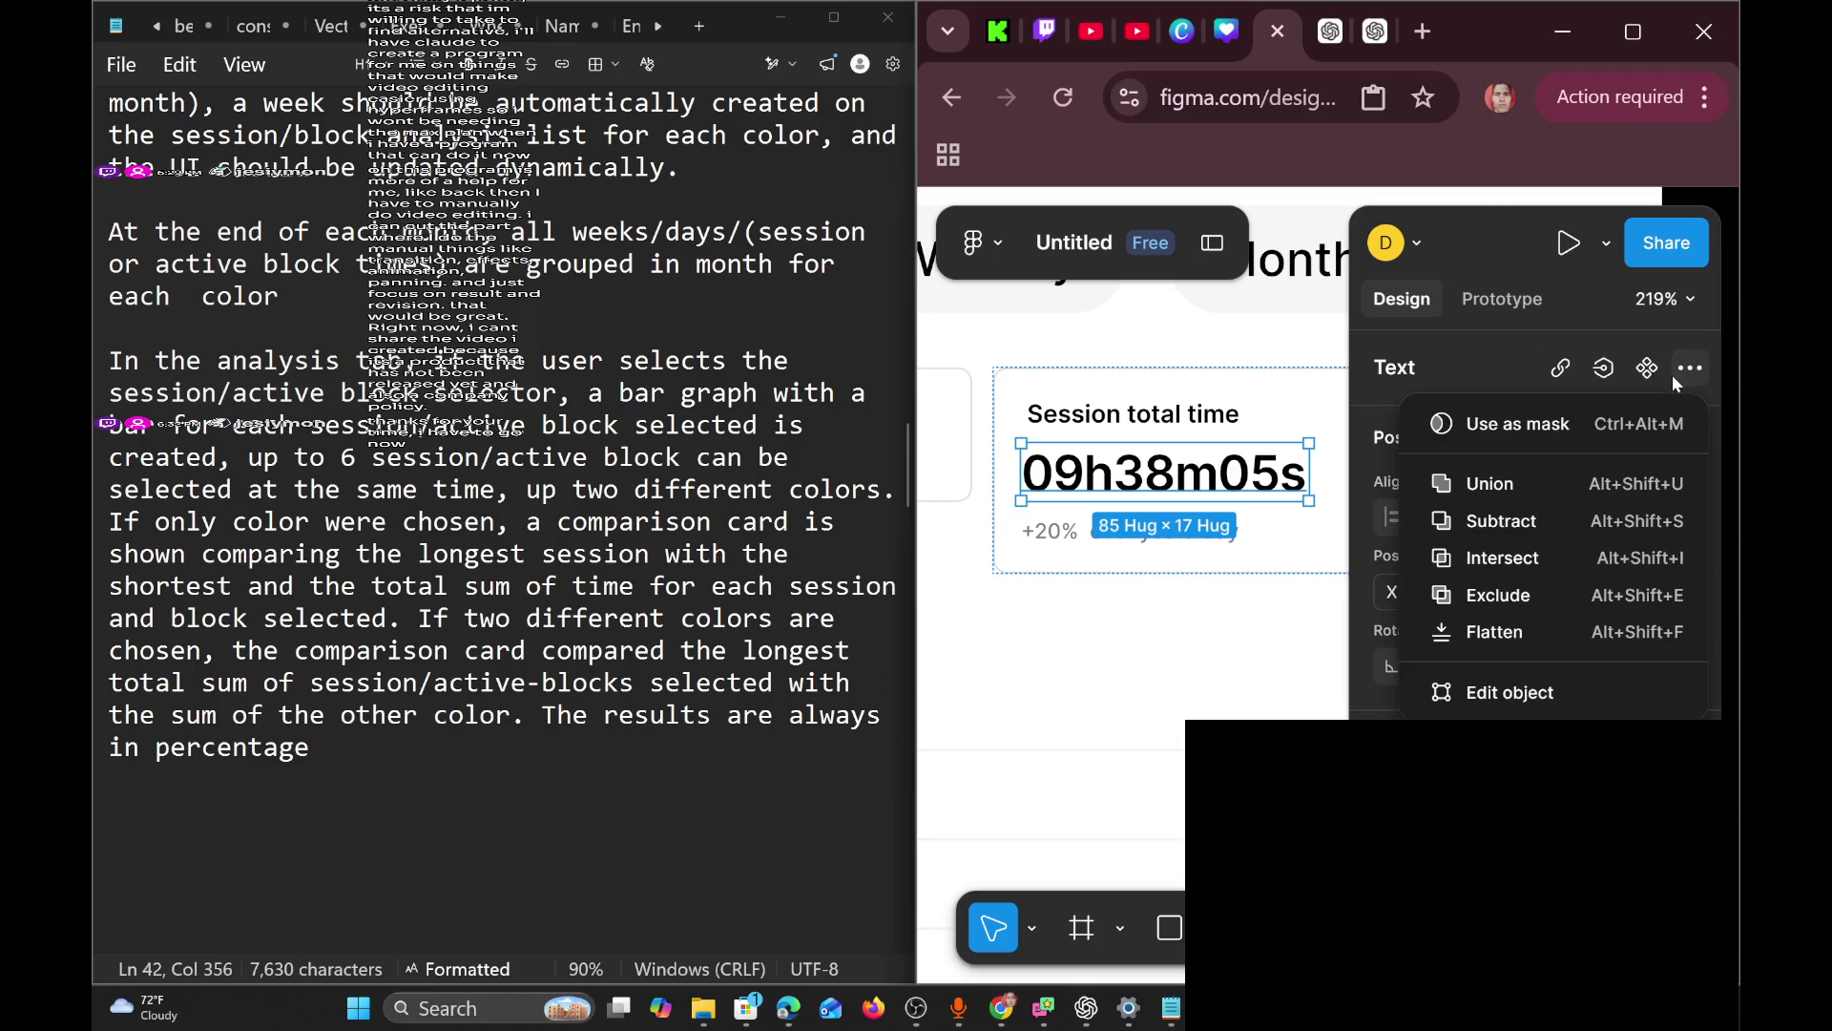
click(1479, 301)
click(1480, 304)
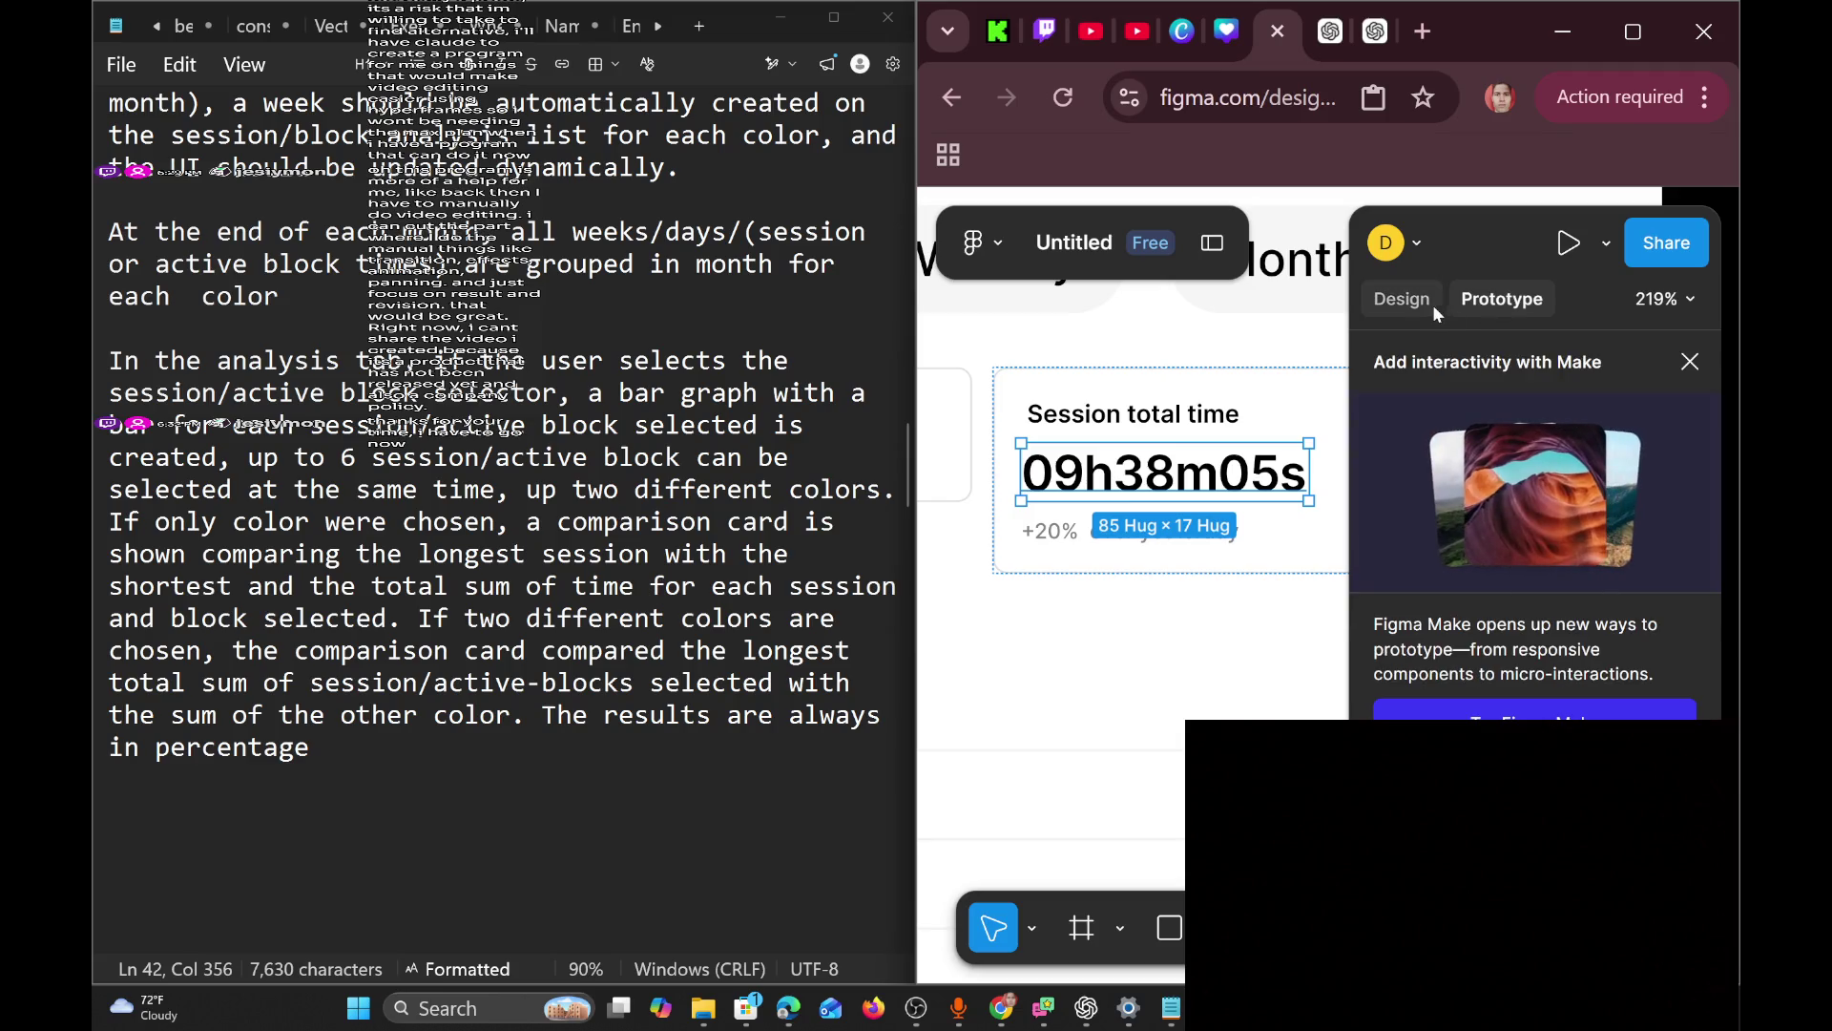
click(1433, 305)
scroll(1454, 591, down, 3)
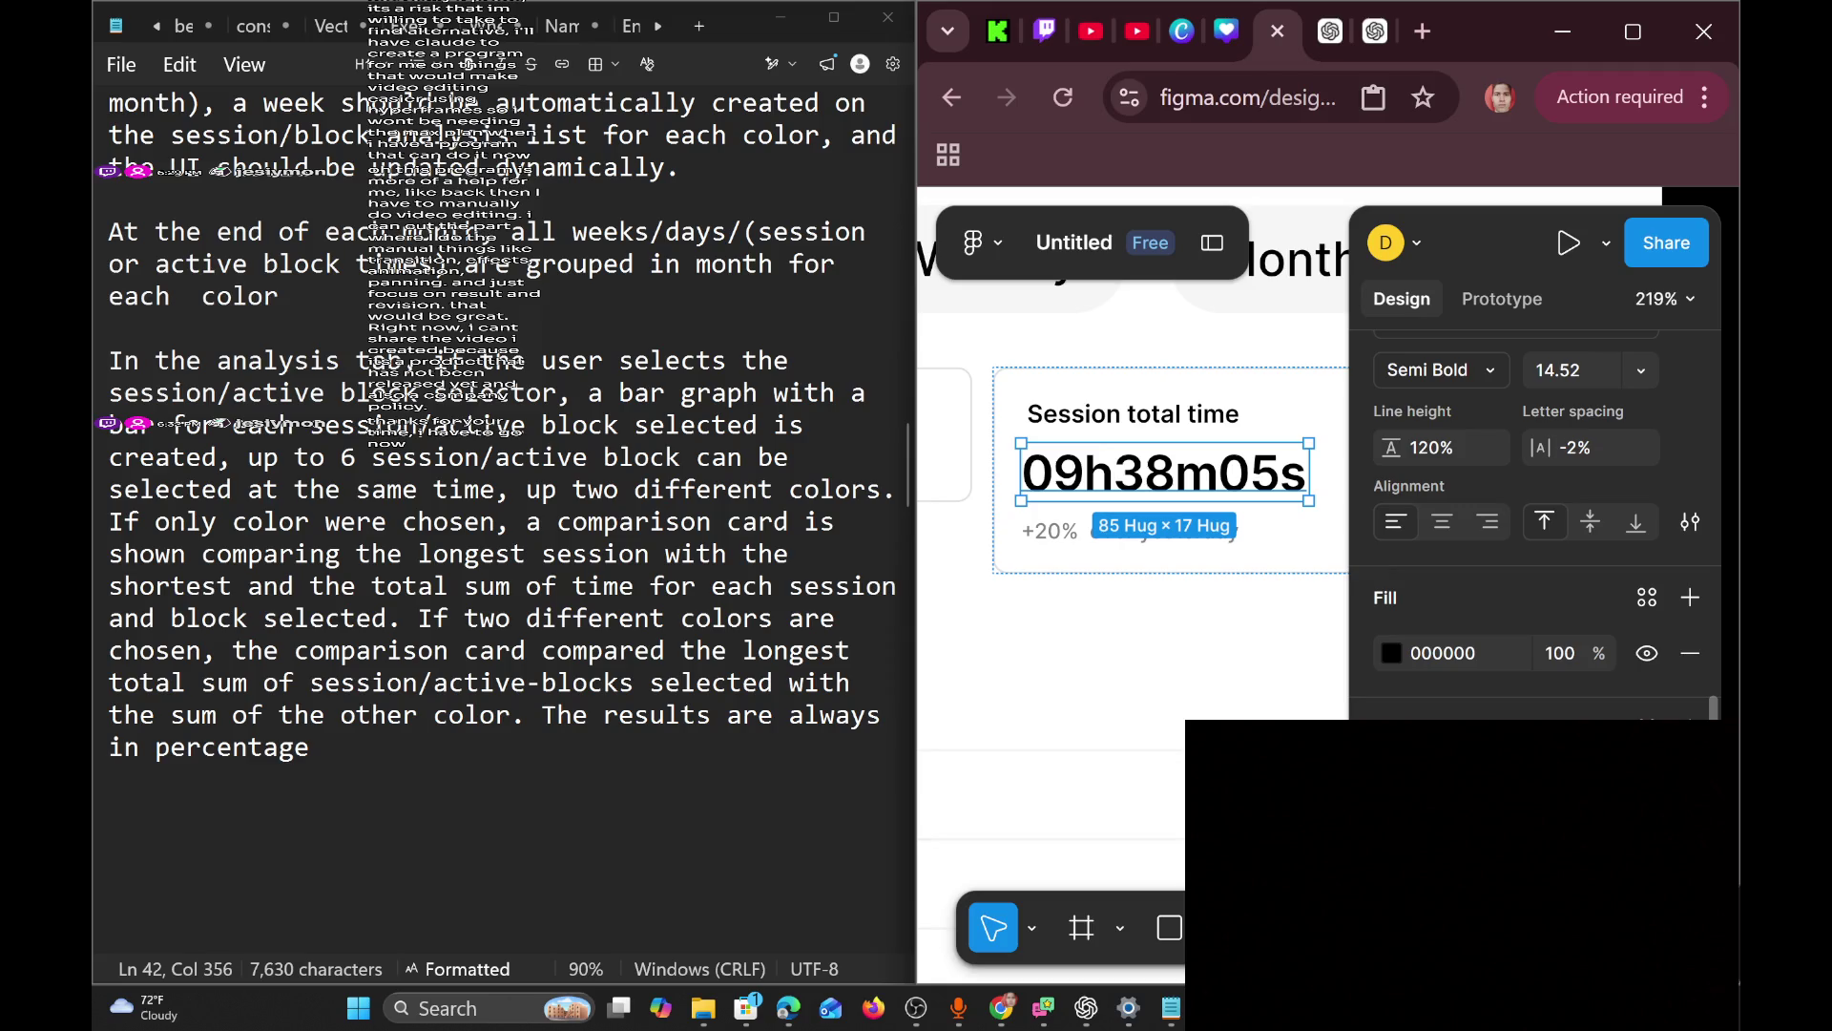
Select the 09h38m05s text and review its detailed and variable font type settings unchanged.
double_click(1182, 476)
right_click(1165, 470)
click(1212, 489)
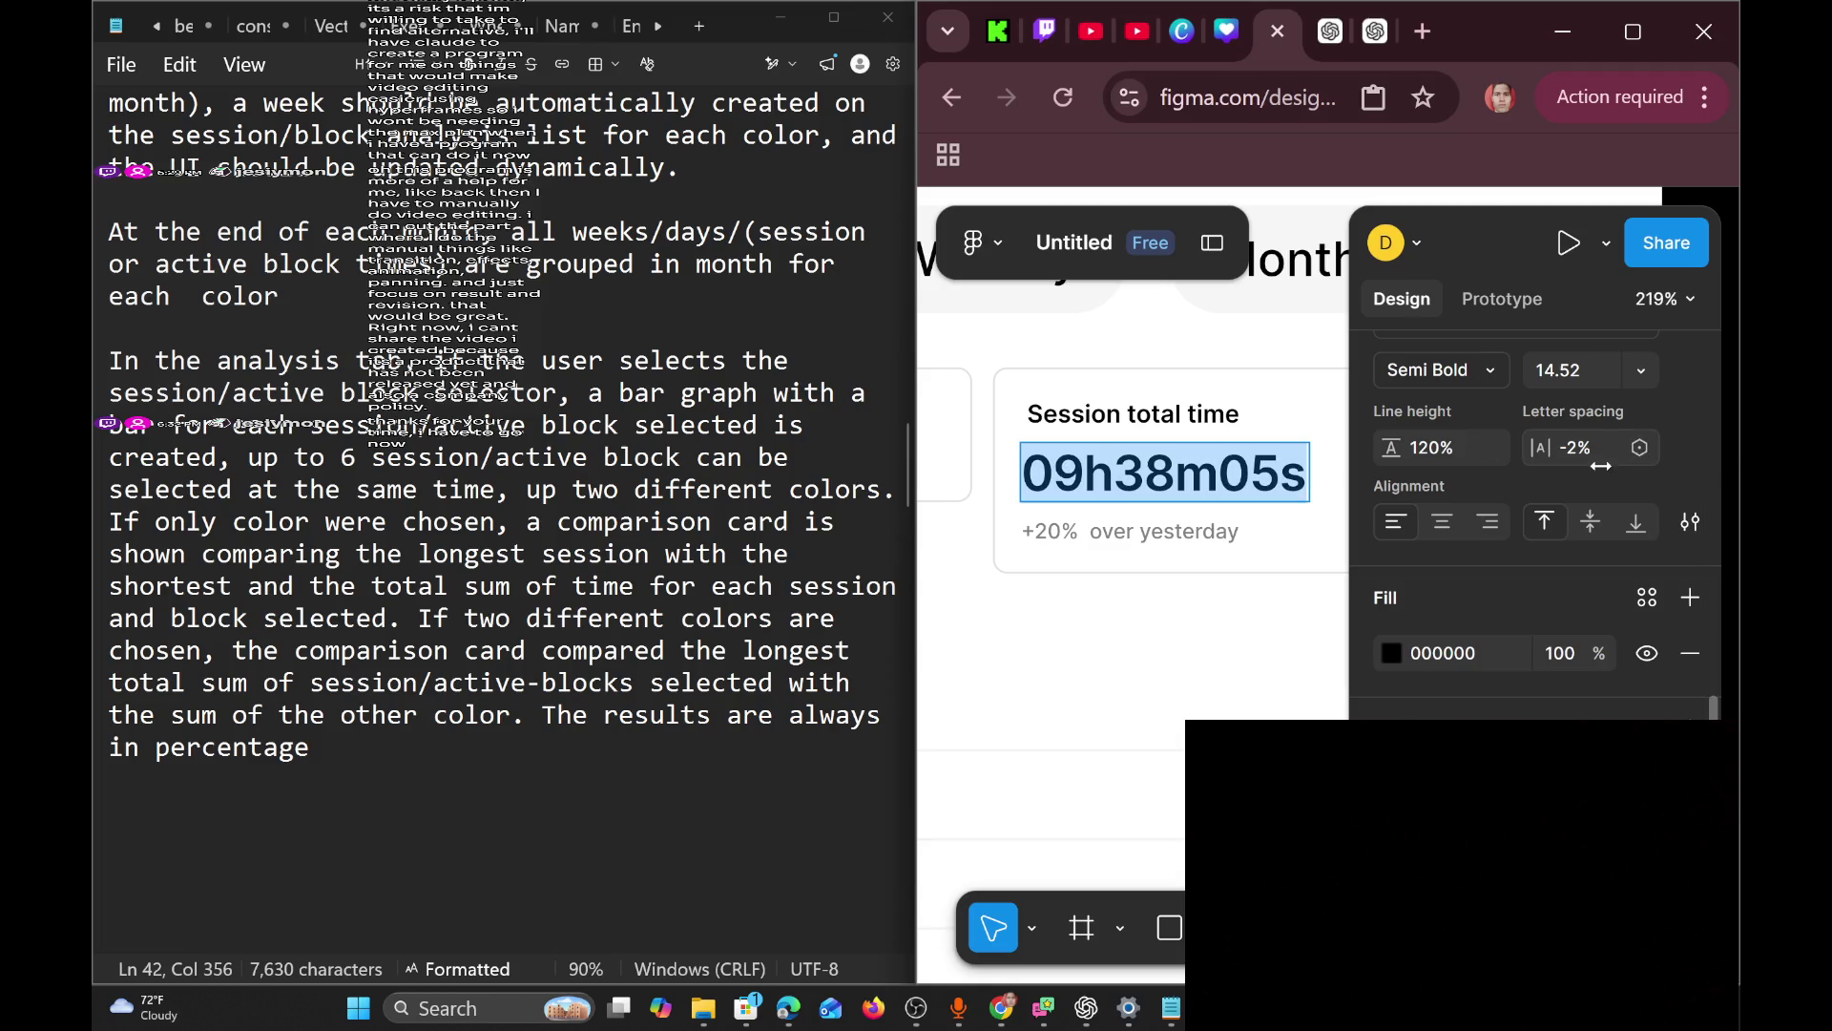
click(1690, 522)
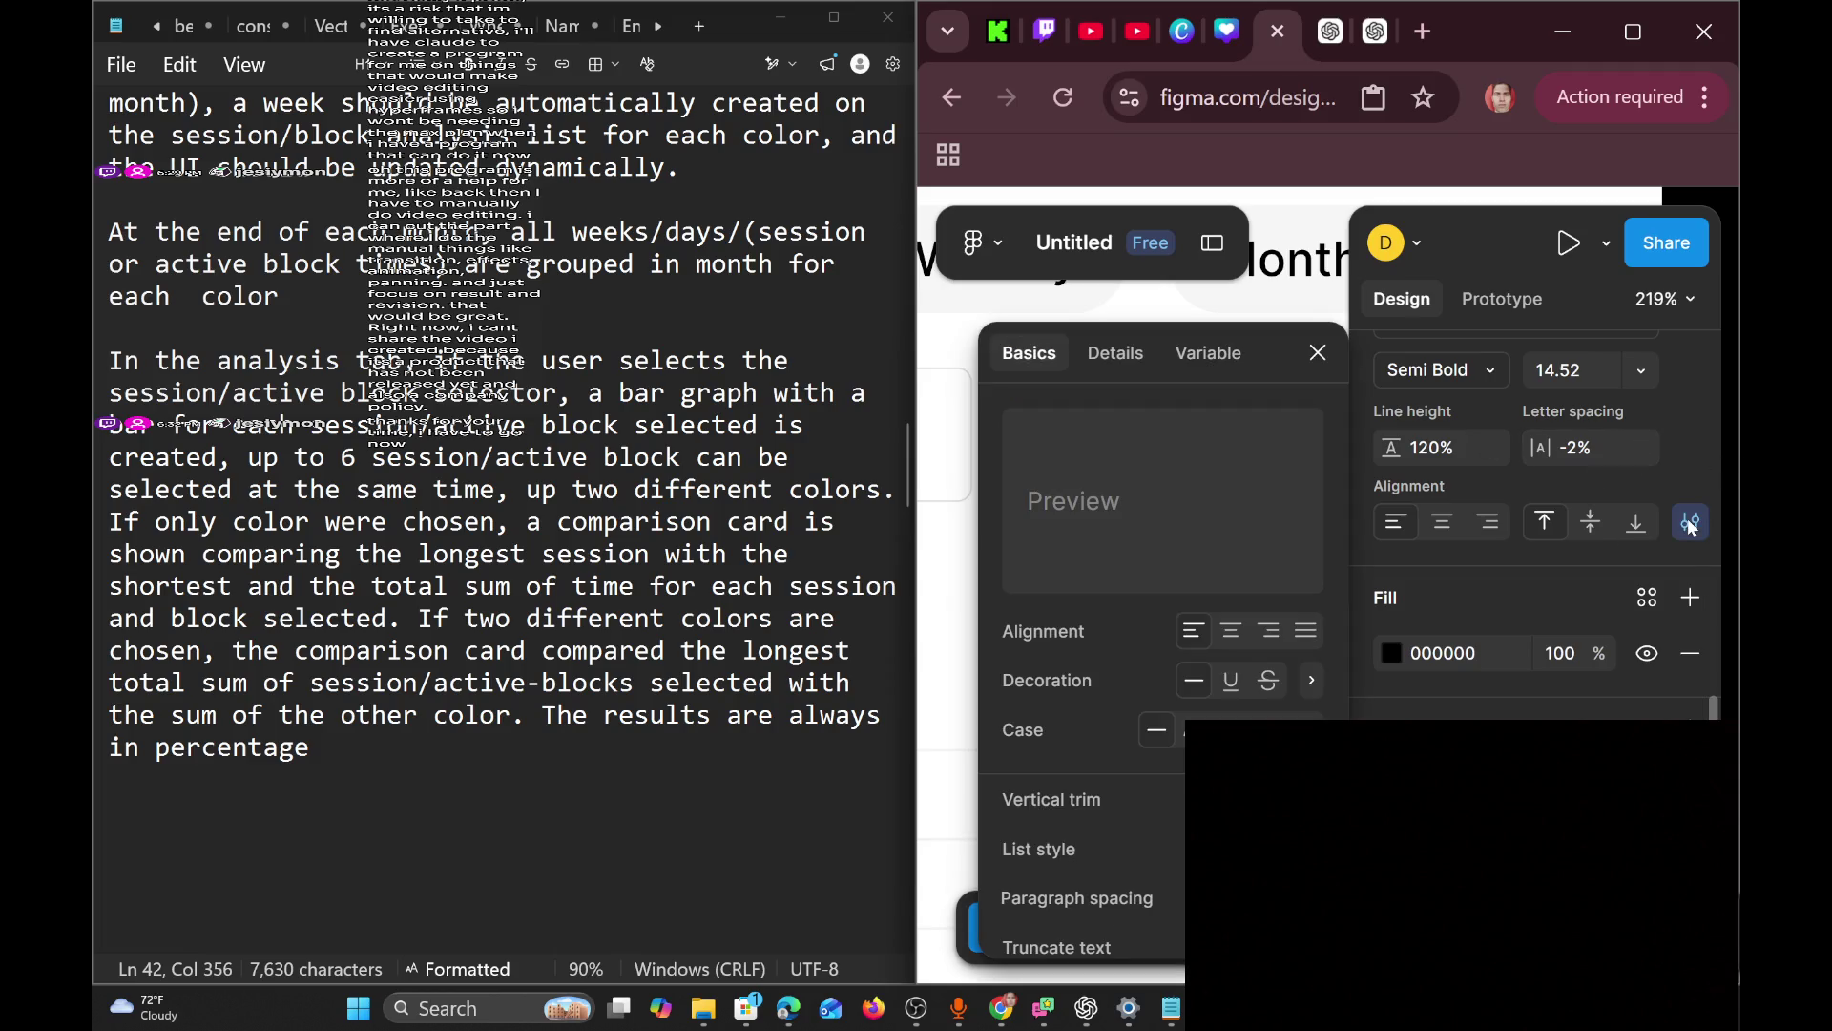
click(1145, 349)
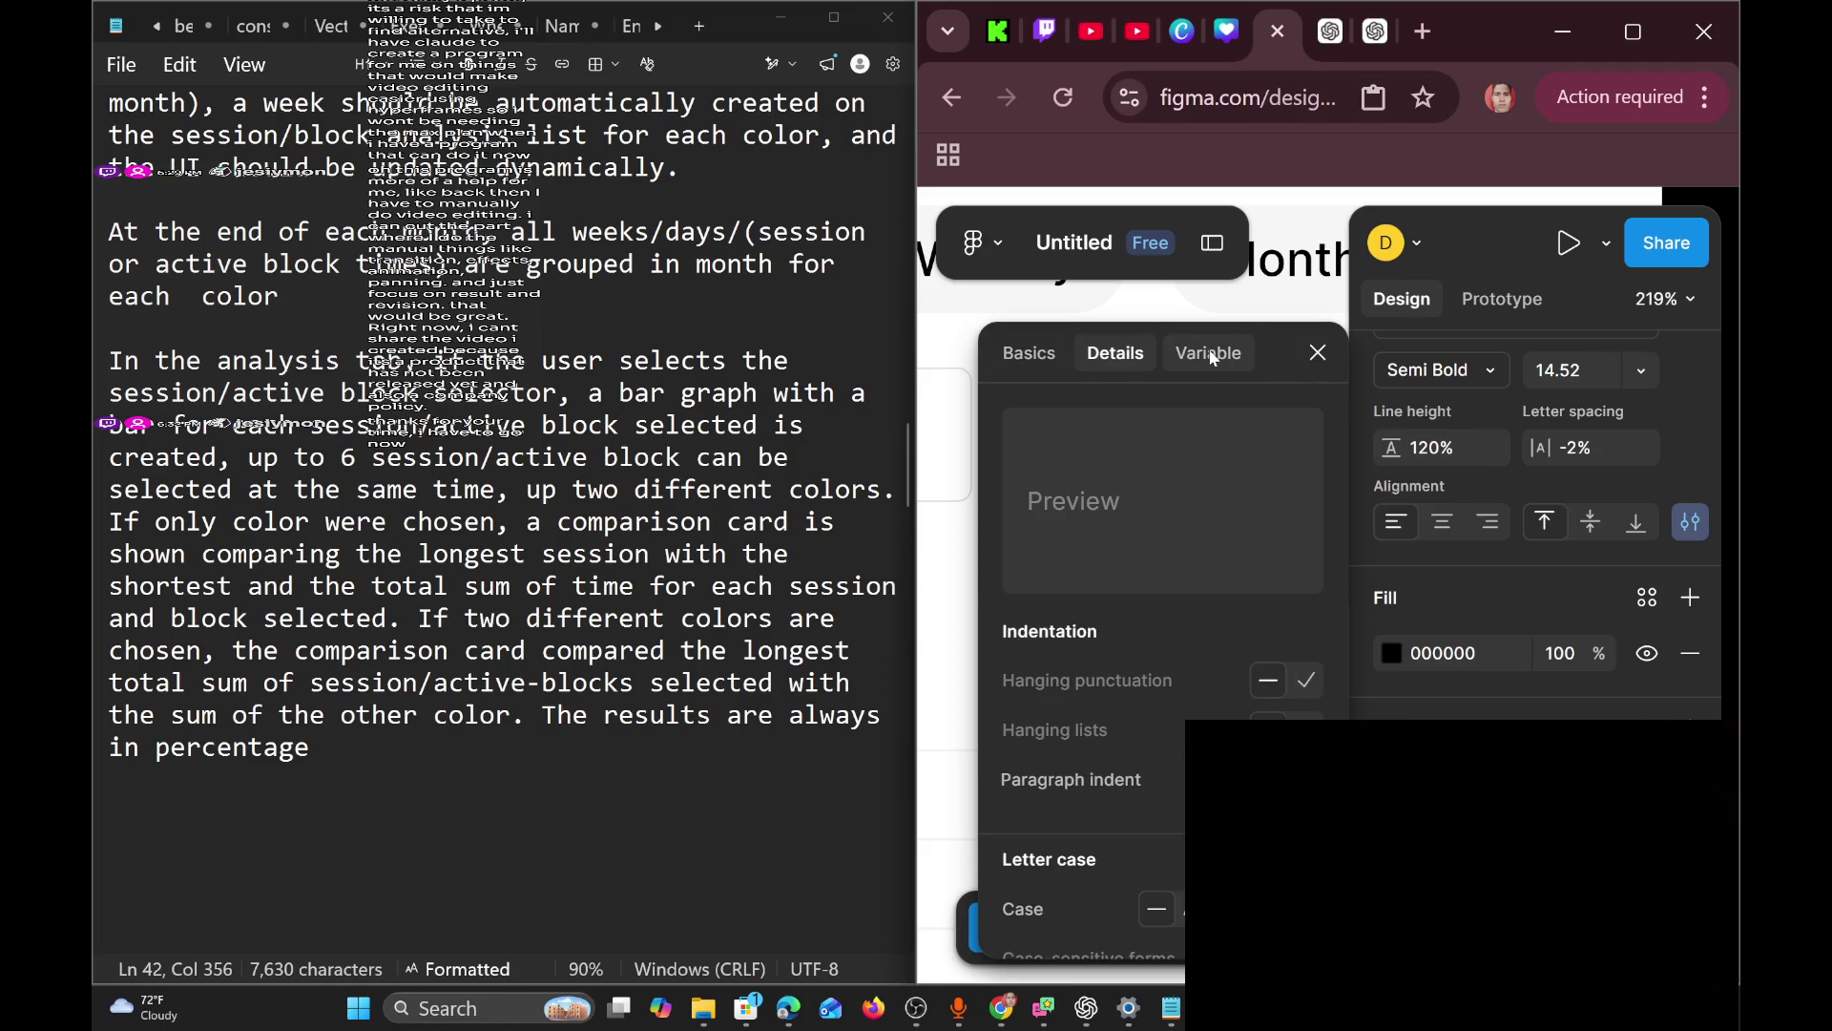
click(1210, 355)
click(1026, 361)
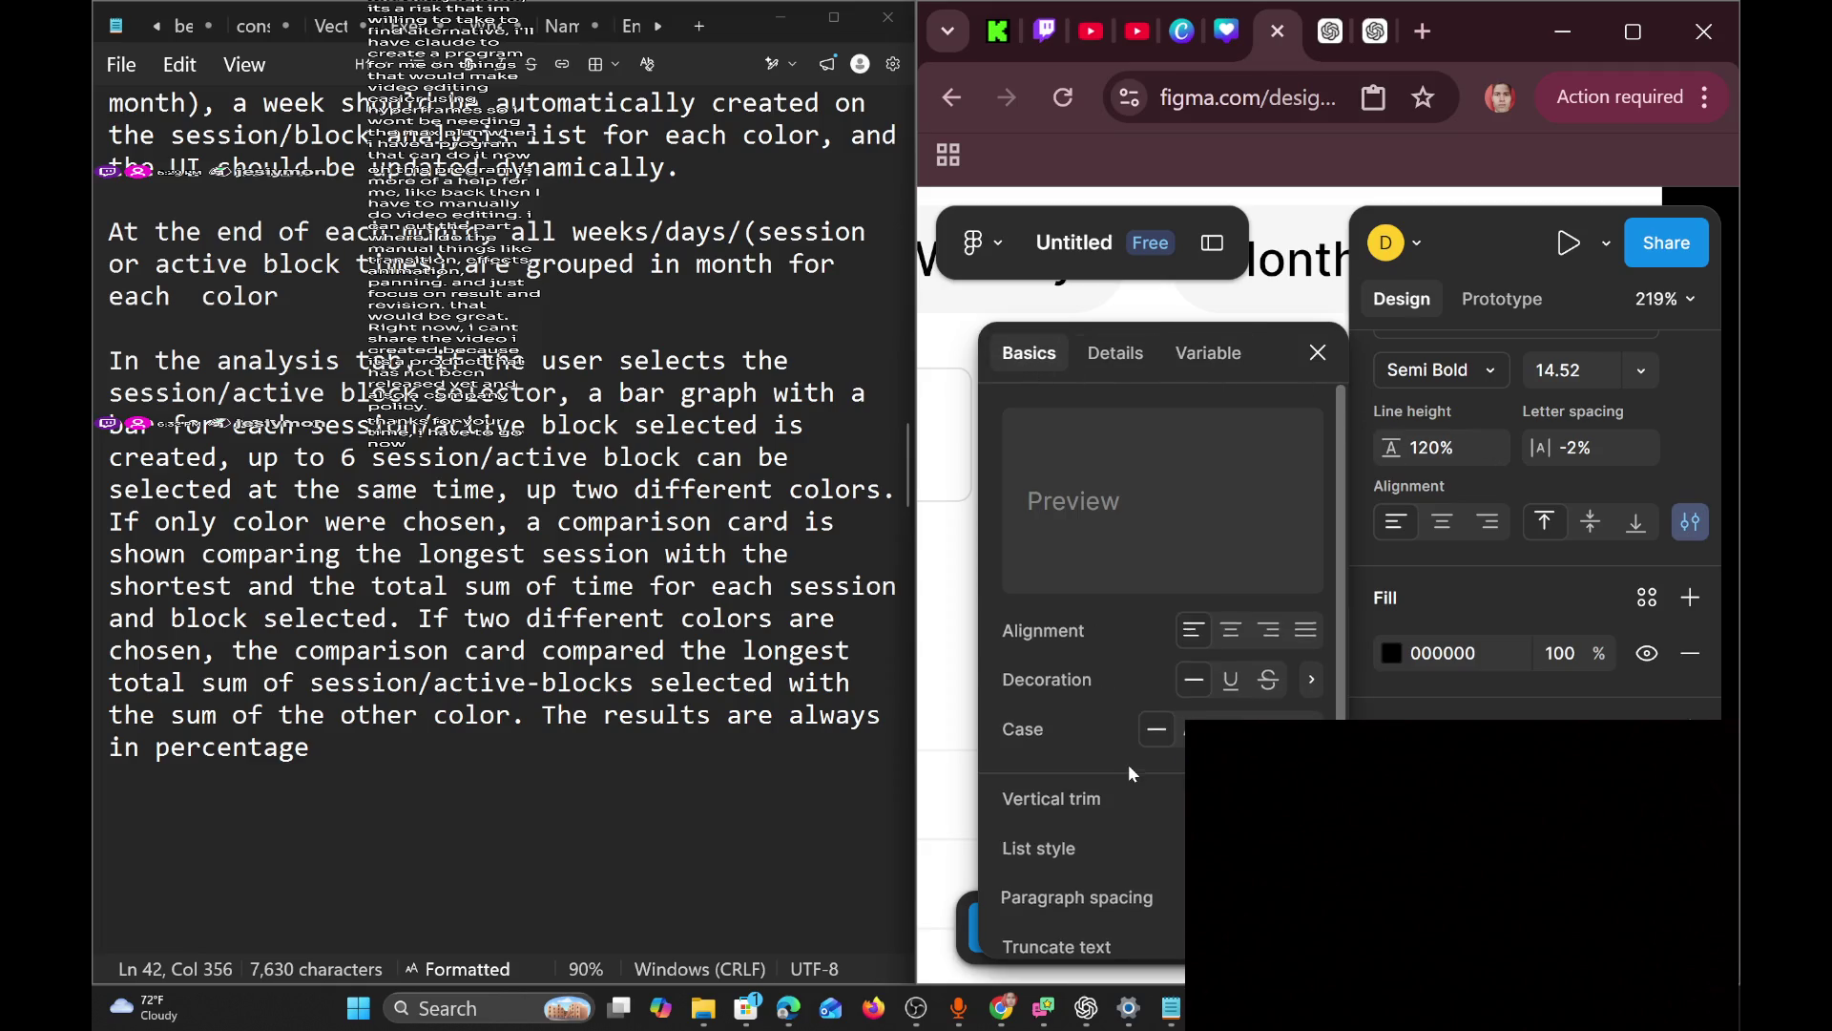
click(1318, 352)
Keep the 09h38m05s text's scroll Position as Scroll with parent, then toggle the properties sidebar.
scroll(1526, 611, up, 3)
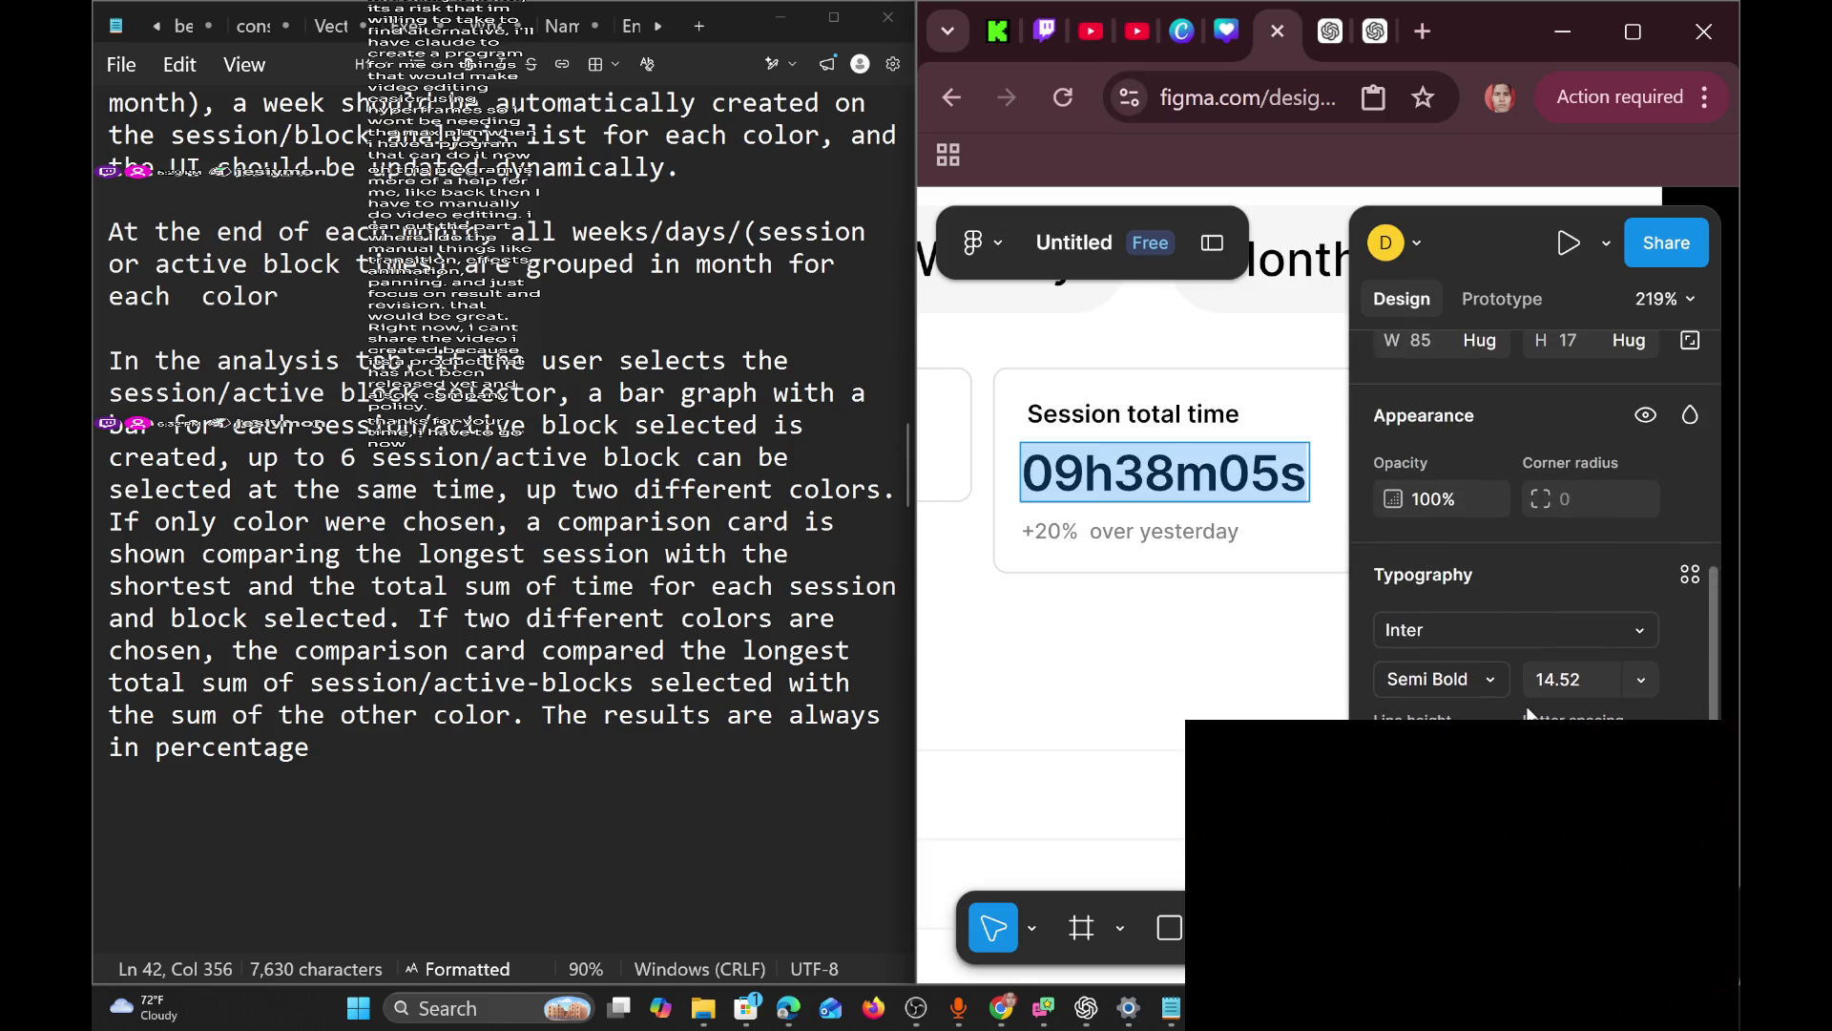
scroll(1496, 630, up, 5)
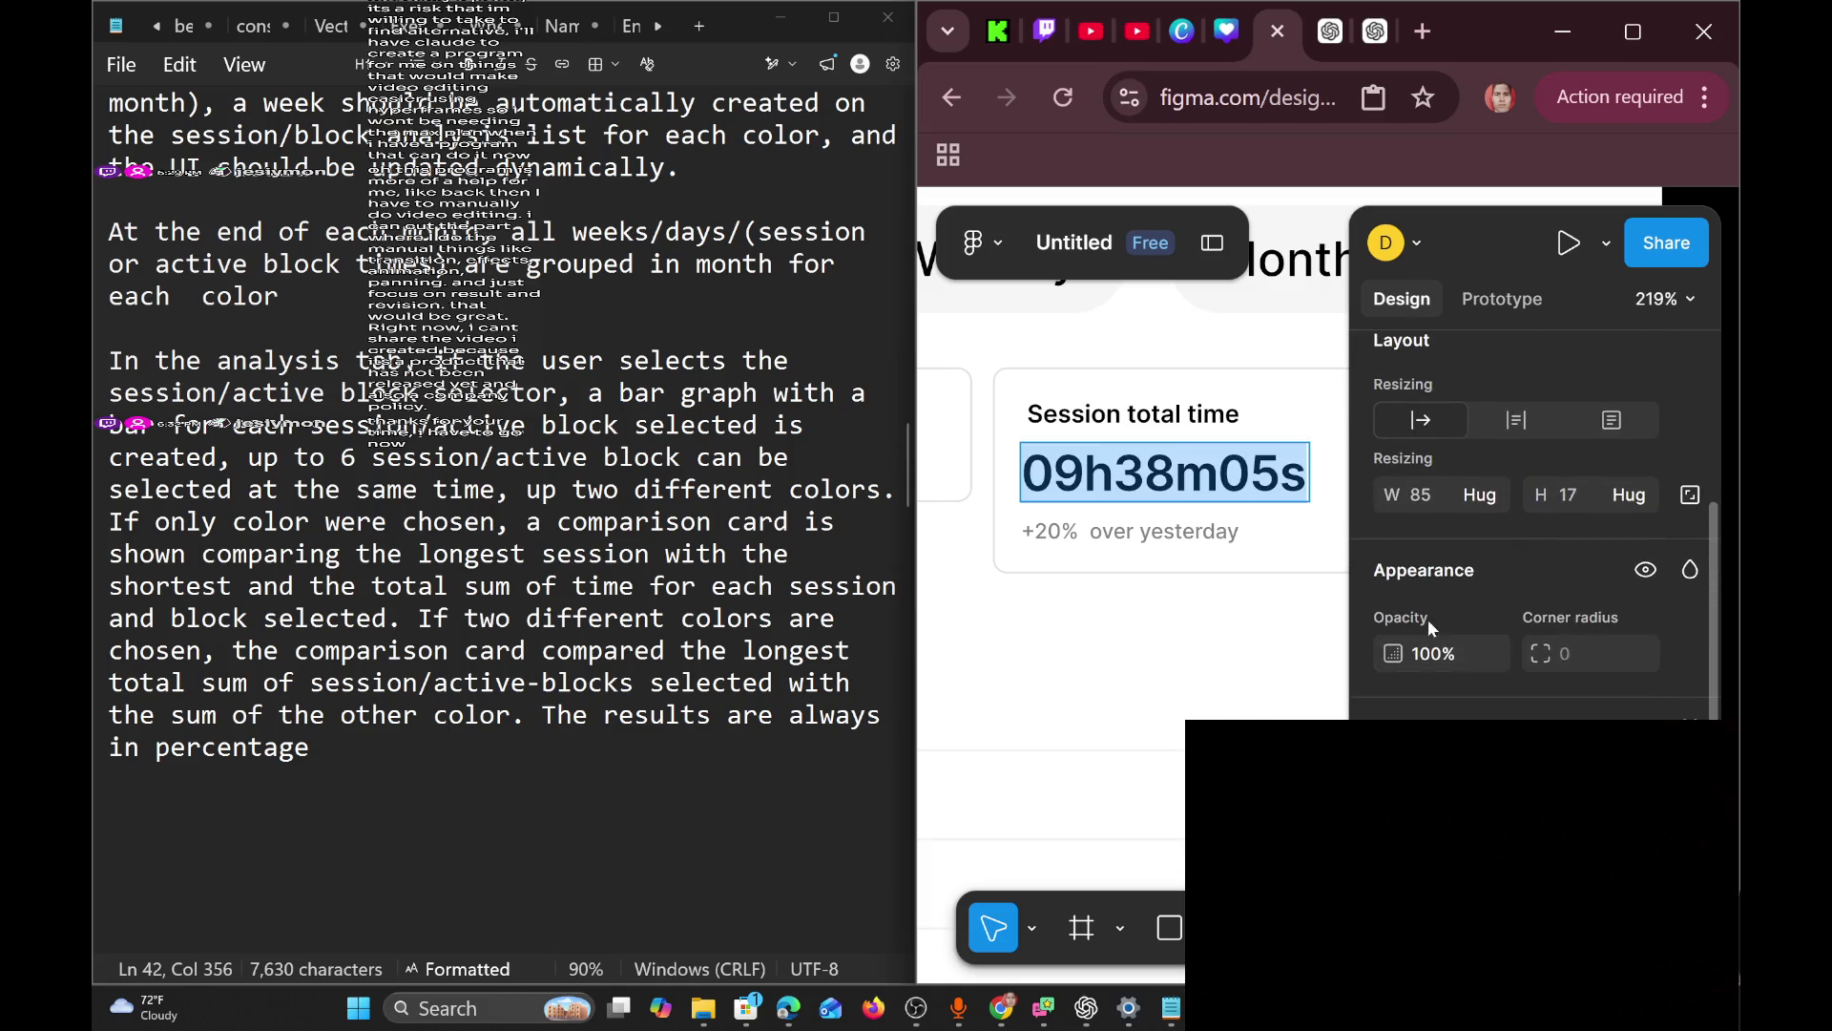
scroll(1467, 591, up, 2)
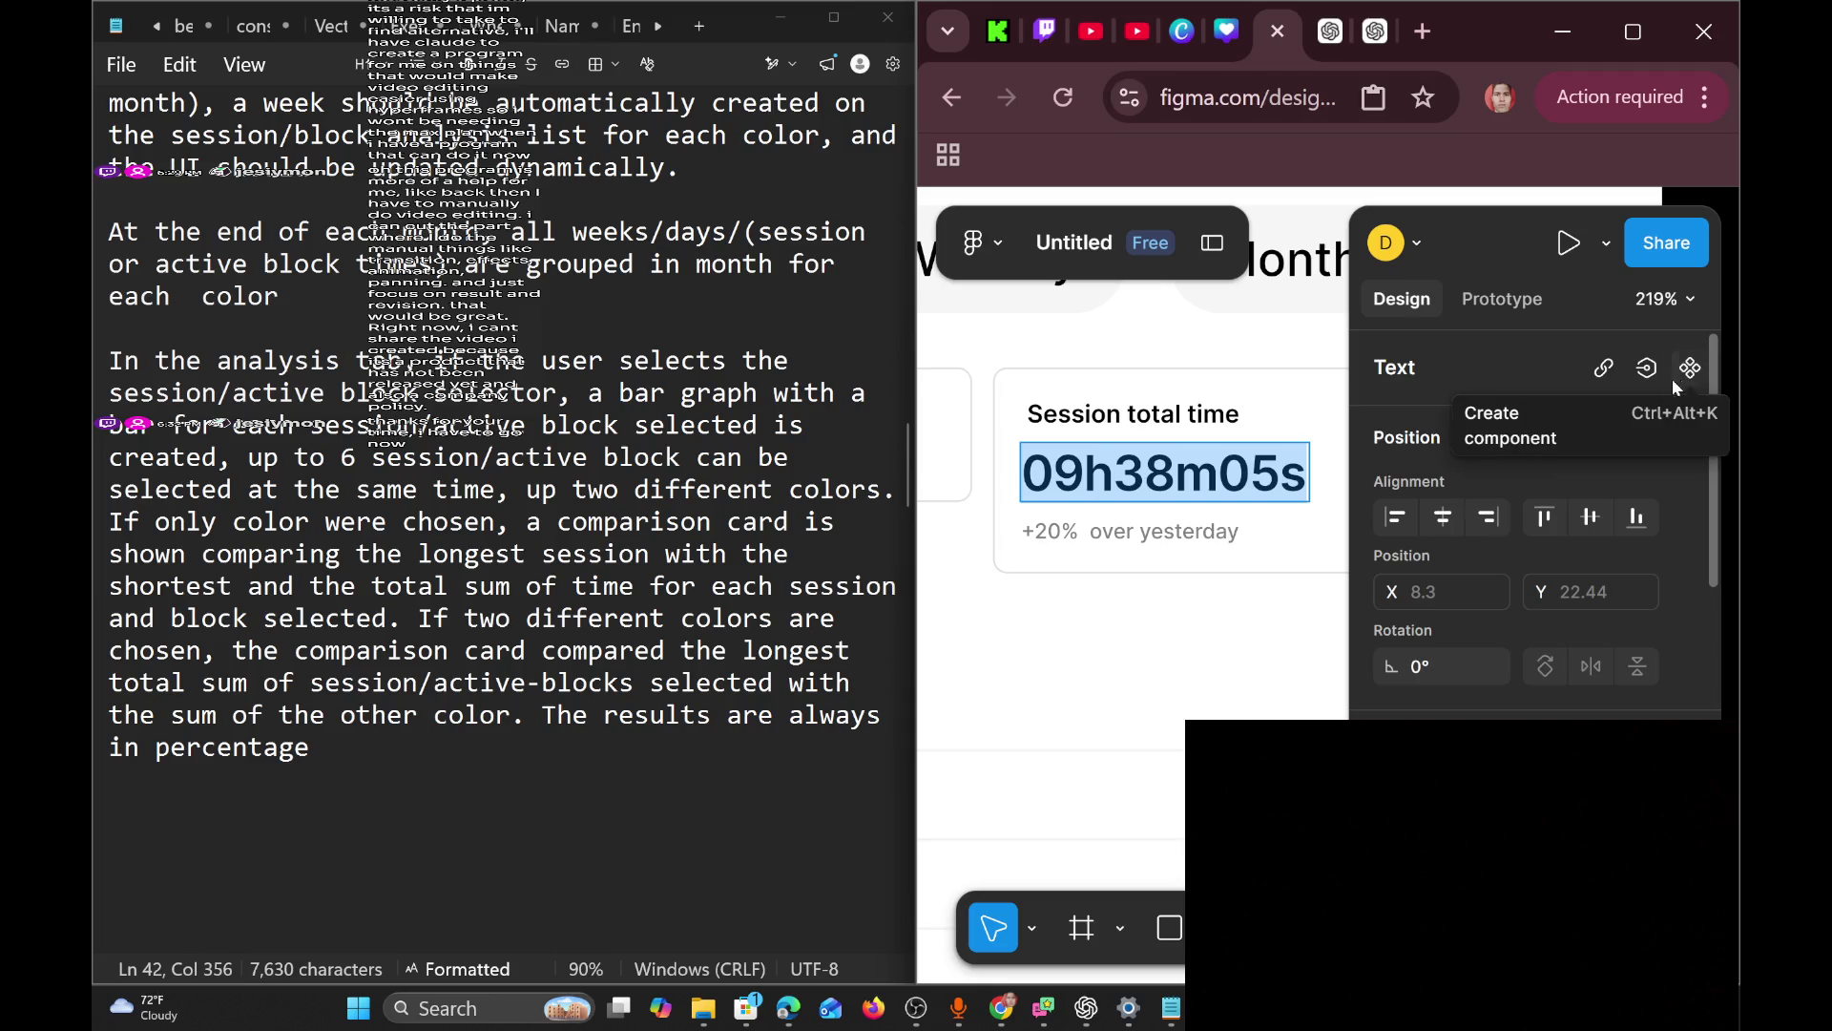
click(1514, 306)
scroll(1498, 641, down, 3)
scroll(1497, 640, down, 2)
scroll(1496, 640, up, 3)
click(1524, 520)
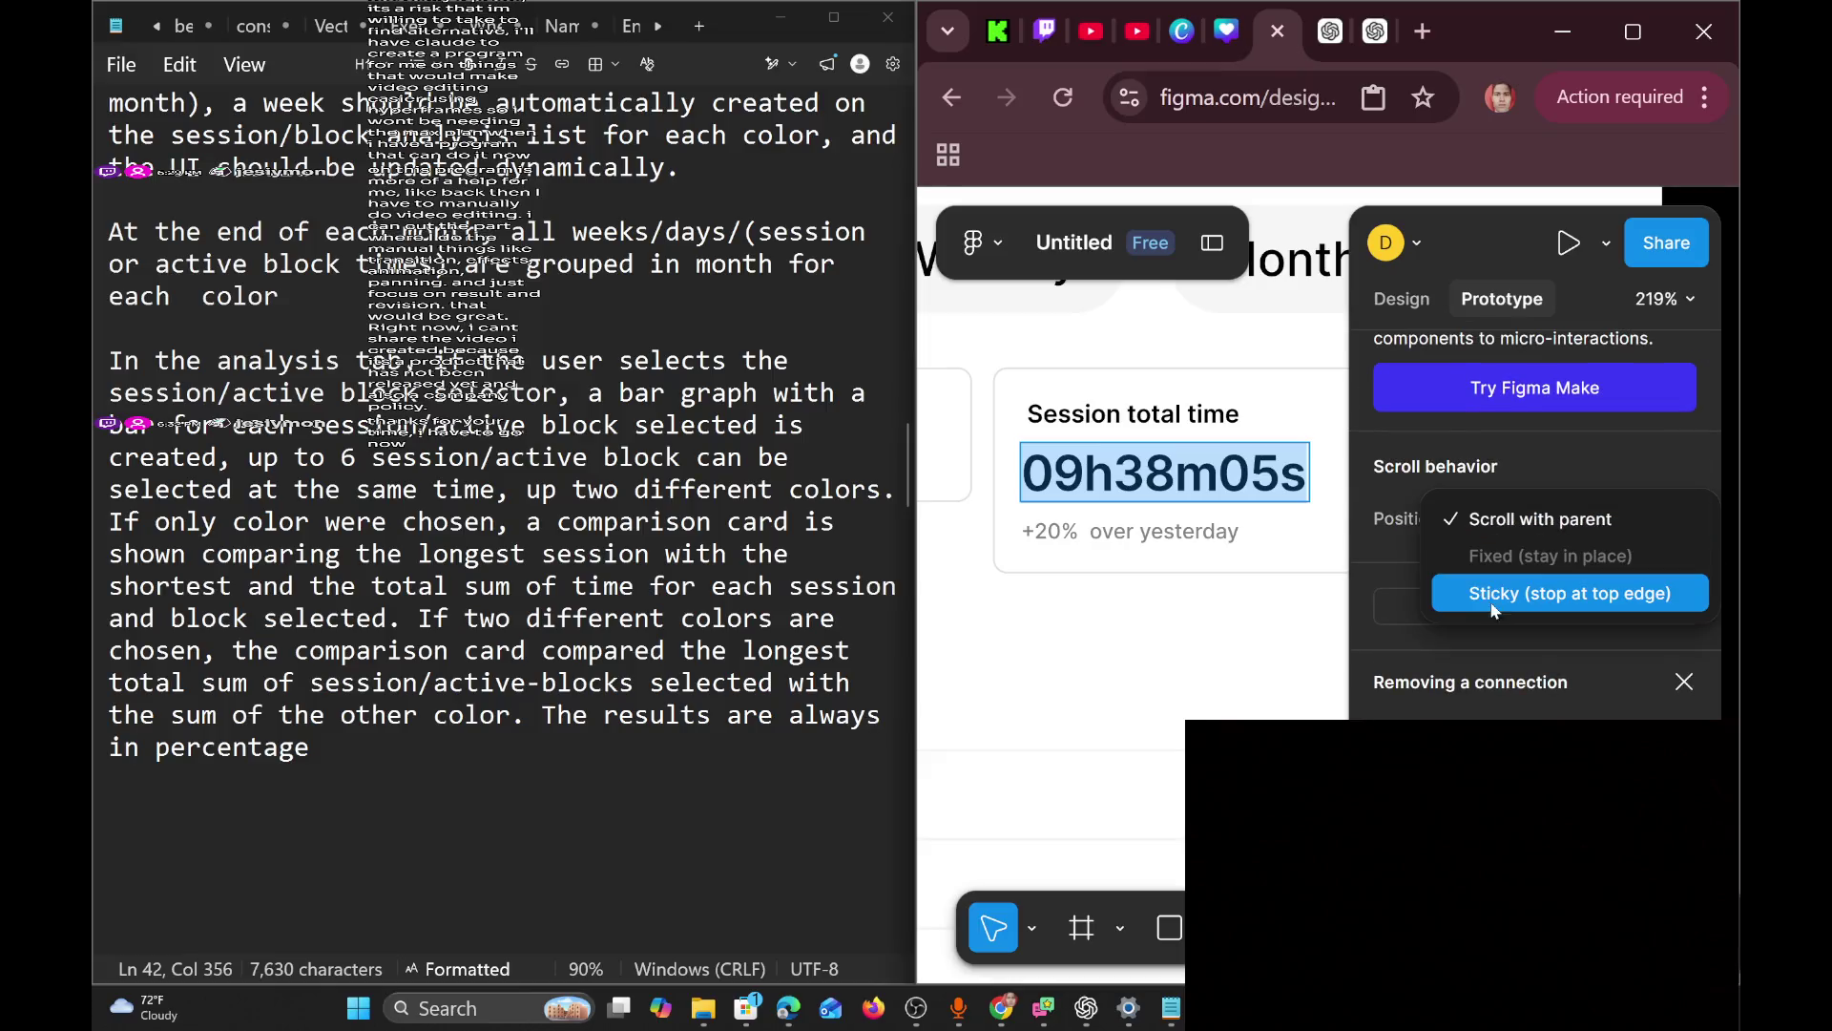
click(1542, 657)
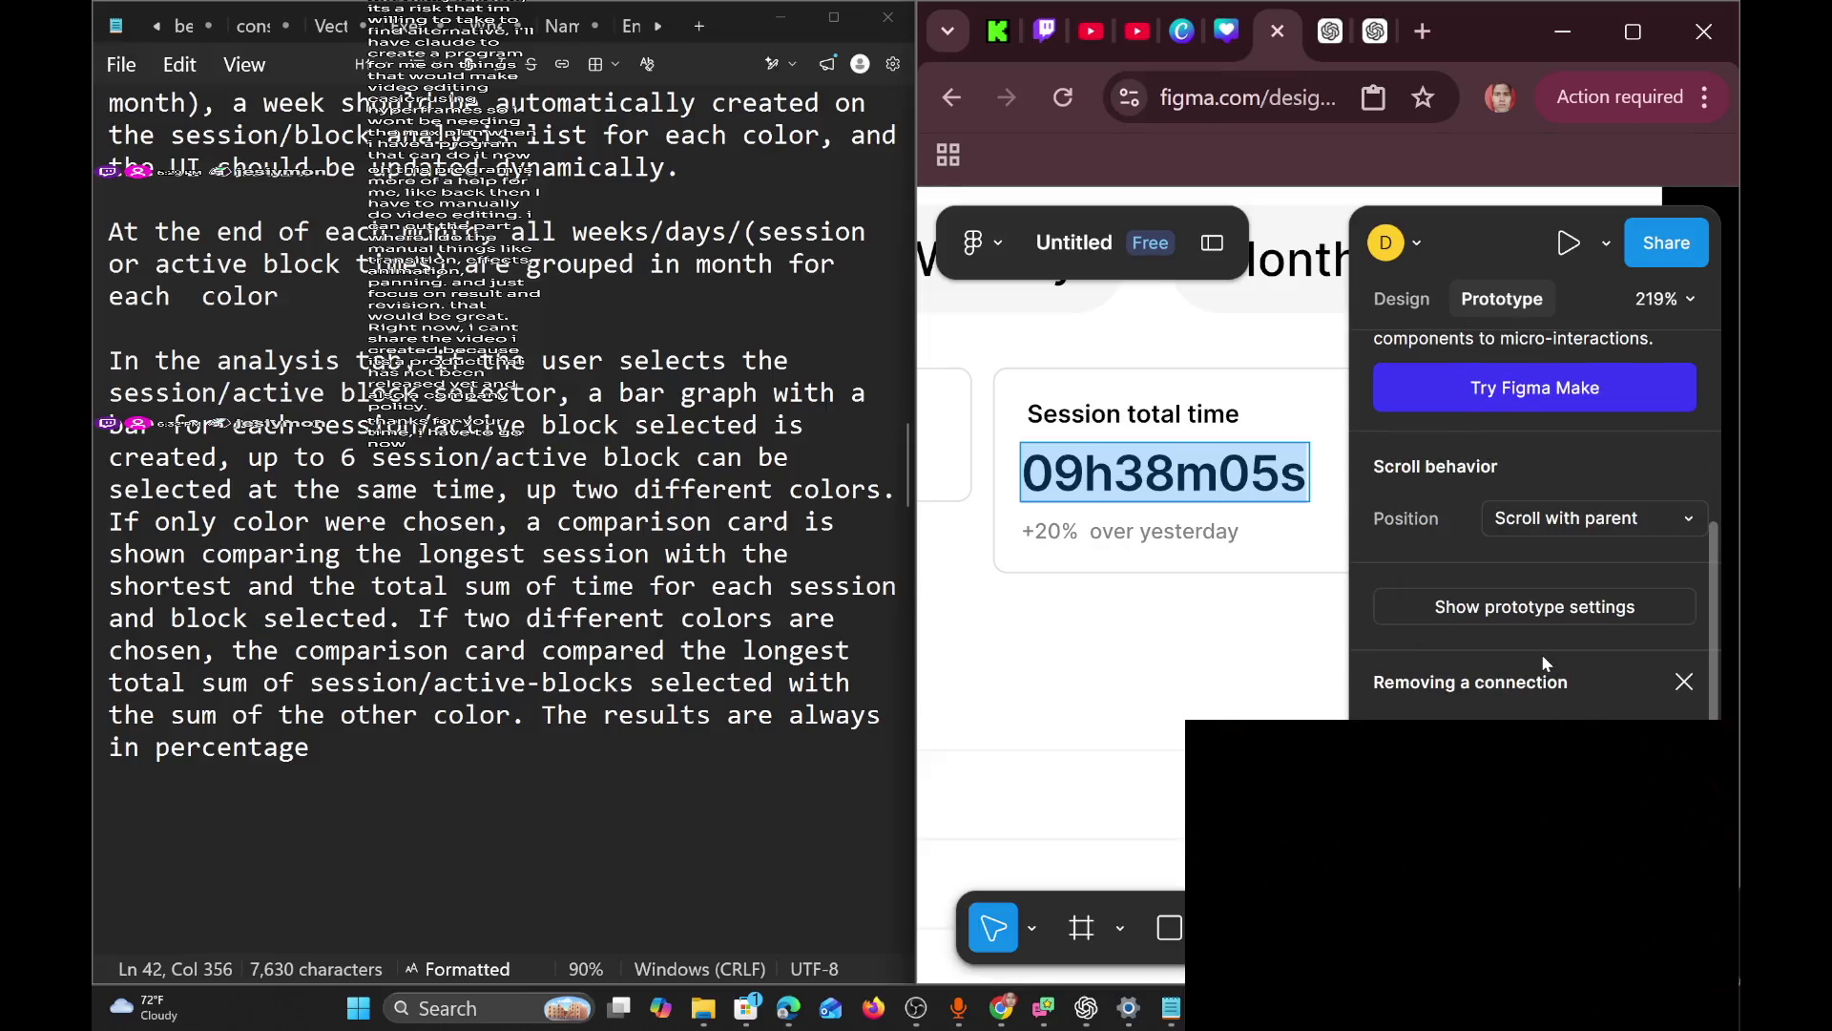
click(1573, 609)
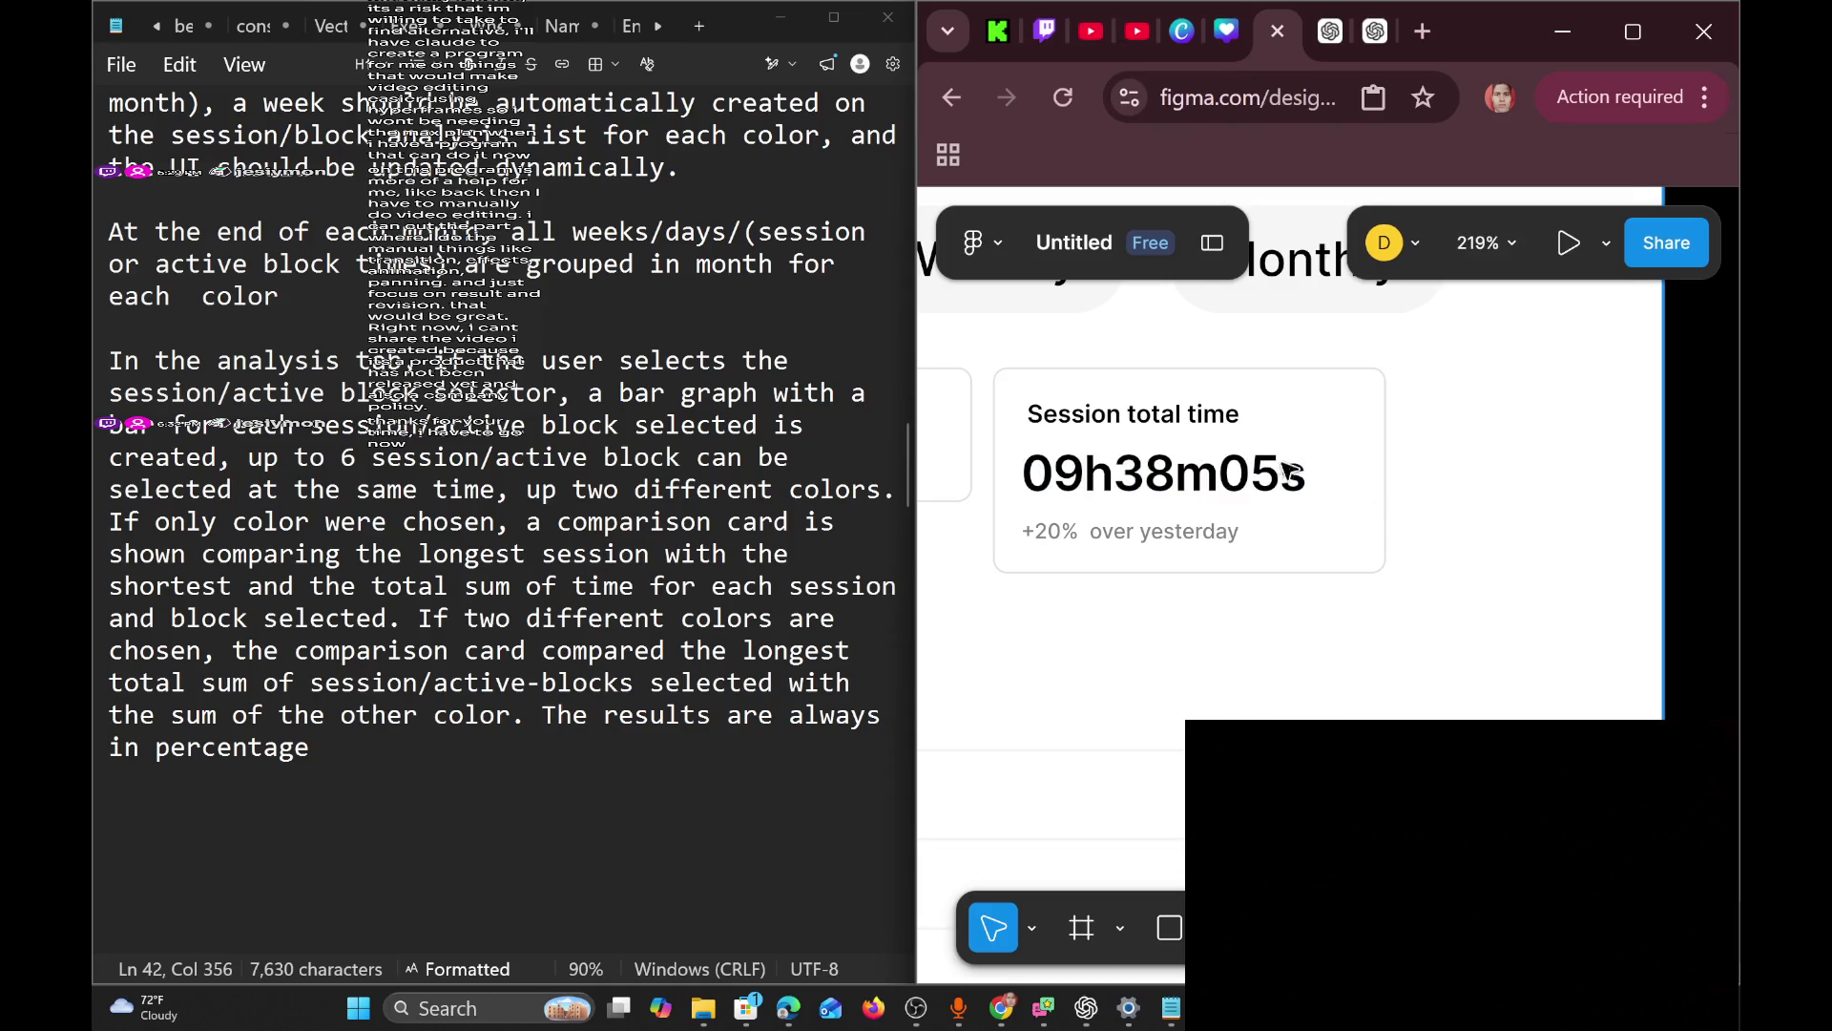
click(1238, 477)
Dismiss the Figma Make promotion card and select the 03h24m23s Average session time value.
scroll(1256, 397, down, 3)
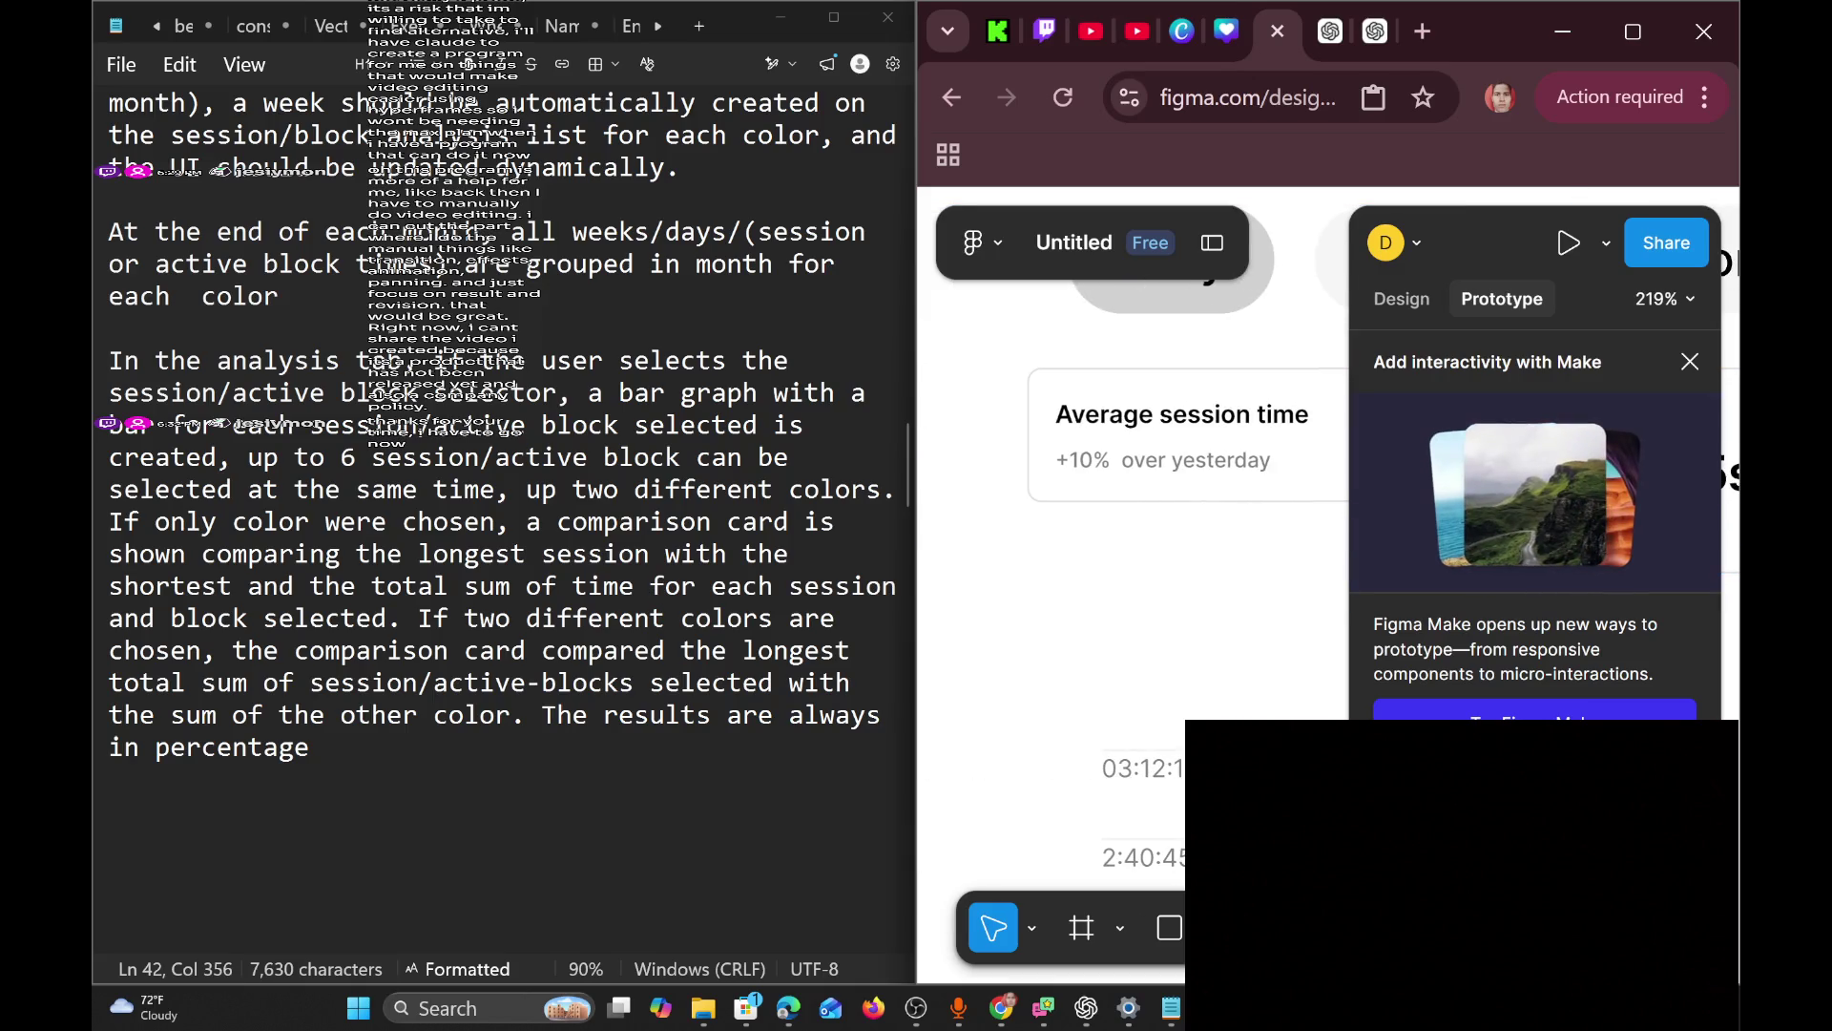
click(1690, 361)
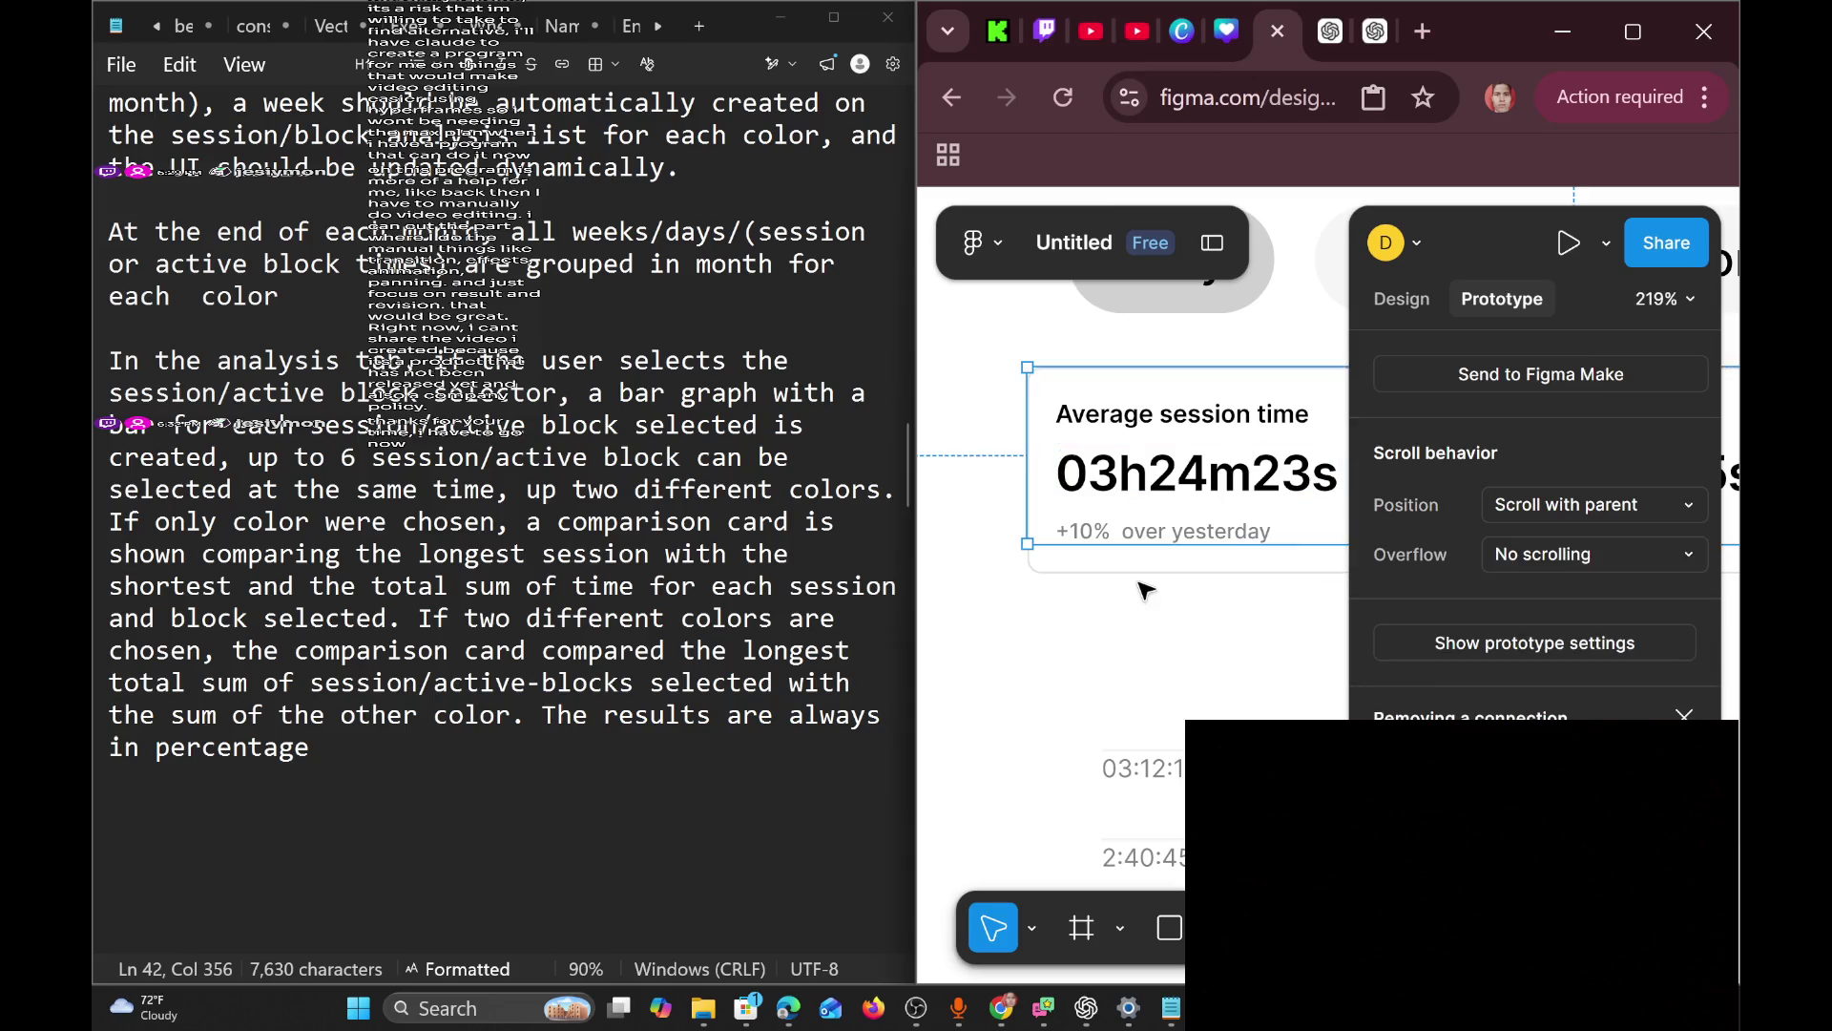
scroll(1172, 627, right, 3)
click(1083, 536)
click(1079, 537)
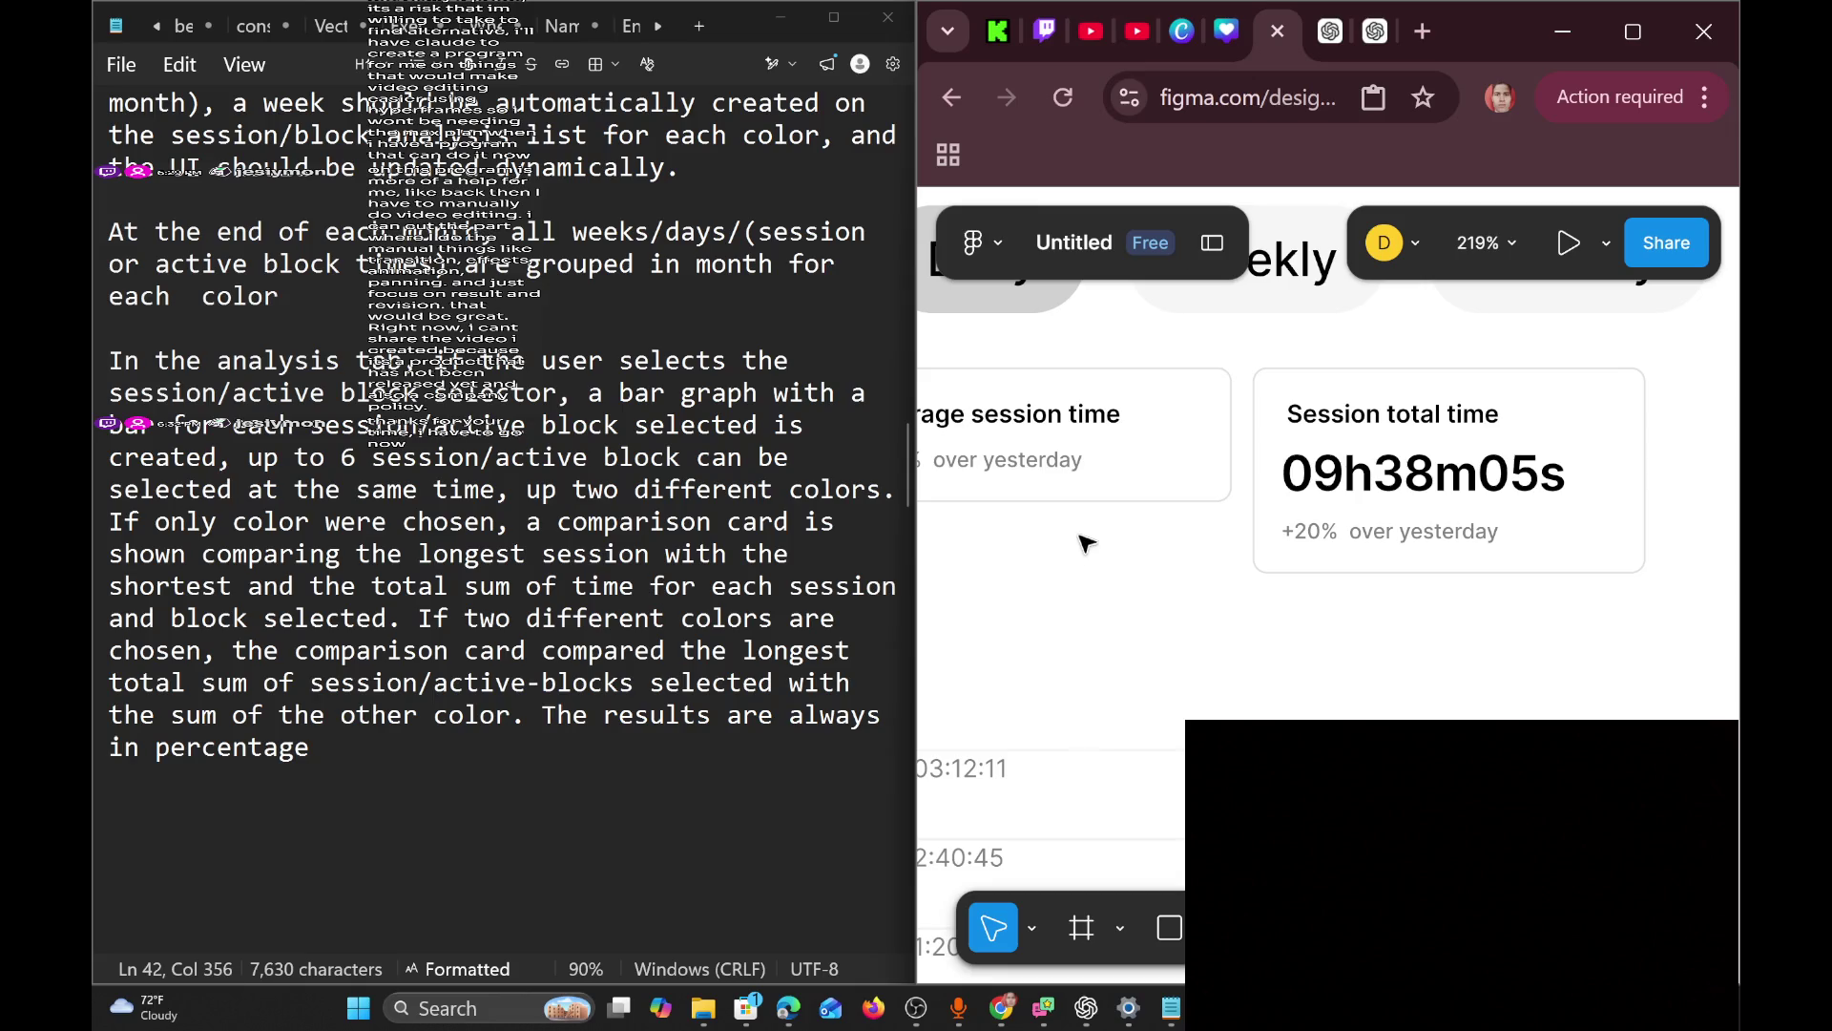
Browse the toolbar's shape and frame, section and slice tool options.
scroll(1107, 575, left, 2)
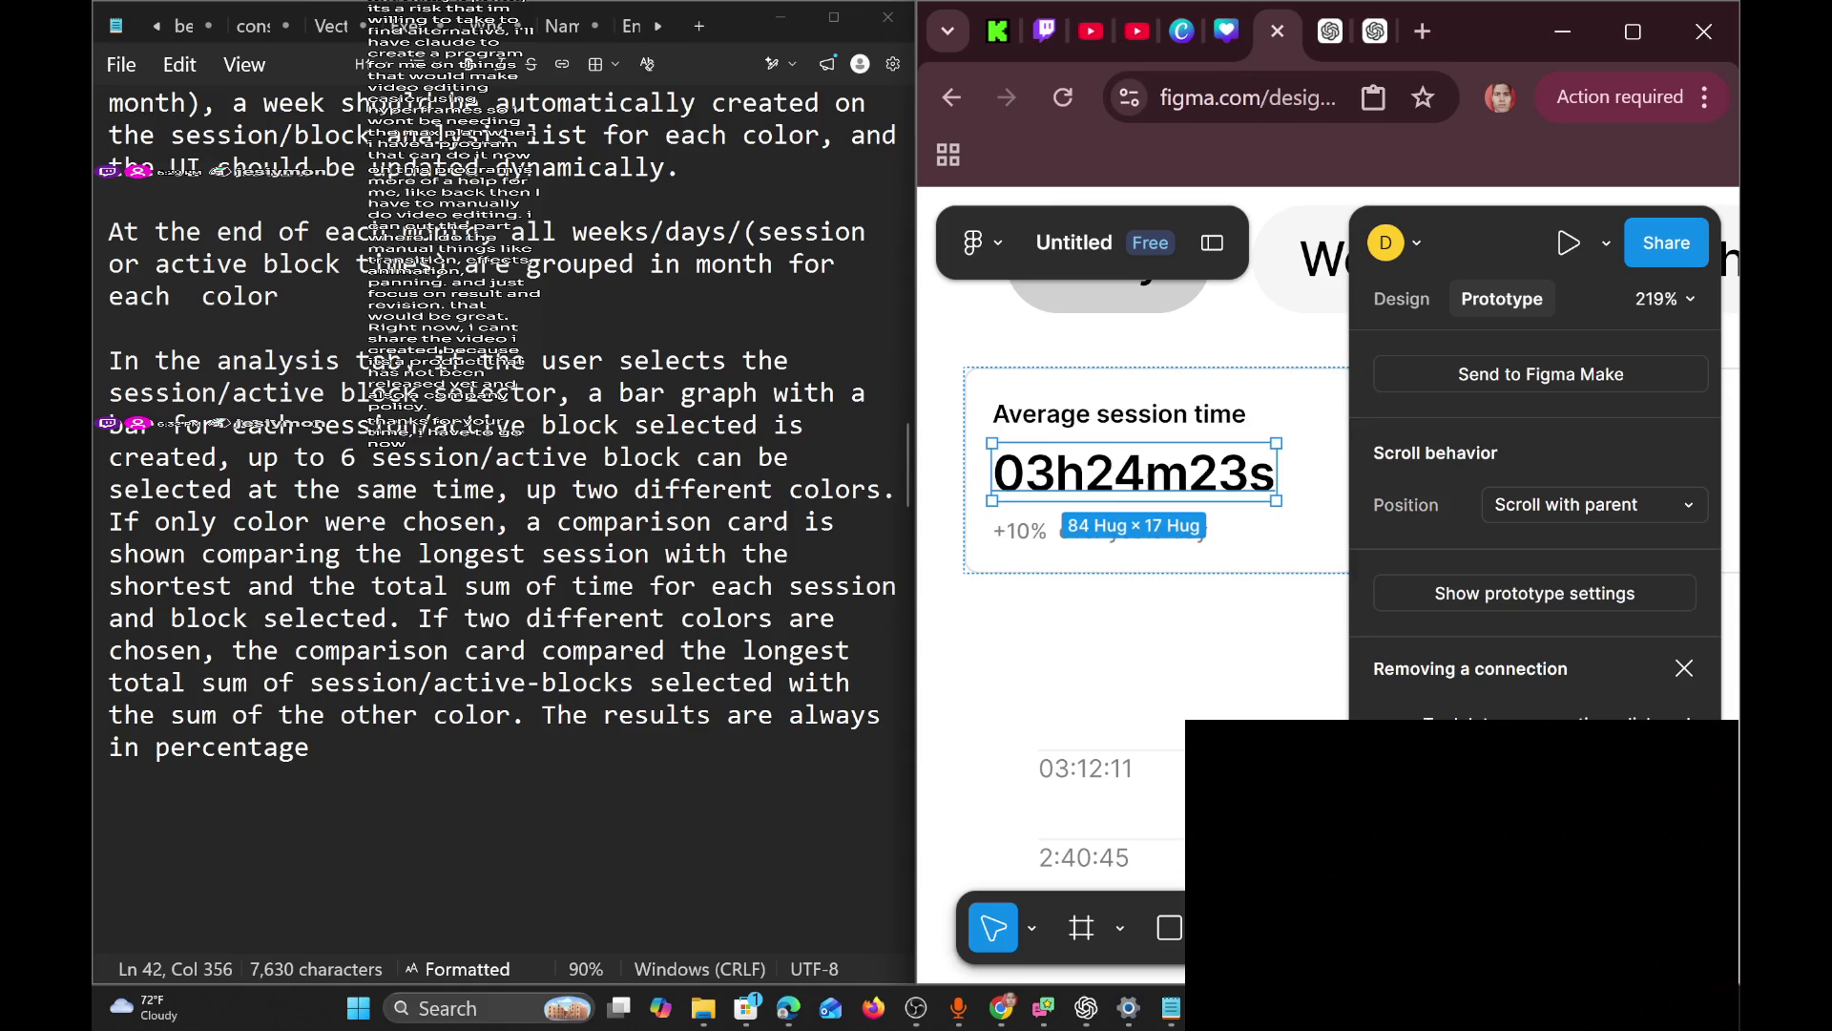
click(1204, 928)
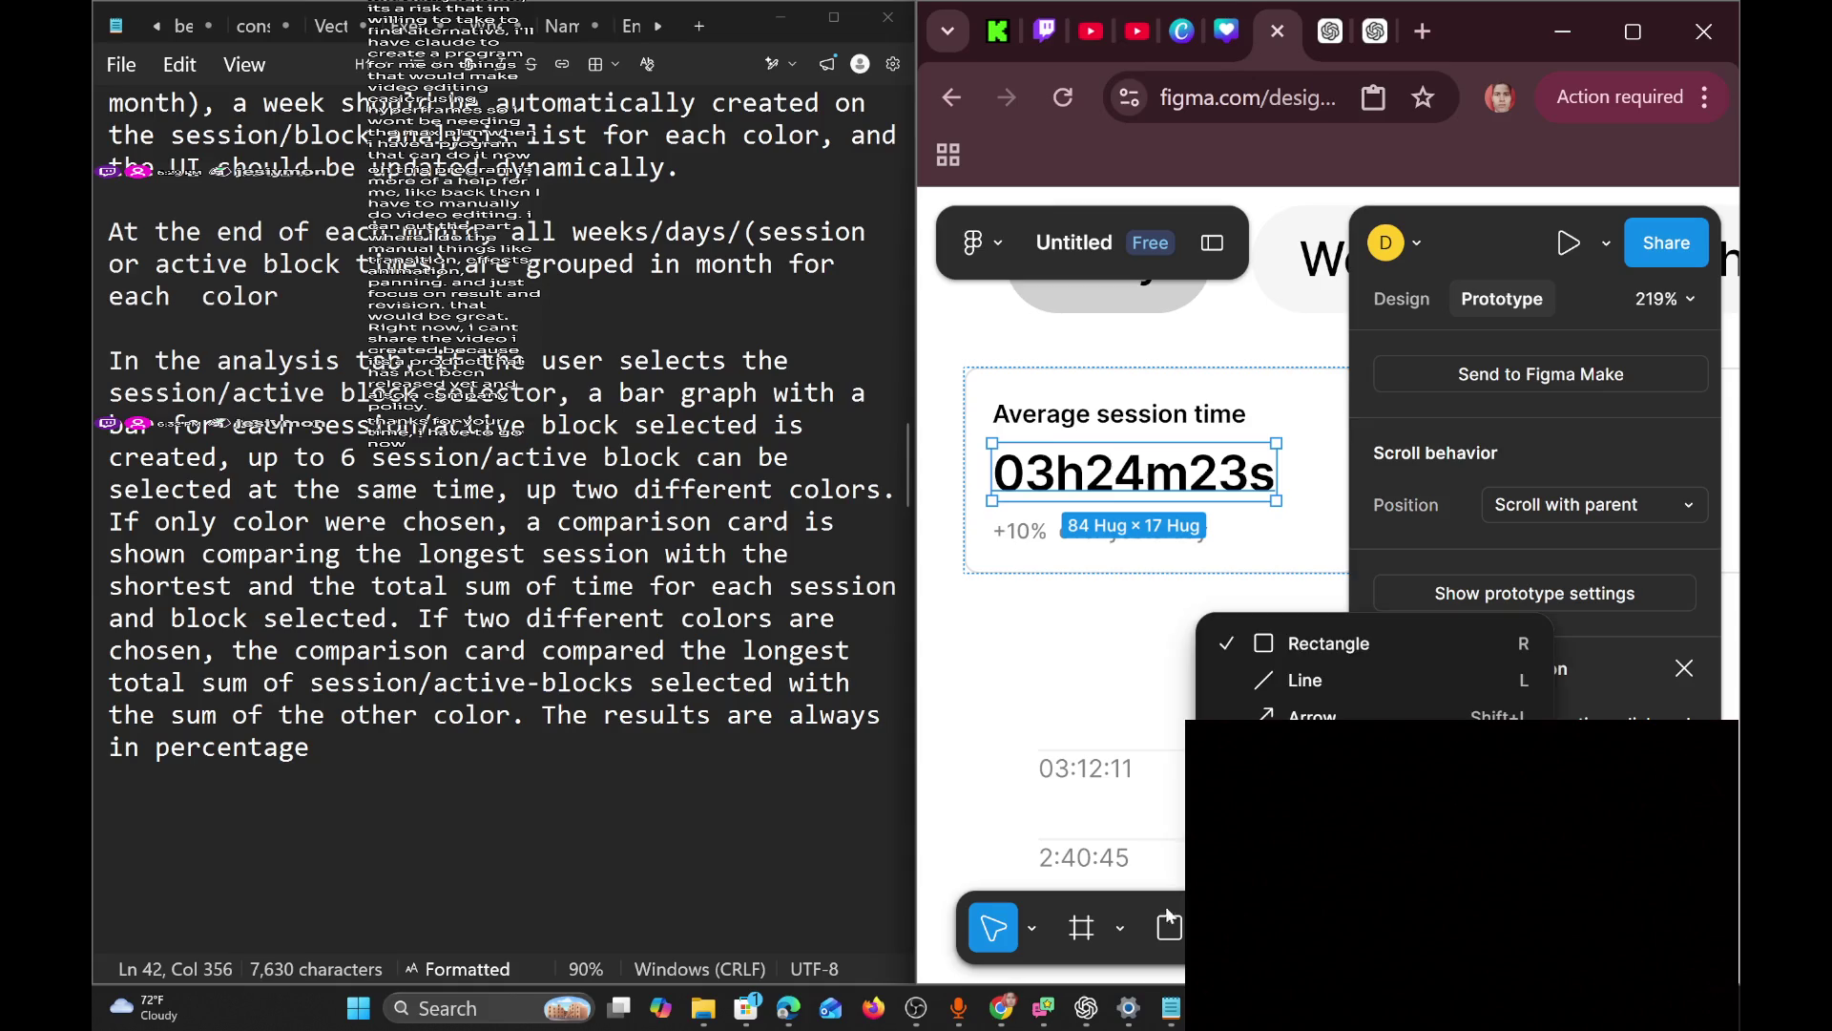
click(1114, 919)
click(1115, 919)
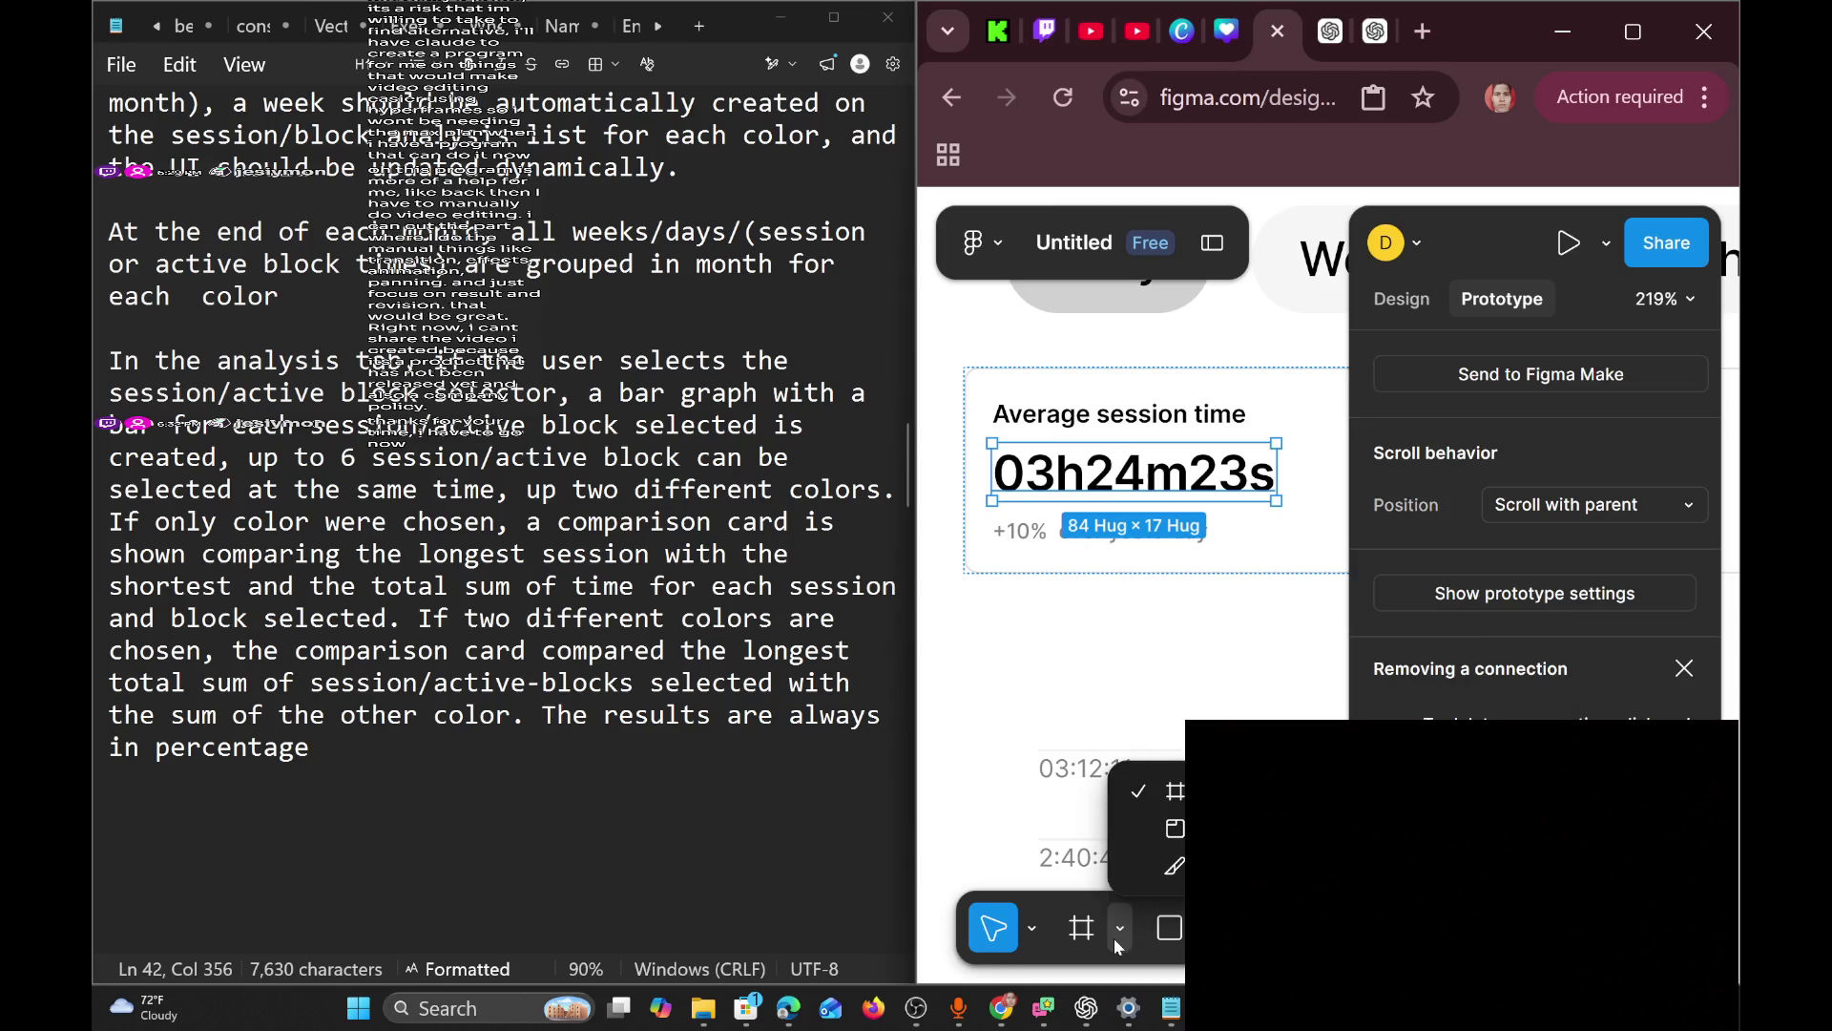
scroll(1159, 553, down, 3)
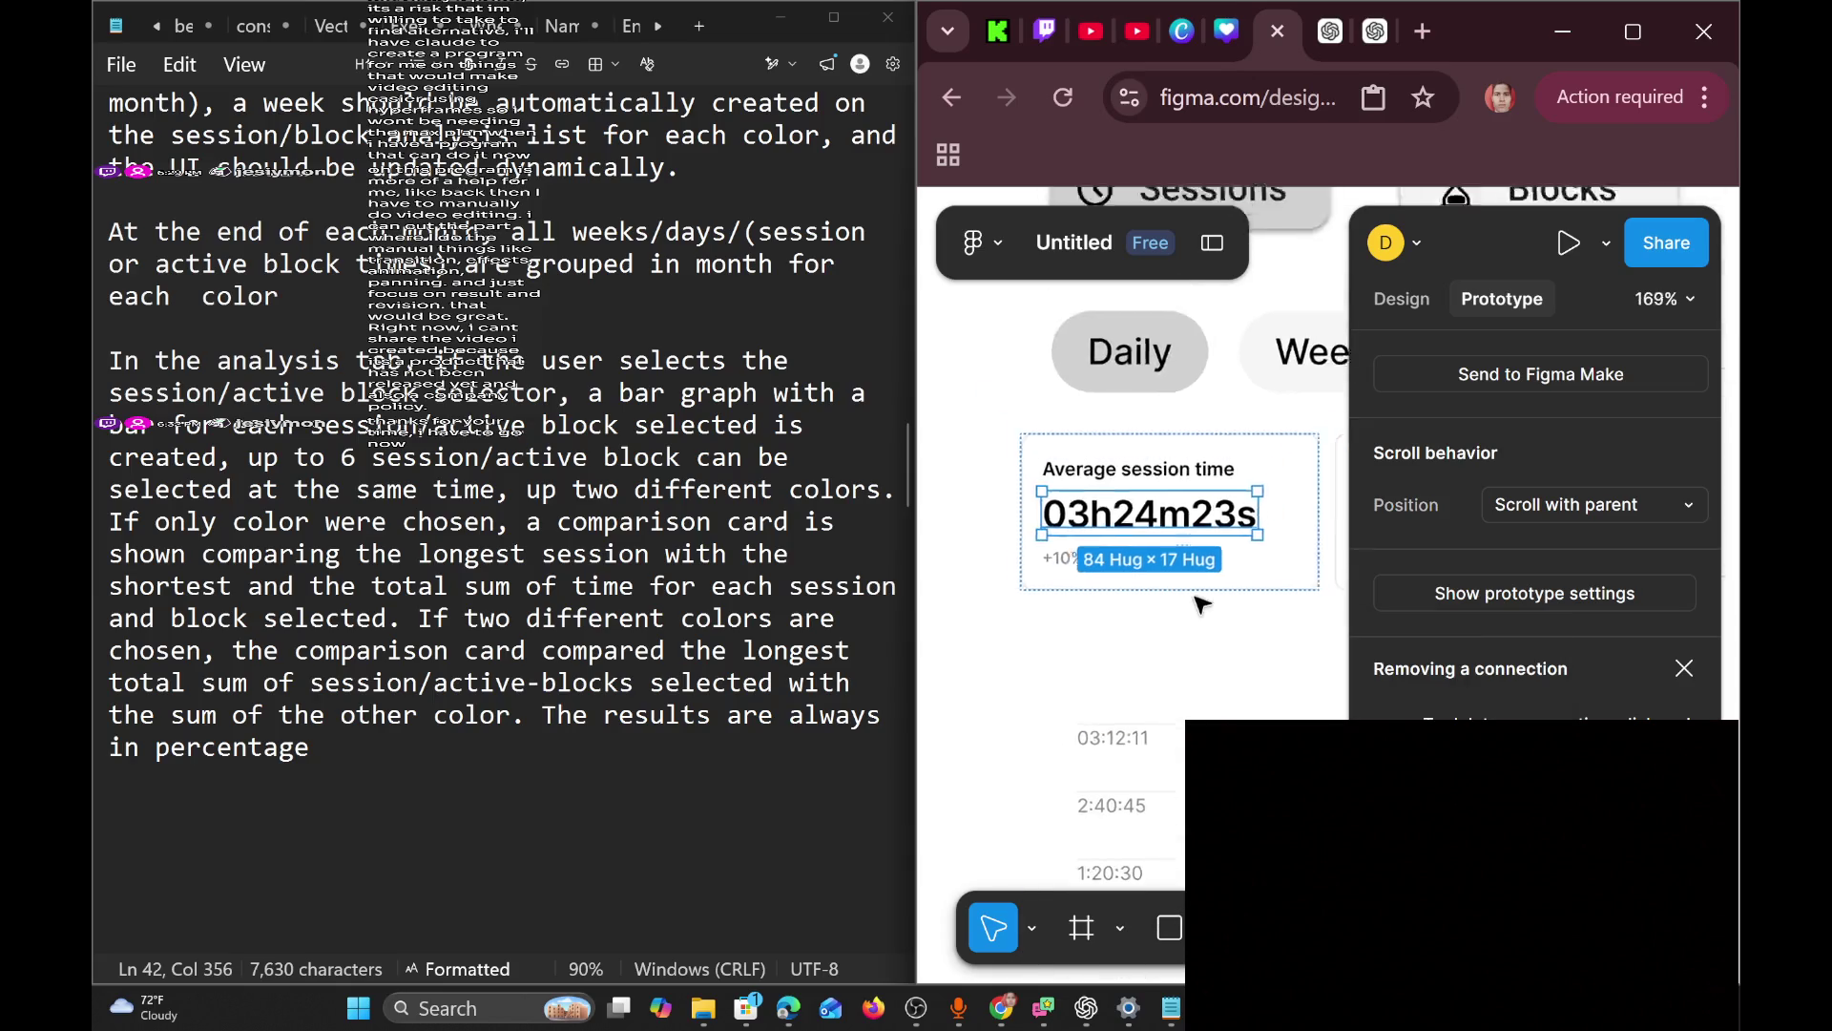
click(1000, 248)
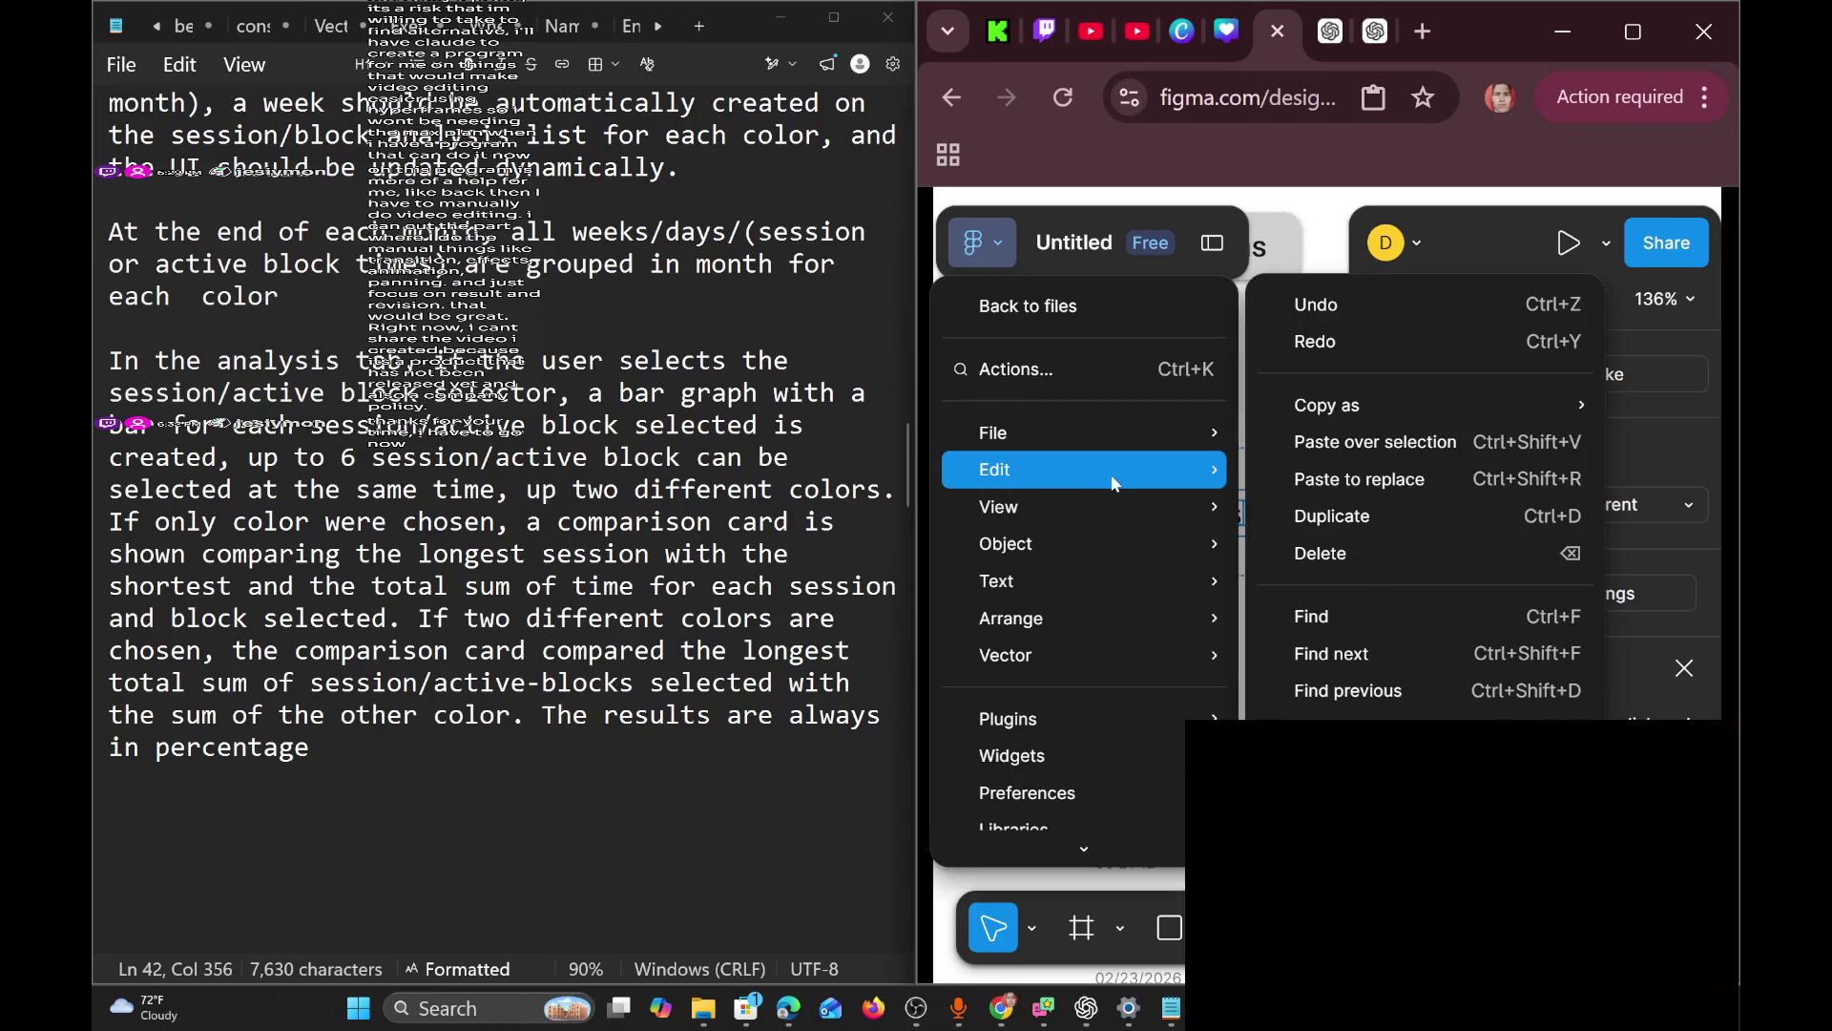
Open the Simple Design System assets library and browse its Cards components.
mouse_move(1059, 486)
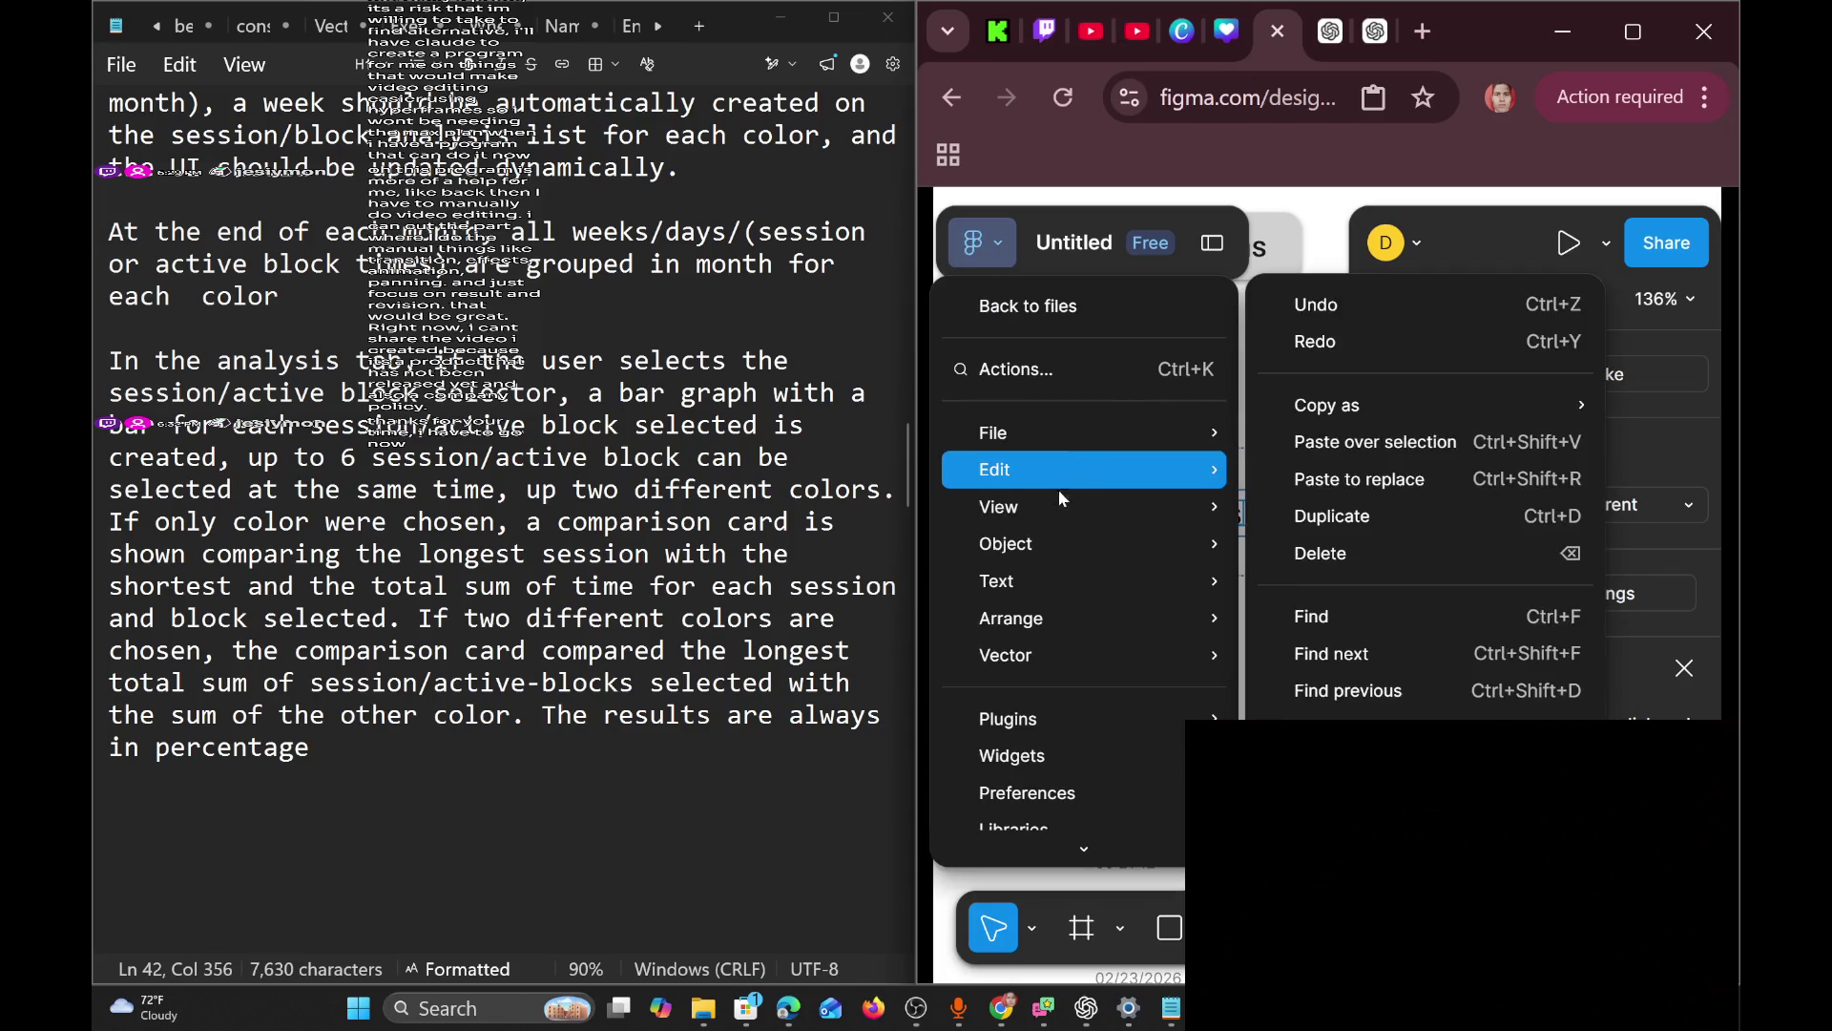
click(1226, 260)
click(1211, 246)
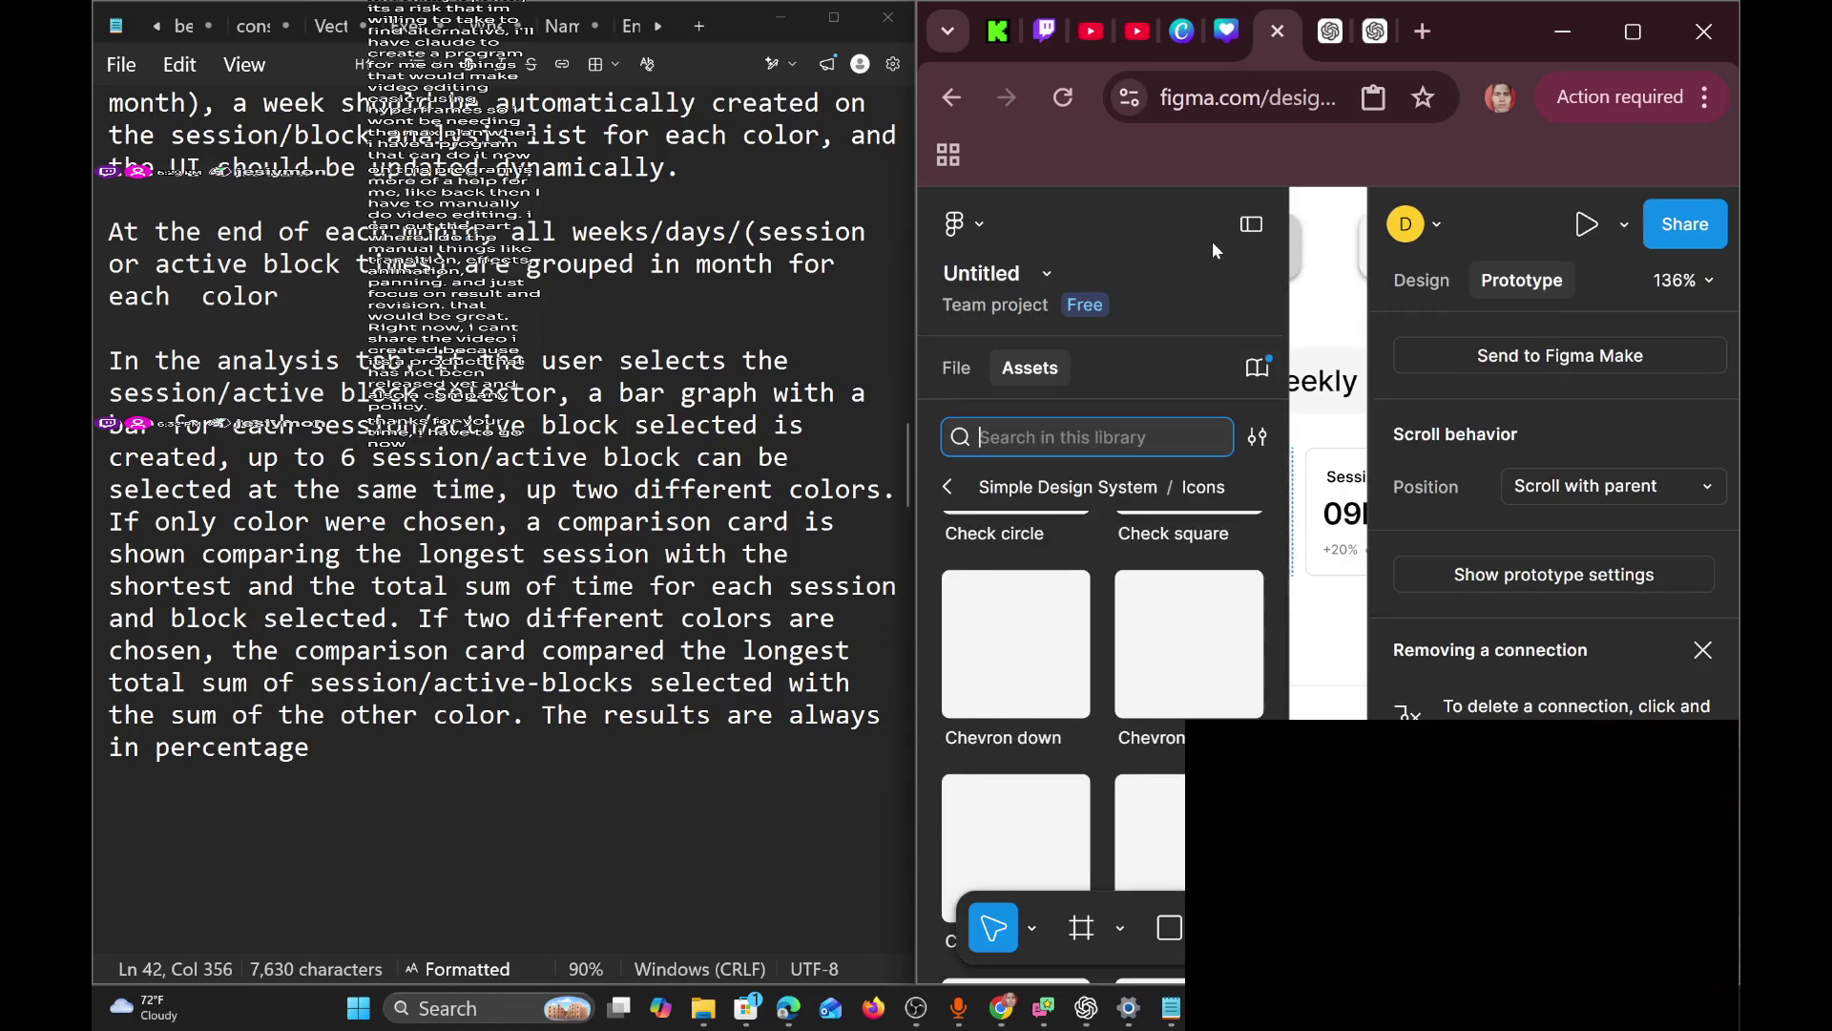
scroll(1082, 540, down, 5)
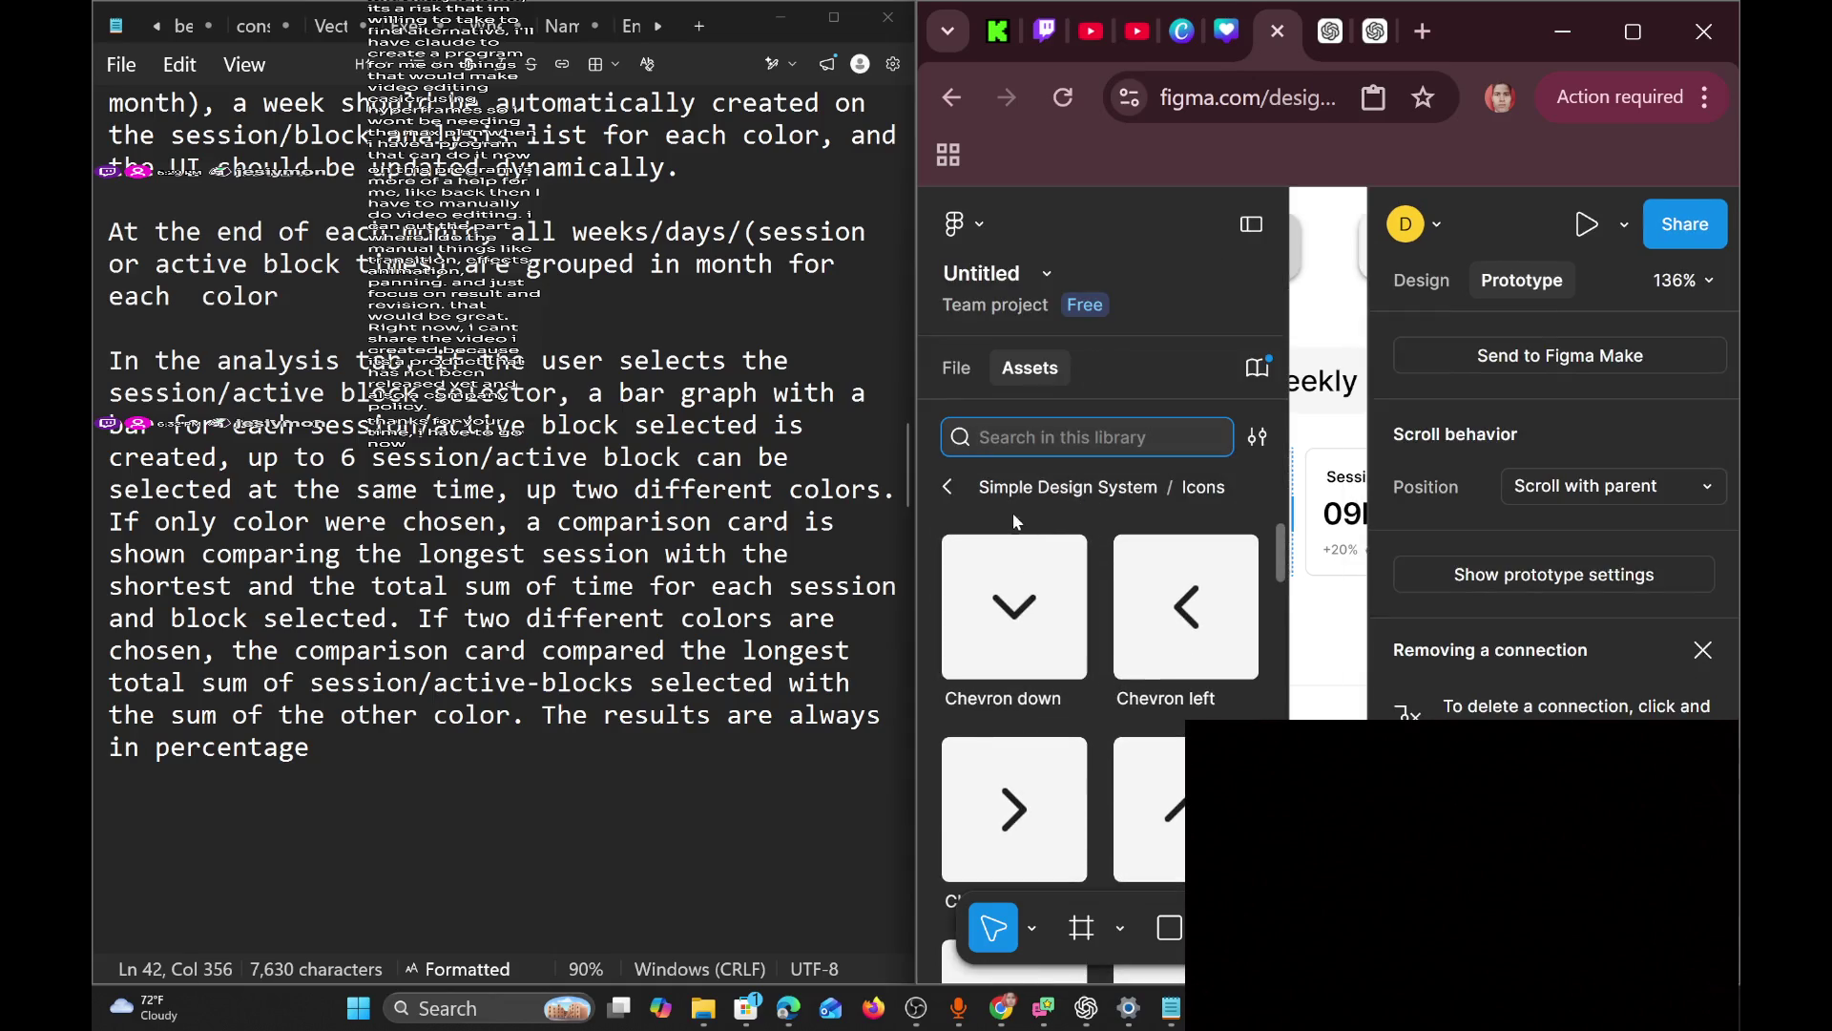
click(947, 487)
click(1162, 569)
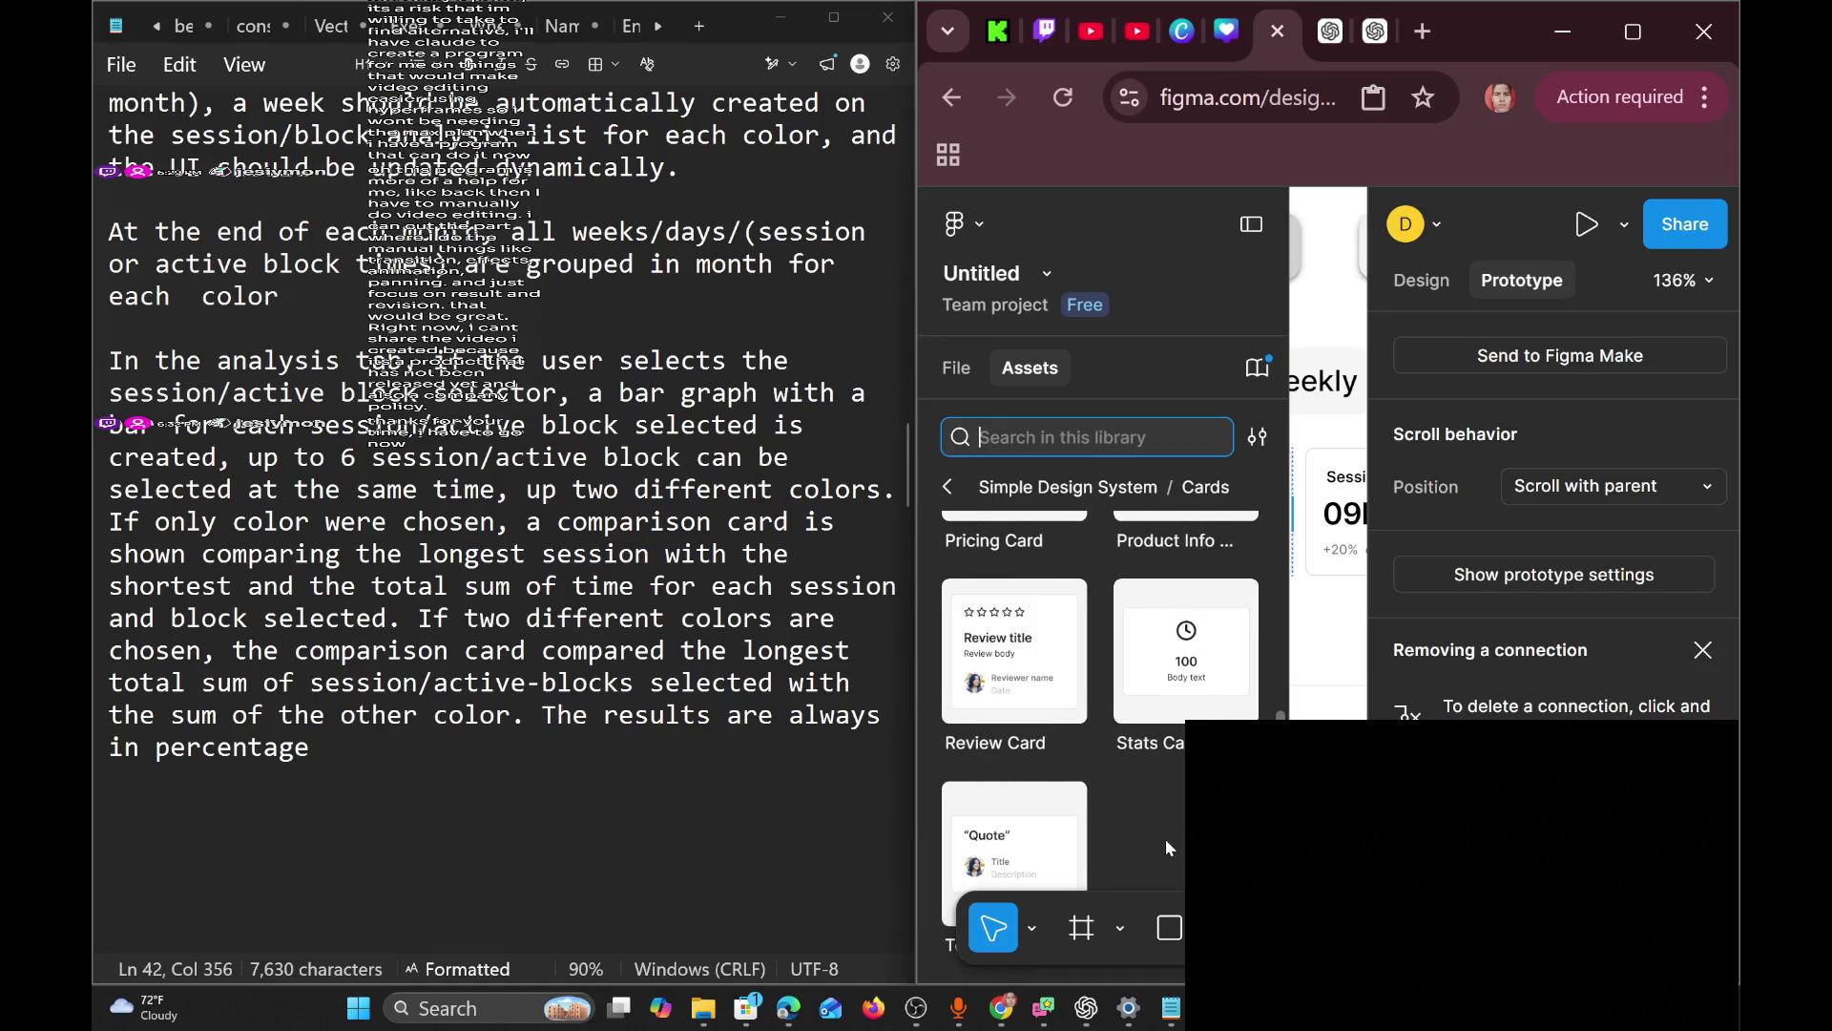
scroll(1165, 848, up, 3)
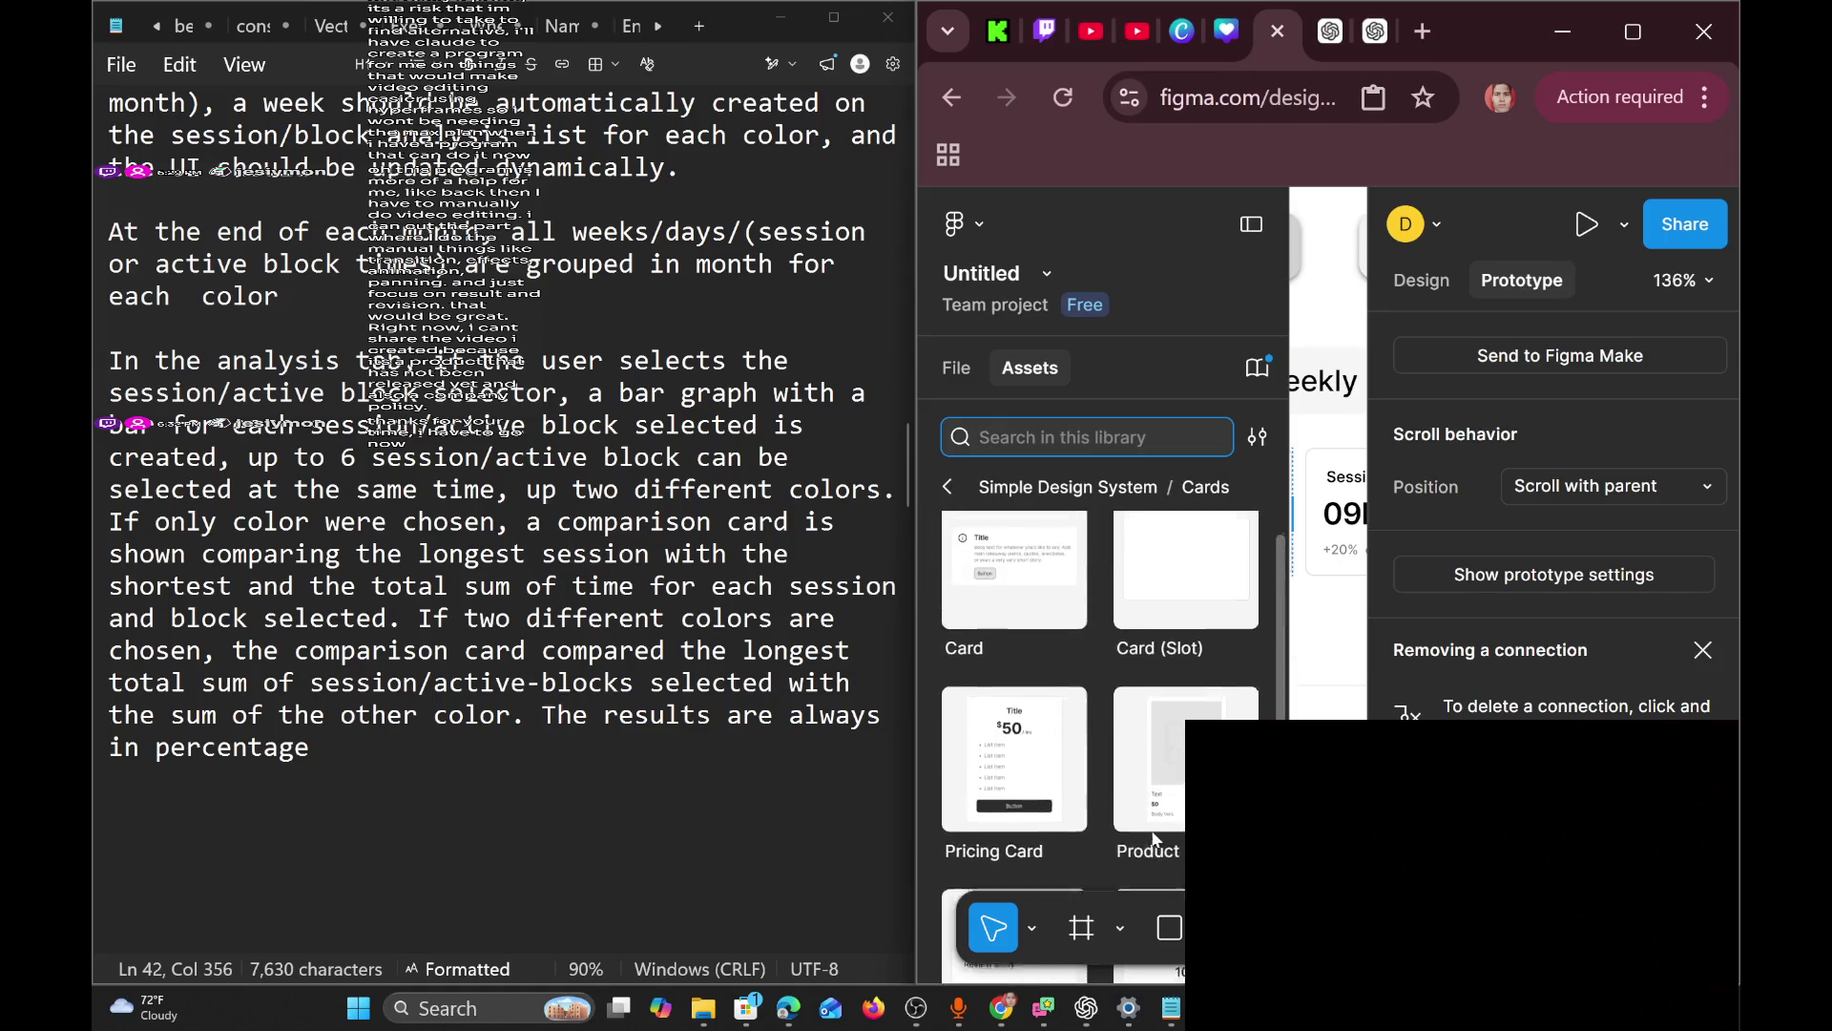
Browse the library's Dialog and Inputs component categories.
click(948, 487)
click(1150, 657)
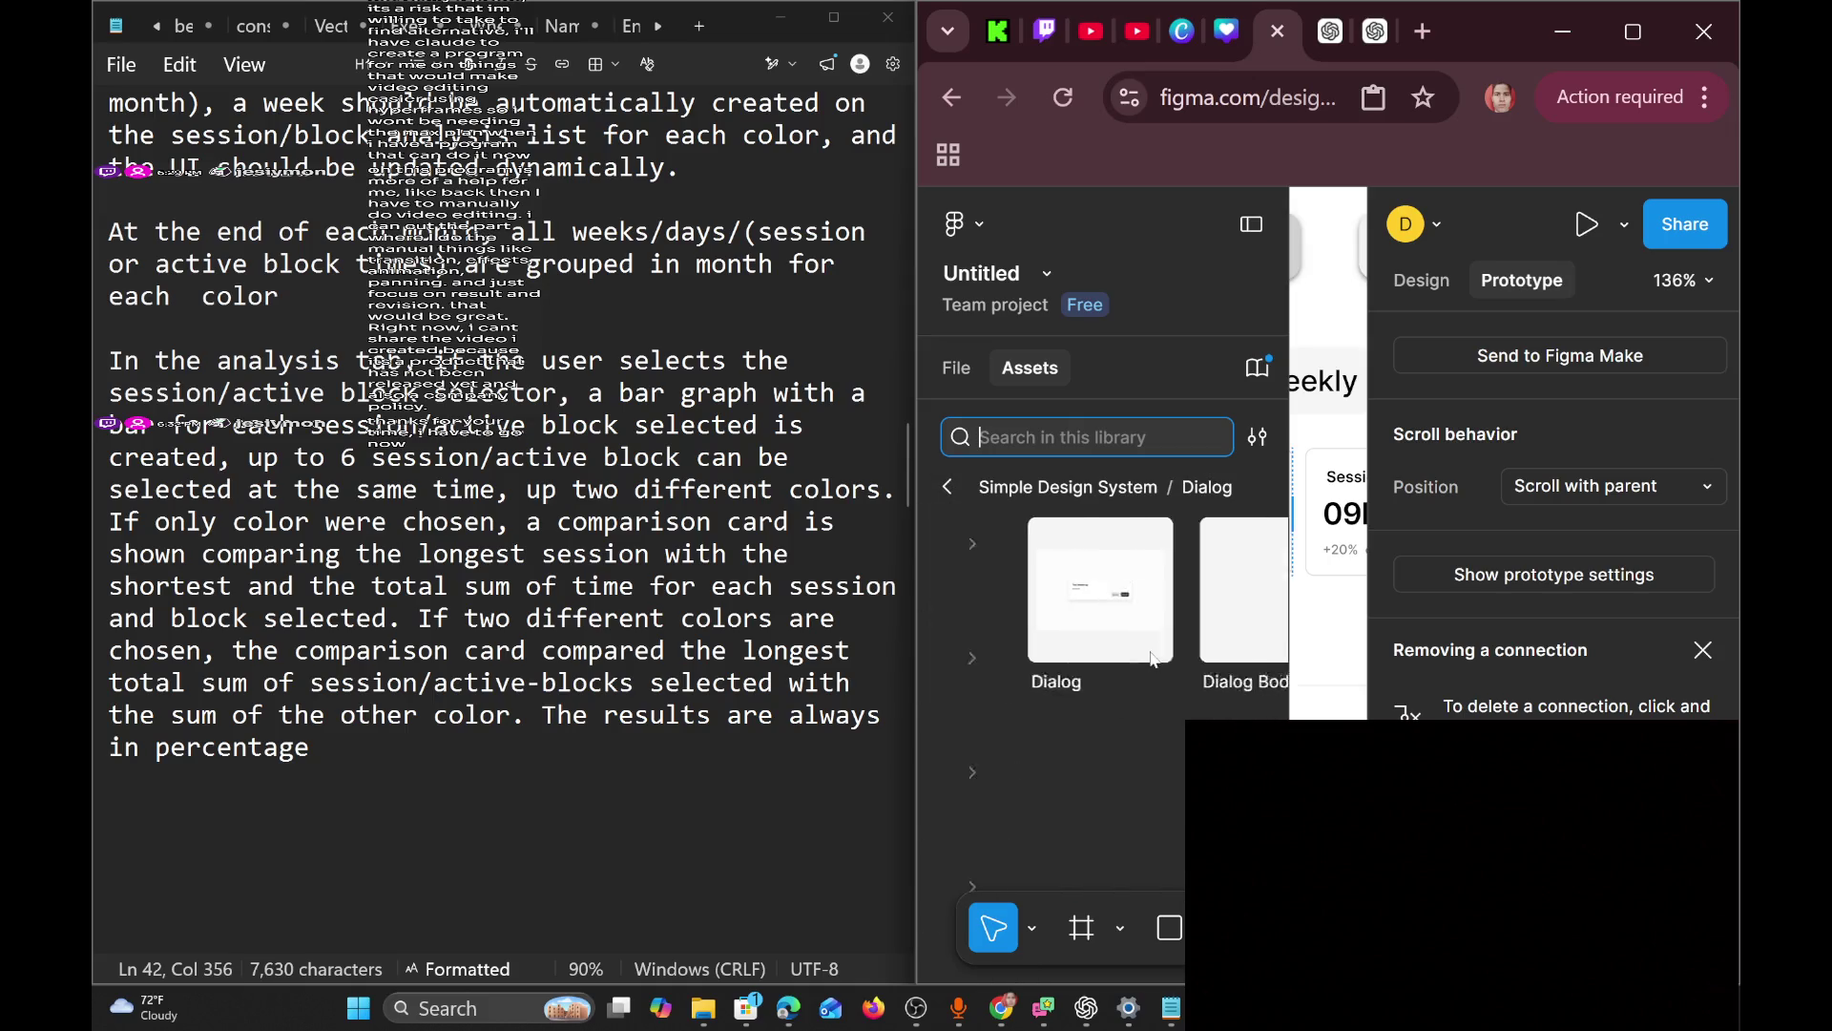
click(941, 487)
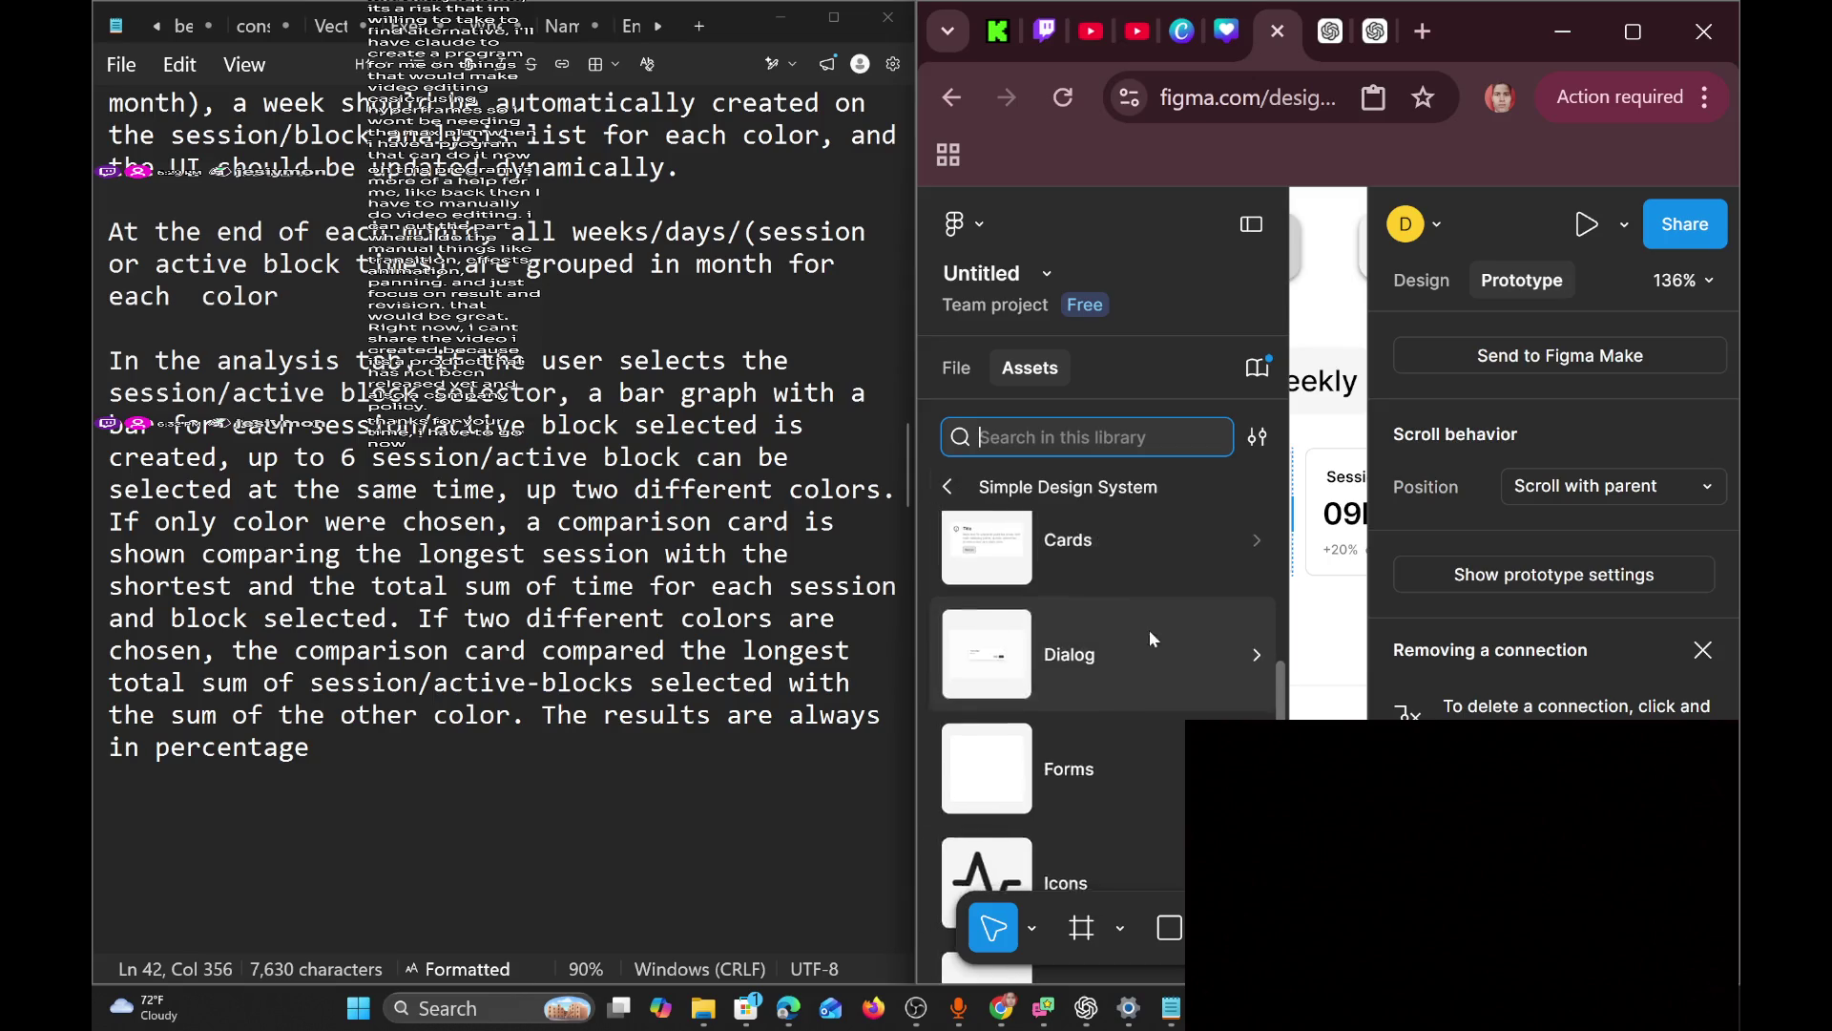
scroll(1149, 630, down, 3)
click(1135, 666)
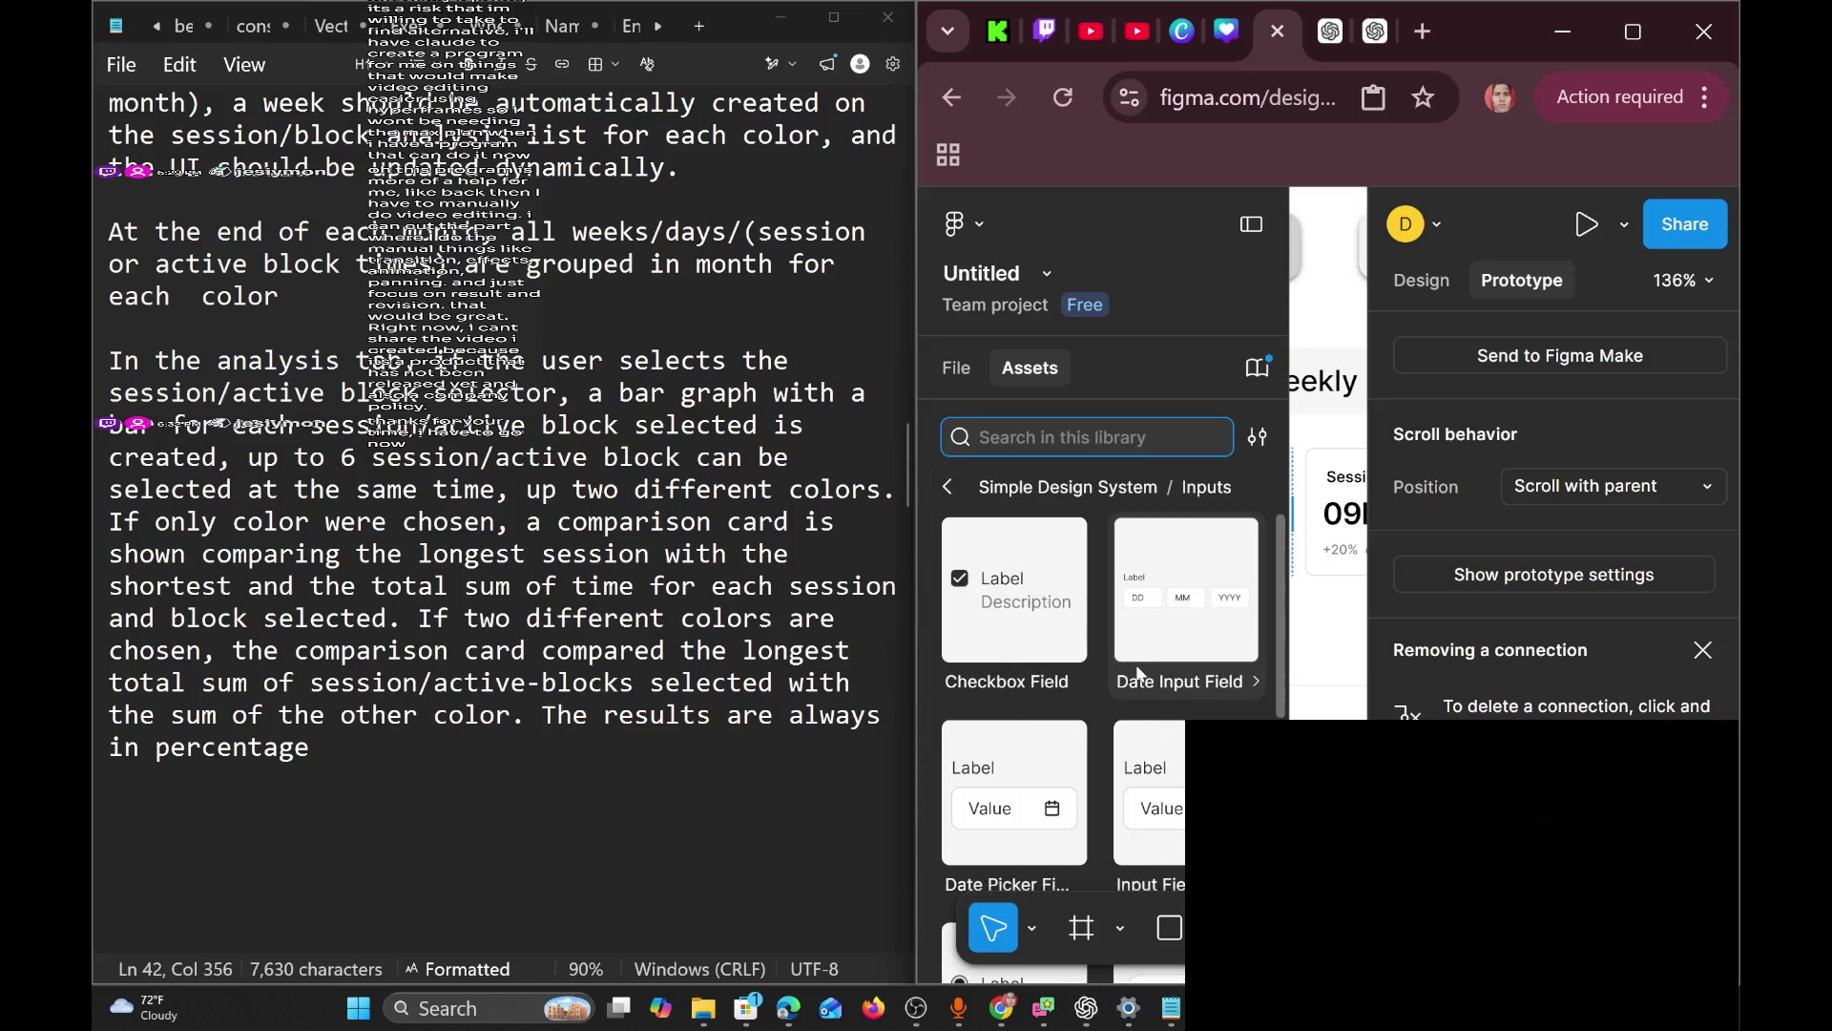
scroll(1137, 674, down, 5)
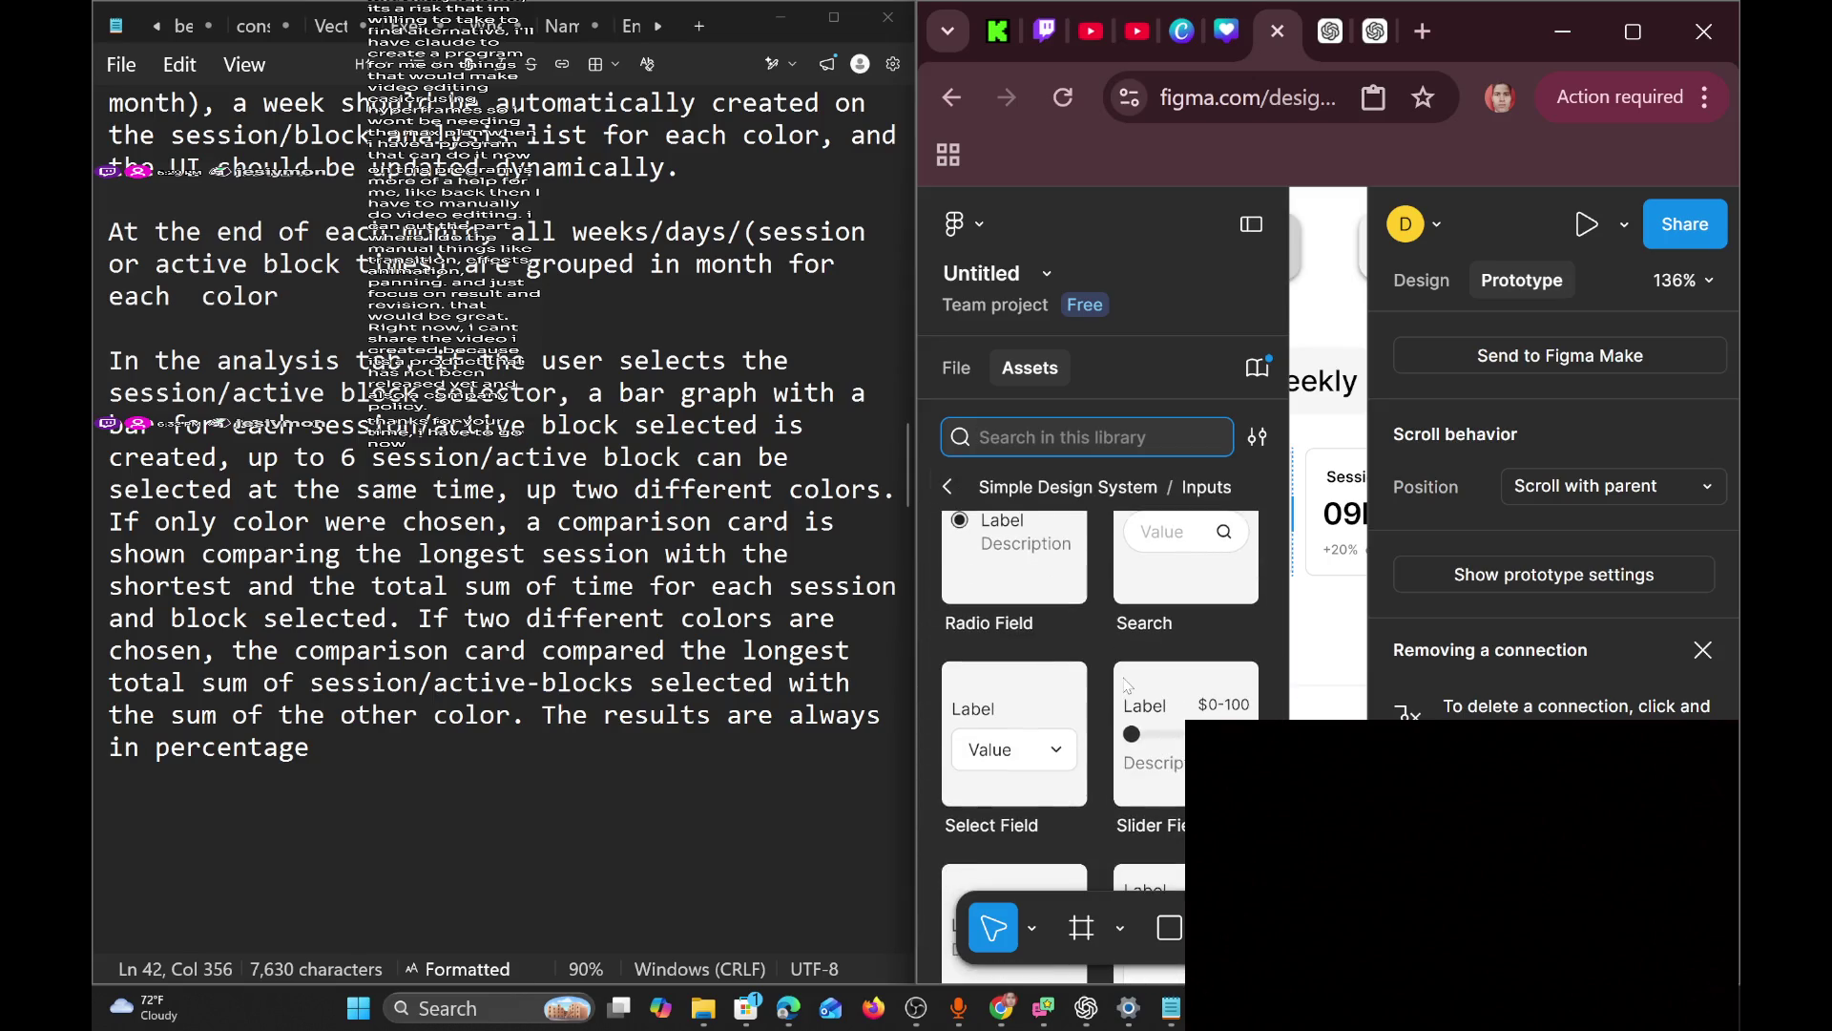
click(947, 487)
Browse the Menu and Notification components, then collapse the assets panel.
scroll(1073, 746, down, 2)
click(1136, 651)
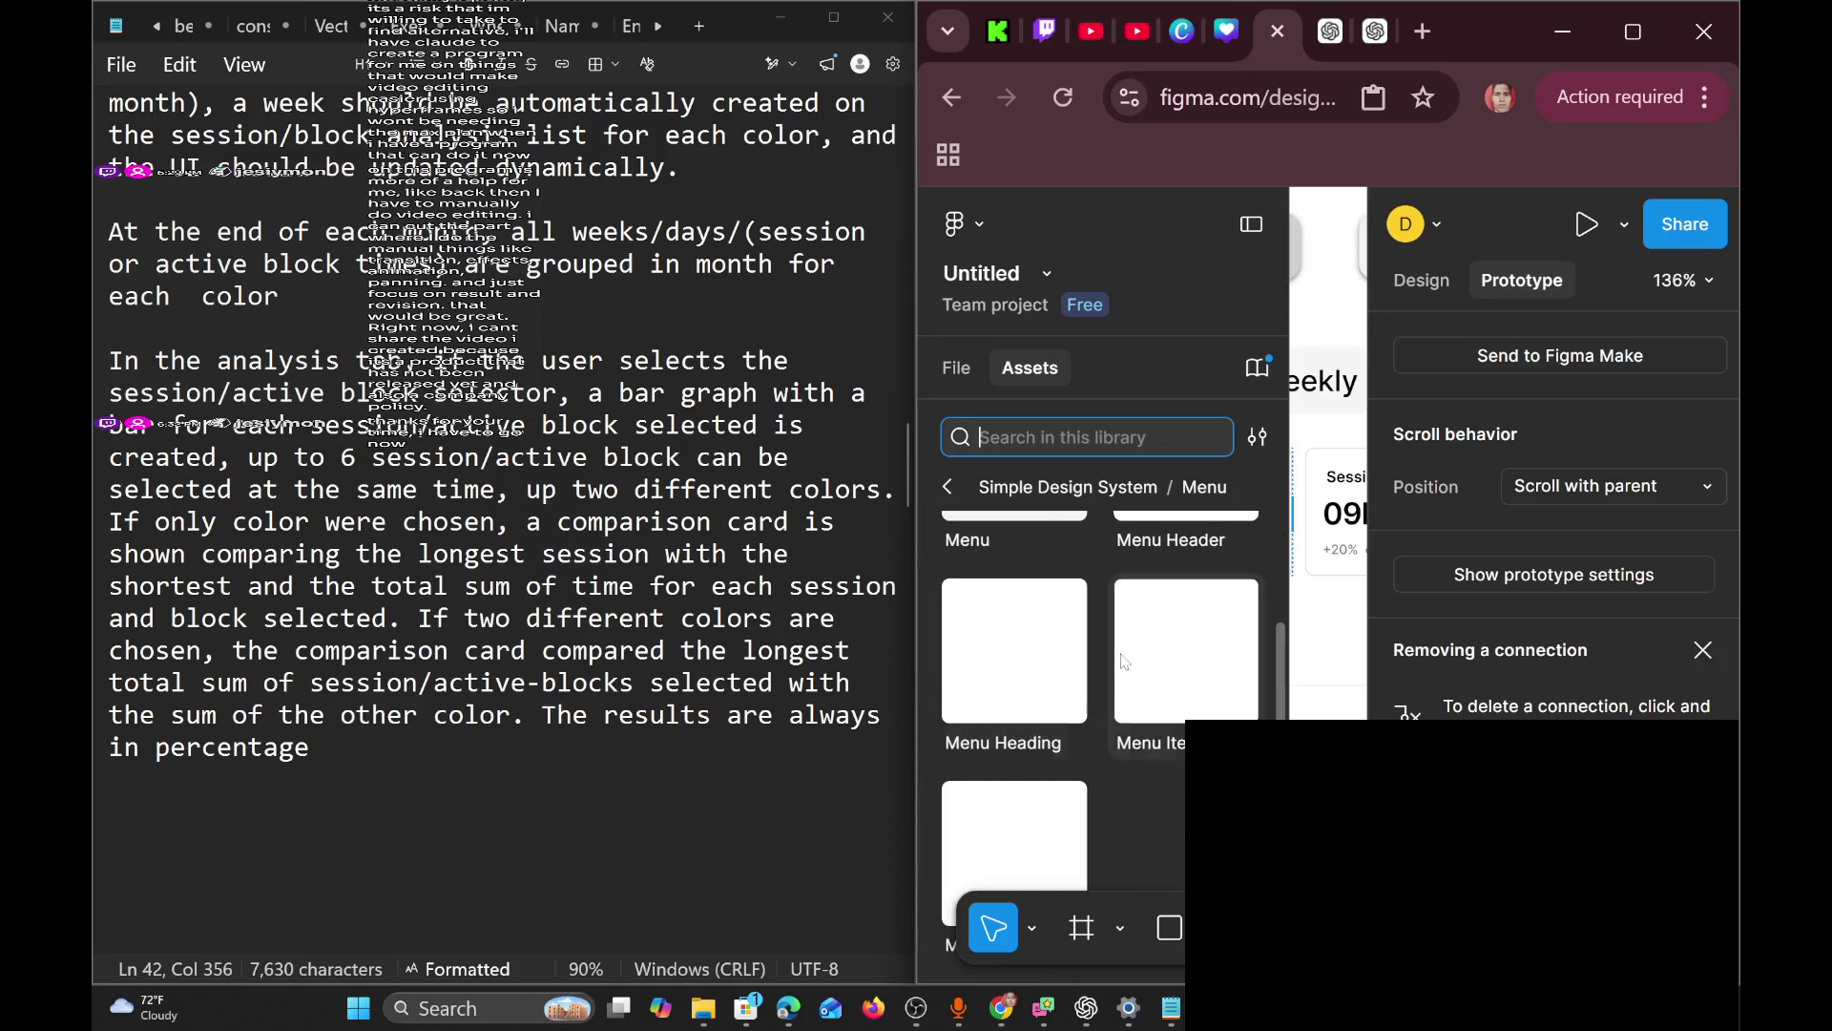
scroll(1097, 668, up, 2)
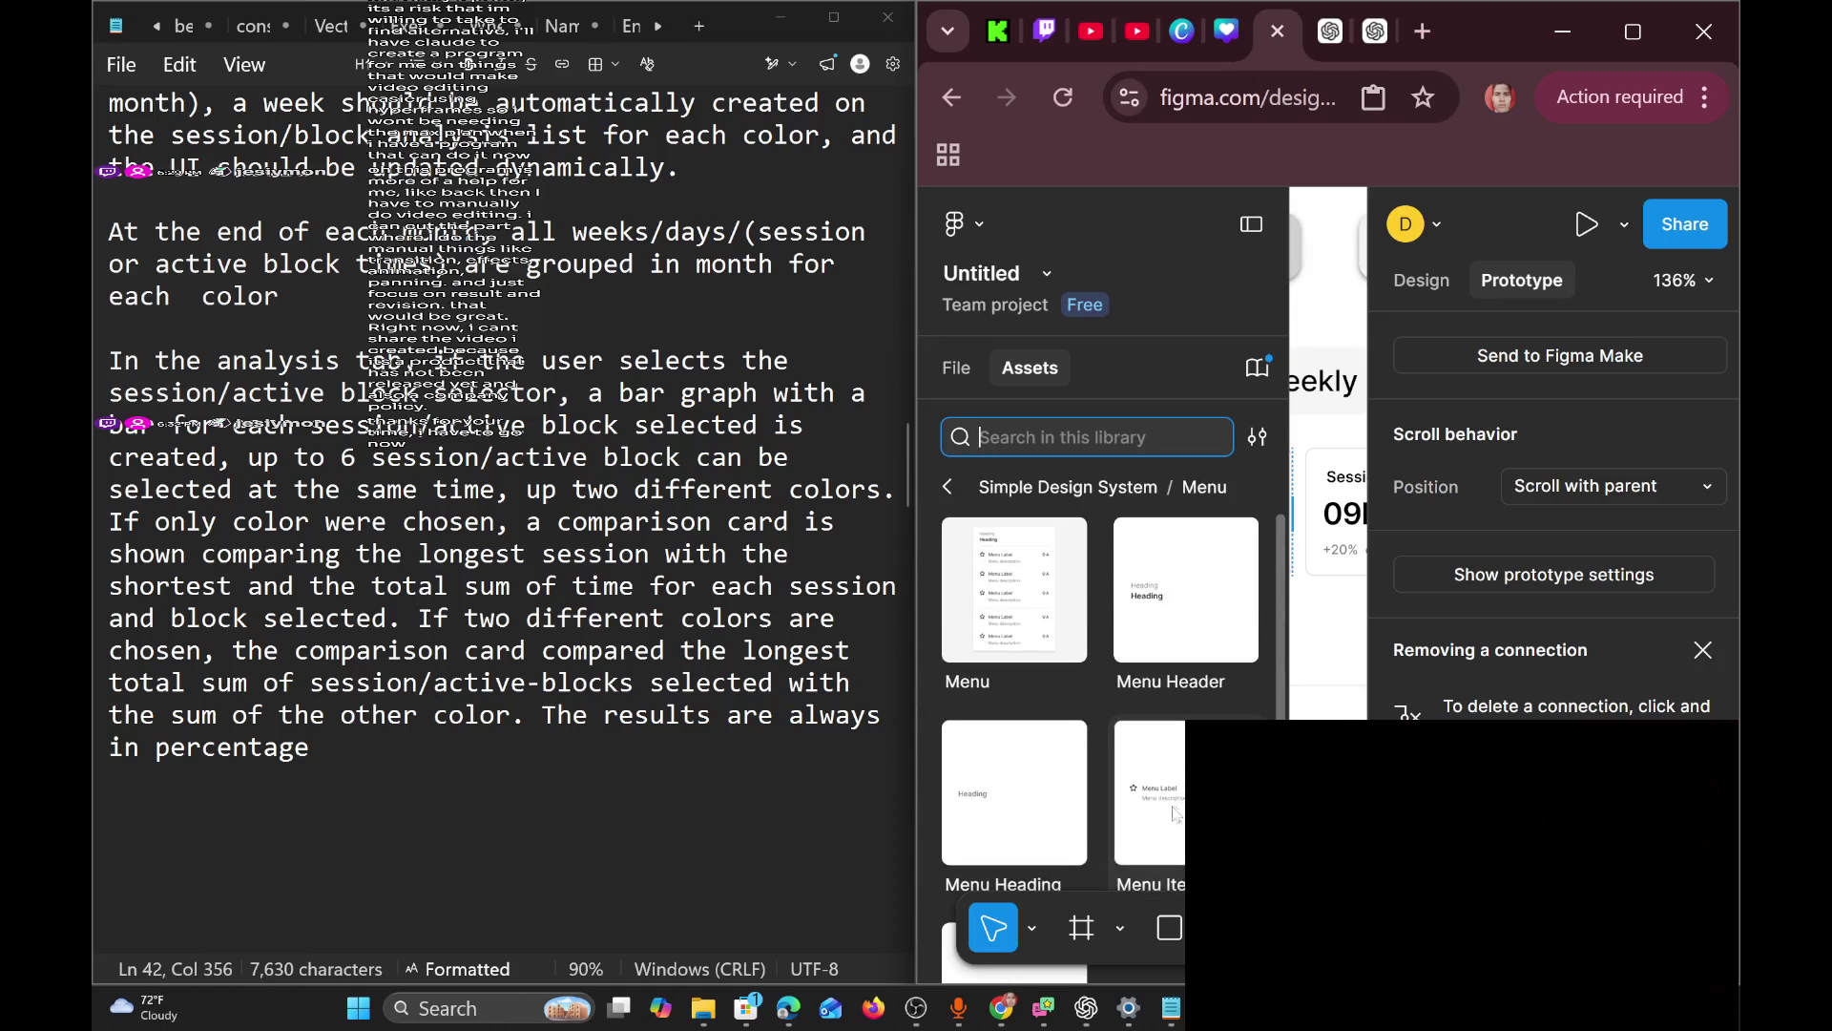
click(948, 487)
scroll(1073, 702, down, 2)
click(1124, 740)
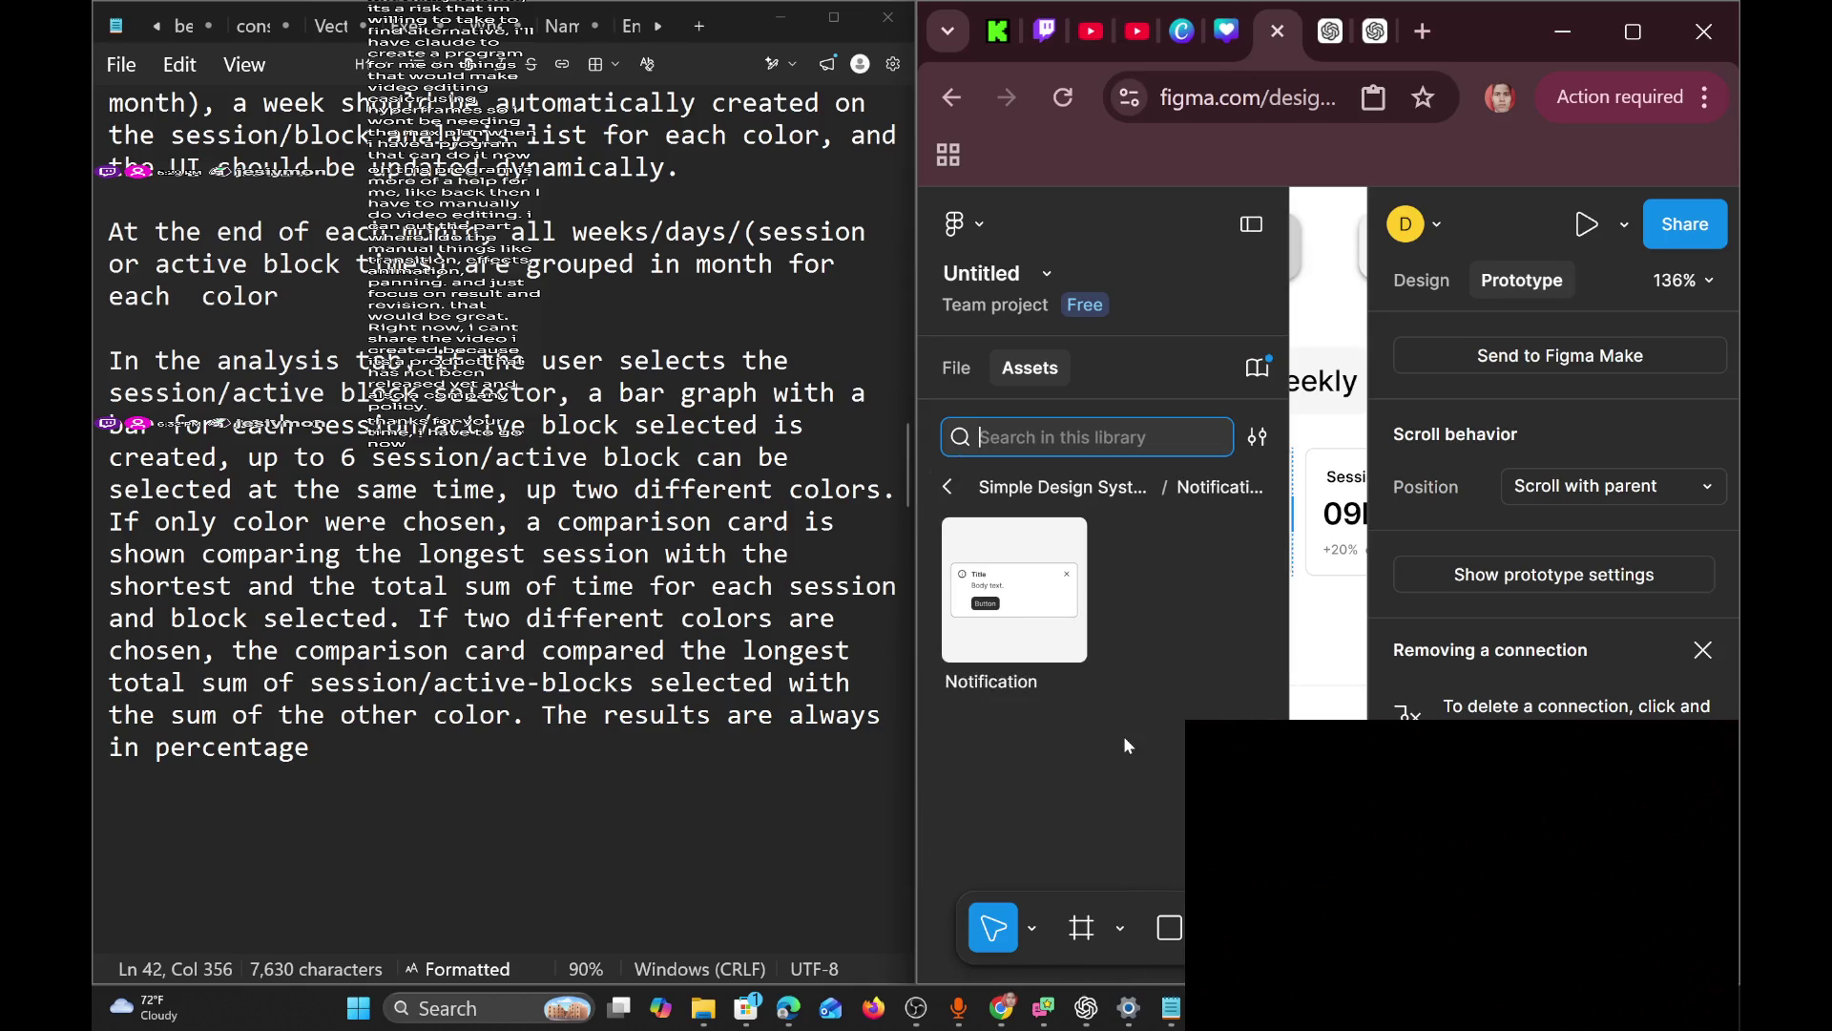
click(947, 487)
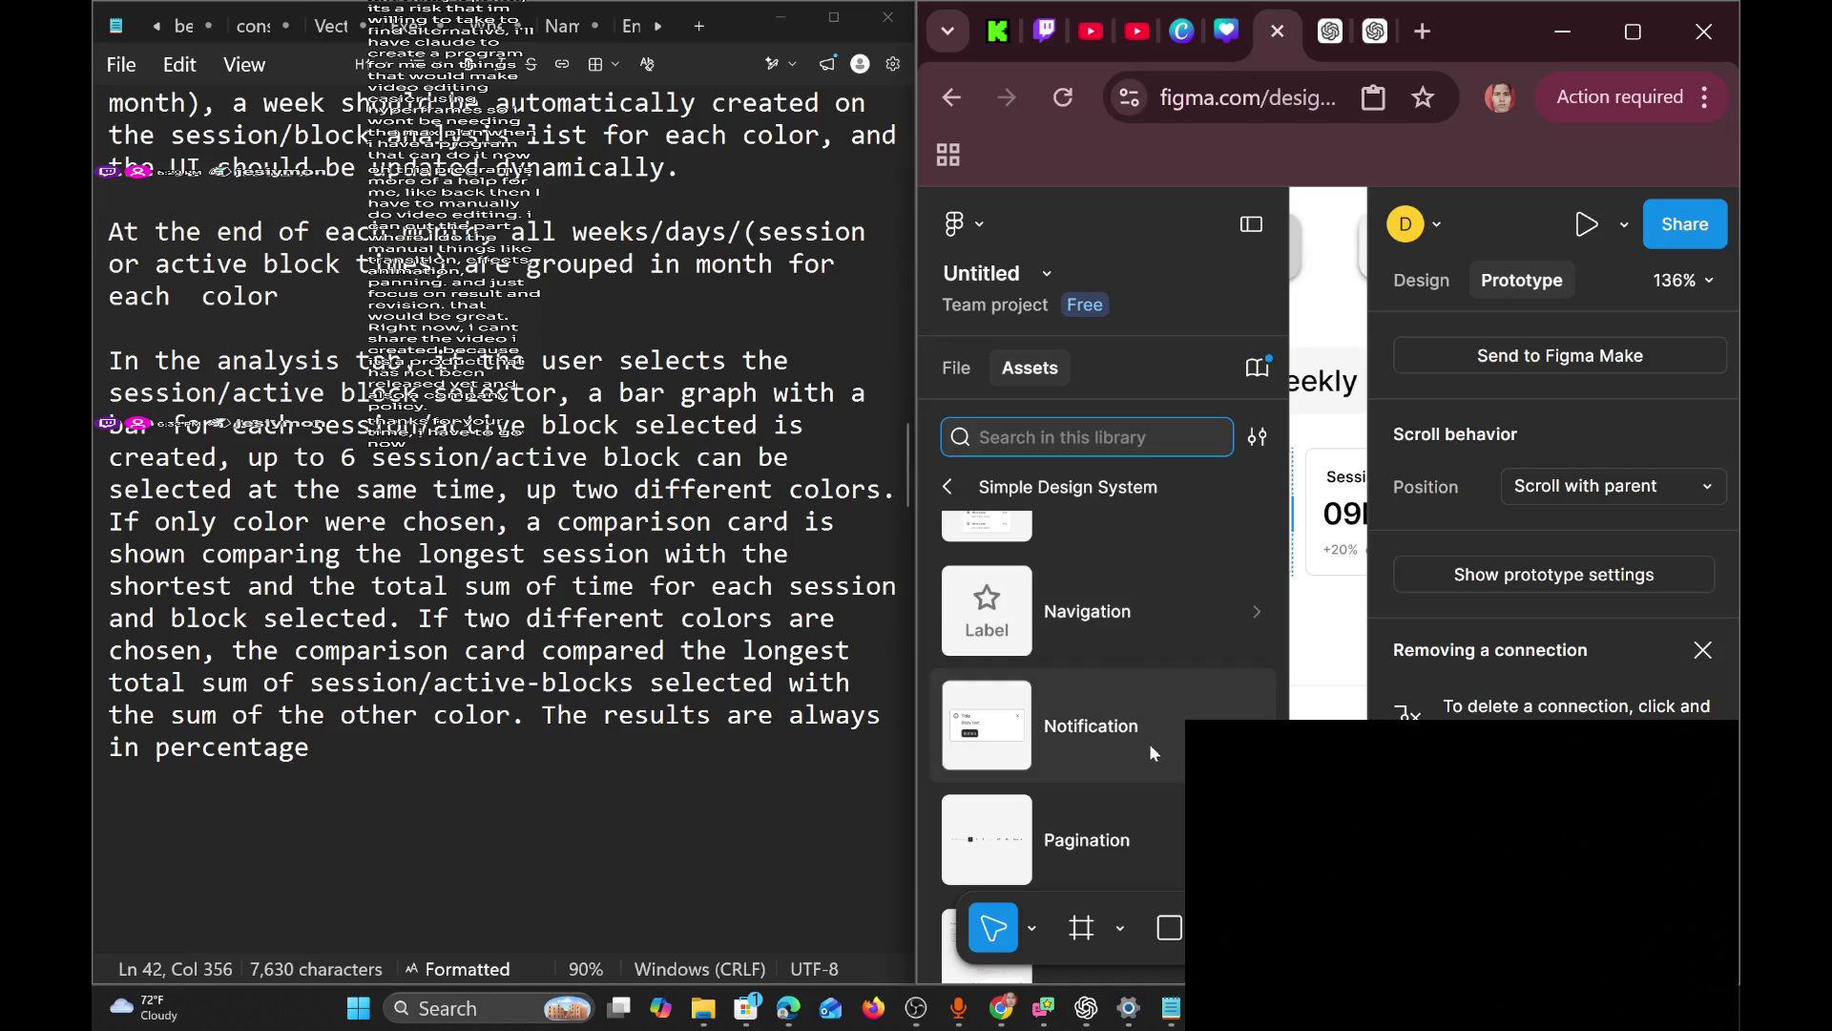
scroll(1145, 668, down, 2)
click(1317, 665)
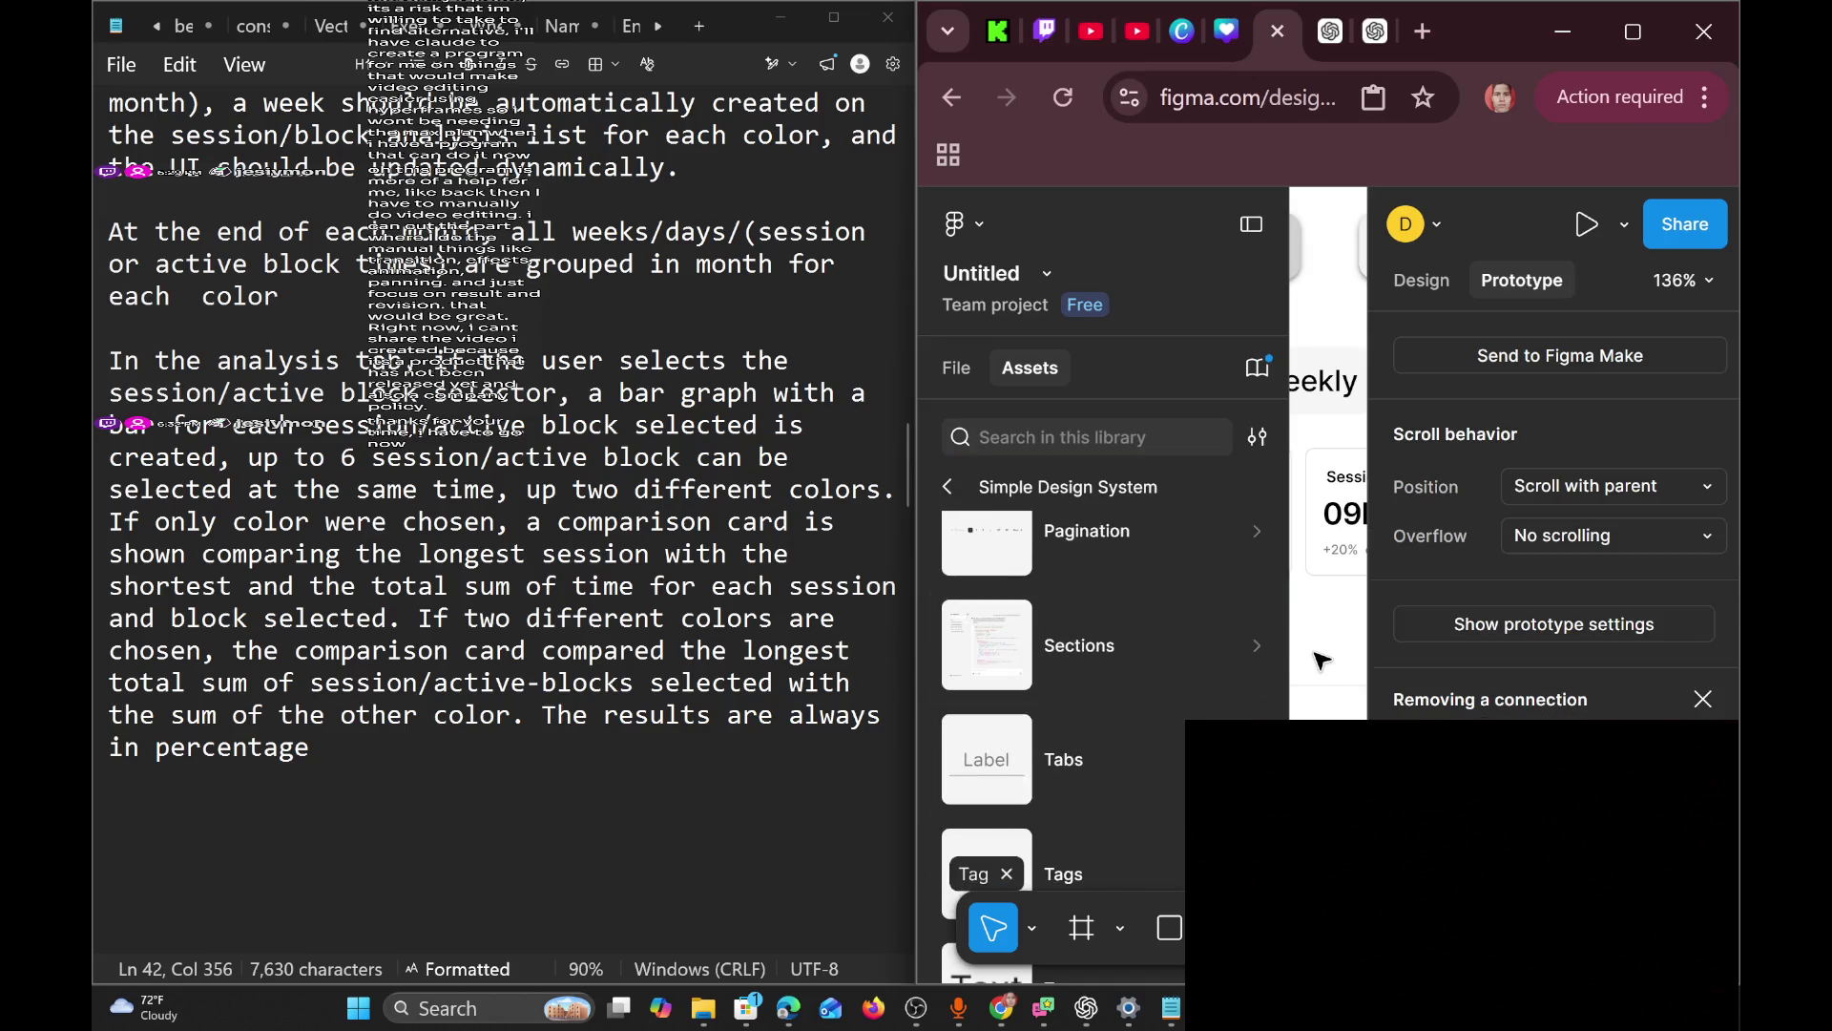
click(1251, 224)
Select the 03h24m23s text and check its scroll Position, leaving it unchanged.
scroll(1134, 515, right, 3)
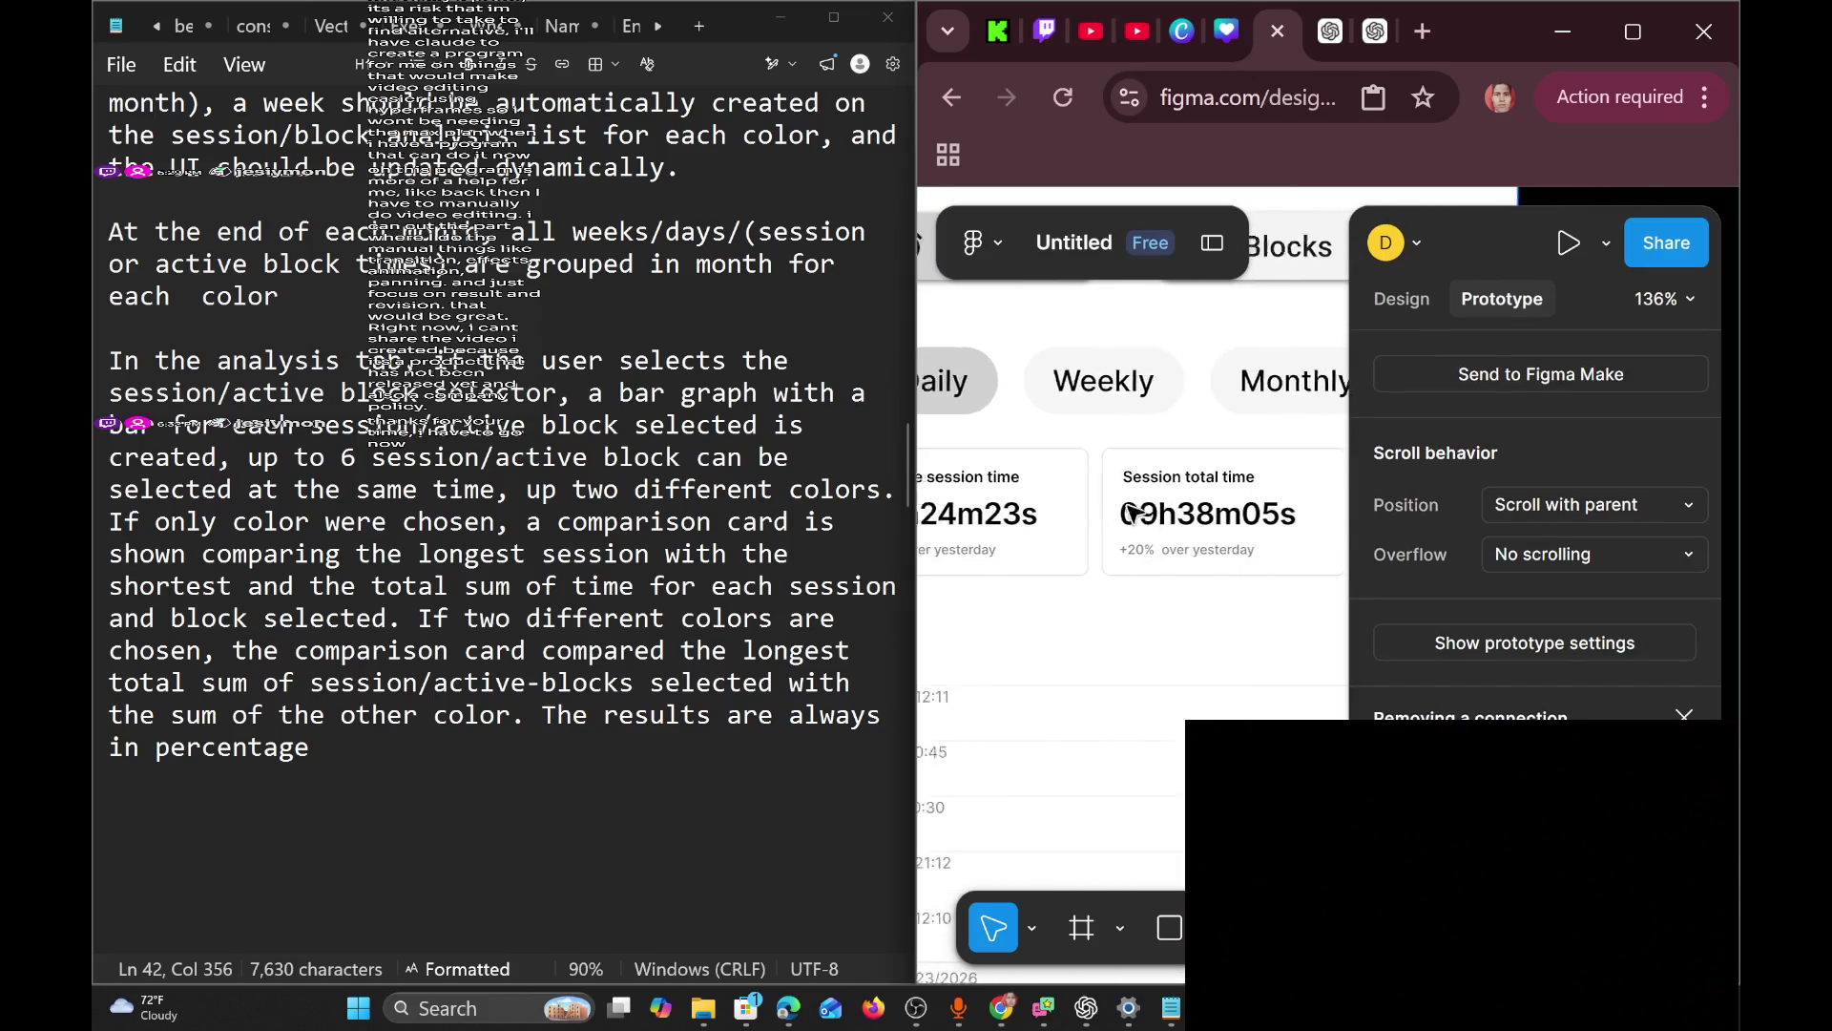
scroll(1134, 515, left, 3)
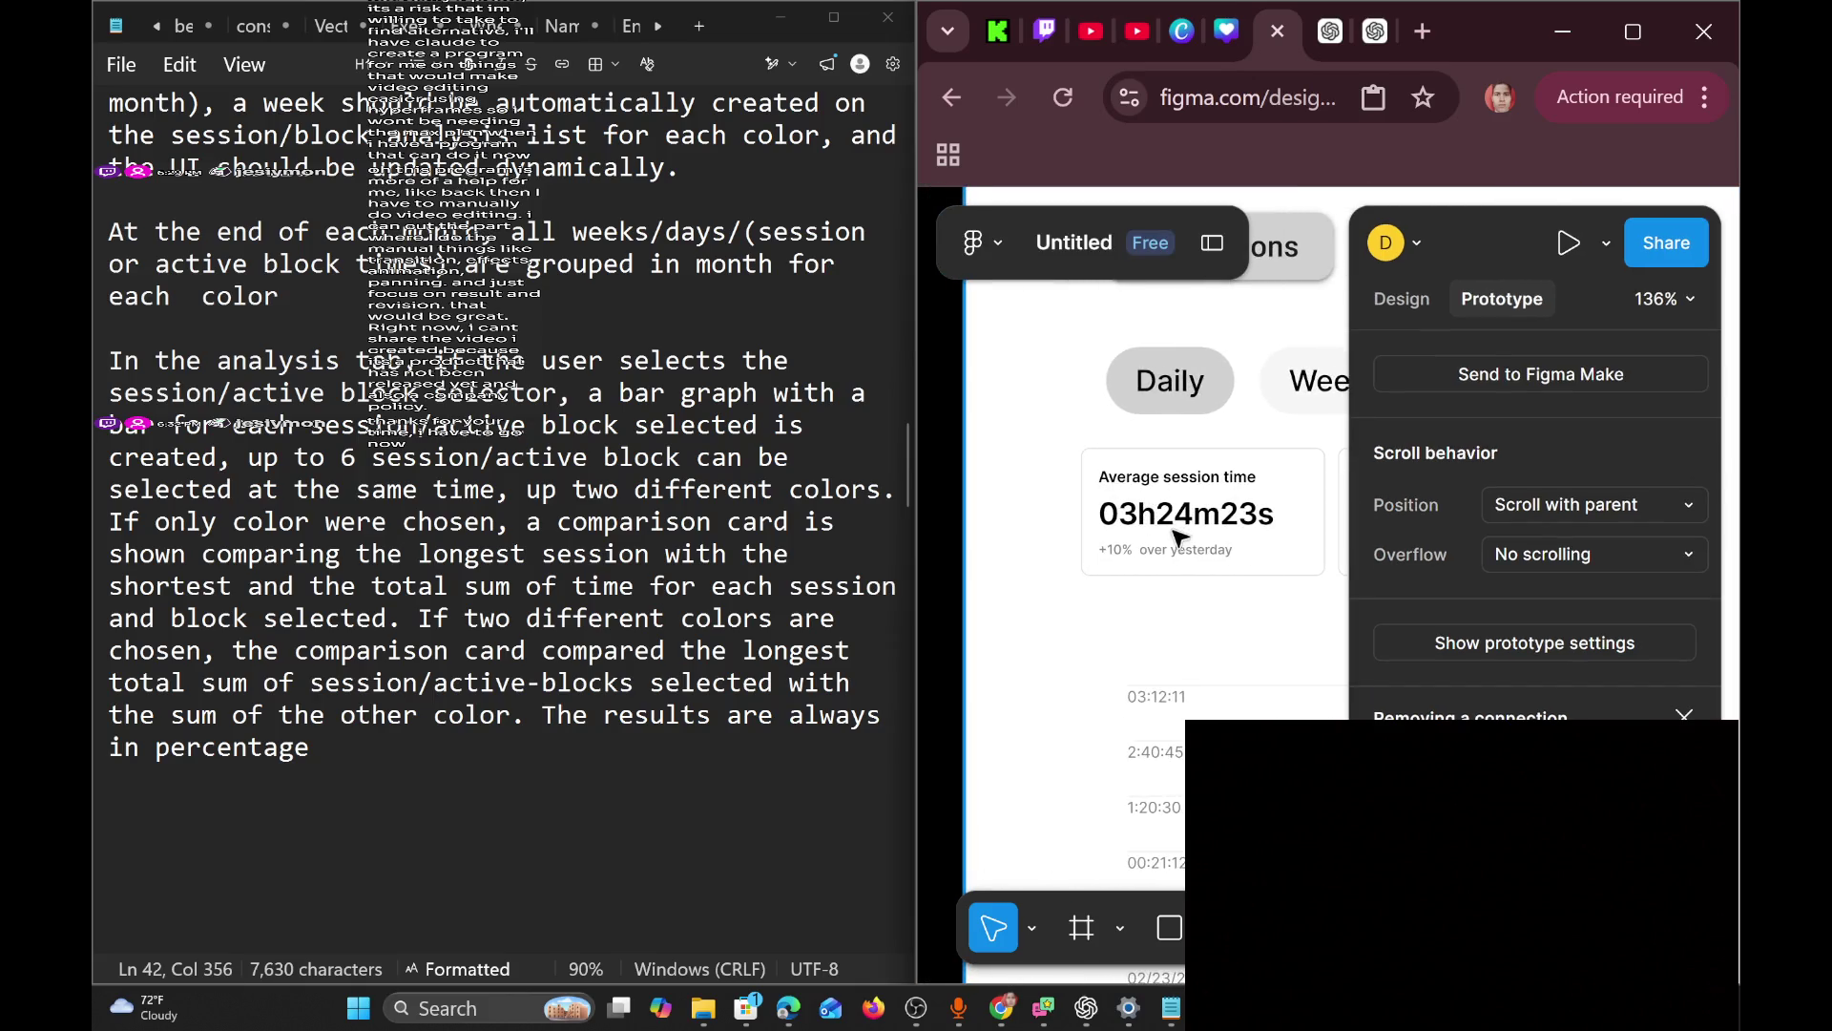
double_click(1099, 512)
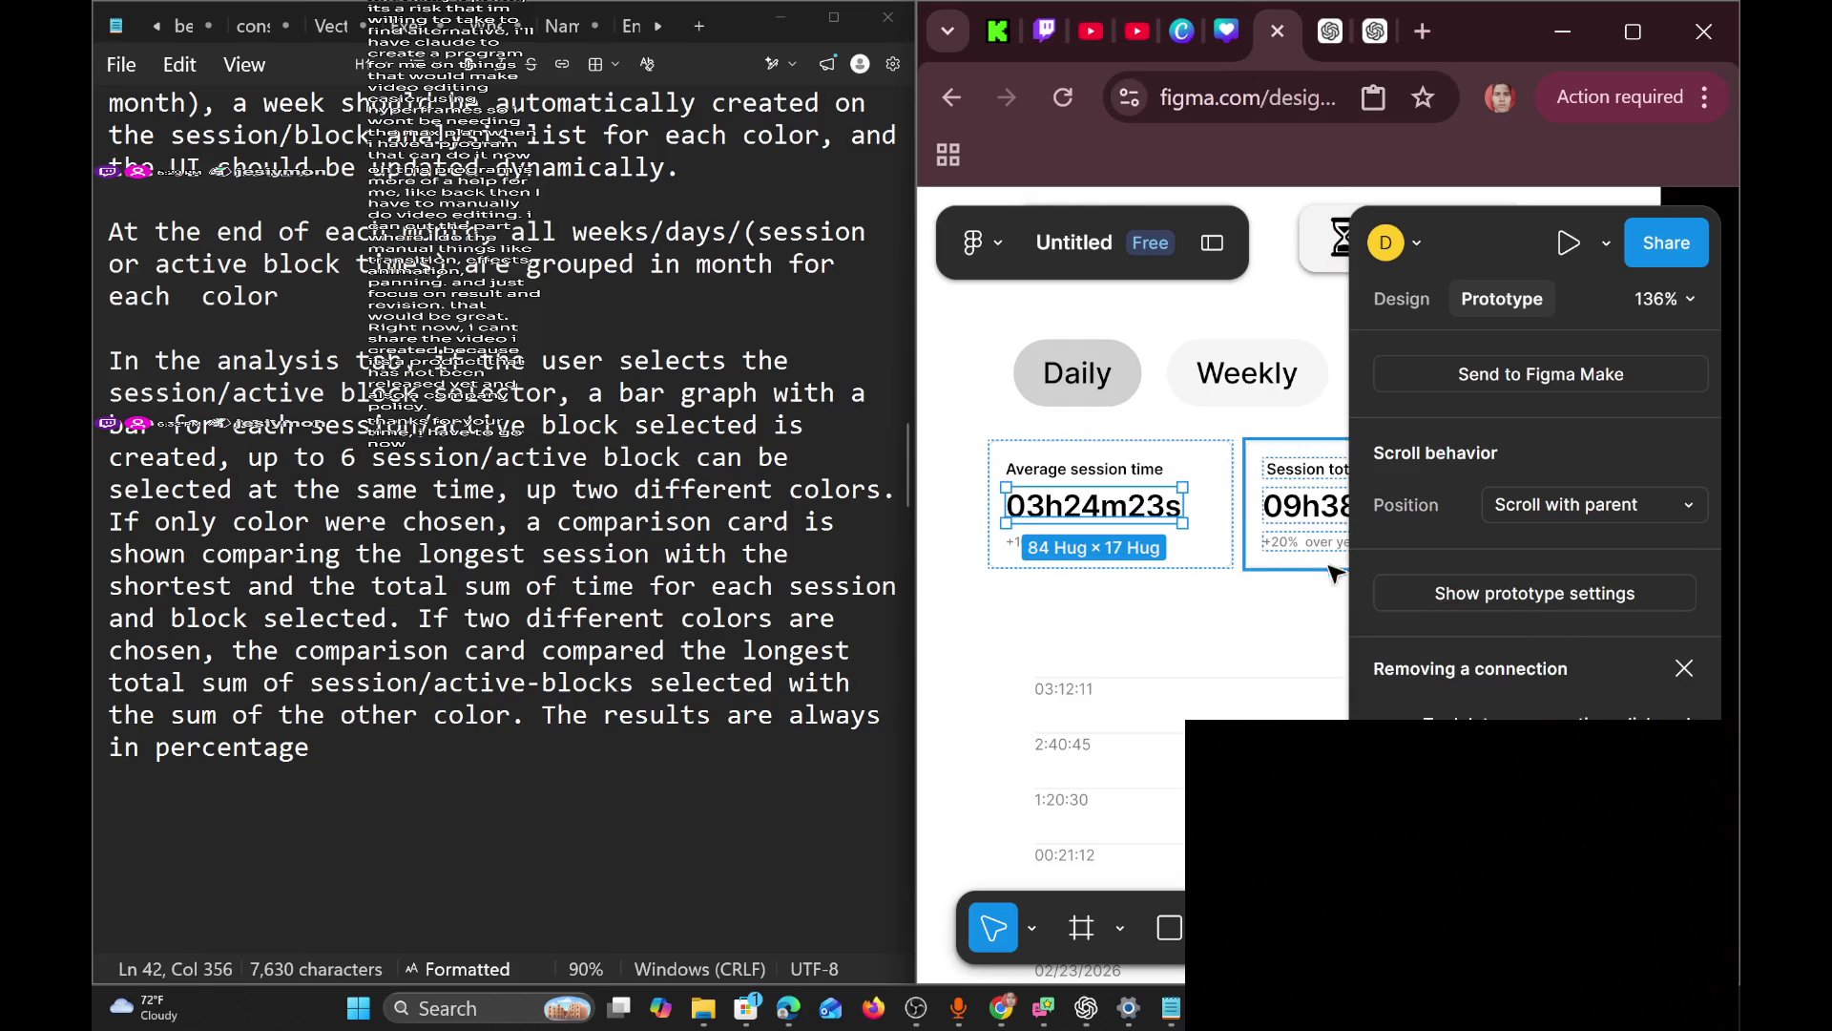
scroll(1565, 633, down, 3)
scroll(1544, 643, up, 3)
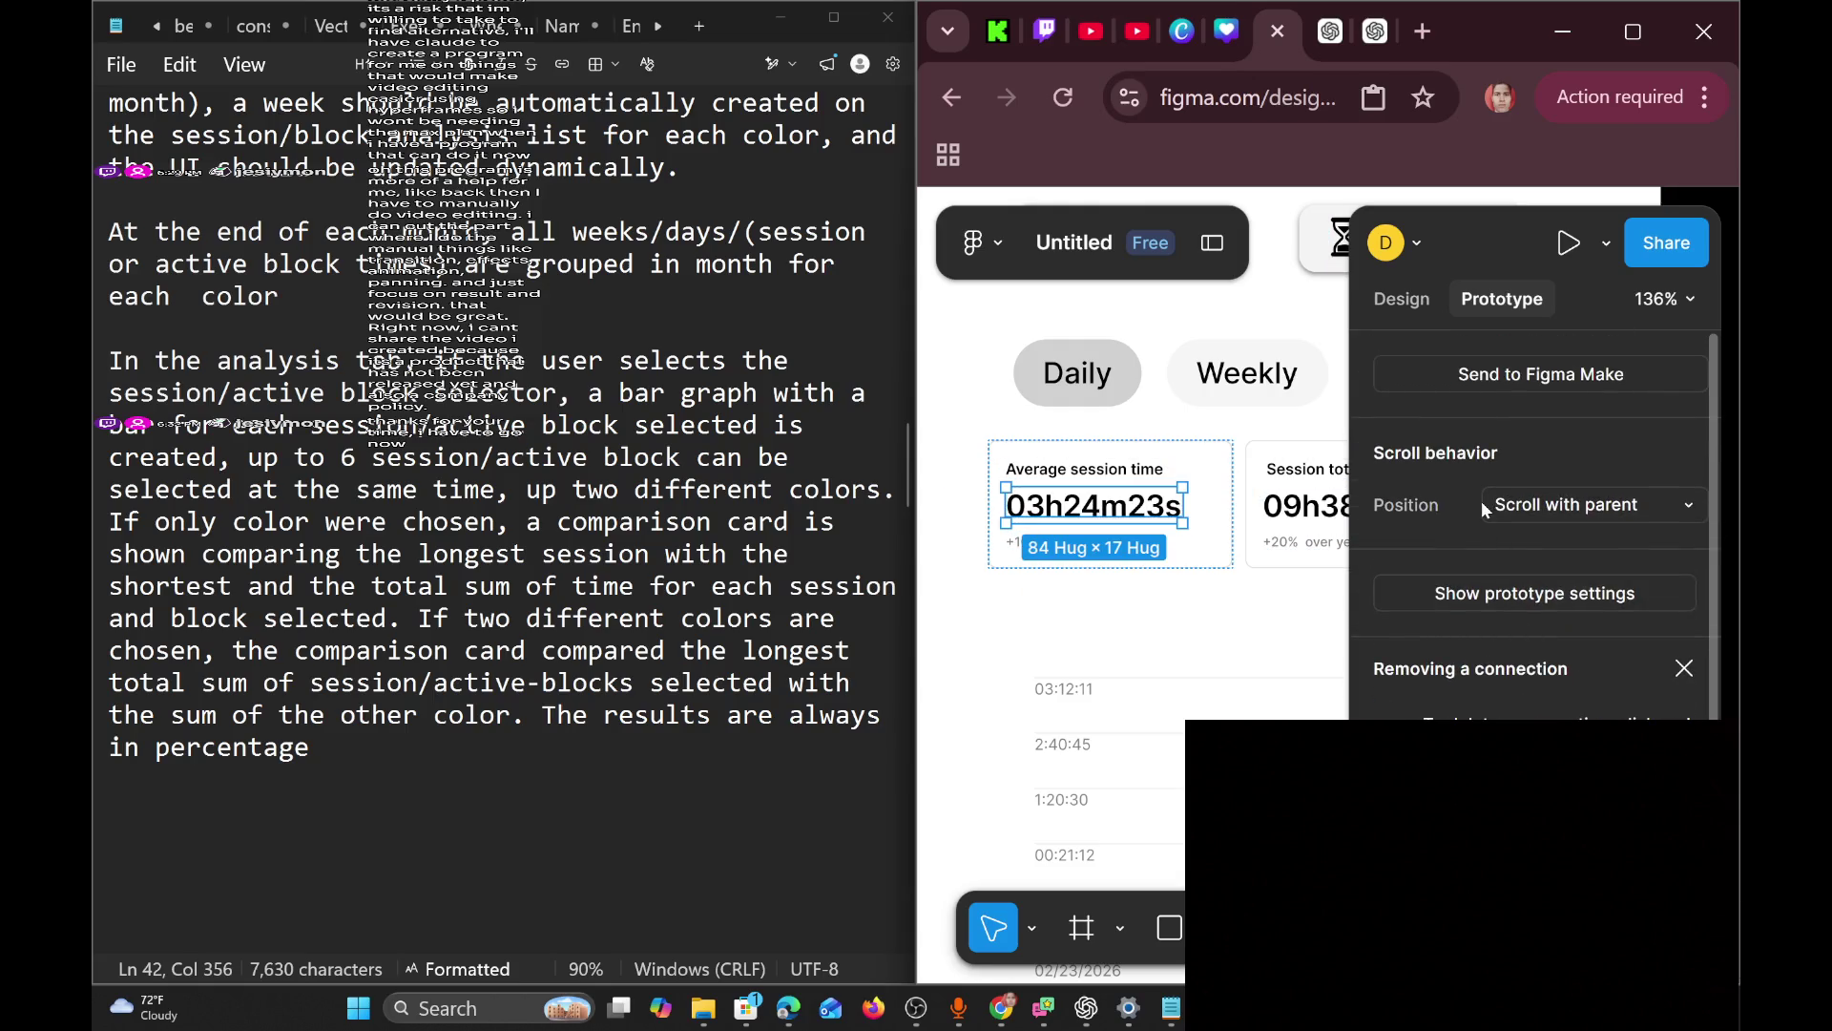
click(1535, 515)
click(1540, 501)
Review the text's Design properties, including its hug-contents width sizing at 84 × 17.
click(1416, 302)
click(1416, 302)
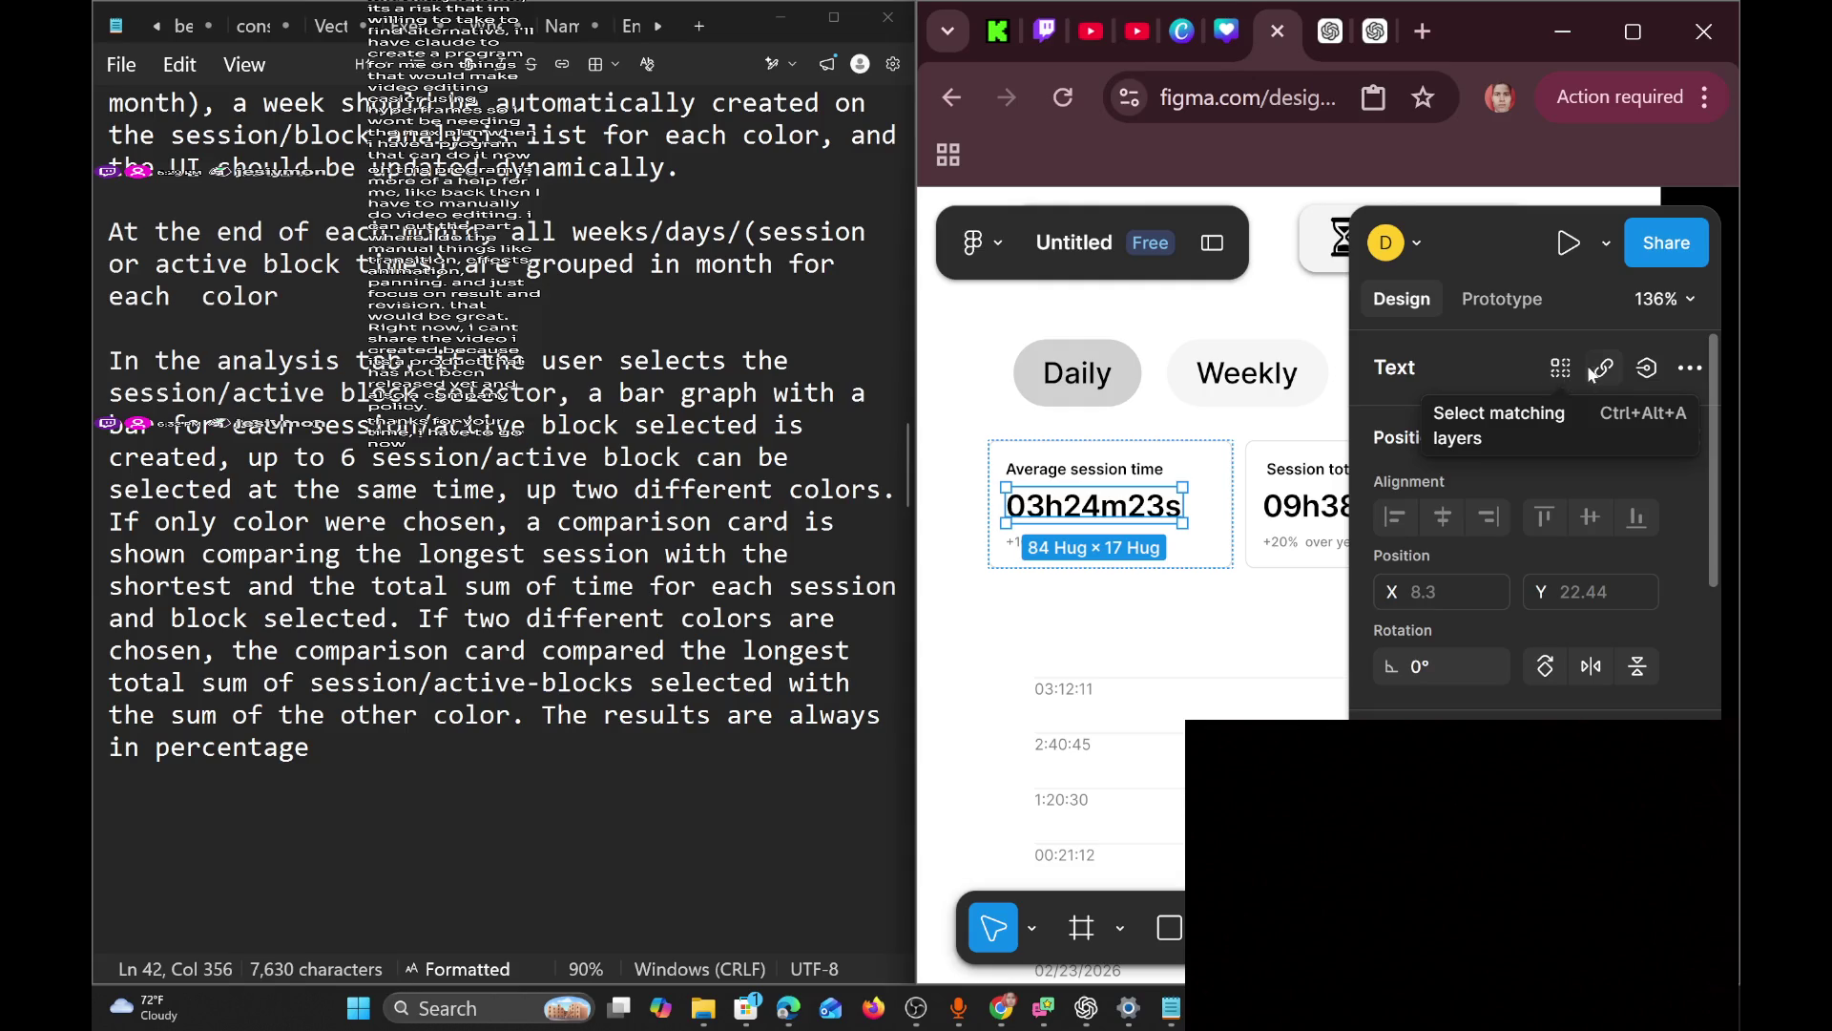
click(1691, 370)
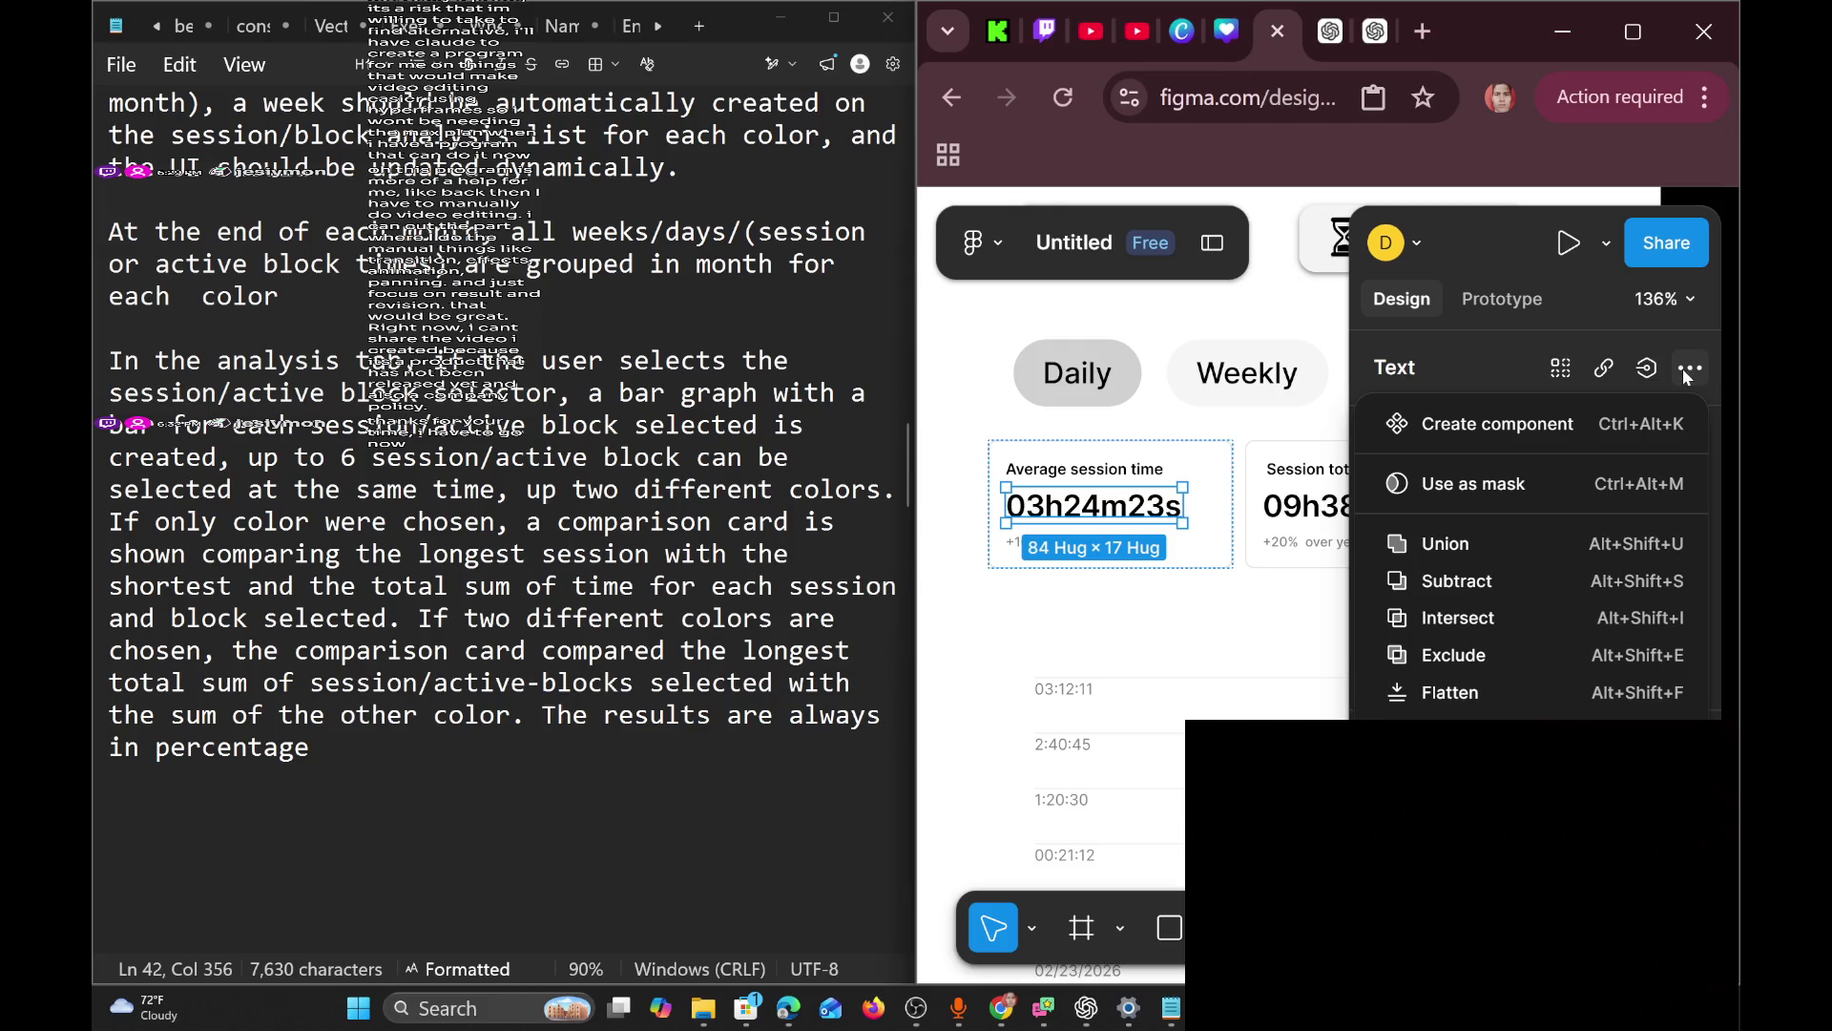
click(1500, 357)
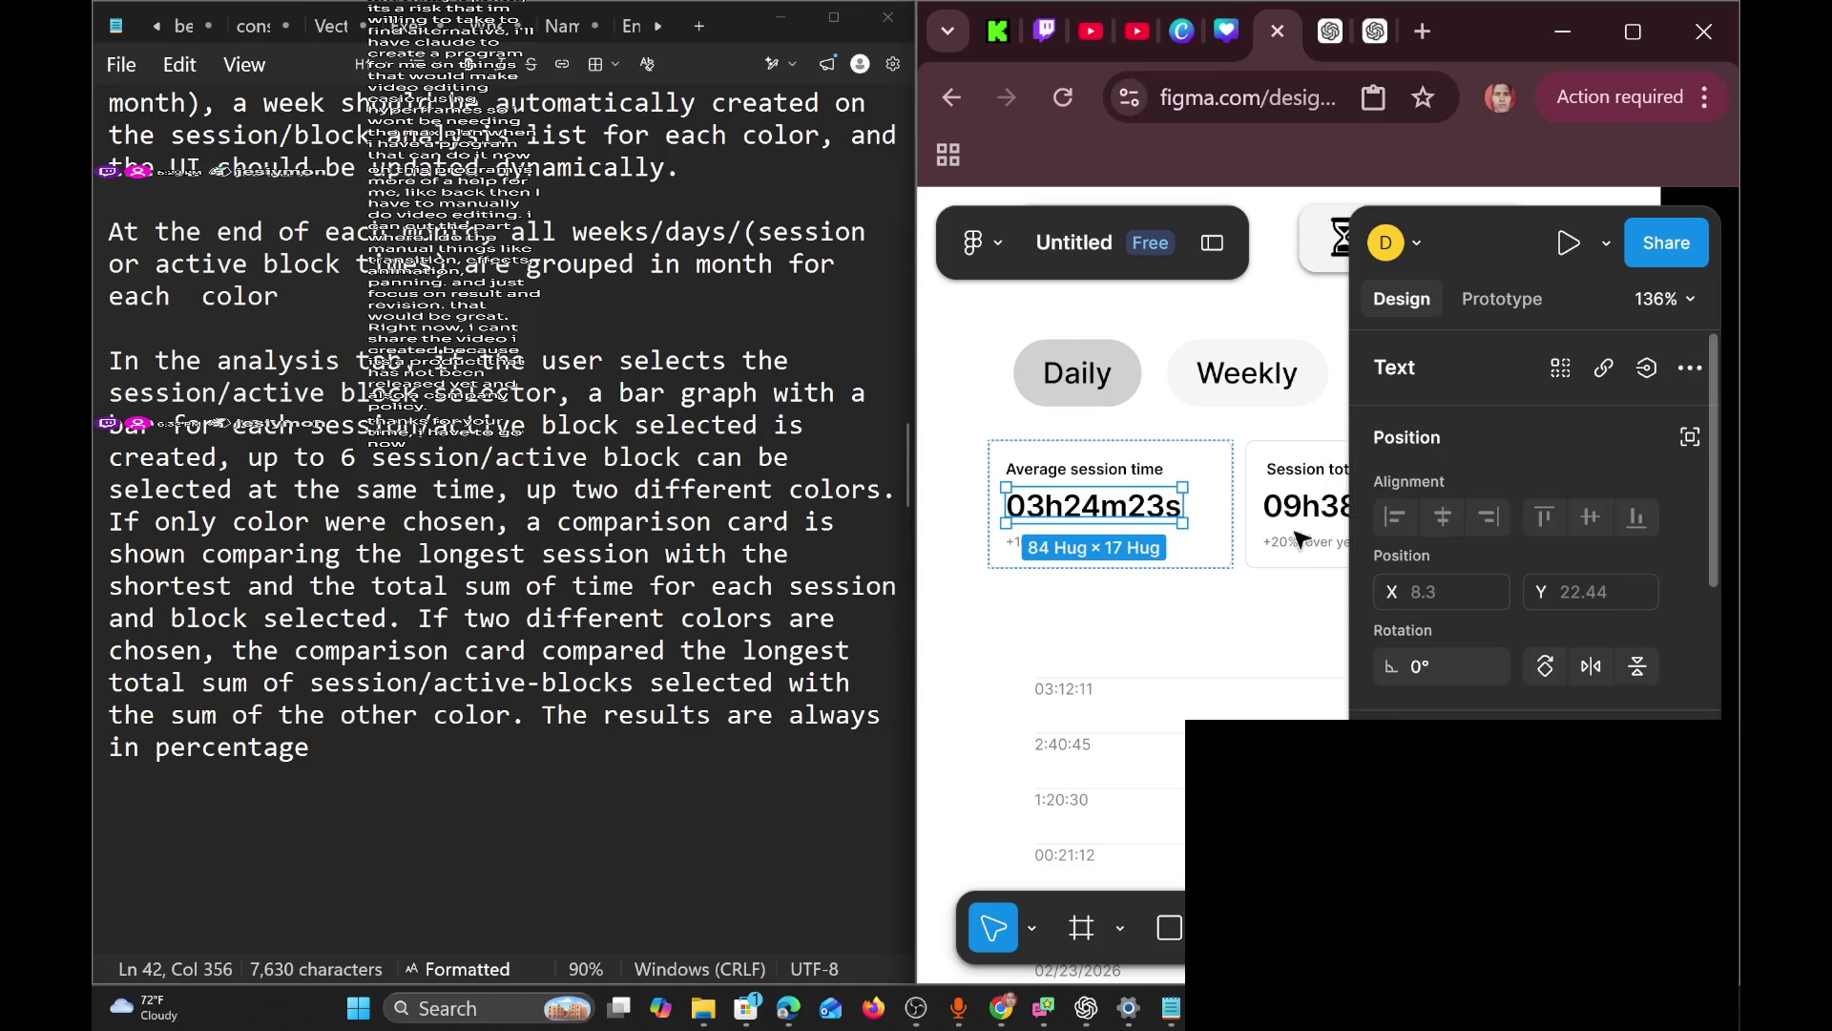
scroll(1473, 577, down, 3)
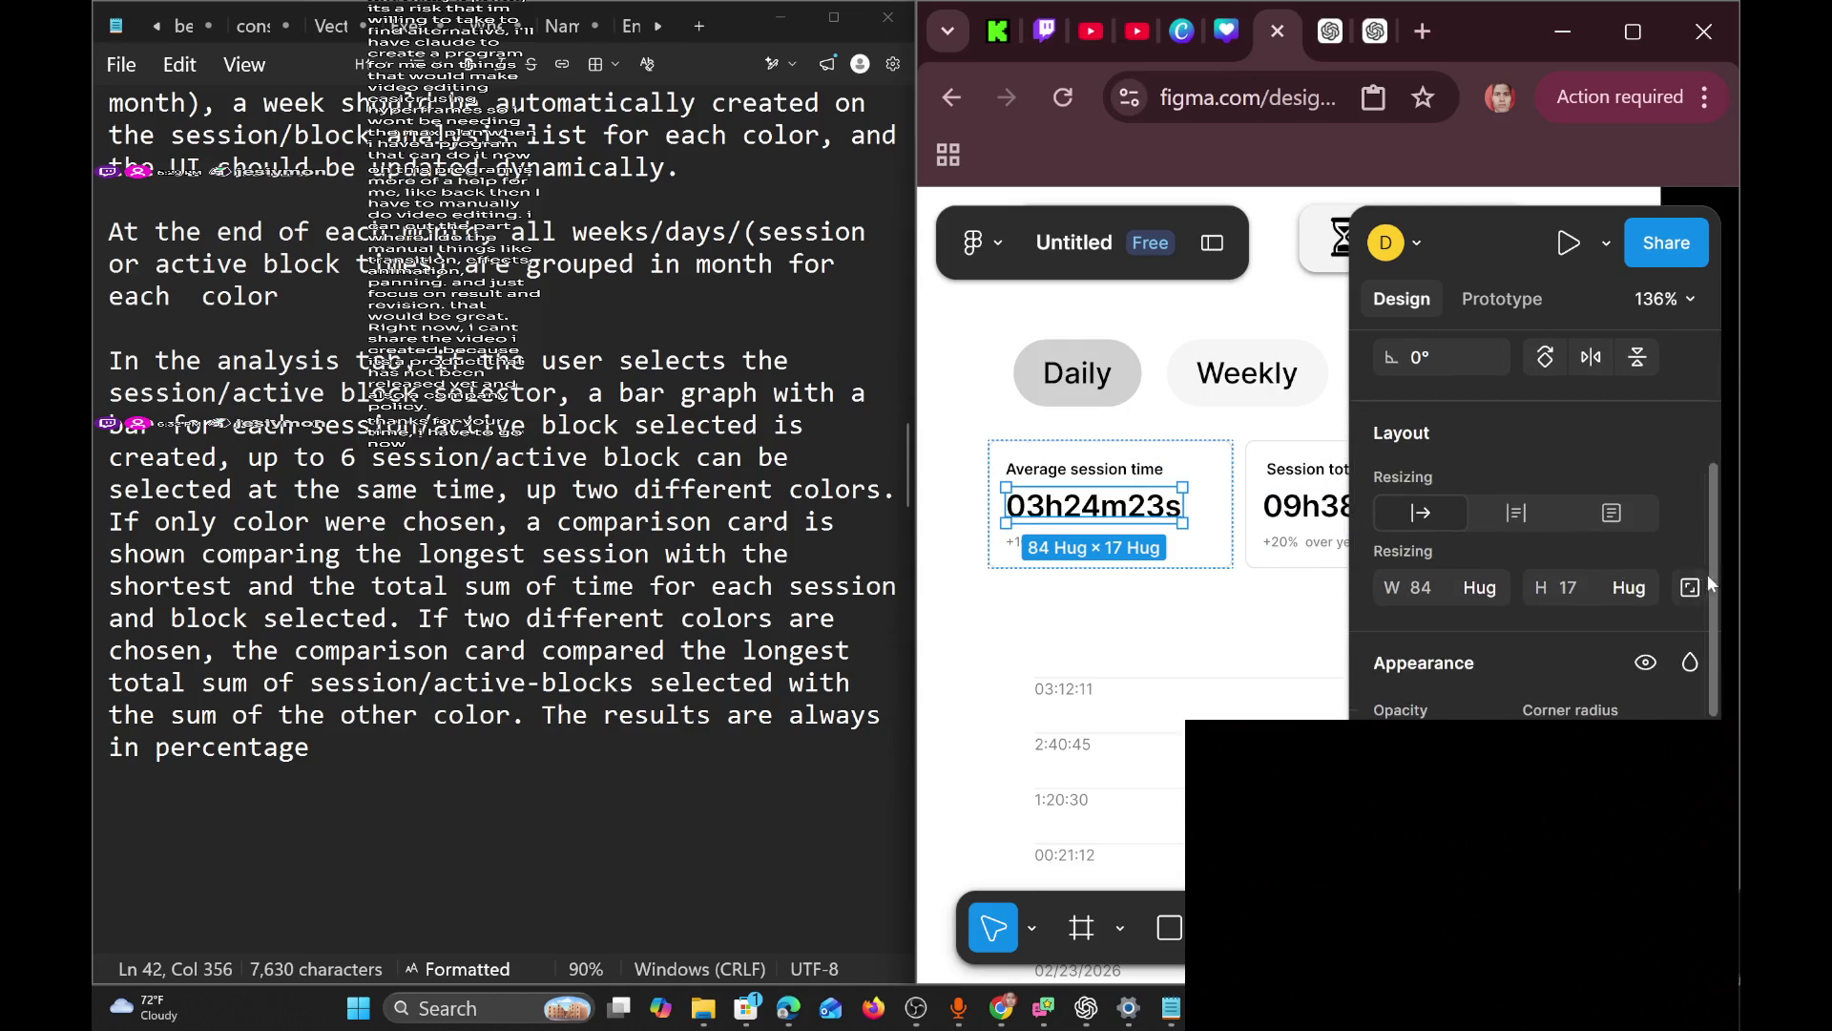
click(1493, 588)
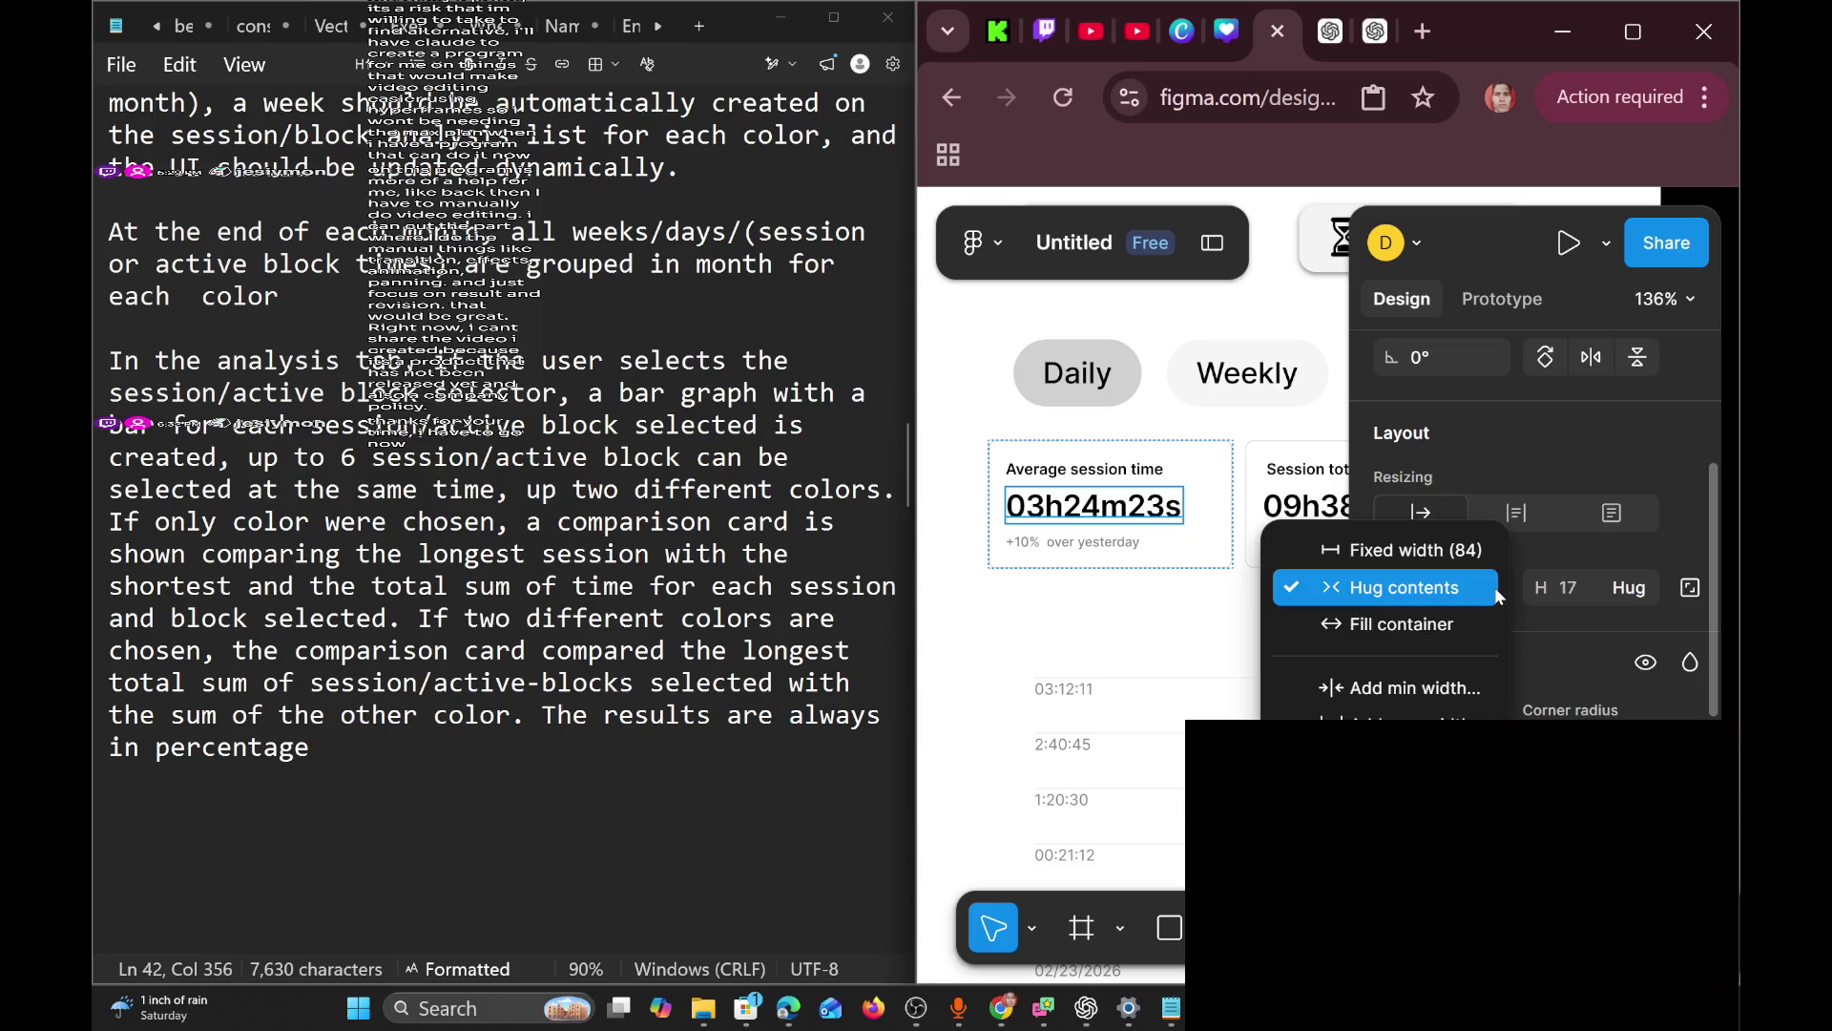
click(1589, 659)
scroll(1588, 659, down, 3)
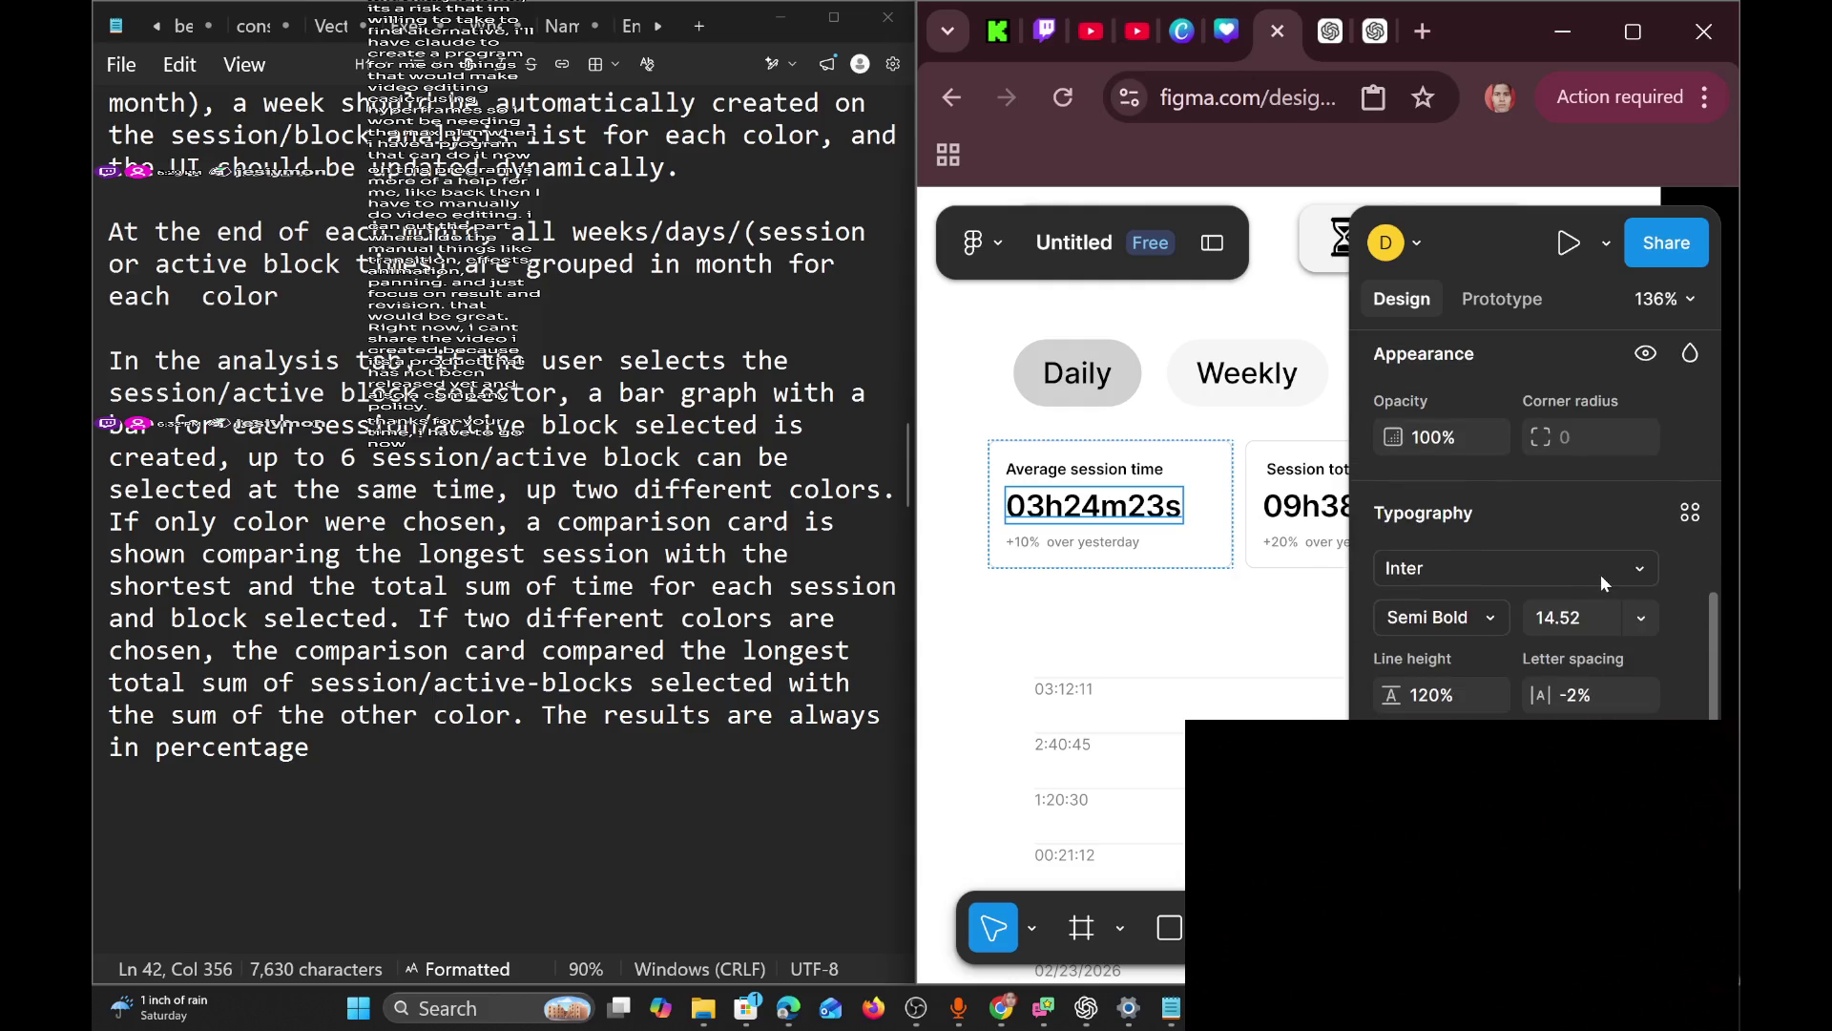
click(1600, 574)
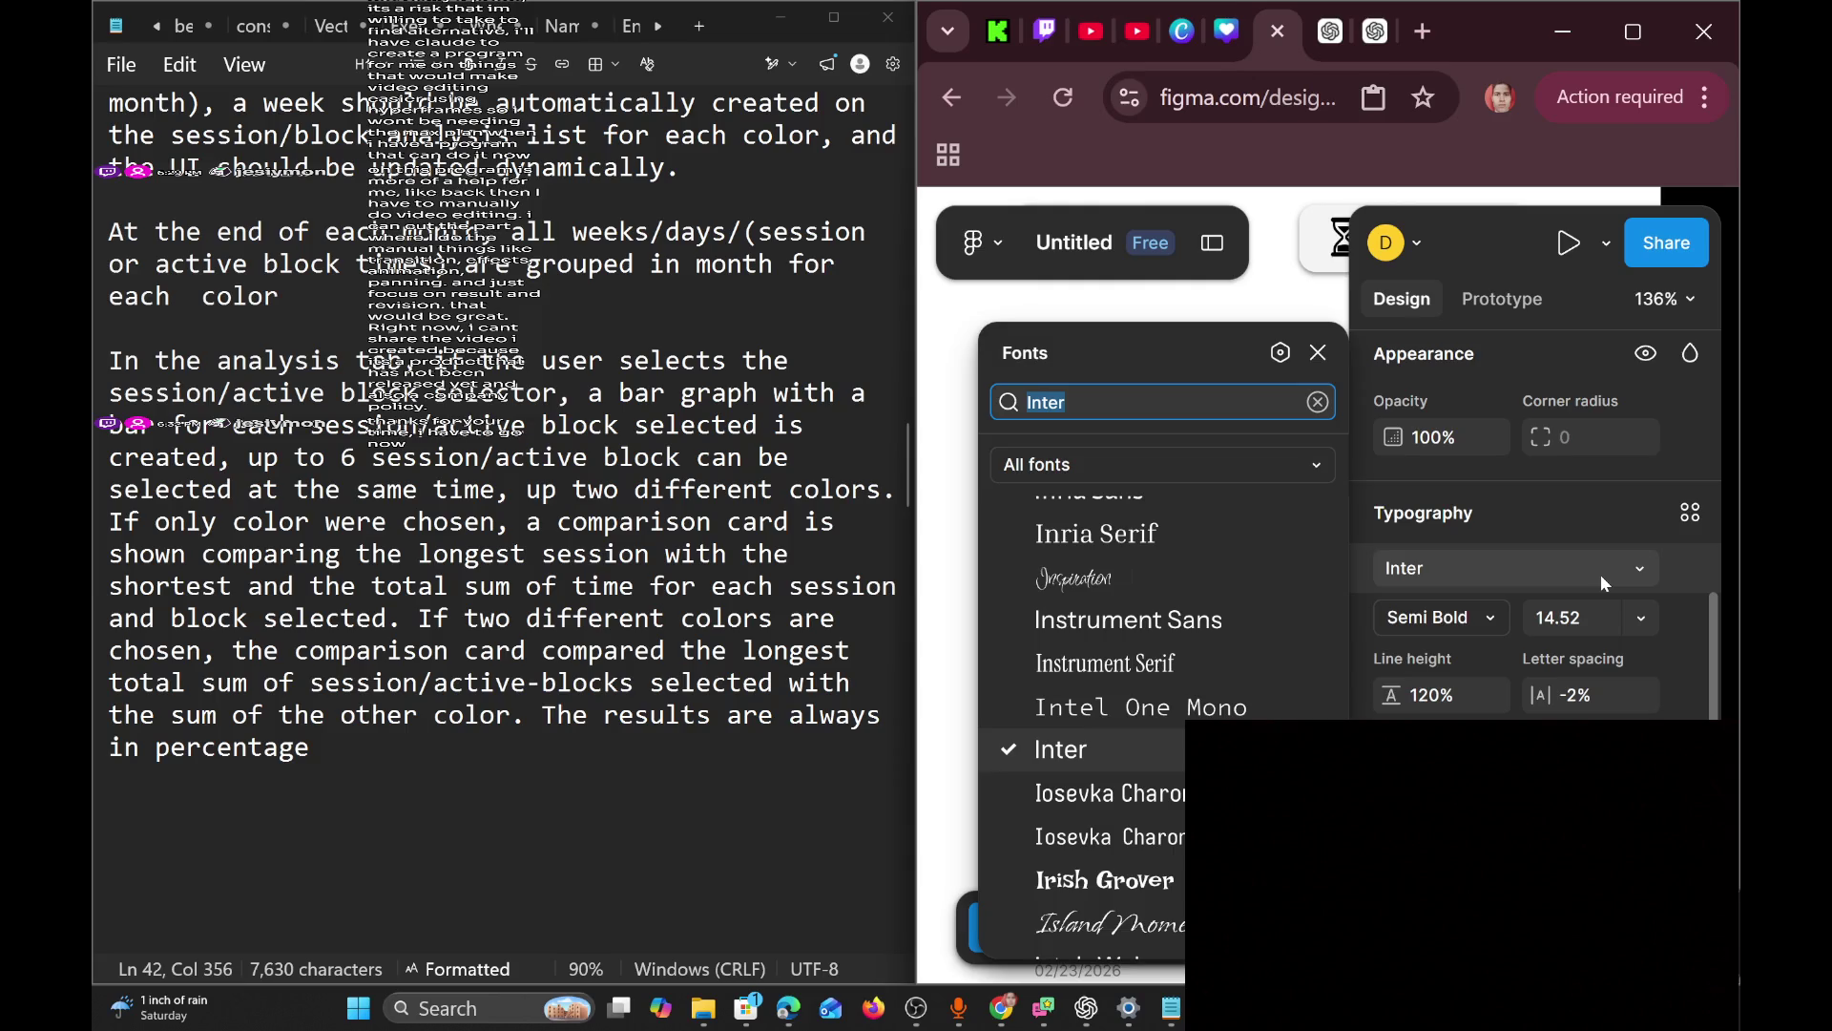
click(1633, 522)
scroll(1613, 544, down, 3)
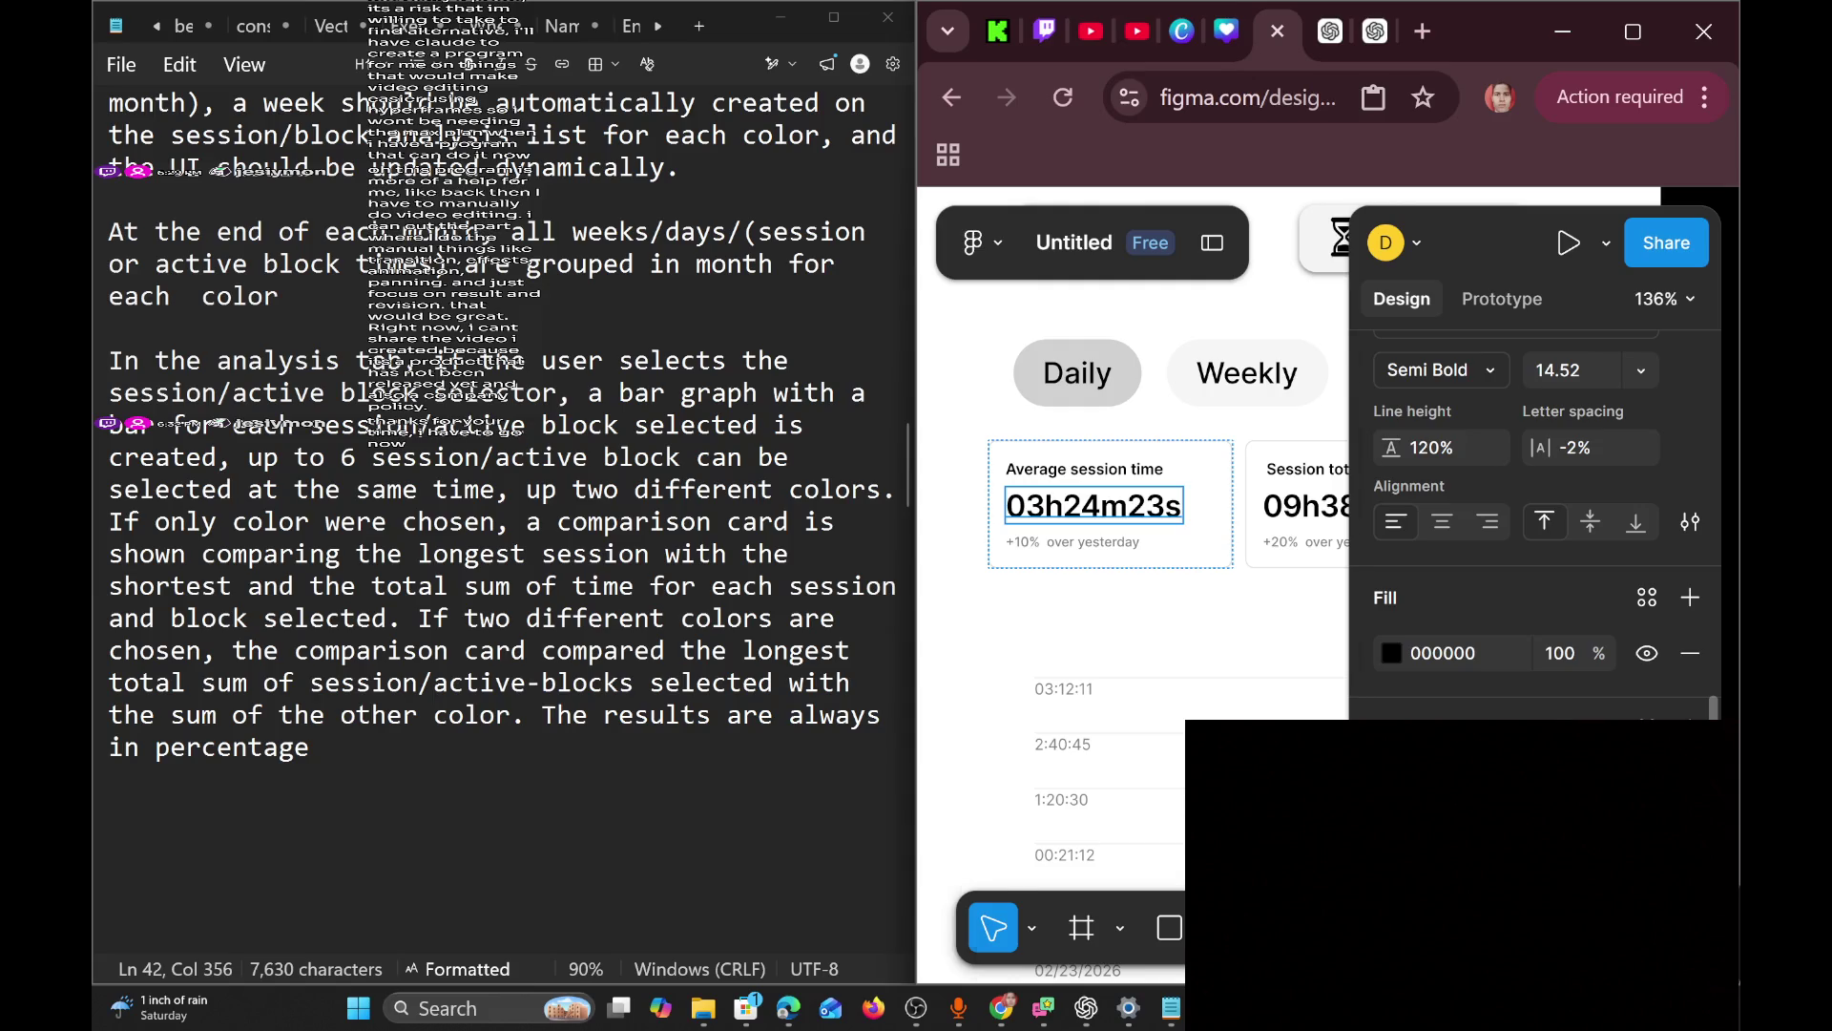
click(1391, 653)
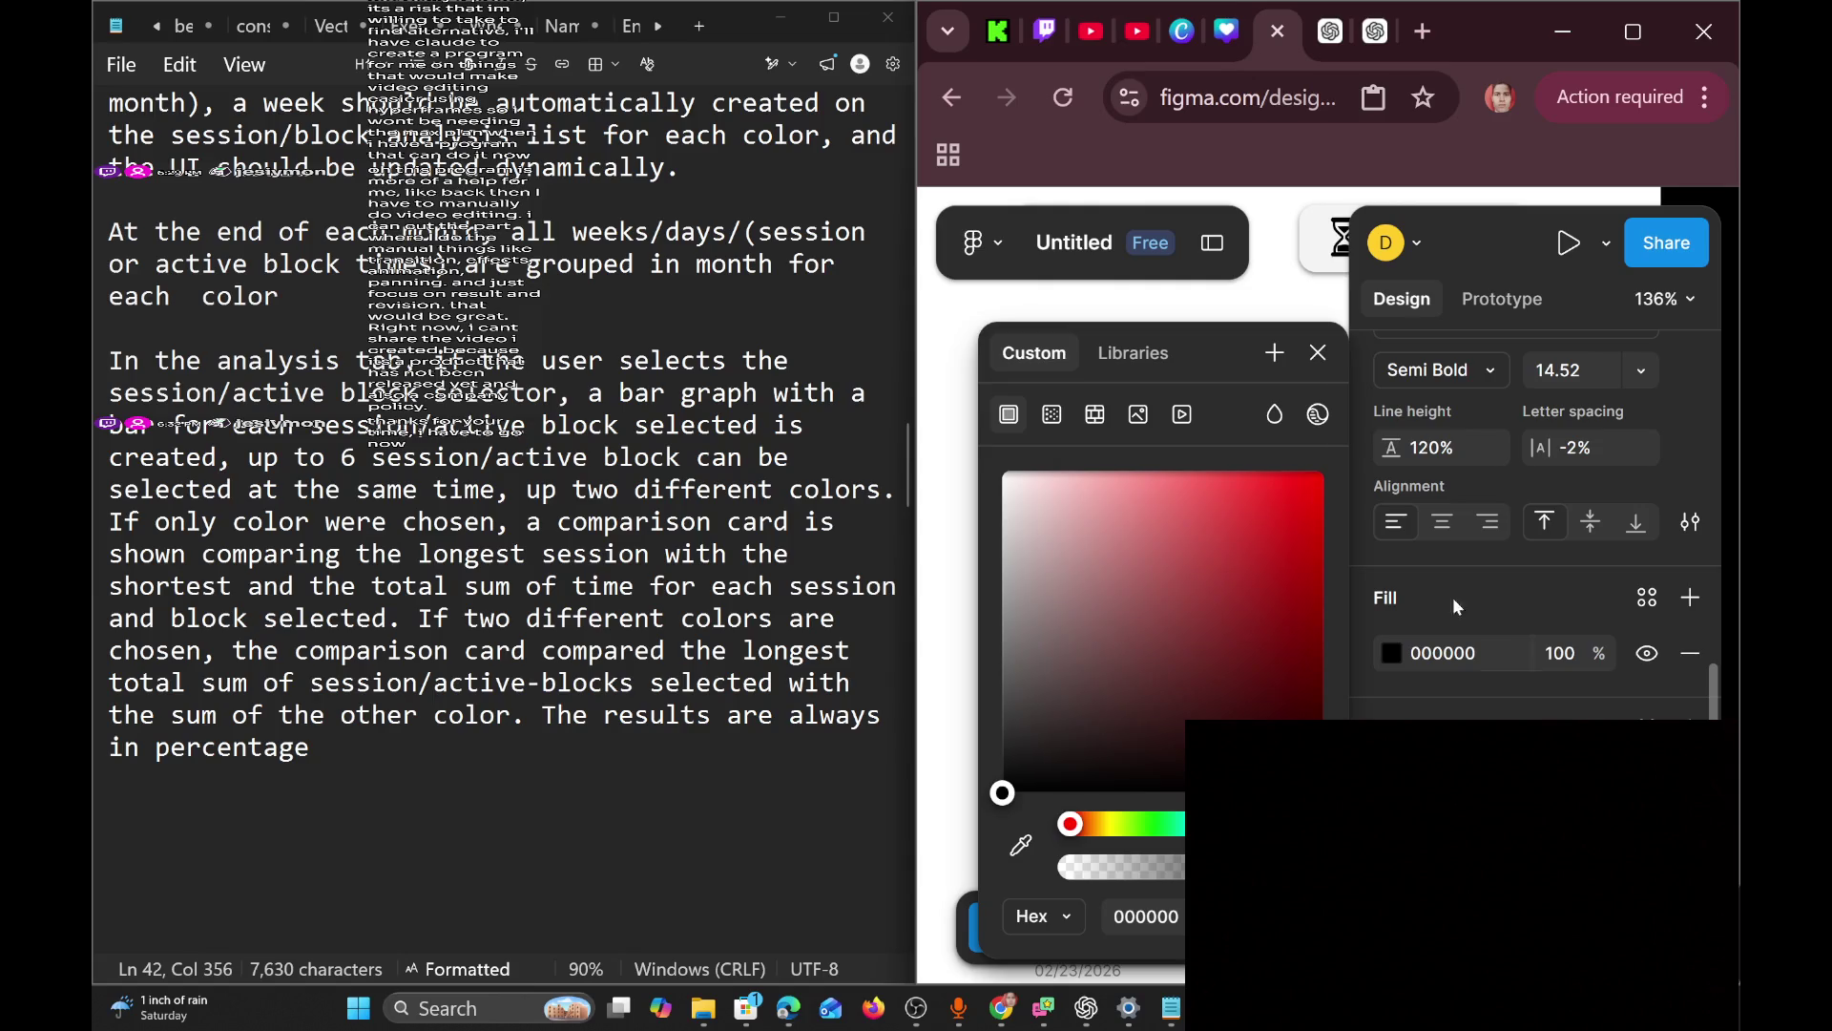
click(1318, 352)
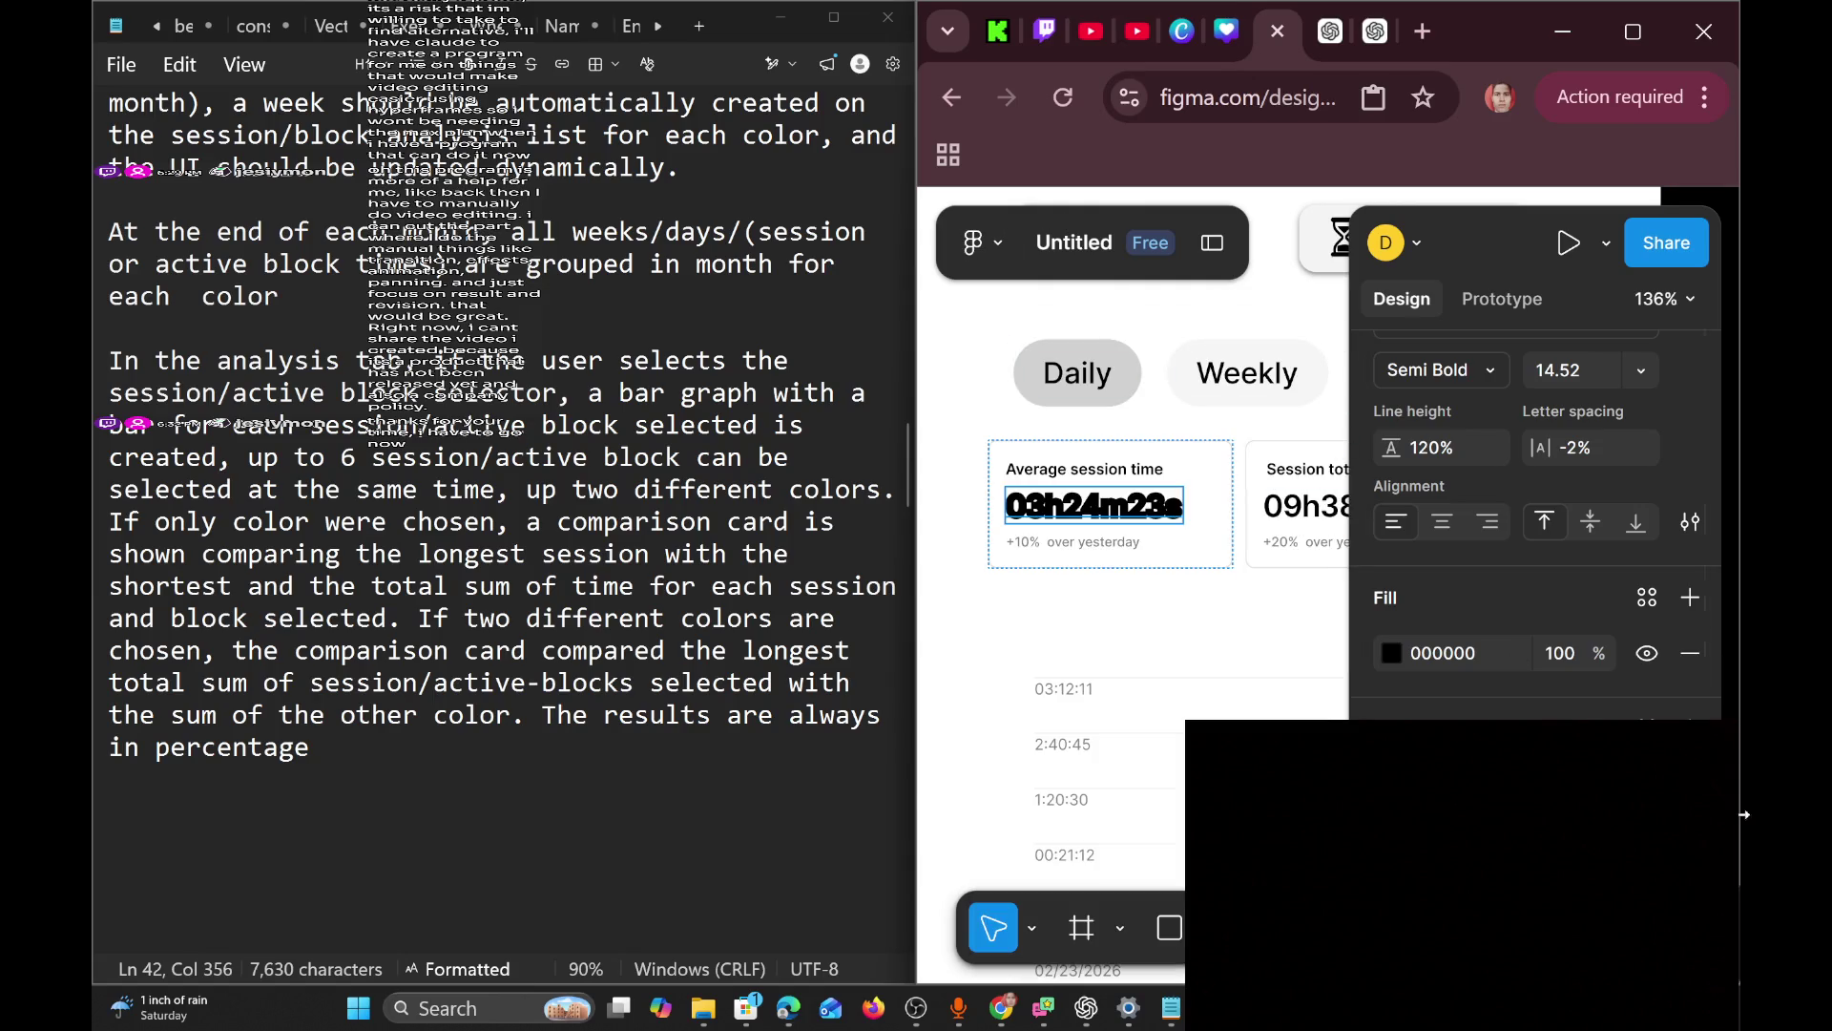
scroll(1145, 477, down, 5)
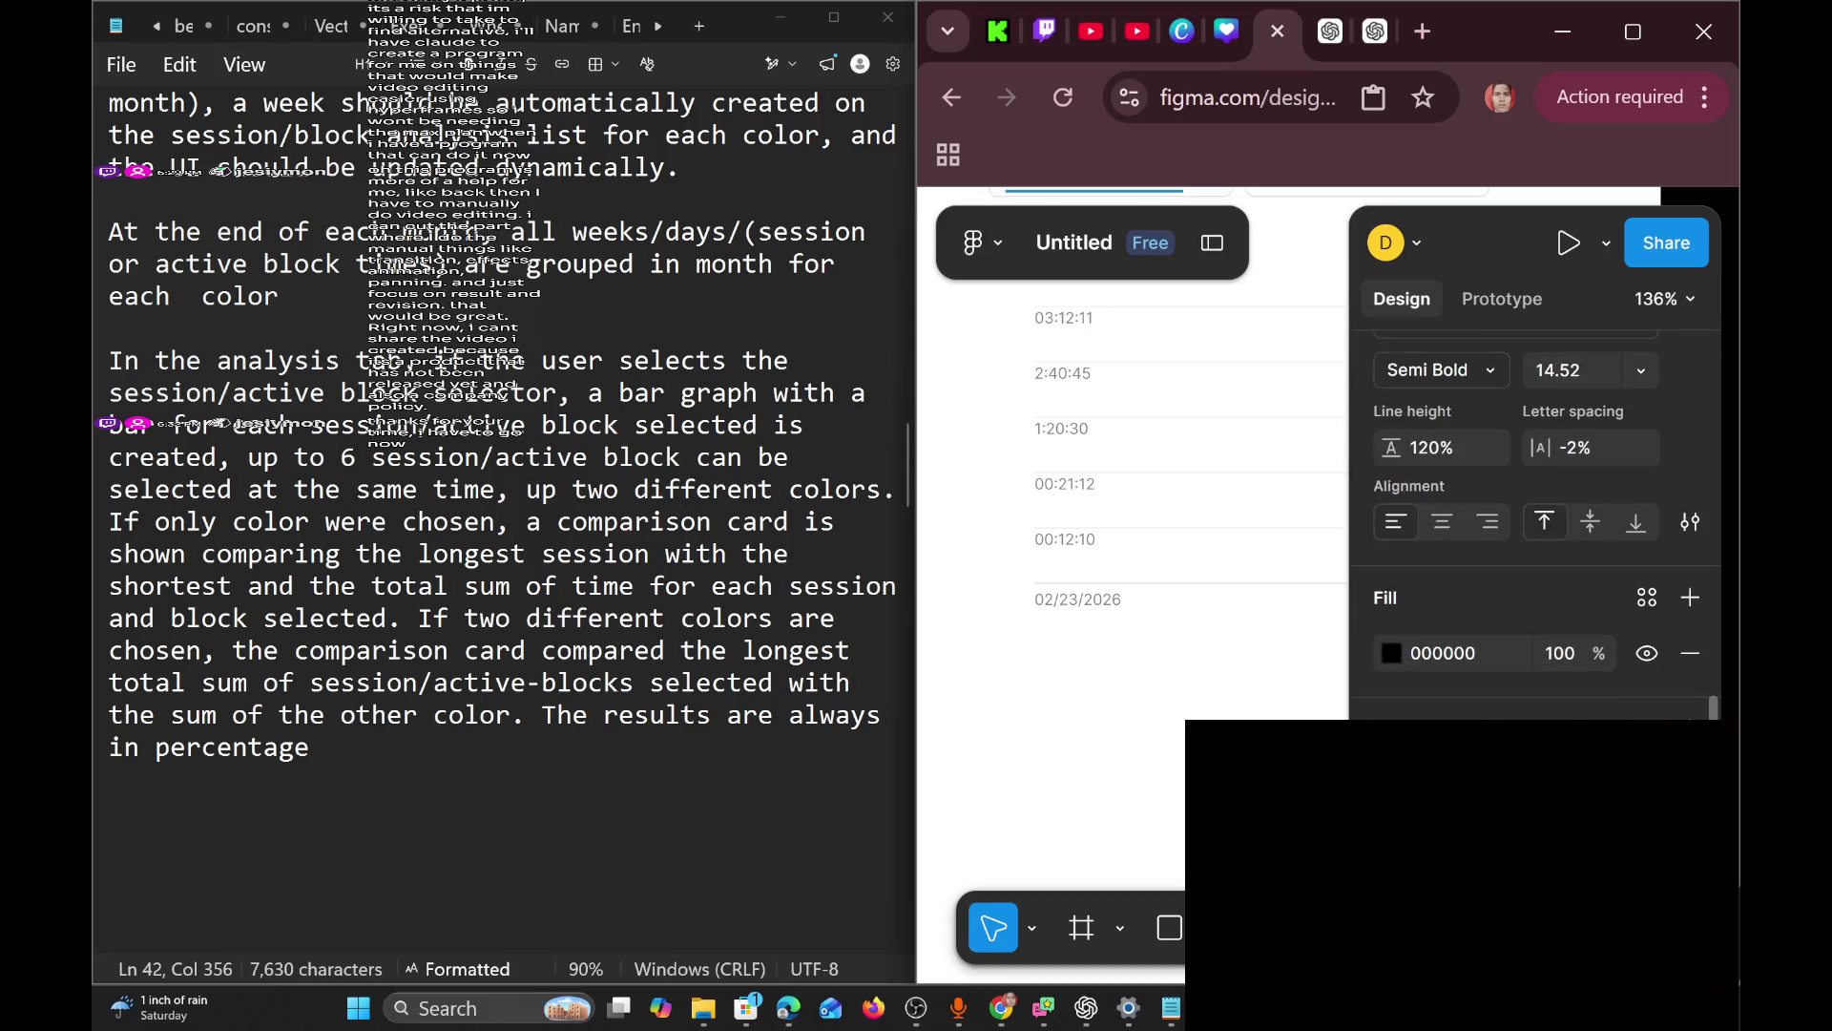
scroll(1177, 807, up, 5)
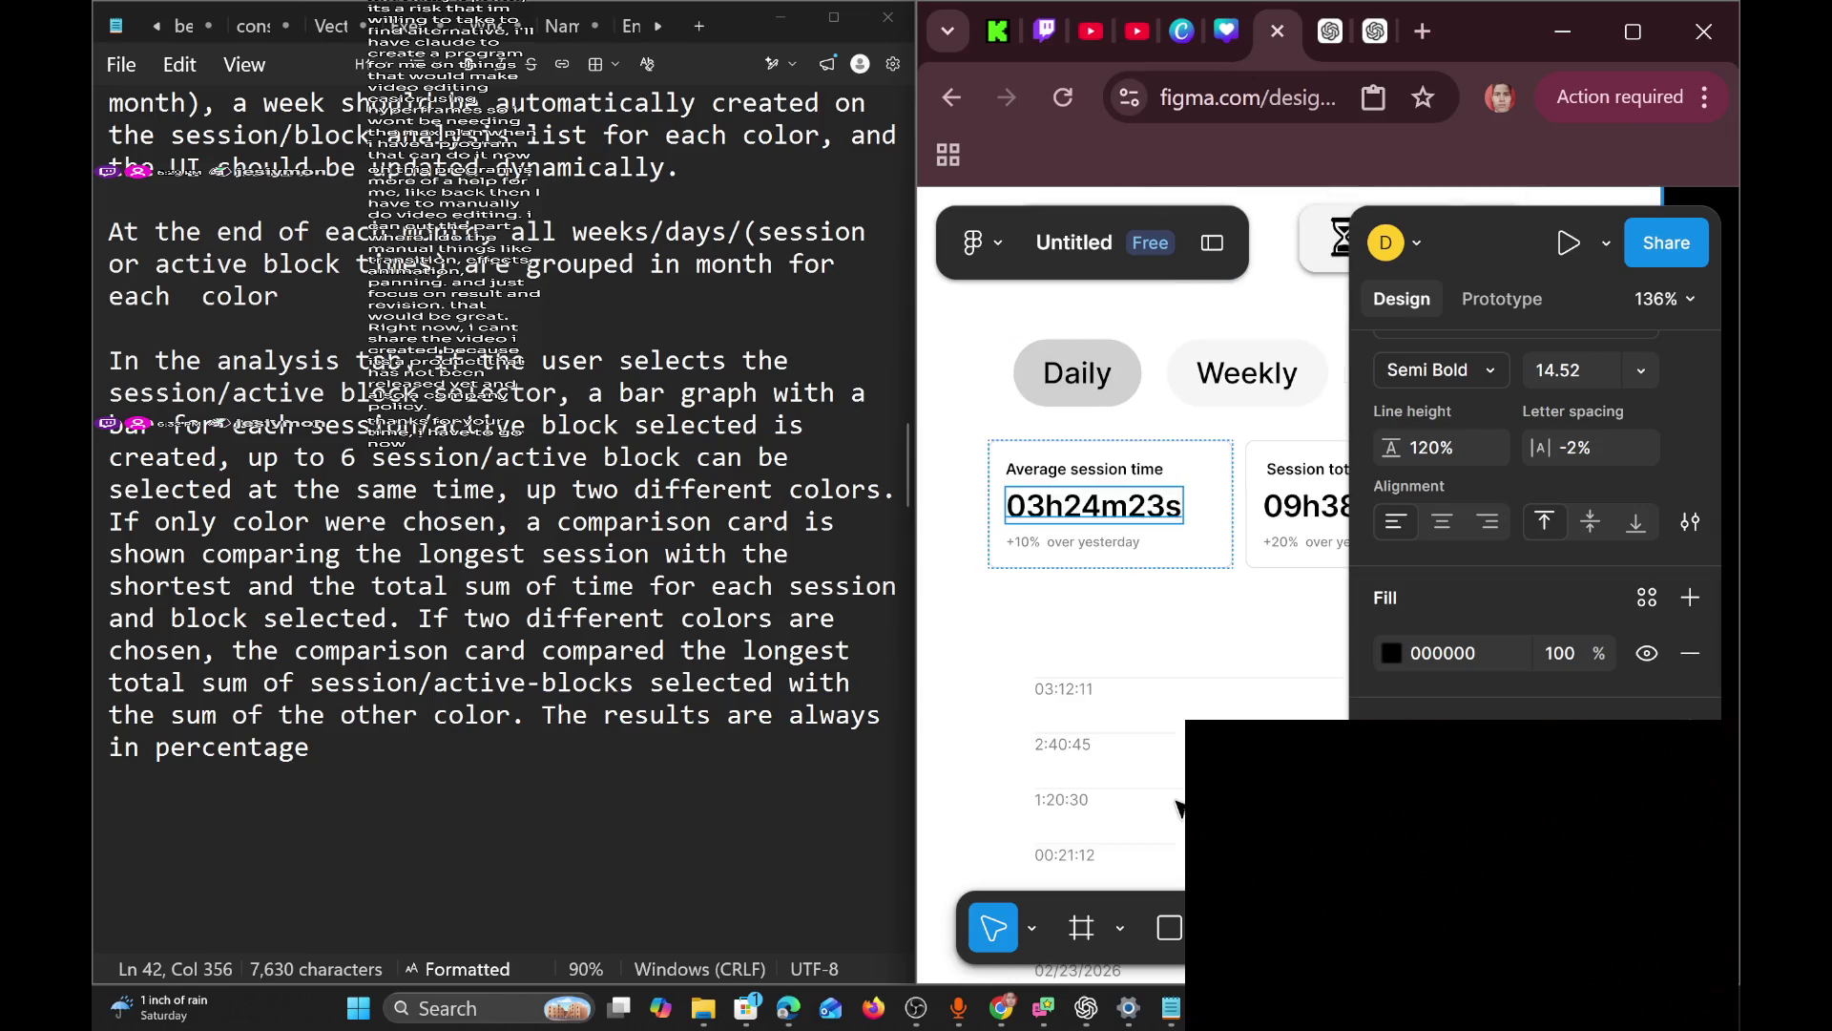
scroll(1145, 477, down, 2)
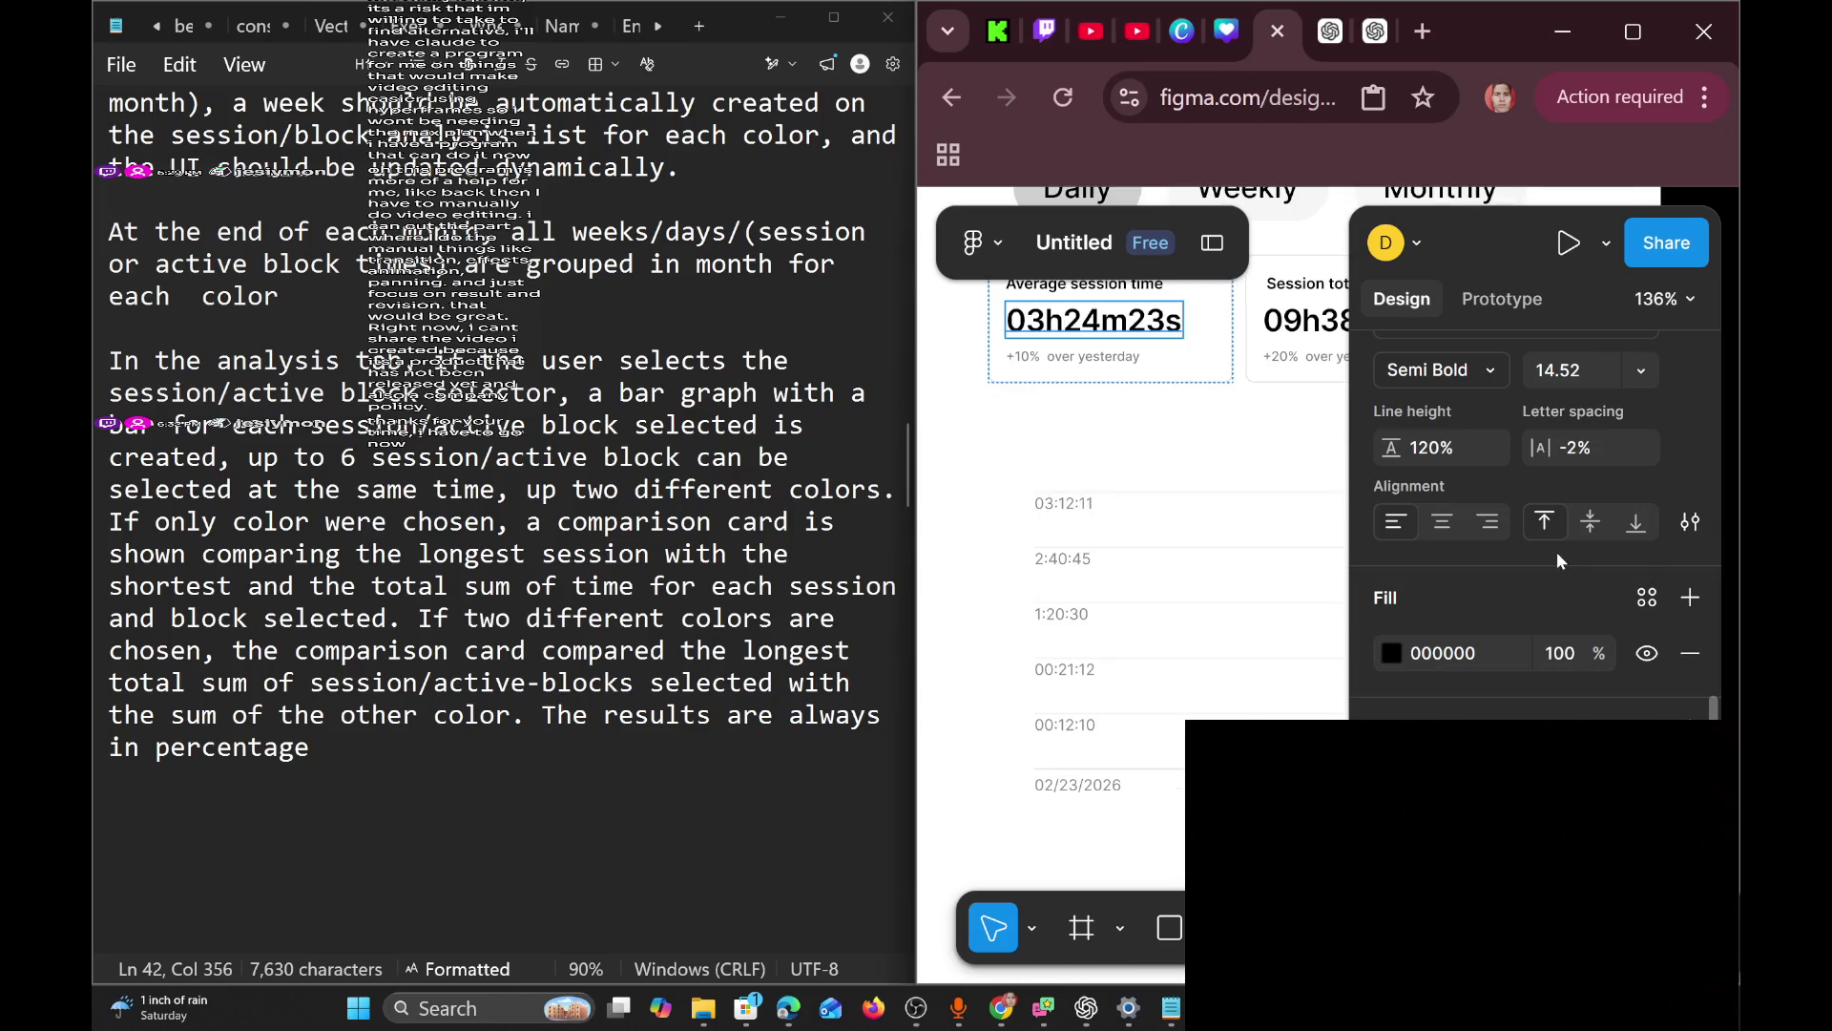
scroll(1686, 471, up, 6)
scroll(1684, 467, down, 2)
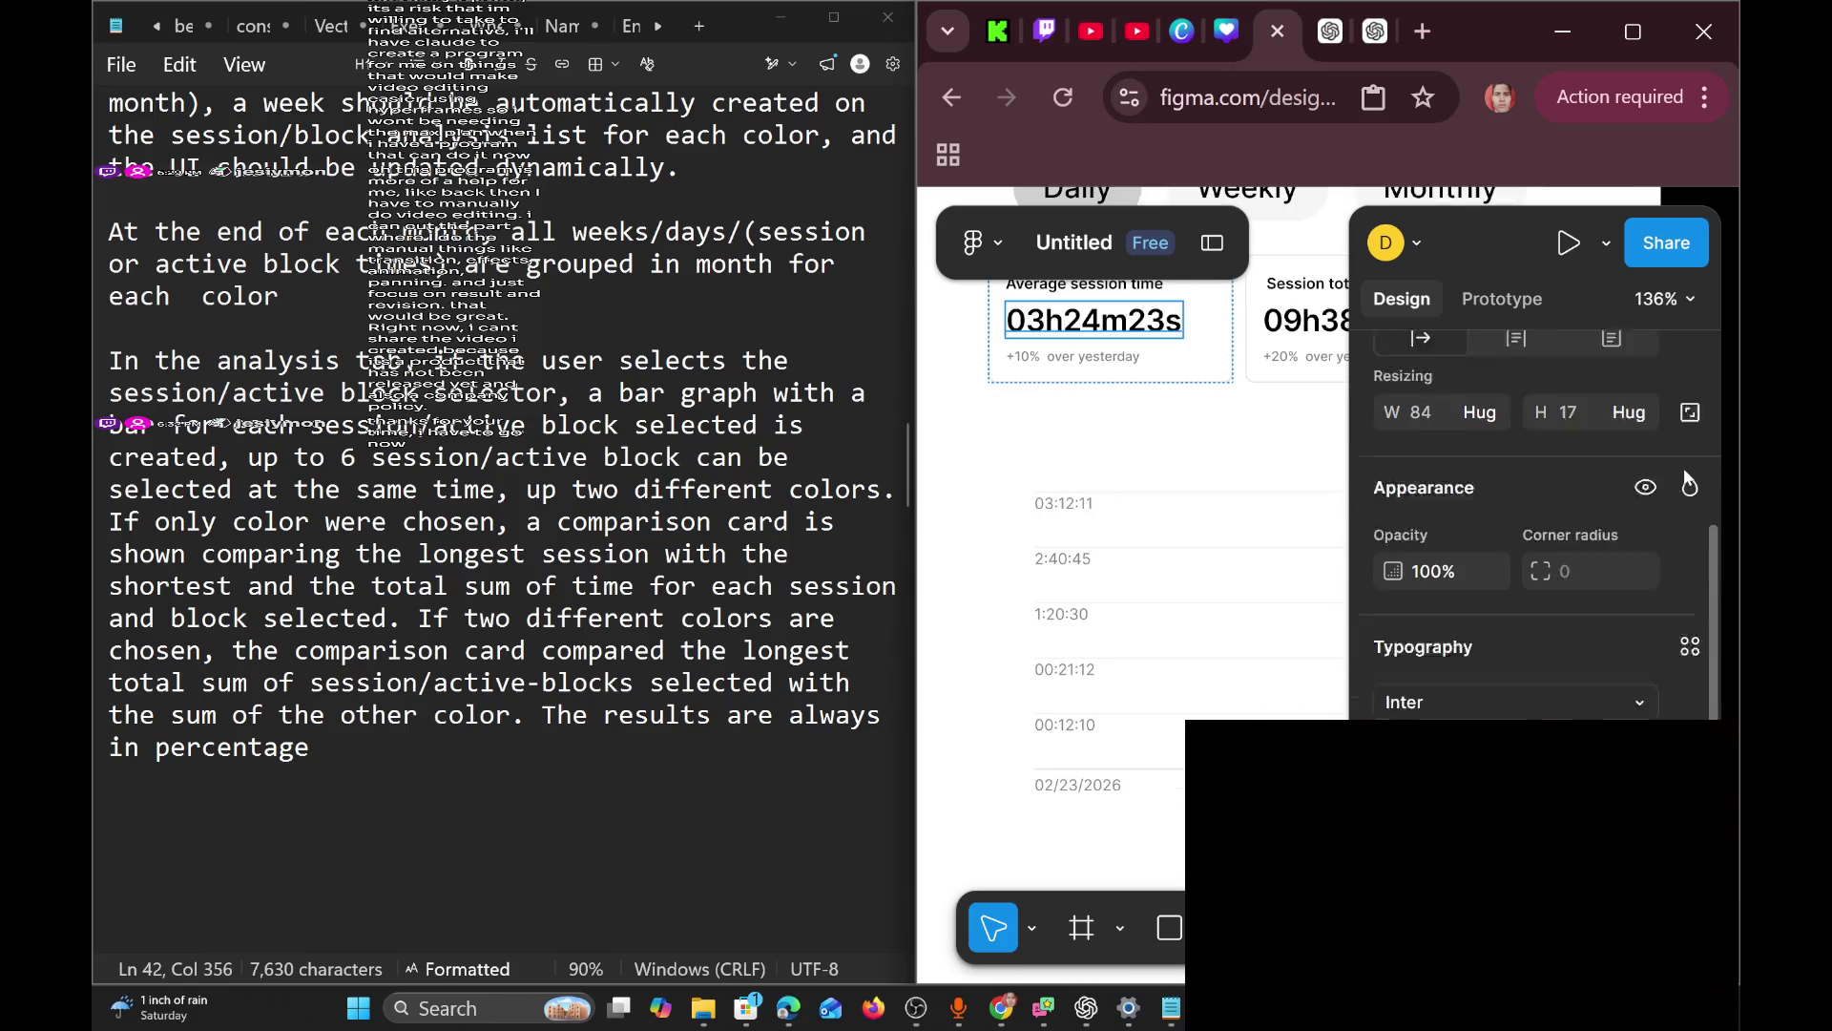
scroll(1678, 653, up, 3)
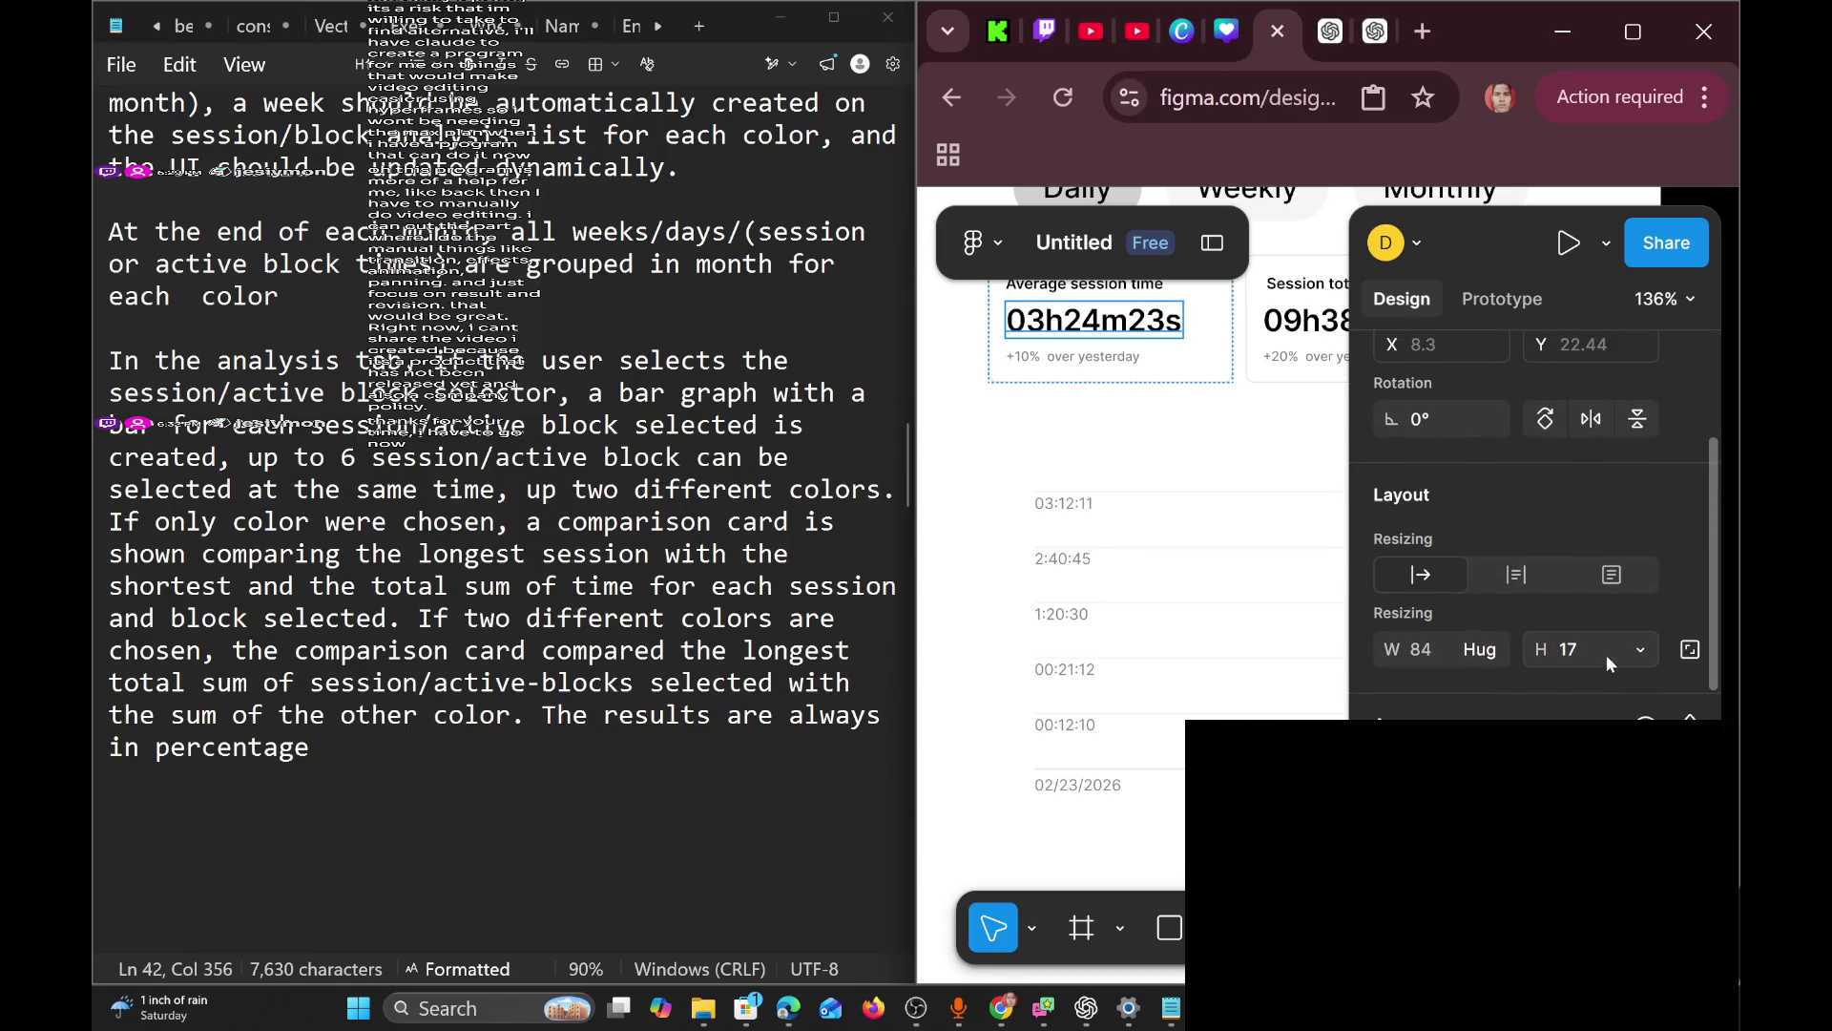
key(Escape)
scroll(1412, 706, up, 3)
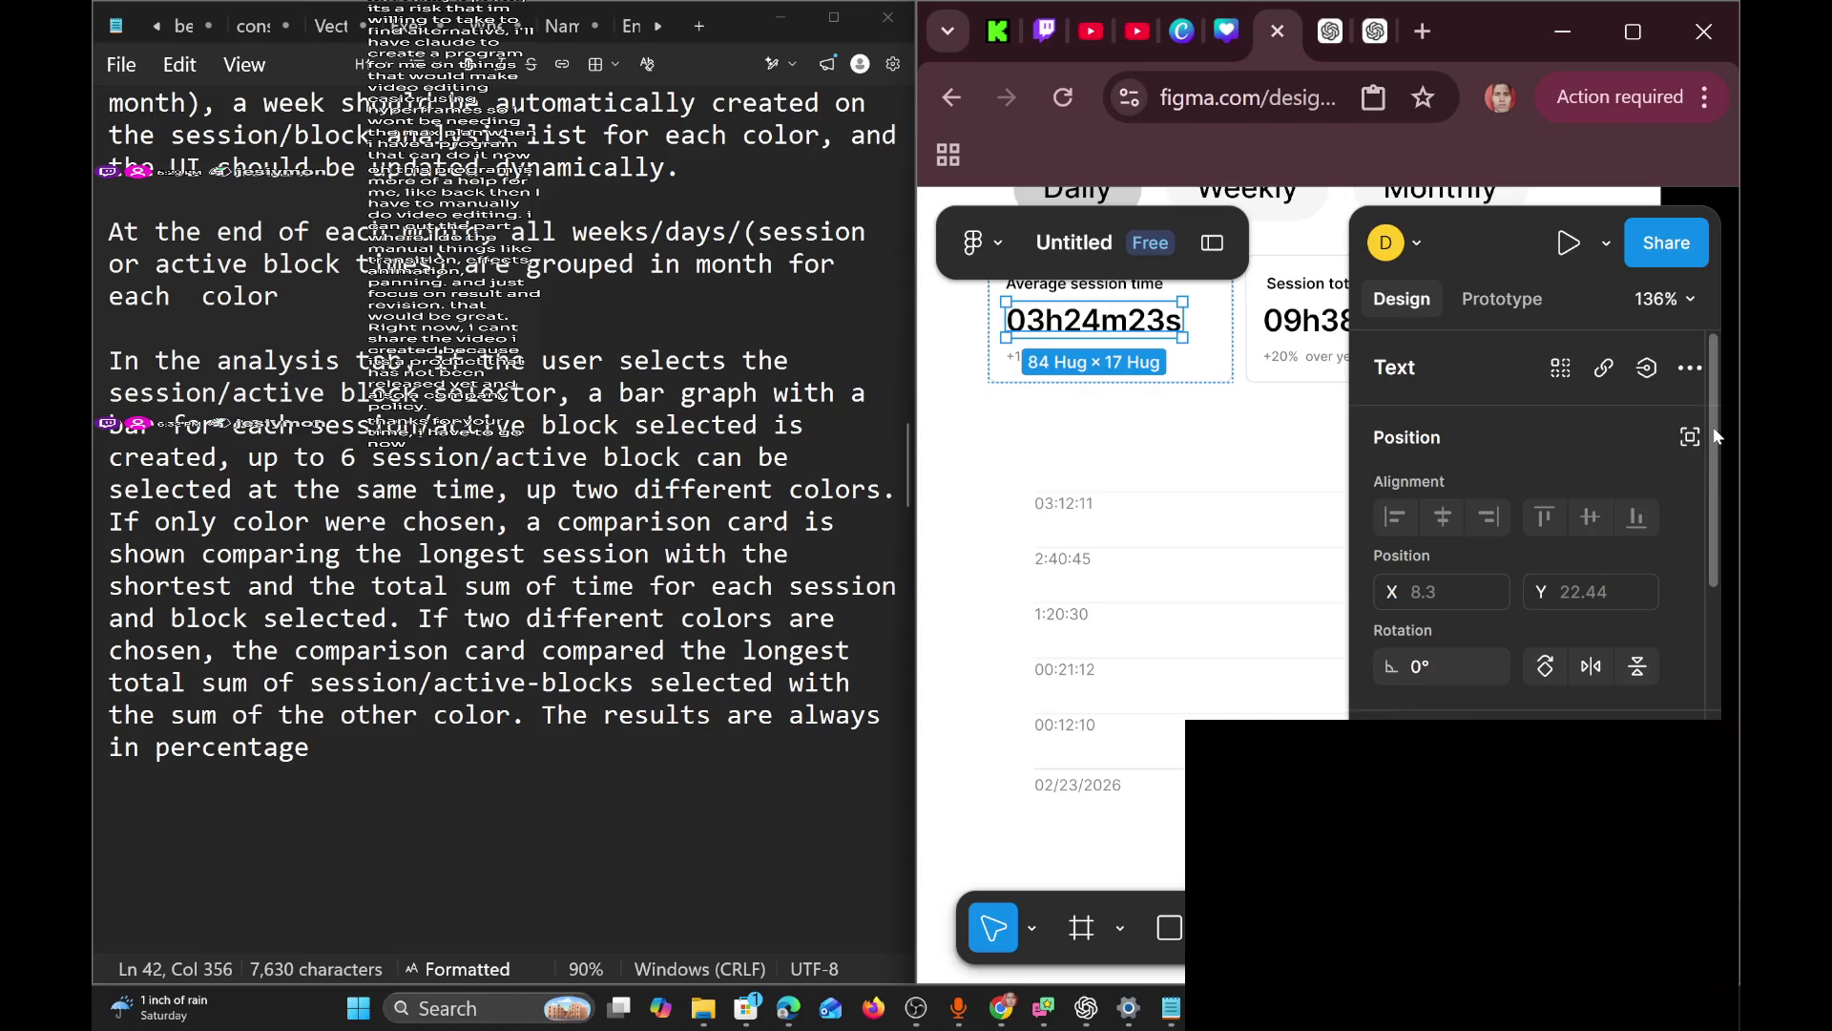
click(1692, 371)
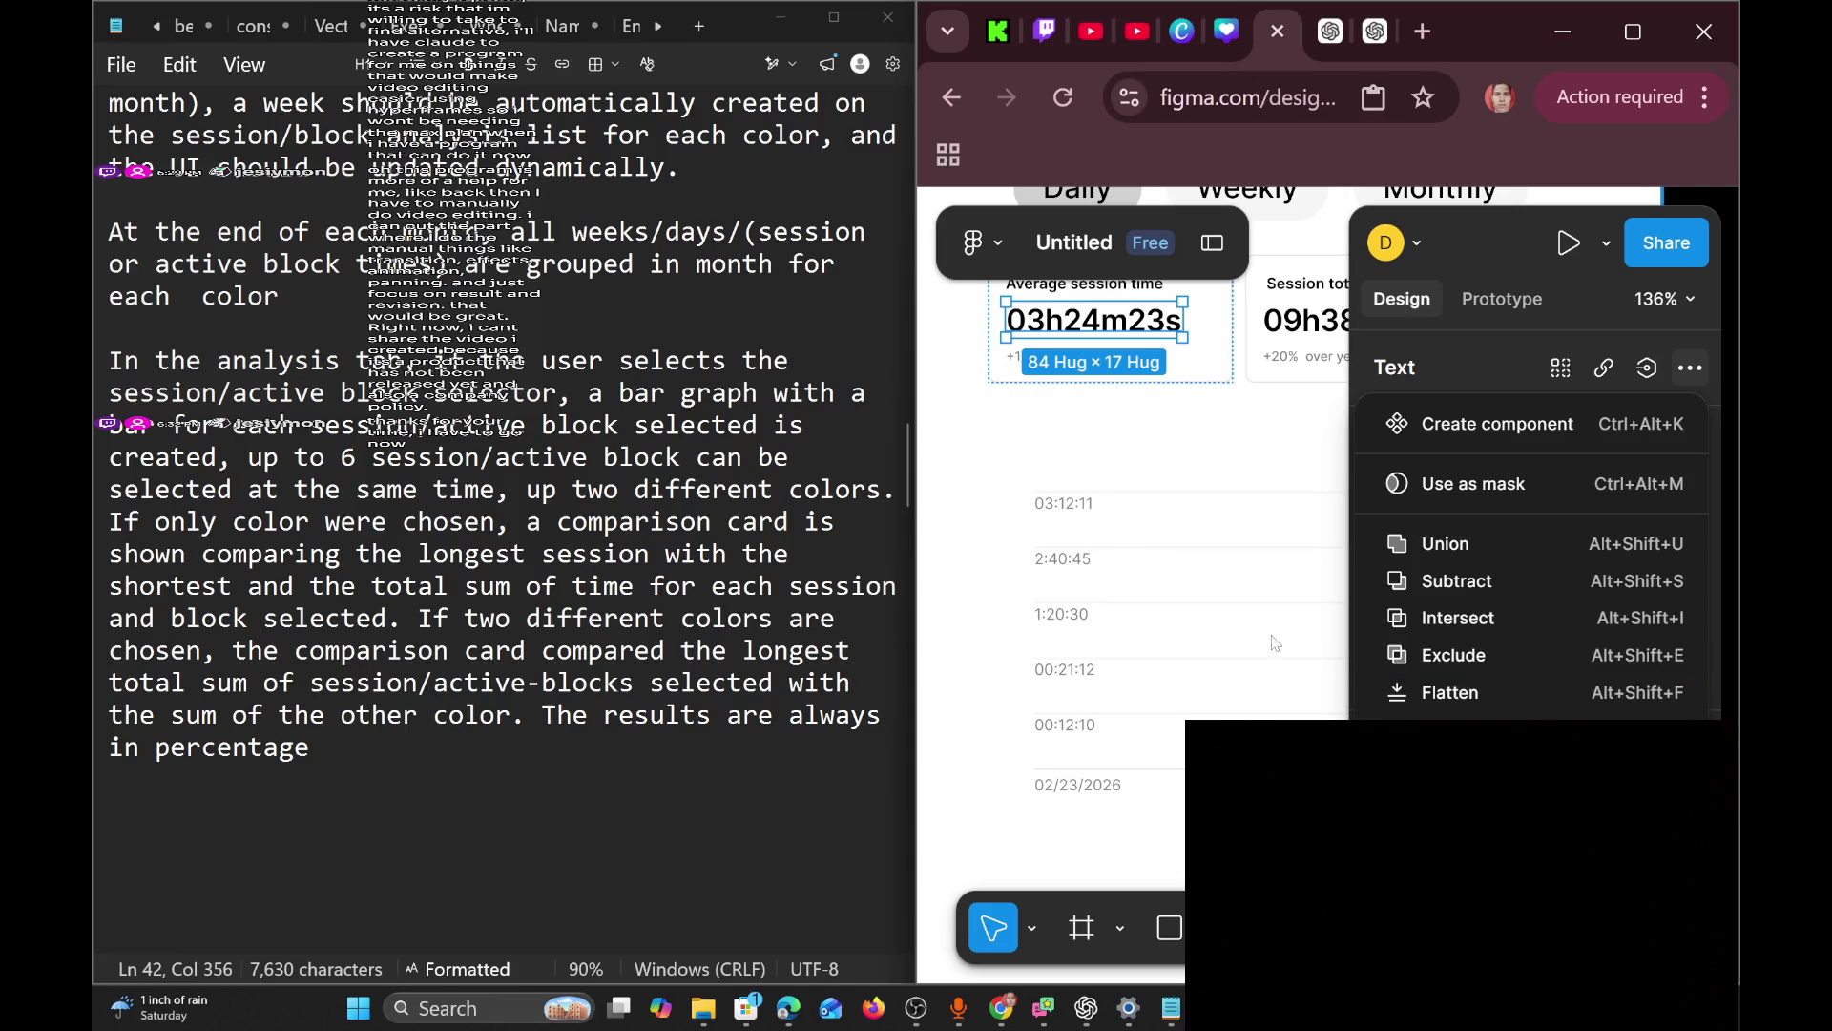
click(1289, 405)
scroll(1288, 406, up, 2)
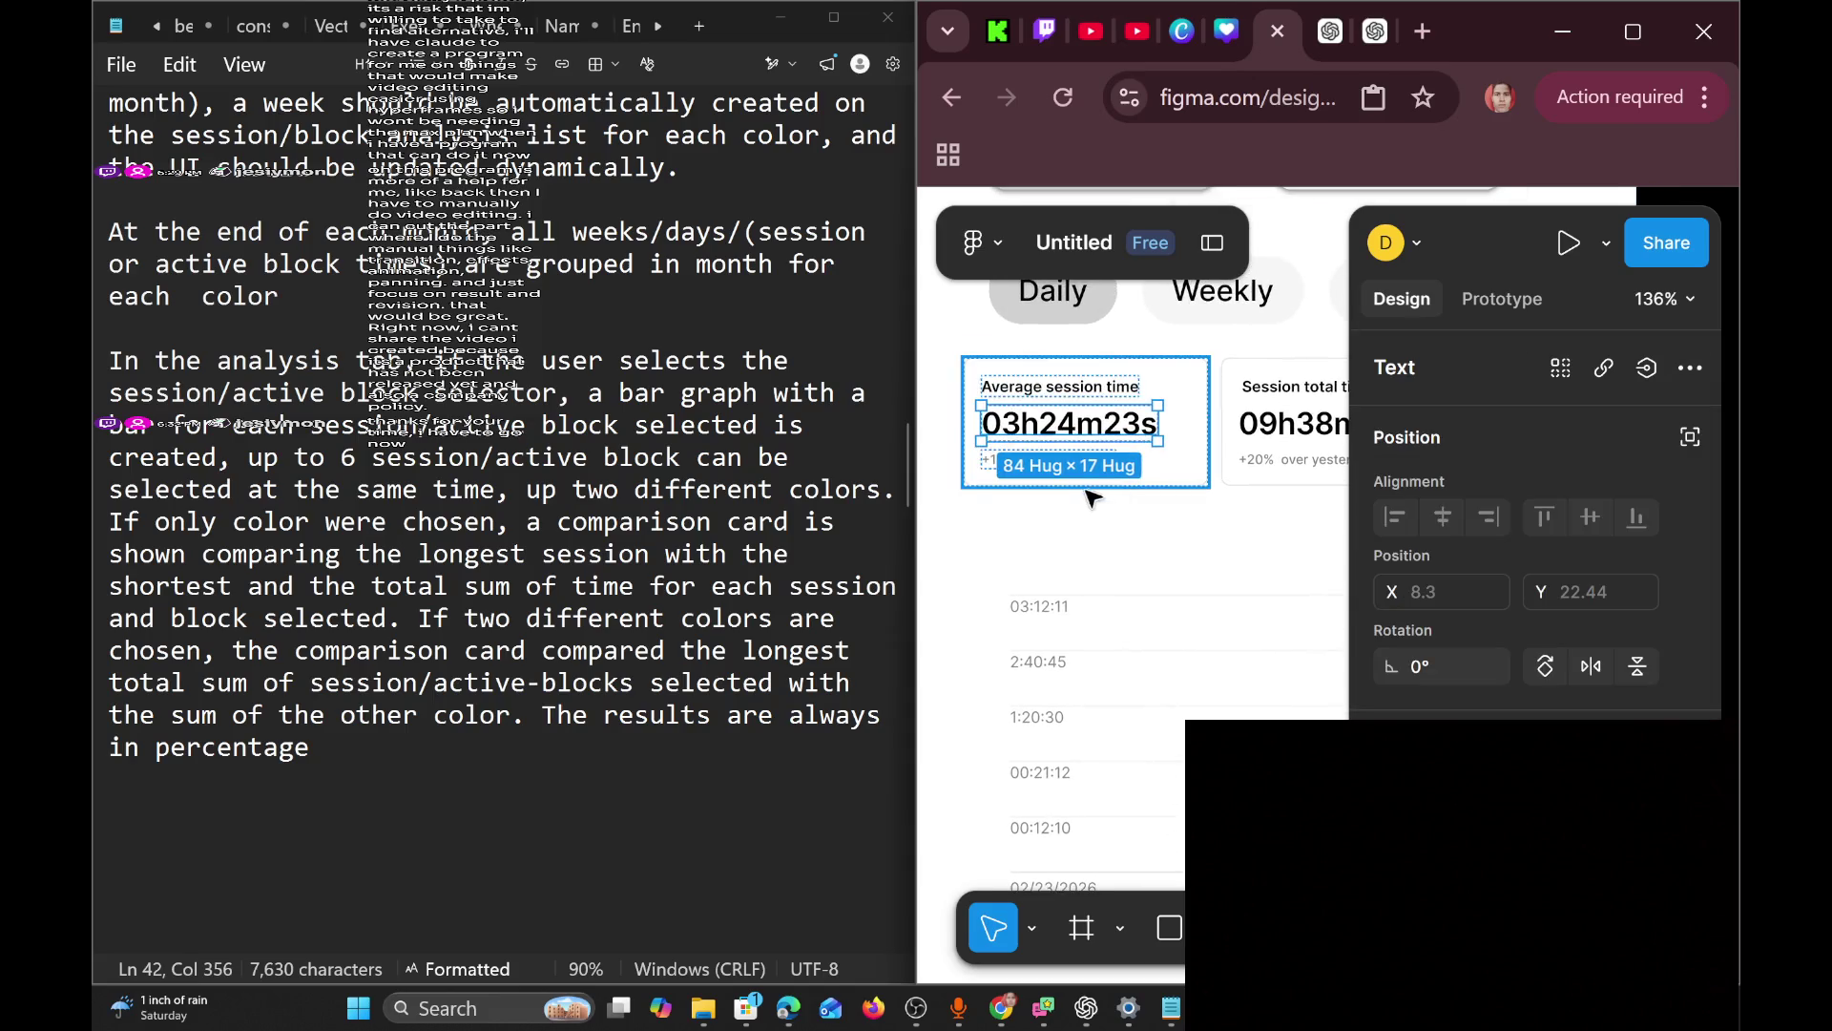
click(618, 715)
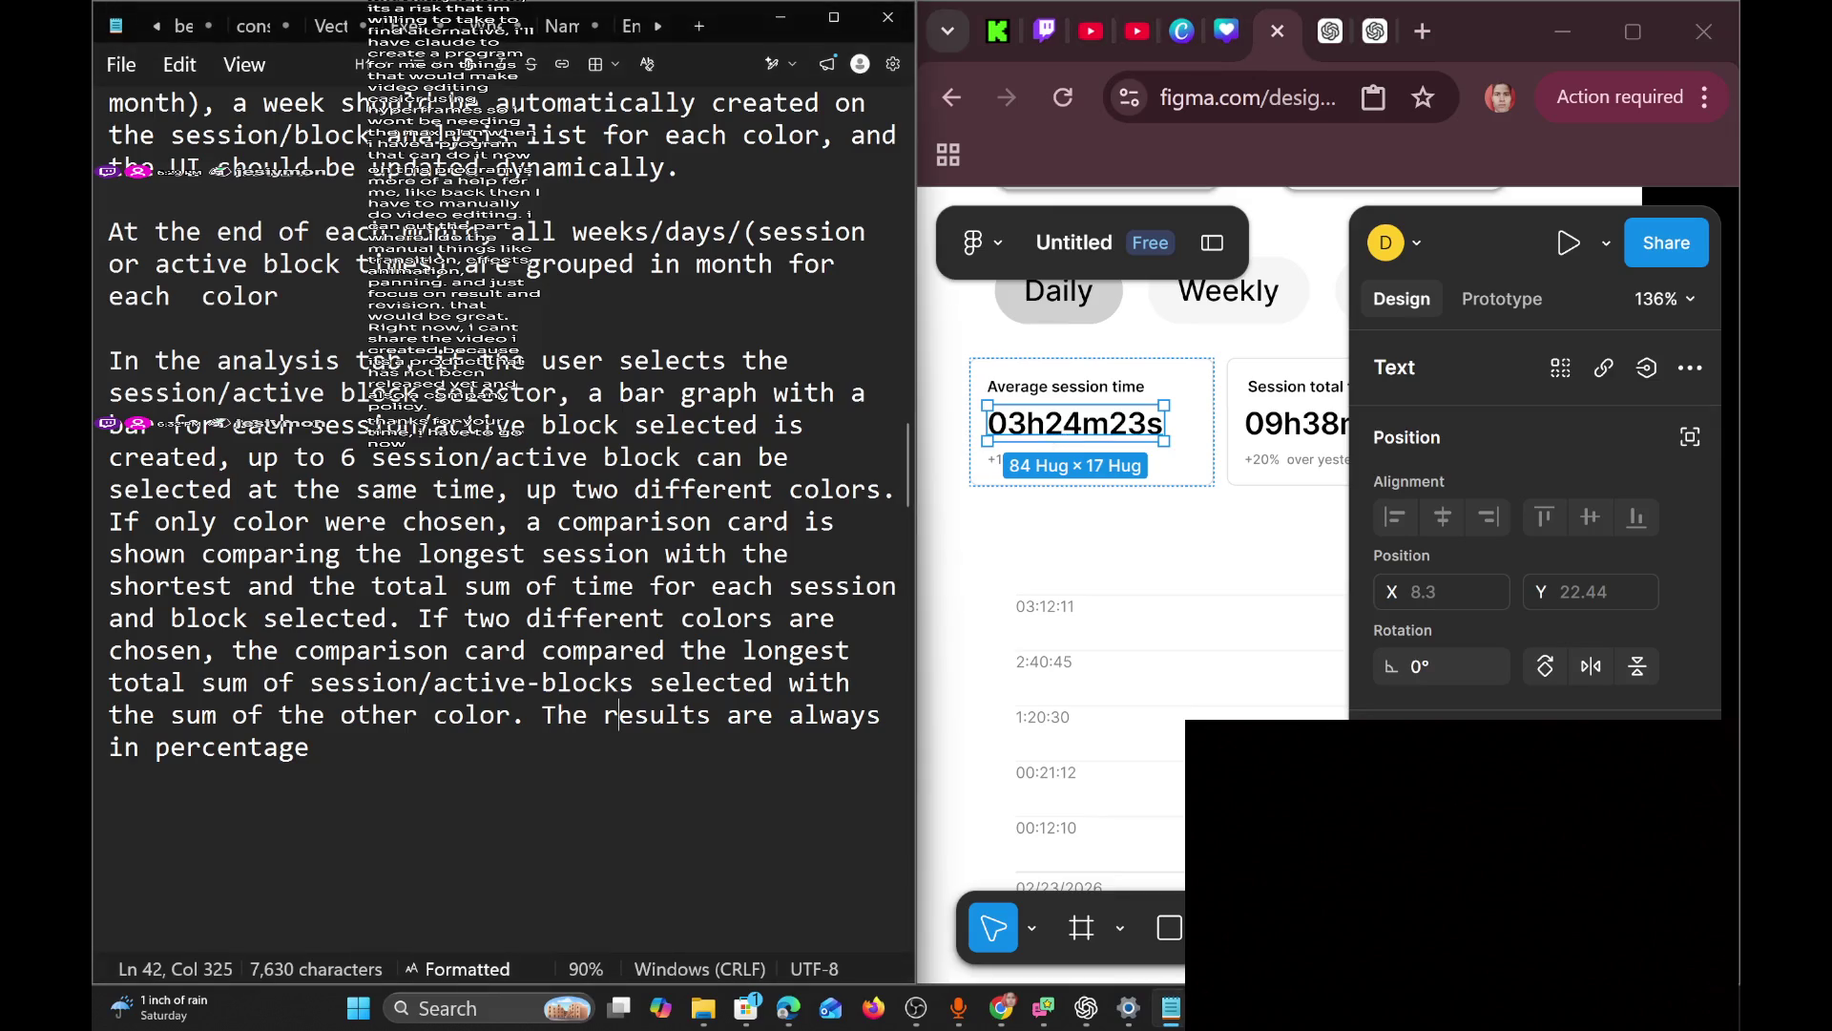
Change the Average session time value from 03h24m23s to 00h00m00s.
double_click(1076, 423)
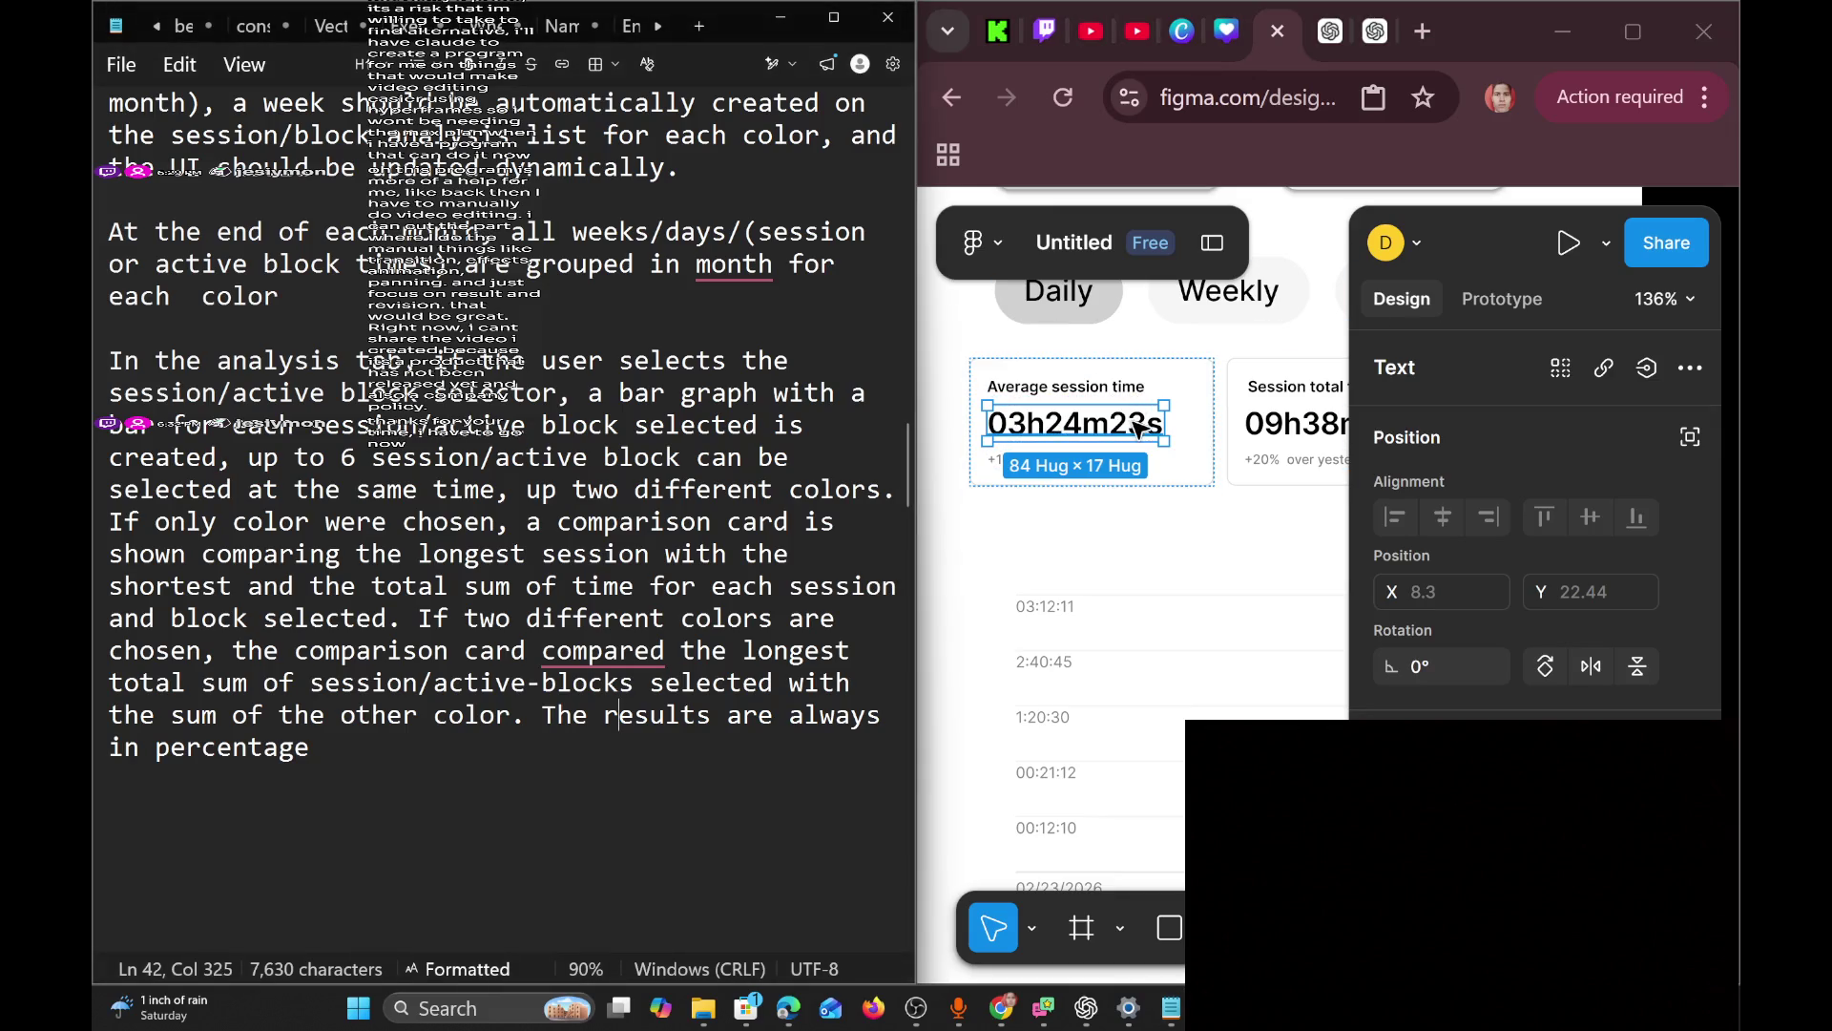
ctrl+scroll(1158, 522, down, 2)
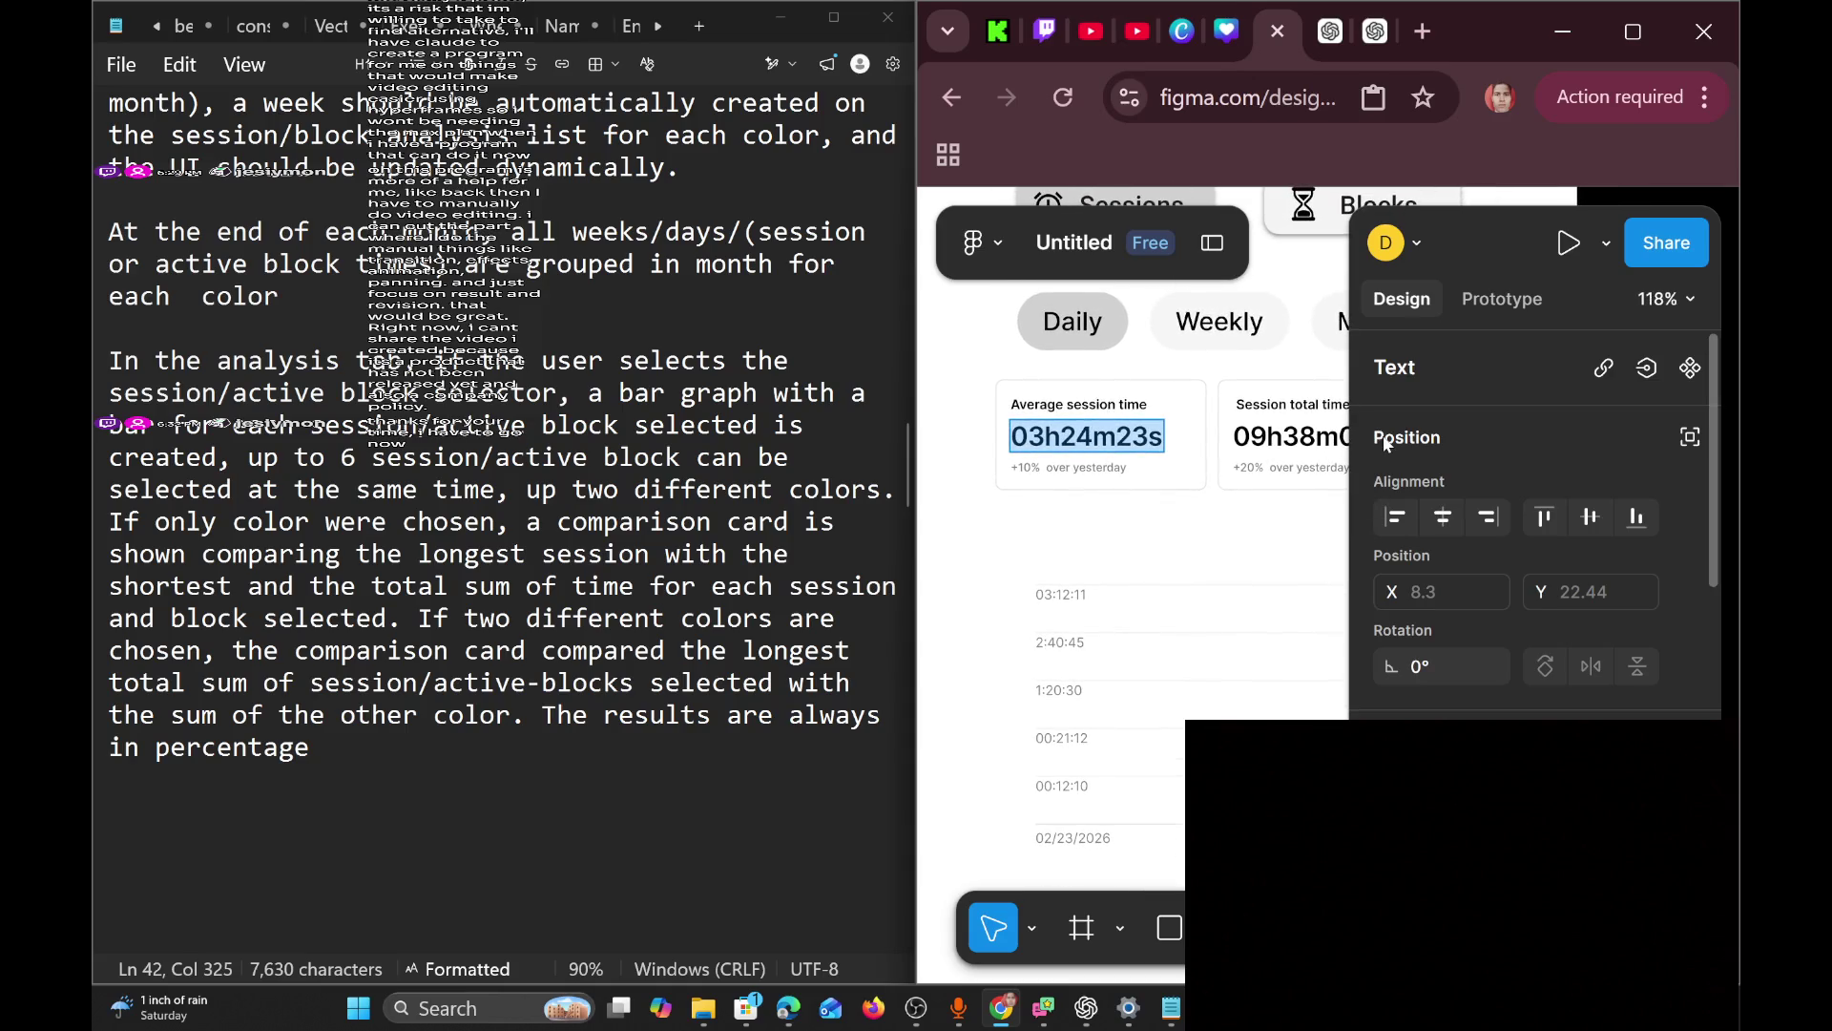
text(00h)
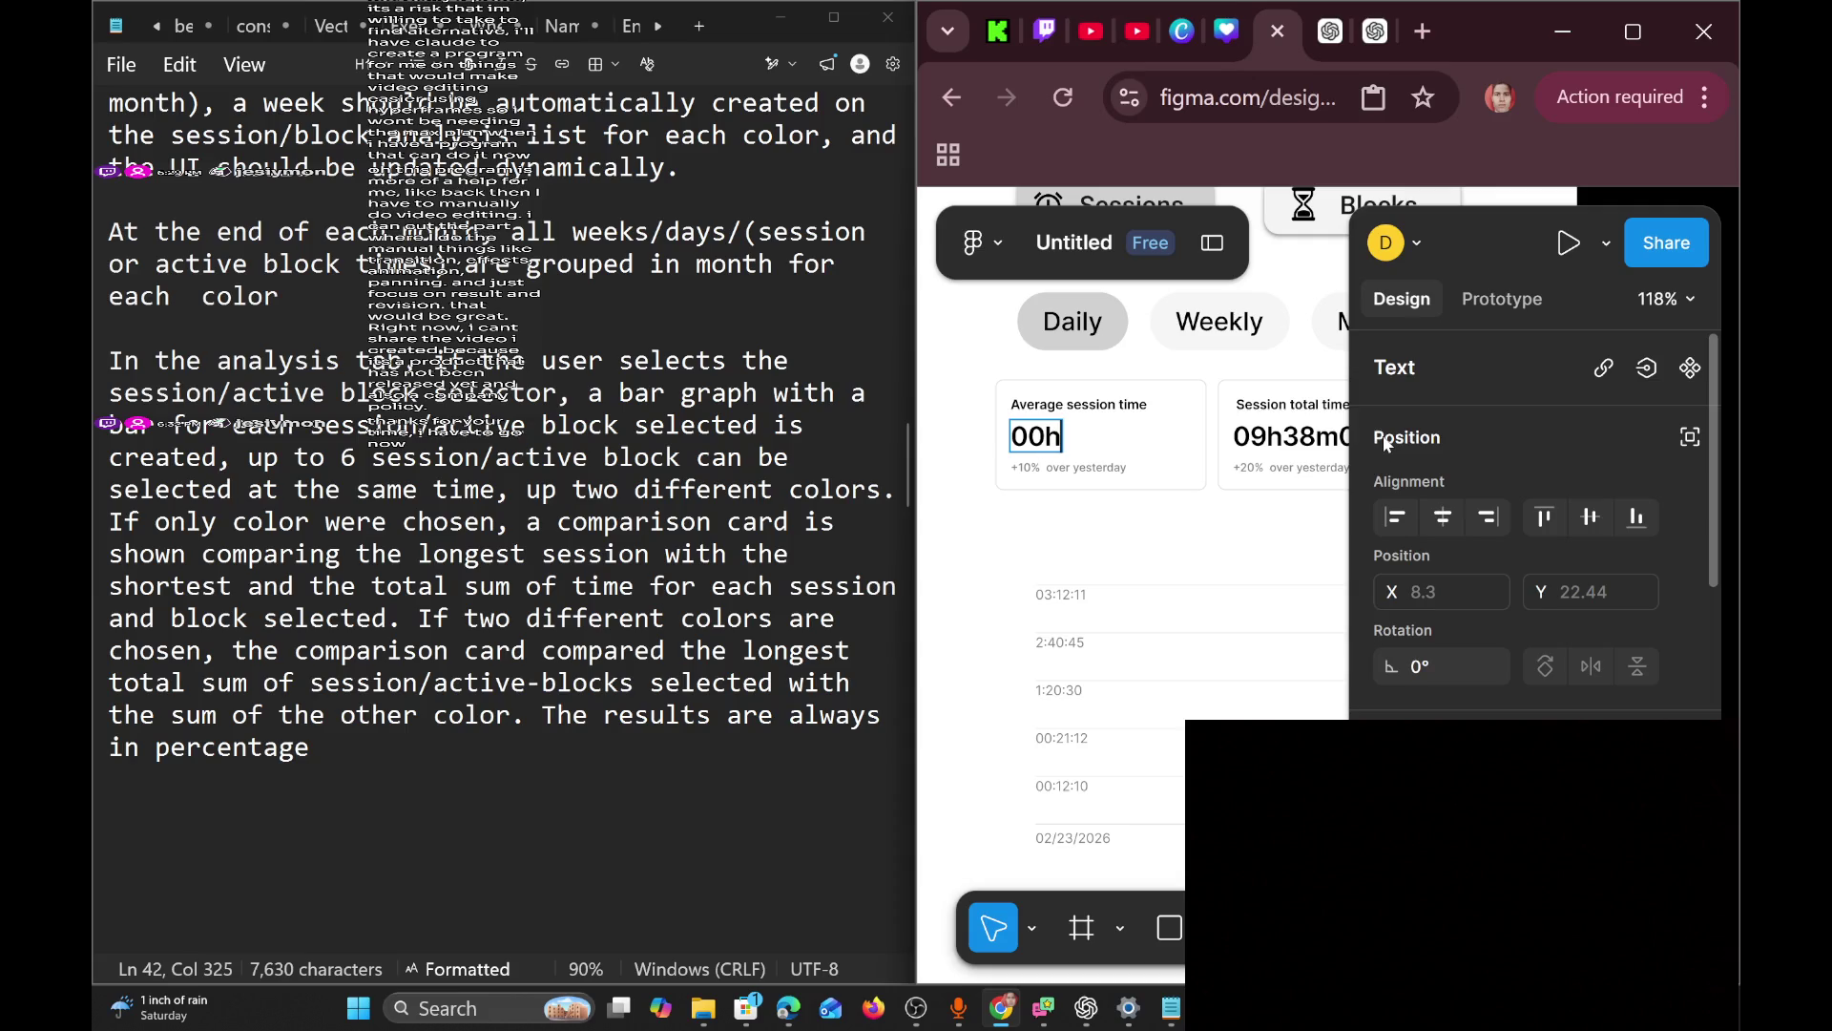
text(00m)
text(00s)
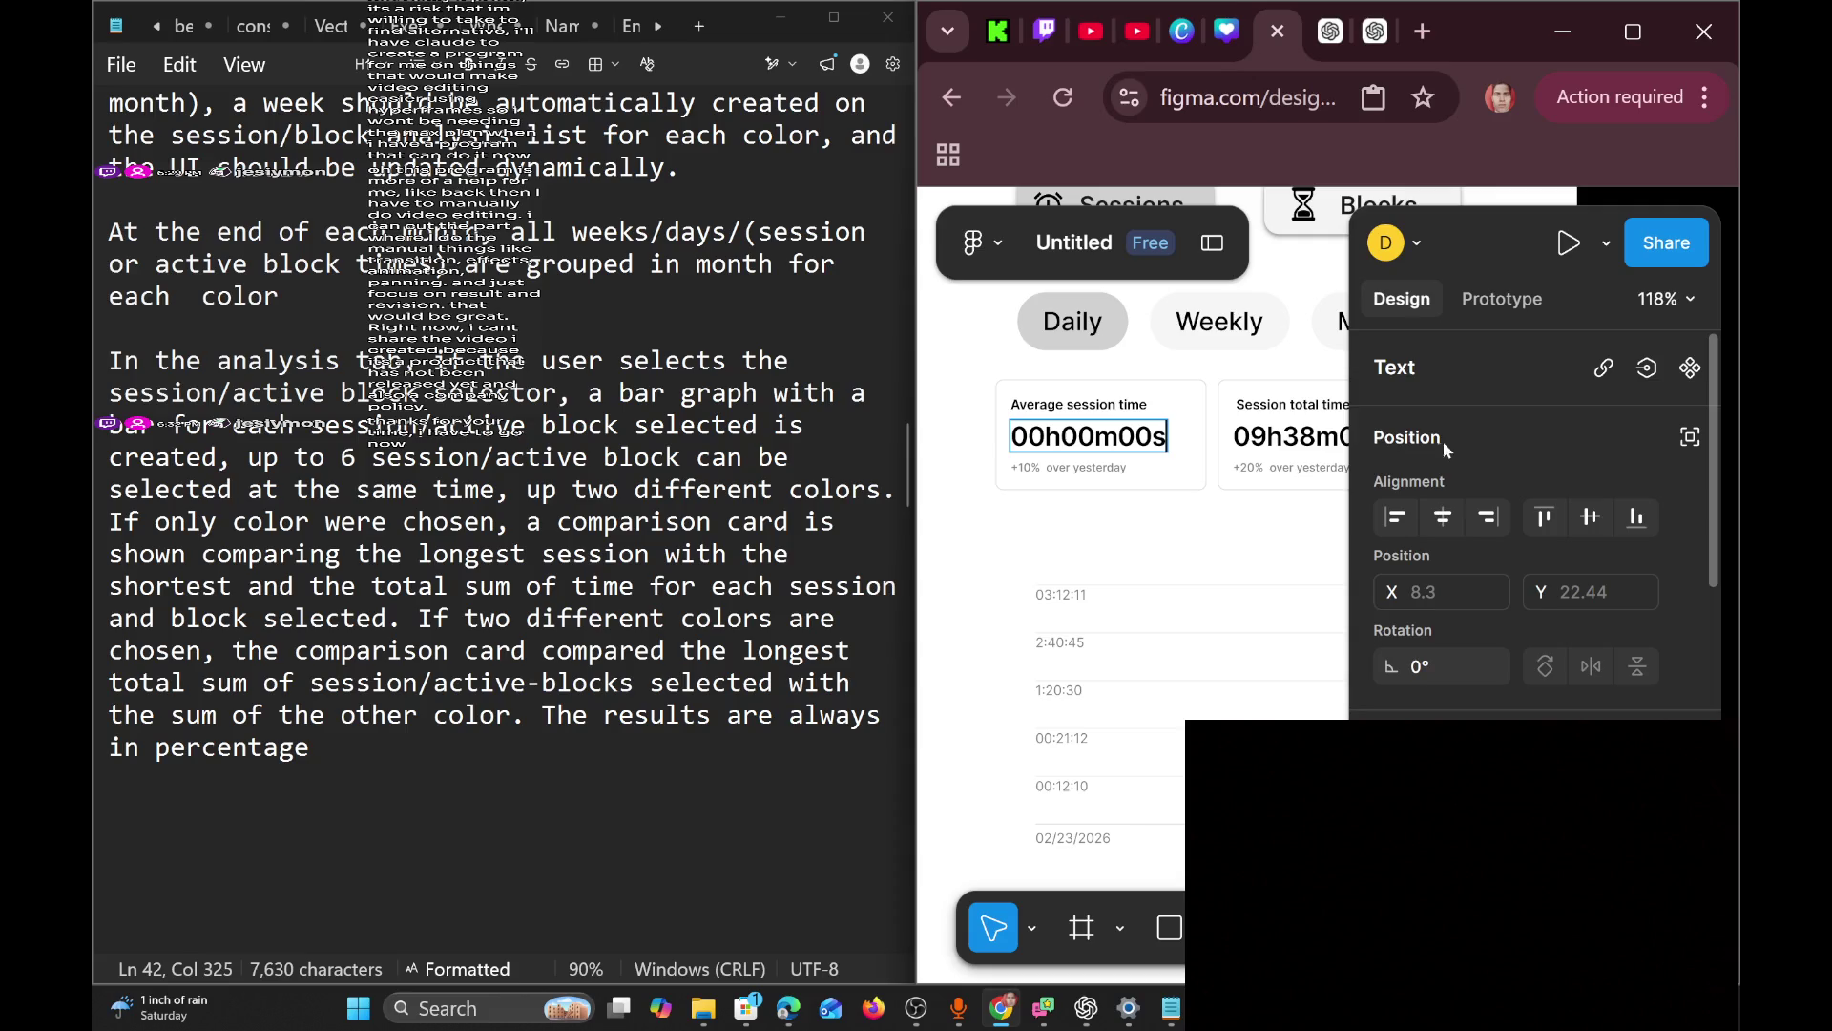
key(Escape)
Change the caption's +10% to +0% and delete part of 'yesterday'.
key(Tab)
double_click(1024, 468)
text(0)
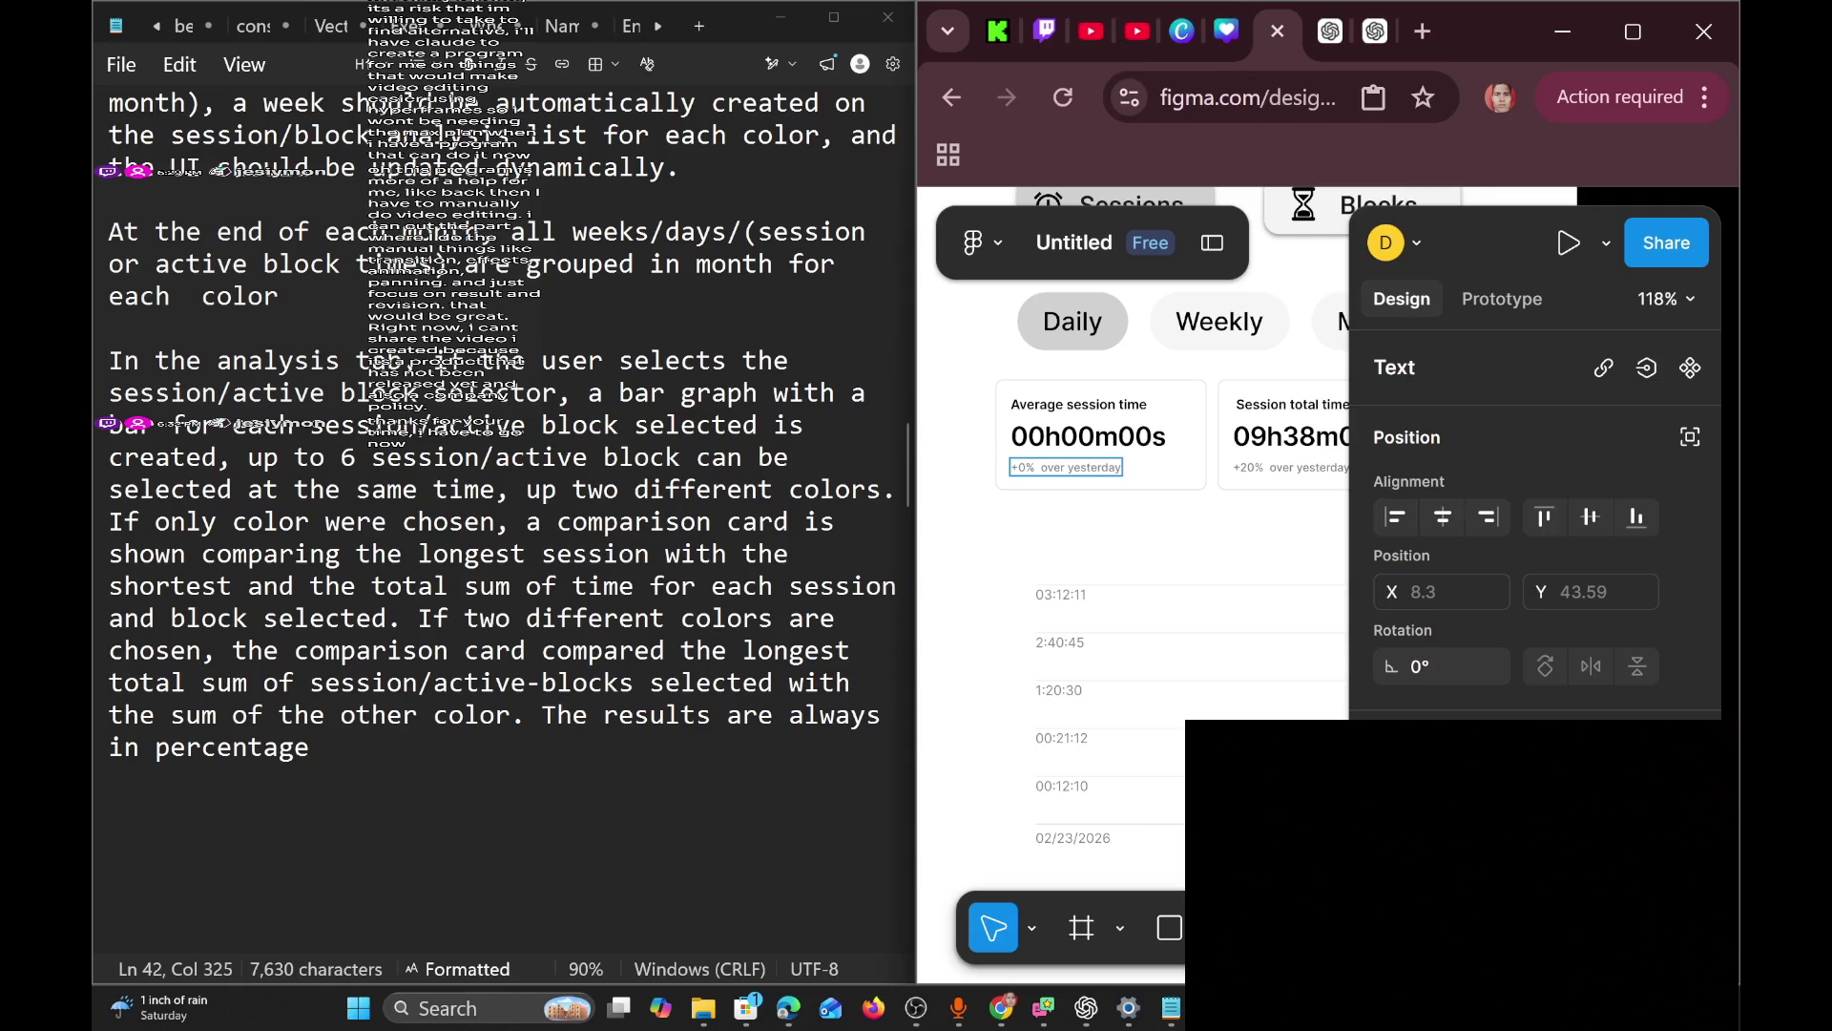
drag(1071, 467, 1159, 474)
key(BackSpace)
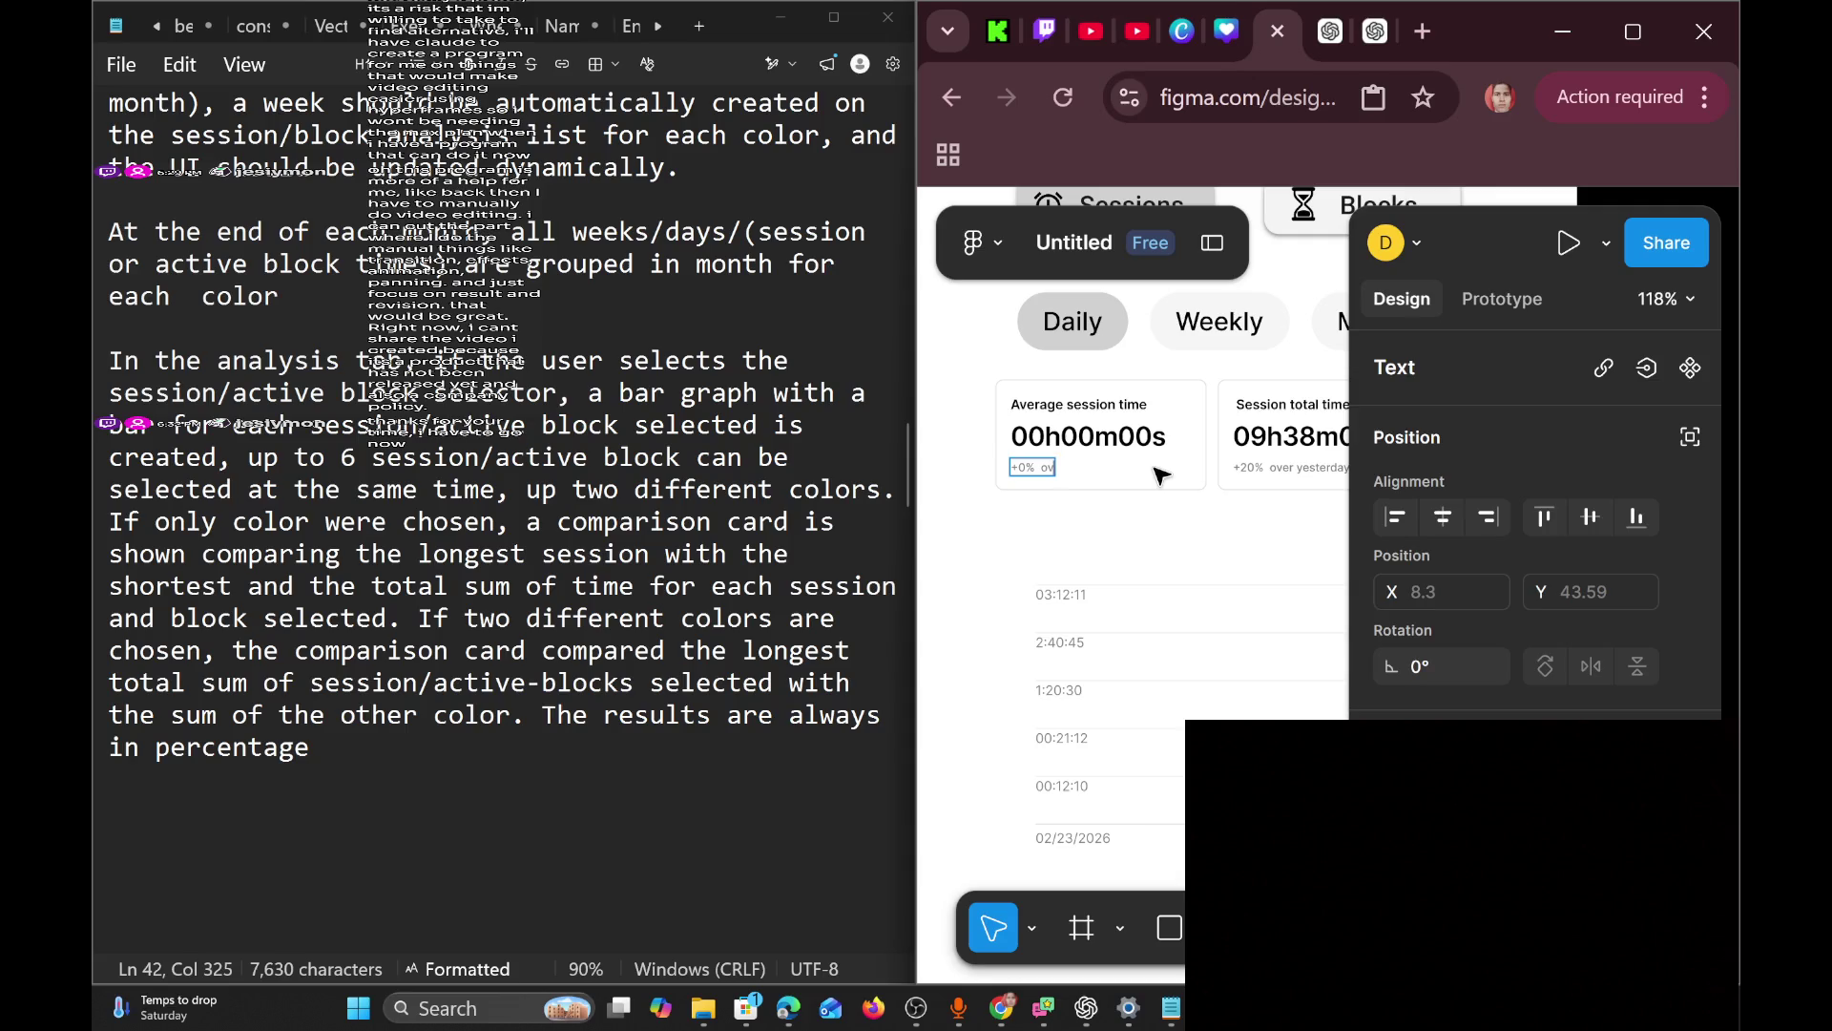
Send the selected card to Figma Make, then close the new file tab to return to the design.
scroll(1159, 475, right, 3)
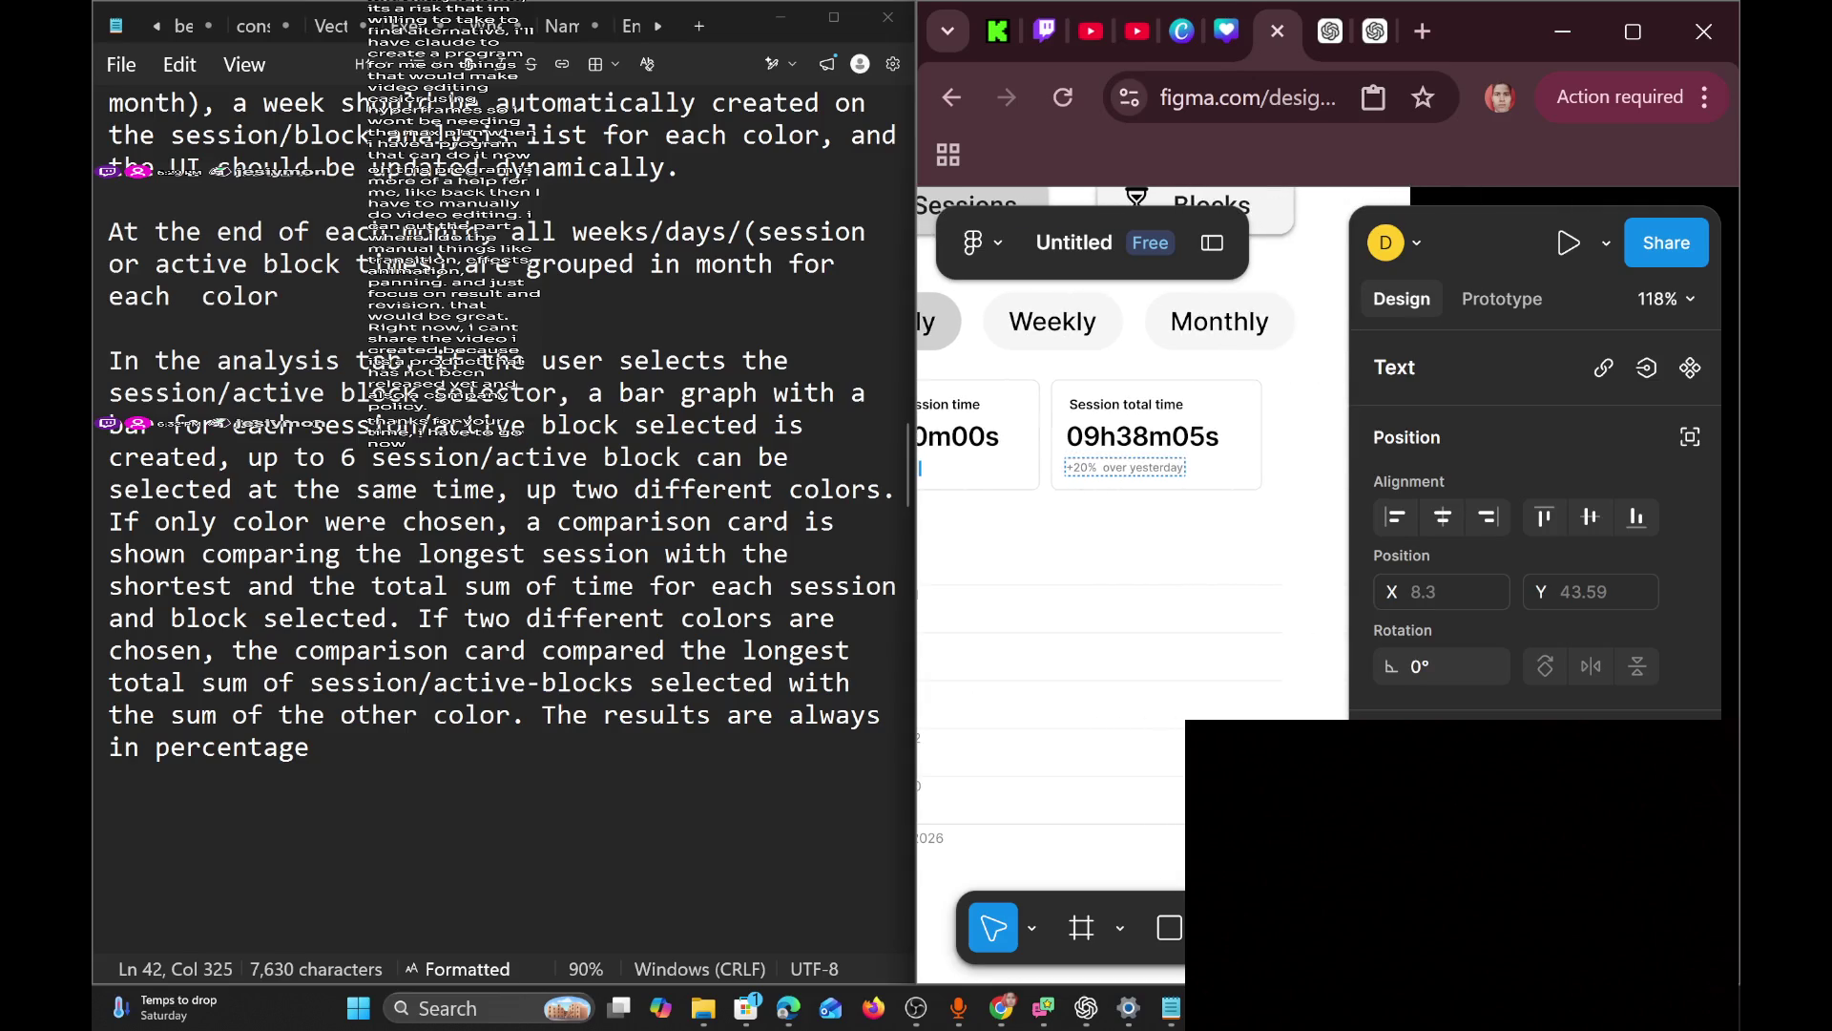
right_click(1143, 466)
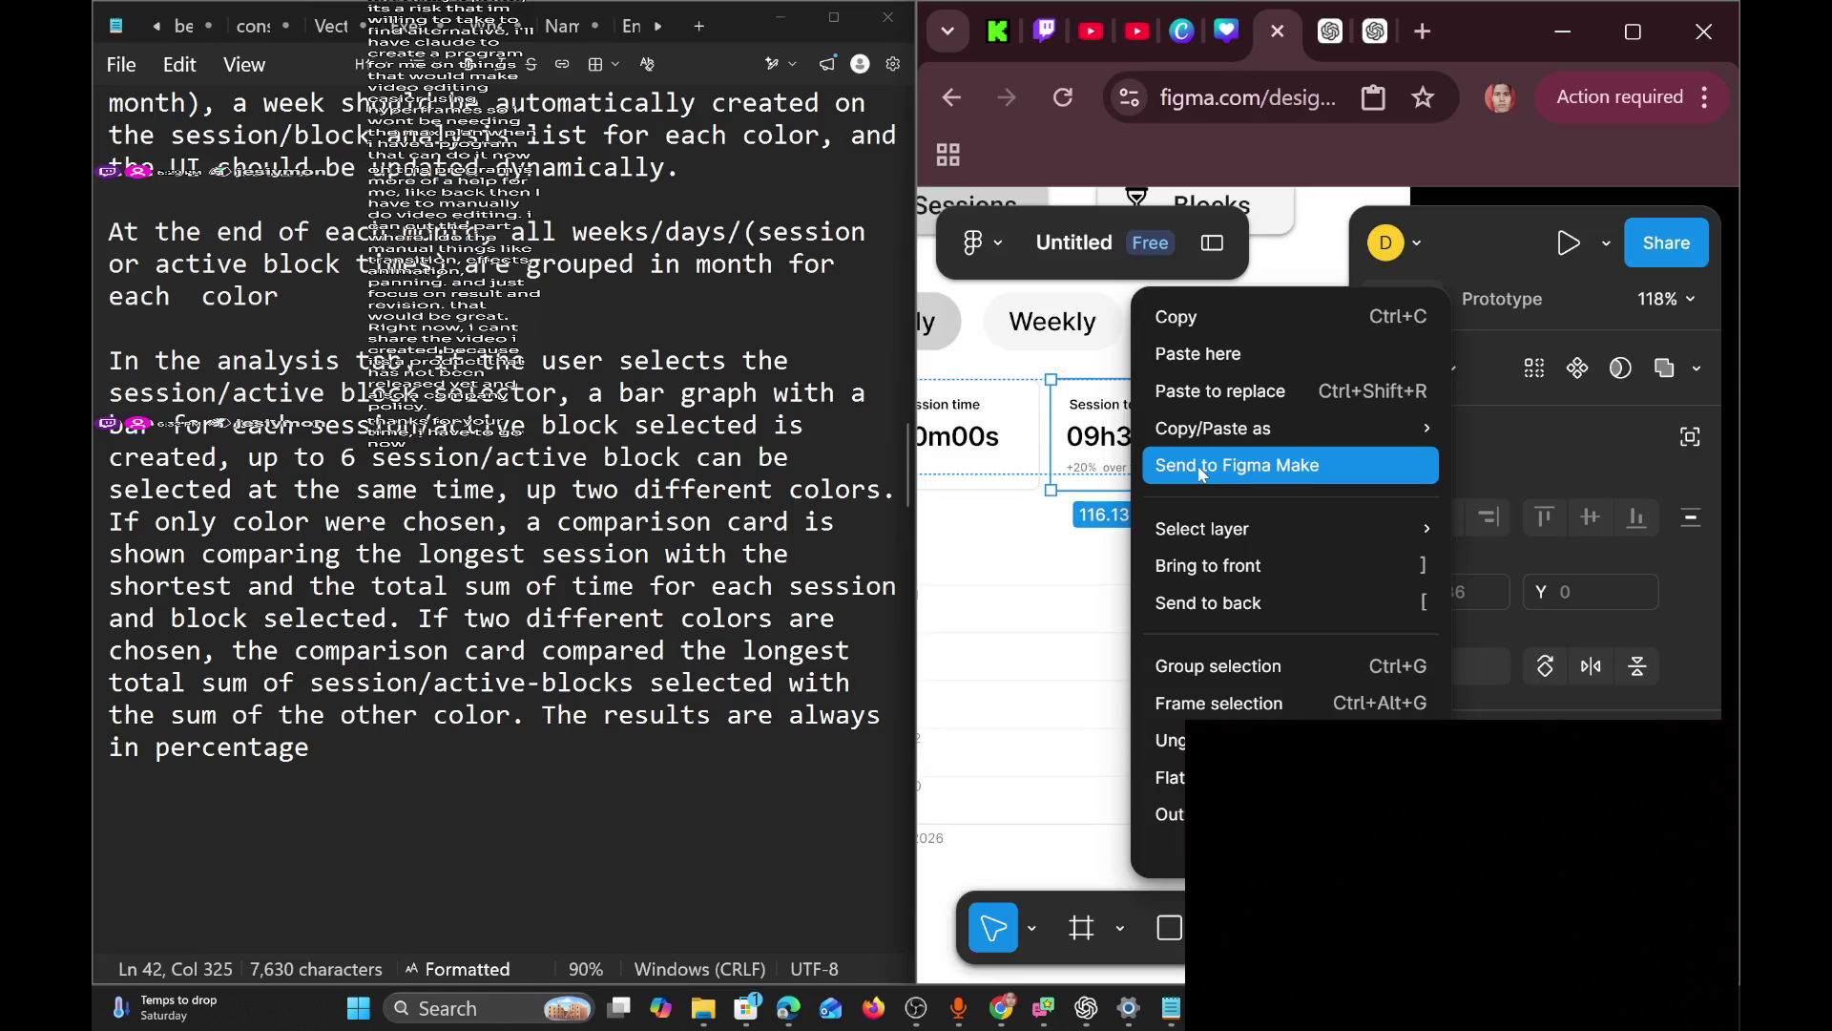
click(1143, 464)
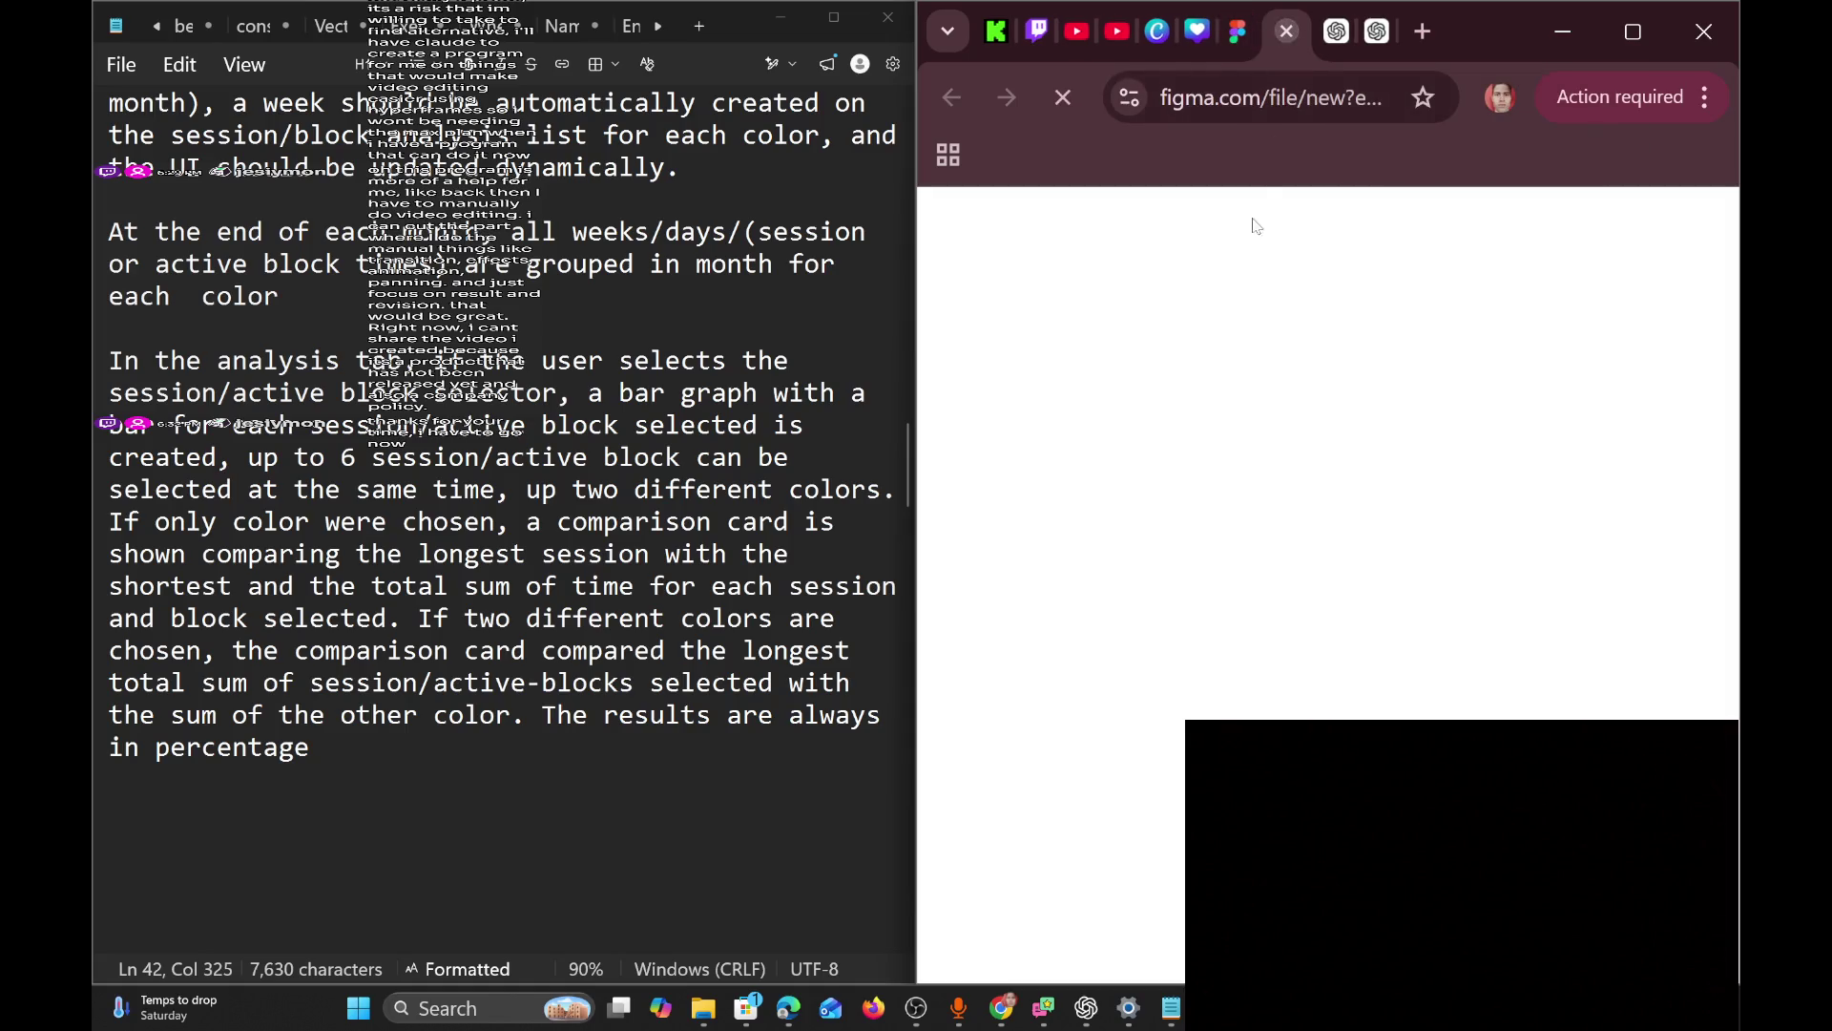
click(1287, 32)
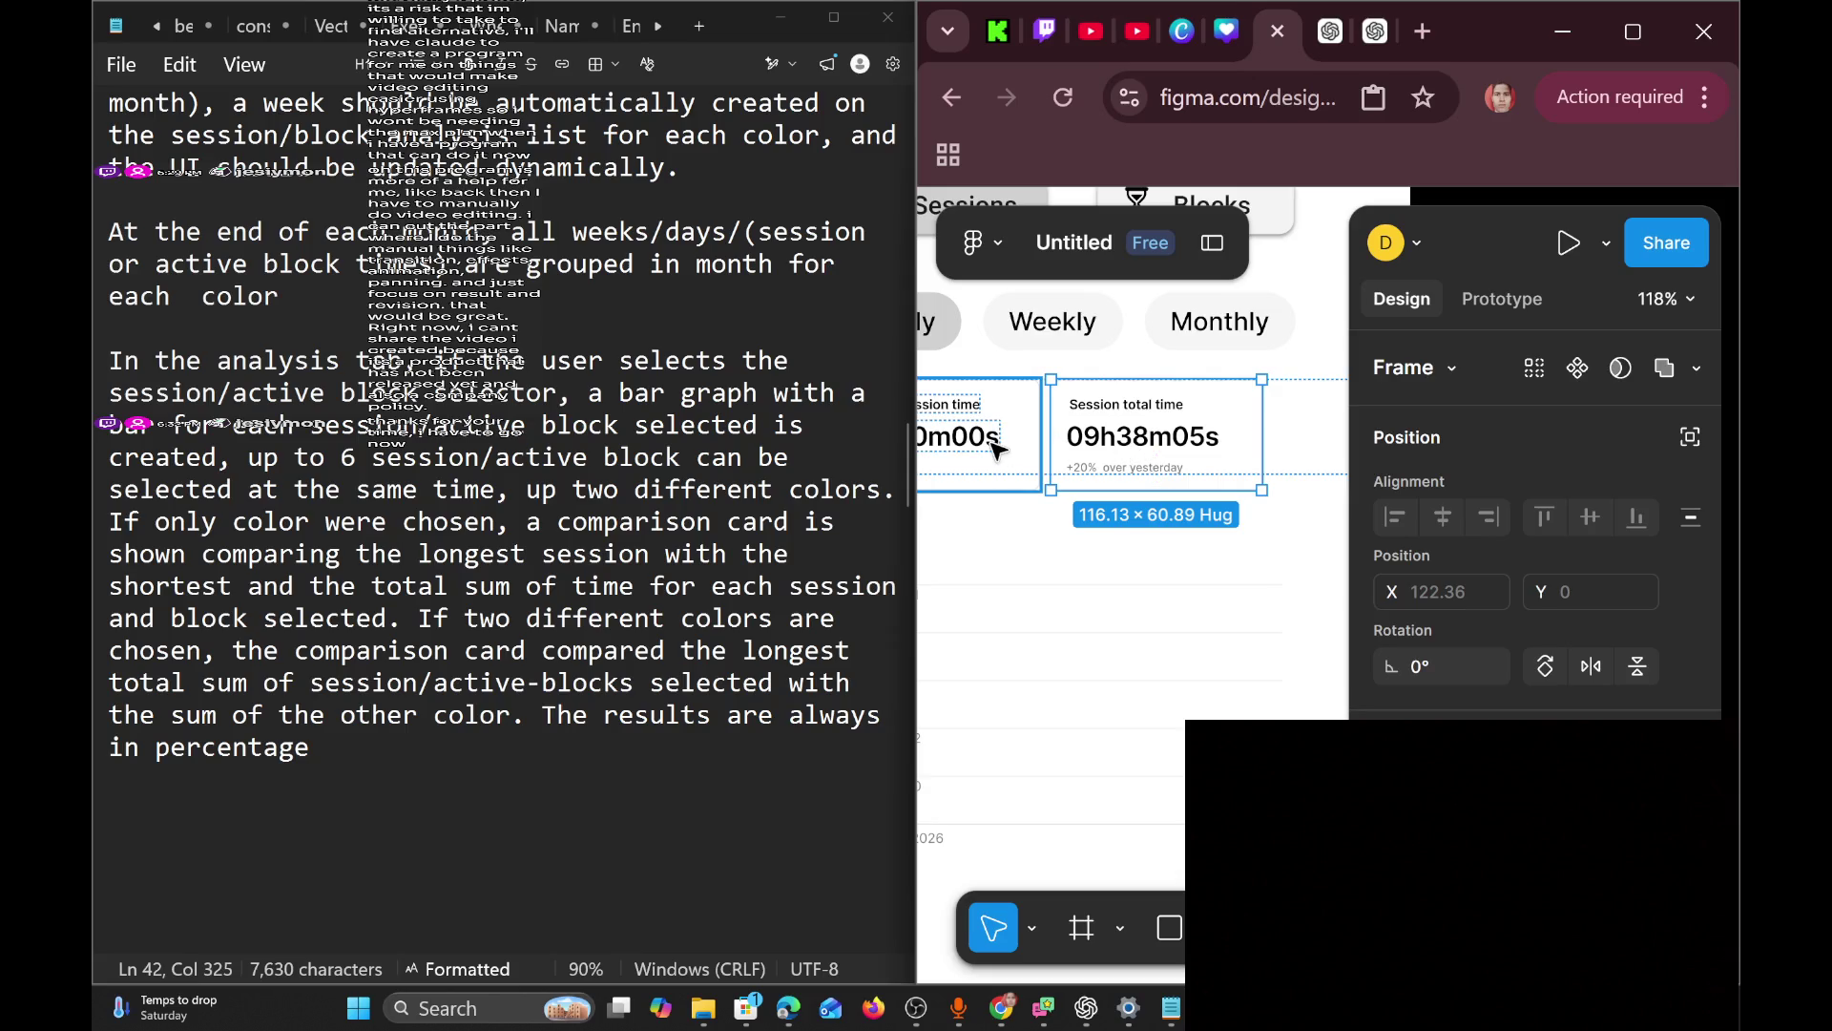
scroll(1040, 444, left, 3)
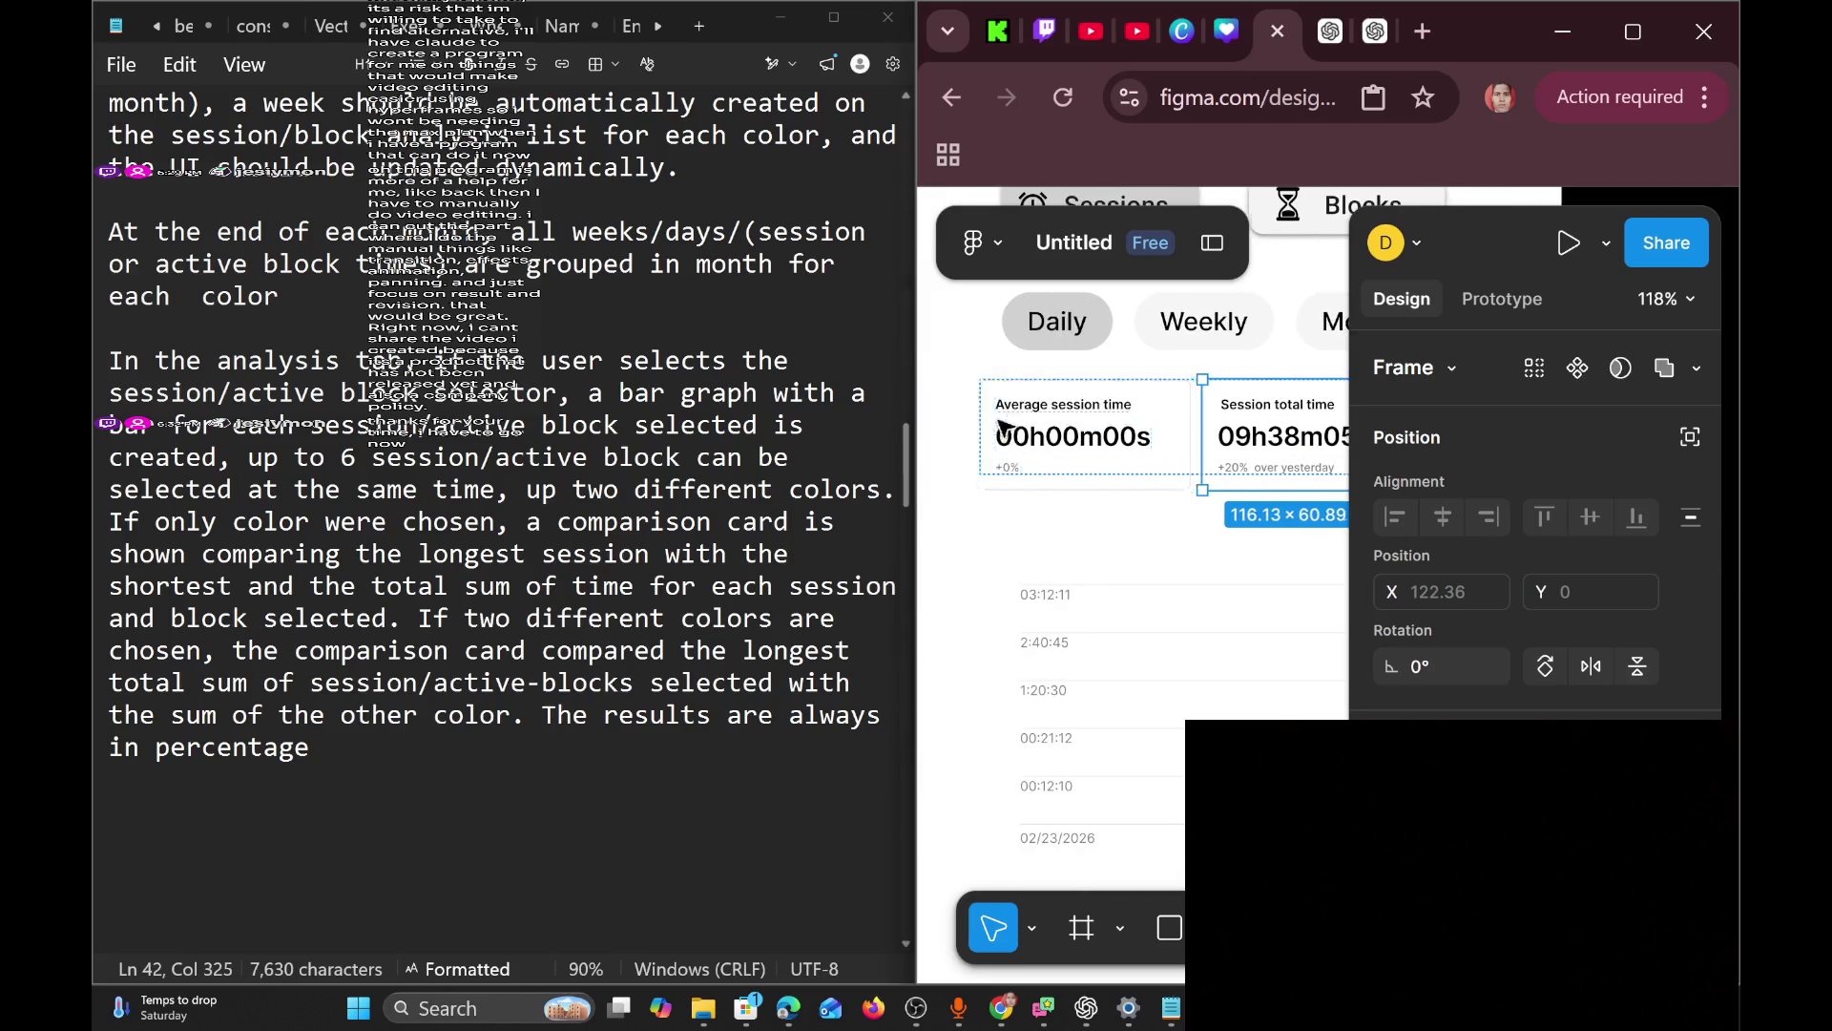
Replace the 09h38m05s total time value with the pasted 00h00m00s.
click(1075, 450)
double_click(1076, 439)
key(ctrl+c)
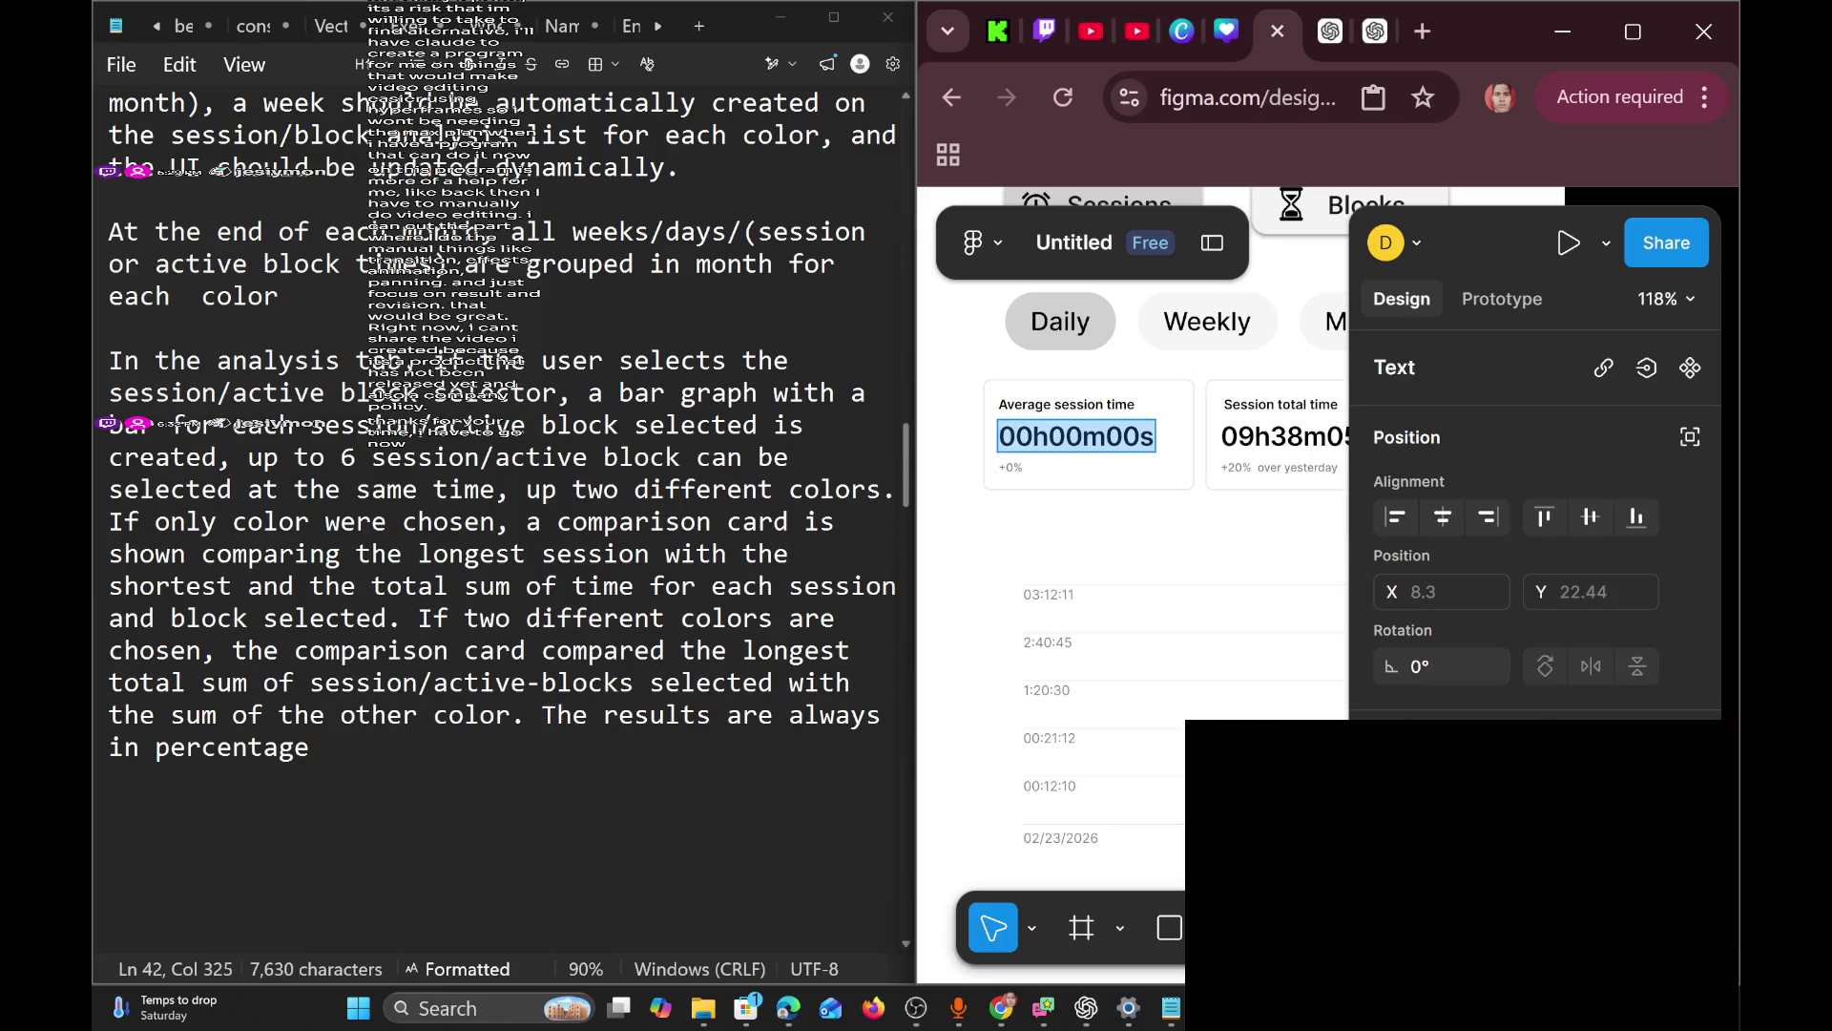
scroll(1126, 449, right, 3)
click(1127, 447)
double_click(1127, 446)
key(ctrl+v)
Trim '+20% over yesterday' down to '+0%' on the Session total time card.
click(1110, 478)
key(BackSpace)
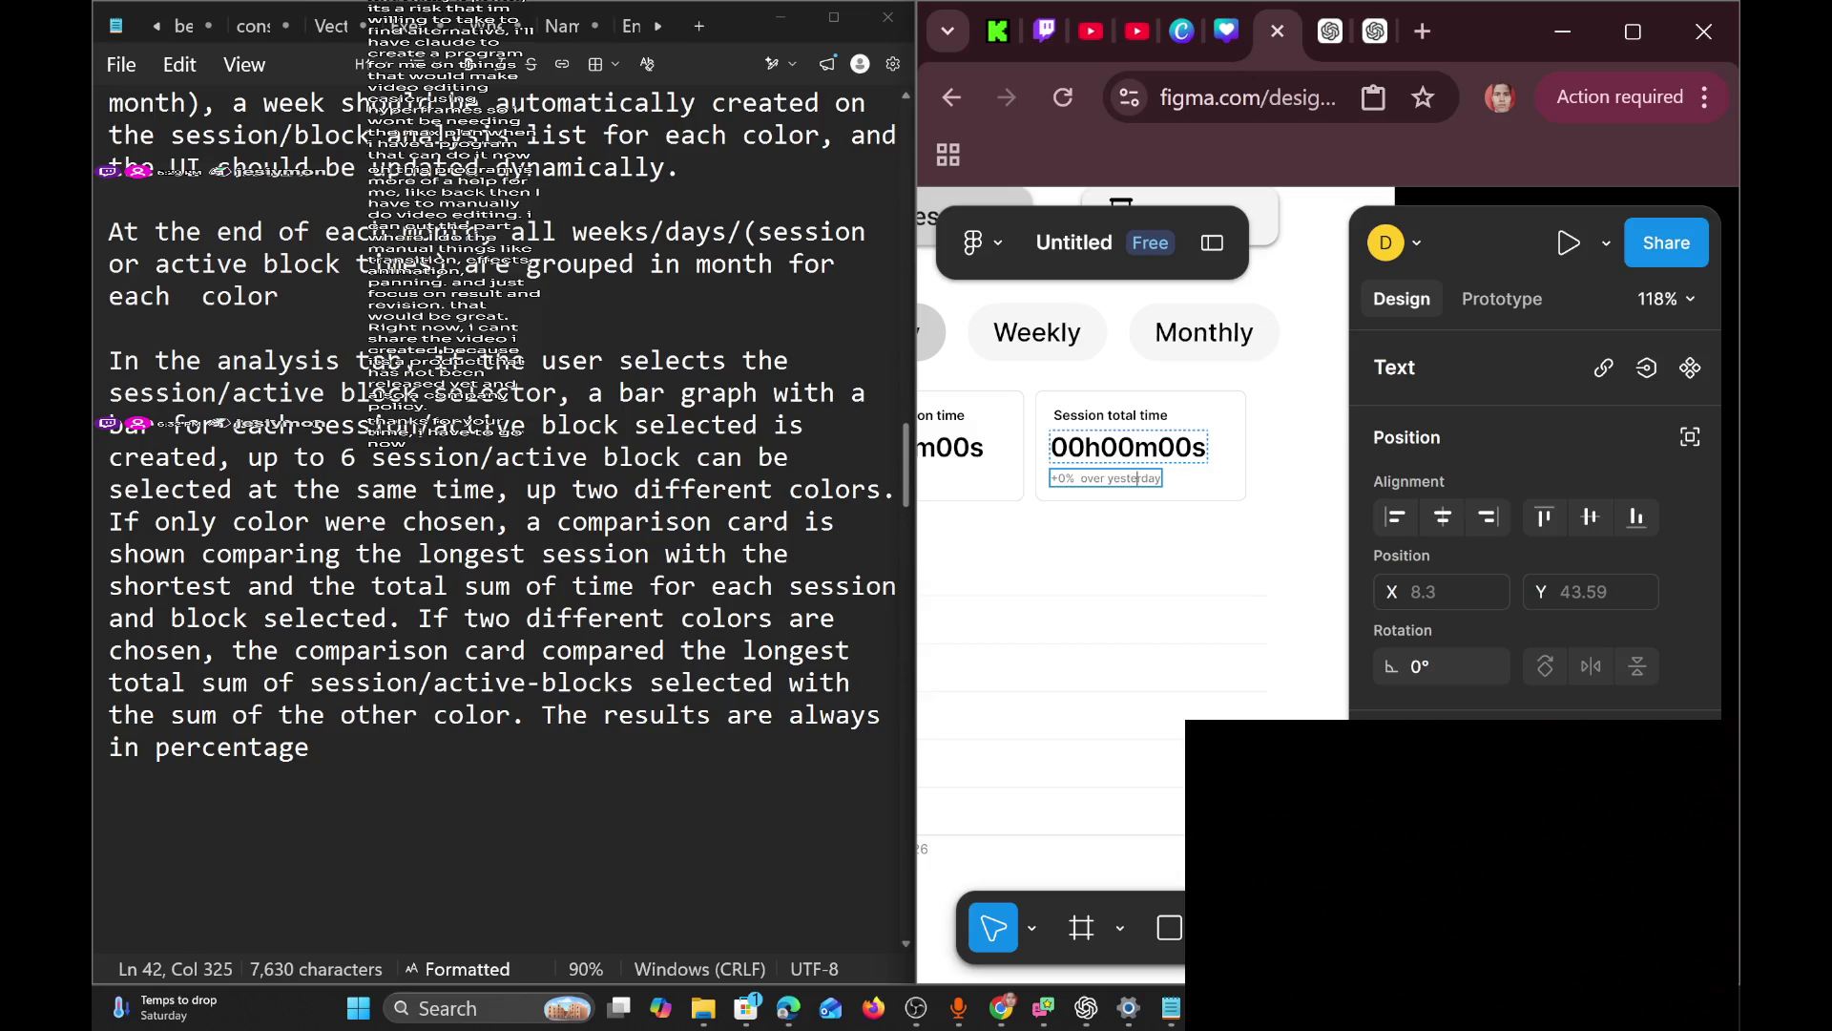
key(BackSpace)
key(BackSpace)
key(BackSpace)
scroll(1120, 462, left, 3)
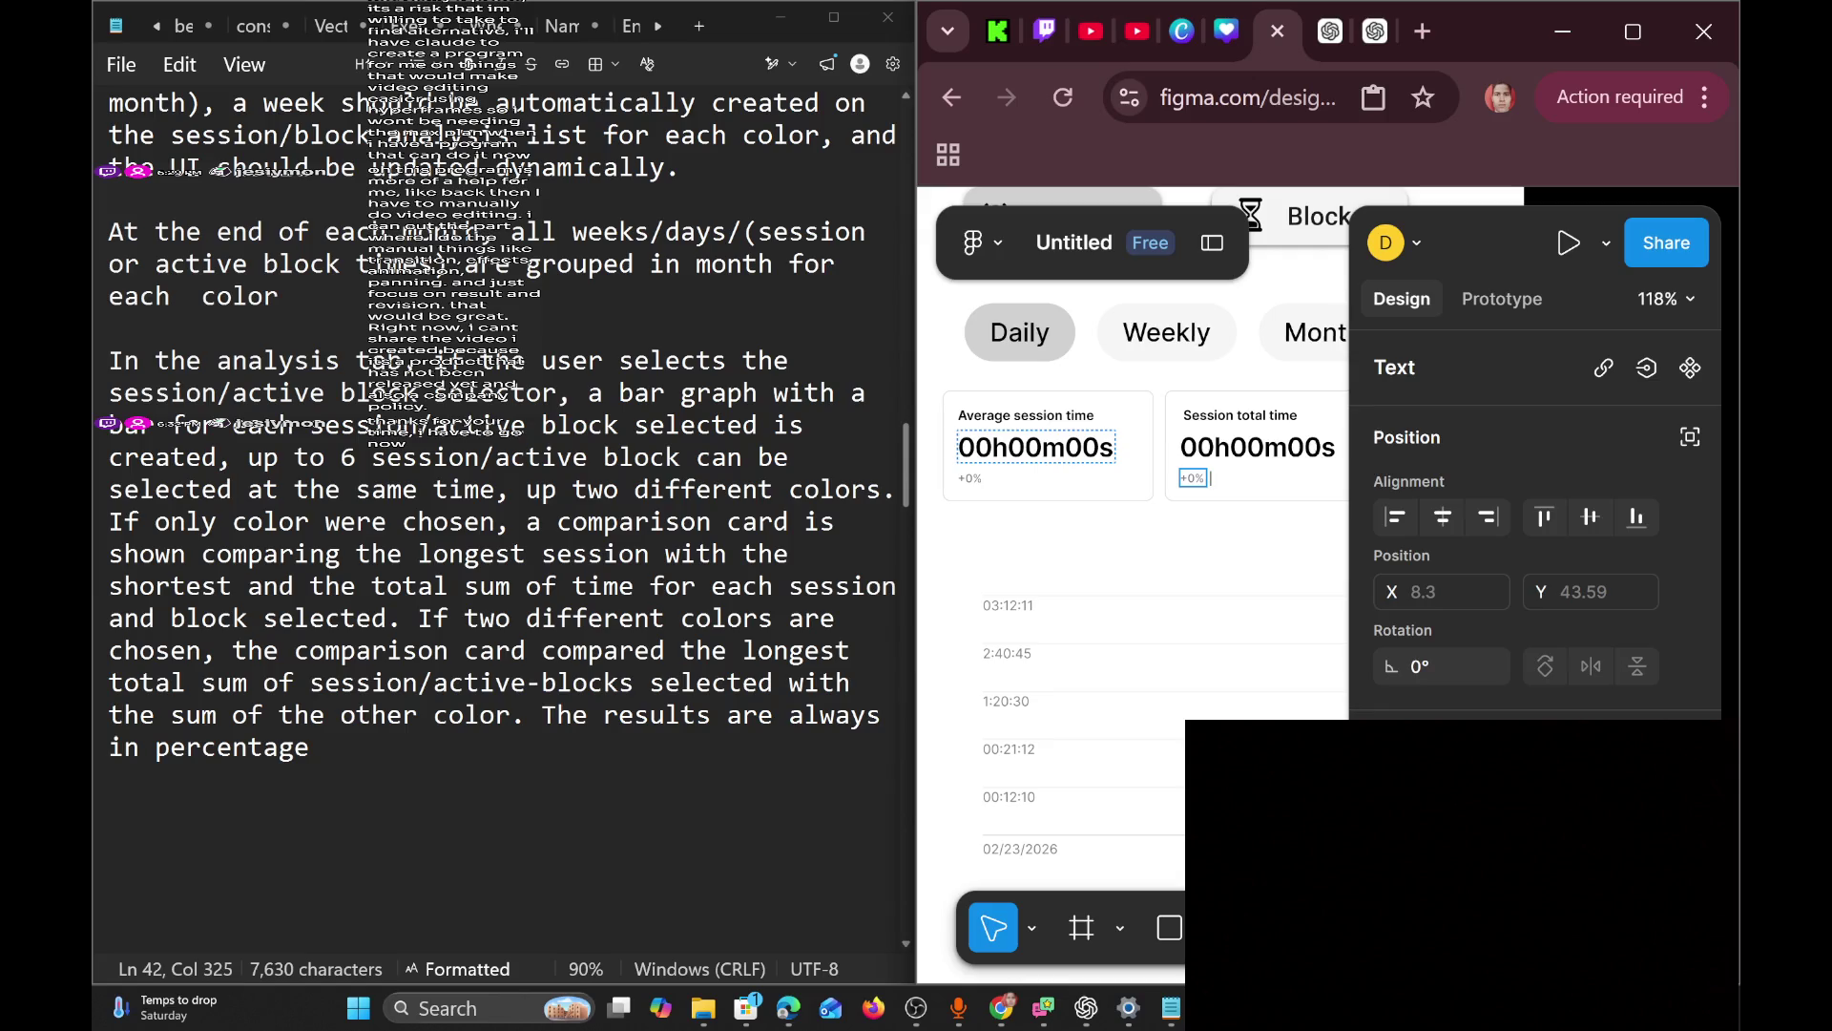
scroll(1199, 640, down, 5)
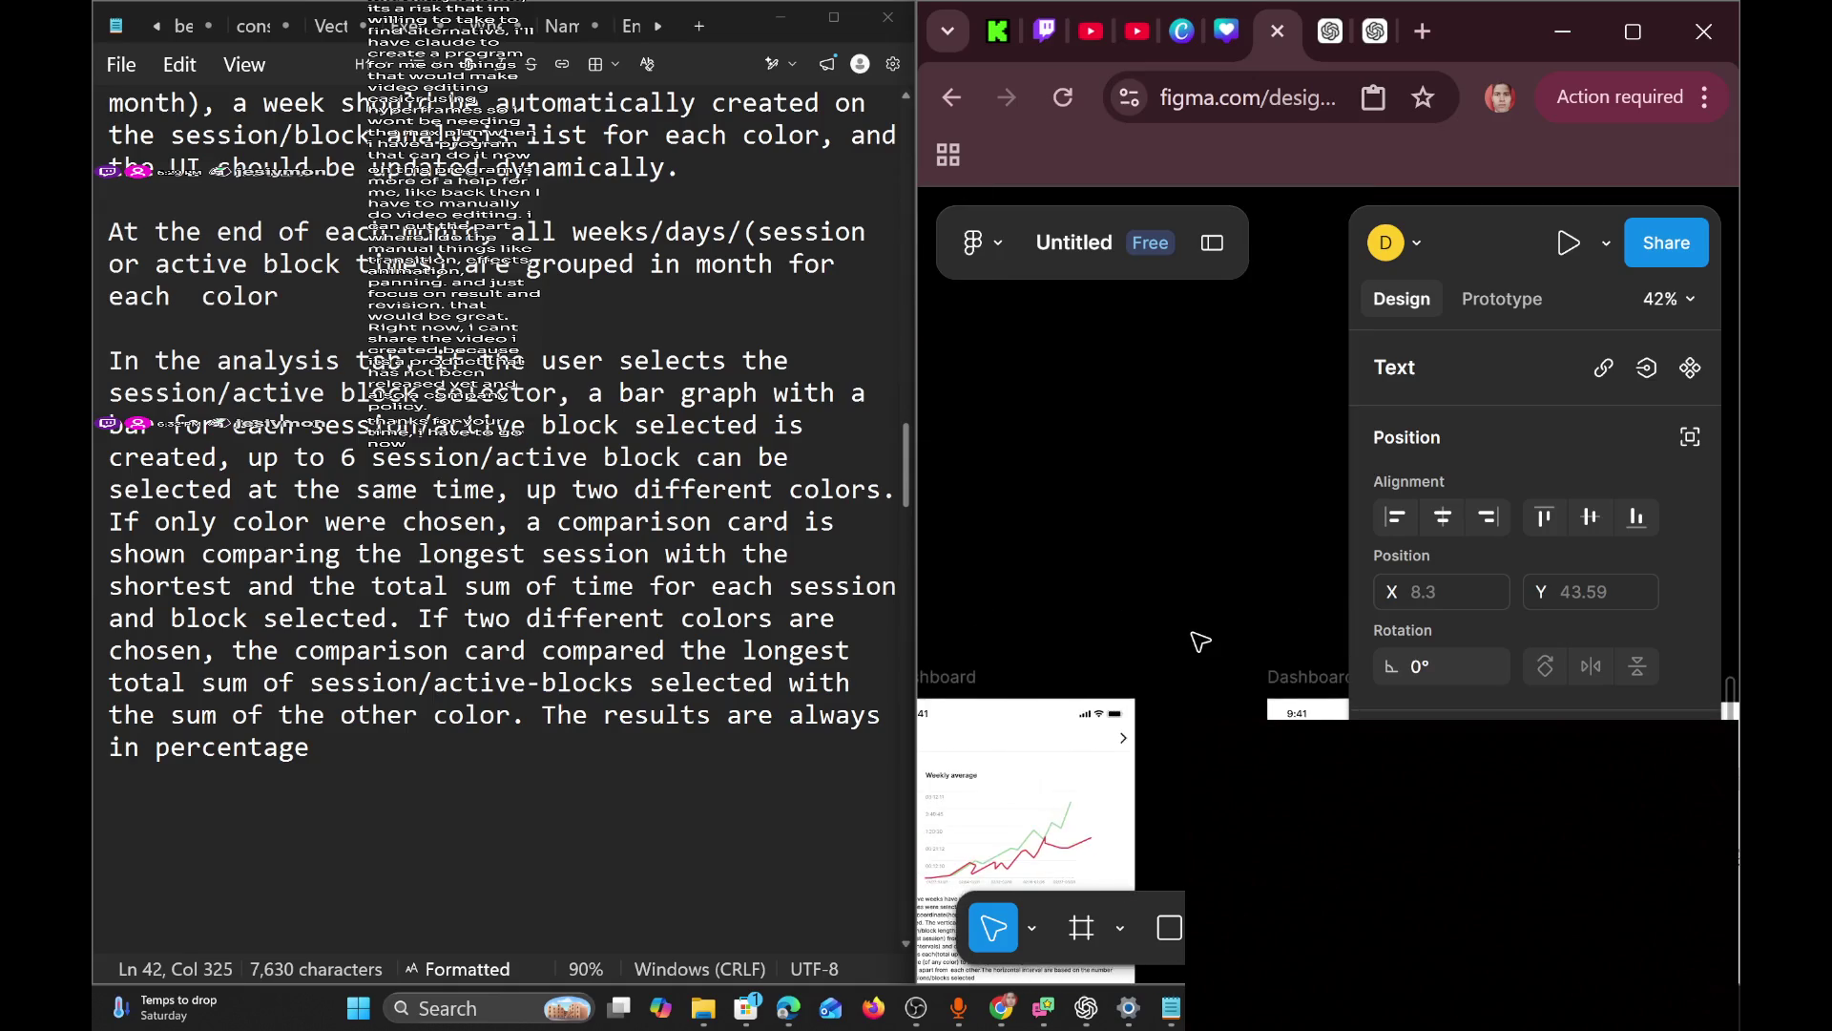
scroll(1200, 641, down, 5)
scroll(1200, 640, down, 4)
scroll(1199, 640, up, 4)
scroll(1200, 640, right, 10)
scroll(1200, 641, right, 5)
scroll(1199, 640, up, 3)
scroll(1200, 640, up, 2)
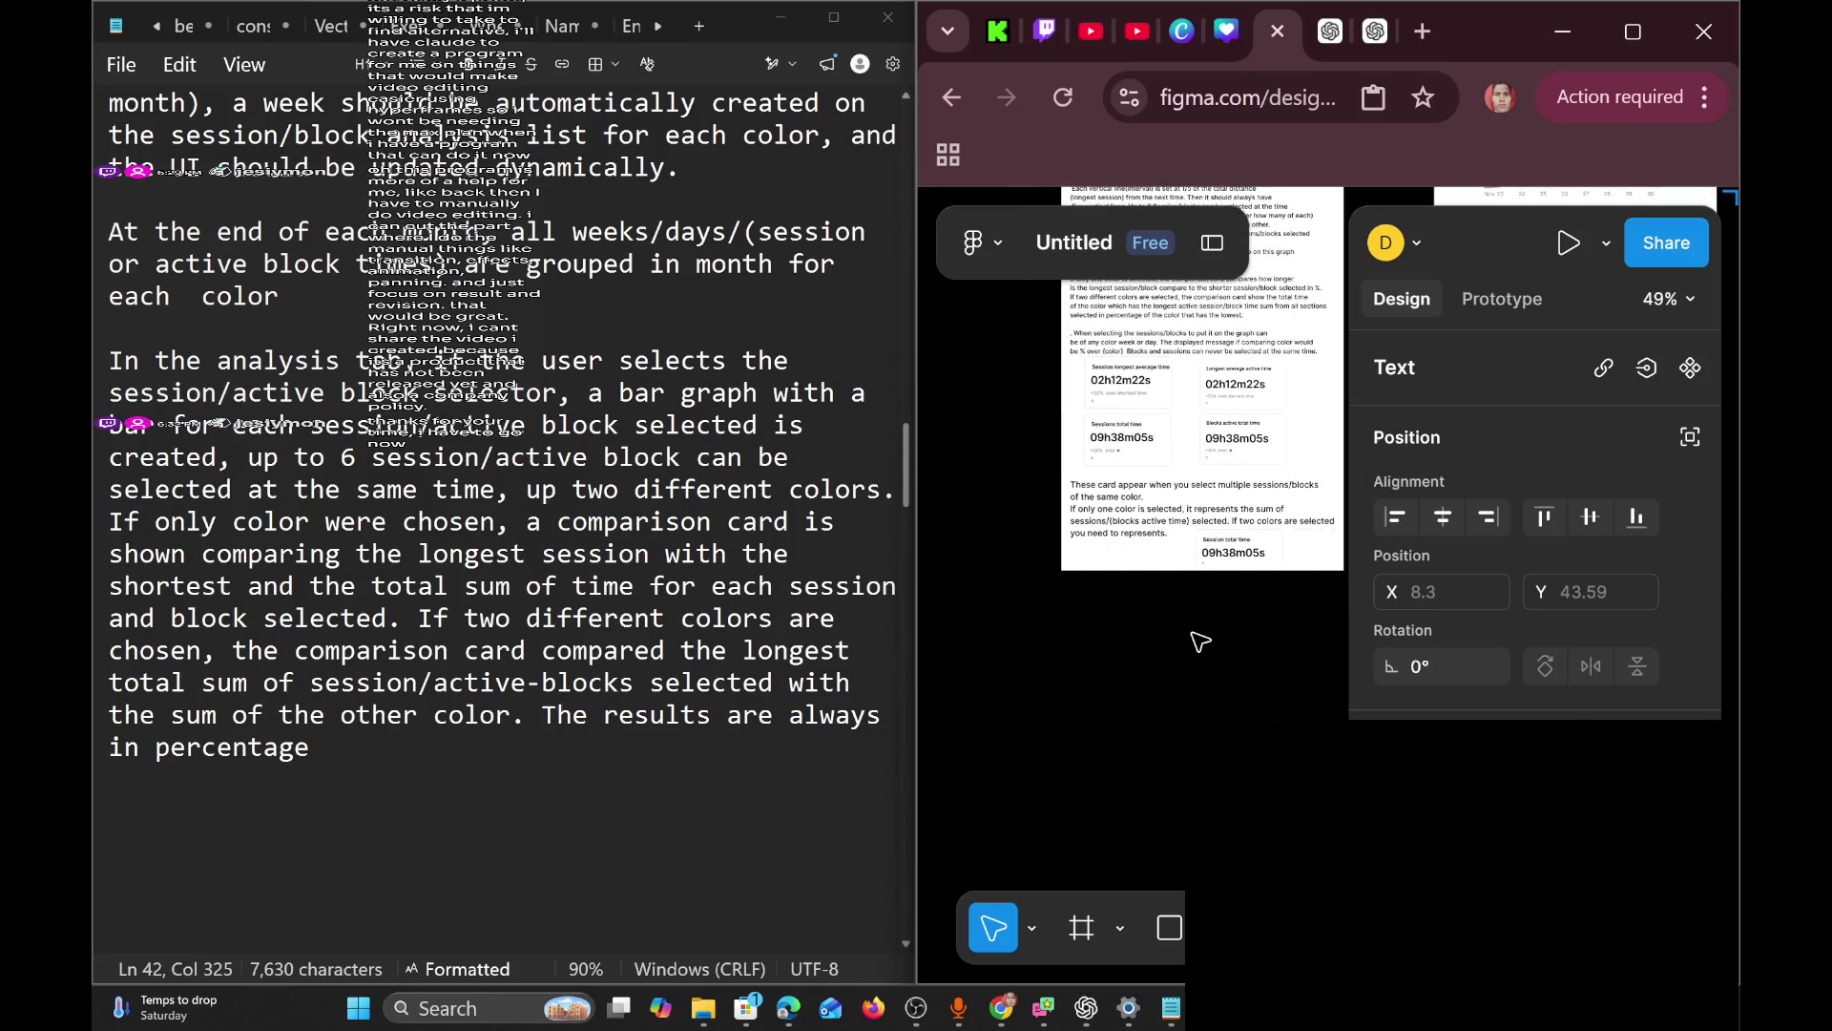
scroll(1199, 640, up, 5)
scroll(1200, 640, down, 3)
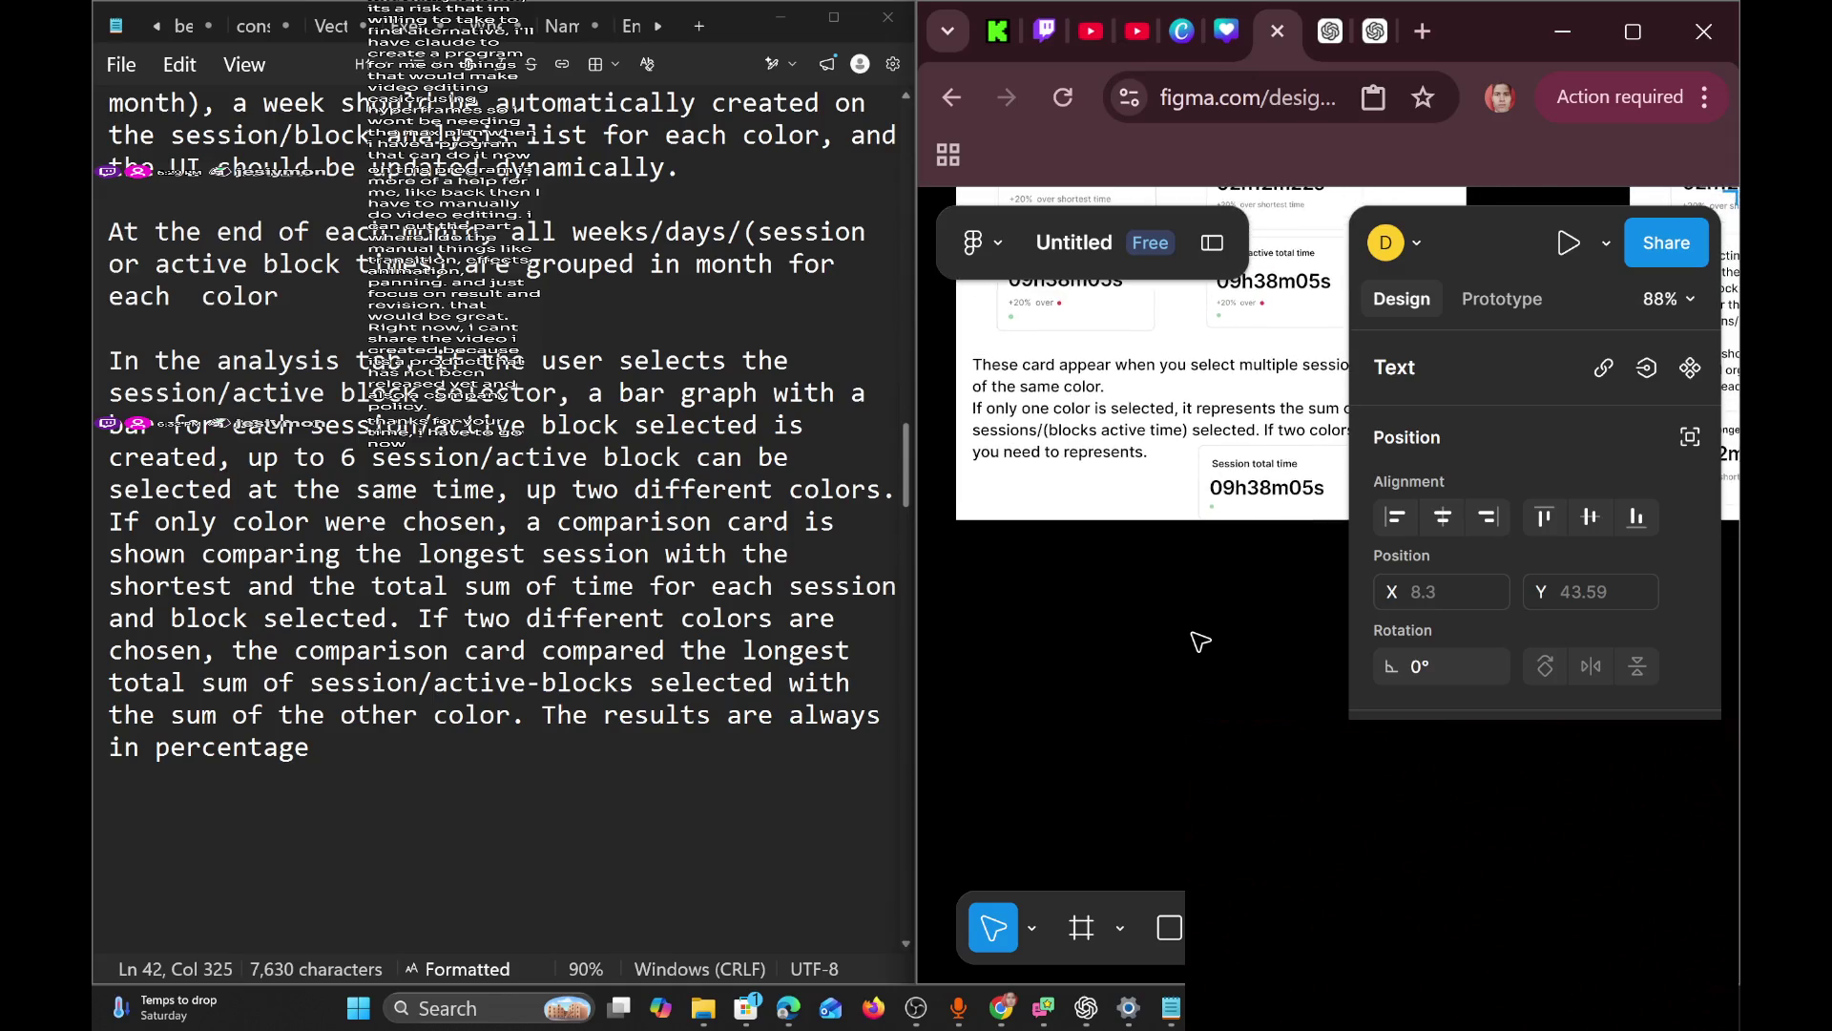
scroll(1199, 640, up, 3)
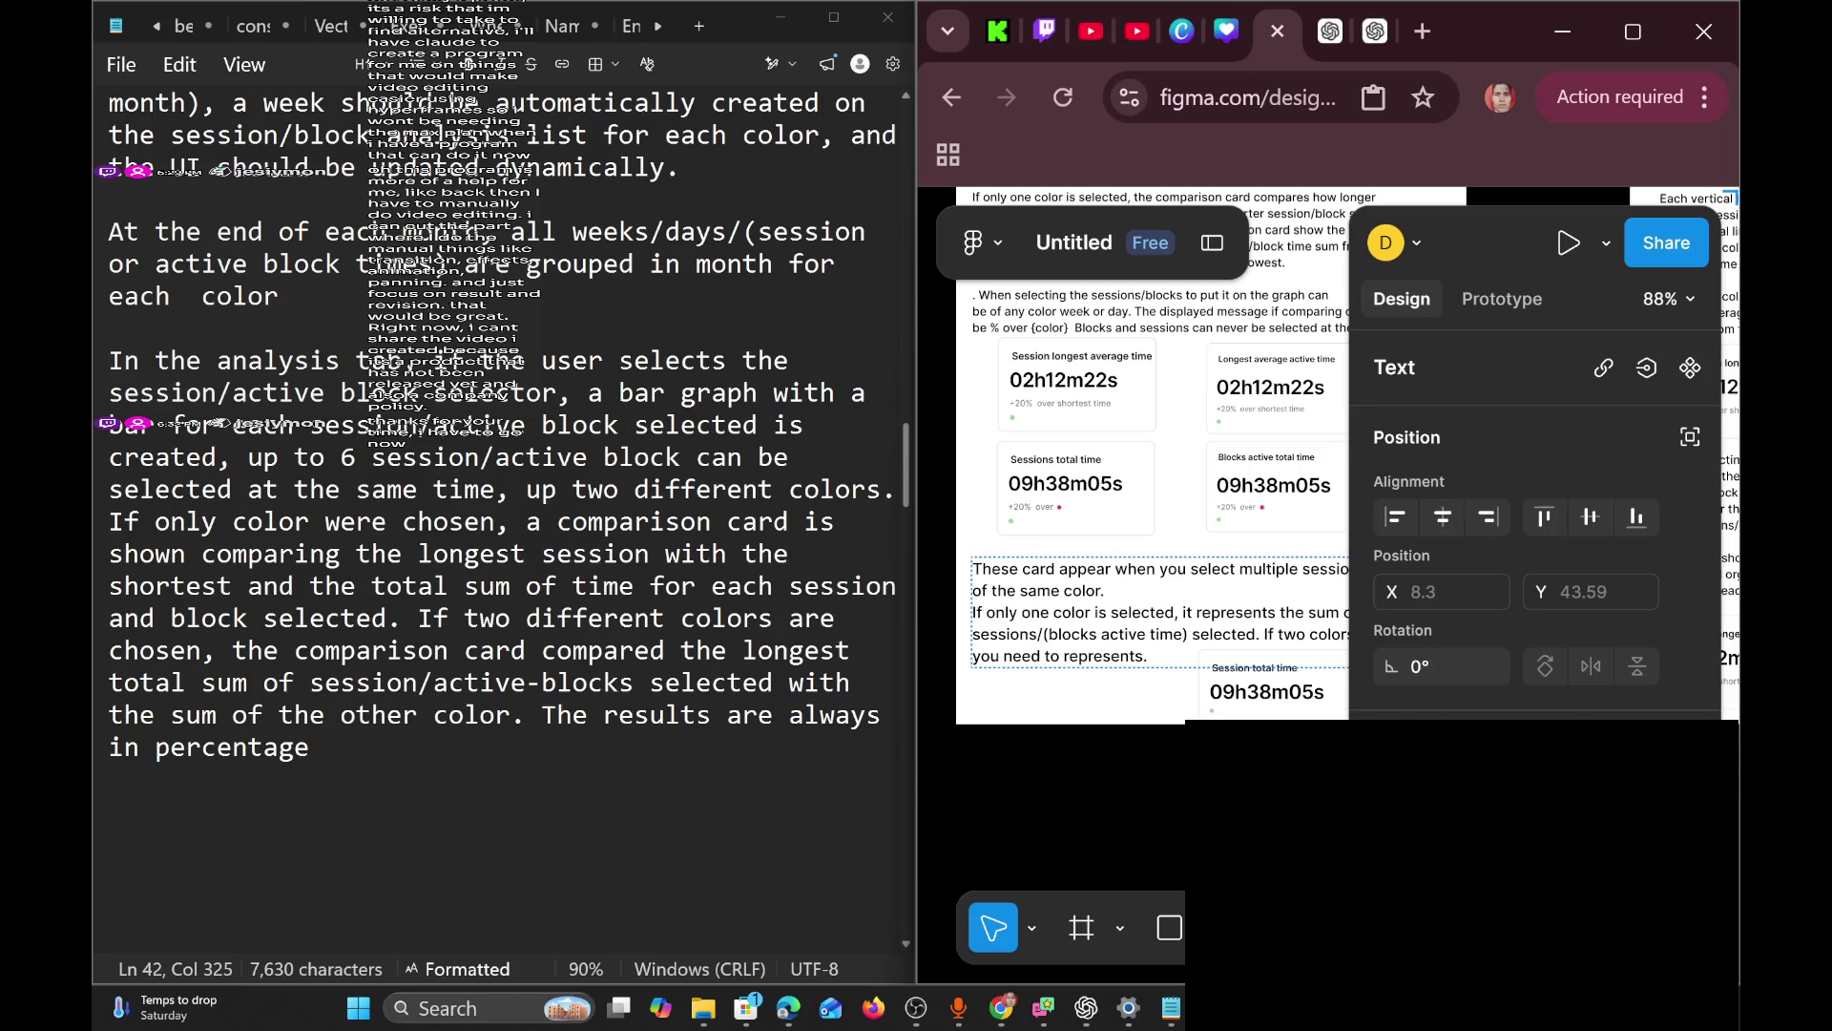
scroll(1200, 640, right, 2)
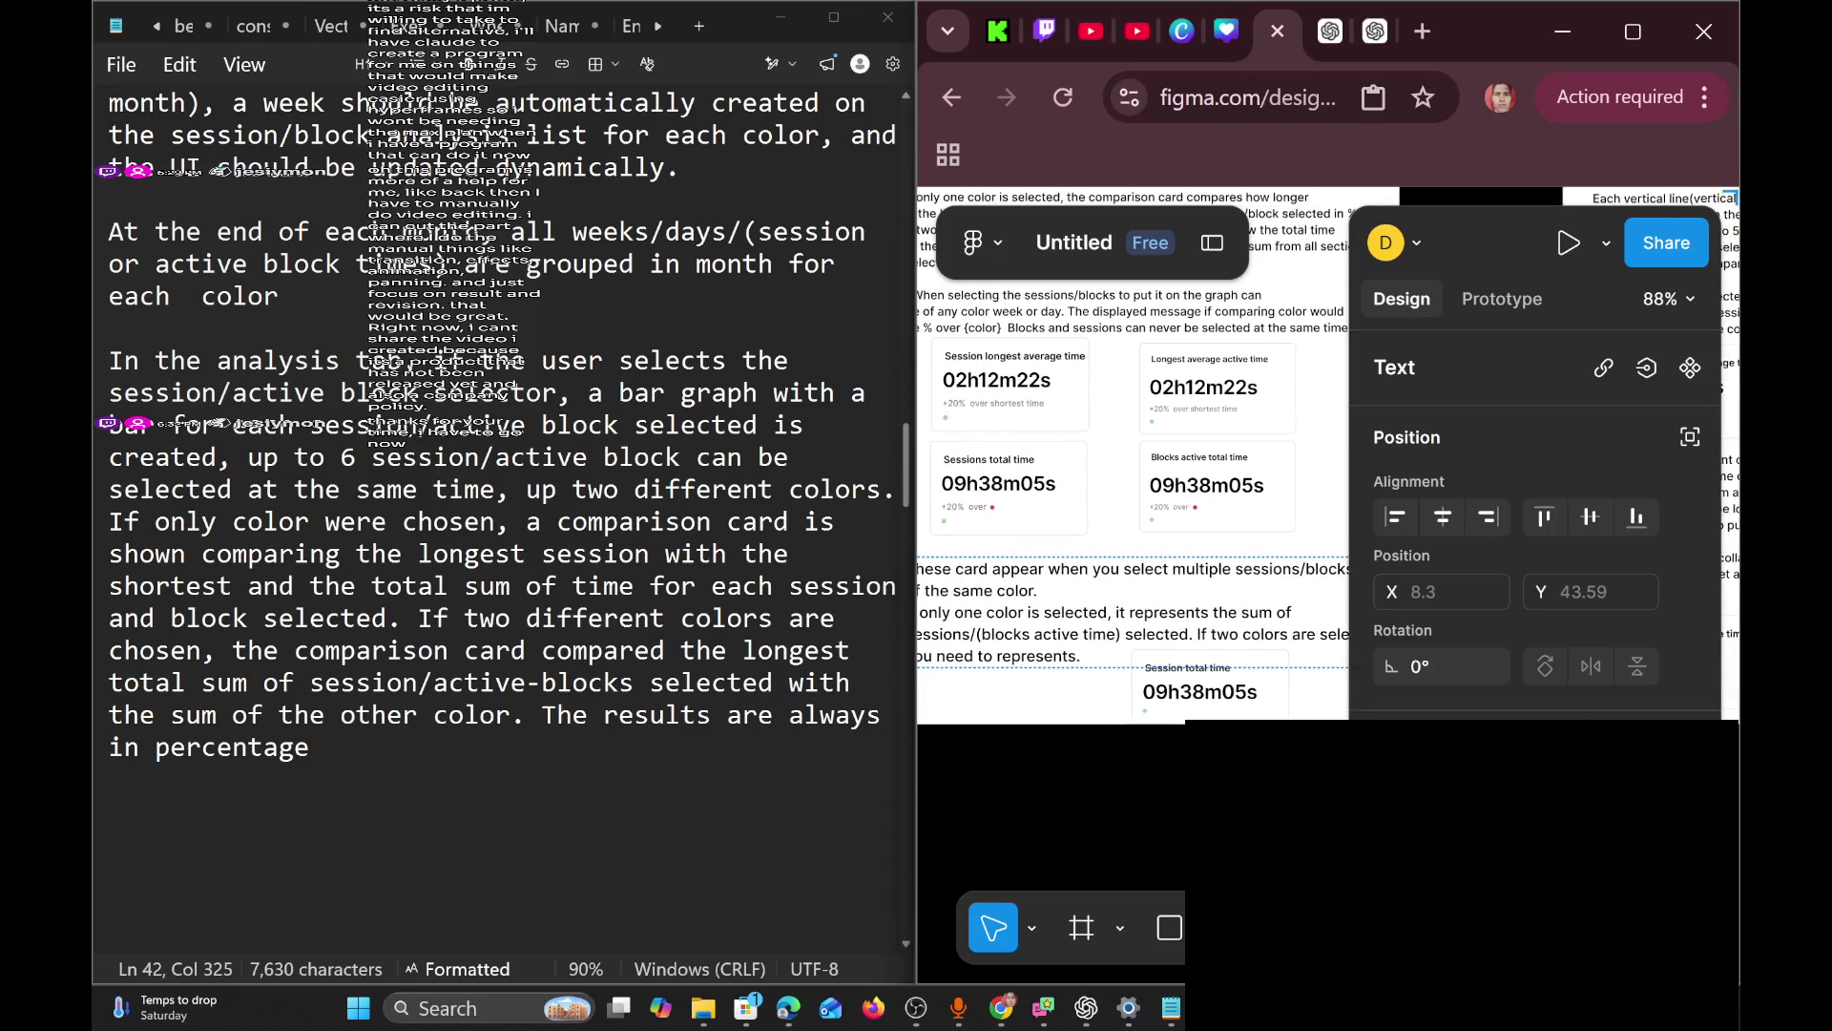
scroll(1199, 640, right, 8)
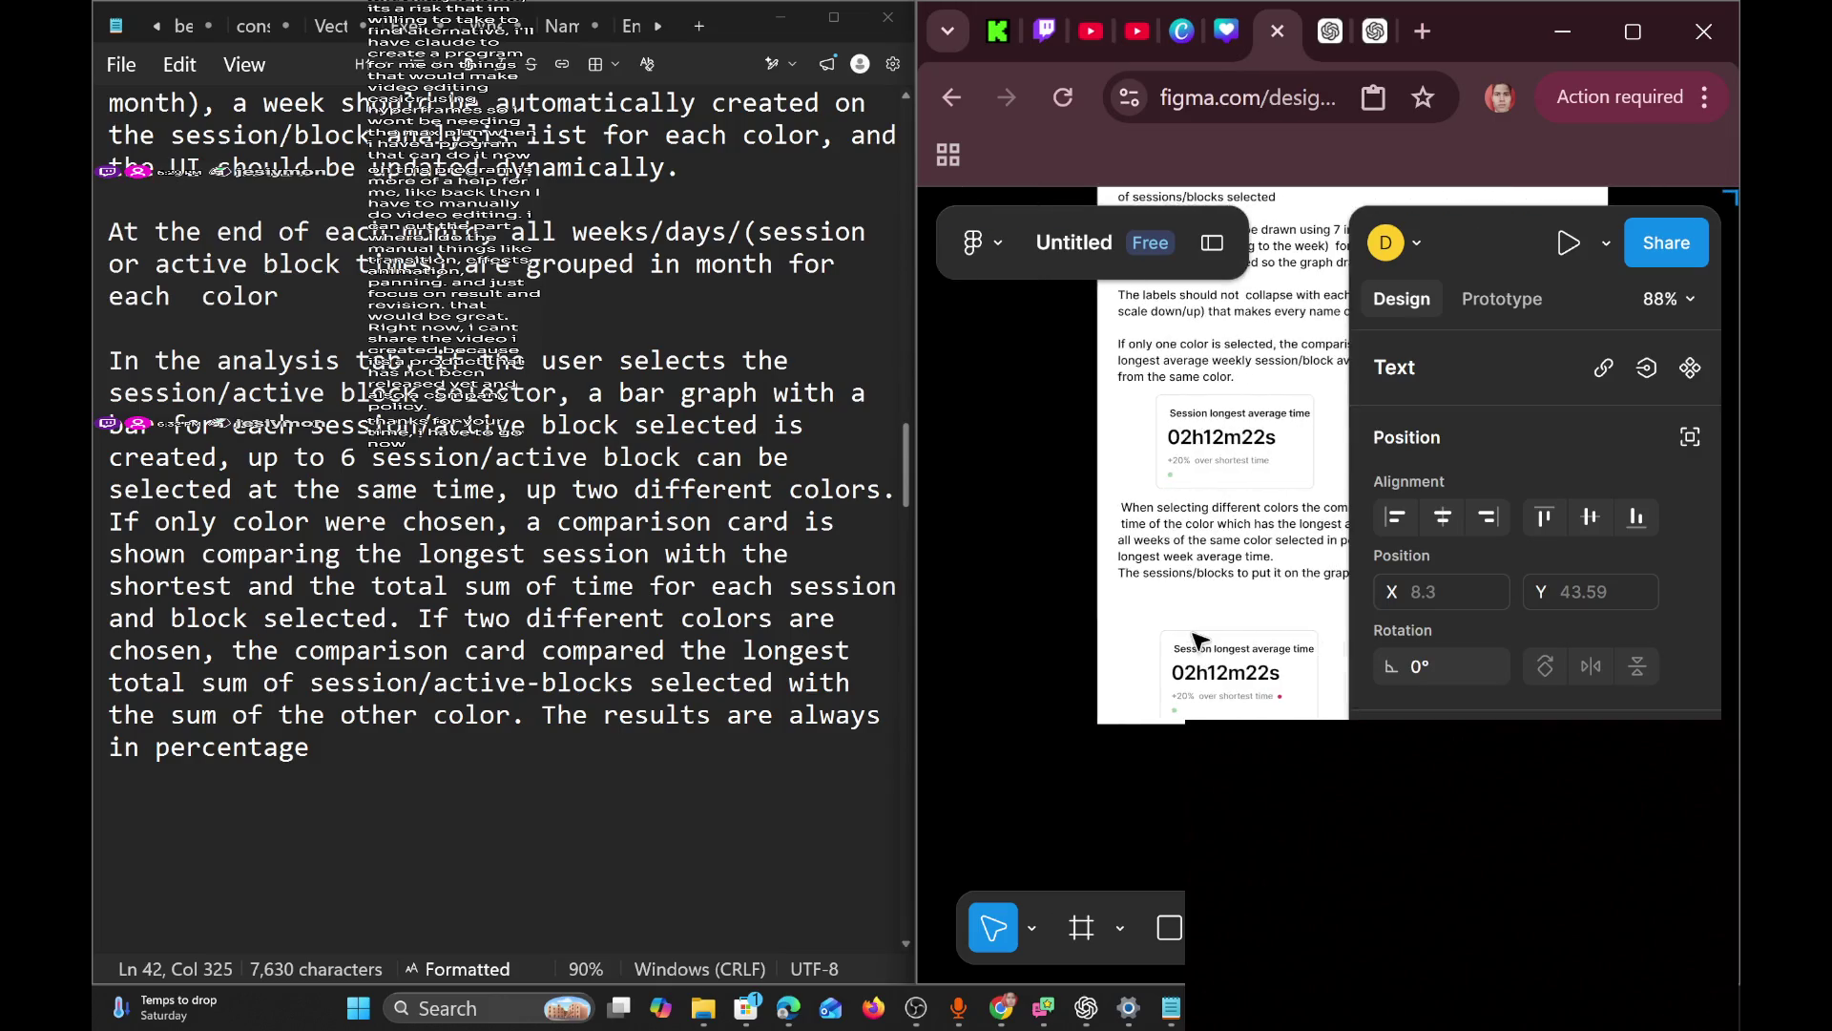
scroll(1199, 640, right, 10)
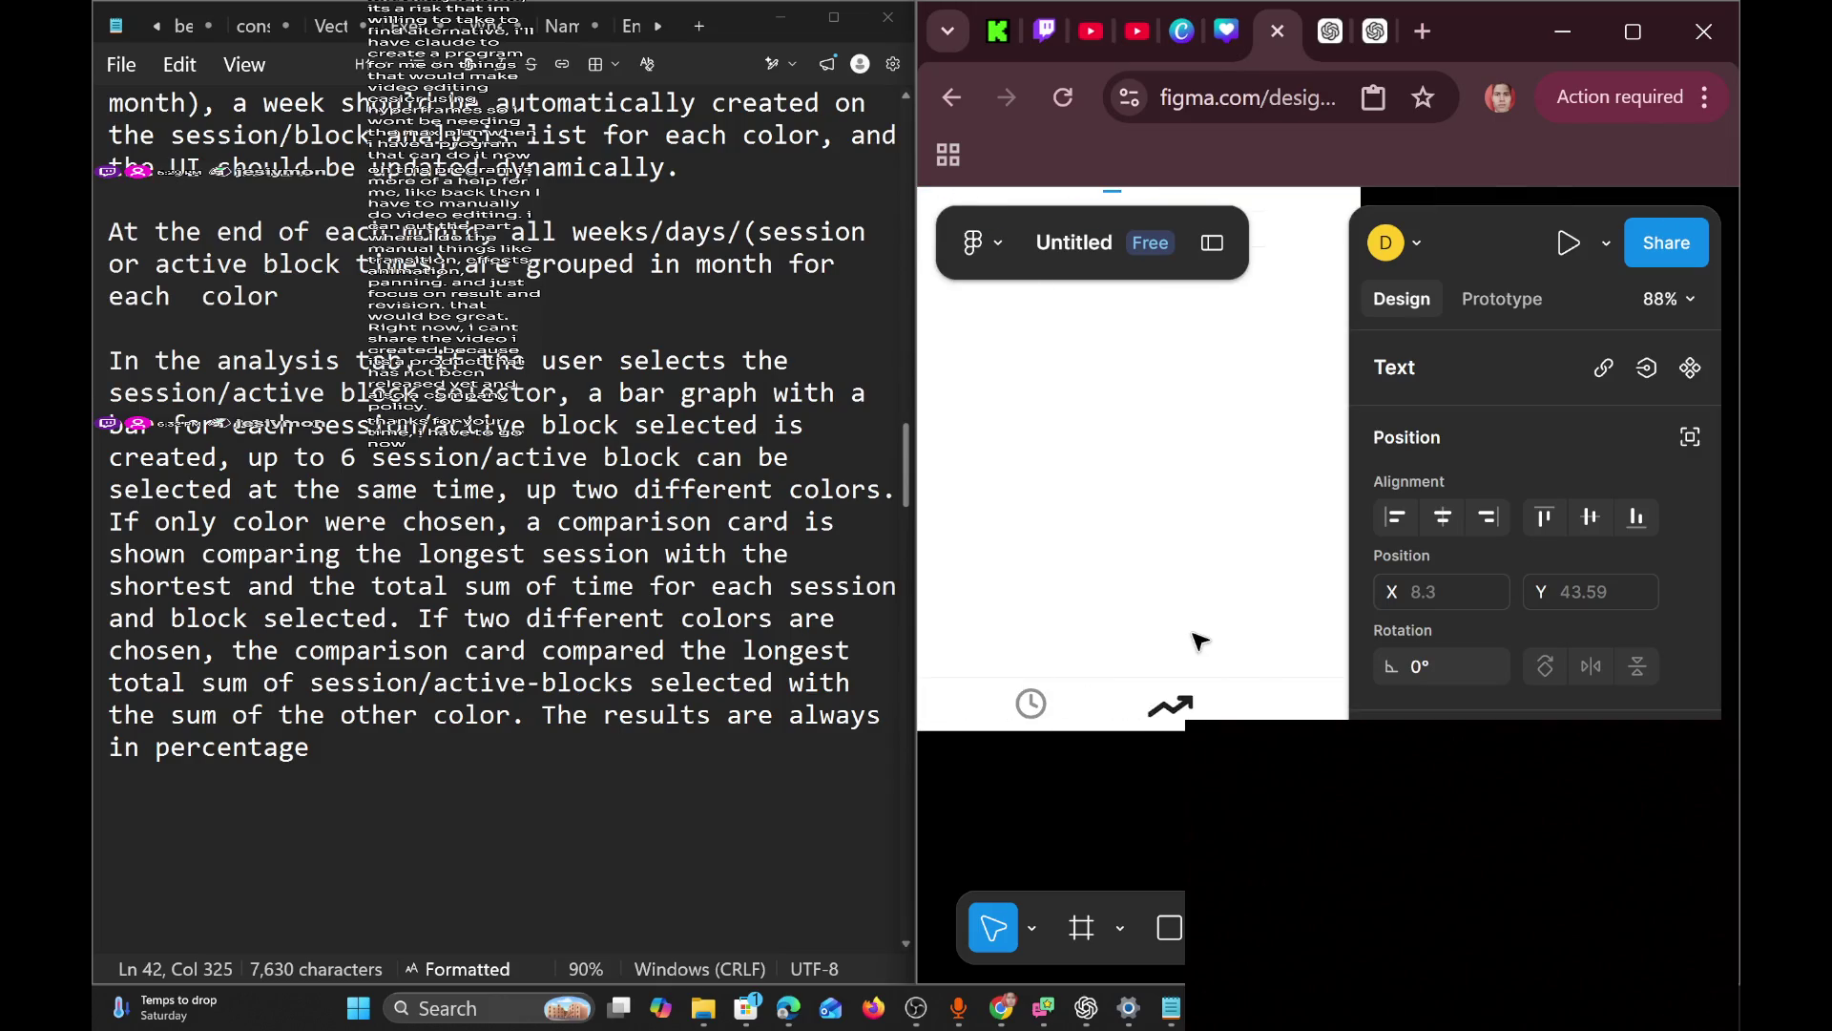
scroll(1200, 640, up, 5)
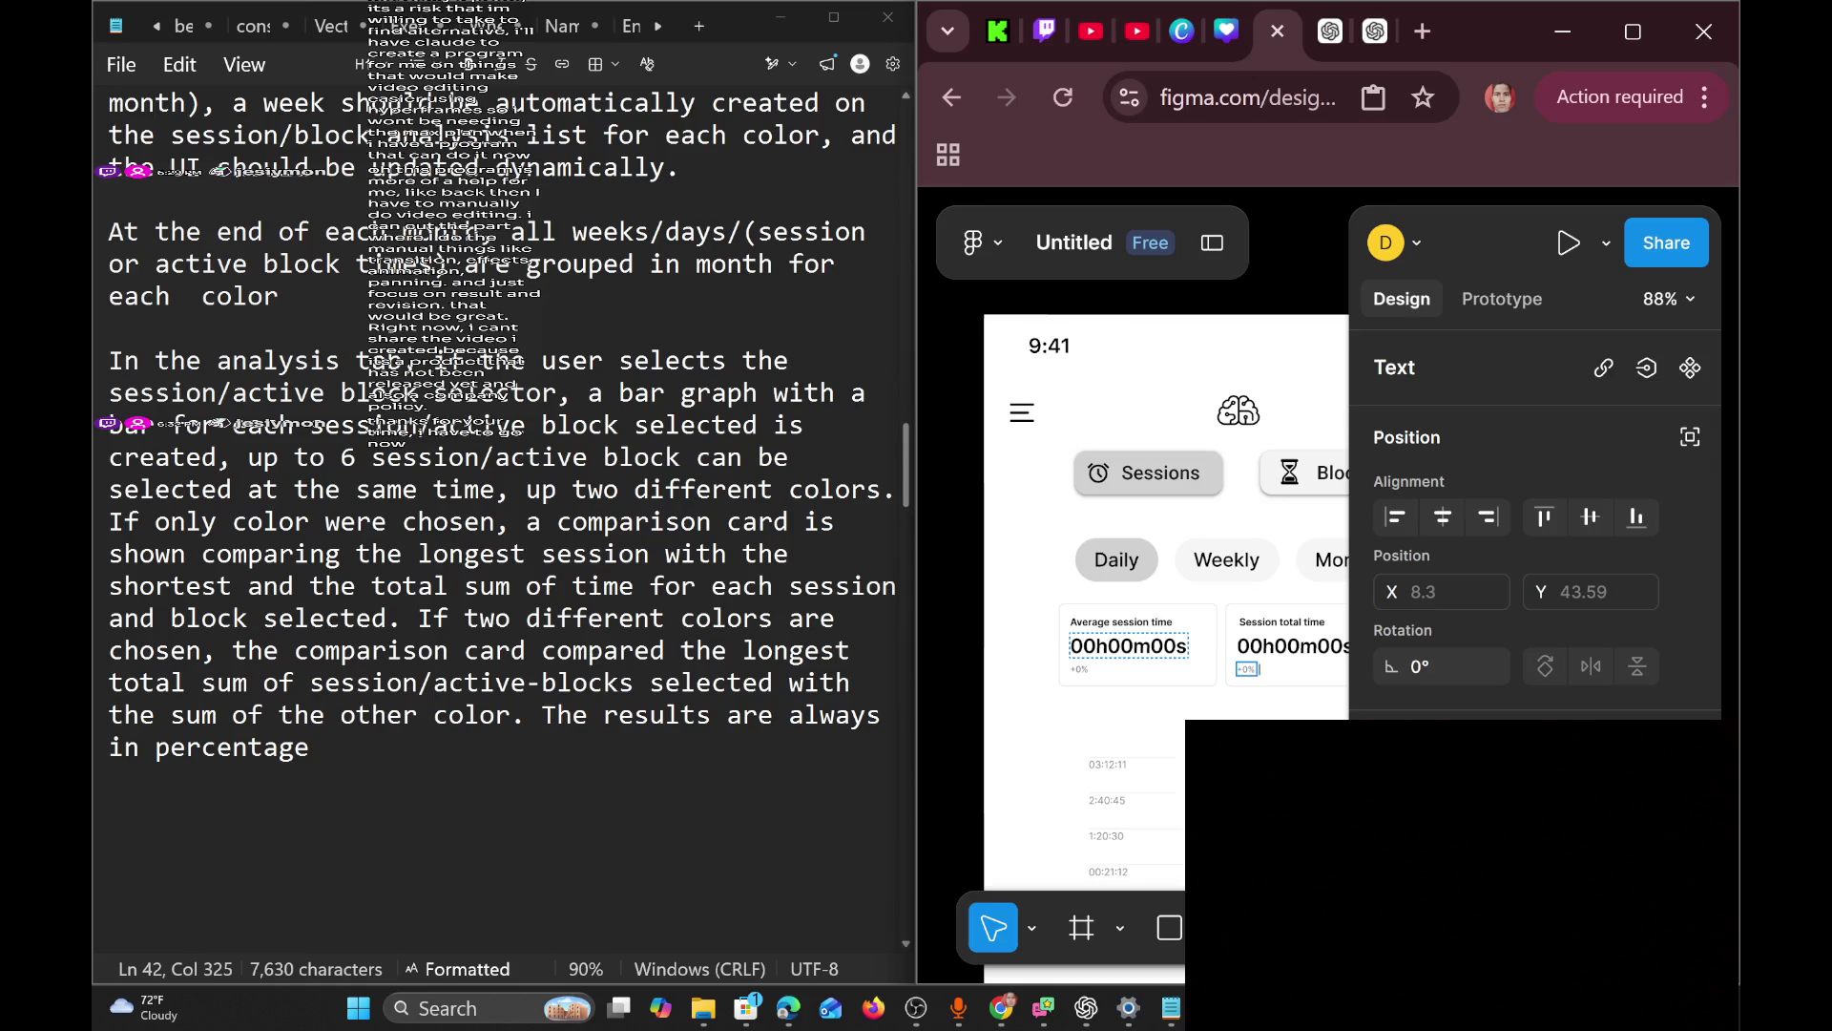
scroll(1156, 622, up, 5)
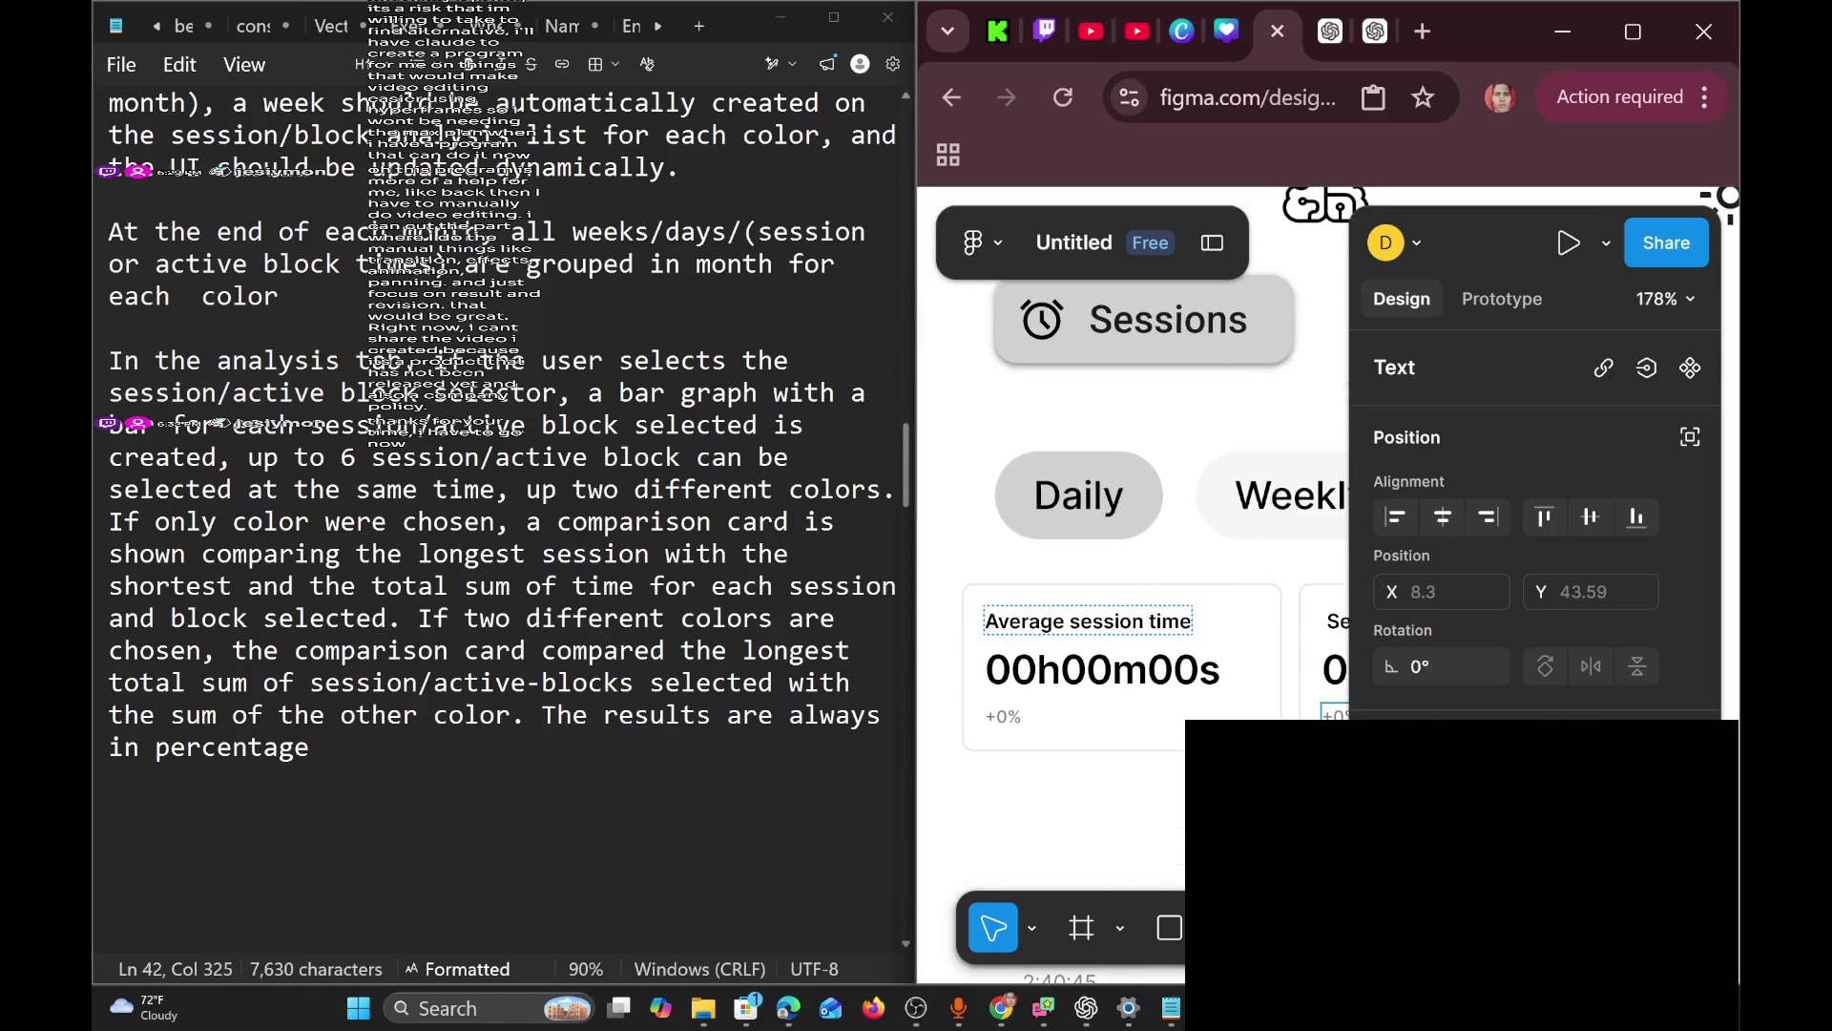
Replace 'Average' with 'Session longest' so the first card's title reads 'Session longest time'.
double_click(1070, 621)
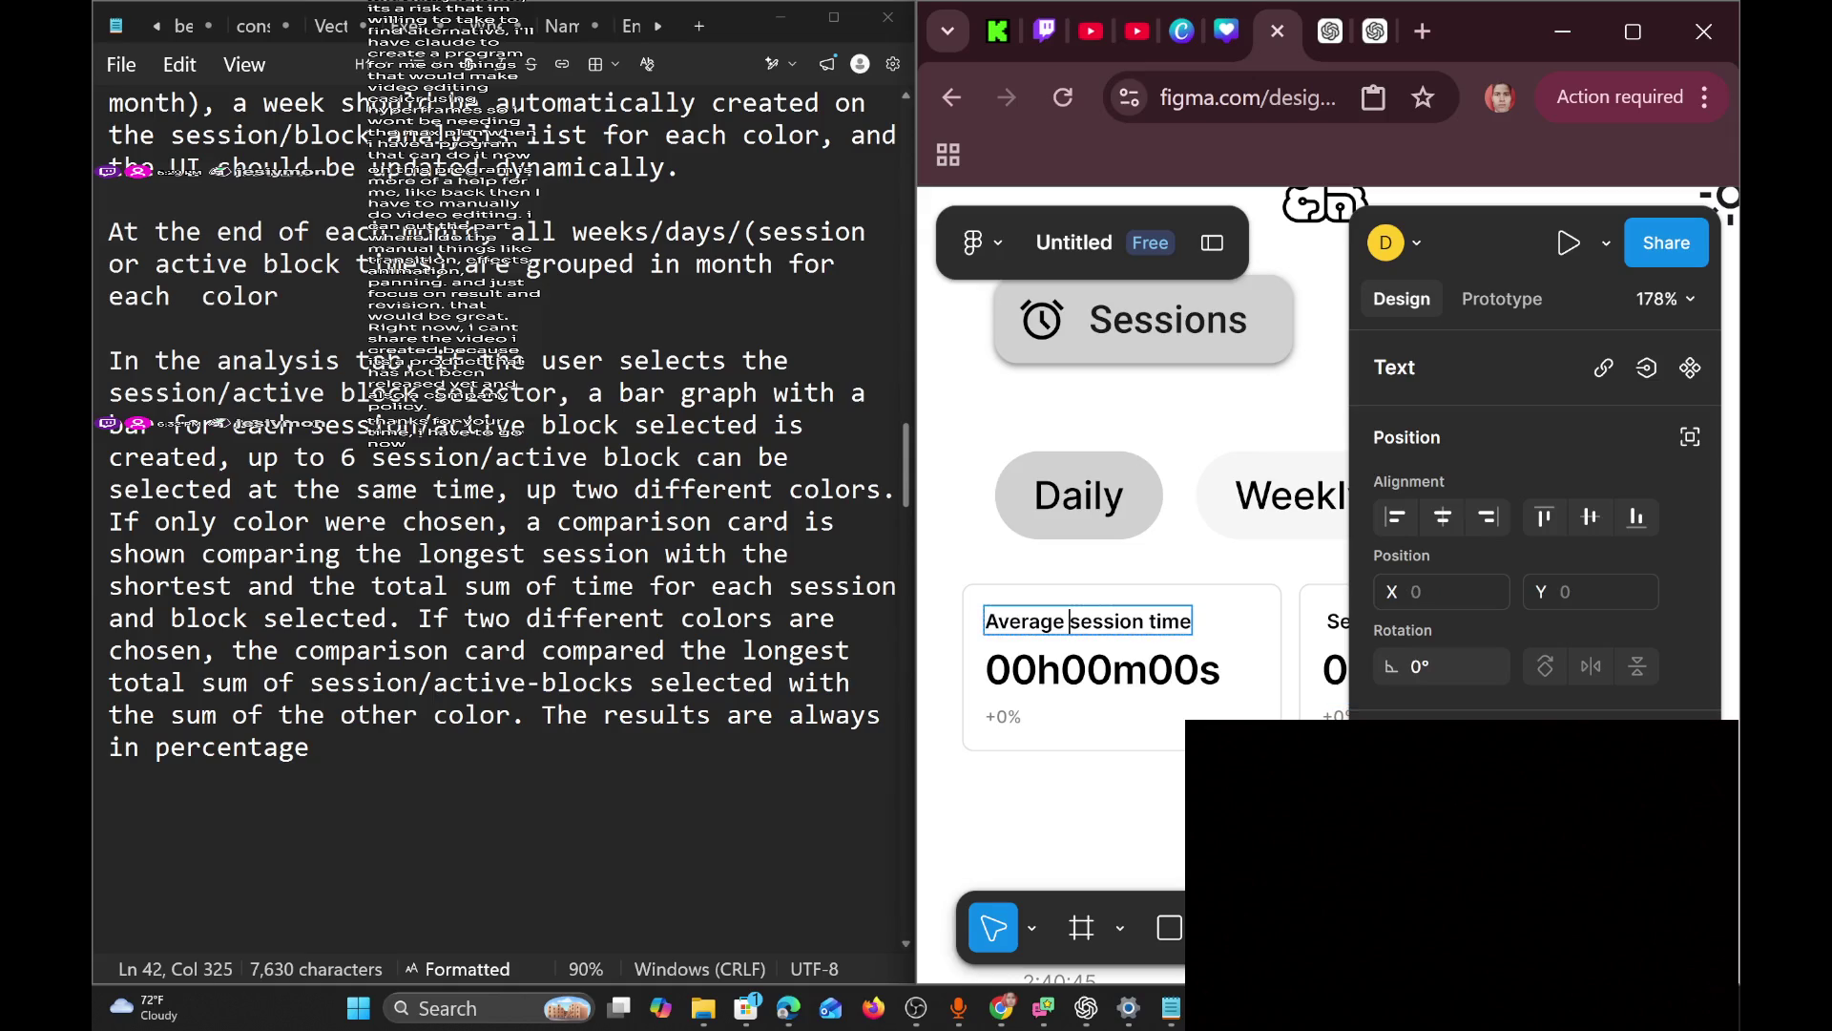
key(BackSpace)
key(BackSpace)
key(BackSpace)
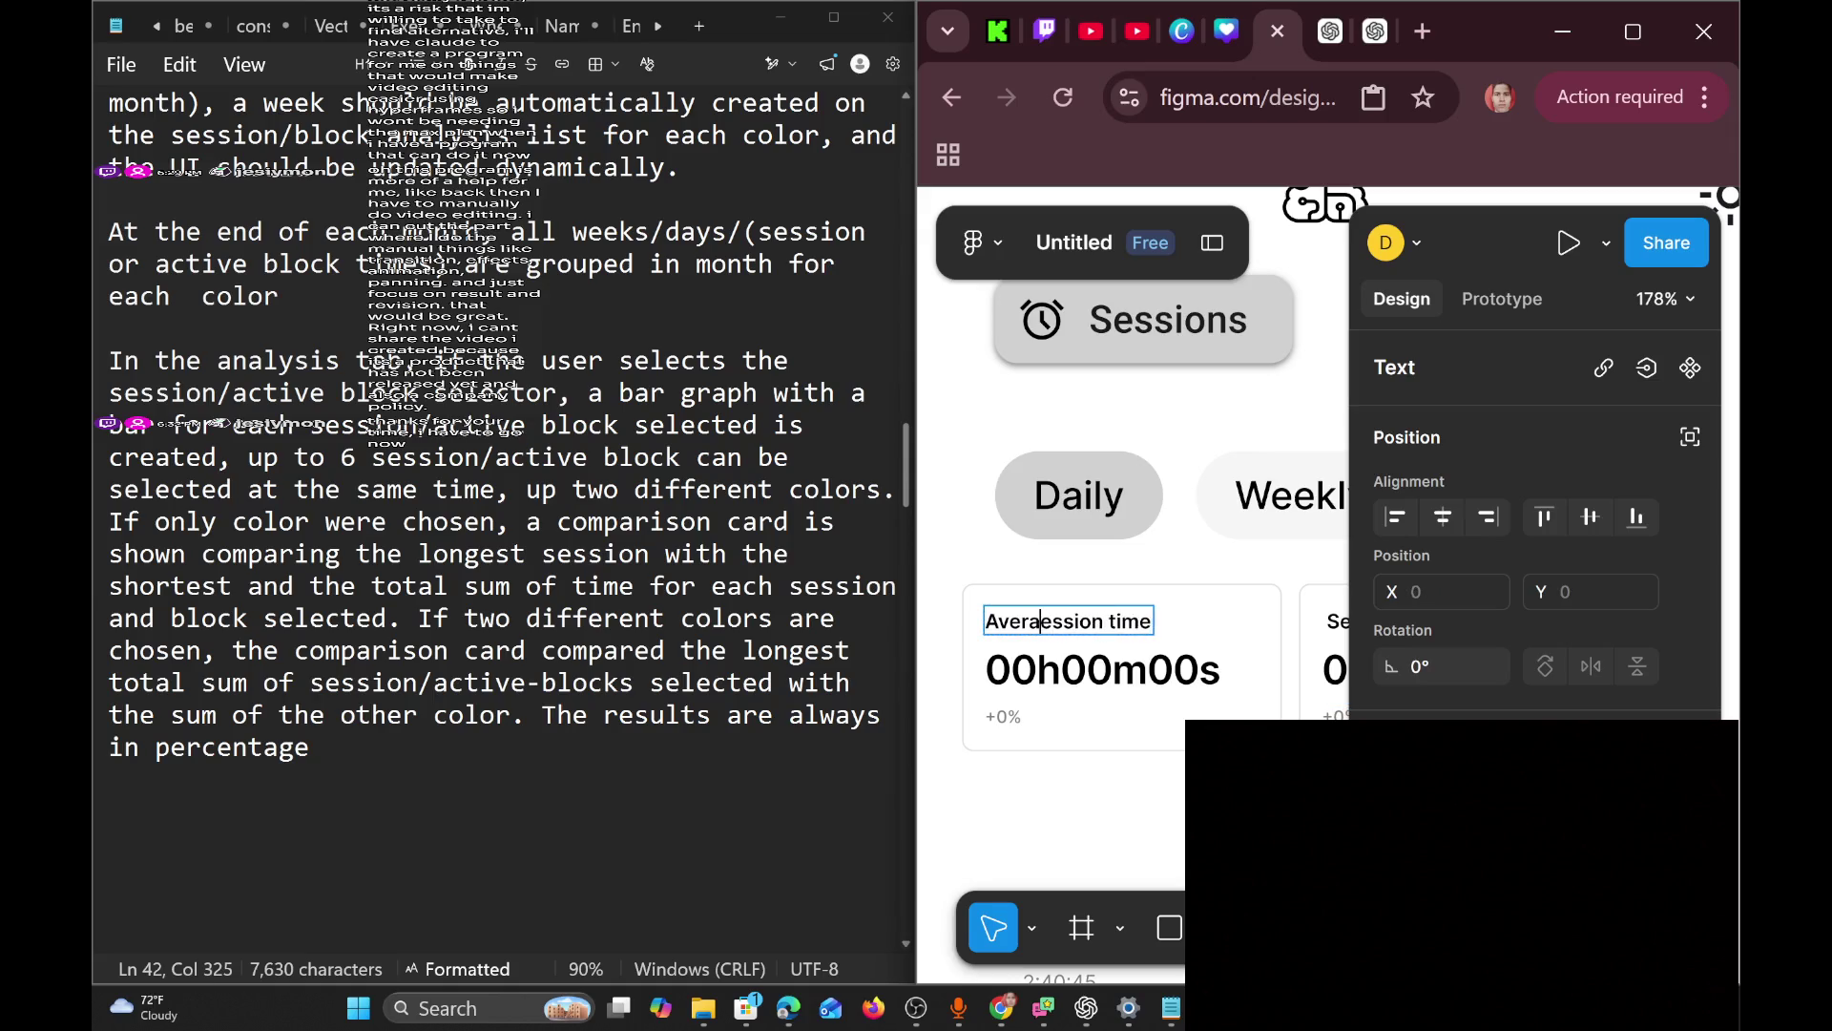
key(BackSpace)
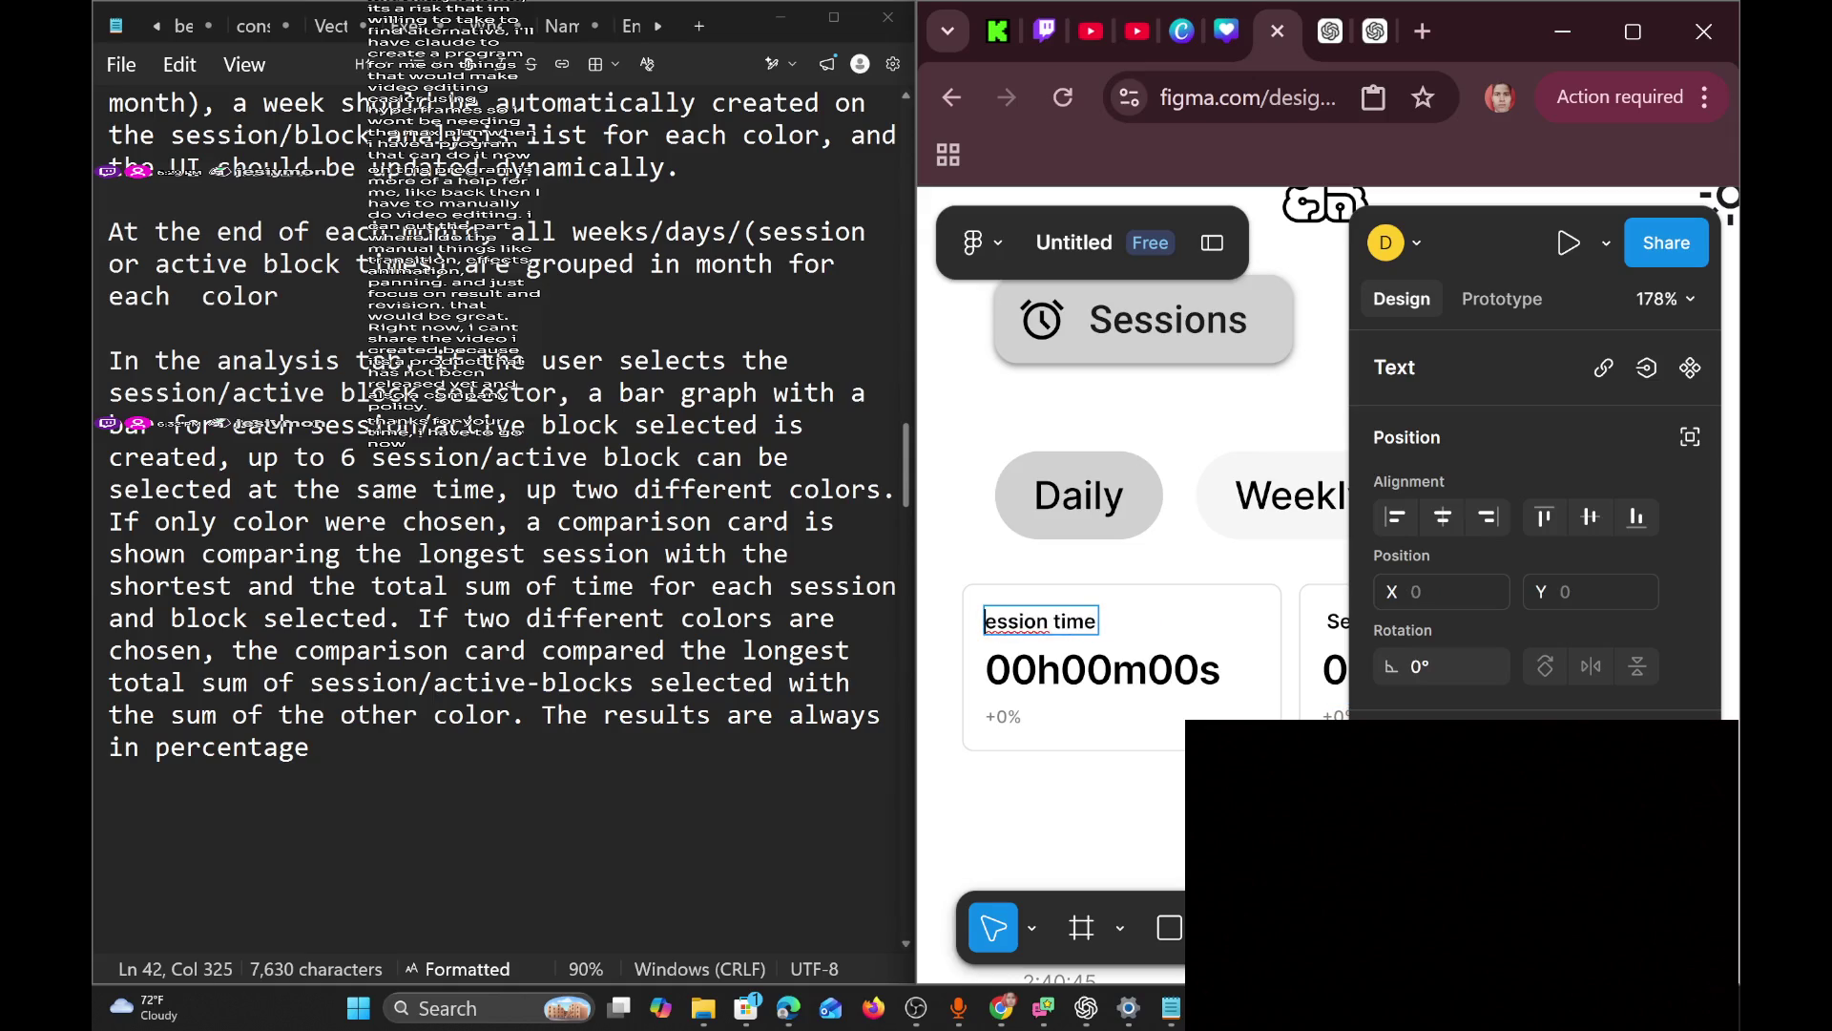
text(Session )
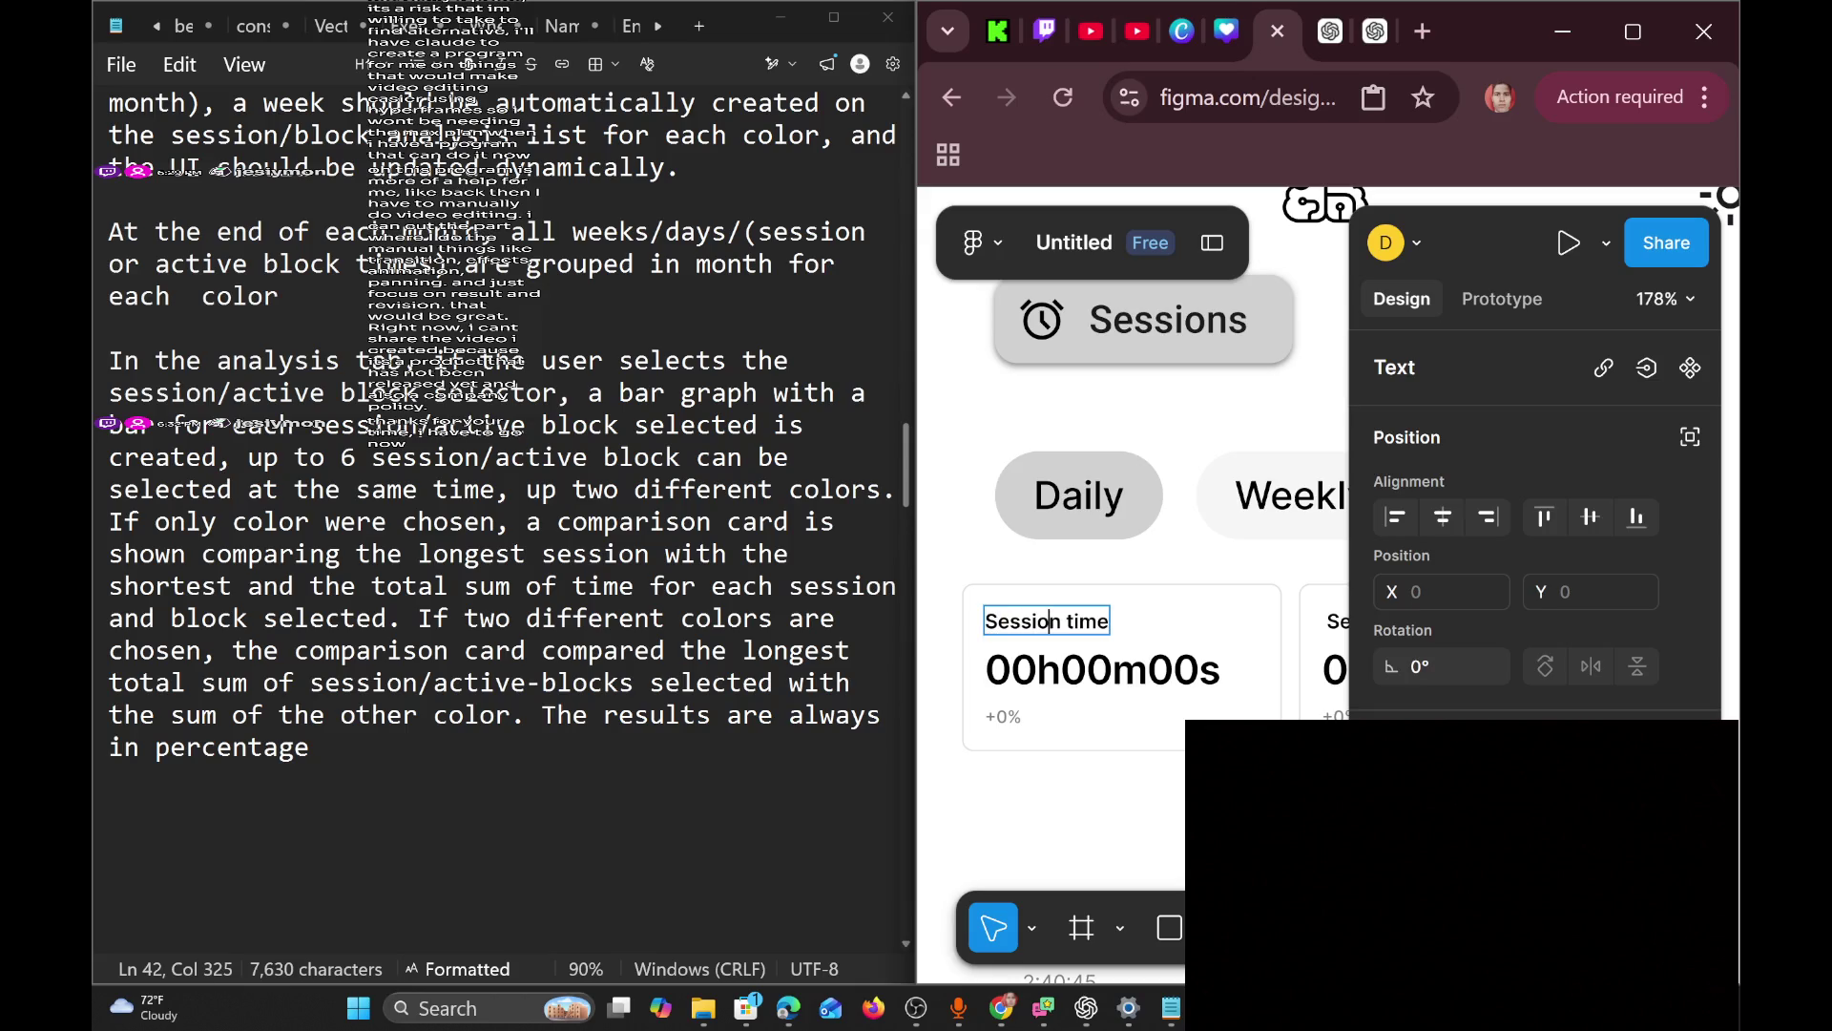
text(longest)
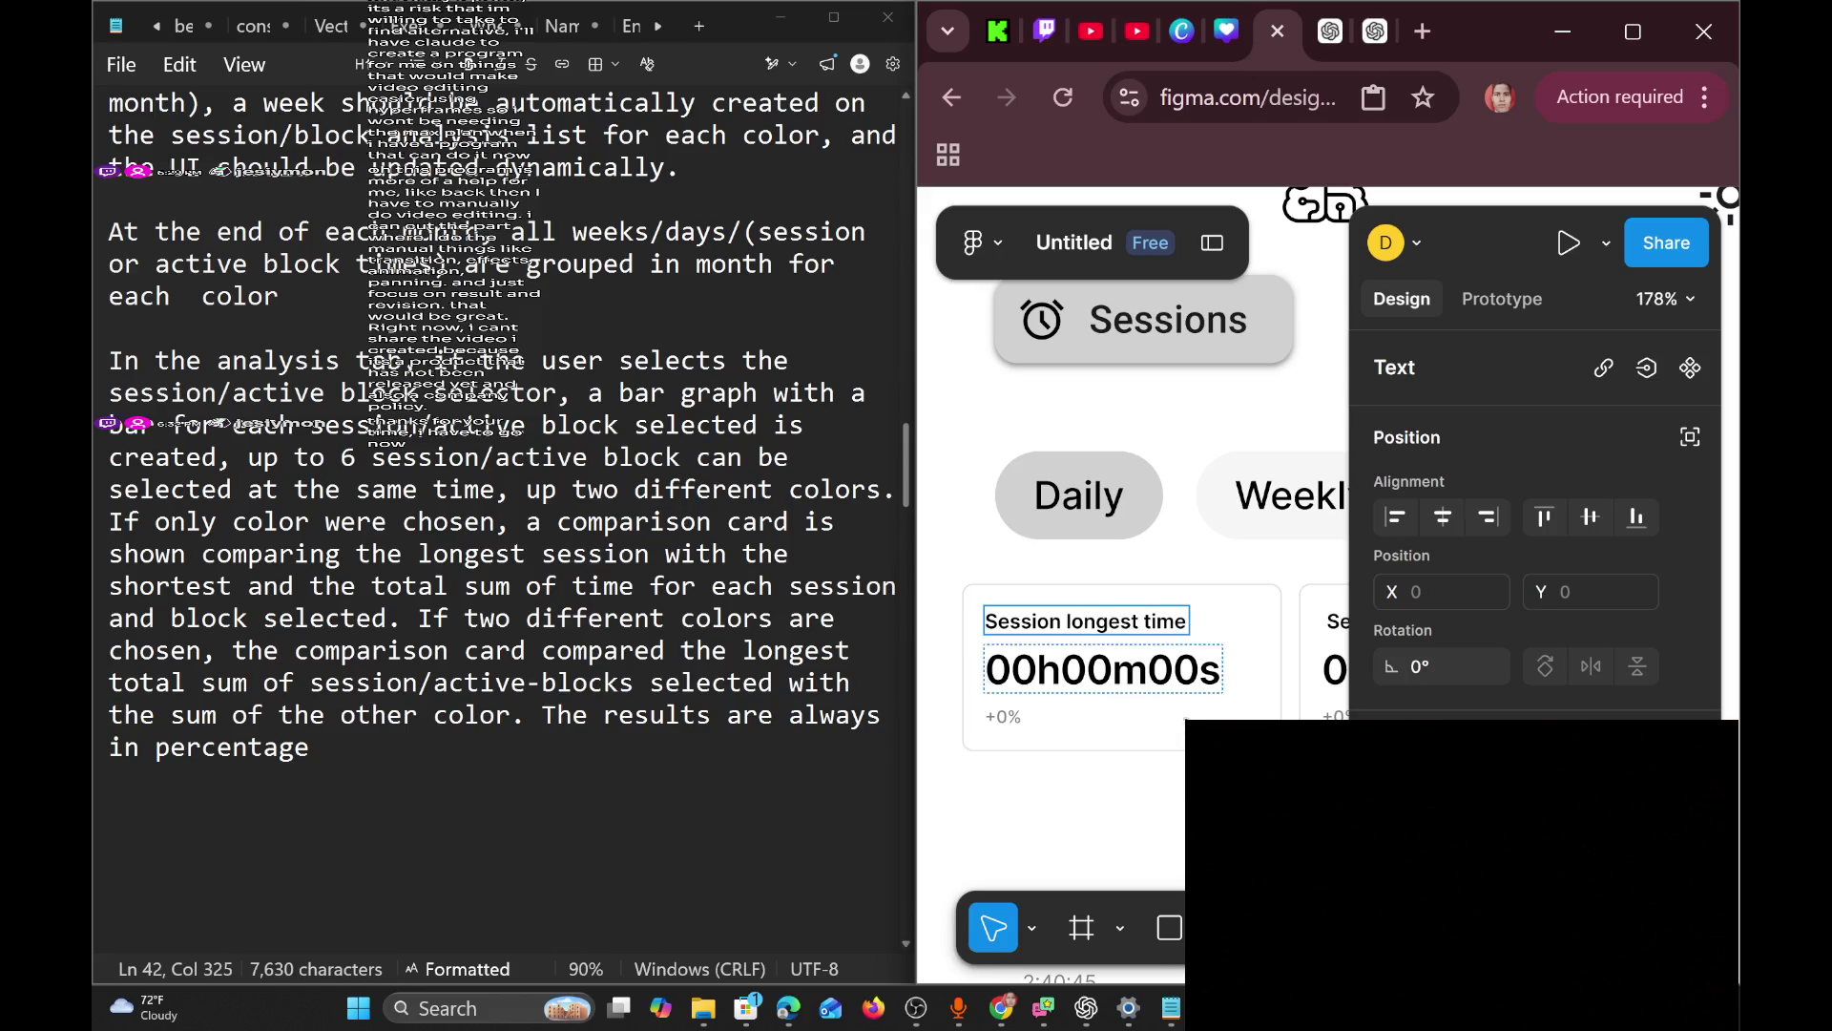
scroll(1183, 722, right, 5)
scroll(1183, 723, left, 4)
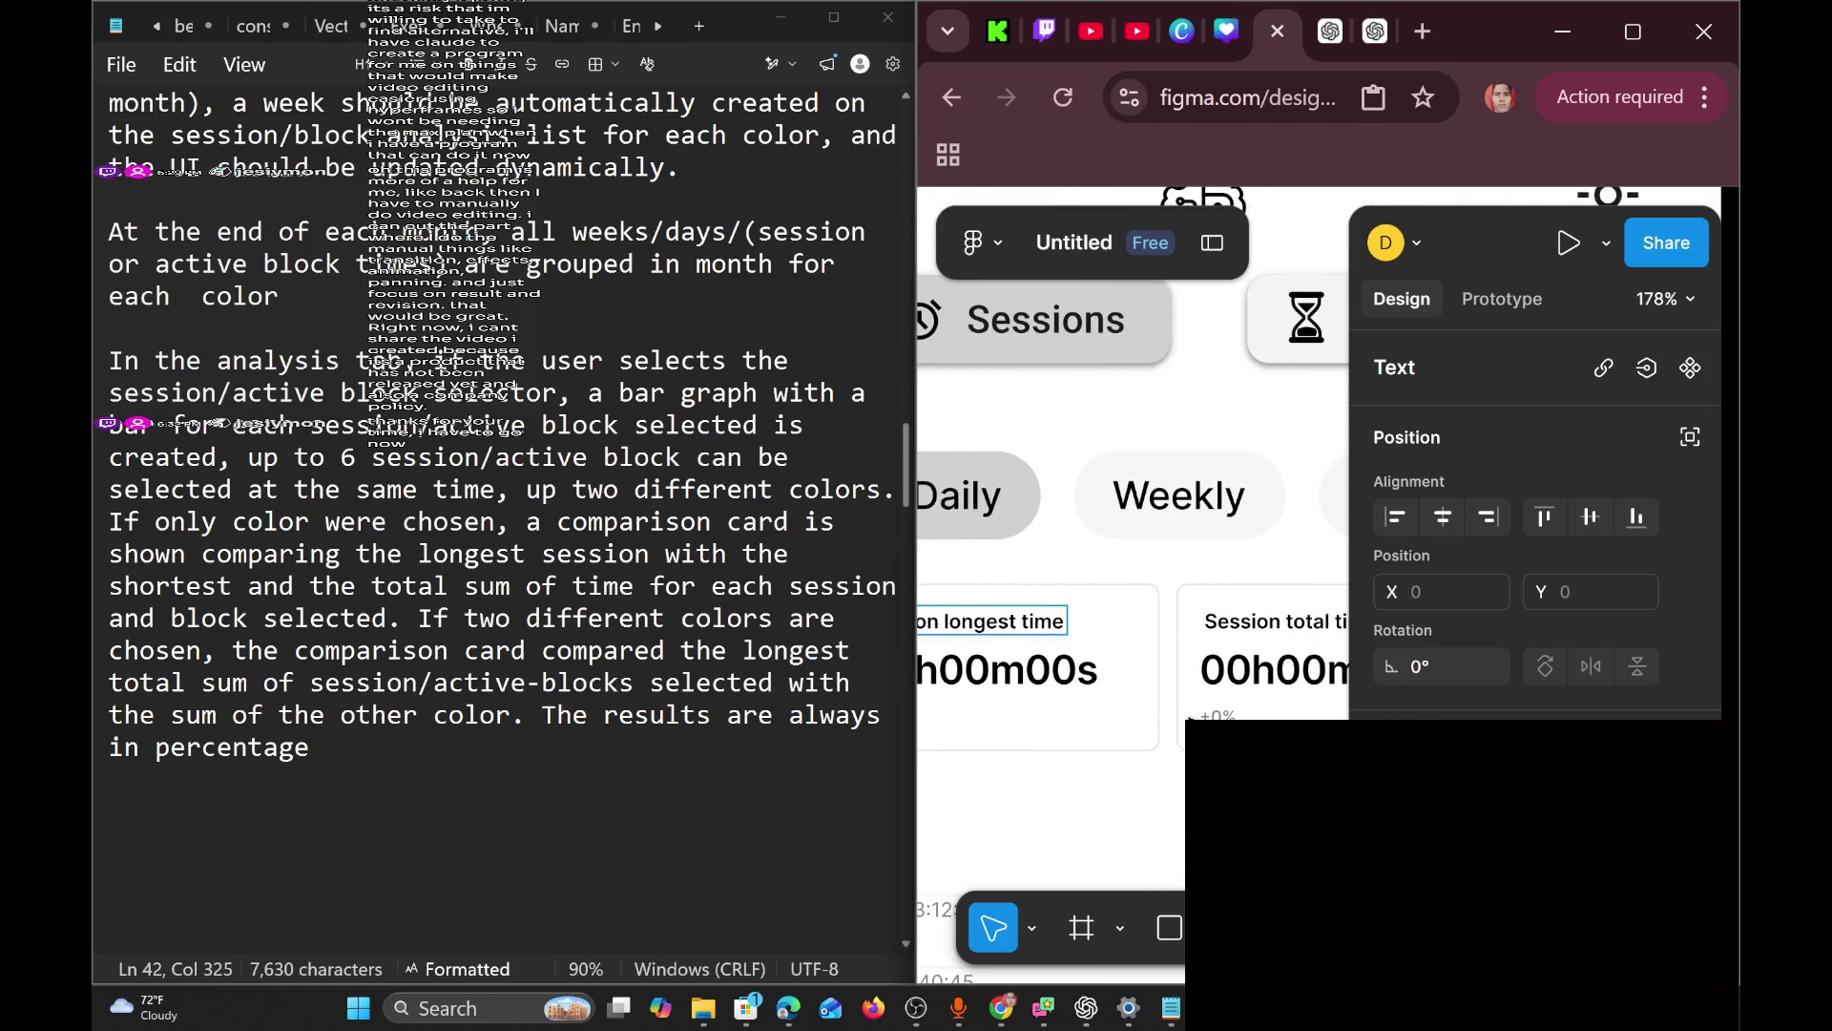
scroll(1188, 717, left, 3)
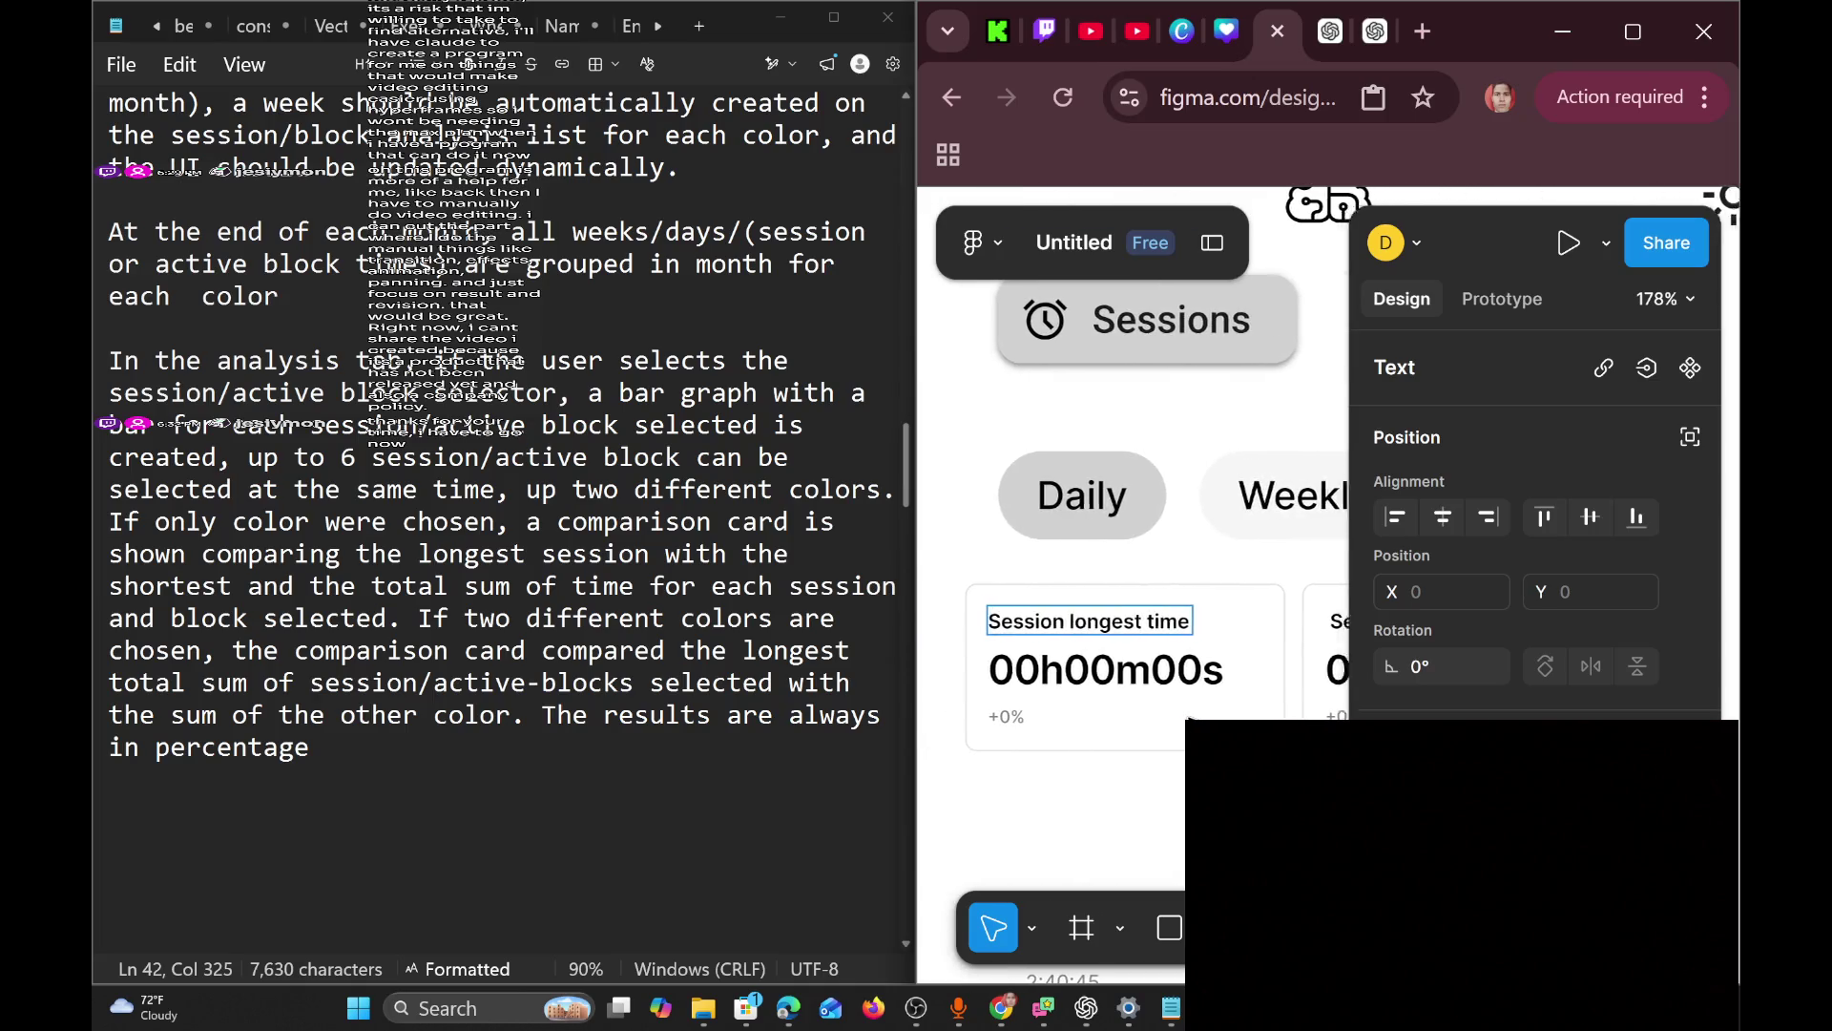
scroll(1188, 717, right, 5)
scroll(1188, 717, left, 4)
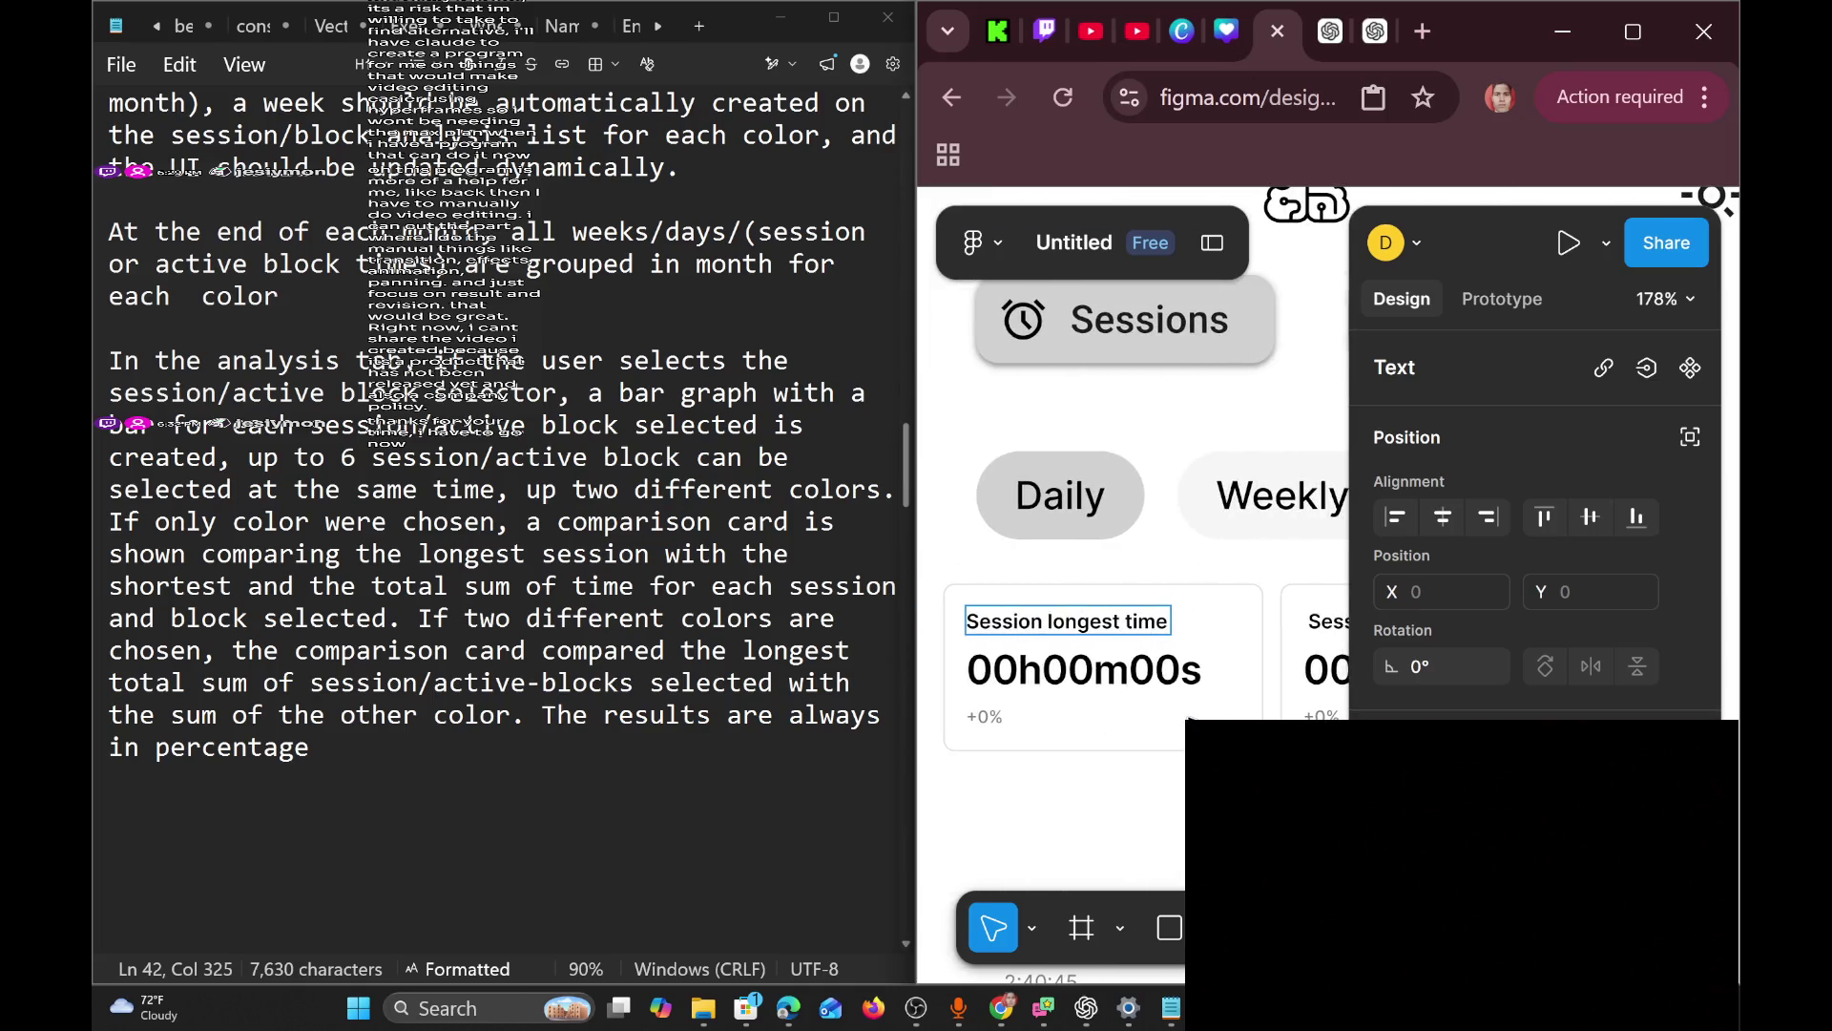
scroll(1188, 716, right, 5)
scroll(1188, 716, left, 4)
scroll(1188, 716, down, 4)
scroll(1188, 717, down, 3)
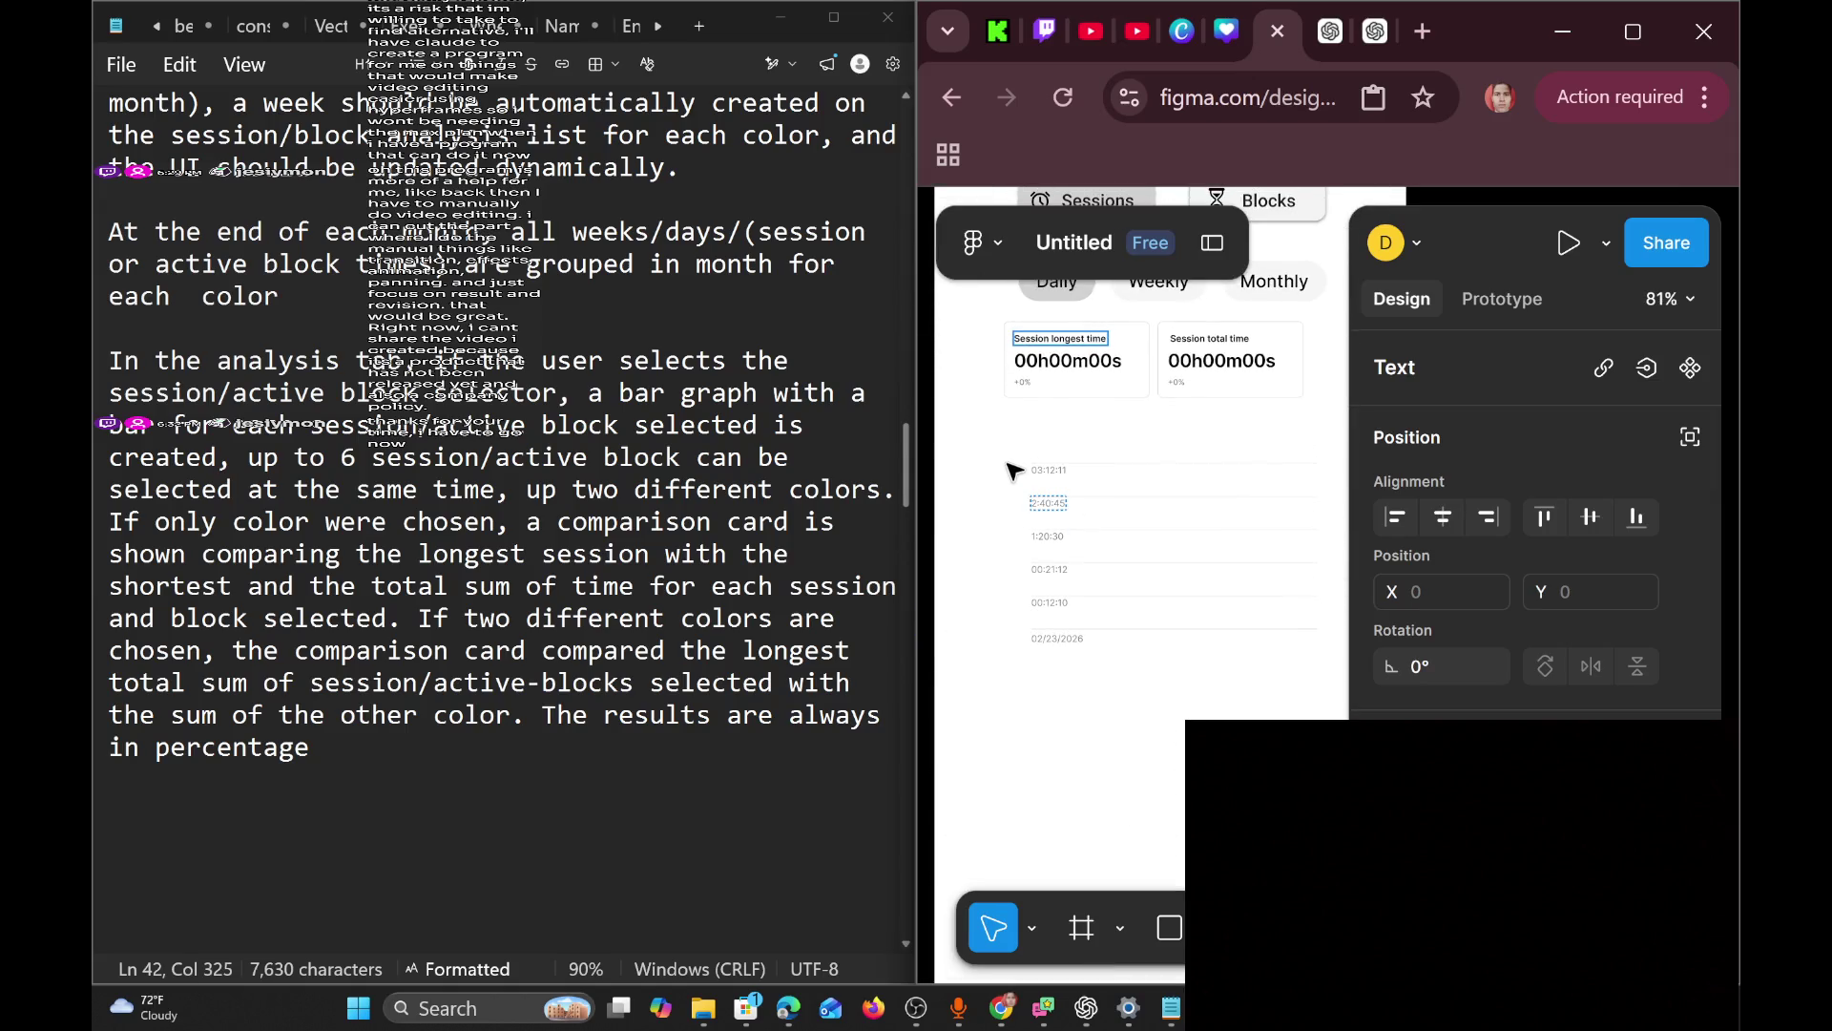
Choose an action from the phone frame's context menu.
ctrl+scroll(1173, 523, down, 4)
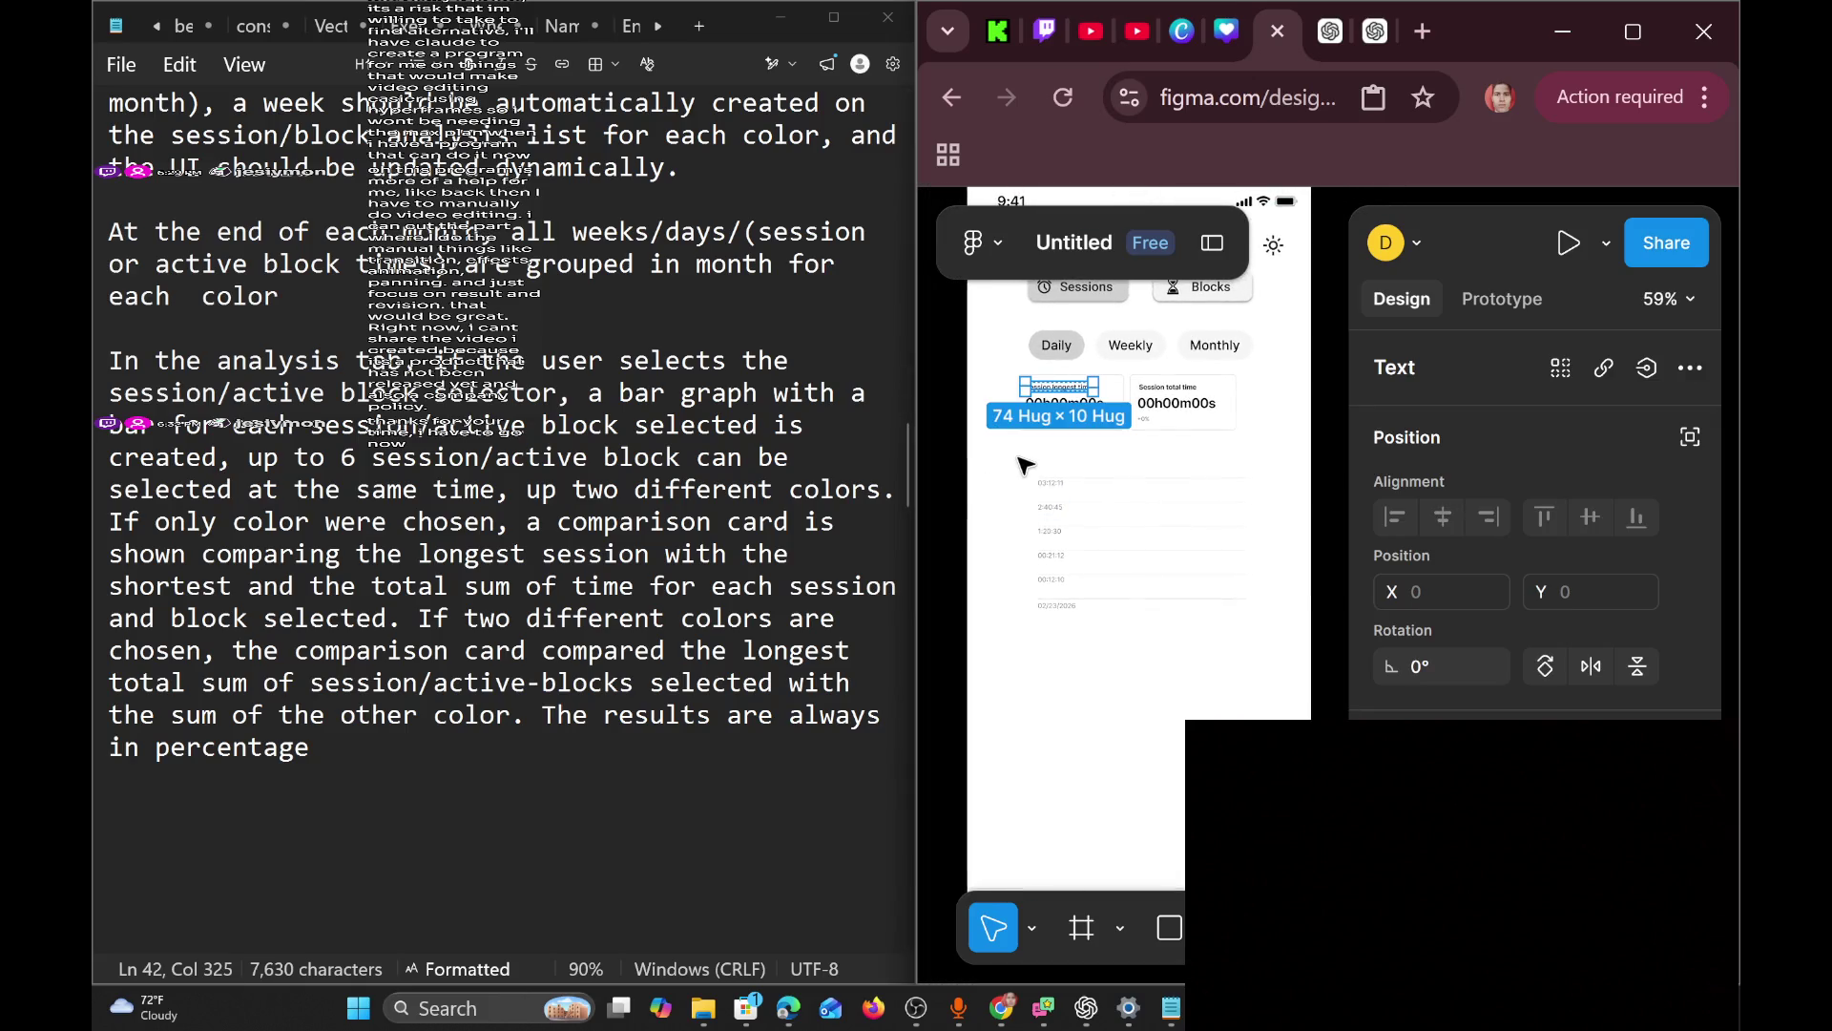
right_click(1256, 684)
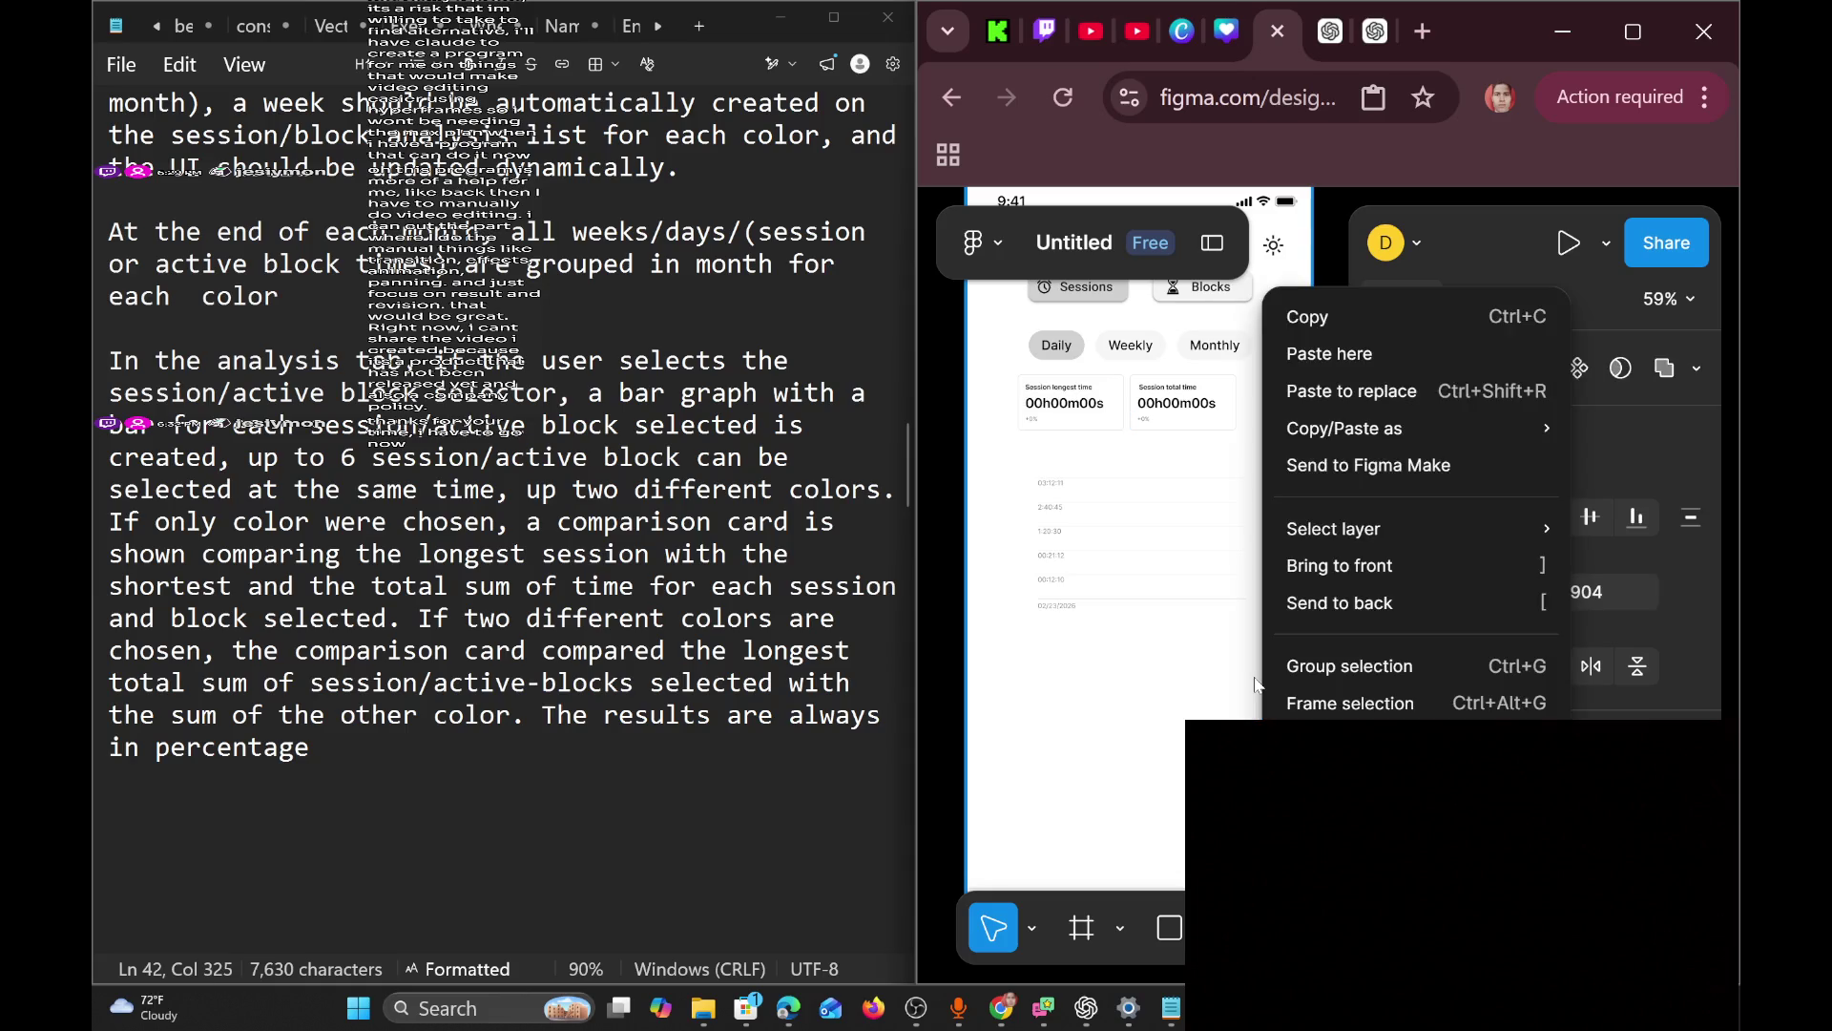
click(1142, 711)
Place a new text box below the chart on the phone screen and start the title with 'Session'.
scroll(1143, 711, up, 5)
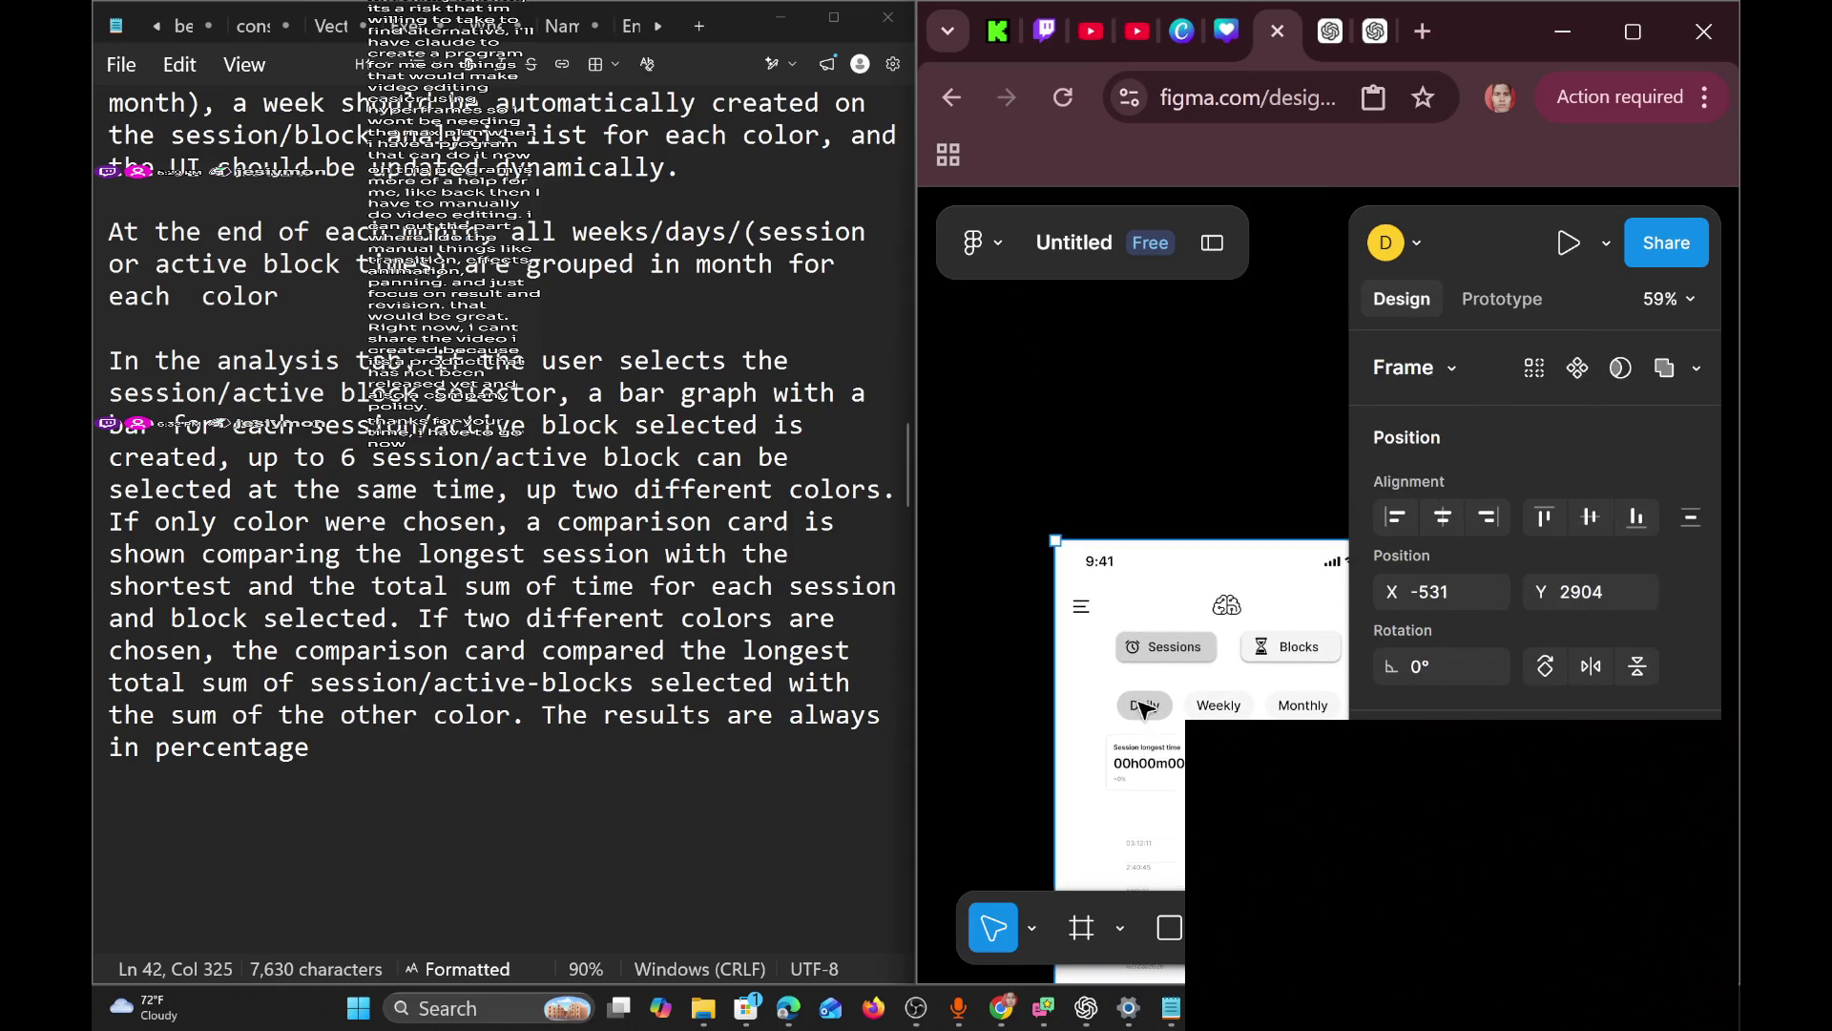
scroll(1143, 711, right, 3)
scroll(1142, 711, down, 5)
scroll(1142, 711, up, 5)
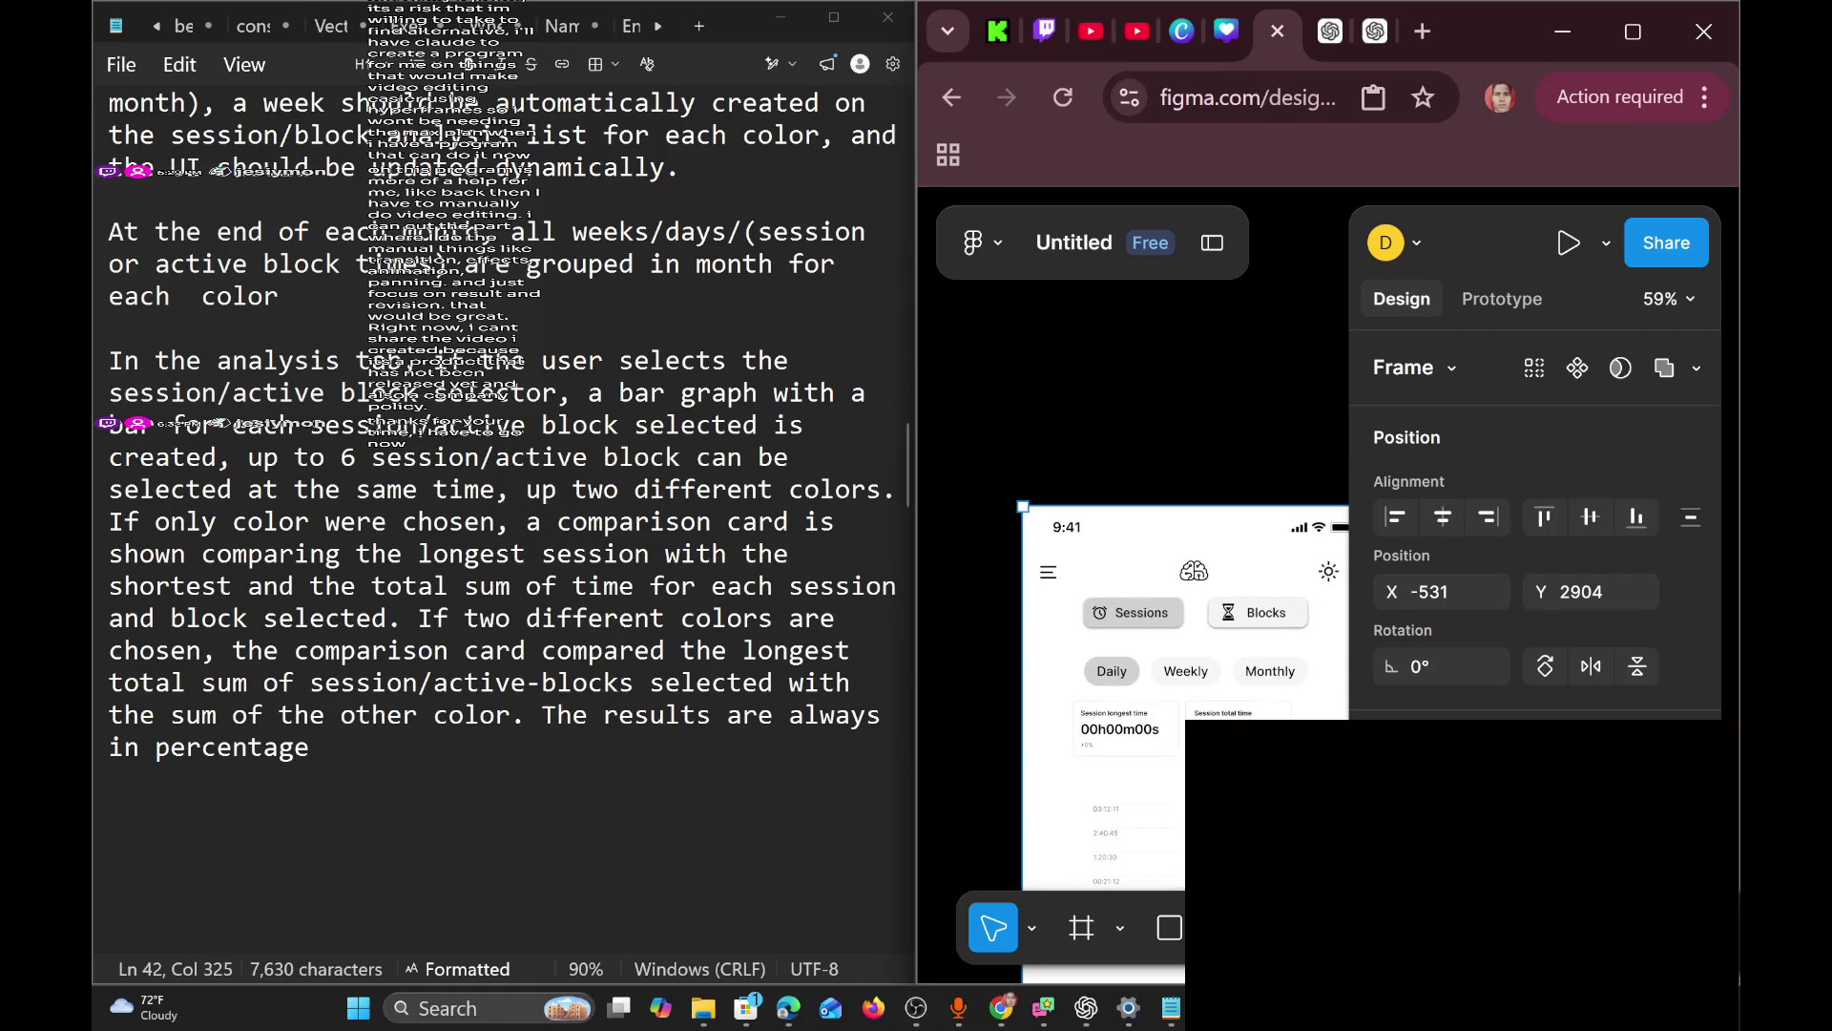
scroll(1088, 659, right, 3)
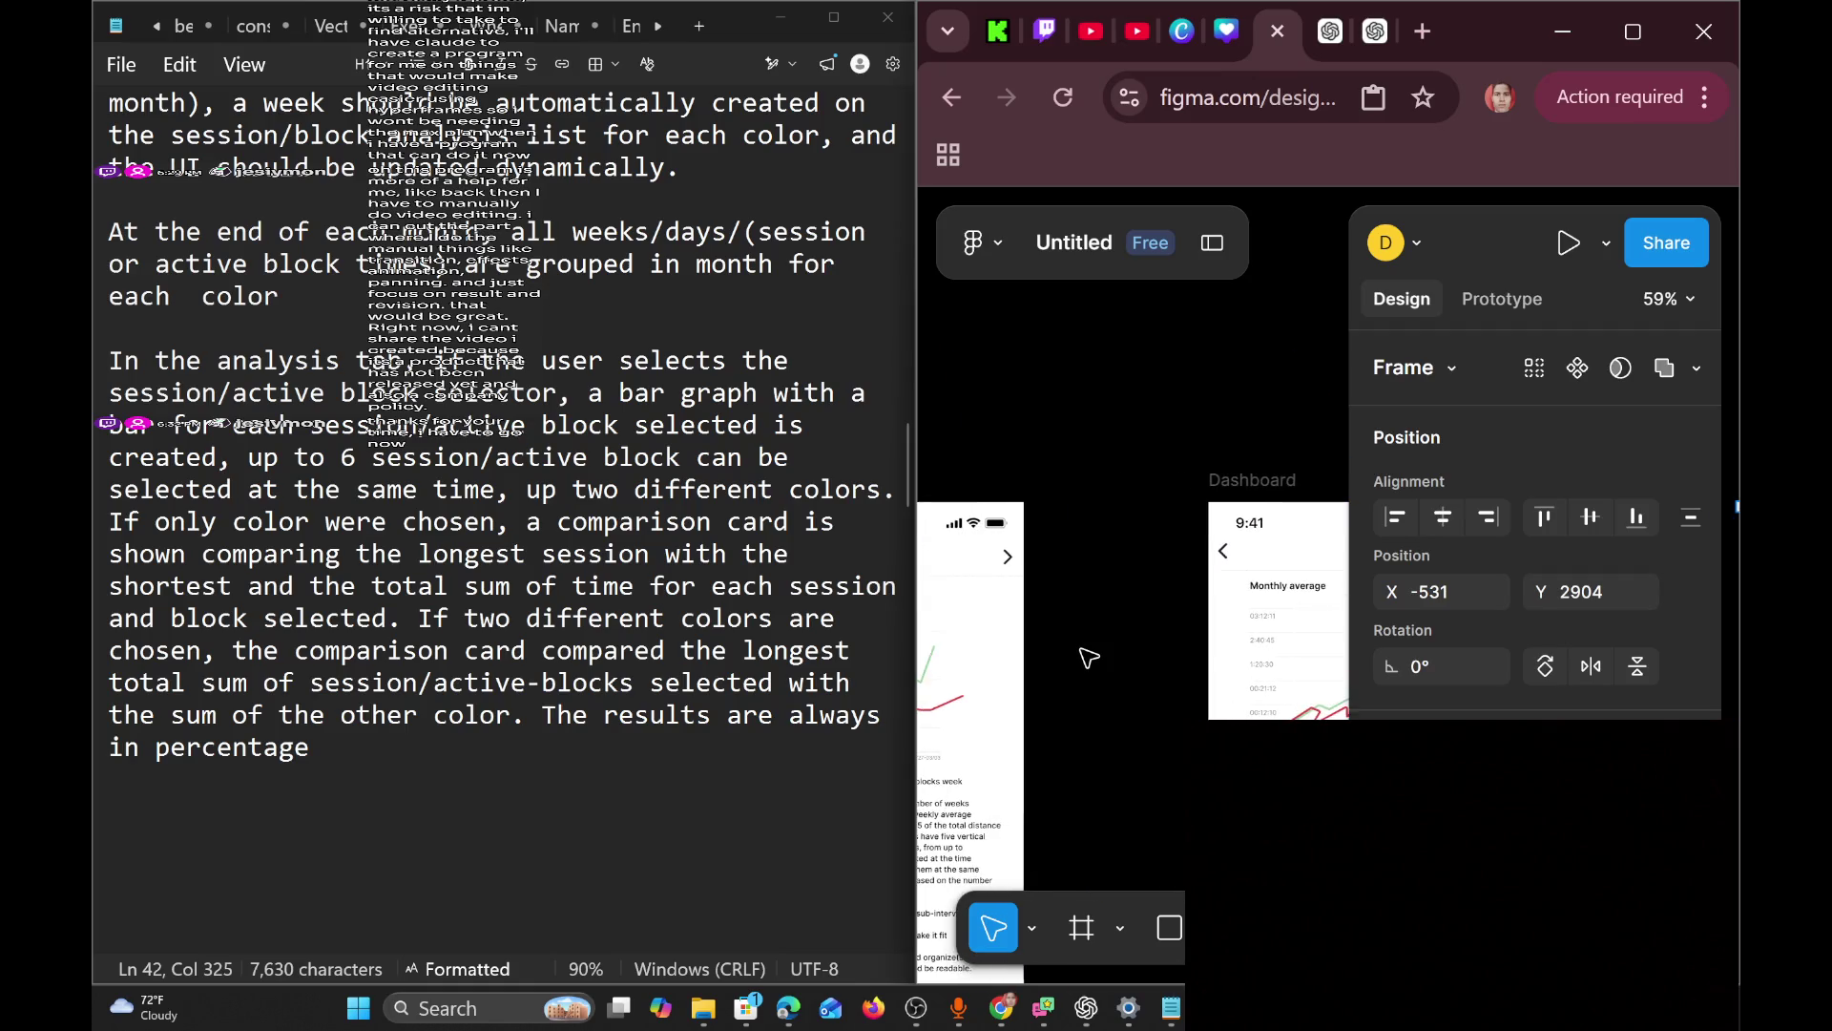
scroll(1088, 658, down, 5)
scroll(1088, 659, left, 3)
scroll(1088, 659, down, 3)
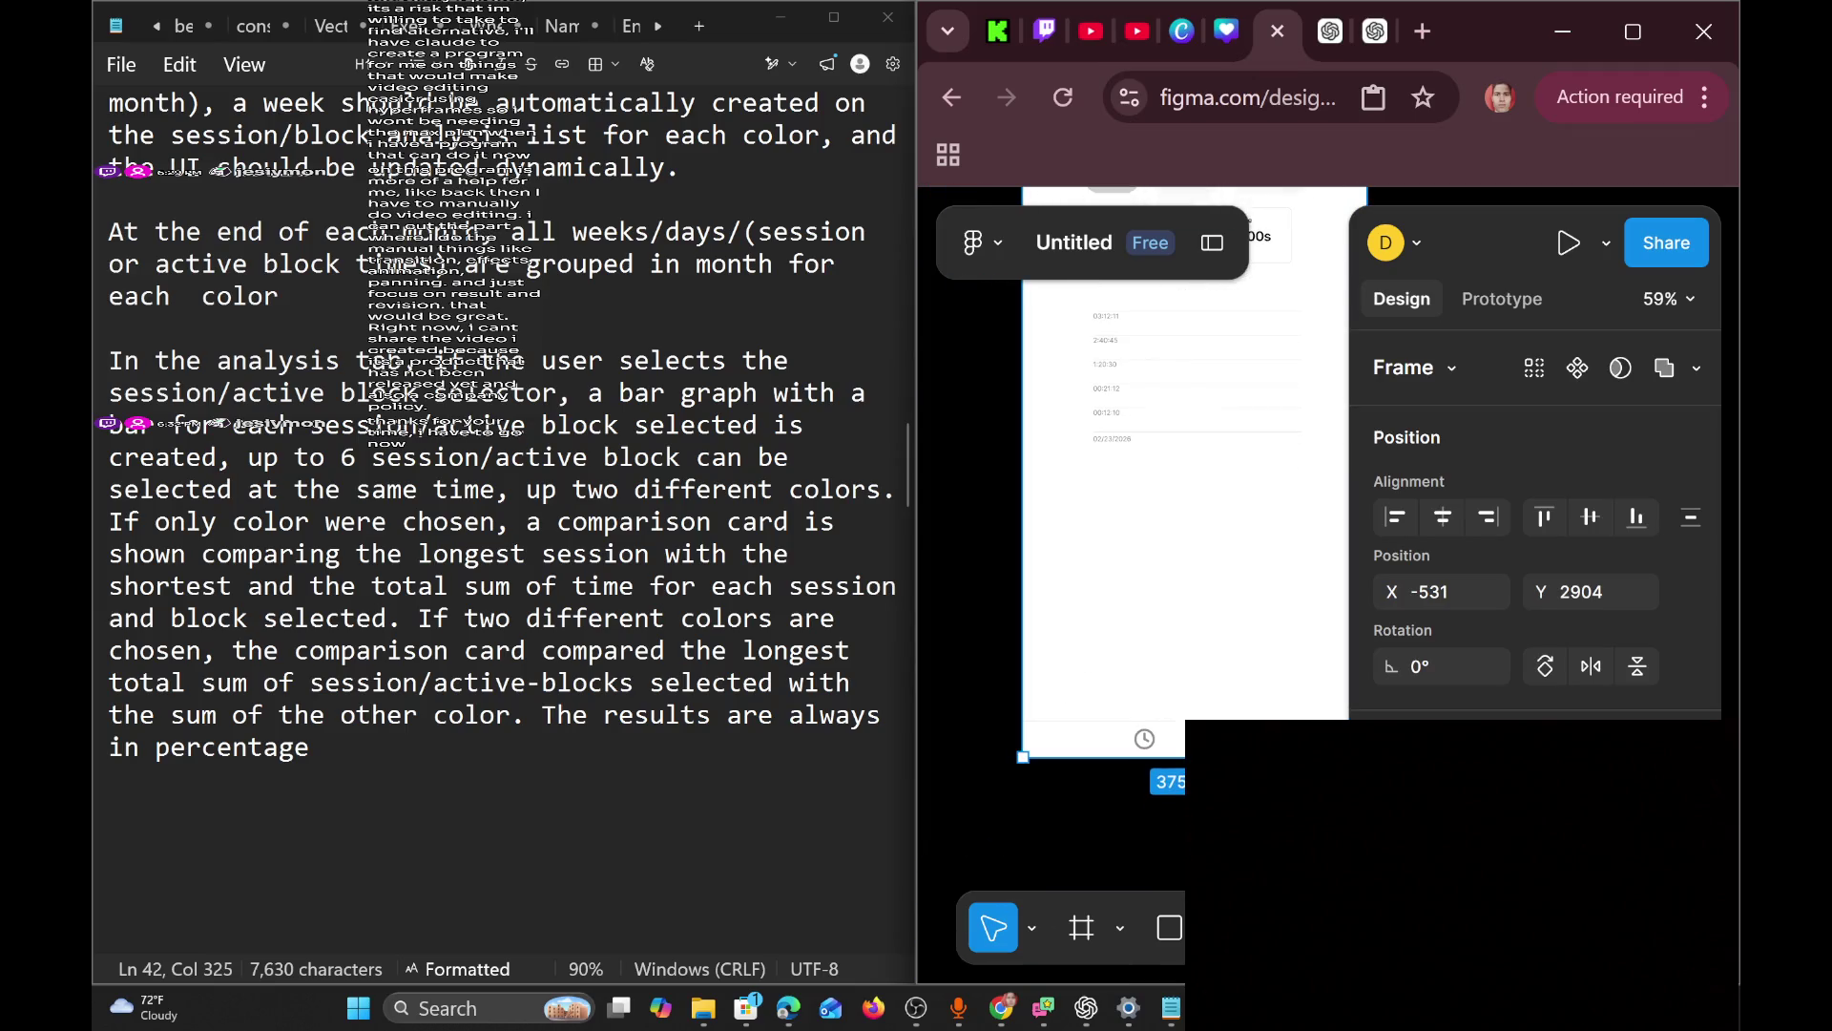
scroll(1223, 488, up, 6)
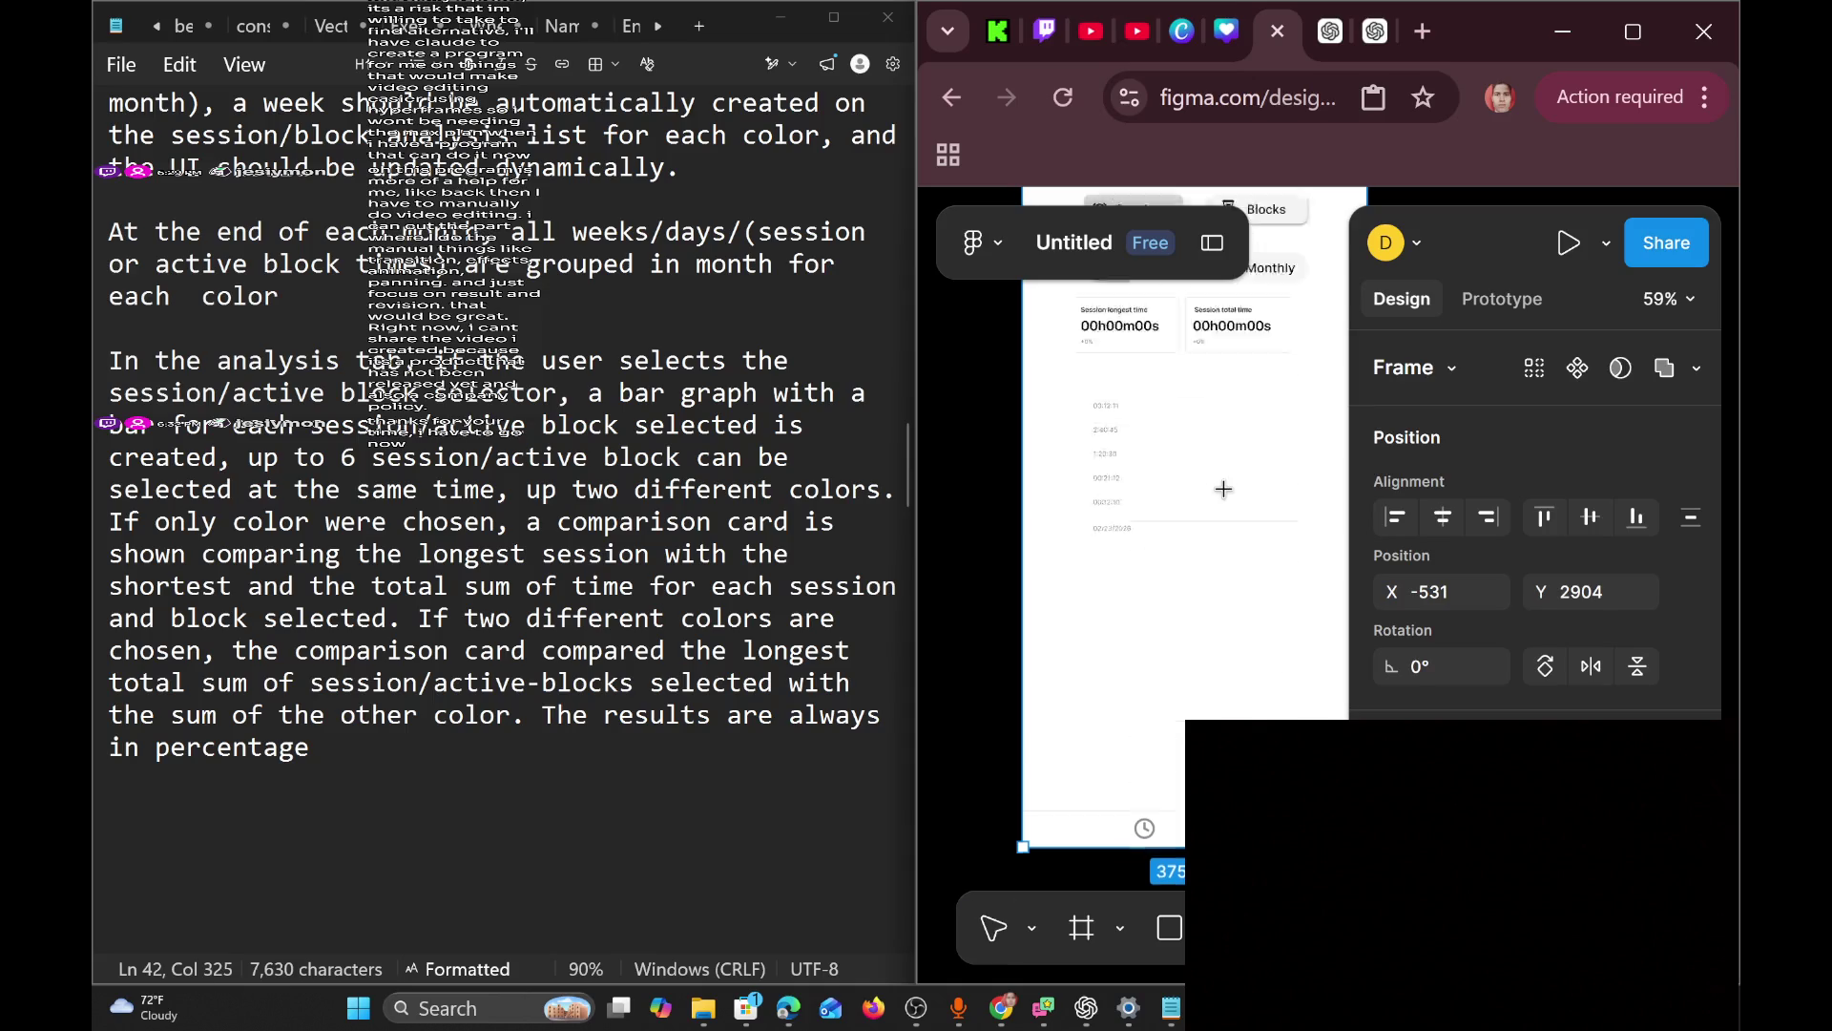
scroll(1223, 489, down, 5)
click(1091, 550)
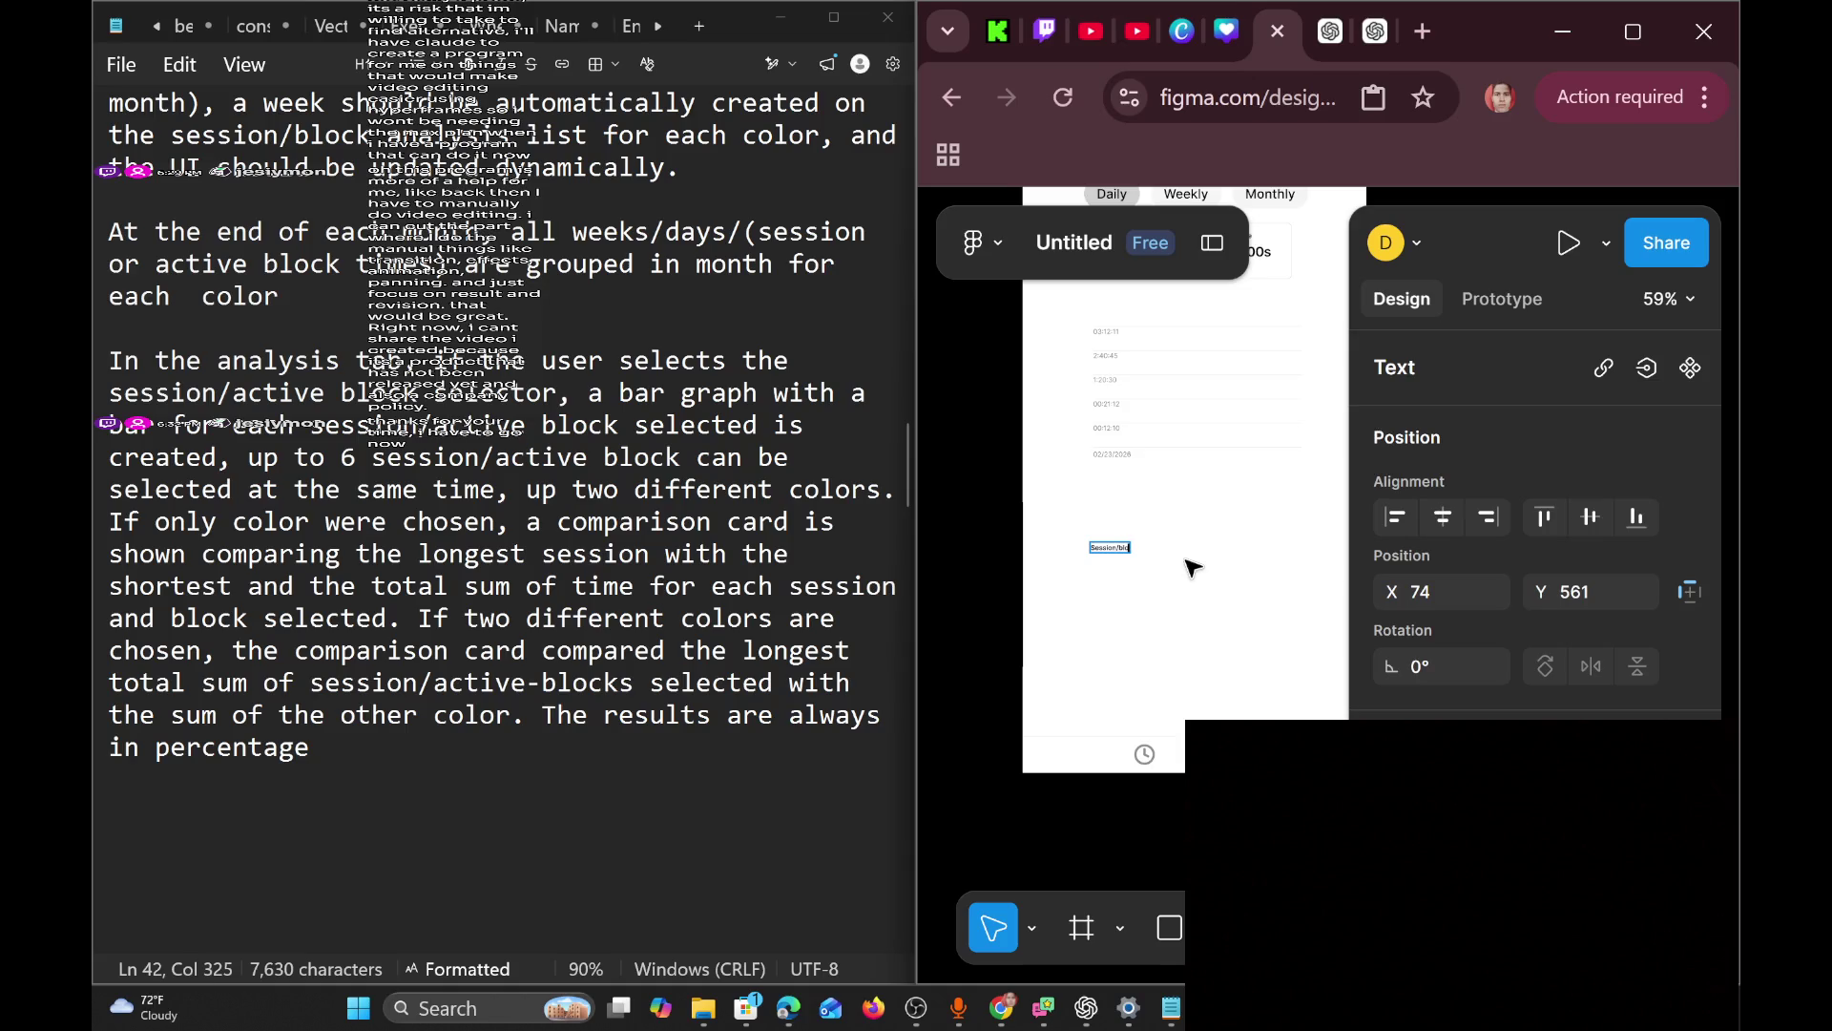
Finish typing the title so it reads 'Session/block analysis tab'.
scroll(1193, 568, up, 5)
text(k analysis tab)
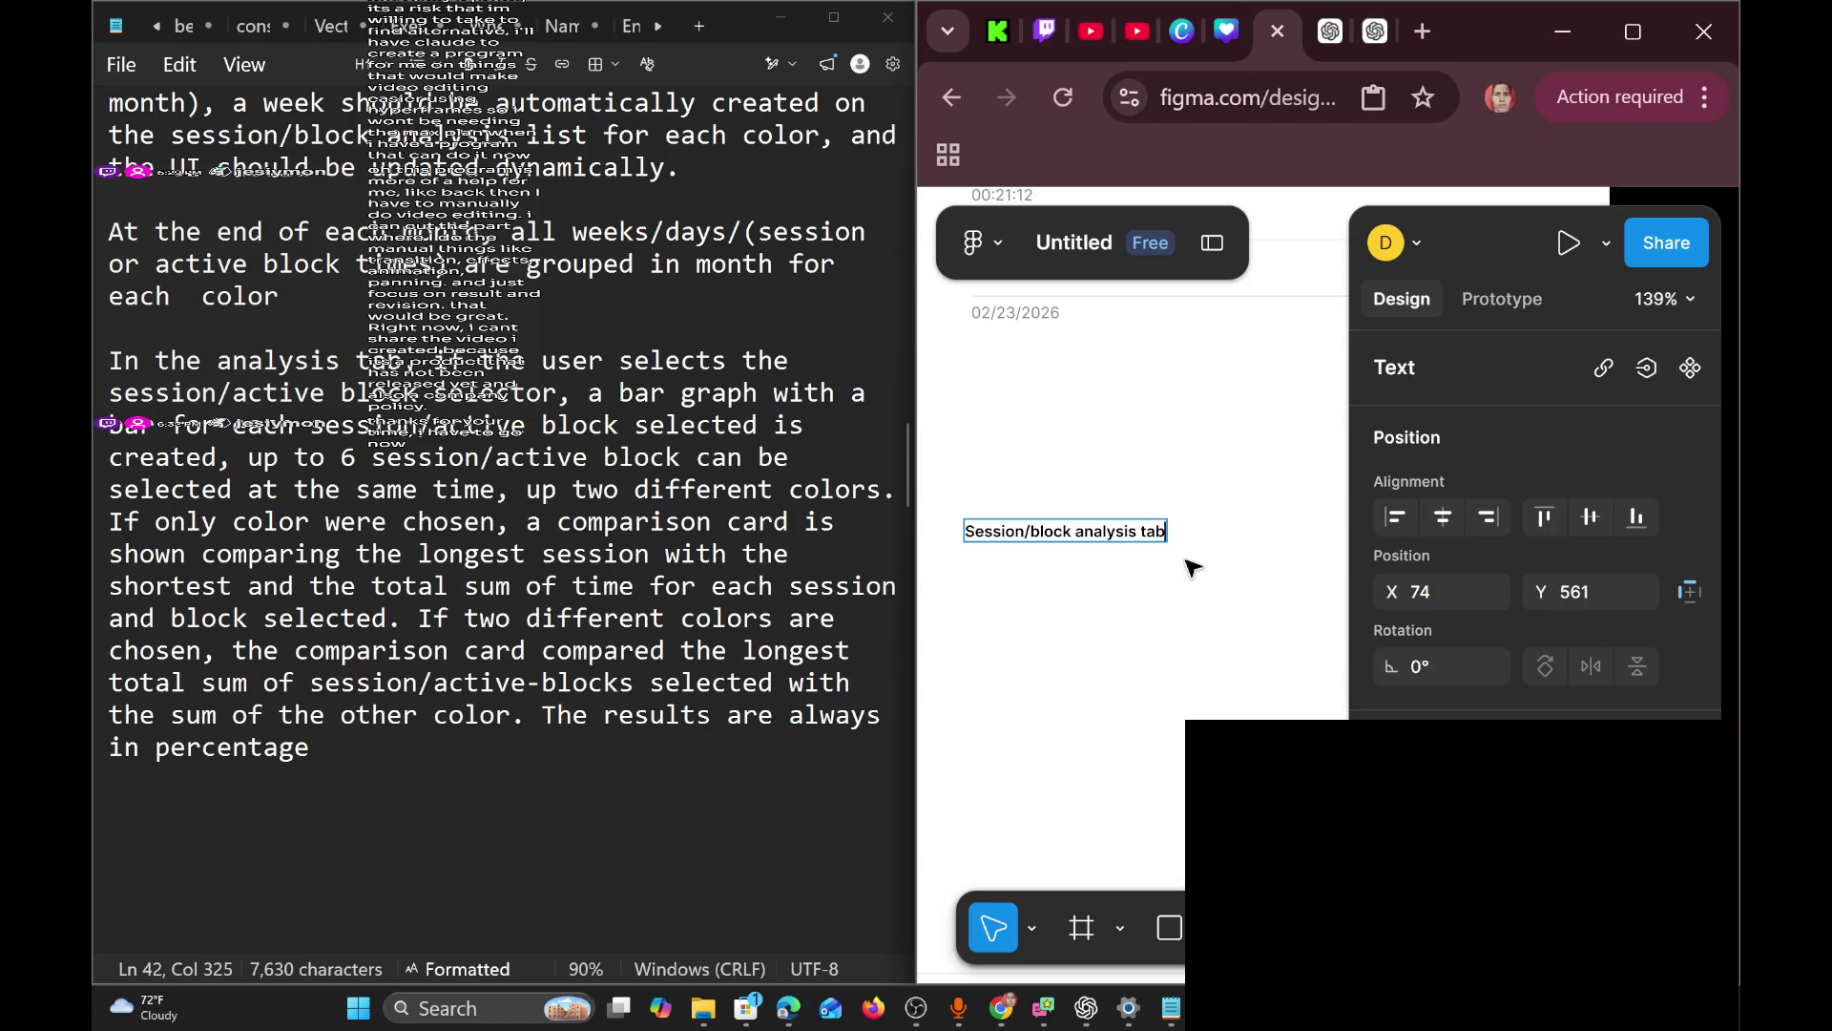
scroll(1193, 567, down, 3)
scroll(1195, 582, down, 5)
scroll(1191, 586, down, 6)
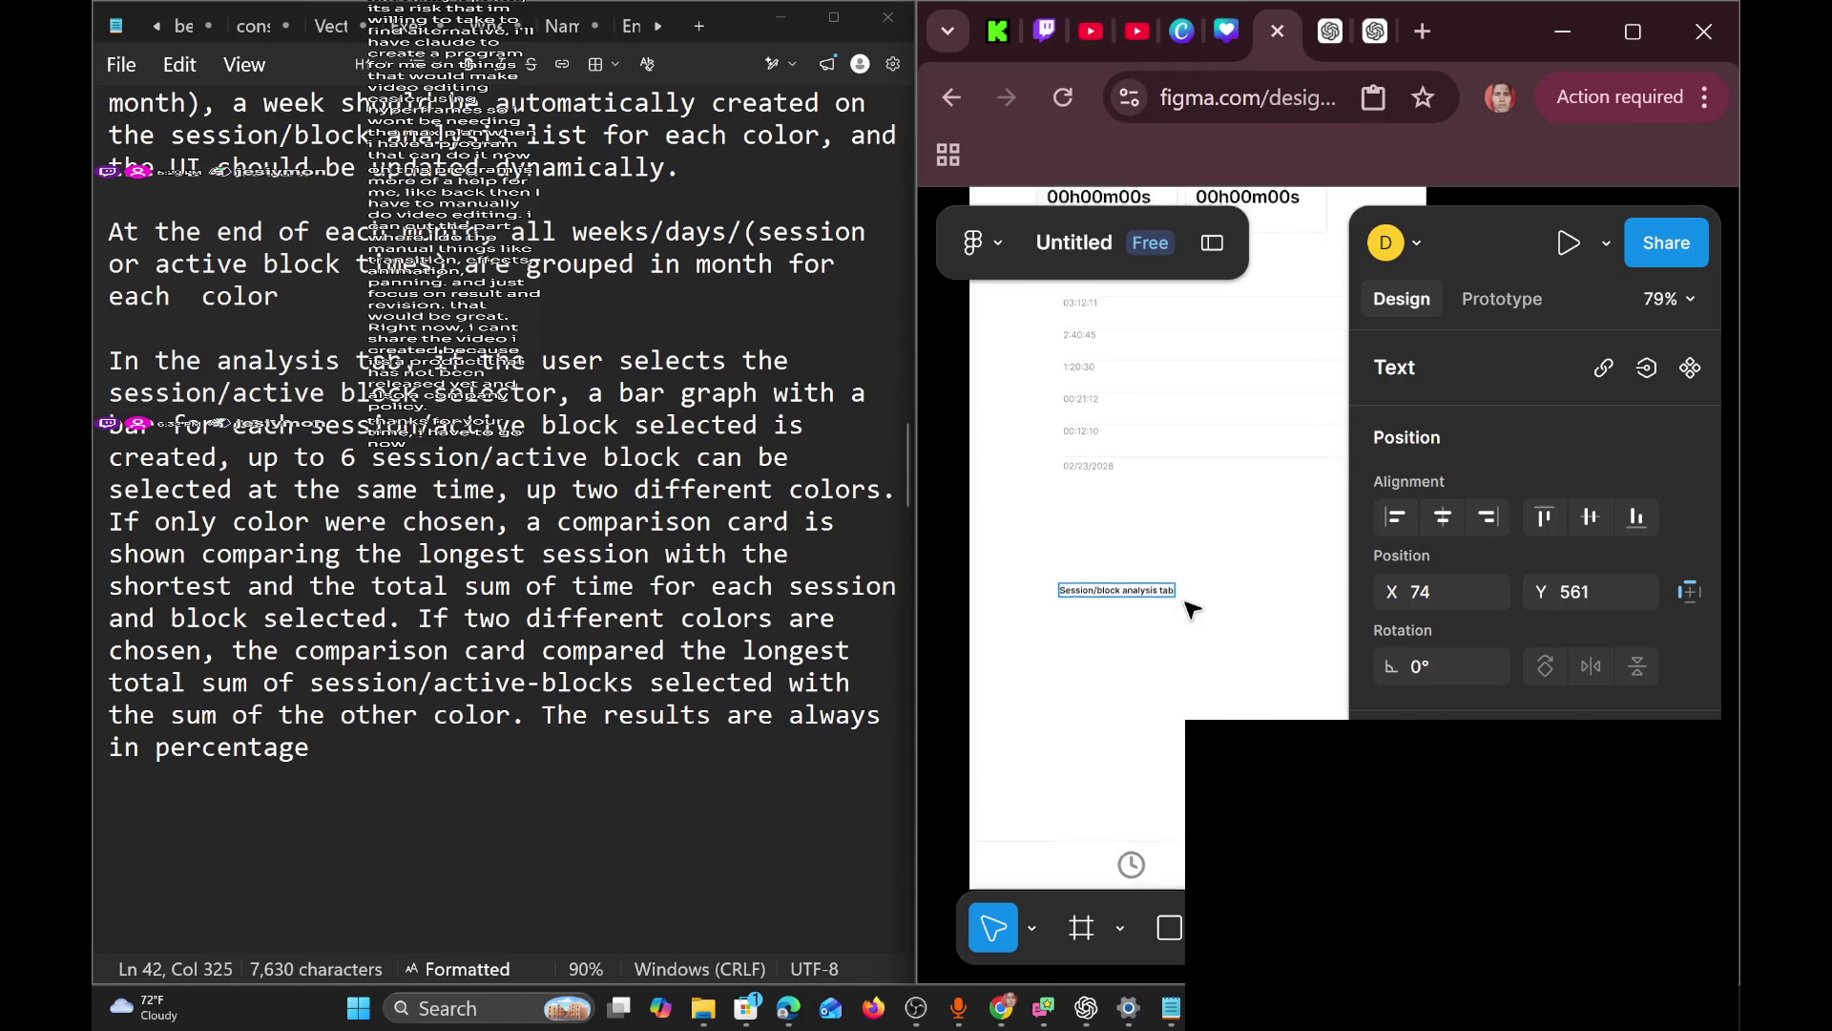
Switch to Scale mode and resize the title text to 263×29.
click(1221, 632)
scroll(1256, 625, left, 5)
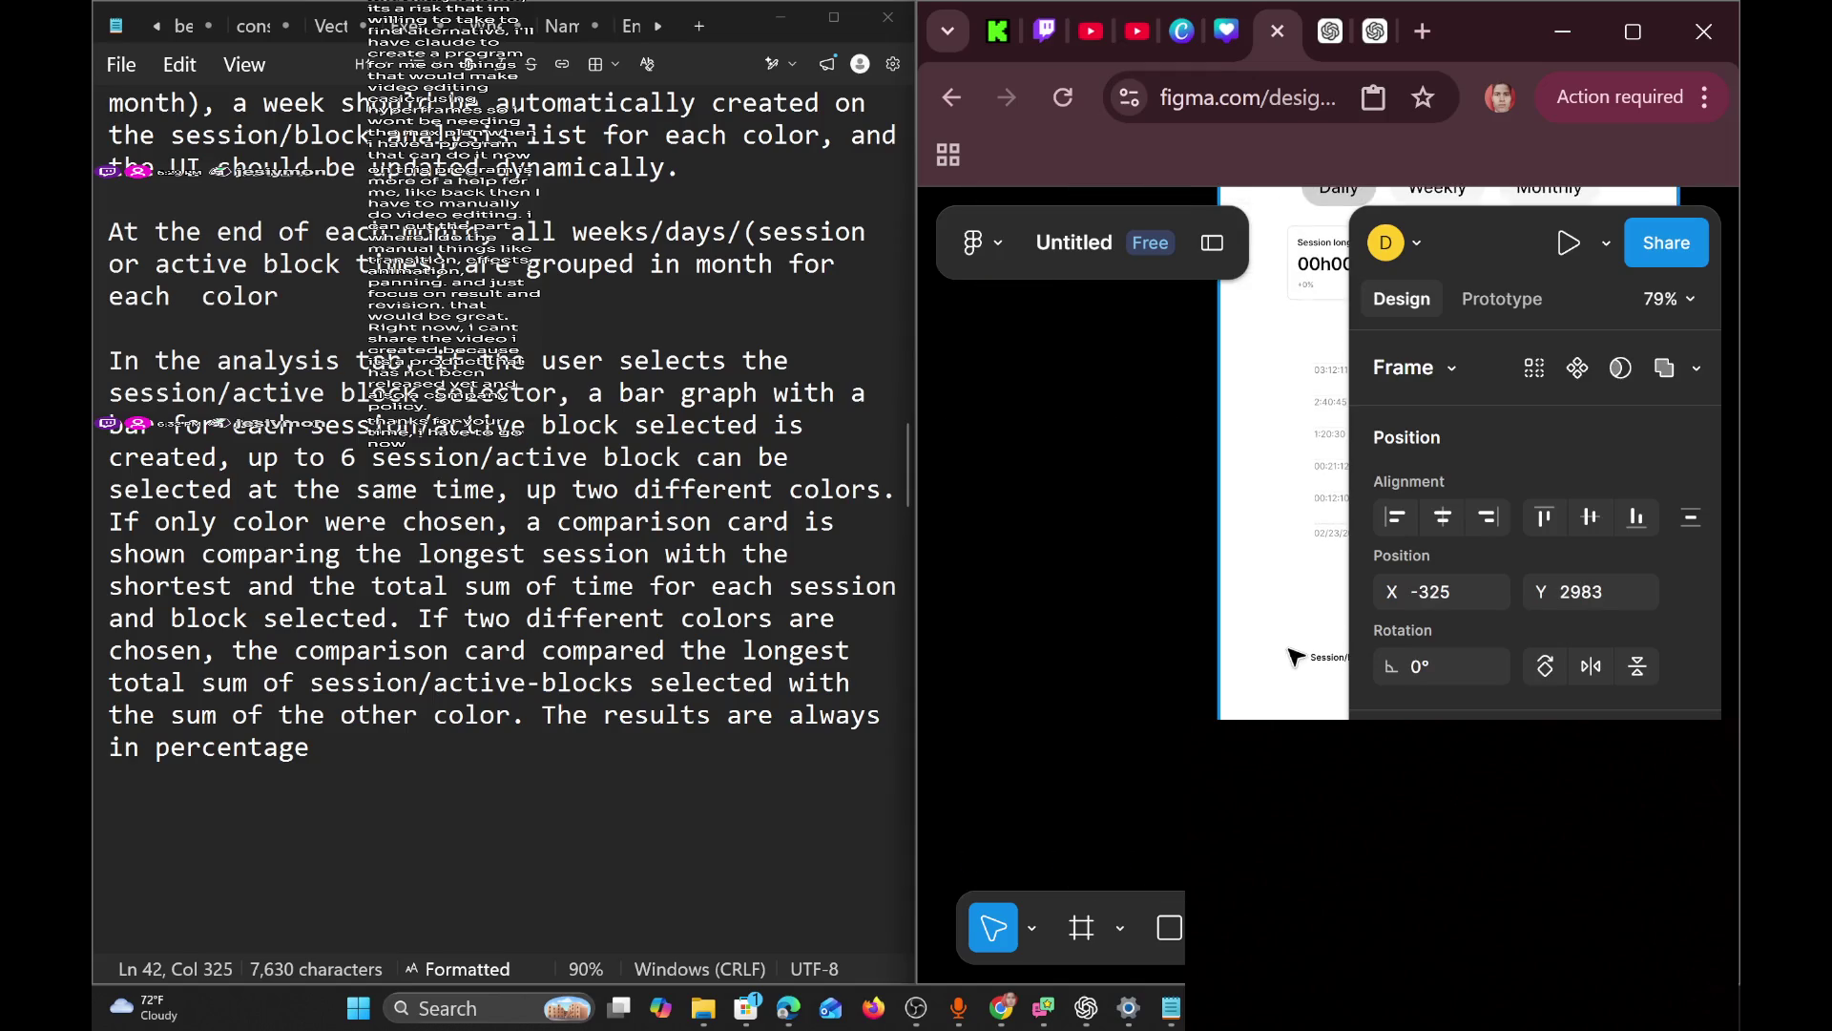
scroll(1260, 625, right, 5)
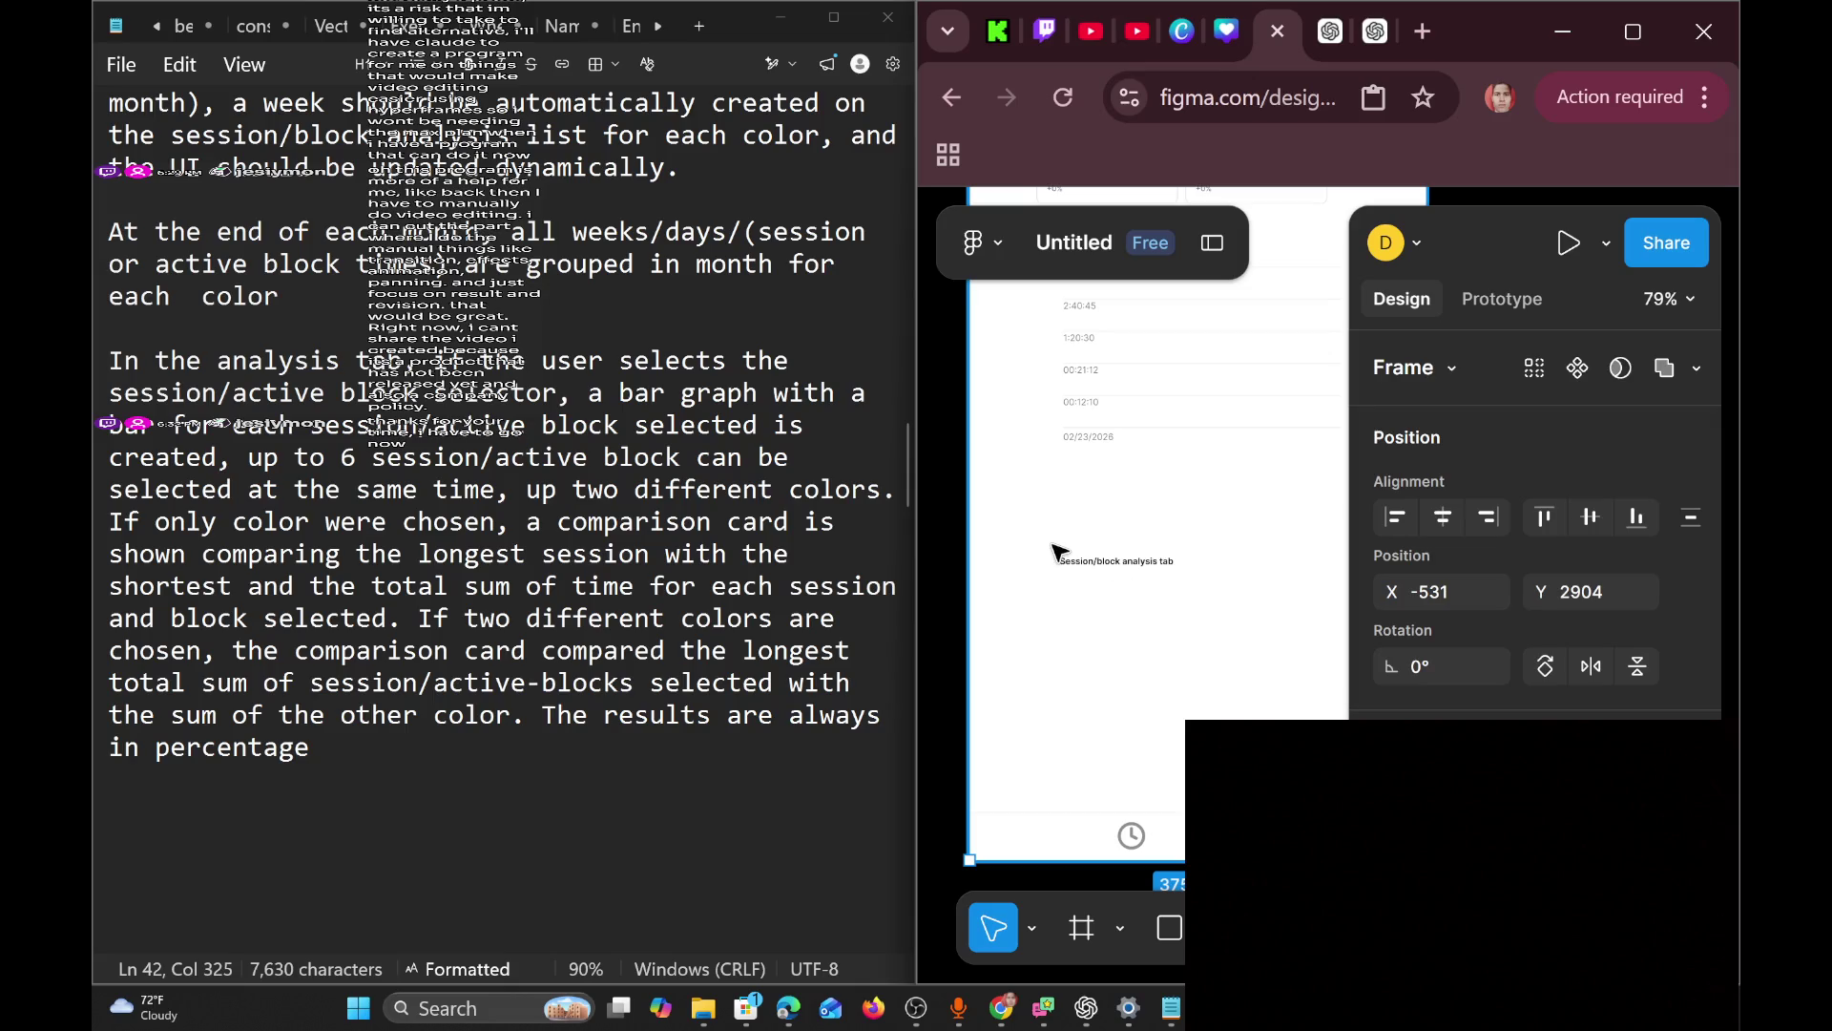
drag(1050, 525, 1256, 614)
click(1031, 928)
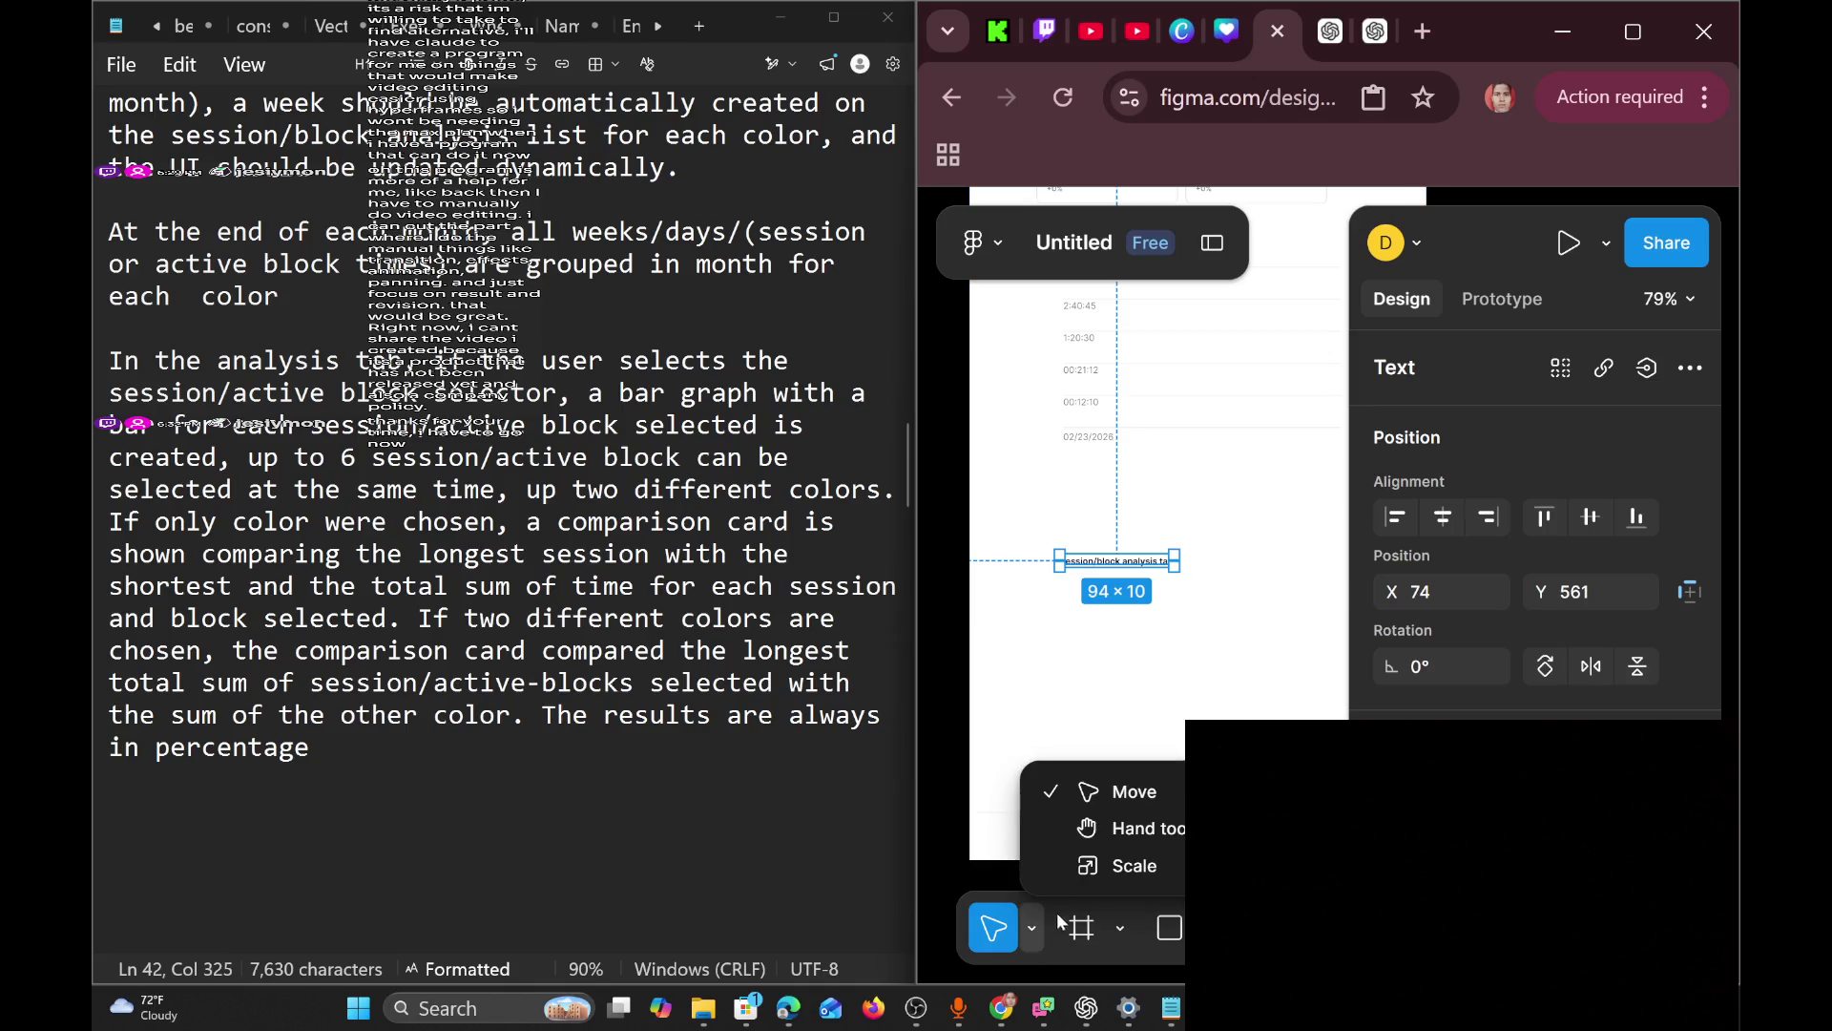
click(1133, 863)
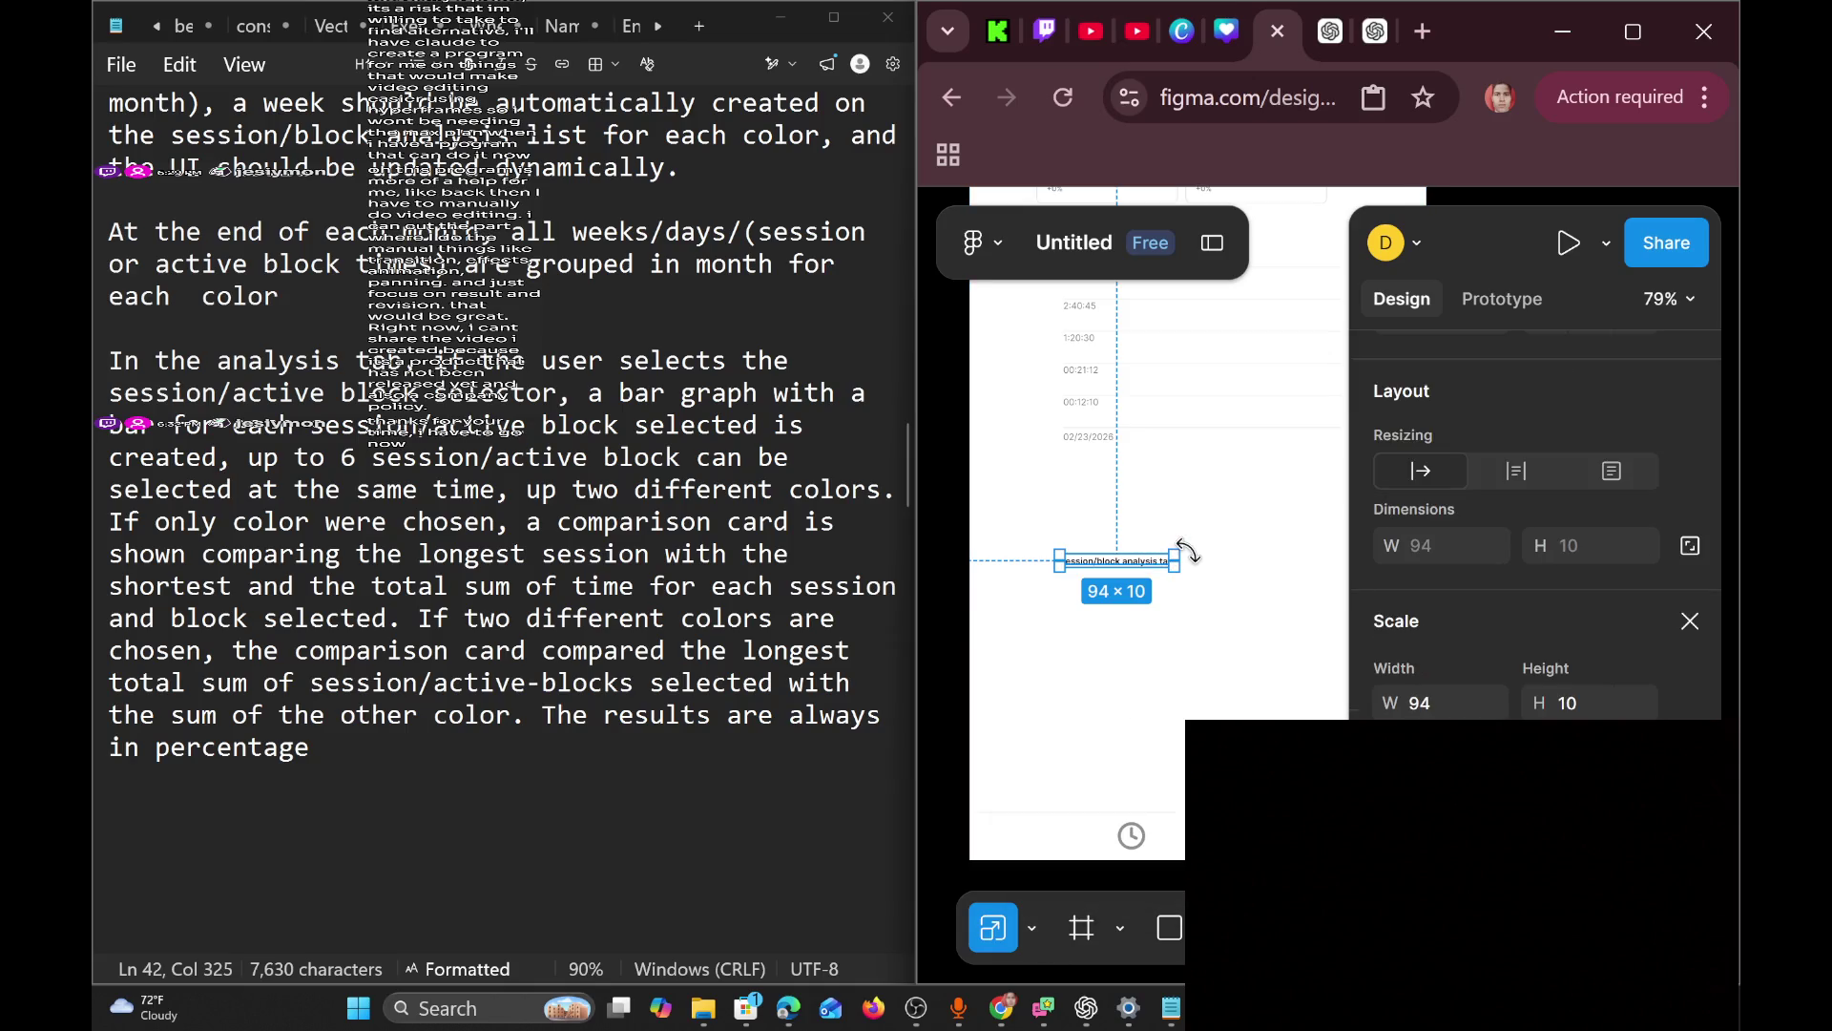
drag(1166, 552, 1285, 518)
key(shift+1)
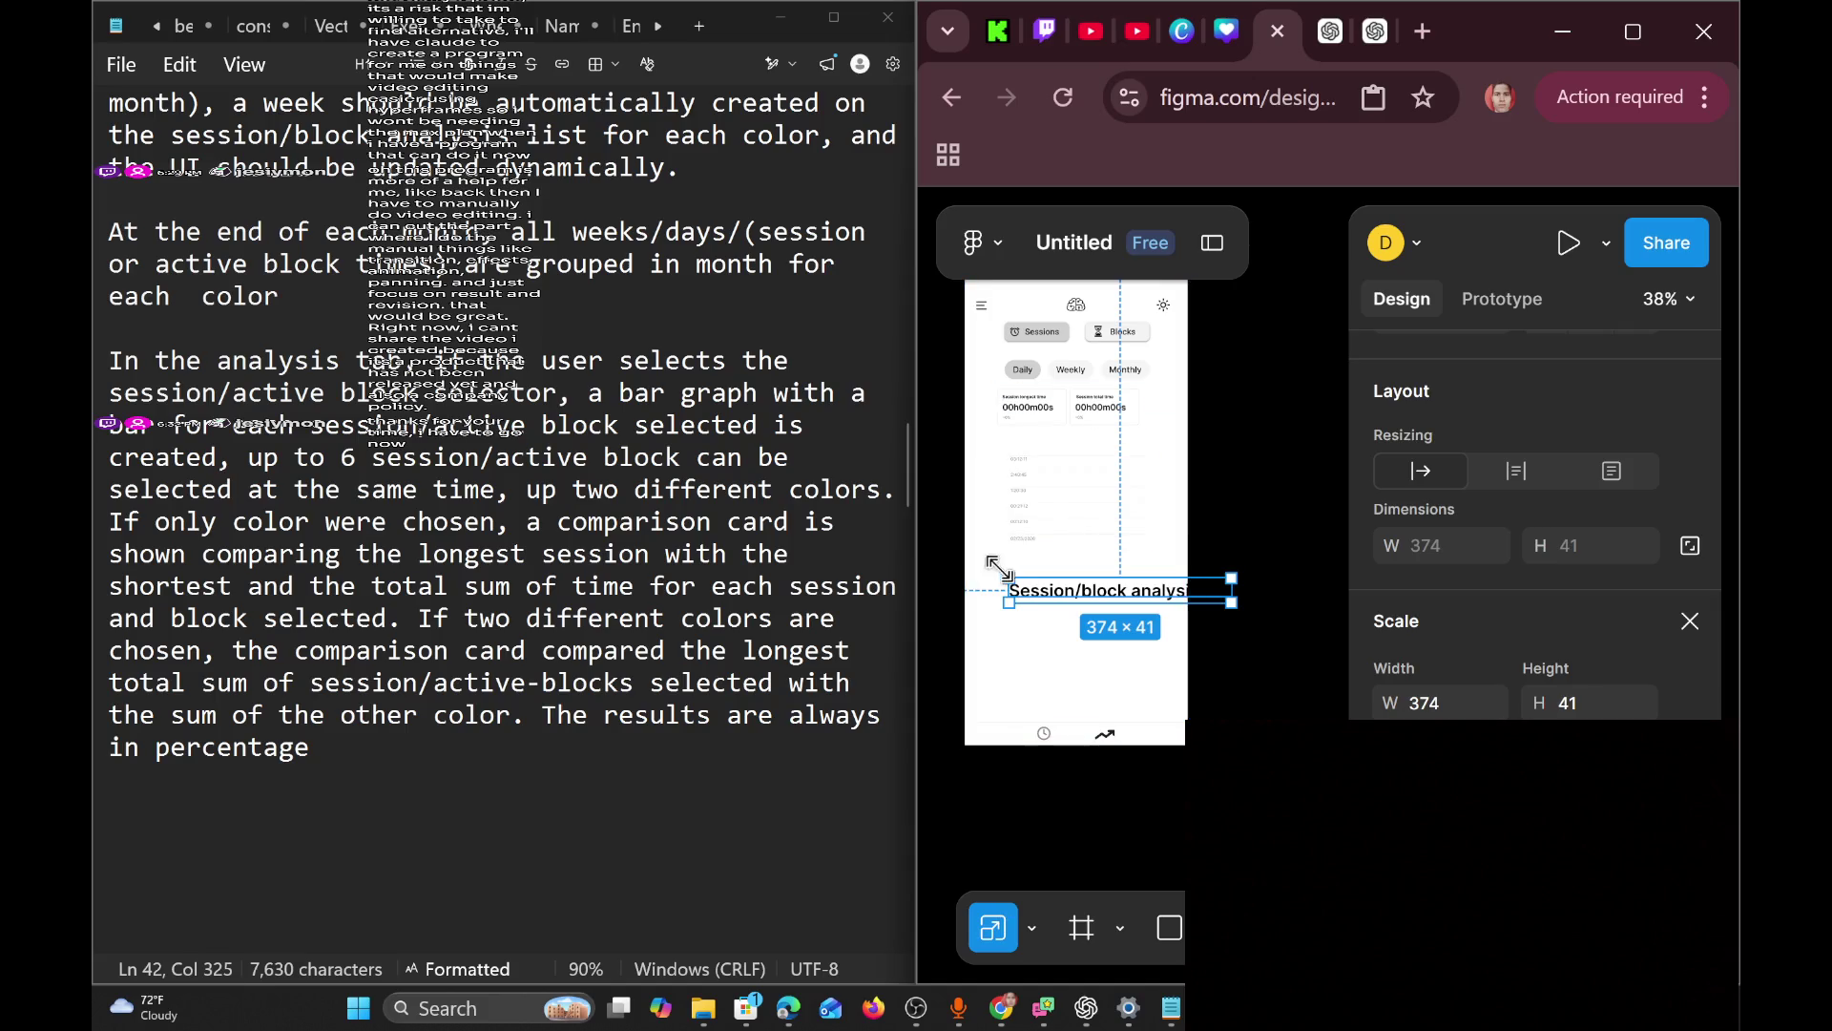
mouse_move(1001, 570)
mouse_down()
mouse_move(1074, 585)
mouse_move(1062, 611)
mouse_up()
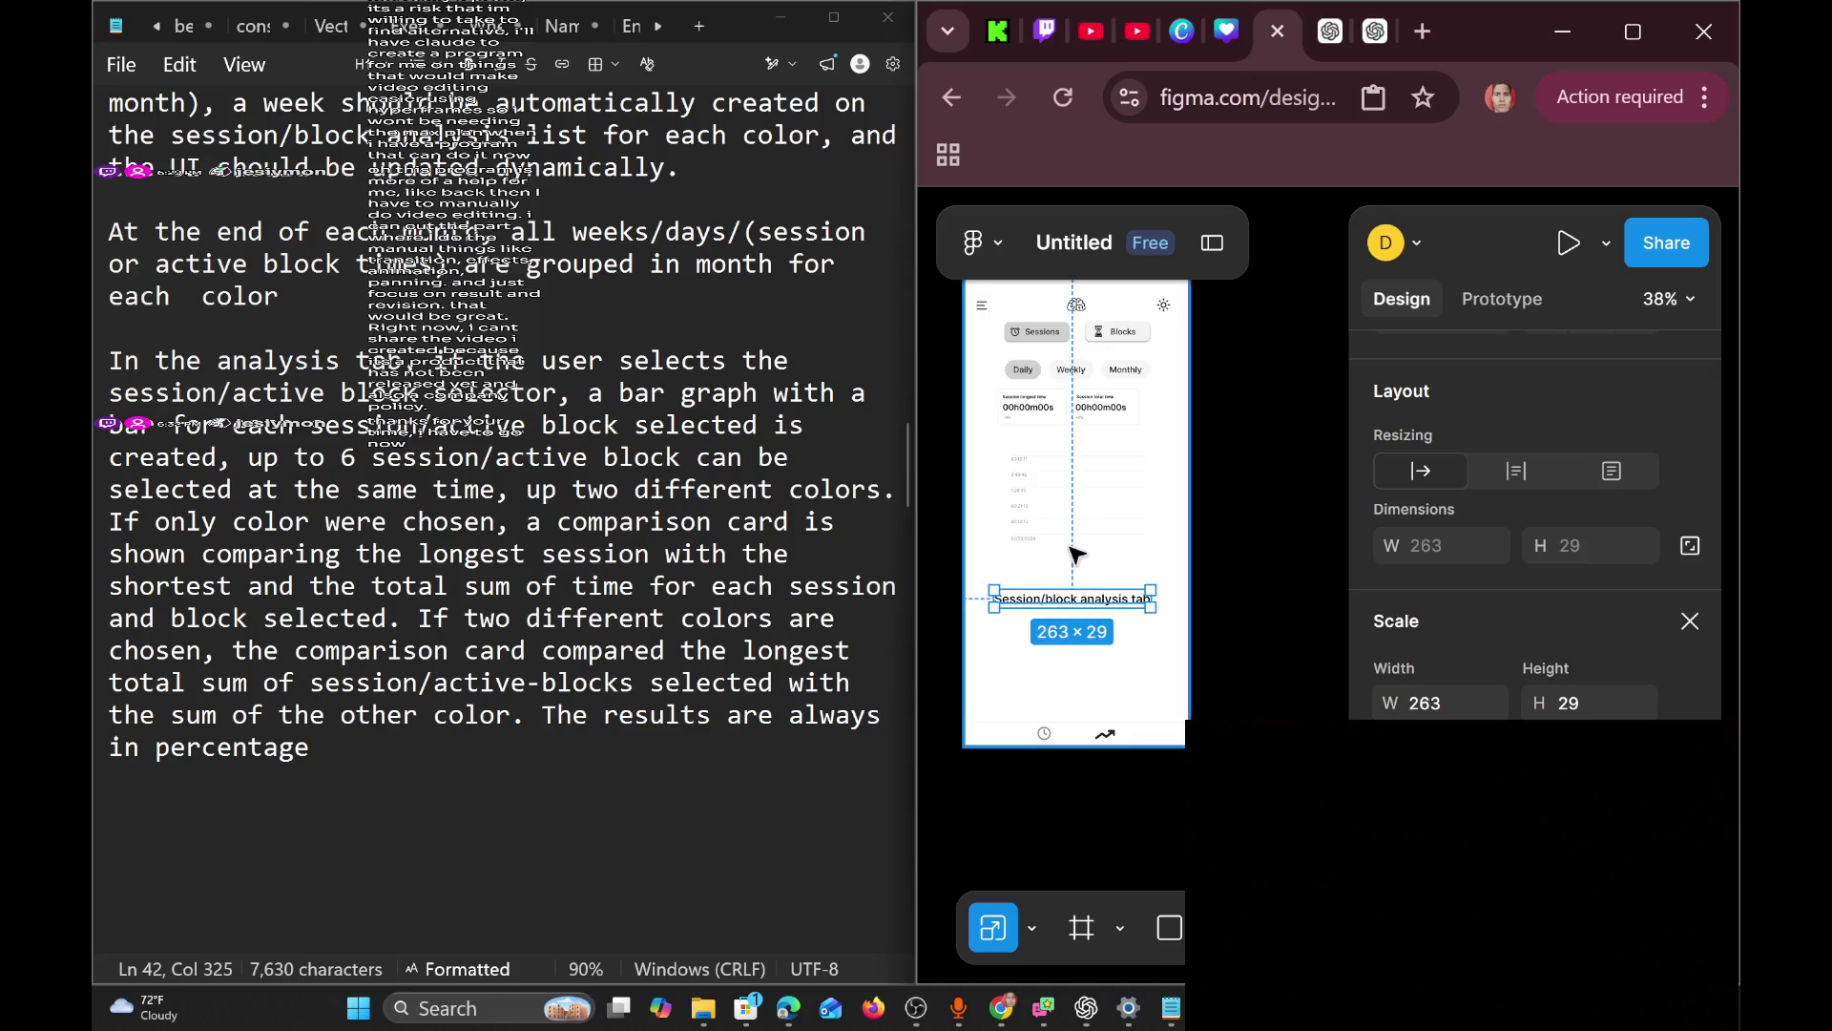
Reselect the title, return to Move mode, and drag it up toward the header bar.
click(1075, 305)
click(1075, 305)
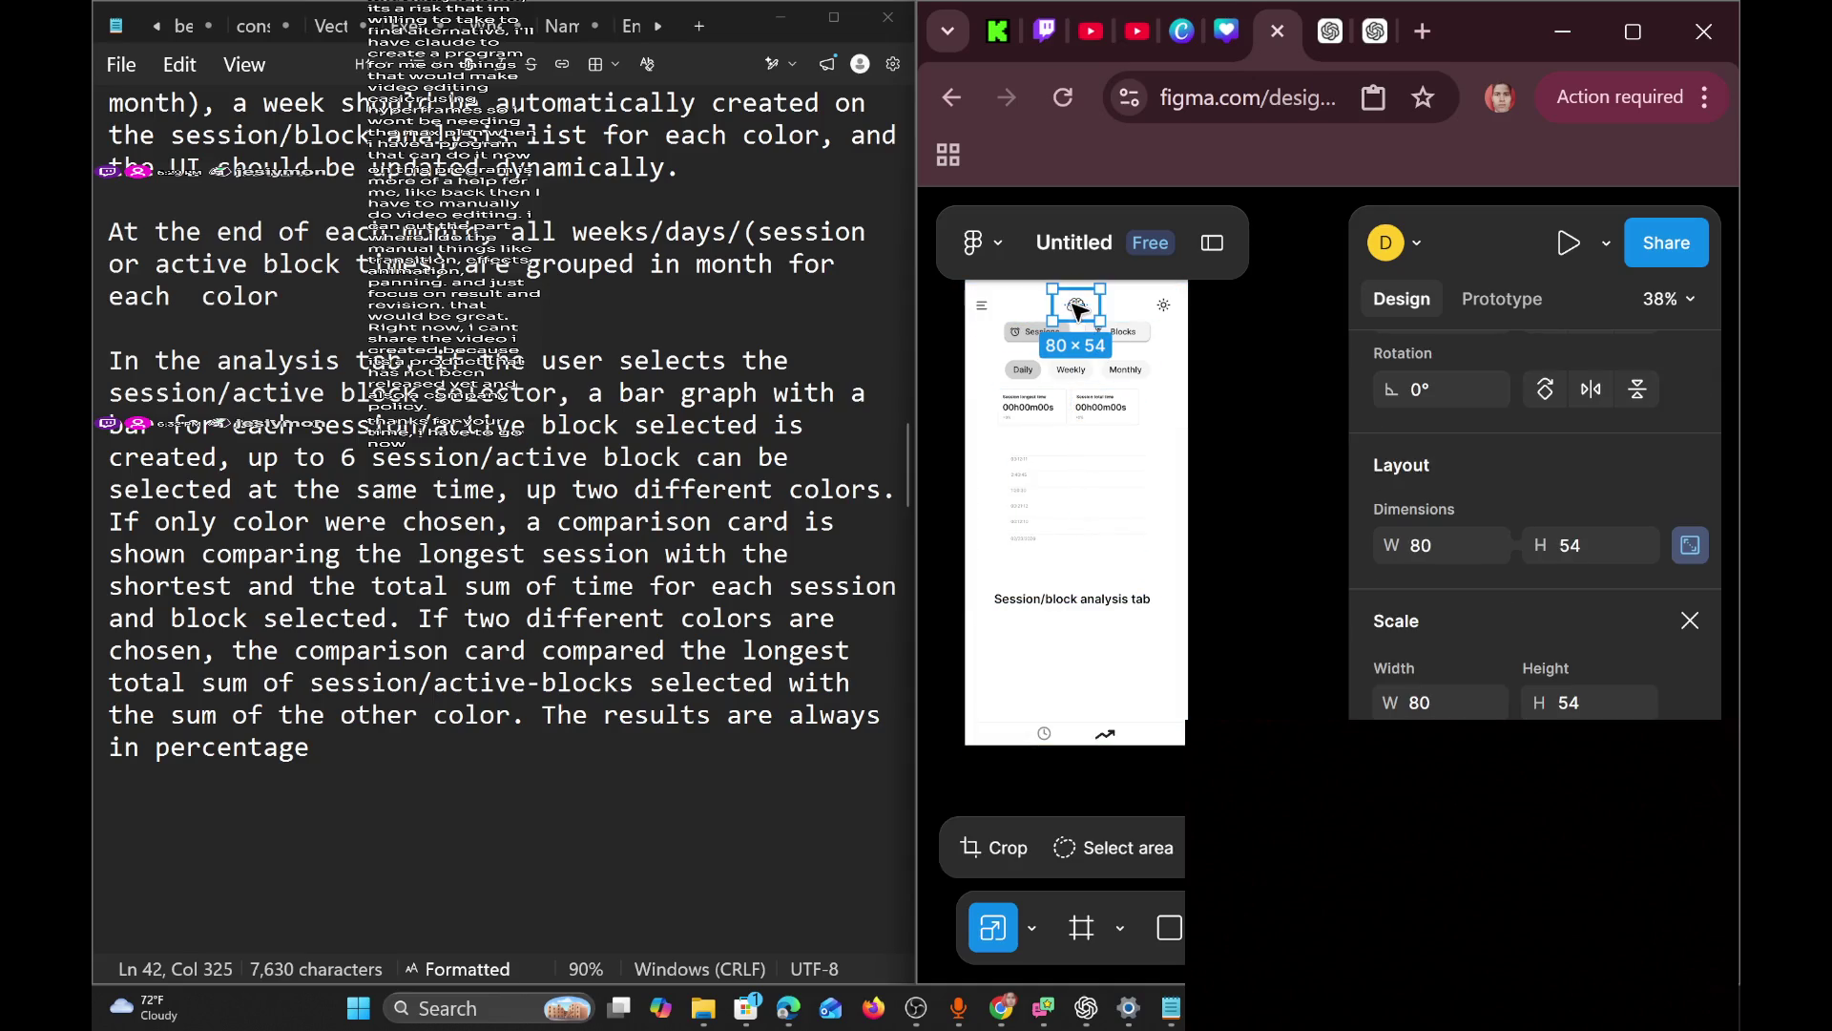
click(1179, 389)
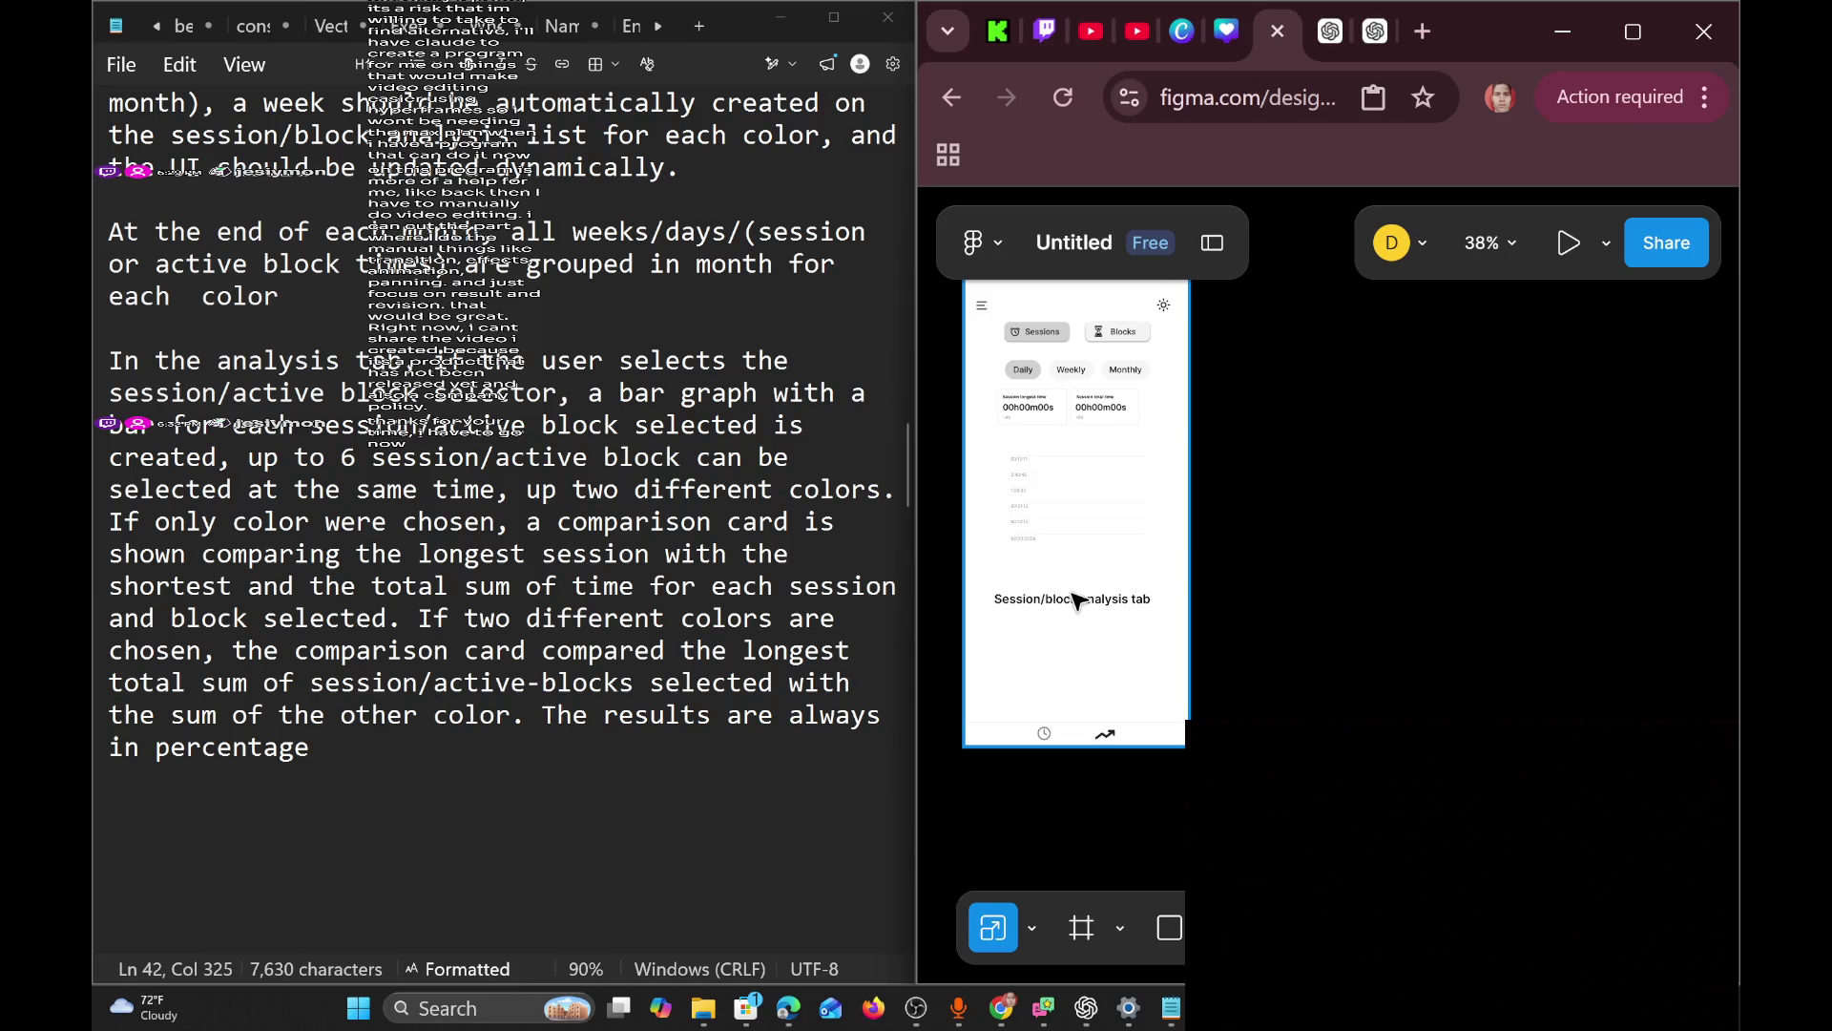
drag(1076, 598, 1083, 592)
click(1011, 685)
click(1066, 603)
click(1066, 603)
key(v)
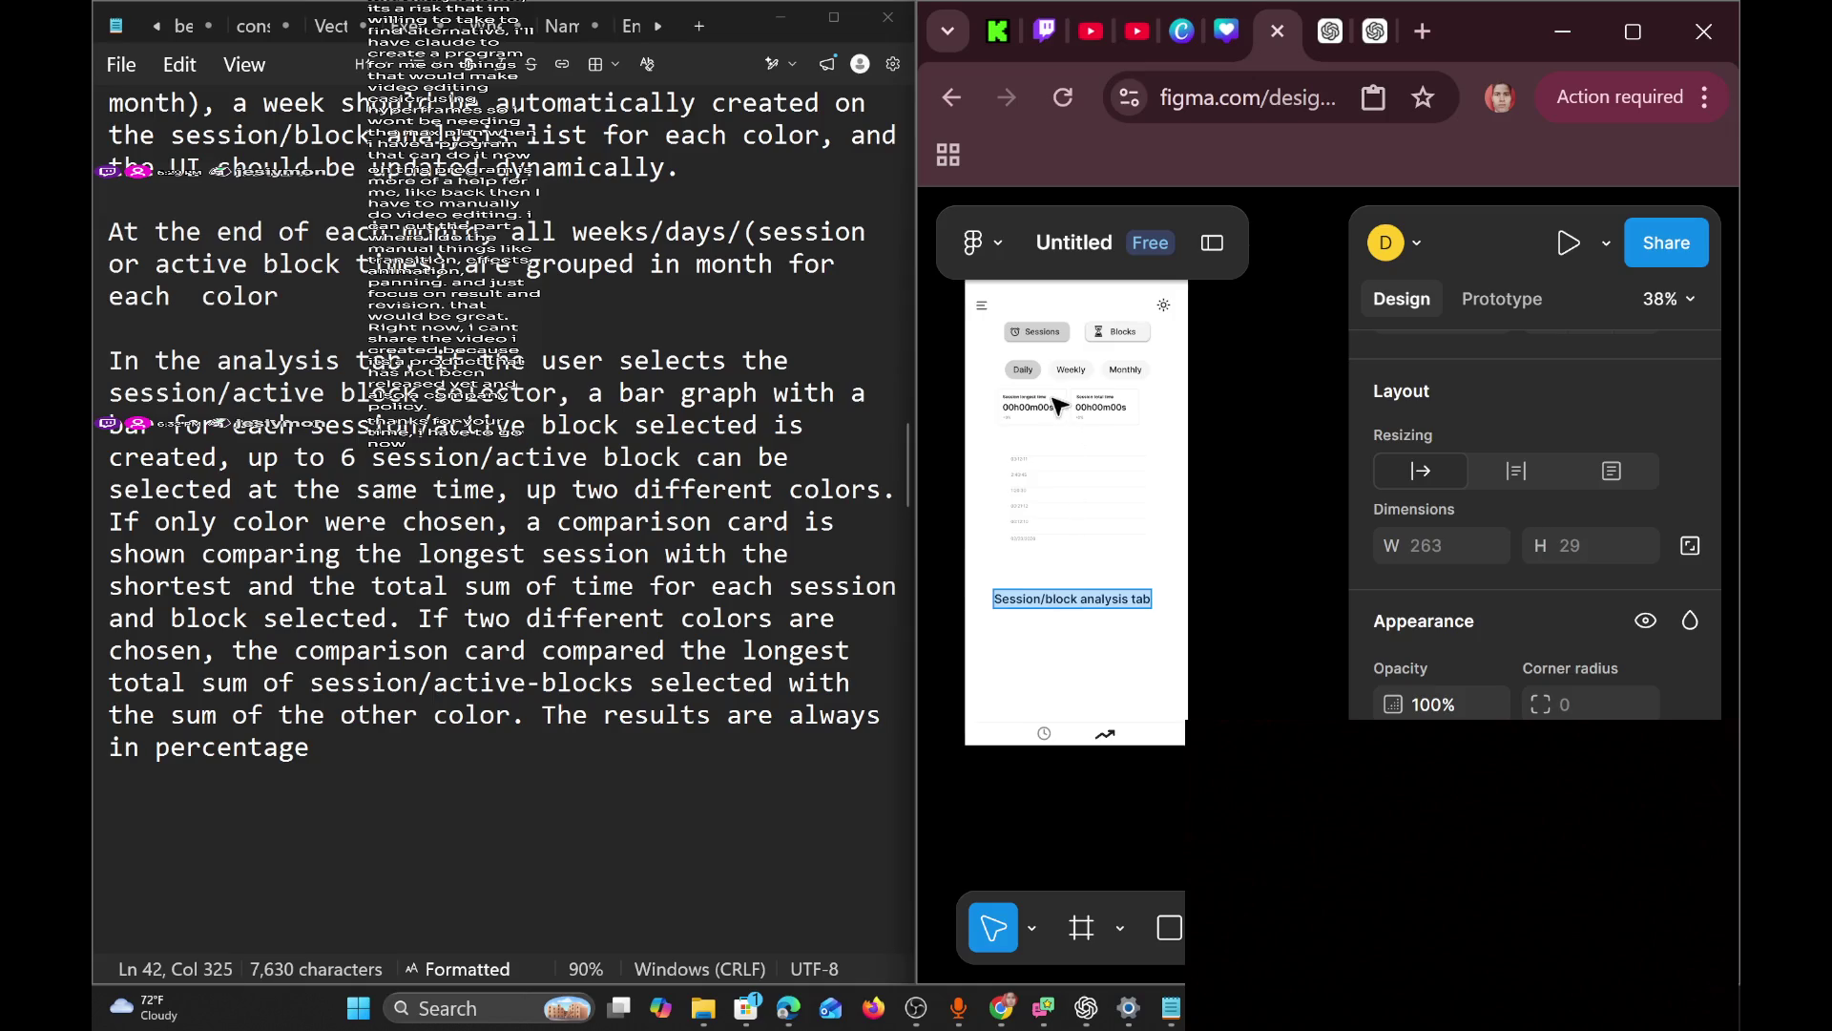
scroll(1097, 623, up, 3)
drag(1066, 588, 1094, 411)
scroll(1097, 400, up, 3)
Group the phone screen frame with Ctrl+G.
click(1043, 728)
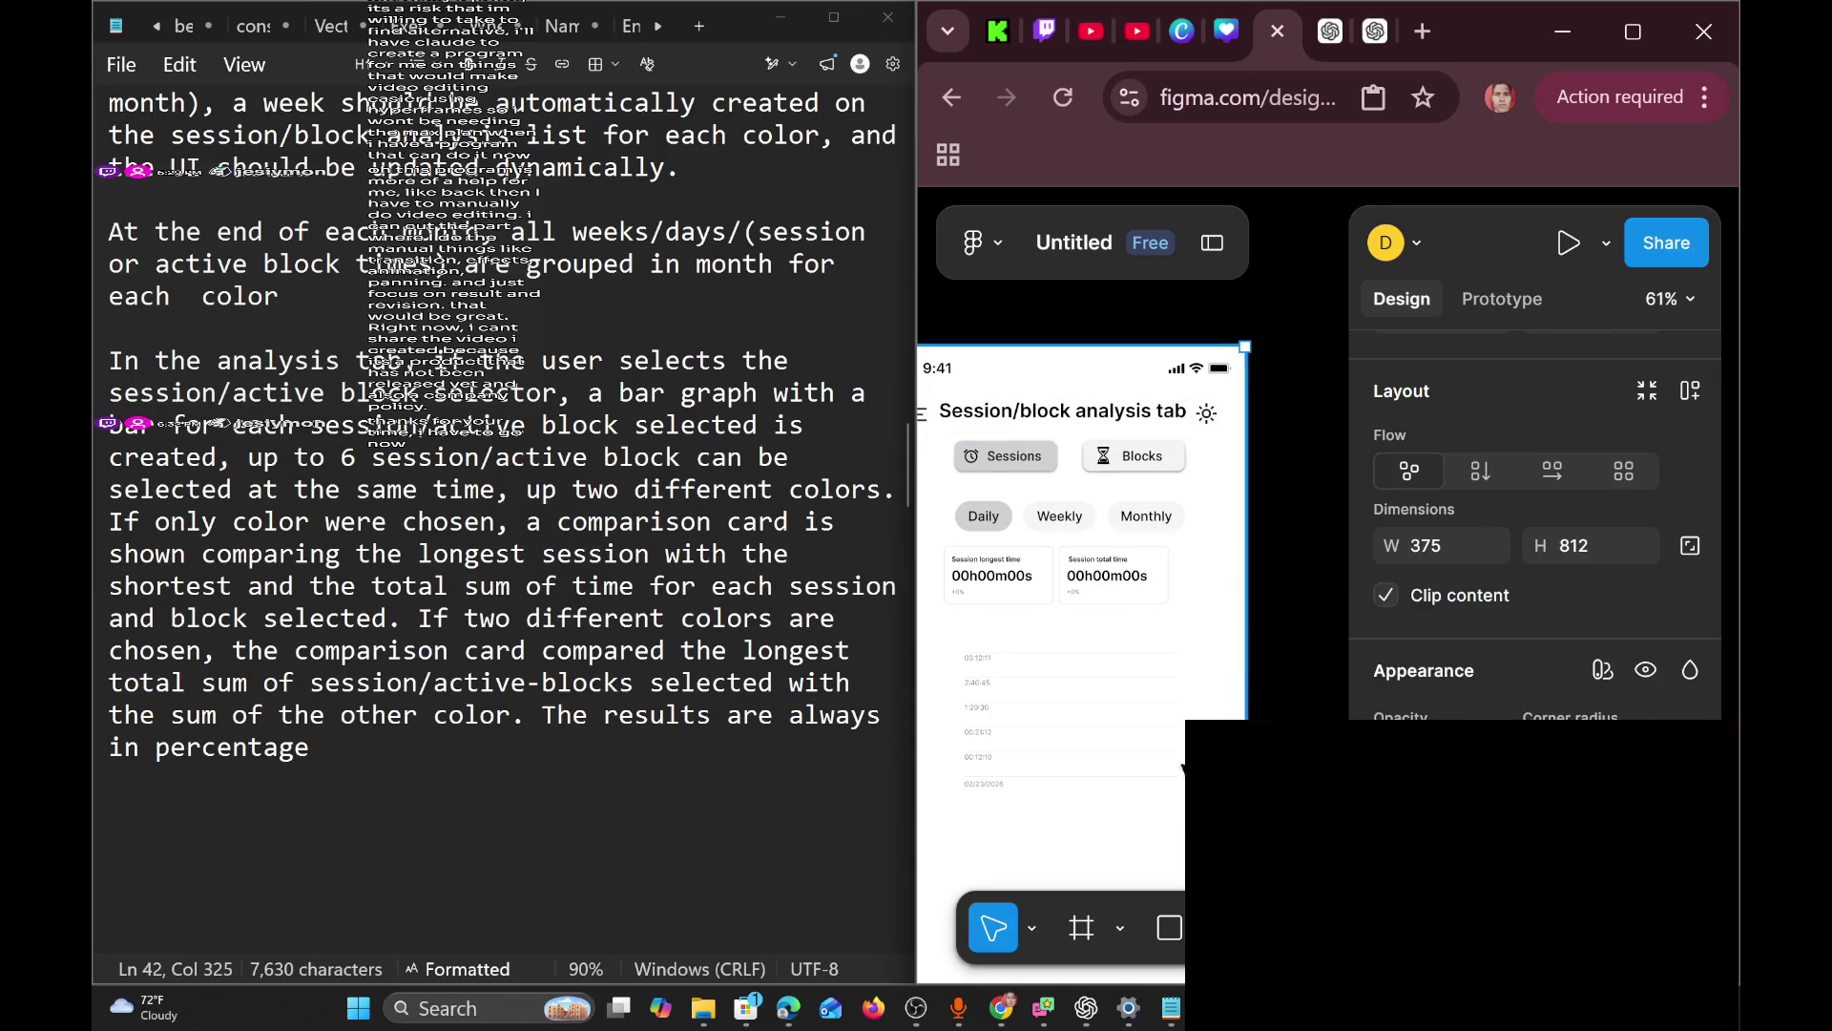
scroll(1076, 692, down, 2)
scroll(1096, 675, down, 2)
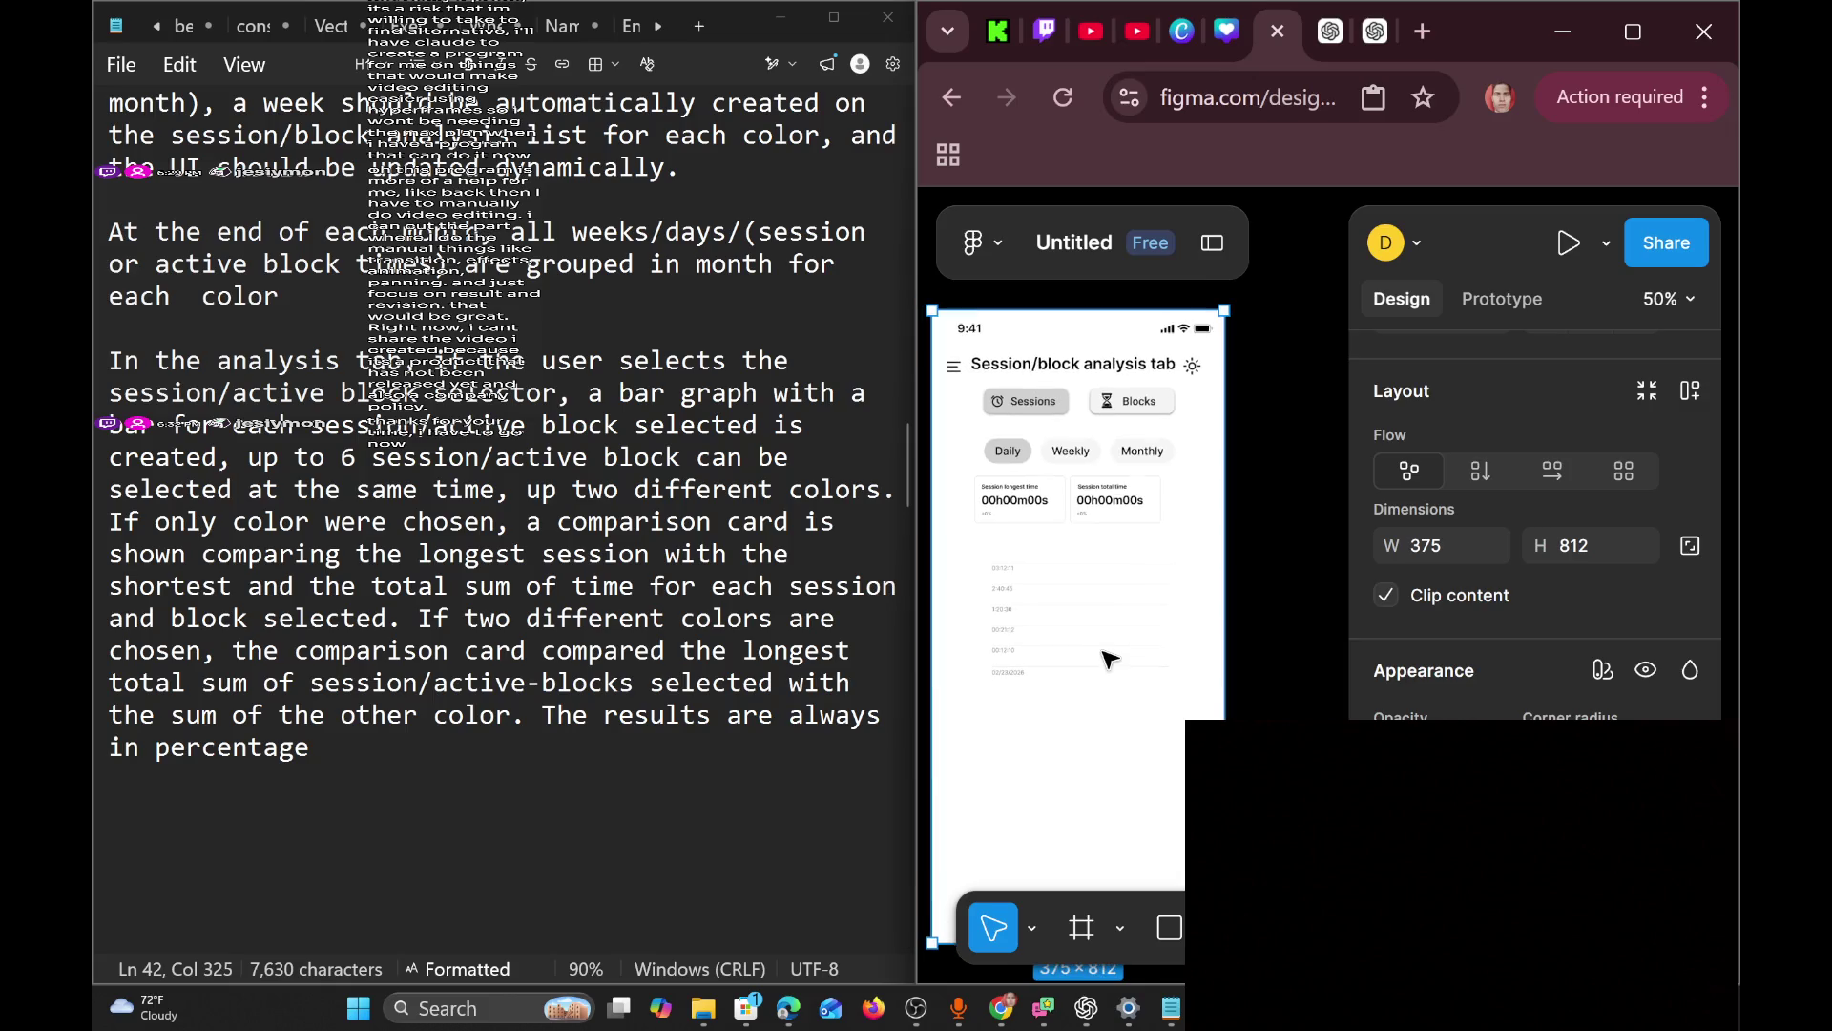
scroll(1157, 681, up, 1)
scroll(1158, 680, down, 5)
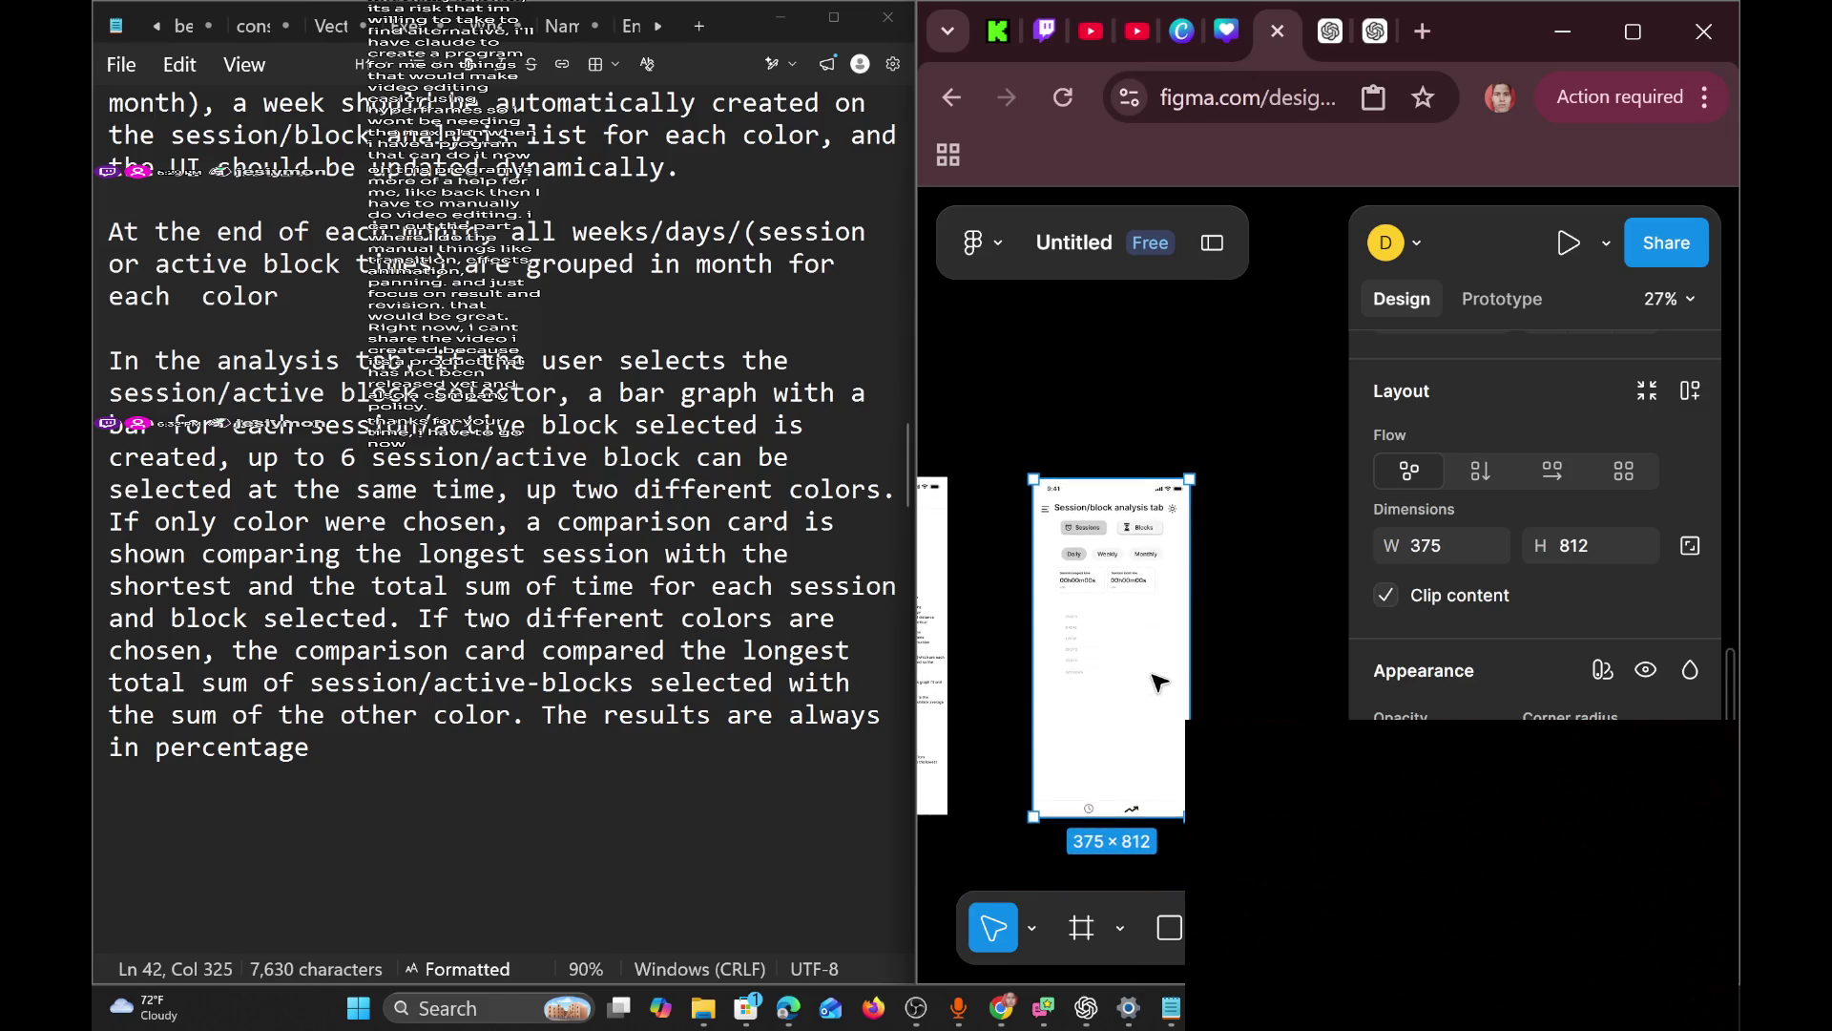
scroll(1158, 681, left, 2)
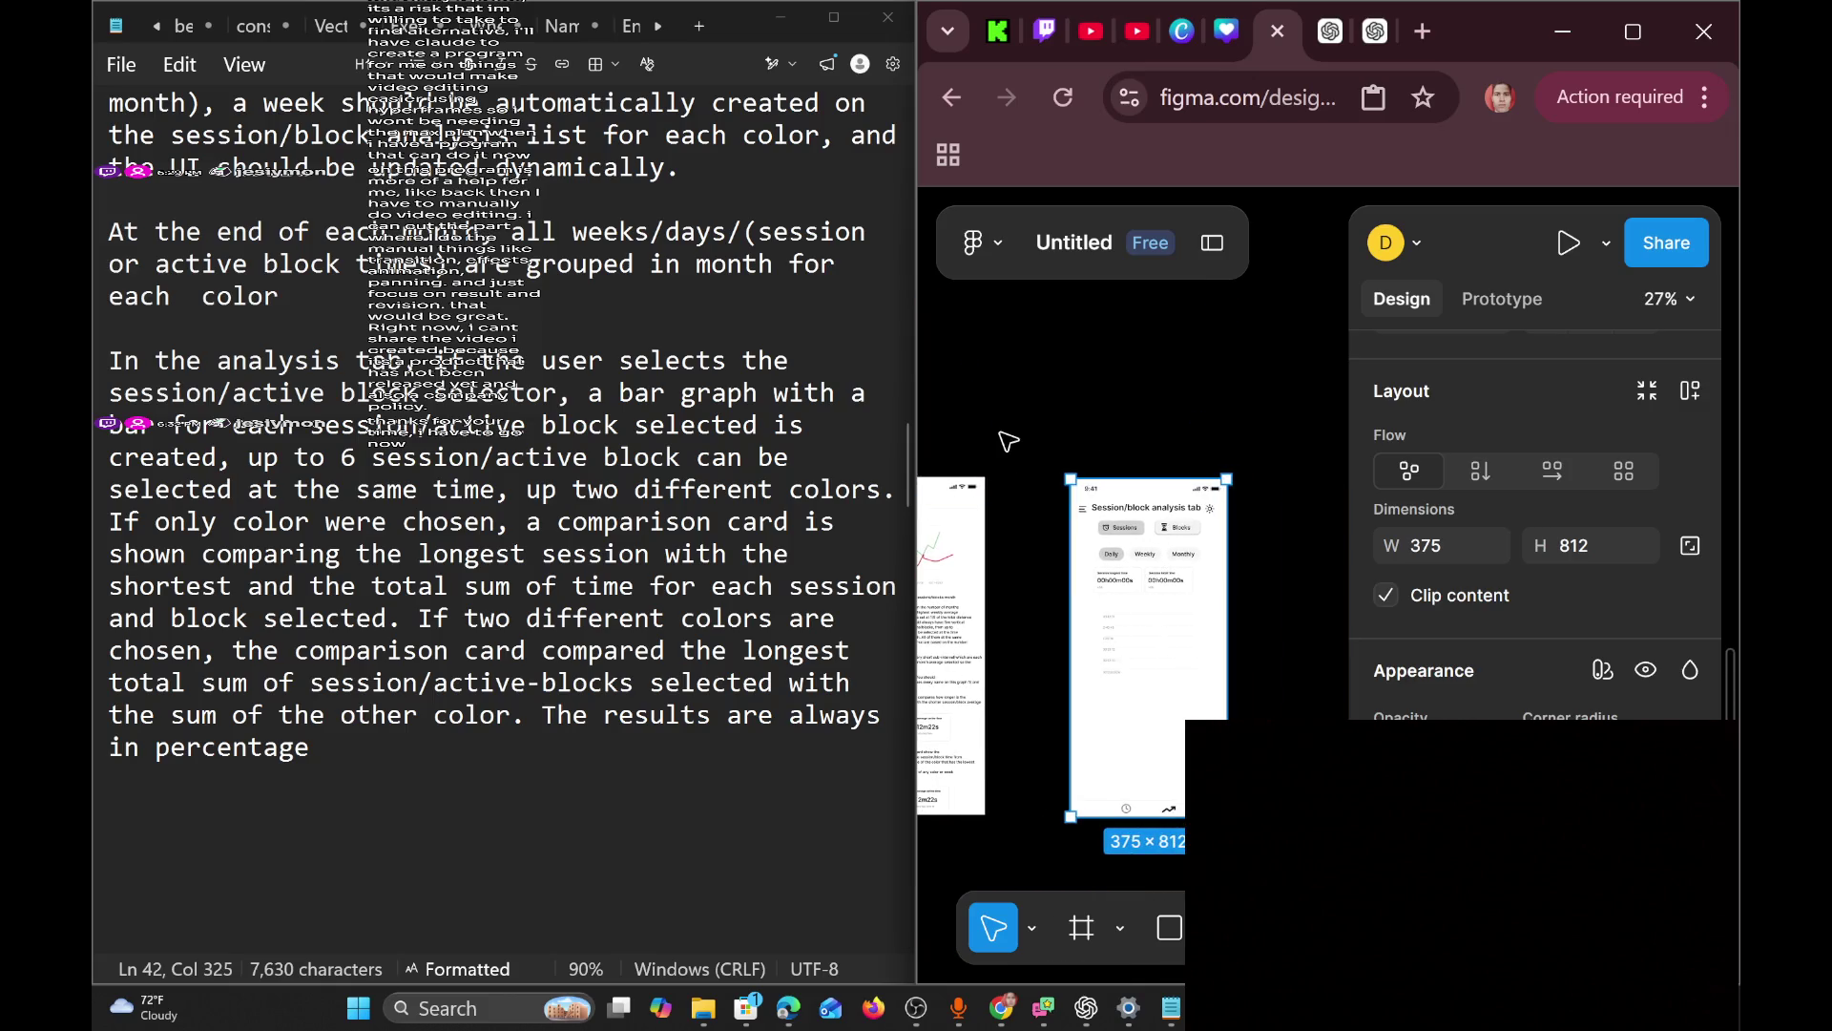
key(ctrl+g)
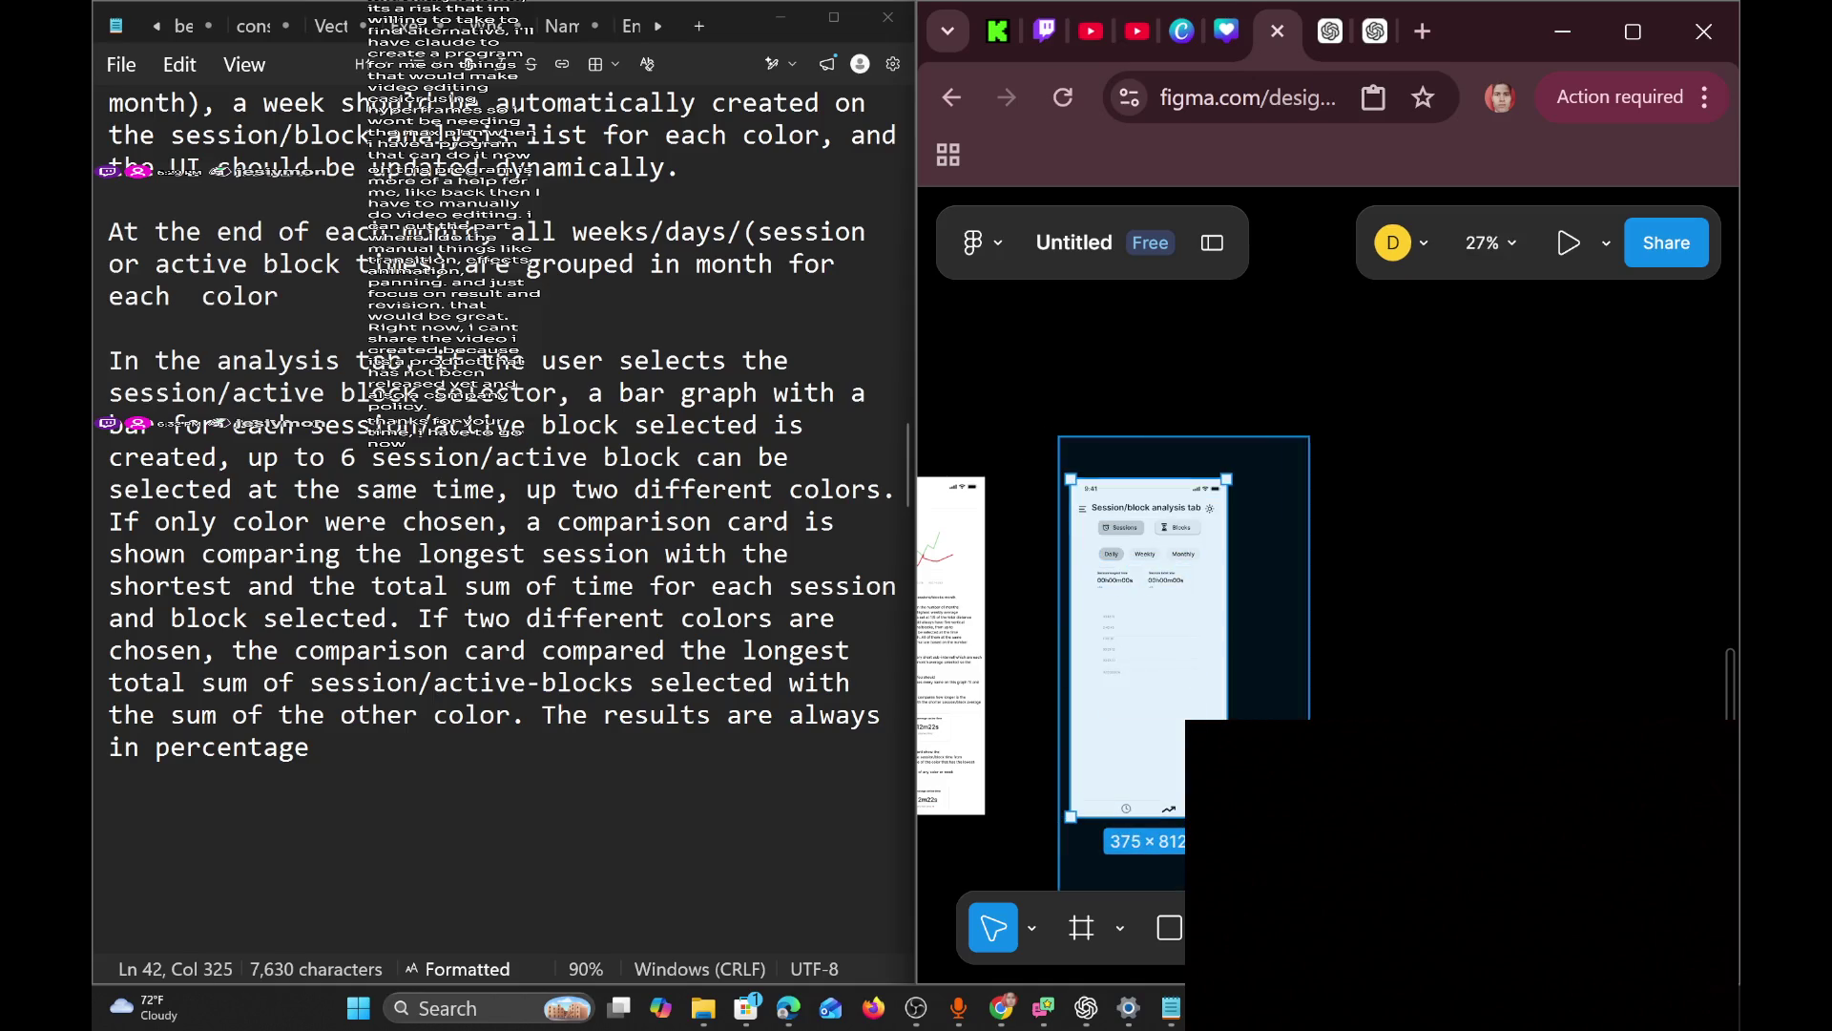
Move the grouped screen to X 224, Y 2904, lined up with the Dashboard screens.
drag(1195, 733, 1182, 727)
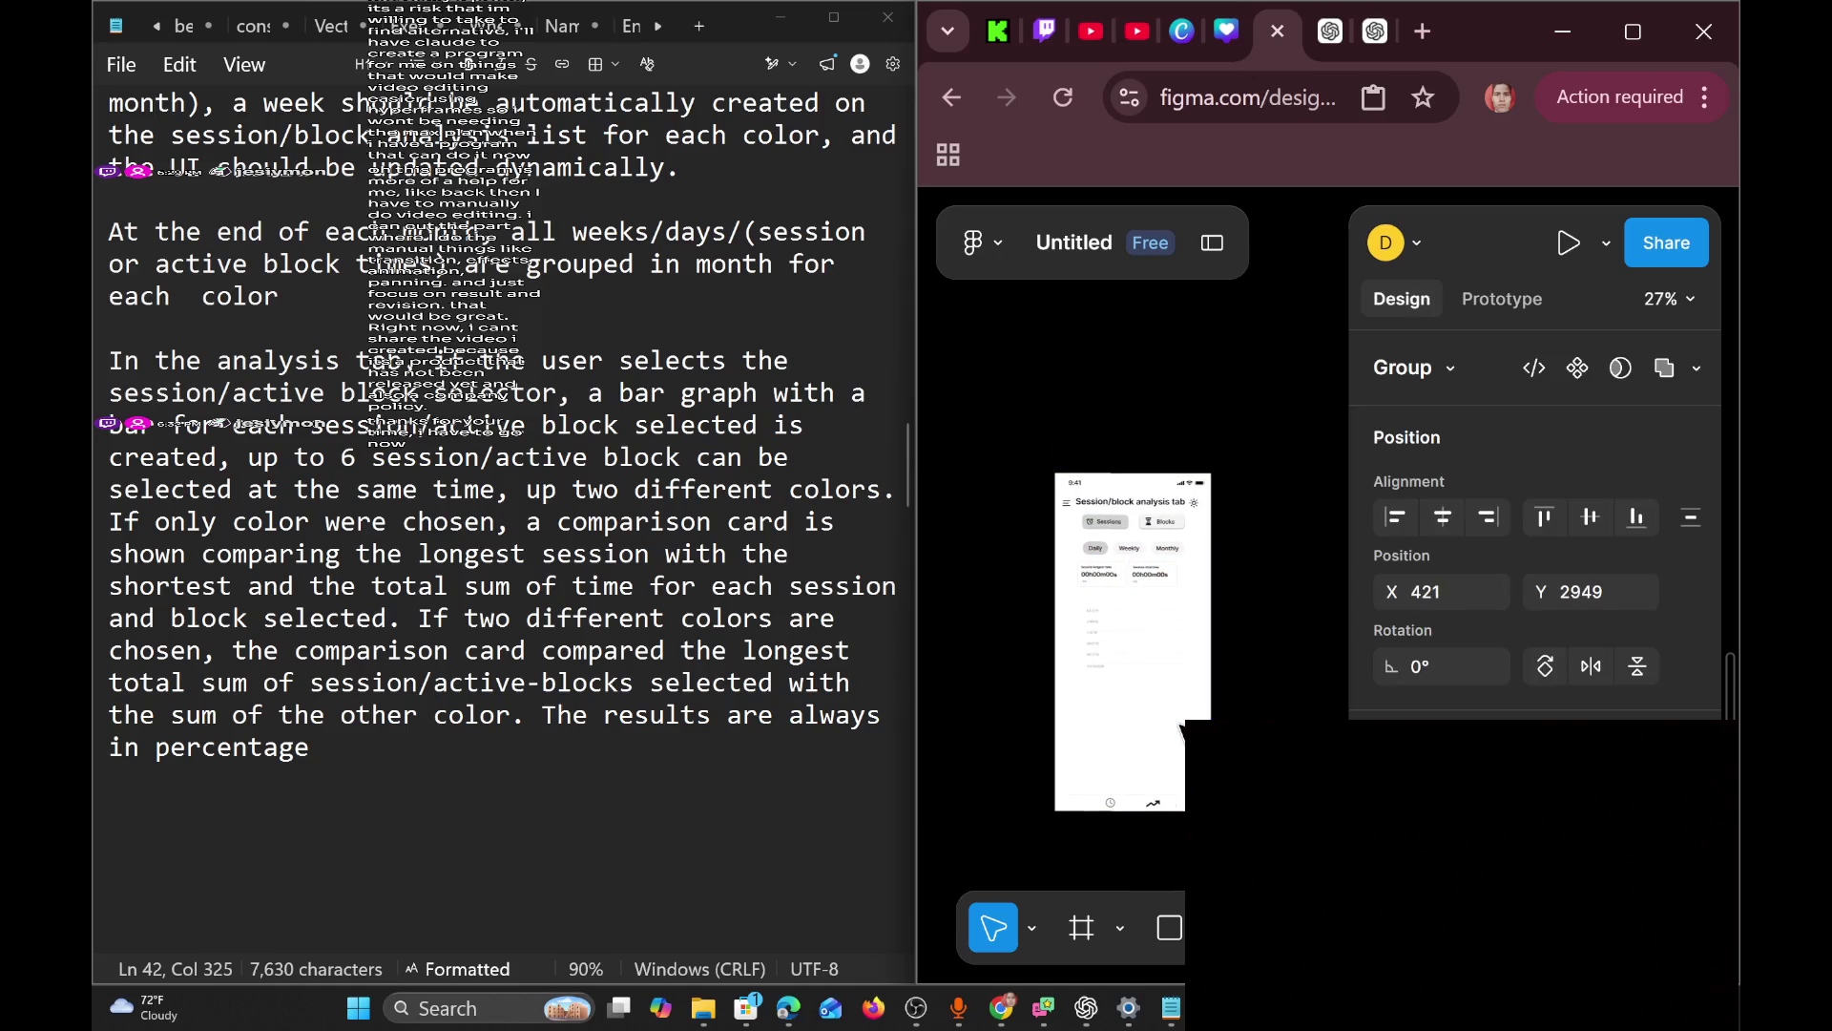
scroll(1182, 727, left, 2)
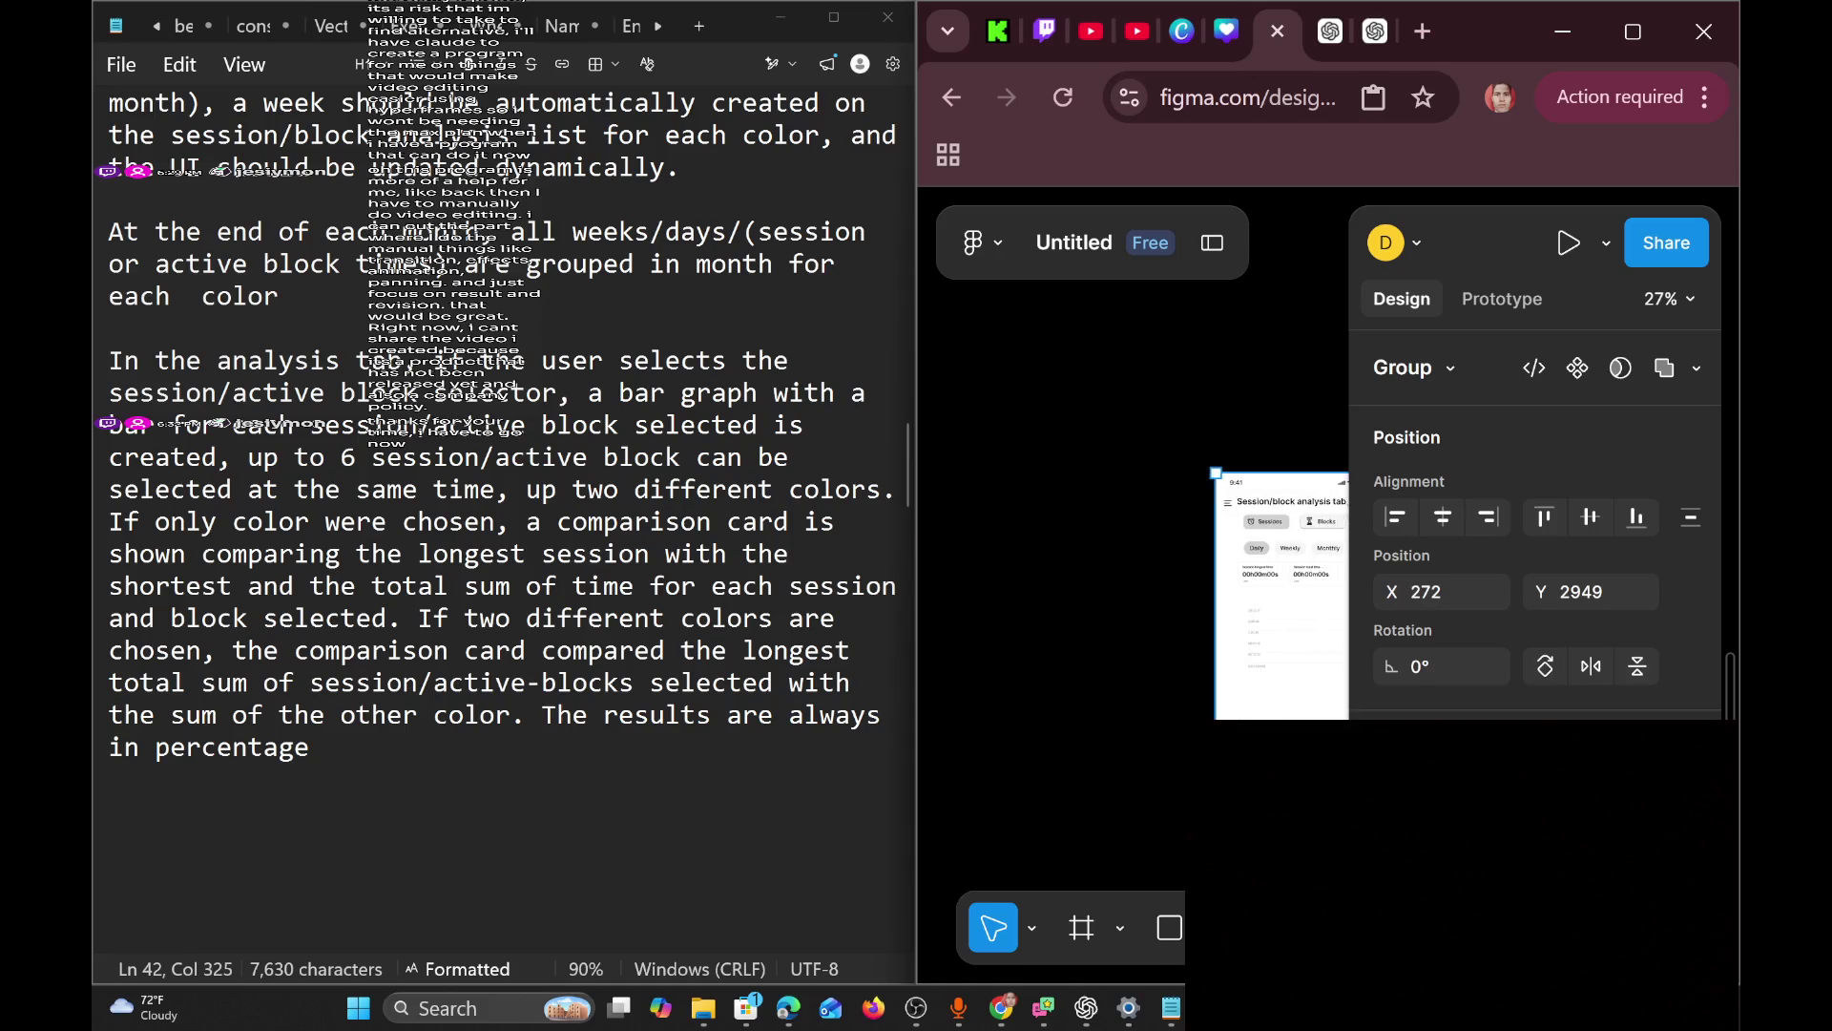
drag(1182, 727, 1169, 715)
scroll(1170, 715, left, 2)
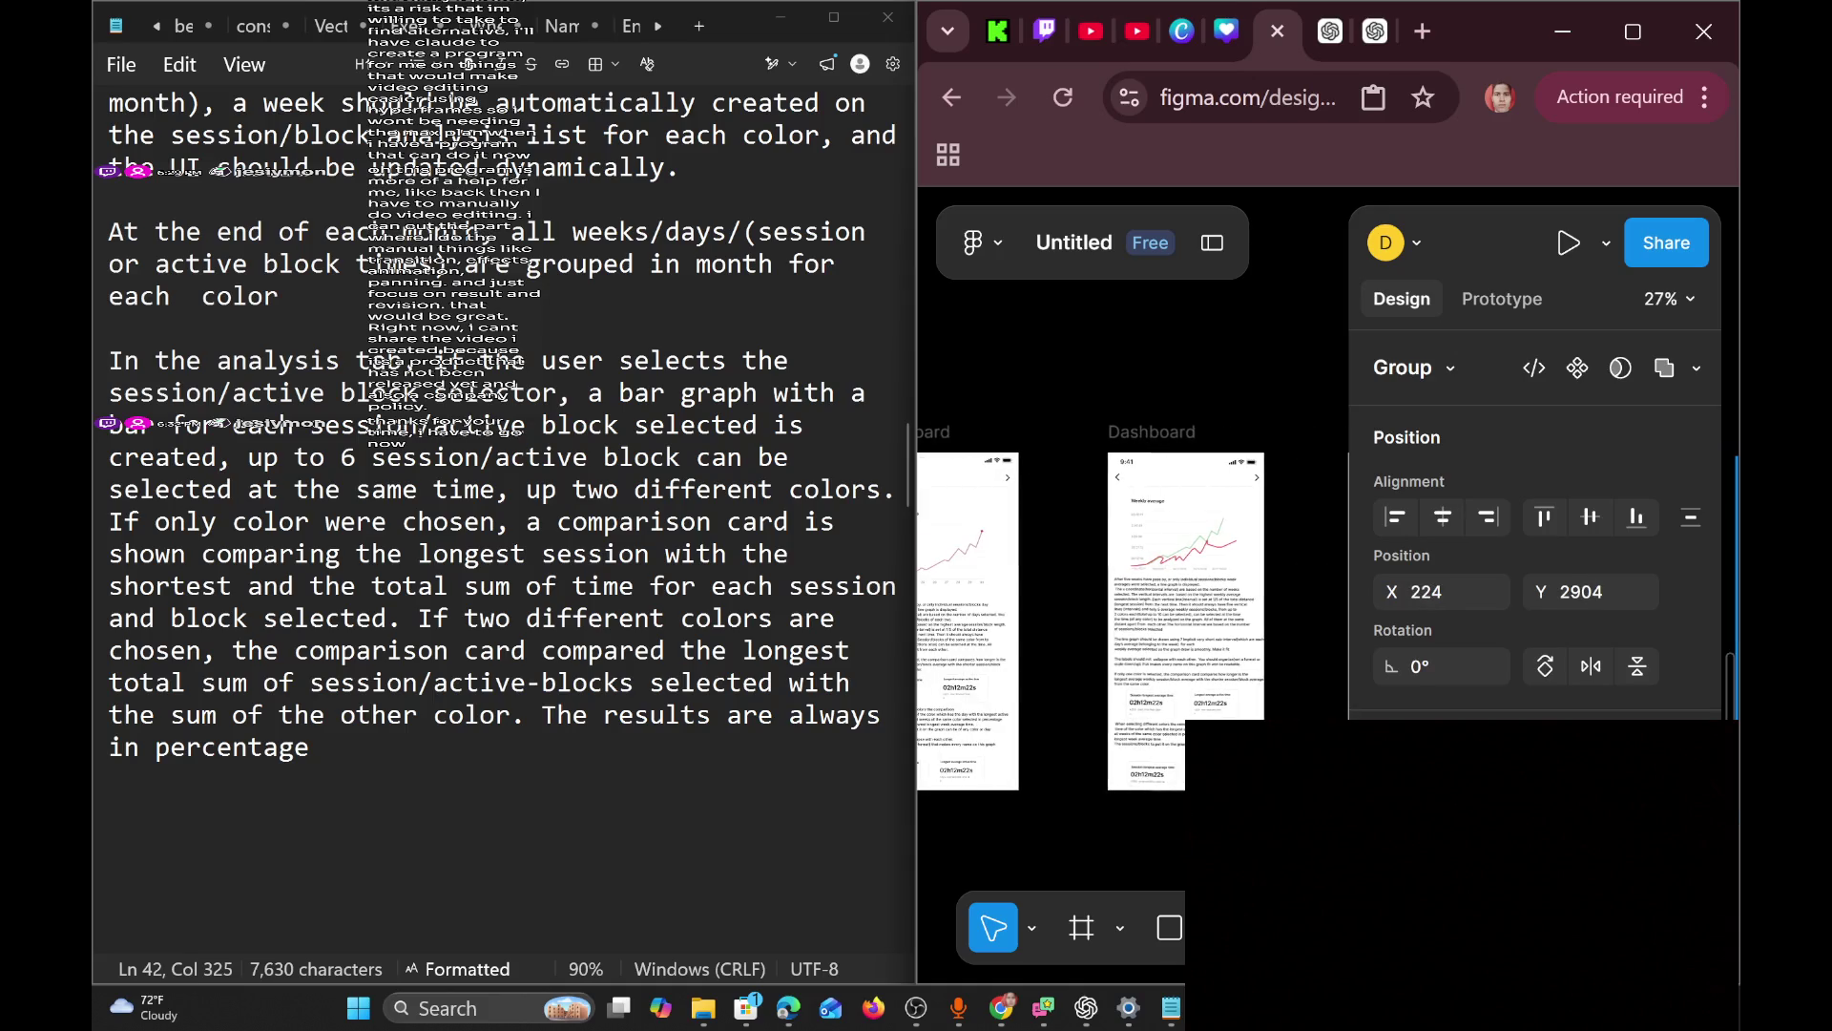
scroll(1176, 773, left, 5)
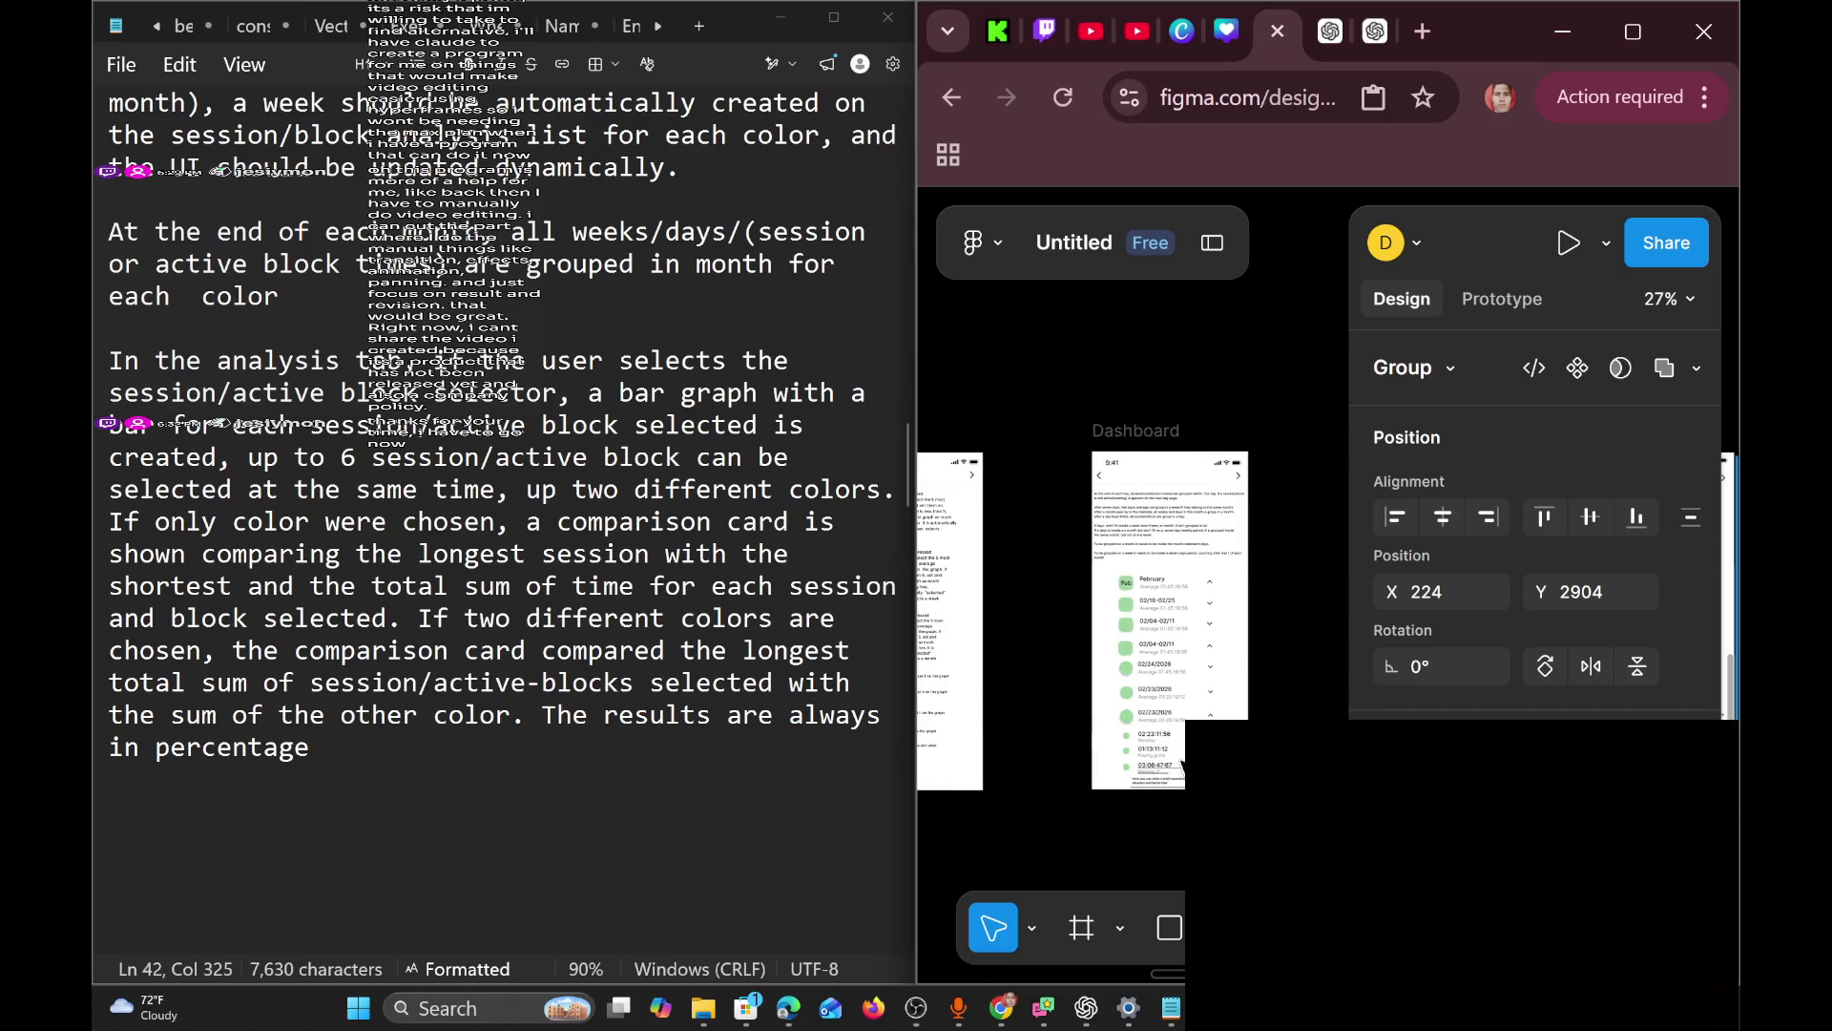
ctrl+scroll(1210, 725, up, 5)
scroll(1241, 680, up, 2)
scroll(1231, 673, up, 2)
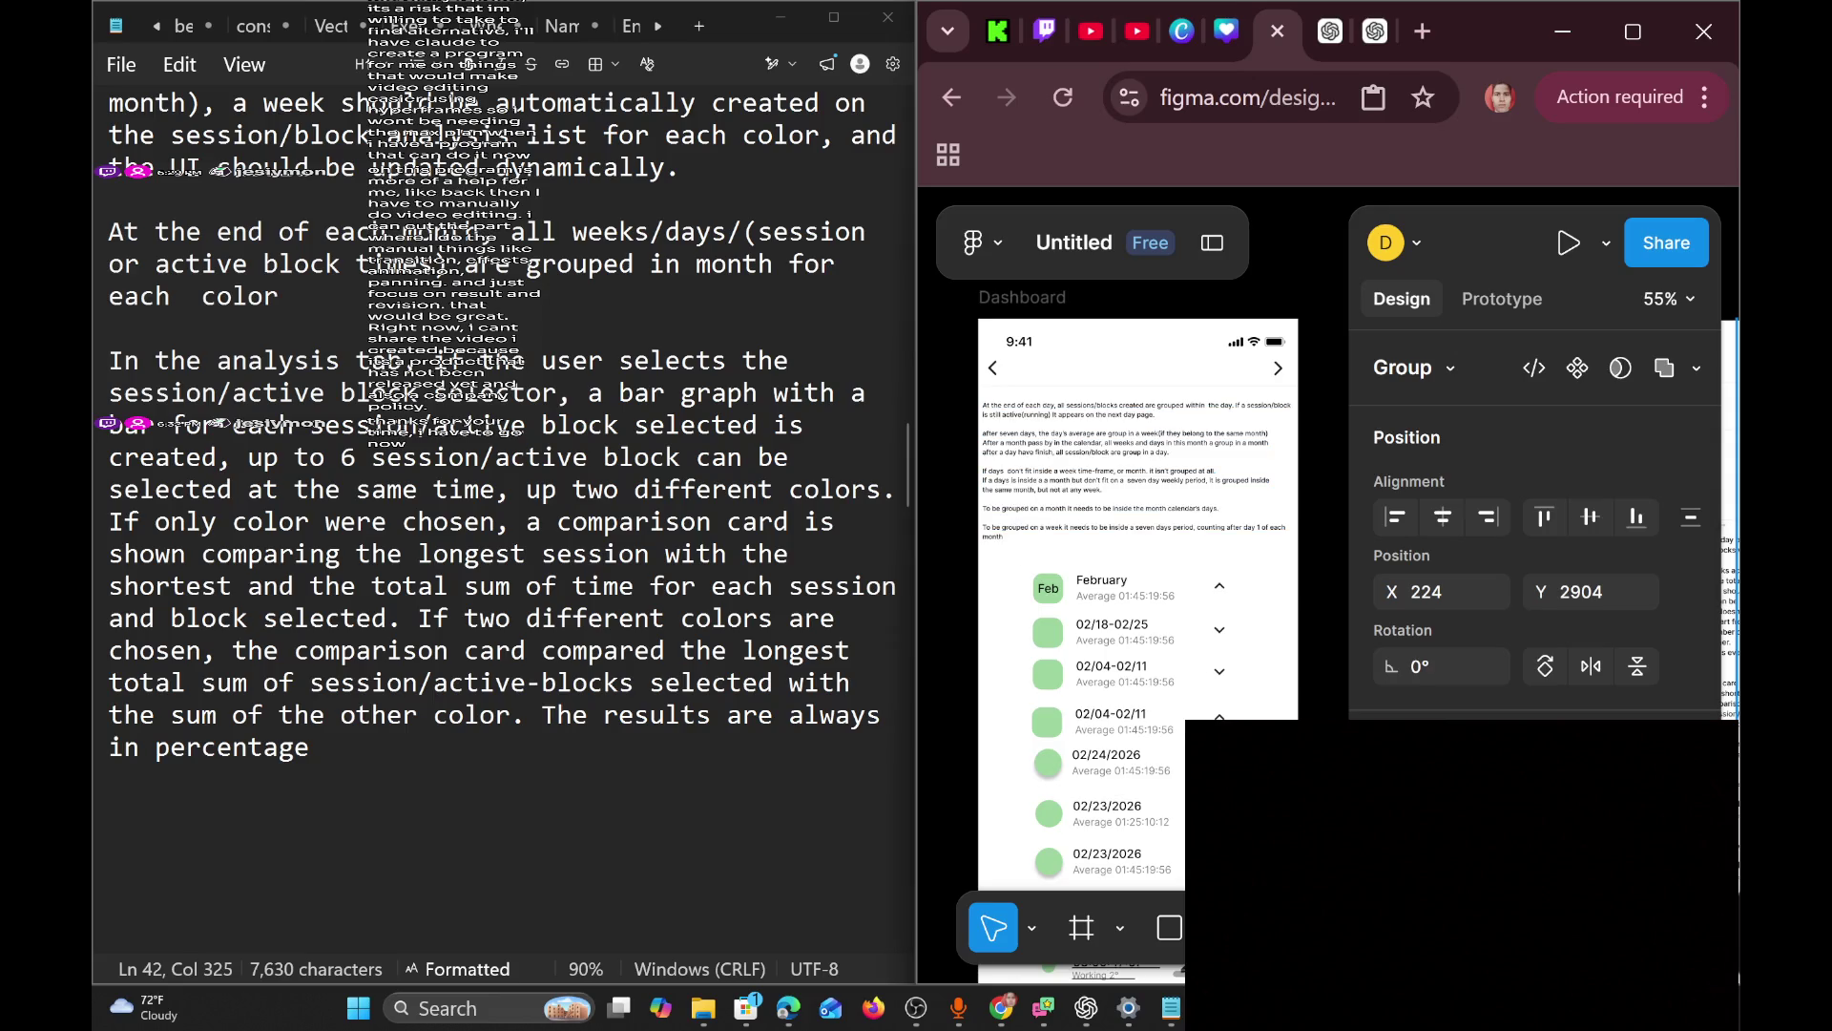
Open the header title text for editing with the Text tool.
key(t)
scroll(1104, 441, right, 10)
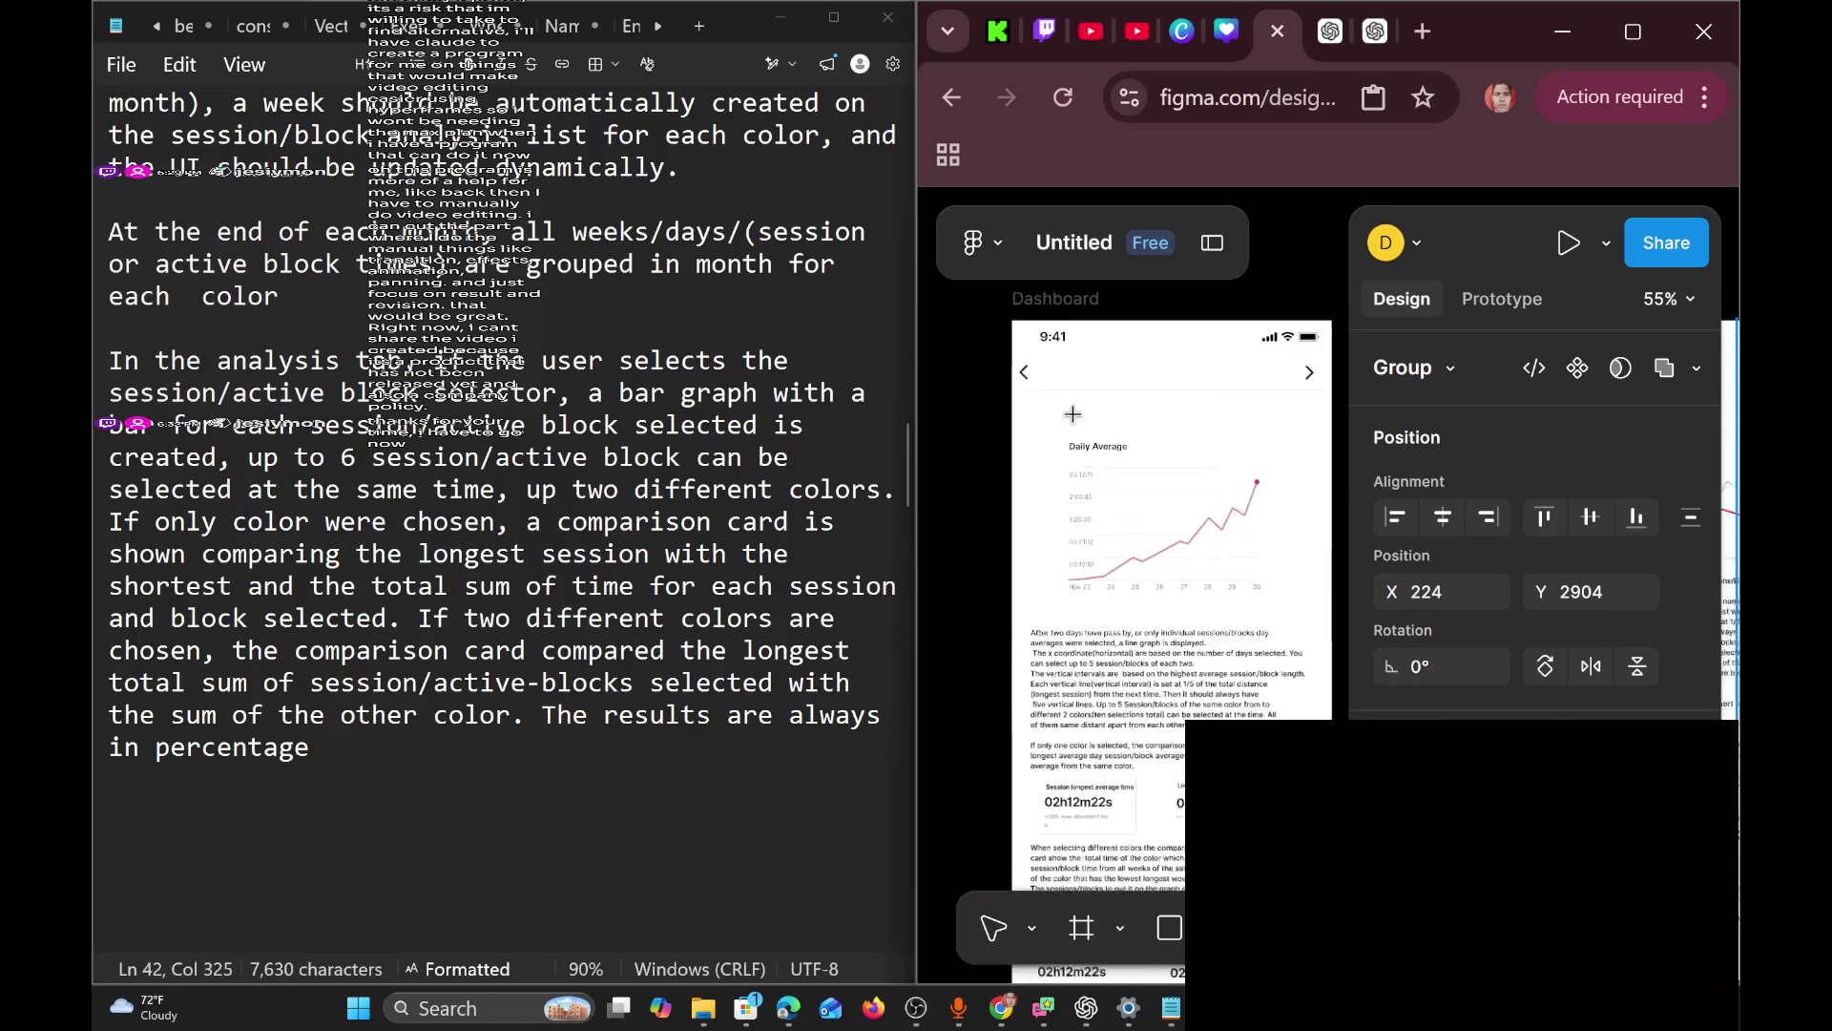
scroll(1104, 441, right, 3)
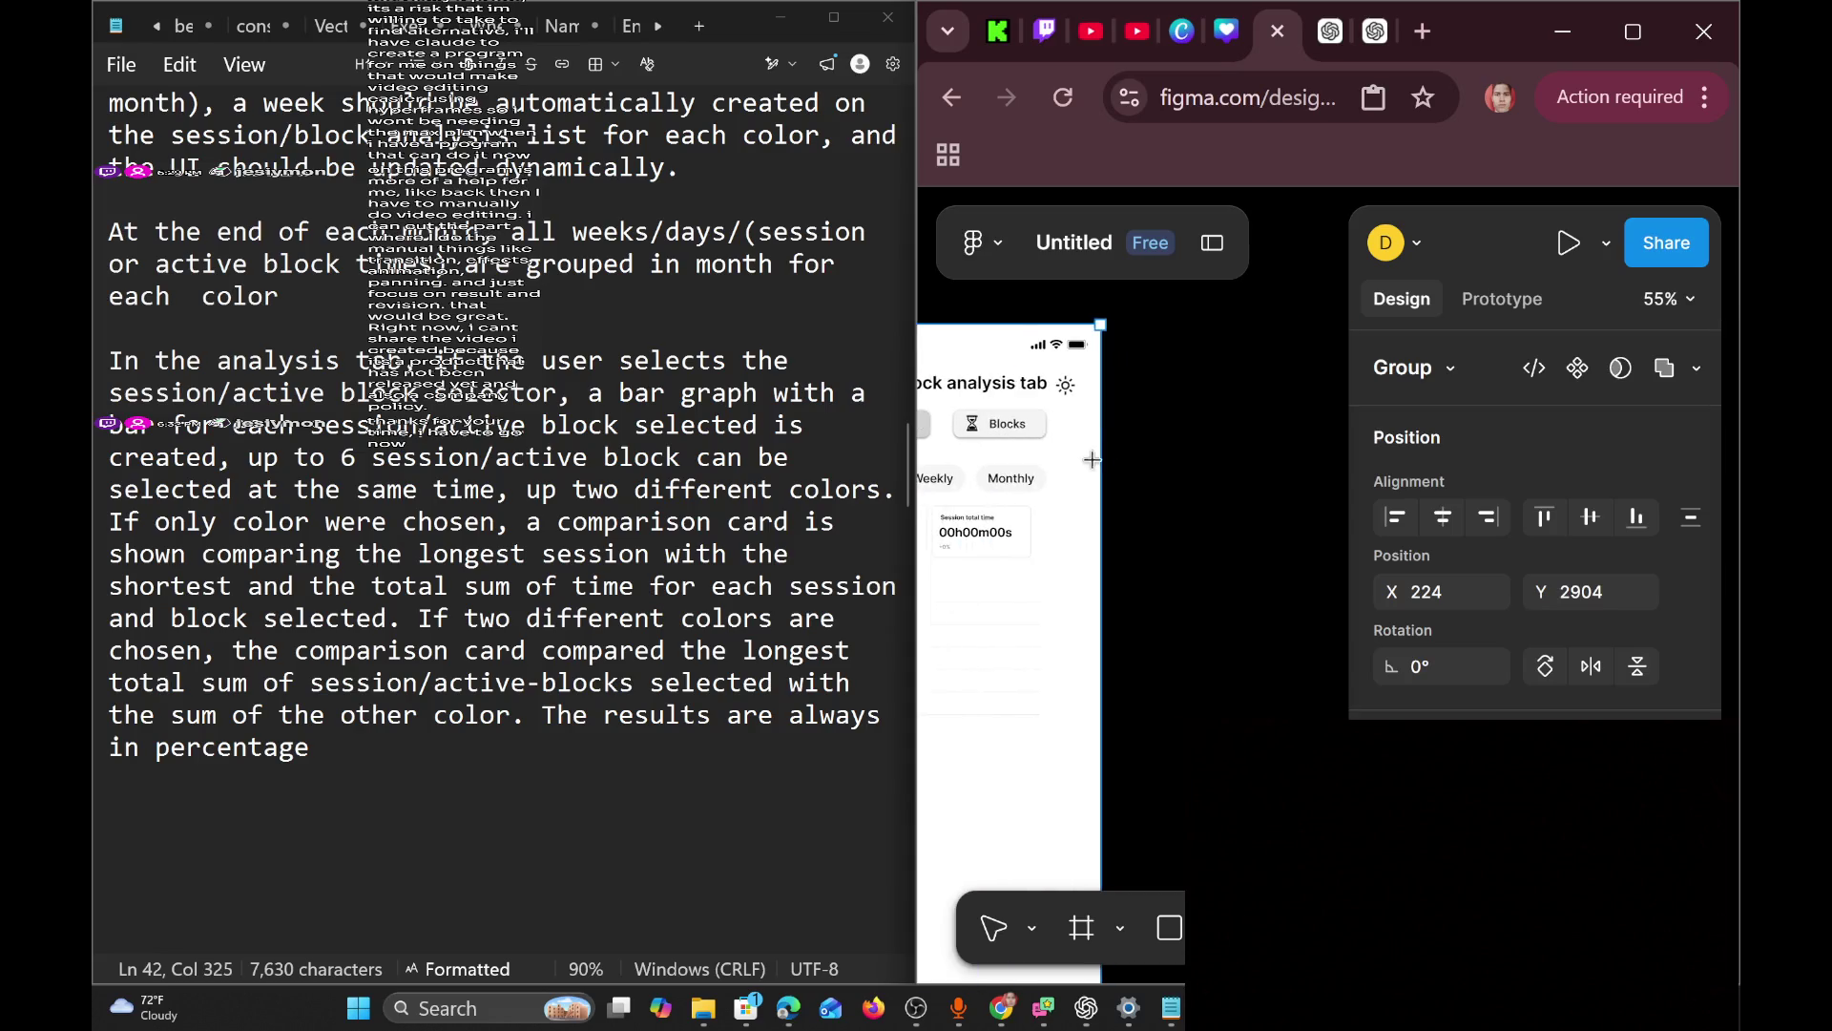
double_click(1097, 383)
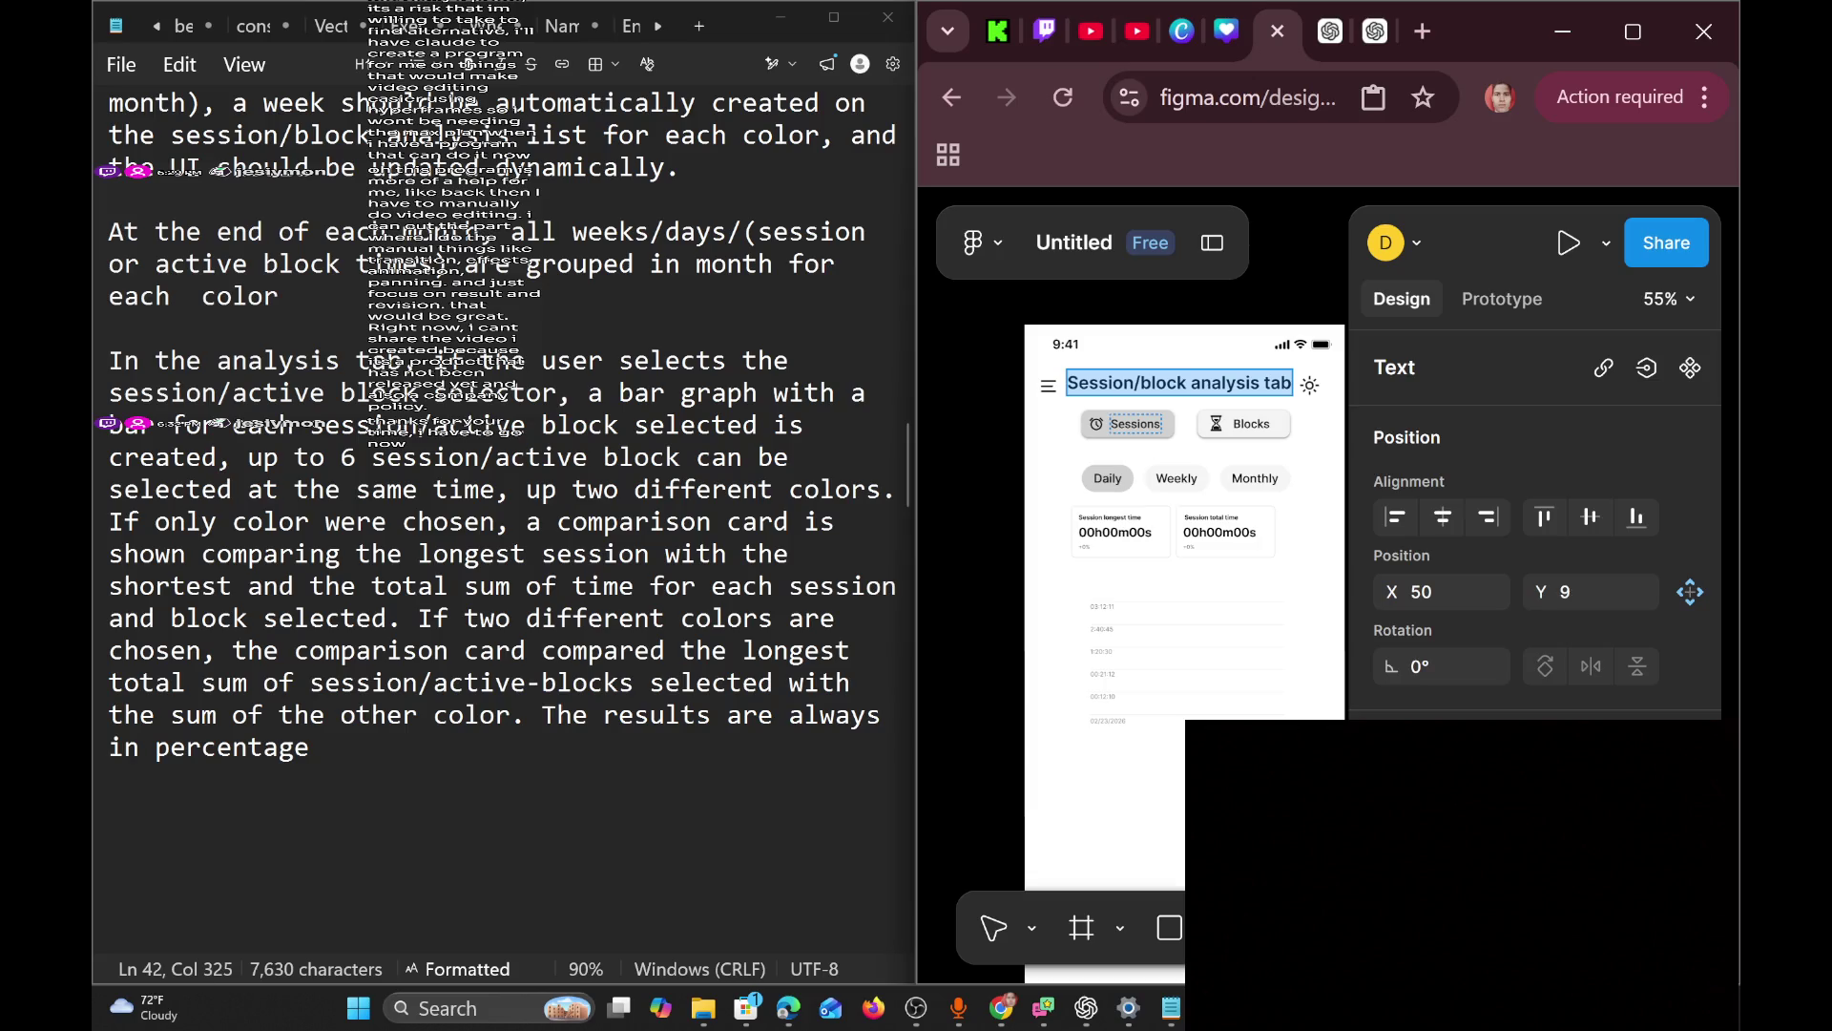
scroll(1121, 448, left, 10)
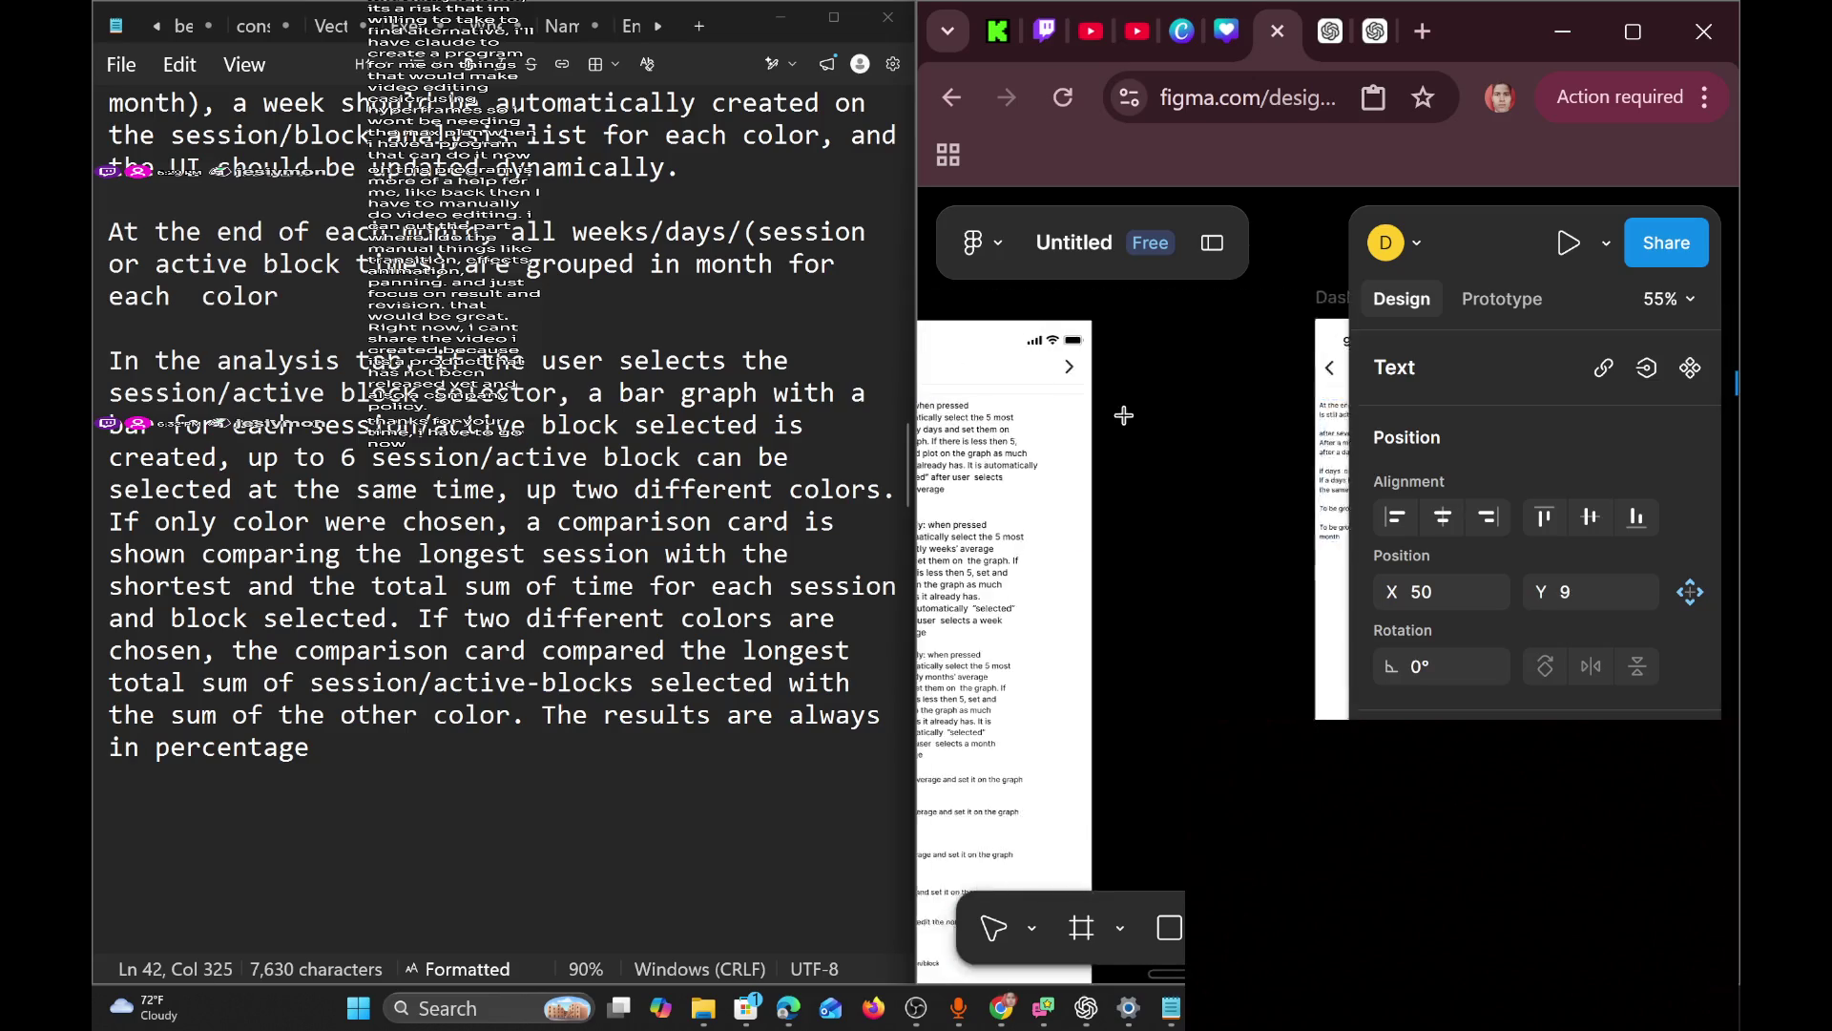
scroll(1133, 393, left, 15)
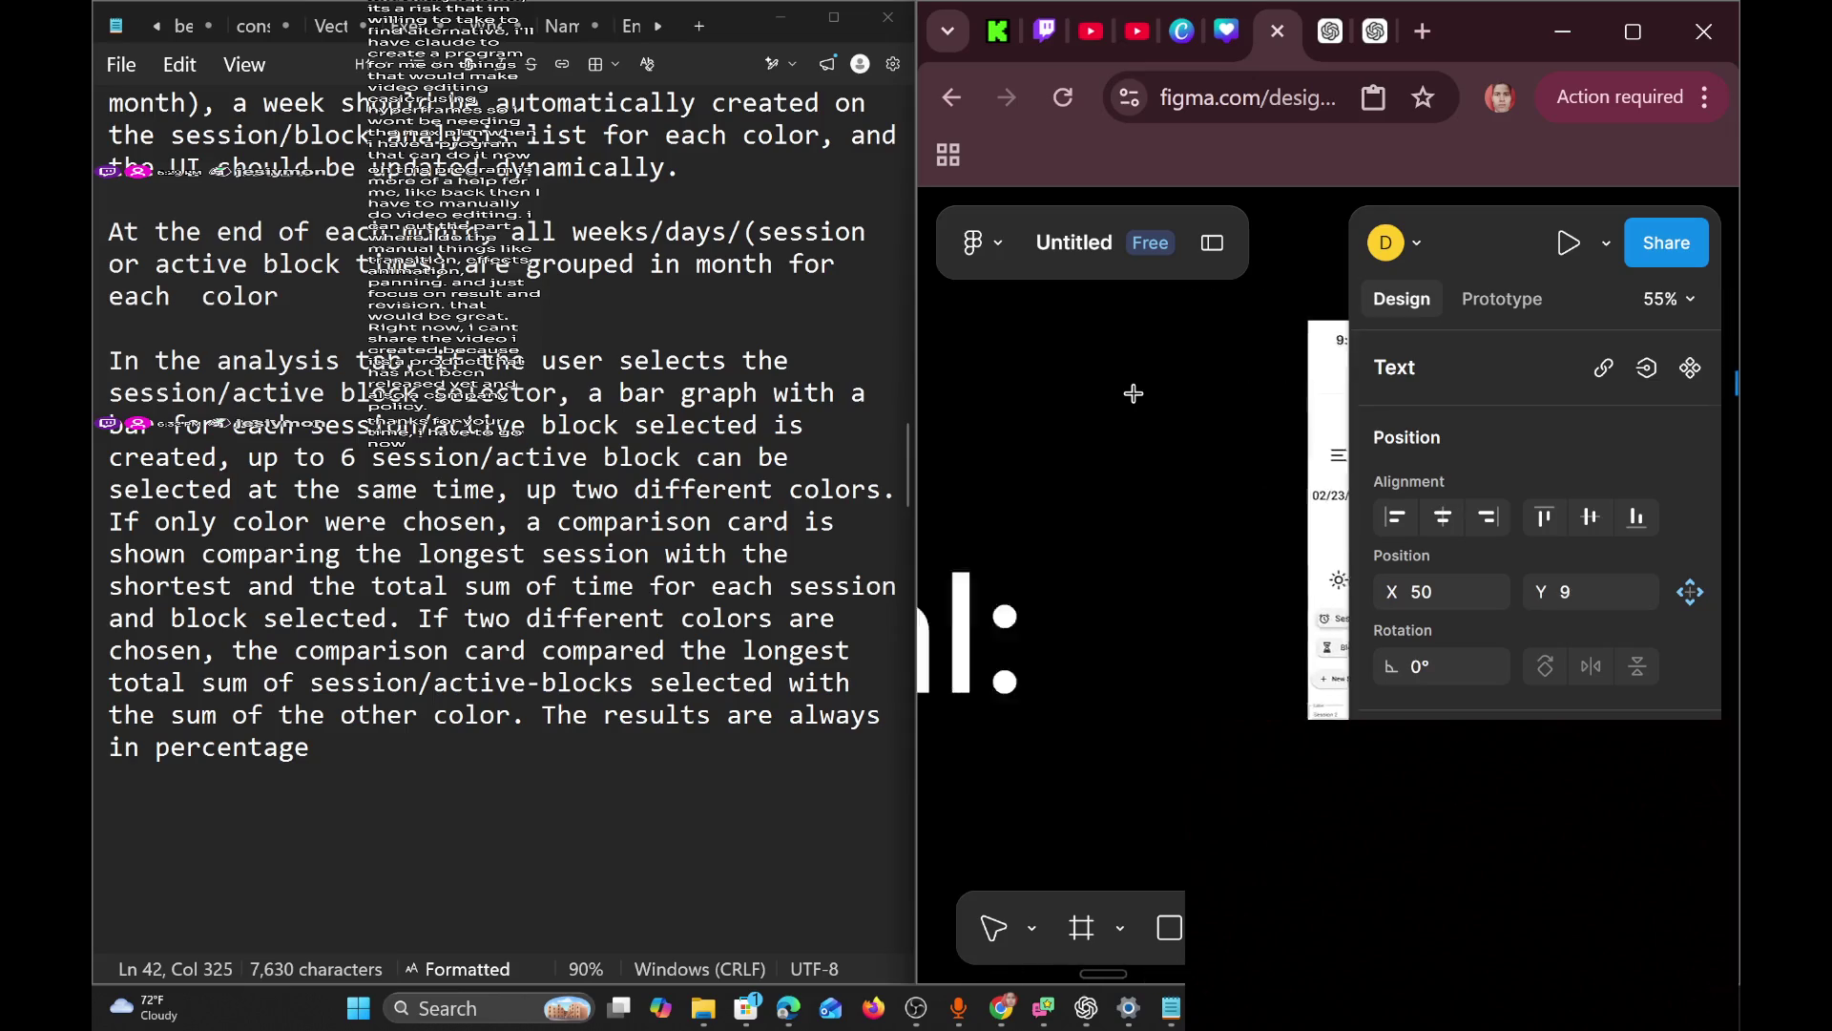
scroll(1132, 393, right, 10)
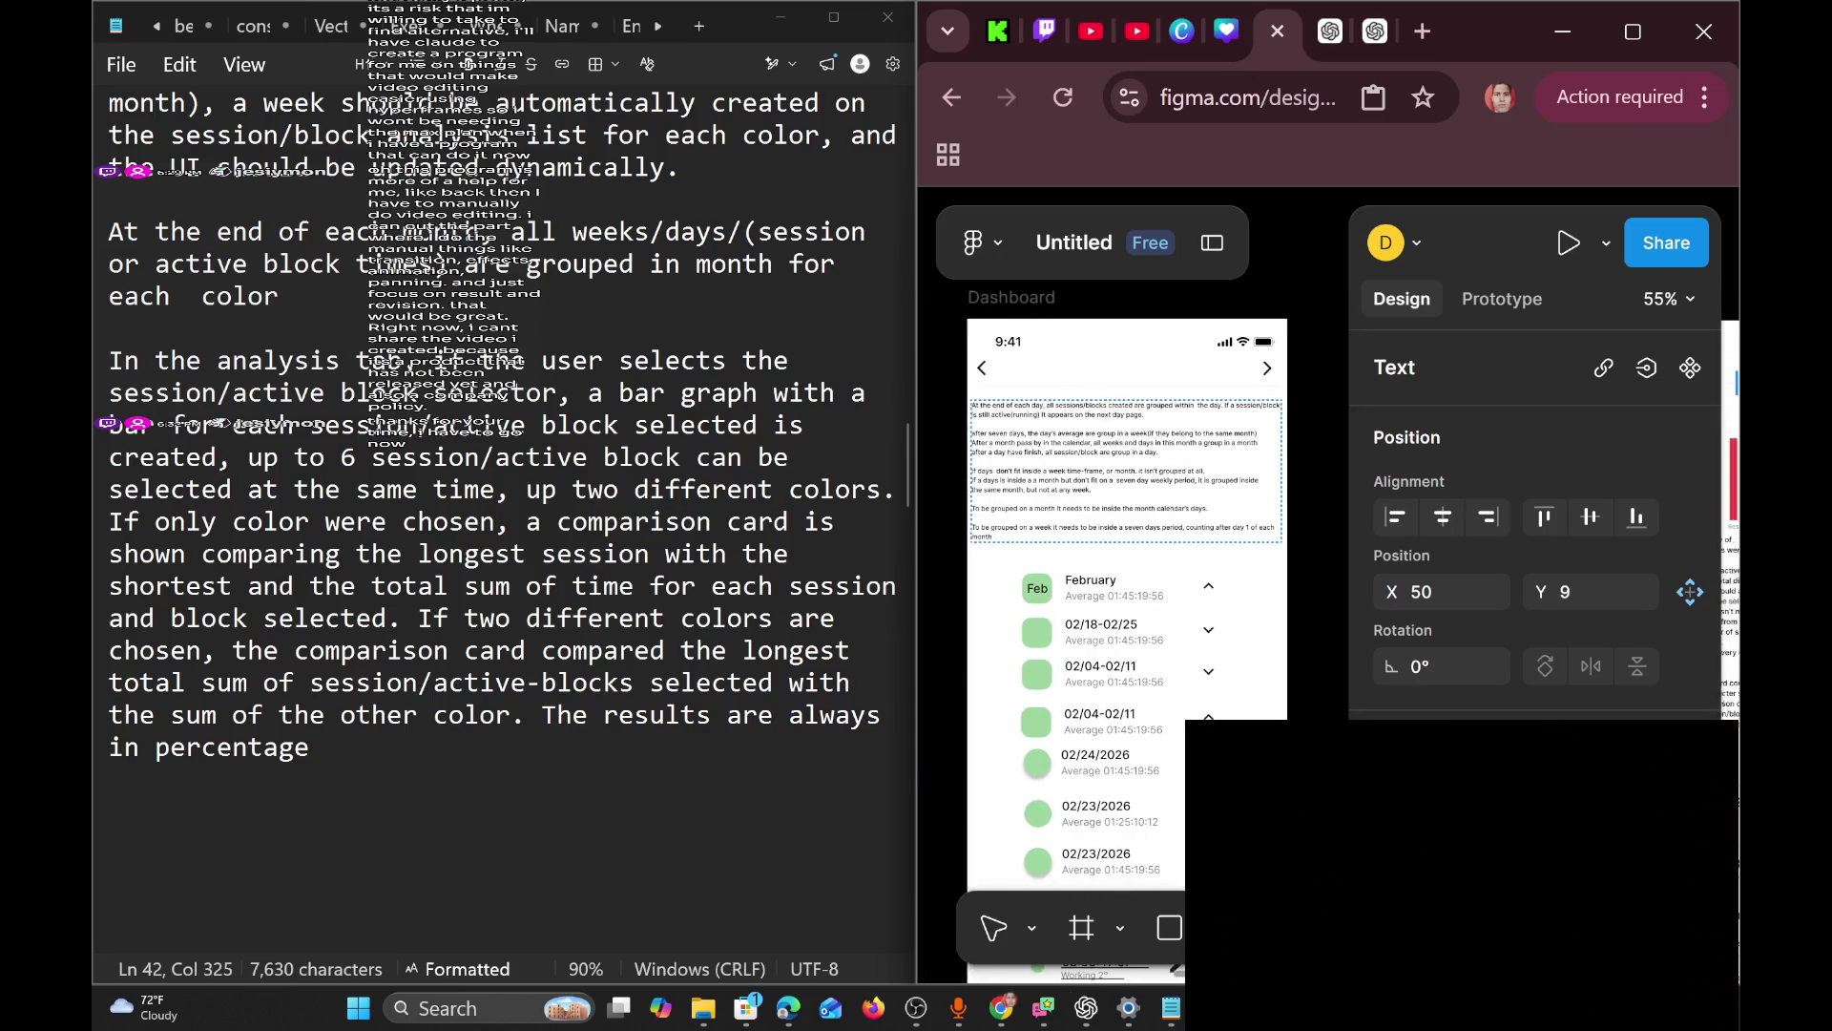
Paste in the 'Session/block analysis list' title and move it to X 52, Y 5 beside the back arrow.
click(981, 376)
key(ctrl+v)
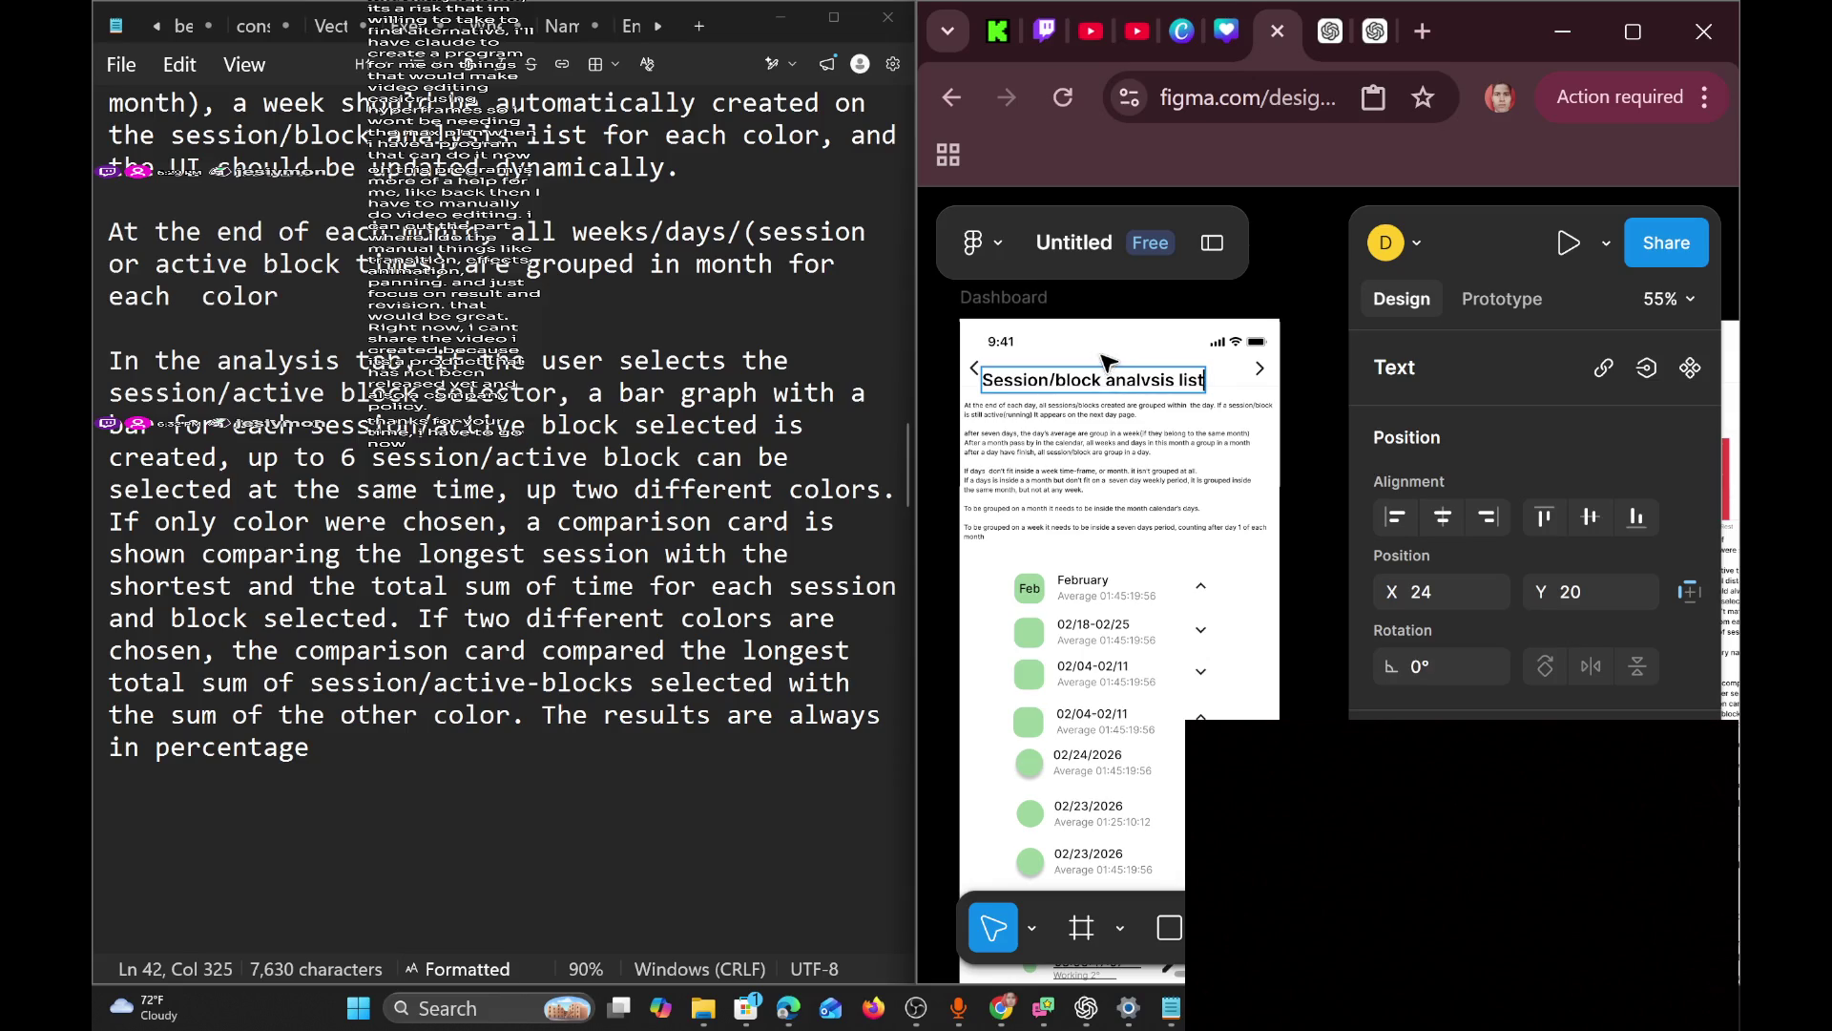
key(Escape)
drag(1105, 380, 1124, 369)
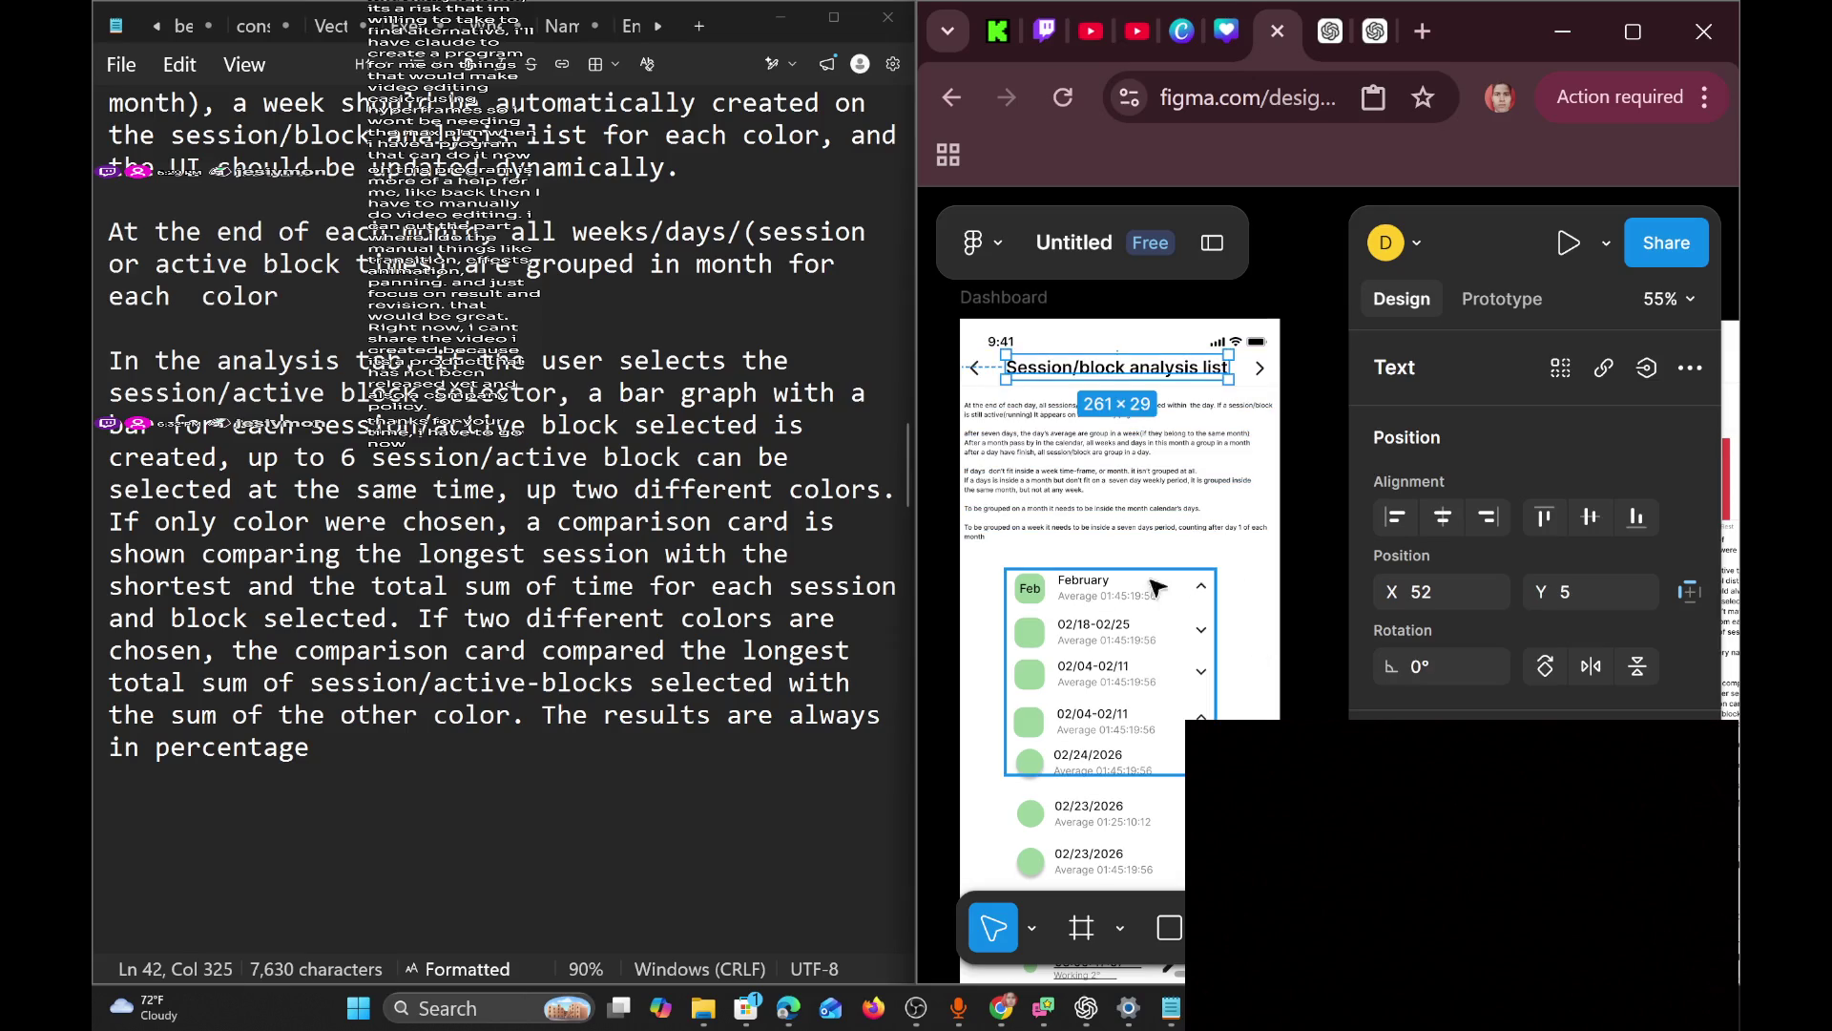
scroll(1132, 496, down, 2)
scroll(1133, 496, down, 2)
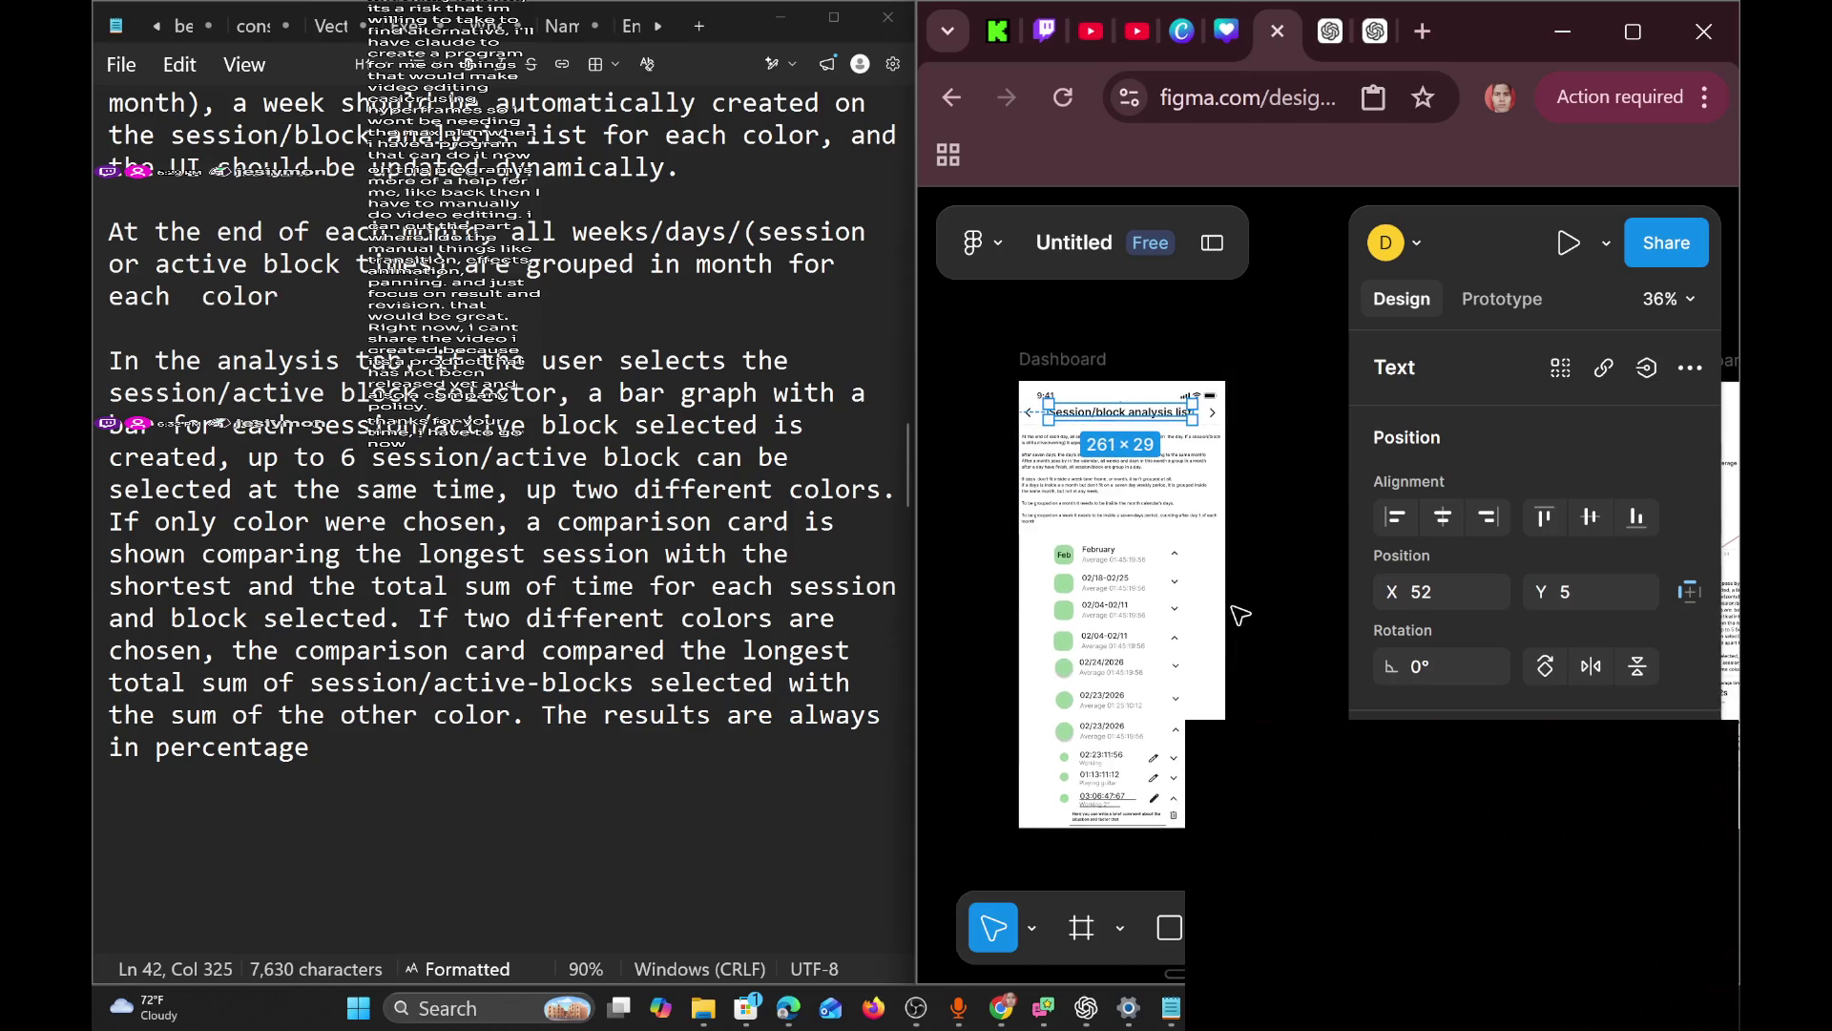
scroll(1133, 449, right, 5)
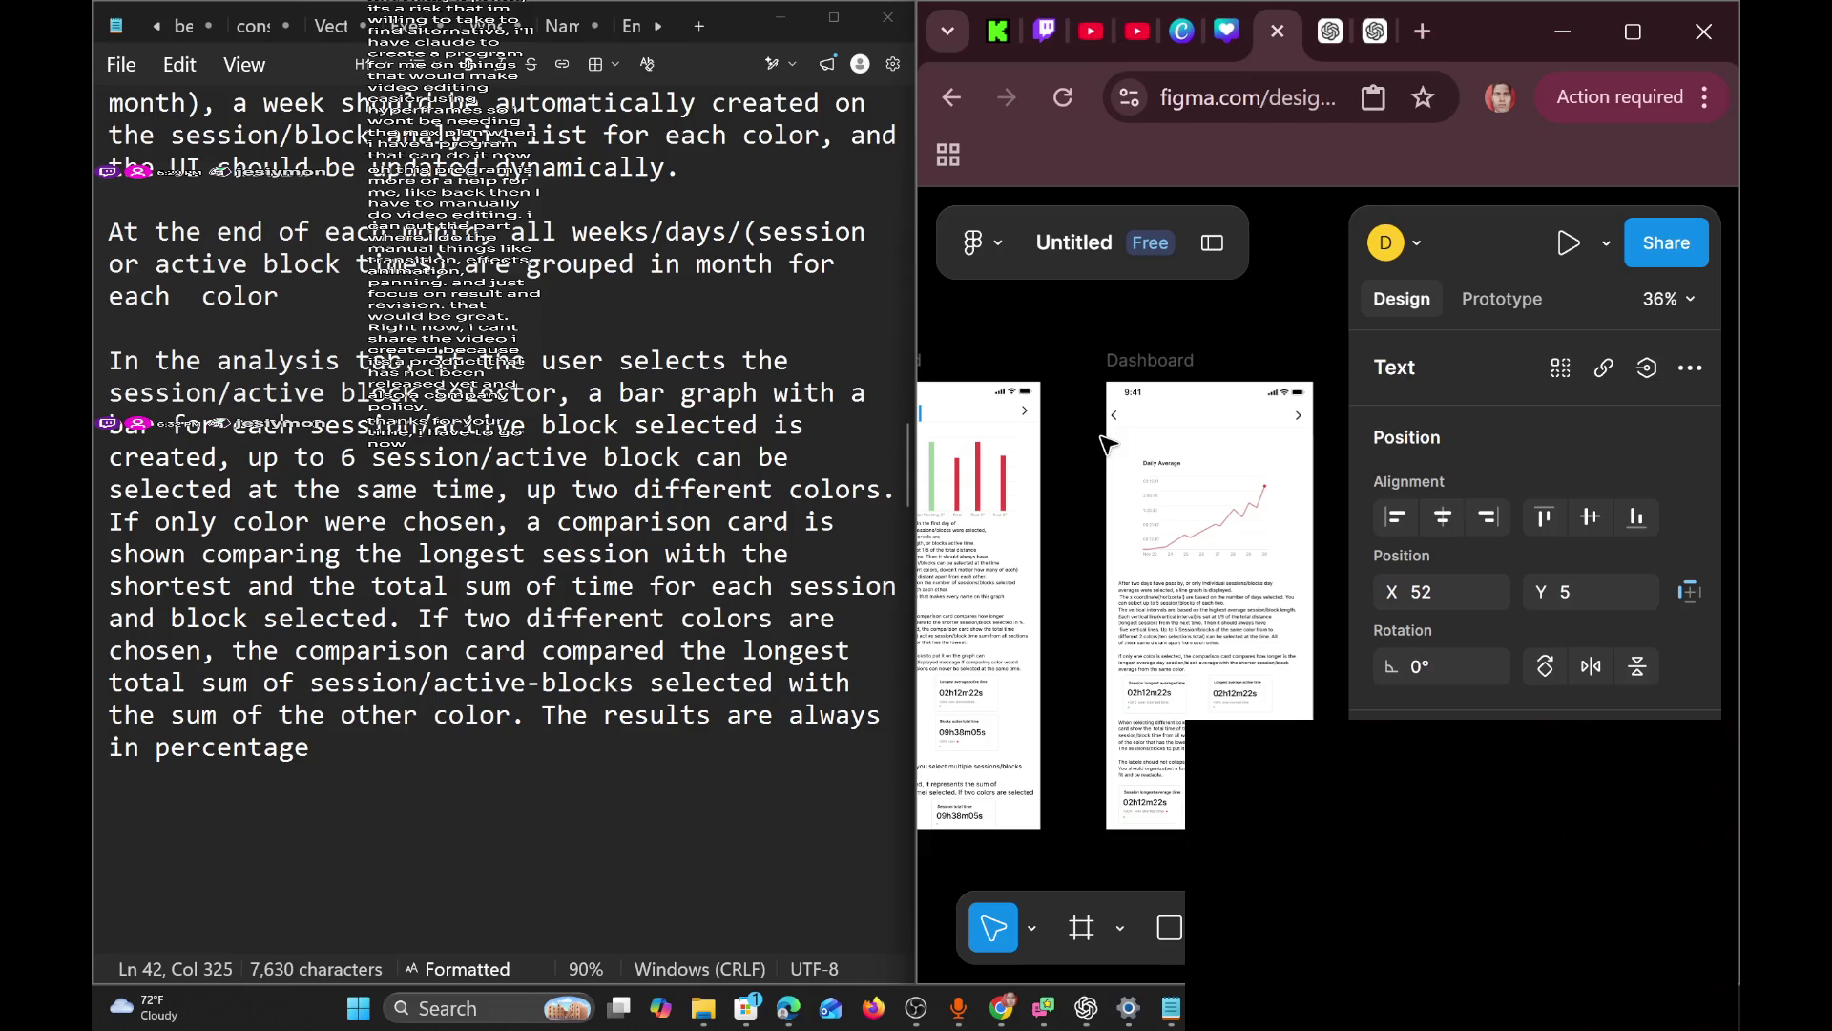
scroll(1047, 493, left, 3)
scroll(964, 524, up, 2)
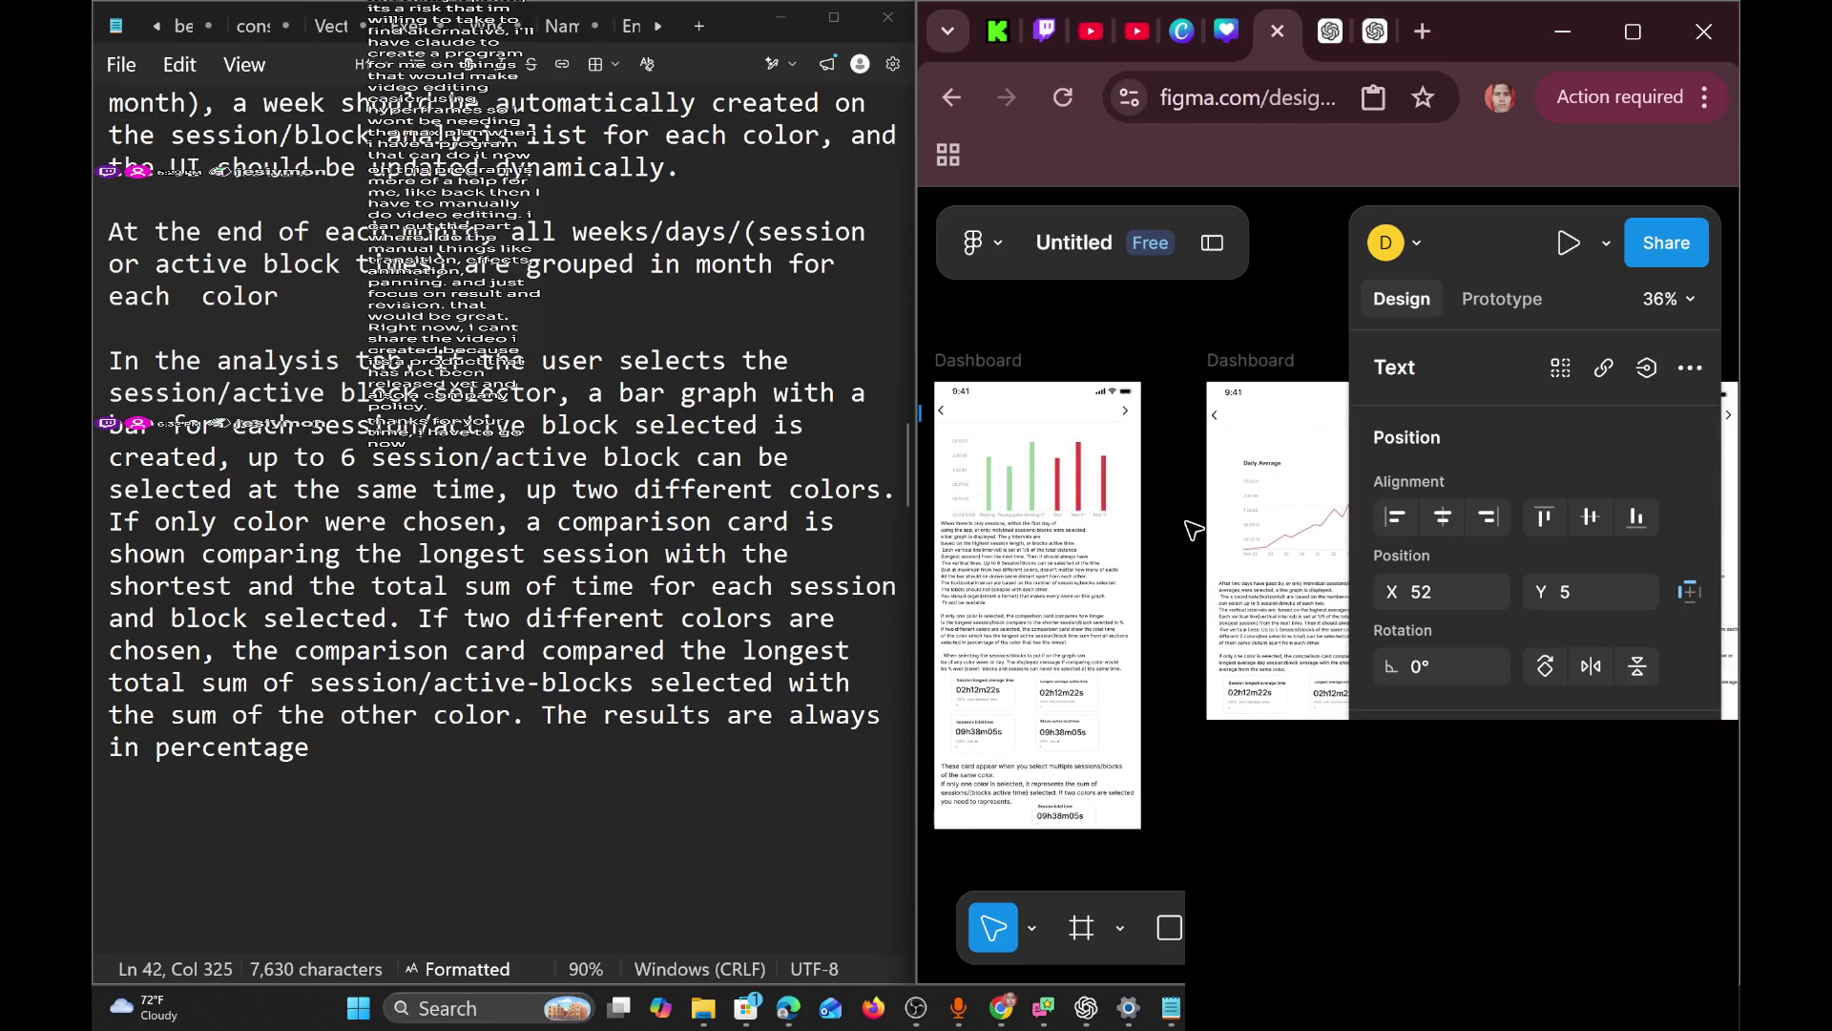
scroll(1193, 531, up, 2)
scroll(1202, 532, right, 5)
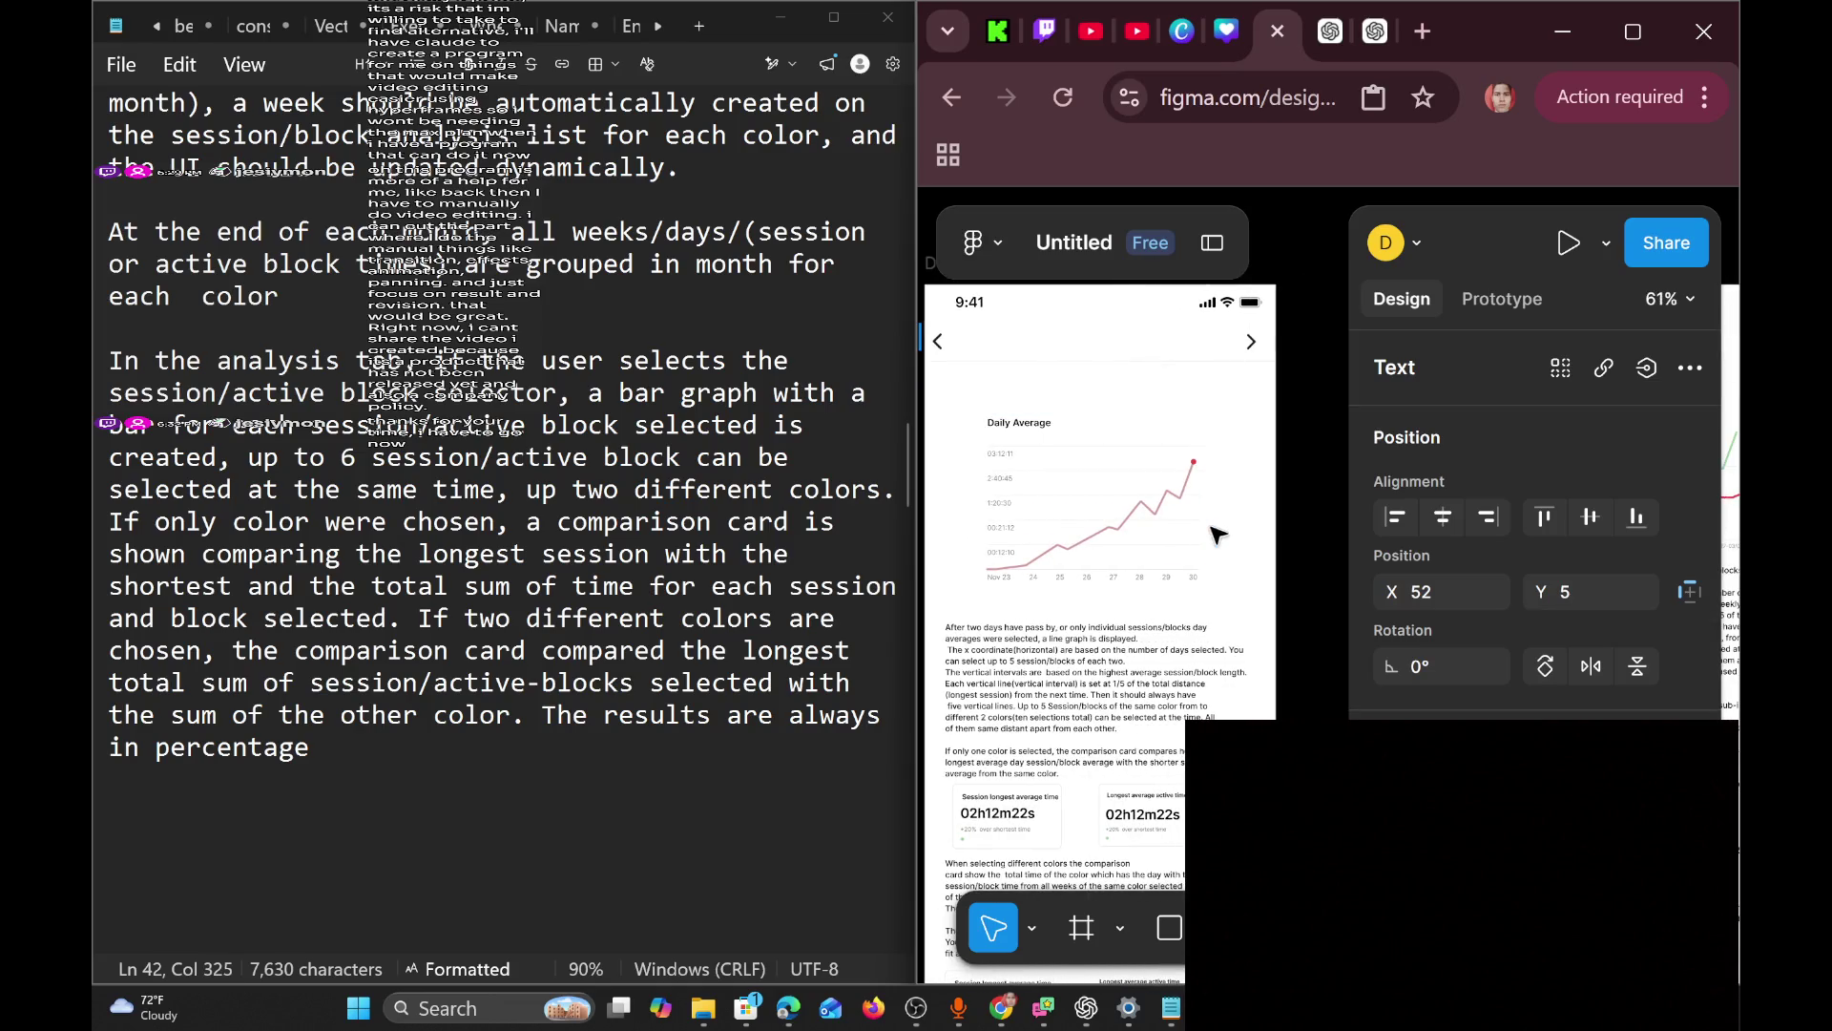
scroll(1093, 515, left, 10)
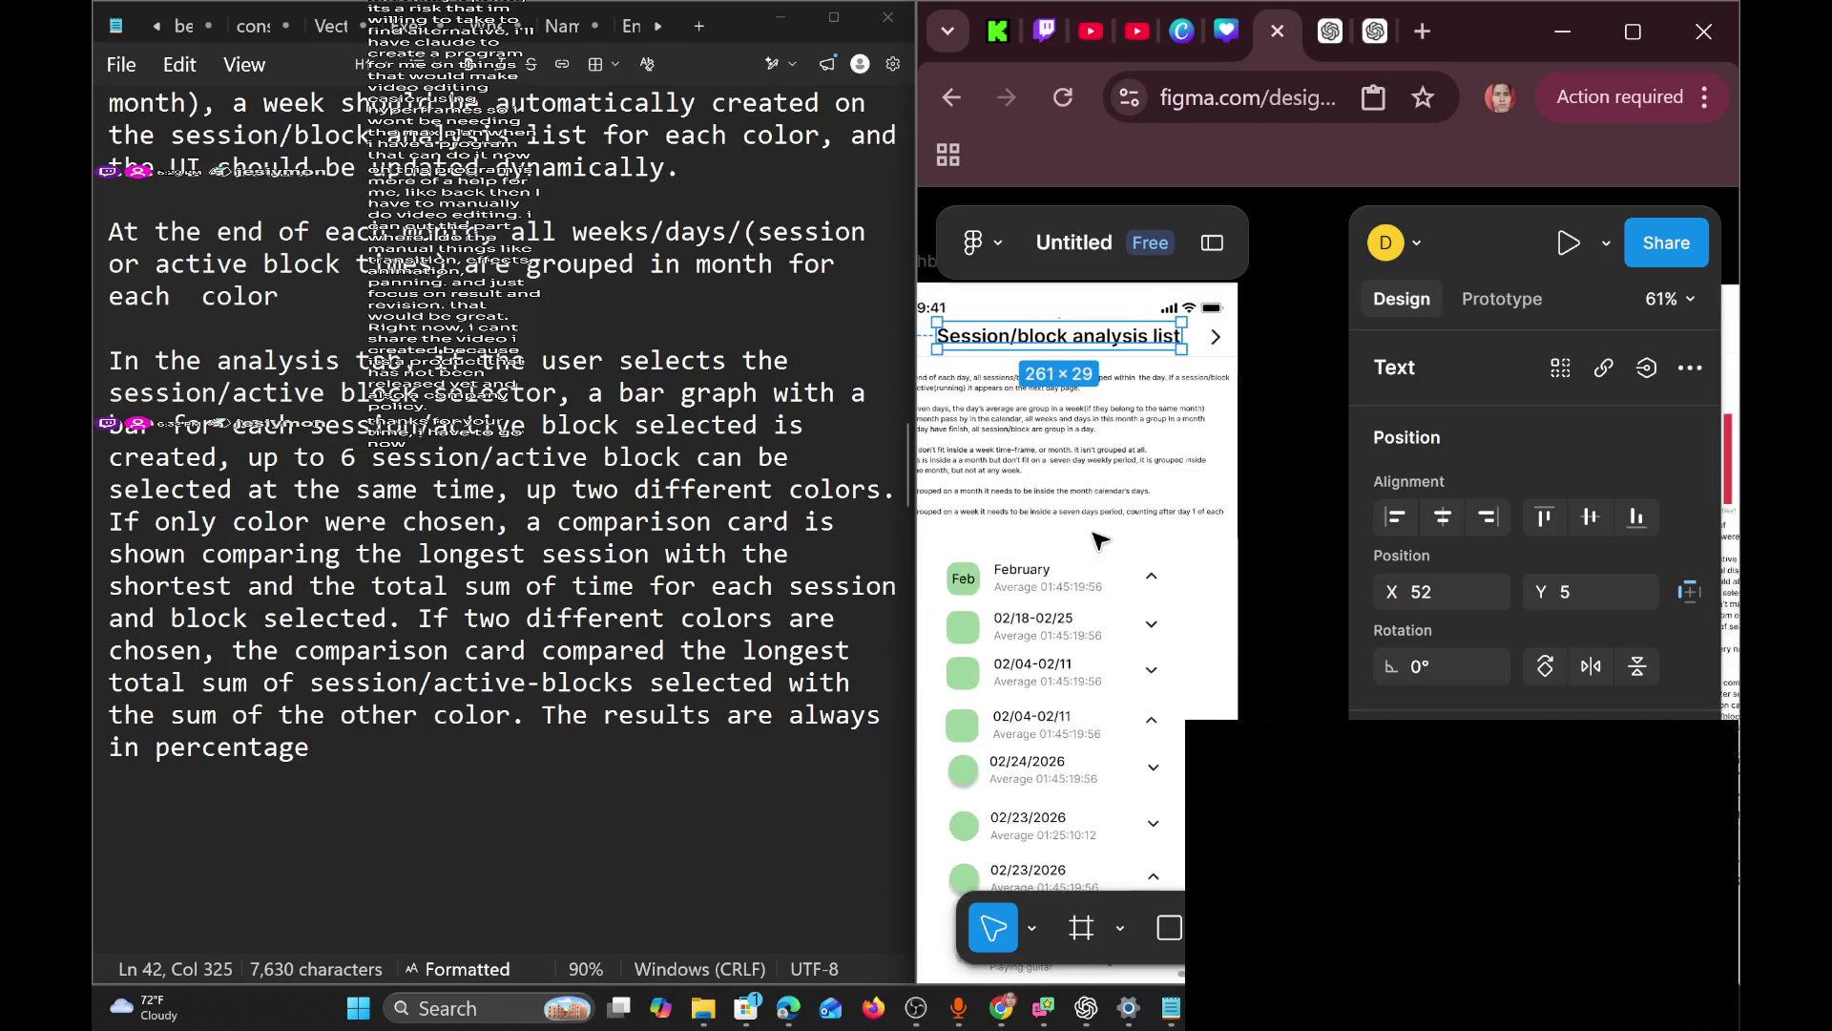
scroll(1104, 540, right, 5)
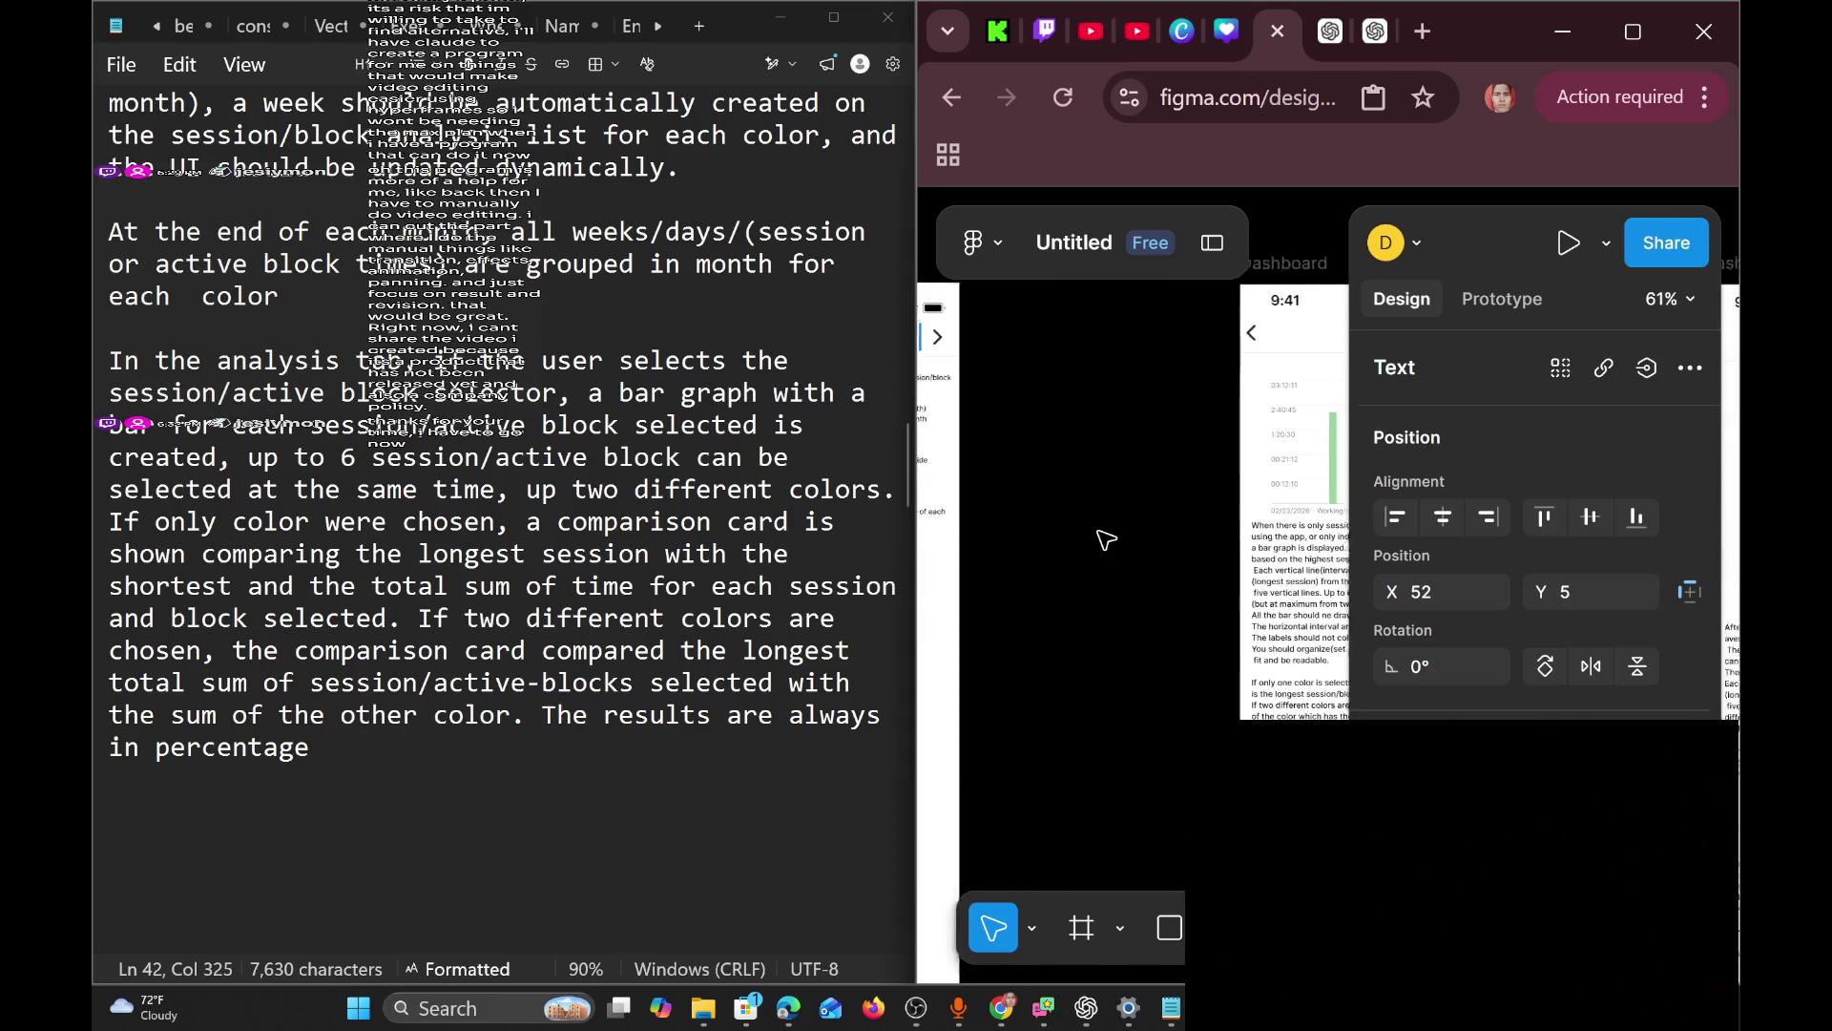
scroll(1104, 540, left, 5)
scroll(1114, 538, right, 10)
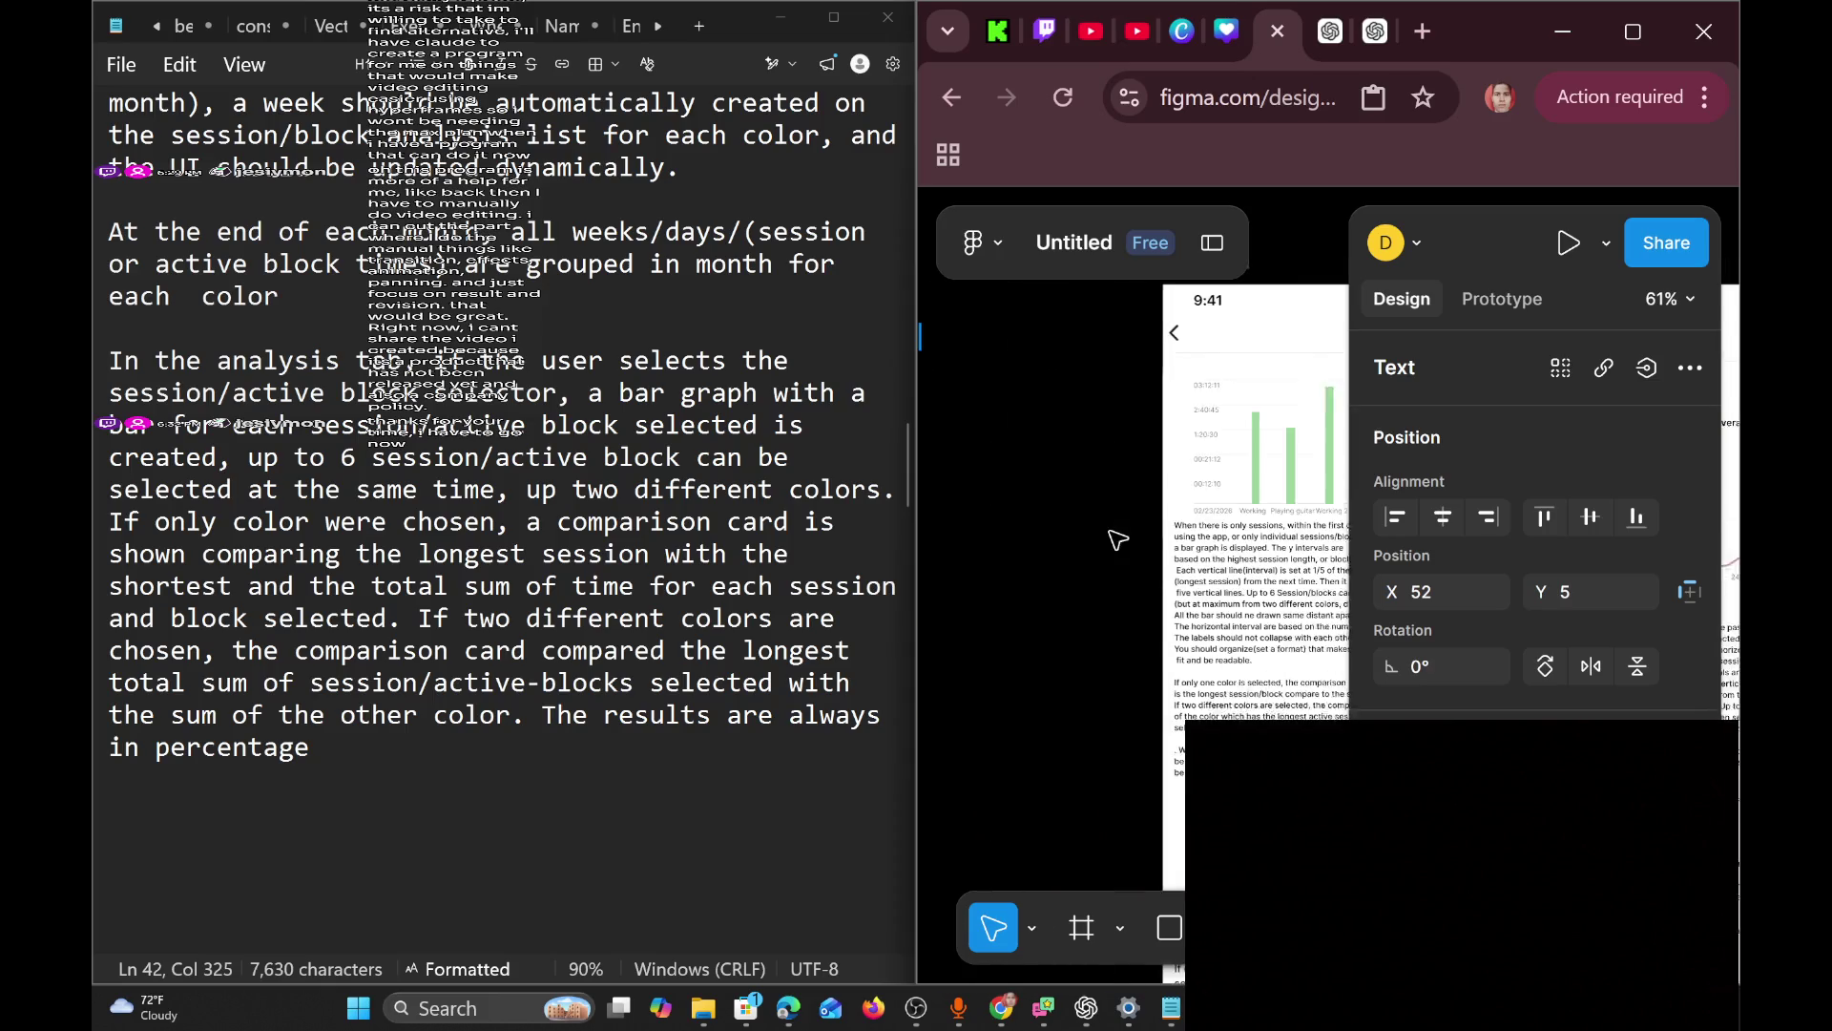
scroll(1116, 540, right, 10)
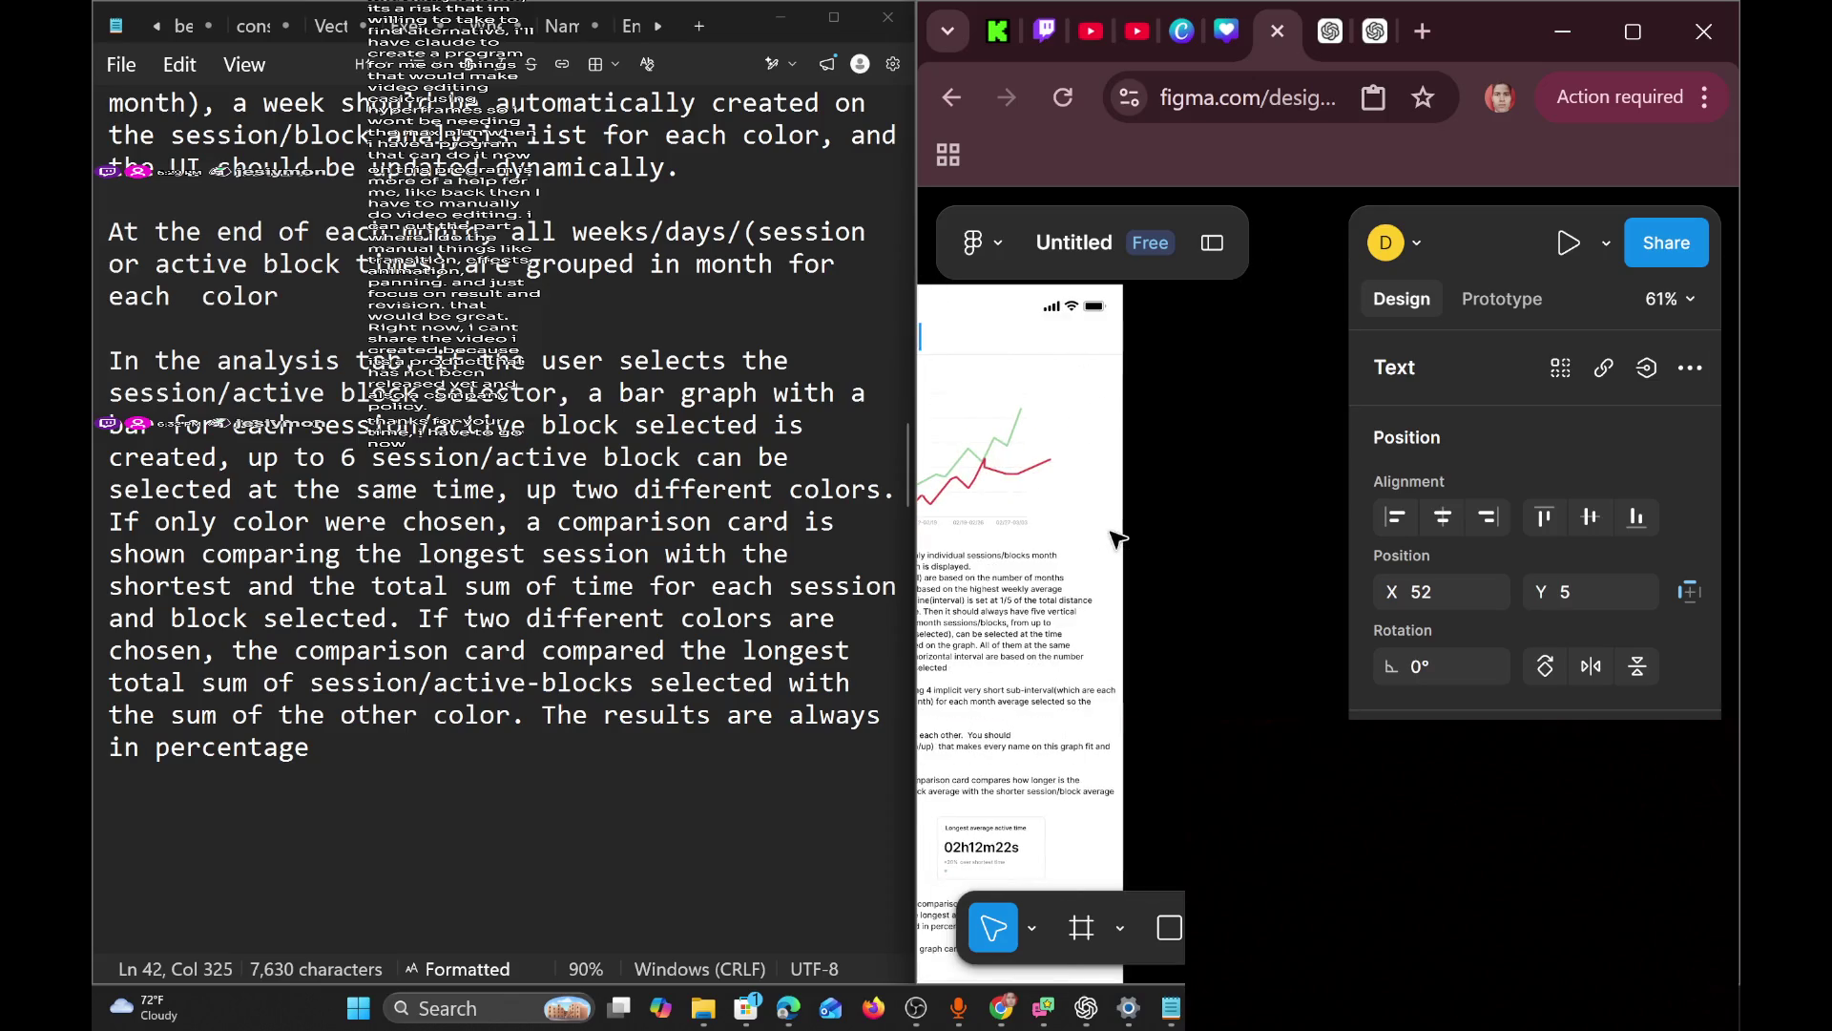
scroll(1117, 541, right, 2)
ctrl+scroll(1116, 541, up, 3)
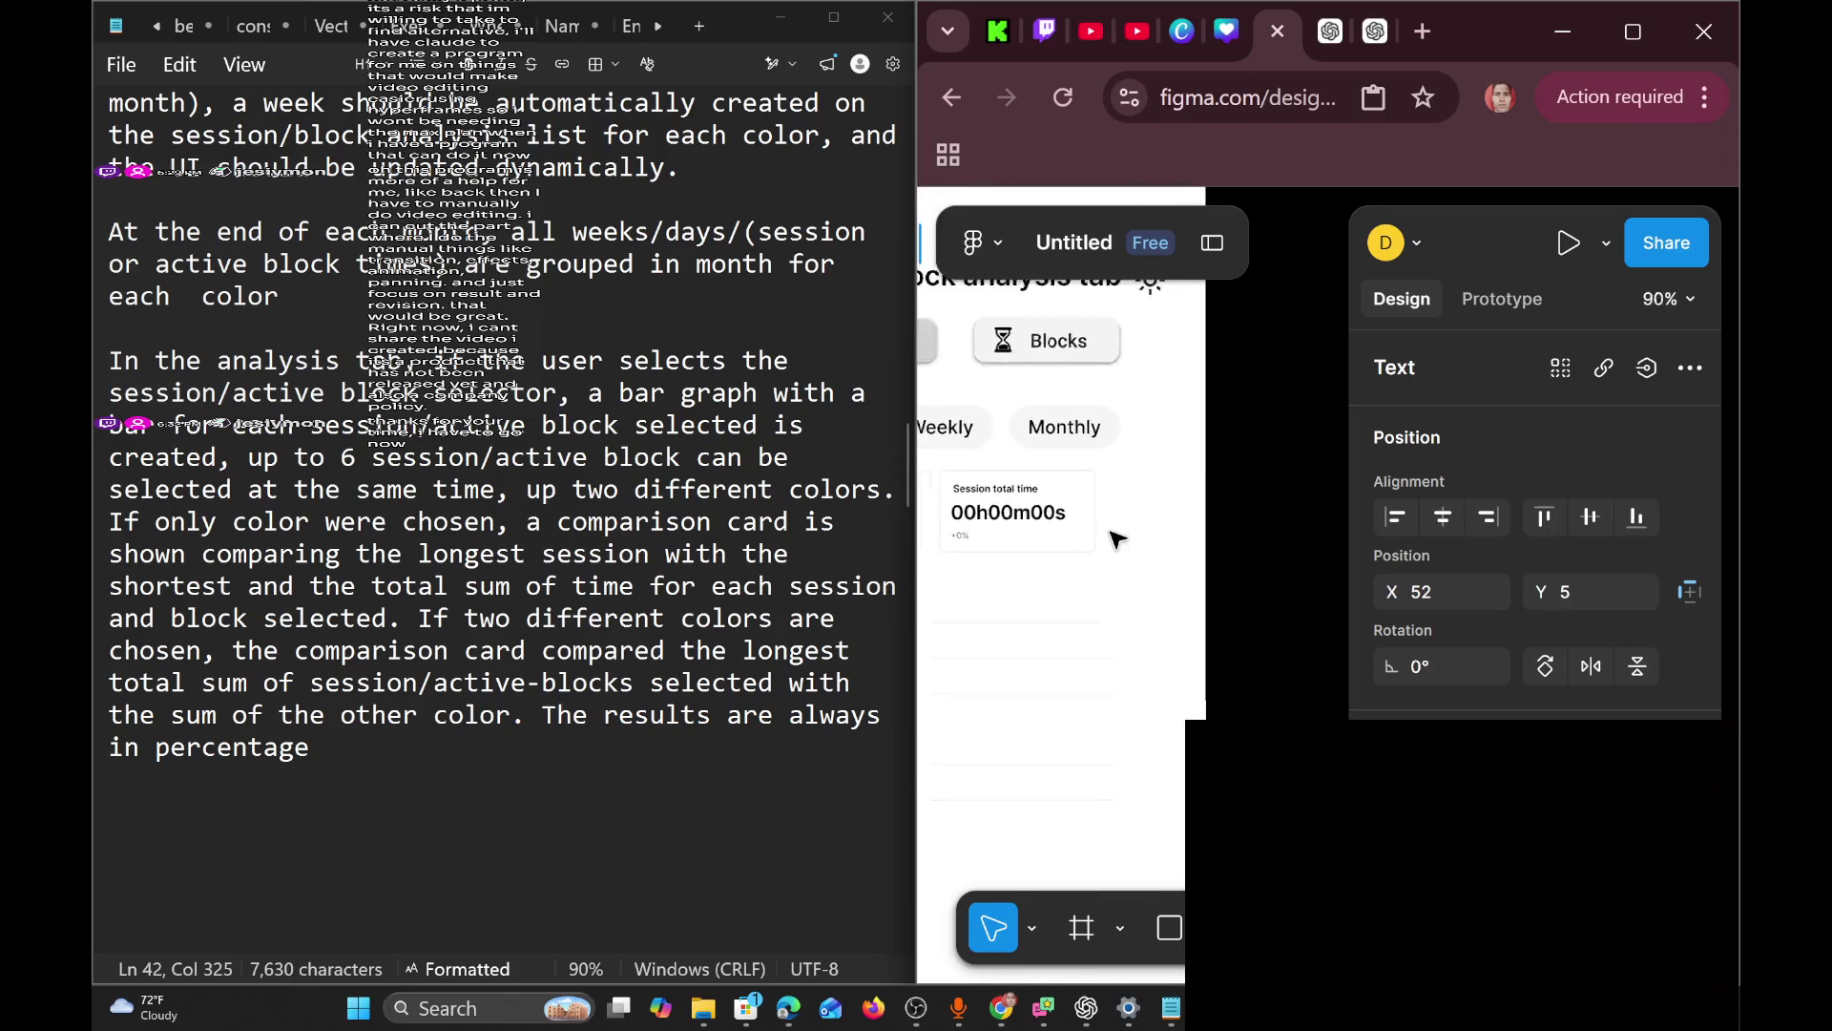
ctrl+scroll(1116, 540, down, 6)
click(1126, 376)
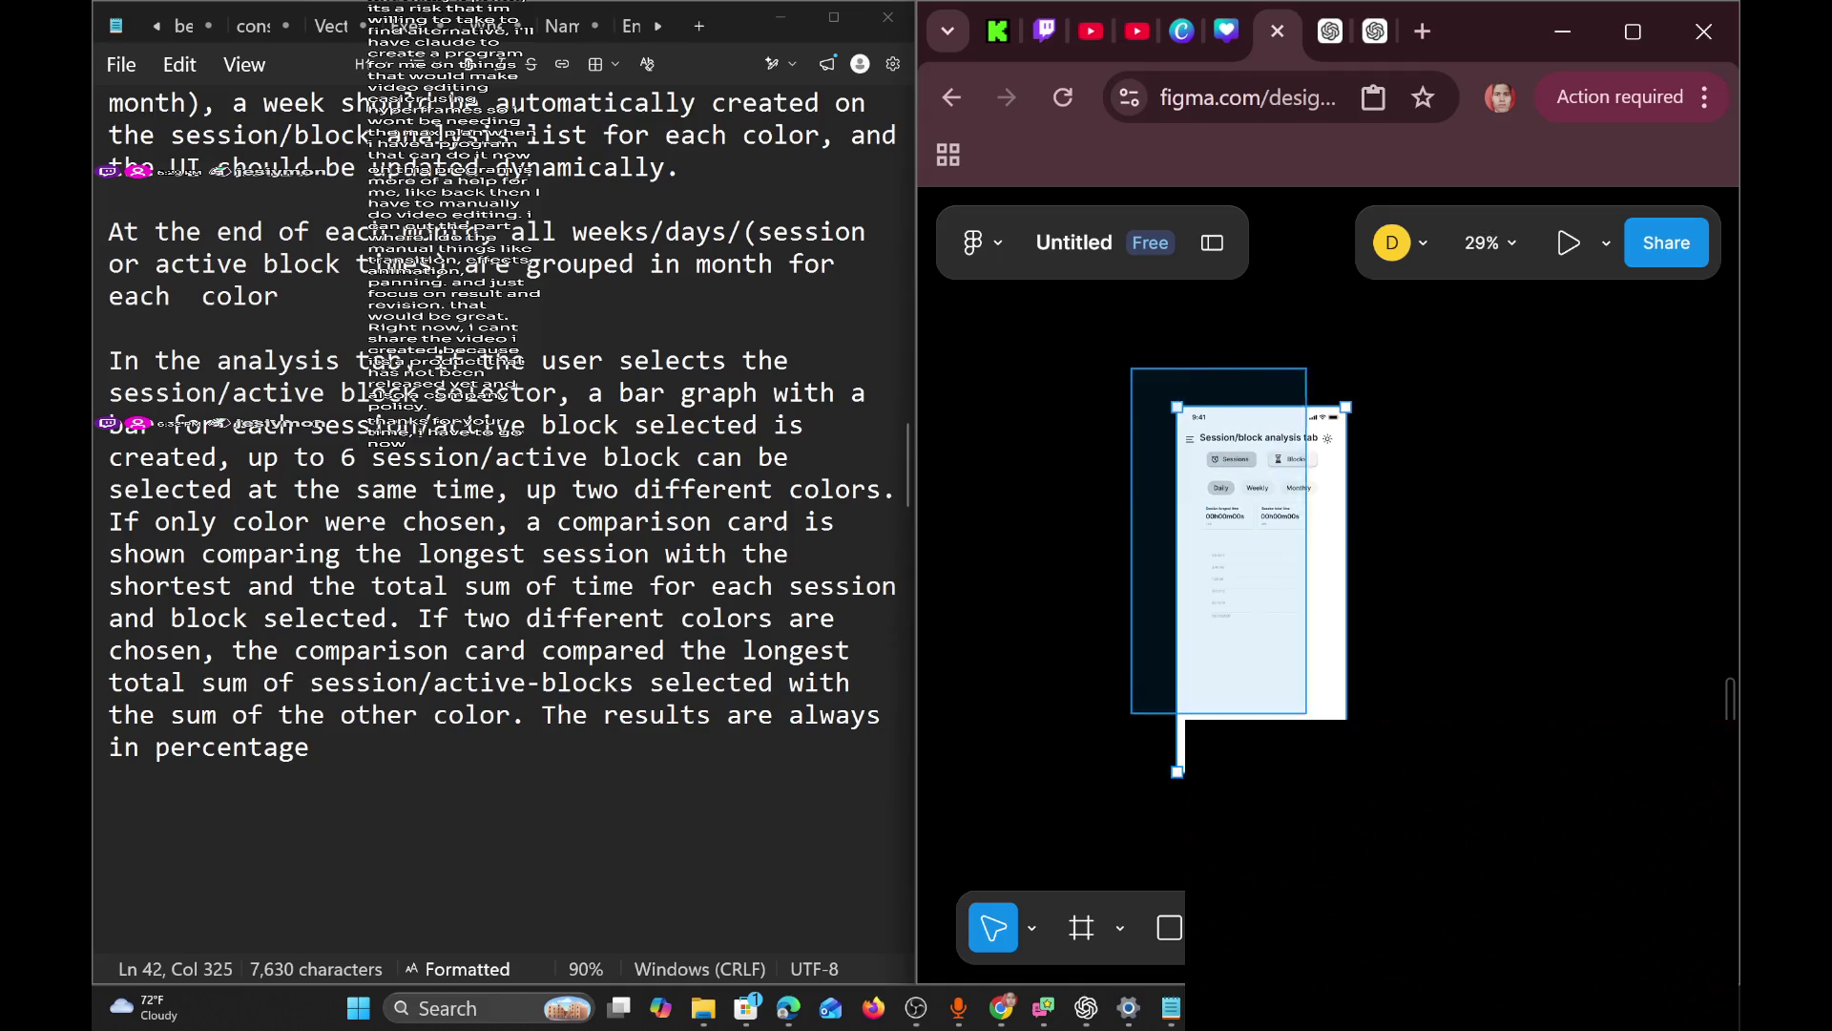
Drag the Session/block analysis tab screen to the start of the Dashboard row.
mouse_move(1273, 622)
mouse_down()
mouse_move(1067, 563)
mouse_move(1145, 610)
mouse_move(1174, 716)
mouse_move(1265, 694)
mouse_move(1231, 620)
mouse_move(1212, 400)
mouse_move(1118, 444)
mouse_move(1137, 439)
mouse_up()
scroll(1324, 641, up, 2)
scroll(1324, 641, down, 3)
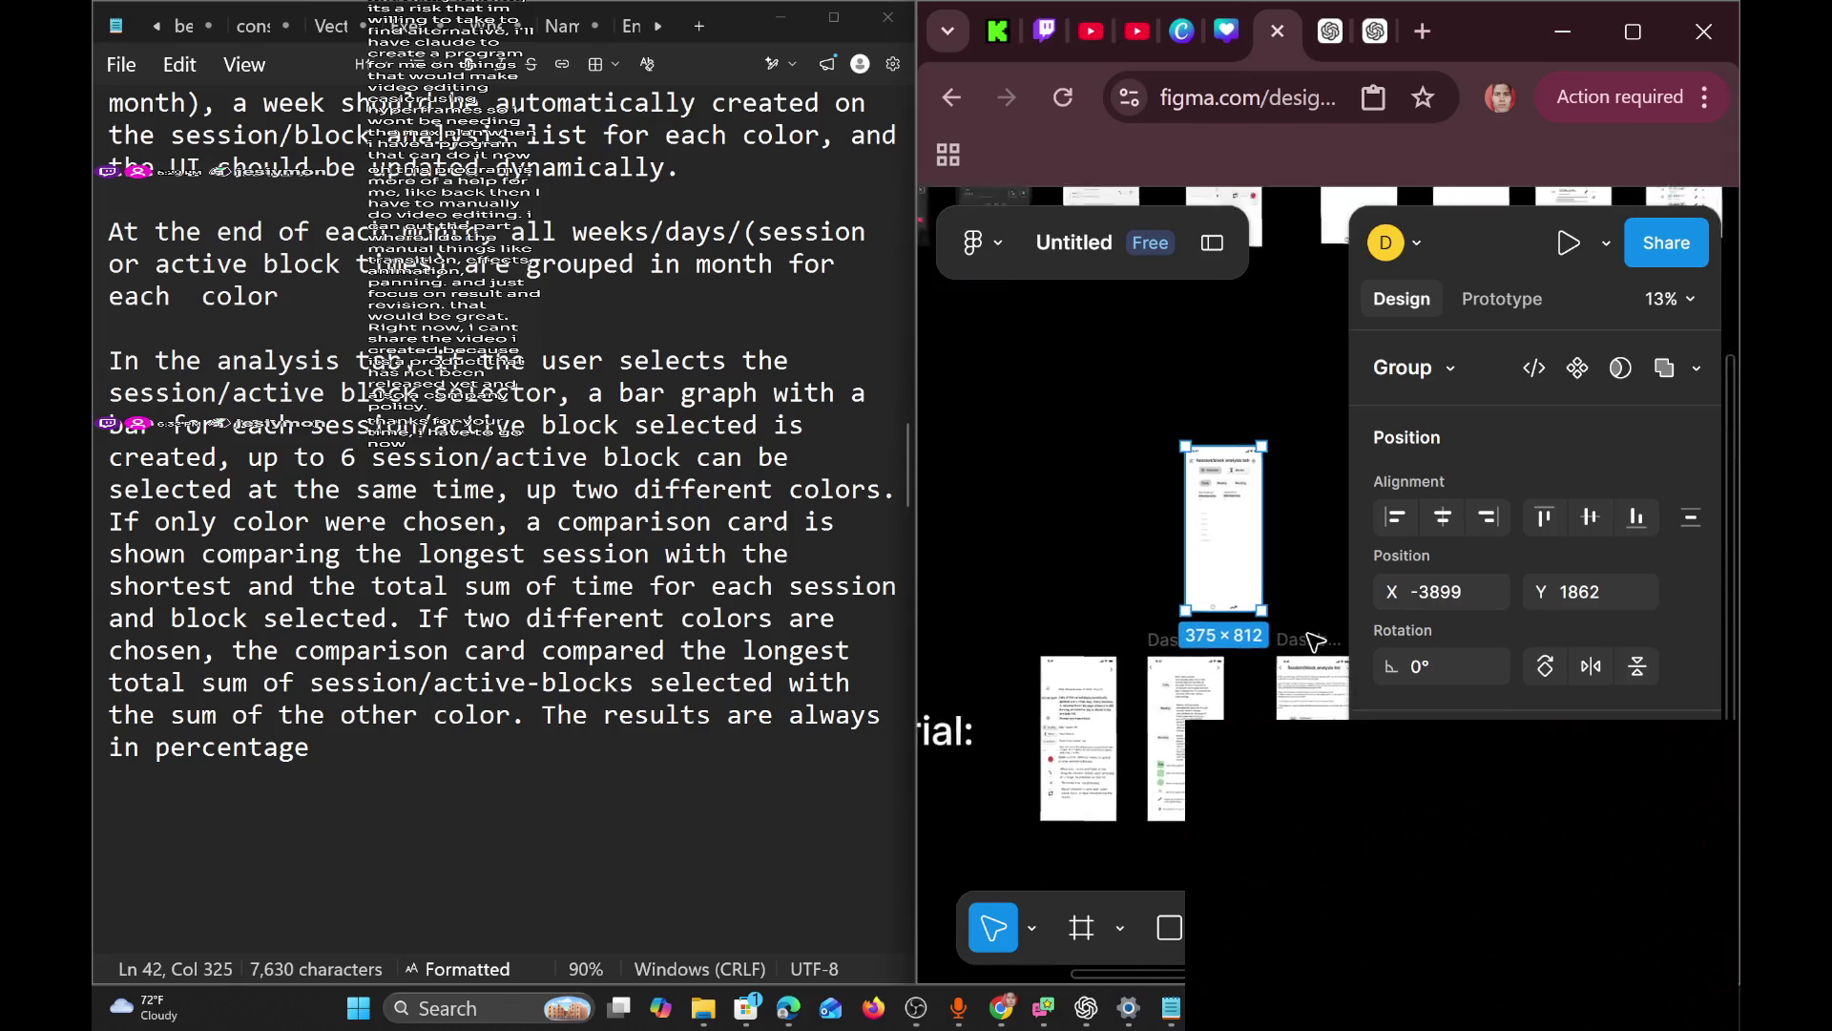
scroll(1323, 642, up, 3)
scroll(1183, 666, down, 3)
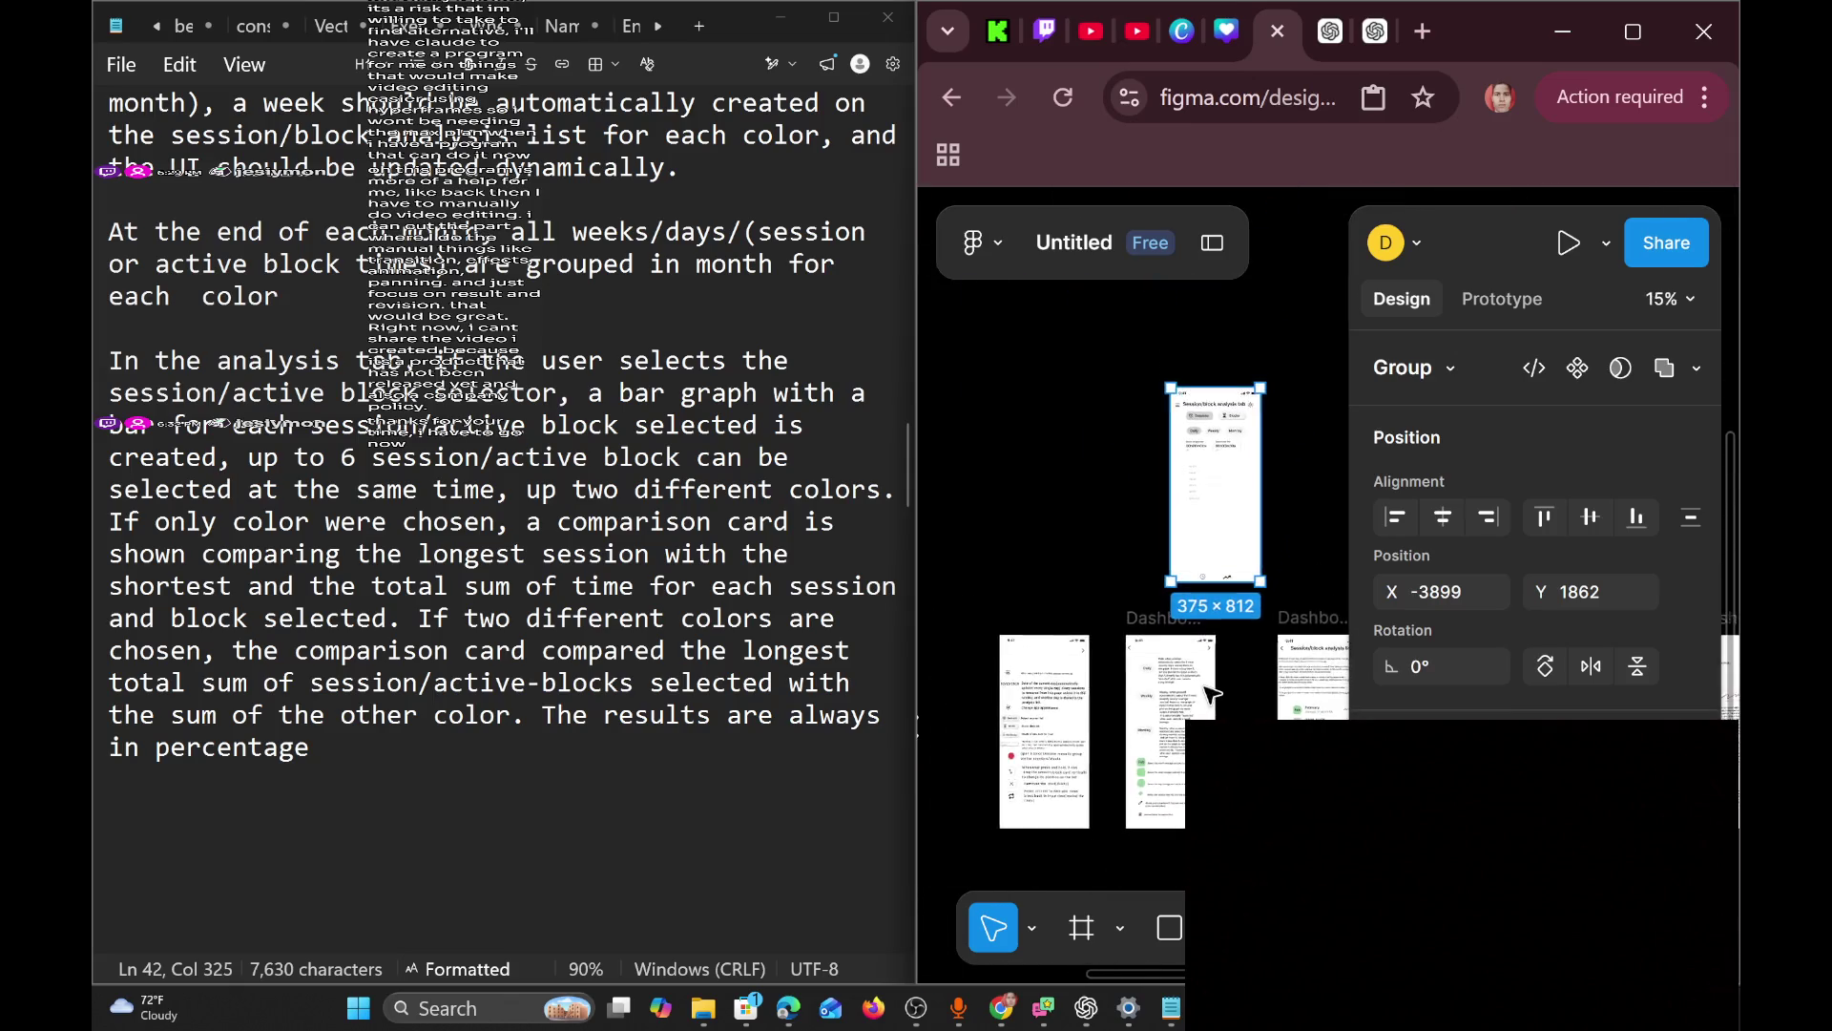
scroll(1183, 666, up, 3)
scroll(1183, 666, down, 3)
scroll(1183, 666, up, 3)
scroll(1145, 630, down, 3)
Marquee-select the Dashboard screens row and shift it slightly right.
mouse_move(1107, 610)
mouse_down()
mouse_move(1336, 763)
mouse_move(1568, 845)
mouse_move(949, 616)
mouse_up()
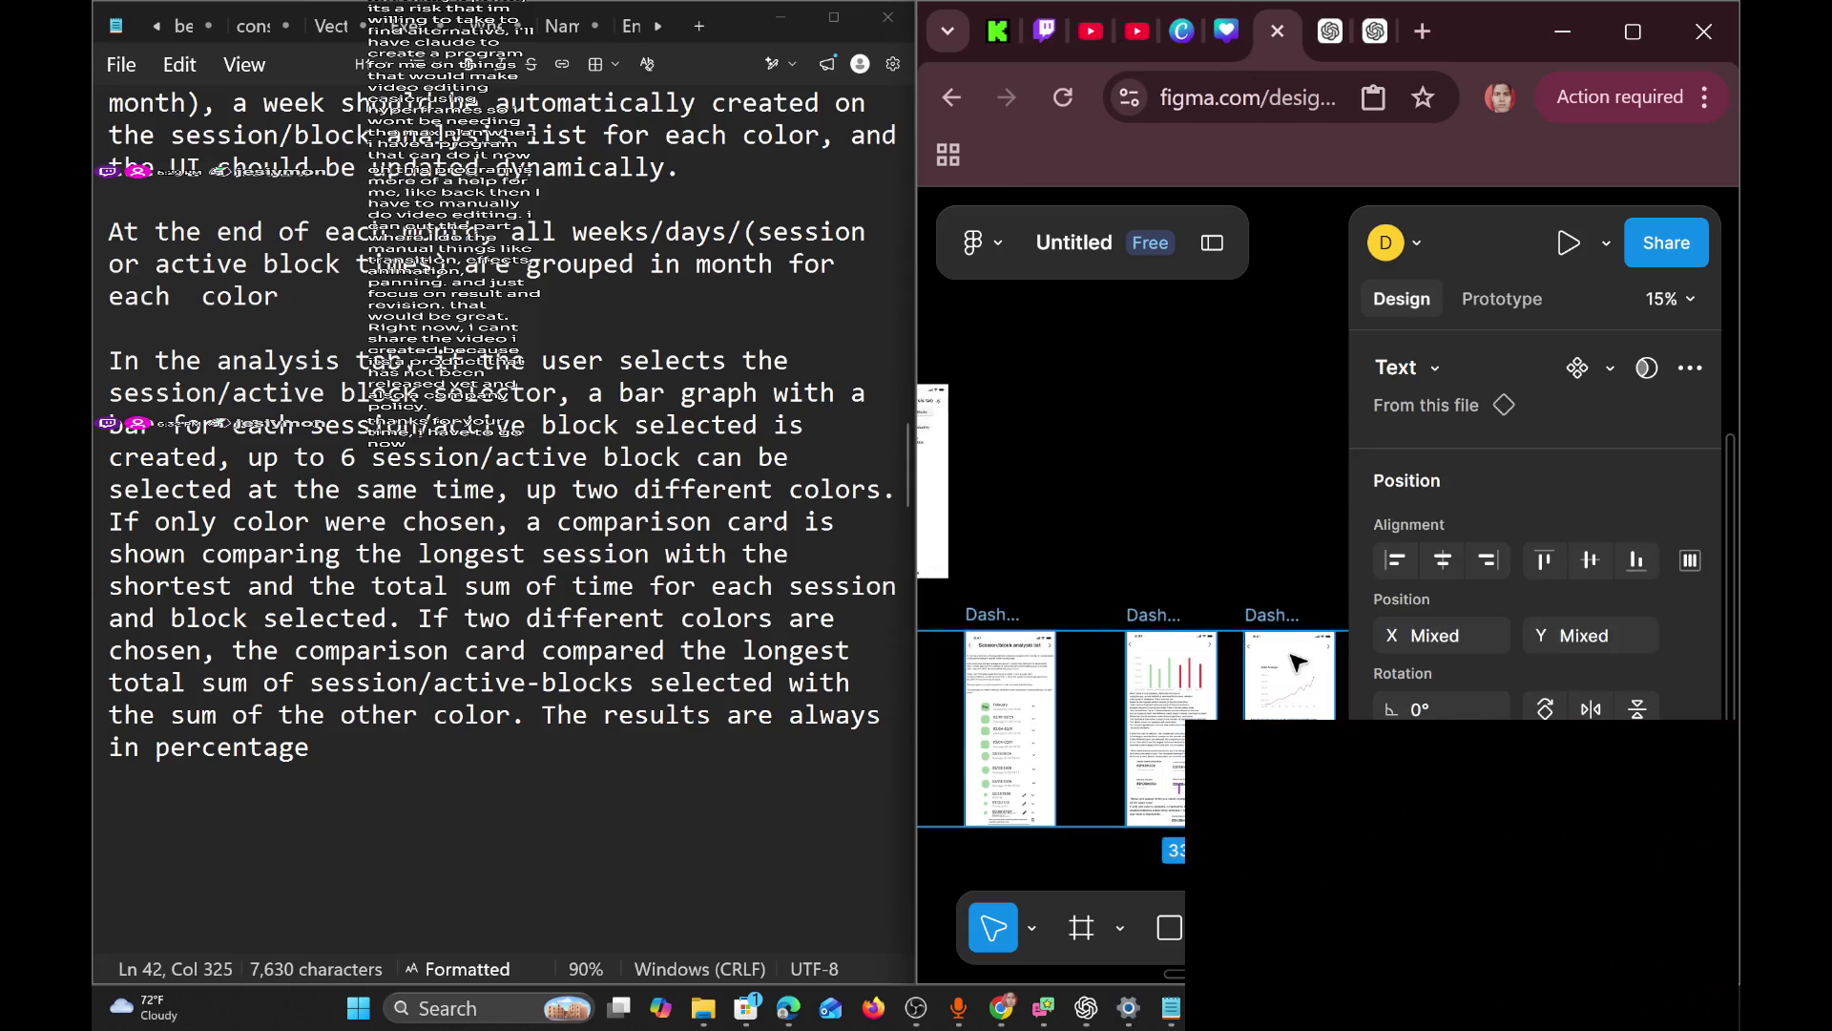
drag(1295, 662, 1331, 661)
scroll(1217, 702, down, 3)
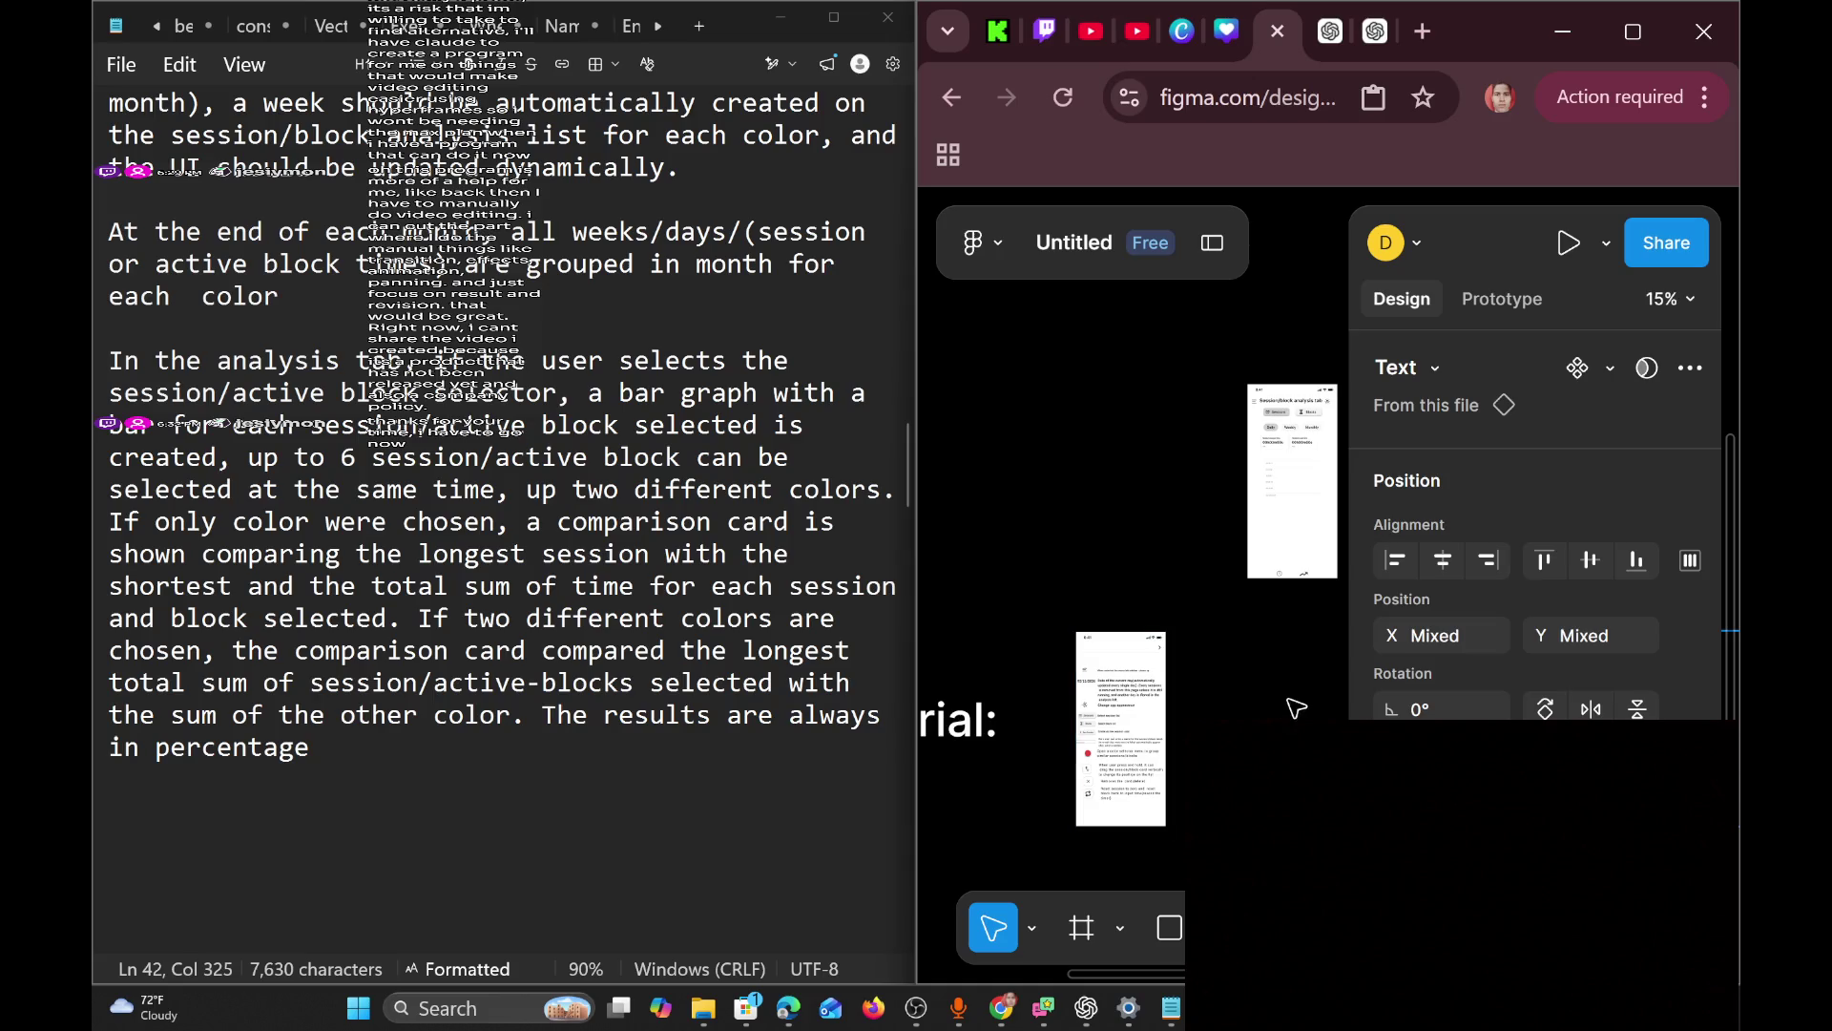
scroll(1136, 525, left, 5)
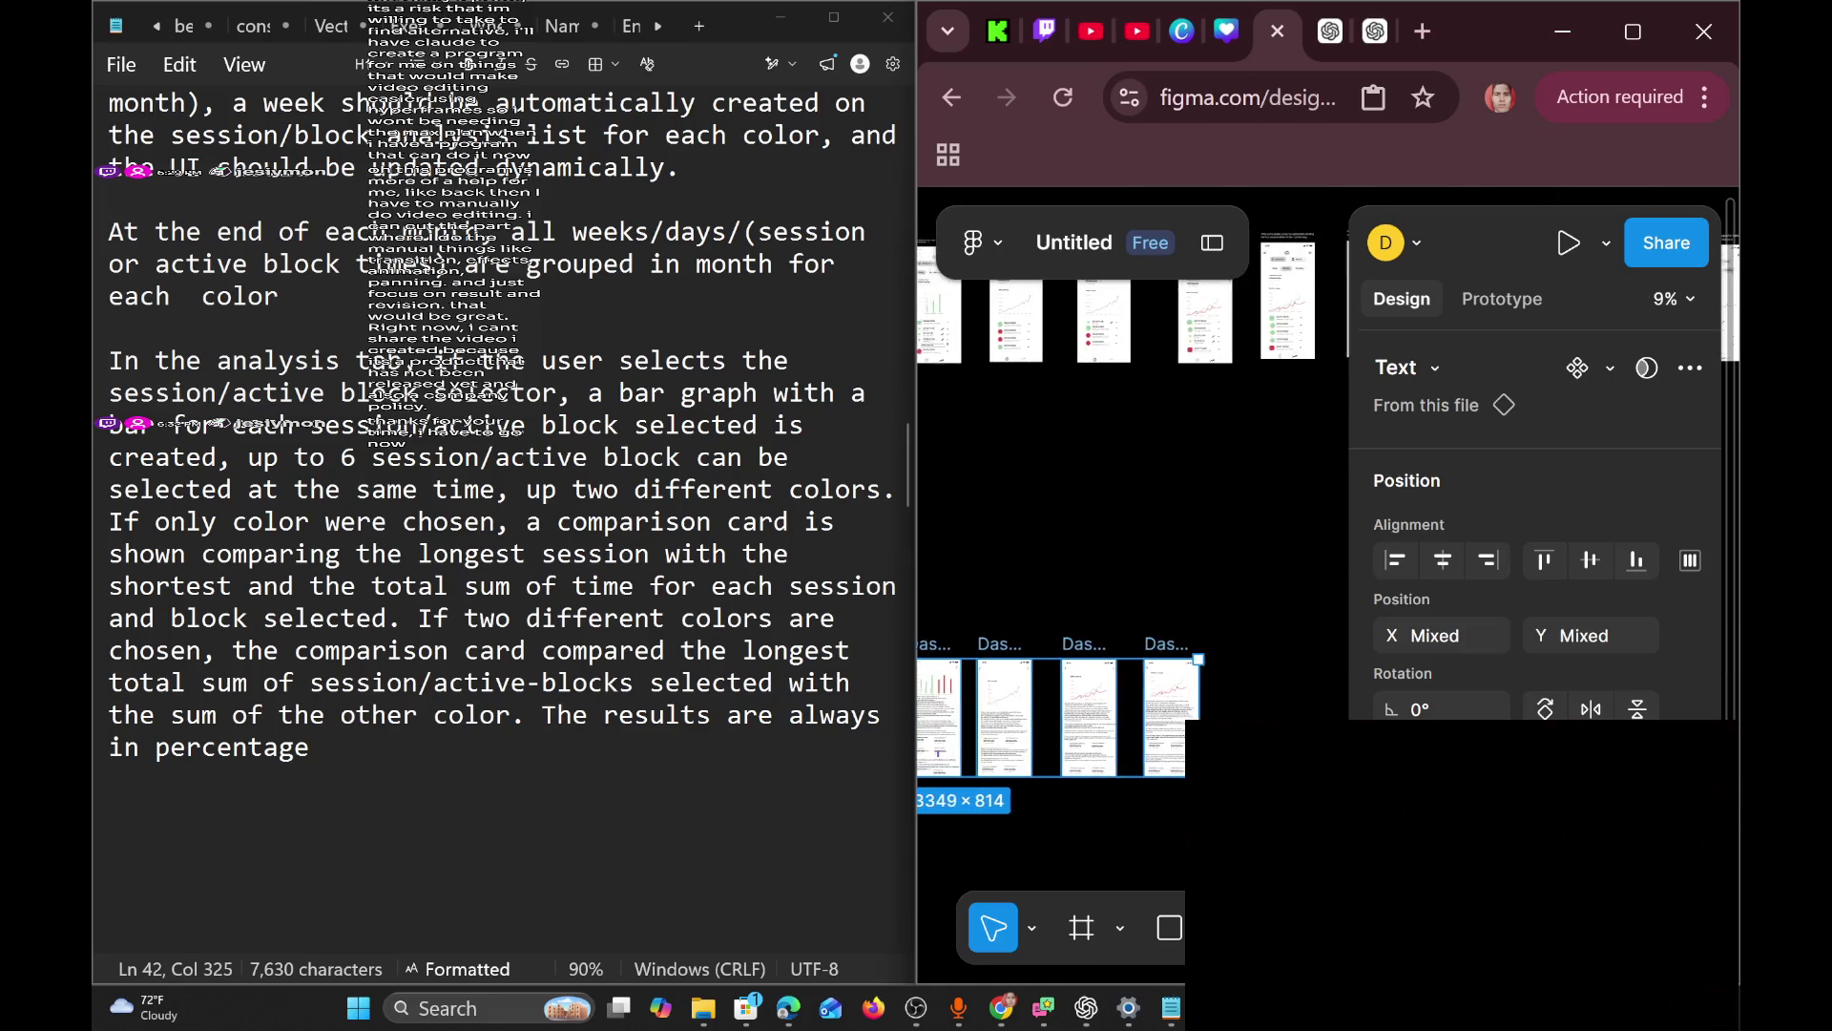
Marquee-select the lone phone screen, then several screens in the Dashboard row.
mouse_move(1068, 487)
mouse_down()
mouse_move(1160, 570)
mouse_move(1161, 717)
mouse_up()
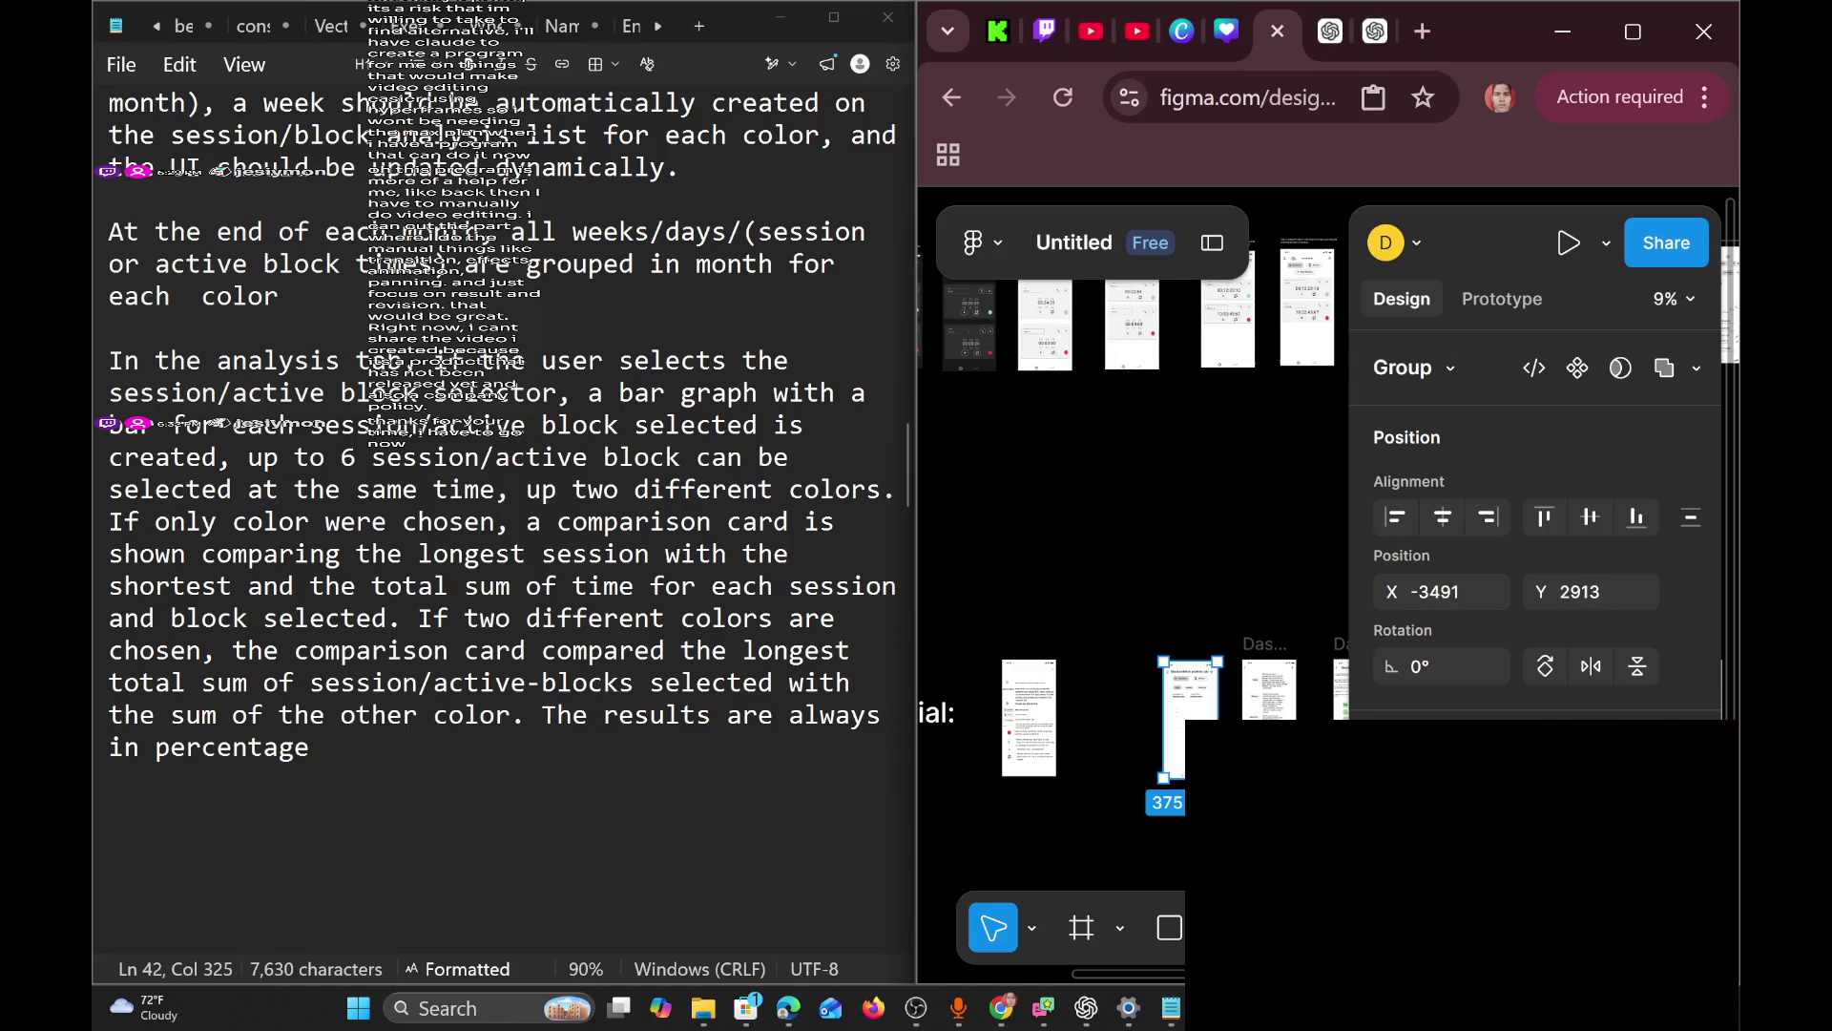
scroll(1152, 745, up, 3)
scroll(1152, 745, down, 4)
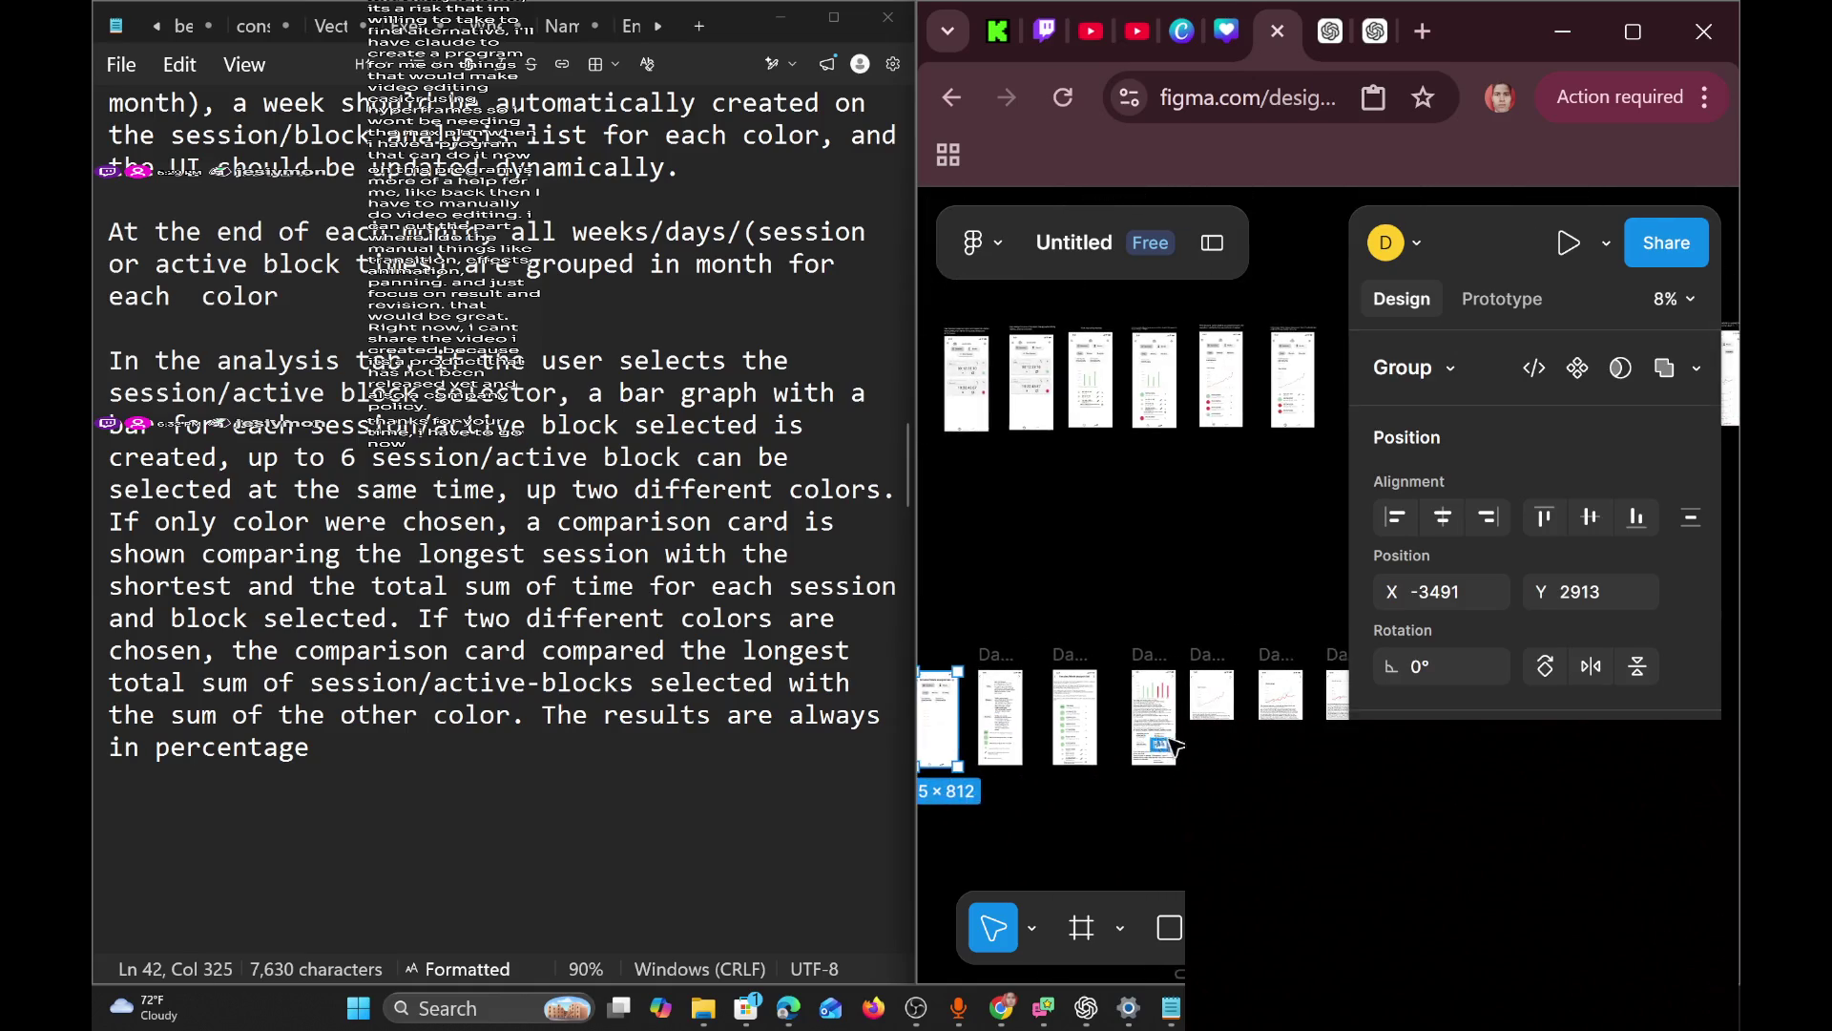
scroll(1152, 744, down, 3)
mouse_move(1061, 677)
mouse_down()
mouse_move(1241, 792)
mouse_move(1290, 706)
mouse_up()
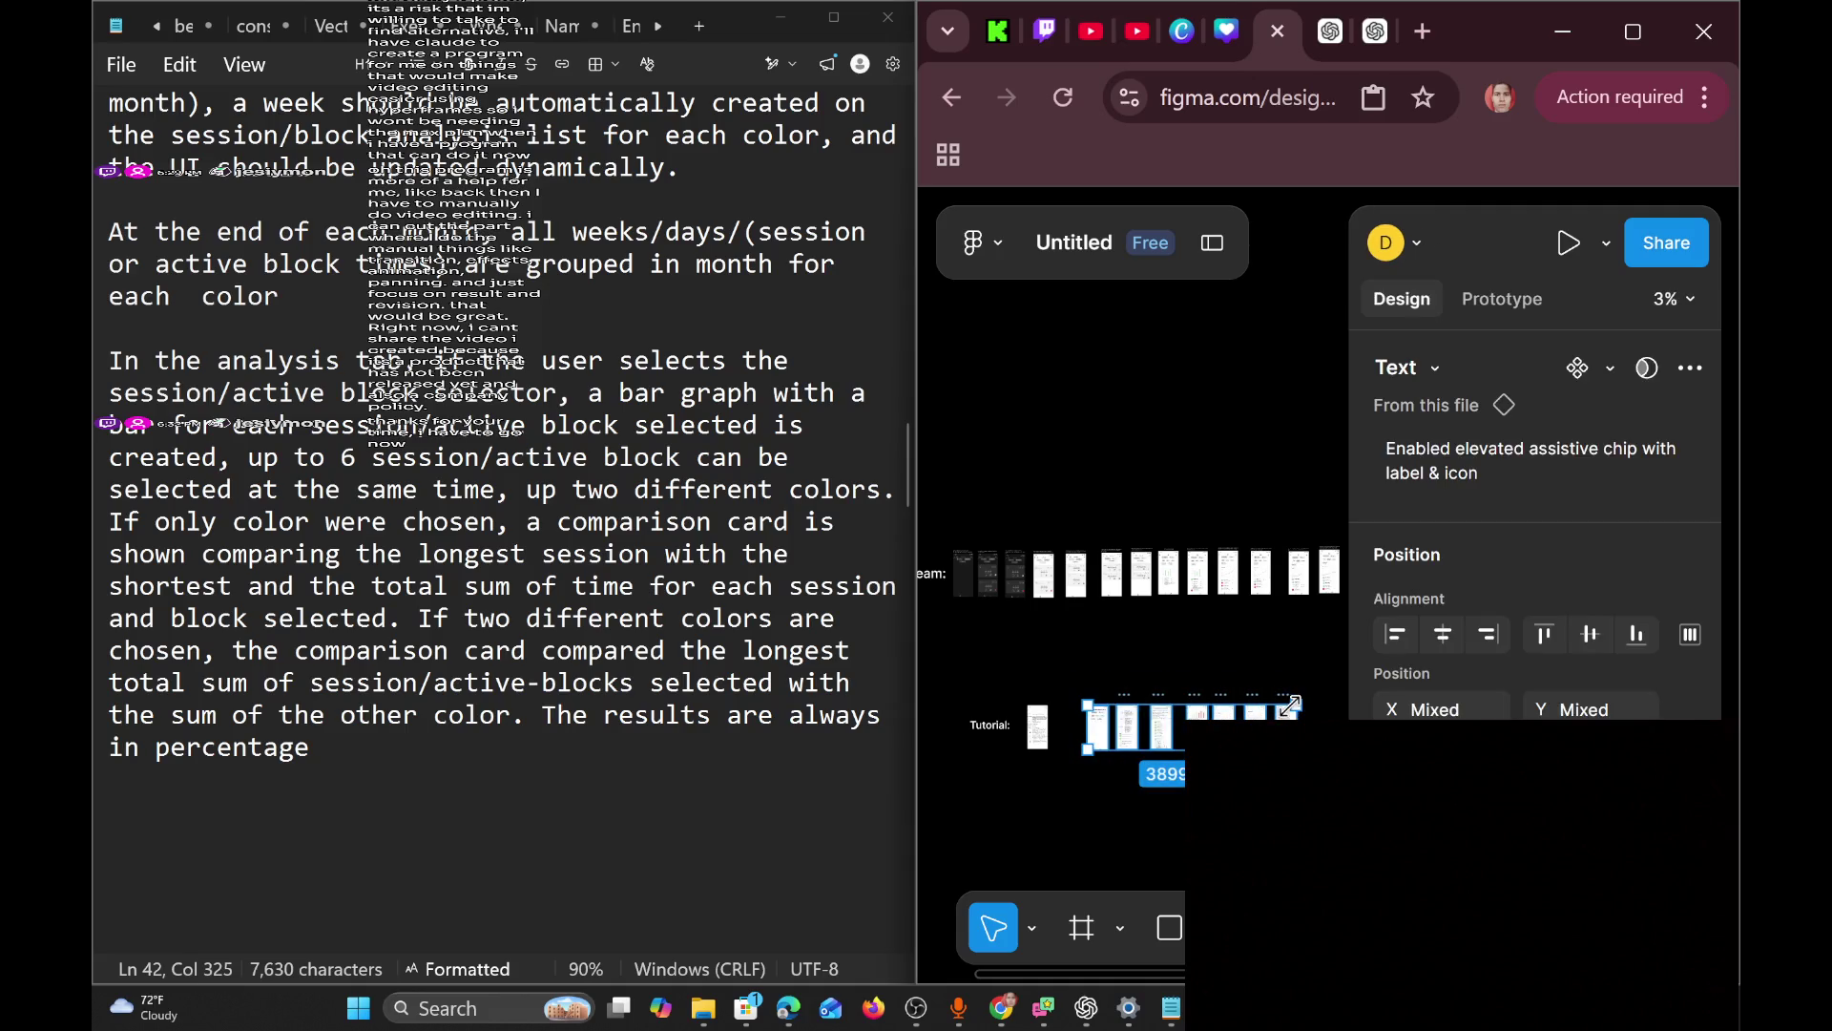
scroll(1289, 711, up, 4)
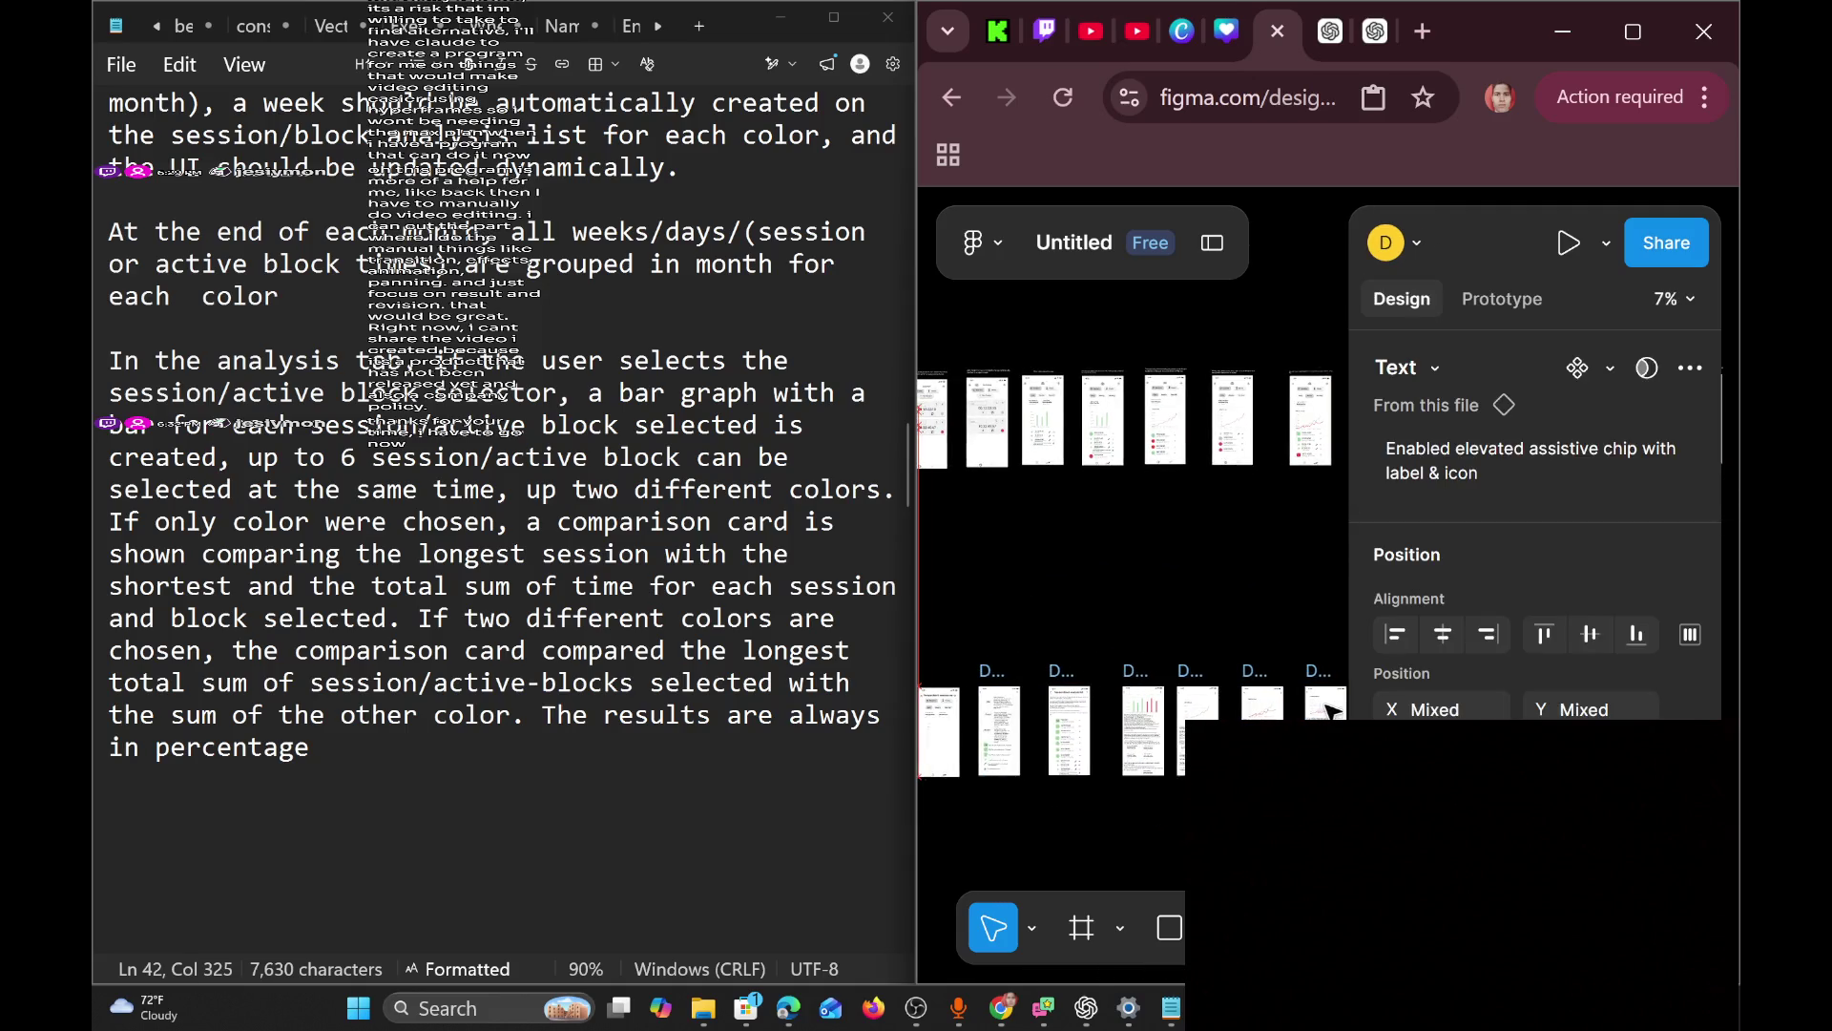
Nudge the phone screen beside the Tutorial label up slightly relative to its neighbour.
scroll(1180, 723, left, 5)
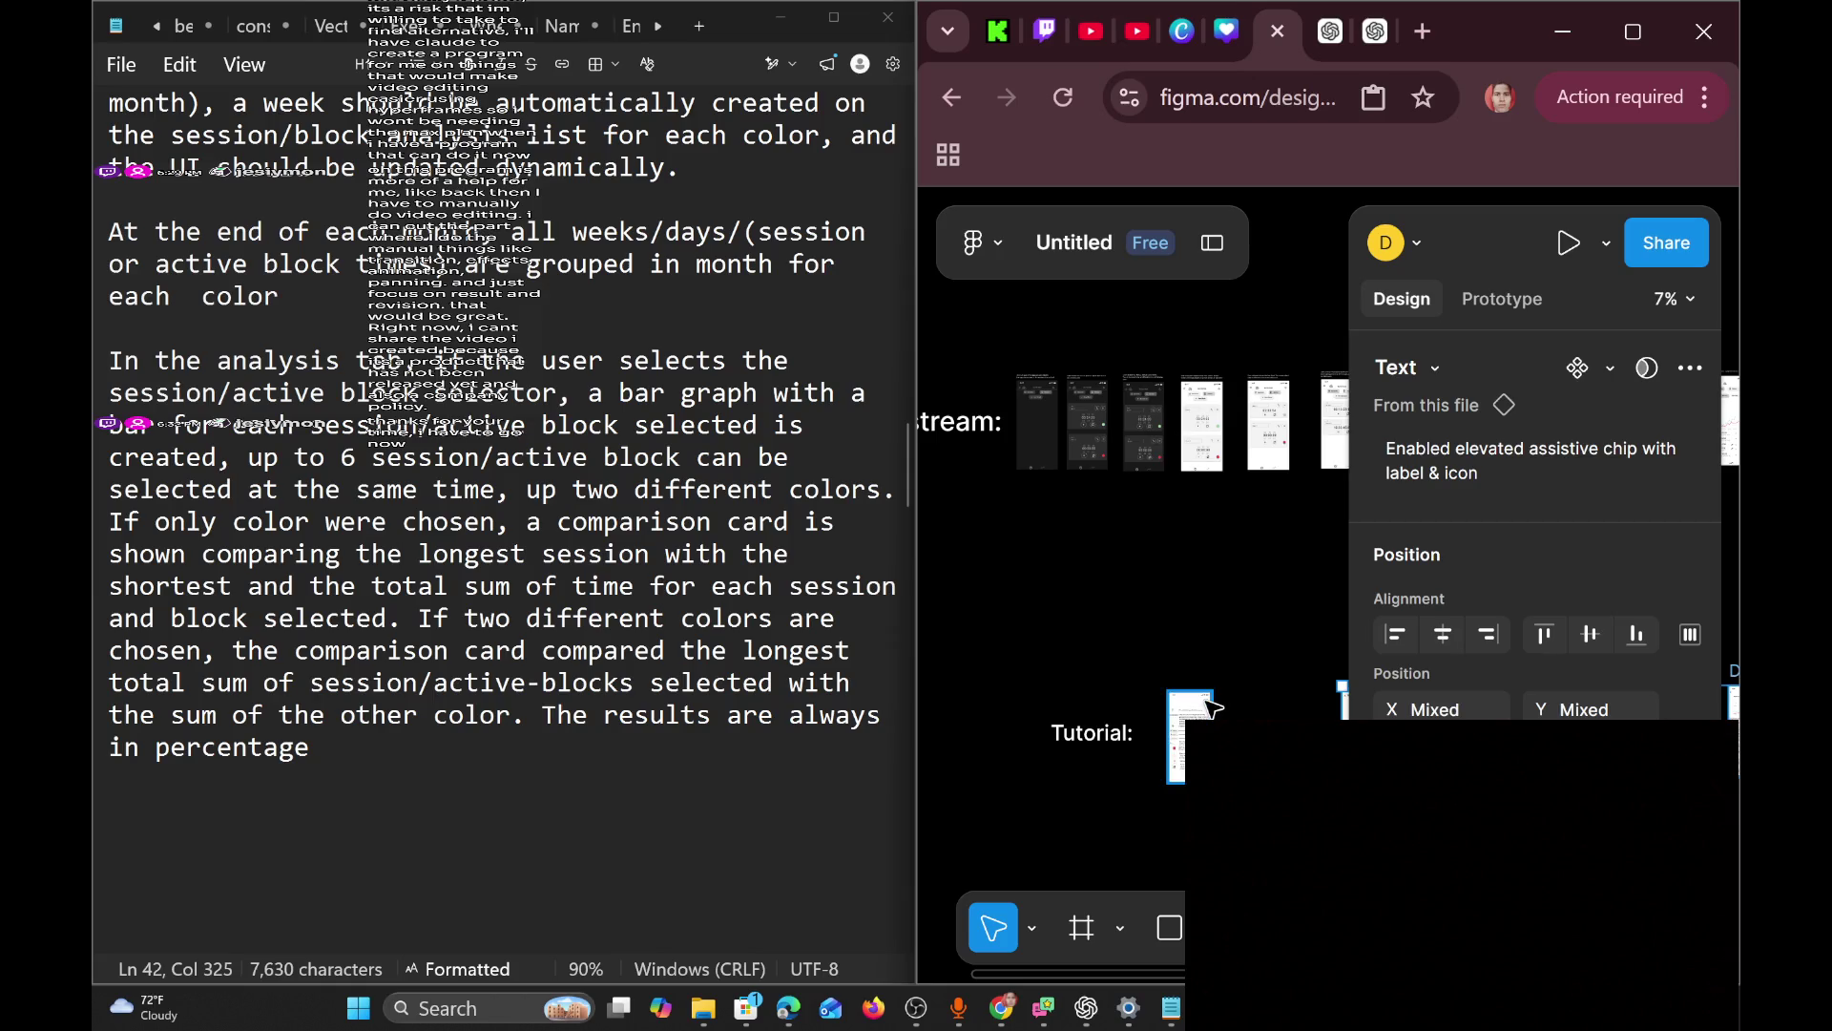
click(1303, 638)
scroll(1494, 342, down, 5)
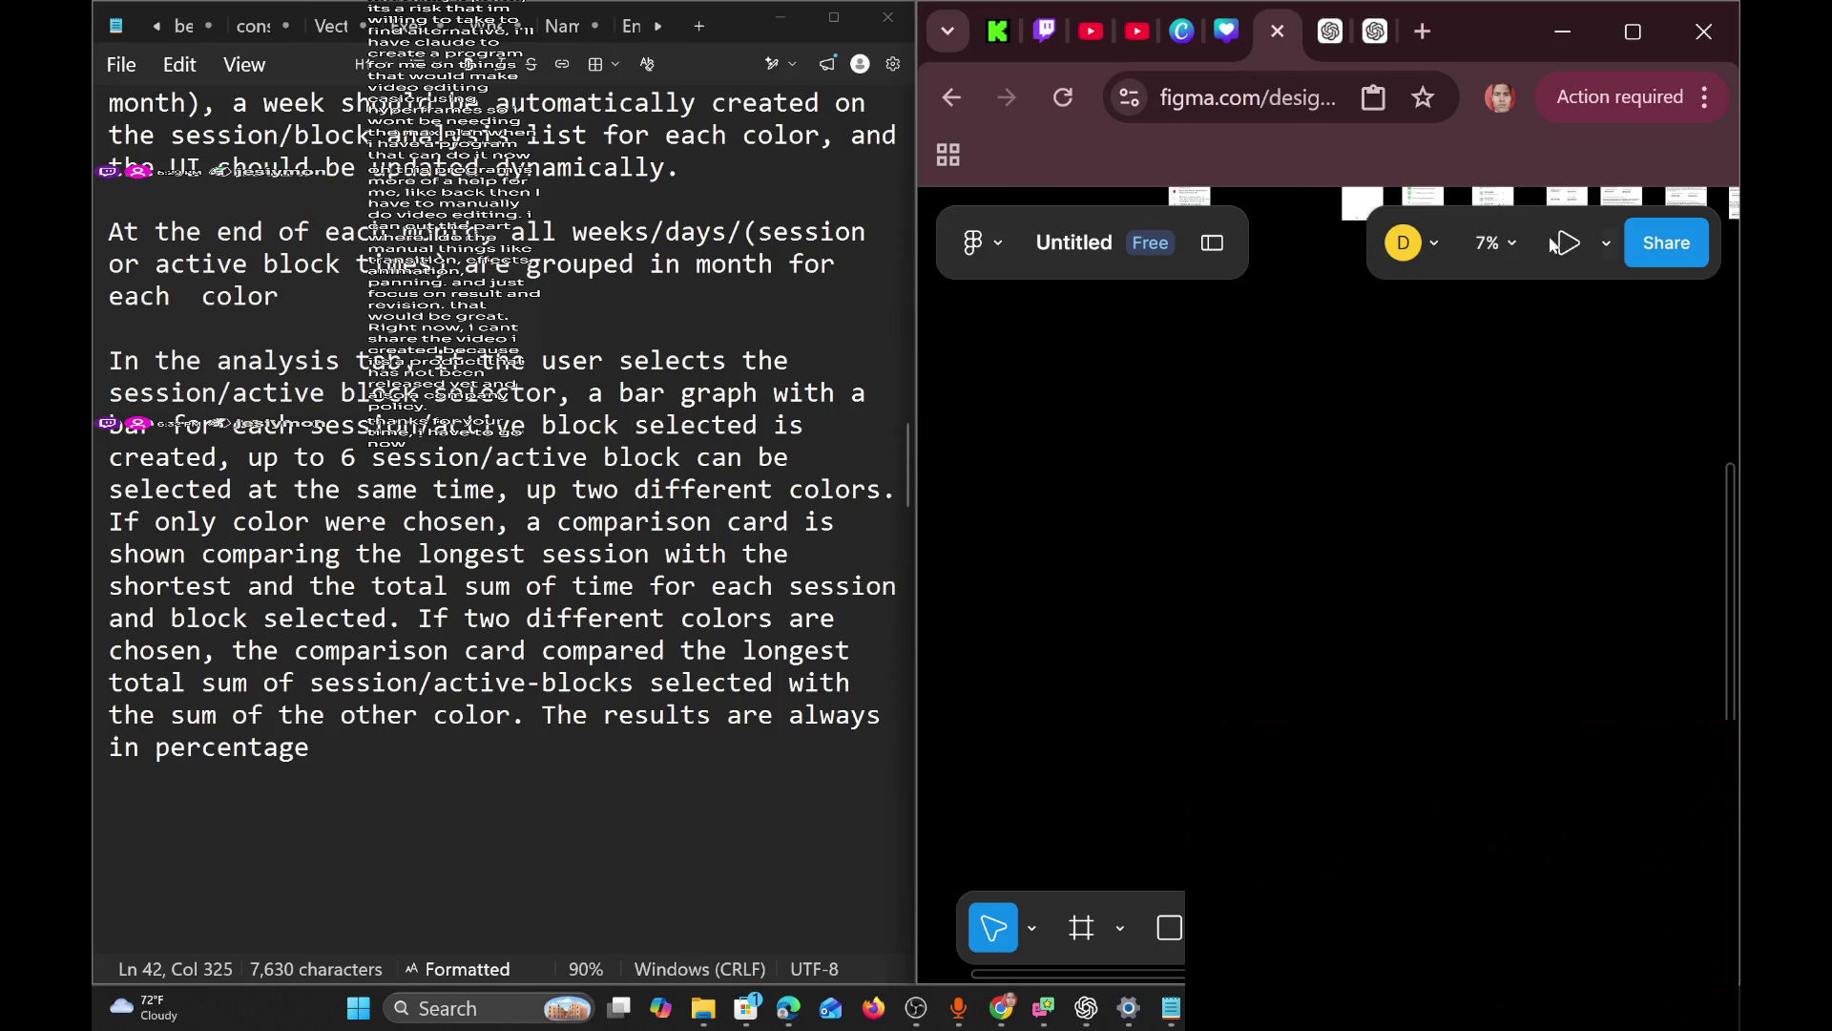
scroll(1210, 662, up, 5)
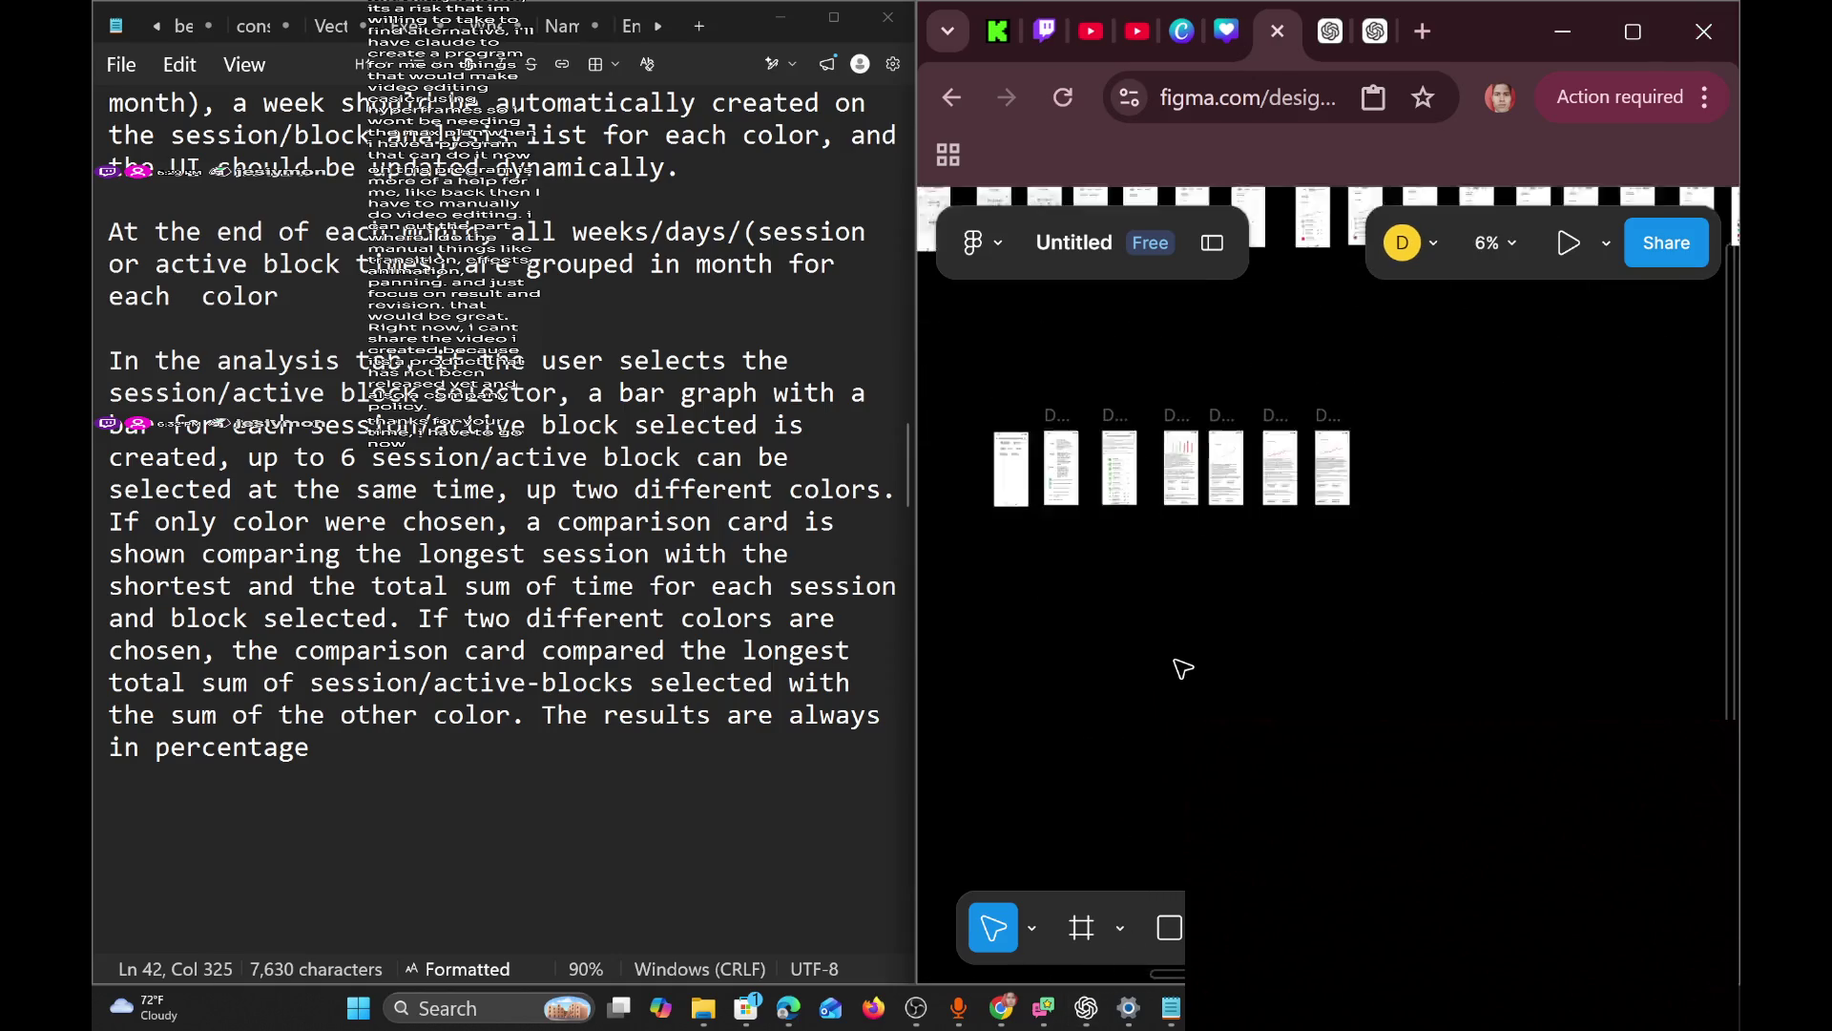
scroll(1308, 490, up, 10)
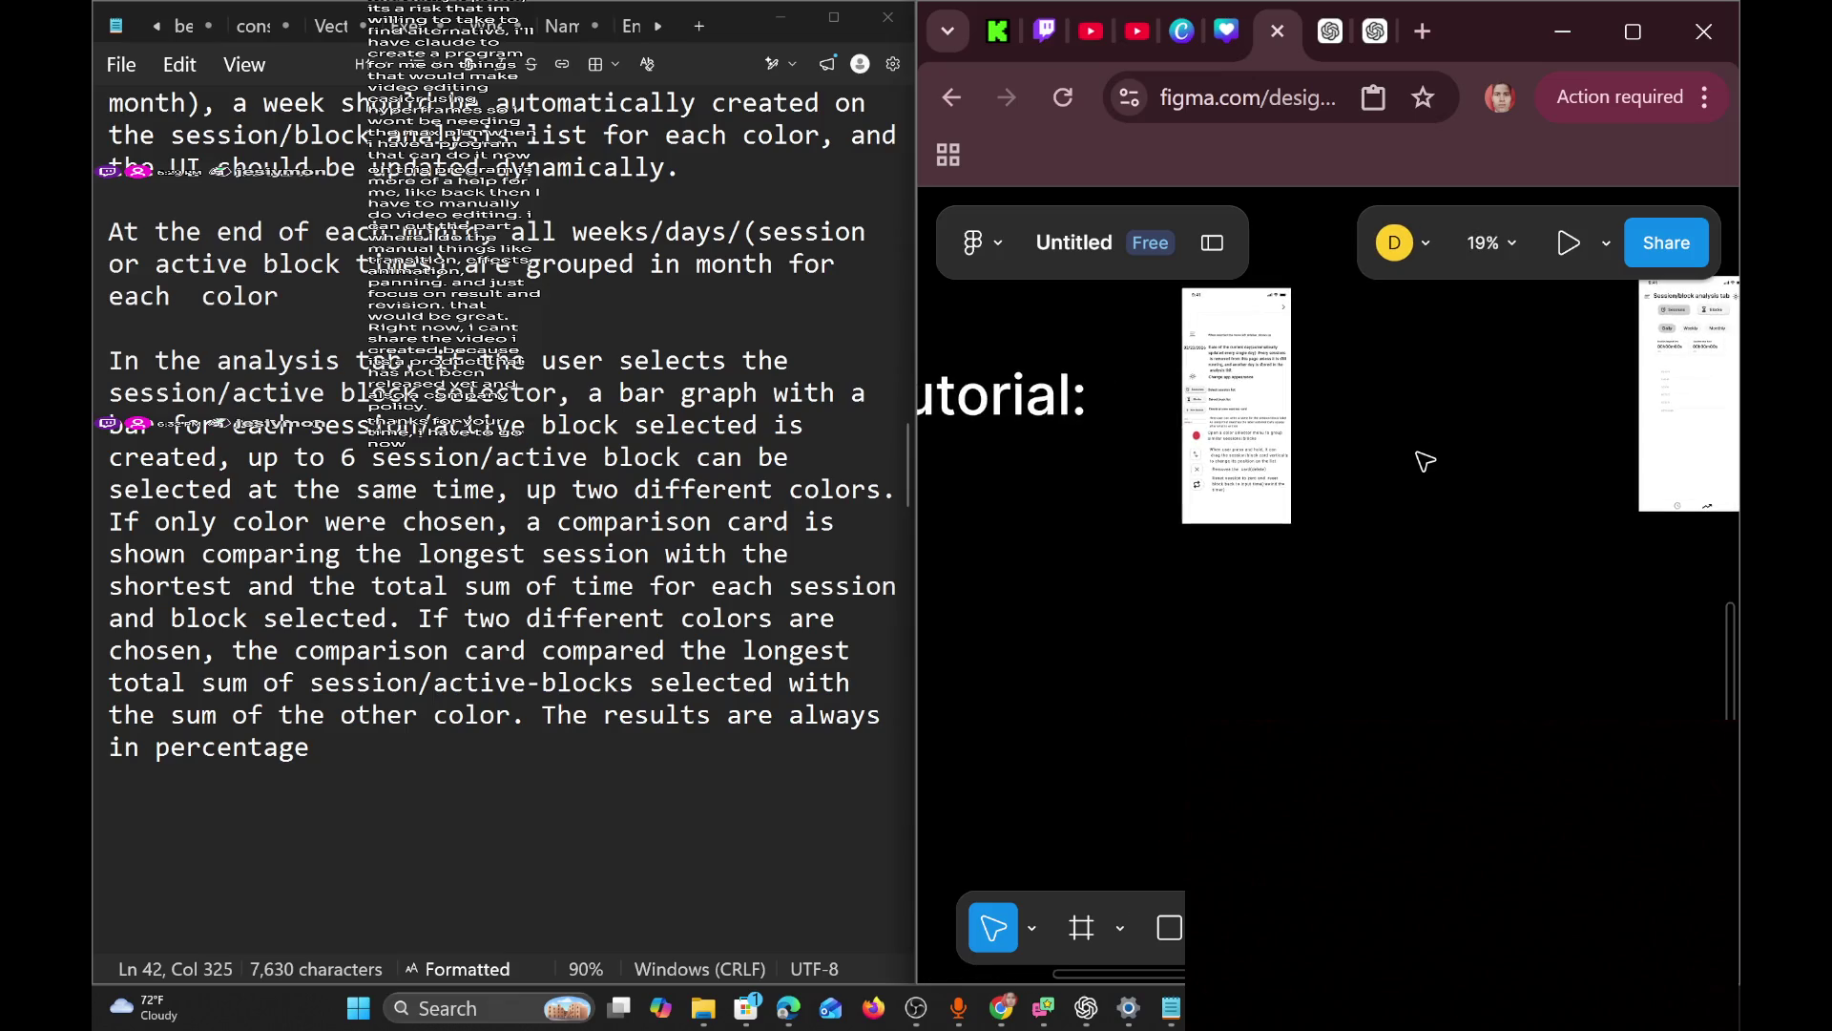
scroll(1398, 527, down, 5)
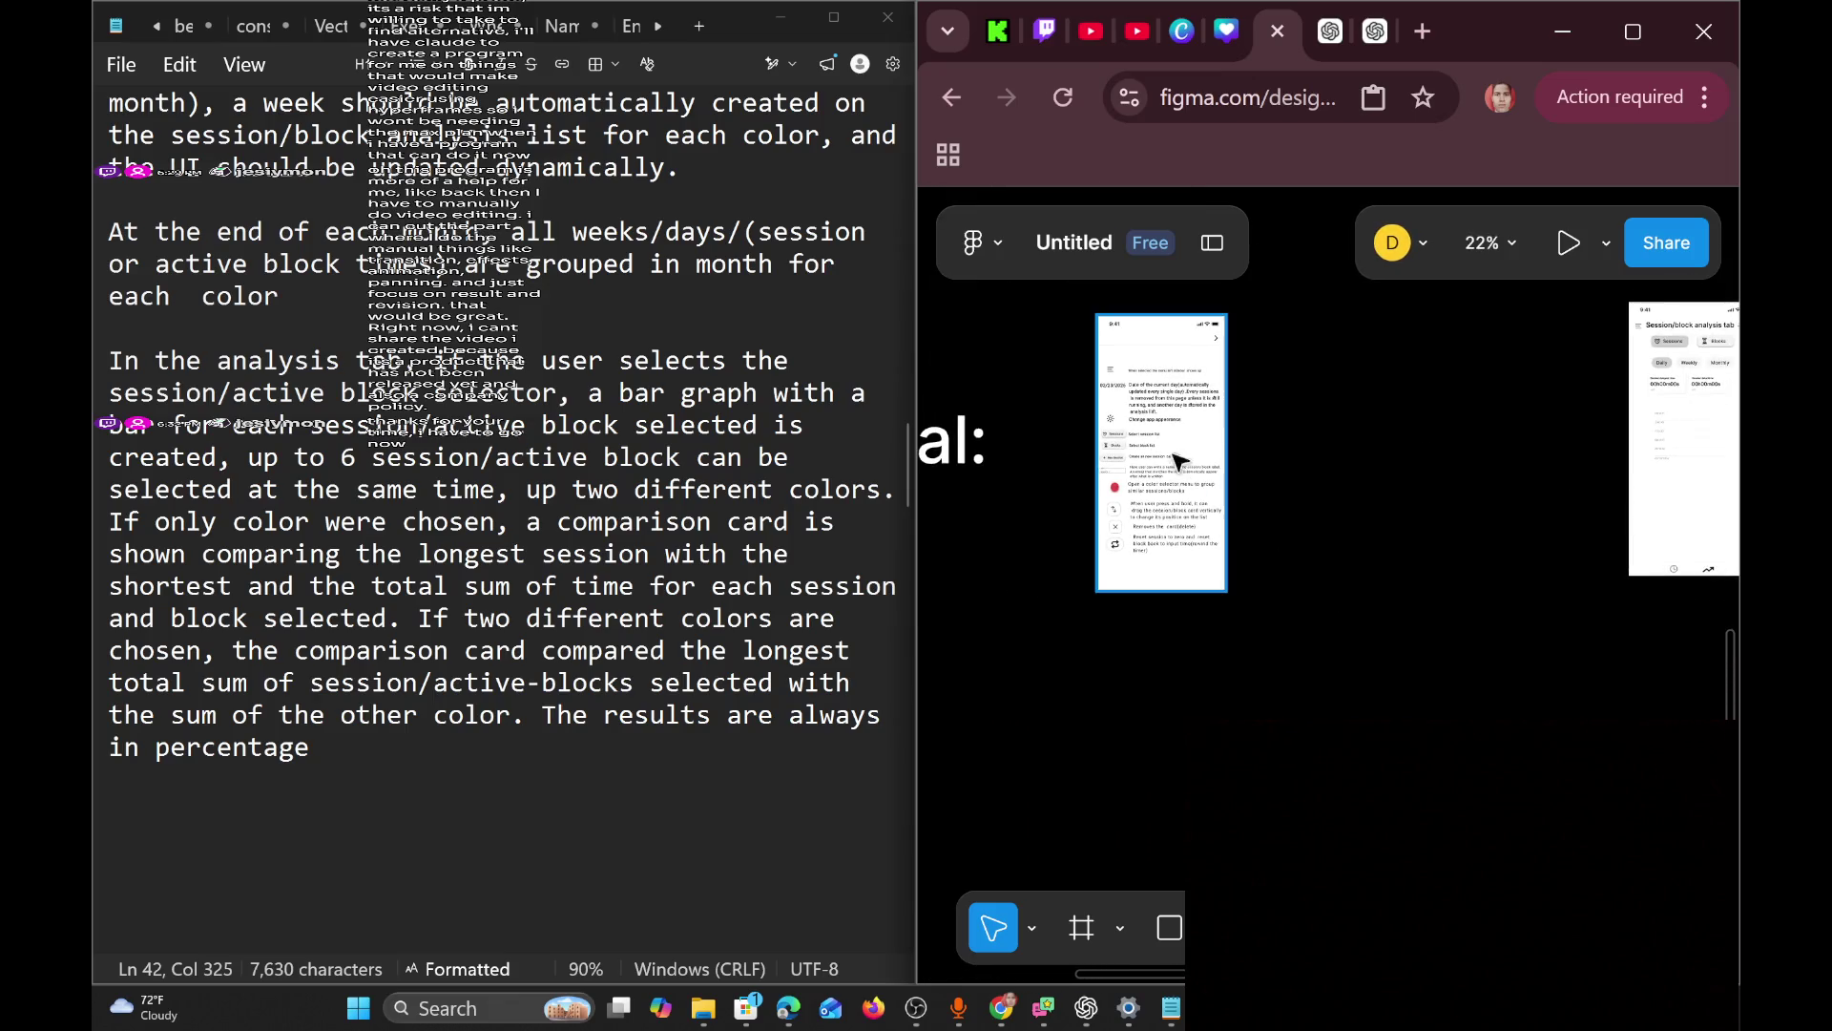
click(1153, 377)
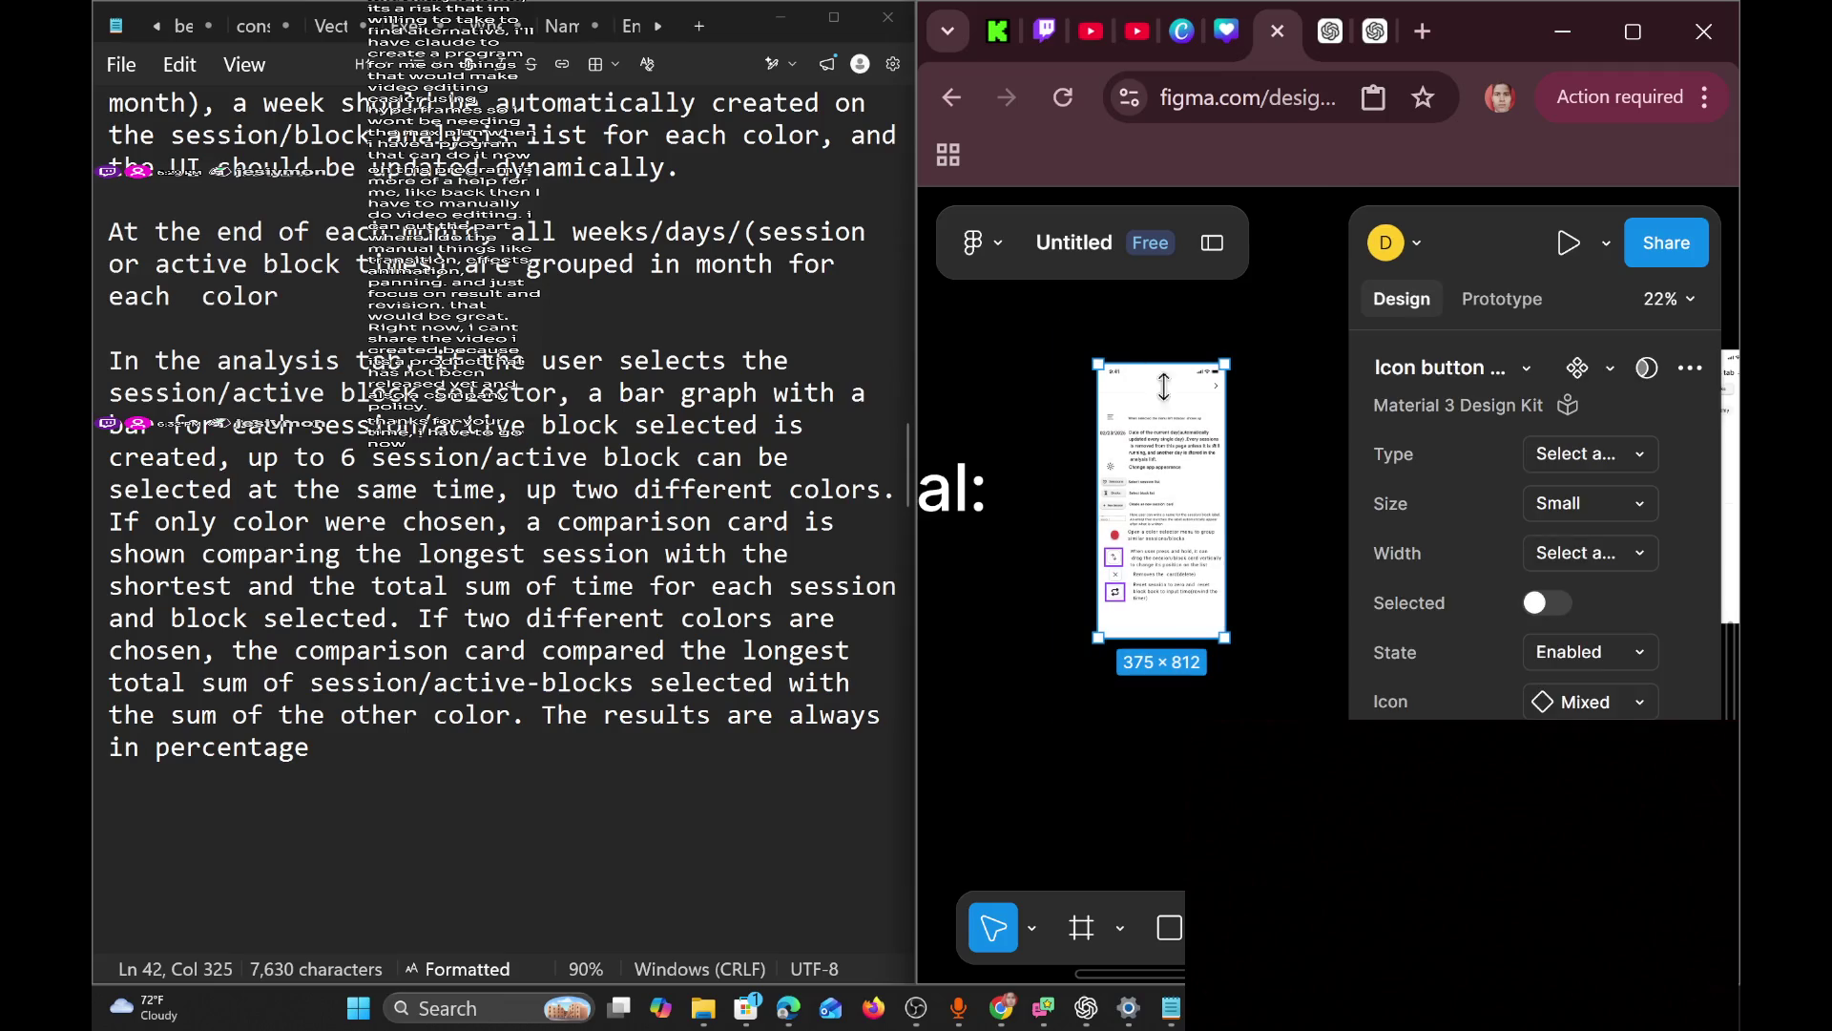
drag(1188, 394, 1188, 375)
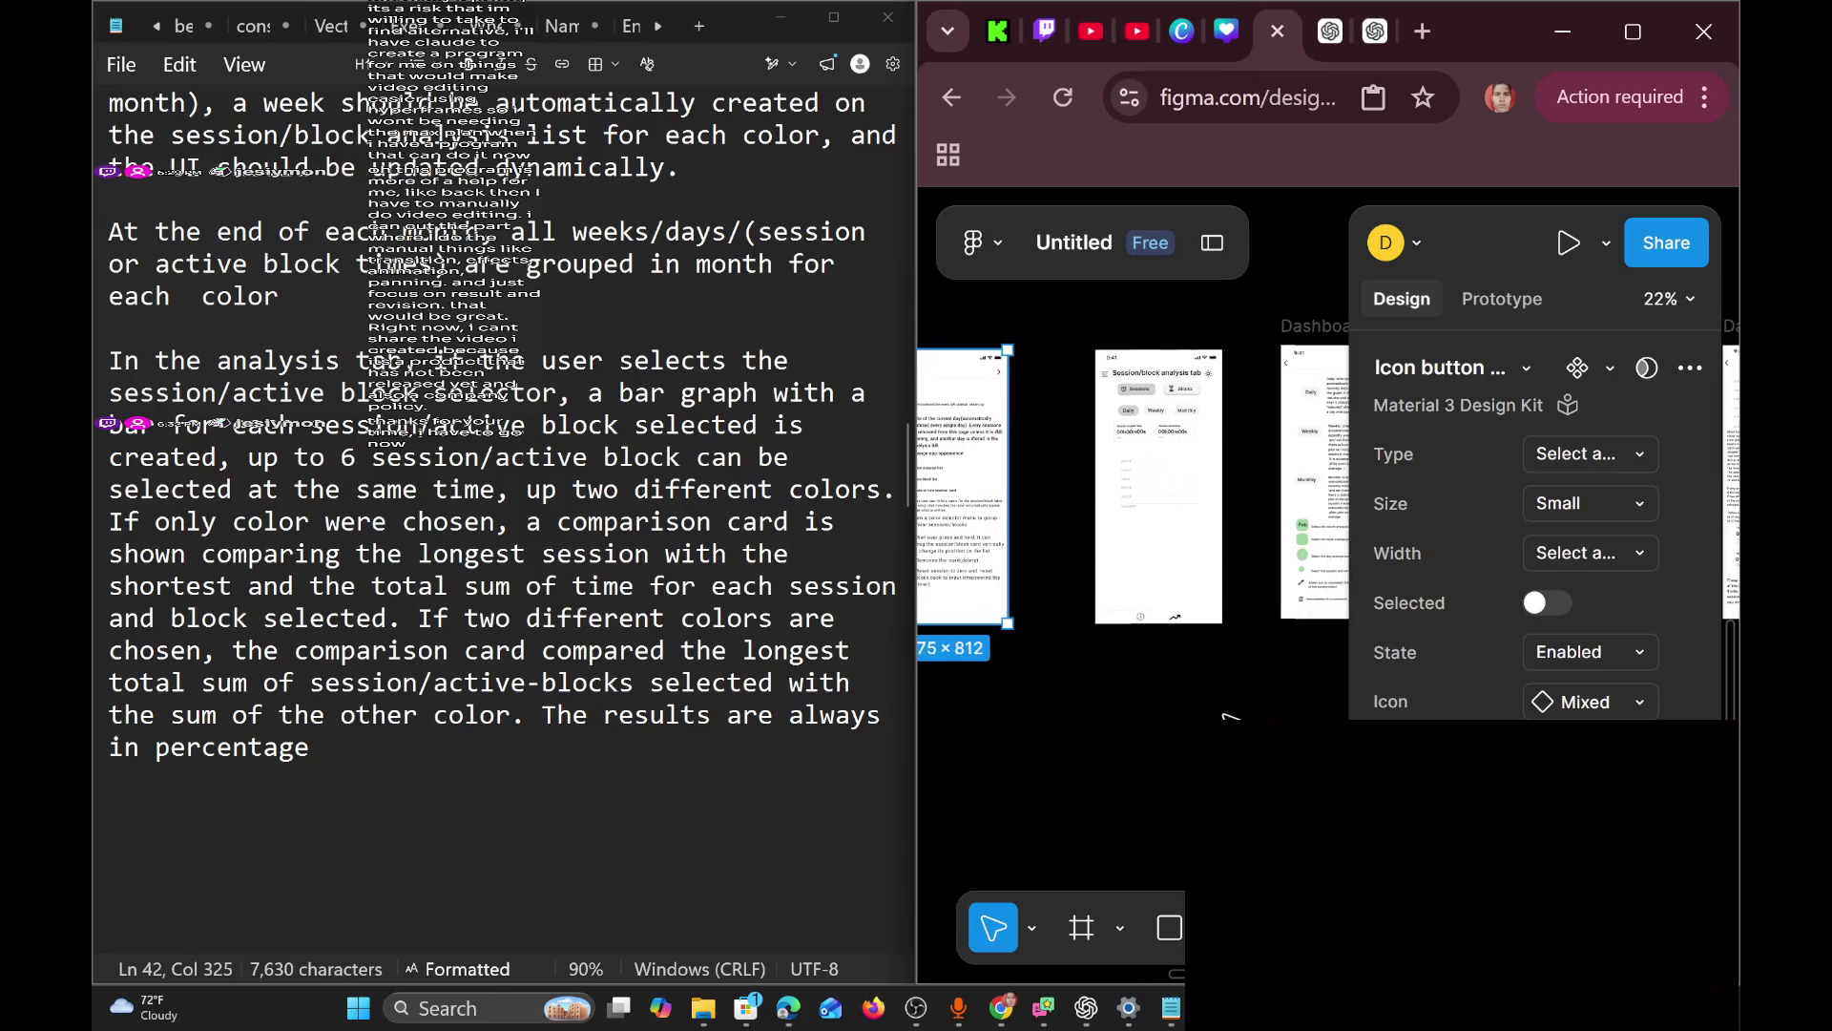
click(1211, 716)
Select the light-mode phone mockup group and copy it.
scroll(1212, 716, right, 1)
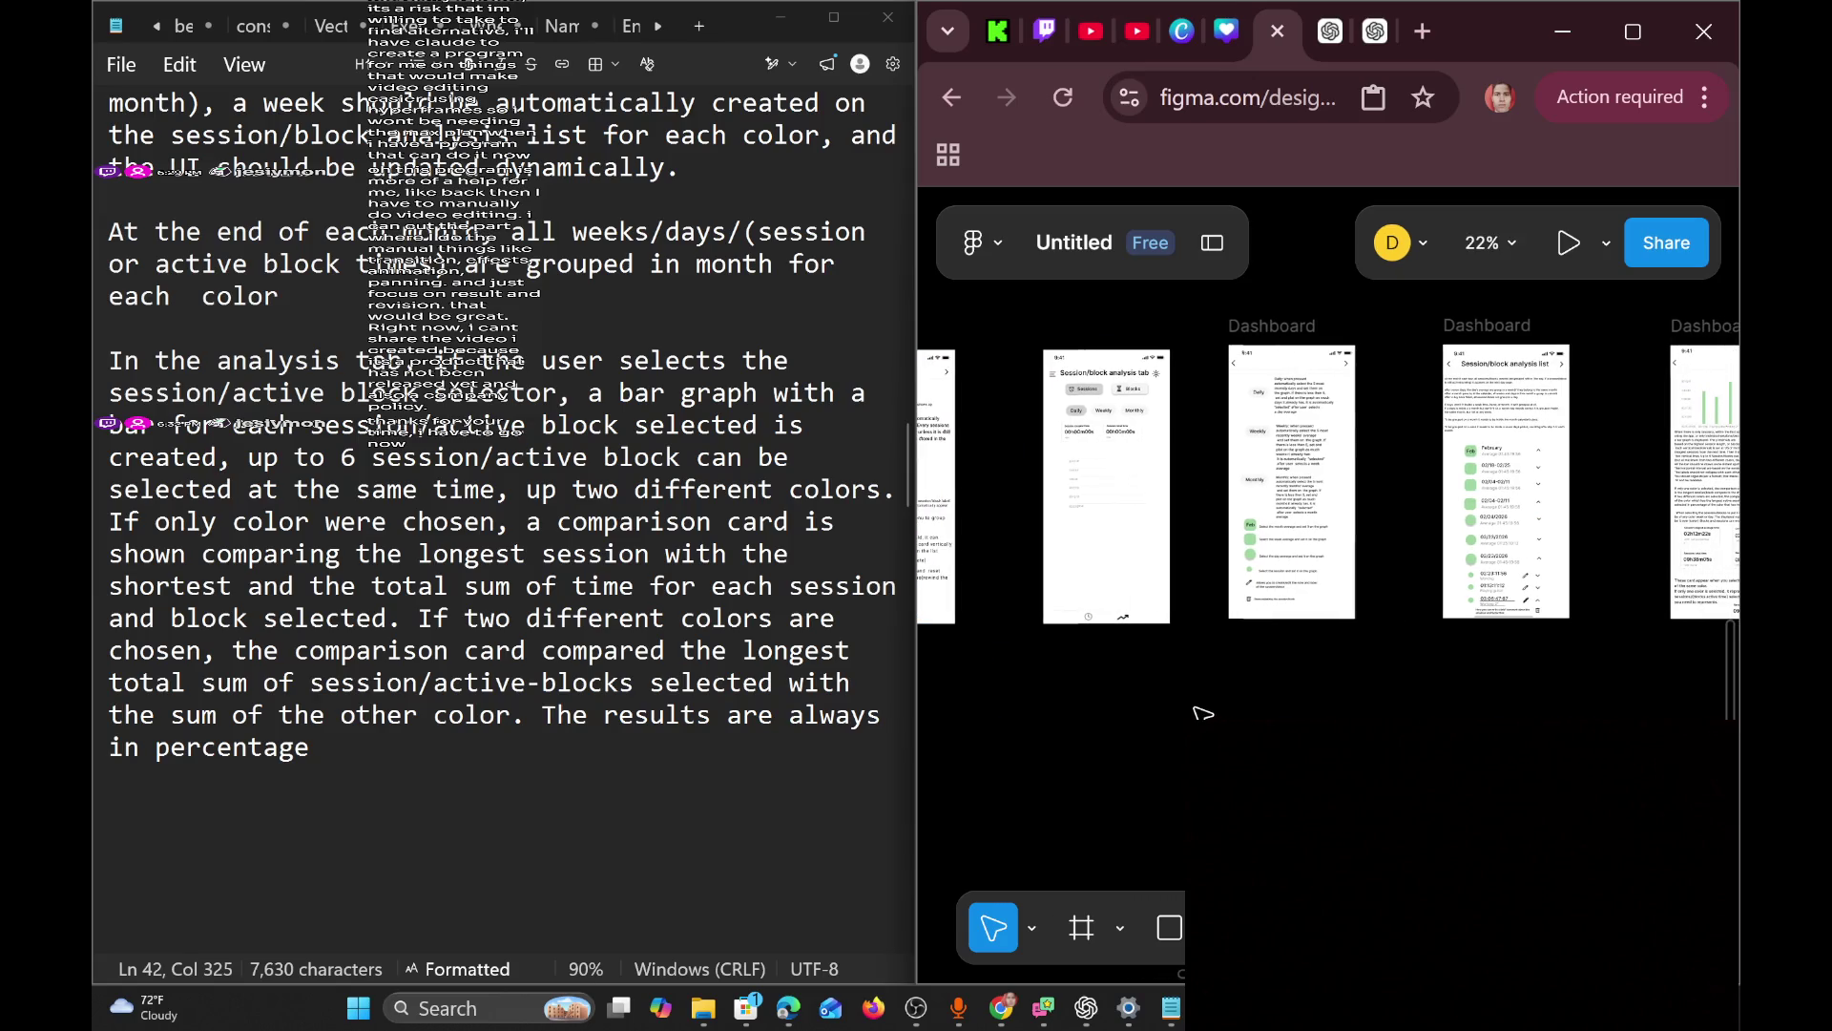
scroll(1202, 713, left, 10)
scroll(1203, 714, up, 3)
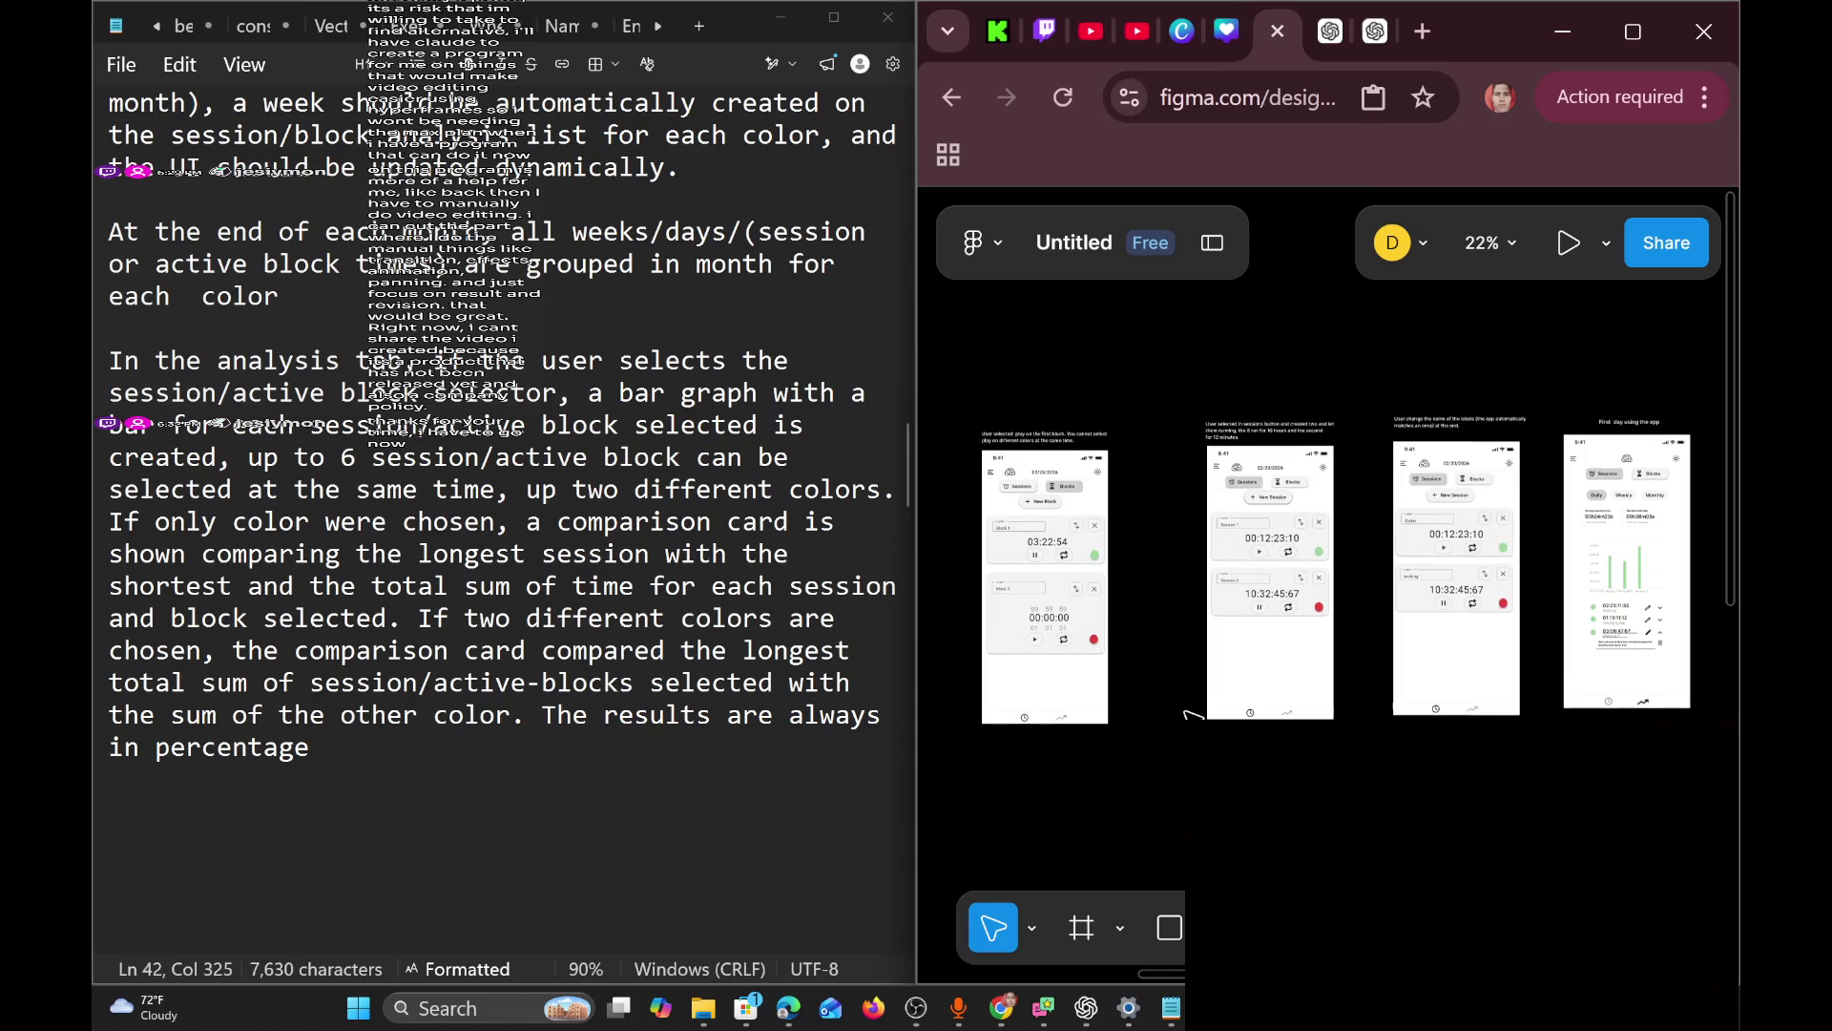
scroll(1180, 733, left, 5)
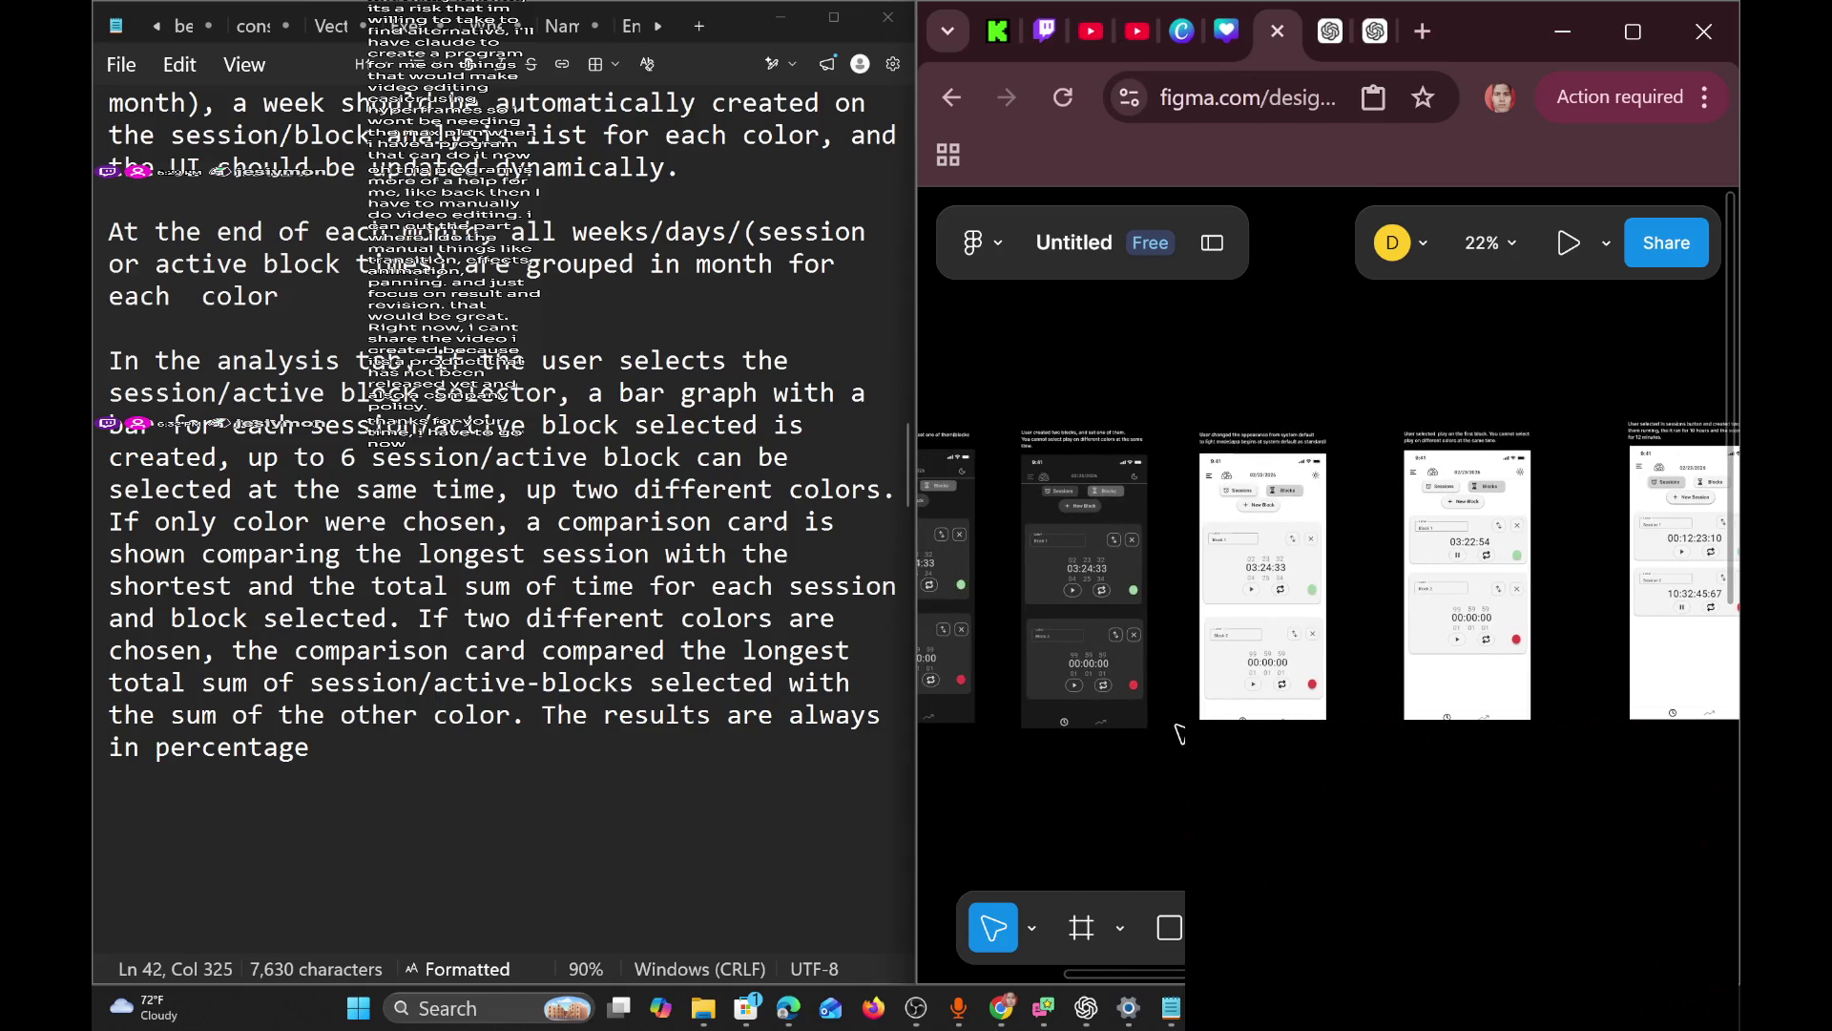
scroll(1180, 732, left, 5)
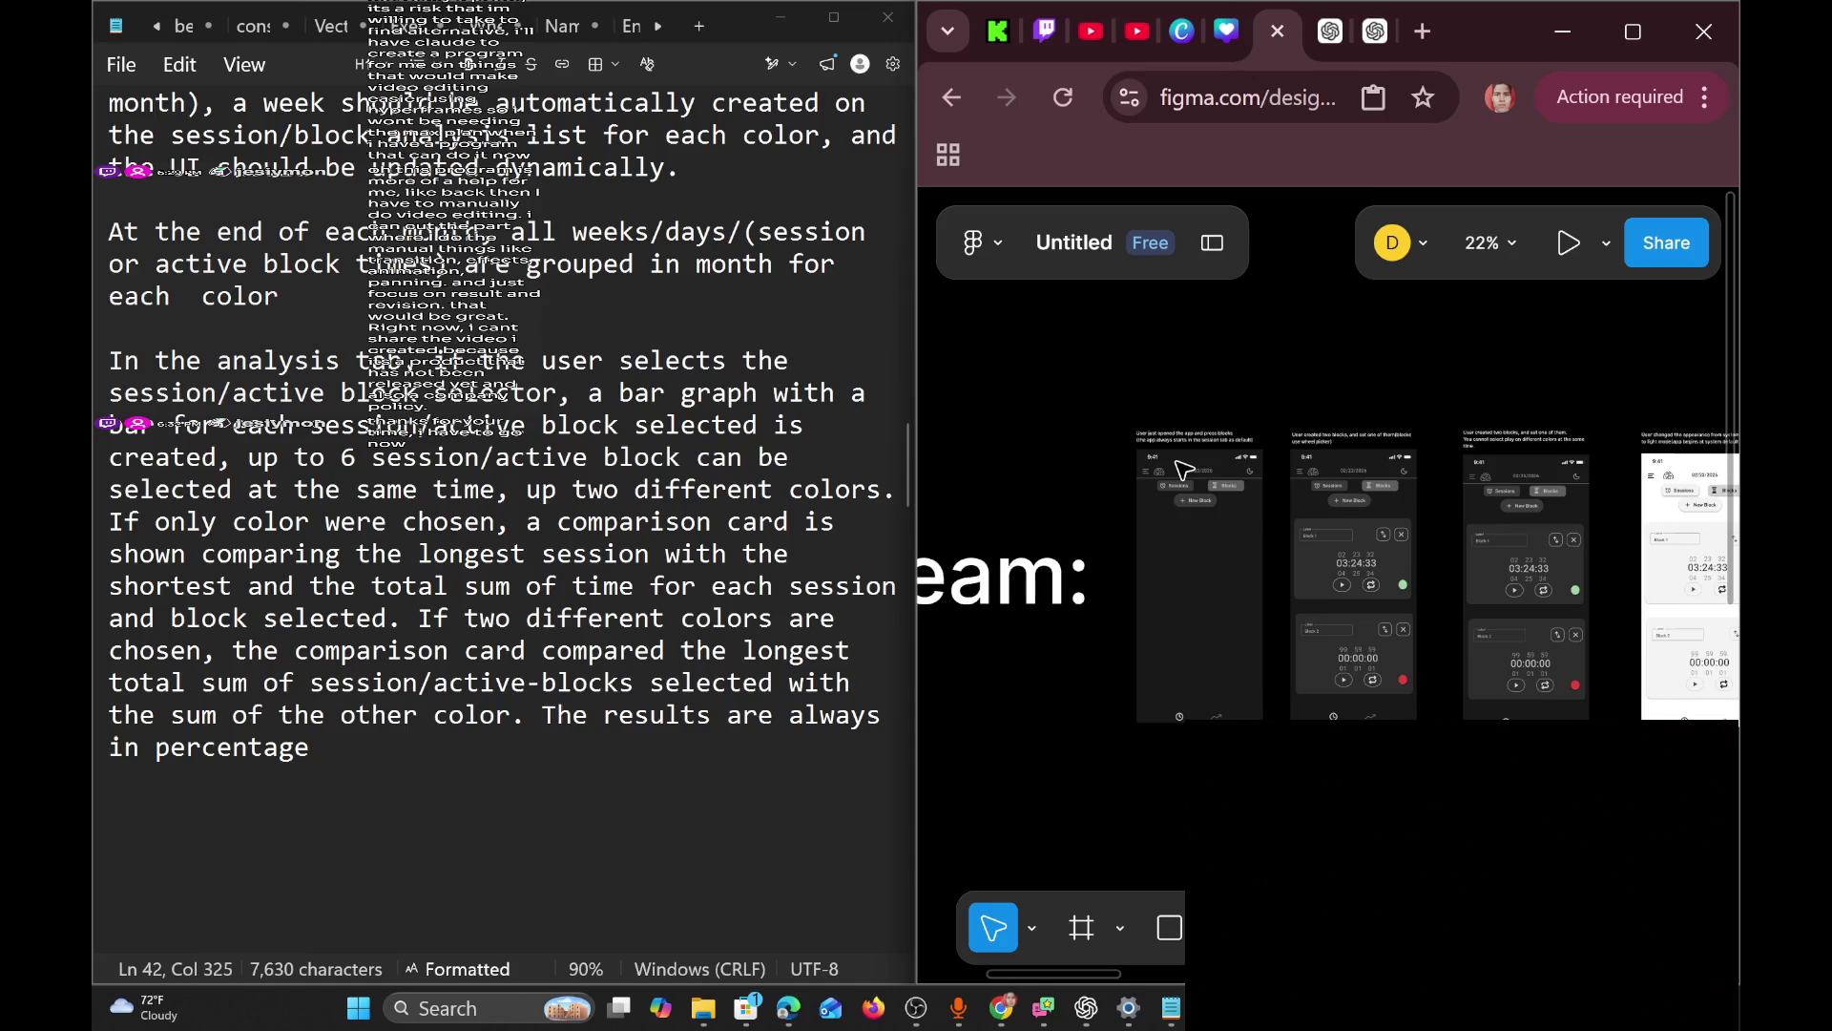
scroll(1184, 467, left, 2)
ctrl+scroll(1139, 480, up, 5)
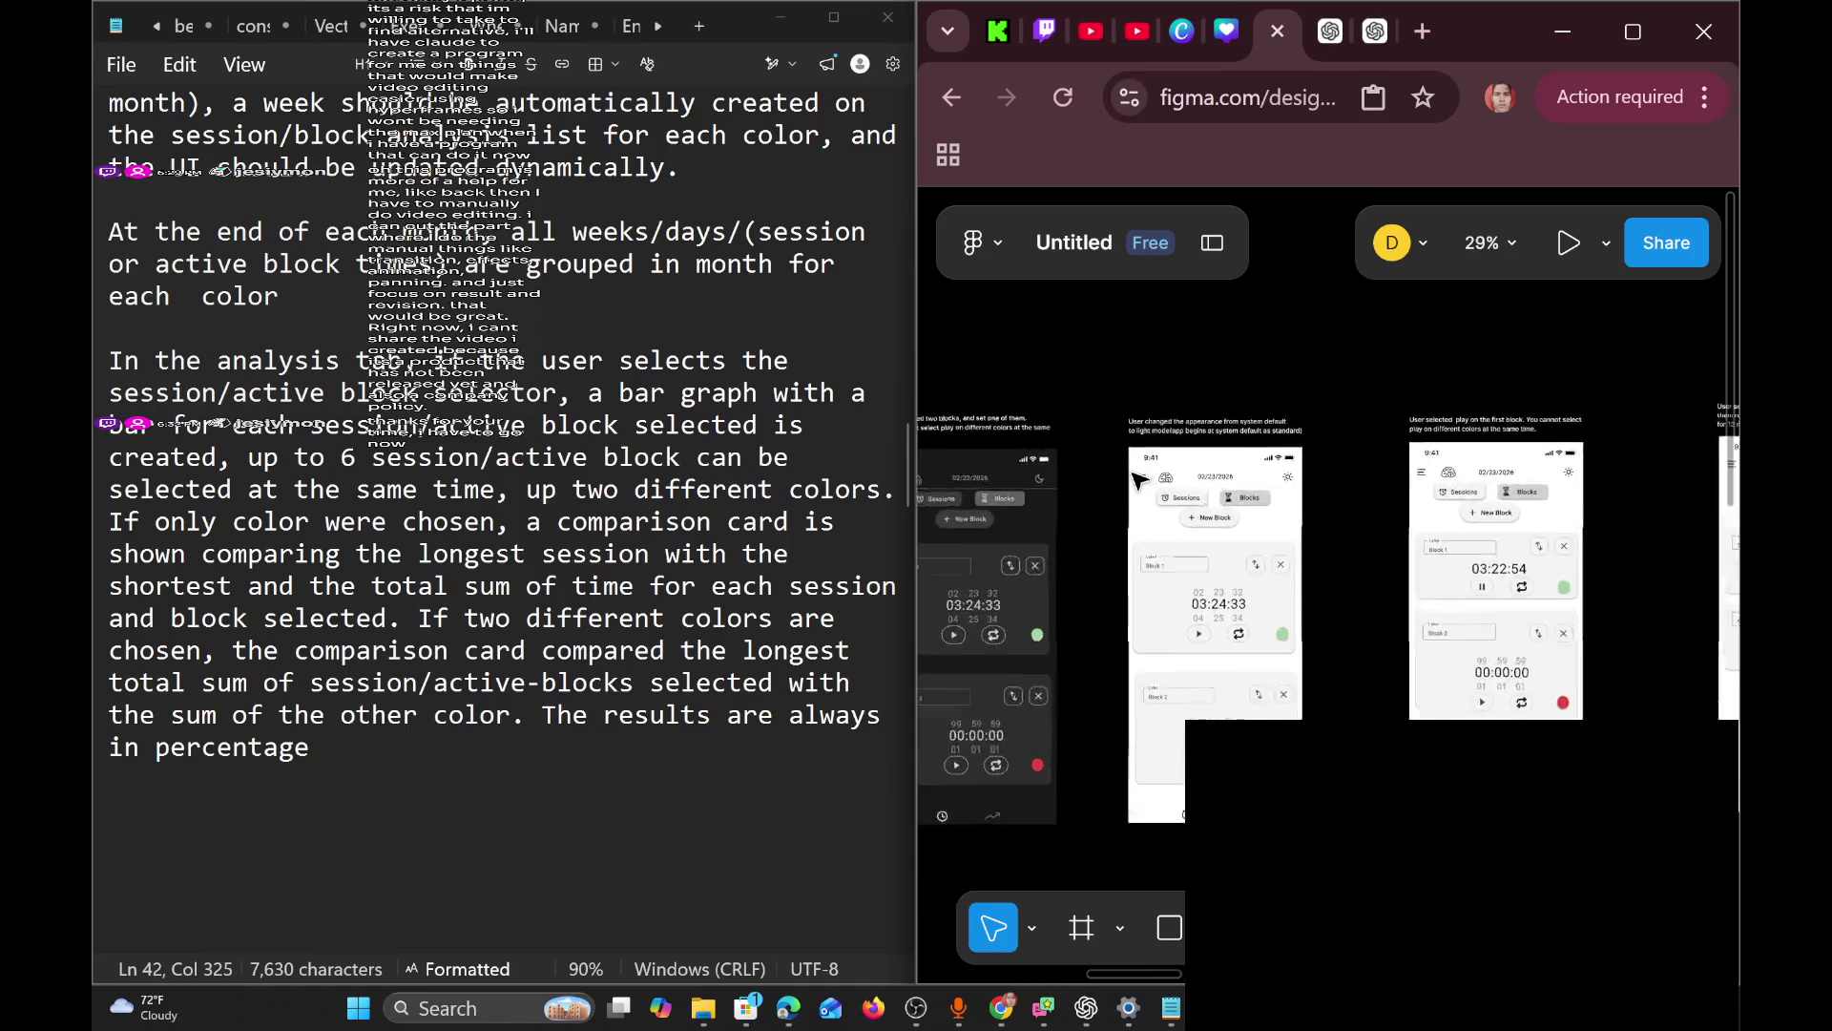
scroll(1139, 480, down, 3)
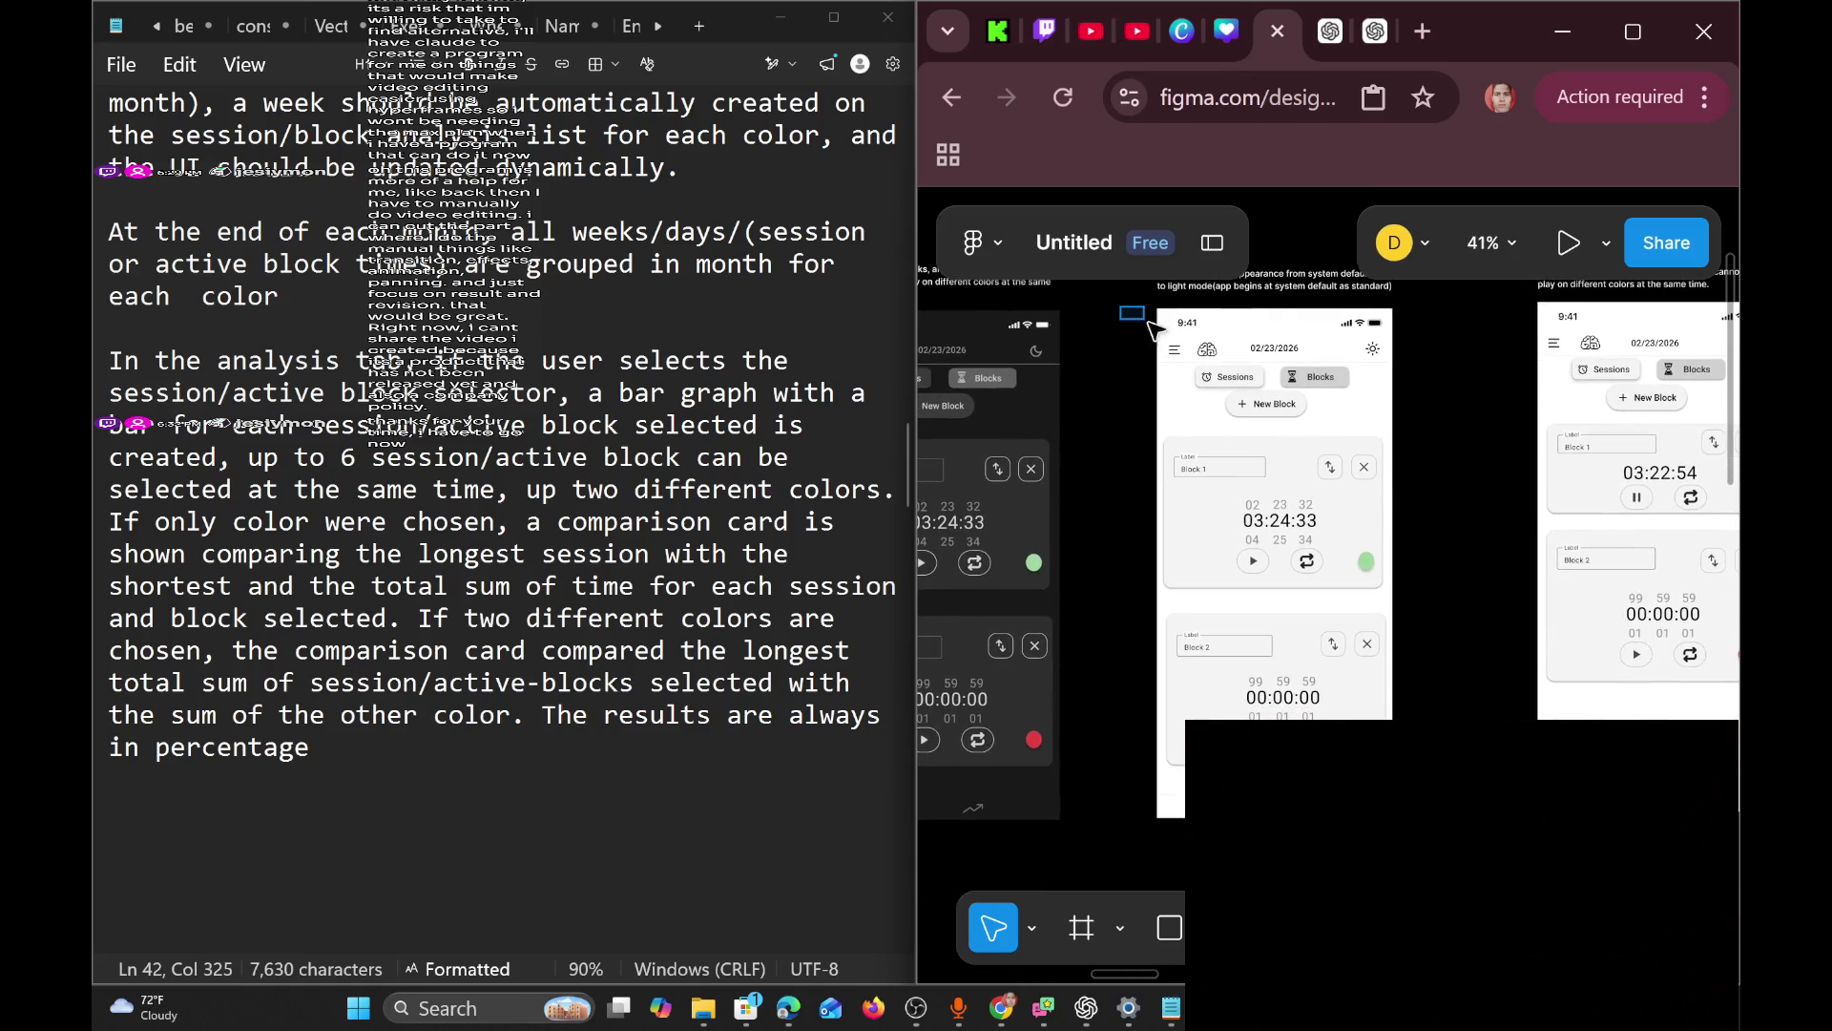
click(1303, 599)
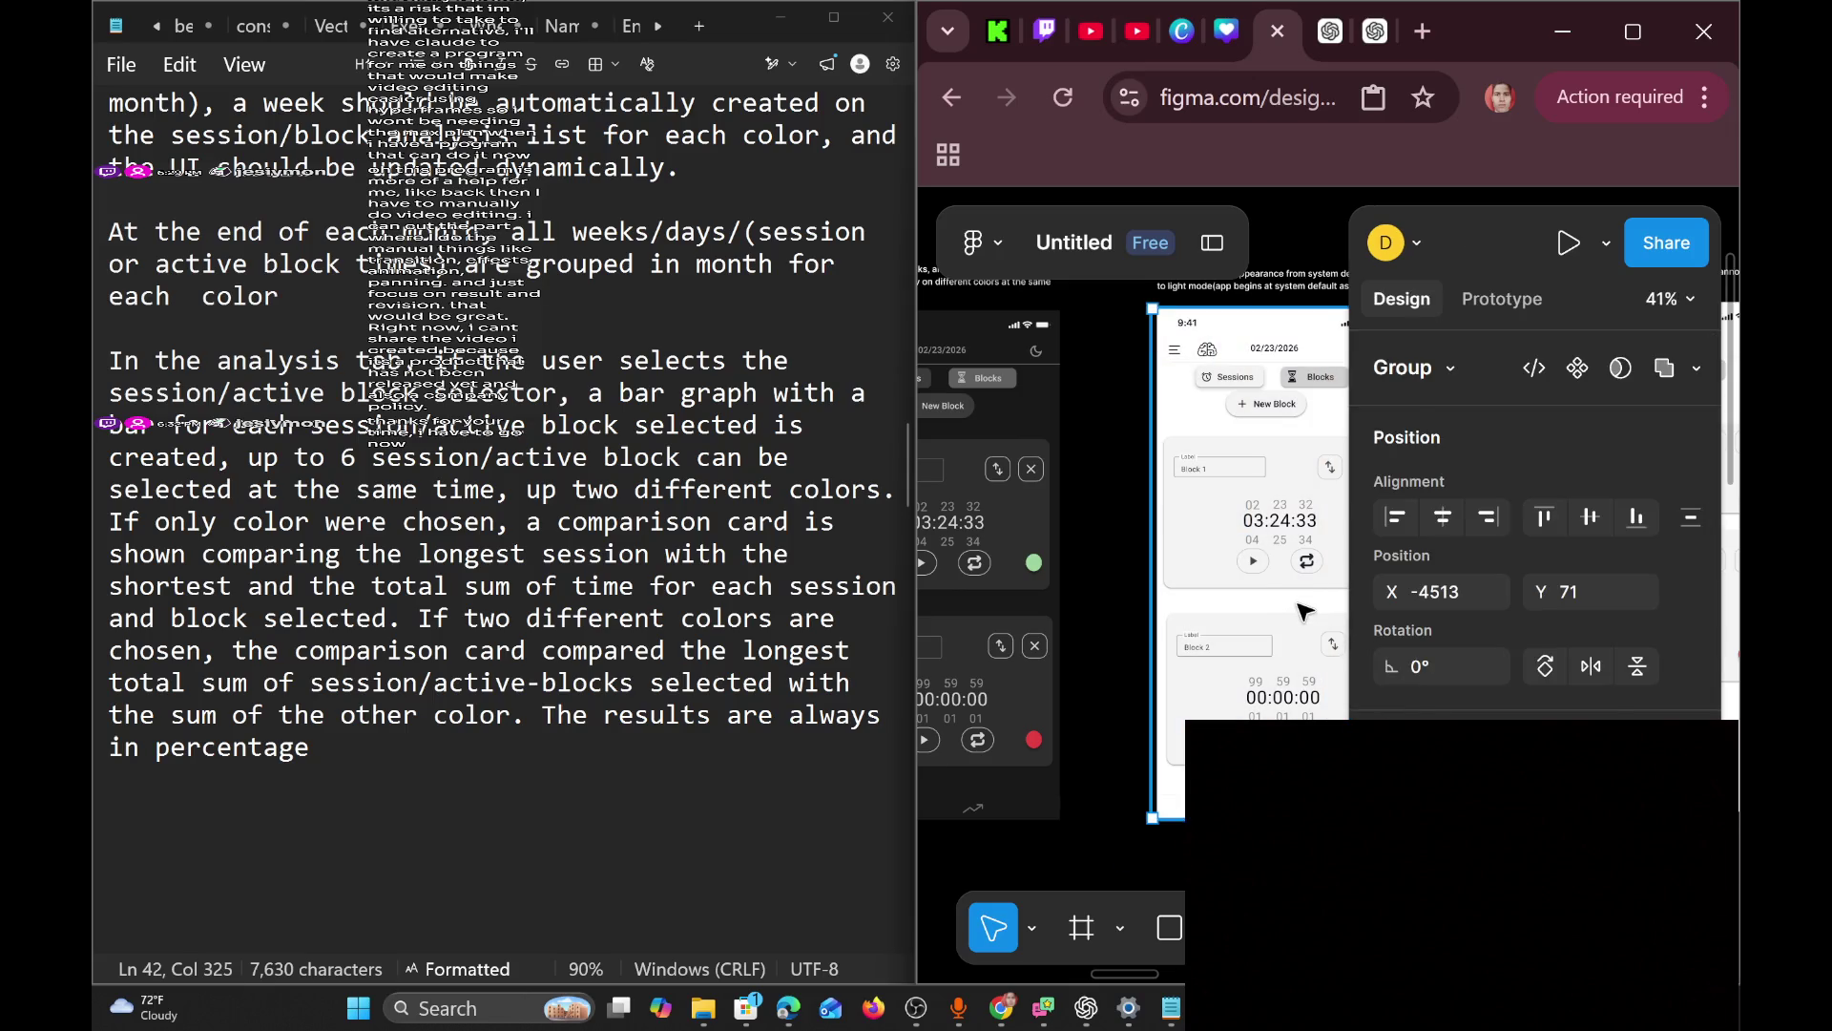
right_click(1304, 610)
key(shift+1)
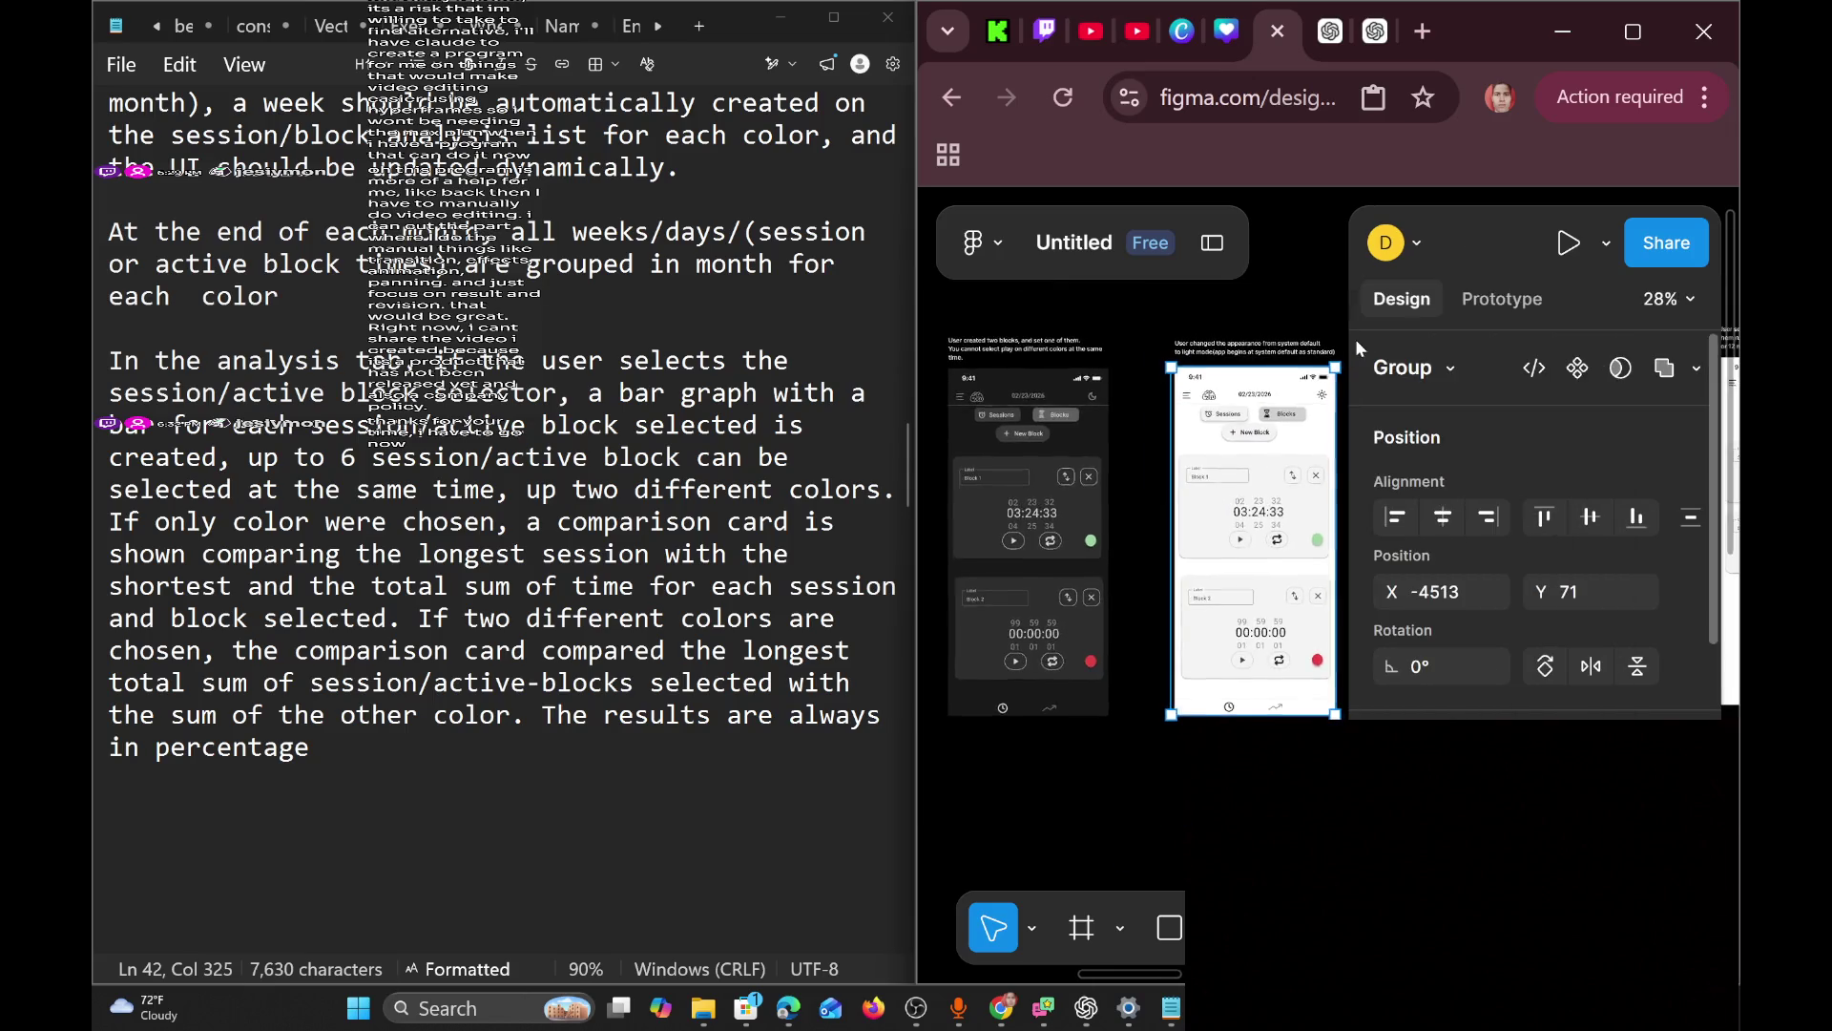
Paste the mockup onto empty canvas and drag it to X -4236, Y 2858 beside the Tutorial screens.
scroll(1276, 638, down, 3)
scroll(1276, 638, right, 2)
right_click(1026, 534)
click(1097, 542)
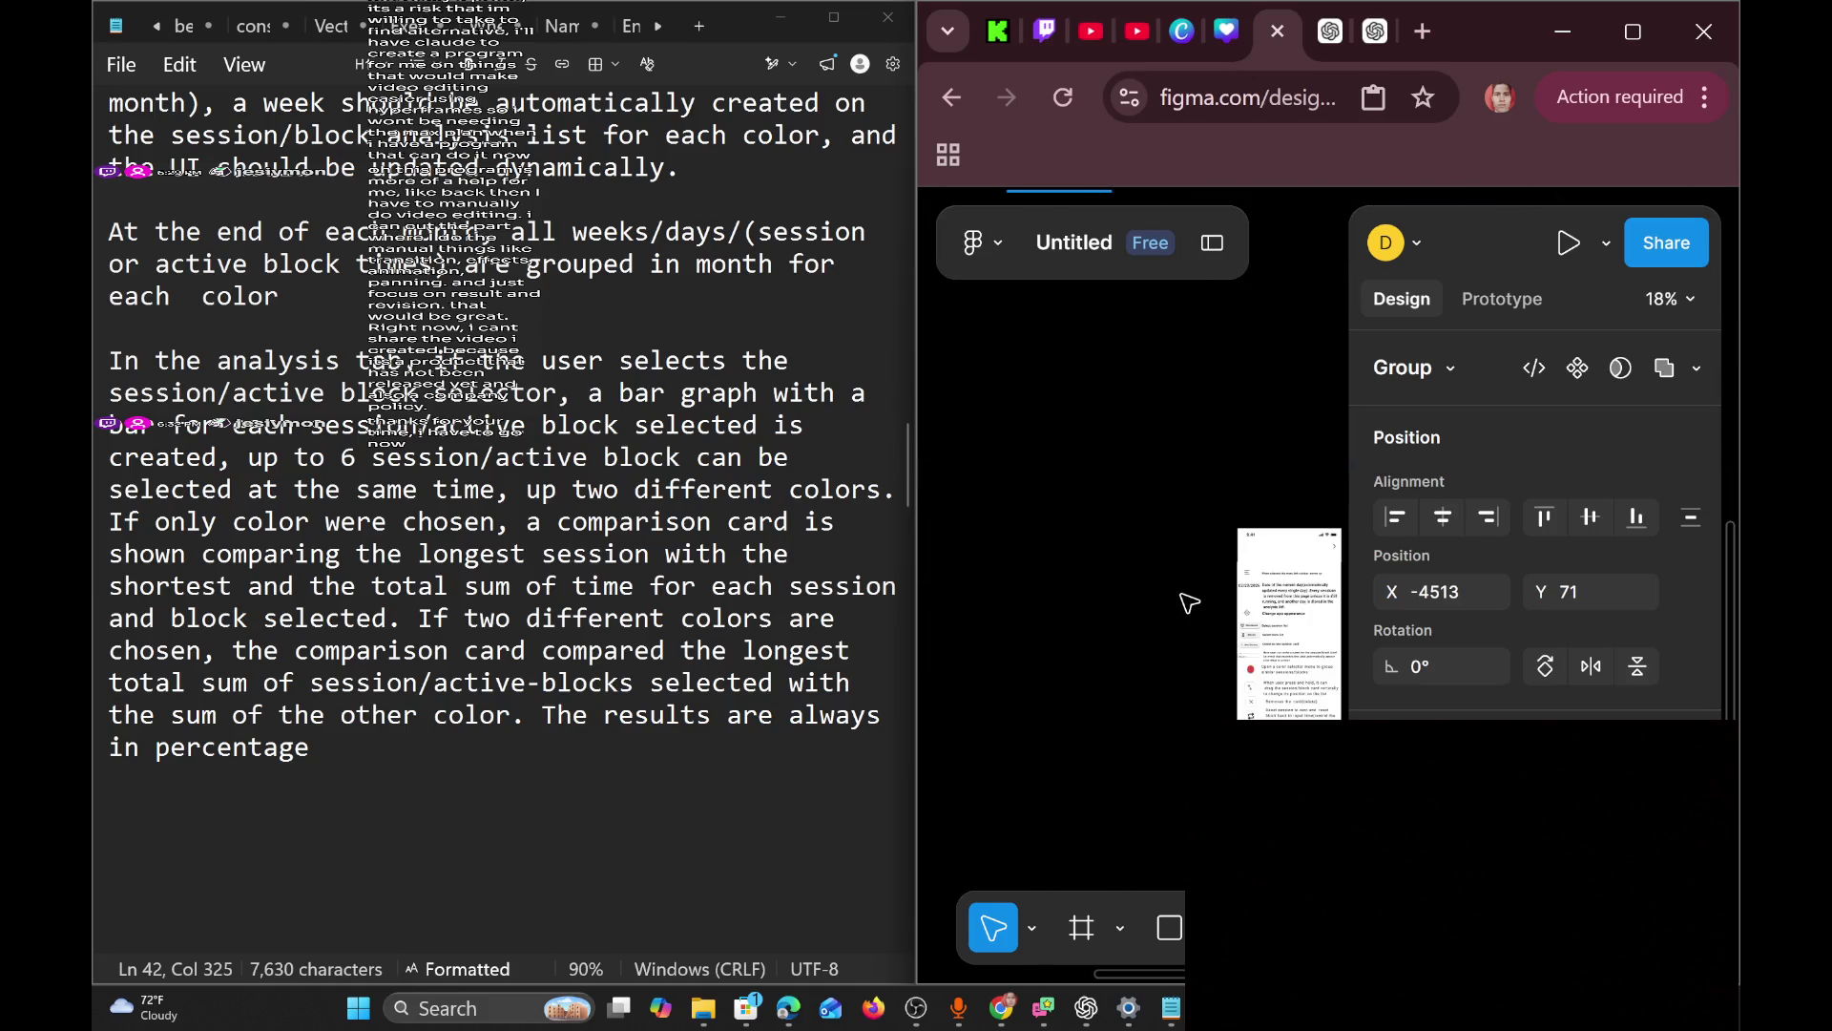
mouse_move(1256, 649)
mouse_down()
mouse_move(1154, 594)
mouse_move(1173, 587)
mouse_up()
scroll(1136, 597, up, 5)
scroll(1121, 603, down, 2)
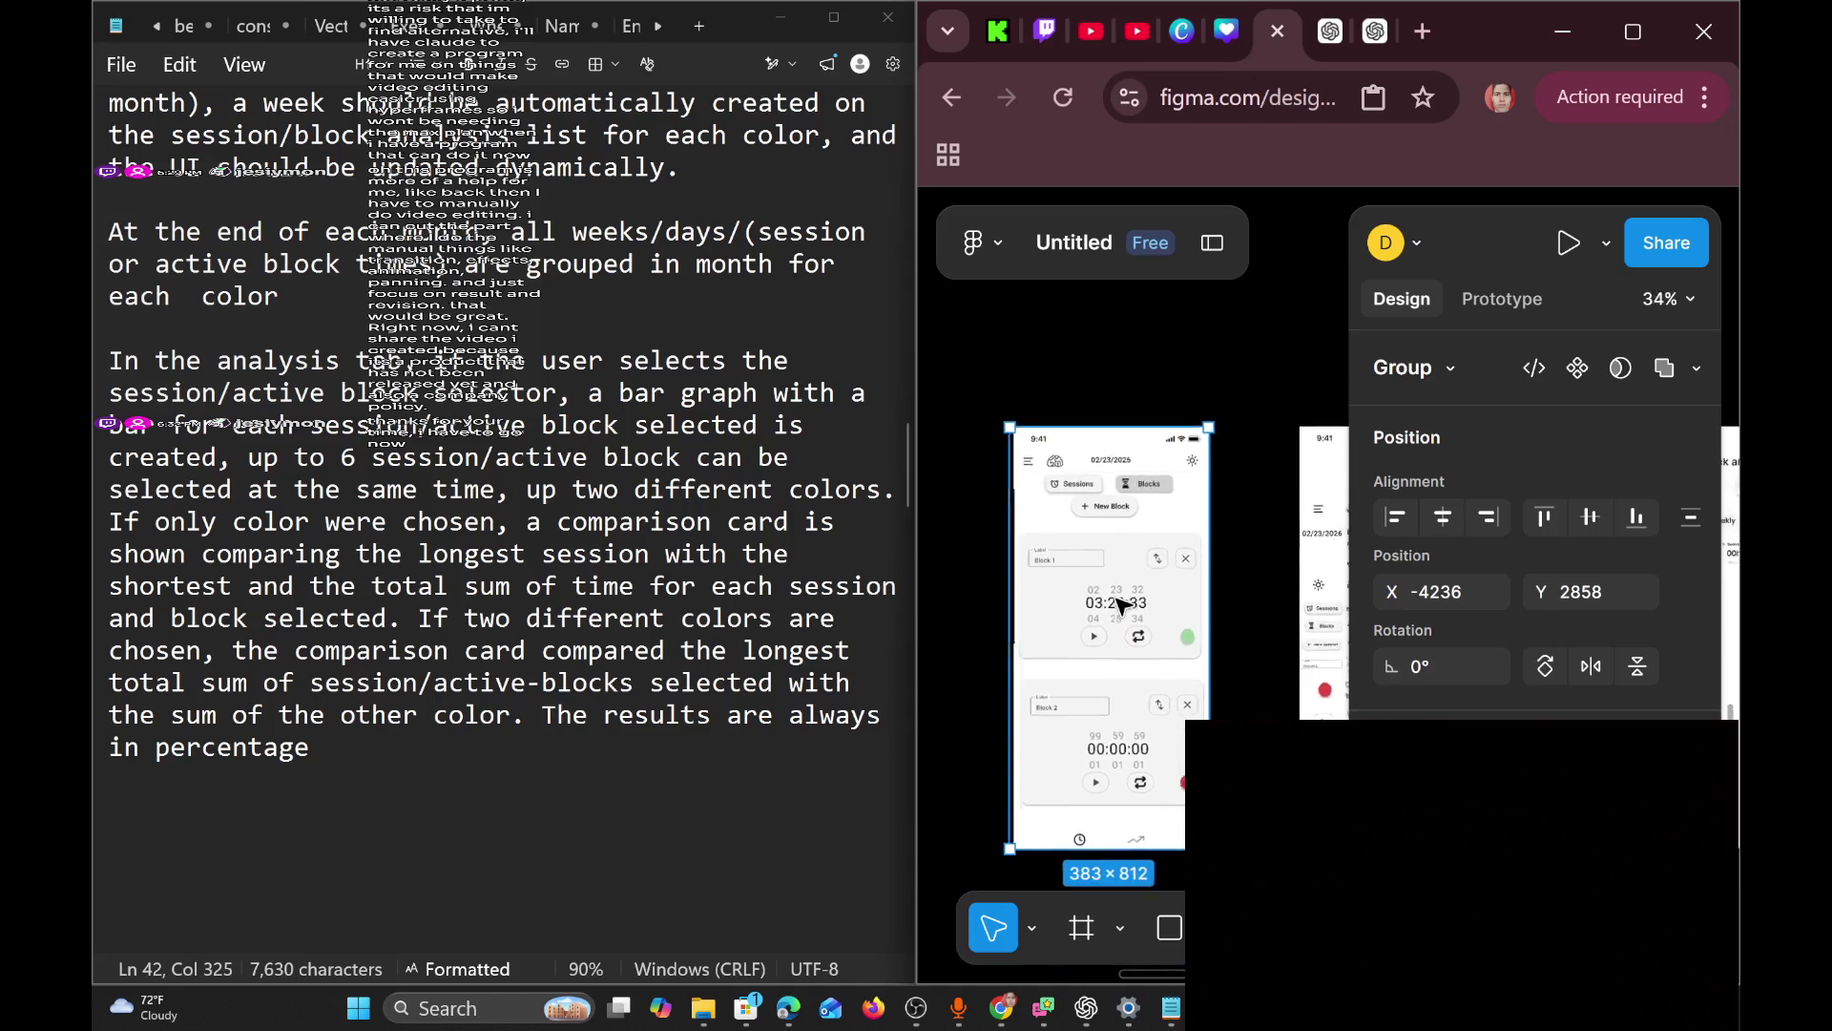
Delete the Block 2 card and its contents from the copied phone screen.
scroll(1123, 603, down, 1)
double_click(1129, 577)
drag(1122, 579, 1104, 602)
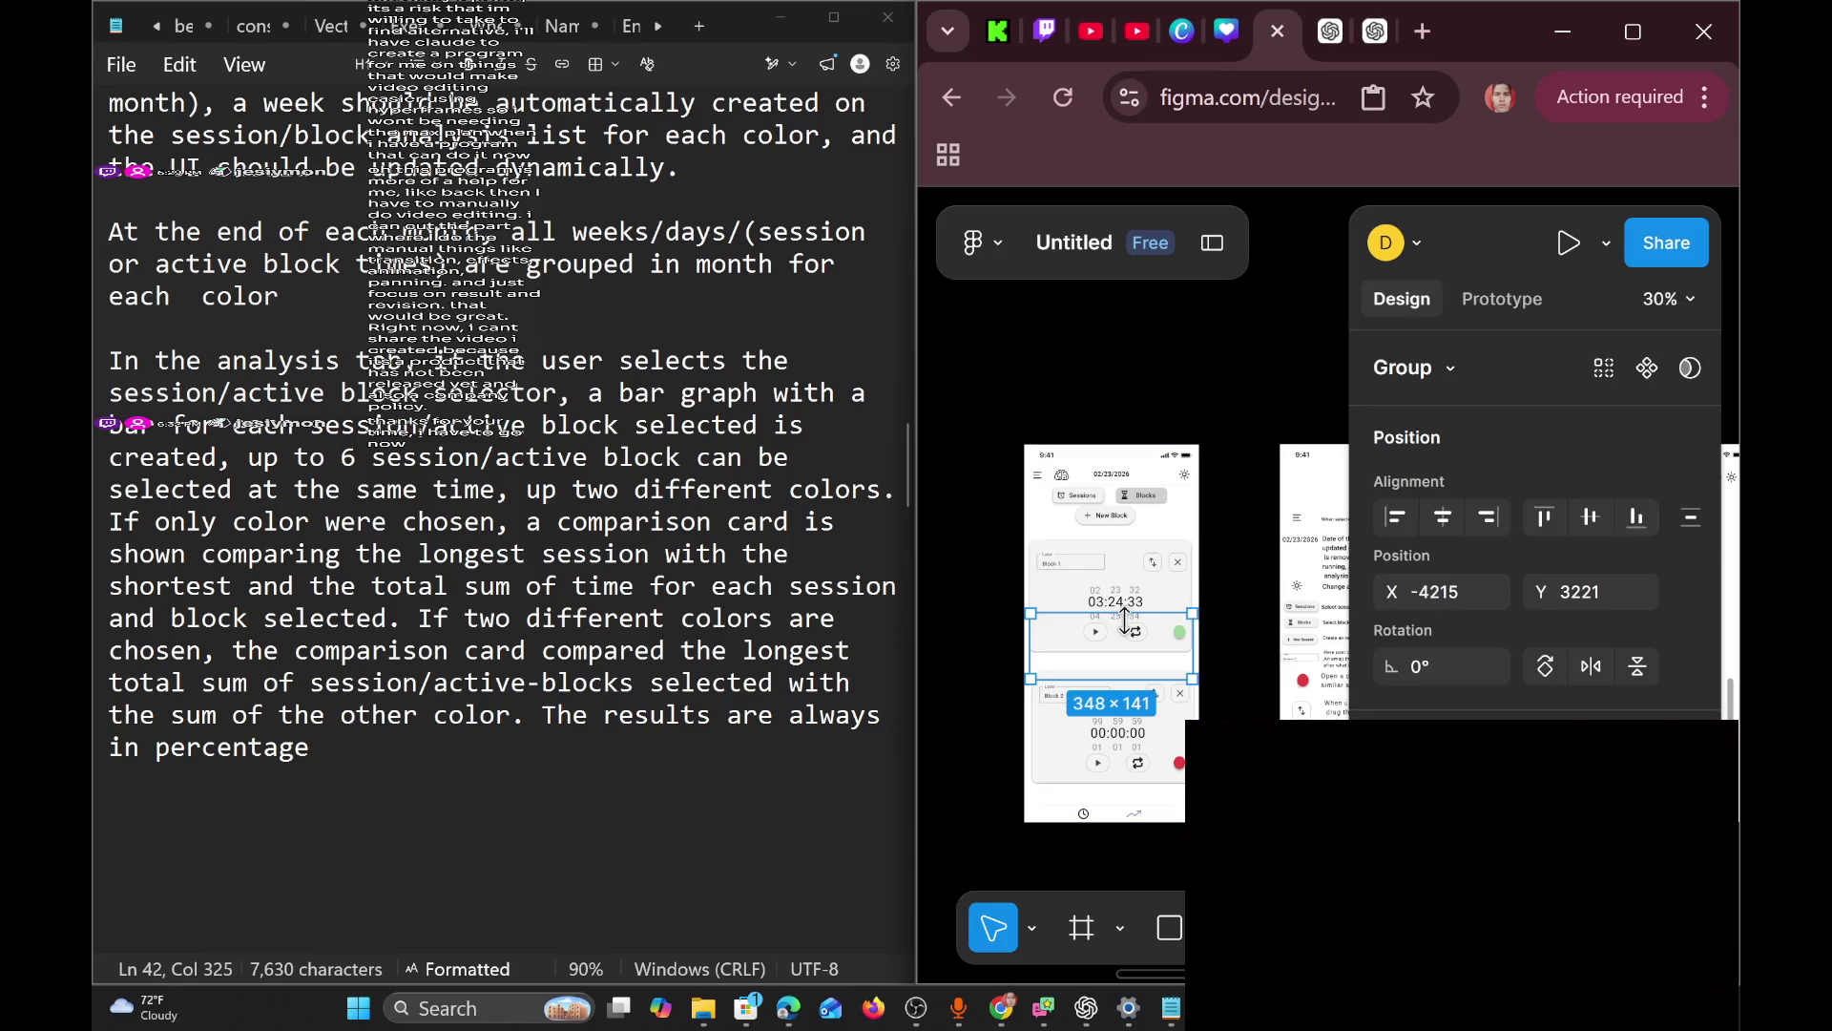
key(Escape)
scroll(1132, 575, up, 5)
scroll(1250, 573, down, 5)
scroll(1250, 625, up, 3)
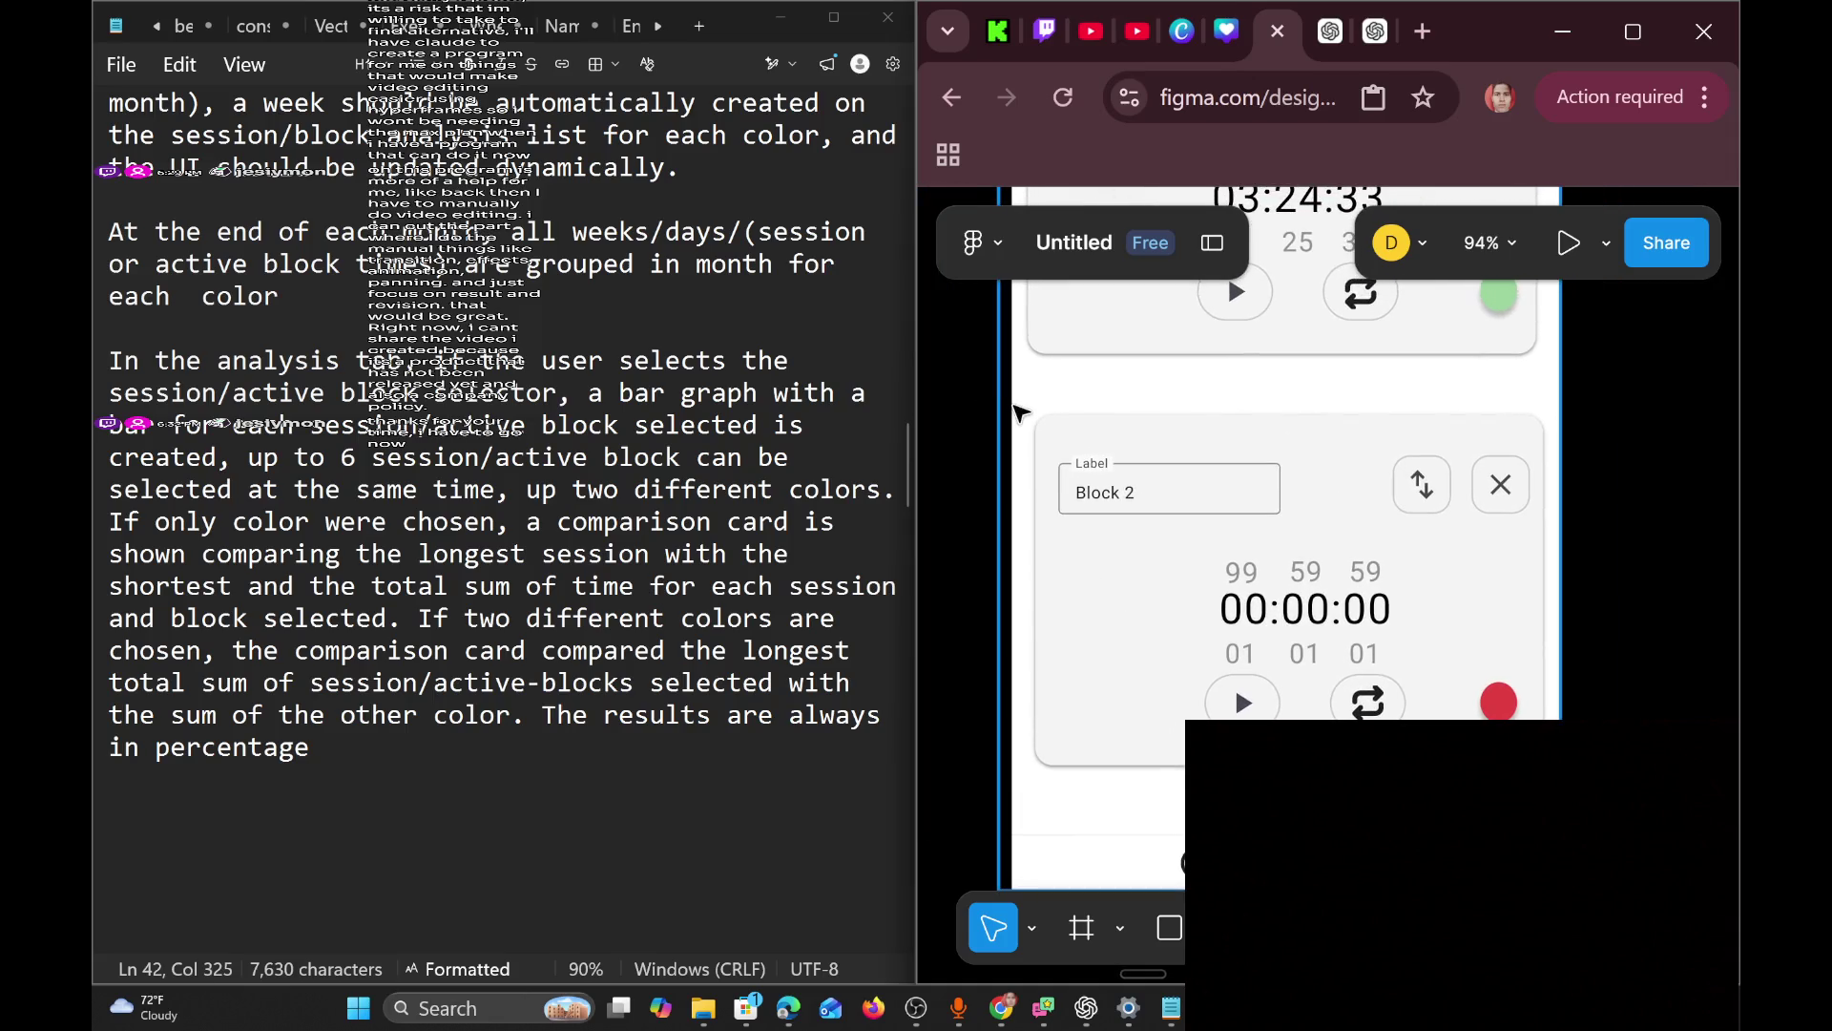
mouse_move(1031, 403)
mouse_down()
mouse_move(1185, 792)
mouse_move(1565, 816)
mouse_move(1548, 807)
mouse_up()
key(Delete)
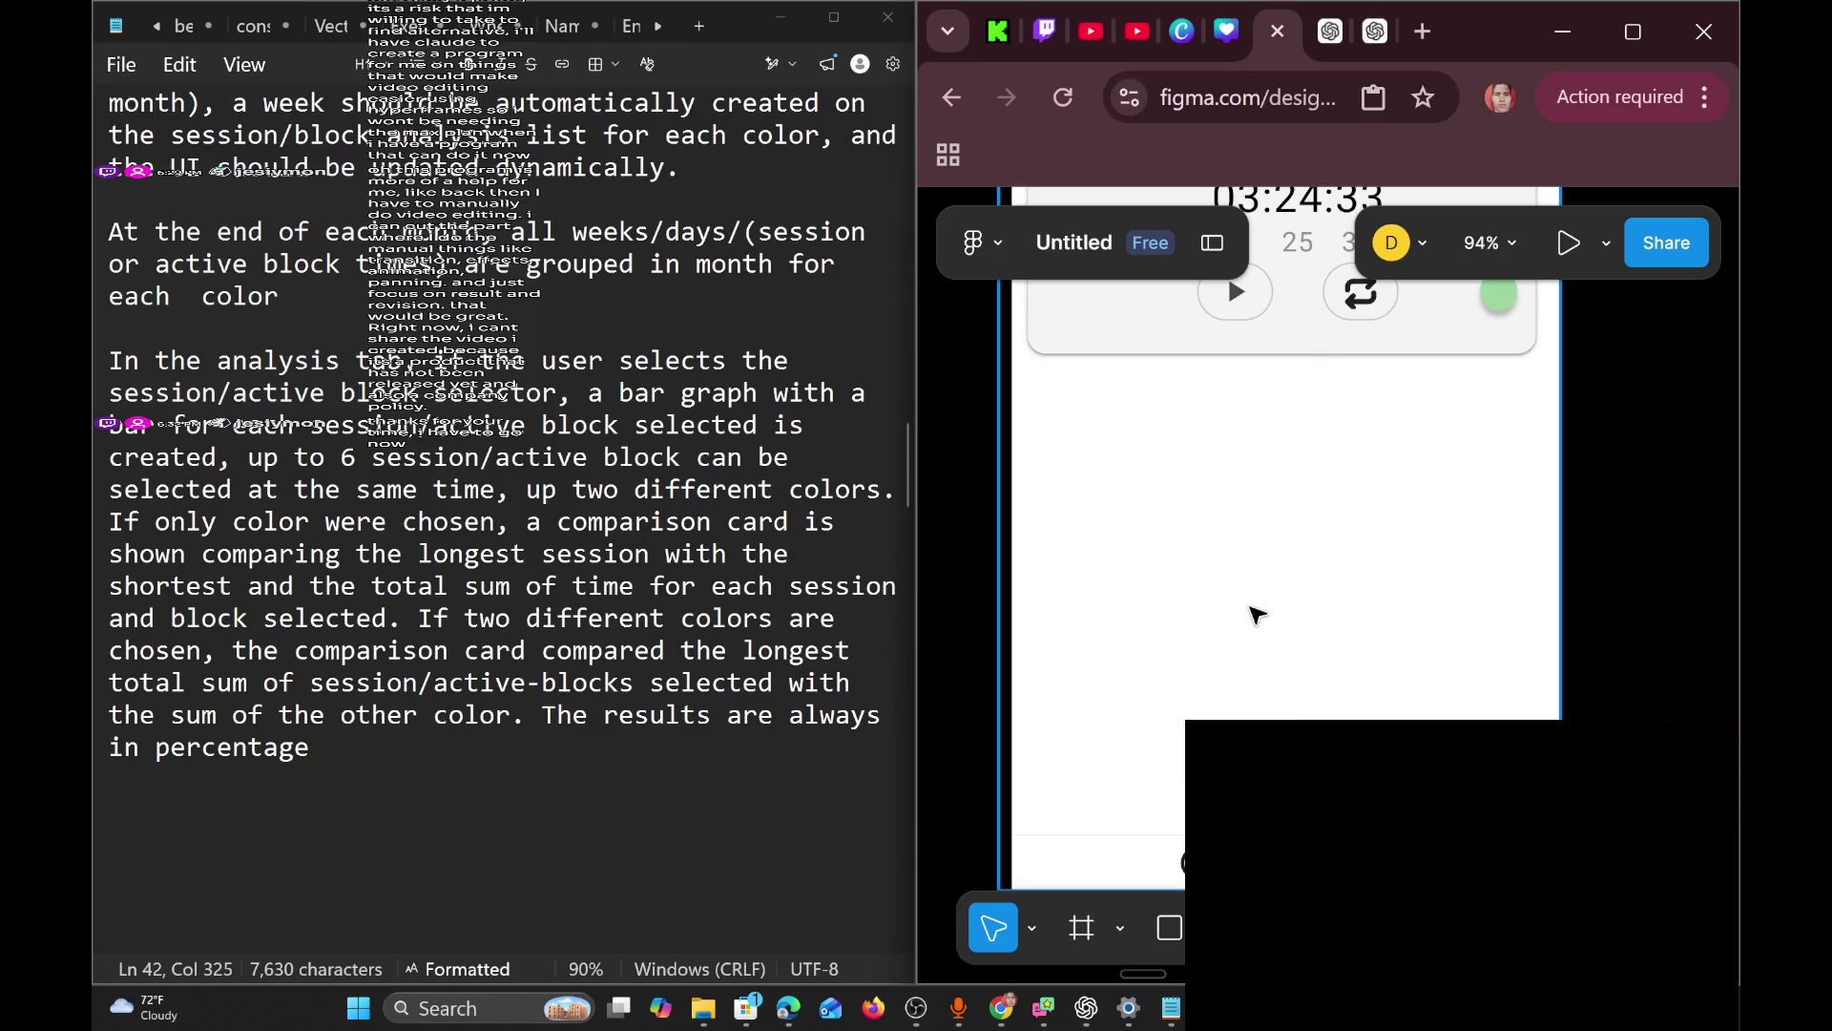
Delete the Block 1 card, leaving only the header and New Block button.
scroll(1227, 573, up, 6)
scroll(1145, 546, down, 2)
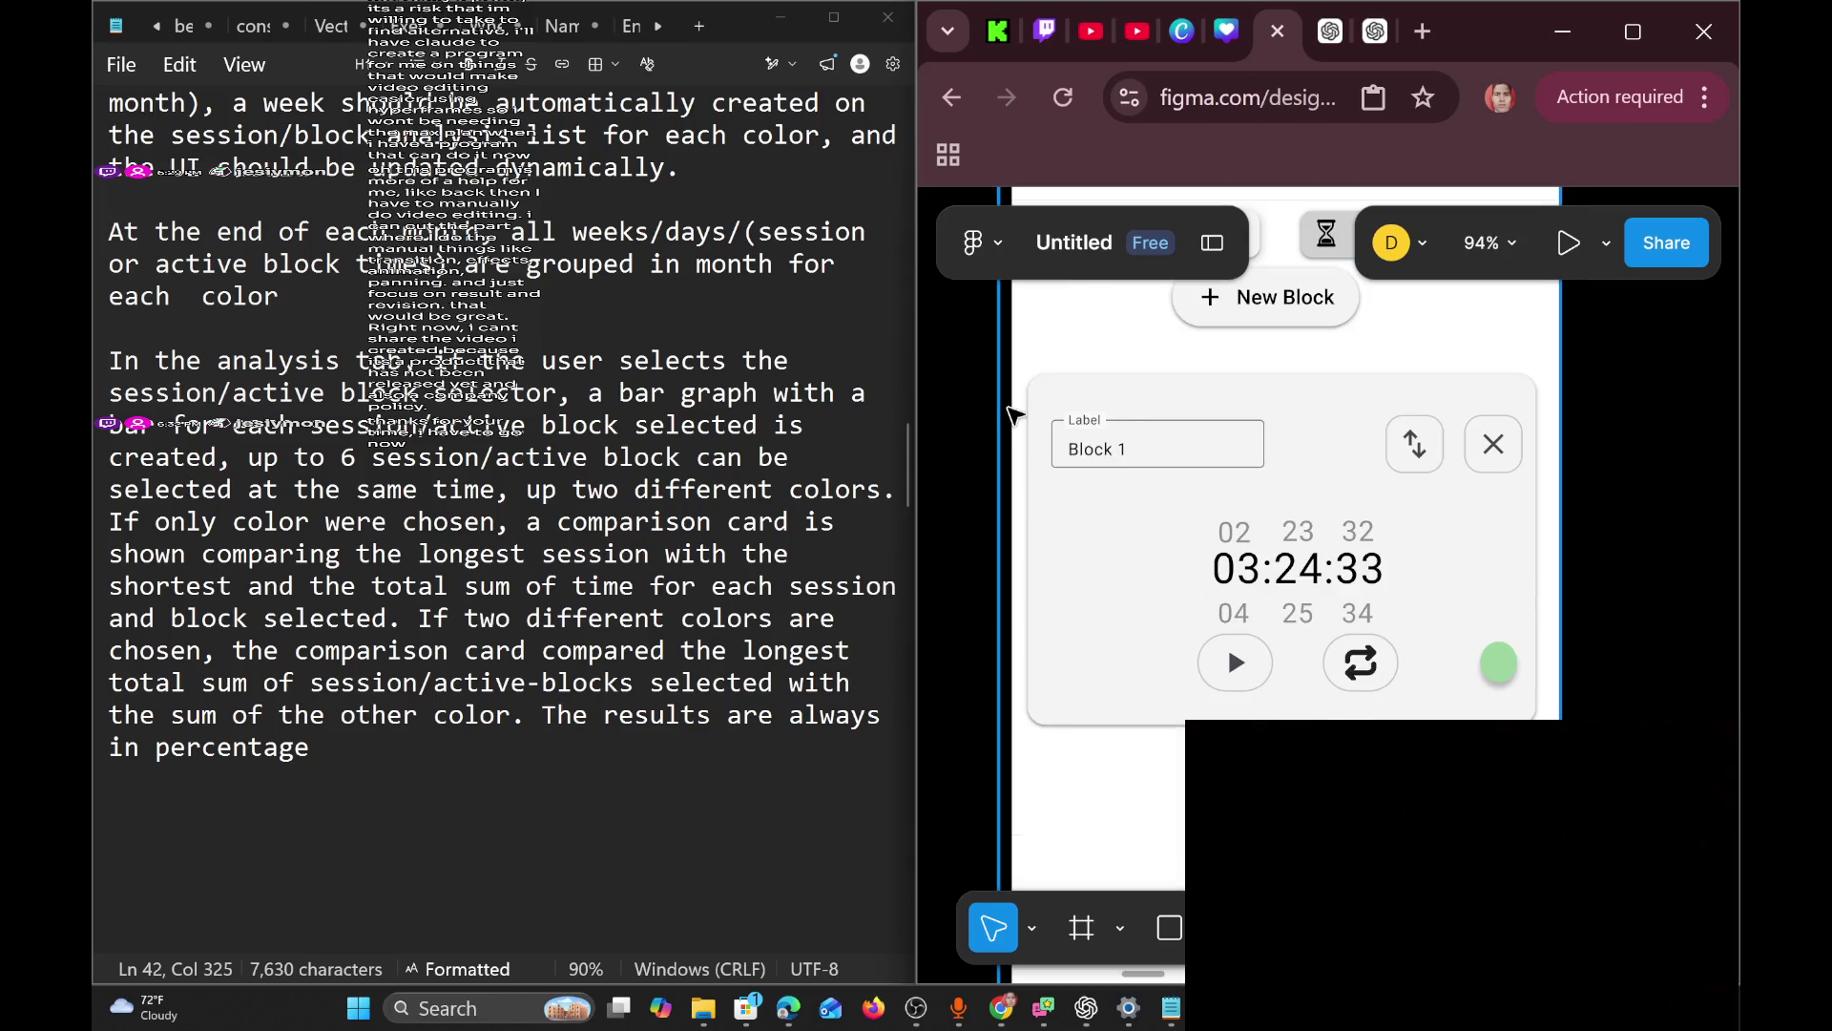
mouse_move(1026, 365)
mouse_down()
mouse_move(1308, 725)
mouse_move(1518, 706)
mouse_move(1527, 725)
mouse_up()
key(Delete)
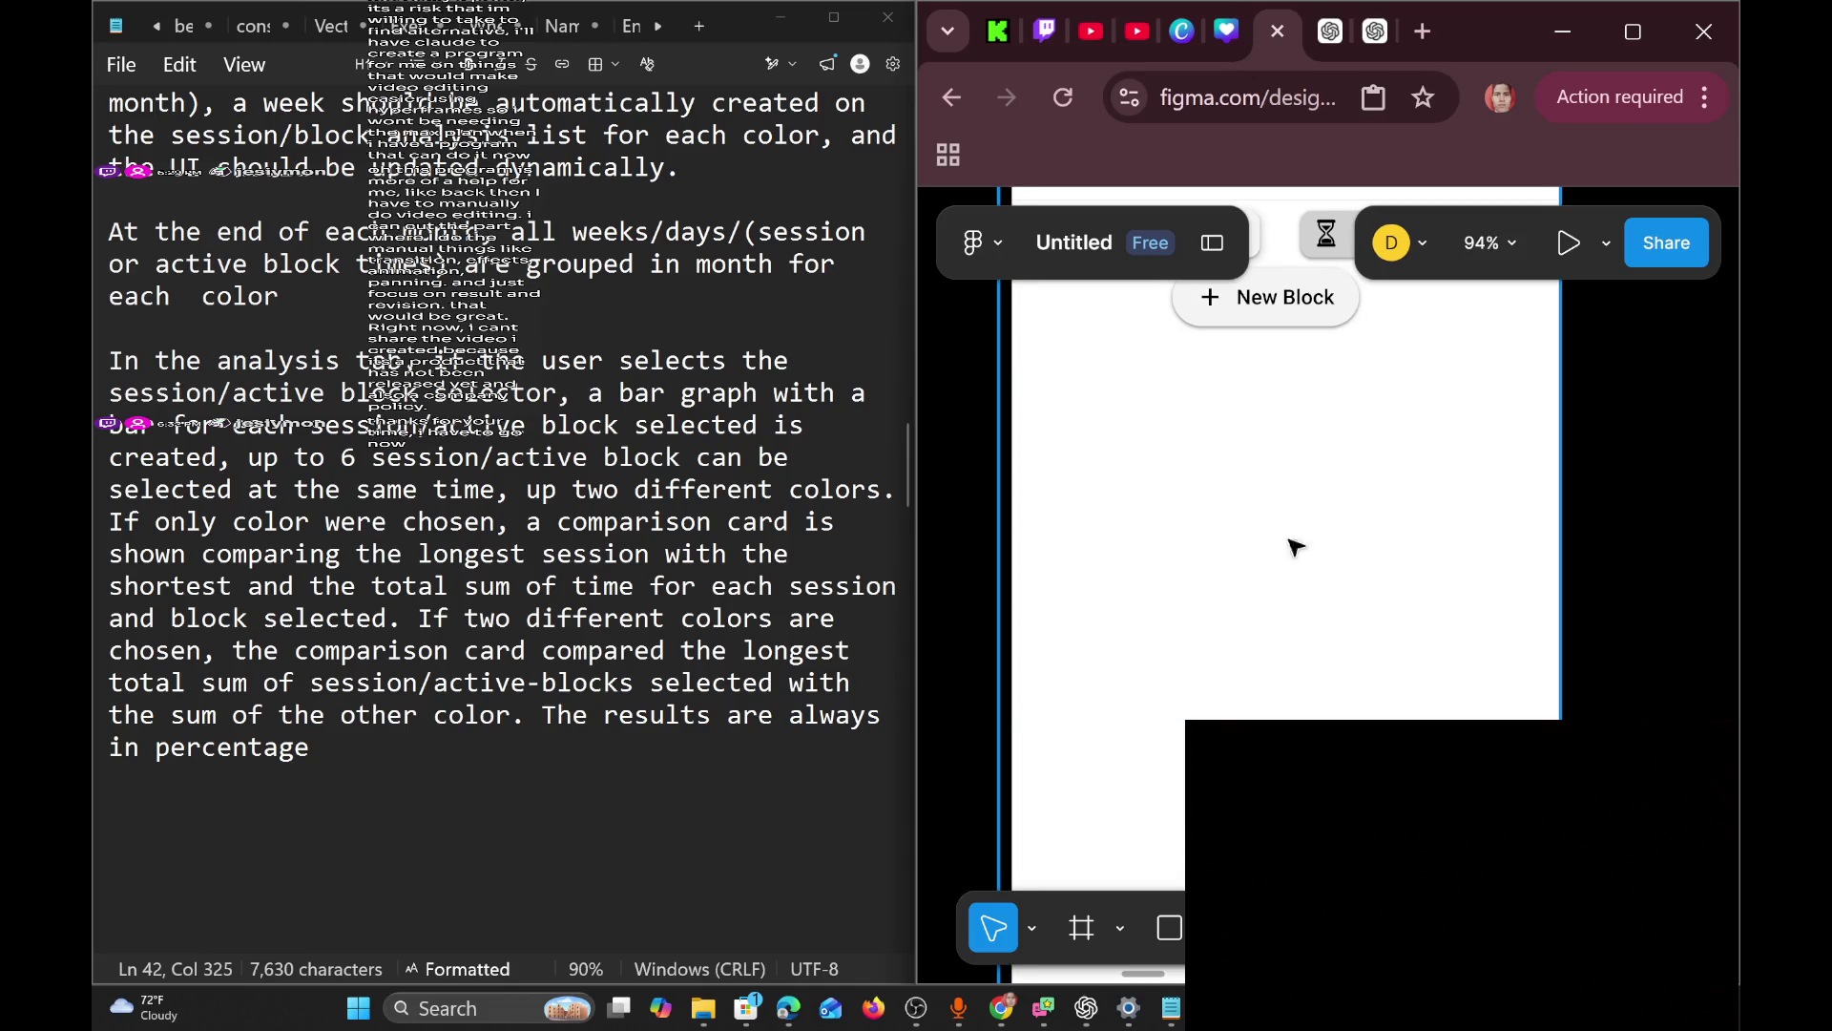
scroll(1137, 524, up, 3)
click(1293, 445)
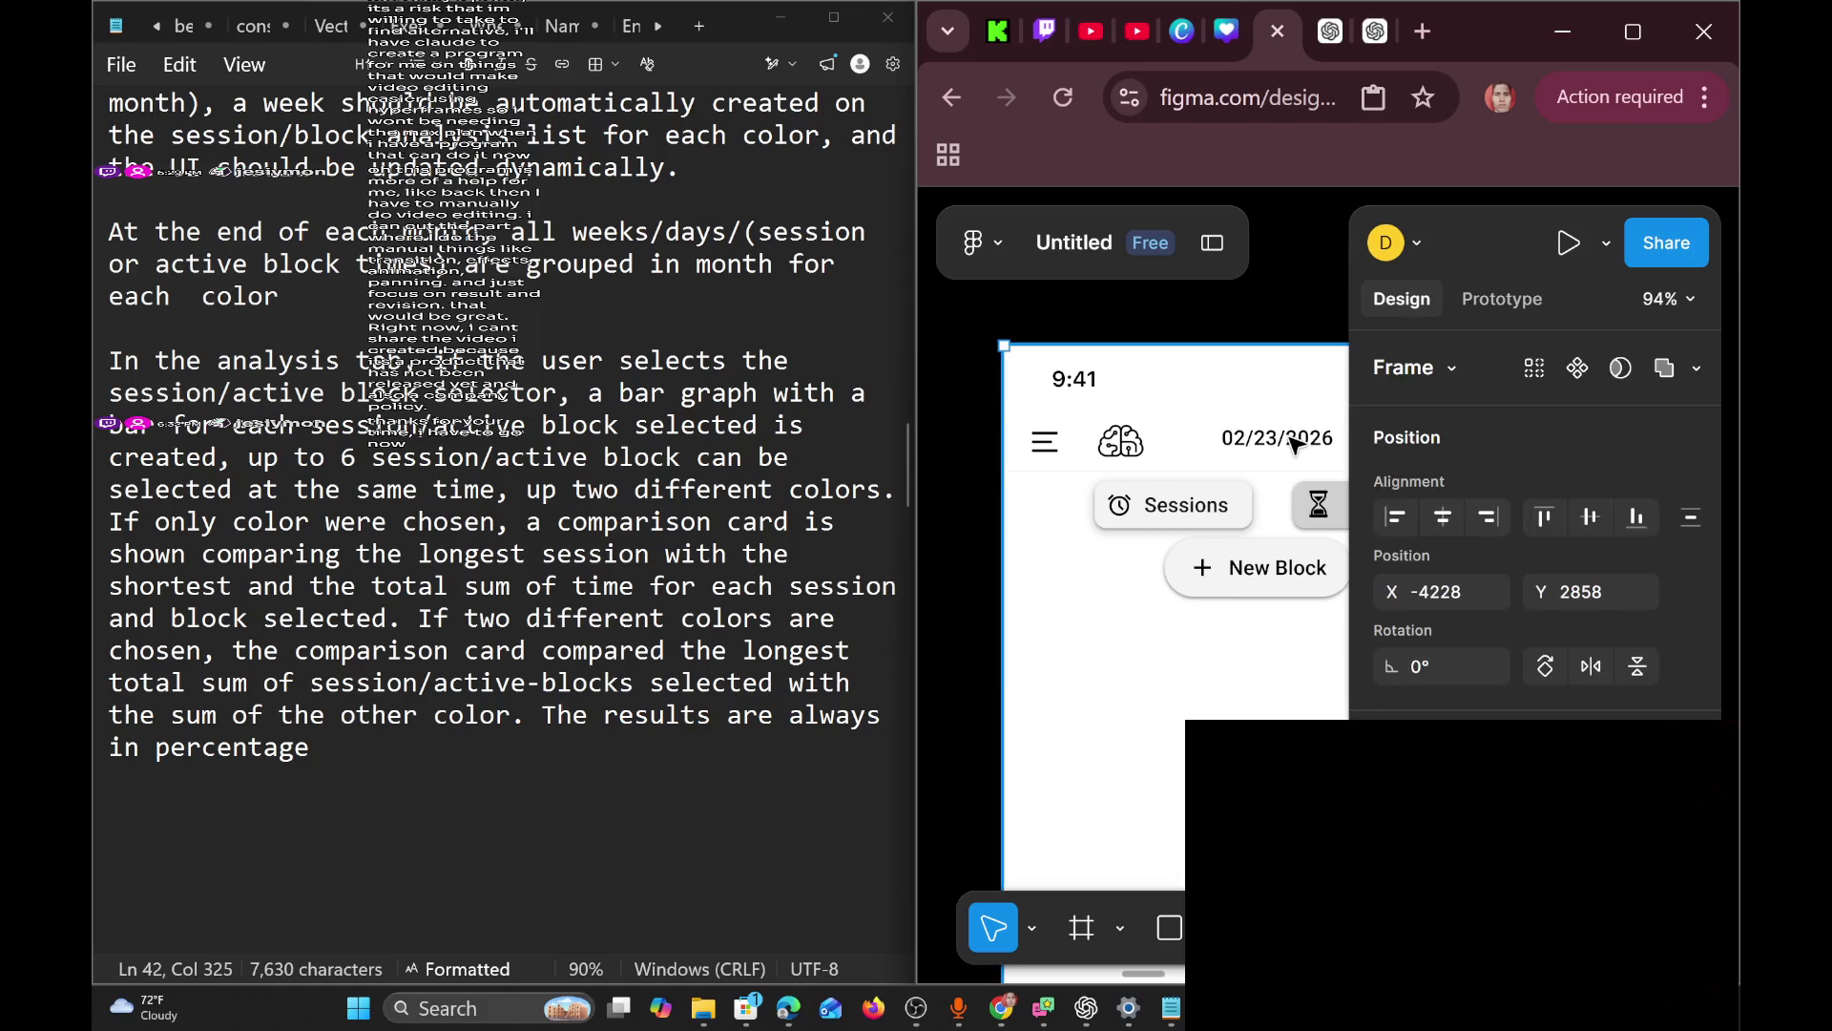
Replace the 02/23/2026 header date with 'Session/block tab', centred at X 130, Y 11.
double_click(1293, 445)
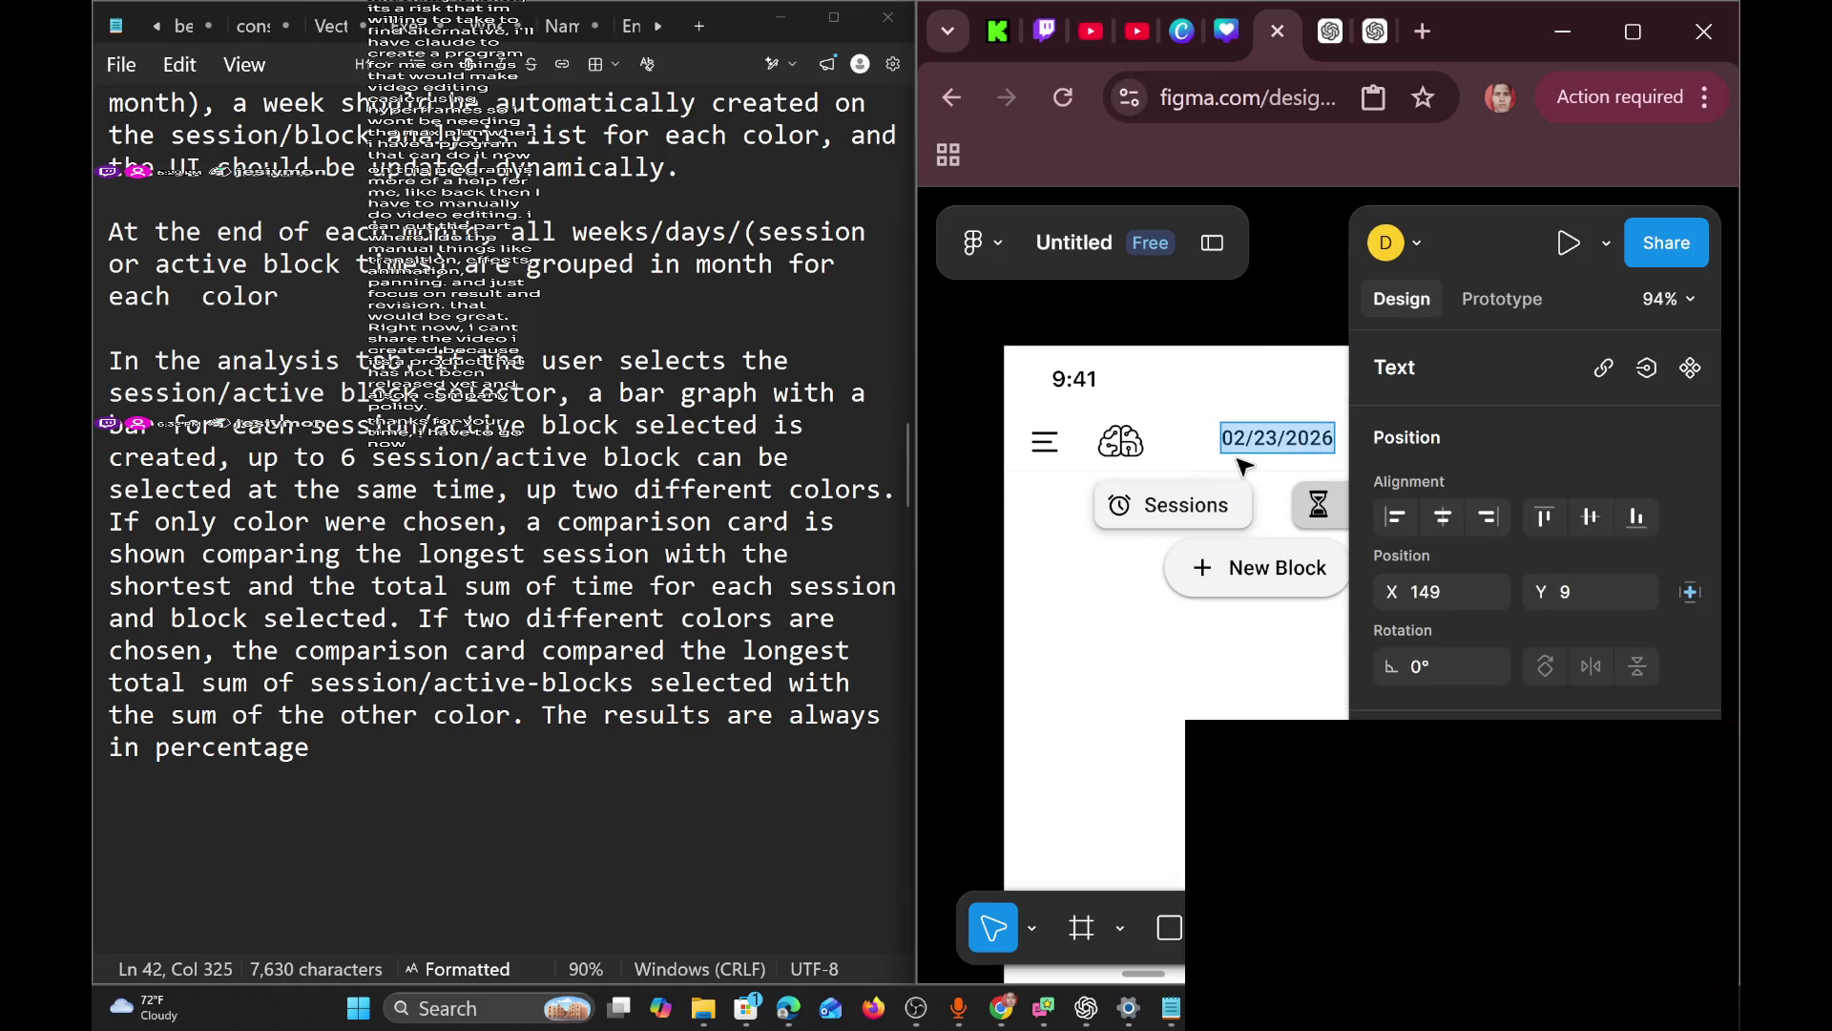
text(Session/block)
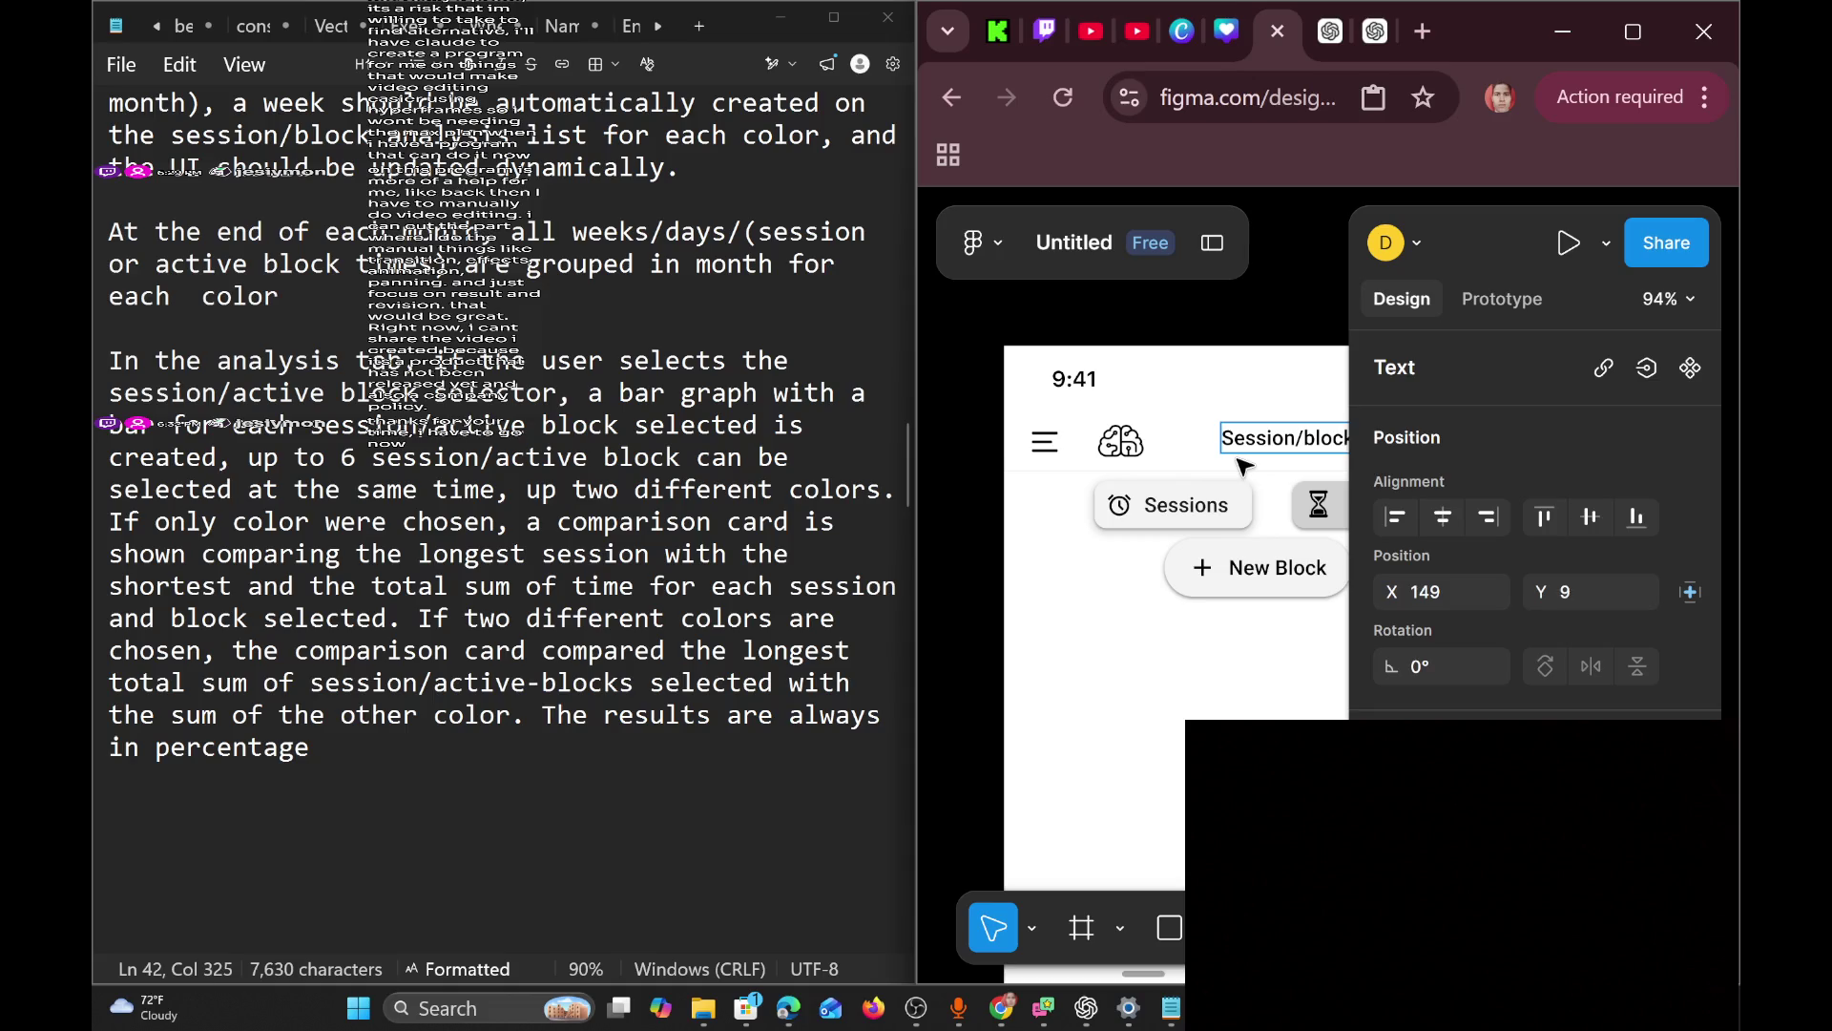
key(Escape)
drag(1261, 445, 1229, 448)
scroll(1164, 448, right, 4)
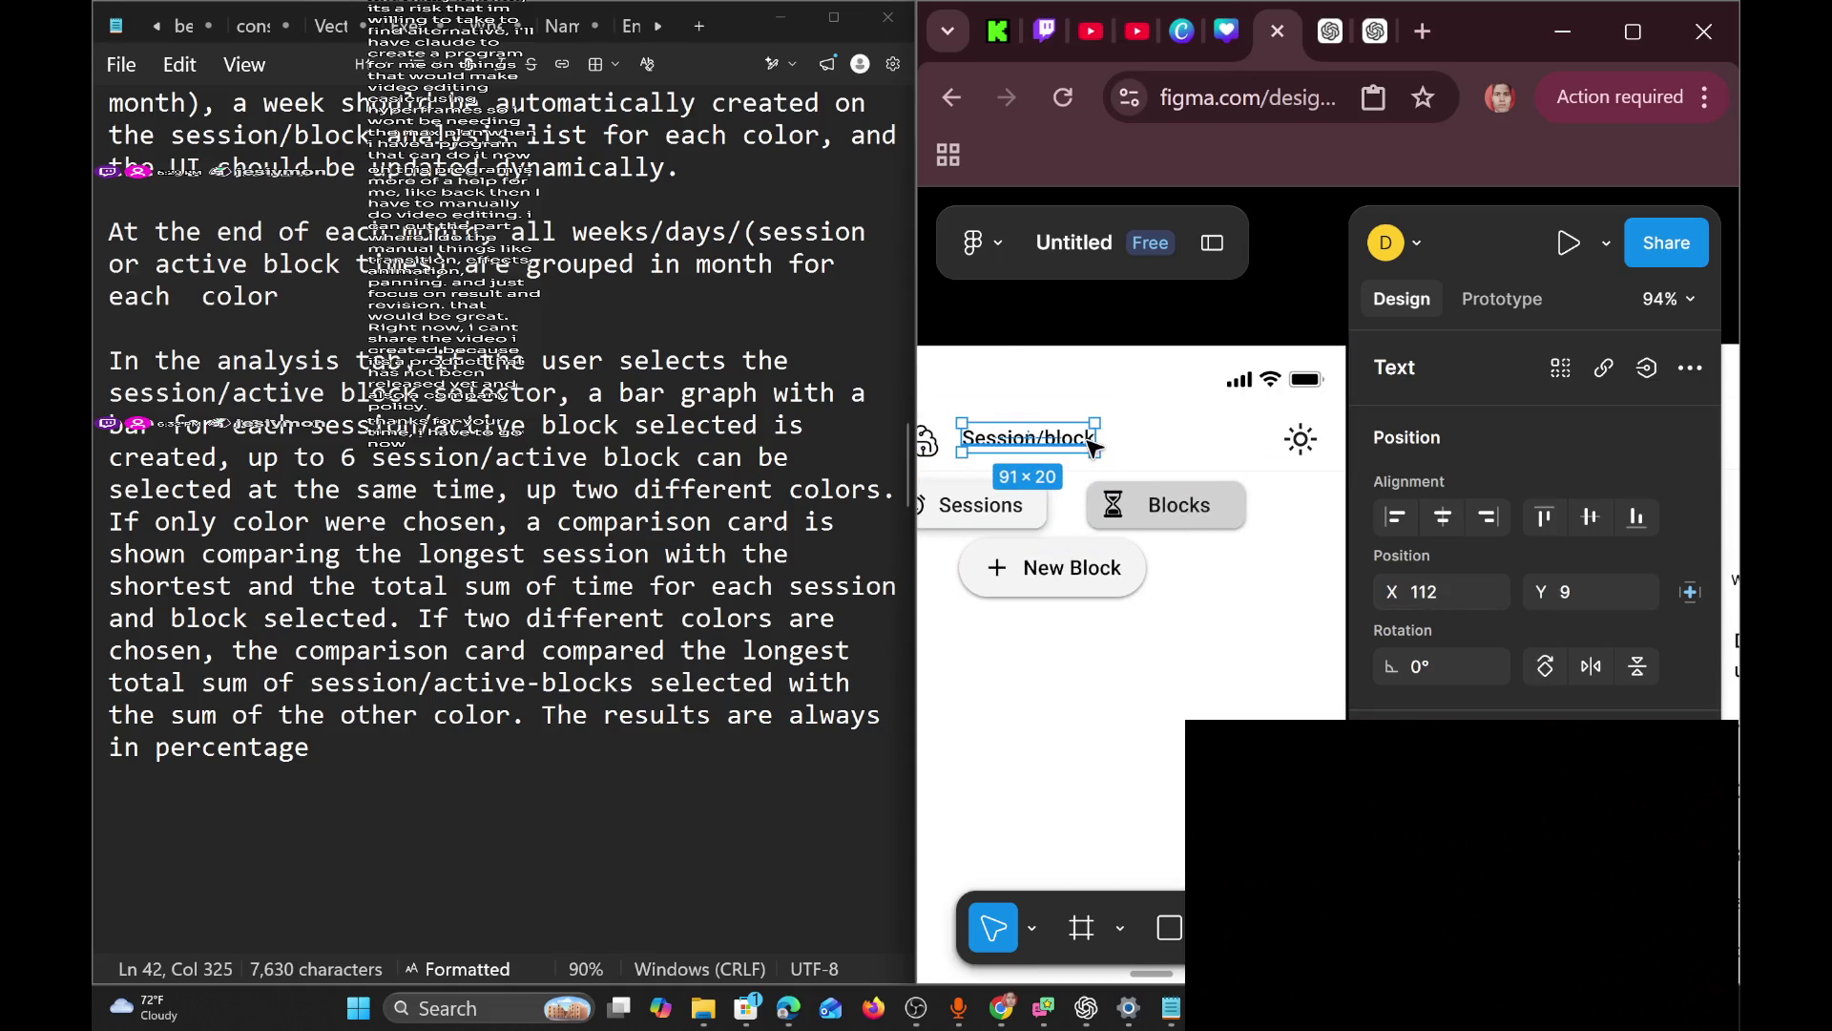
double_click(1091, 444)
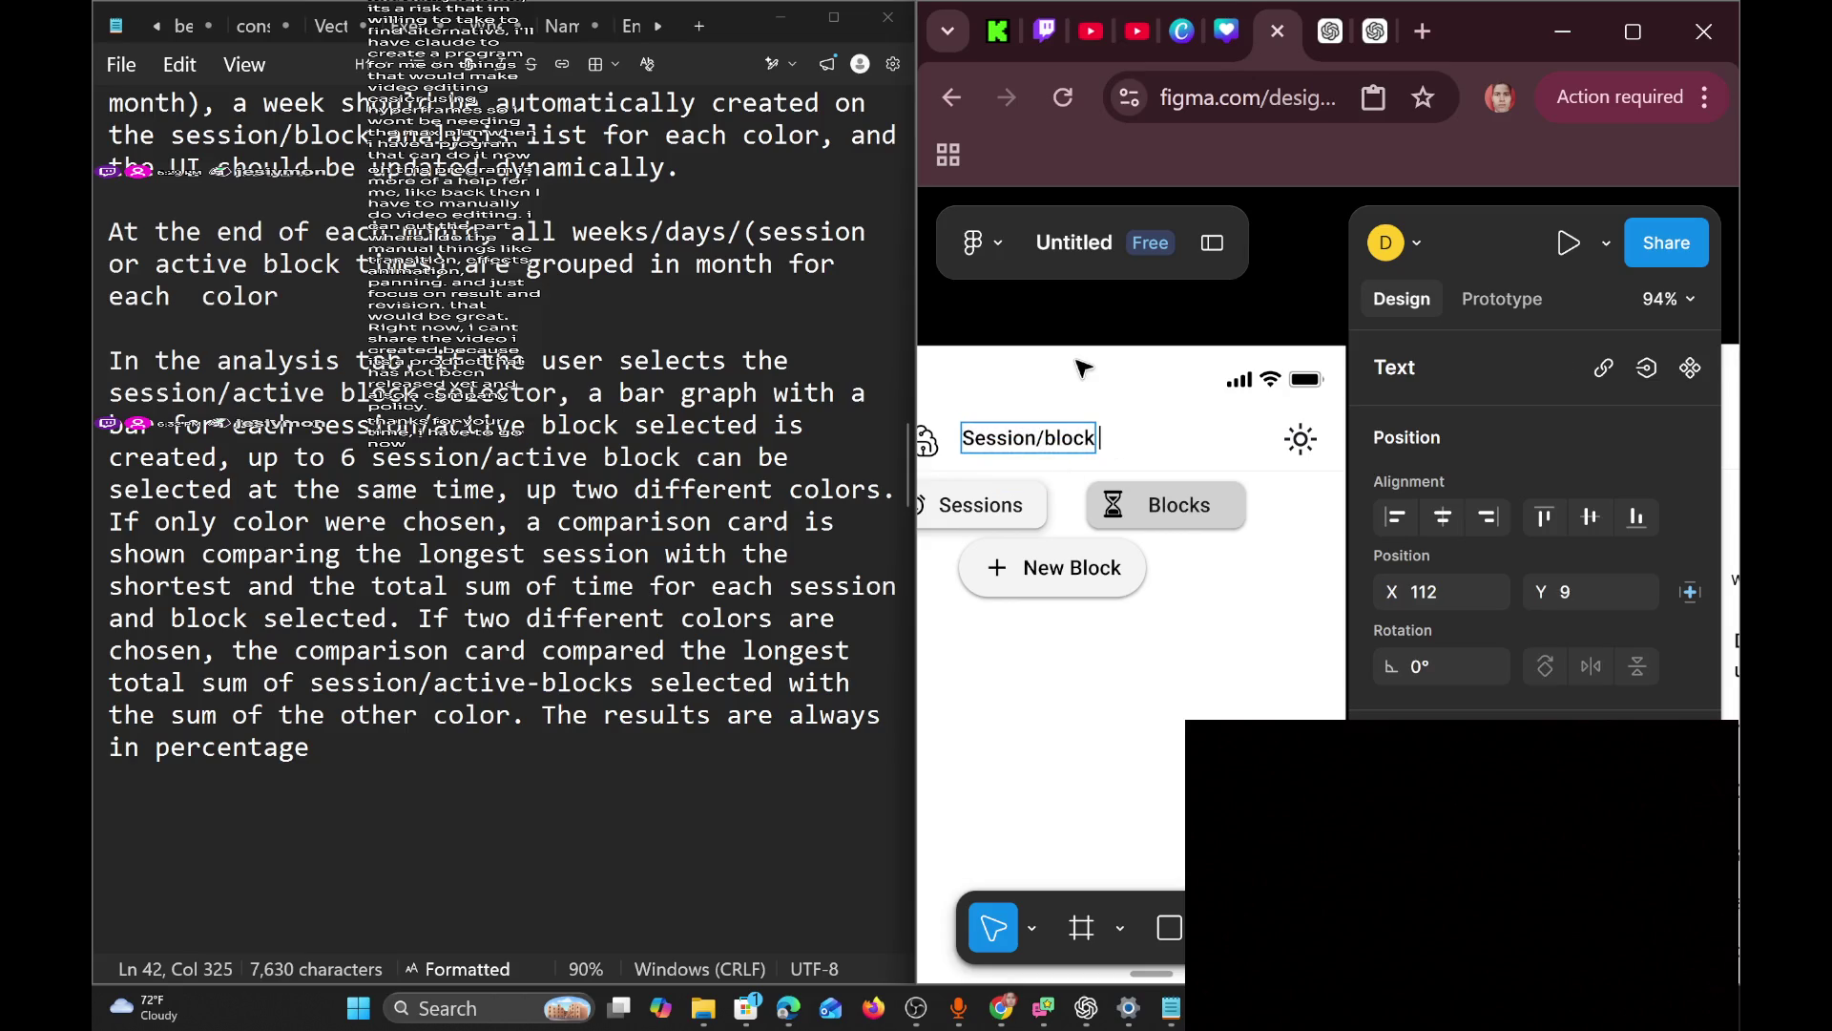
text(tab)
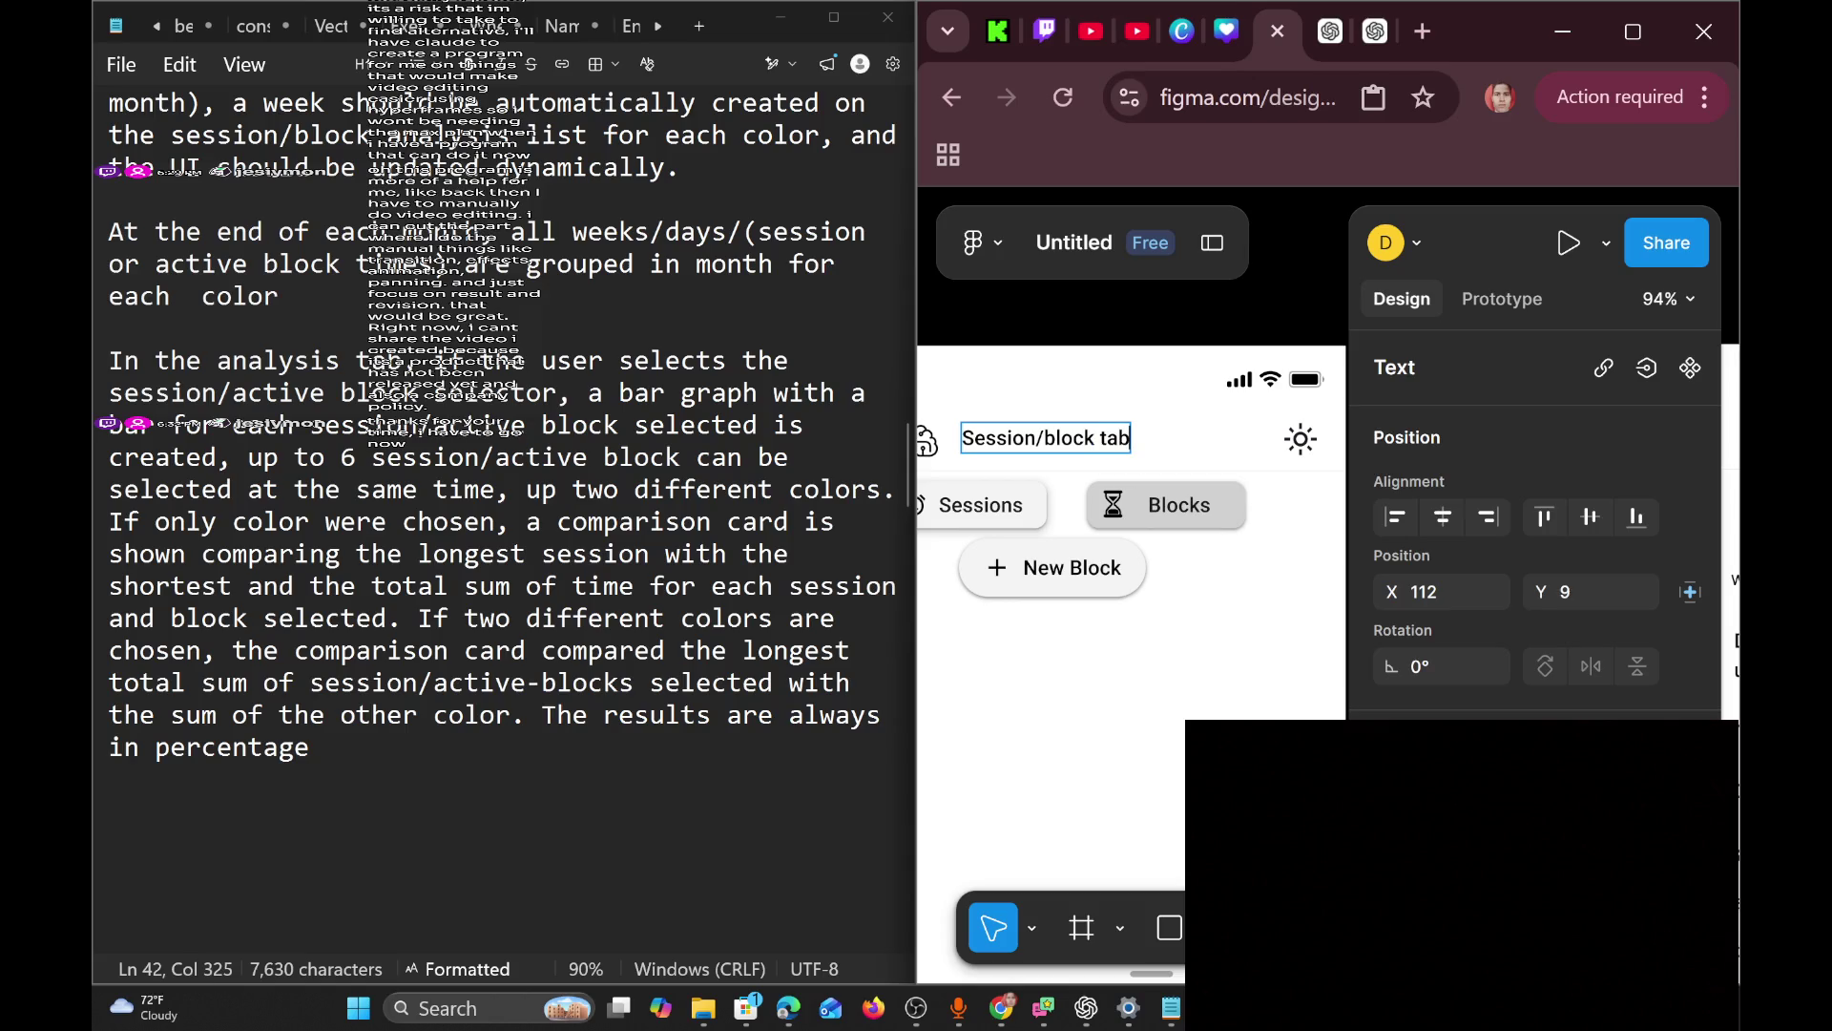
key(Escape)
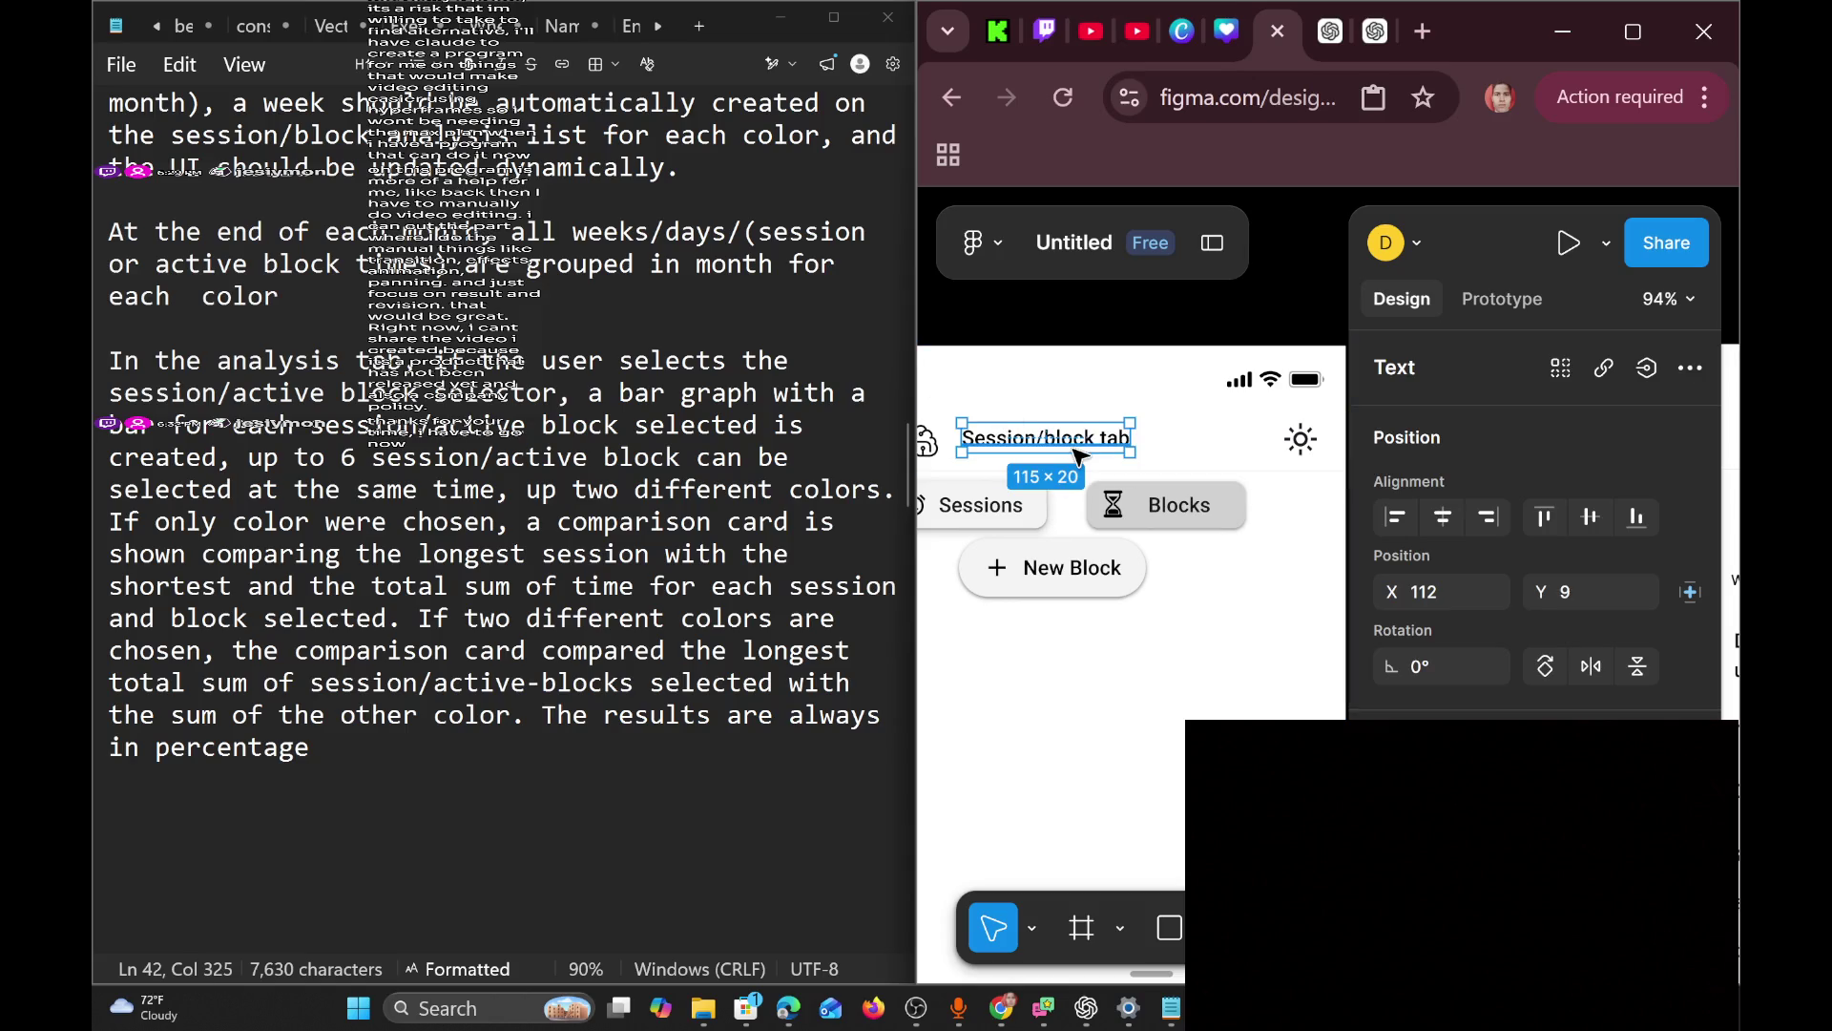
drag(1079, 446, 1106, 450)
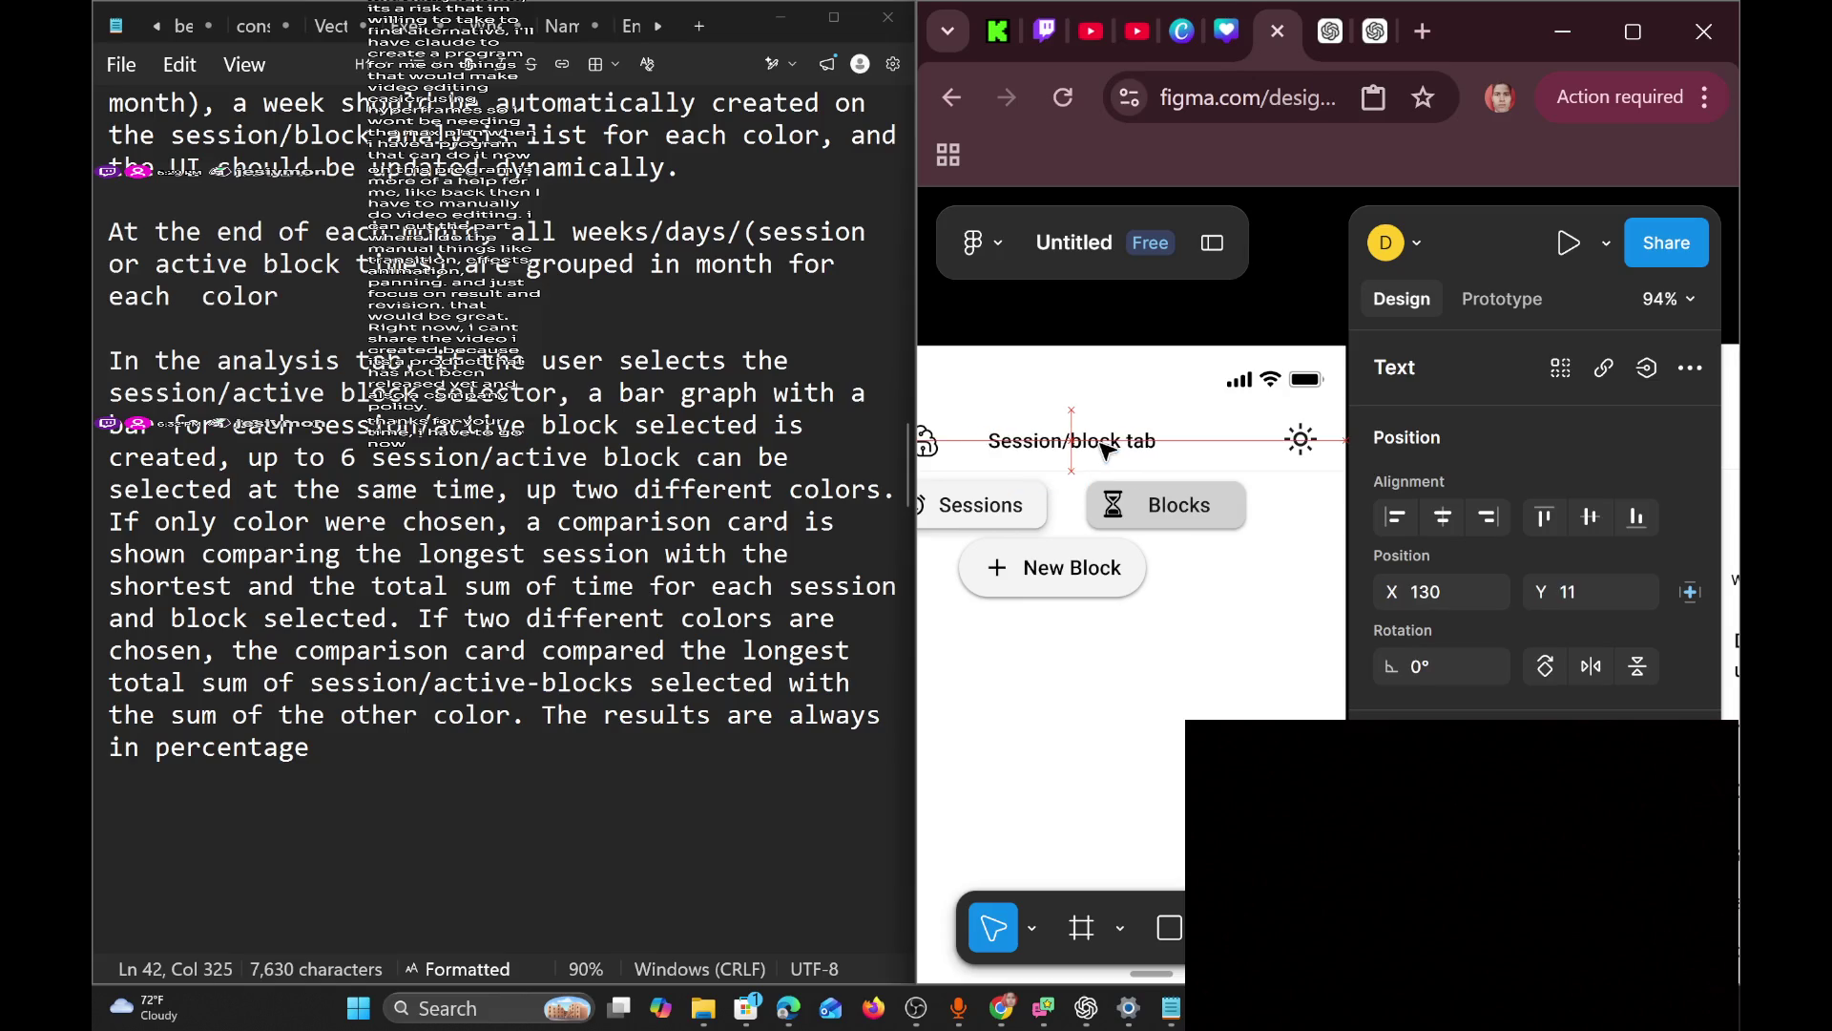
scroll(1197, 552, down, 5)
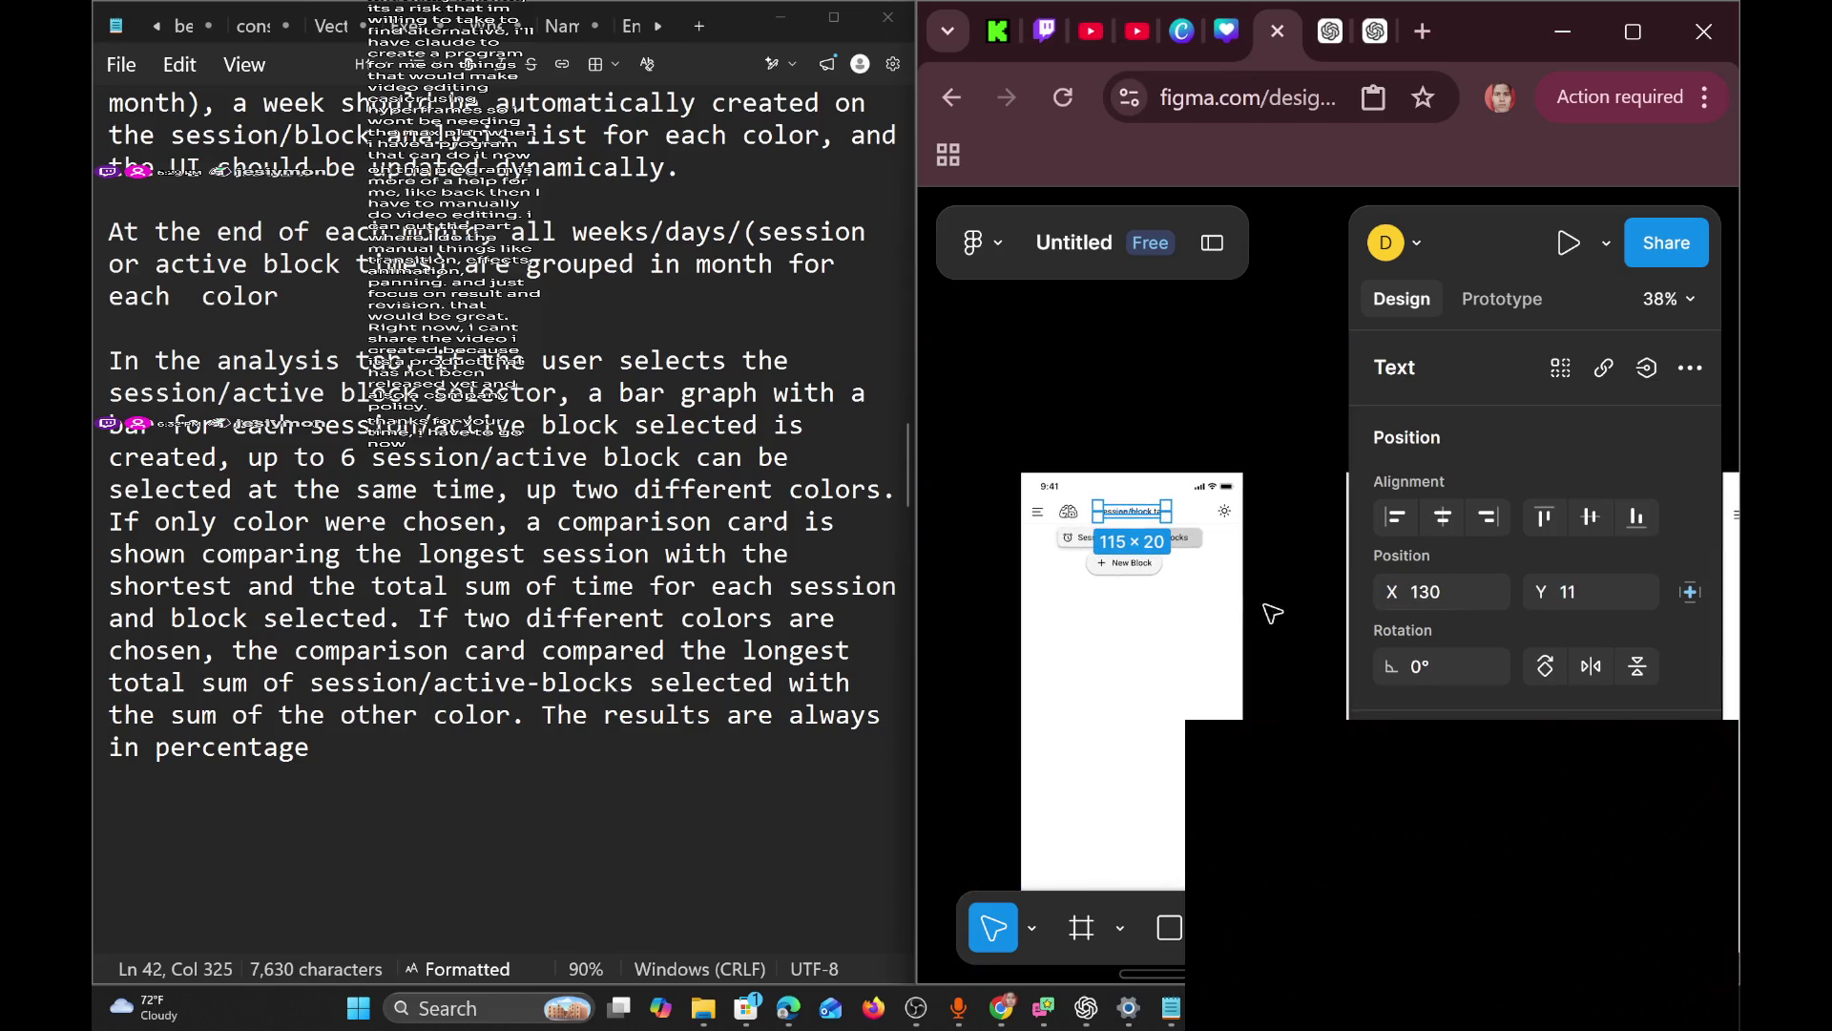
Copy the annotated screen's header bar.
scroll(1241, 592, down, 3)
scroll(1240, 592, right, 5)
scroll(1241, 592, up, 2)
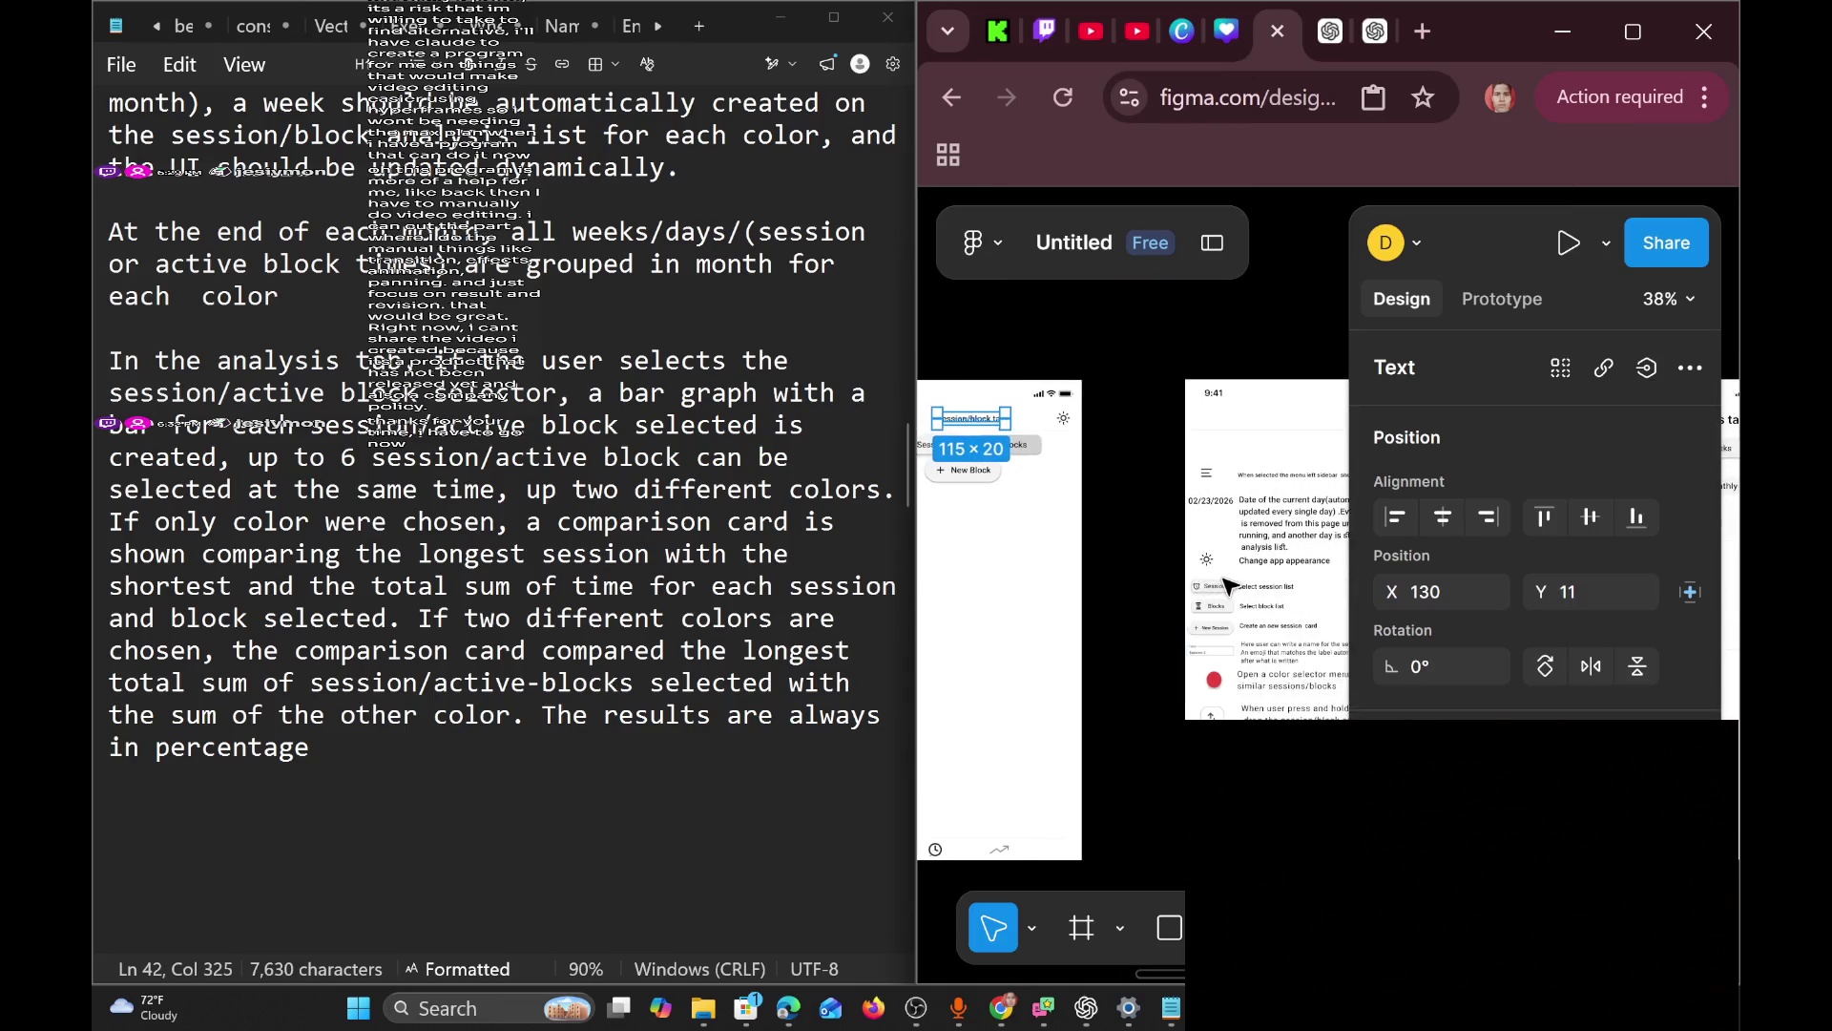
scroll(1221, 587, left, 5)
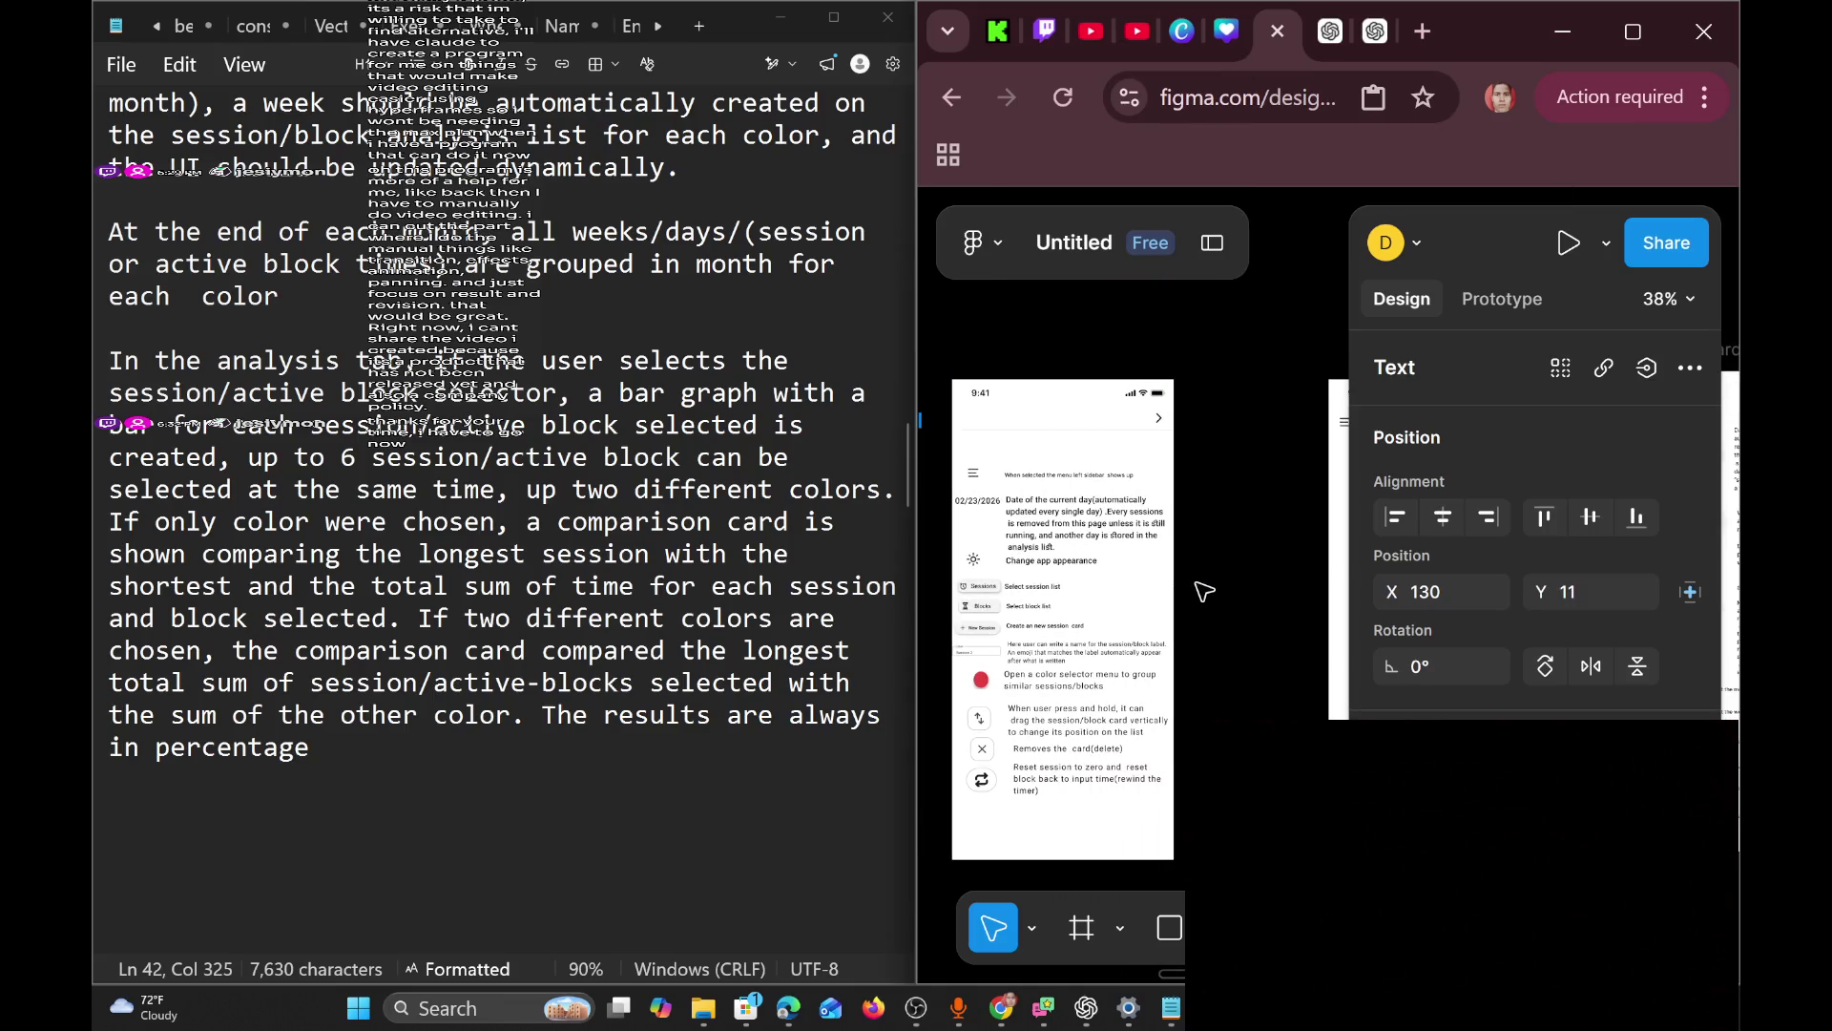
scroll(1107, 483, left, 3)
scroll(993, 483, right, 6)
scroll(1047, 467, left, 3)
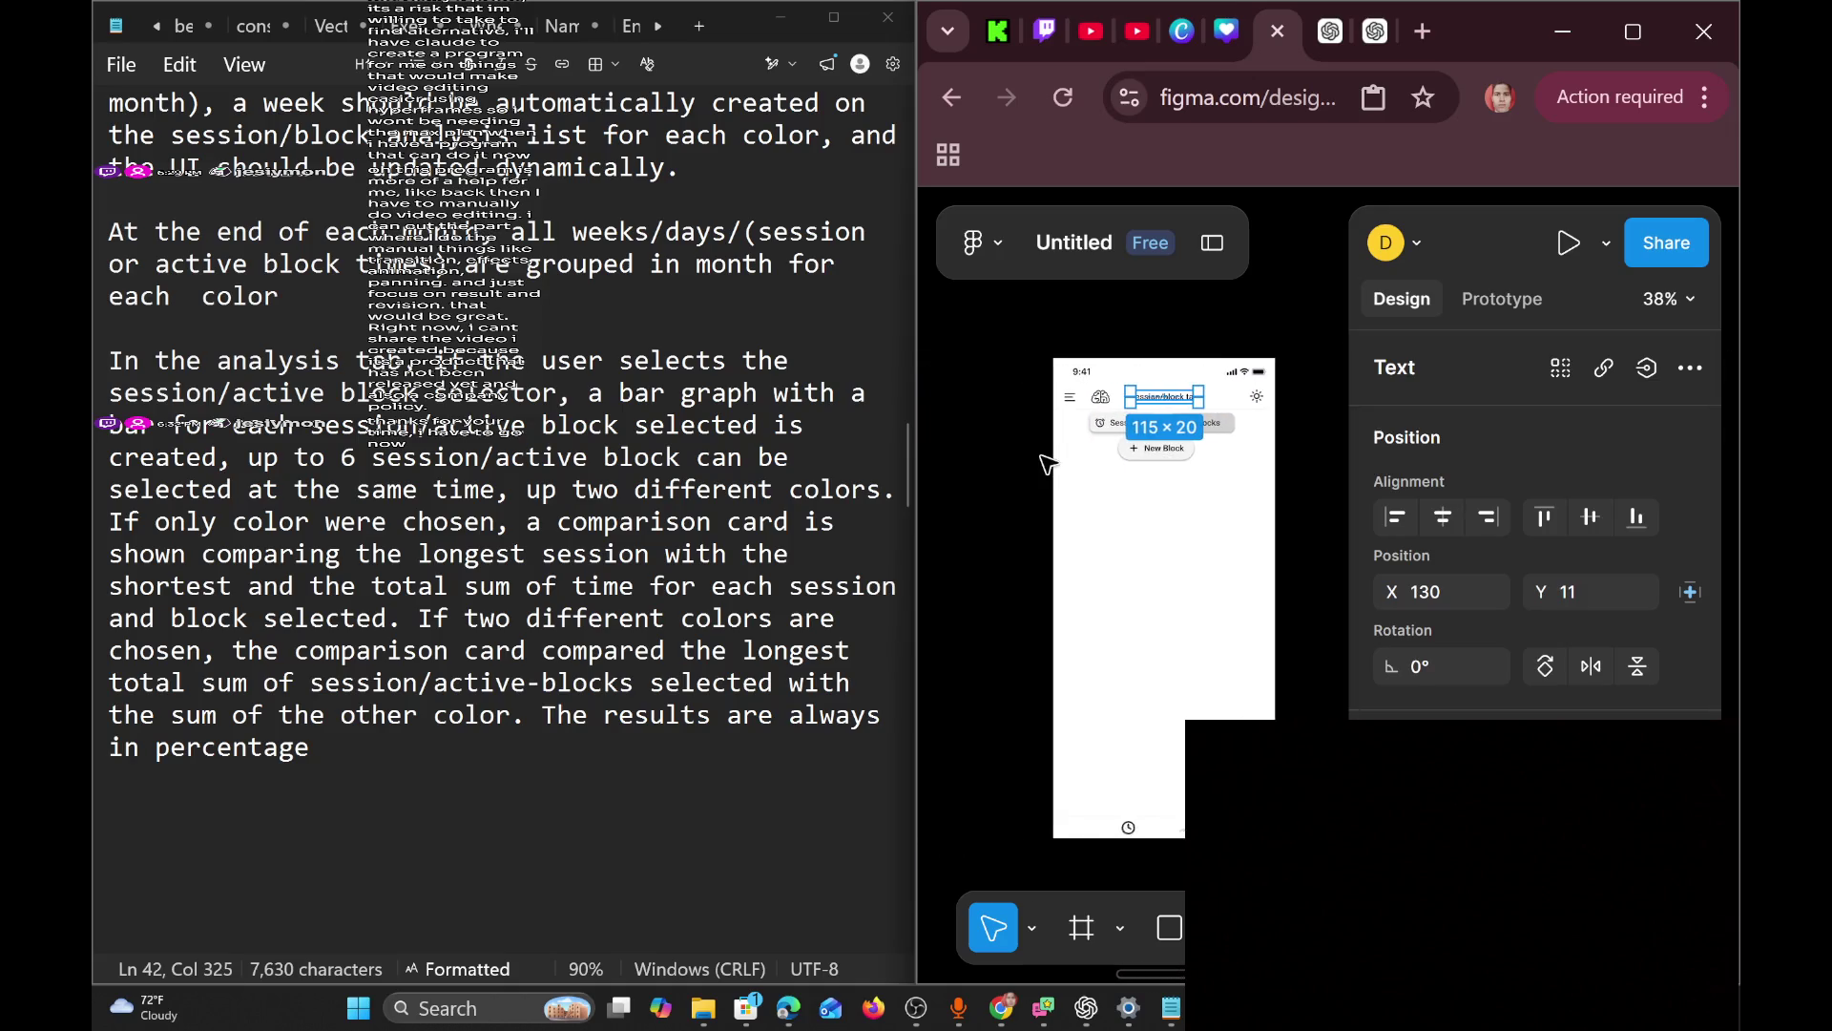
scroll(1050, 458, right, 5)
scroll(1140, 415, left, 2)
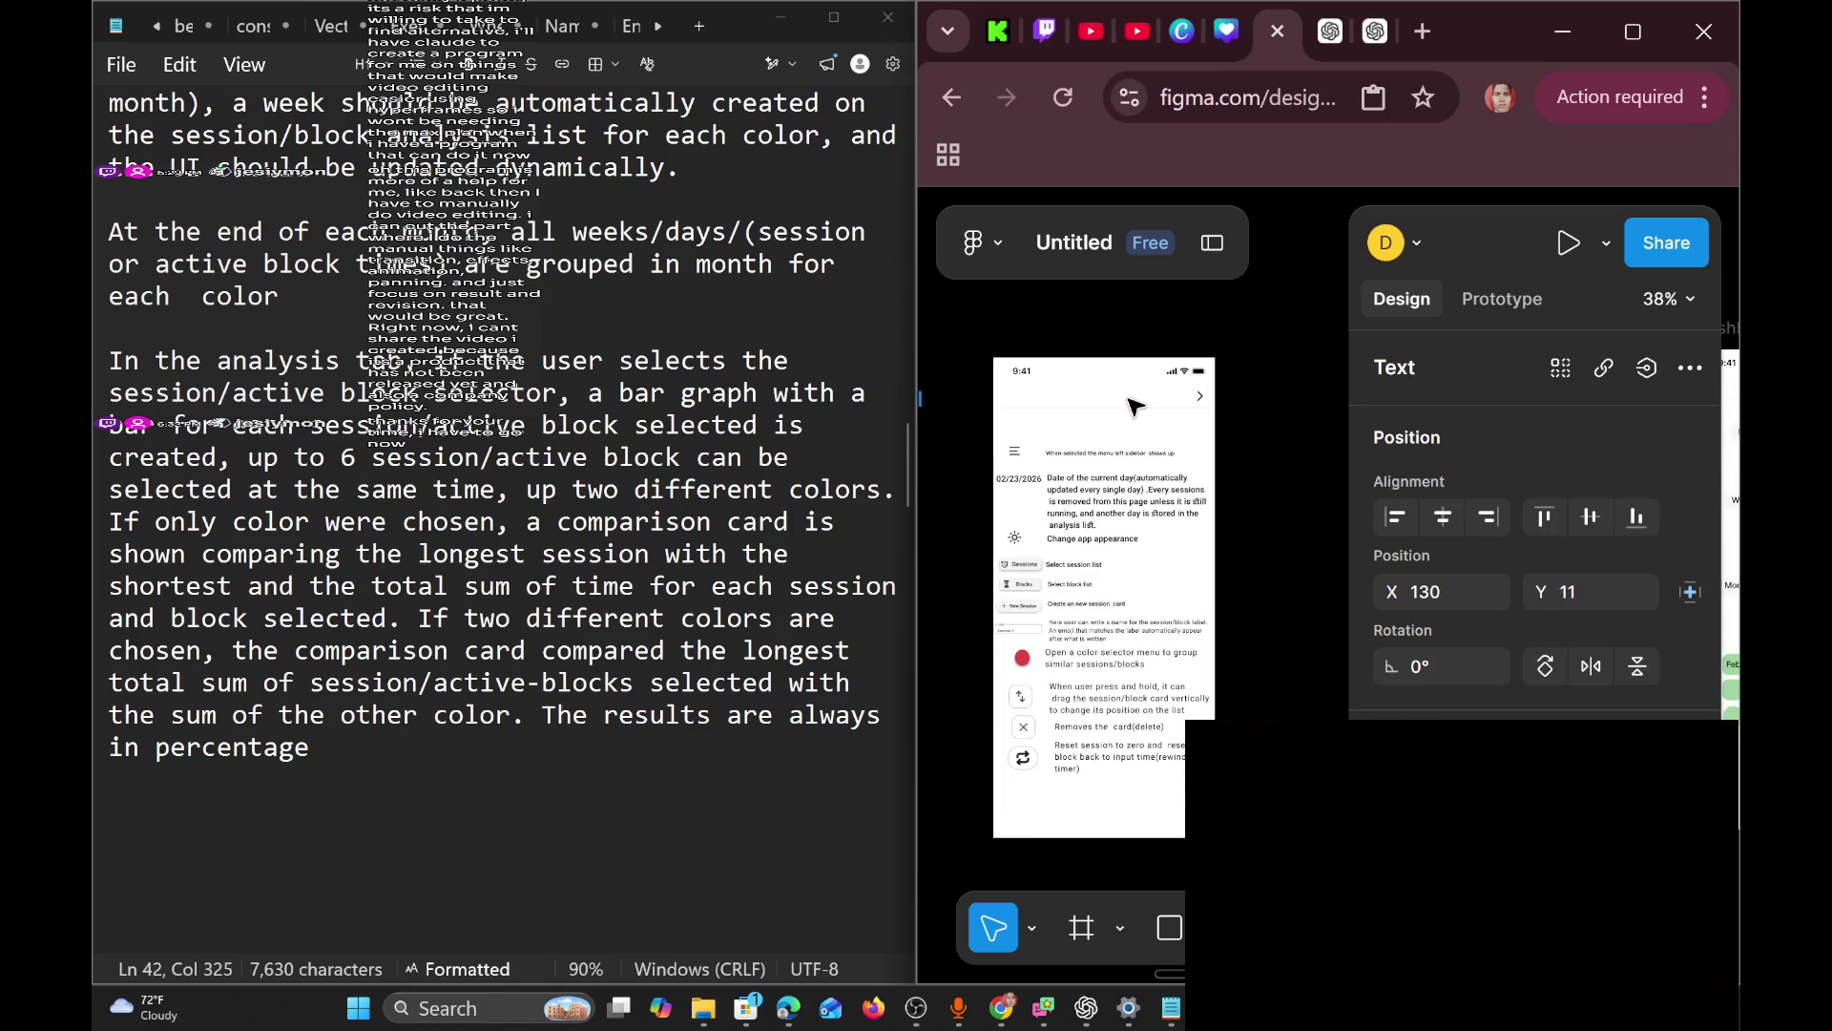
click(1126, 401)
double_click(1126, 401)
double_click(1126, 400)
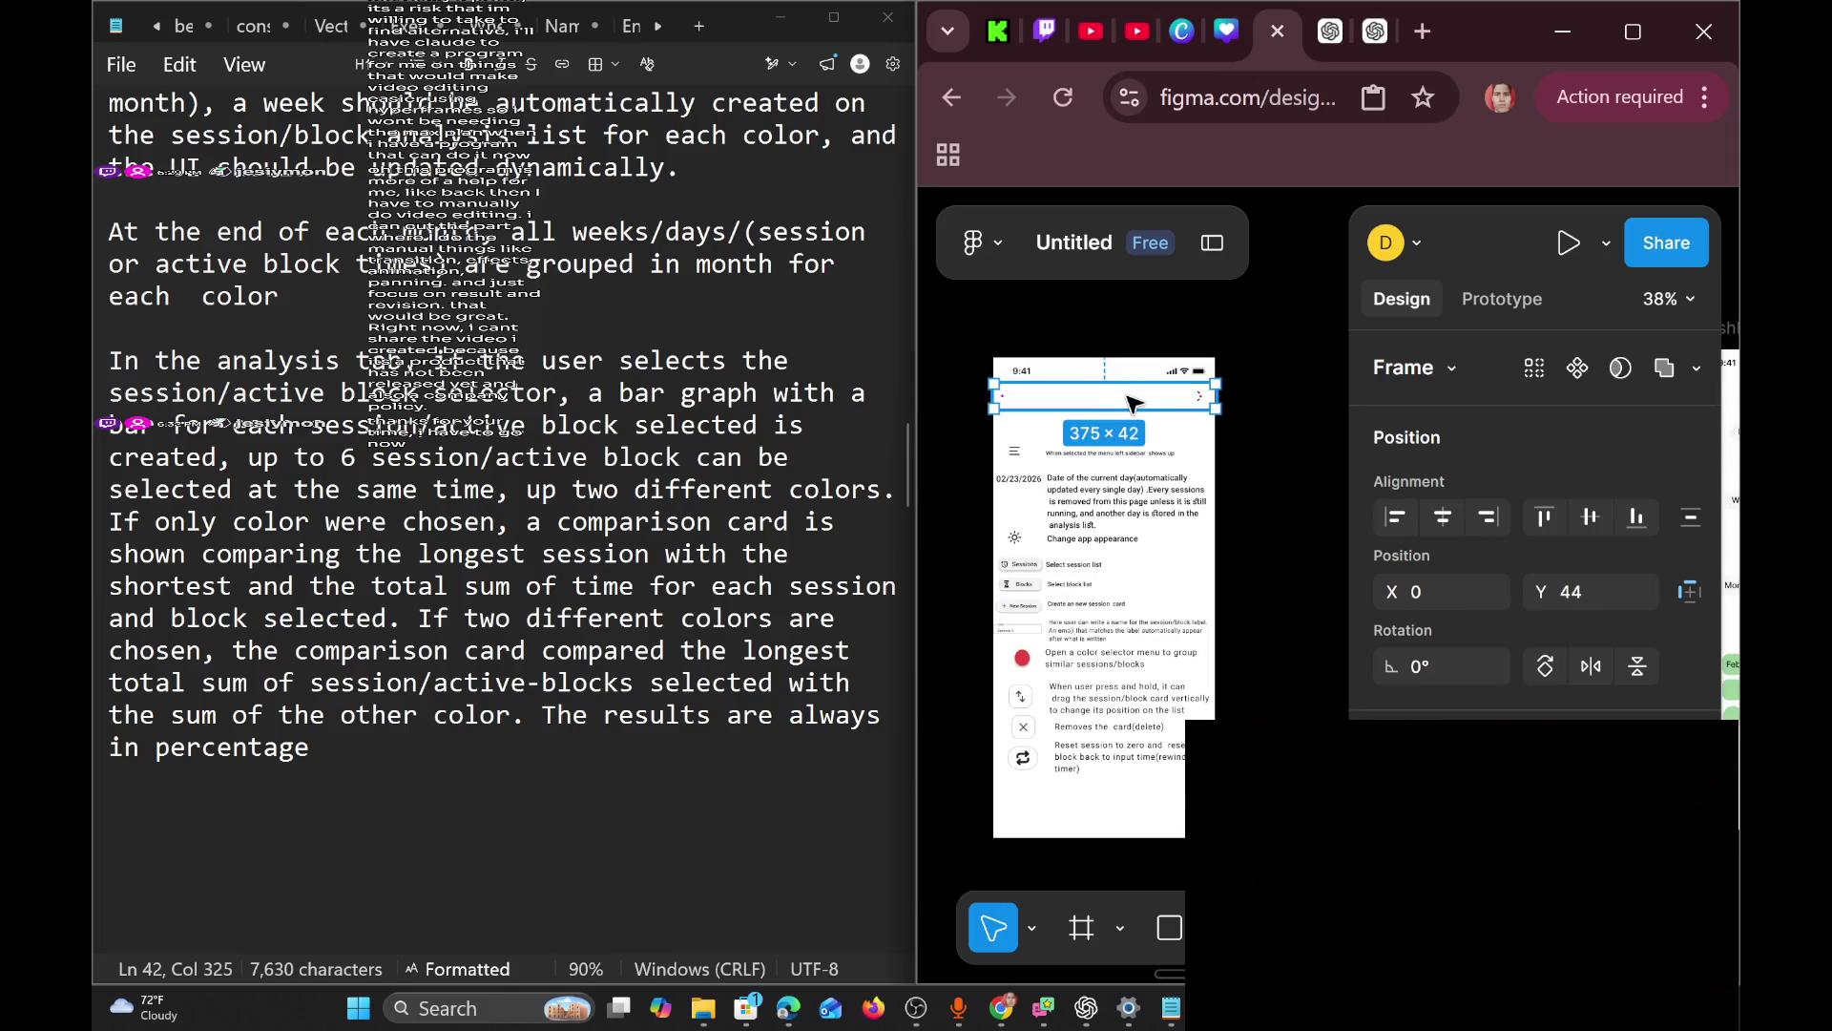
right_click(1130, 401)
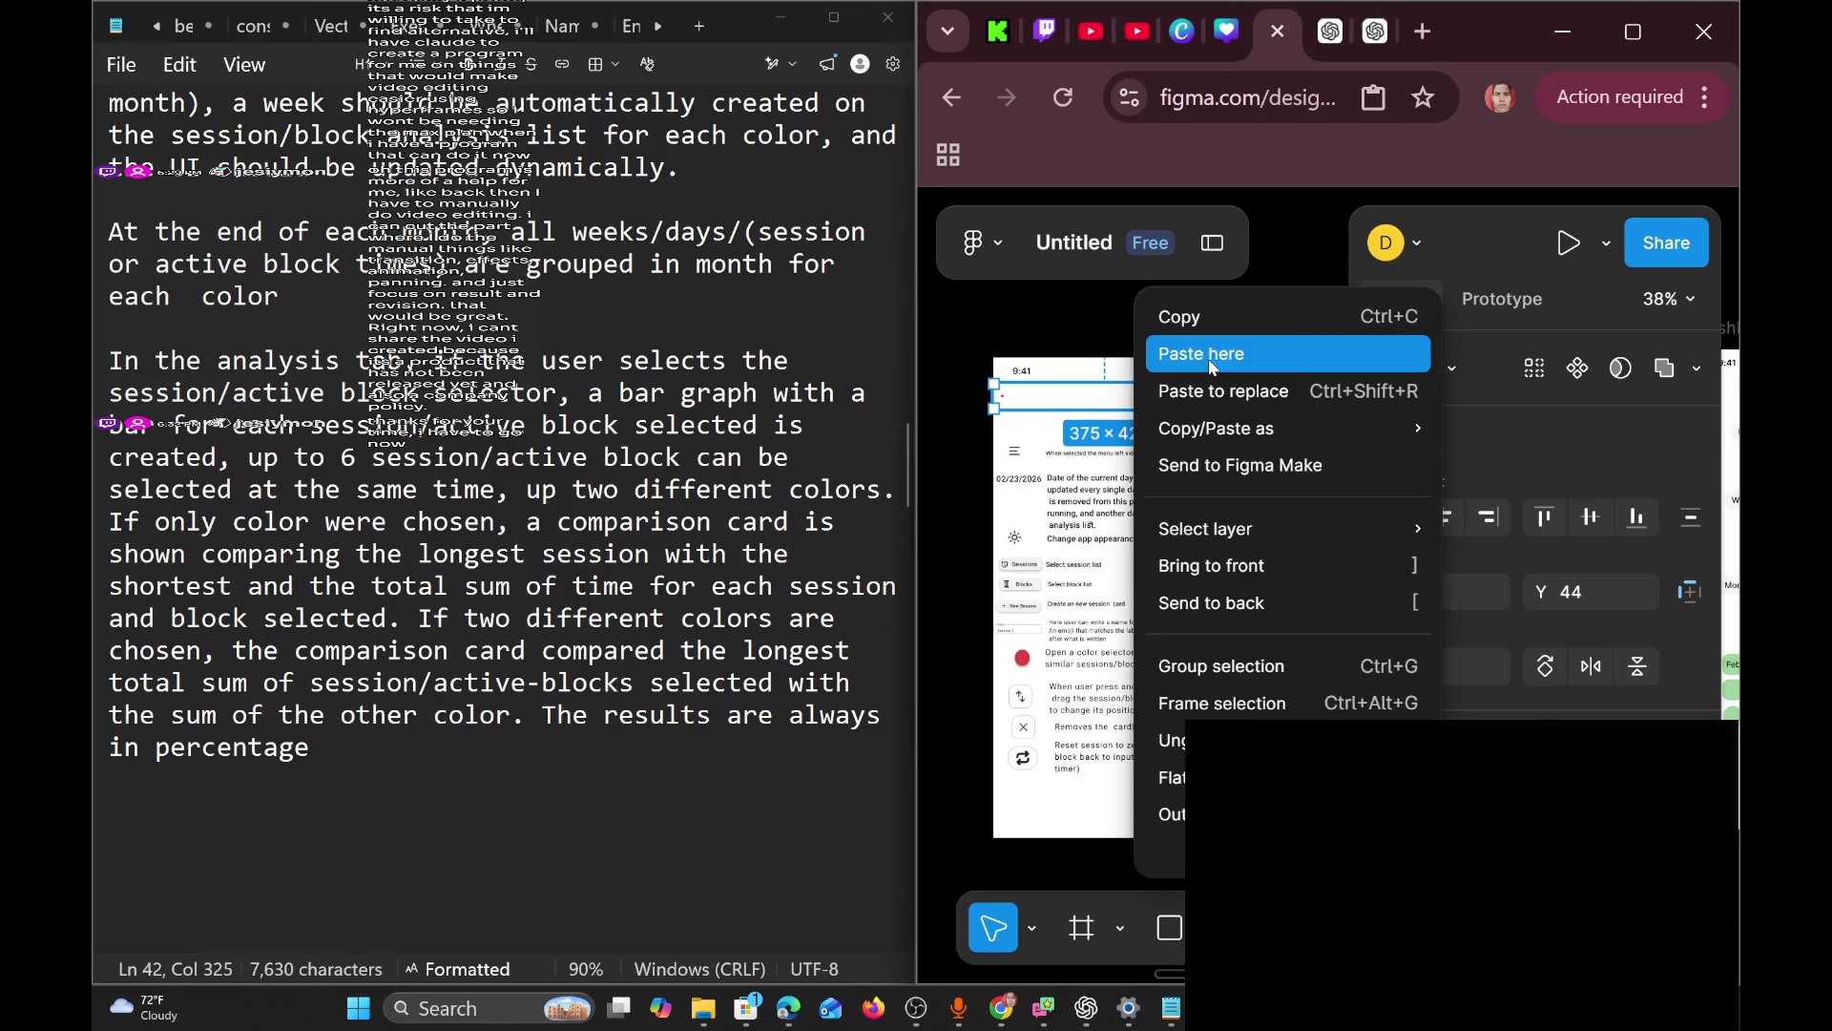
click(1184, 315)
Replace the Session/block tab screen's header with the copied bar and move it to the top.
scroll(1180, 379, left, 3)
scroll(1180, 379, left, 3)
scroll(1240, 403, right, 2)
click(1245, 406)
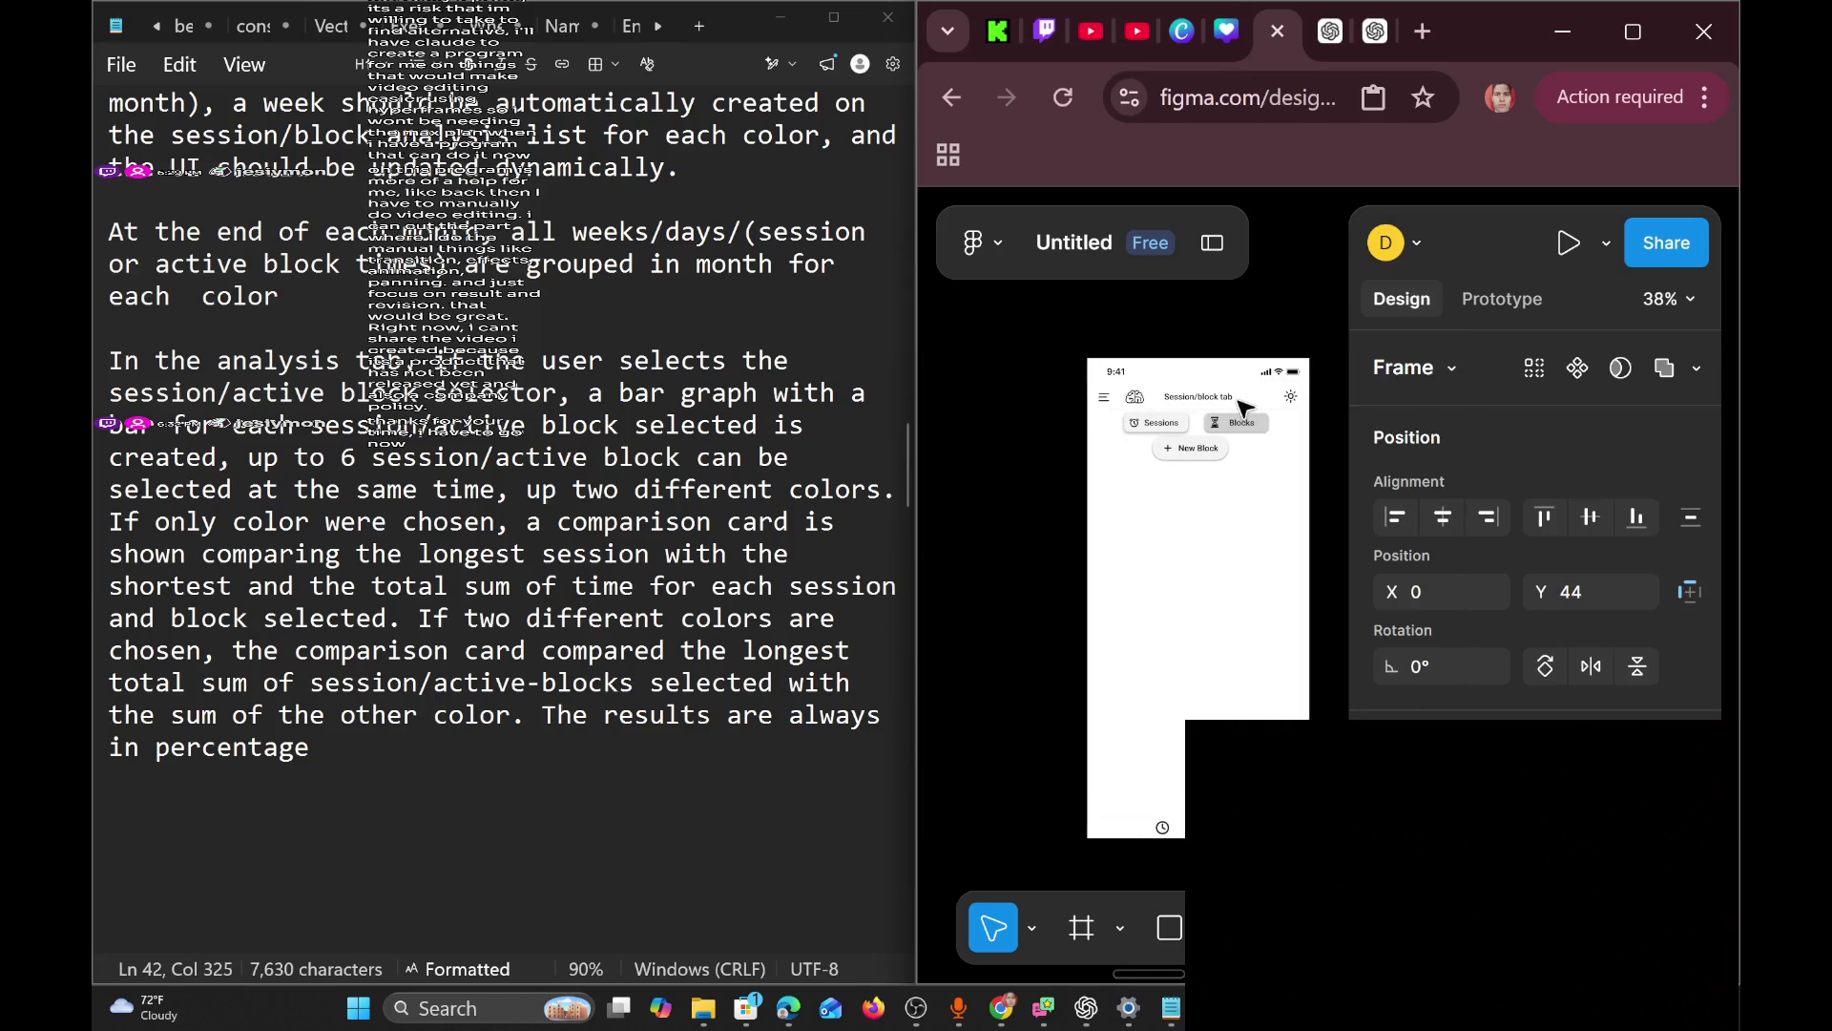
double_click(1258, 398)
double_click(1265, 398)
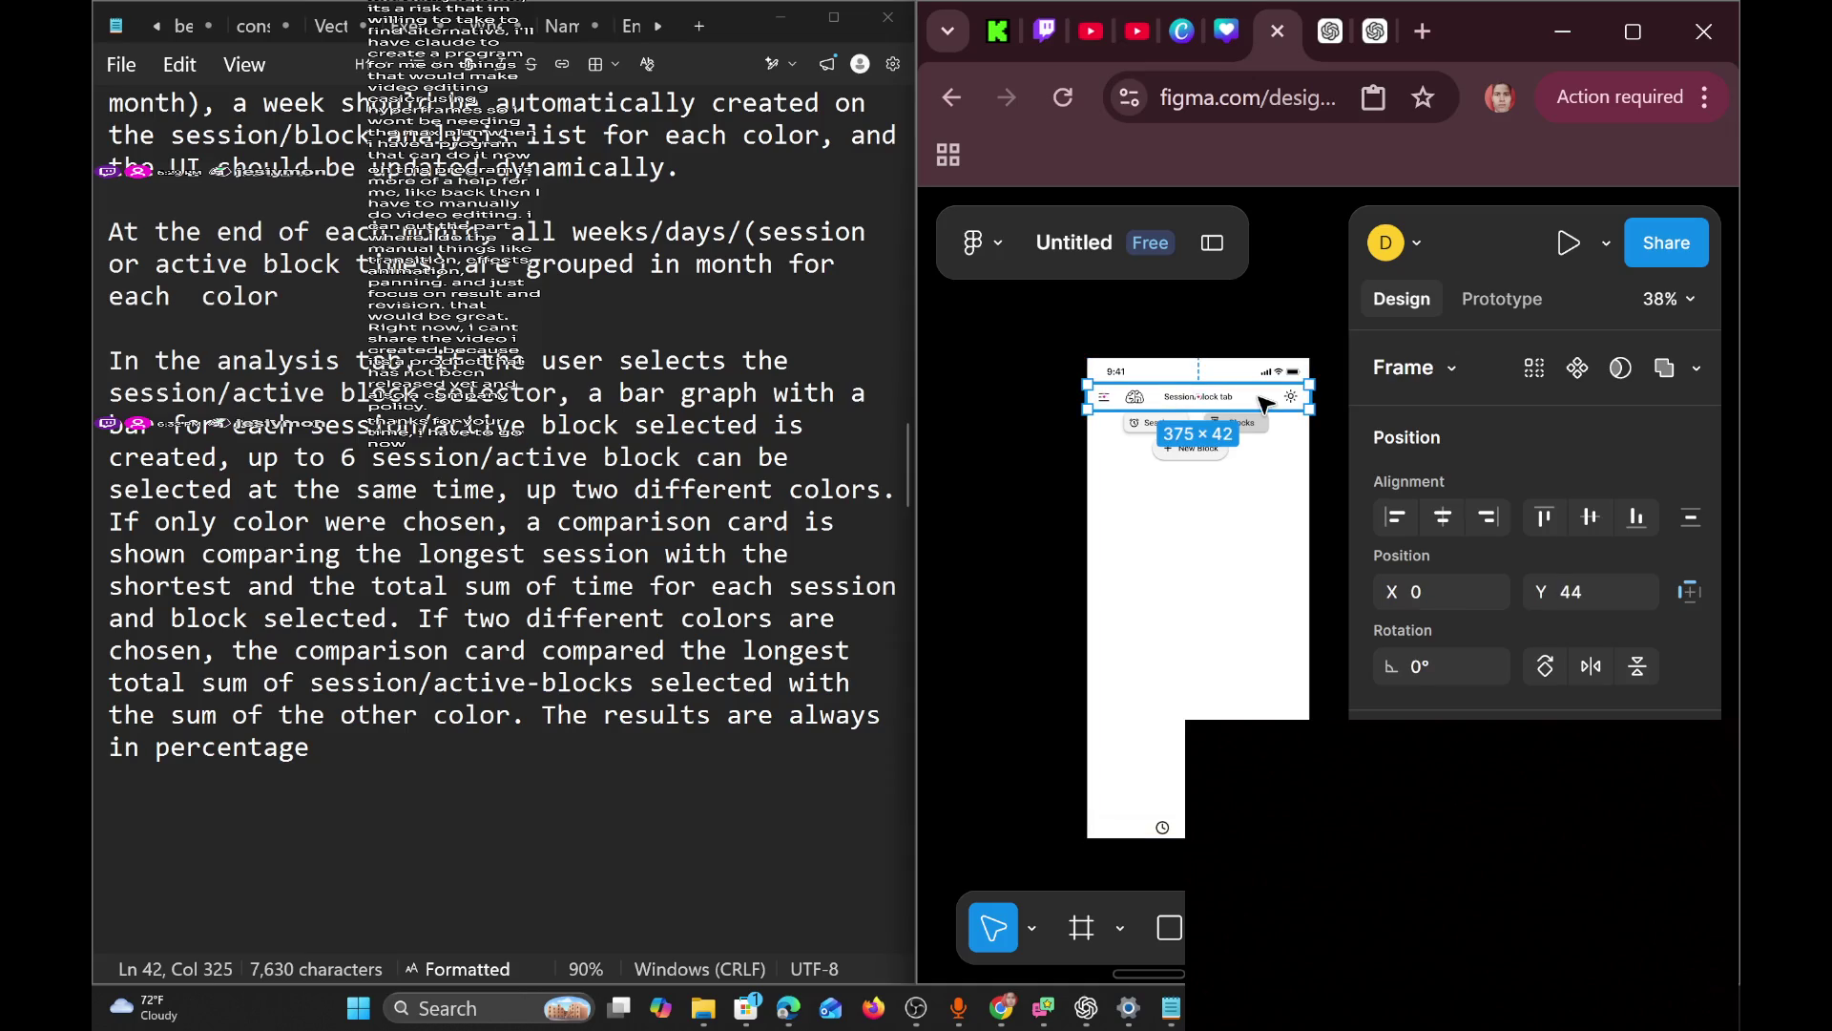
right_click(1267, 397)
click(1397, 391)
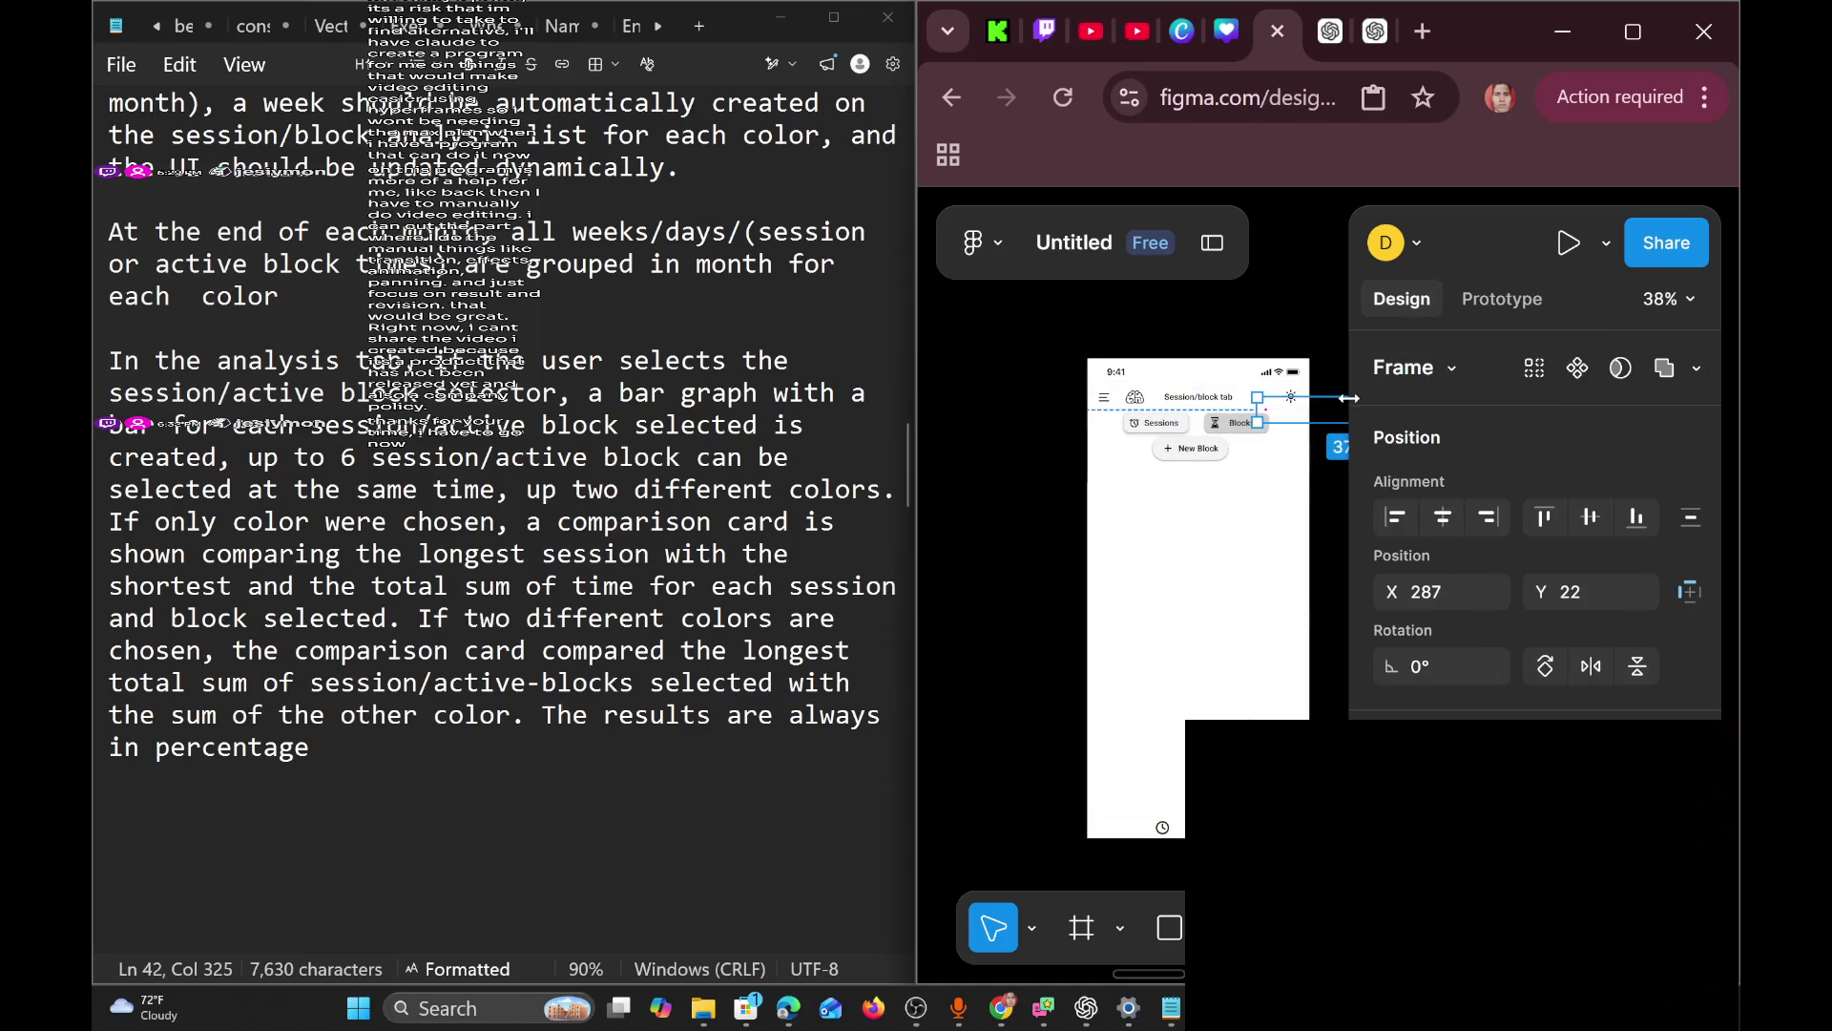
click(1274, 478)
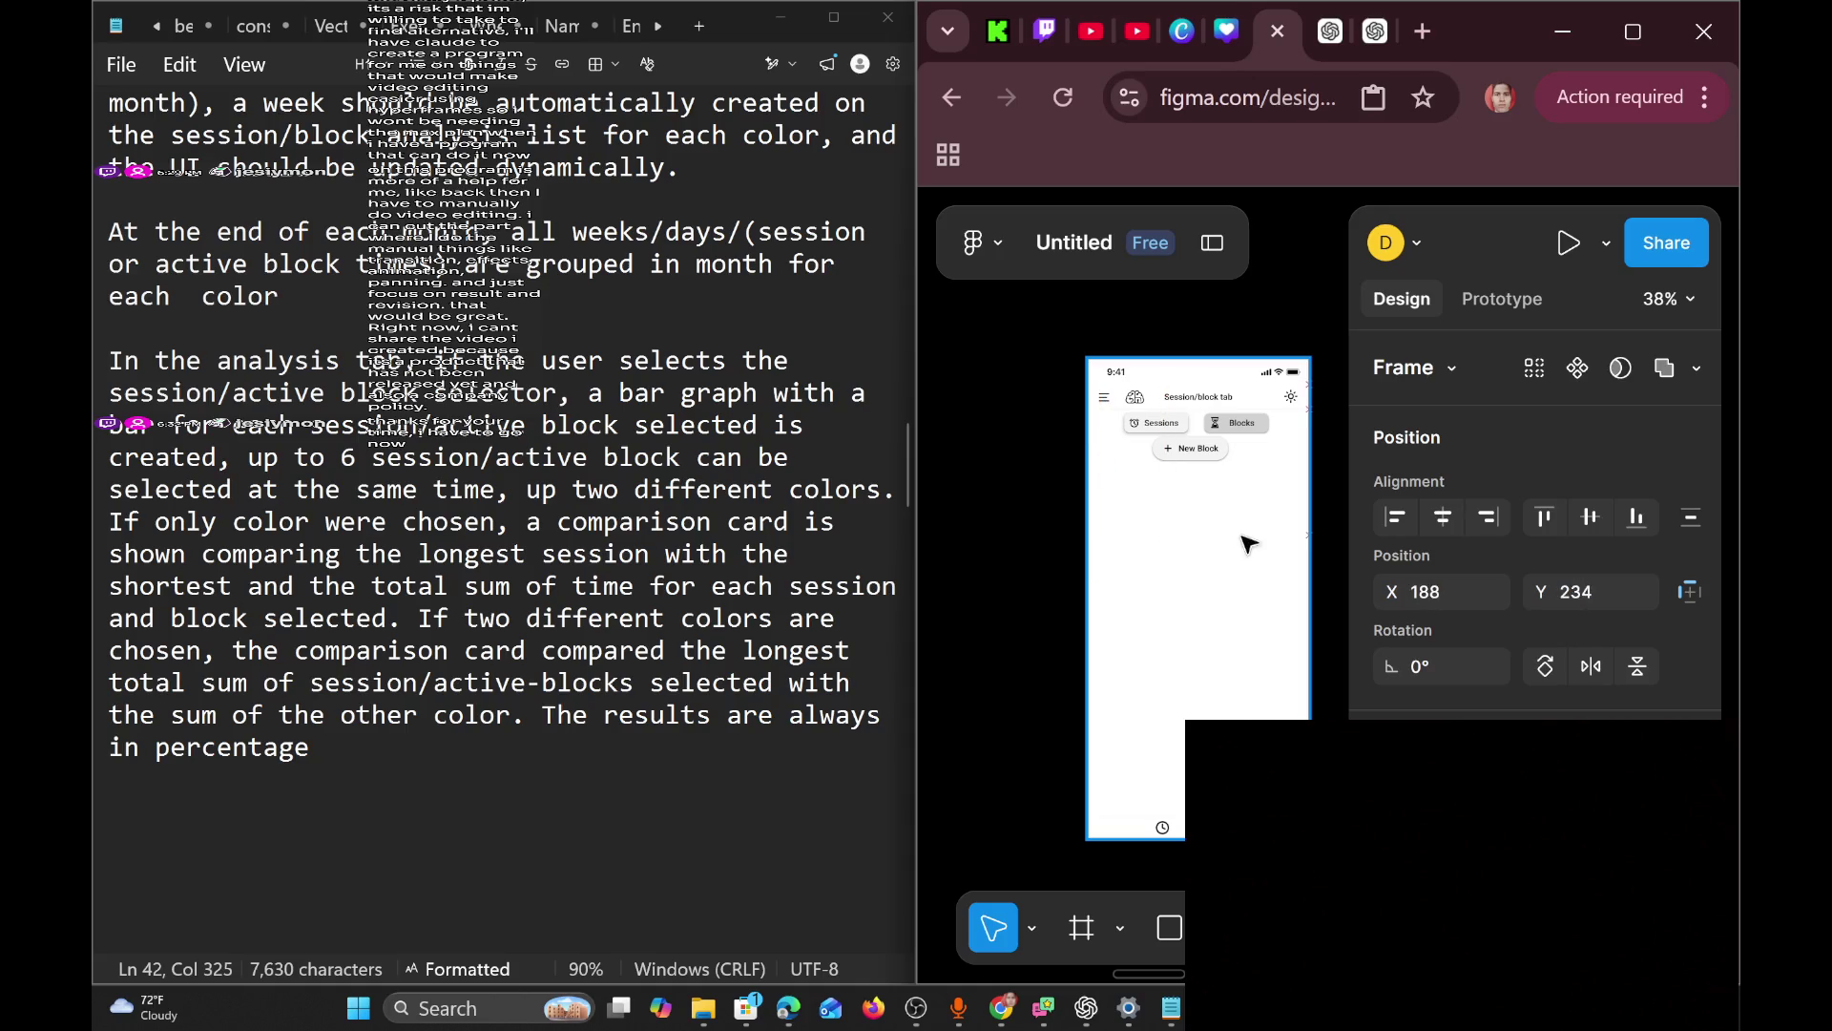
mouse_move(1155, 561)
mouse_down()
mouse_move(1164, 315)
mouse_move(945, 336)
mouse_move(1088, 334)
mouse_move(1112, 377)
mouse_up()
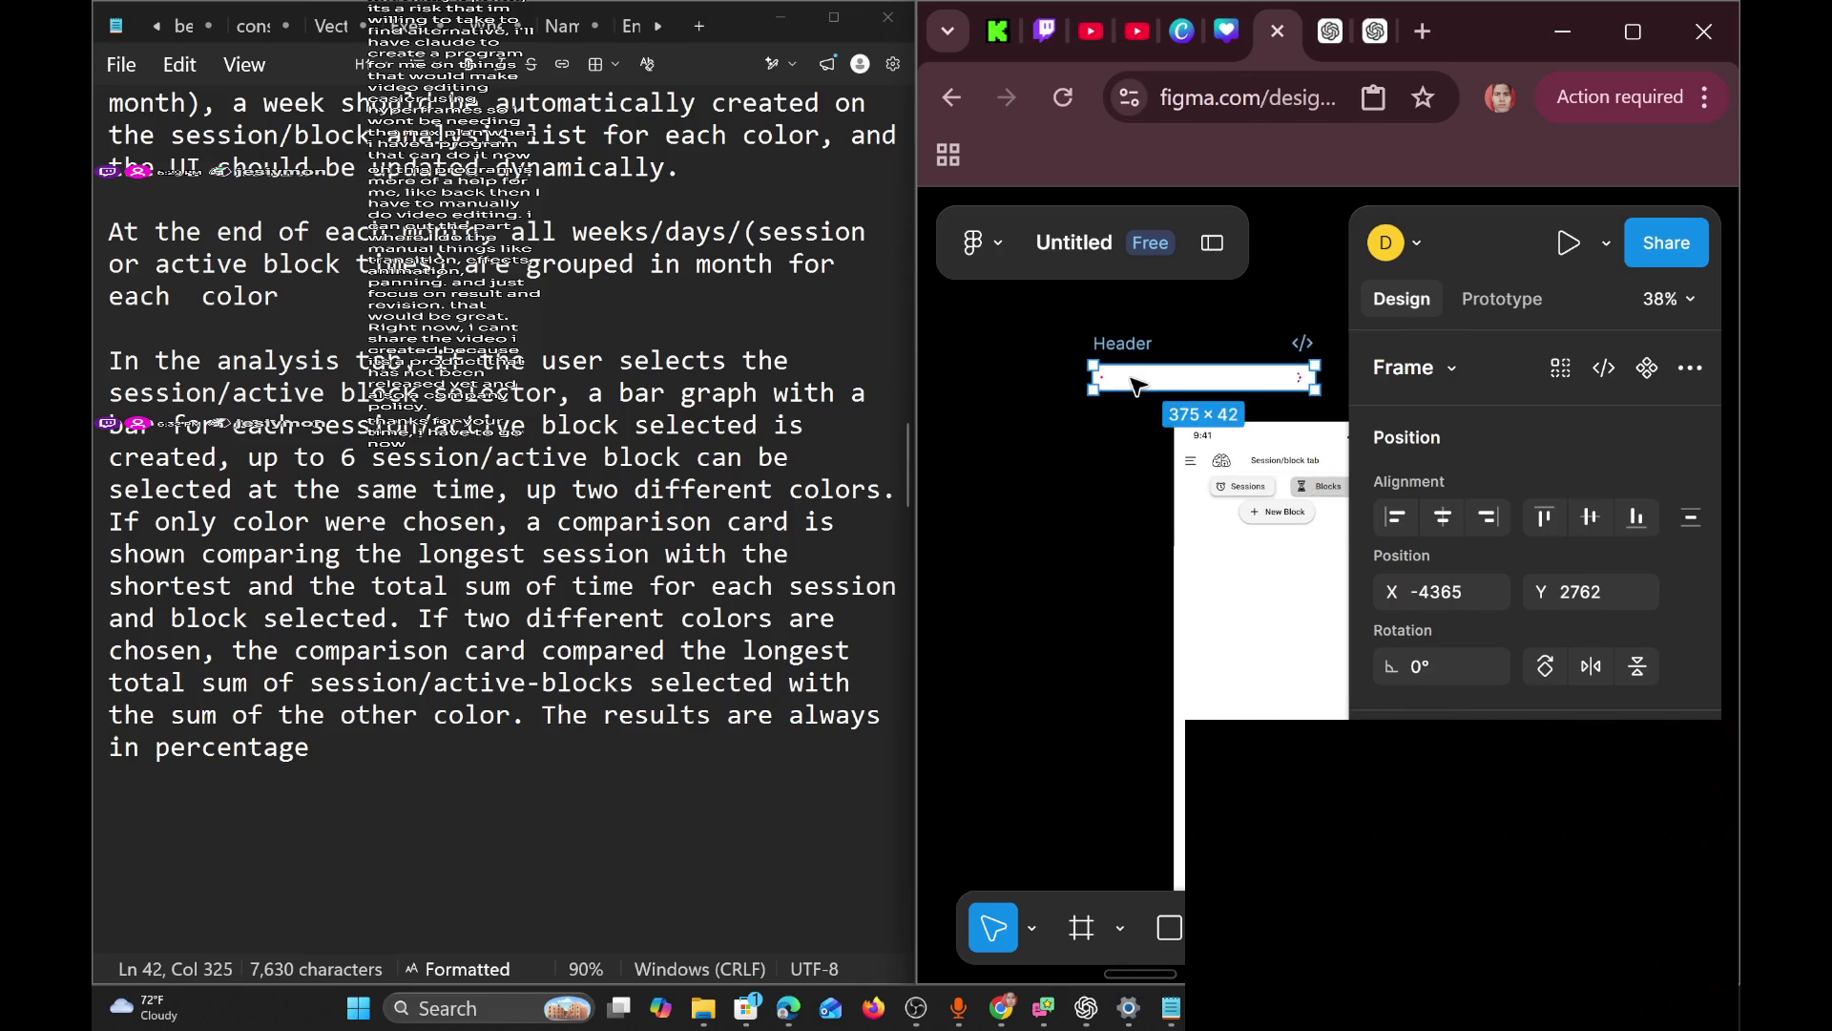
Bring the pasted header bar to front and move the title text into the chevron bar.
right_click(1139, 377)
click(1287, 529)
mouse_move(1241, 554)
mouse_down()
mouse_move(1184, 573)
mouse_move(1260, 568)
mouse_move(1231, 568)
mouse_up()
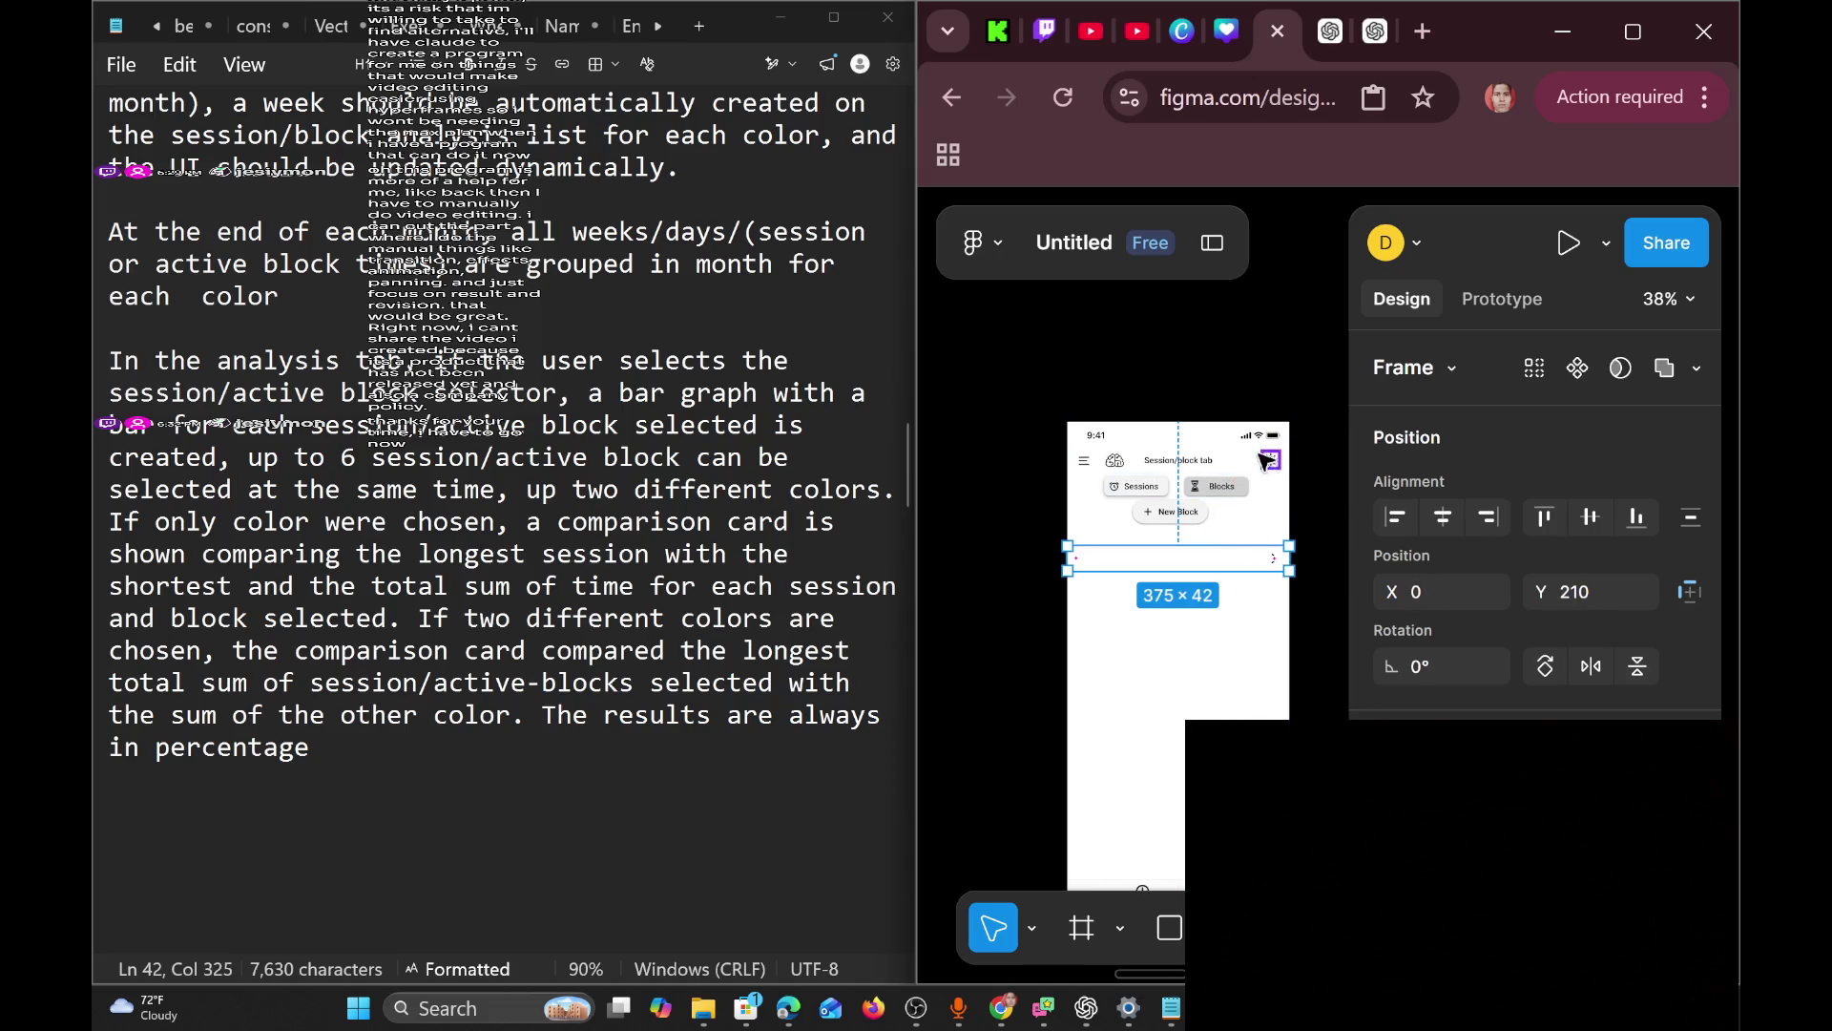
click(1248, 463)
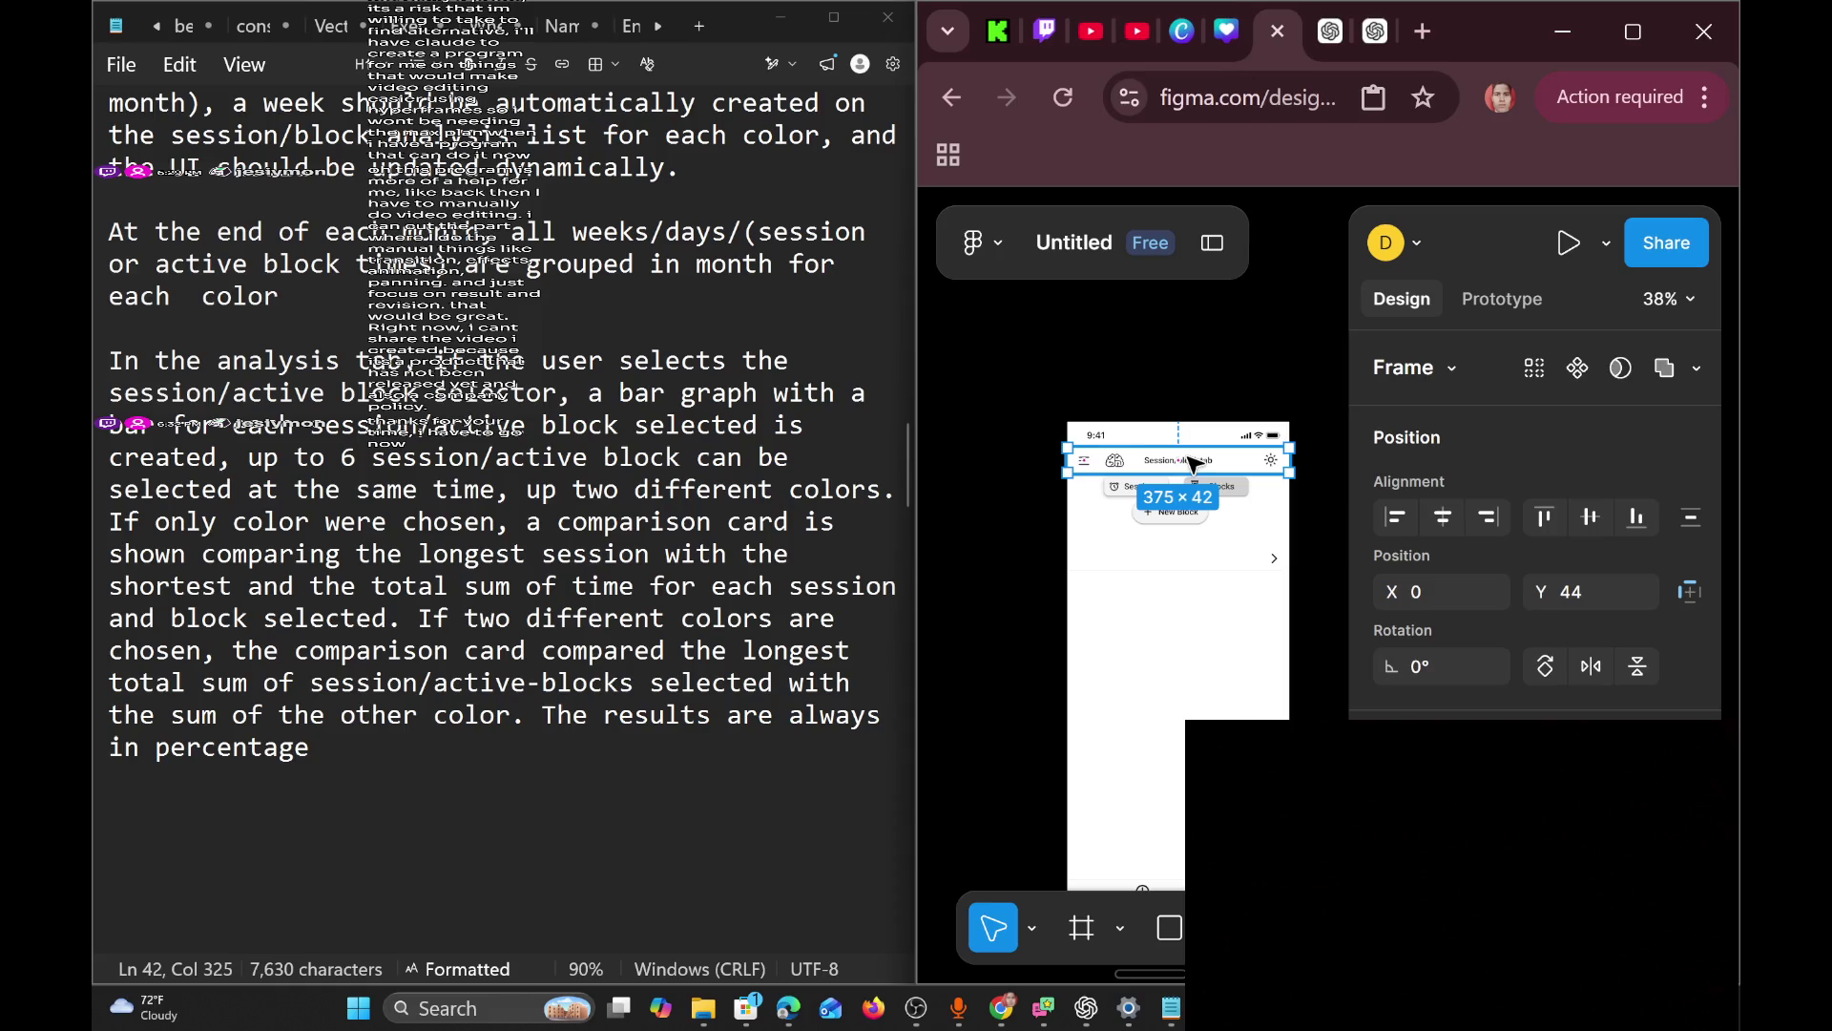
double_click(1193, 465)
mouse_move(1198, 466)
mouse_down()
mouse_move(1218, 554)
mouse_move(1198, 560)
mouse_up()
Inspect the header frame, status bar, brain logo and light-mode icon layers.
click(1231, 465)
key(Tab)
click(1235, 467)
right_click(1236, 468)
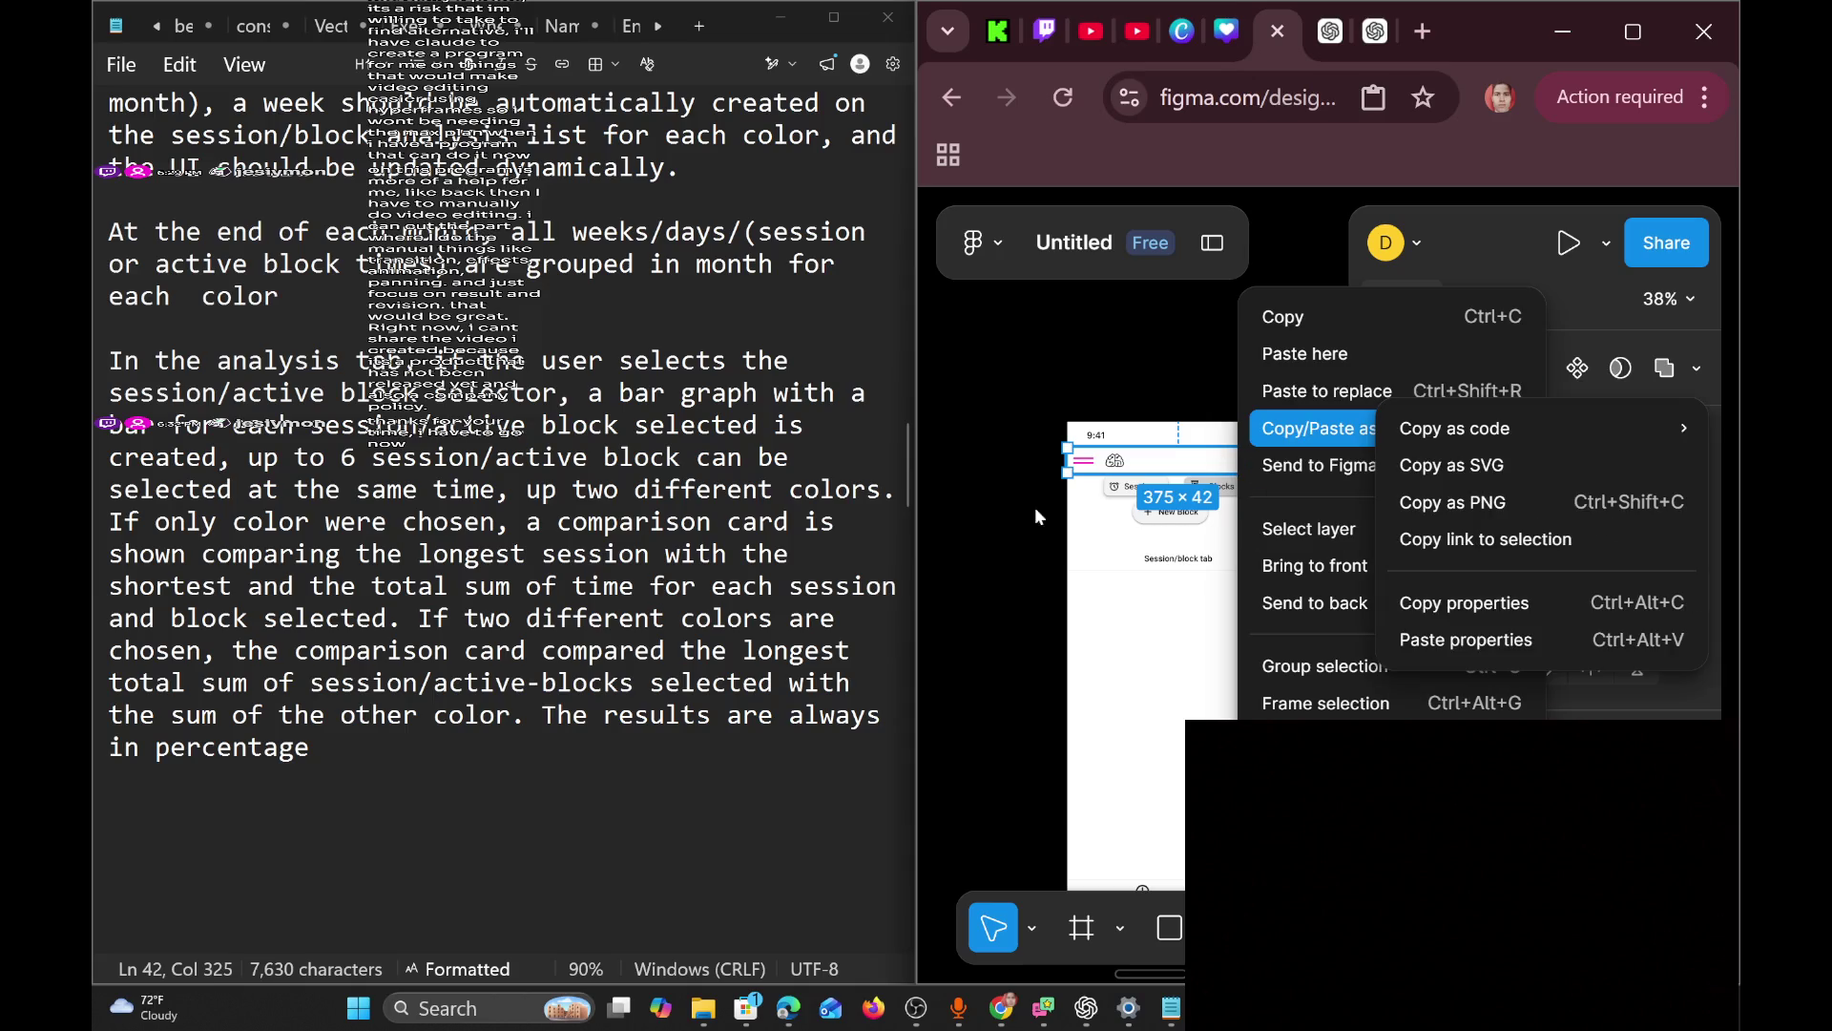
key(Escape)
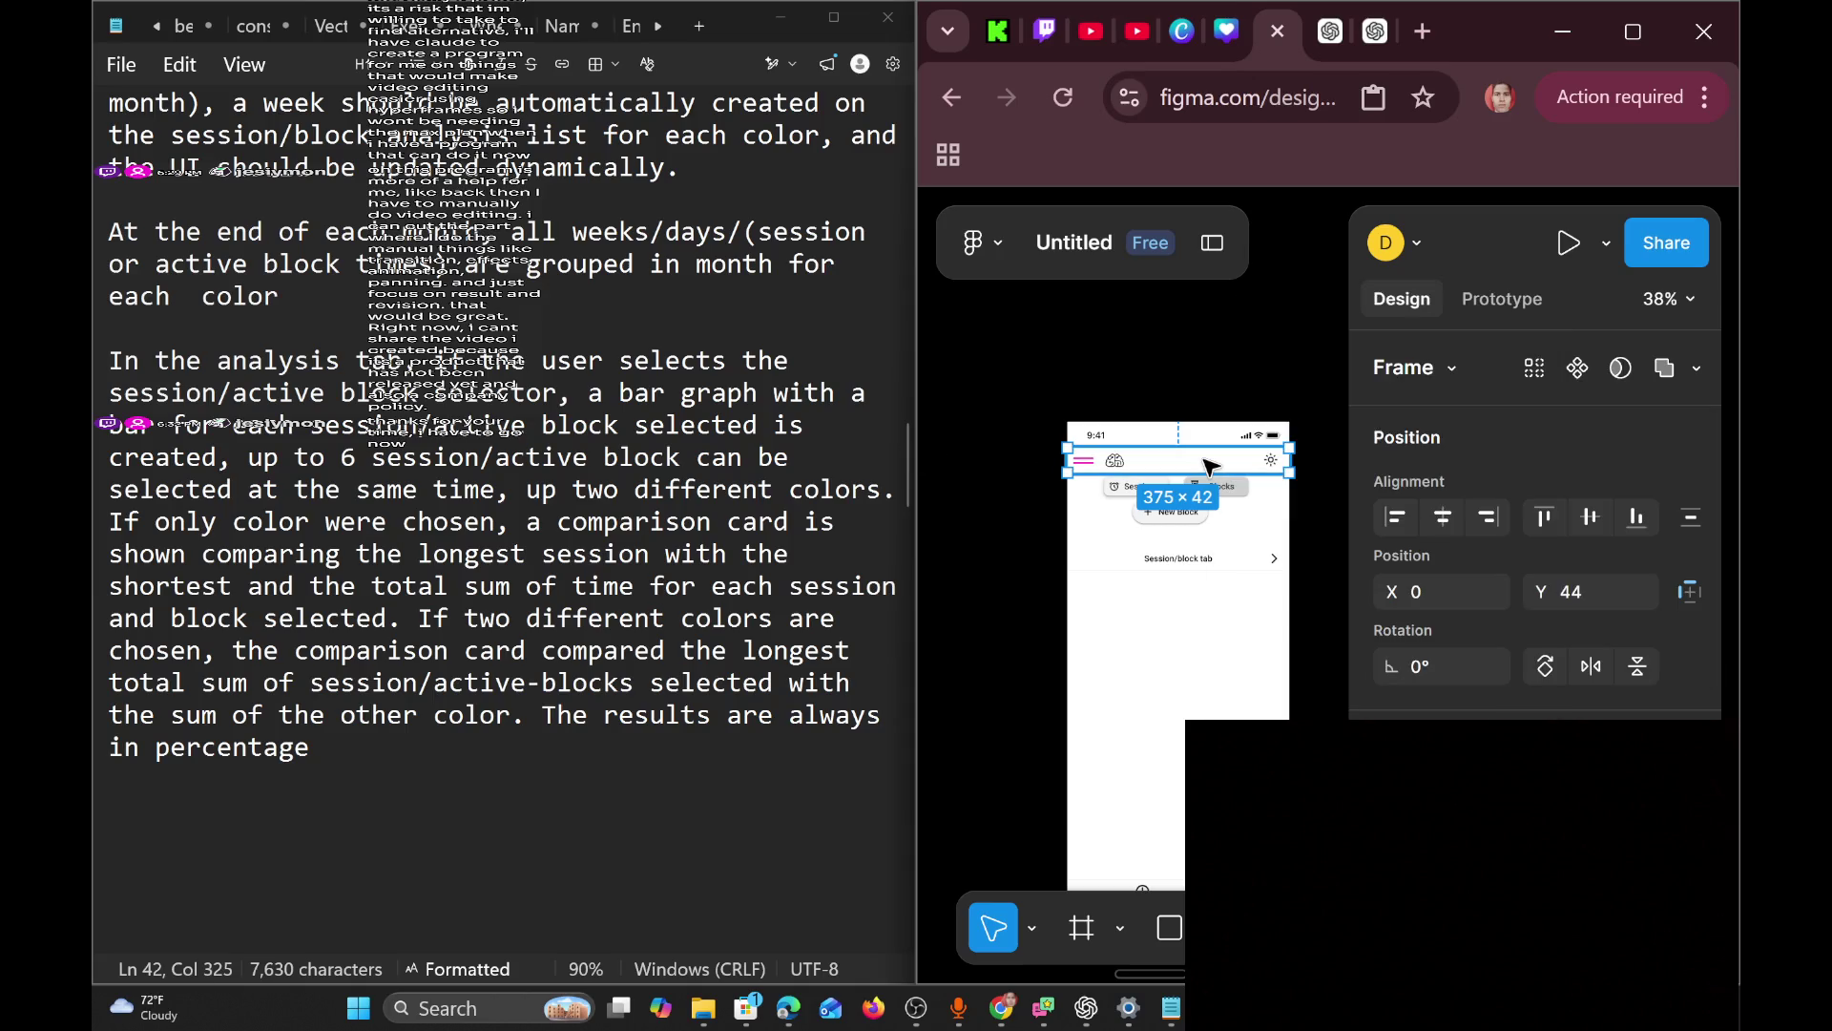
key(Escape)
click(1210, 474)
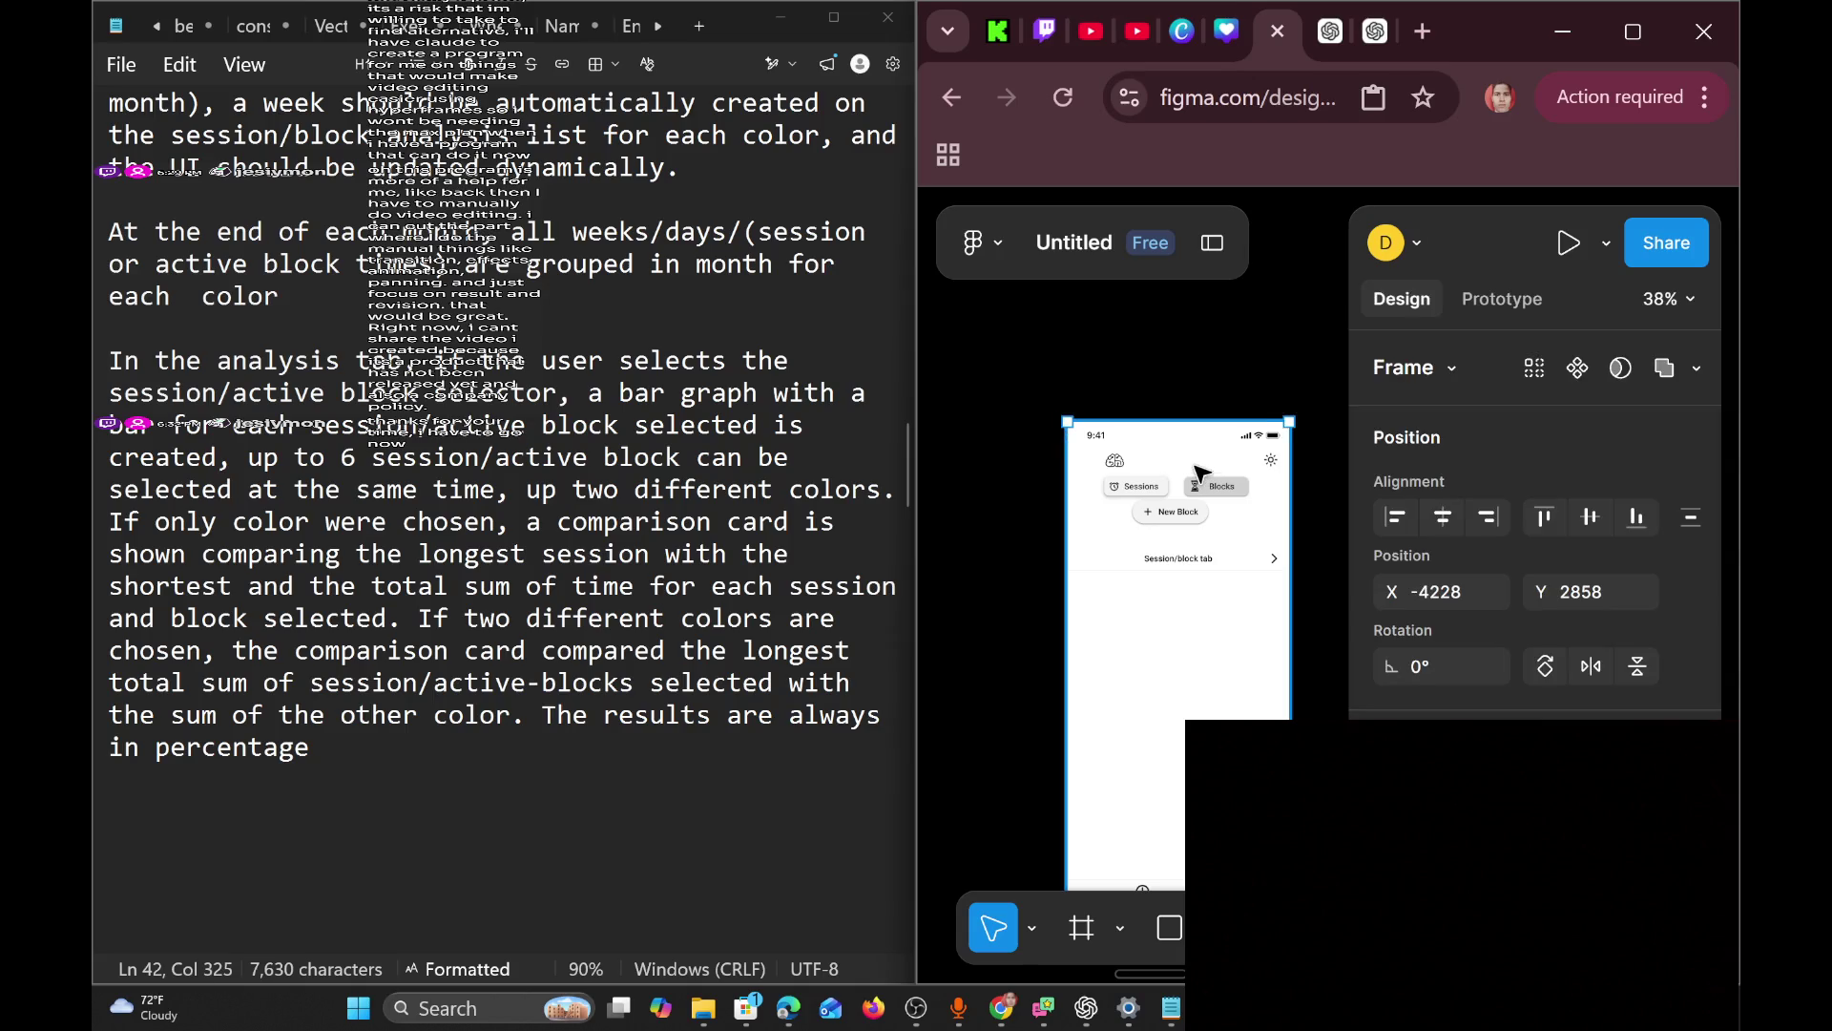
double_click(1125, 460)
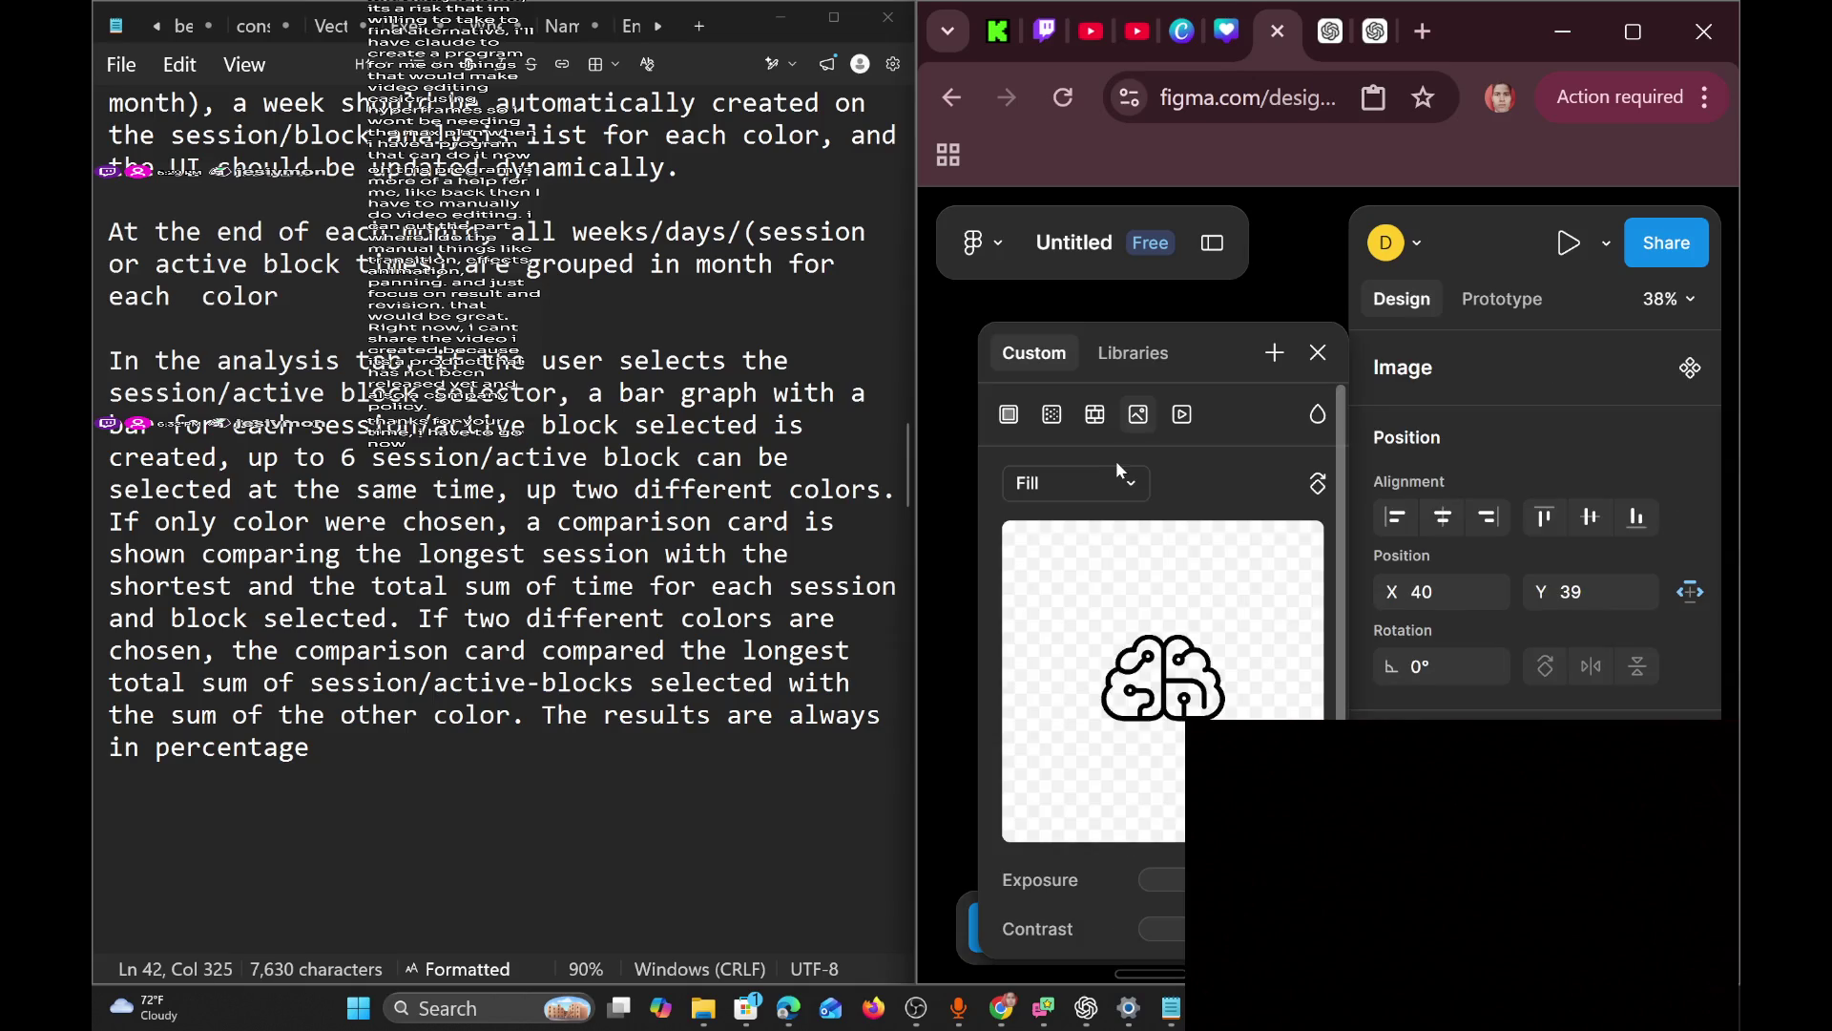
click(1319, 353)
key(Escape)
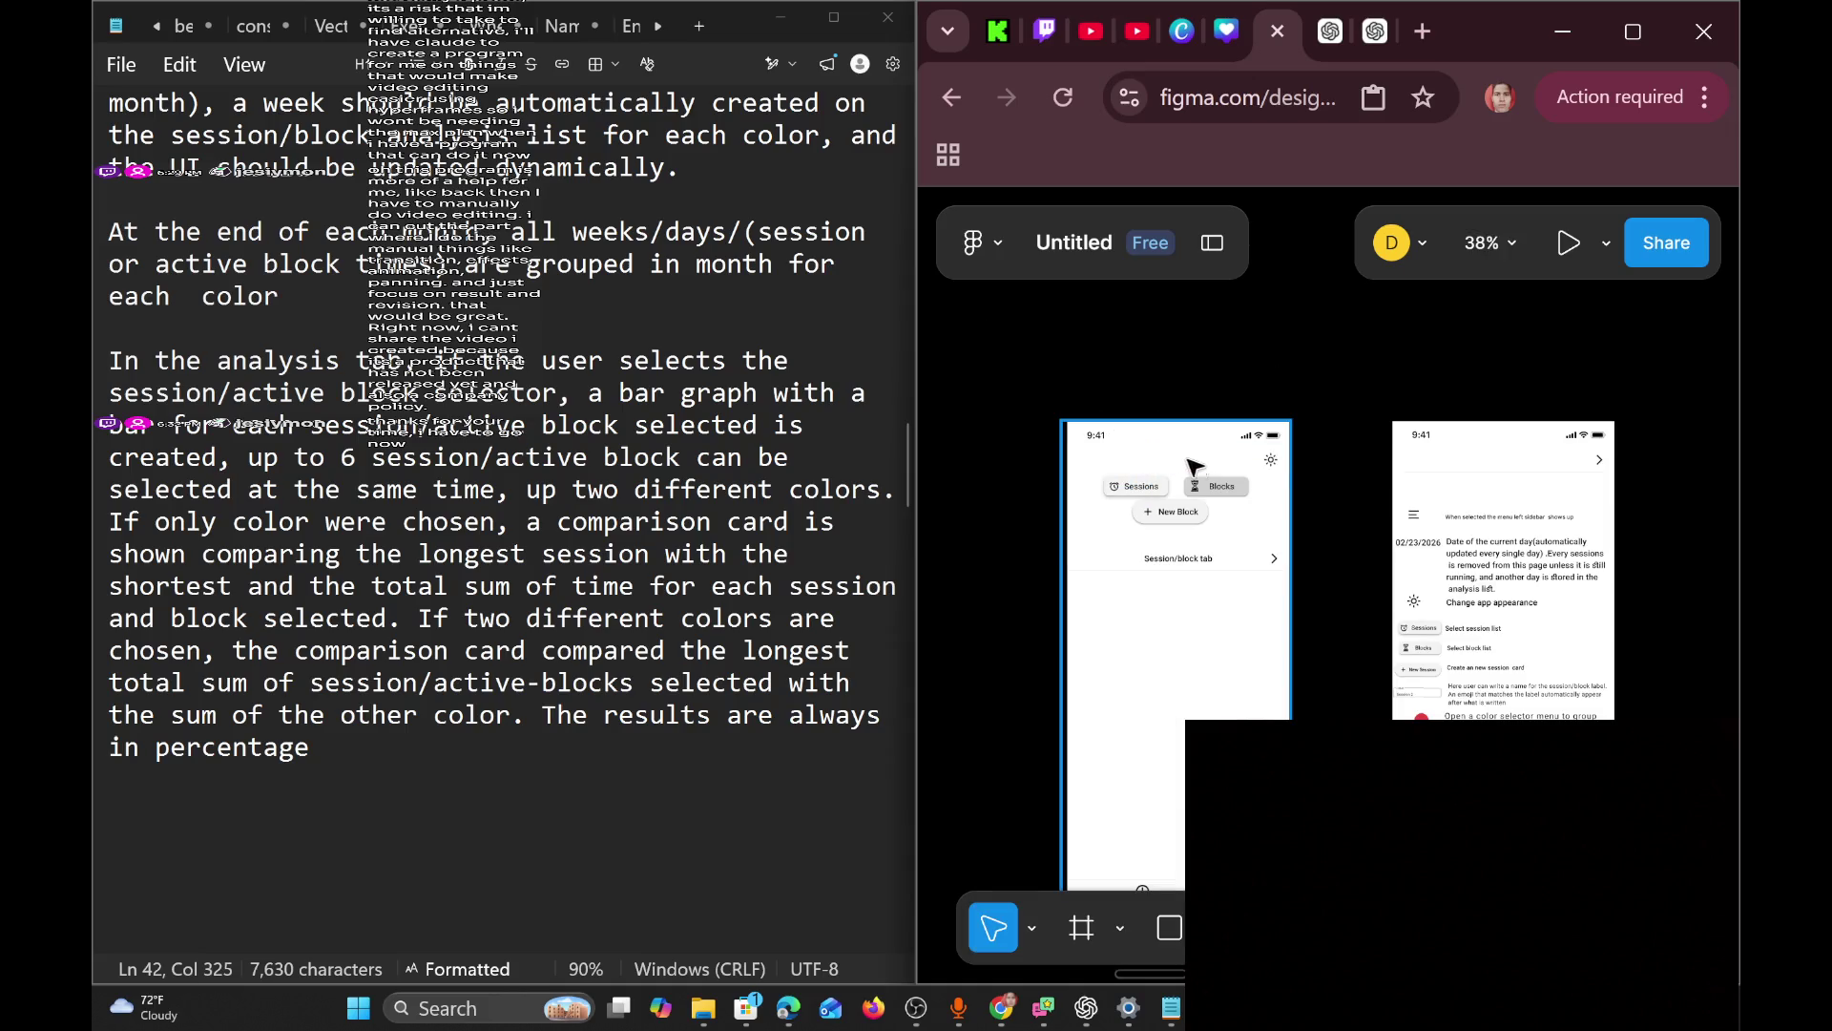
click(1272, 461)
click(1271, 460)
key(Escape)
Move the Session/block tab row to X 0, Y 44, just under the status bar.
scroll(1167, 599, up, 5)
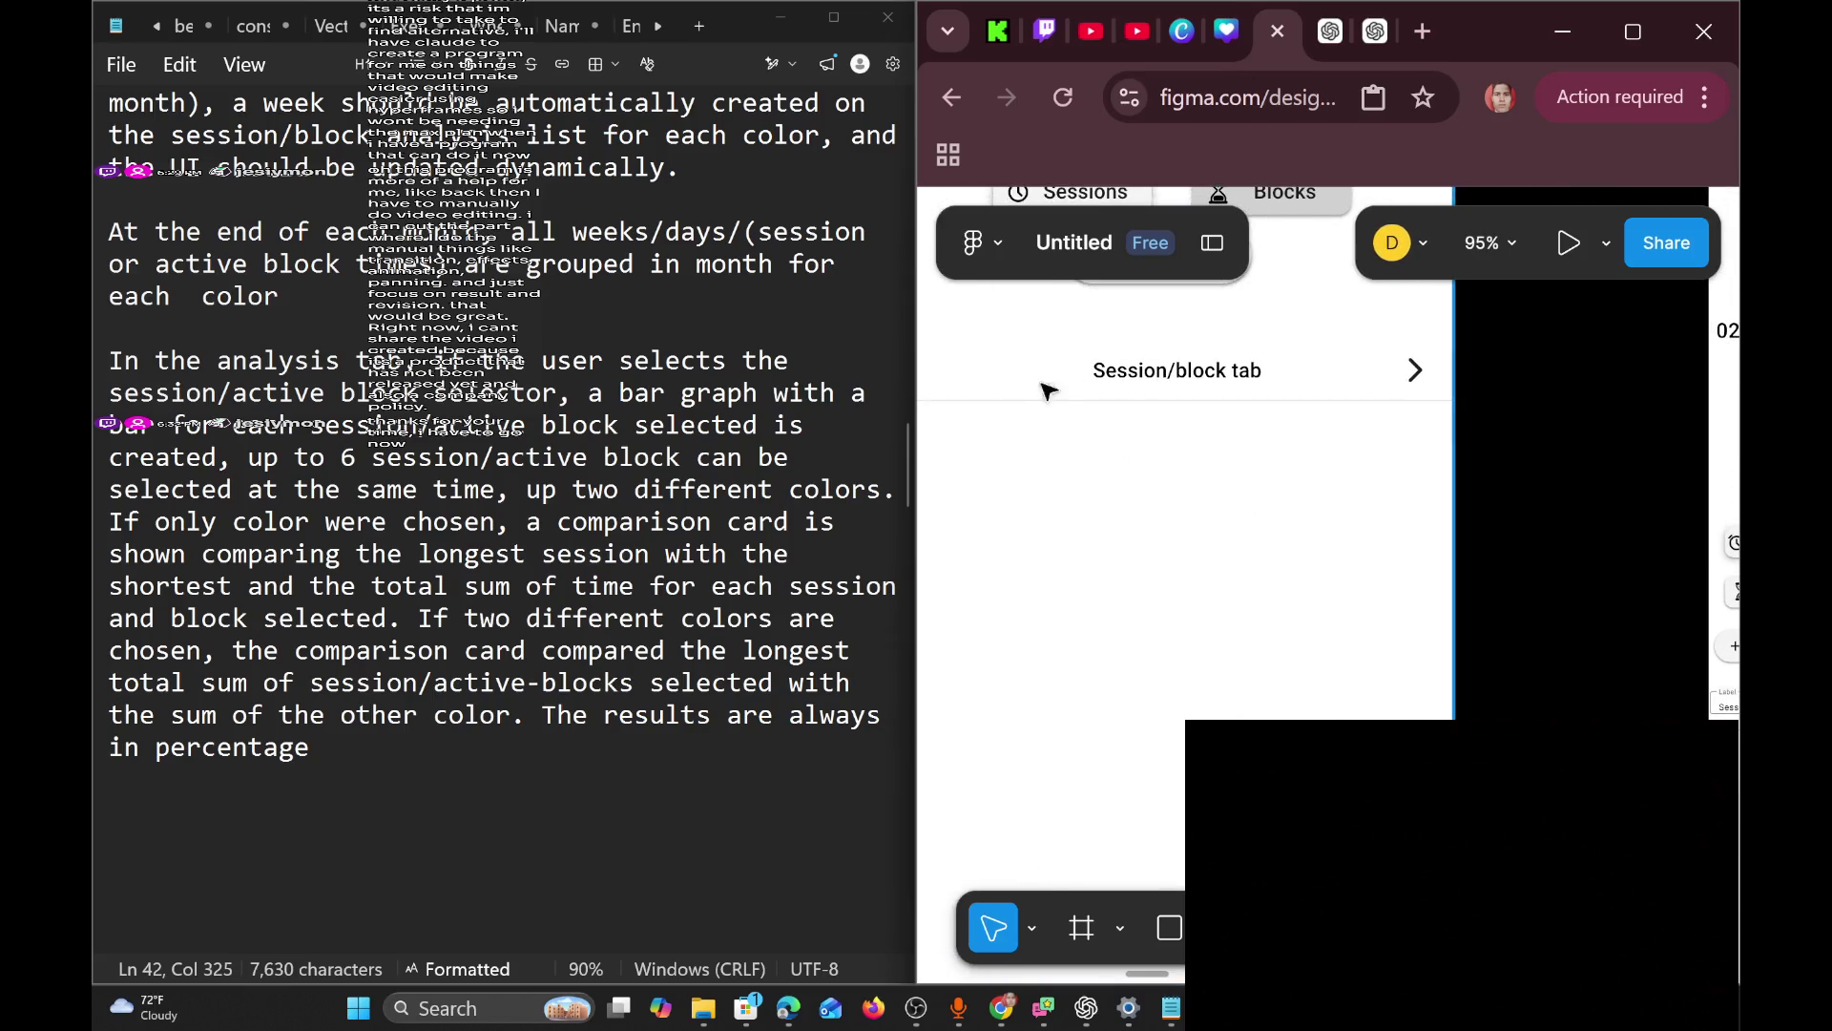
scroll(1036, 385, up, 2)
scroll(1036, 384, left, 2)
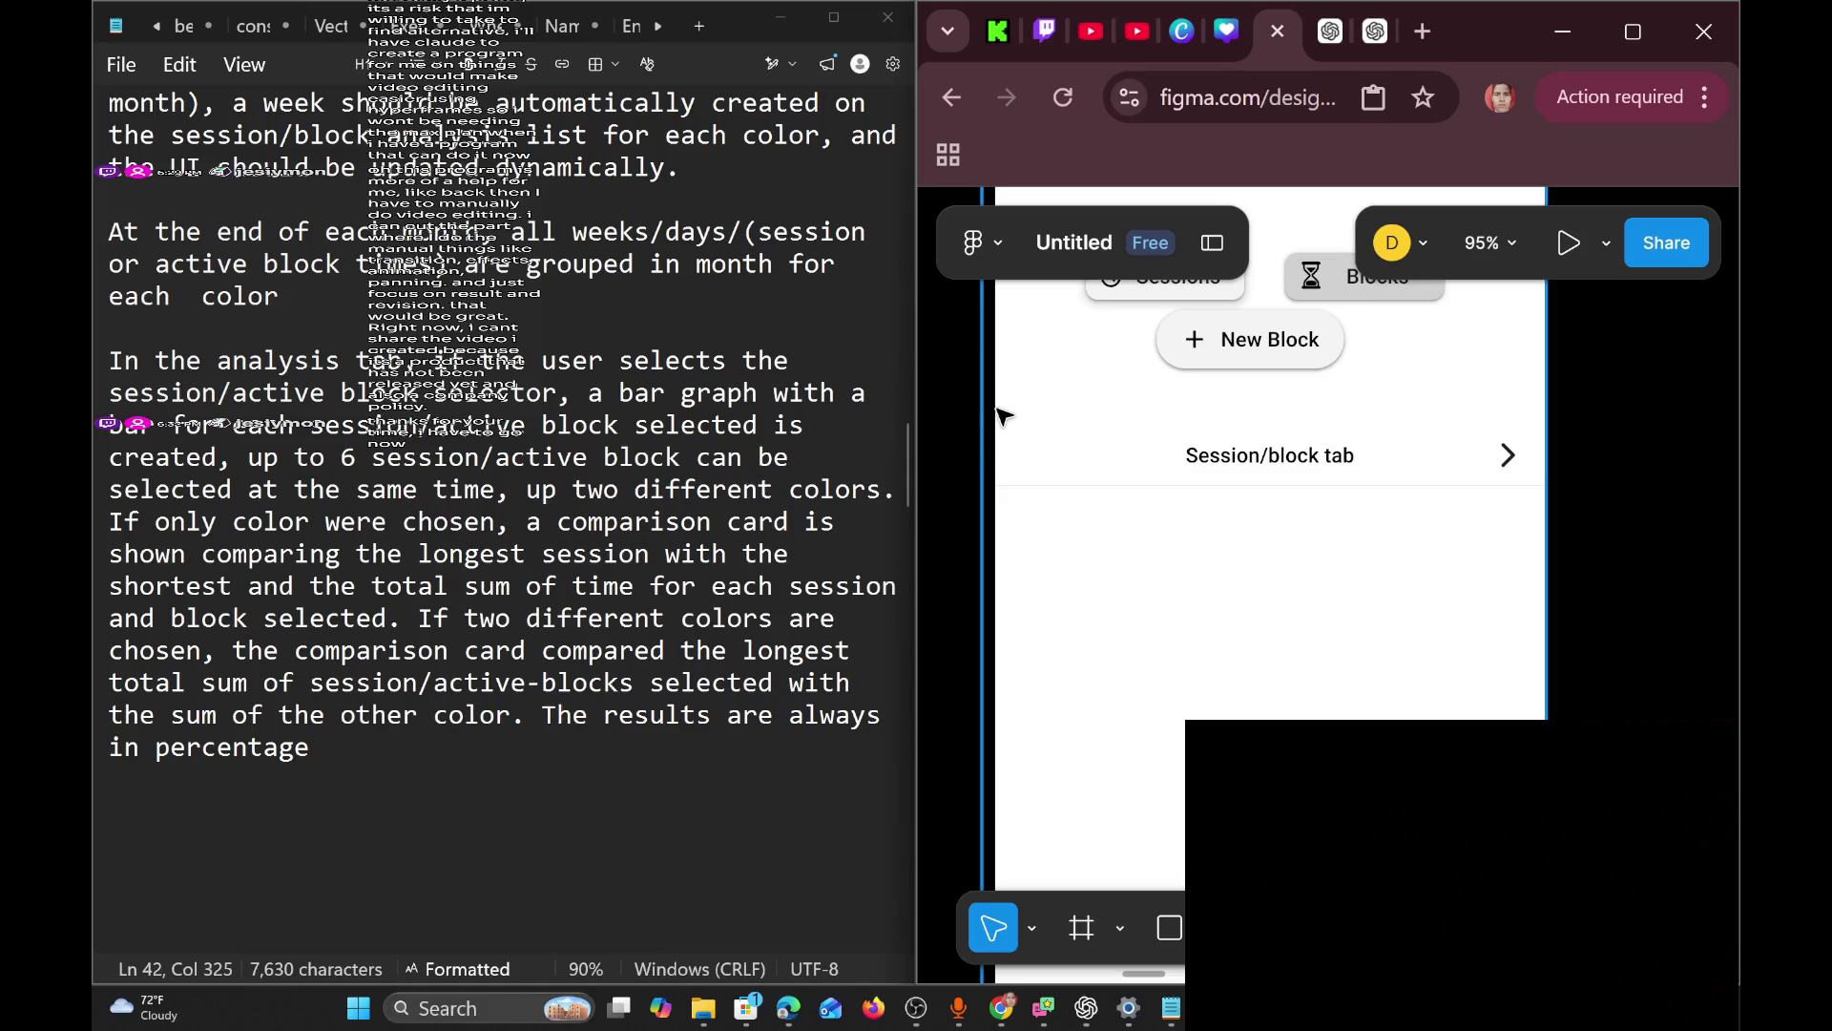
mouse_move(1003, 388)
mouse_down()
mouse_move(1300, 549)
mouse_move(1558, 601)
mouse_up()
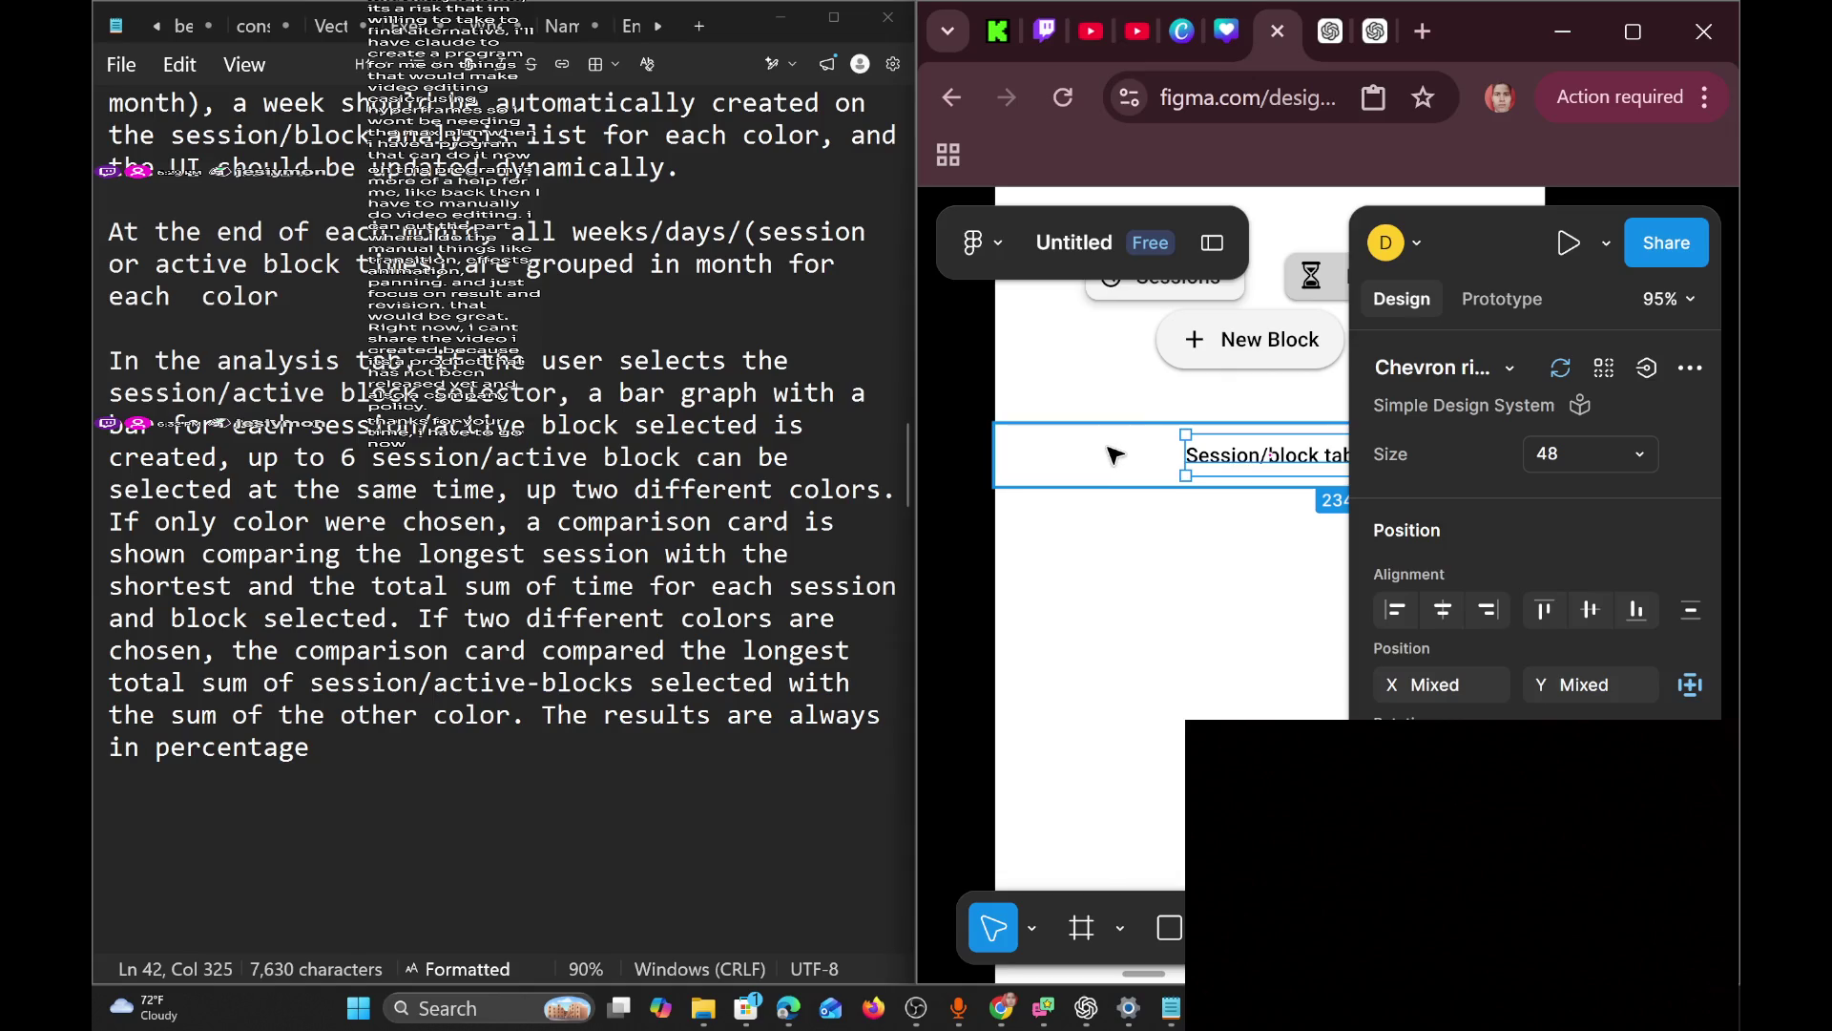
click(973, 429)
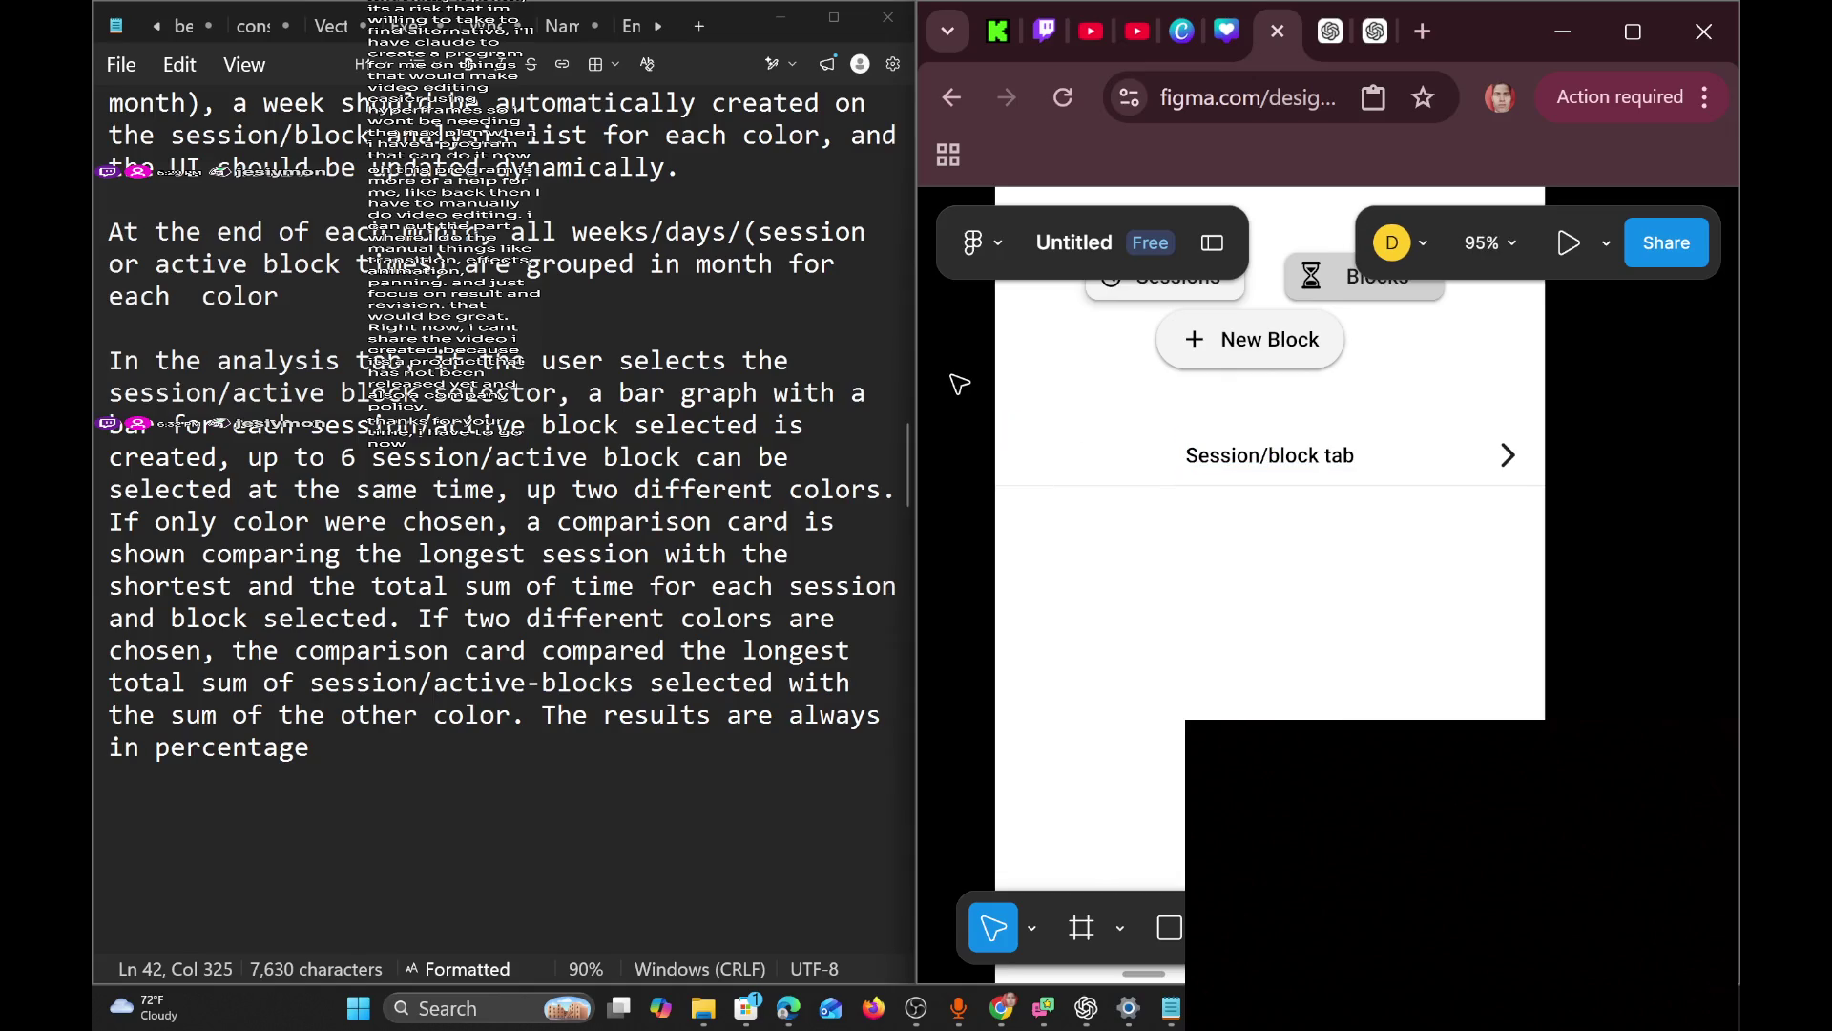
drag(959, 384, 1613, 564)
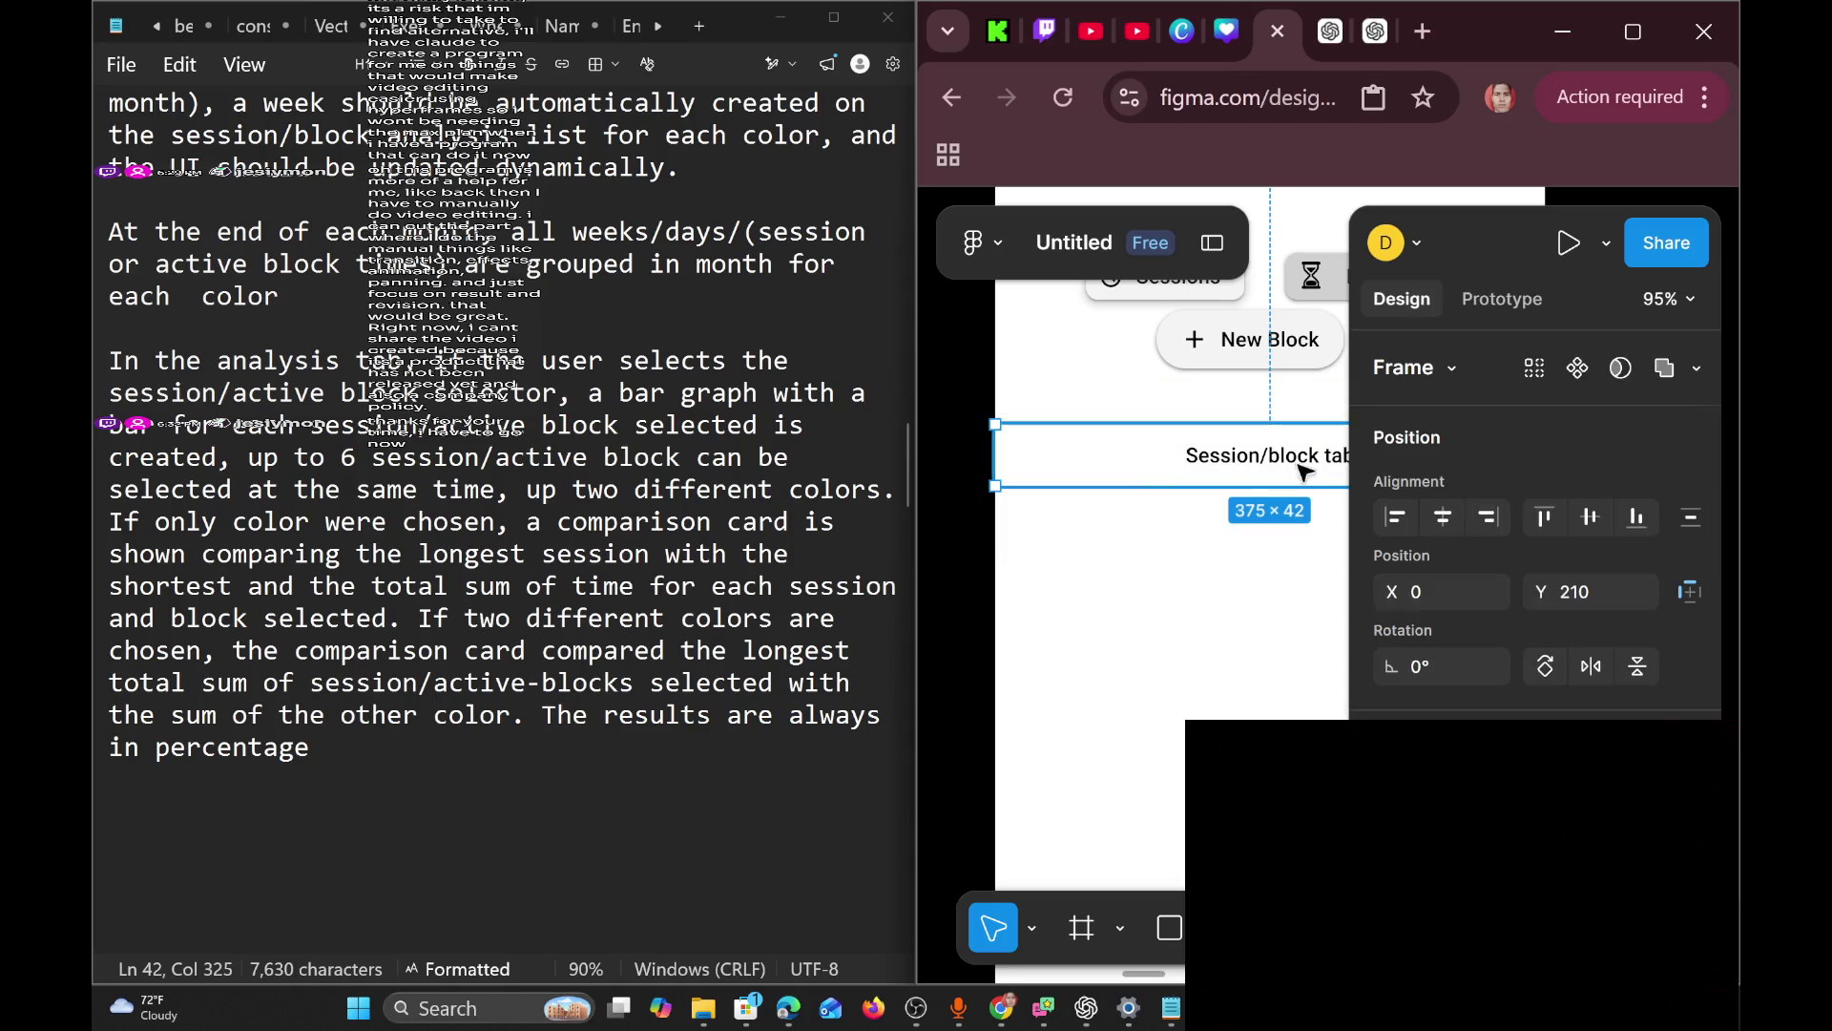
mouse_move(1143, 458)
mouse_down()
mouse_move(1280, 376)
mouse_move(1088, 511)
mouse_up()
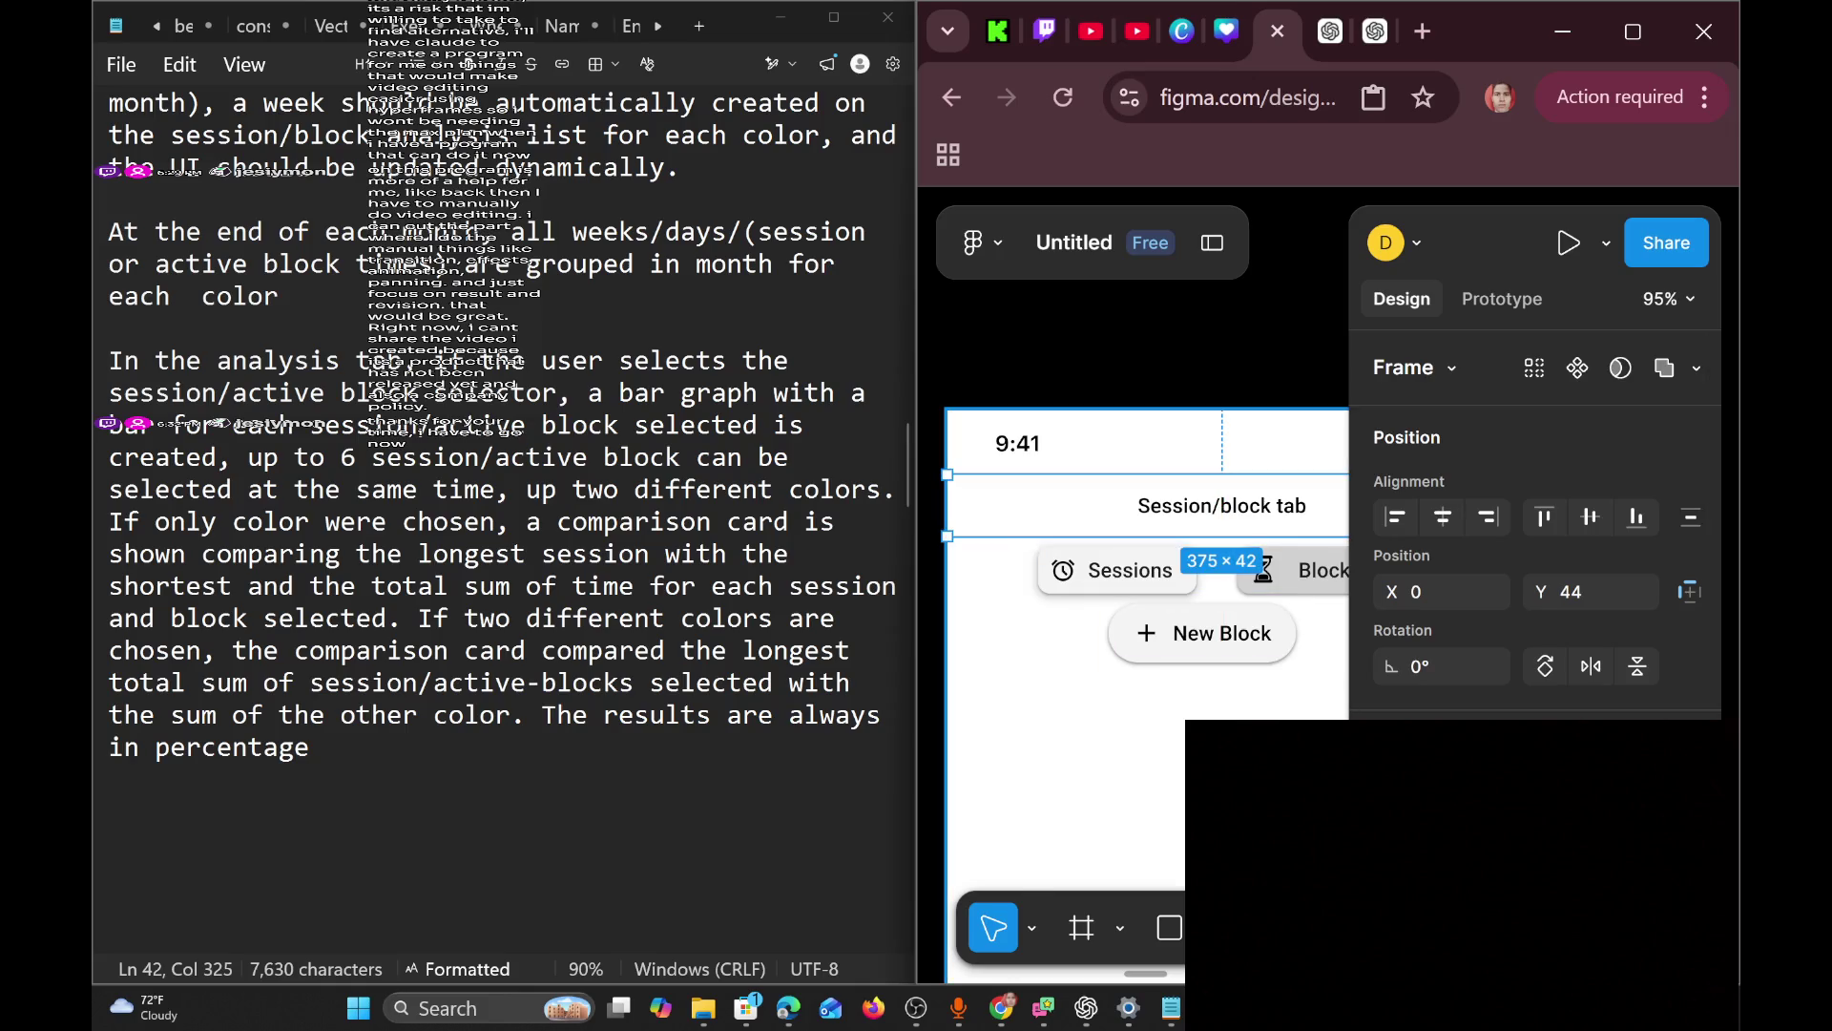
scroll(1213, 776, down, 5)
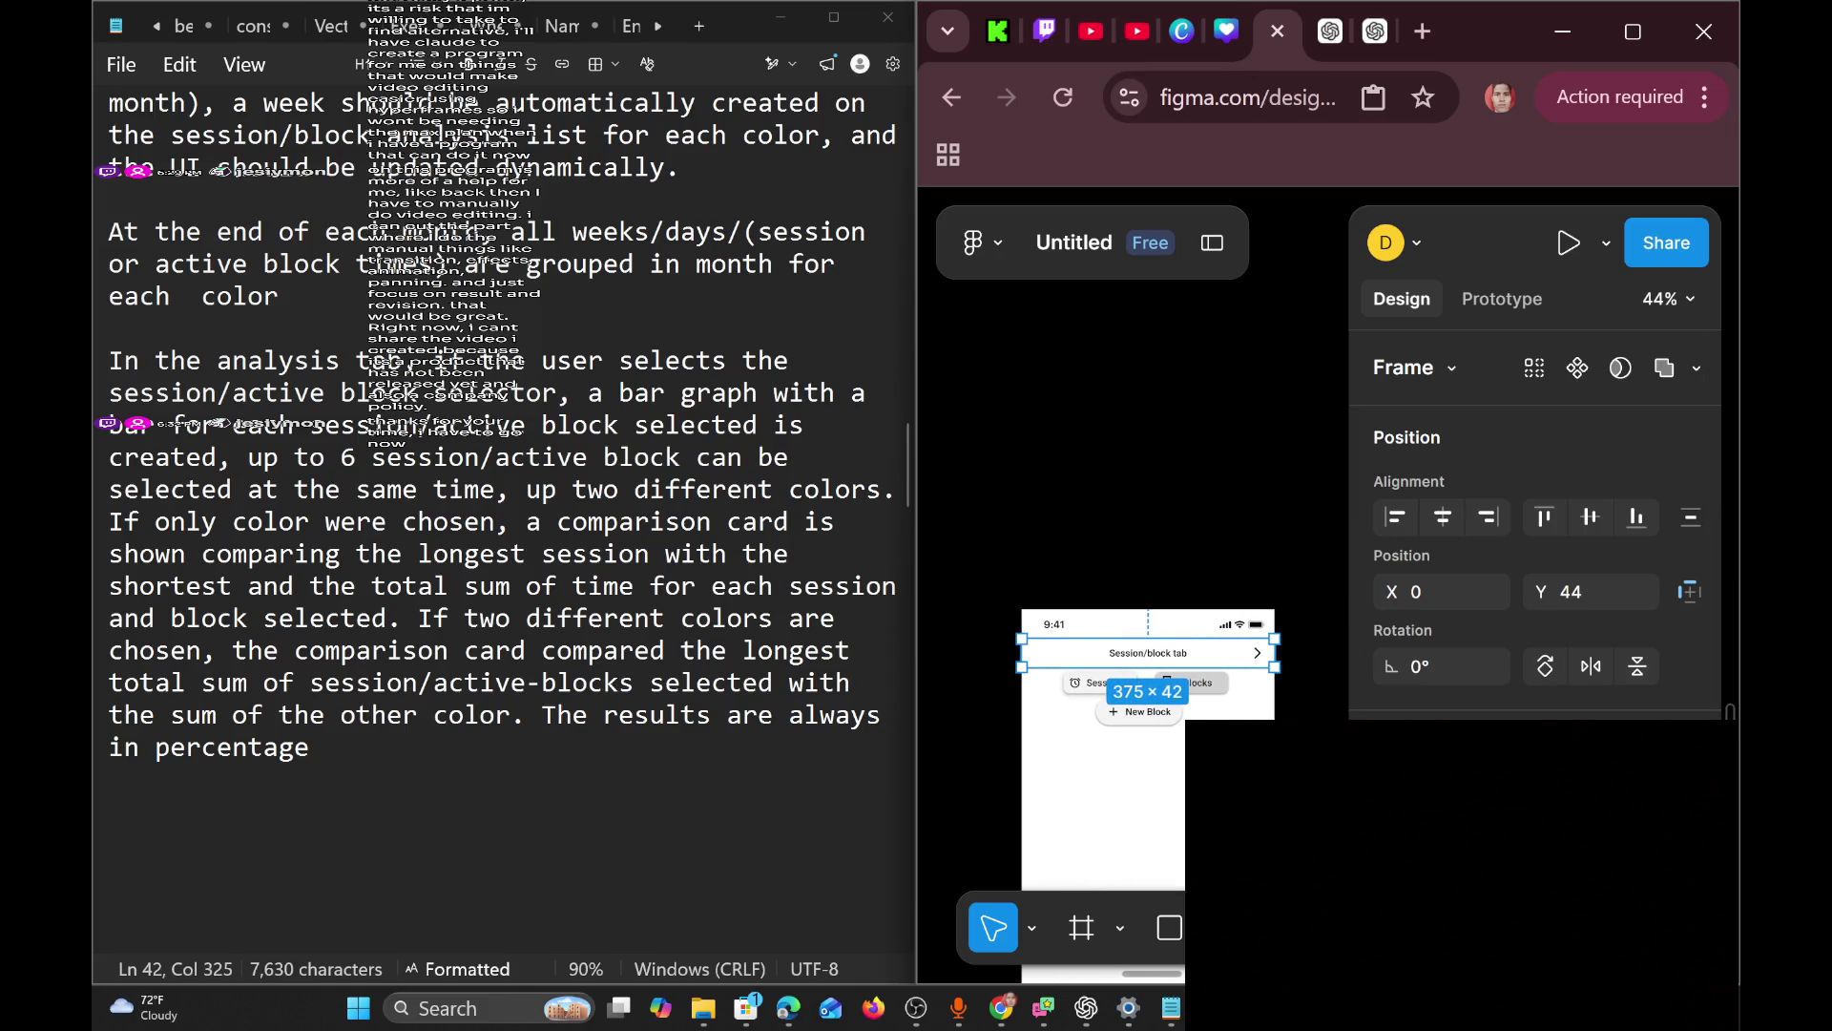
scroll(1135, 763, right, 3)
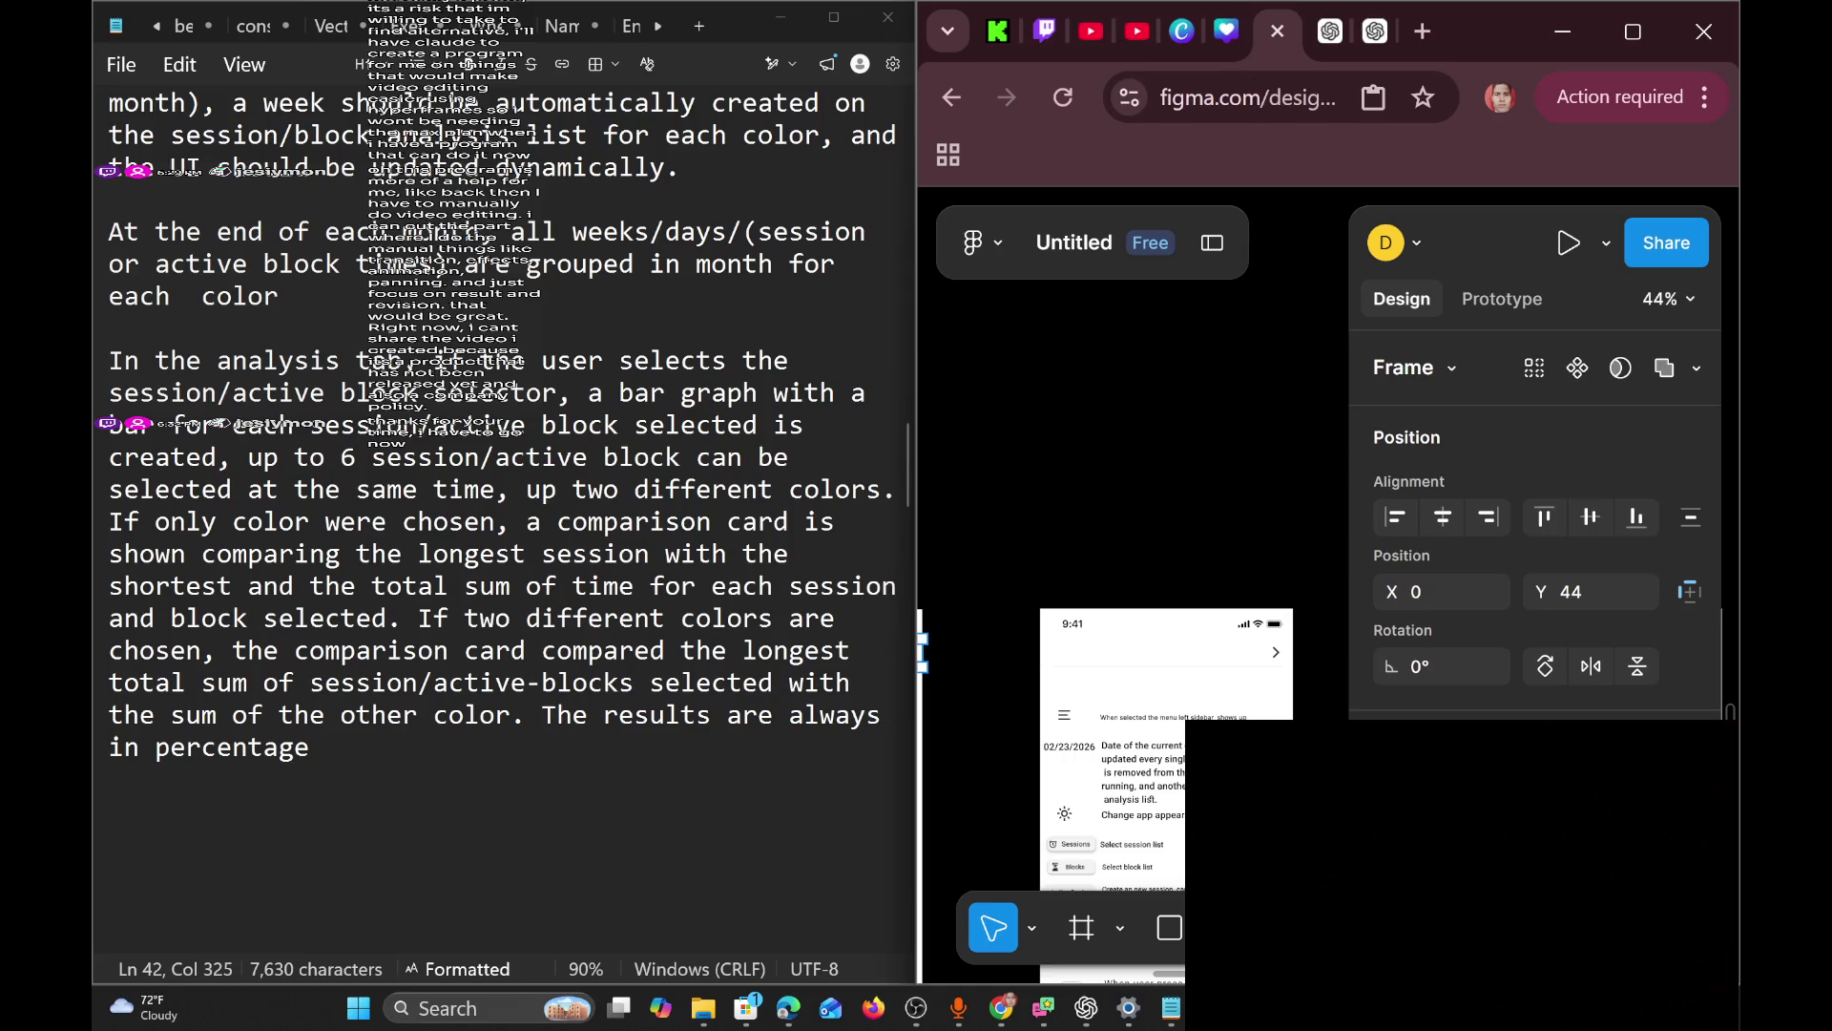
Copy the Dashboard screen's header bar.
scroll(1136, 763, left, 5)
scroll(1176, 660, left, 2)
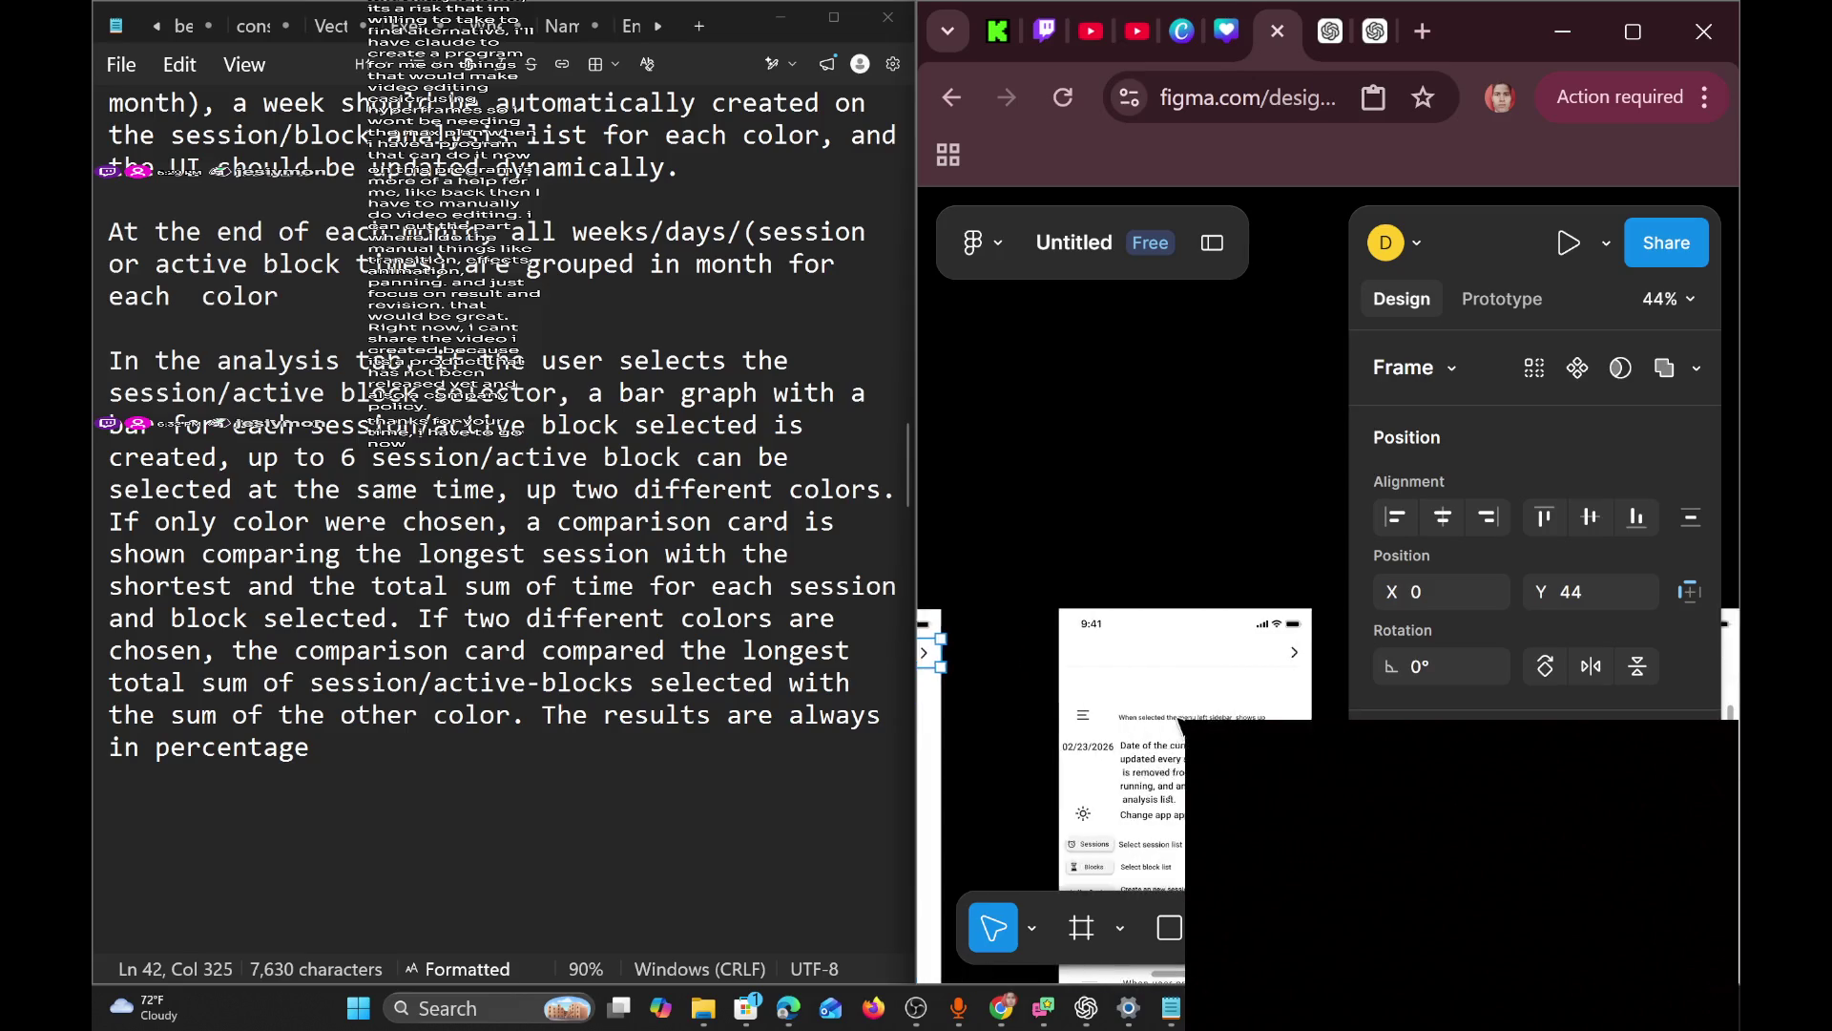
click(1176, 661)
scroll(1172, 685, right, 6)
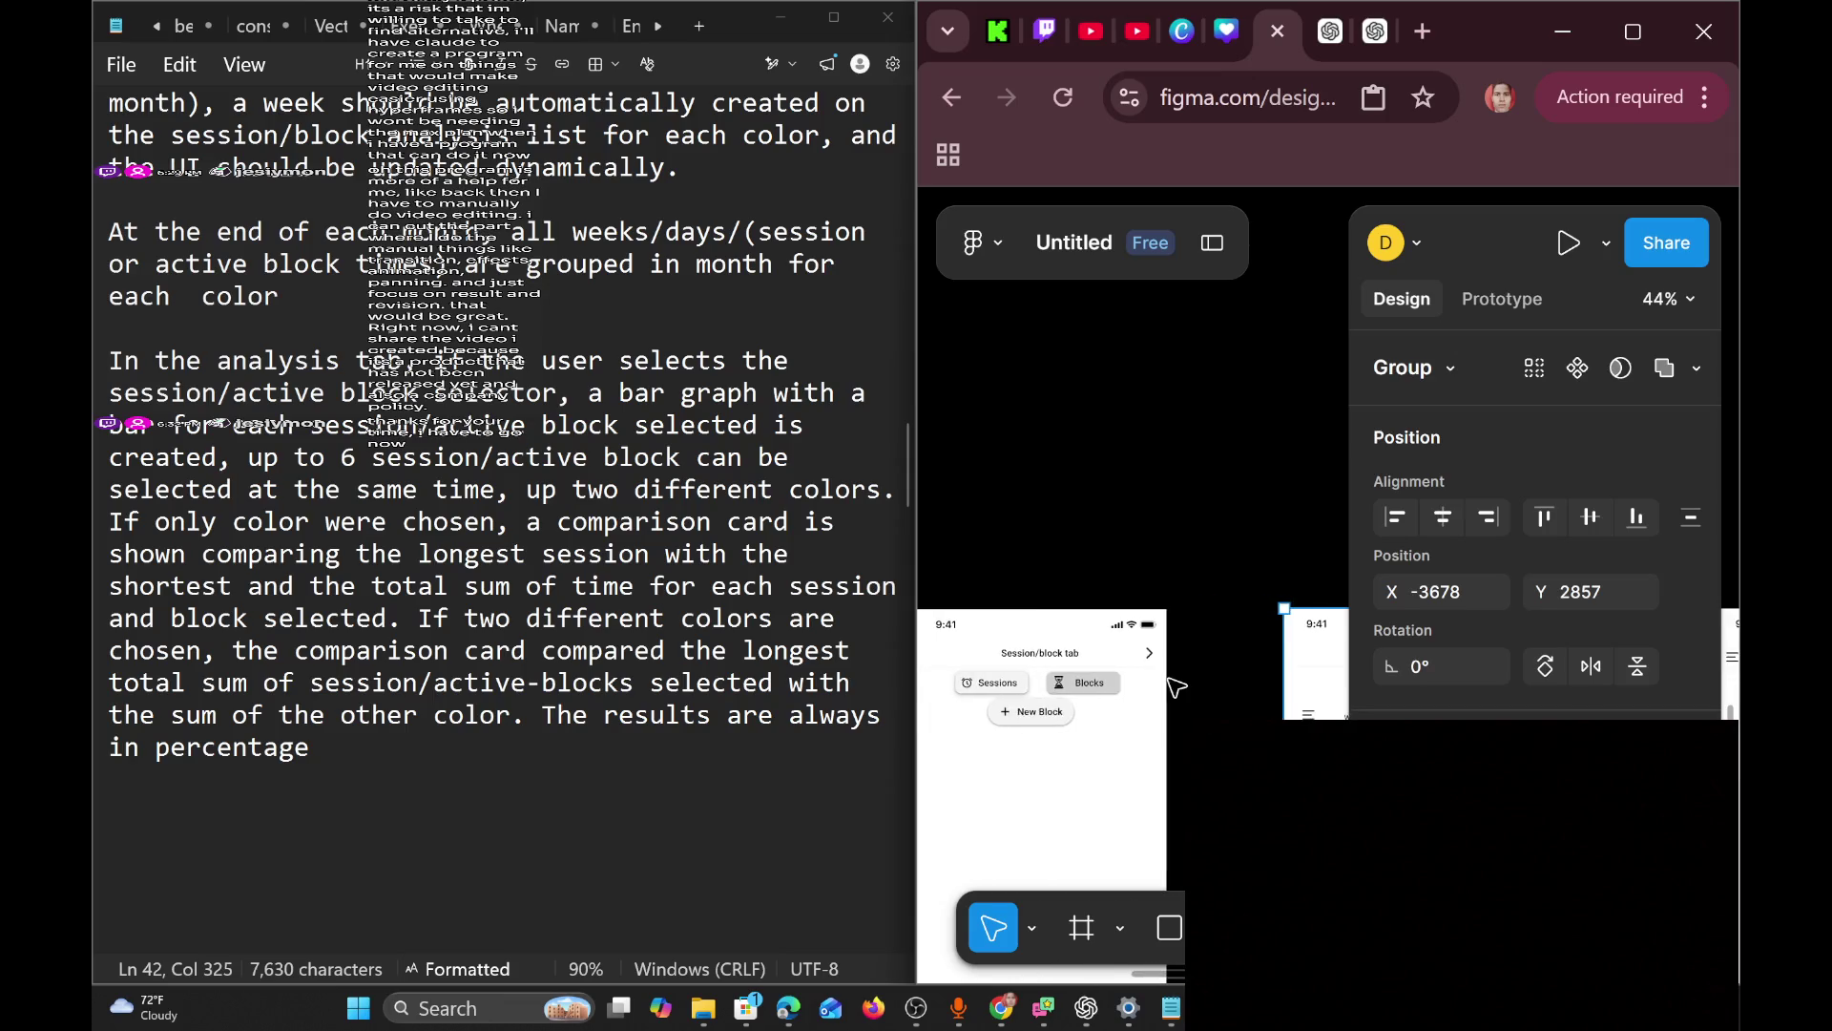
scroll(1259, 682, right, 3)
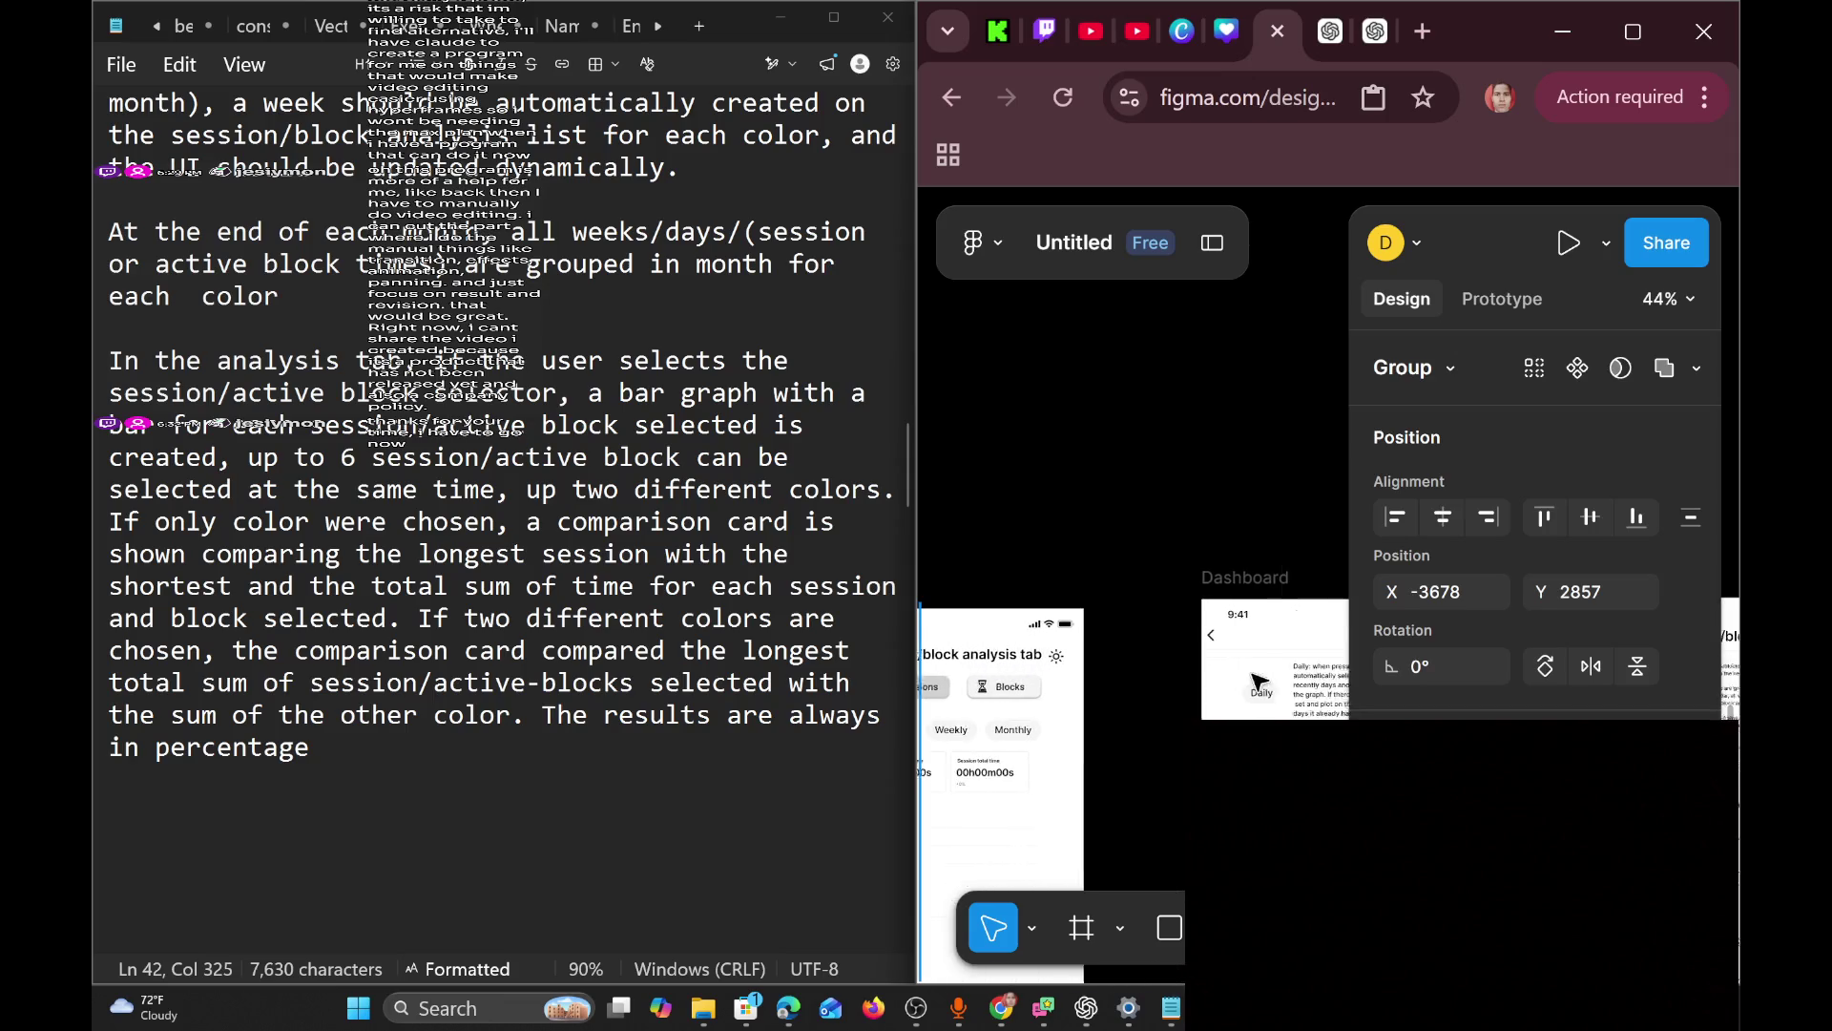
scroll(1212, 654, right, 1)
click(1225, 650)
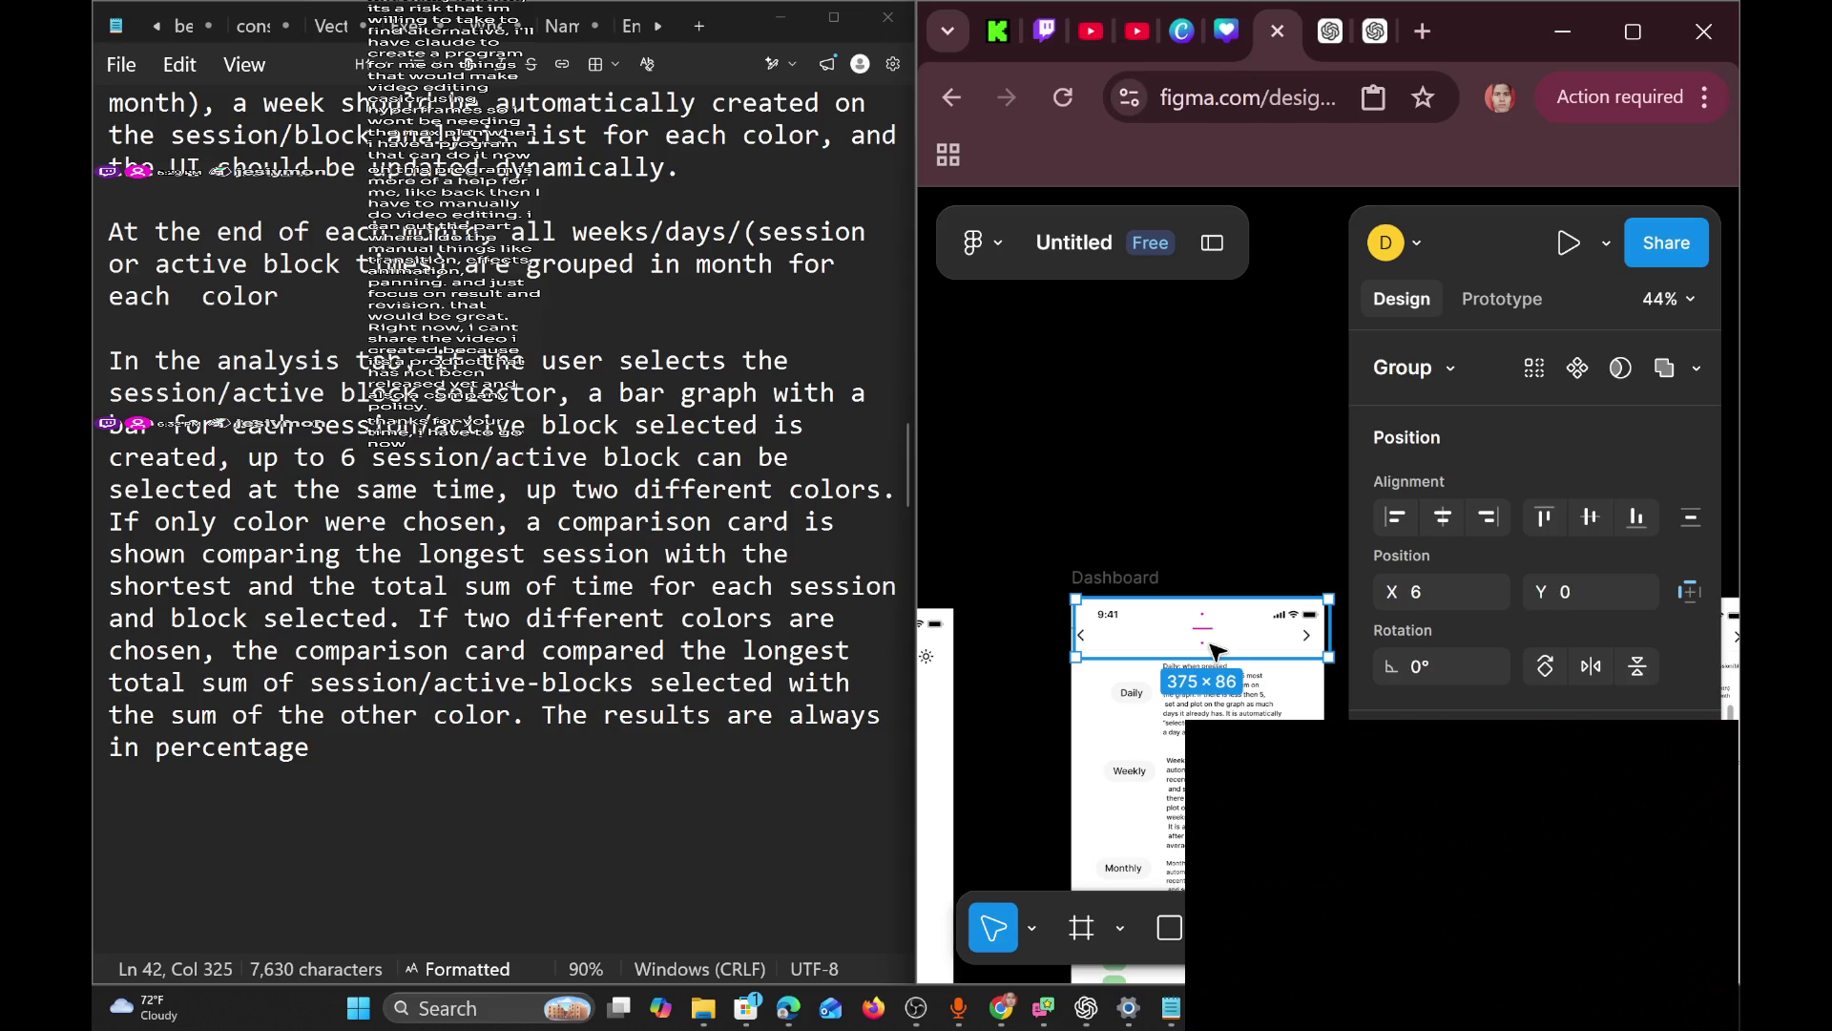
right_click(1288, 655)
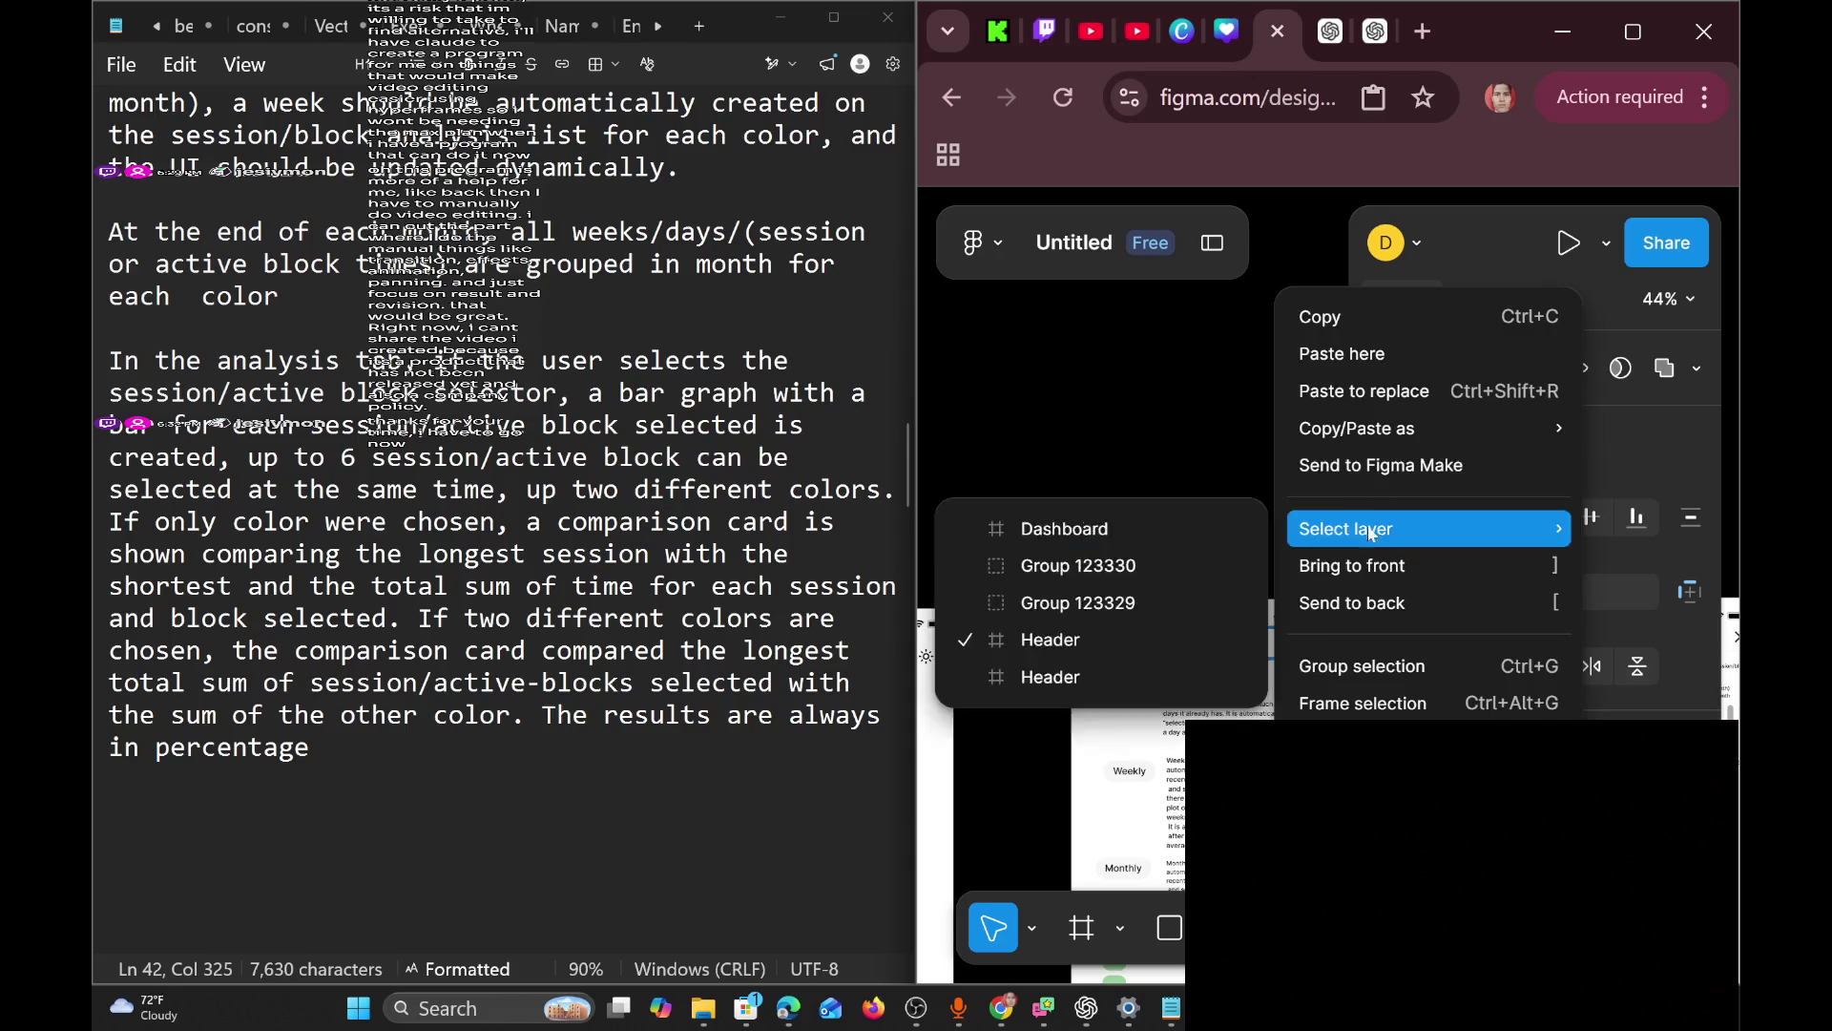
click(1443, 317)
Delete the 'Session/block analysis tab' title, left icon and gear from the analysis screen's header.
scroll(1145, 658, left, 4)
double_click(1084, 656)
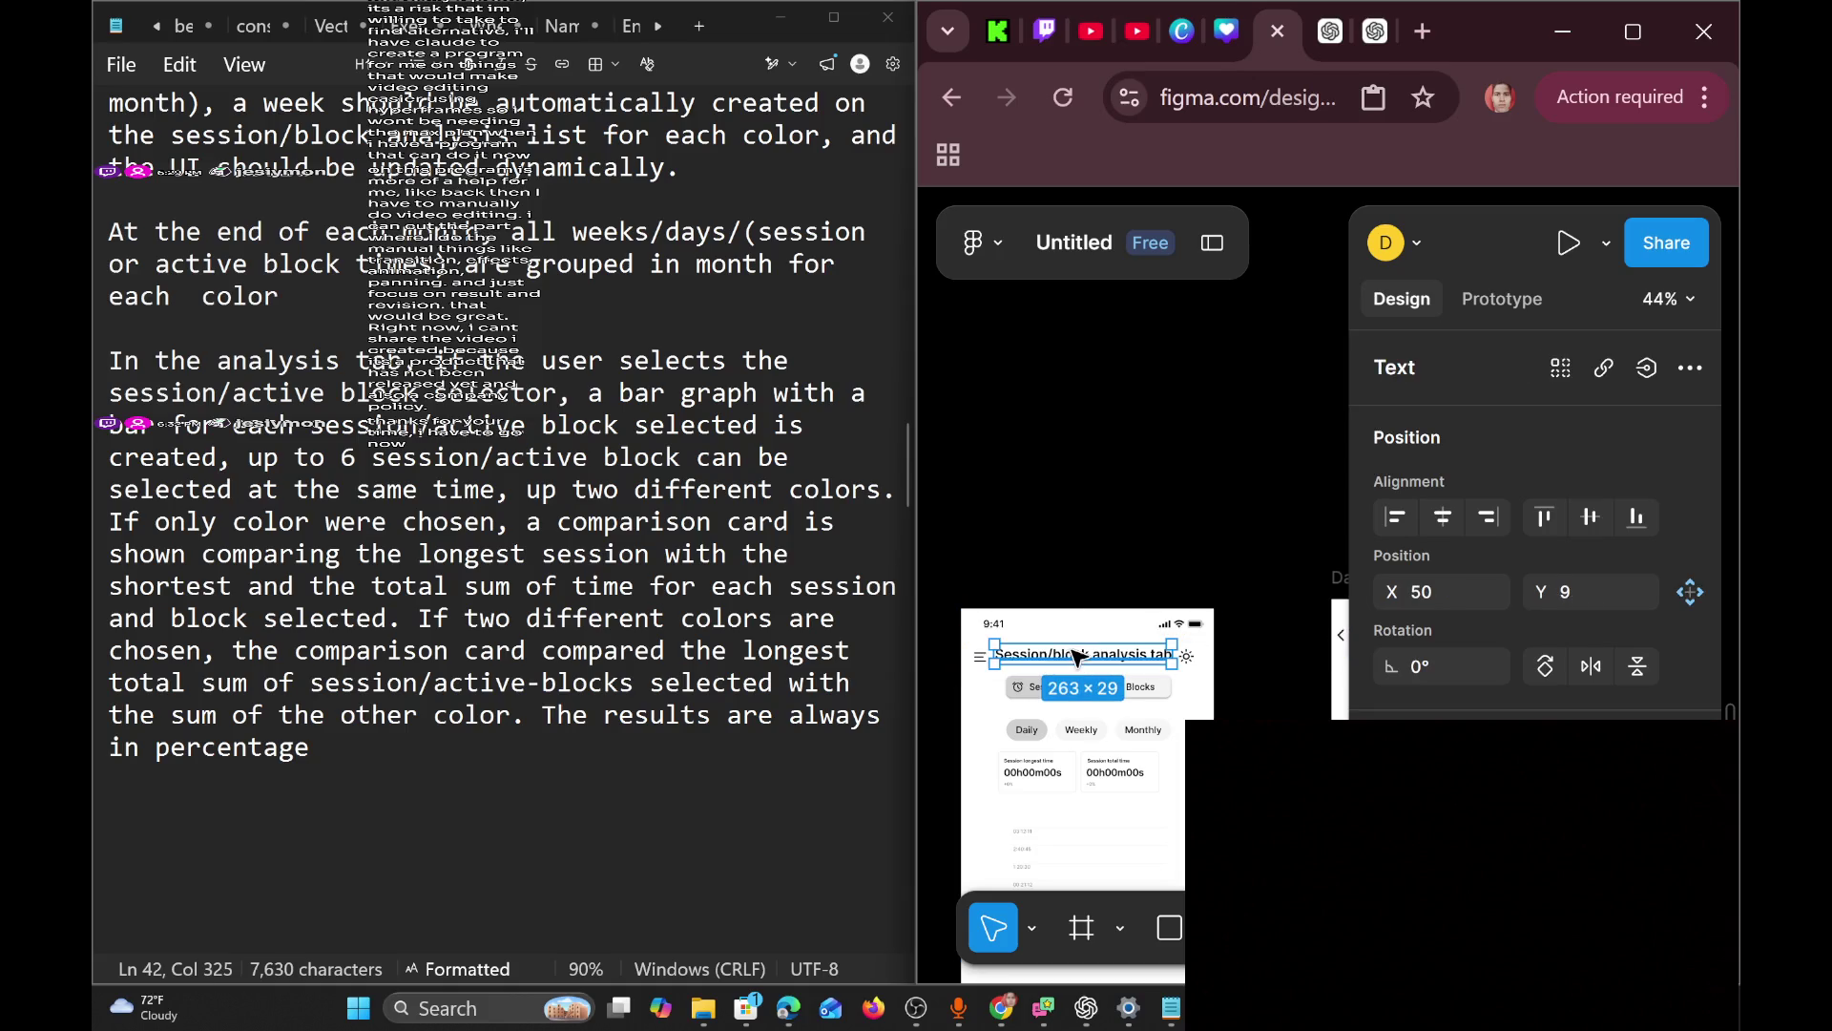
key(Delete)
click(983, 659)
key(Delete)
click(1192, 660)
click(1188, 657)
key(Delete)
click(1132, 661)
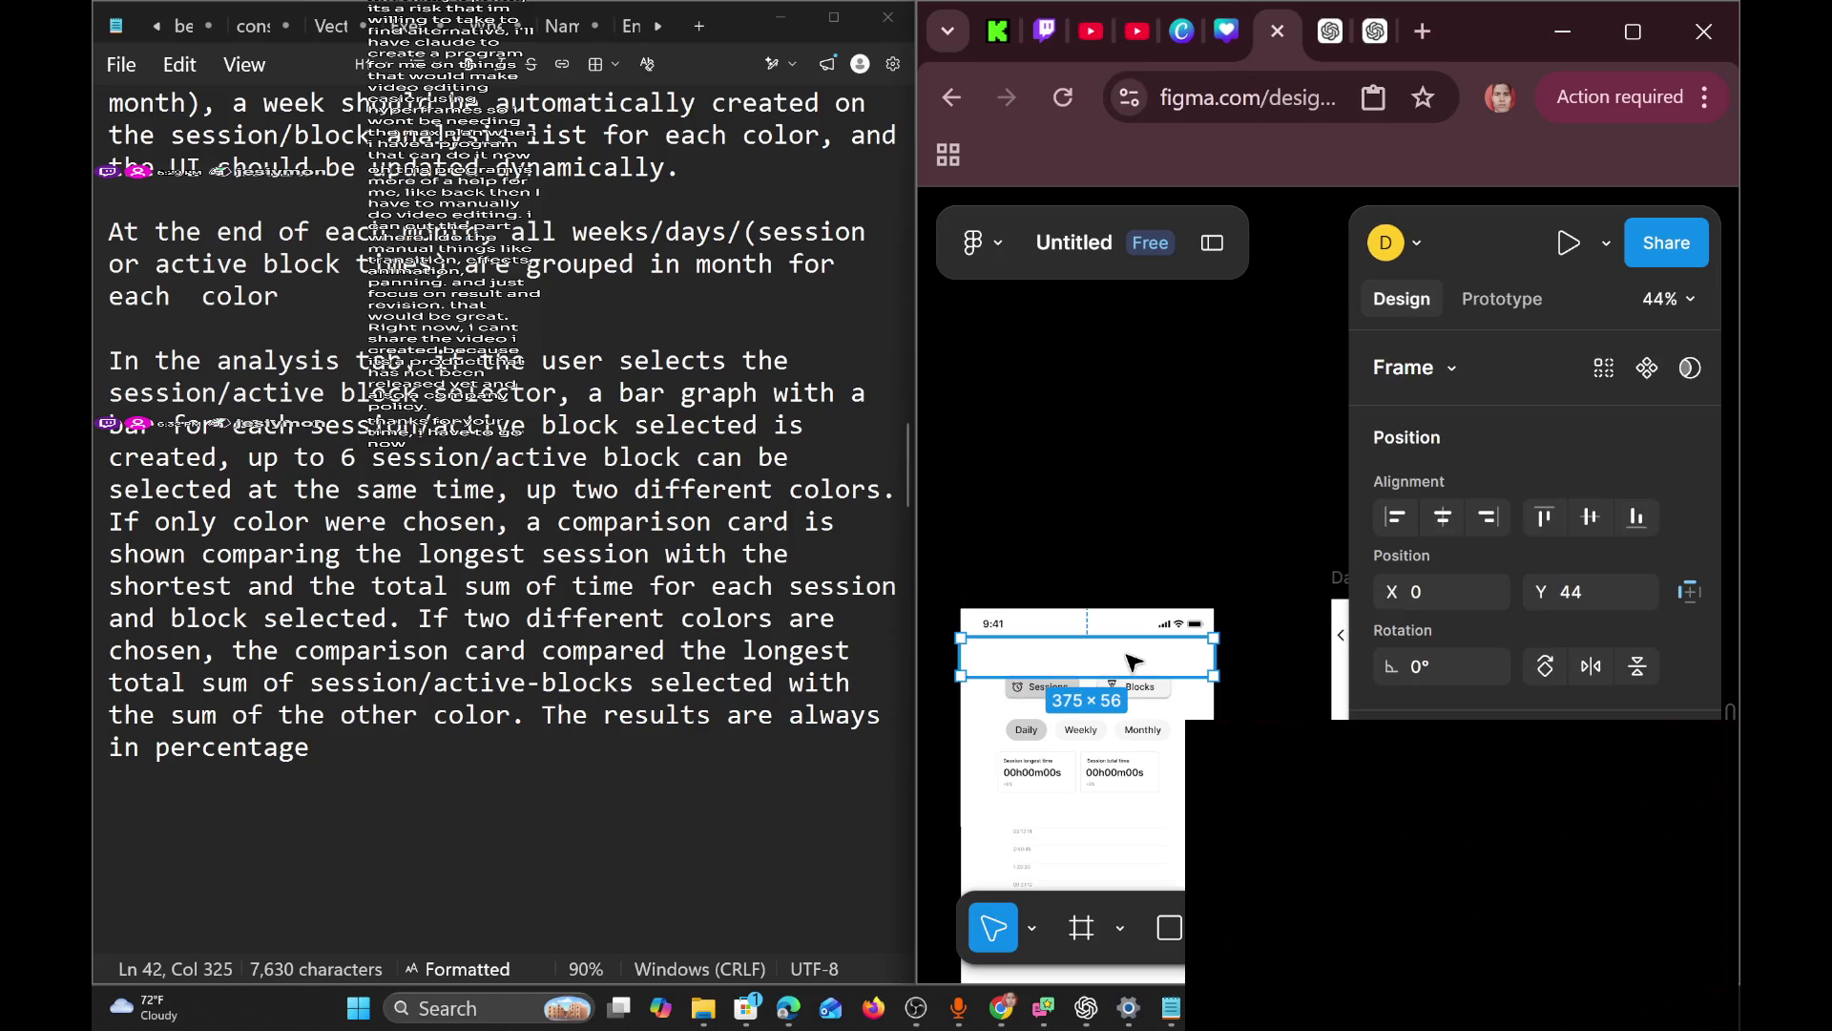
right_click(1069, 686)
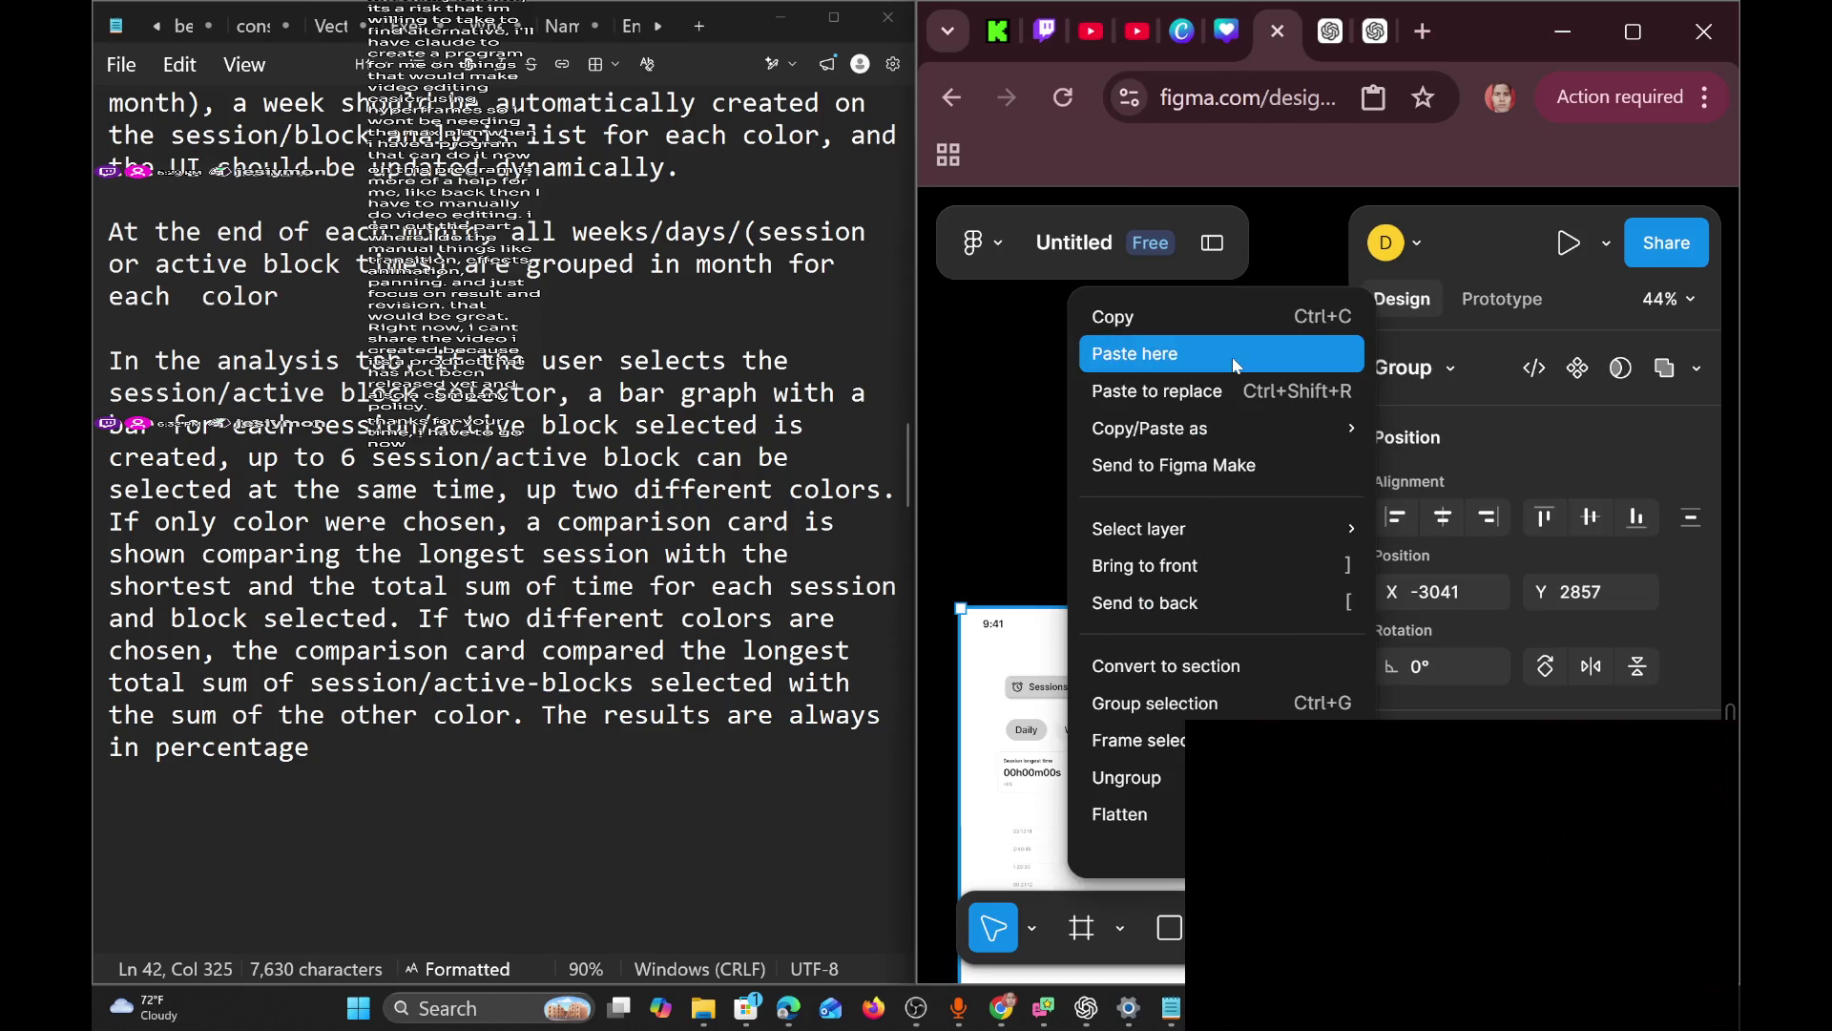
Place the copied 375×42 chevron header atop the analysis screen, above Sessions and Blocks.
click(1136, 353)
mouse_move(1302, 360)
mouse_down()
mouse_move(1002, 587)
mouse_move(1043, 656)
mouse_up()
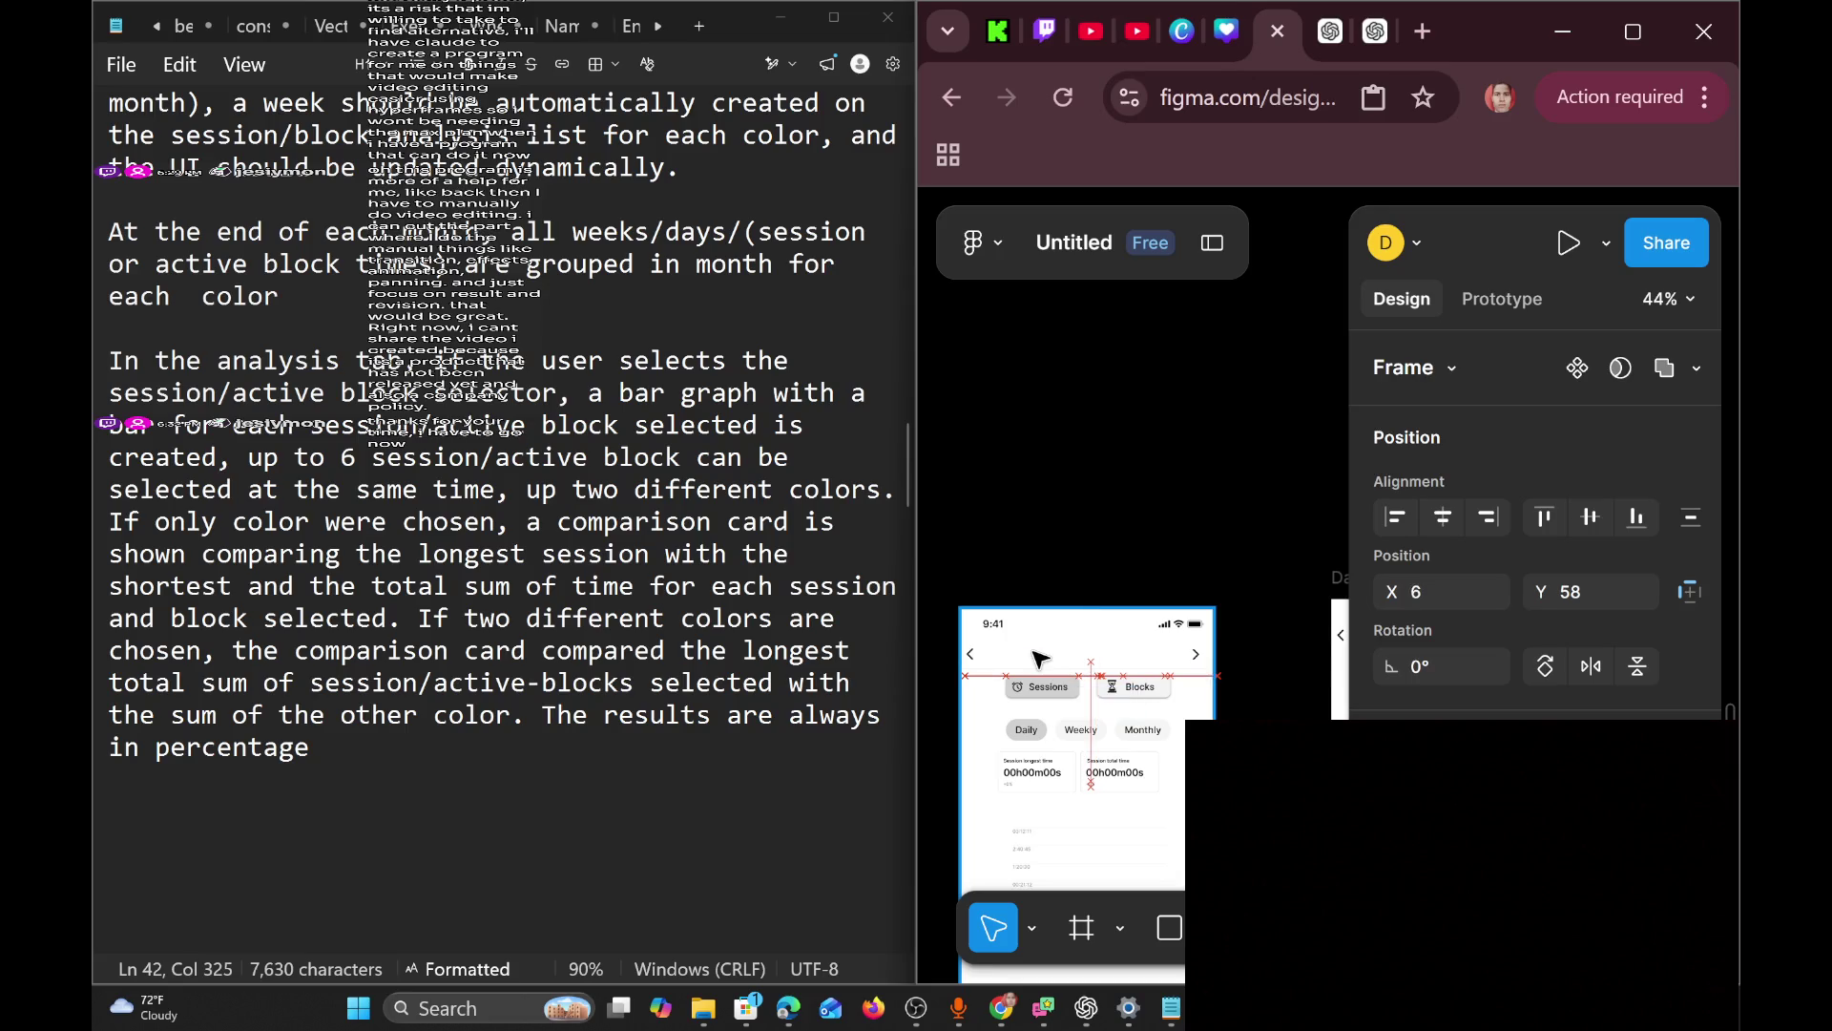
drag(1033, 651, 1033, 651)
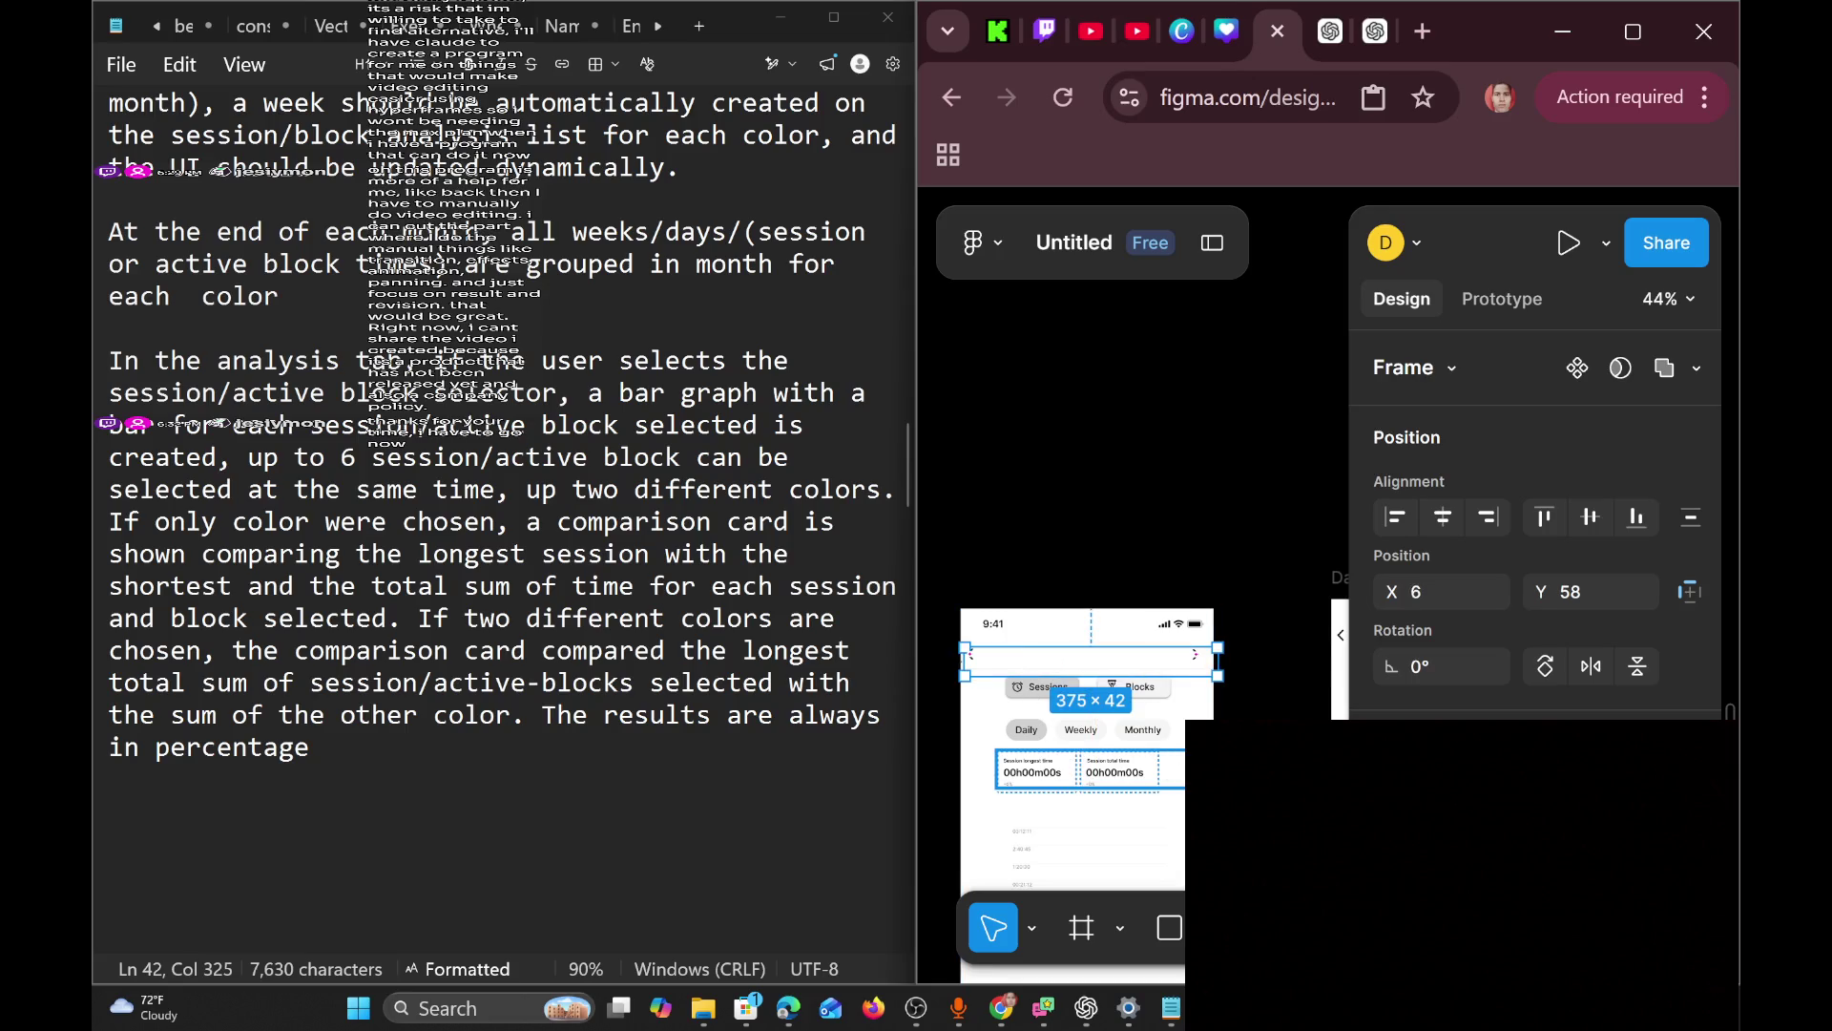
key(Escape)
scroll(1131, 796, right, 5)
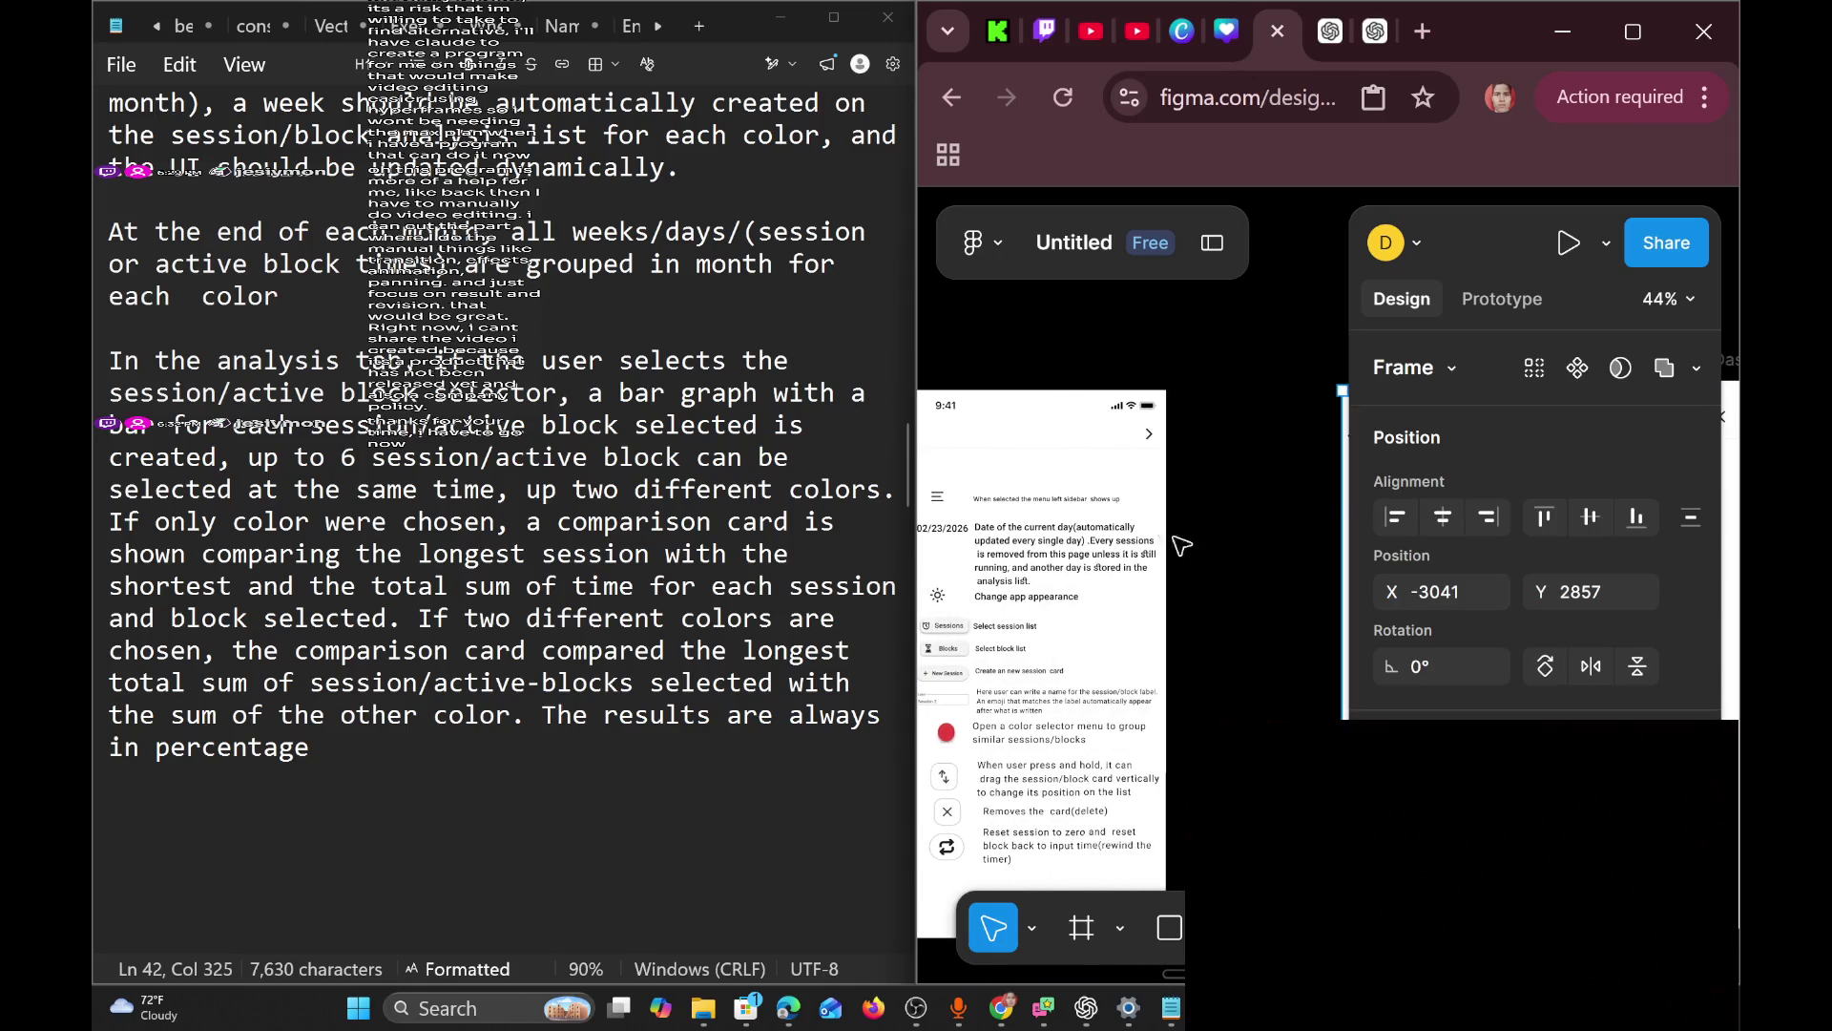
Move a header bar copy into the top of the annotated menu screen.
scroll(1253, 662, right, 4)
scroll(1098, 449, left, 4)
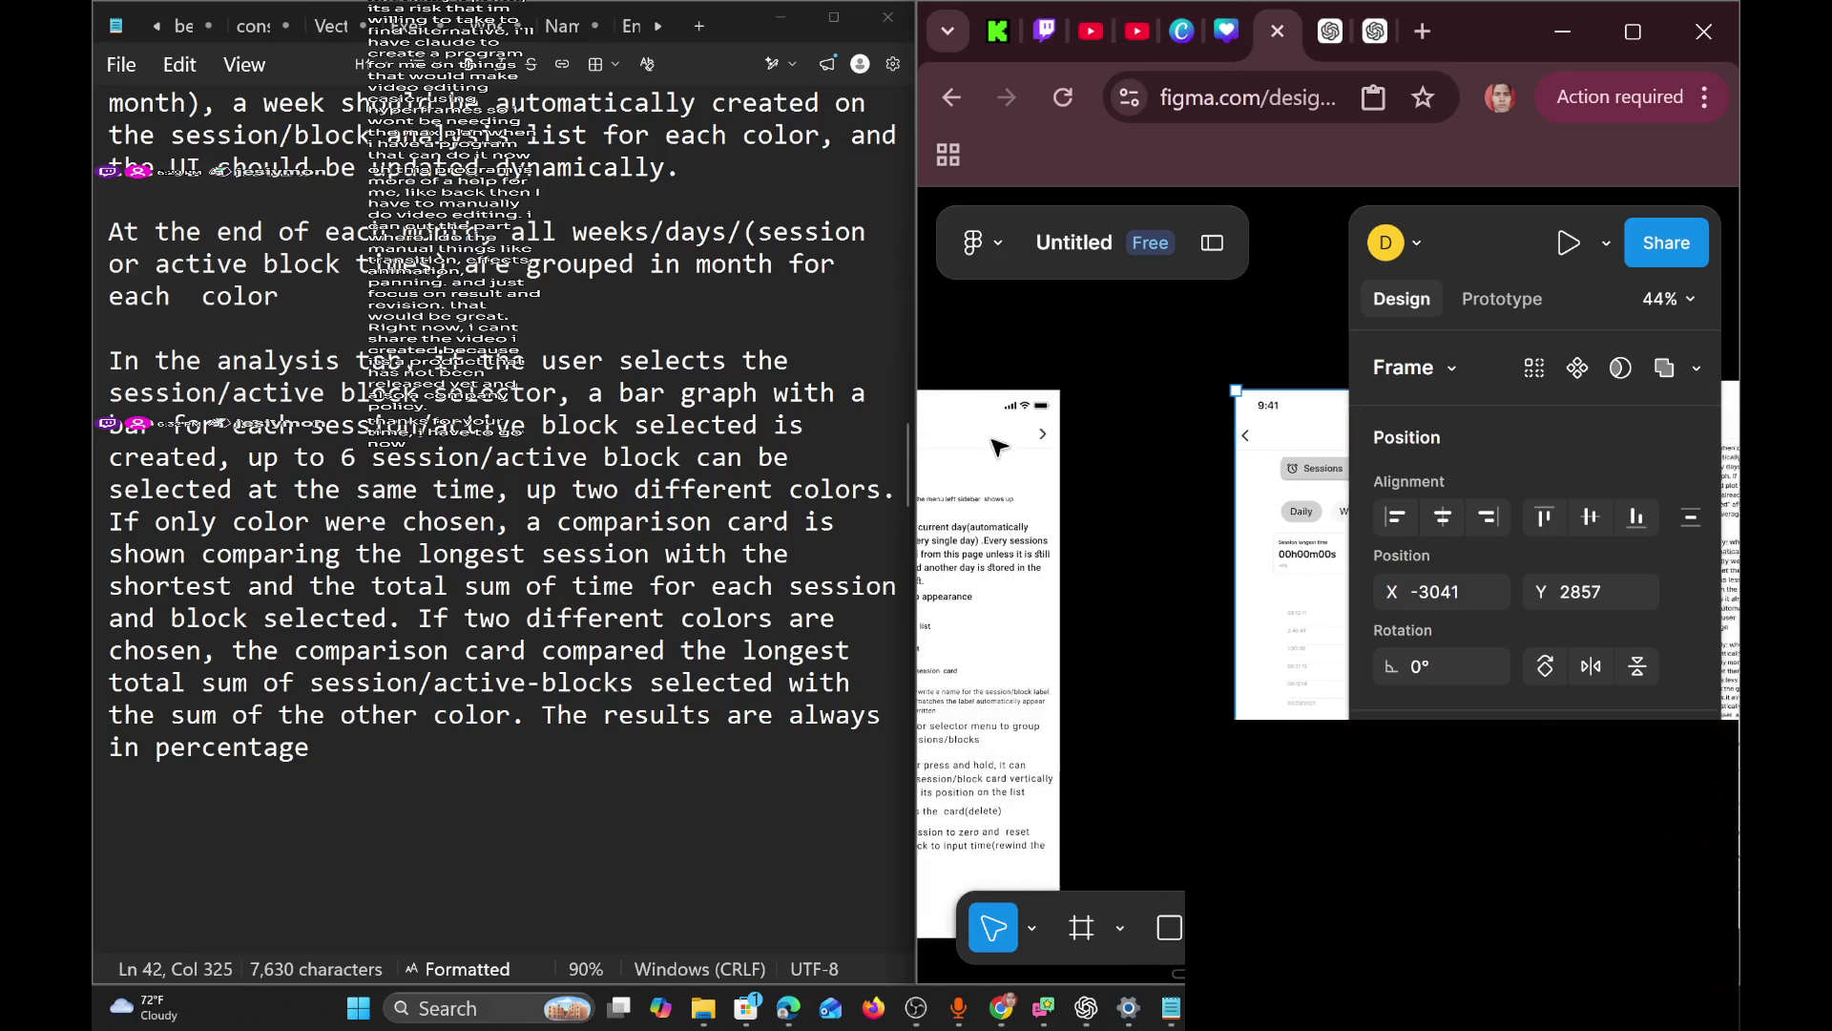
click(1026, 444)
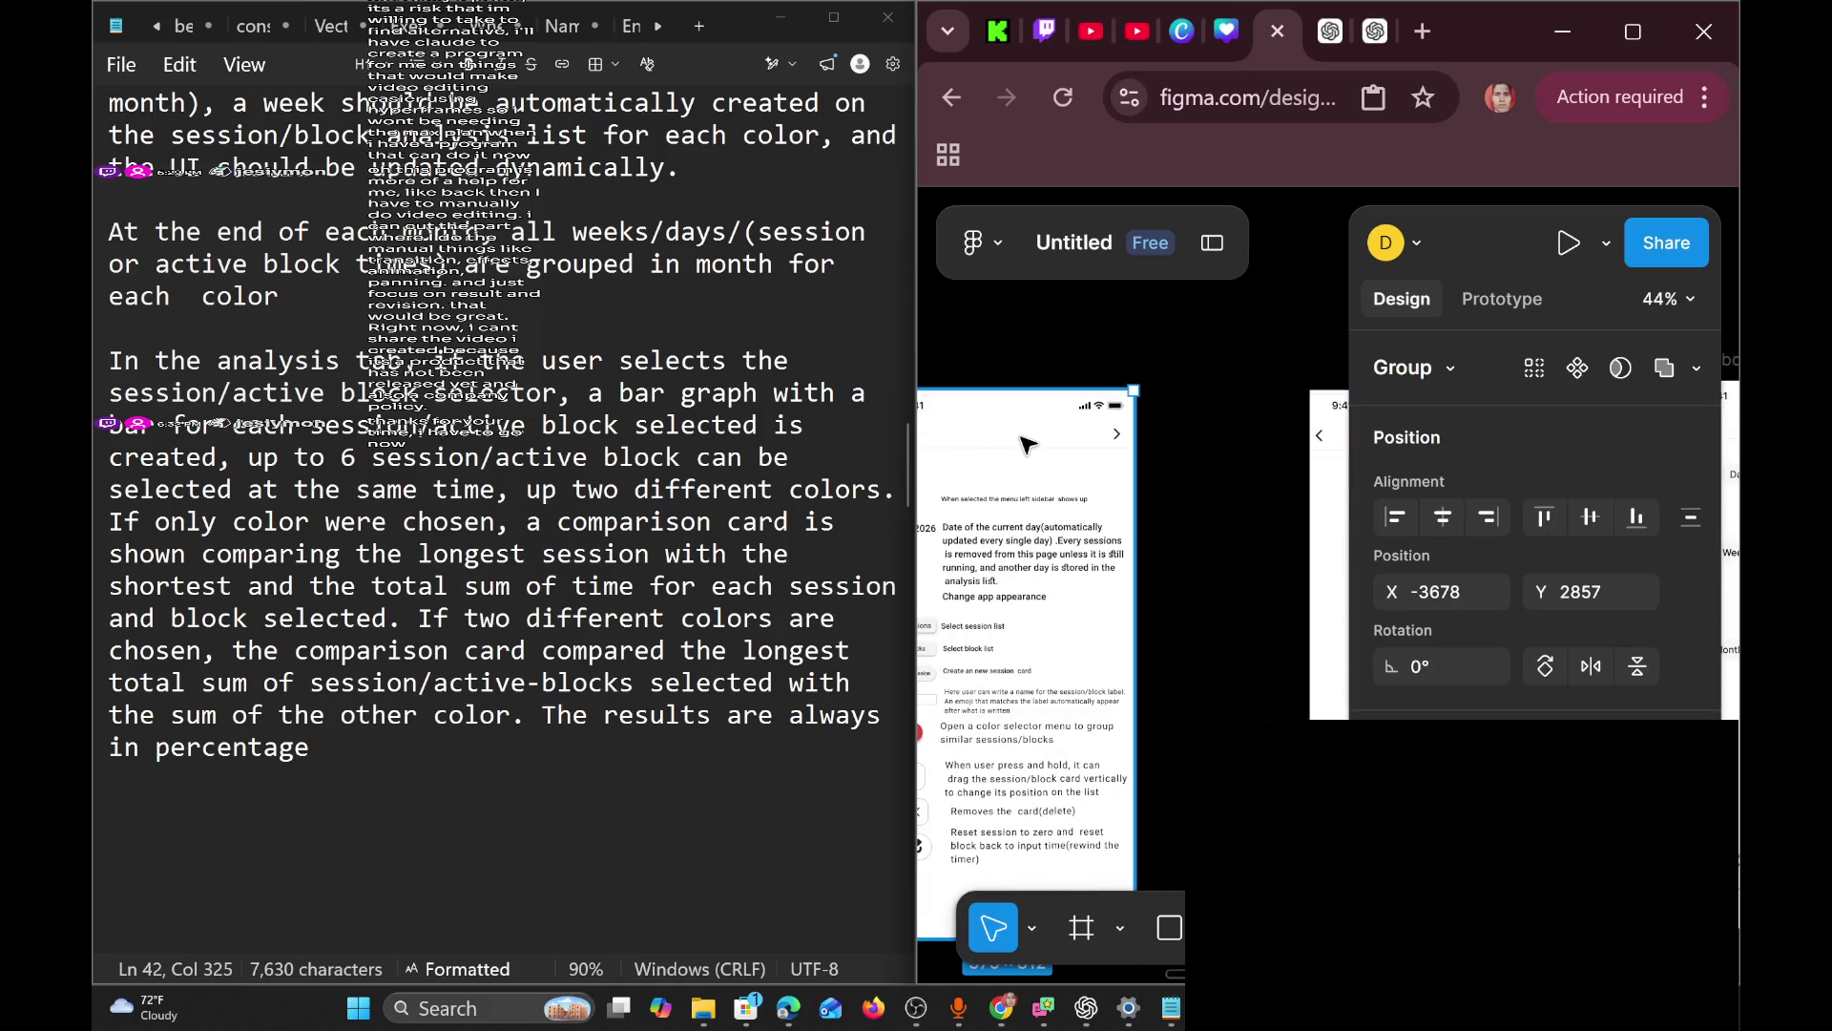
click(1092, 438)
scroll(1088, 448, left, 2)
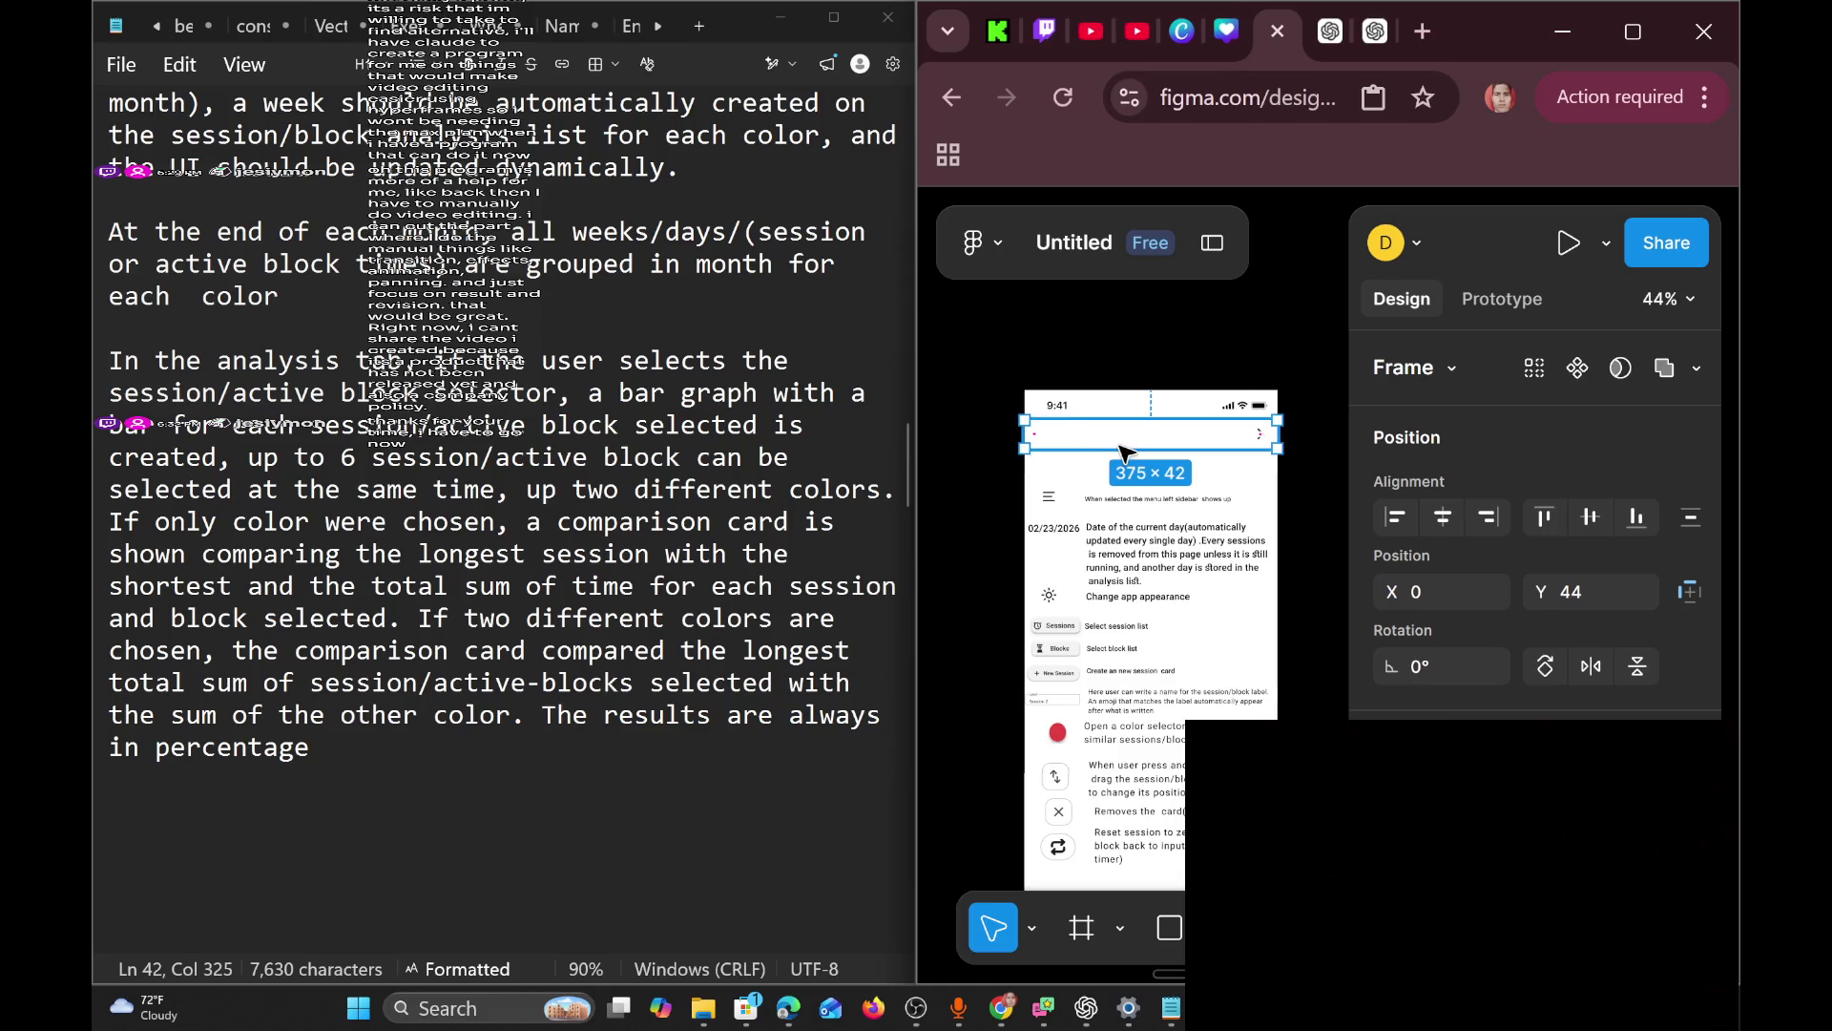
key(Escape)
right_click(1102, 446)
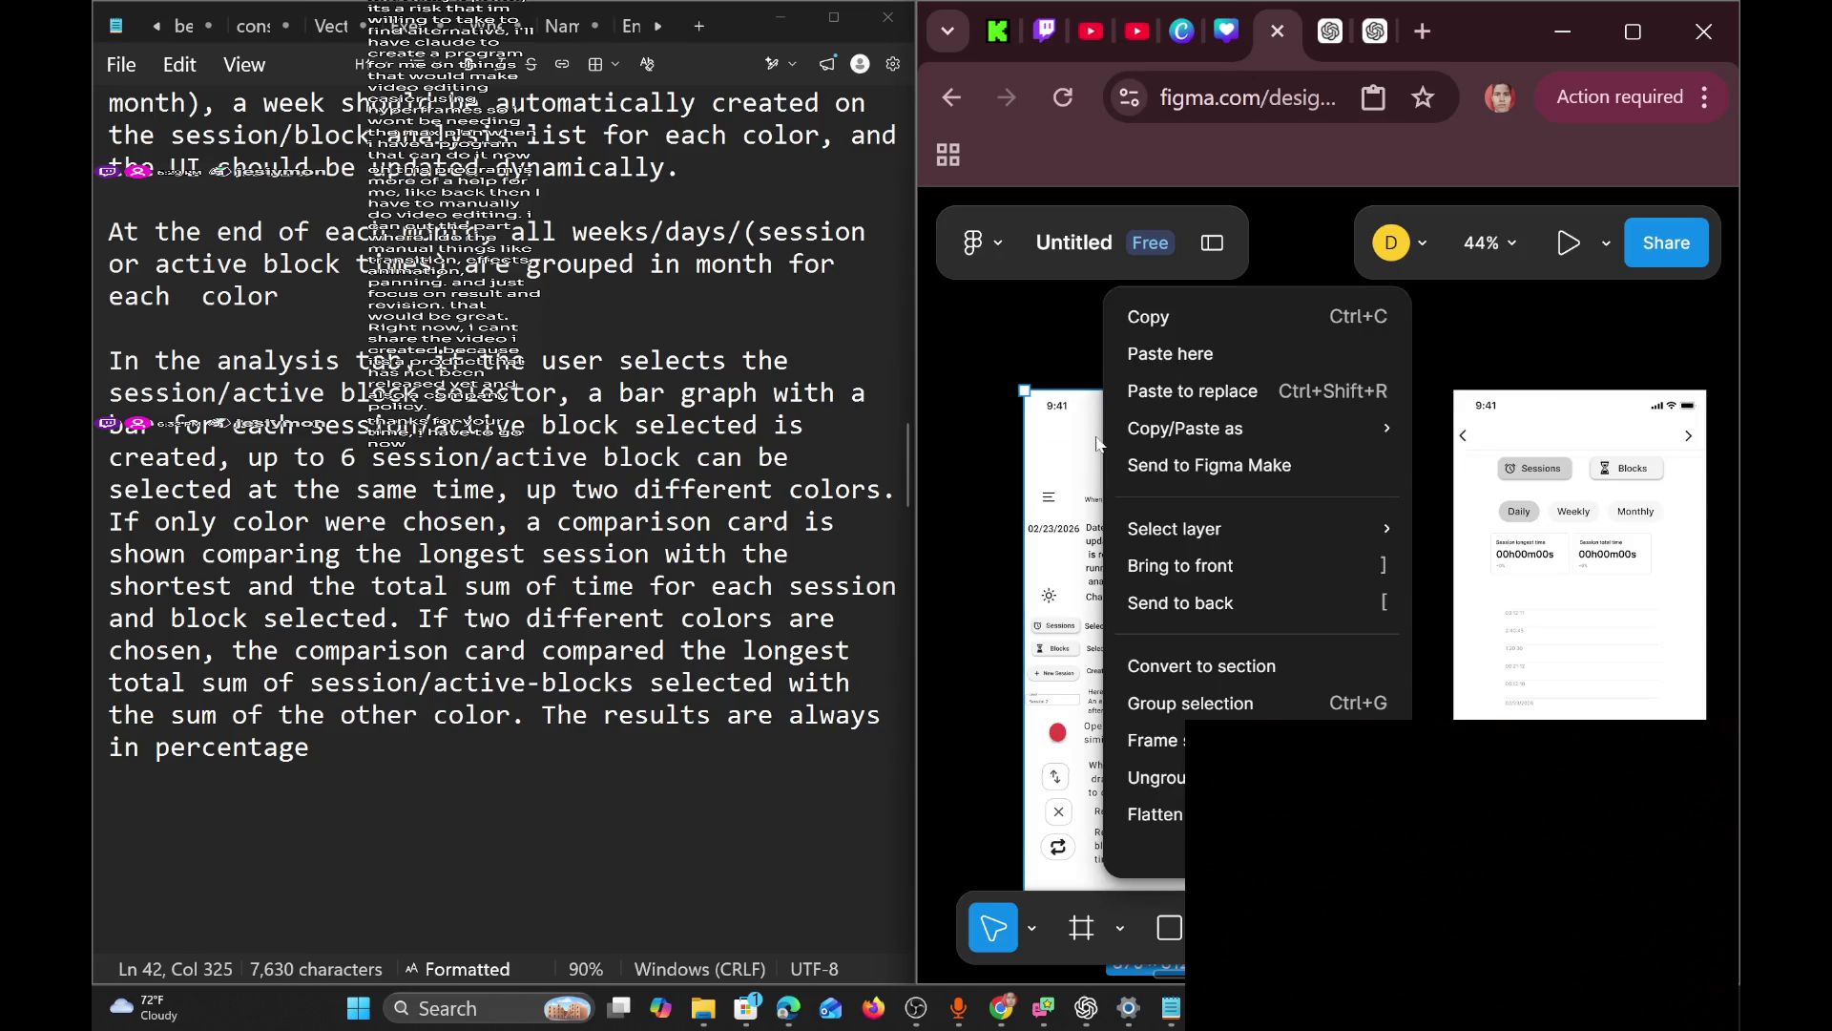
key(Escape)
mouse_move(1319, 387)
mouse_down()
mouse_move(1246, 380)
mouse_move(1151, 460)
mouse_move(1220, 449)
mouse_up()
click(1315, 557)
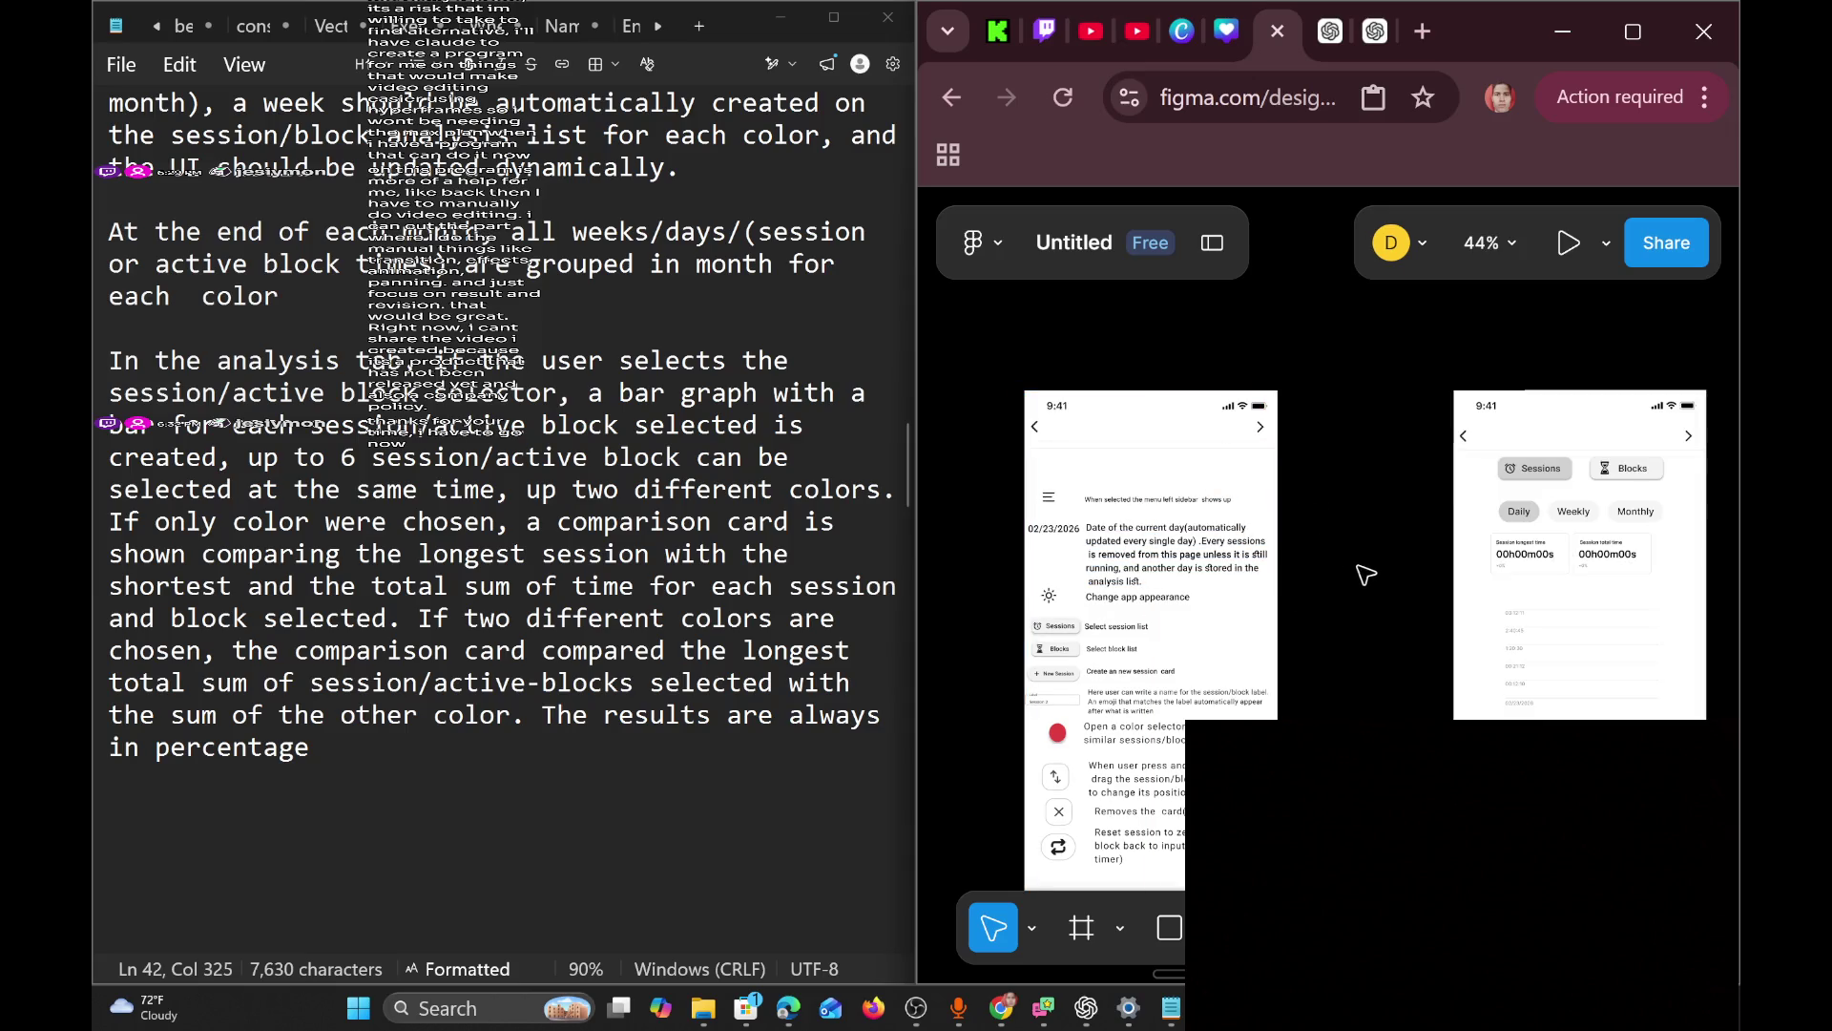
Snap the left screen's 375×42 header bar flush to X 0, Y 0.
scroll(1290, 573, down, 1)
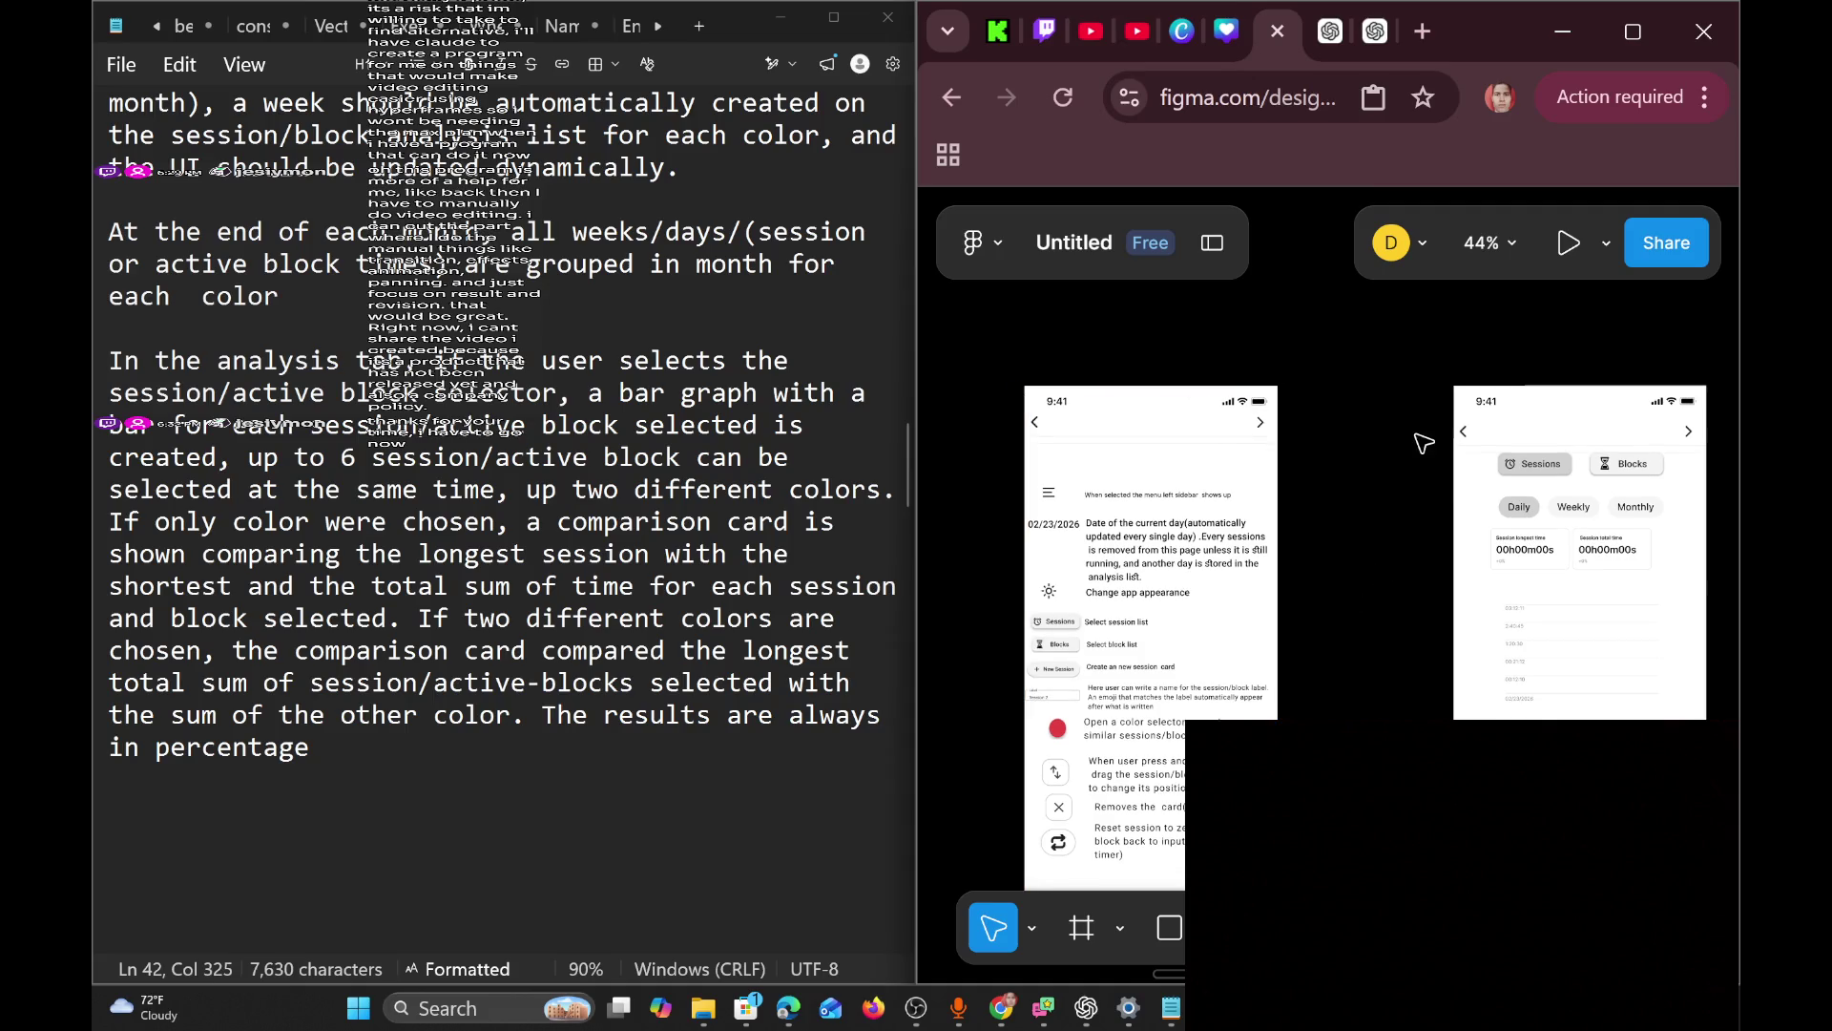
click(1142, 426)
click(1139, 431)
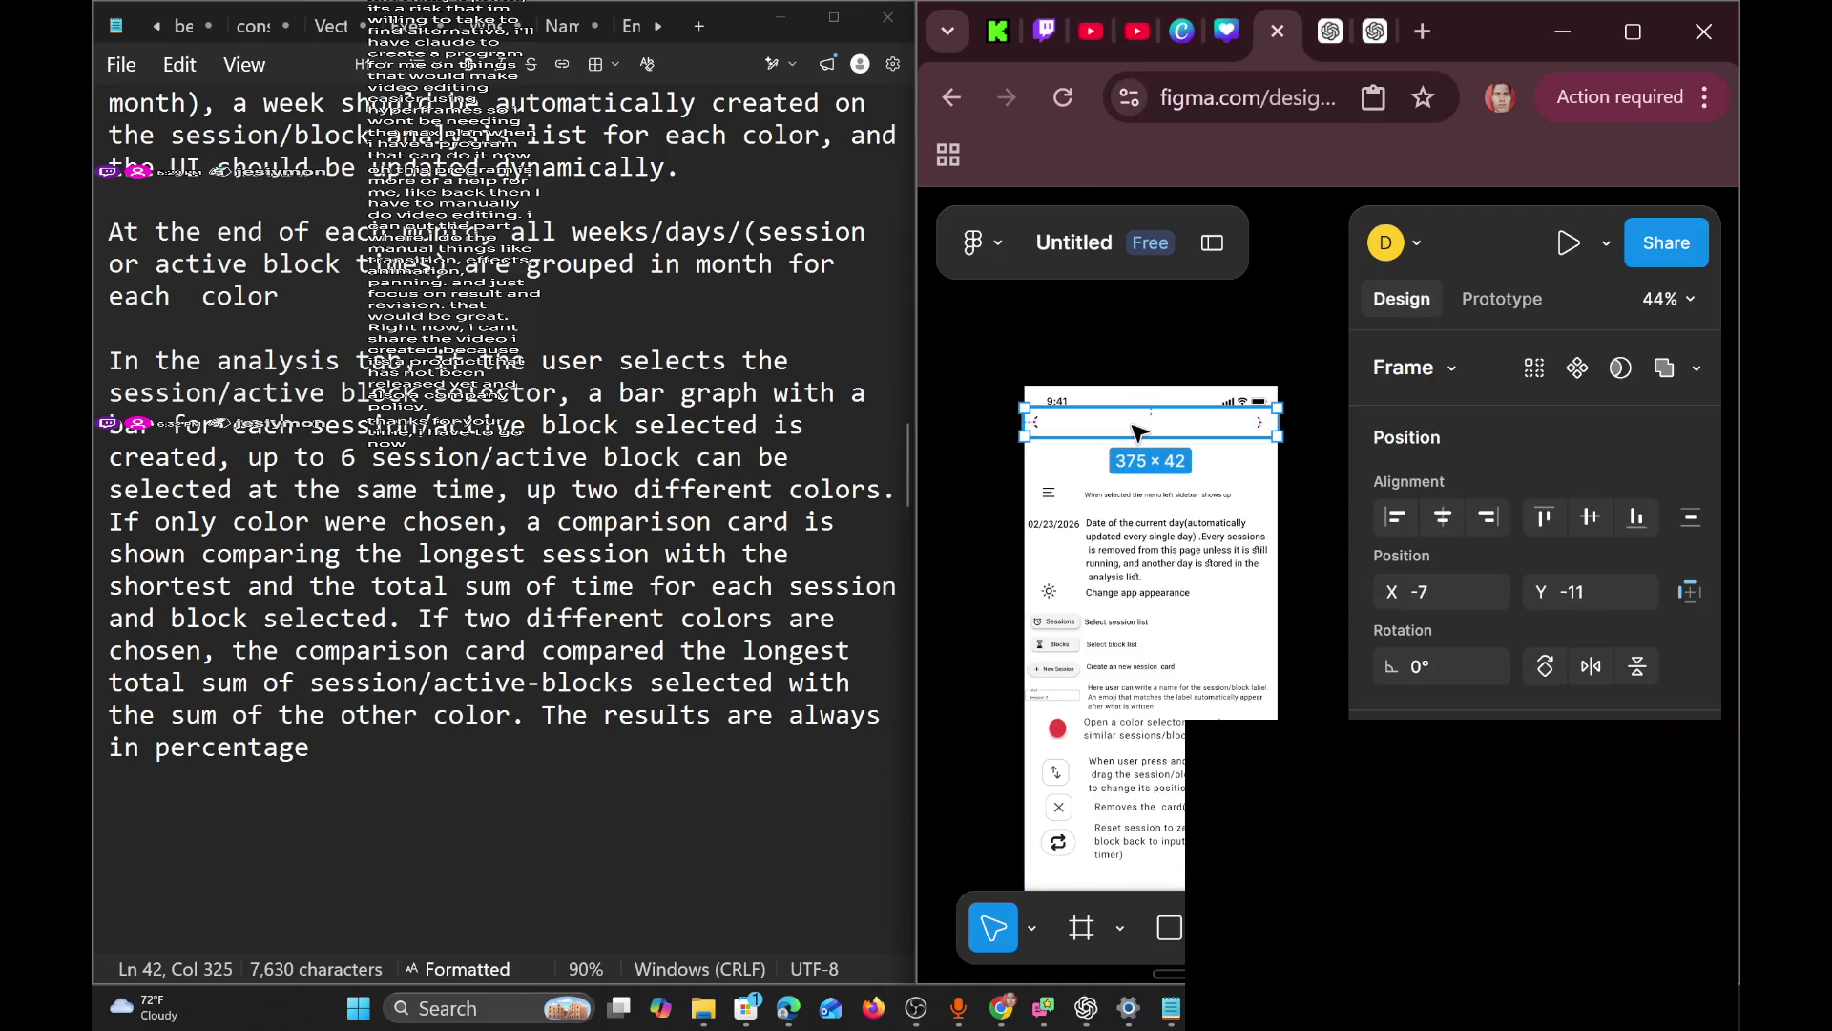
drag(1134, 426, 1217, 445)
click(1305, 520)
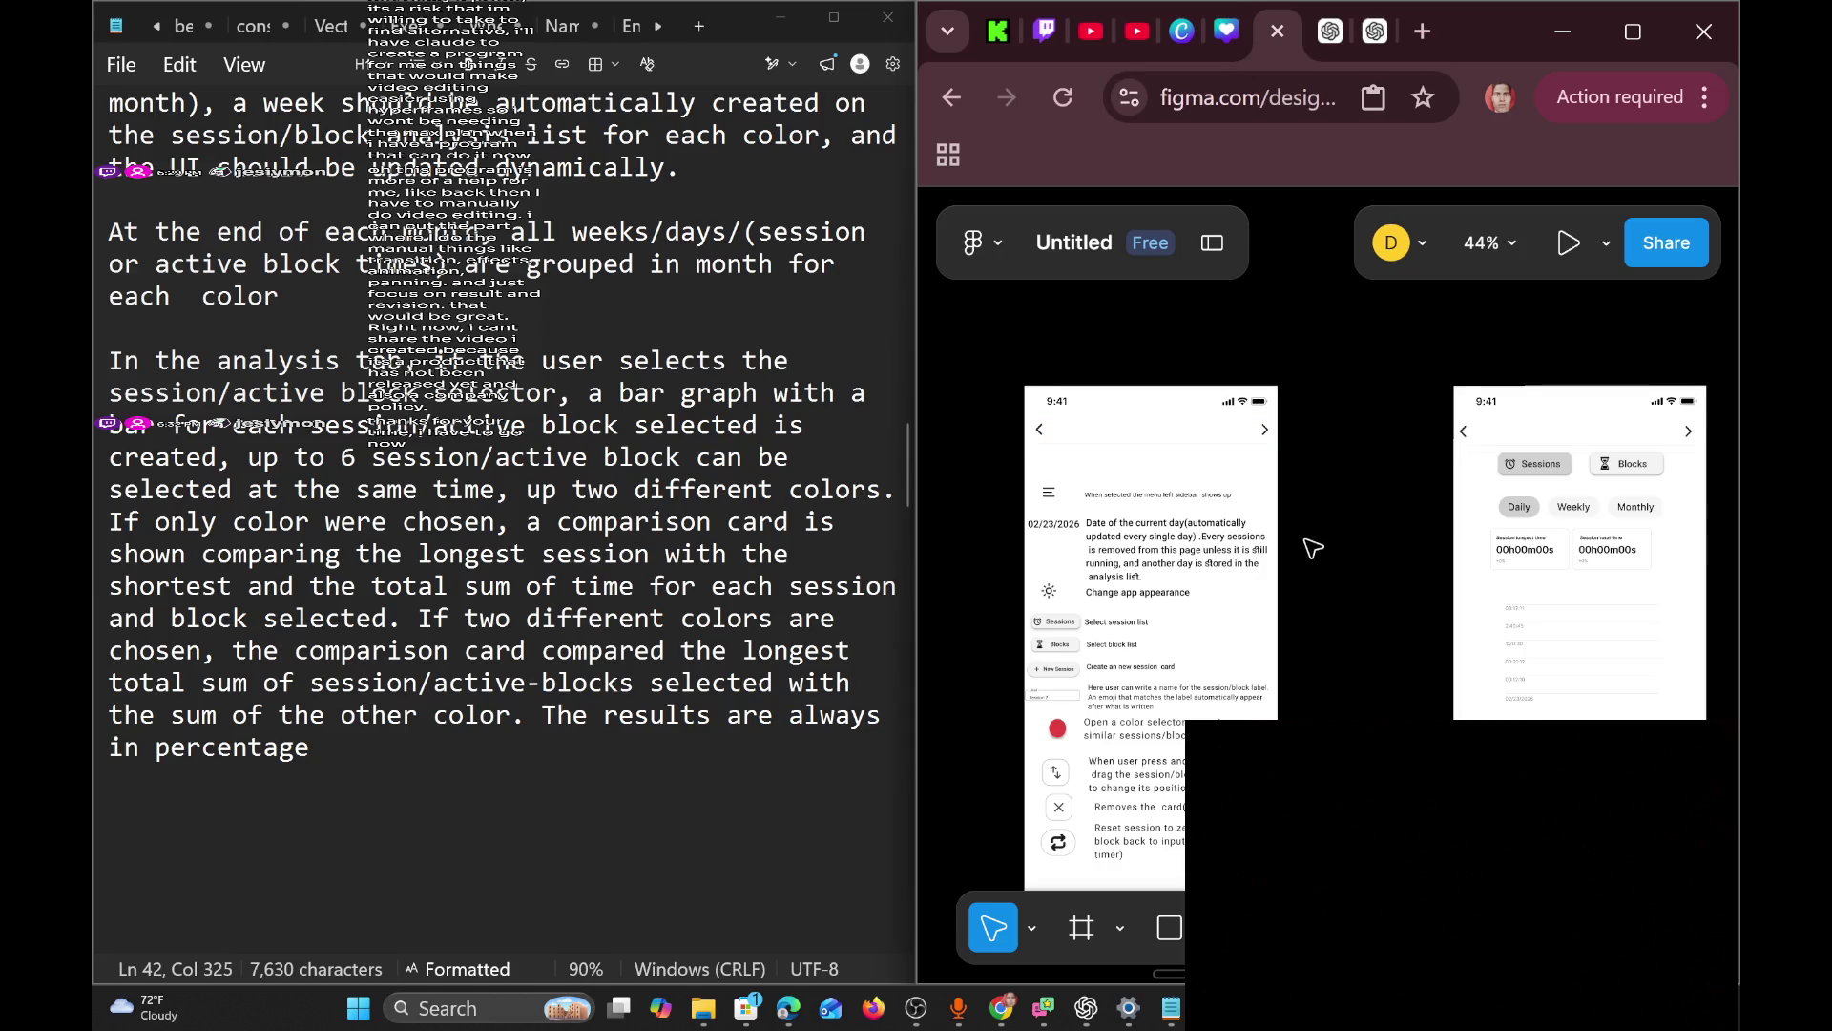
Try enlarging the Session/block tab title box, then undo the resize.
scroll(1313, 544, right, 2)
scroll(1134, 443, right, 10)
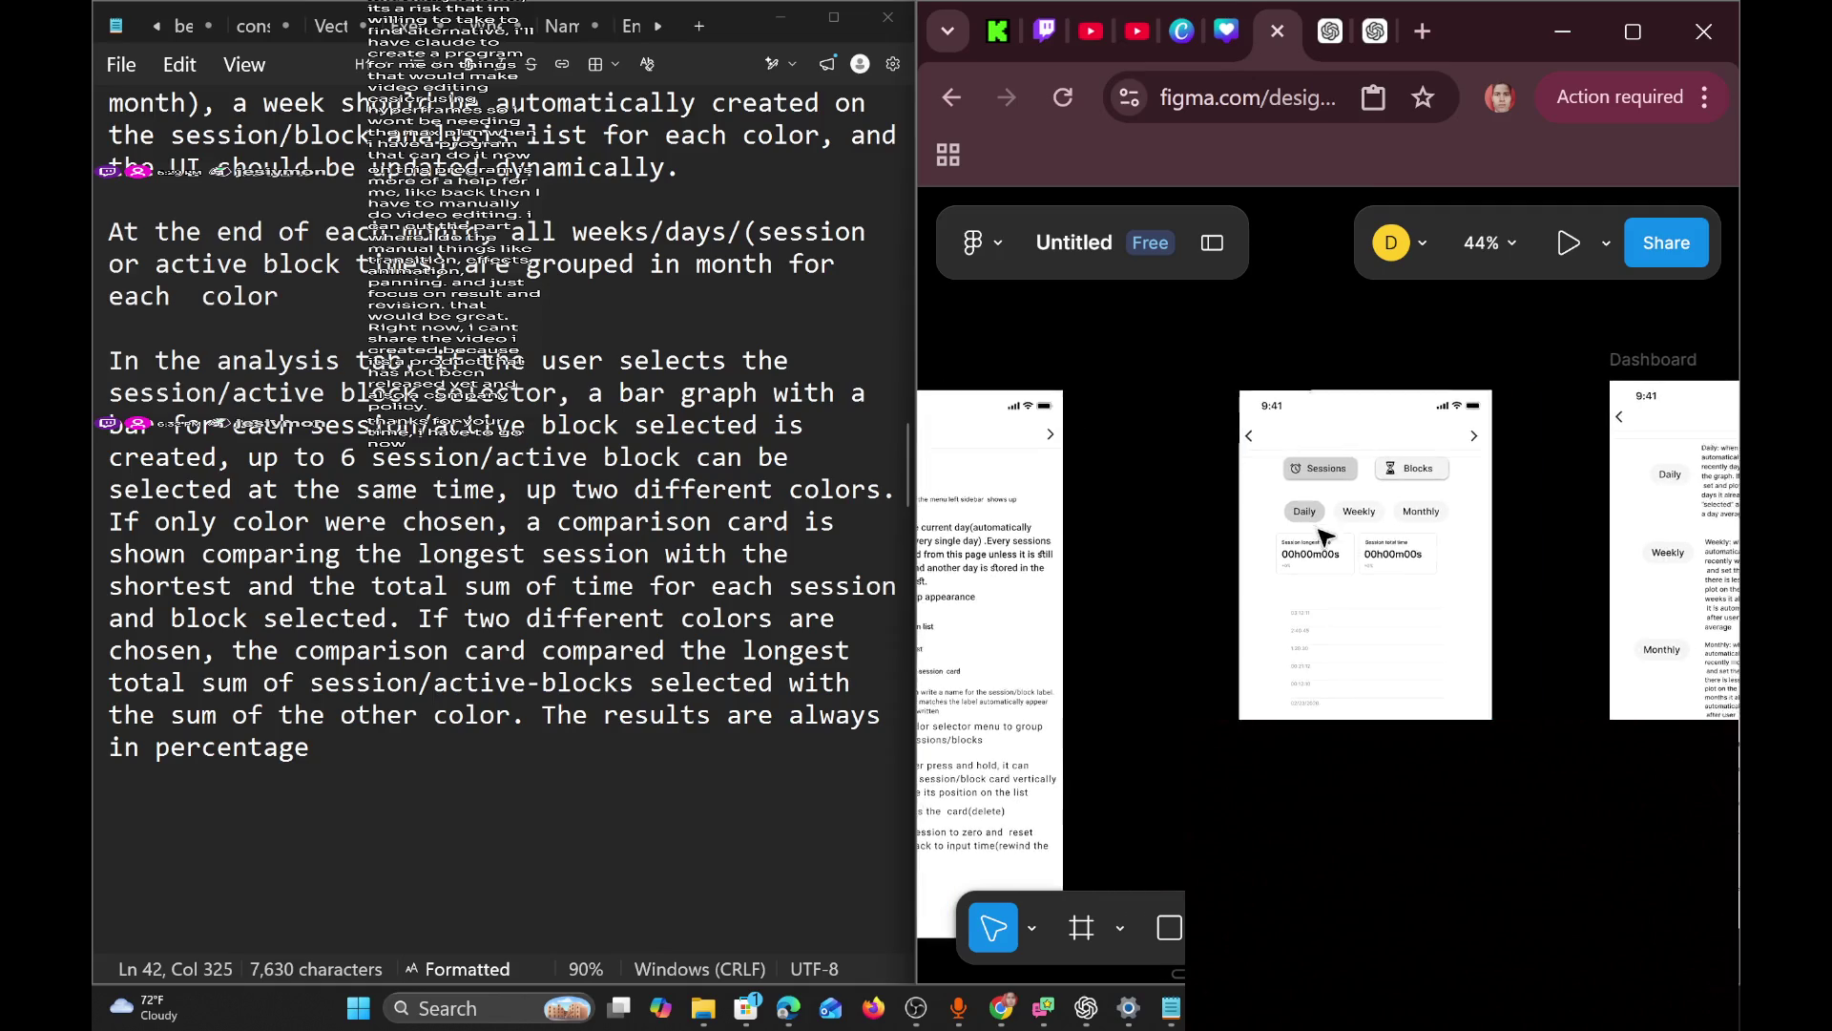
scroll(1396, 577, right, 10)
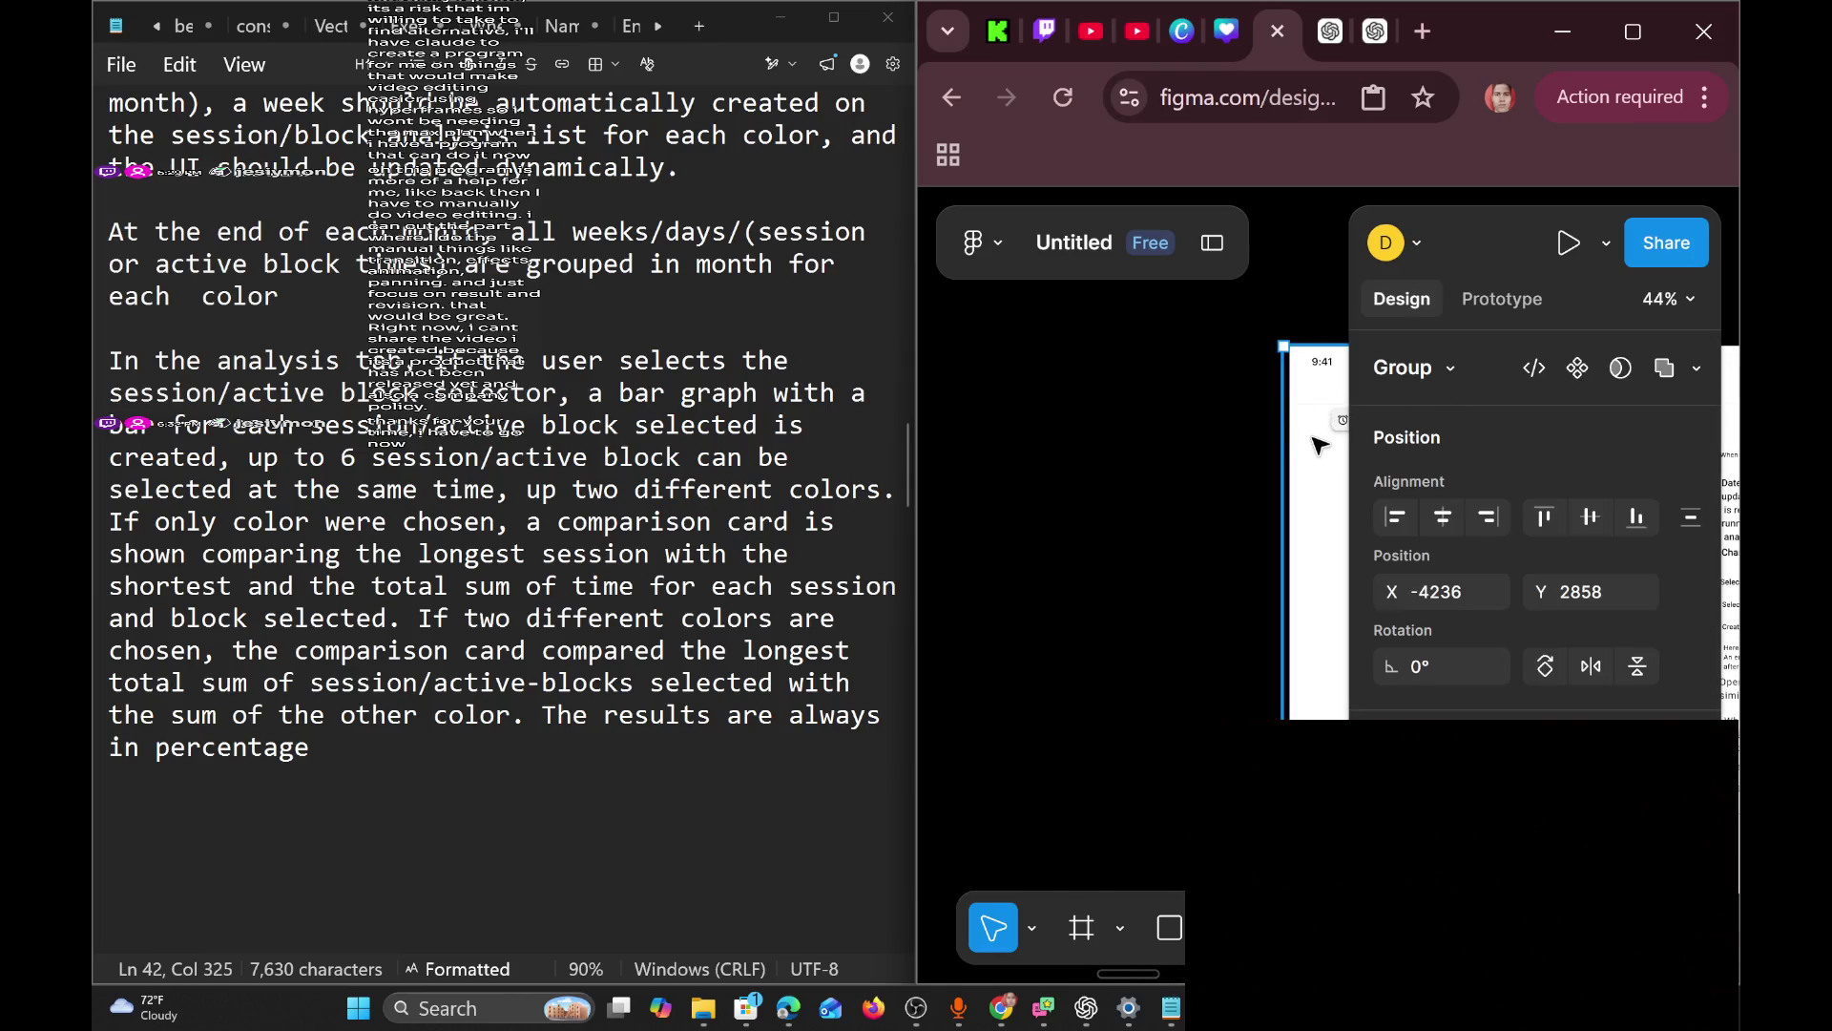
scroll(1243, 553, up, 5)
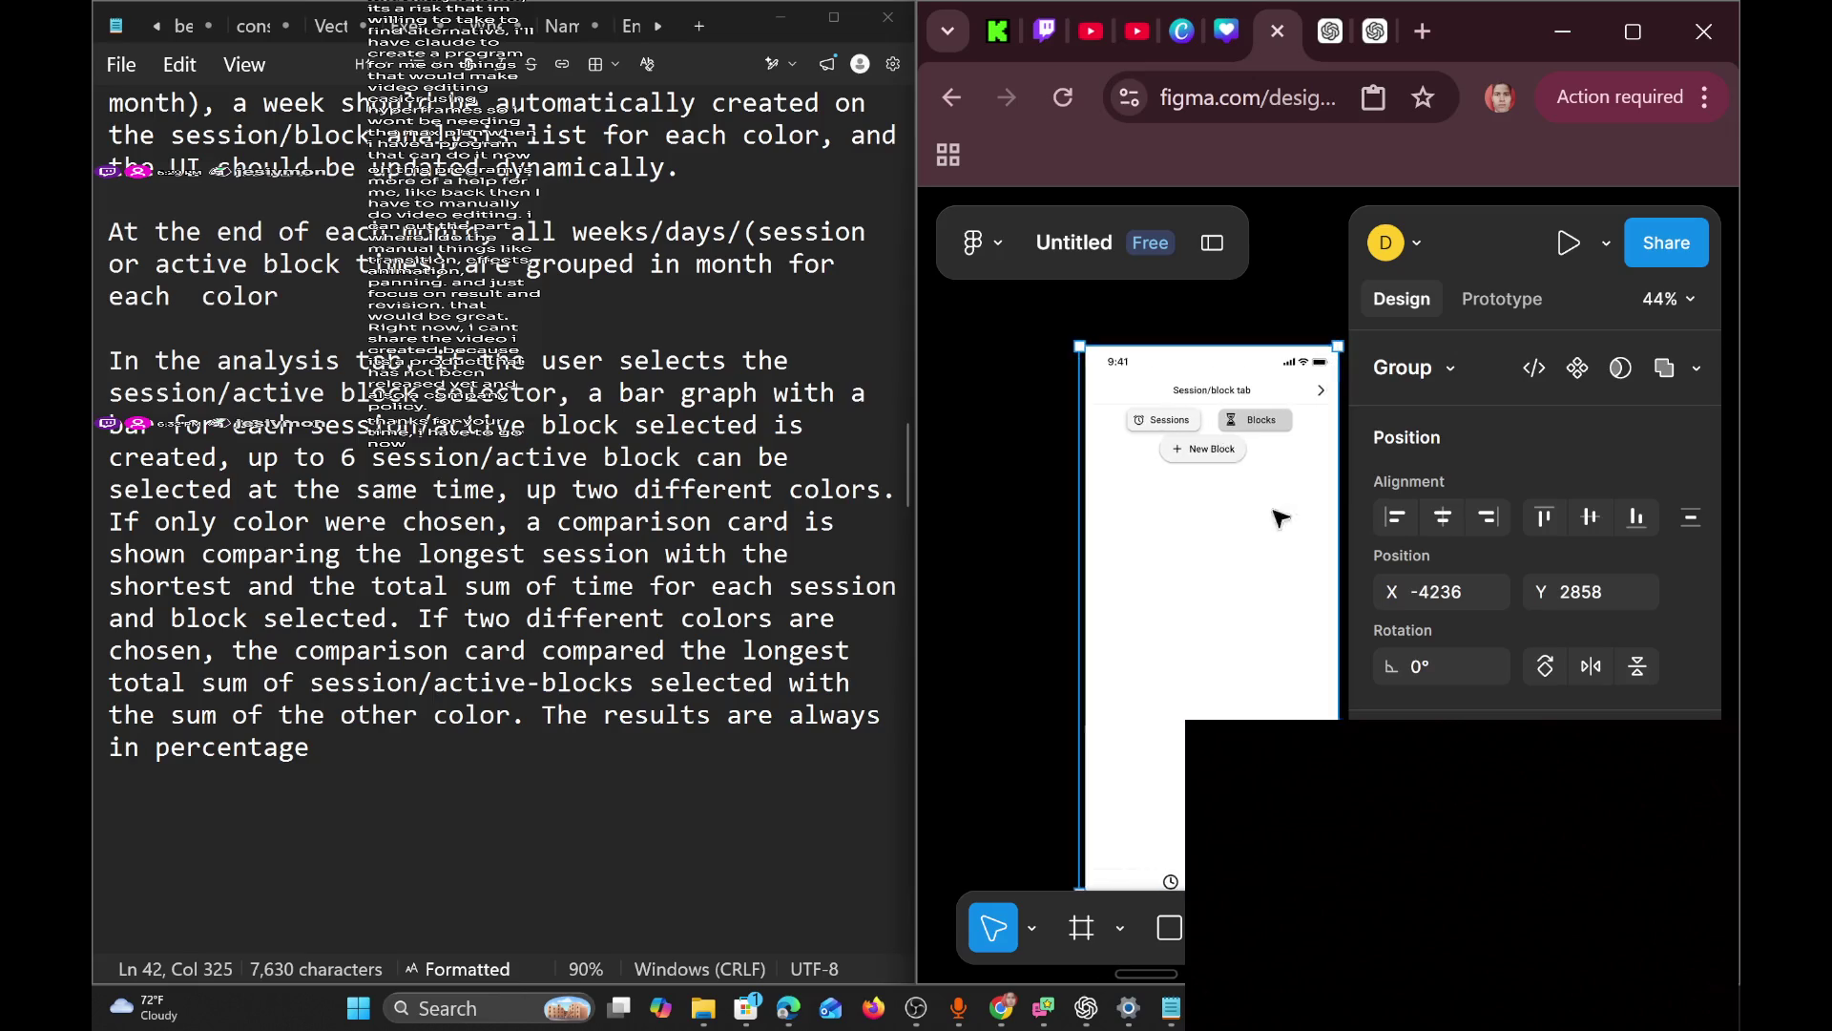
drag(1091, 417, 1065, 414)
double_click(1067, 417)
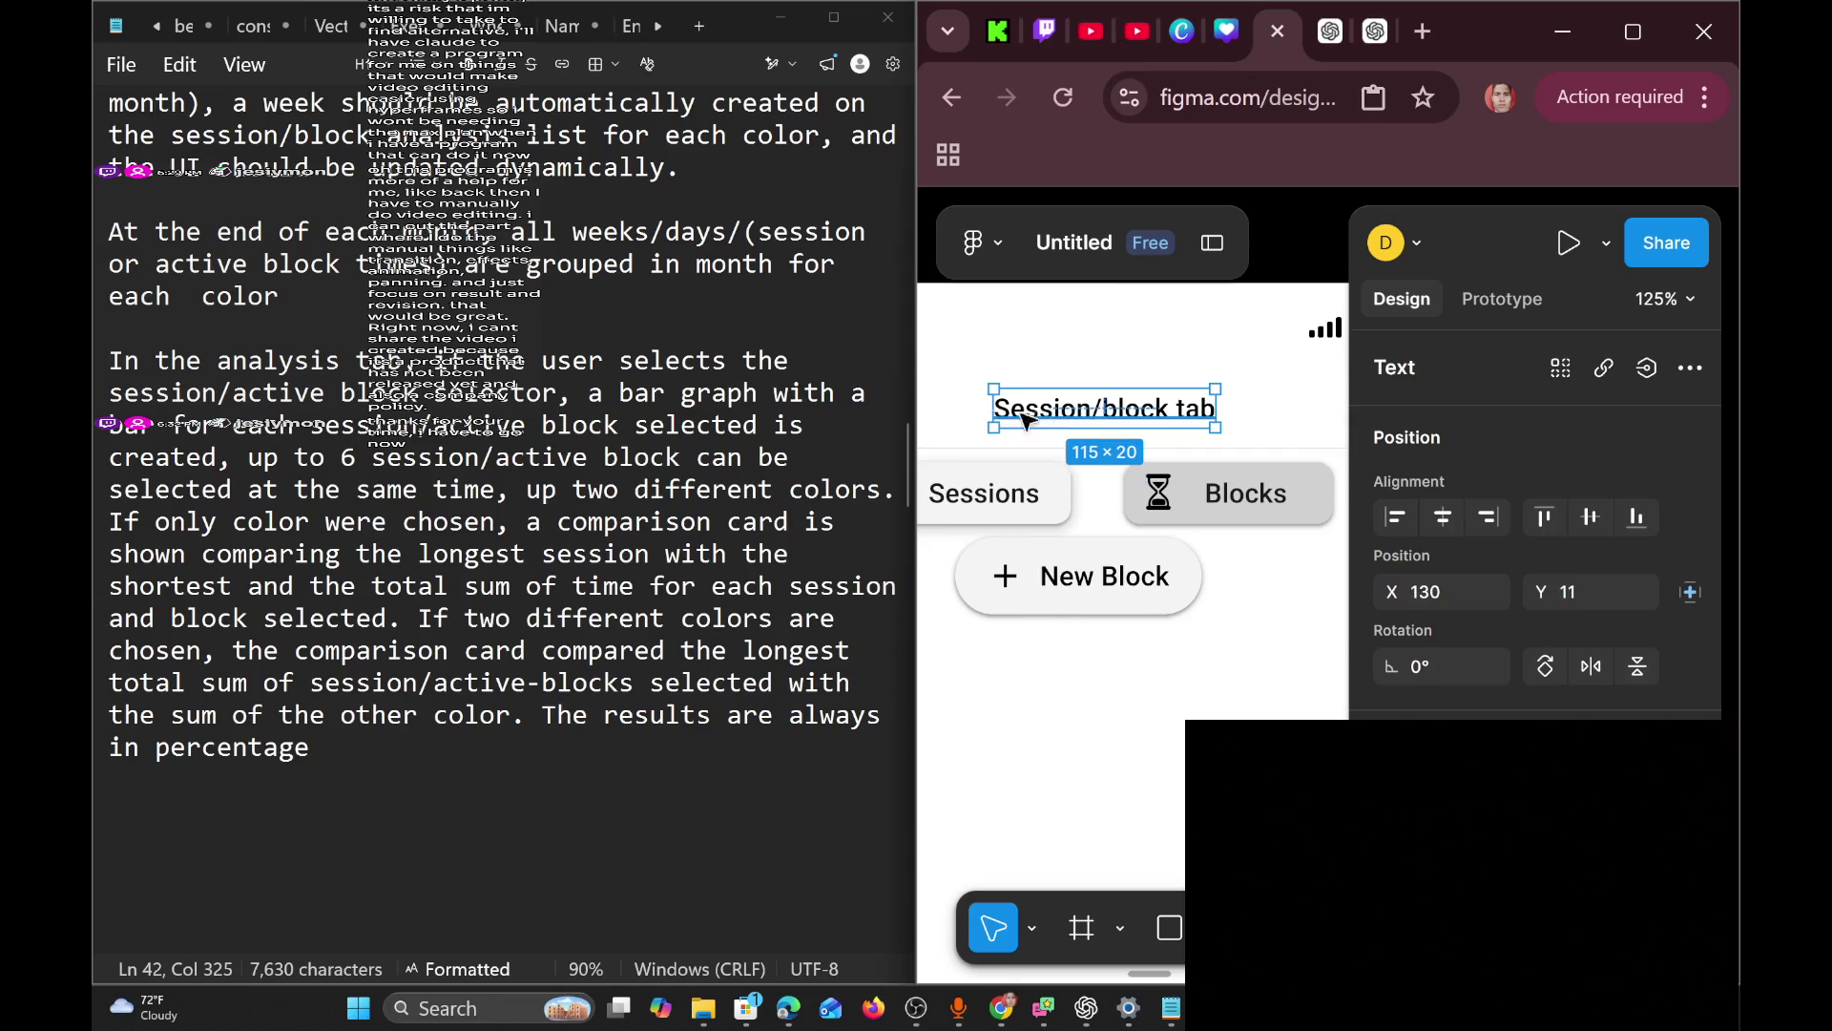
mouse_move(992, 386)
mouse_down()
mouse_move(937, 392)
mouse_move(922, 367)
mouse_up()
key(ctrl+z)
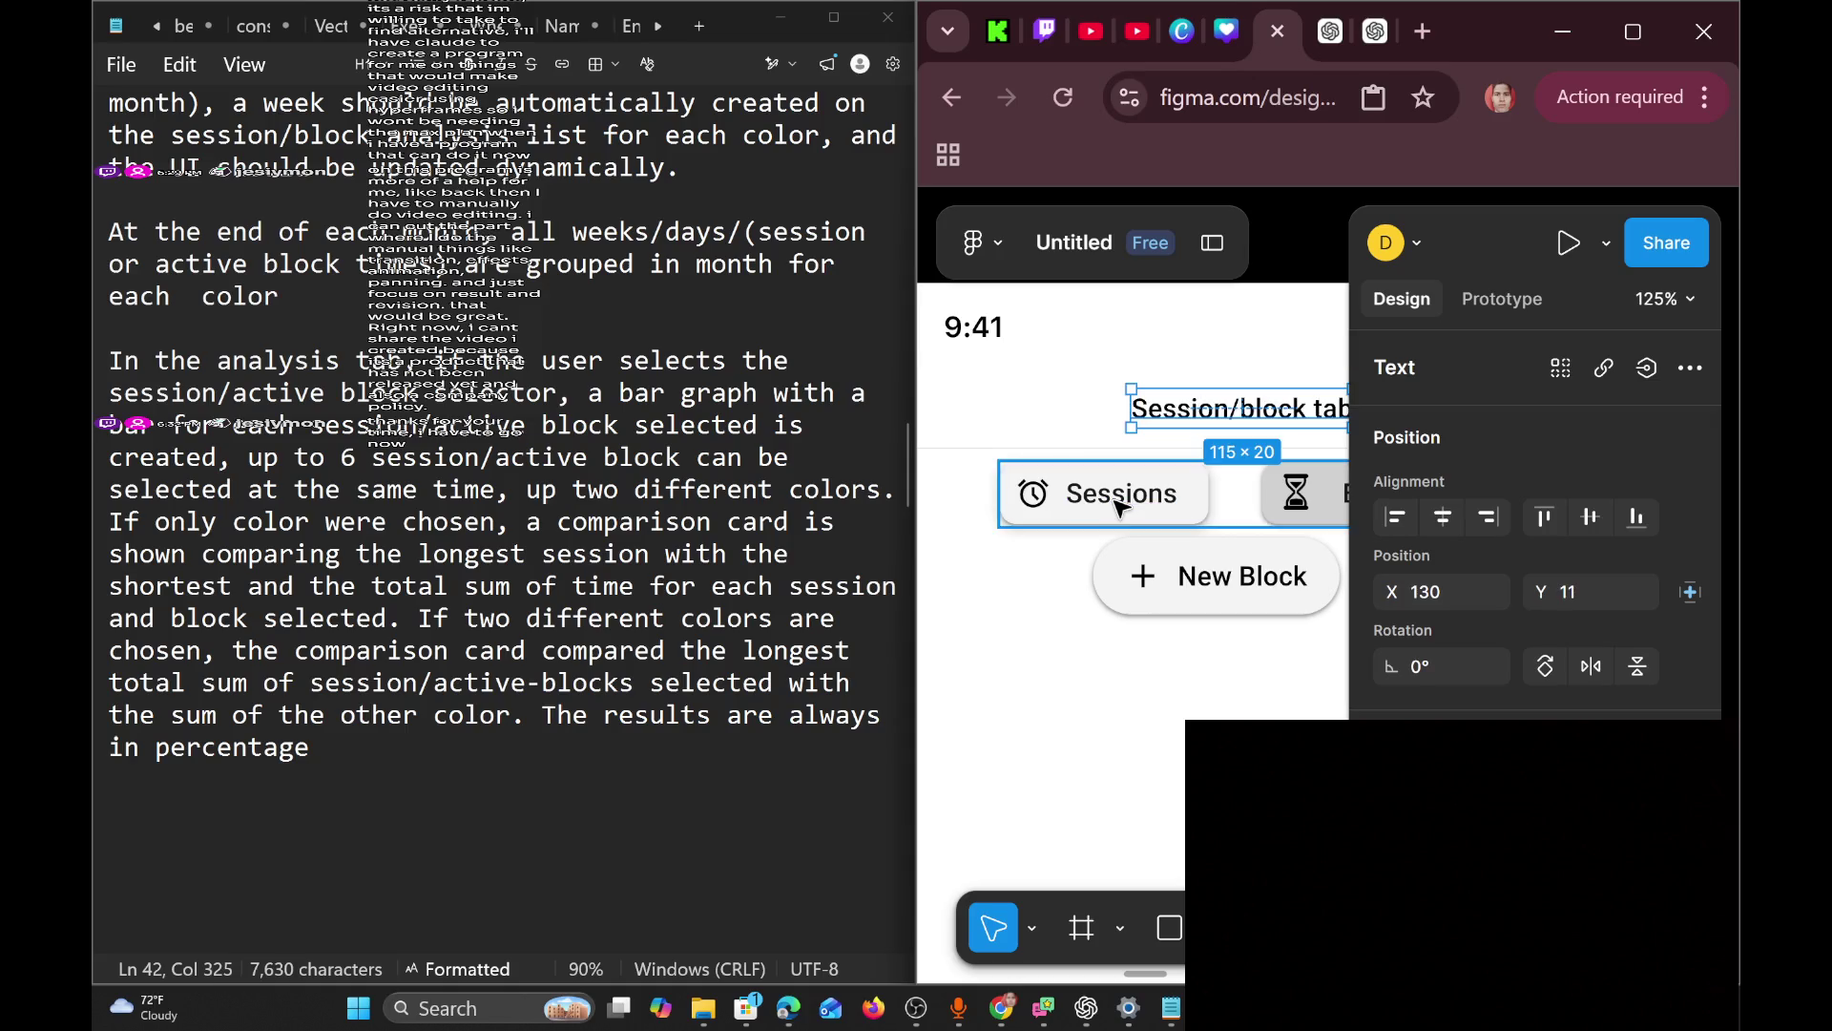
ctrl+scroll(1231, 451, up, 3)
ctrl+scroll(1233, 451, down, 5)
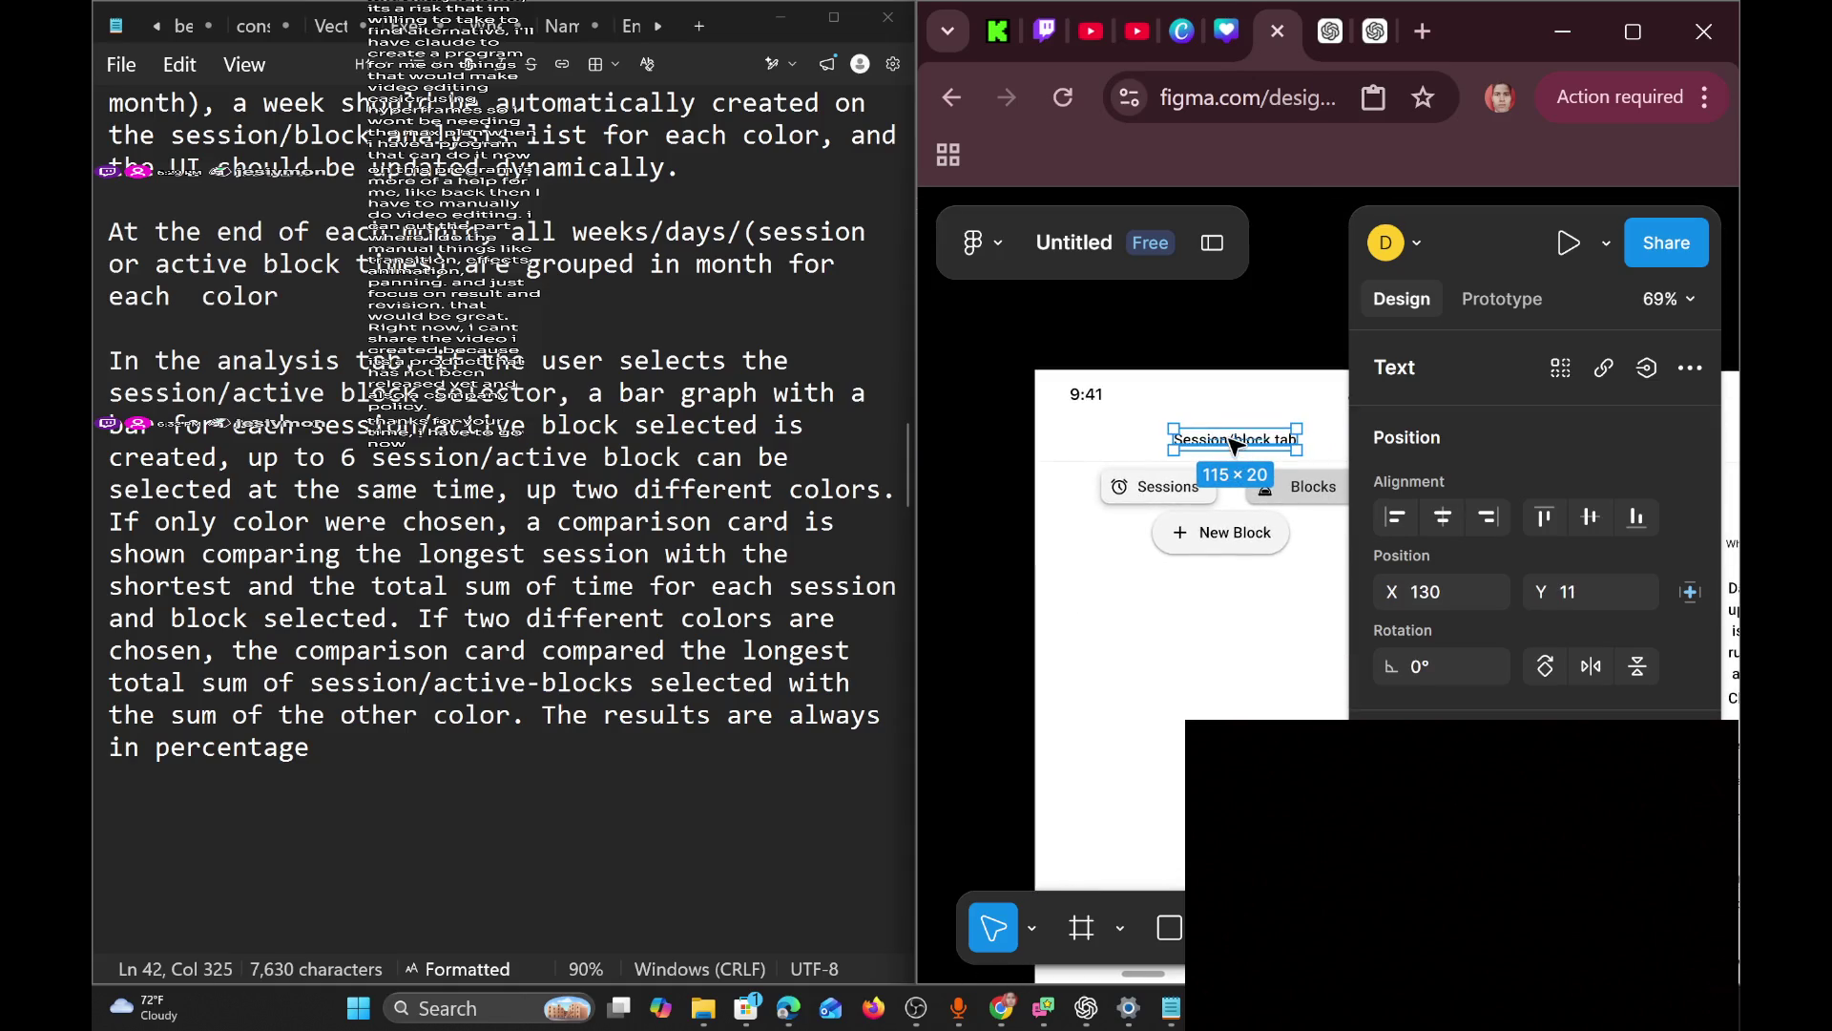
Use the Scale tool to scale the title to 188.55×17, centred in the header.
drag(1172, 435, 1159, 433)
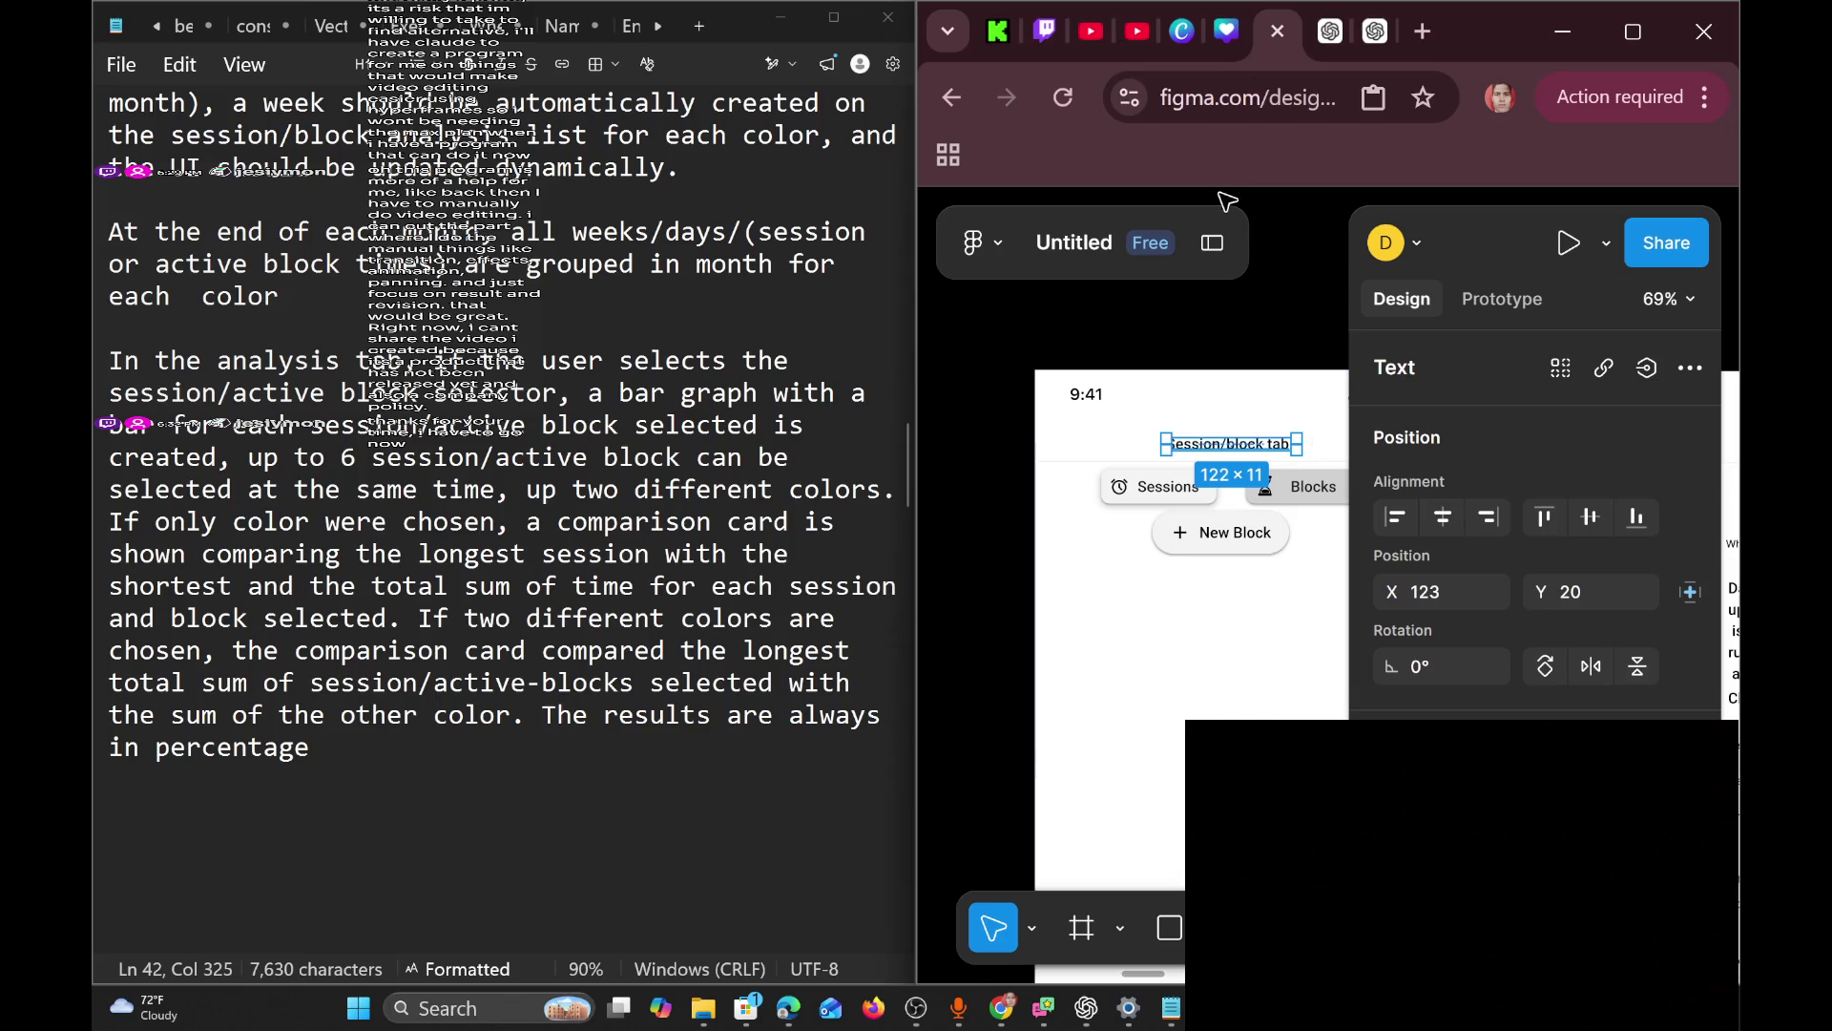
click(1031, 927)
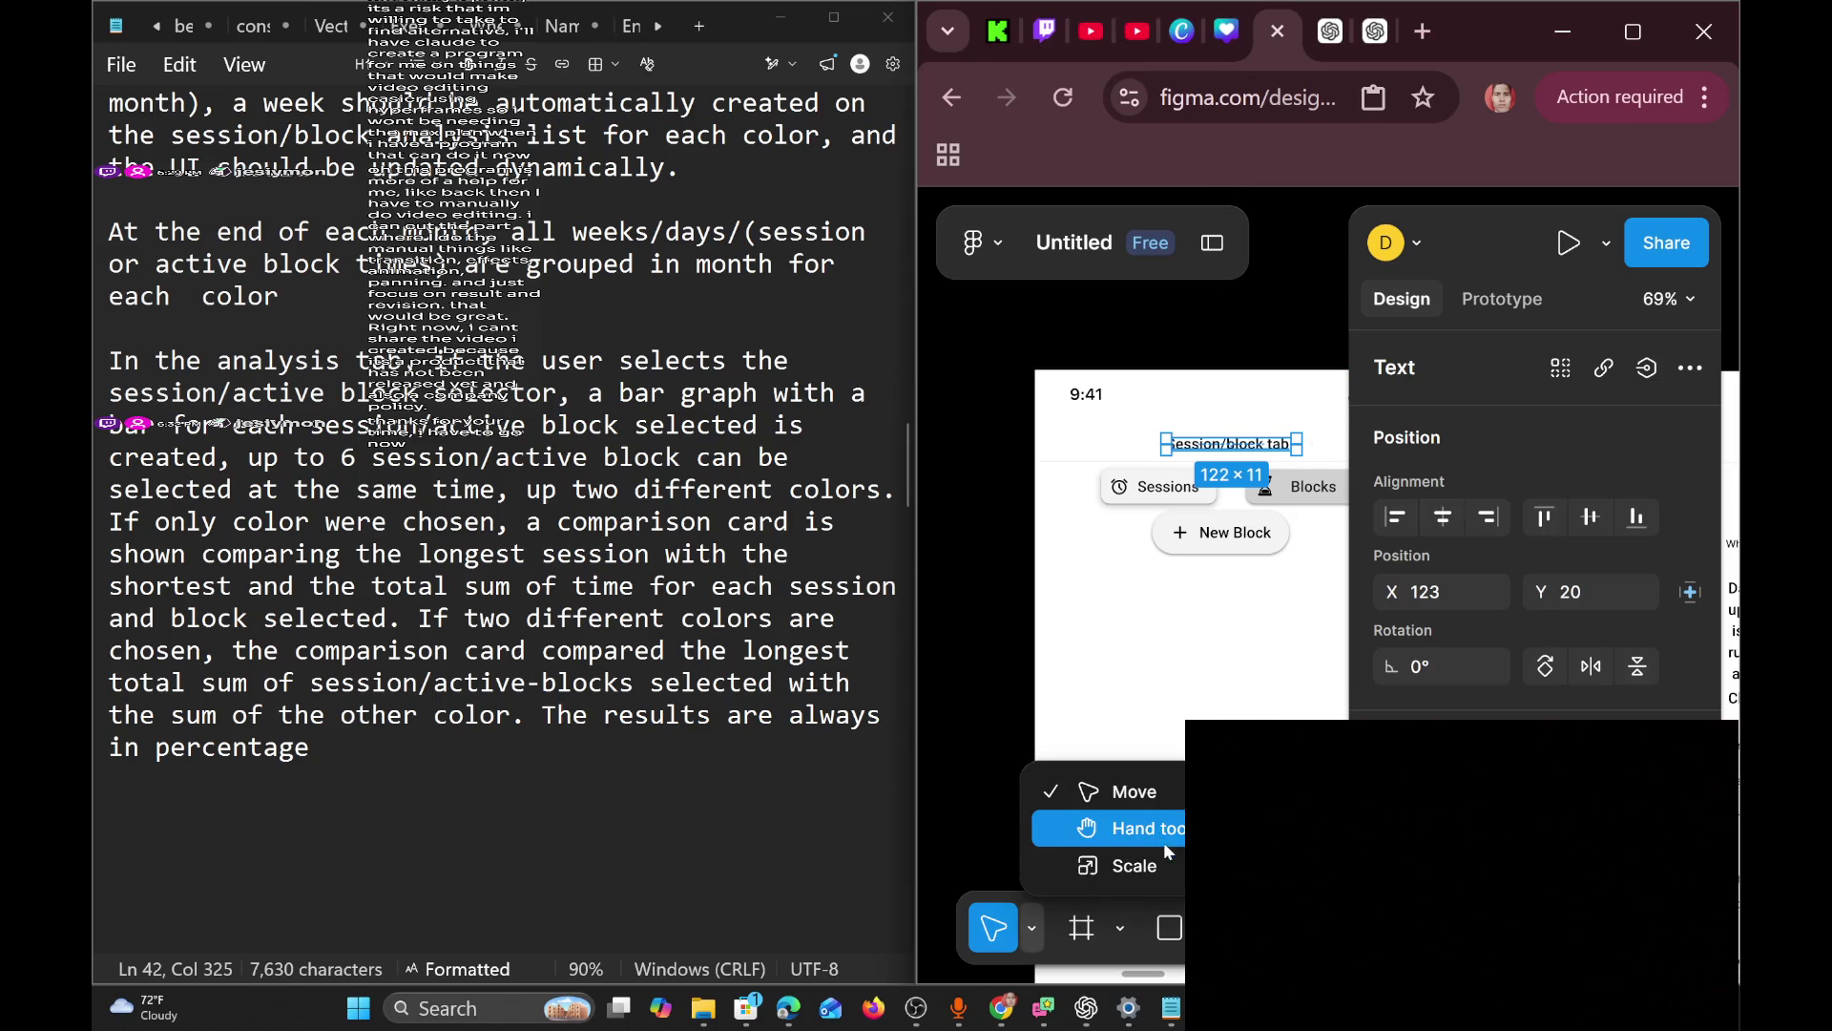
click(1159, 865)
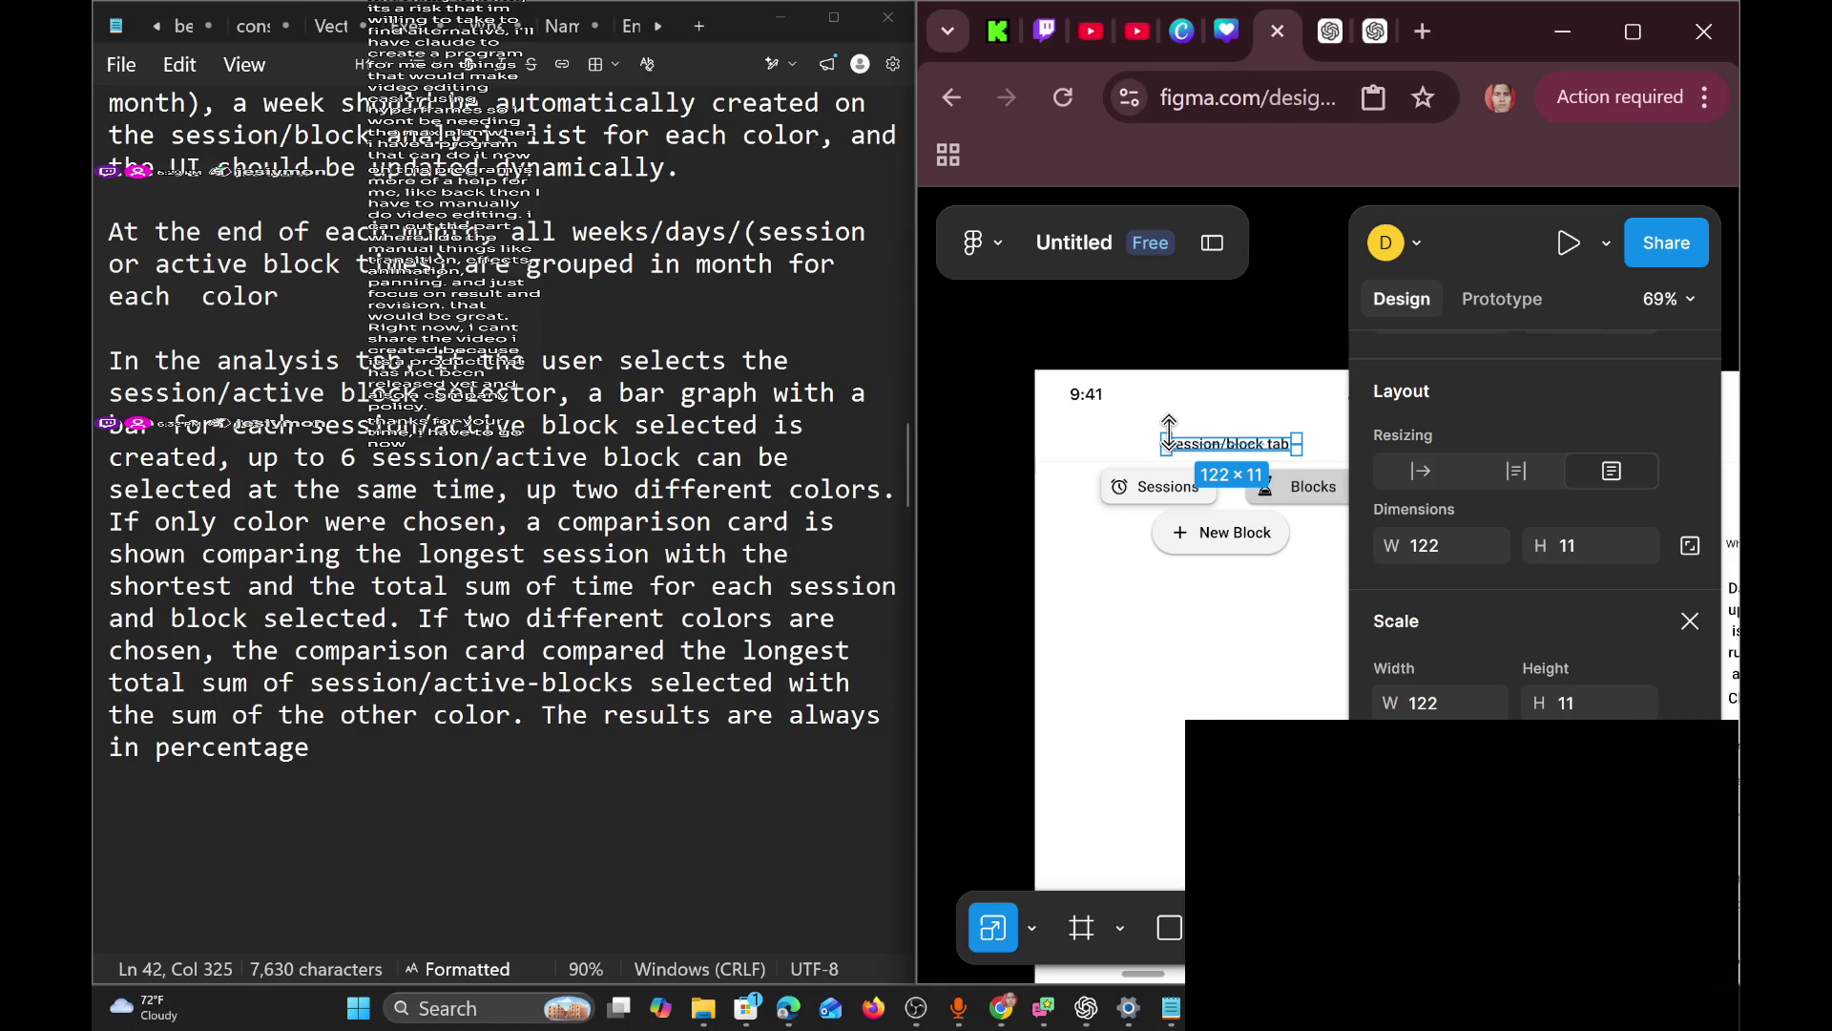
mouse_move(1158, 431)
mouse_down()
mouse_move(1131, 432)
mouse_move(1192, 442)
mouse_up()
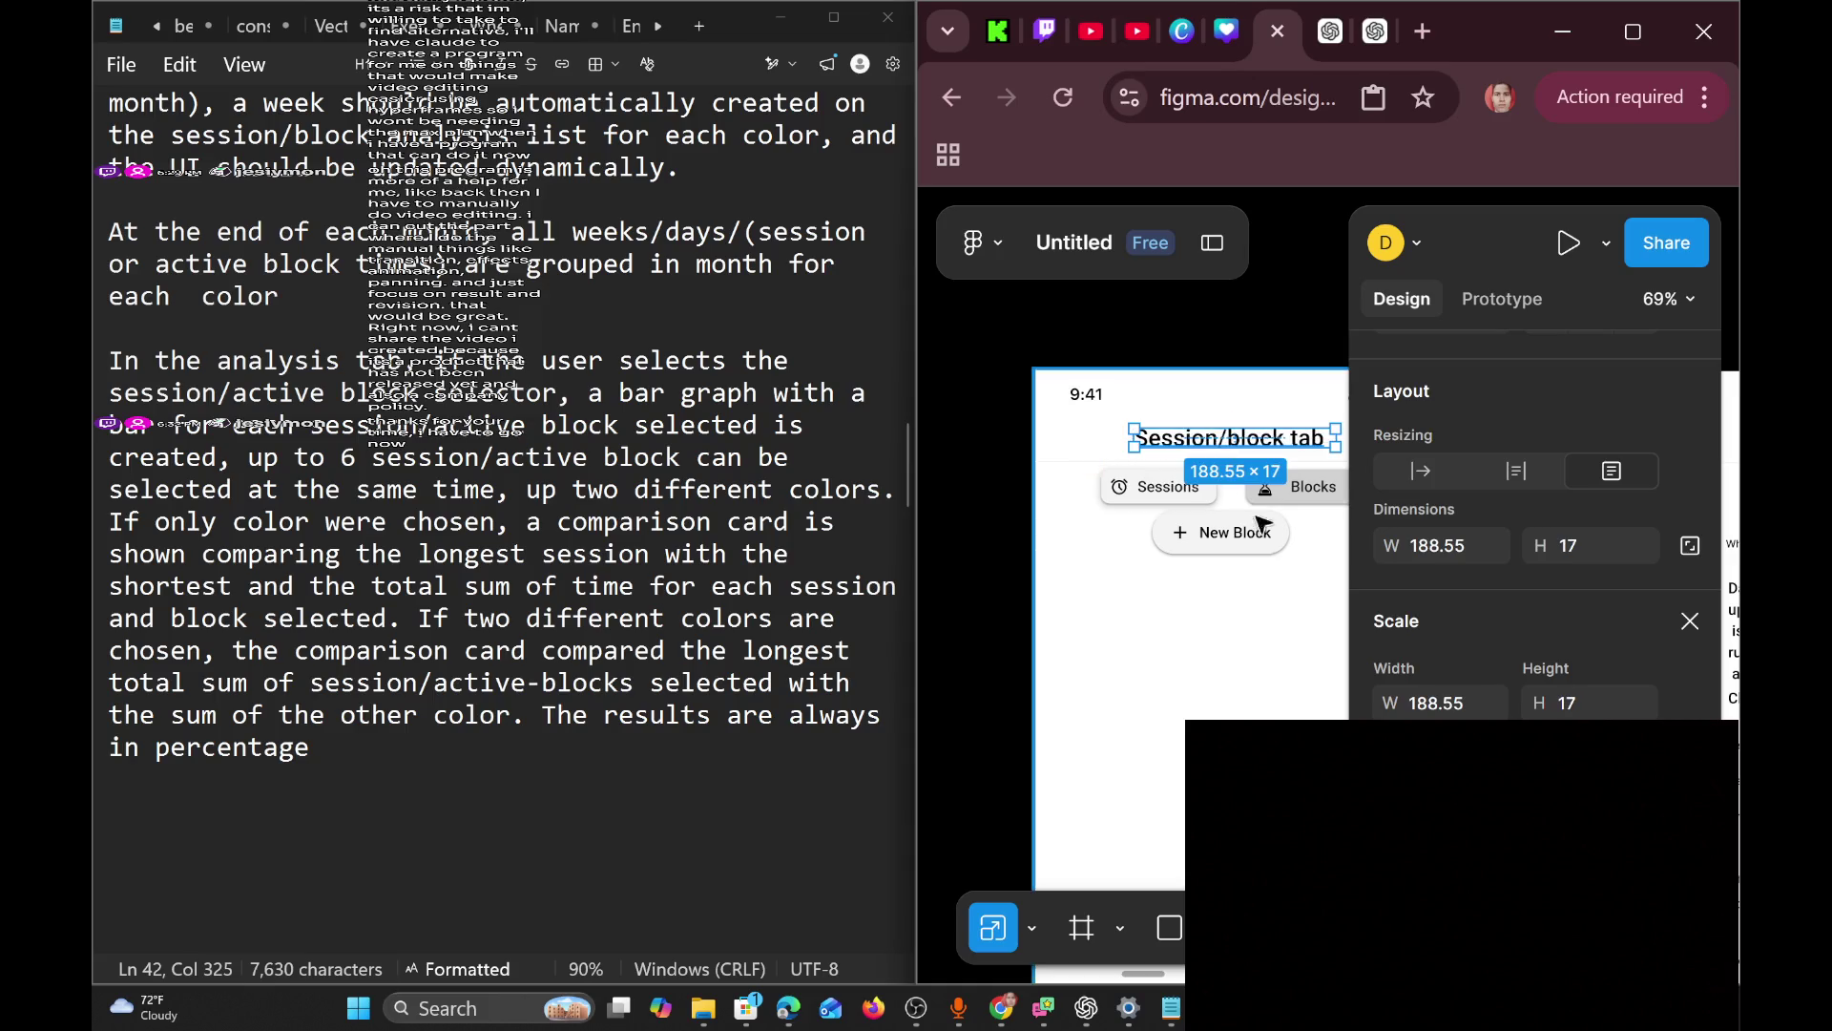
scroll(1285, 633, right, 2)
scroll(1284, 634, right, 3)
scroll(1271, 598, down, 3)
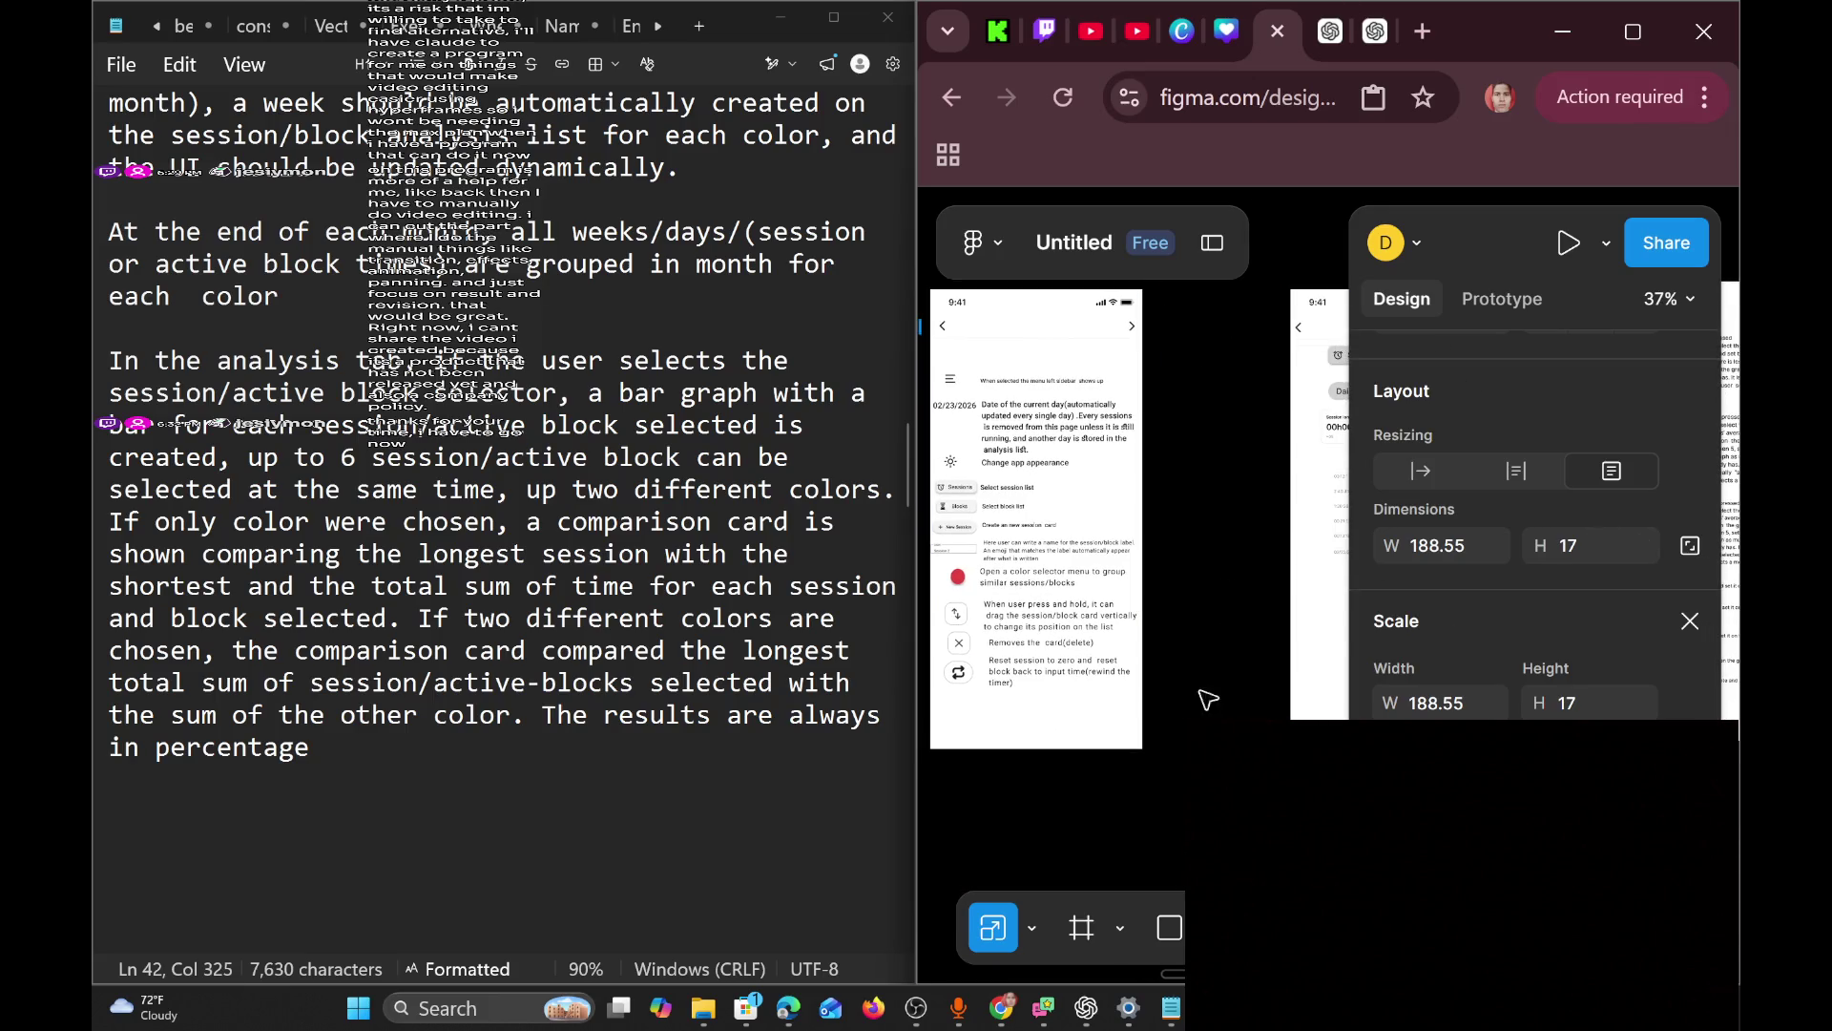
scroll(1266, 673, right, 3)
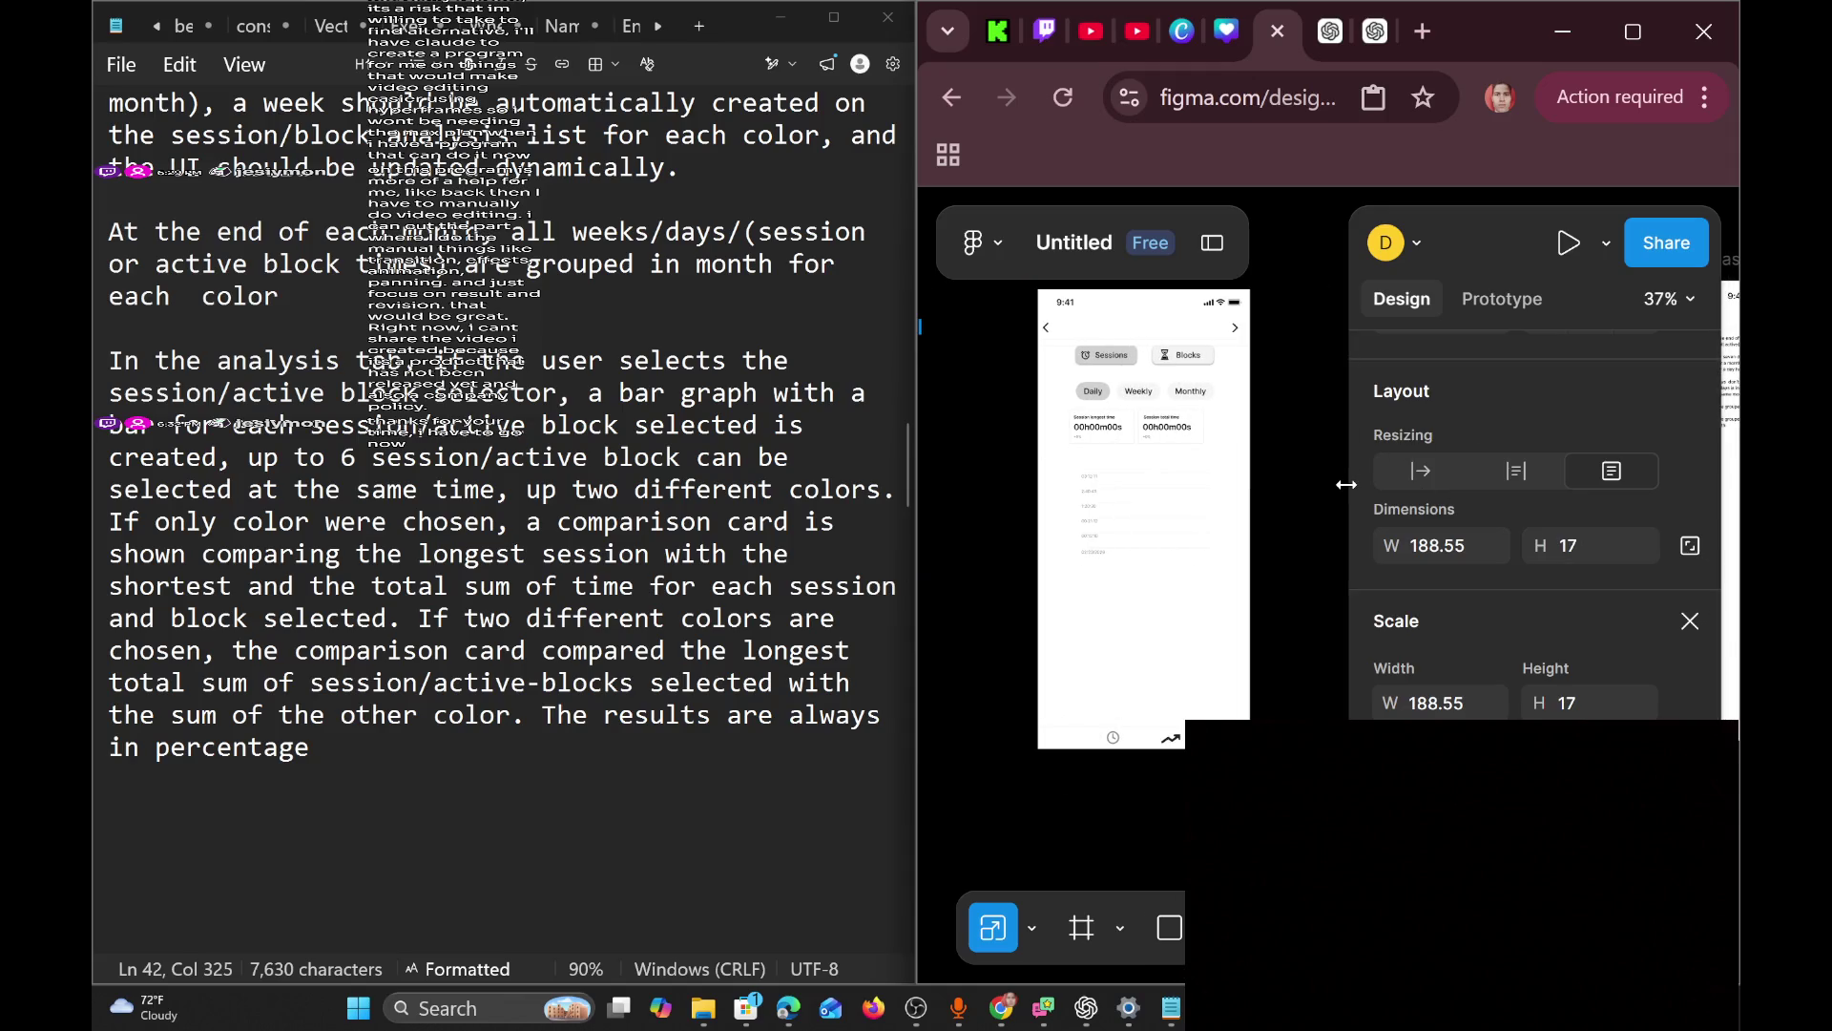
scroll(1171, 520, right, 5)
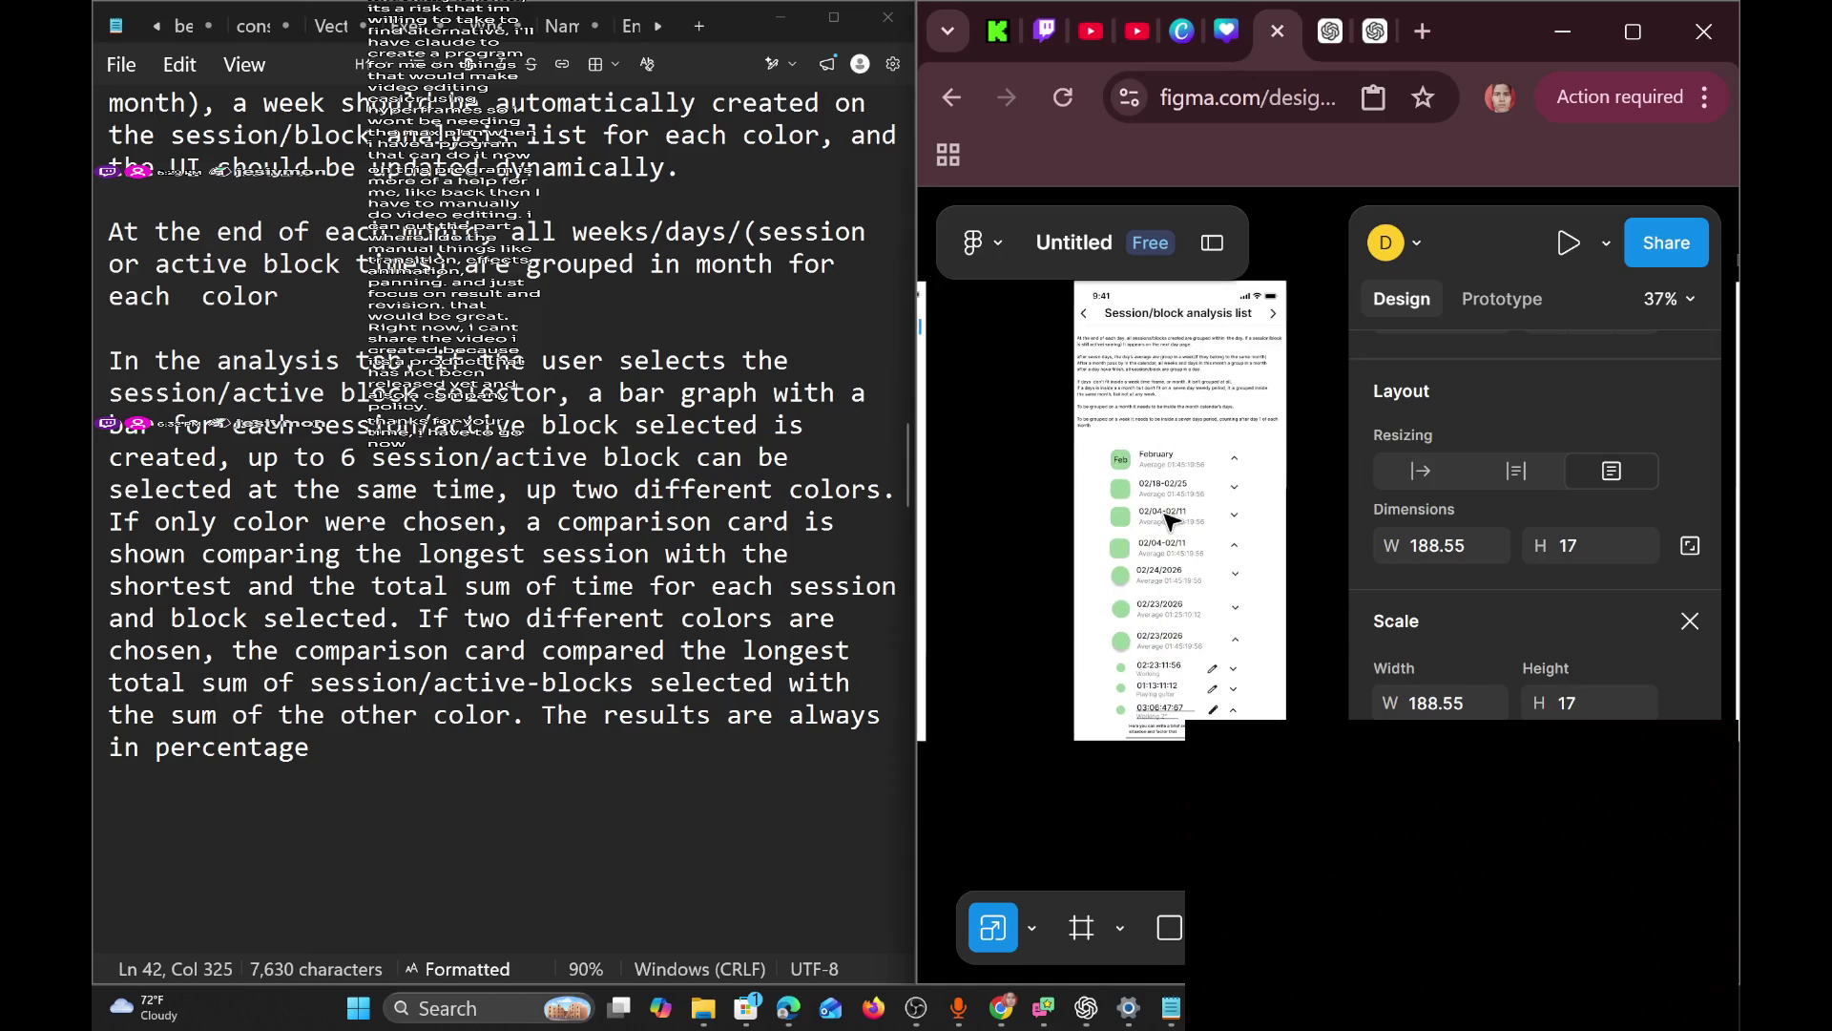
scroll(1171, 520, right, 10)
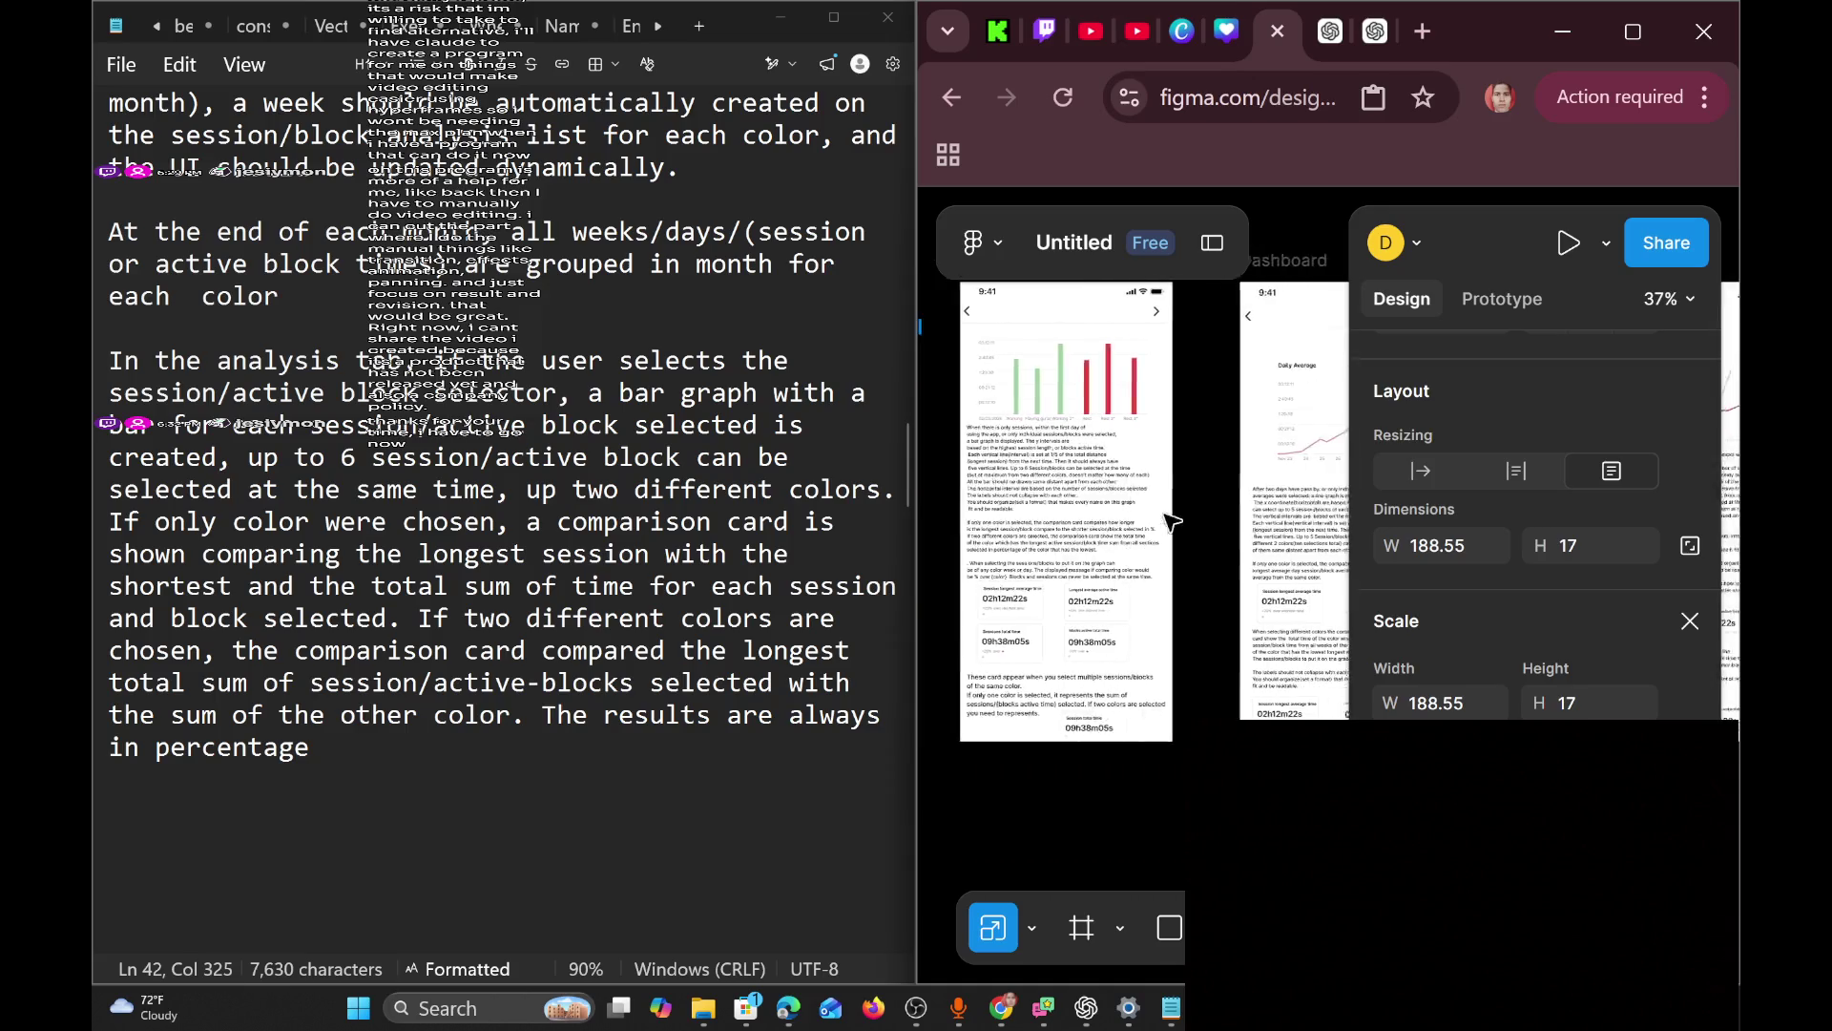
scroll(1171, 520, left, 10)
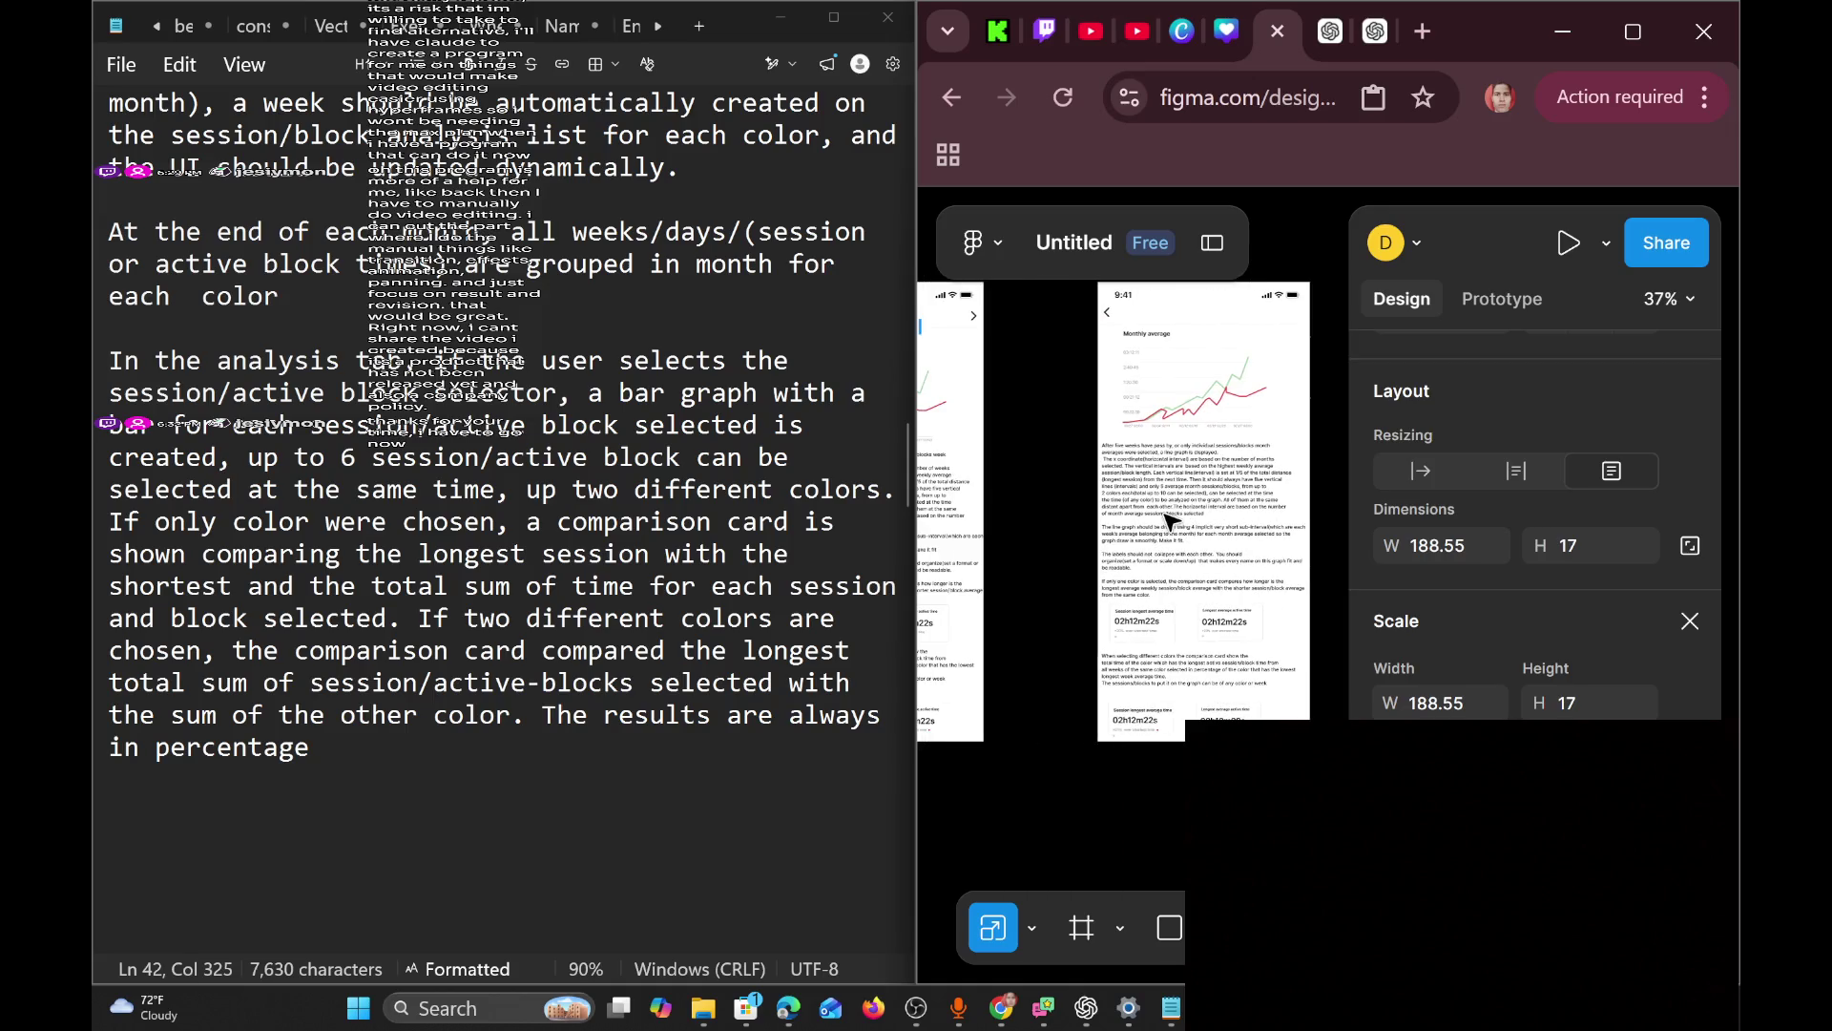
scroll(1170, 522, right, 8)
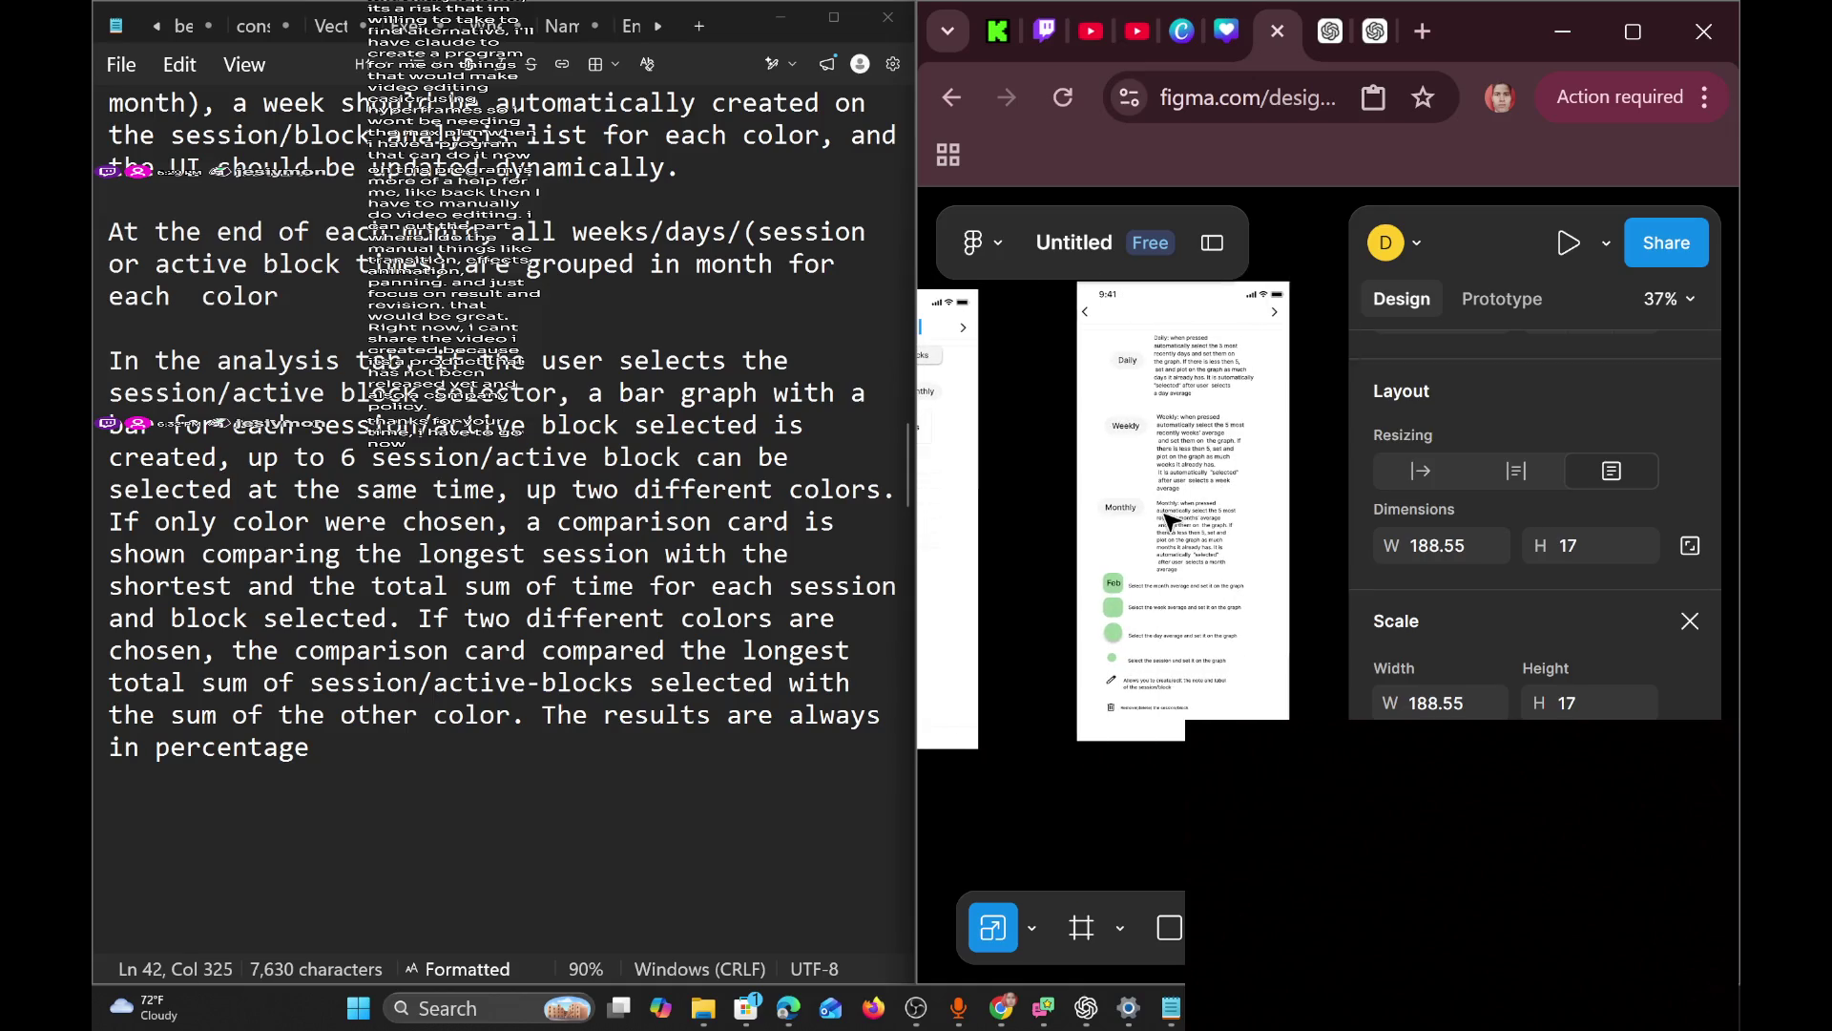
scroll(1171, 520, left, 10)
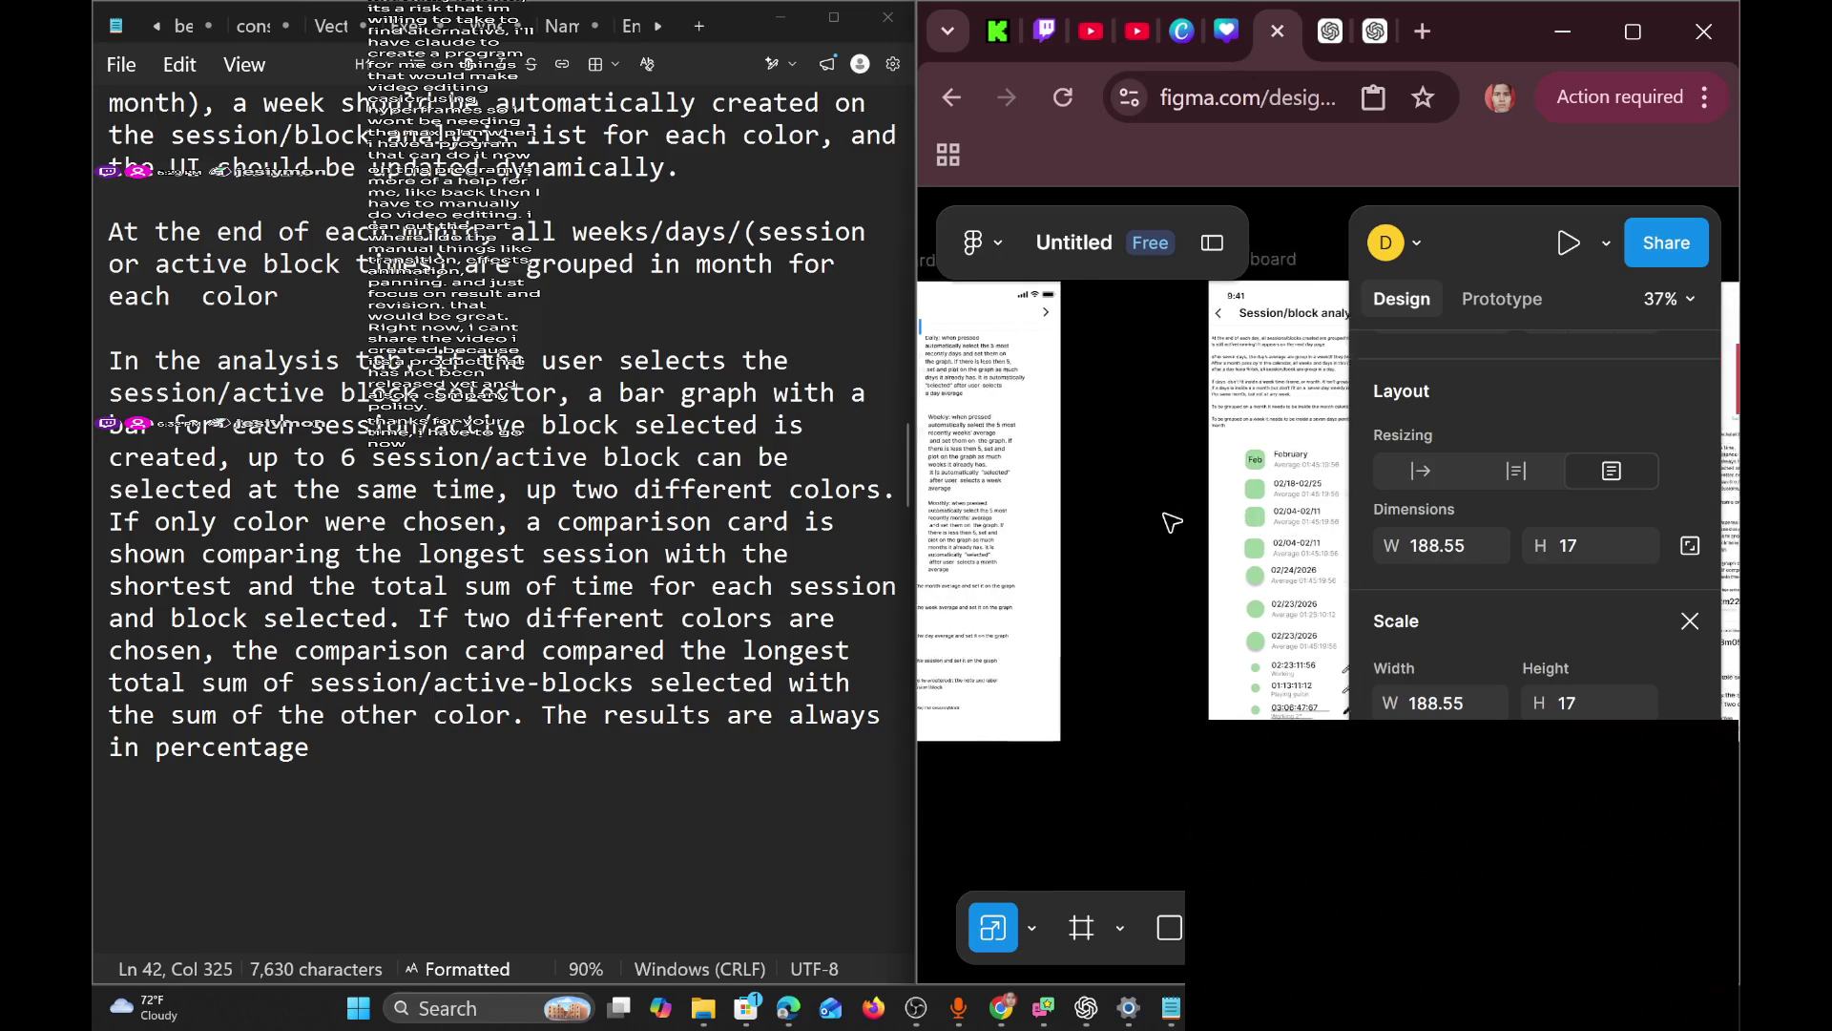
scroll(1171, 522, left, 5)
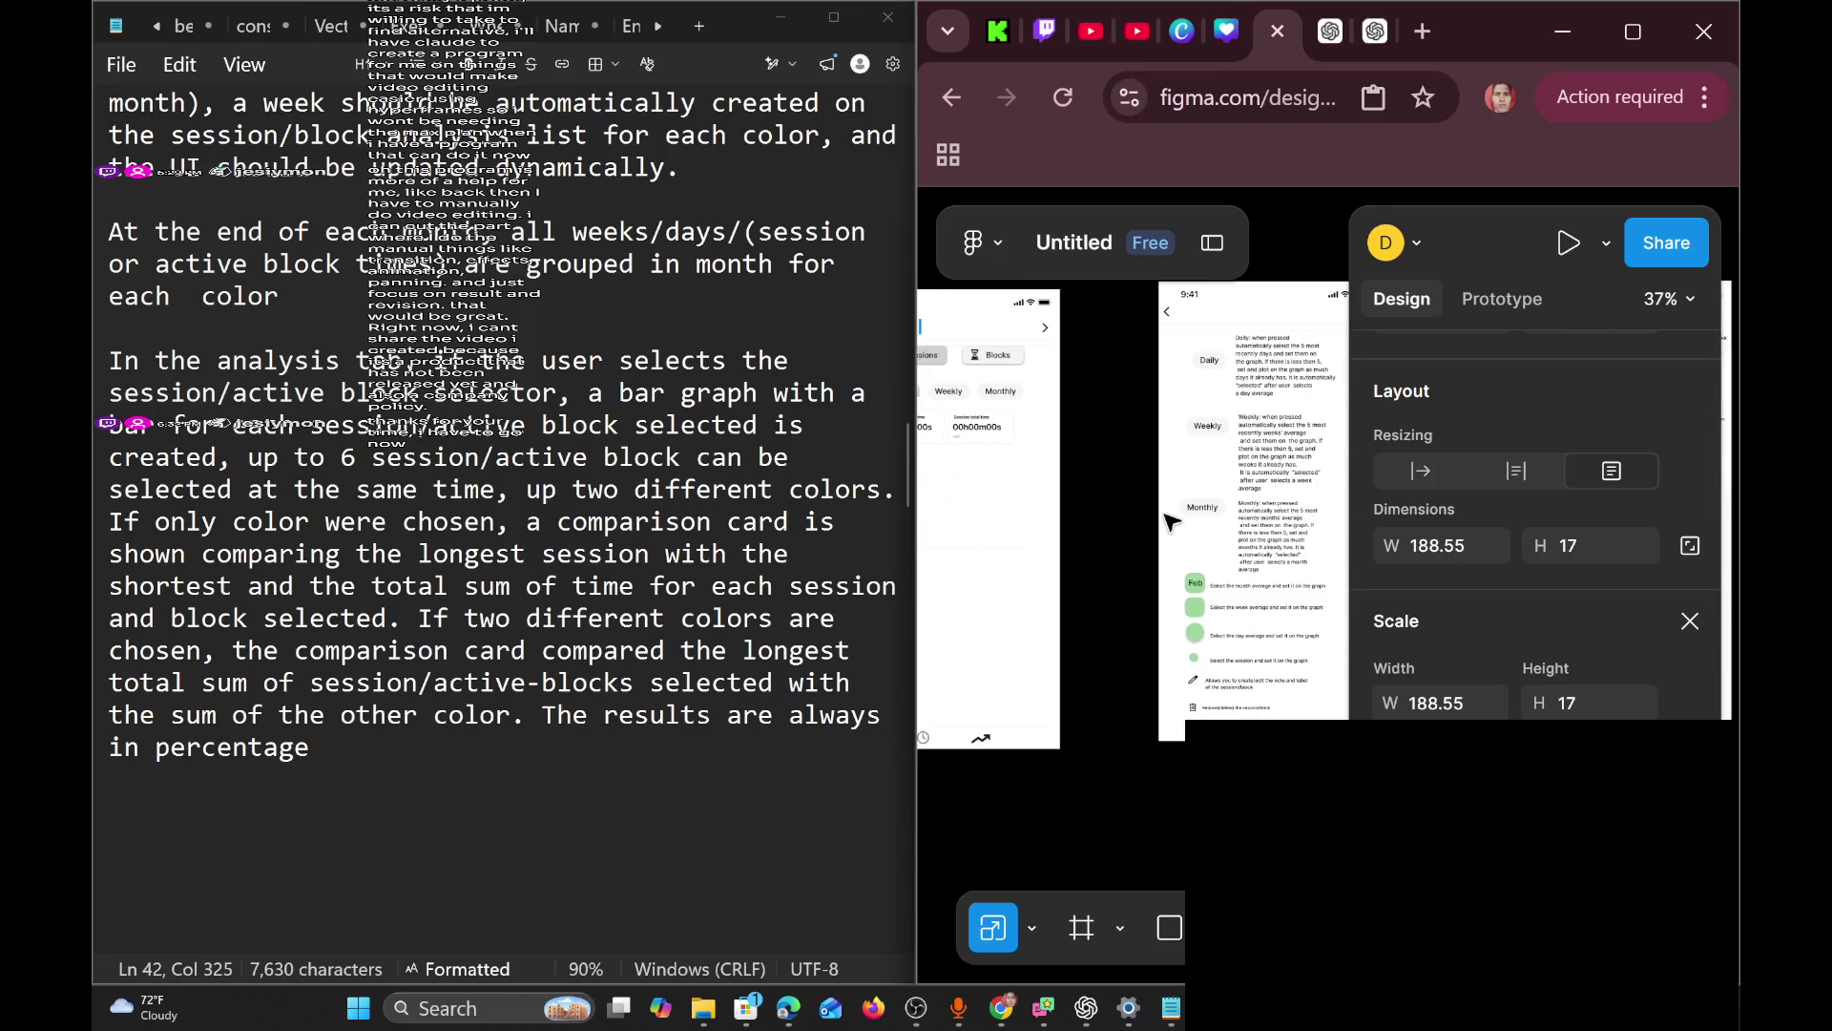
scroll(1171, 522, left, 5)
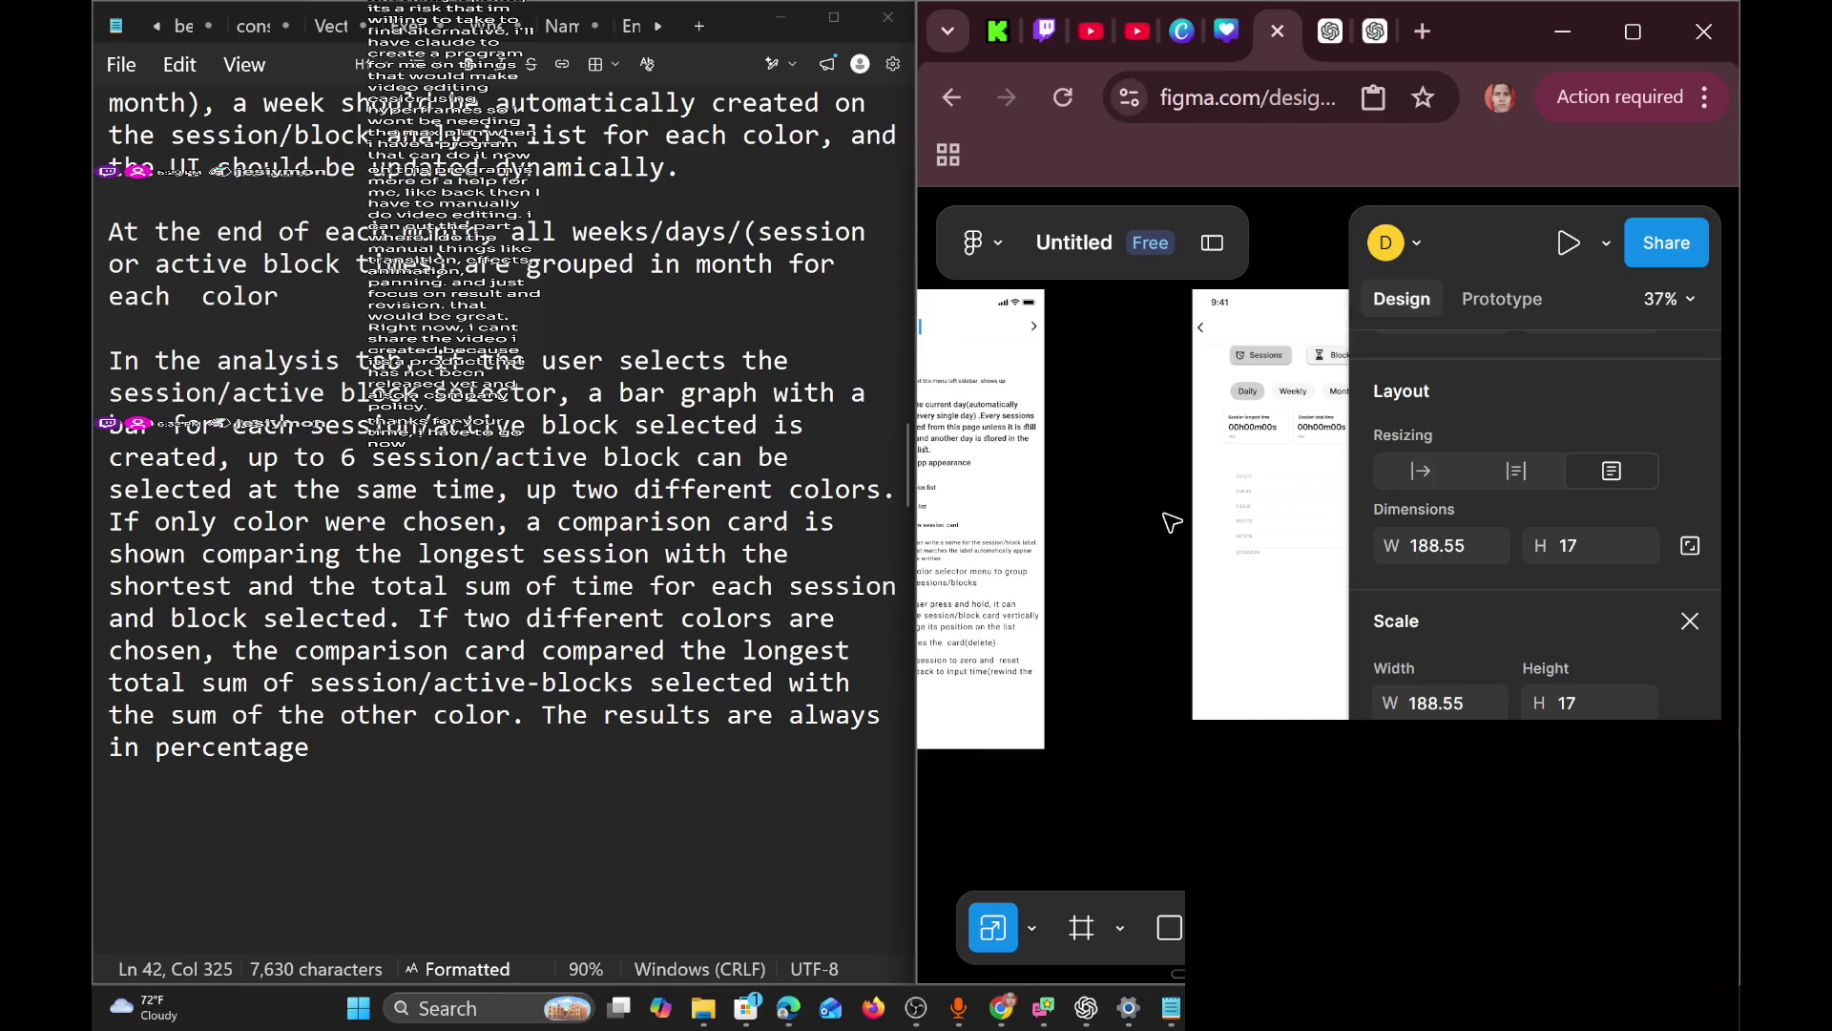
scroll(1171, 522, right, 6)
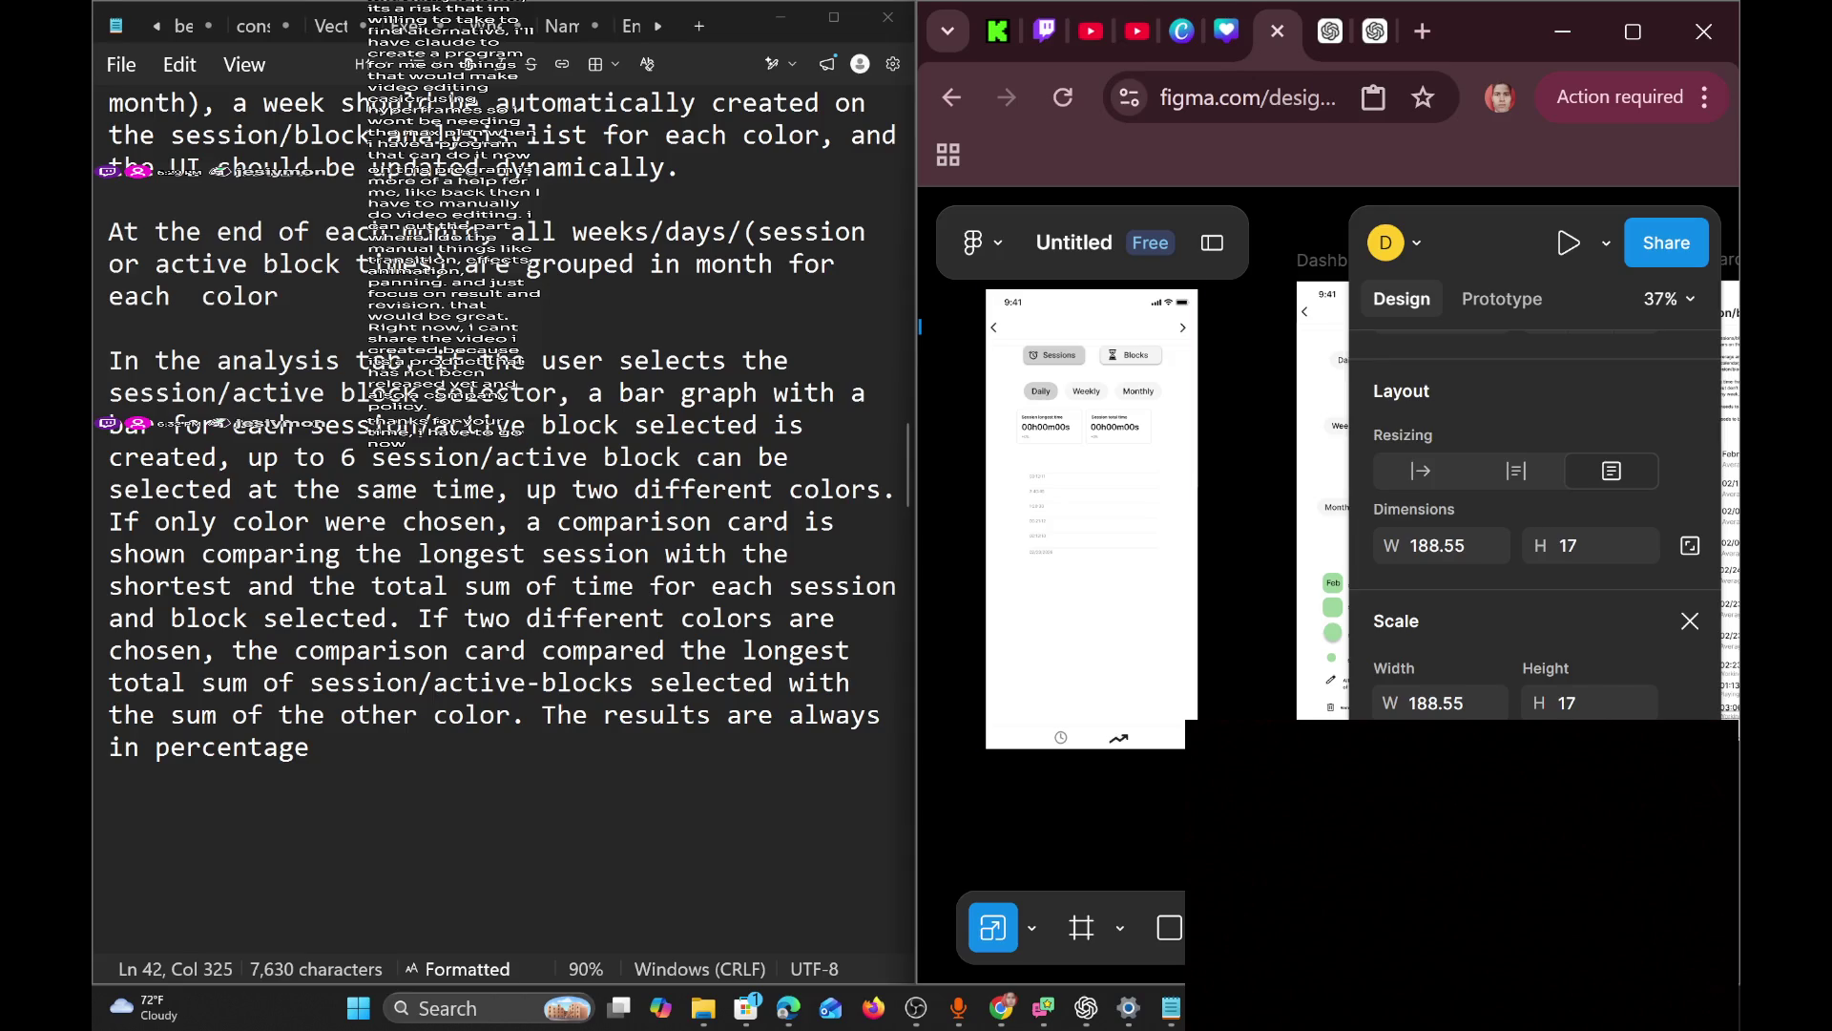
scroll(1069, 536, up, 3)
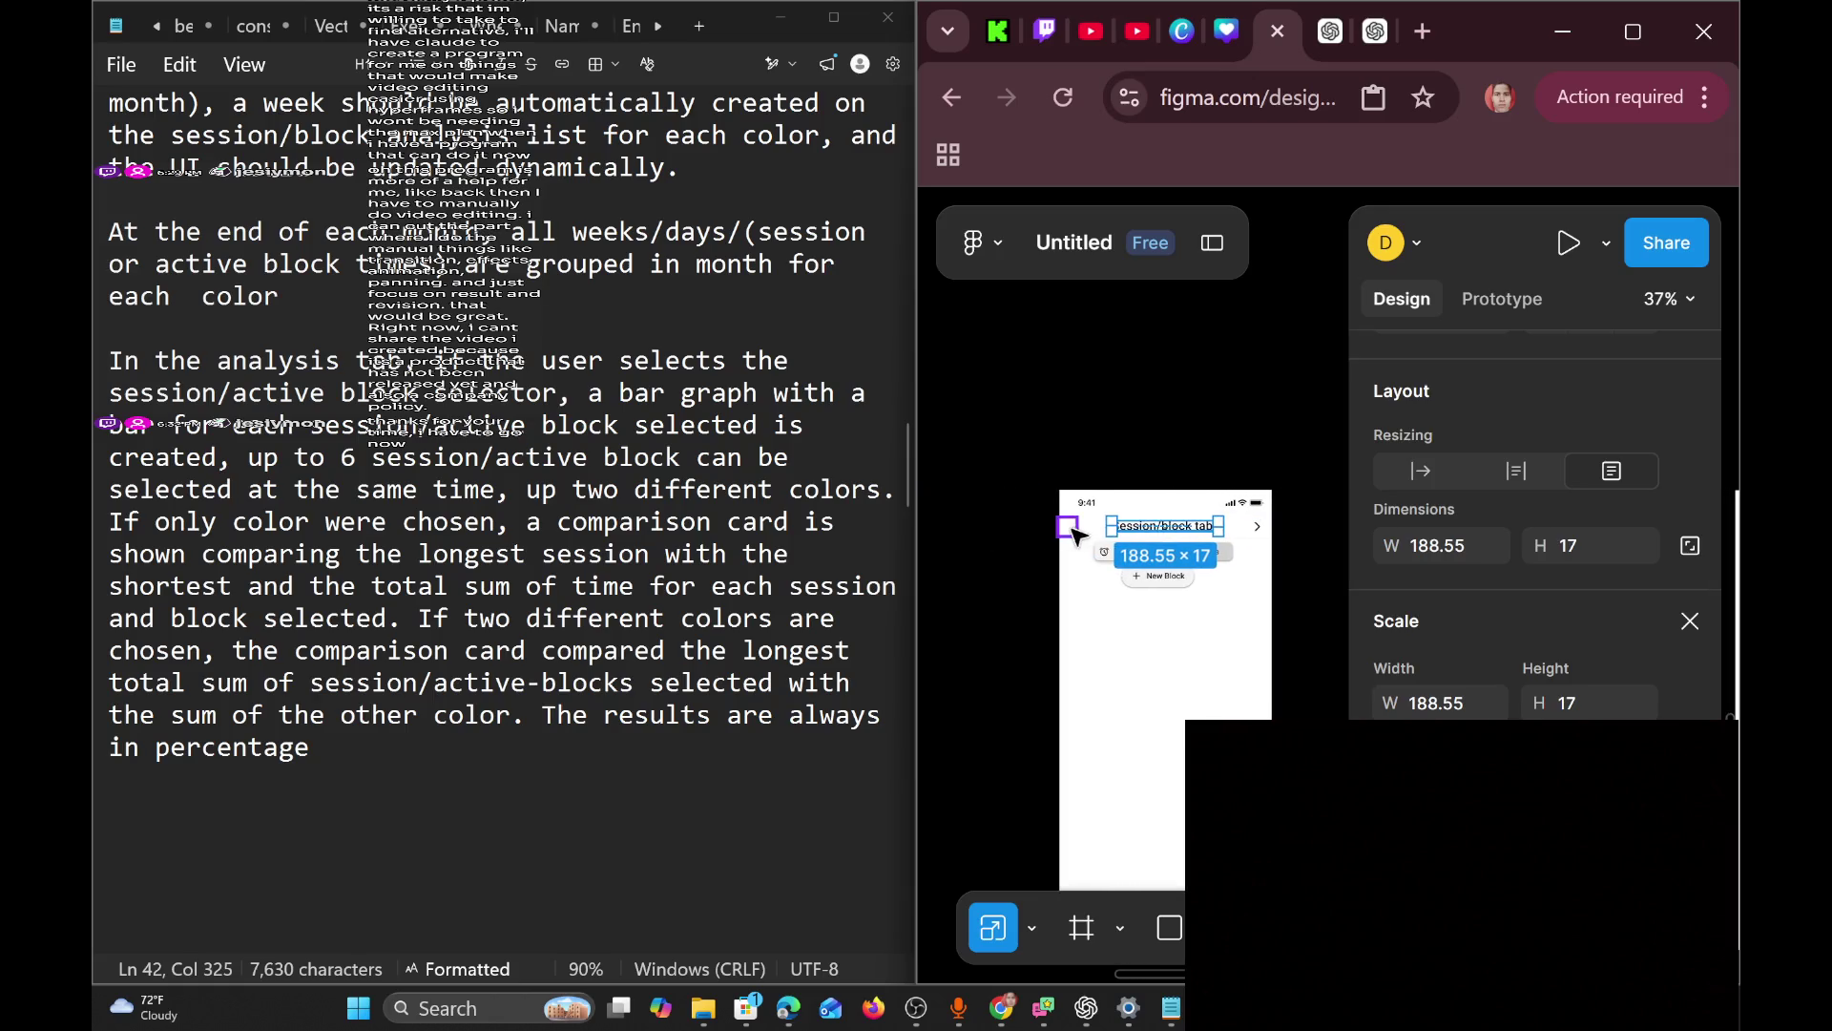
Paste the 188.55×17 'Session/block tab' title into the Sessions screen header, above Sessions and Blocks.
key(Return)
scroll(1107, 528, right, 6)
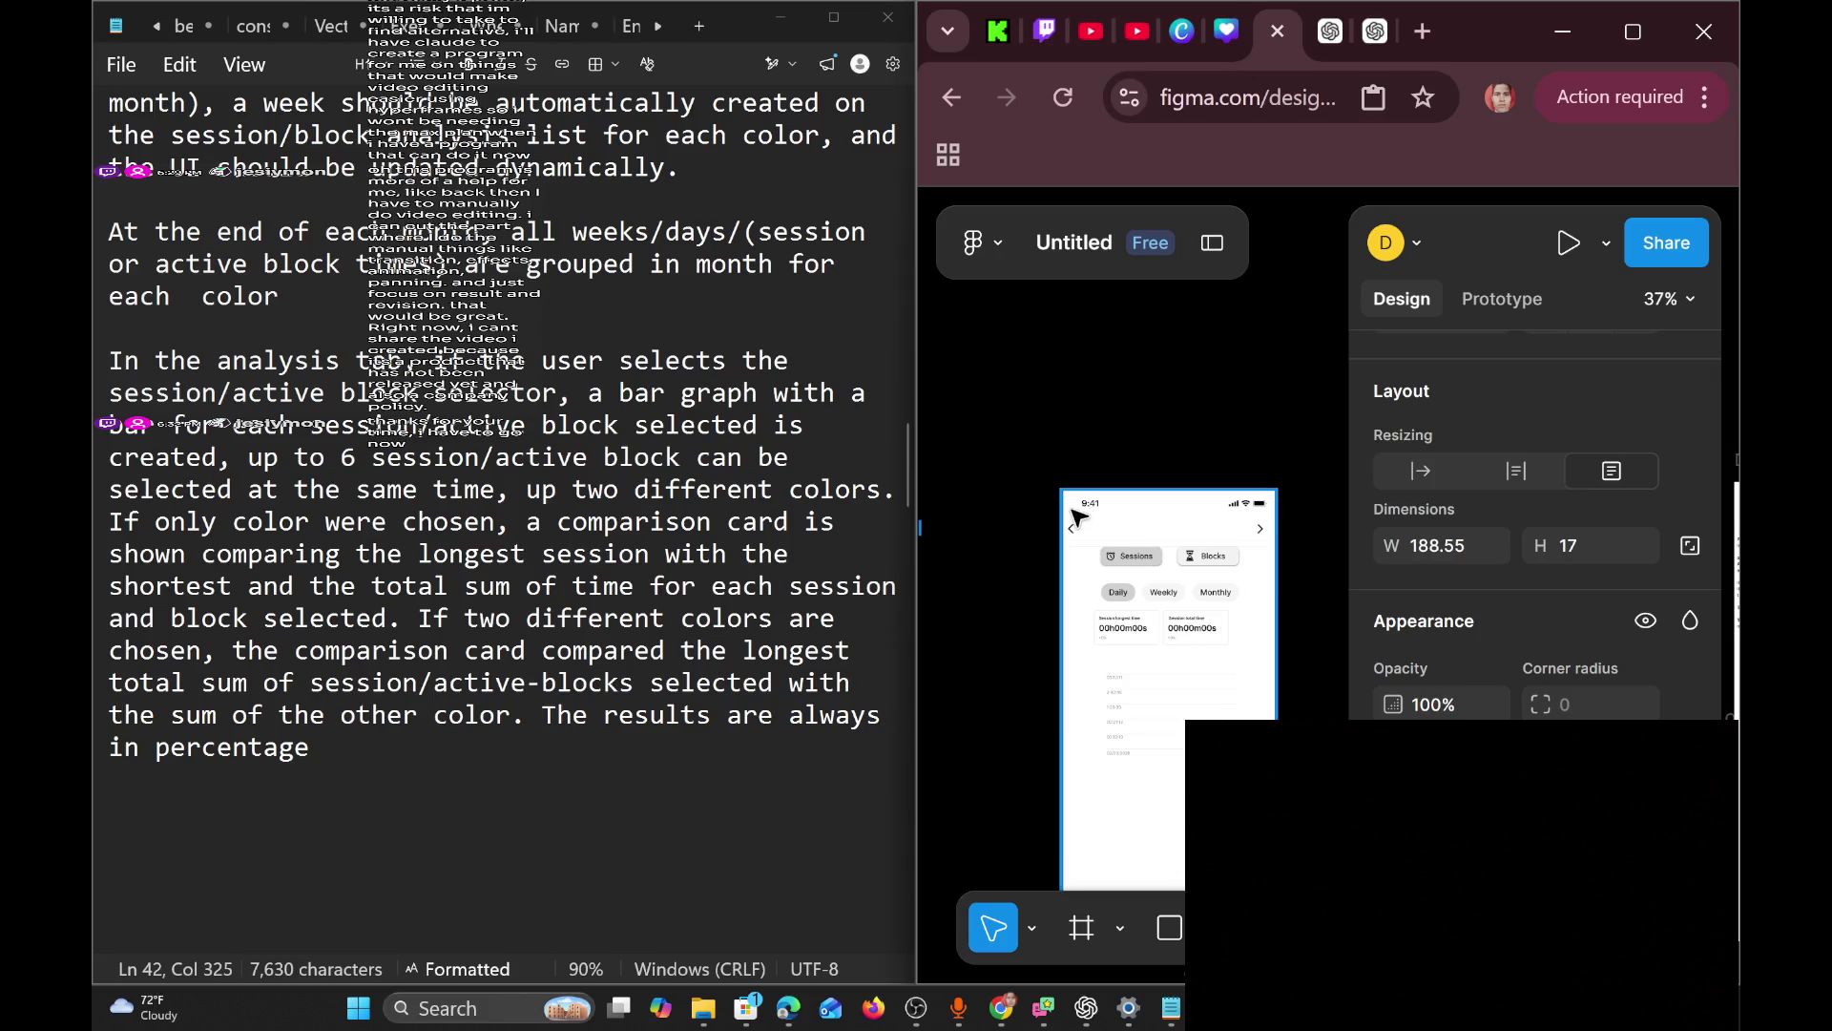
right_click(1119, 524)
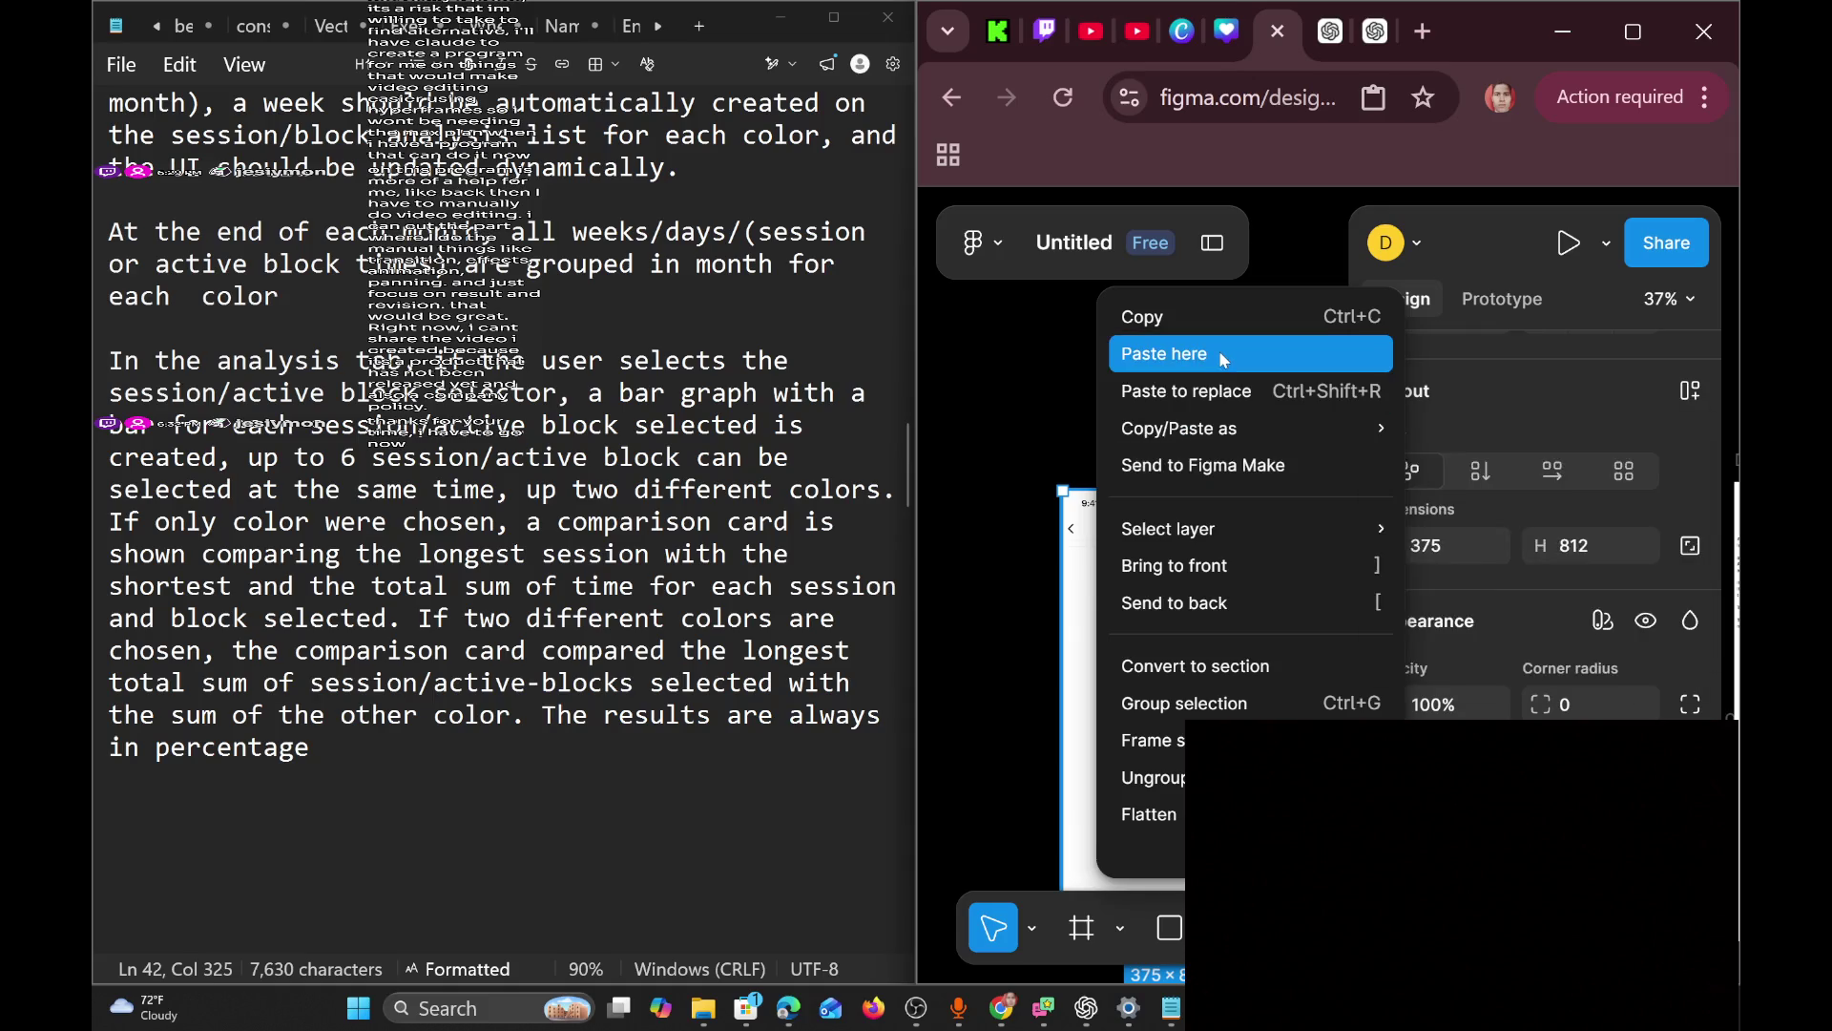
click(1150, 352)
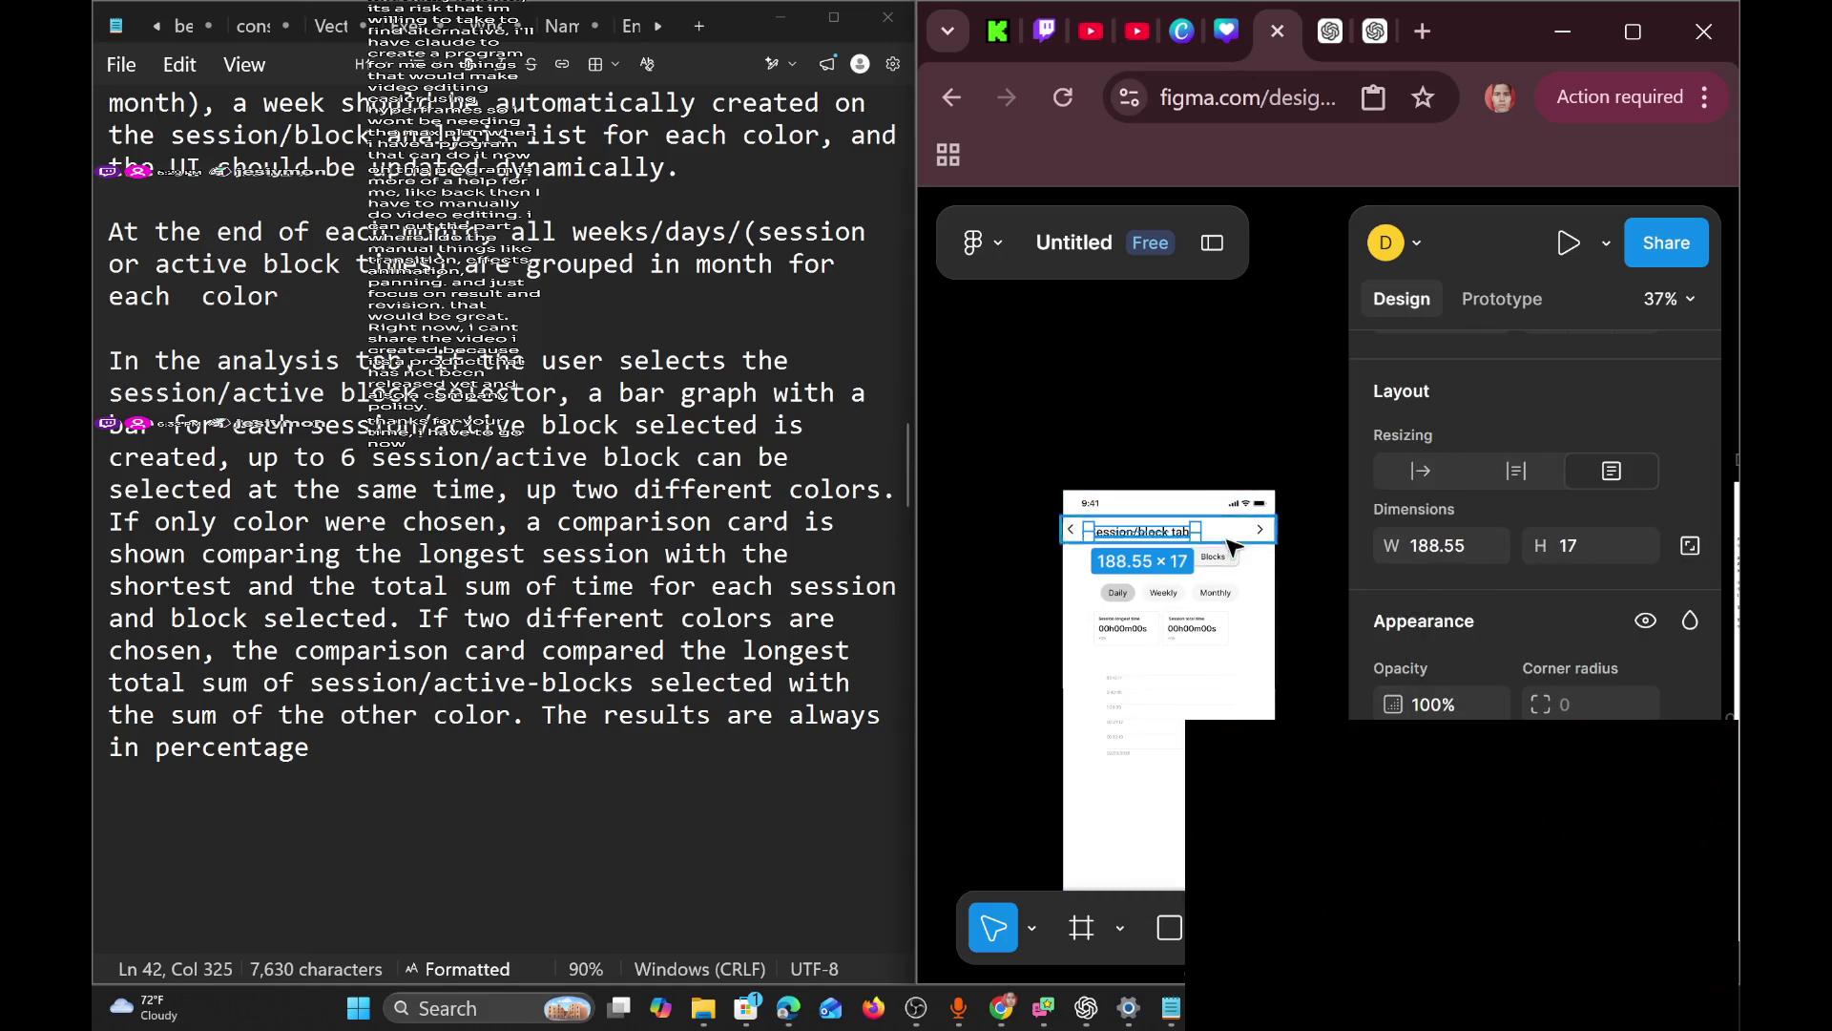
double_click(1172, 537)
key(Escape)
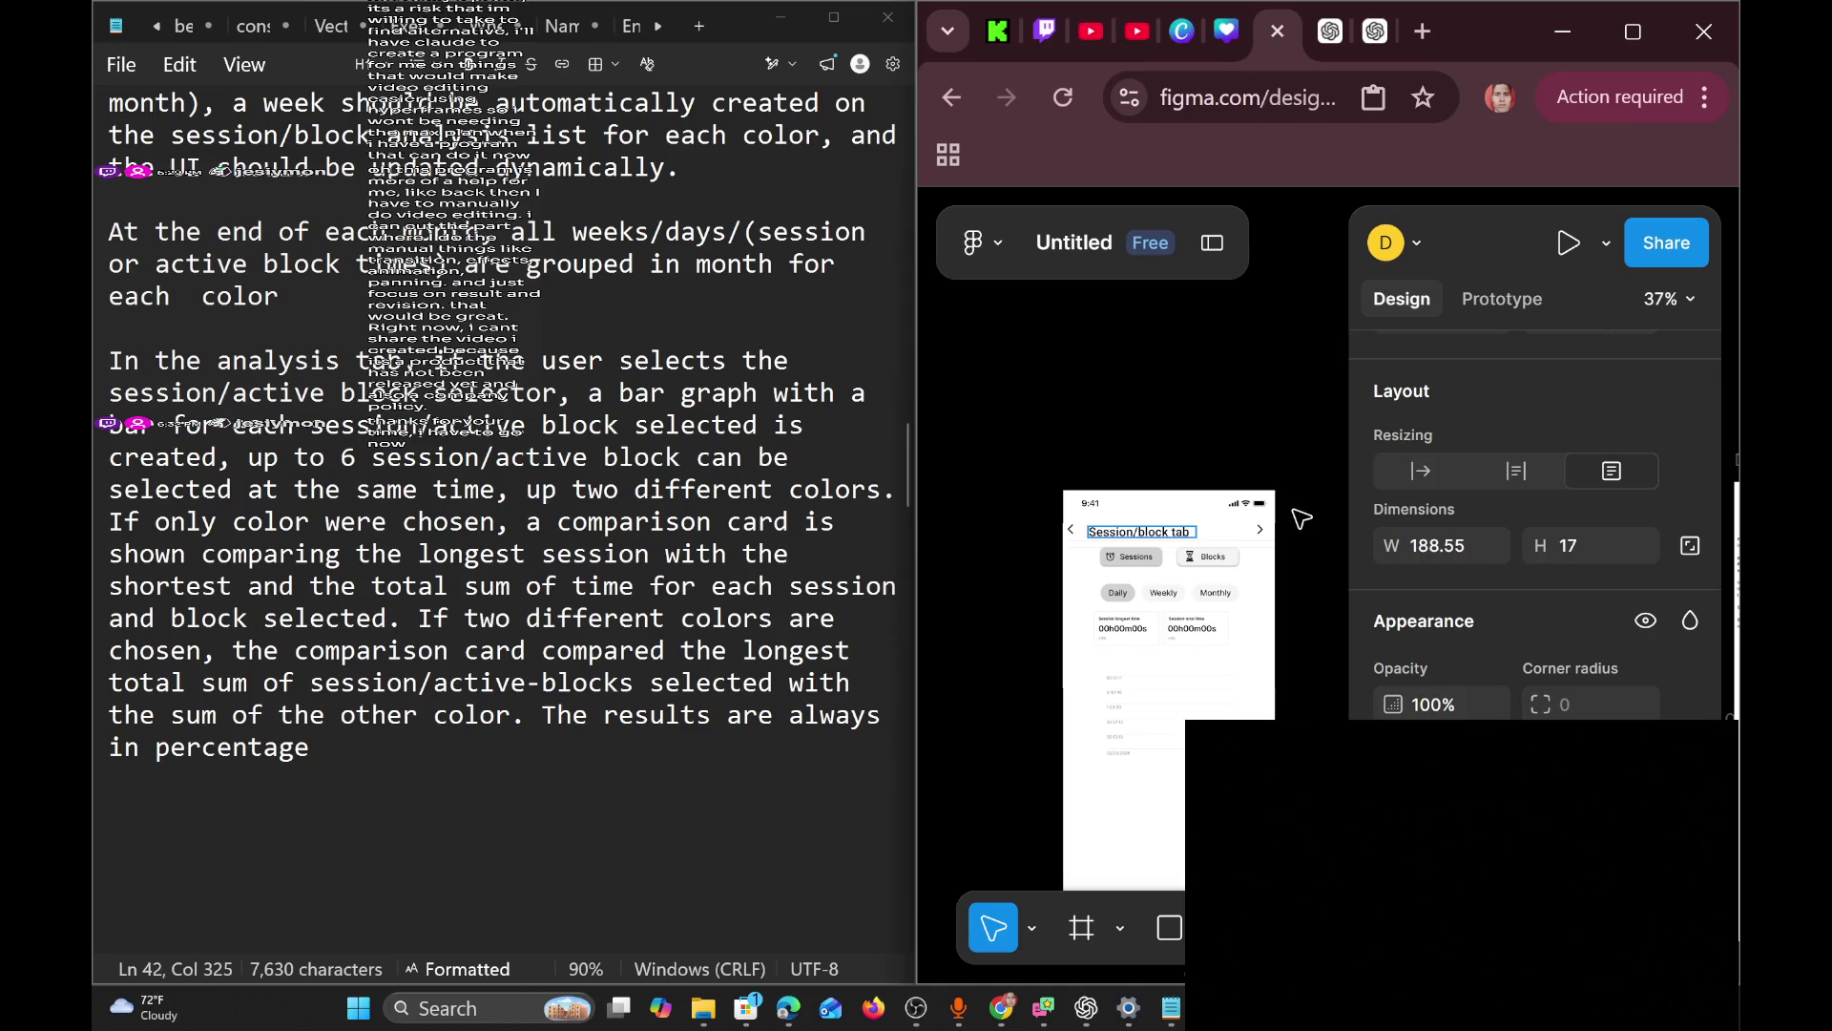
text(d)
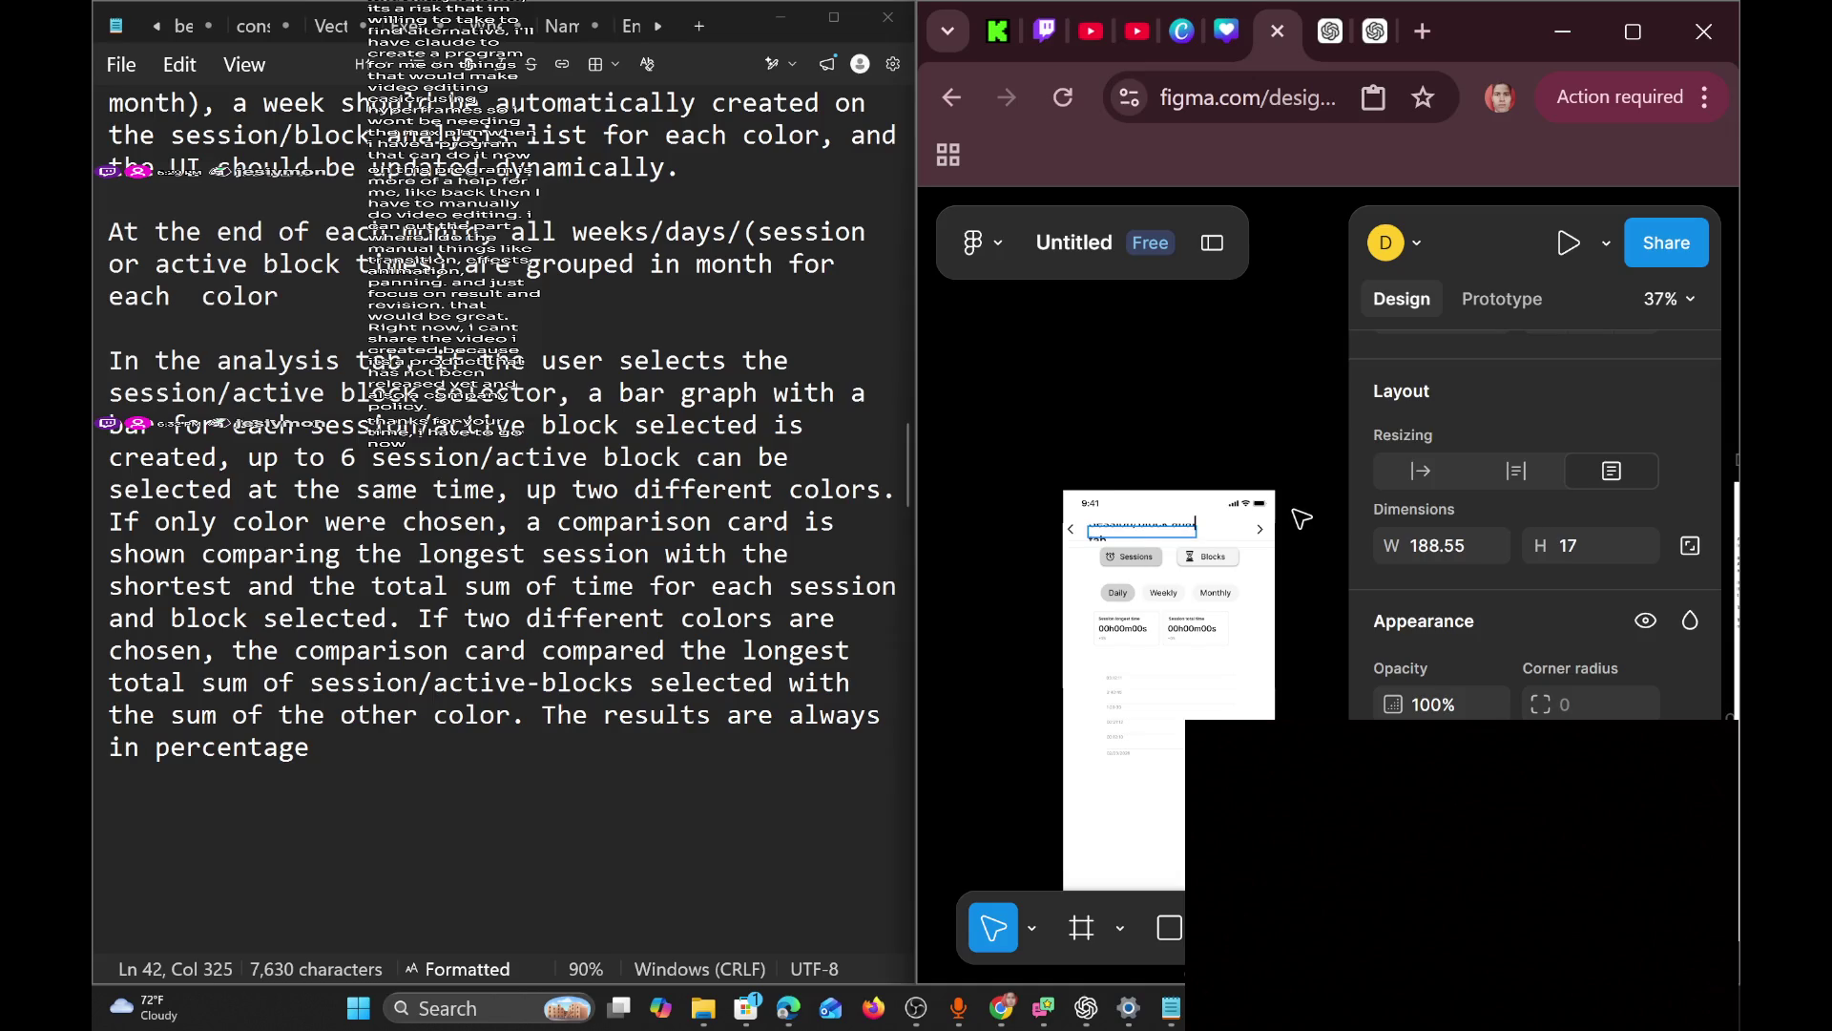